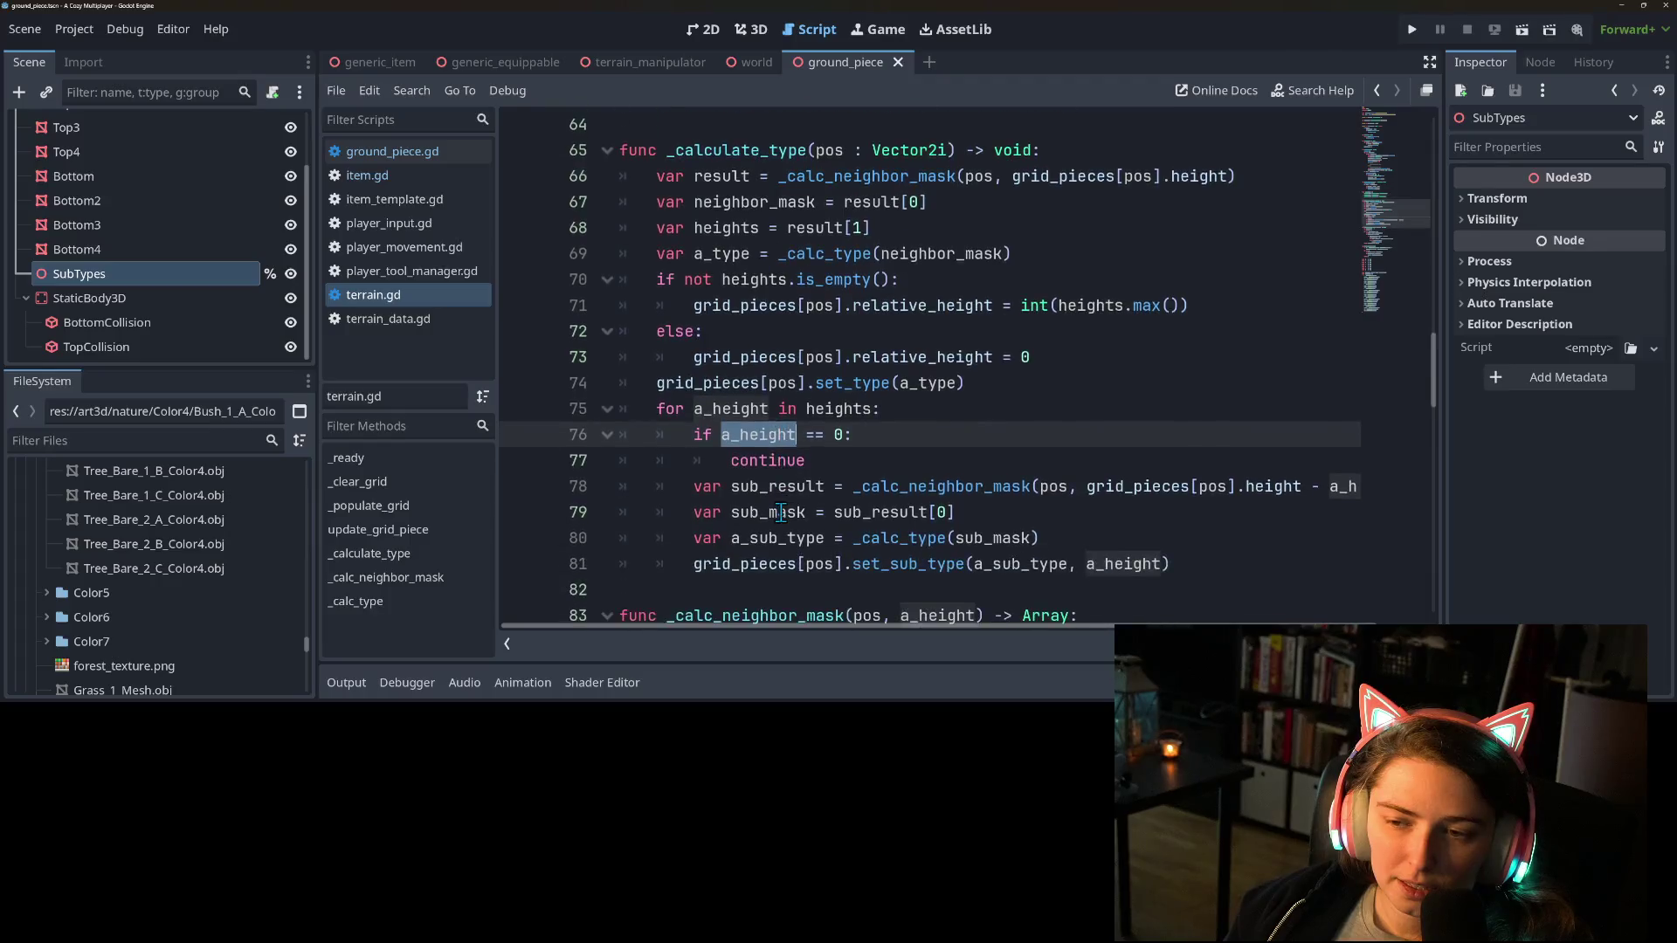
Step: Inspect the _calculate_type loop, highlighting every use of a_height and heights
{"action": "left_click", "coordinate": [841, 411]}
{"action": "left_click", "coordinate": [799, 463]}
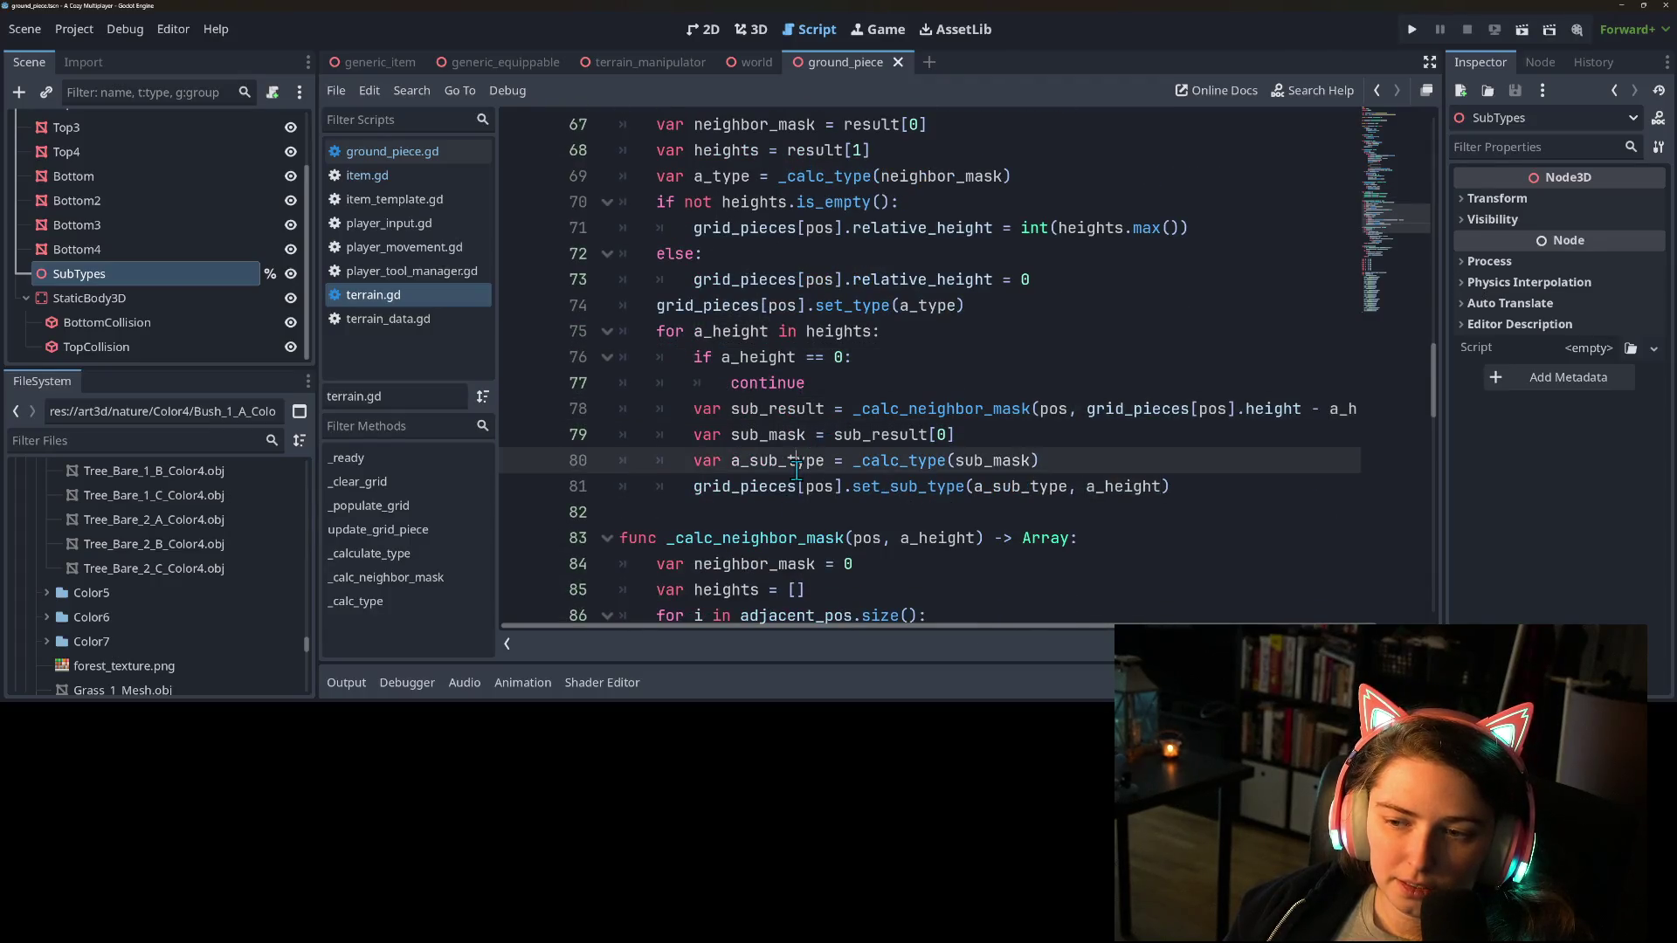
{"action": "left_click", "coordinate": [693, 332]}
{"action": "double_click", "coordinate": [695, 332]}
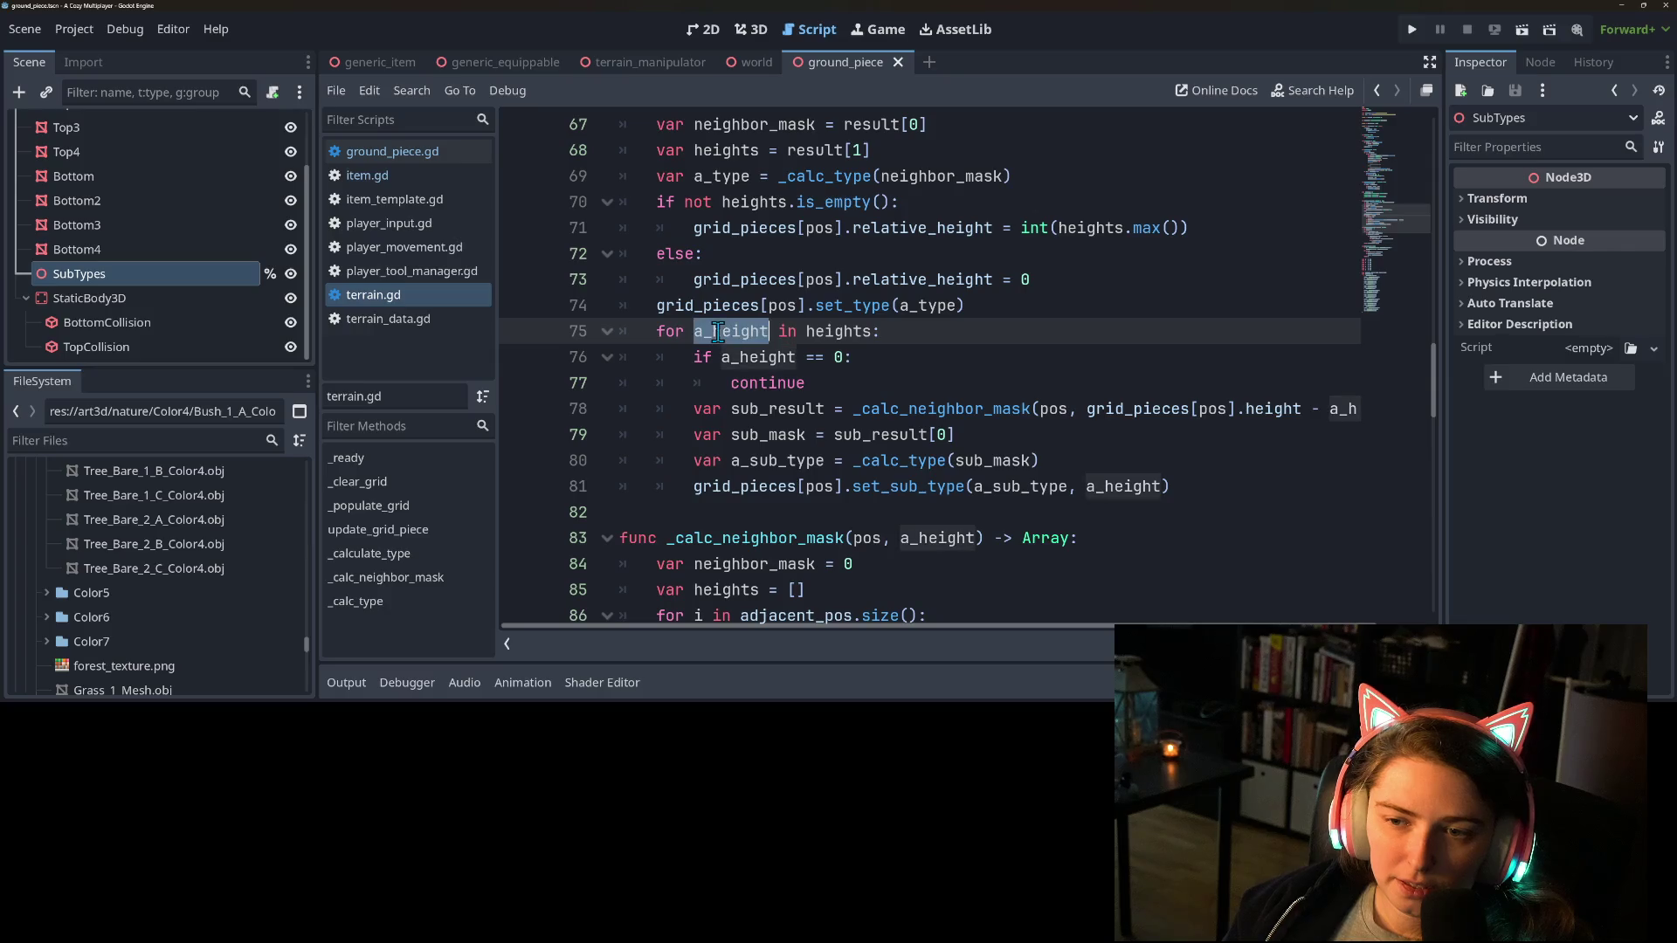
{"action": "scroll", "coordinate": [785, 449], "scroll_direction": "up", "scroll_amount": 2}
{"action": "scroll", "coordinate": [785, 450], "scroll_direction": "down", "scroll_amount": 1}
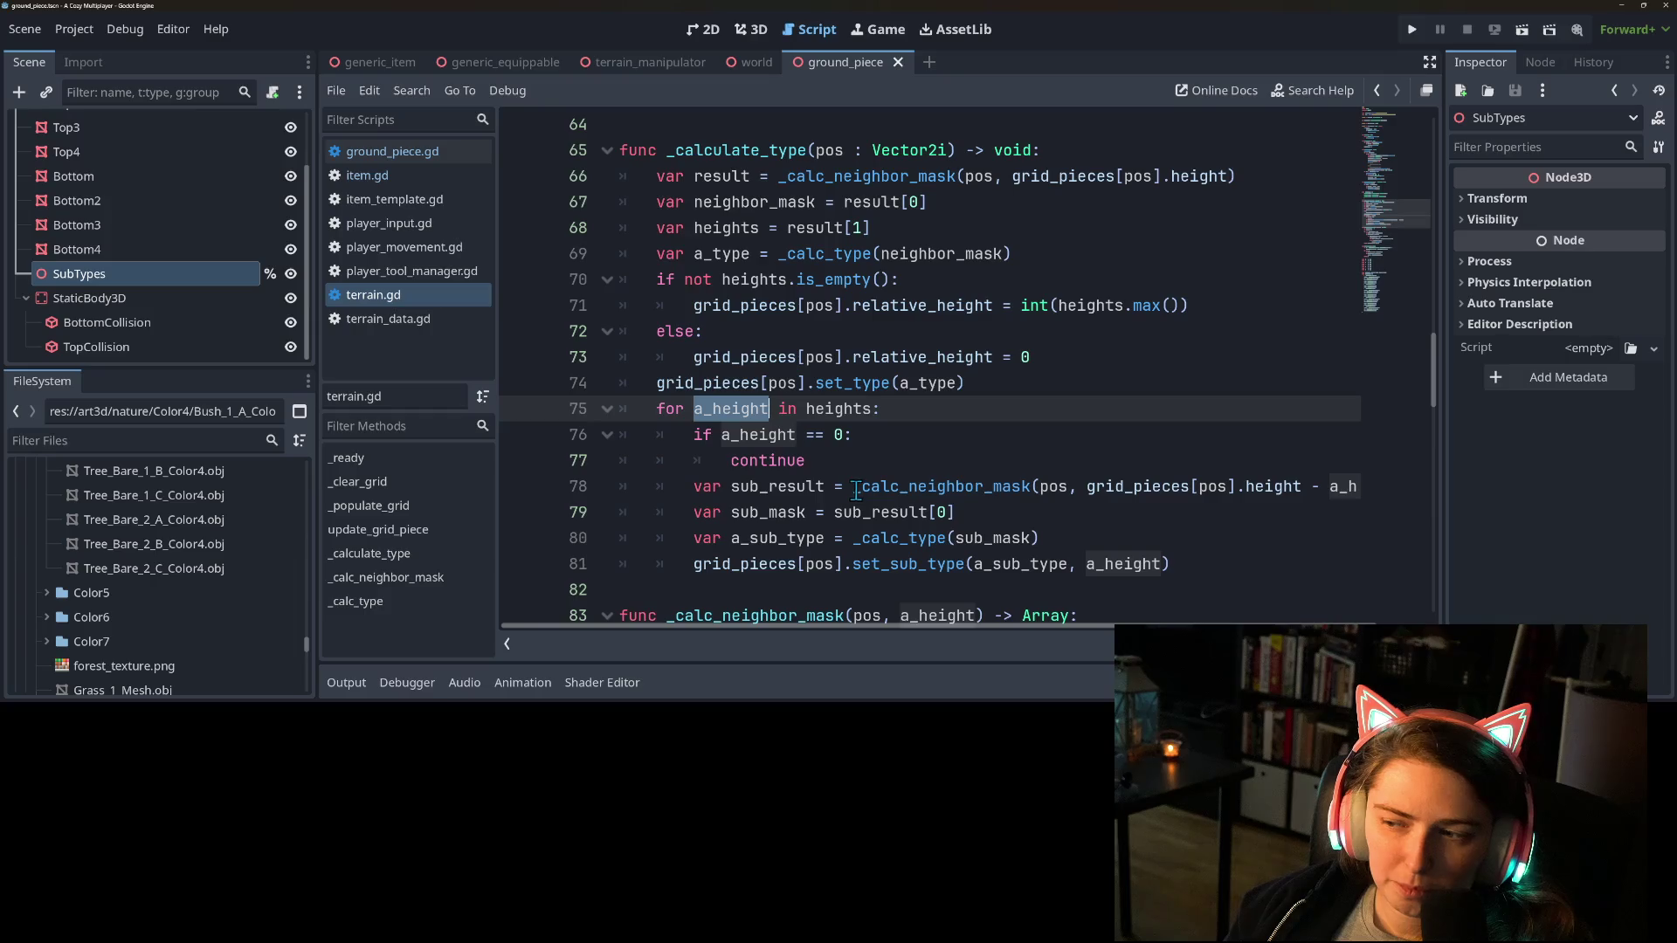
{"action": "scroll", "coordinate": [932, 397], "scroll_direction": "down", "scroll_amount": 1}
{"action": "mouse_move", "coordinate": [930, 628]}
{"action": "left_mouse_down"}
{"action": "mouse_move", "coordinate": [995, 621]}
{"action": "mouse_move", "coordinate": [815, 587]}
{"action": "left_mouse_up"}
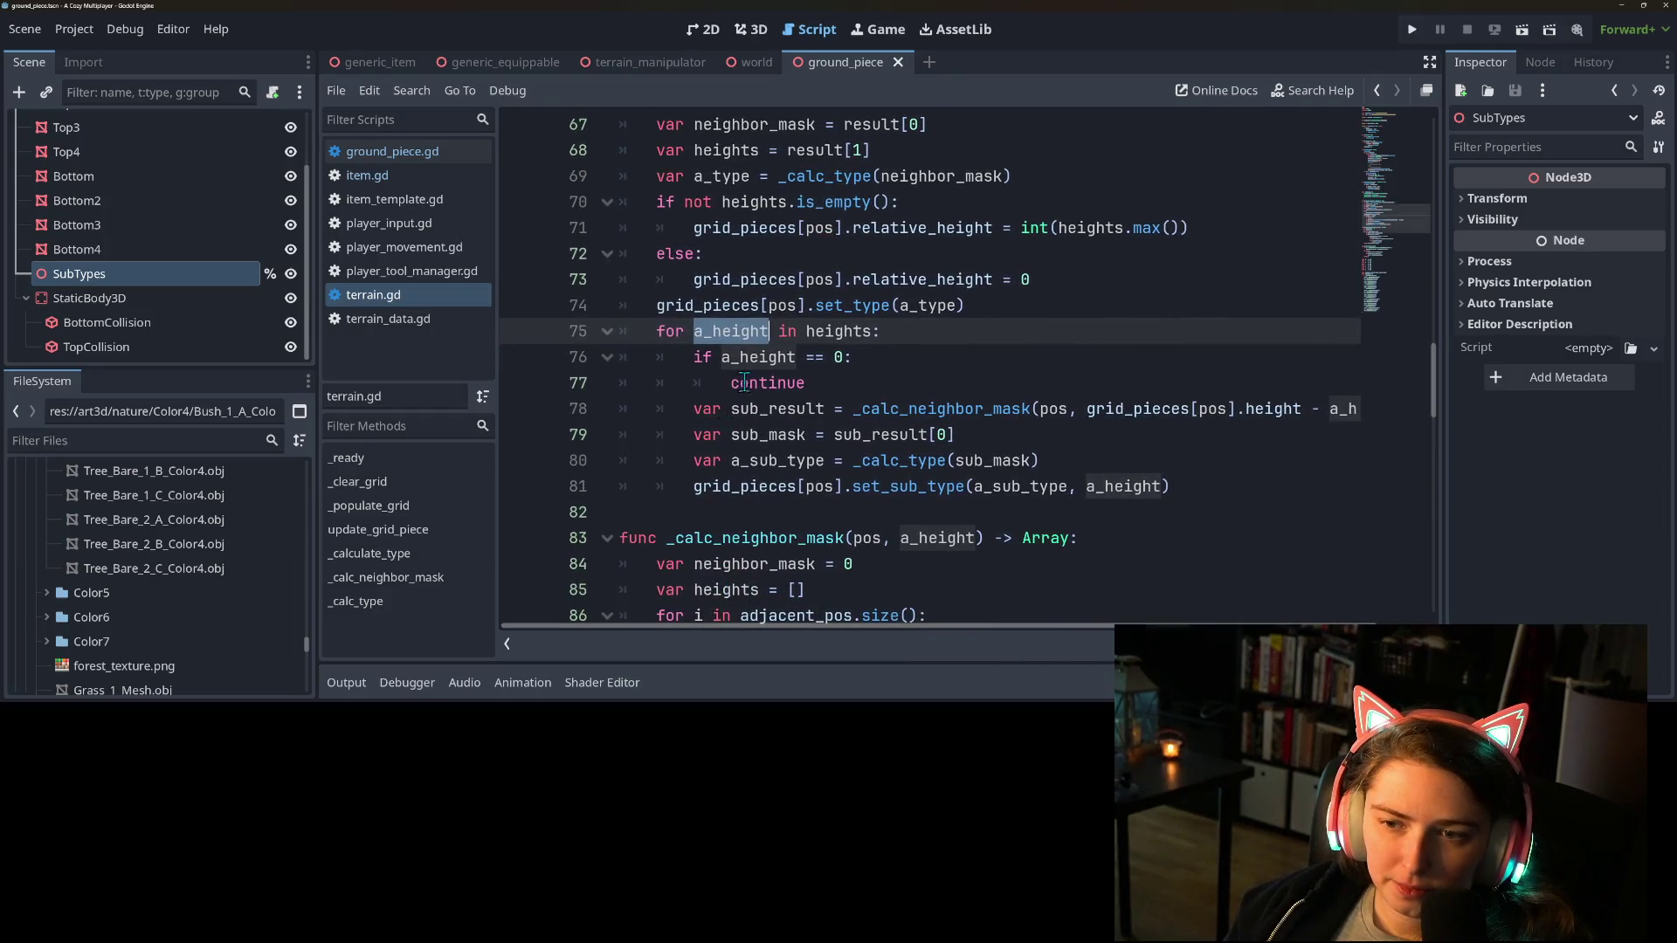
{"action": "double_click", "coordinate": [837, 330]}
{"action": "scroll", "coordinate": [837, 469], "scroll_direction": "up", "scroll_amount": 2}
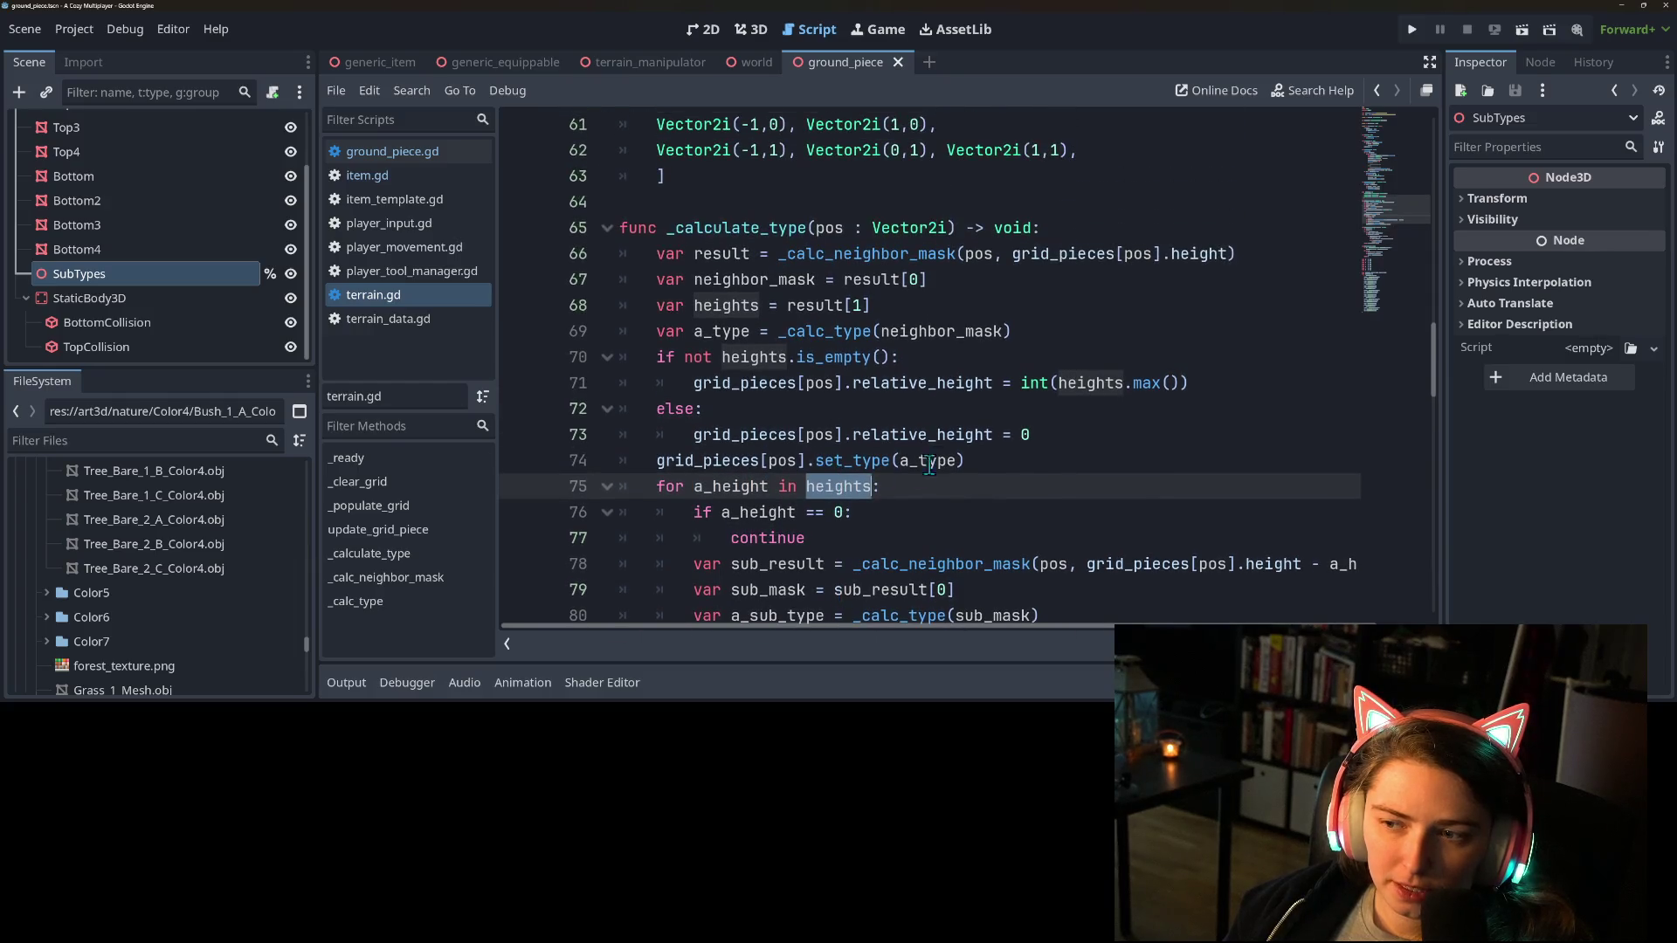
Step: Trace where heights and result are used and inspect the _calc_neighbor_mask call
{"action": "left_click", "coordinate": [724, 400]}
{"action": "left_click", "coordinate": [727, 390]}
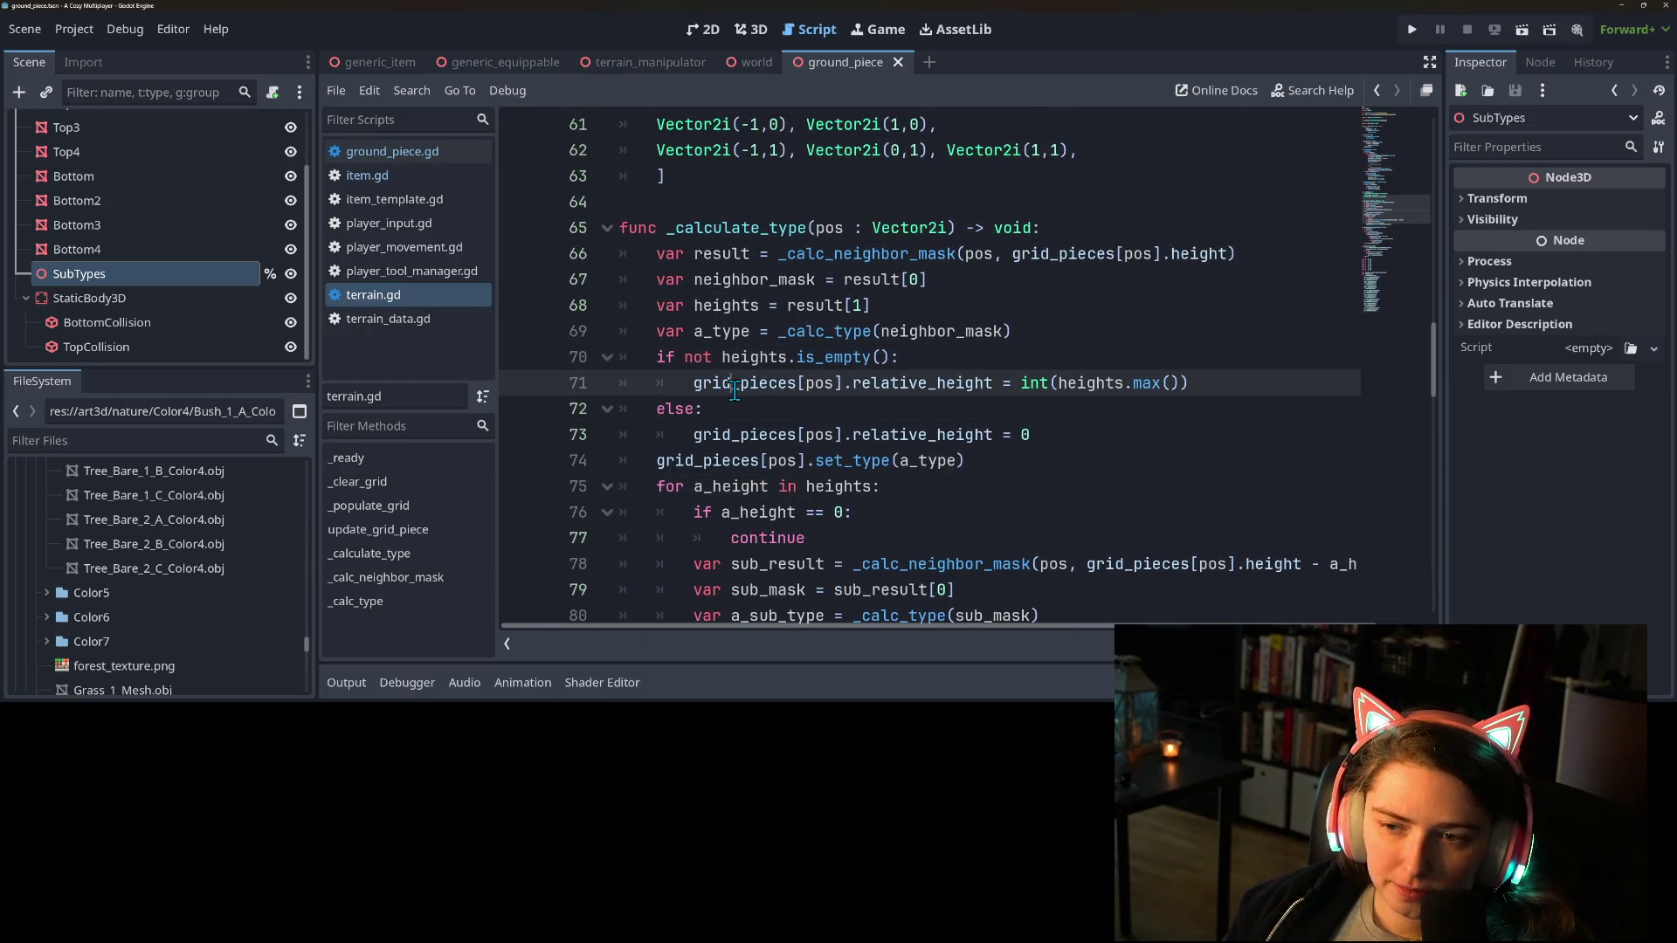
{"action": "double_click", "coordinate": [753, 358]}
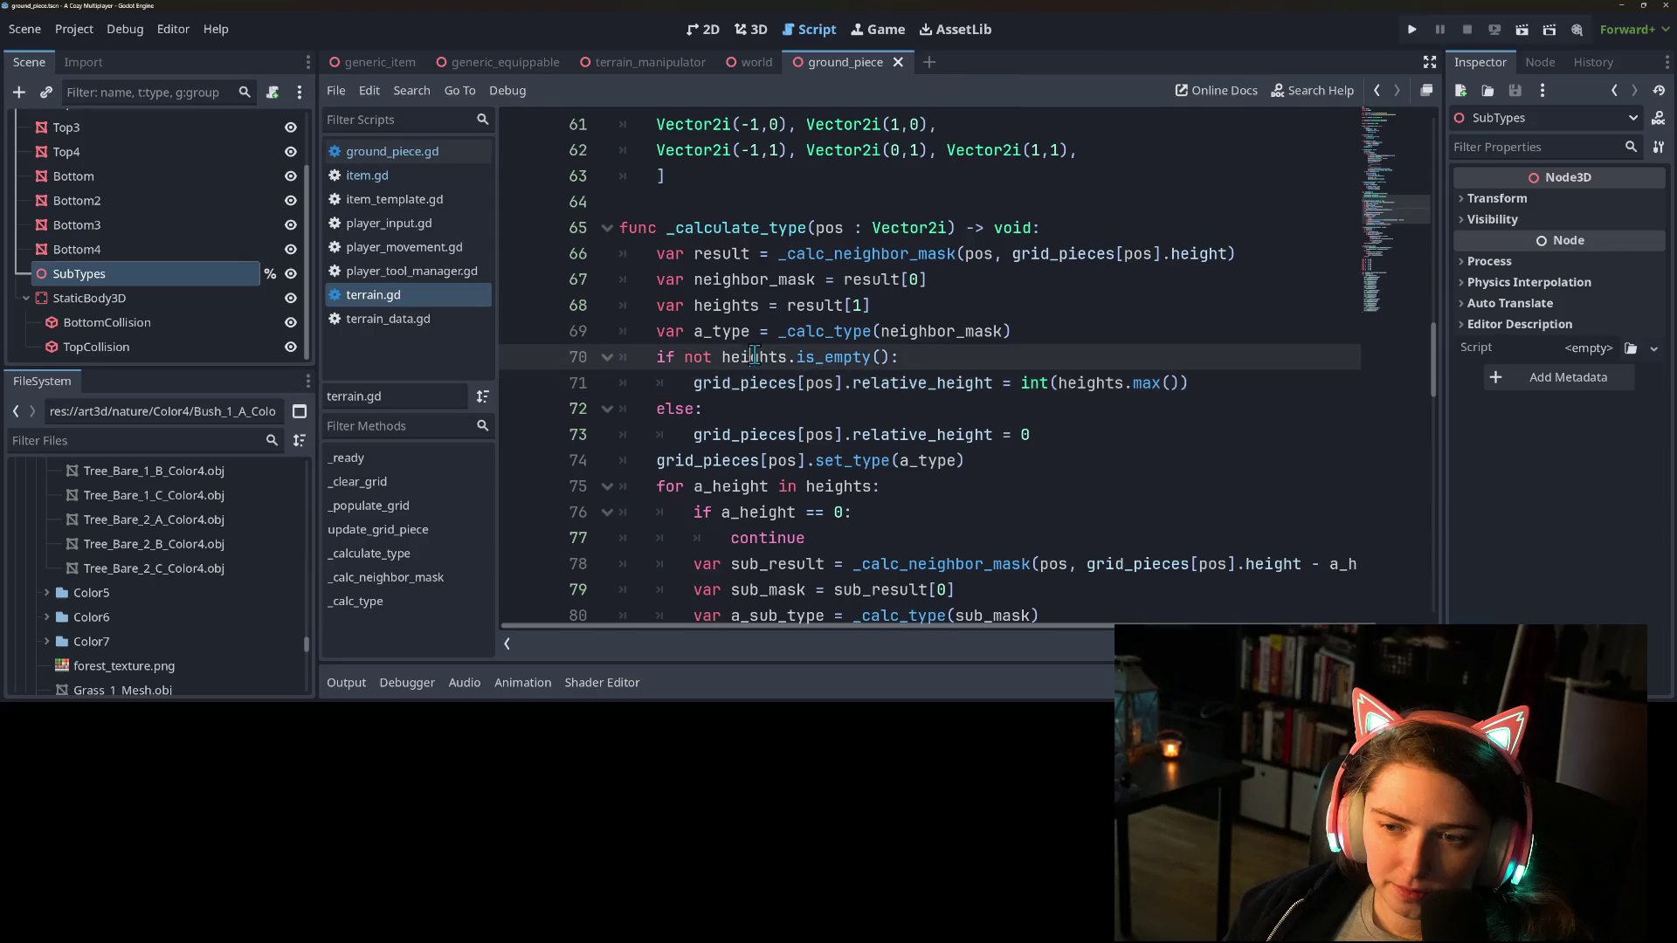
{"action": "double_click", "coordinate": [814, 304]}
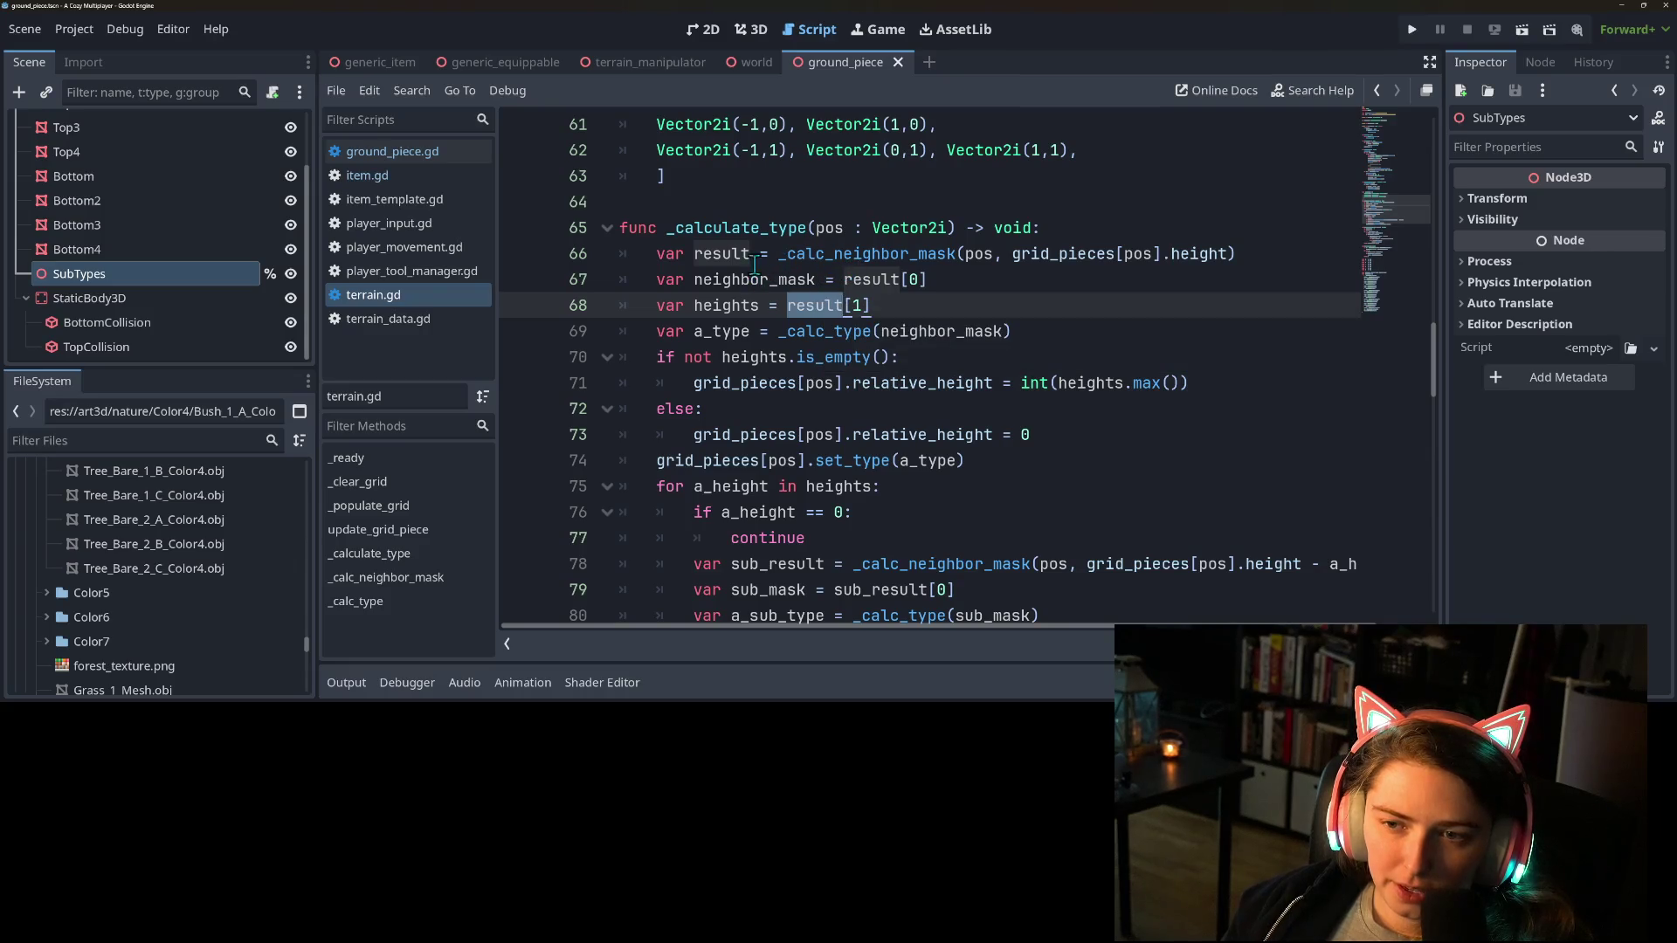
{"action": "double_click", "coordinate": [816, 255]}
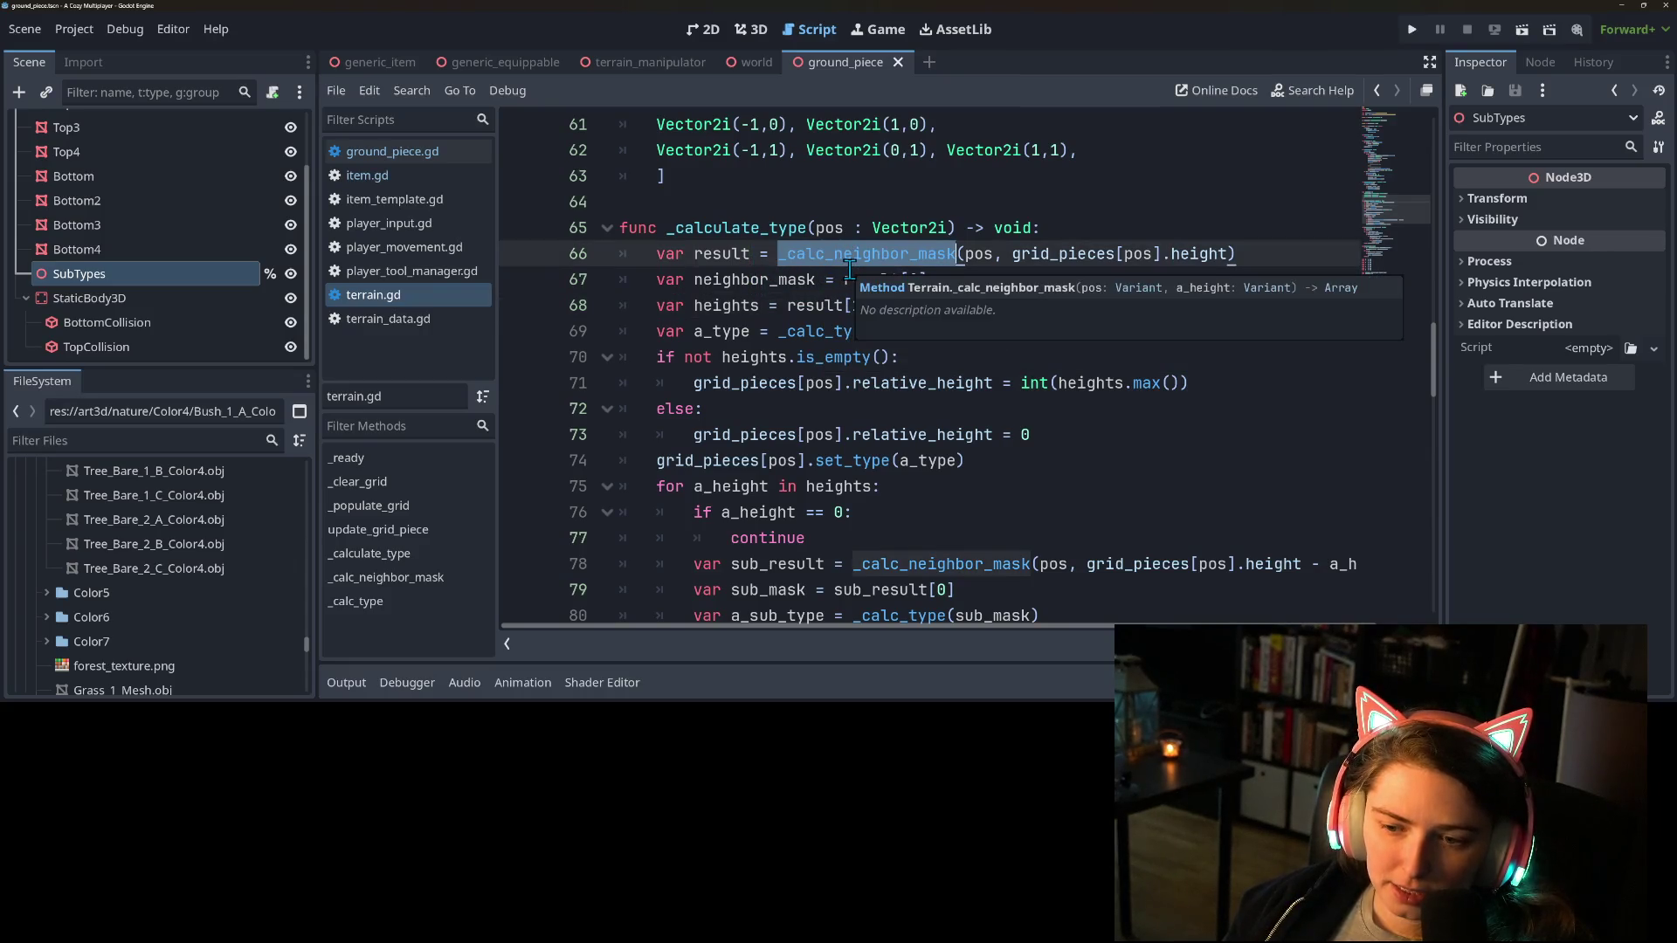
{"action": "double_click", "coordinate": [719, 306]}
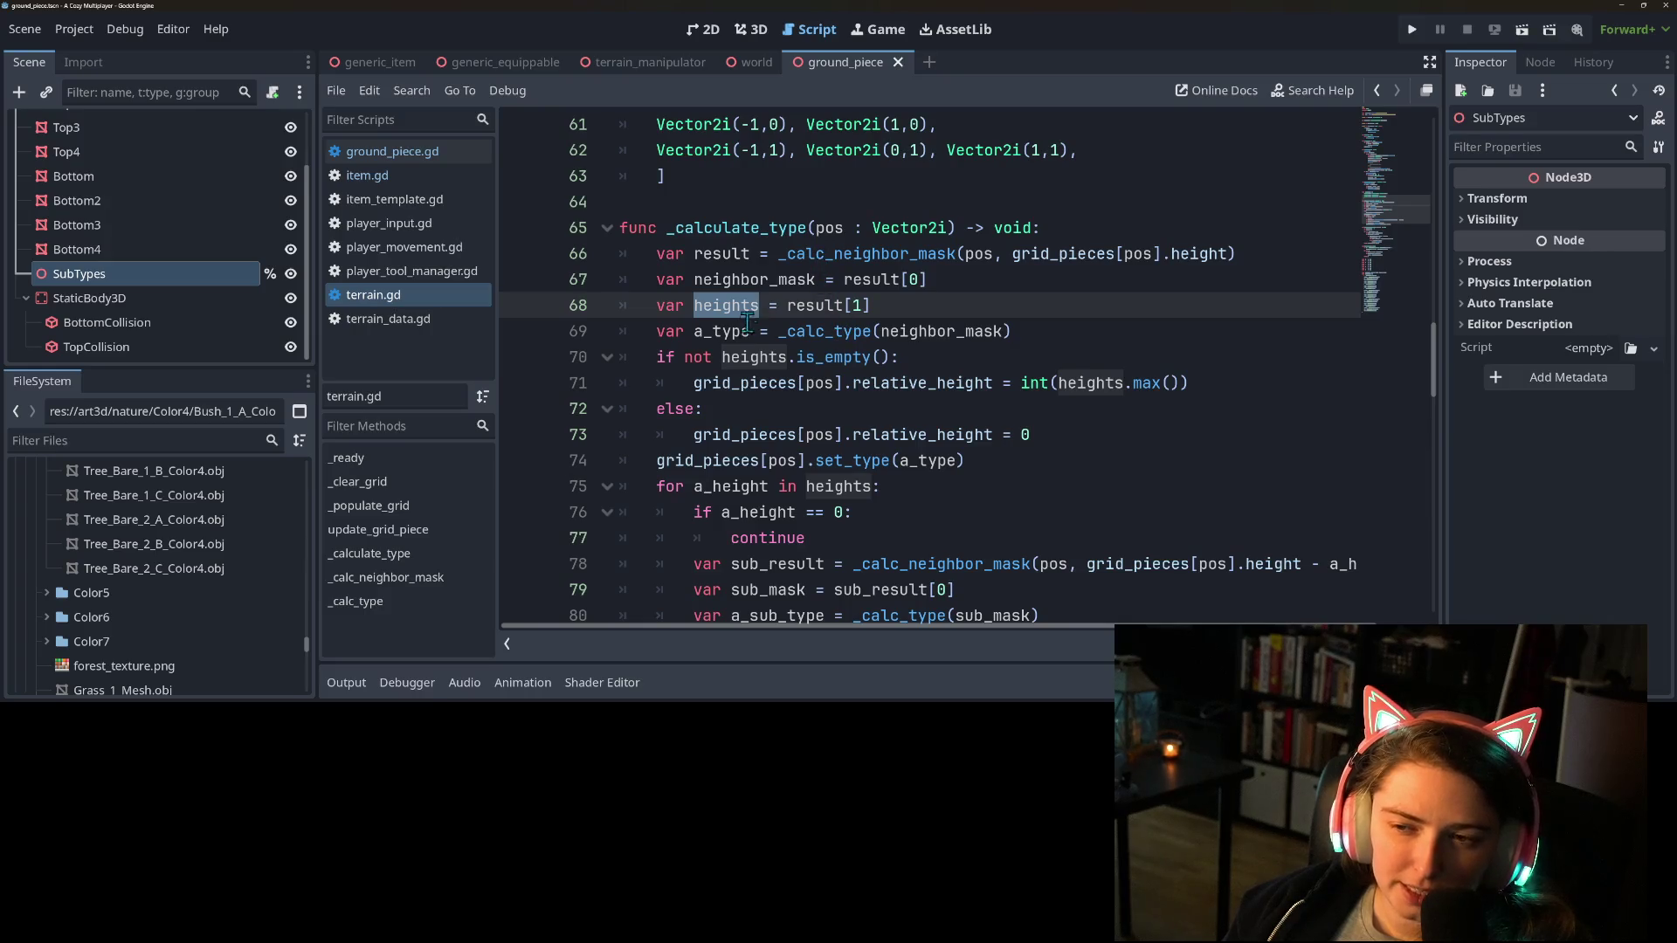
{"action": "scroll", "coordinate": [789, 469], "scroll_direction": "down", "scroll_amount": 1}
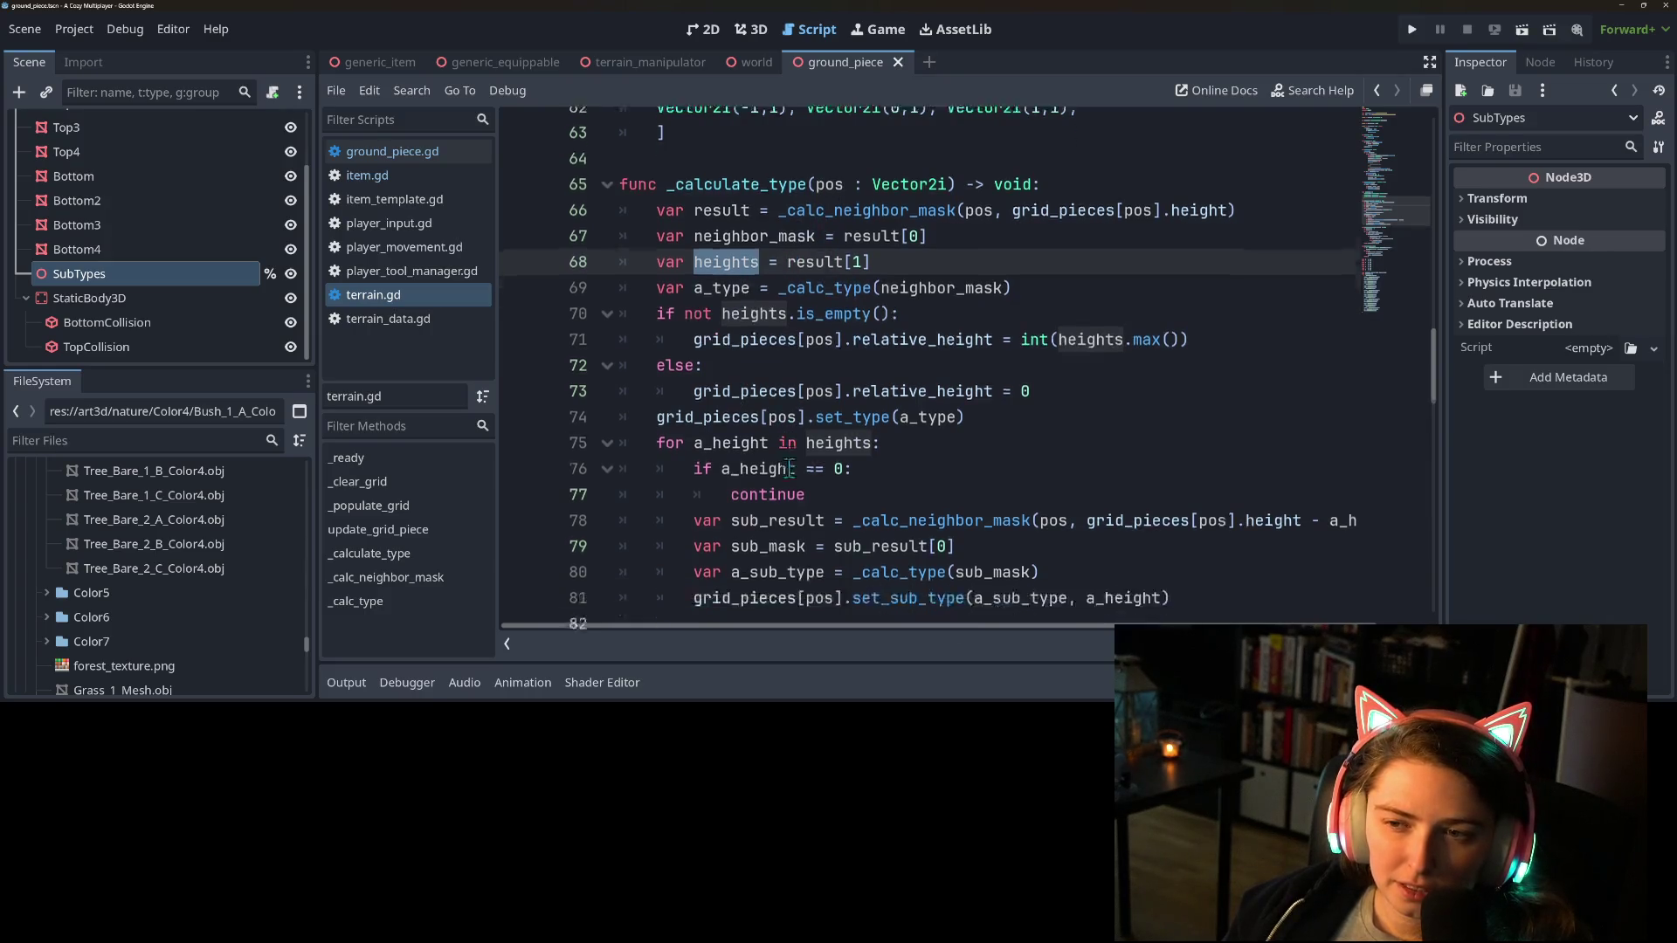
Step: Inspect _calc_neighbor_mask, tracing how its returned heights array is filled via has(diff) and append
{"action": "left_click", "coordinate": [886, 171]}
{"action": "double_click", "coordinate": [886, 171]}
{"action": "scroll", "coordinate": [909, 500], "scroll_direction": "down", "scroll_amount": 4}
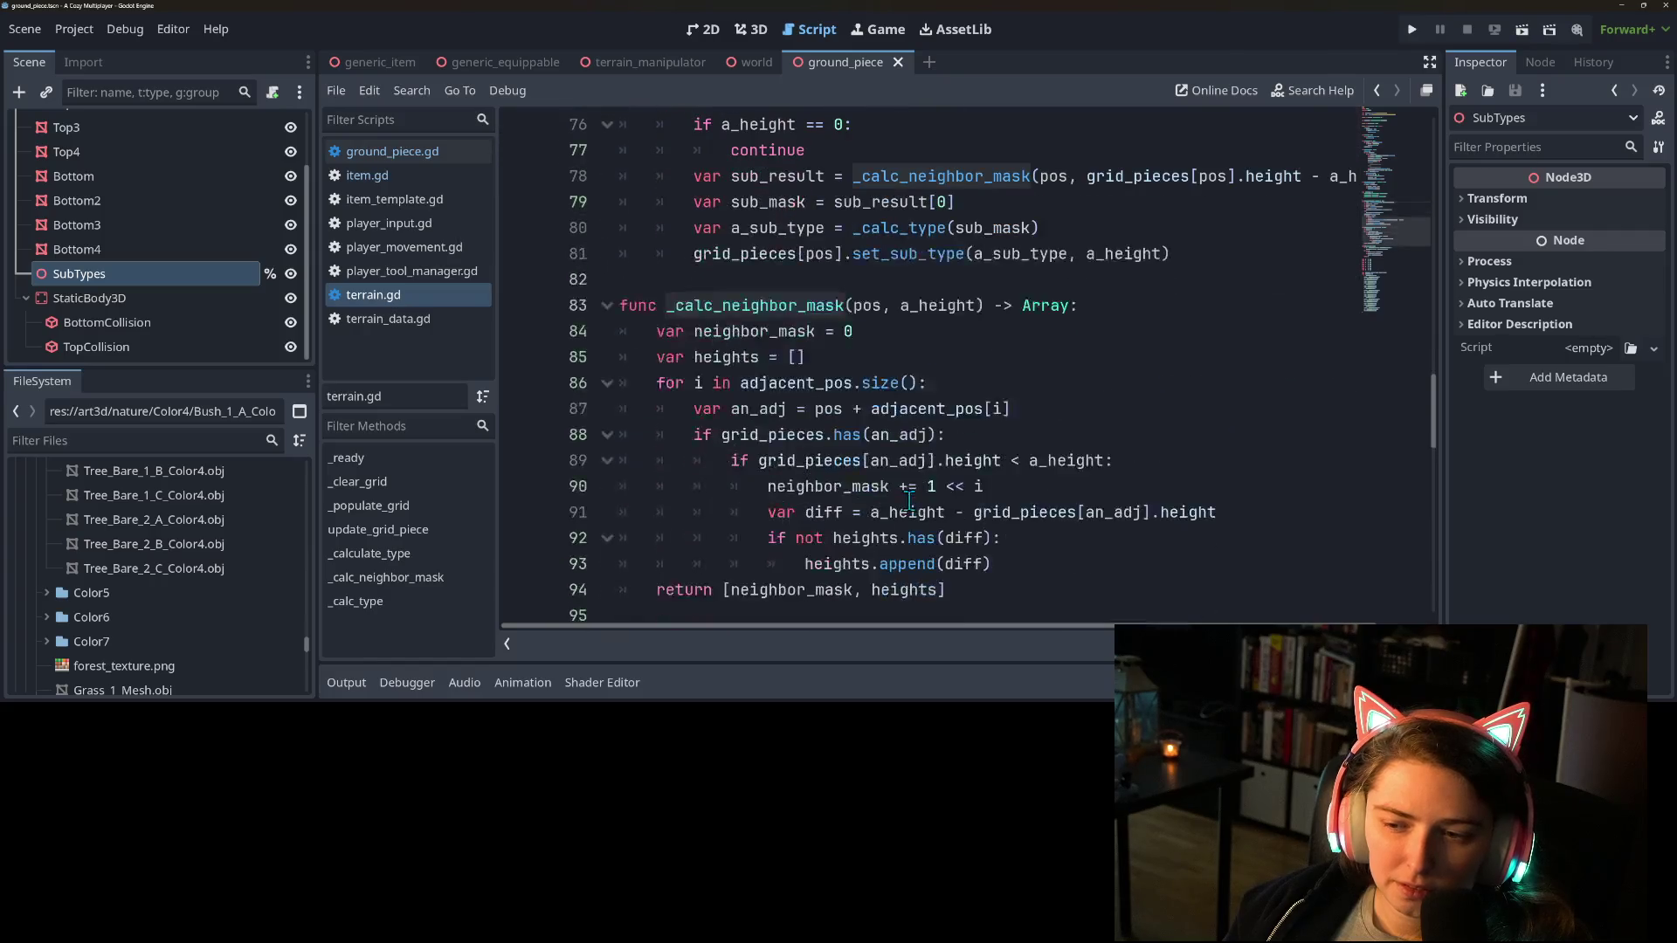
{"action": "scroll", "coordinate": [909, 499], "scroll_direction": "down", "scroll_amount": 1}
{"action": "double_click", "coordinate": [728, 280]}
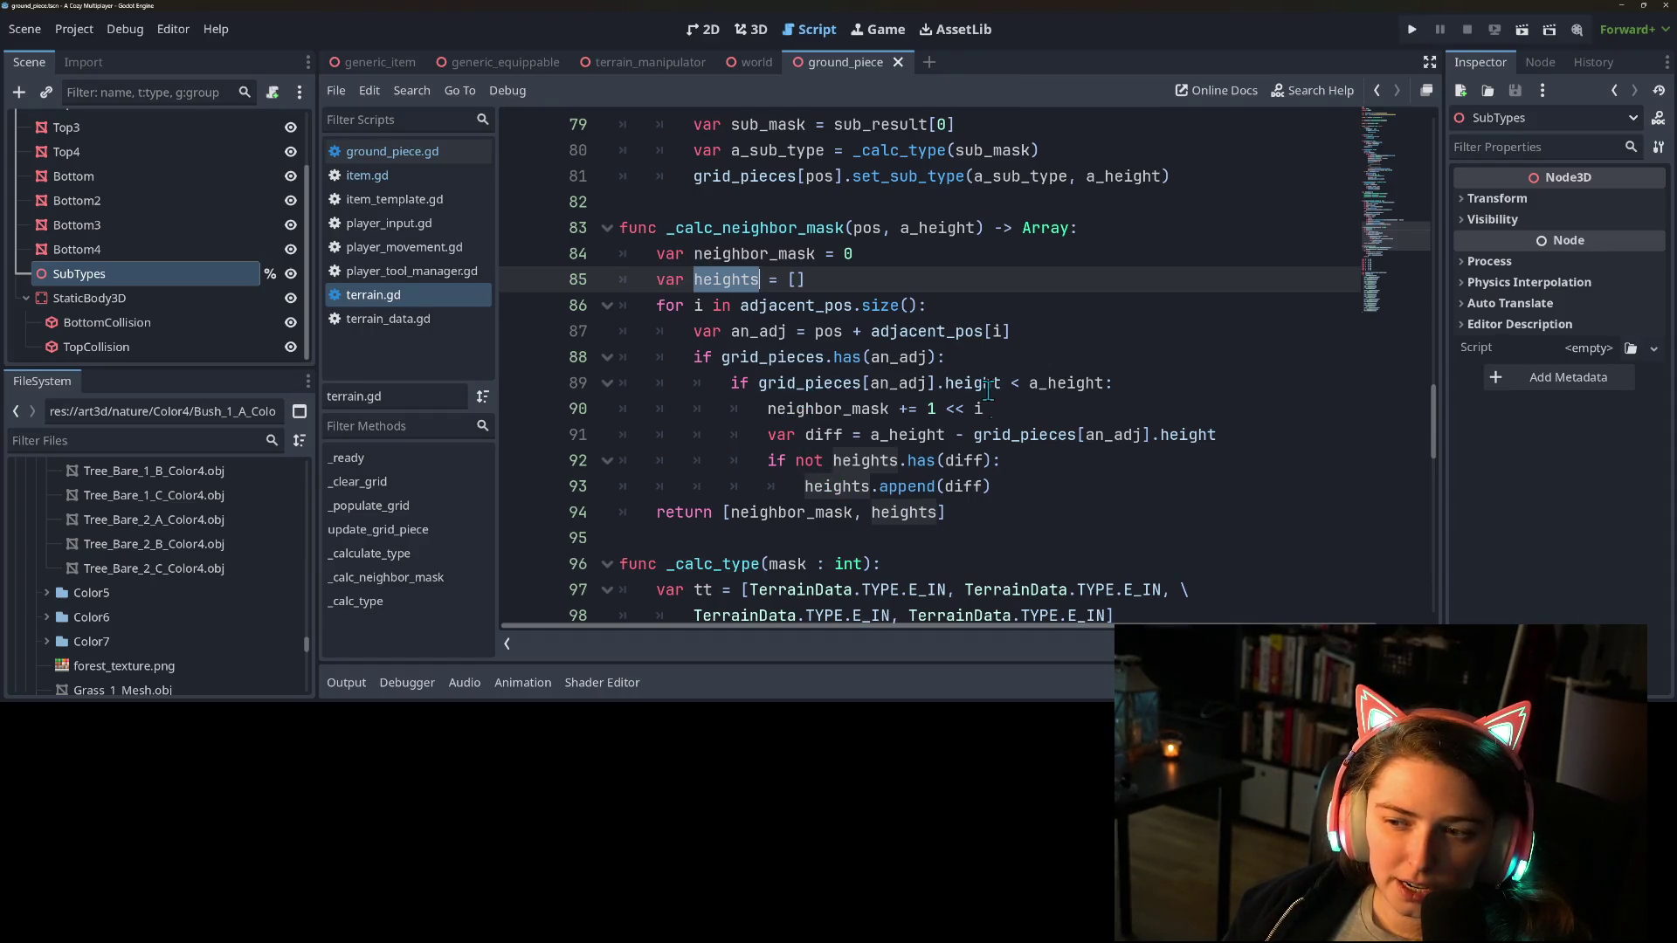
{"action": "left_click", "coordinate": [910, 512]}
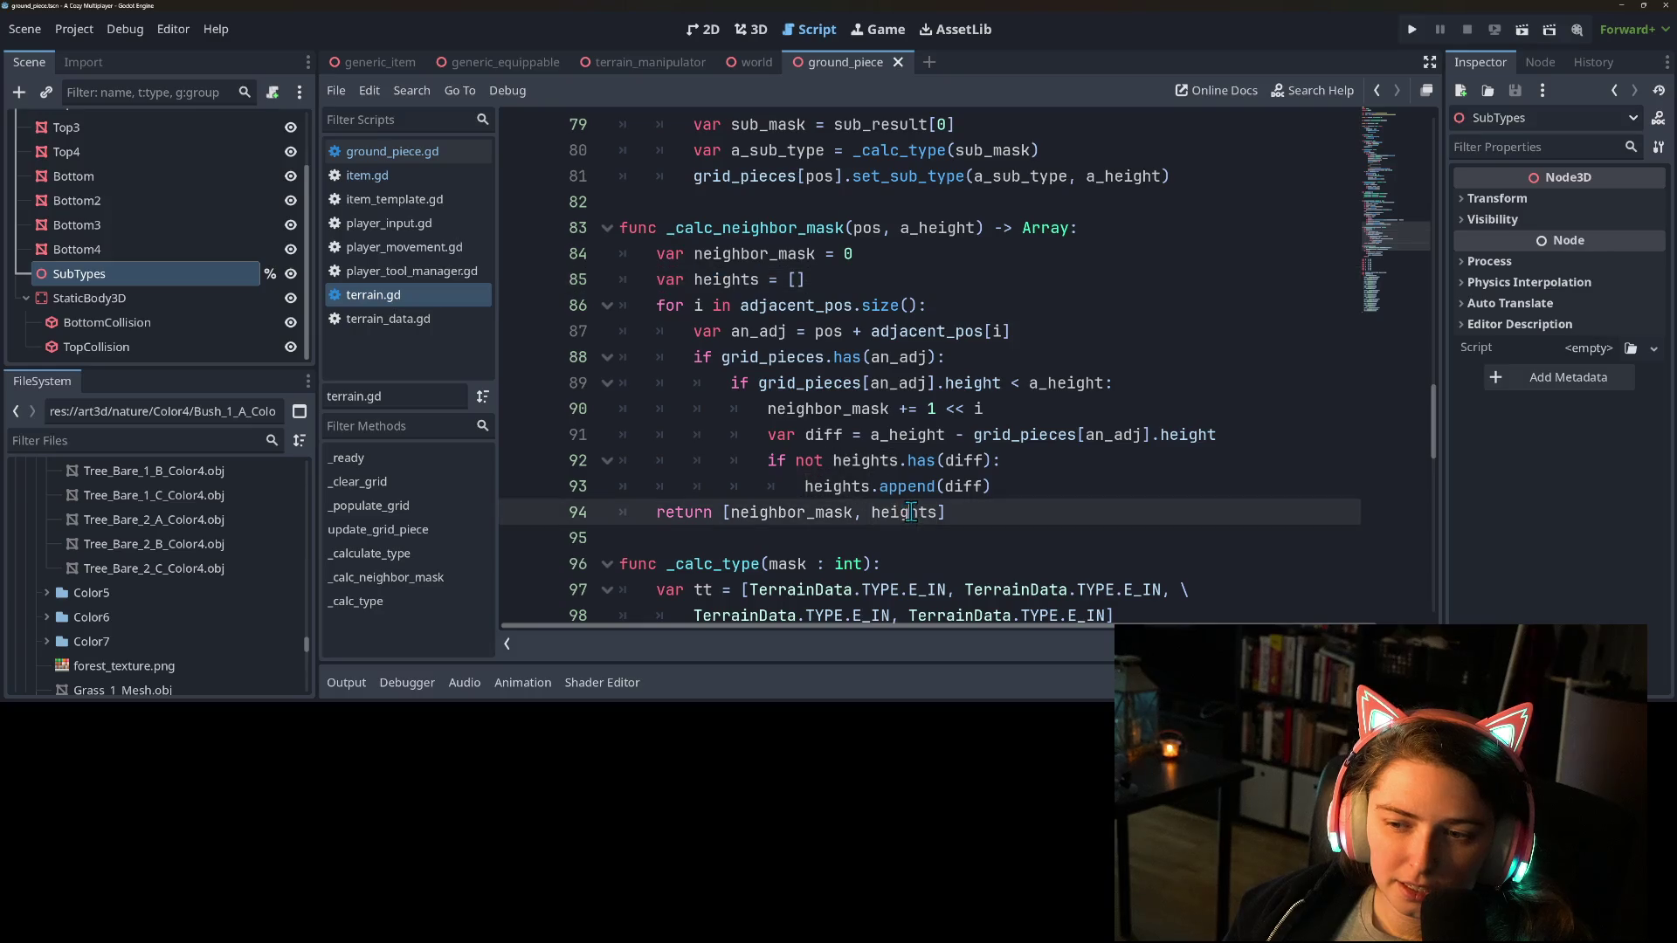
{"action": "double_click", "coordinate": [910, 512]}
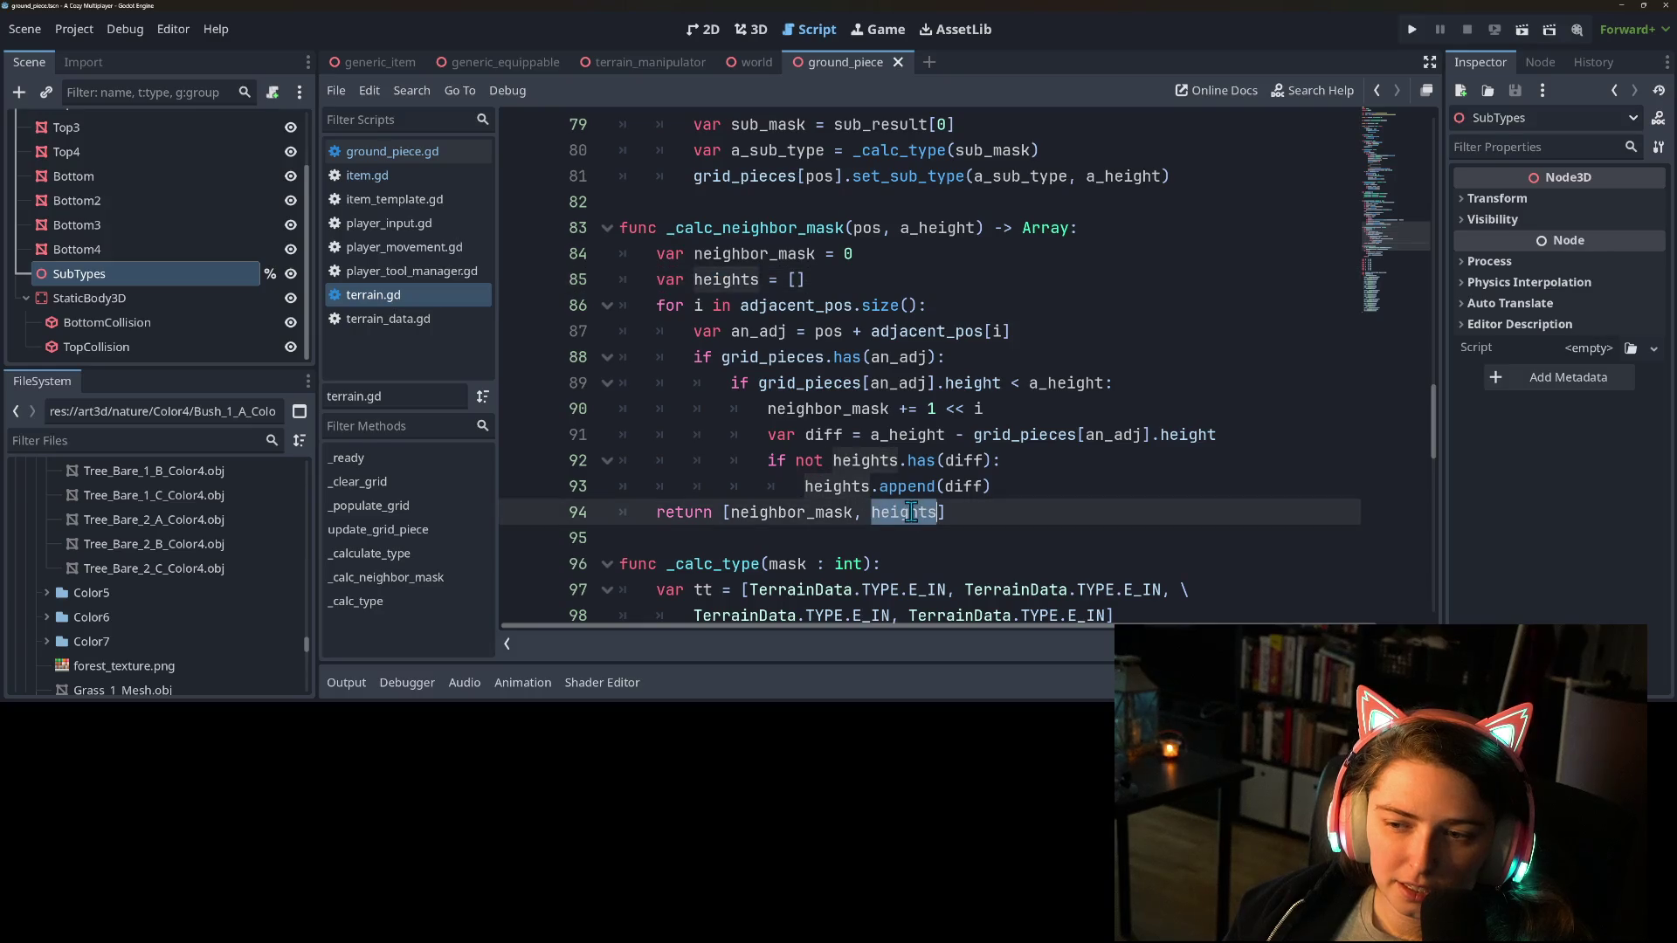
{"action": "left_click", "coordinate": [836, 486]}
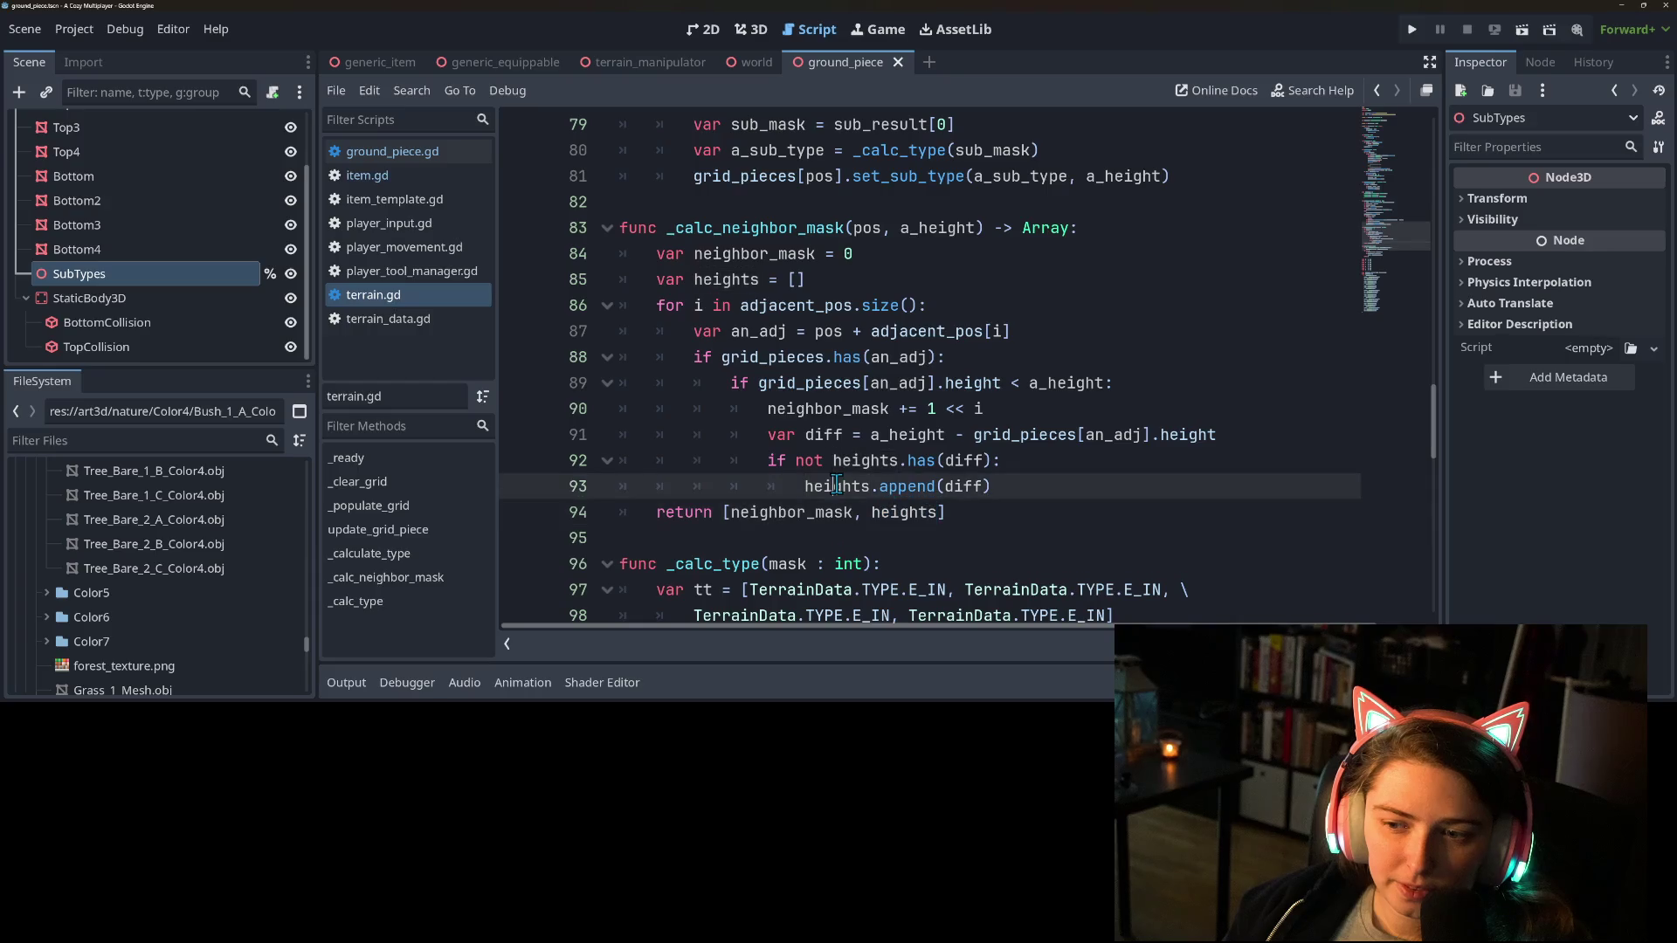
{"action": "double_click", "coordinate": [859, 460]}
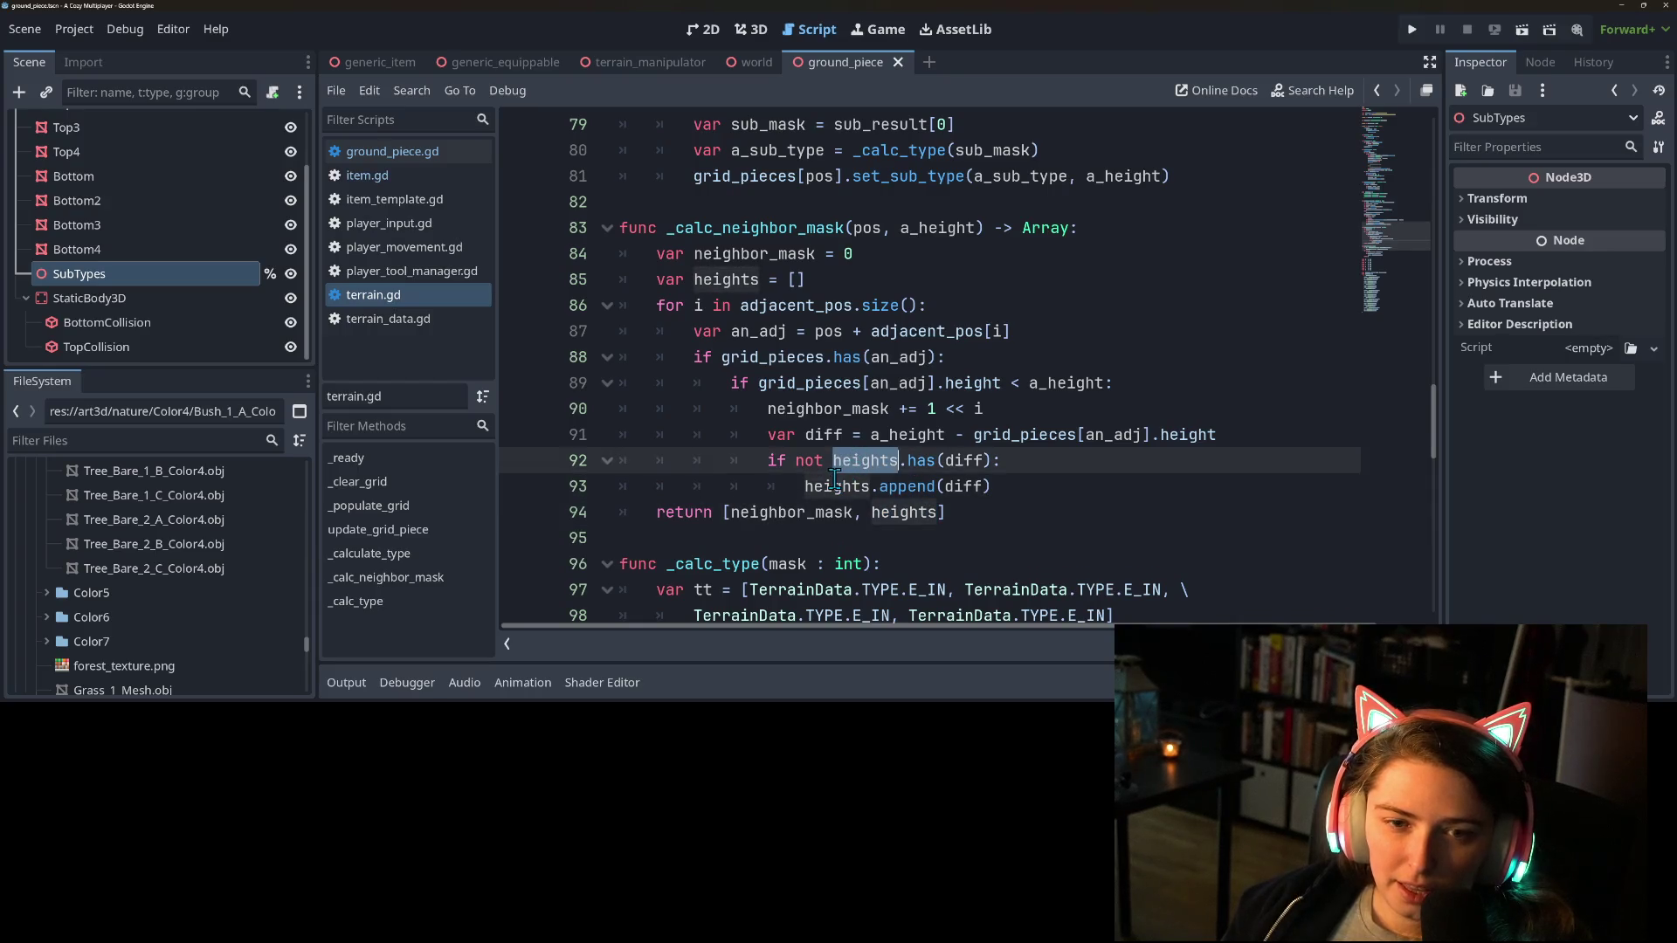
{"action": "double_click", "coordinate": [837, 486]}
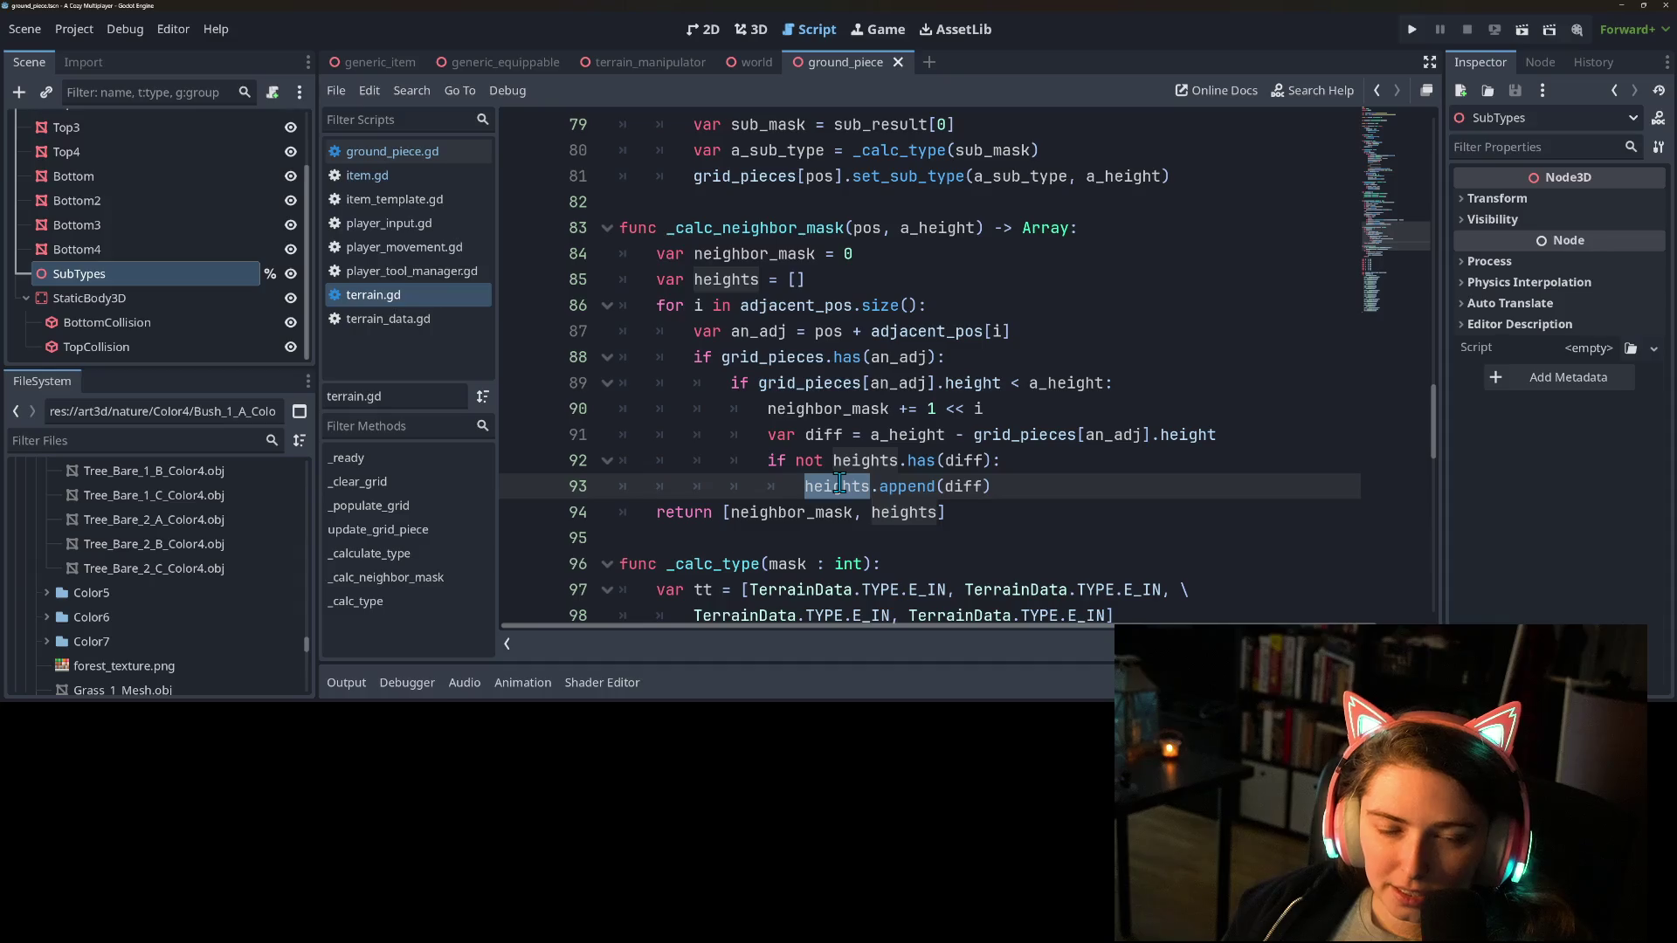
{"action": "mouse_move", "coordinate": [836, 483]}
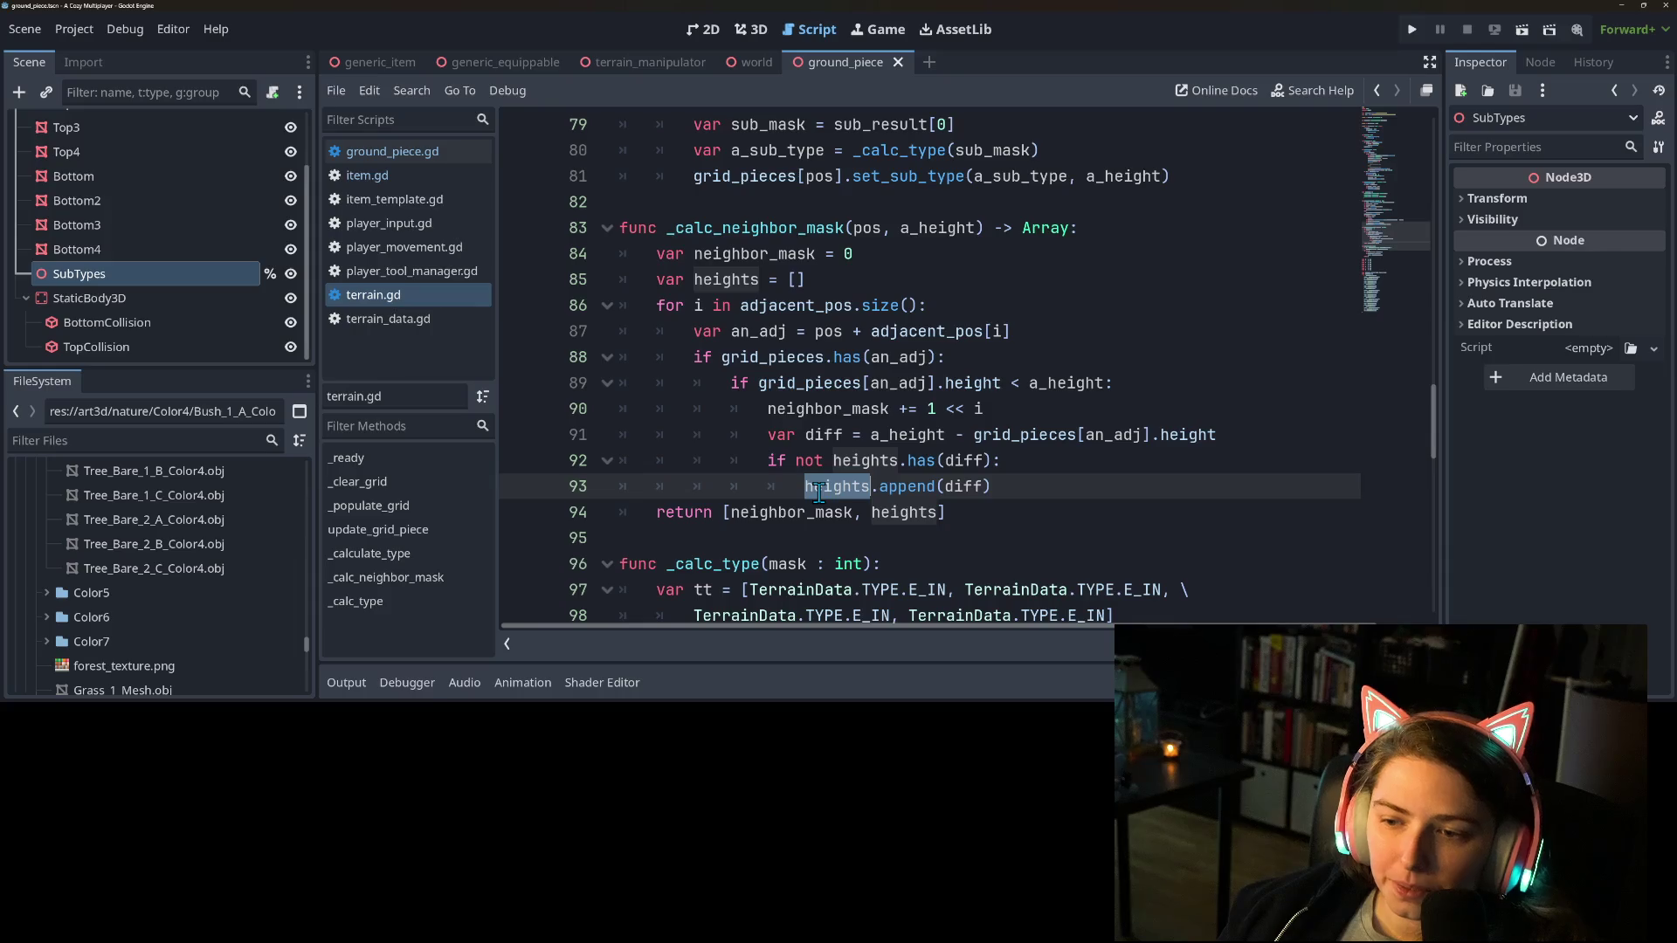
Step: Back in _calculate_type, highlight heights, grid_pieces and relative_height uses on lines 70–71
{"action": "scroll", "coordinate": [878, 546], "scroll_direction": "up", "scroll_amount": 3}
{"action": "scroll", "coordinate": [870, 546], "scroll_direction": "up", "scroll_amount": 2}
{"action": "scroll", "coordinate": [744, 393], "scroll_direction": "up", "scroll_amount": 1}
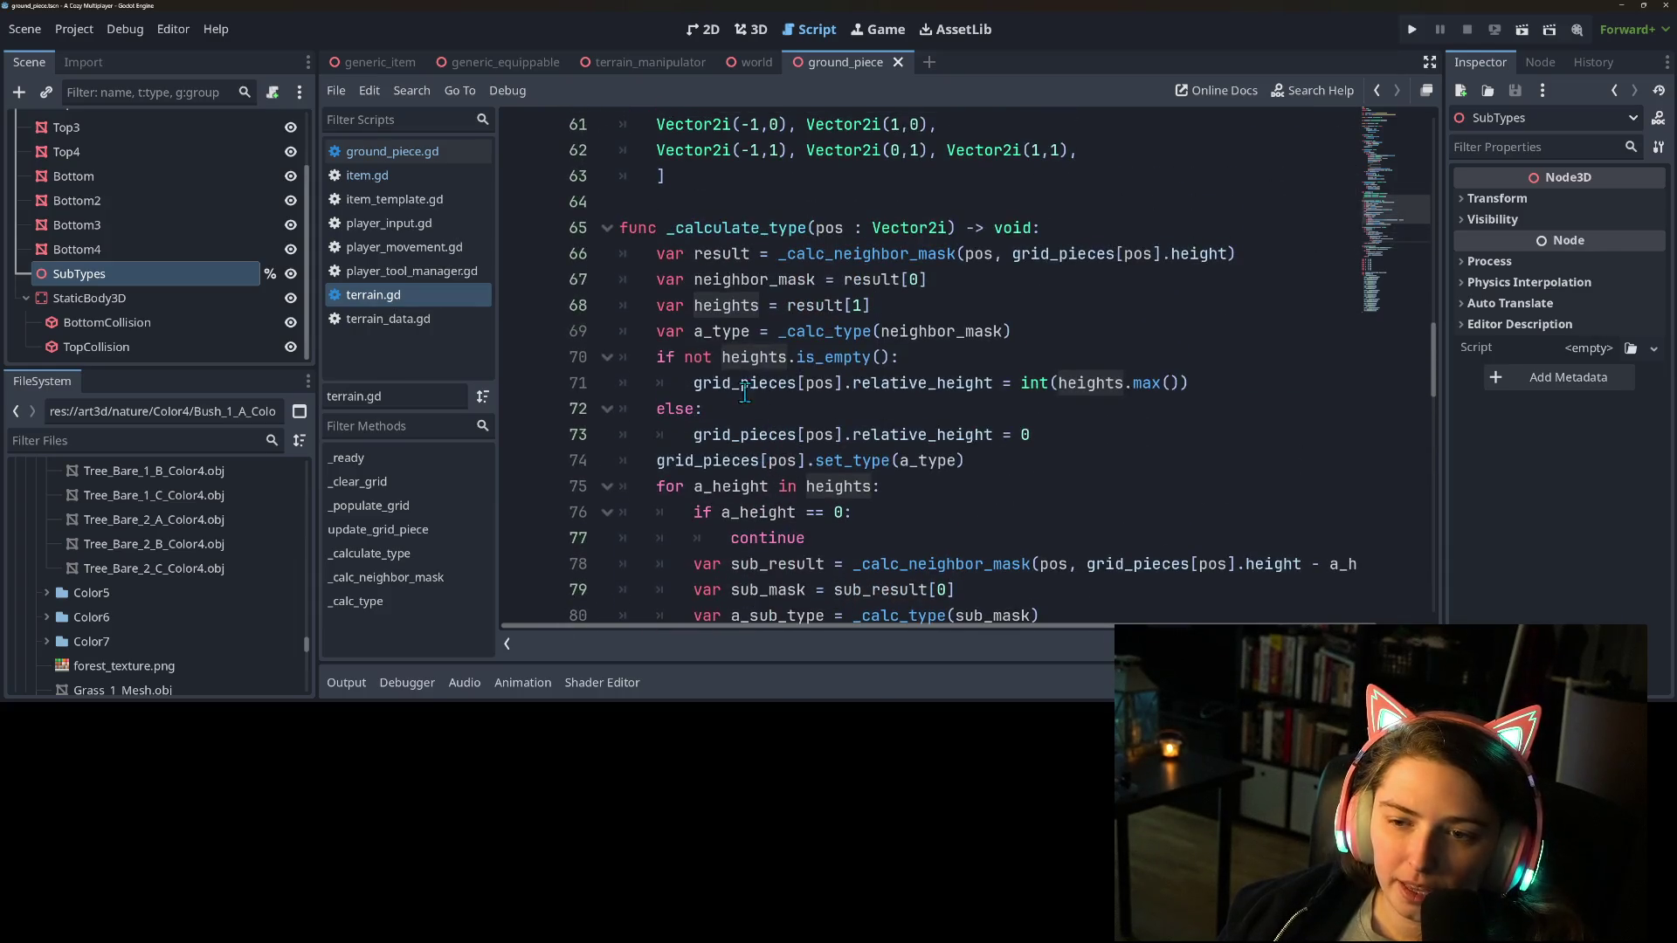
{"action": "double_click", "coordinate": [744, 384]}
{"action": "double_click", "coordinate": [750, 354]}
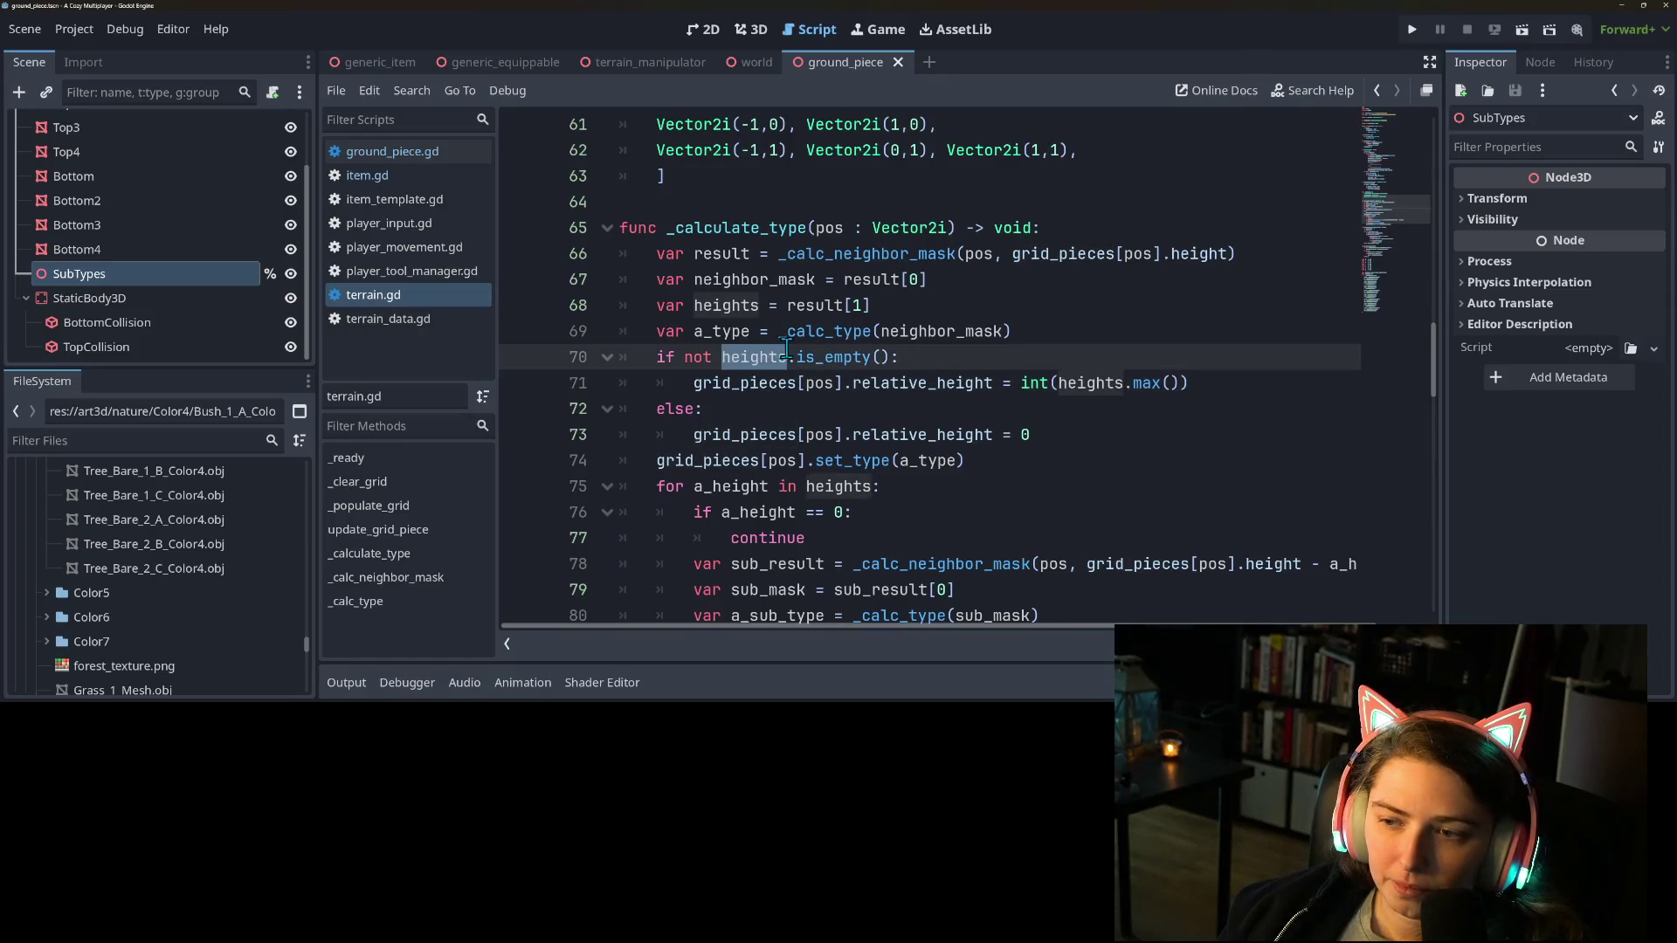
{"action": "double_click", "coordinate": [821, 357]}
{"action": "double_click", "coordinate": [757, 356]}
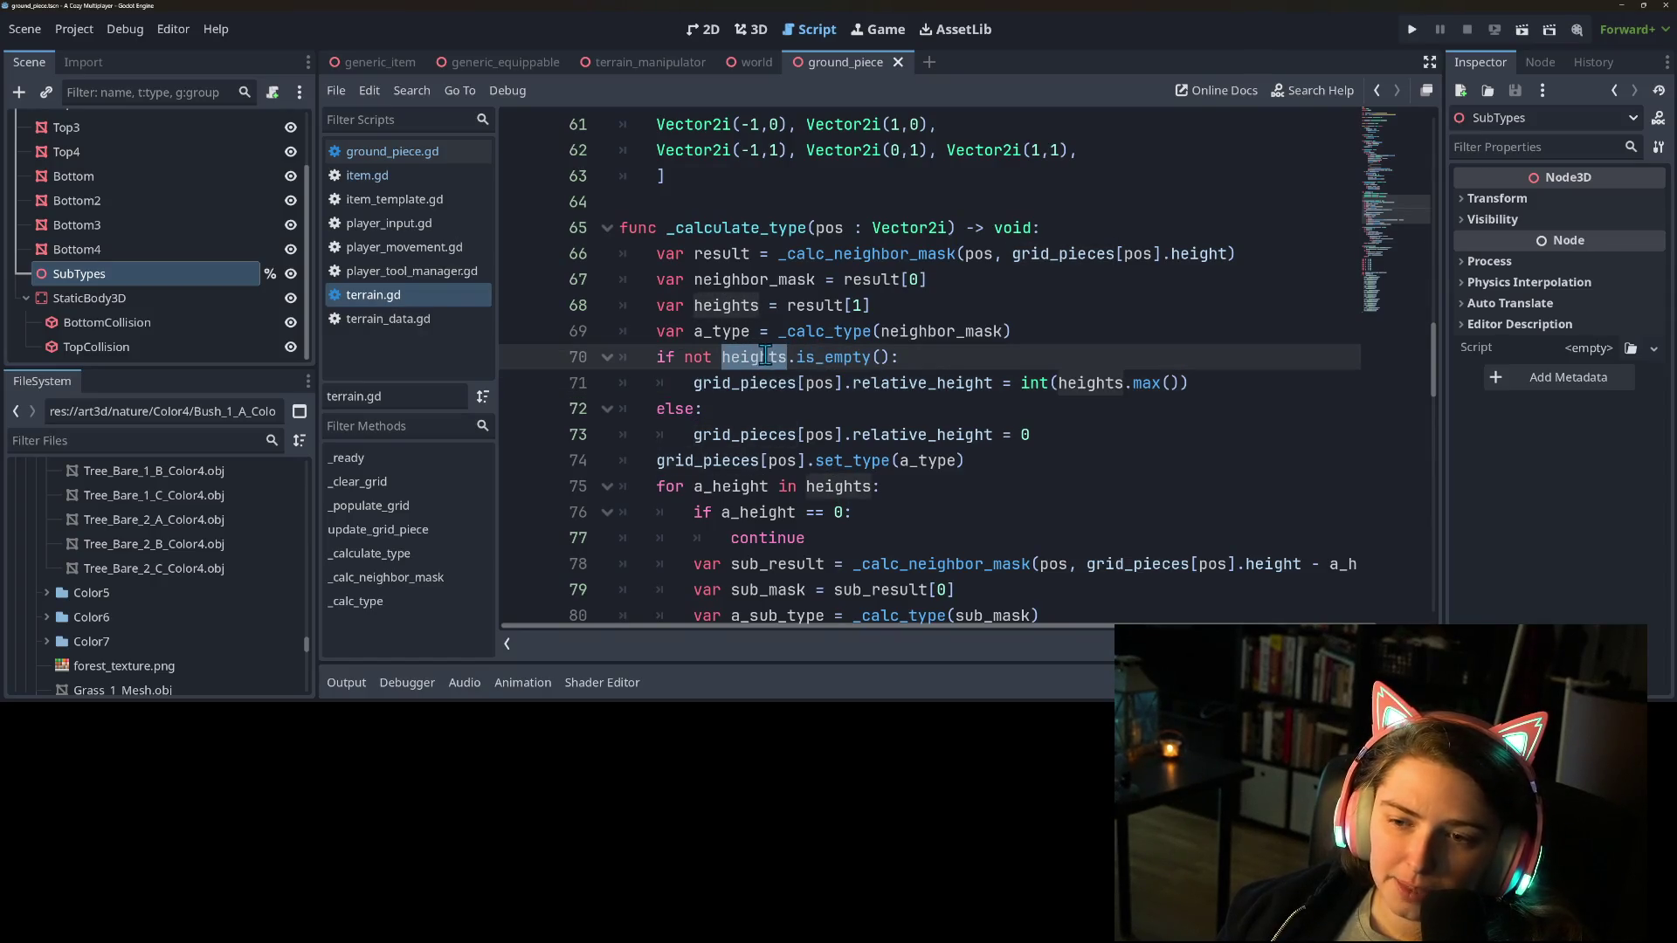
{"action": "double_click", "coordinate": [897, 384]}
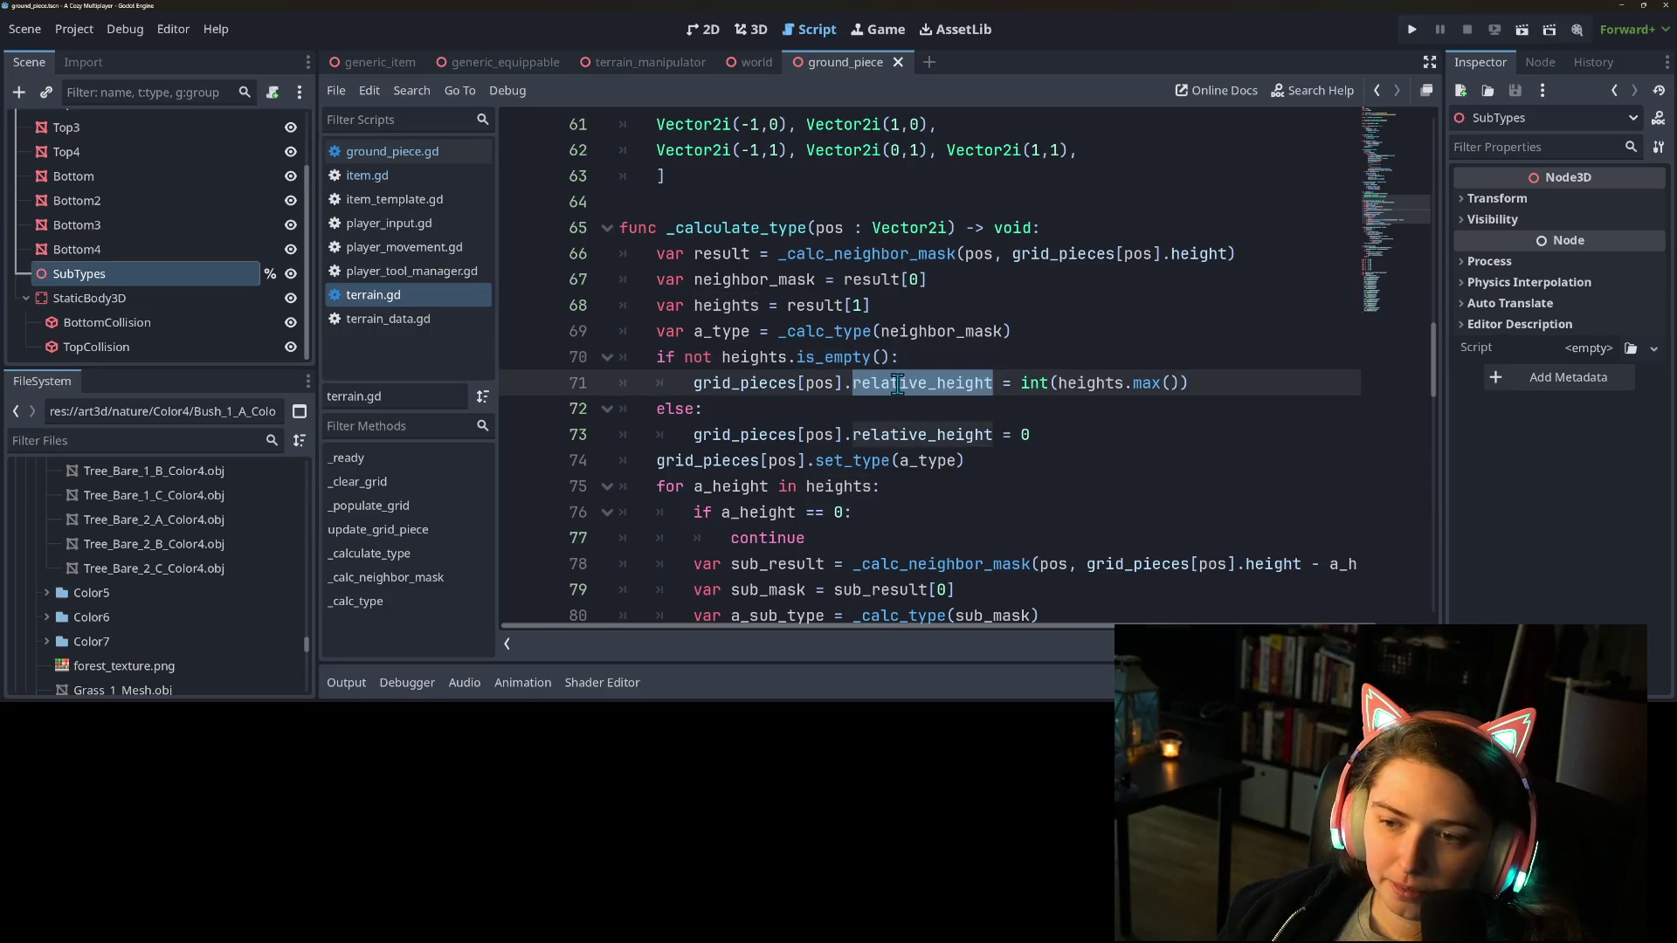
{"action": "double_click", "coordinate": [787, 386]}
{"action": "left_click", "coordinate": [1092, 387]}
{"action": "double_click", "coordinate": [1093, 388]}
{"action": "double_click", "coordinate": [754, 357]}
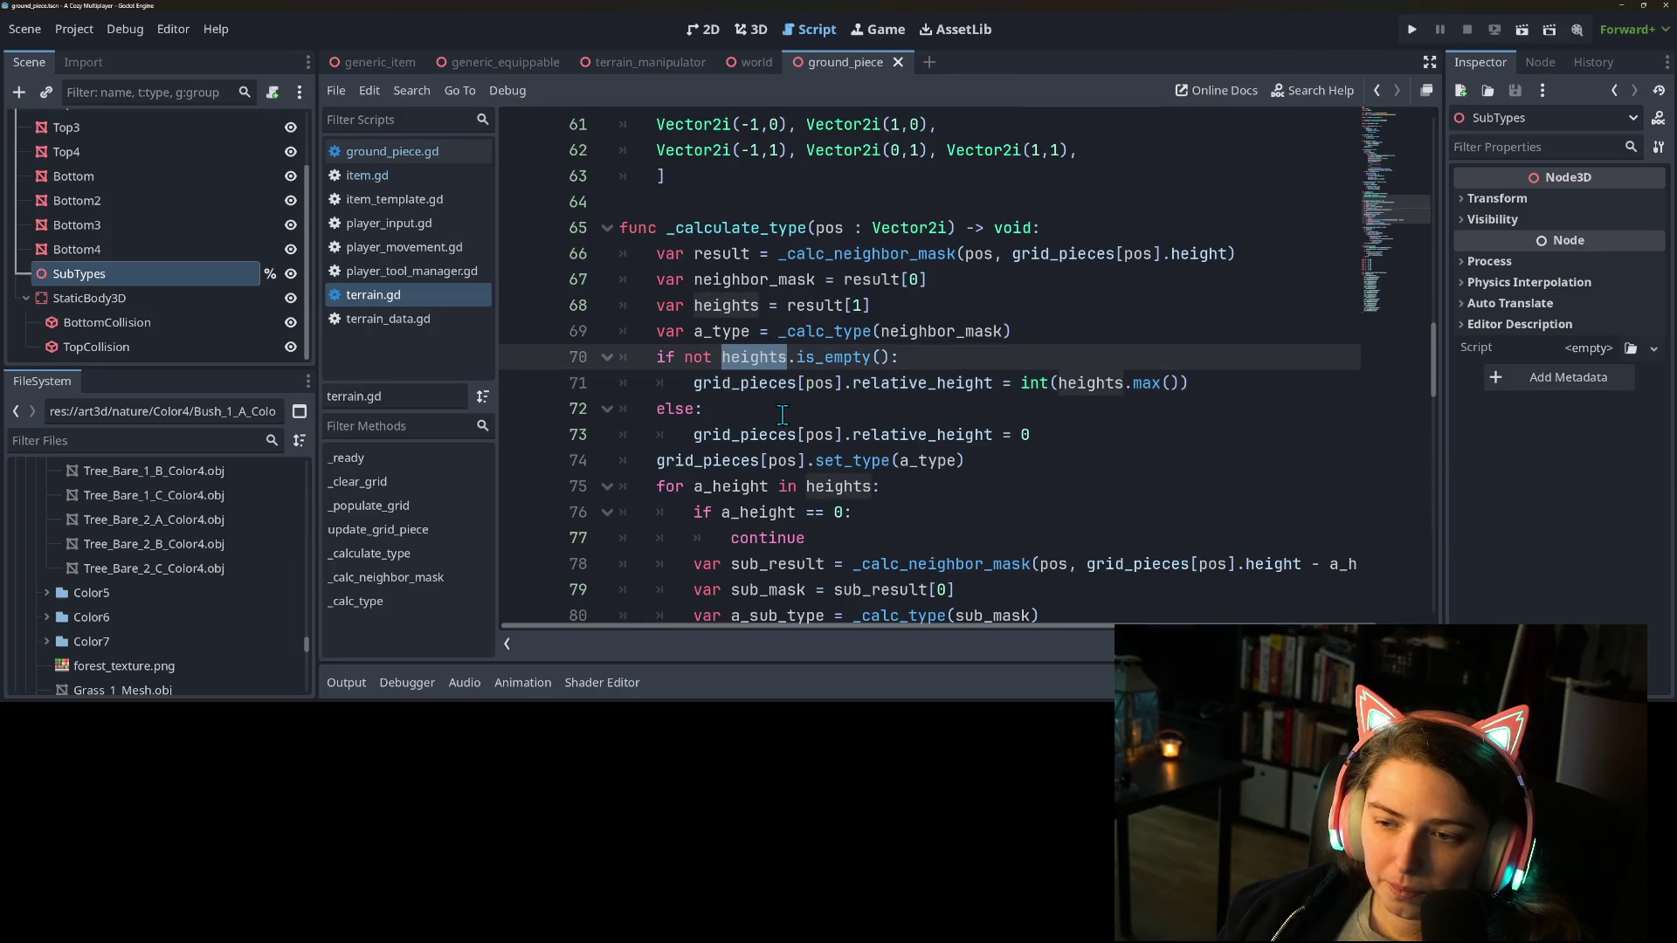
{"action": "scroll", "coordinate": [782, 414], "scroll_direction": "down", "scroll_amount": 1}
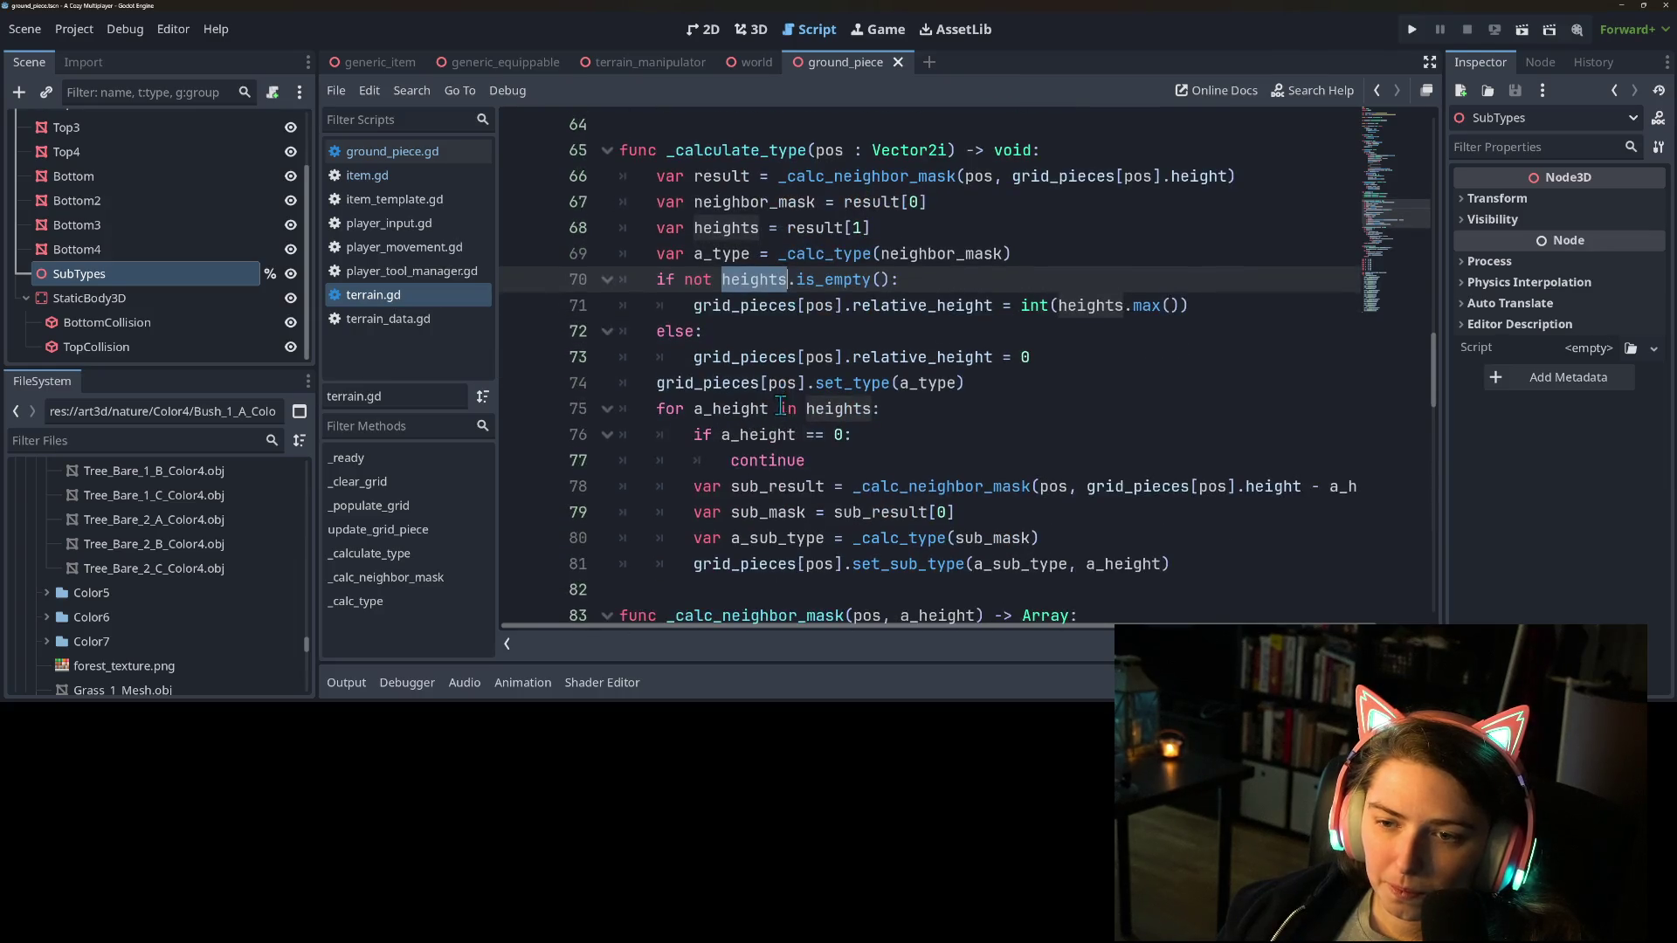
Step: Examine the a_height zero check and place the caret after the a_height loop variable
{"action": "left_click", "coordinate": [933, 408]}
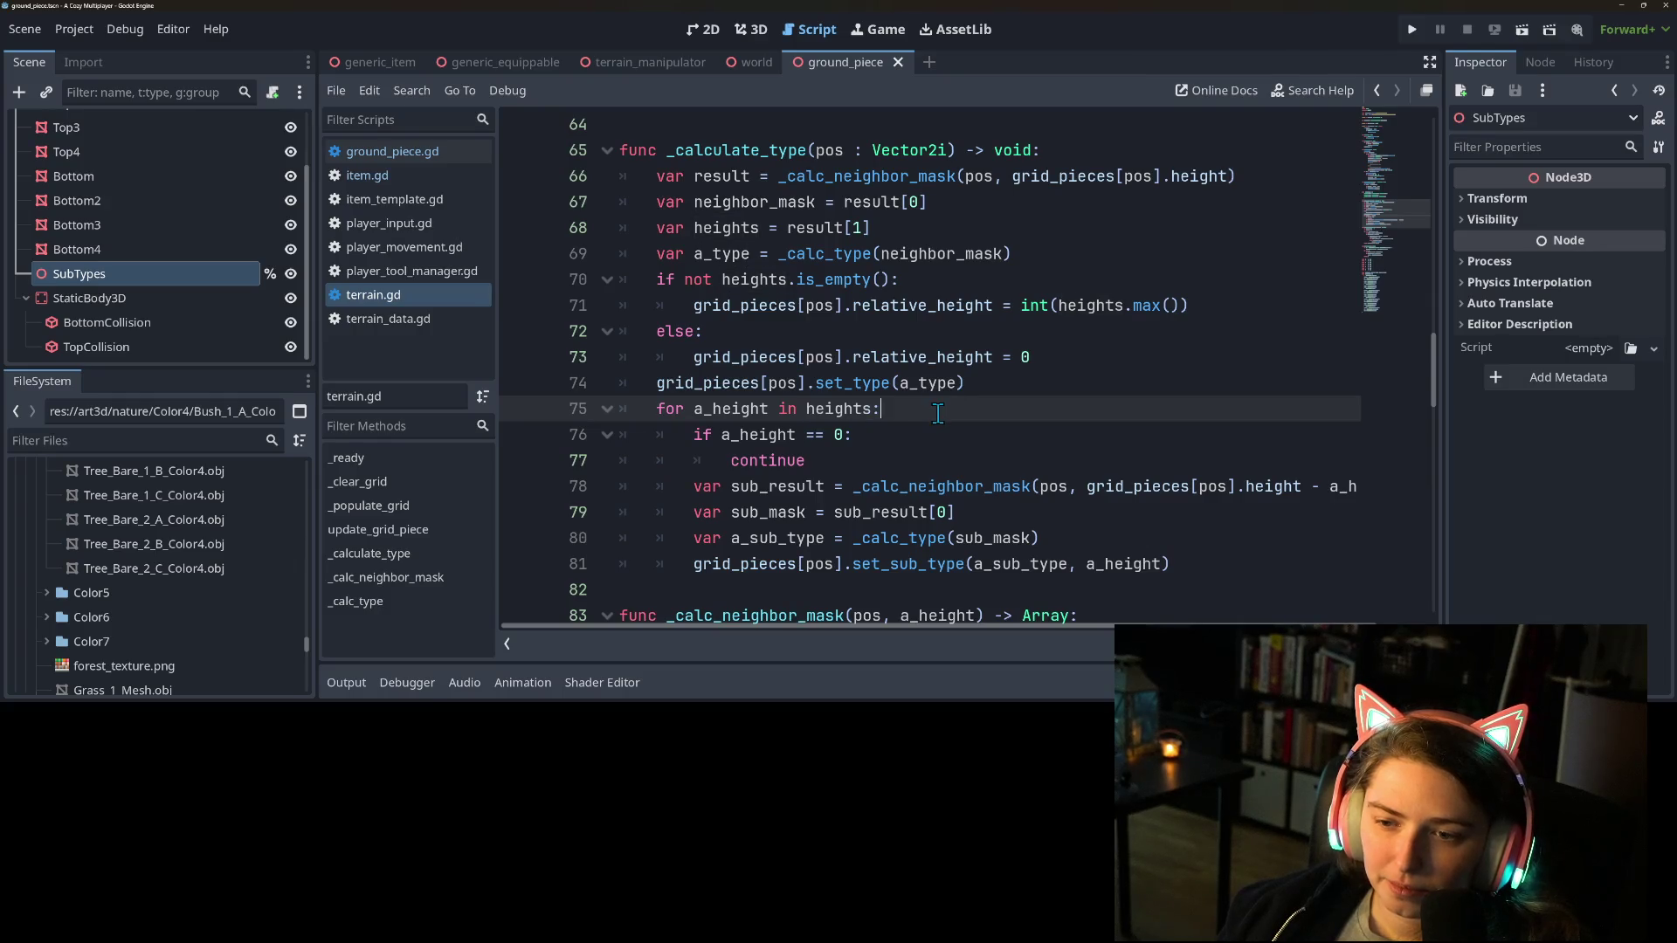
{"action": "double_click", "coordinate": [759, 434]}
{"action": "left_click", "coordinate": [838, 434]}
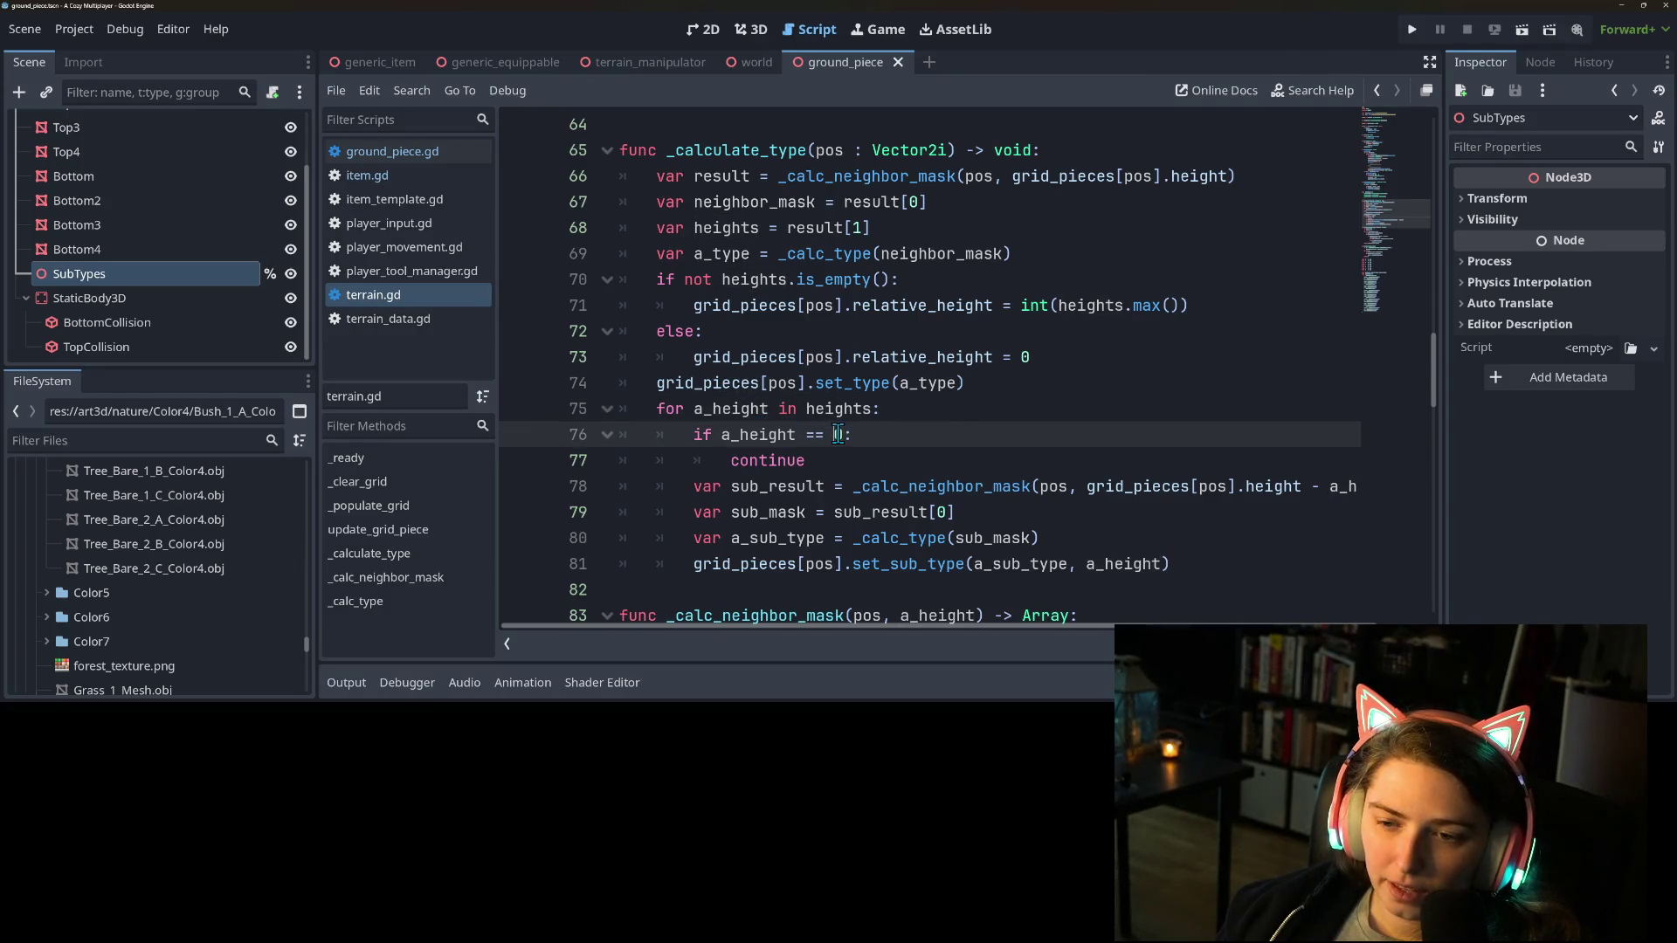
{"action": "left_click", "coordinate": [836, 461]}
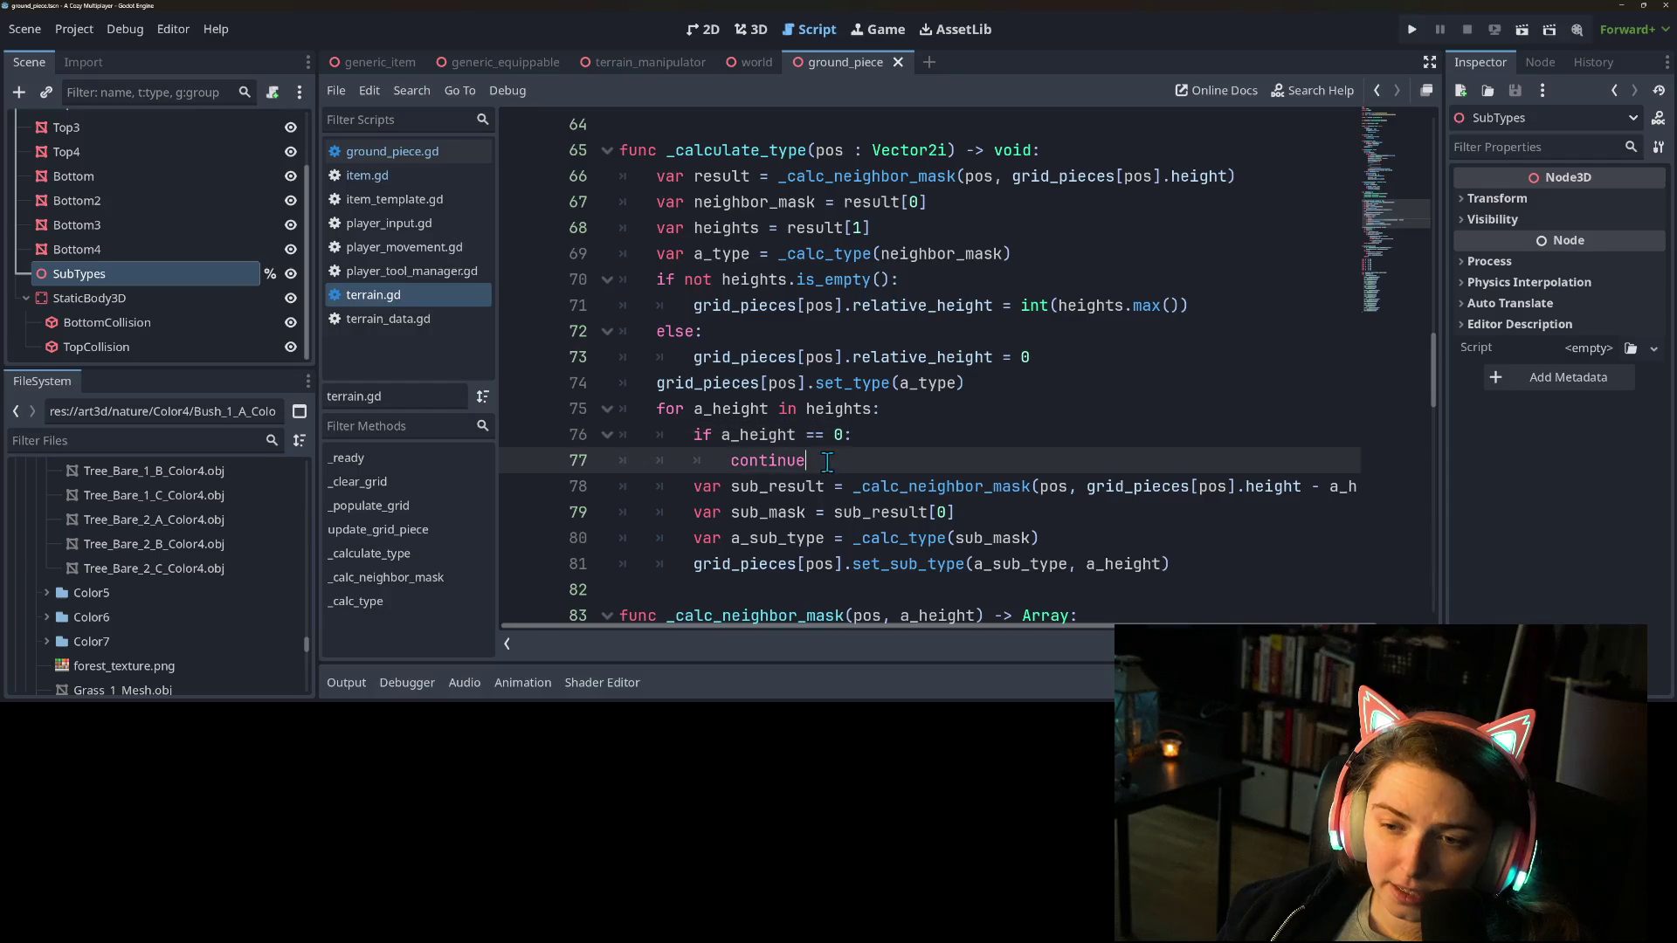
{"action": "left_click", "coordinate": [1027, 410]}
{"action": "left_click", "coordinate": [1002, 386]}
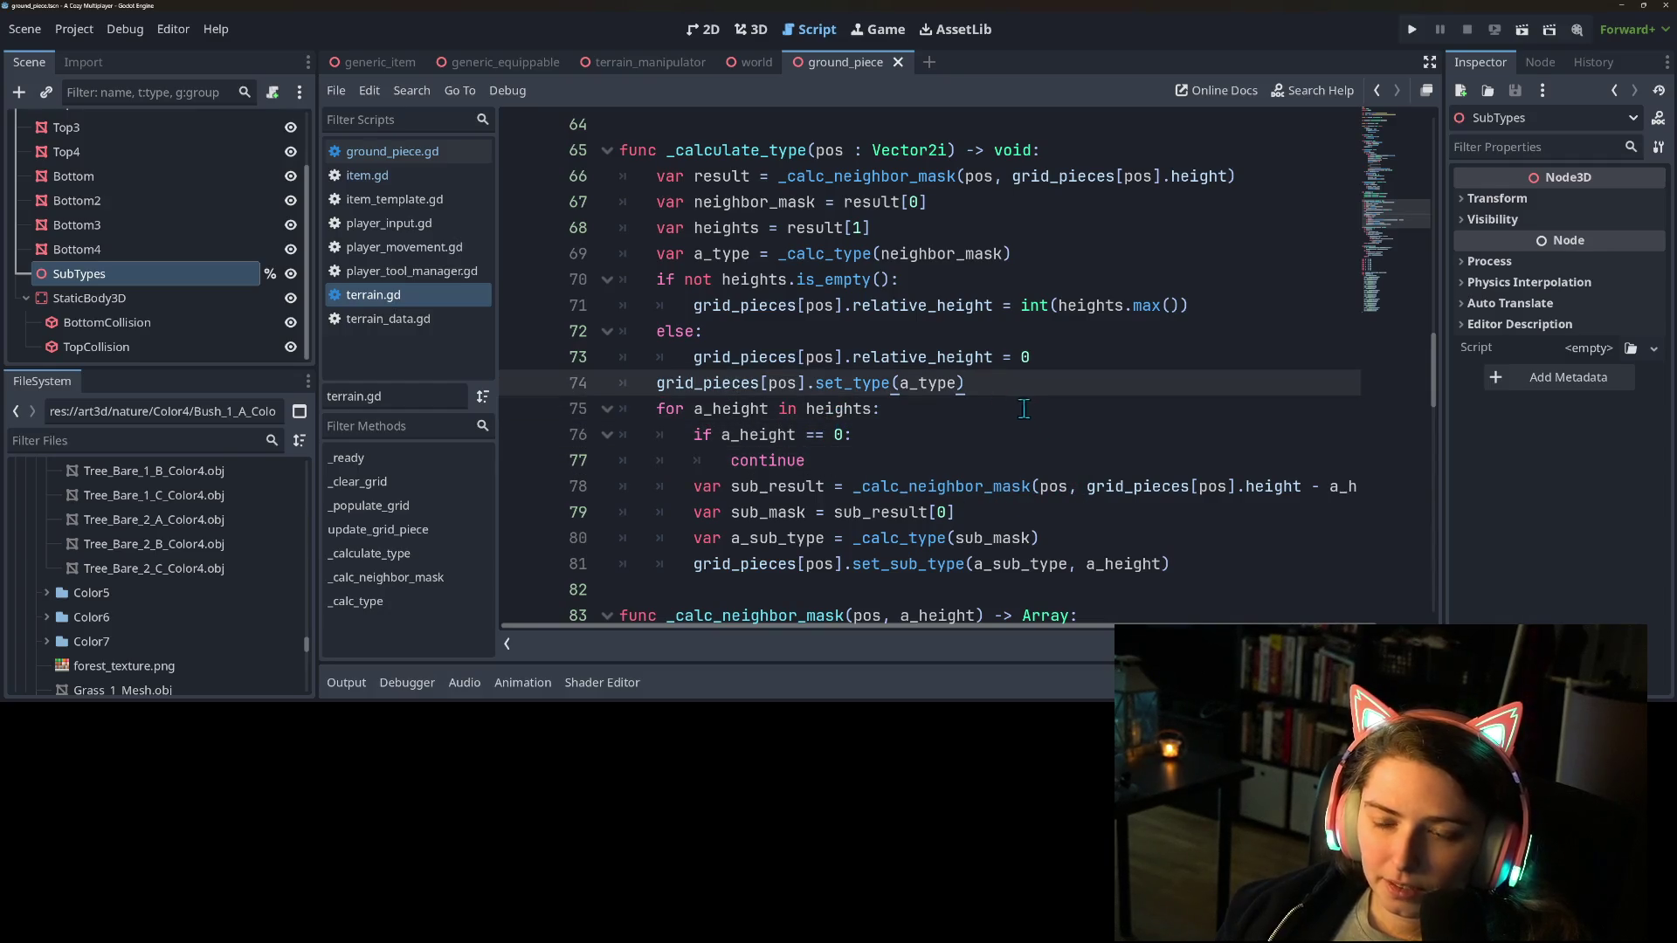
{"action": "left_click", "coordinate": [904, 459]}
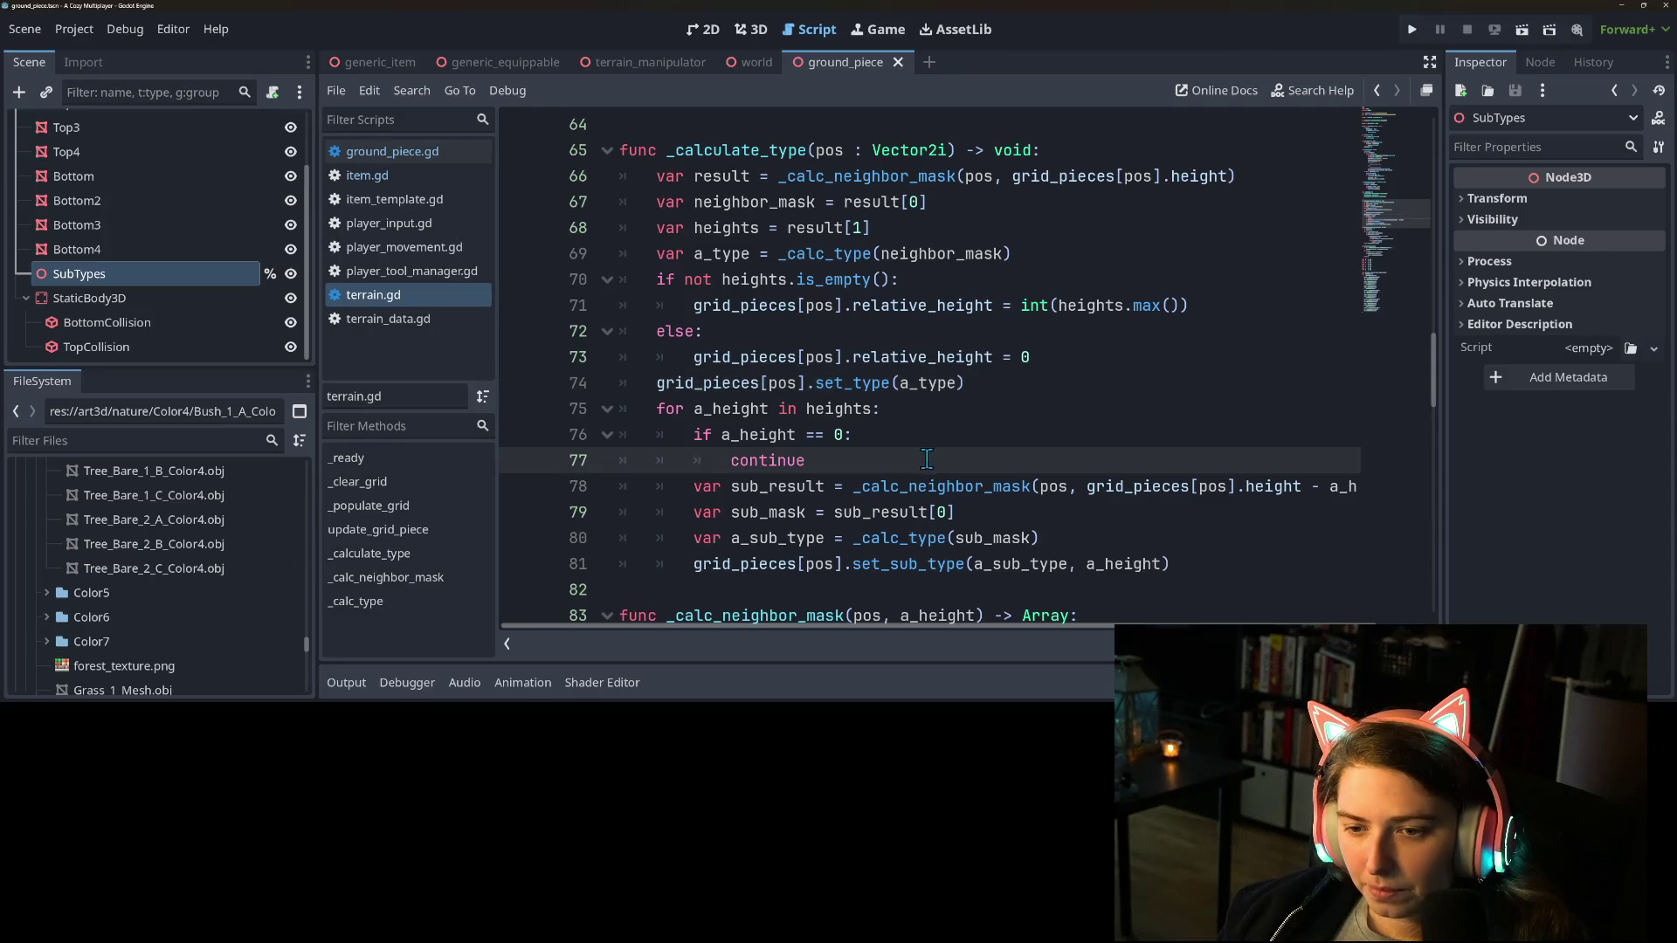
{"action": "double_click", "coordinate": [737, 409]}
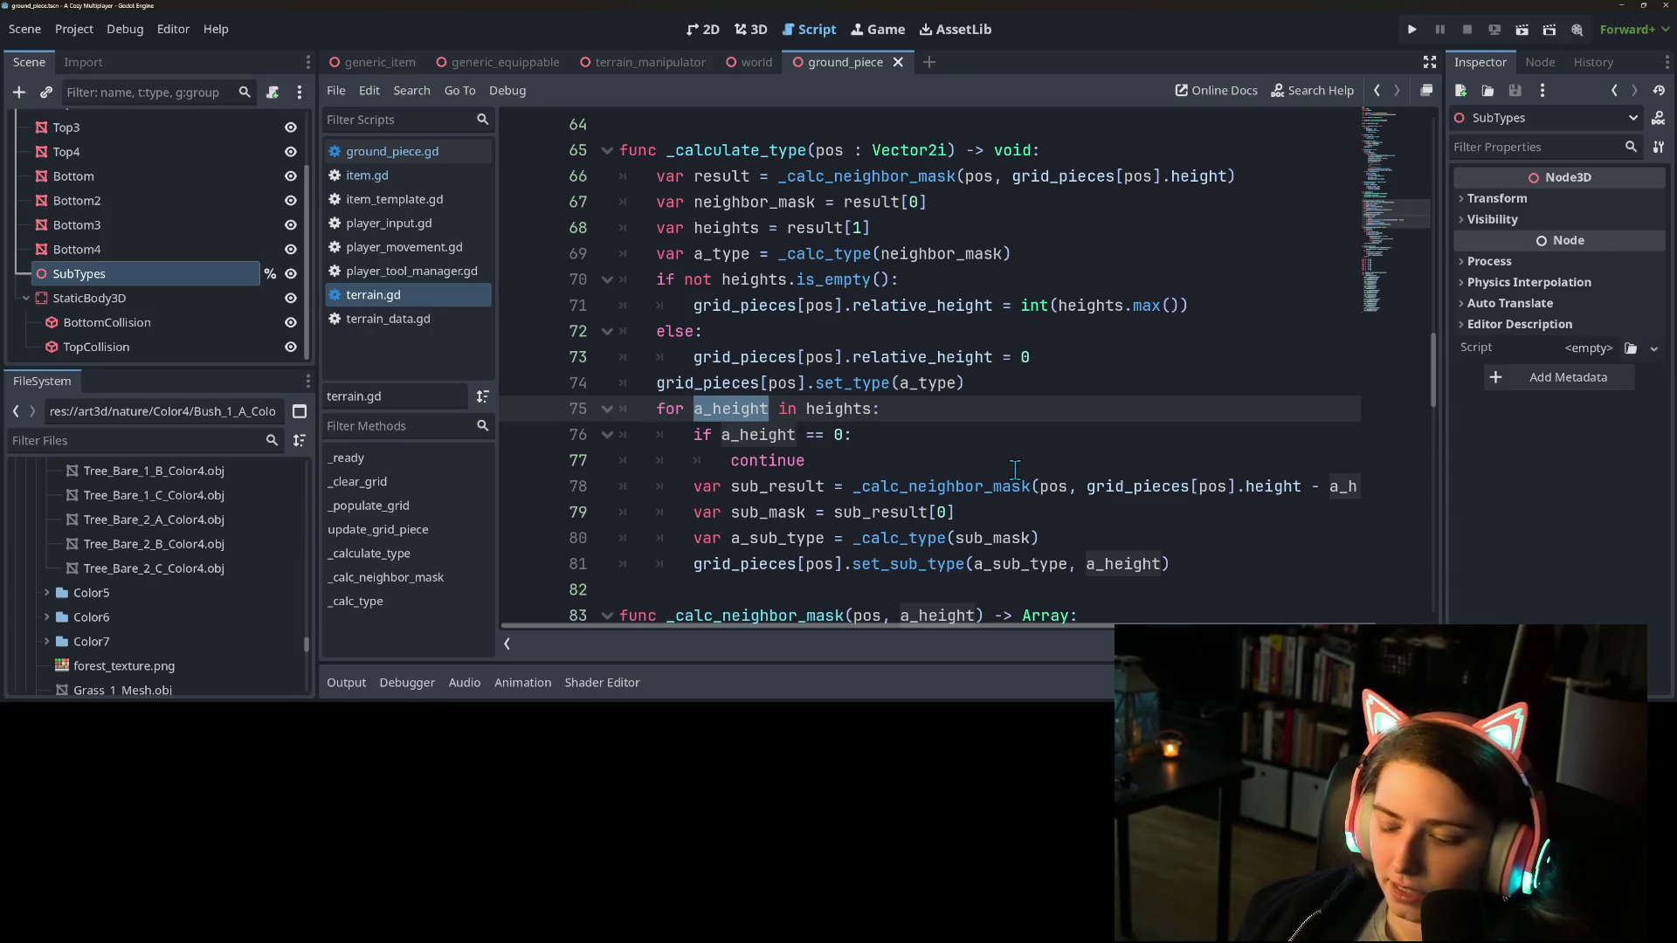
{"action": "key", "text": "Right"}
Step: Rename the loop variable to a_height_index and loop over heights.size()
{"action": "type", "text": "_index"}
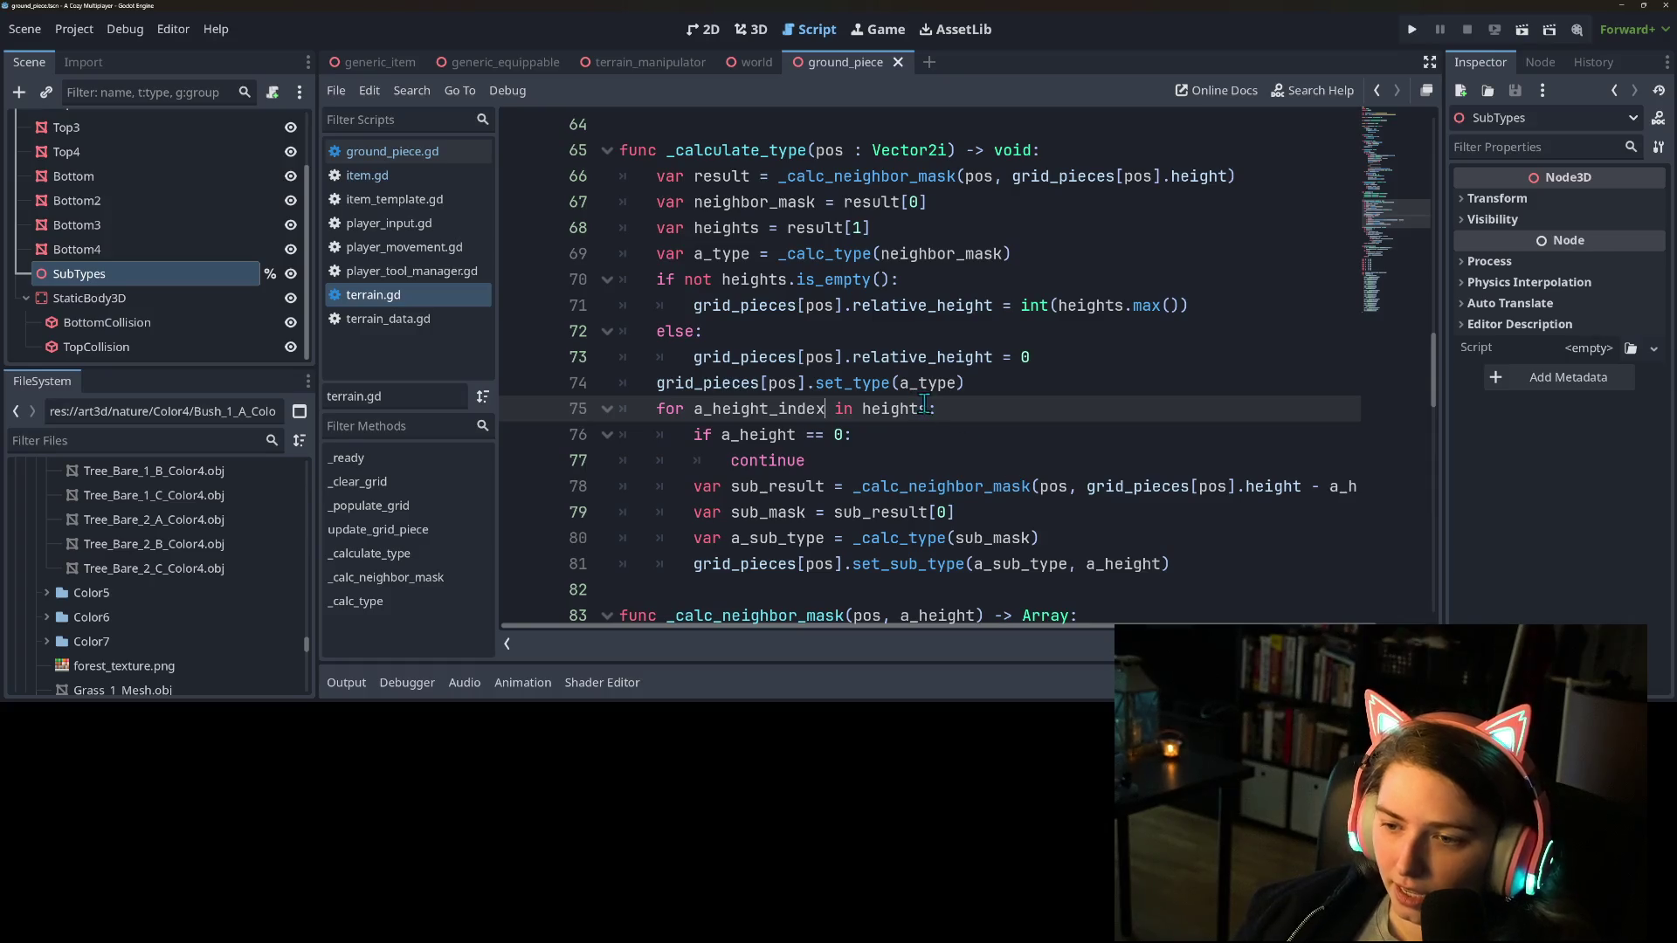
{"action": "left_click", "coordinate": [924, 408]}
{"action": "type", "text": ".size("}
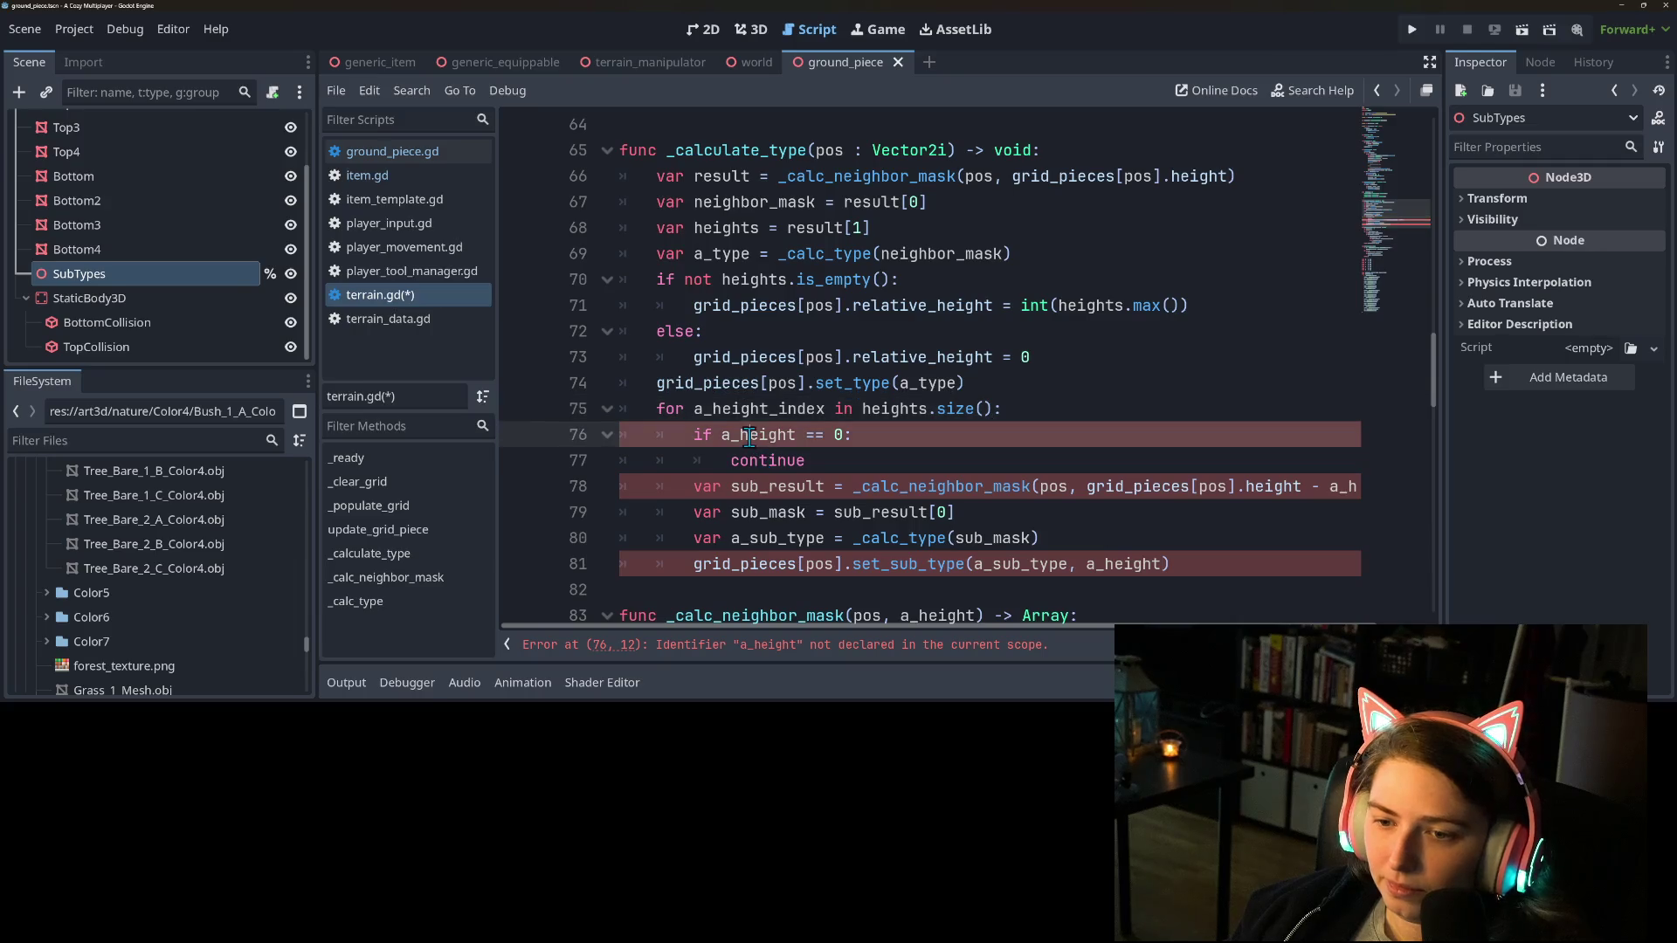
Step: Add 'var a_height = heights[a_height_index]' as the loop's first line and save terrain.gd
{"action": "double_click", "coordinate": [758, 434]}
{"action": "type", "text": "height"}
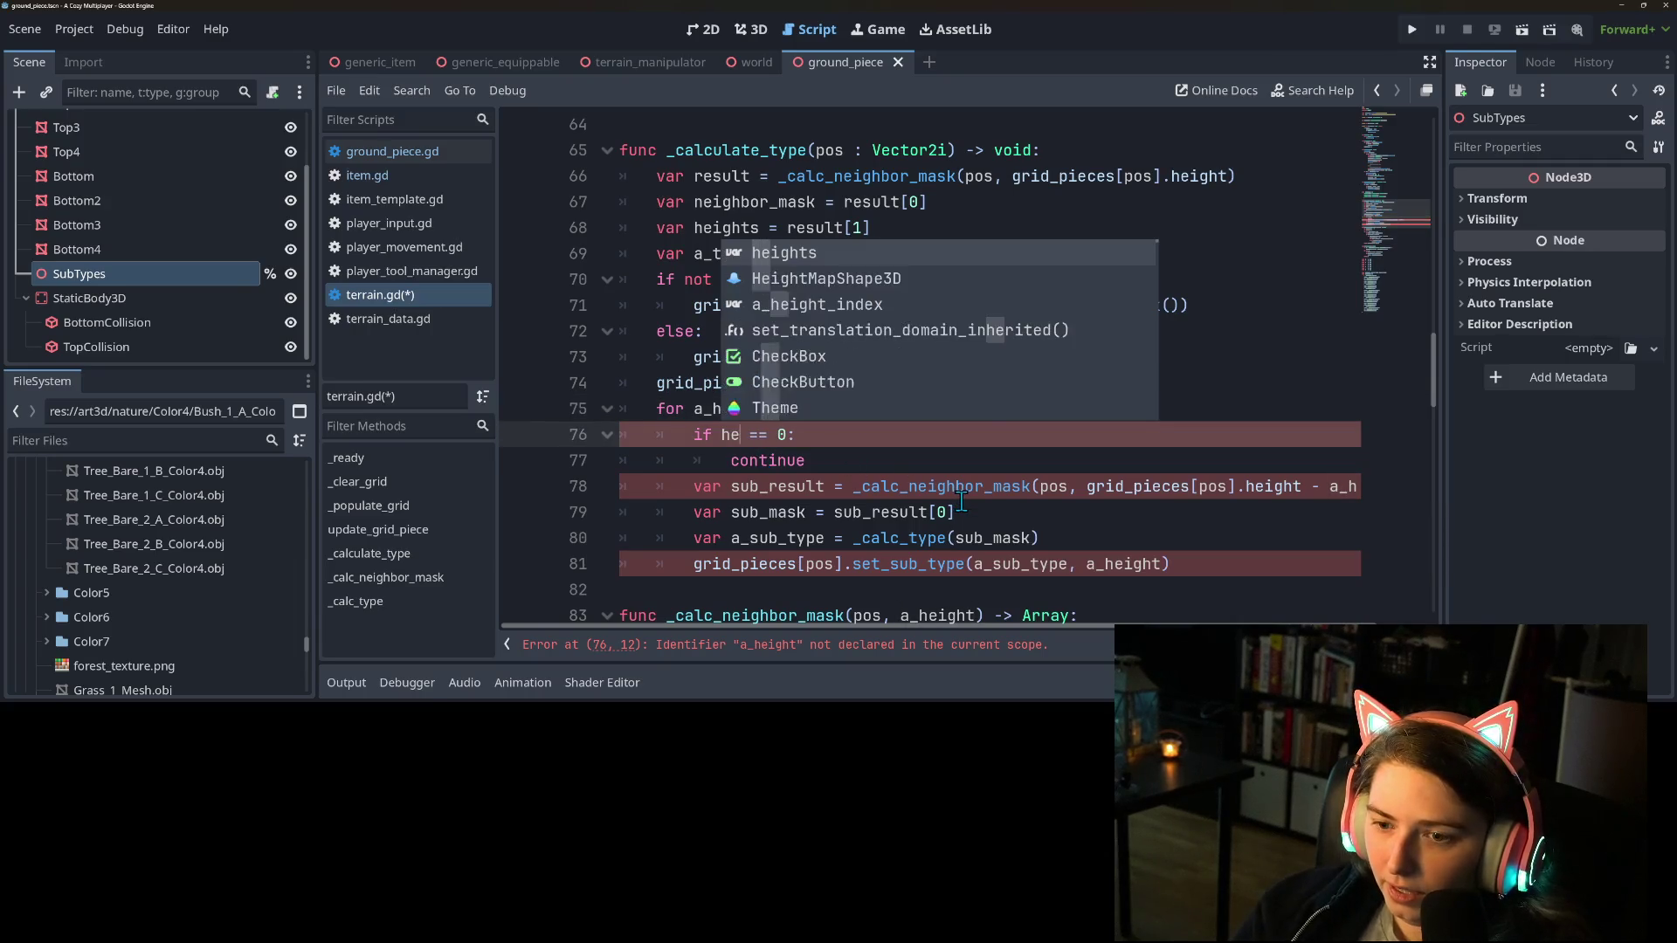
{"action": "key", "text": "BackSpace"}
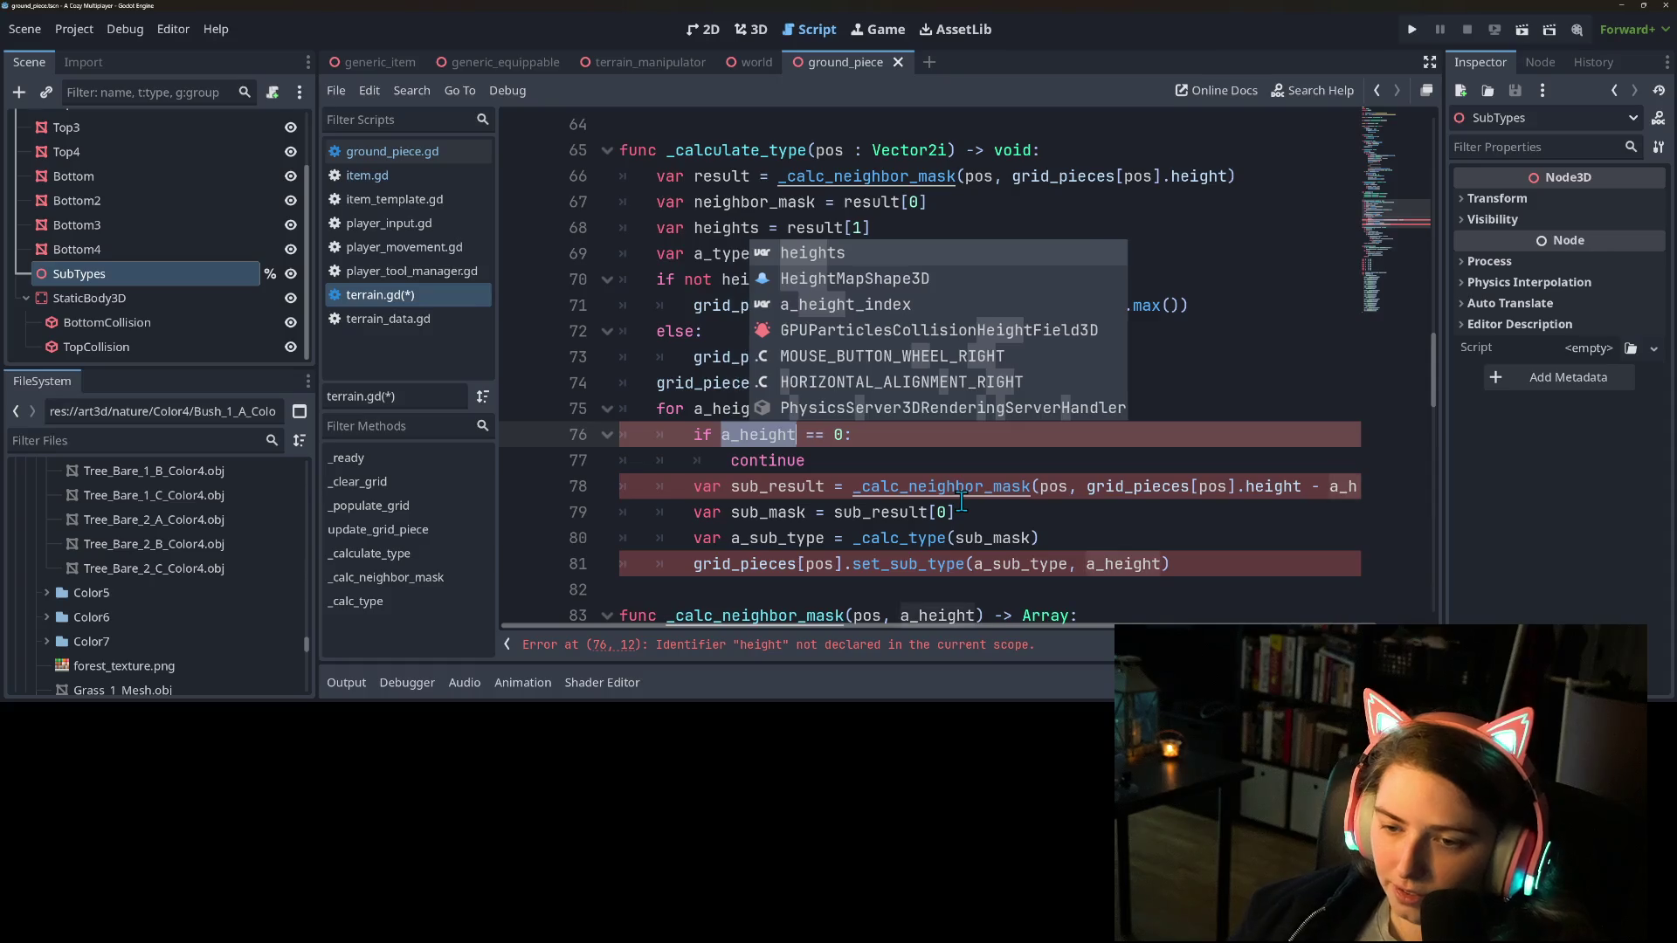
{"action": "key", "text": "ctrl+z"}
{"action": "key", "text": "Return"}
{"action": "type", "text": "var a_hei"}
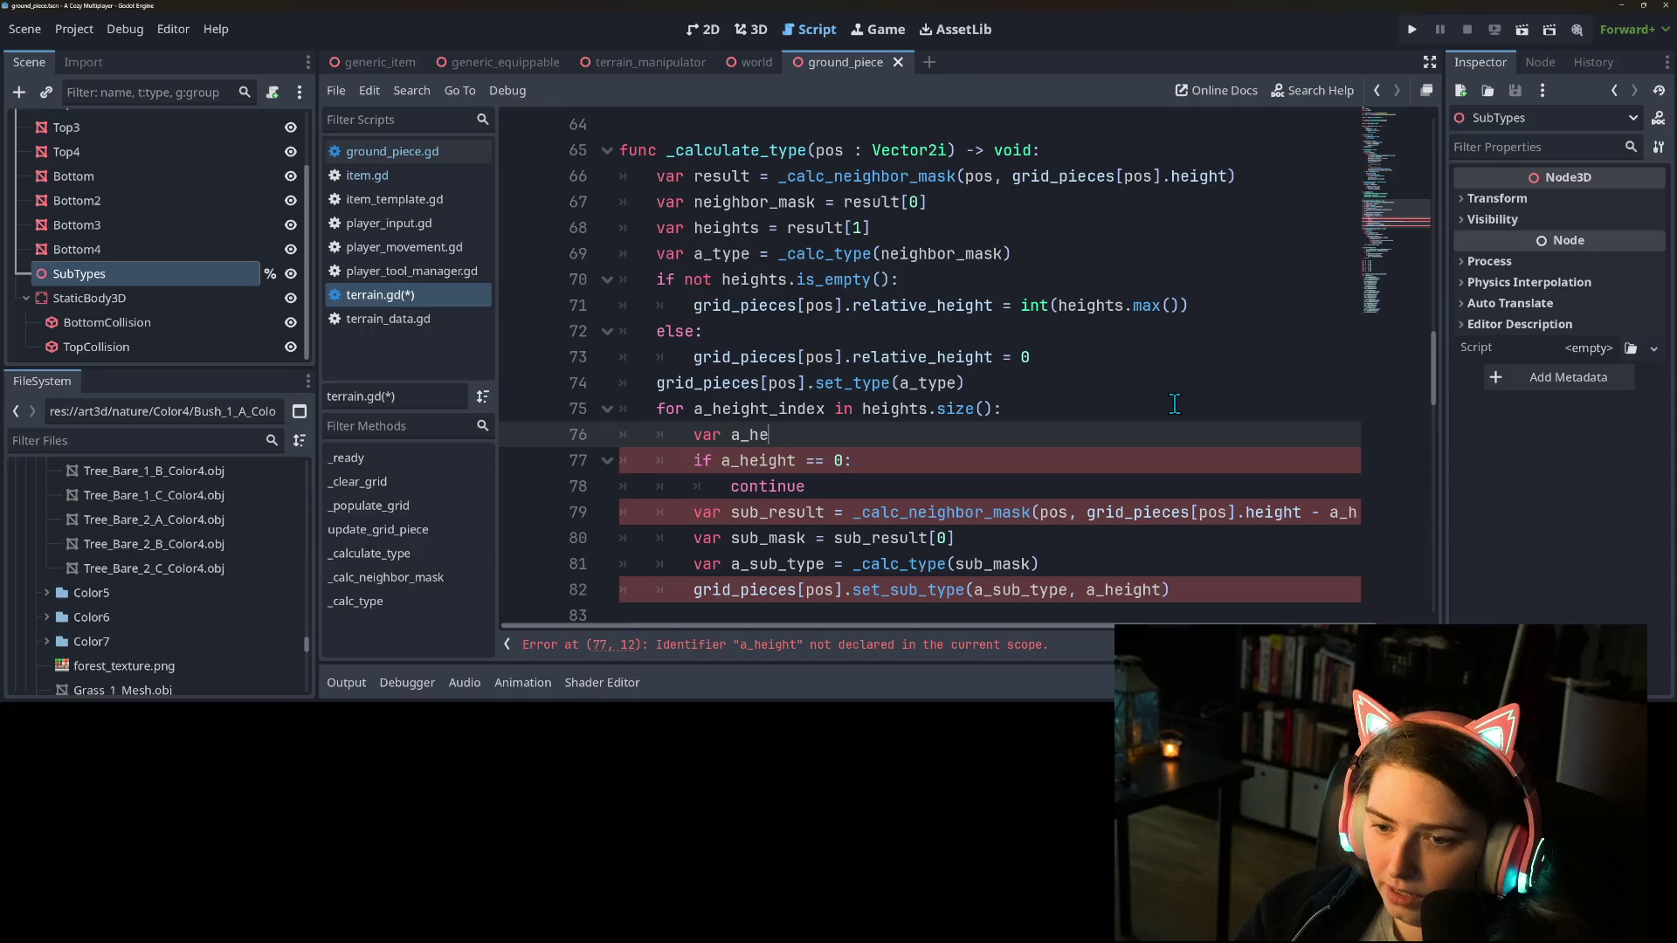
{"action": "type", "text": "ght"}
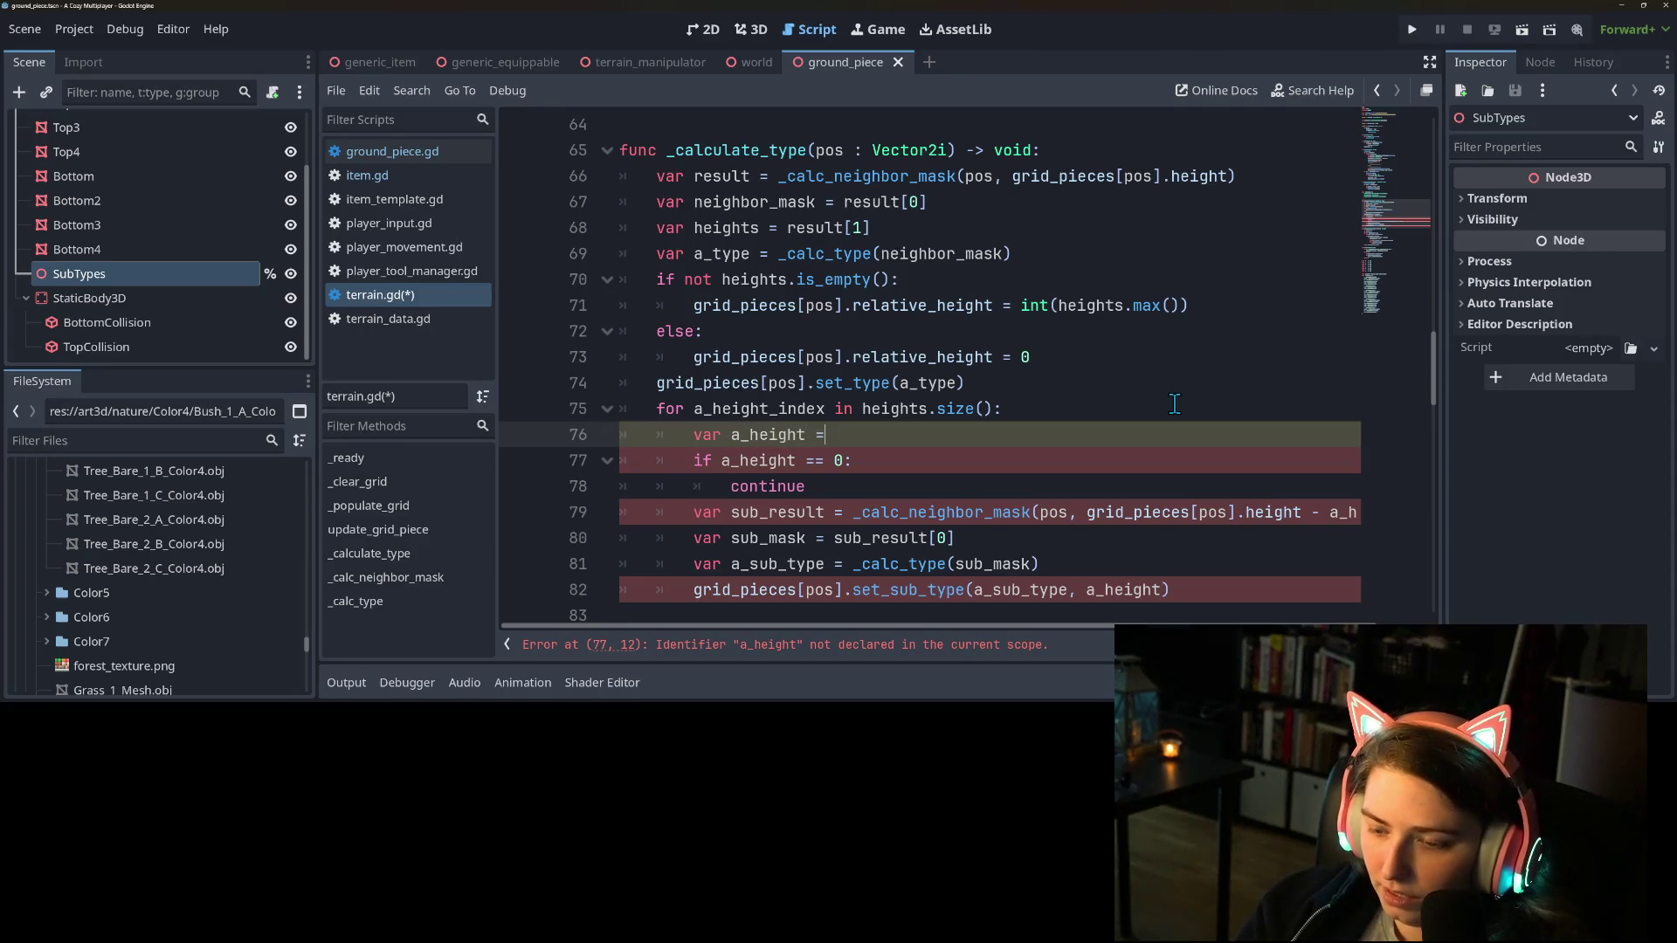
{"action": "type", "text": " = heights[a"}
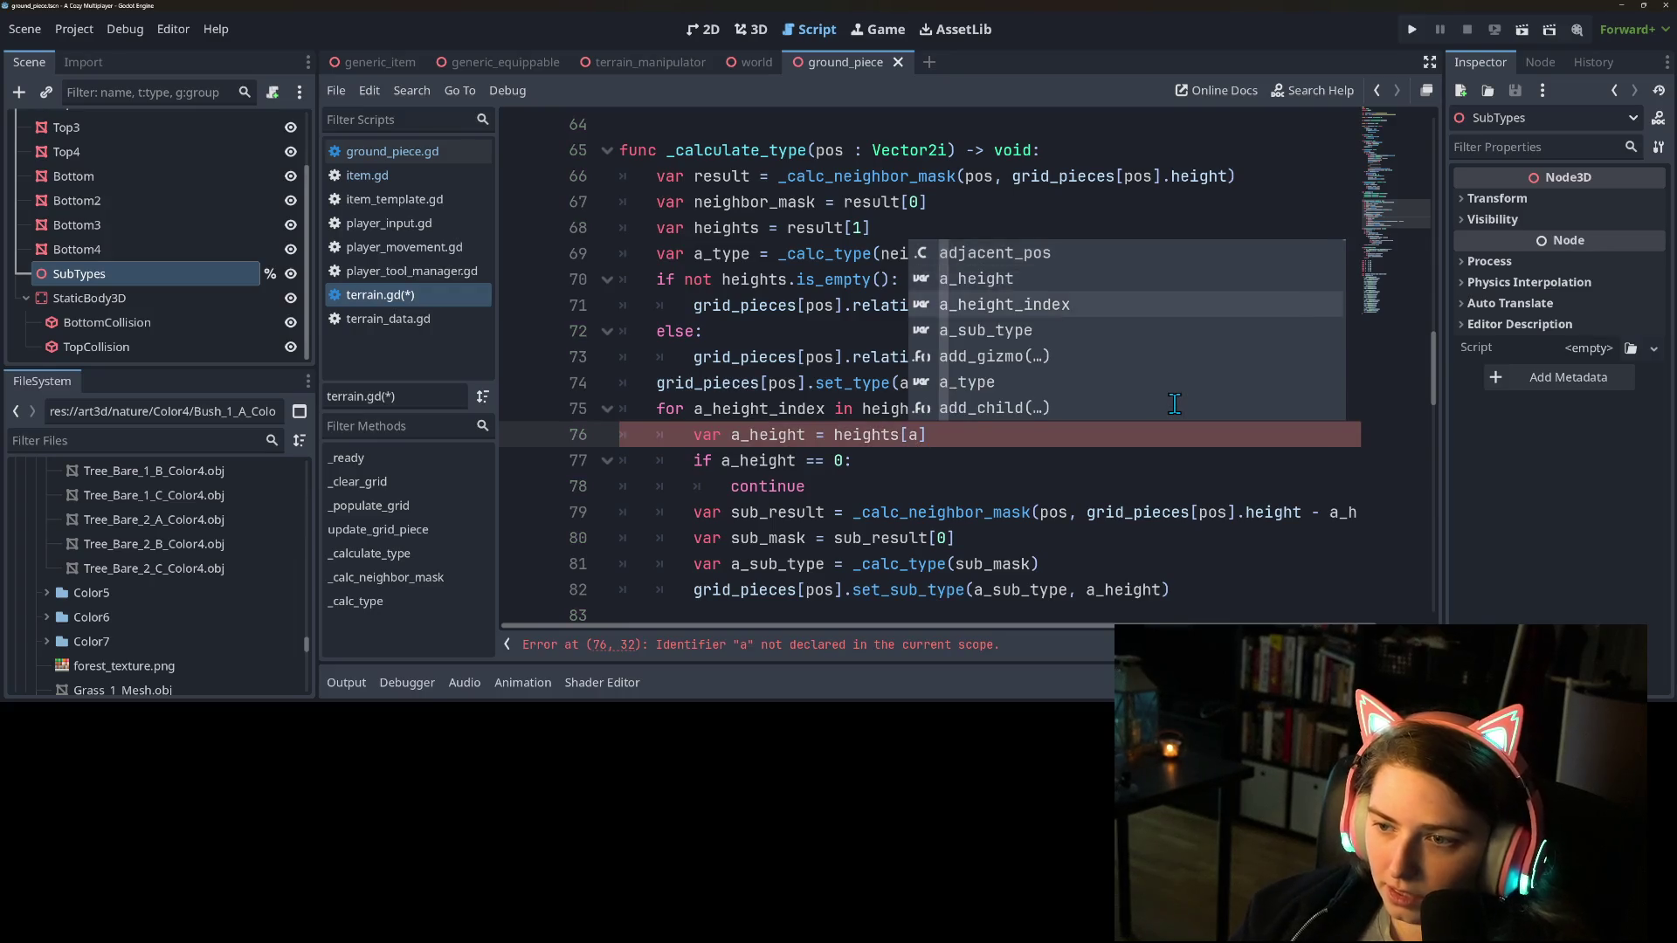
{"action": "key", "text": "Return"}
{"action": "key", "text": "ctrl+s"}
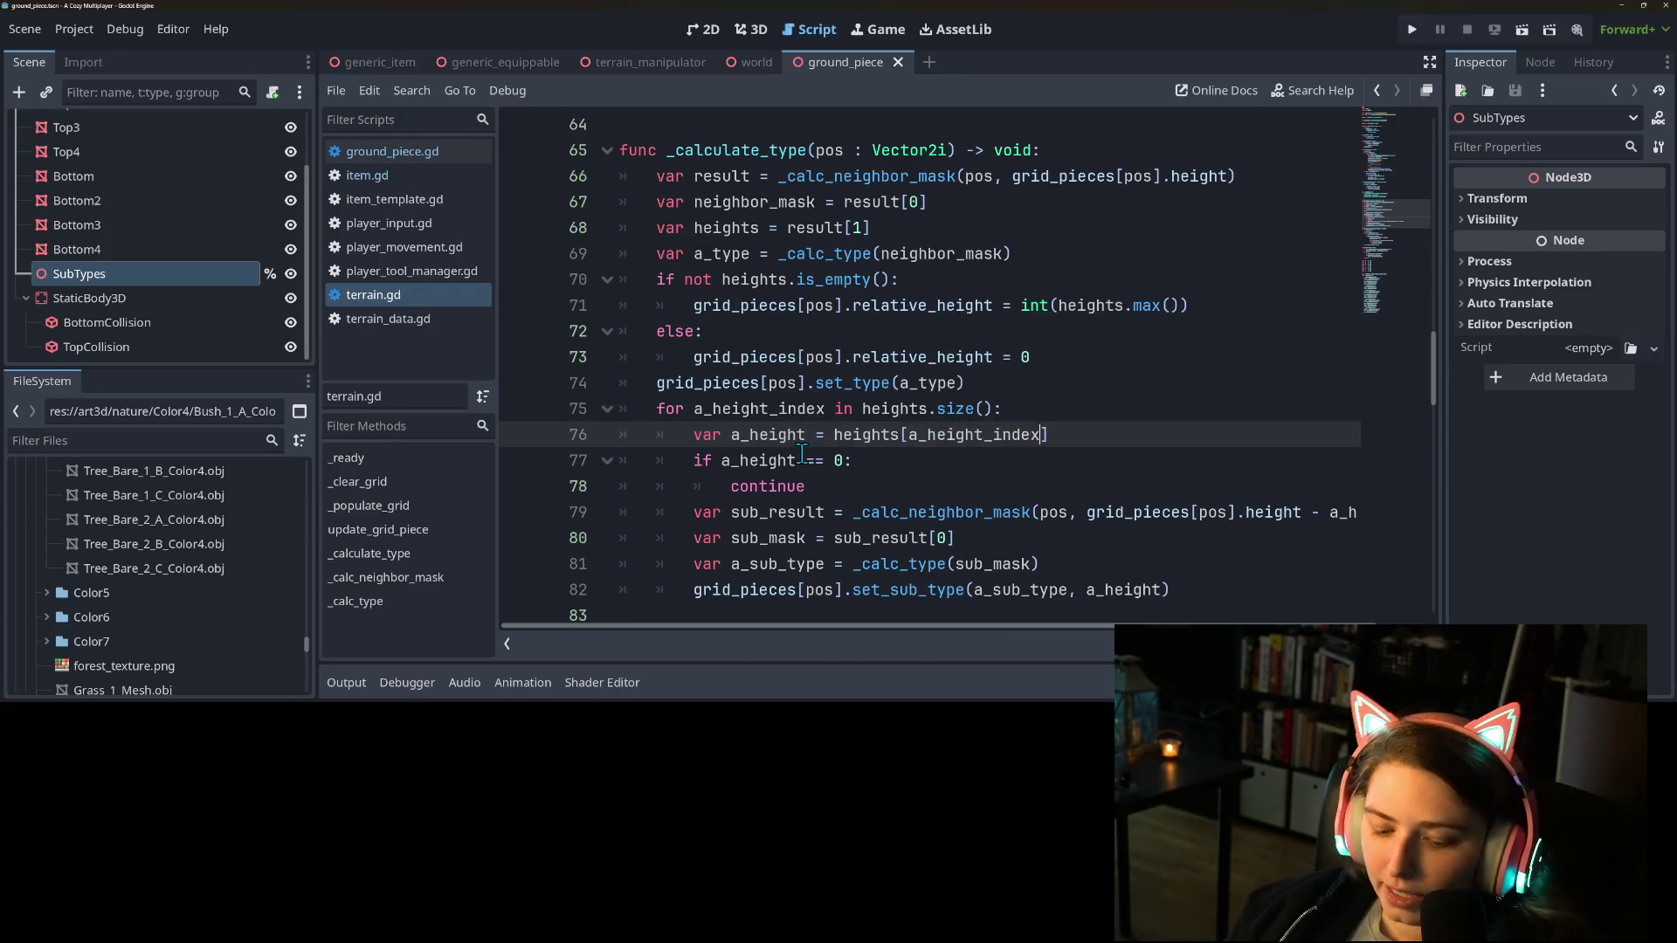
{"action": "double_click", "coordinate": [1008, 441]}
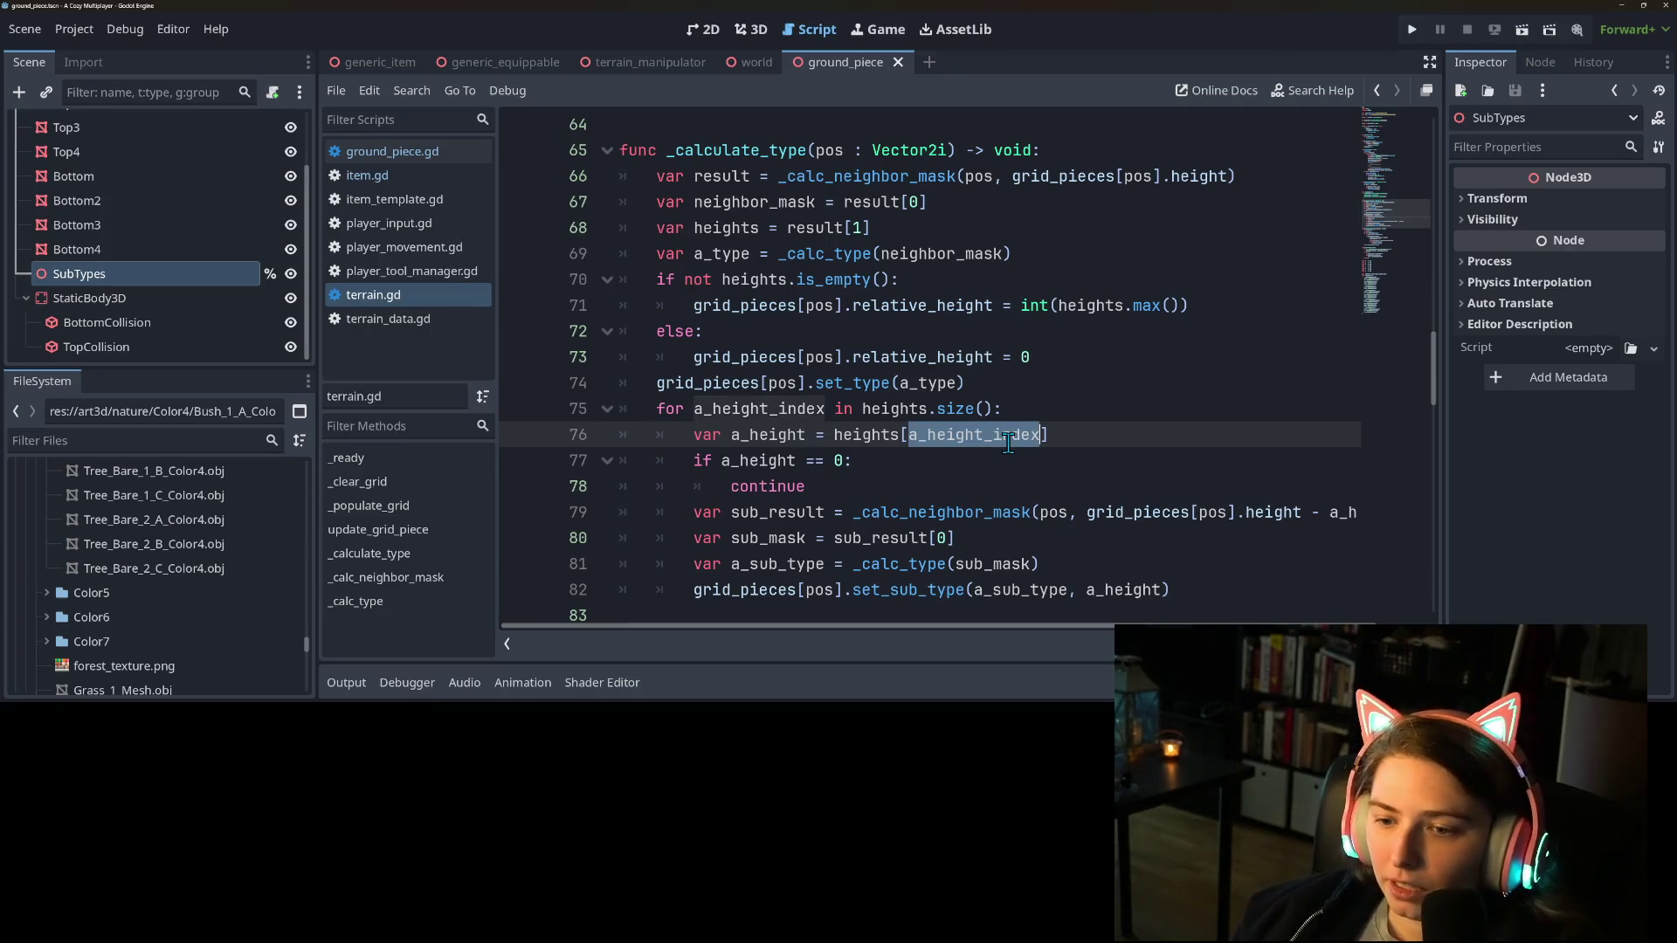
{"action": "left_click", "coordinate": [1122, 437]}
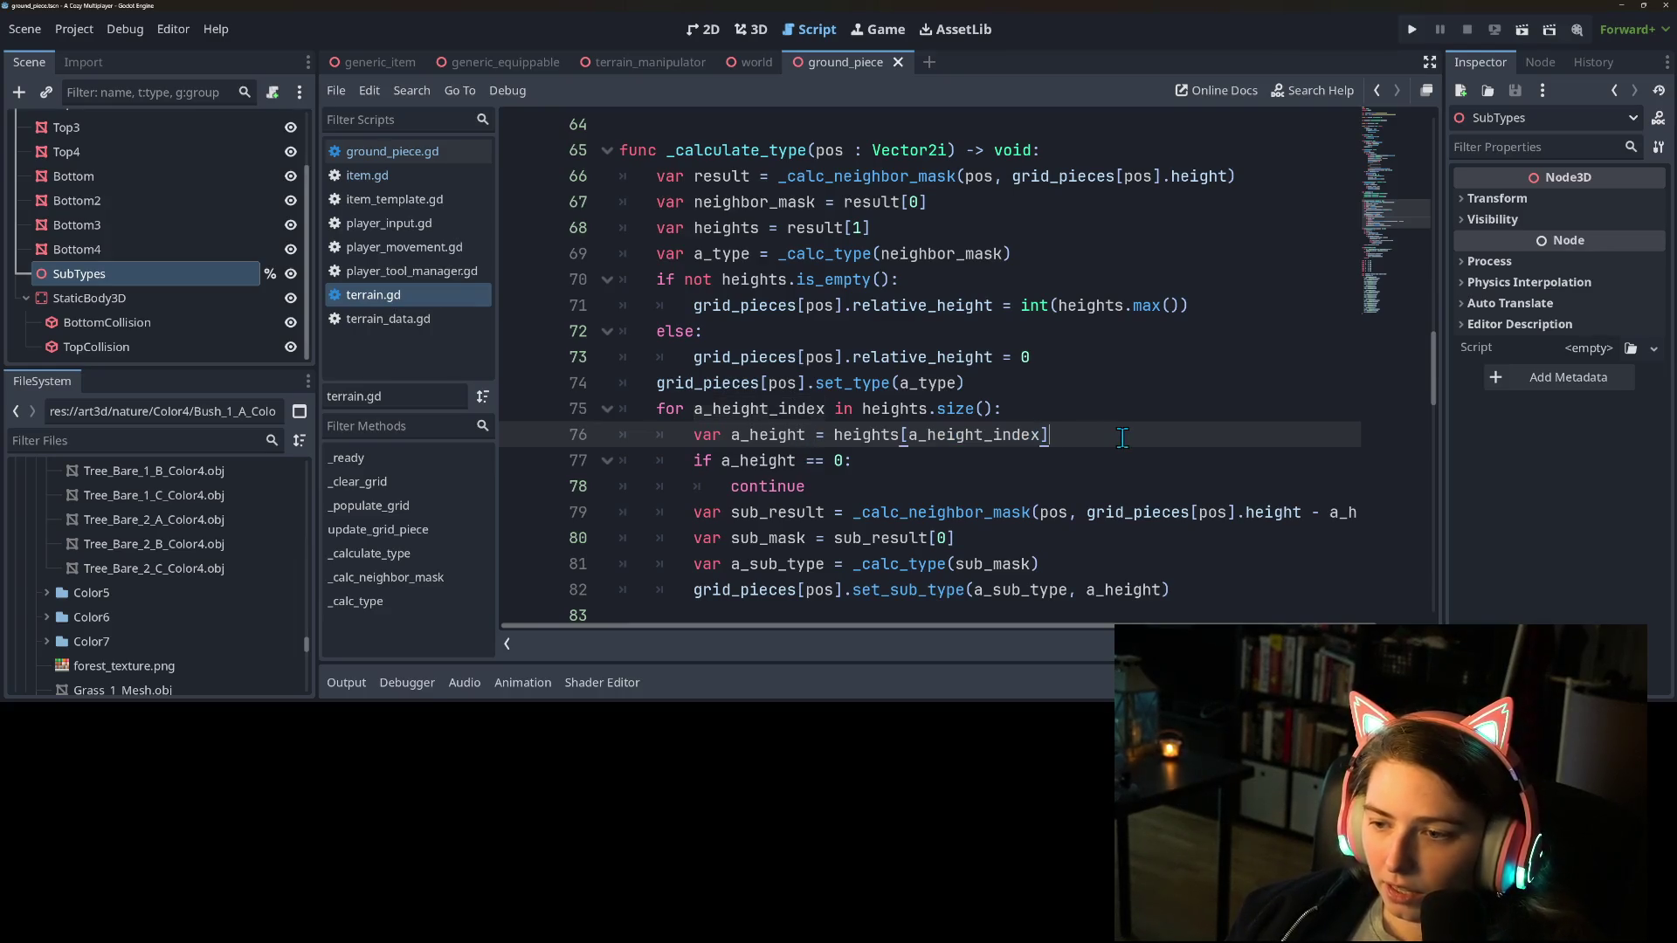
Step: Add an 'if a_height_index == 0:' check after the continue line
{"action": "left_click", "coordinate": [1105, 486]}
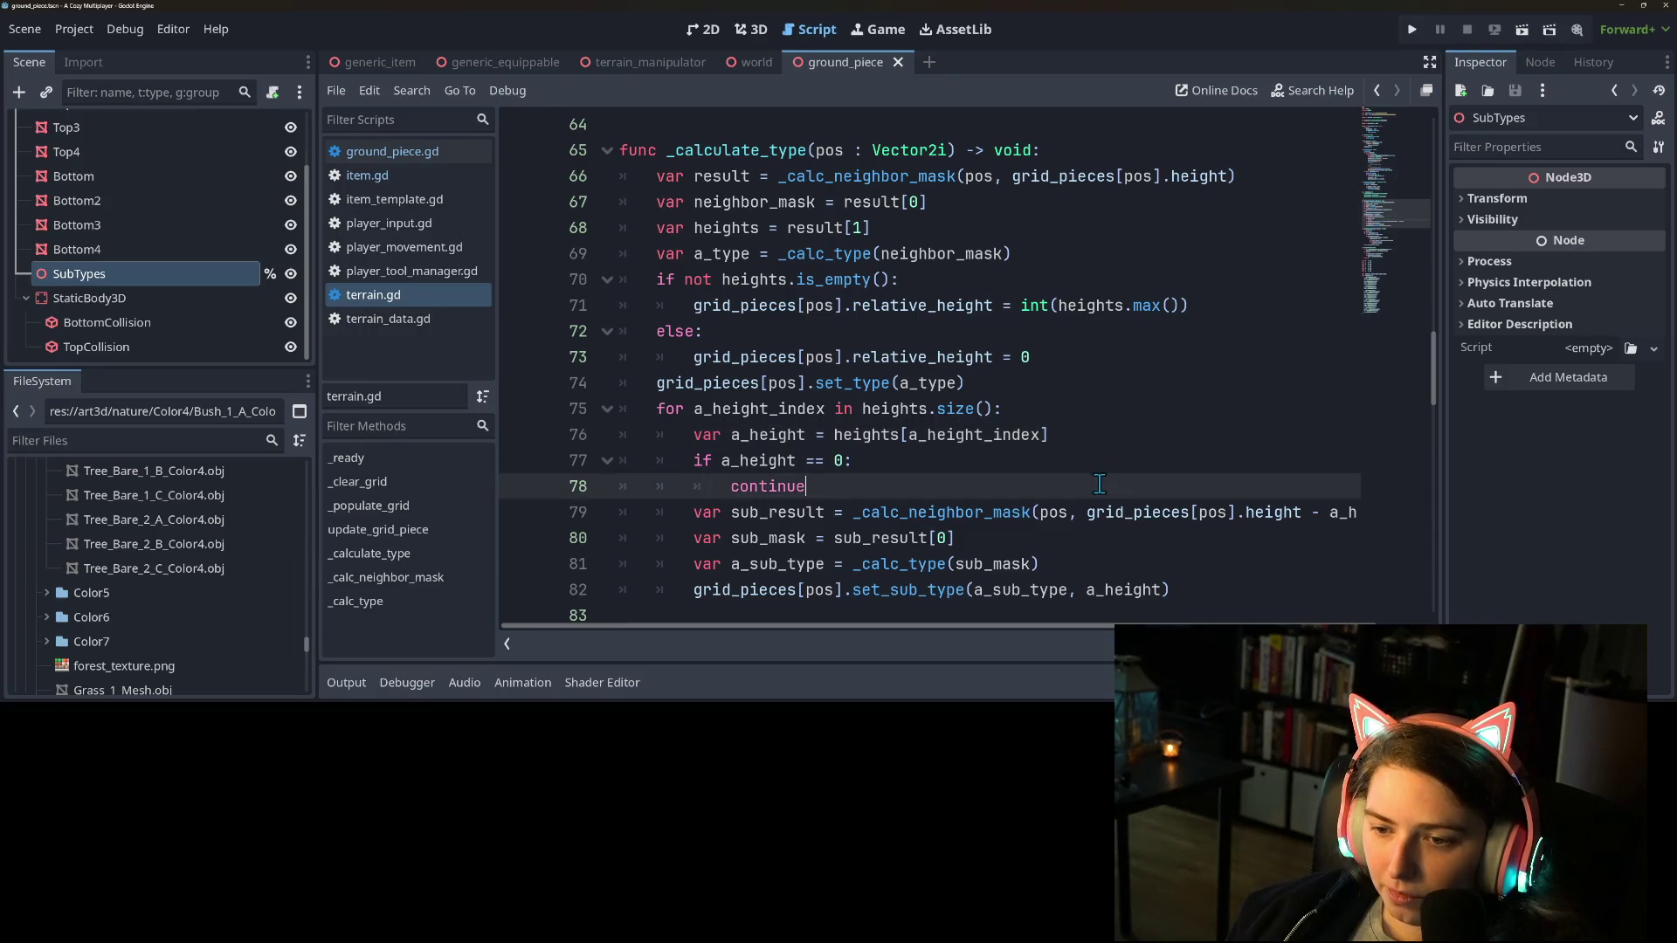
{"action": "key", "text": "Return"}
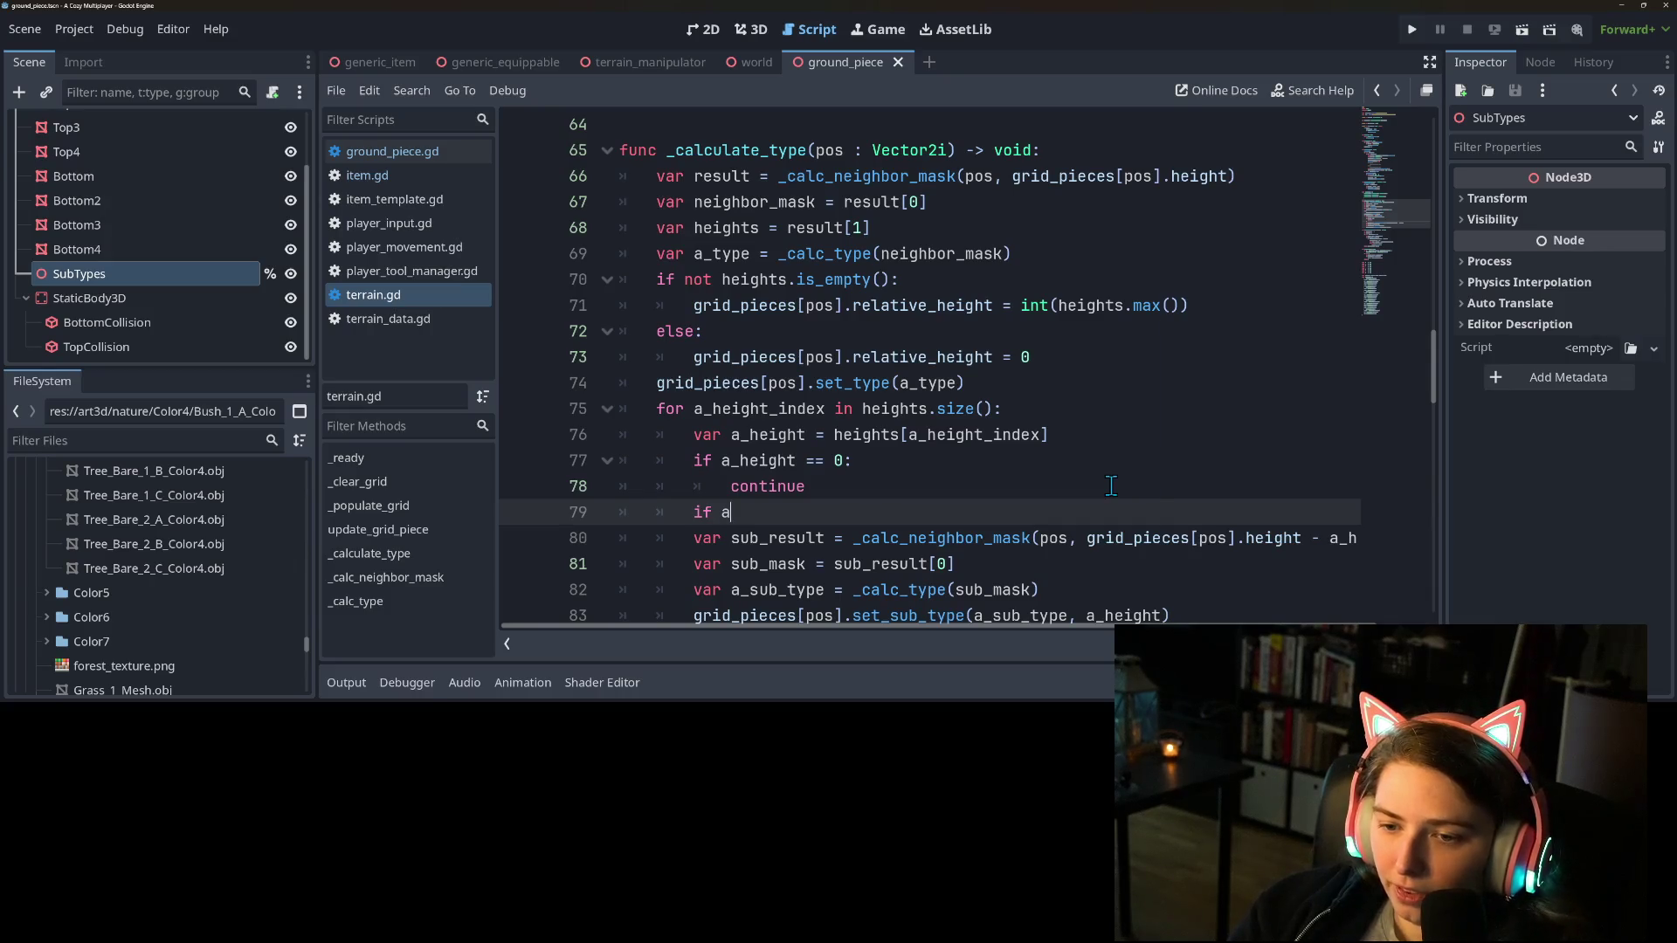
{"action": "key", "text": "Return"}
{"action": "type", "text": "== "}
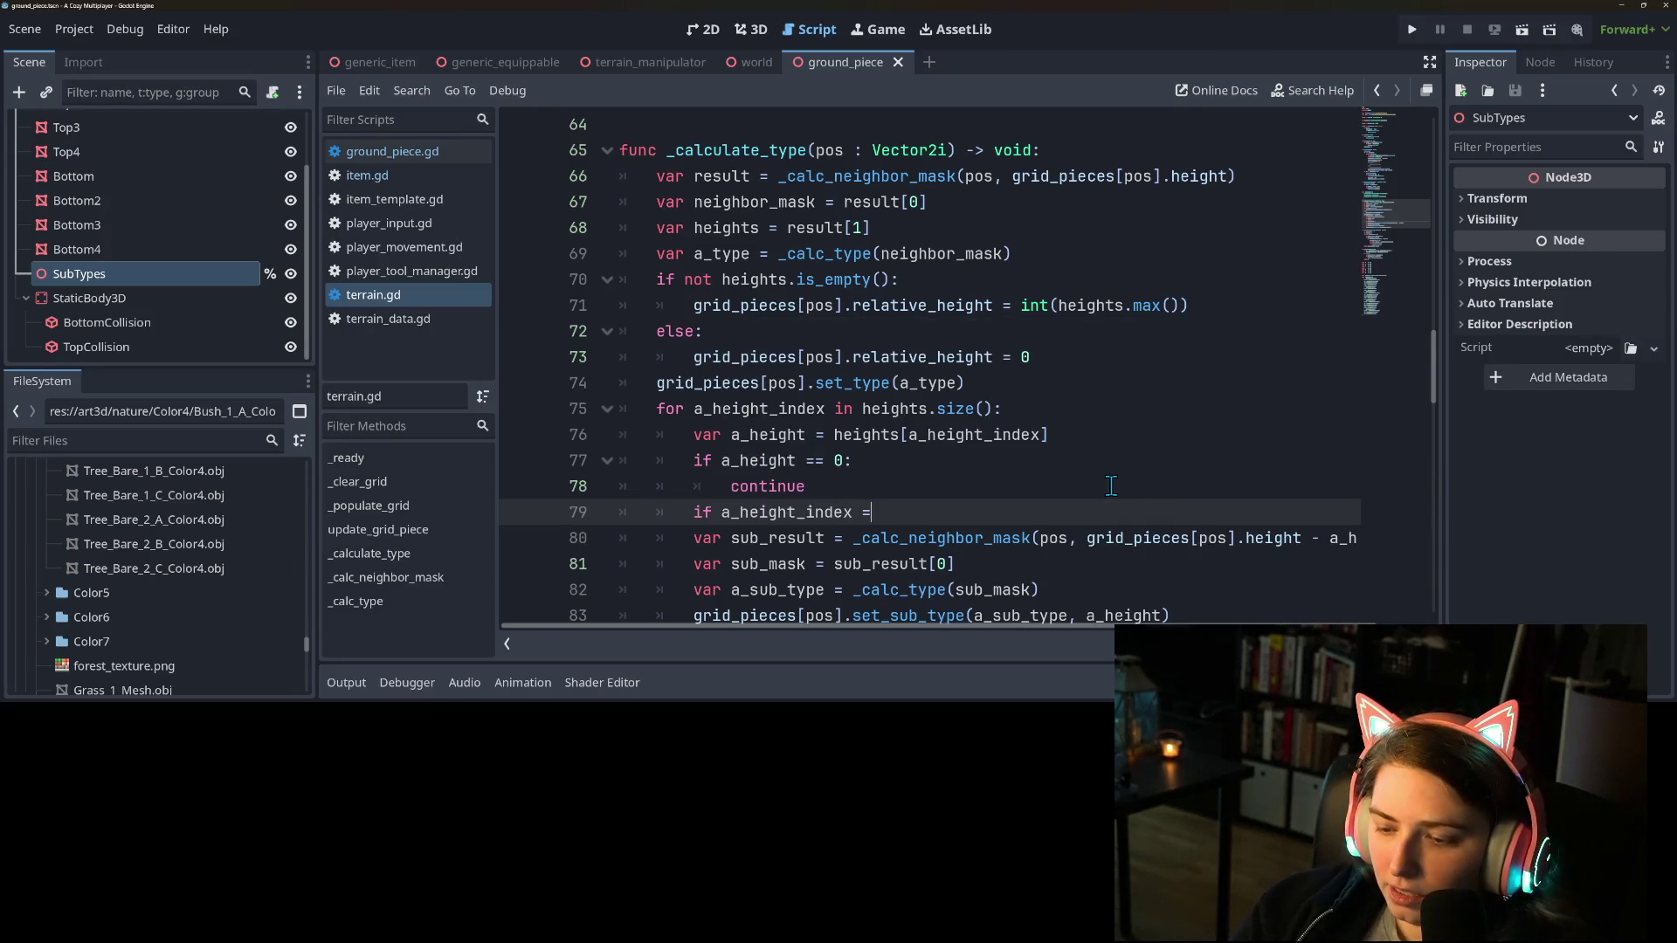
{"action": "type", "text": "0"}
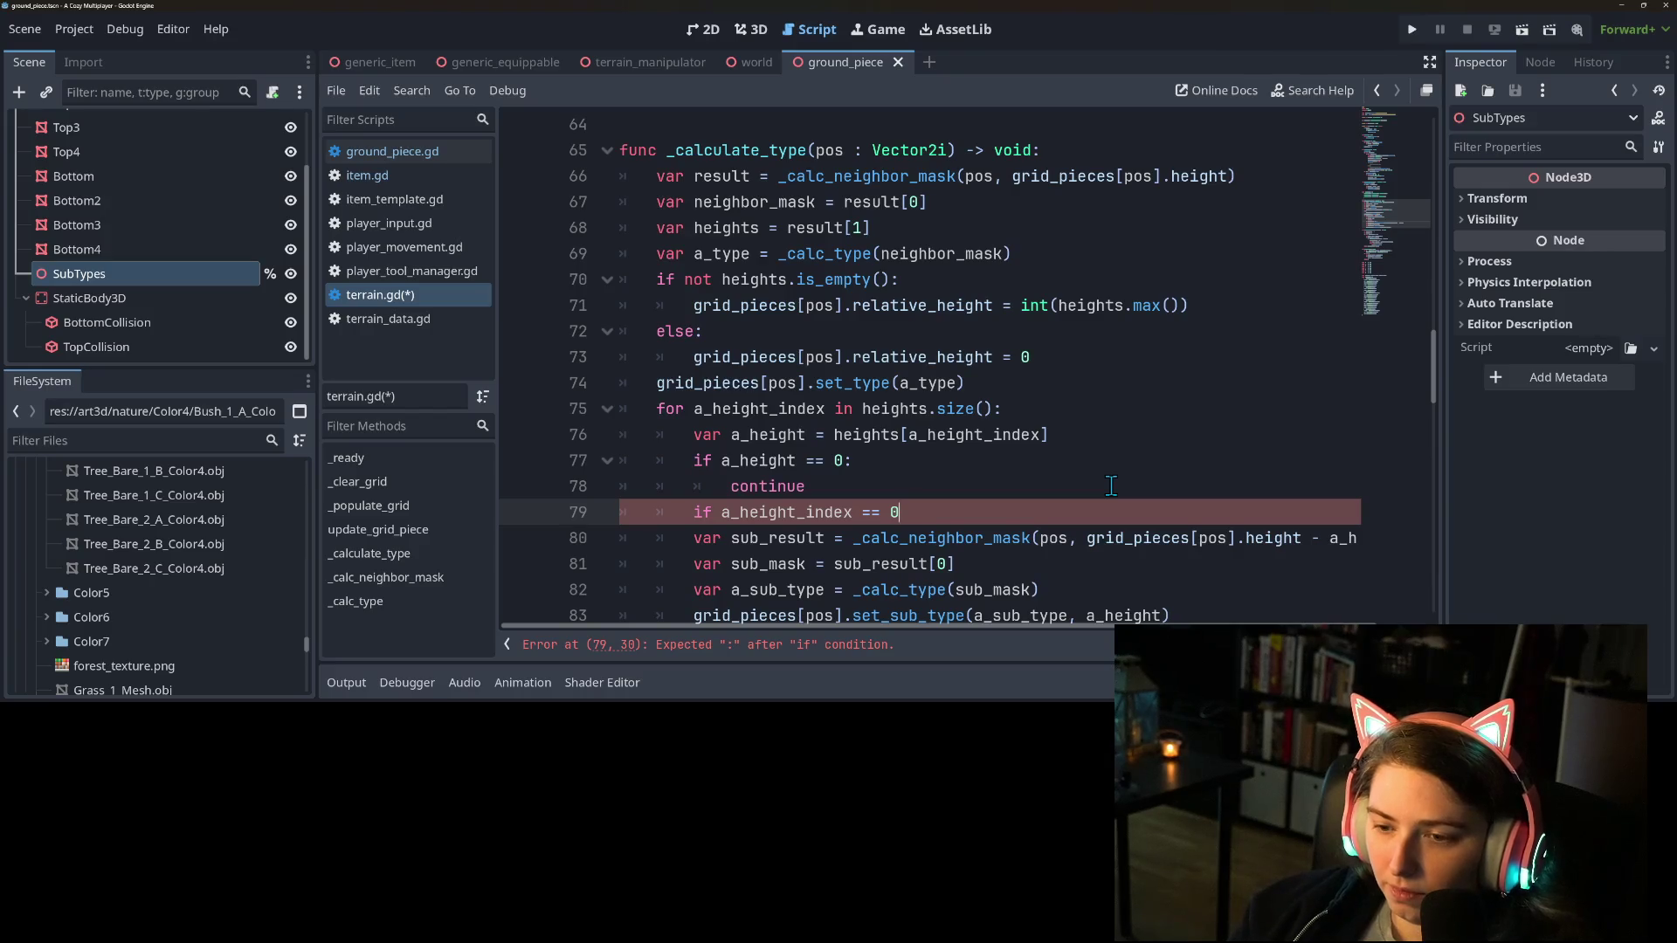
{"action": "type", "text": ":"}
Step: Nest an 'if a_height < -2' check inside the index check
{"action": "key", "text": "Return"}
{"action": "type", "text": "if "}
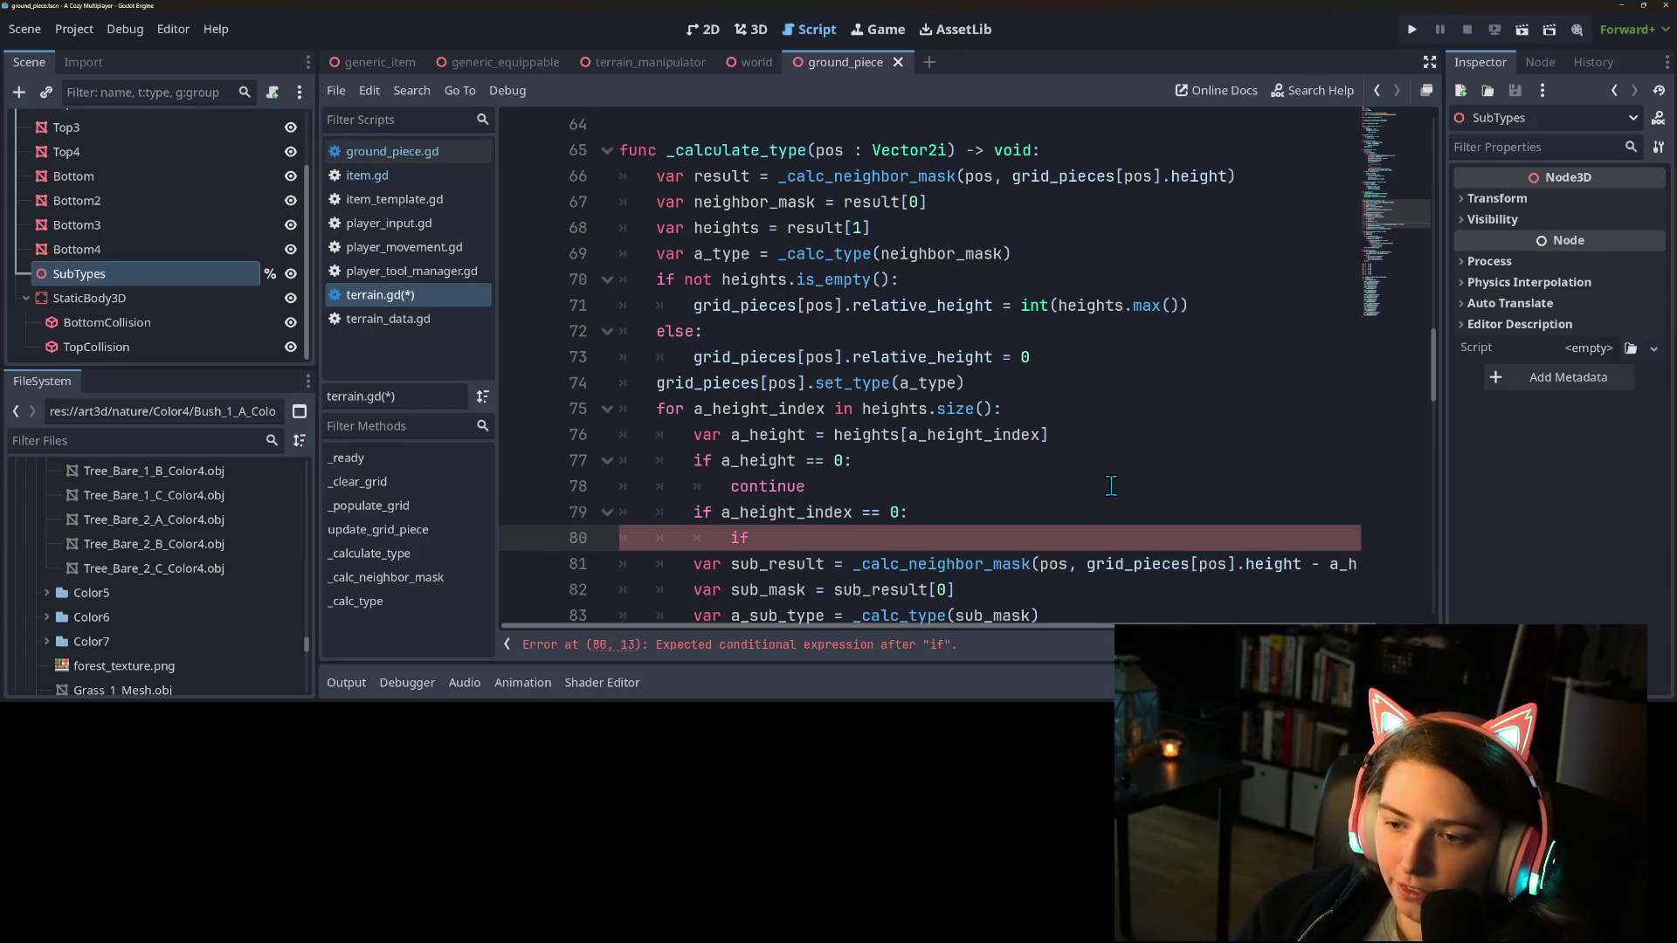
{"action": "type", "text": "a"}
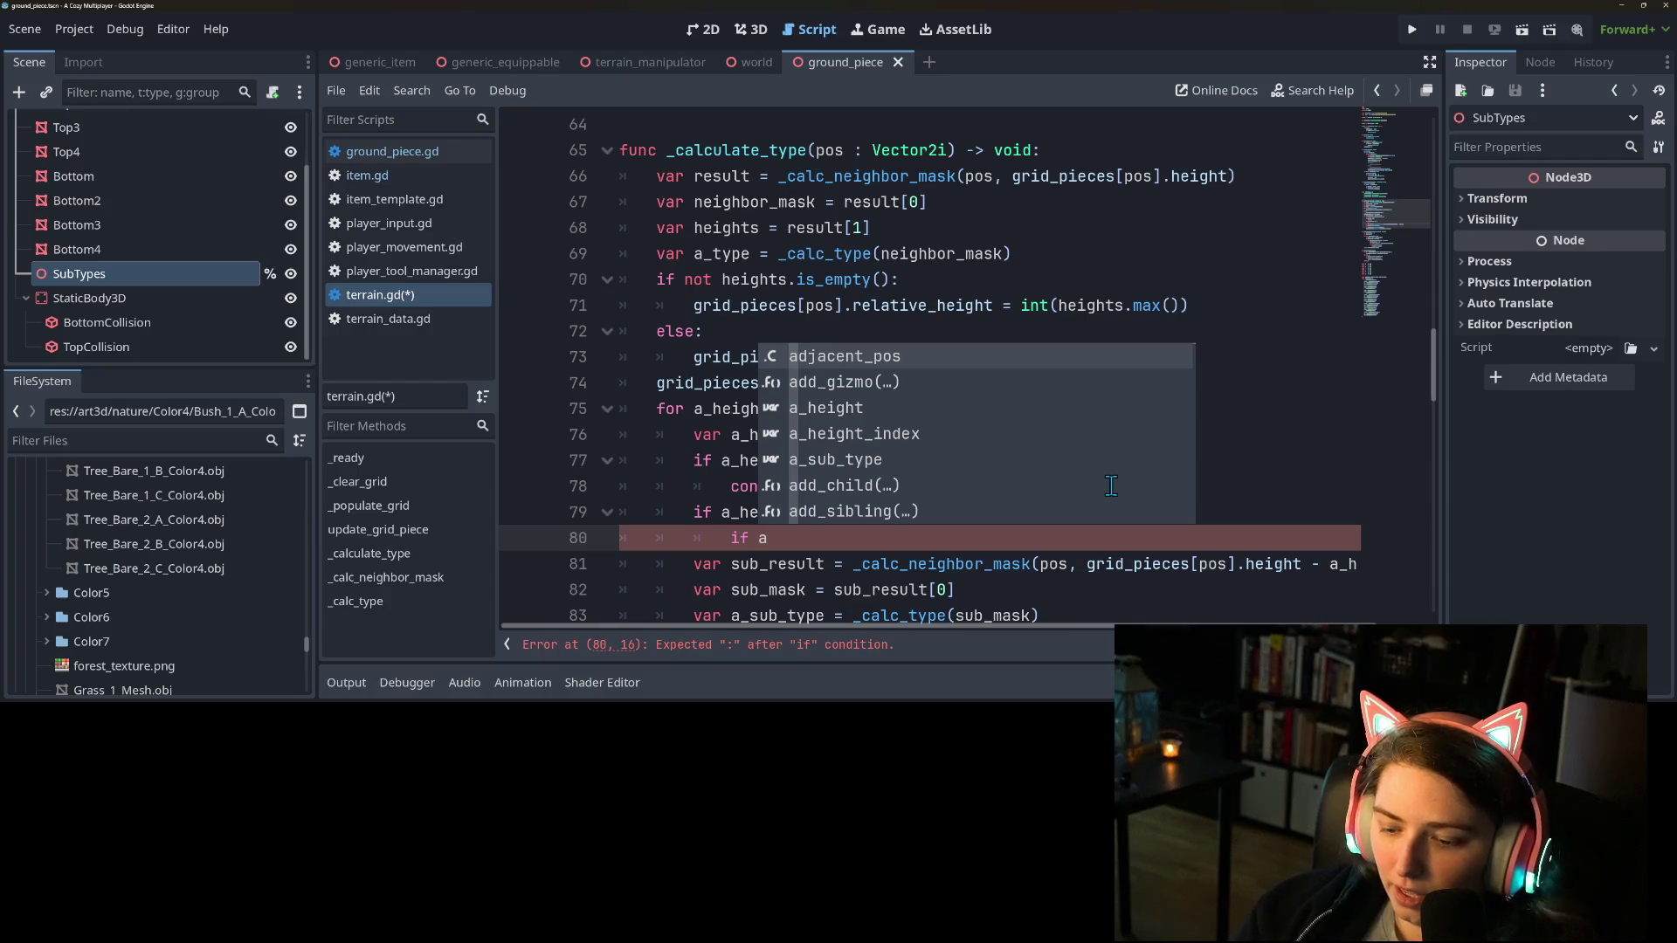
{"action": "type", "text": "_h"}
{"action": "key", "text": "Return"}
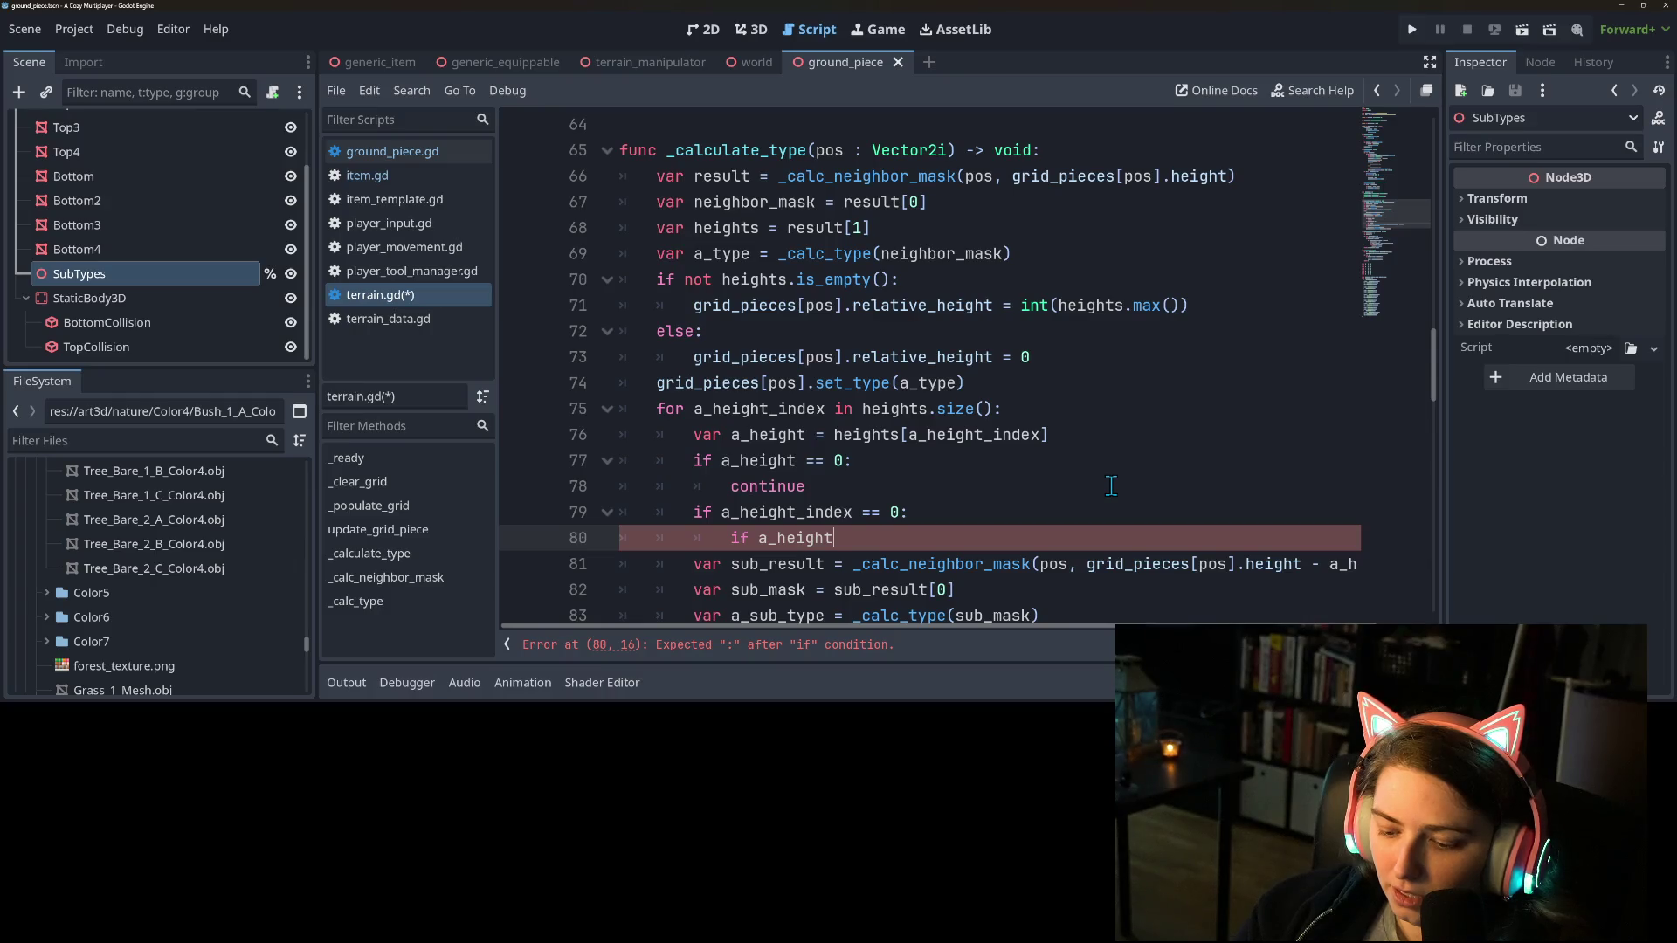
{"action": "type", "text": "<="}
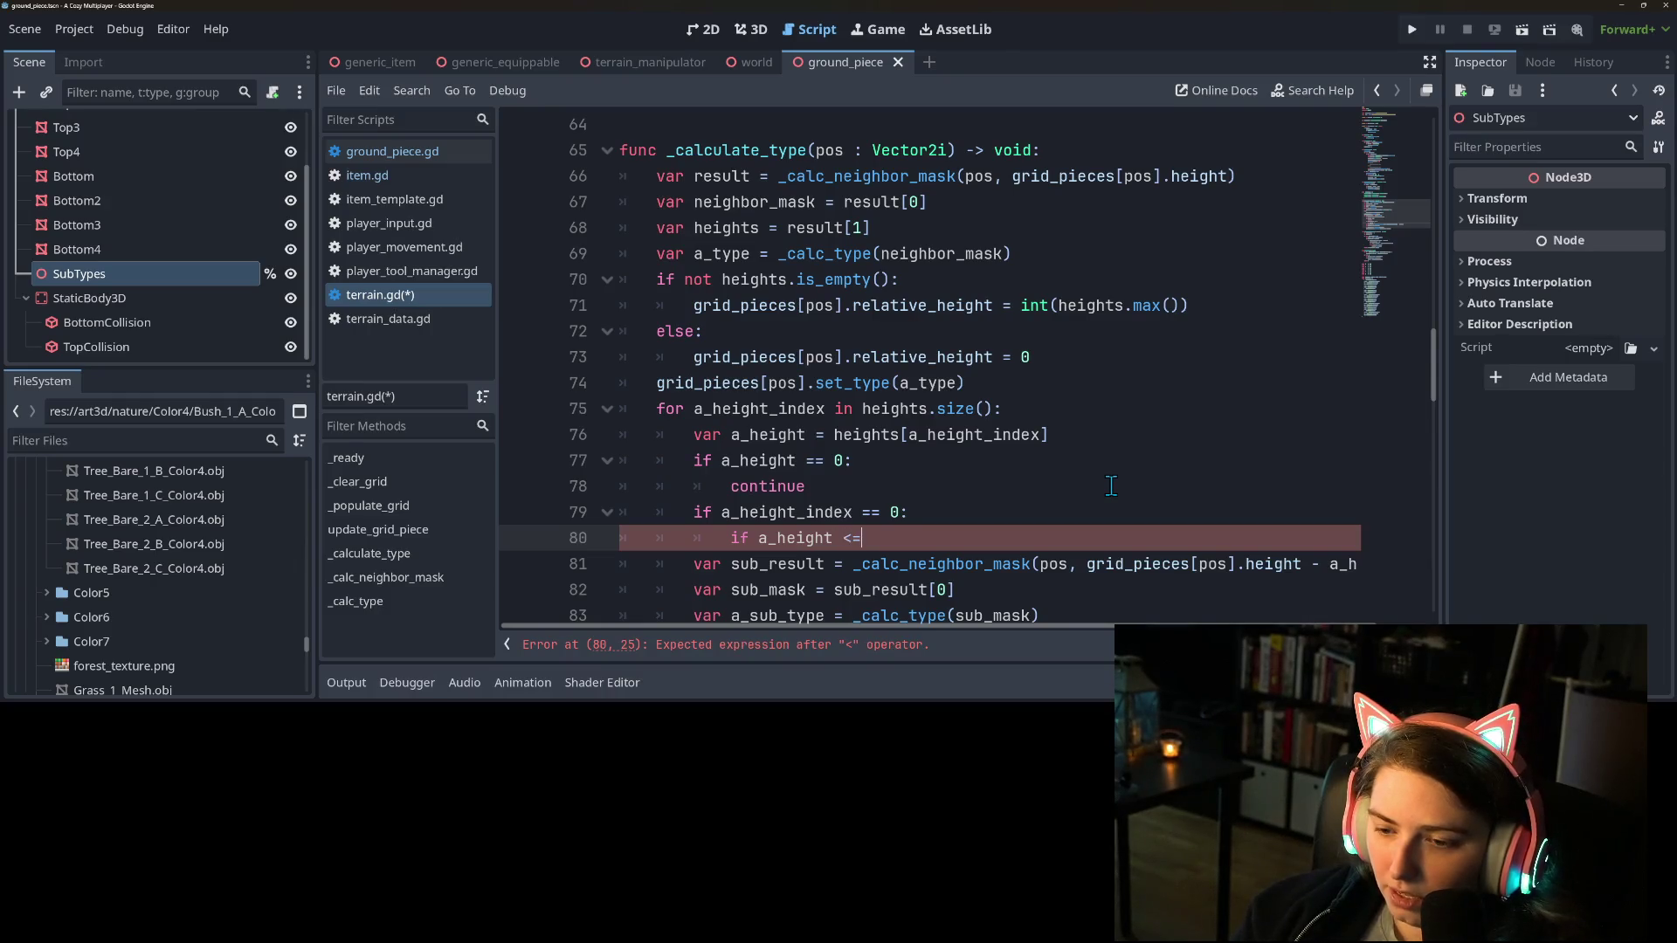
{"action": "key", "text": "BackSpace"}
{"action": "key", "text": "BackSpace"}
{"action": "type", "text": "-2:"}
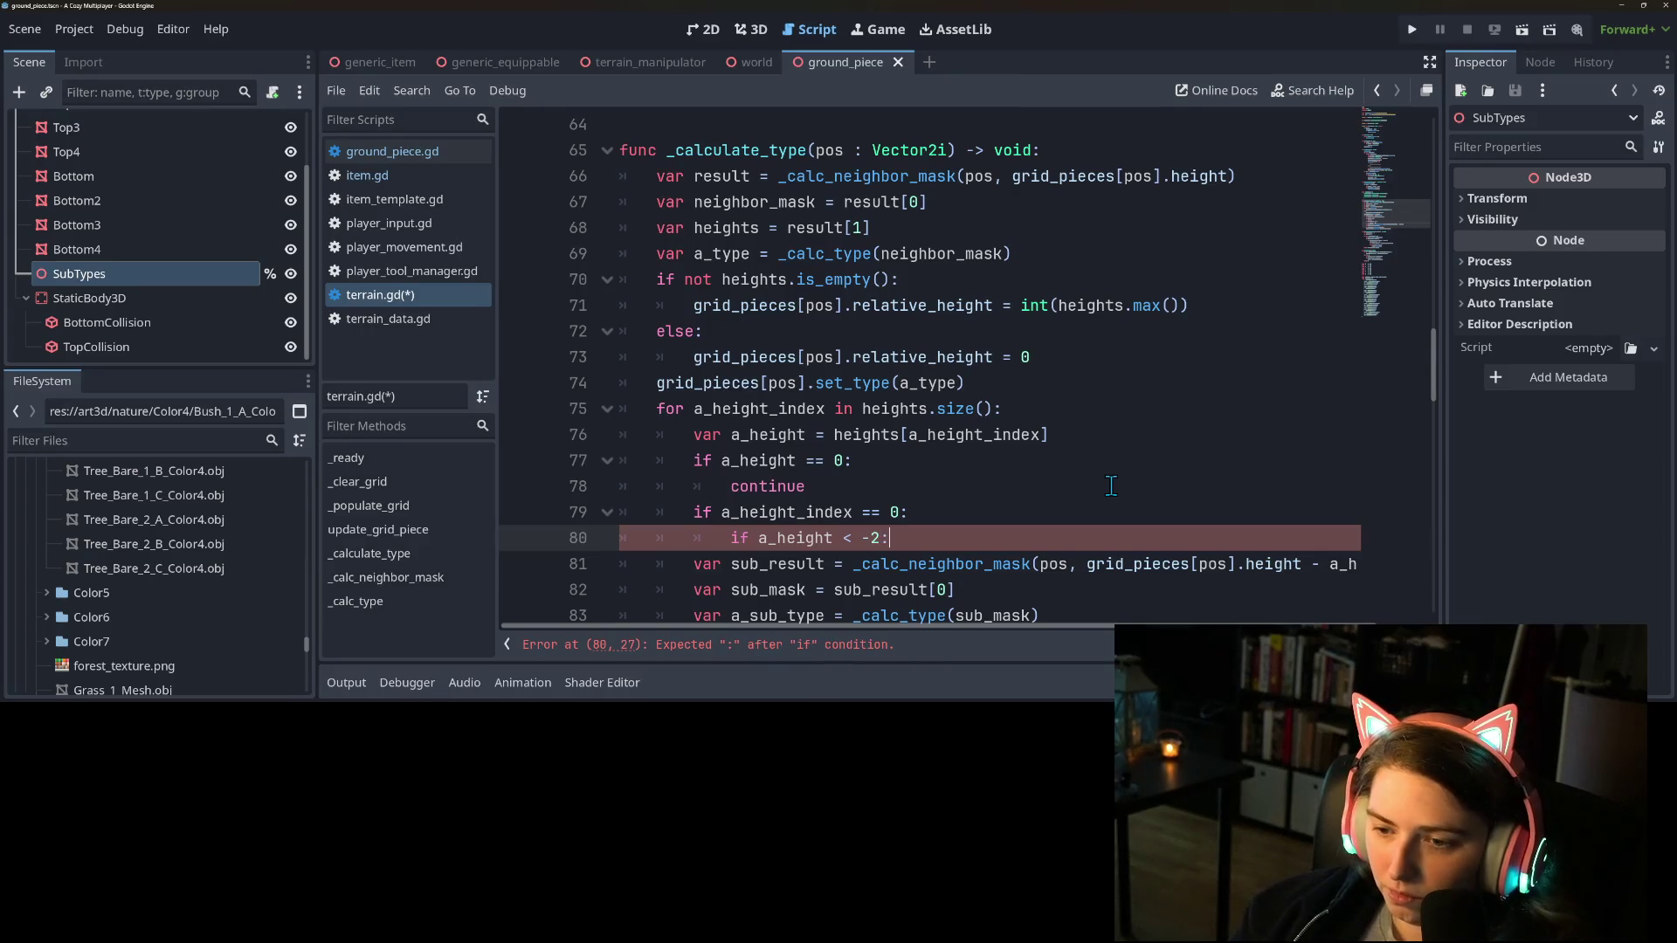
{"action": "key", "text": "Return"}
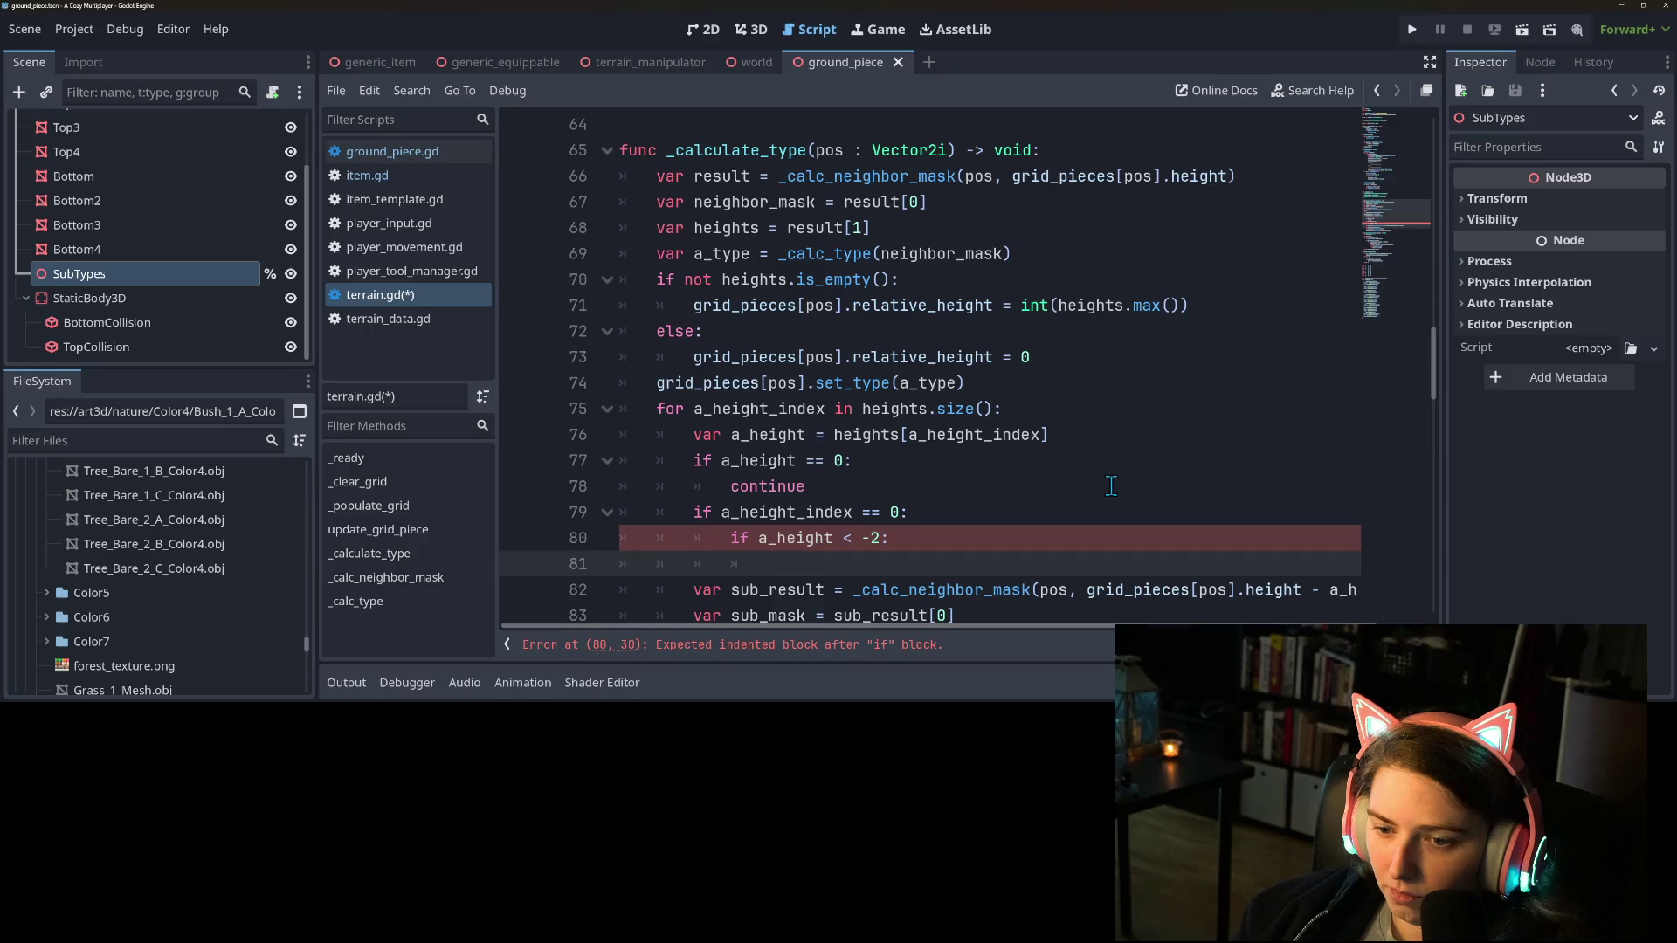
Step: Rewrite the nested condition as 'abs(a_height) > 2'
{"action": "scroll", "coordinate": [1111, 485], "scroll_direction": "down", "scroll_amount": 2}
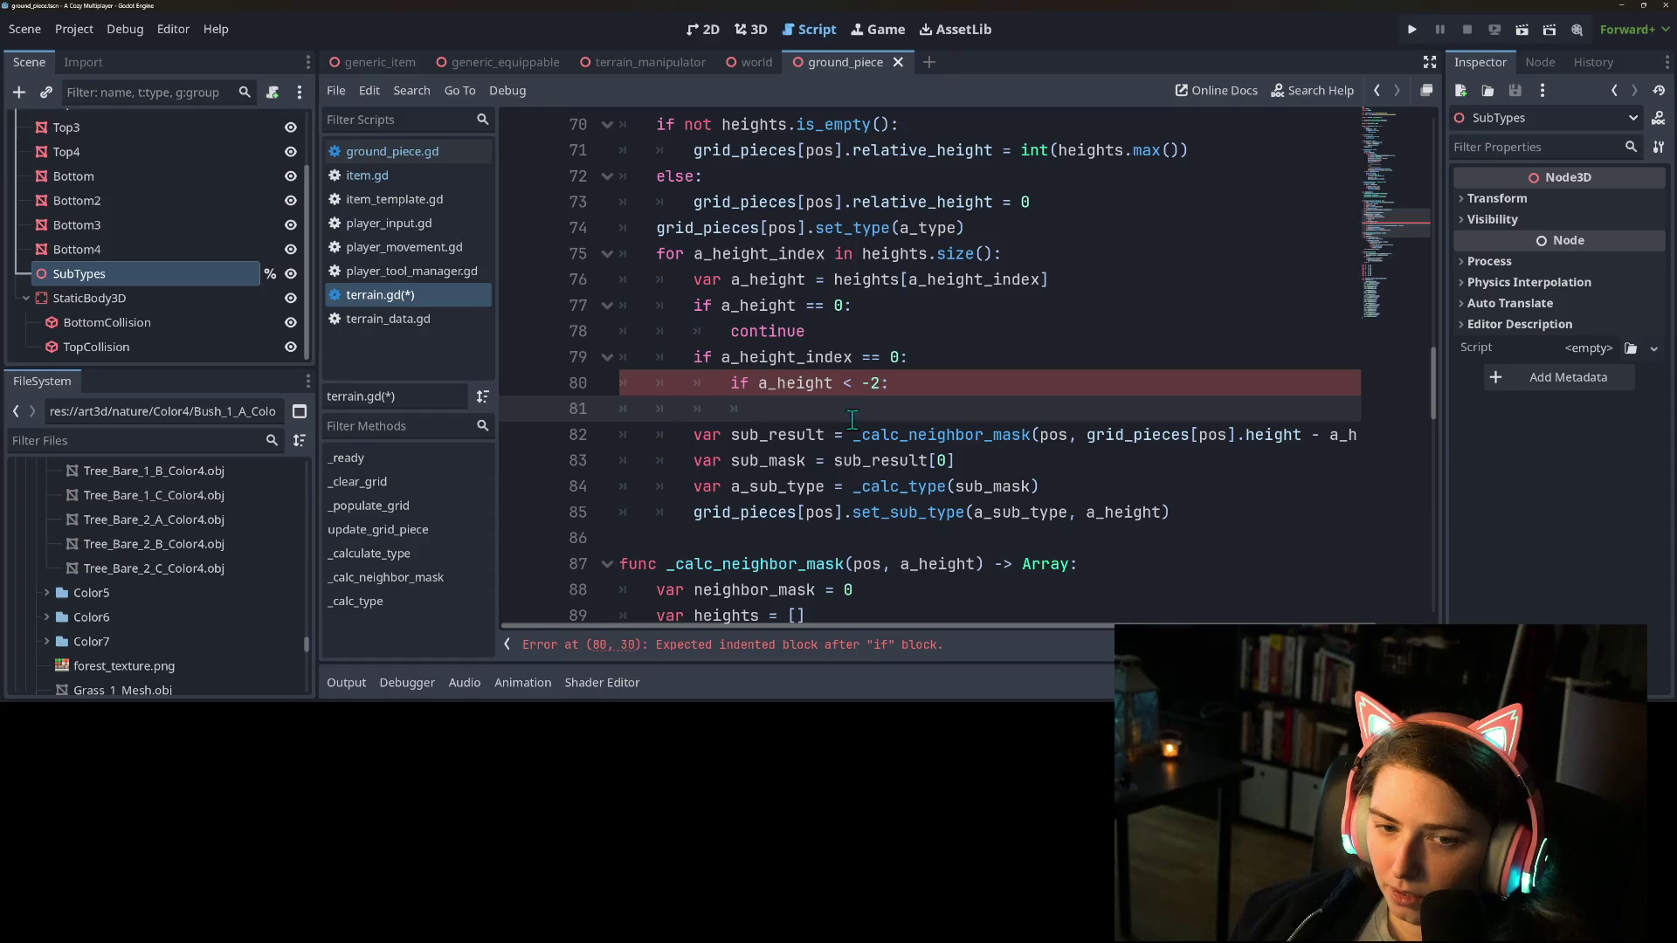
{"action": "scroll", "coordinate": [927, 467], "scroll_direction": "up", "scroll_amount": 1}
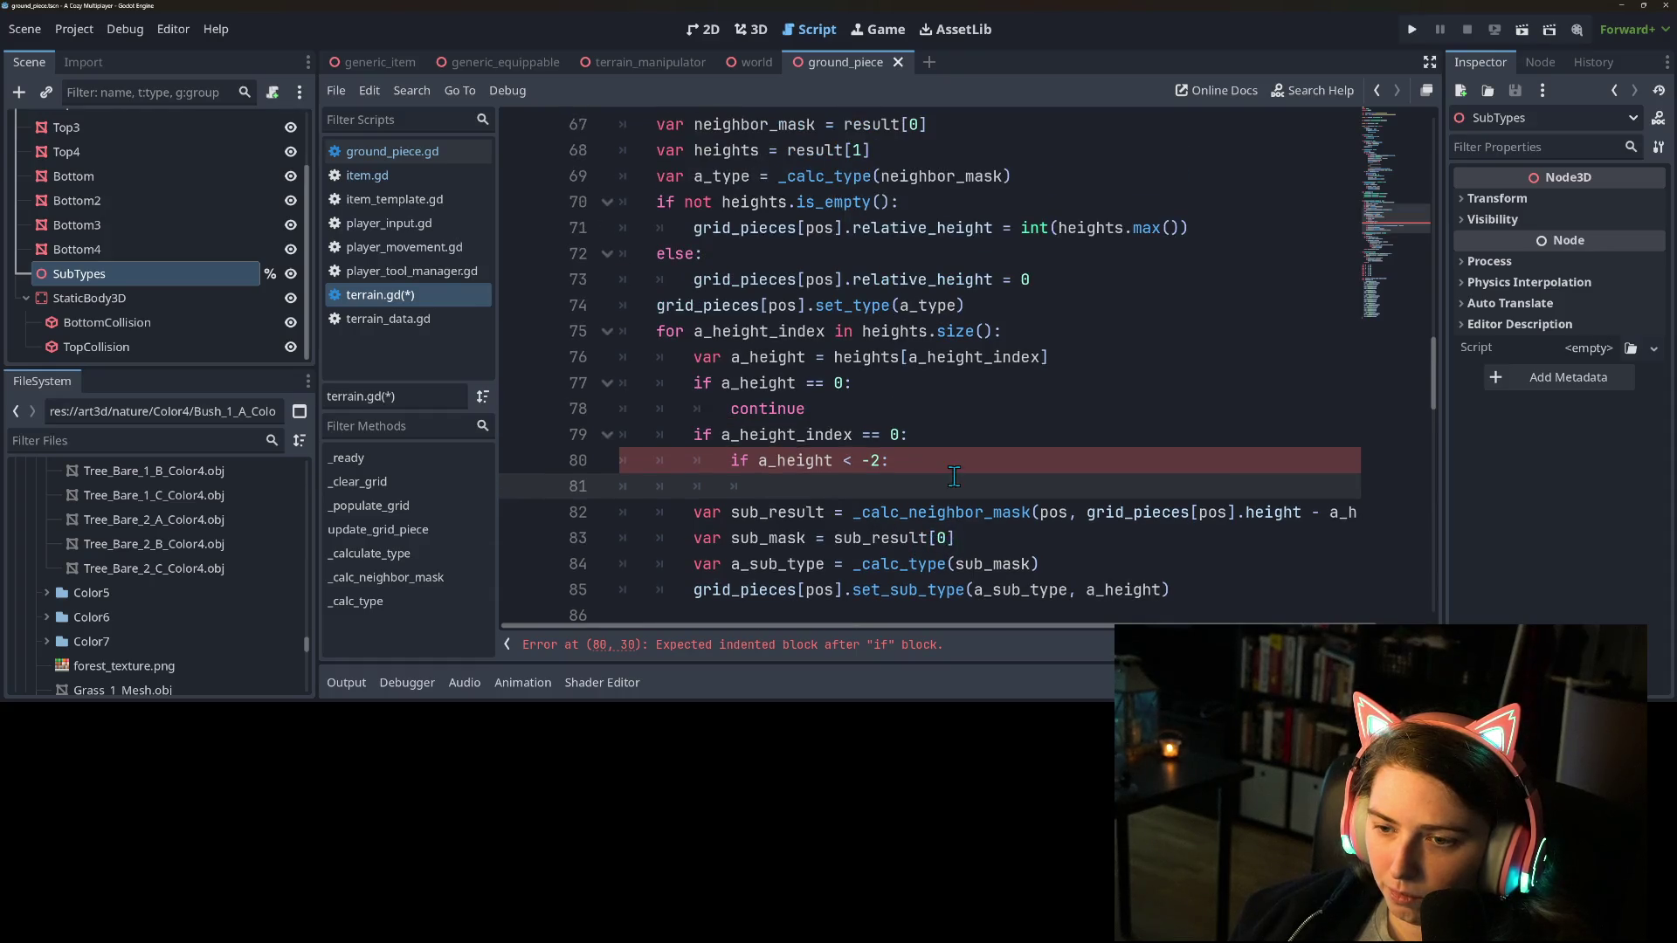
{"action": "double_click", "coordinate": [782, 460]}
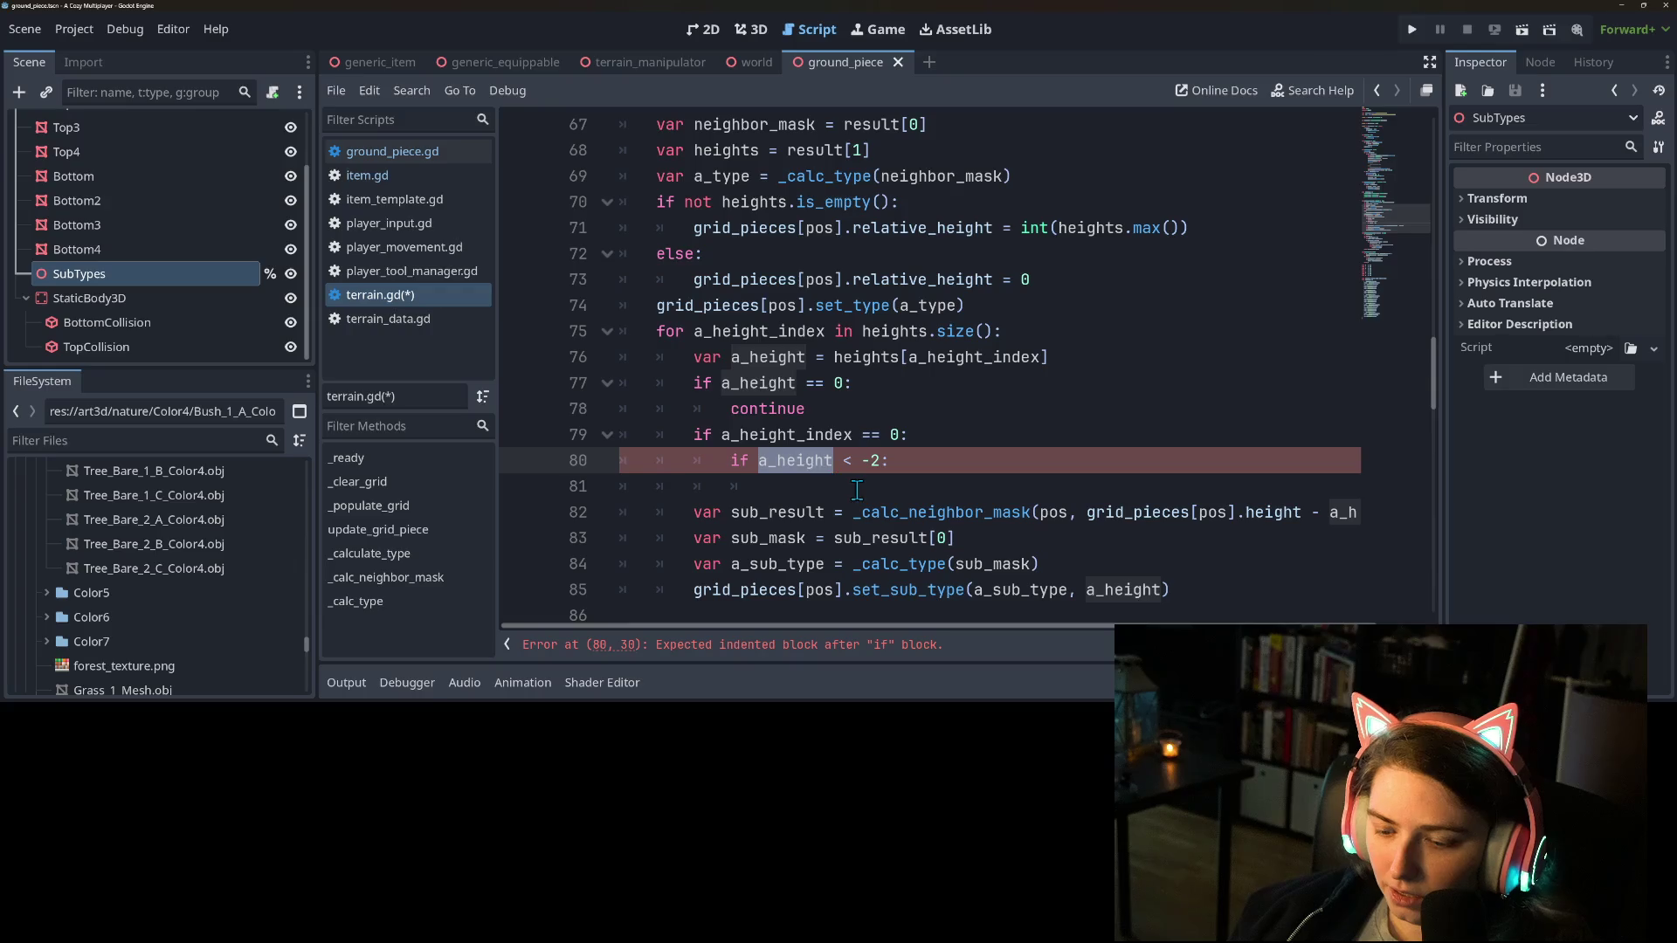
{"action": "key", "text": "Left"}
{"action": "type", "text": "abs("}
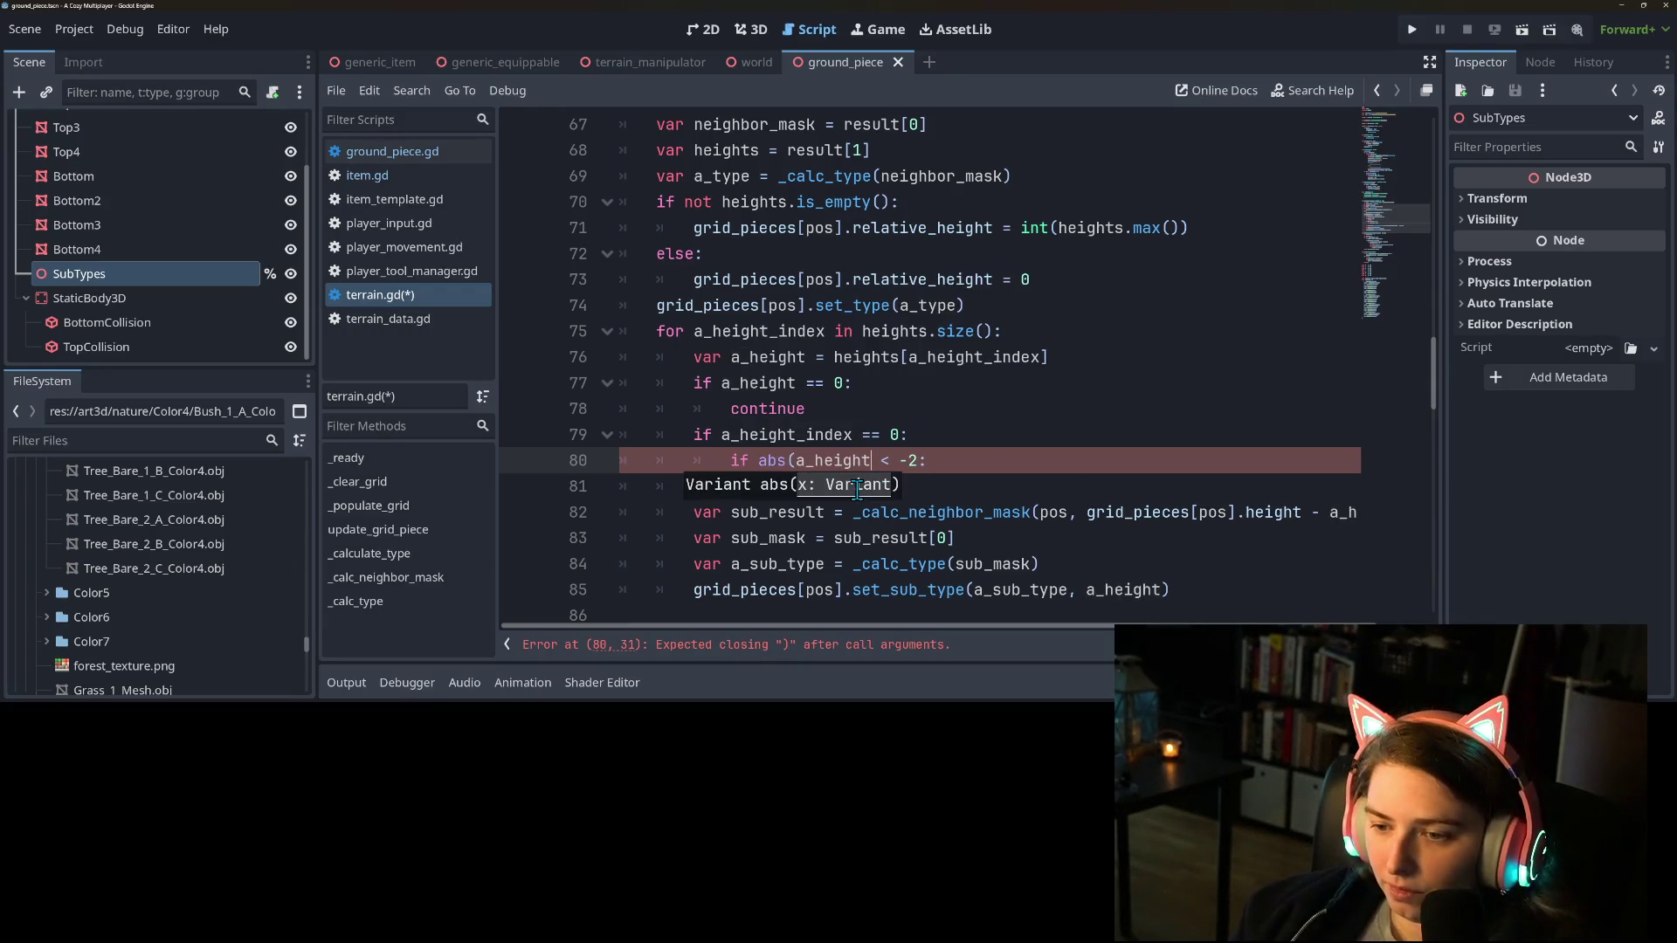
{"action": "key", "text": "ctrl+Right"}
{"action": "type", "text": ")"}
{"action": "key", "text": "BackSpace"}
{"action": "type", "text": ">"}
{"action": "key", "text": "BackSpace"}
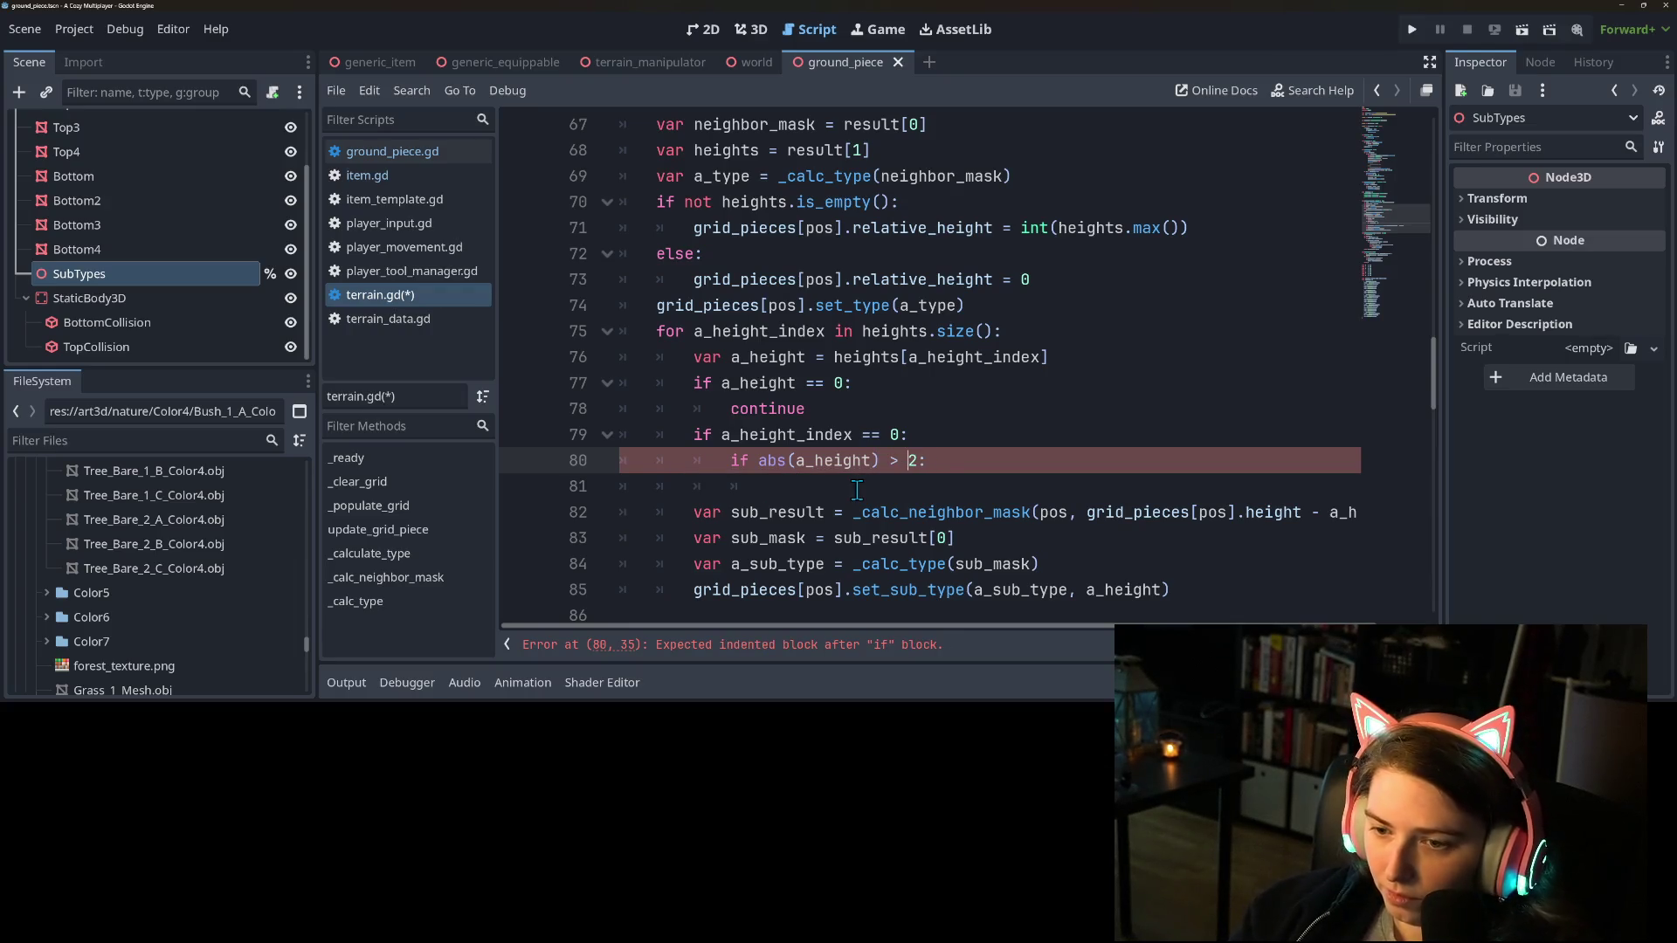
{"action": "key", "text": "Down"}
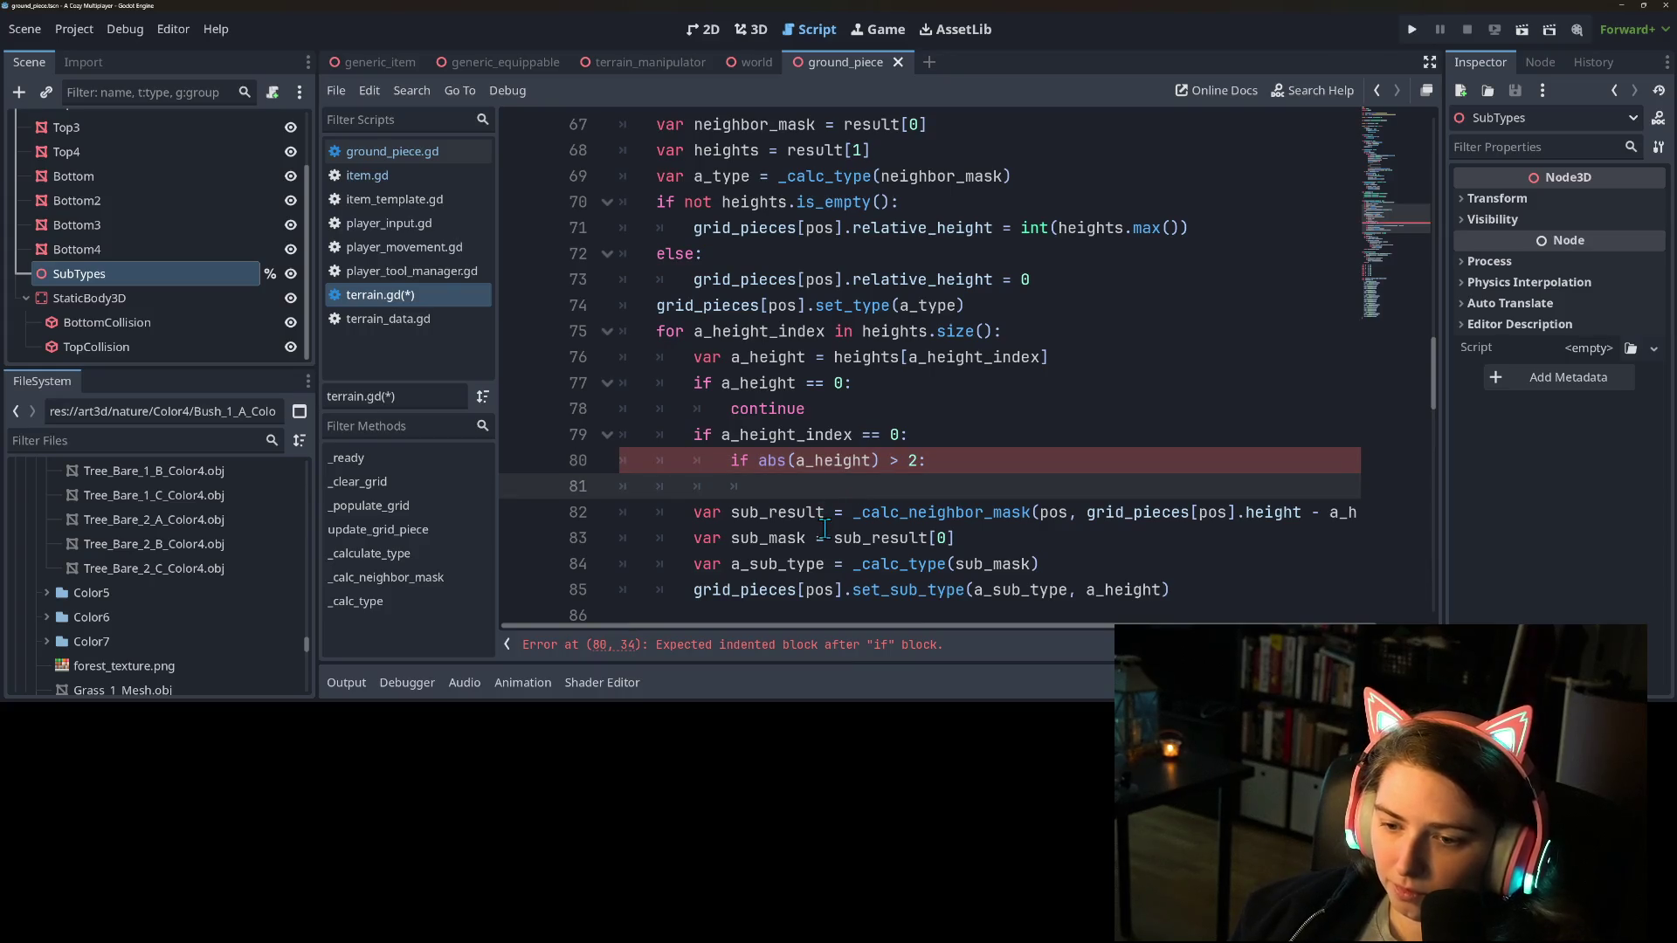
Step: Select lines 79 to 81 containing the new checks
{"action": "double_click", "coordinate": [805, 514]}
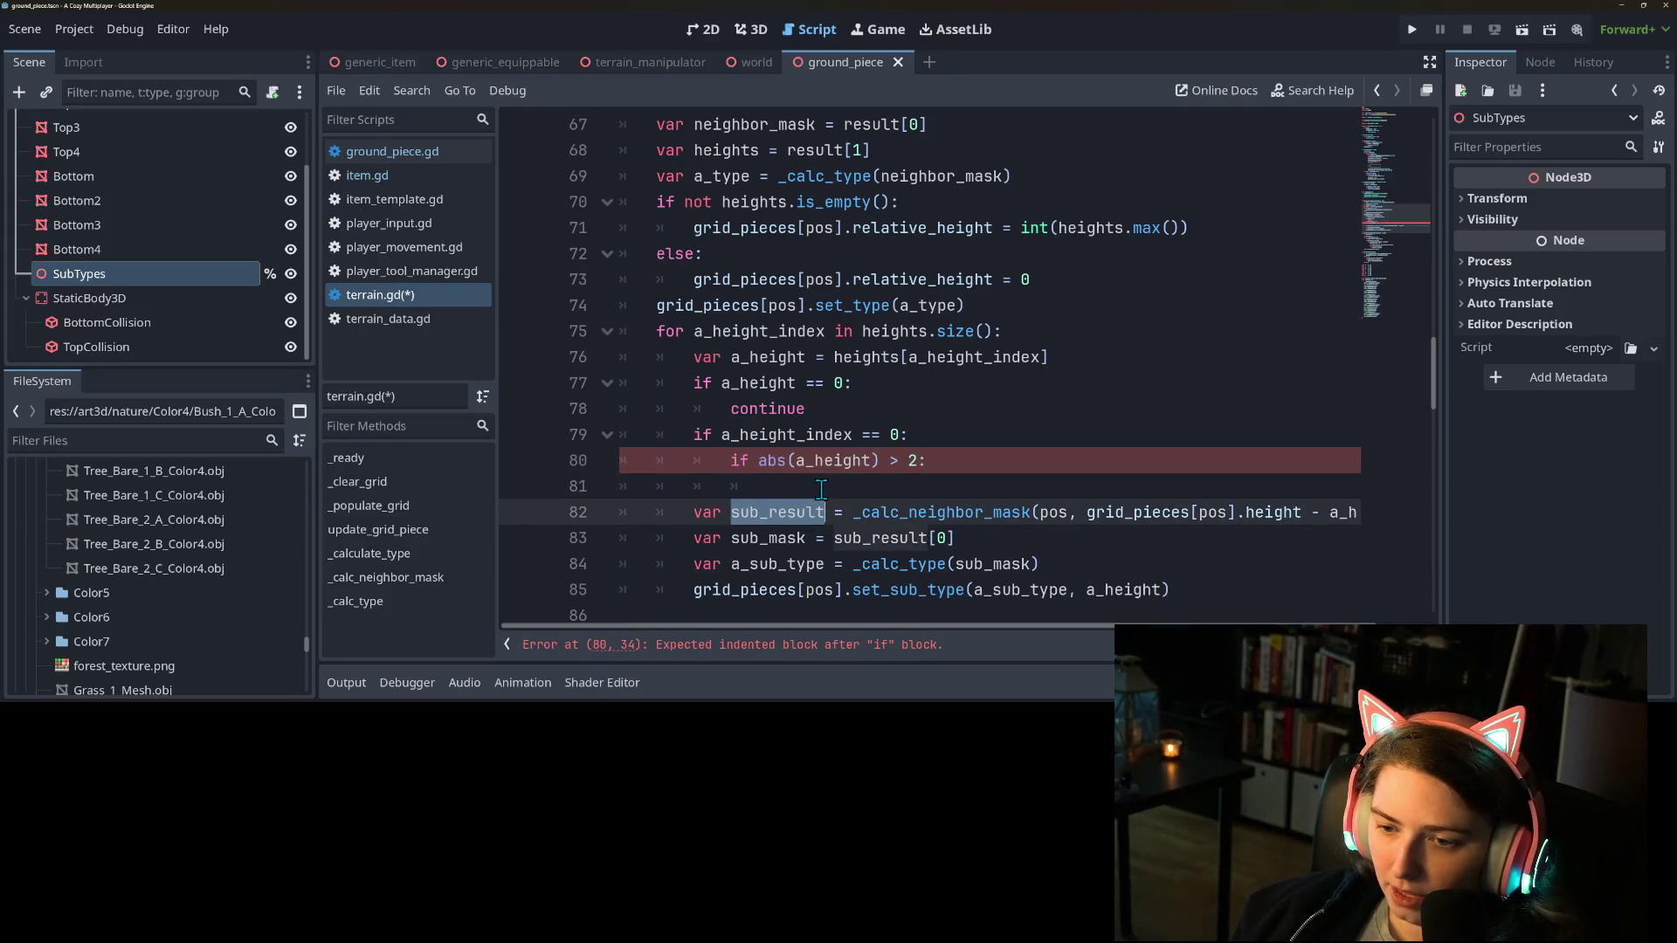
{"action": "left_click", "coordinate": [820, 490]}
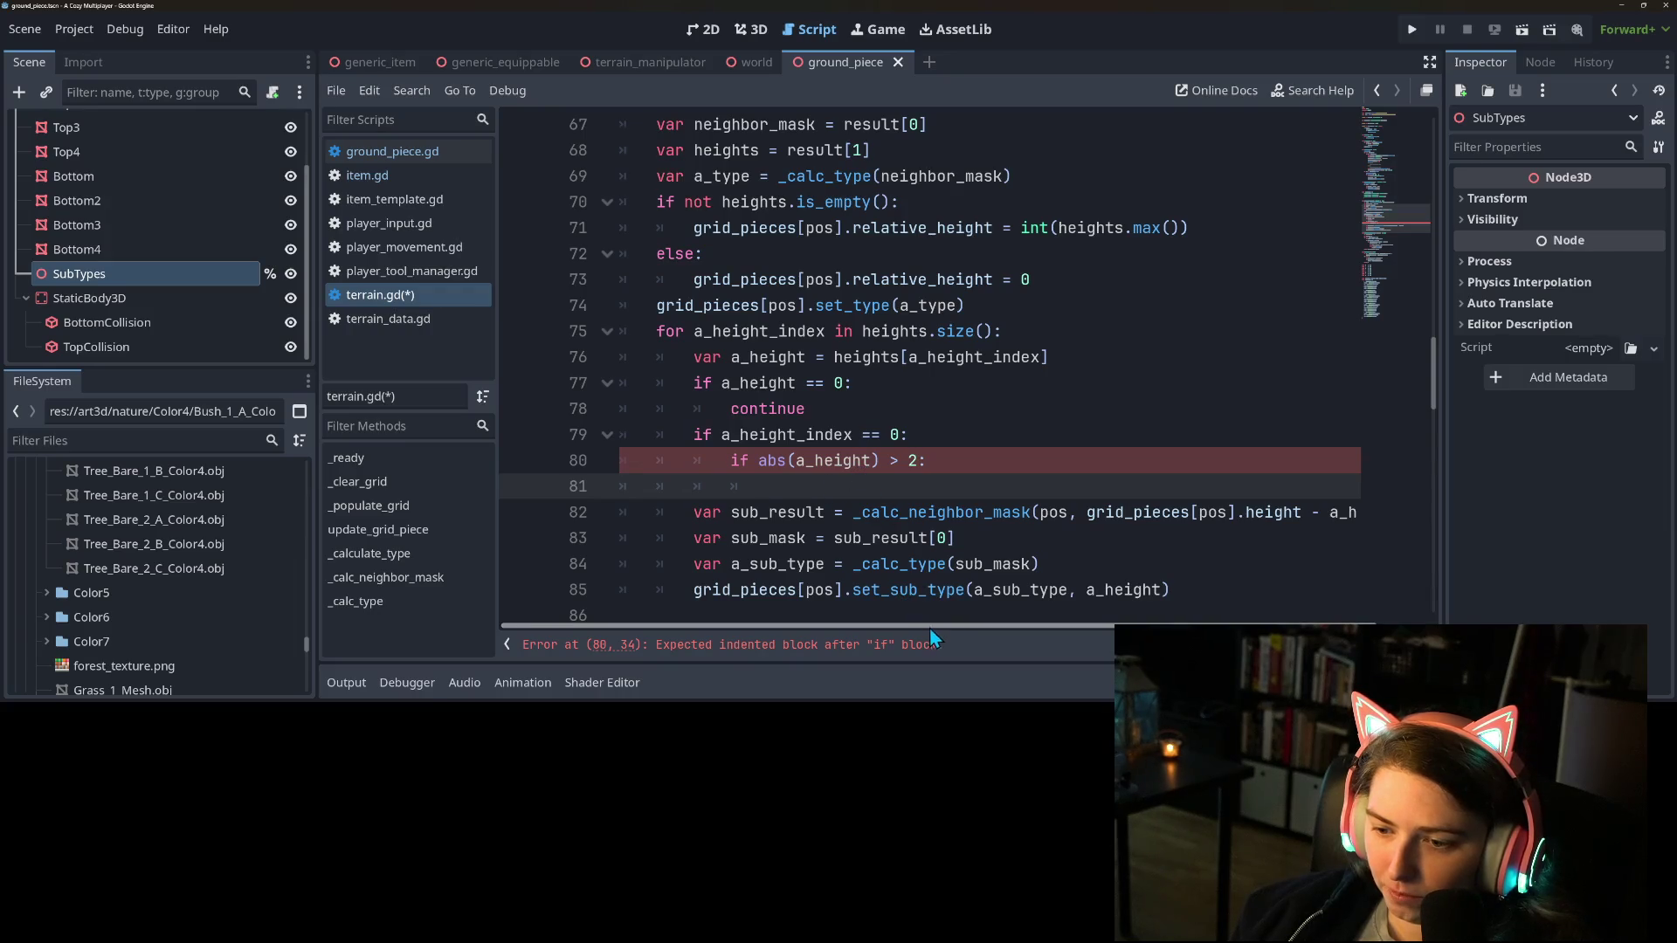
{"action": "scroll", "coordinate": [929, 627], "scroll_direction": "right", "scroll_amount": 2}
{"action": "left_click_drag", "start_coordinate": [975, 633], "coordinate": [914, 618]}
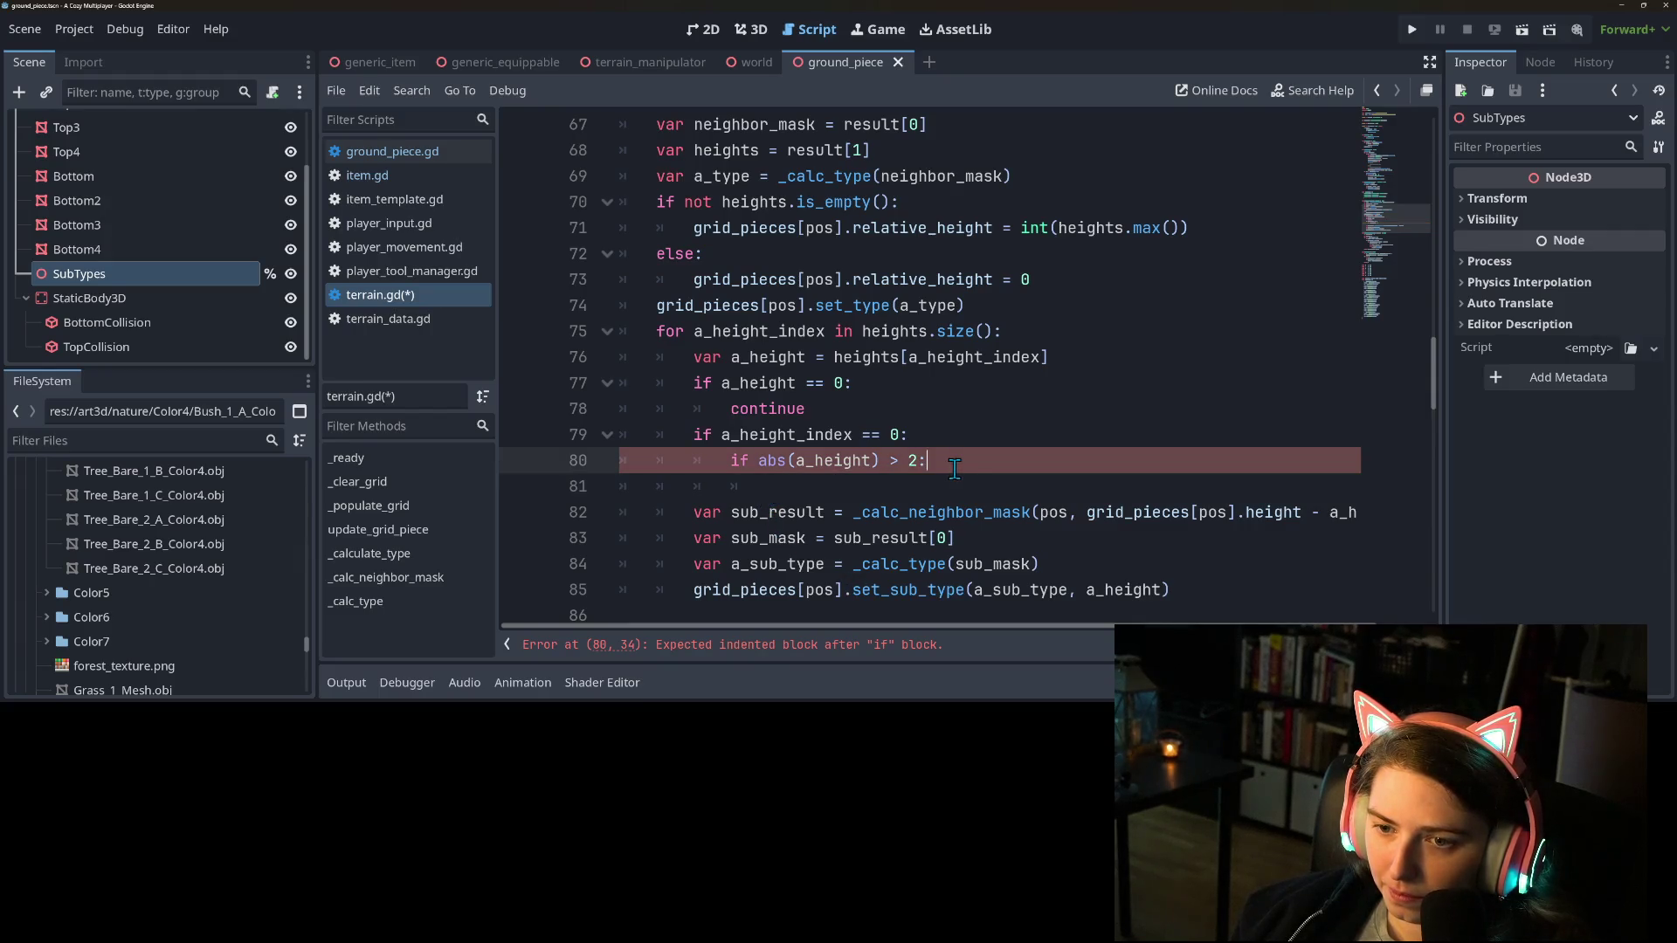
{"action": "left_click_drag", "start_coordinate": [775, 482], "coordinate": [612, 435]}
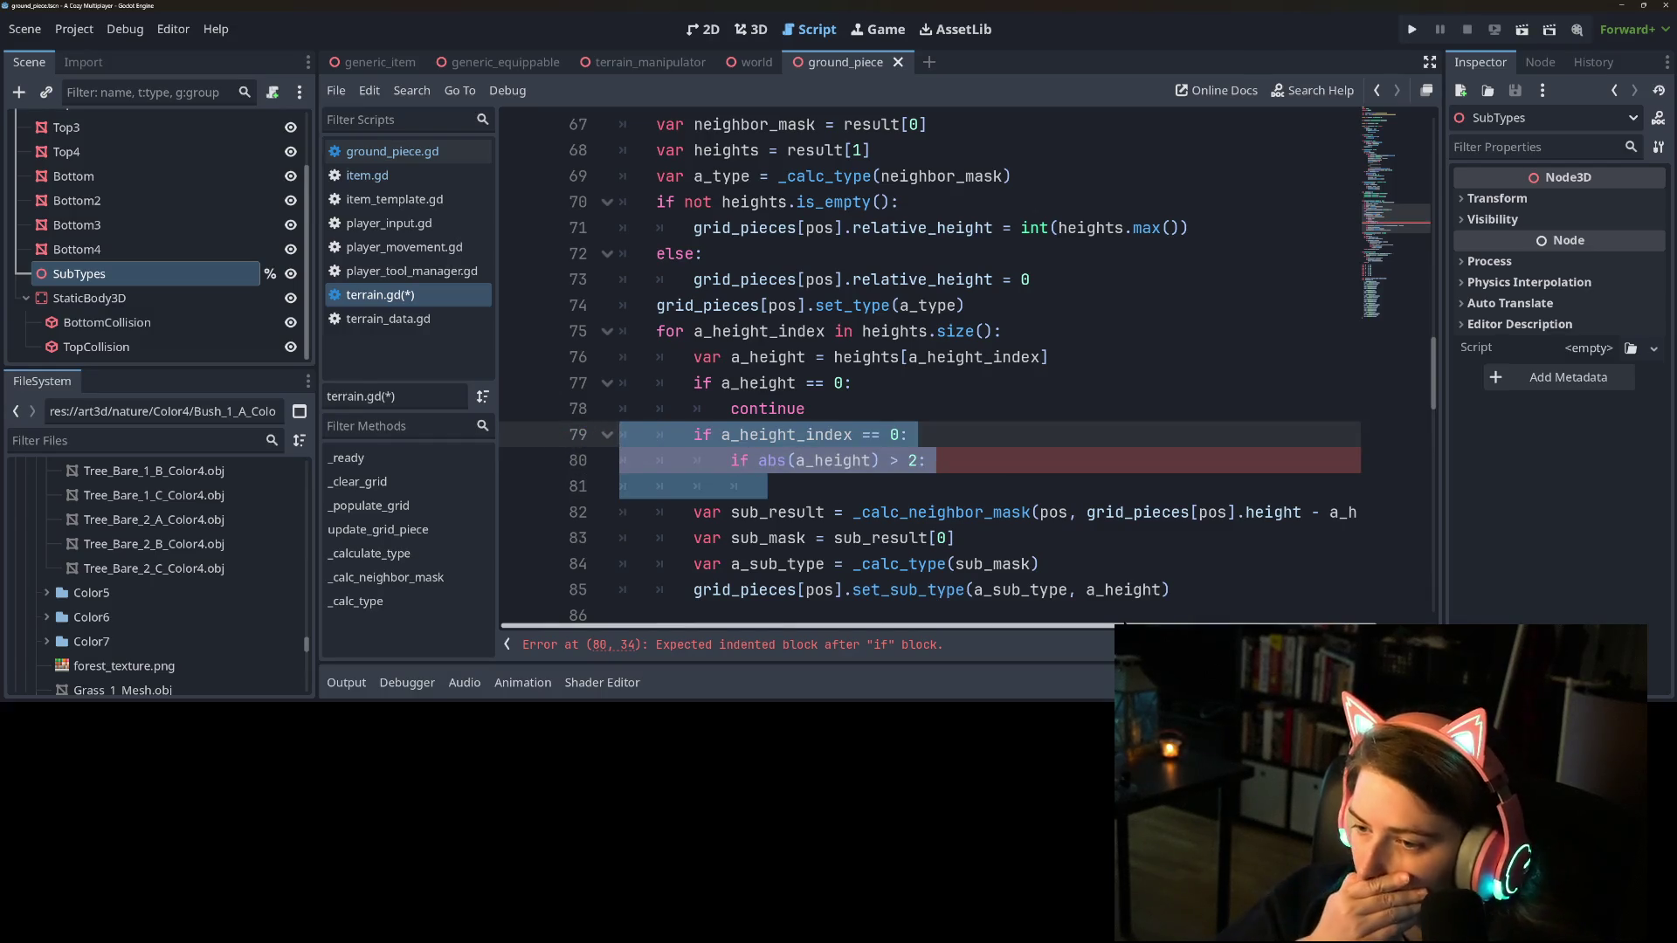
Step: Delete the index and abs checks and the a_height declaration, restoring 'for a_height in heights:'
{"action": "key", "text": "BackSpace"}
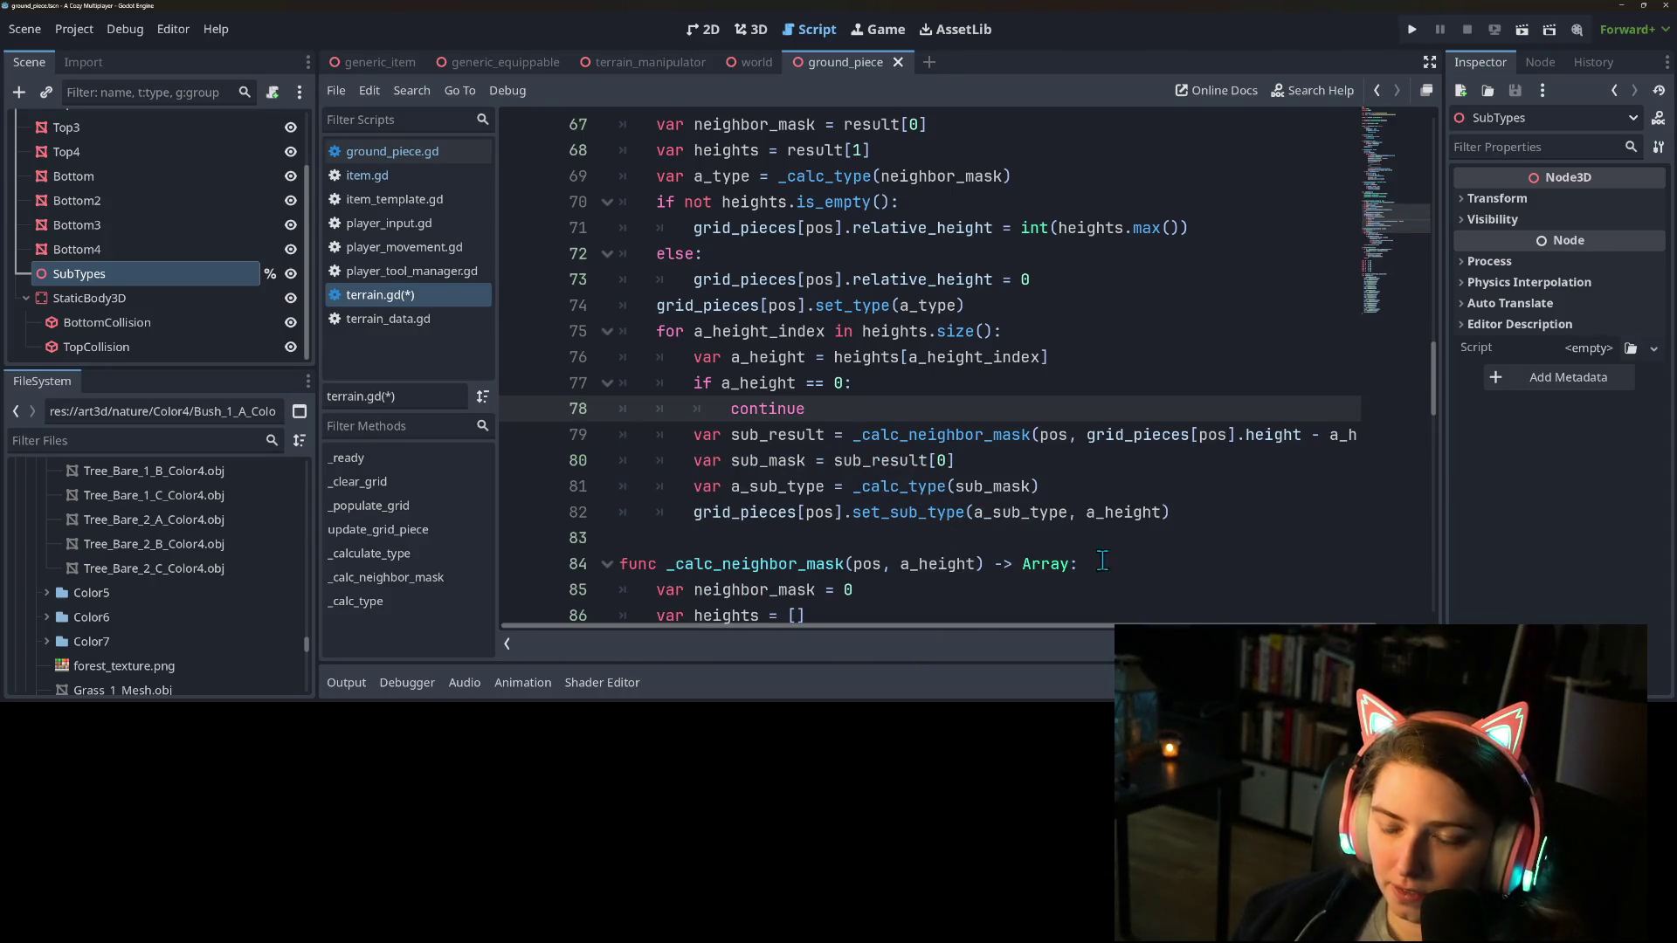
{"action": "key", "text": "ctrl+z"}
{"action": "key", "text": "BackSpace"}
{"action": "key", "text": "BackSpace"}
{"action": "key", "text": "BackSpace"}
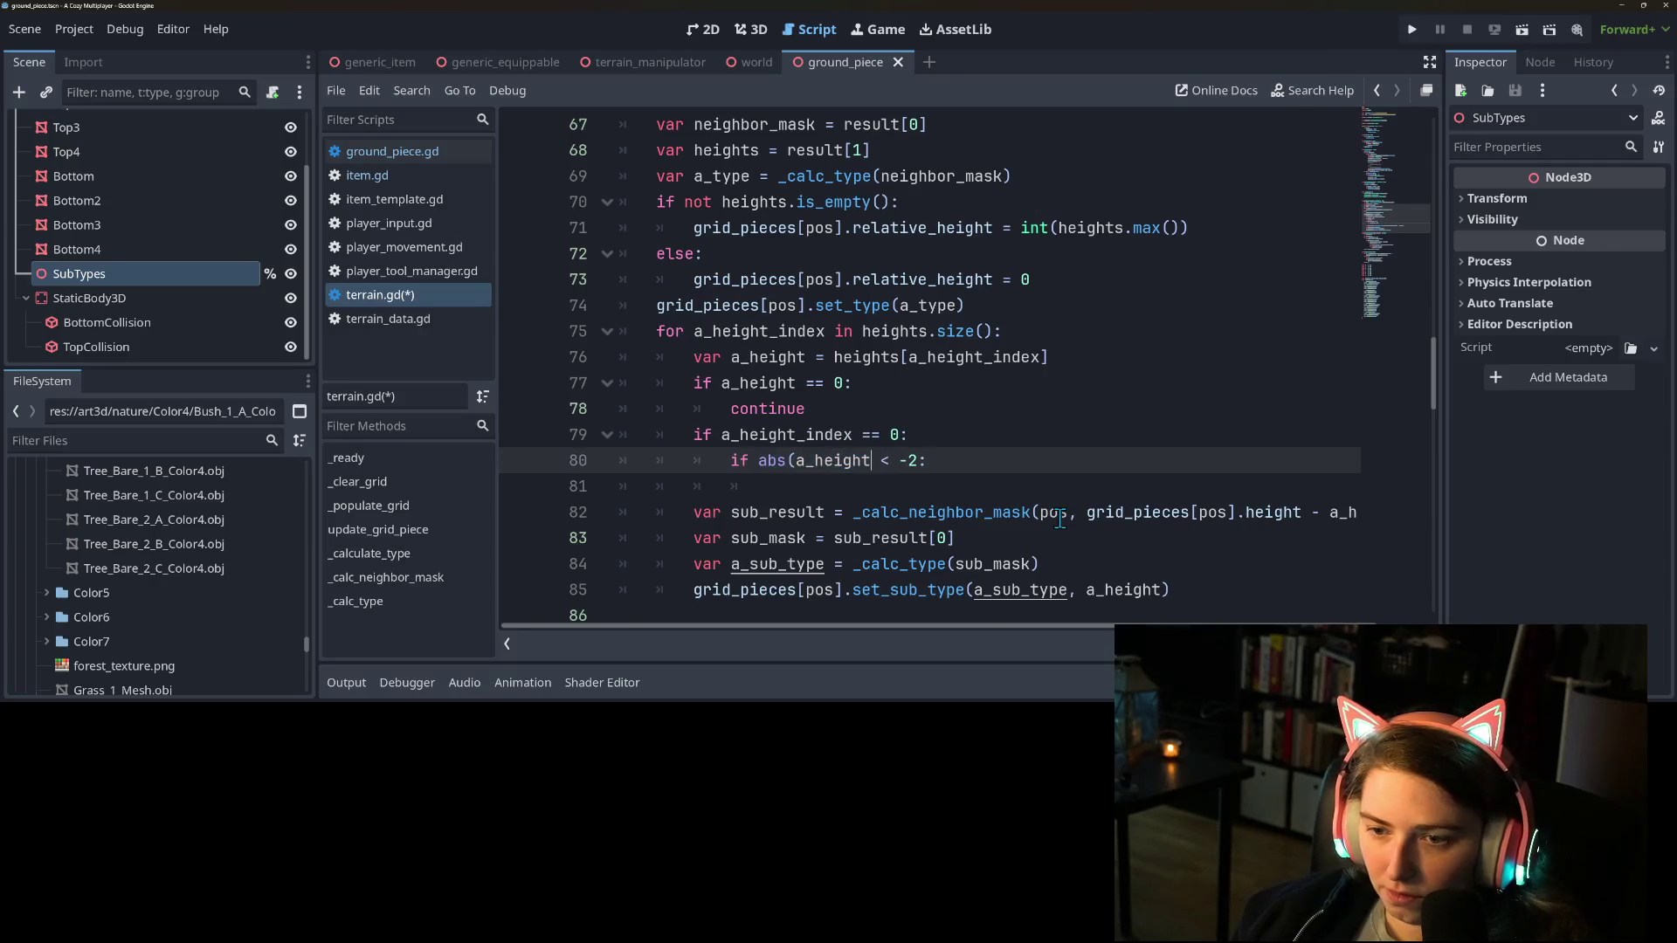
{"action": "key", "text": "BackSpace"}
{"action": "key", "text": "BackSpace"}
{"action": "key", "text": "BackSpace"}
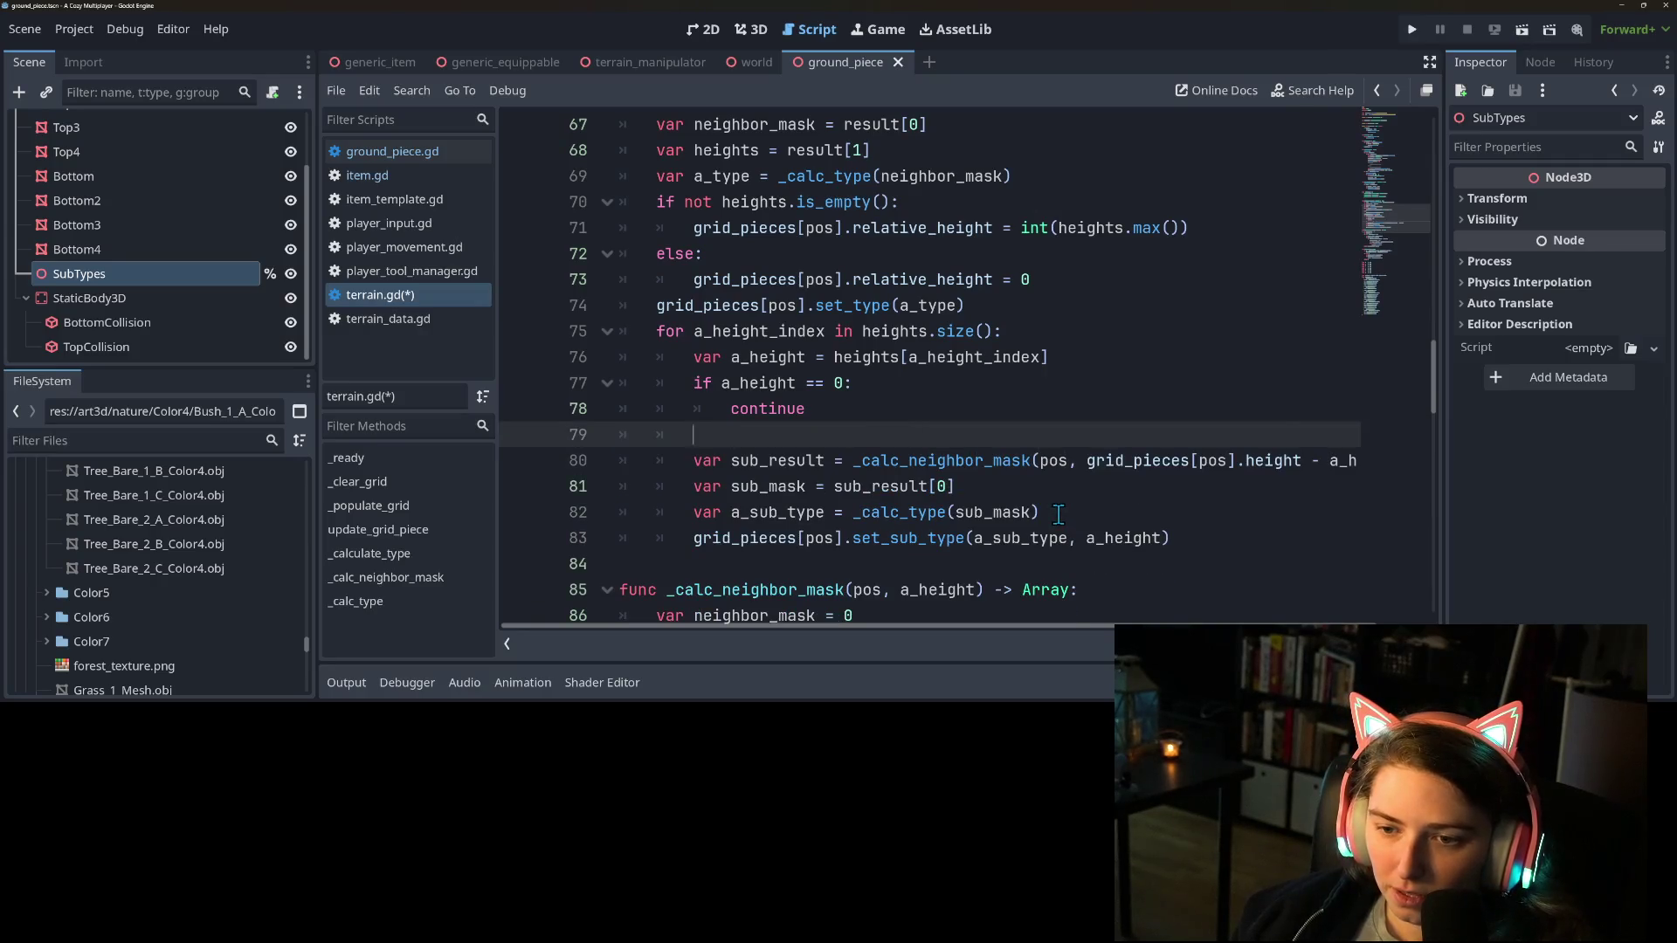
{"action": "key", "text": "Up"}
{"action": "key", "text": "Up"}
{"action": "key", "text": "End"}
{"action": "key", "text": "BackSpace"}
{"action": "key", "text": "BackSpace"}
{"action": "key", "text": "BackSpace"}
{"action": "key", "text": "BackSpace"}
{"action": "key", "text": "BackSpace"}
{"action": "key", "text": "BackSpace"}
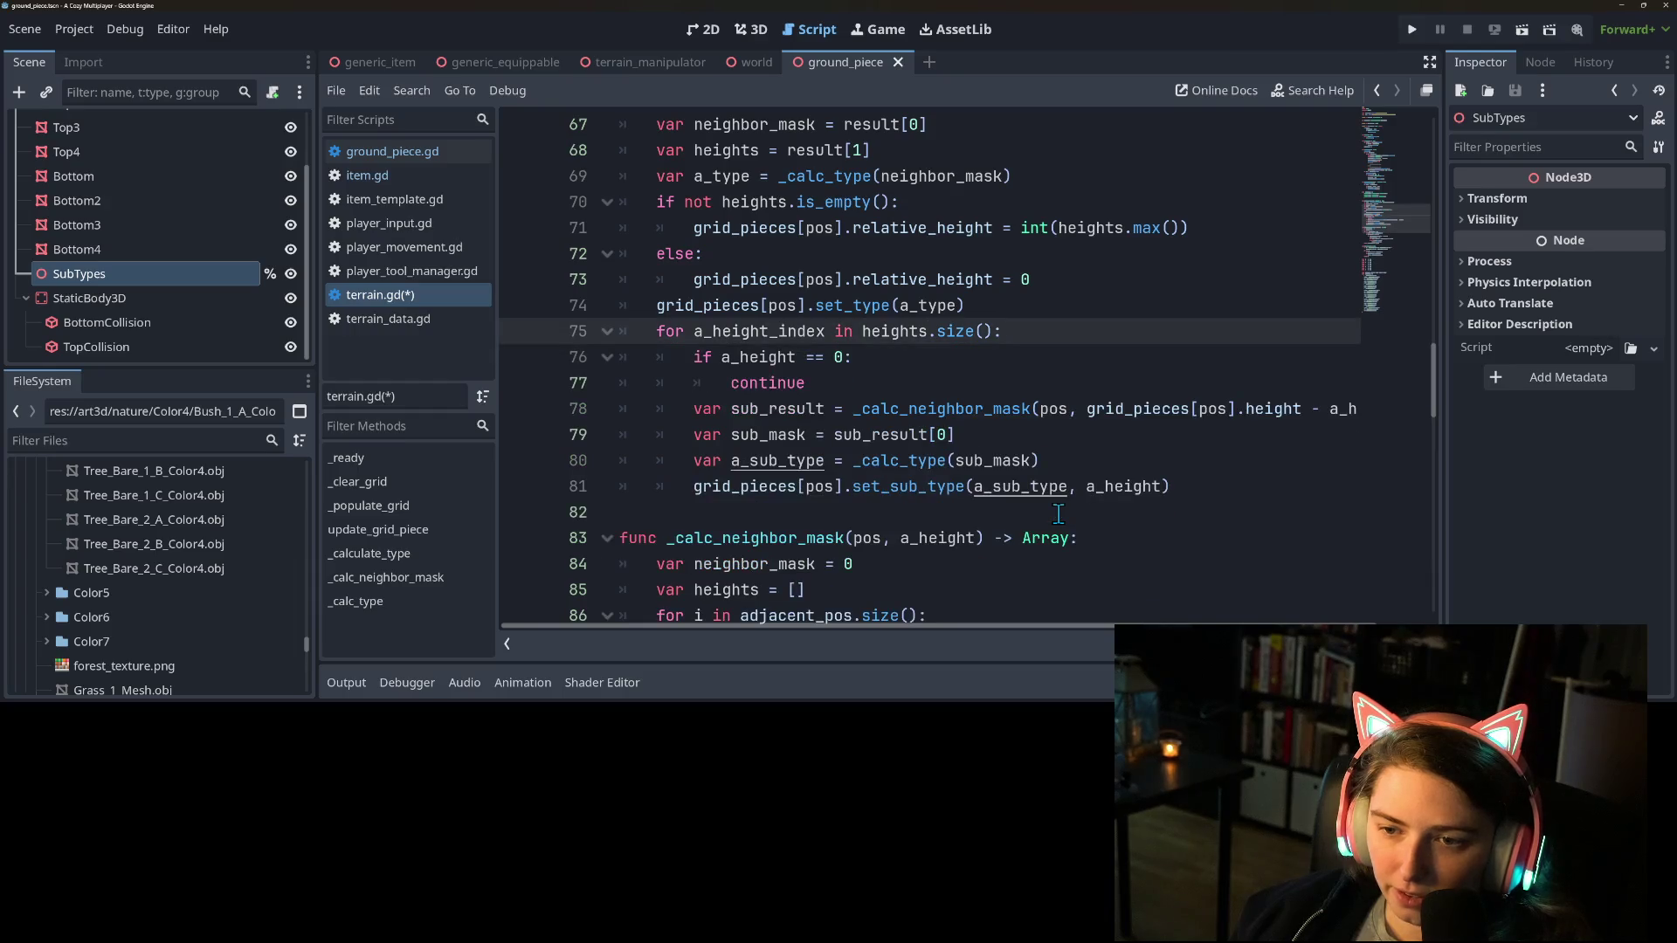
{"action": "key", "text": "Left"}
{"action": "key", "text": "BackSpace"}
{"action": "key", "text": "BackSpace"}
{"action": "key", "text": "BackSpace"}
{"action": "key", "text": "ctrl+Left"}
{"action": "key", "text": "ctrl+Left"}
{"action": "key", "text": "Left"}
{"action": "key", "text": "BackSpace"}
{"action": "key", "text": "BackSpace"}
{"action": "key", "text": "BackSpace"}
Step: Insert a blank line above the loop and save terrain.gd
{"action": "scroll", "coordinate": [759, 467], "scroll_direction": "up", "scroll_amount": 1}
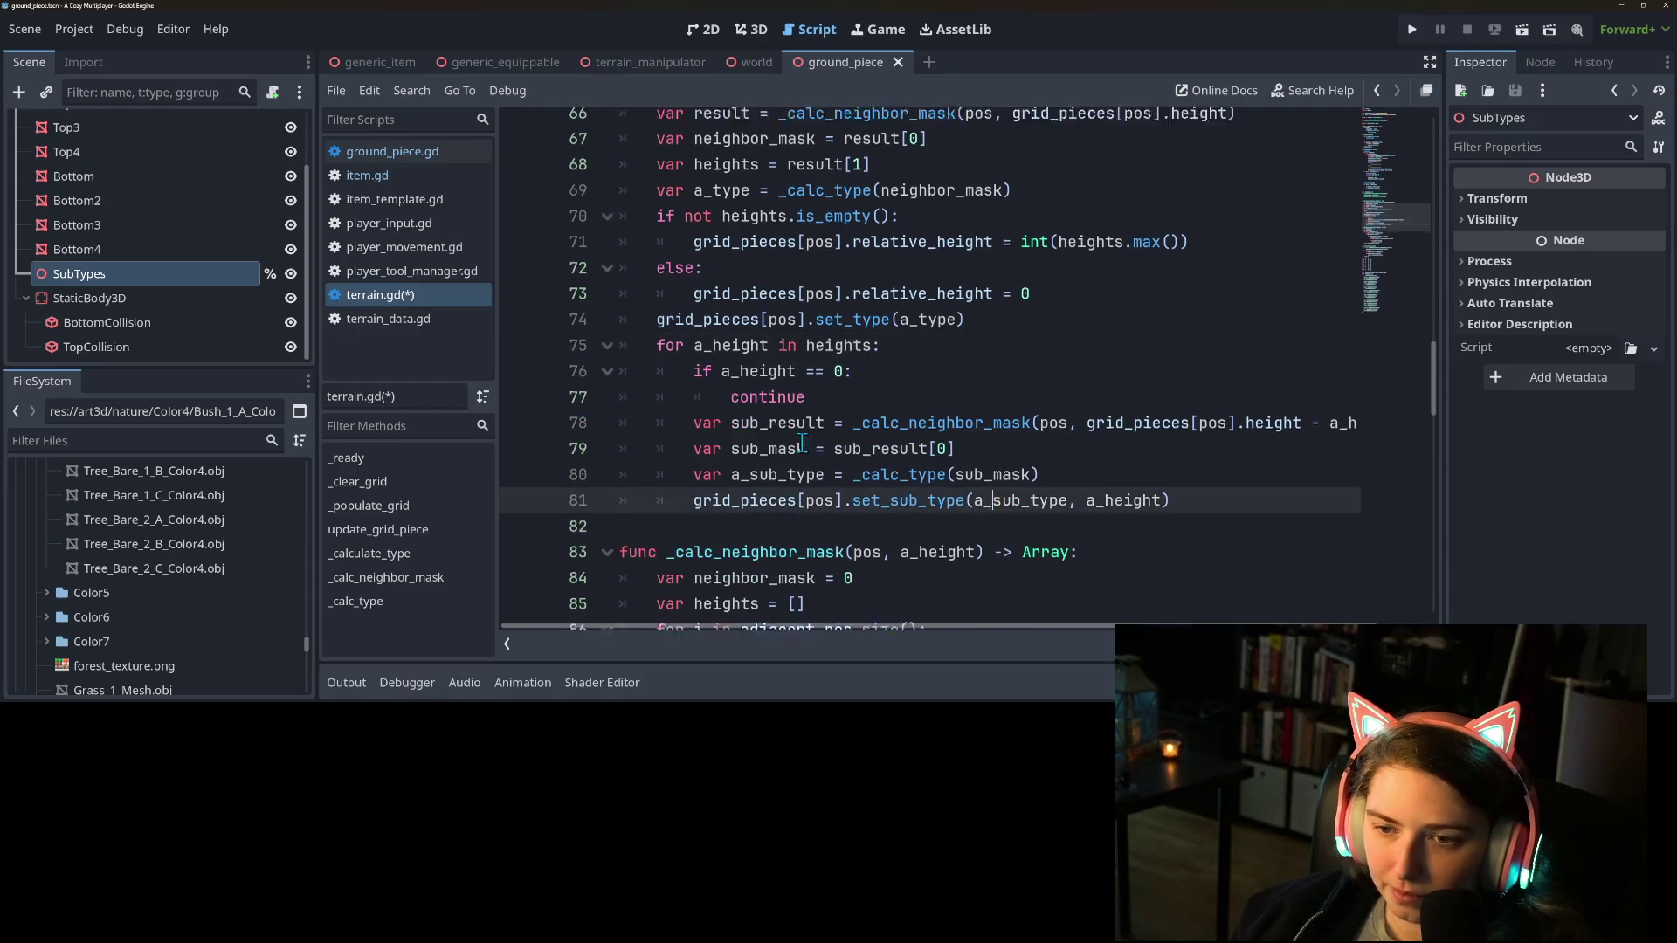
{"action": "key", "text": "Home"}
{"action": "key", "text": "Return"}
{"action": "key", "text": "Up"}
{"action": "key", "text": "ctrl+s"}
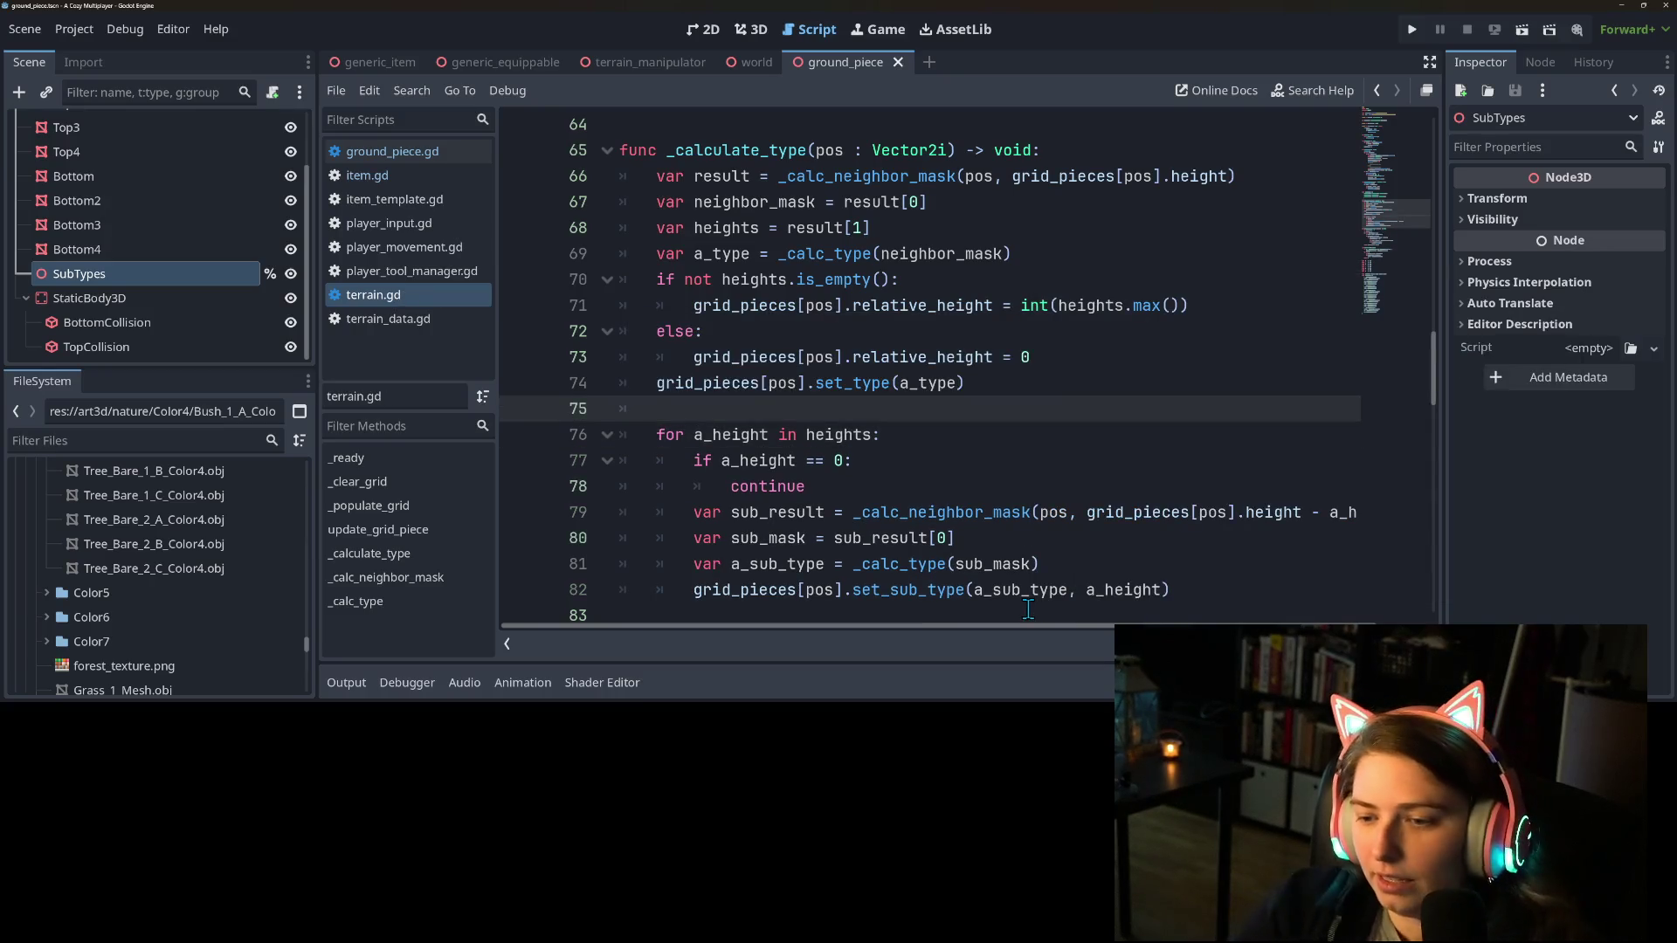
Step: Start a heights line above the loop and declare heights as ': Array' on line 68
{"action": "type", "text": "h"}
{"action": "key", "text": "Return"}
{"action": "type", "text": "= "}
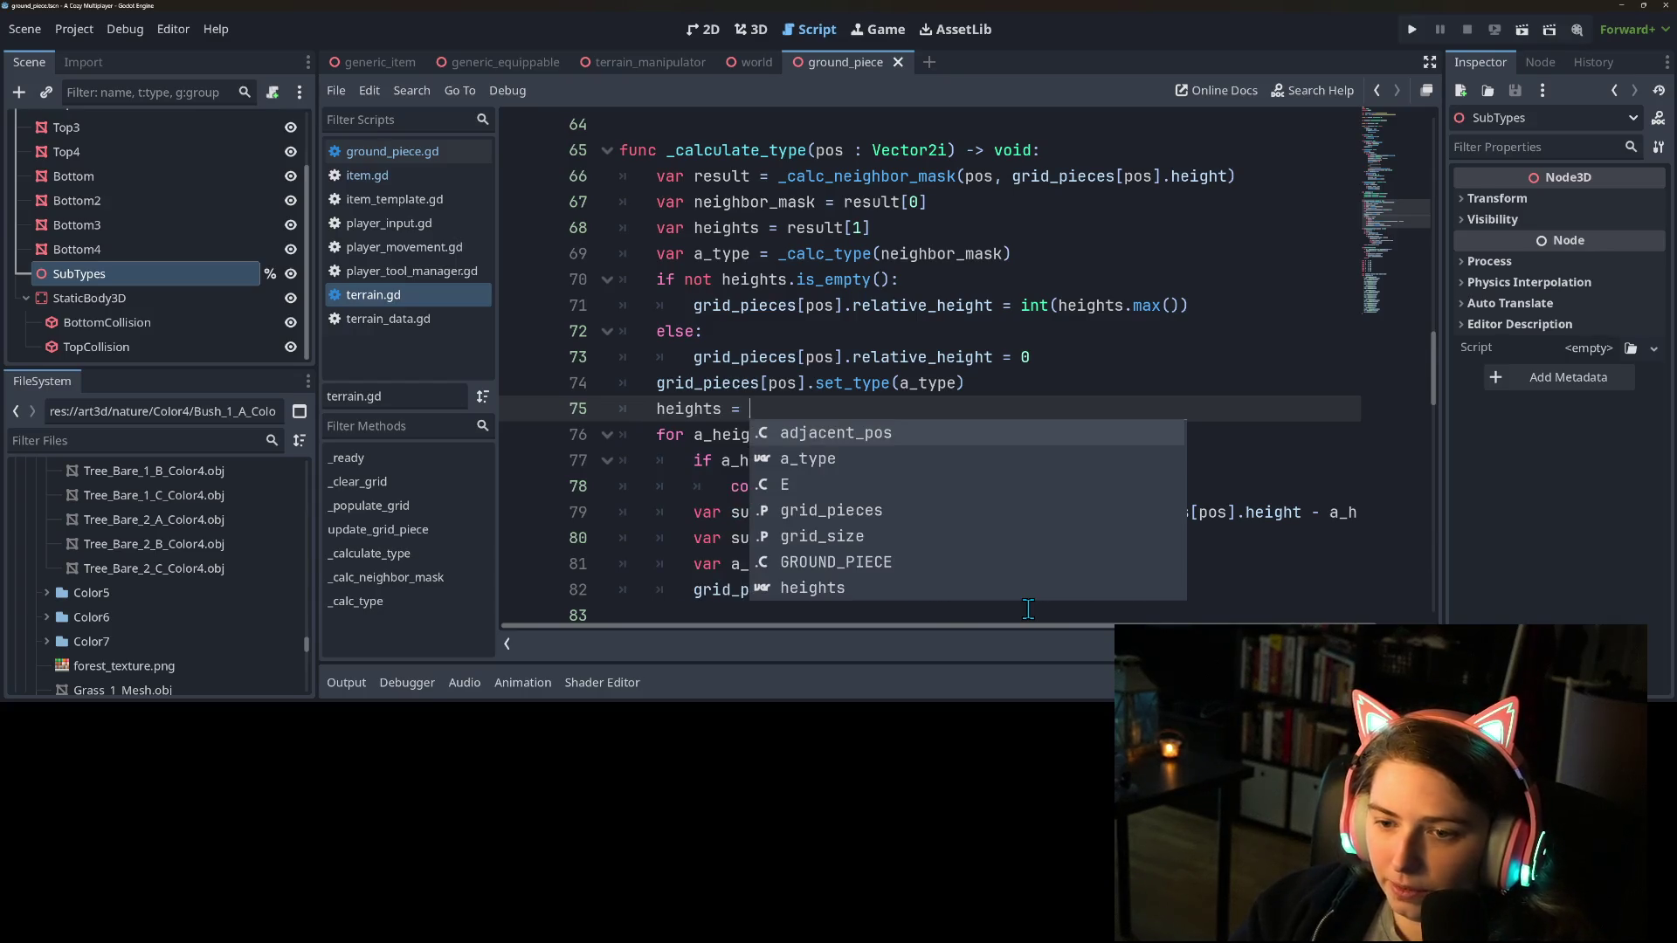
{"action": "type", "text": "heights.so"}
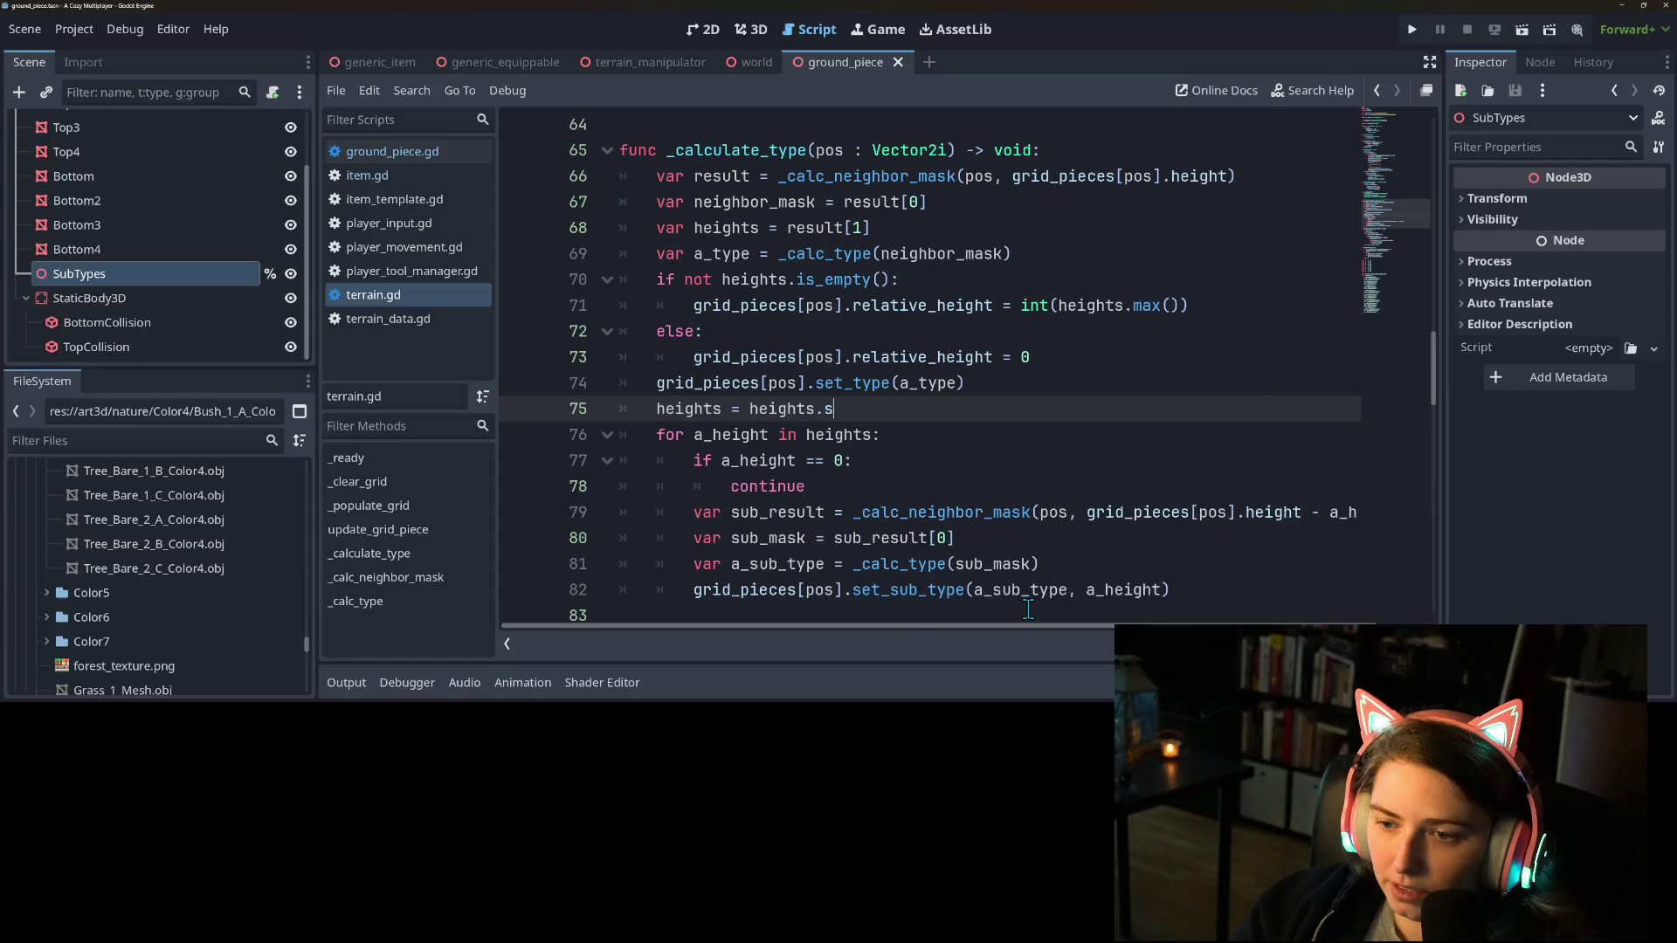
{"action": "type", "text": "r"}
{"action": "key", "text": "BackSpace"}
{"action": "key", "text": "BackSpace"}
{"action": "key", "text": "BackSpace"}
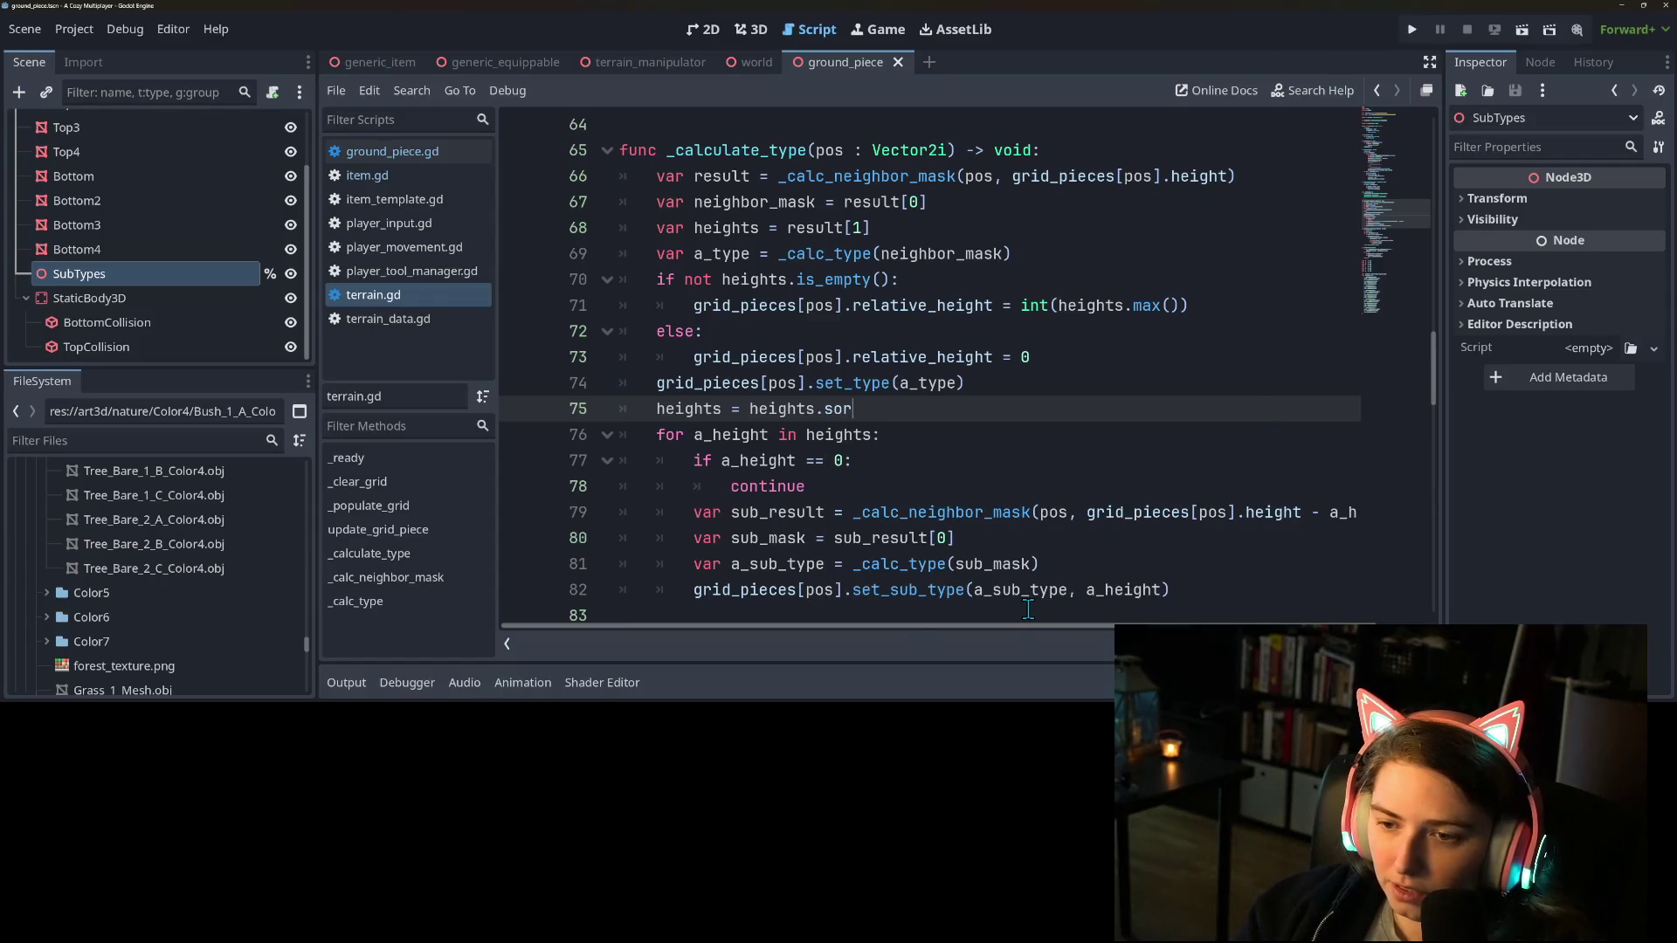
{"action": "key", "text": "BackSpace"}
{"action": "key", "text": "BackSpace"}
{"action": "type", "text": "sort"}
{"action": "key", "text": "BackSpace"}
{"action": "key", "text": "BackSpace"}
{"action": "key", "text": "BackSpace"}
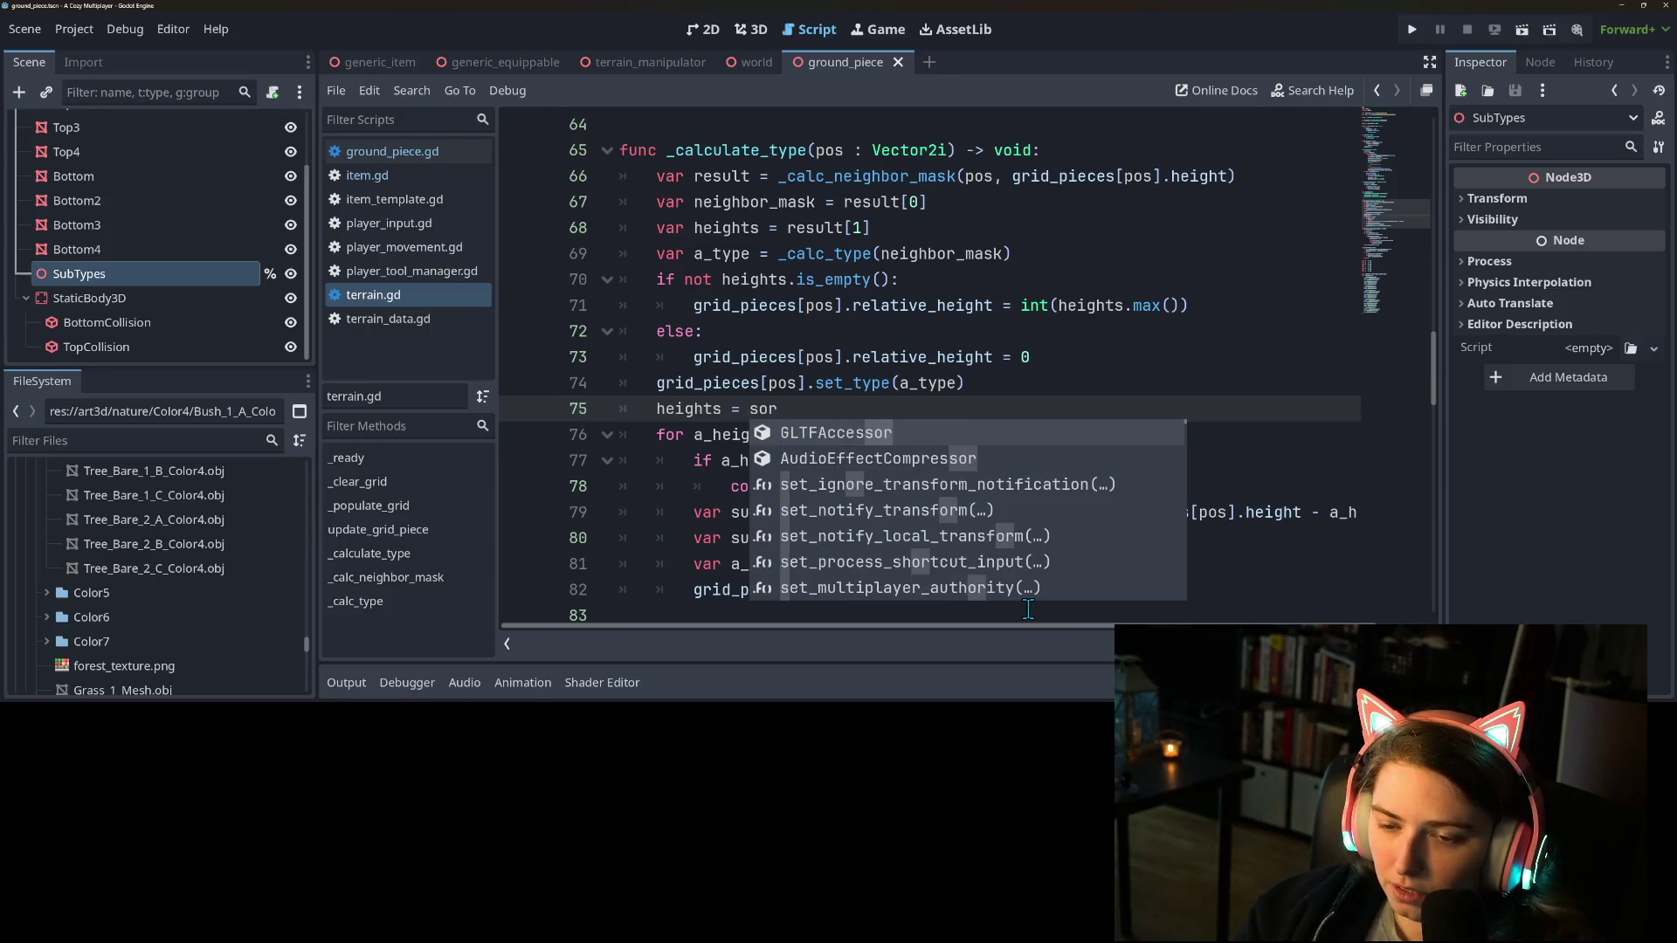
{"action": "type", "text": ".s"}
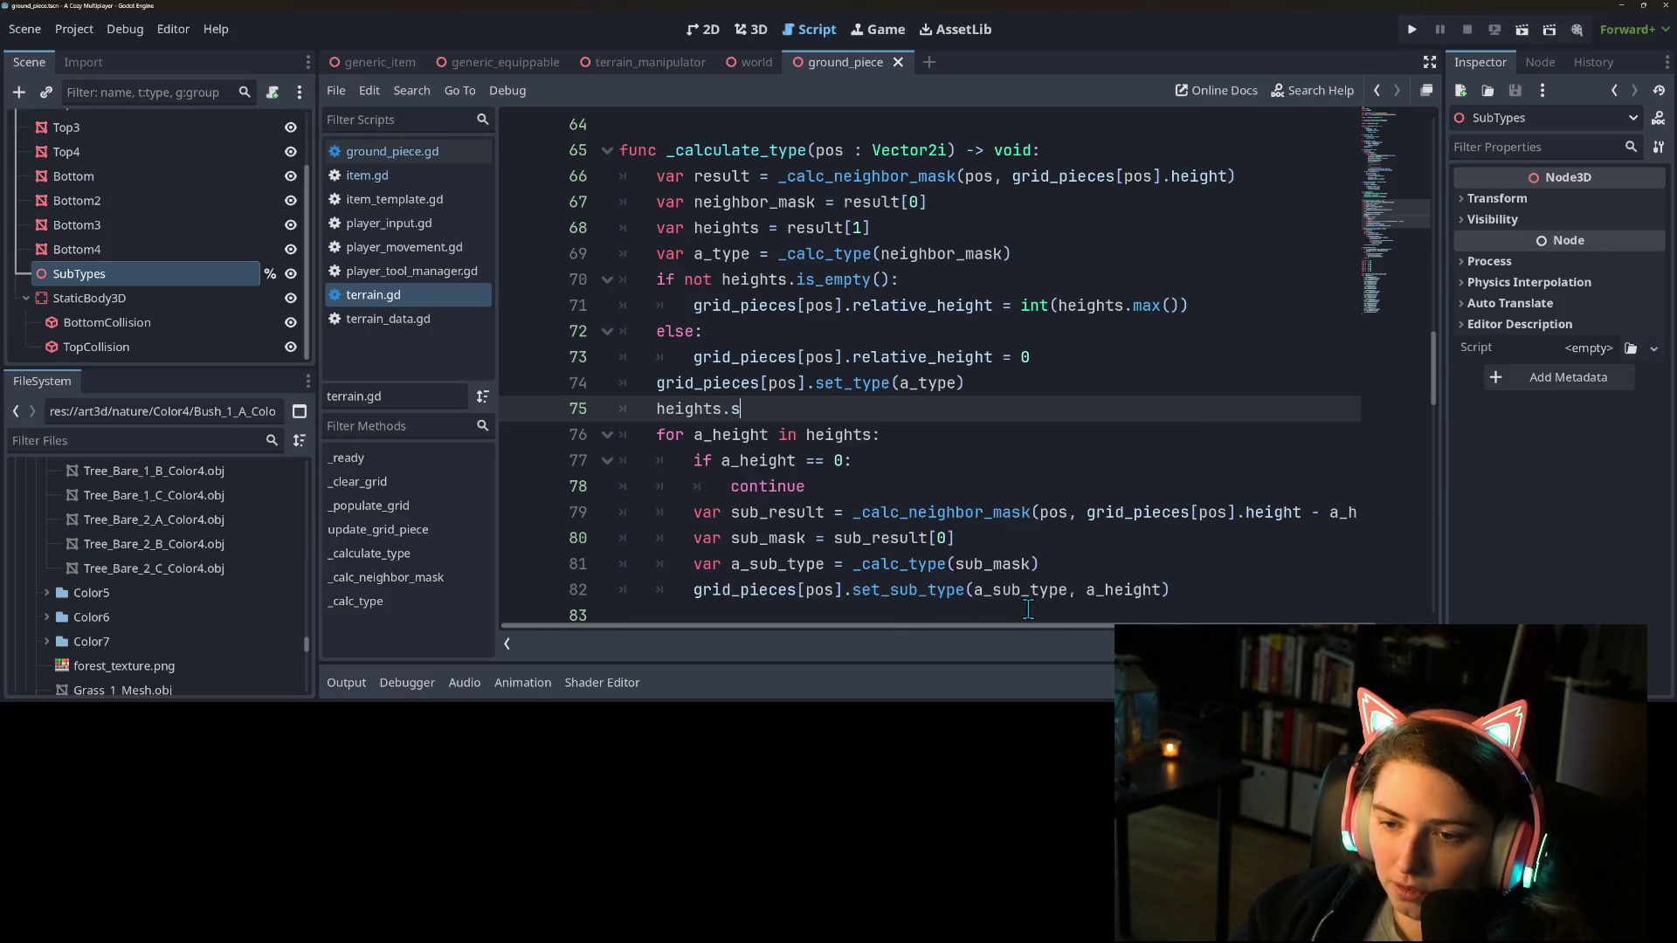
{"action": "key", "text": "BackSpace"}
{"action": "key", "text": "BackSpace"}
{"action": "key", "text": "BackSpace"}
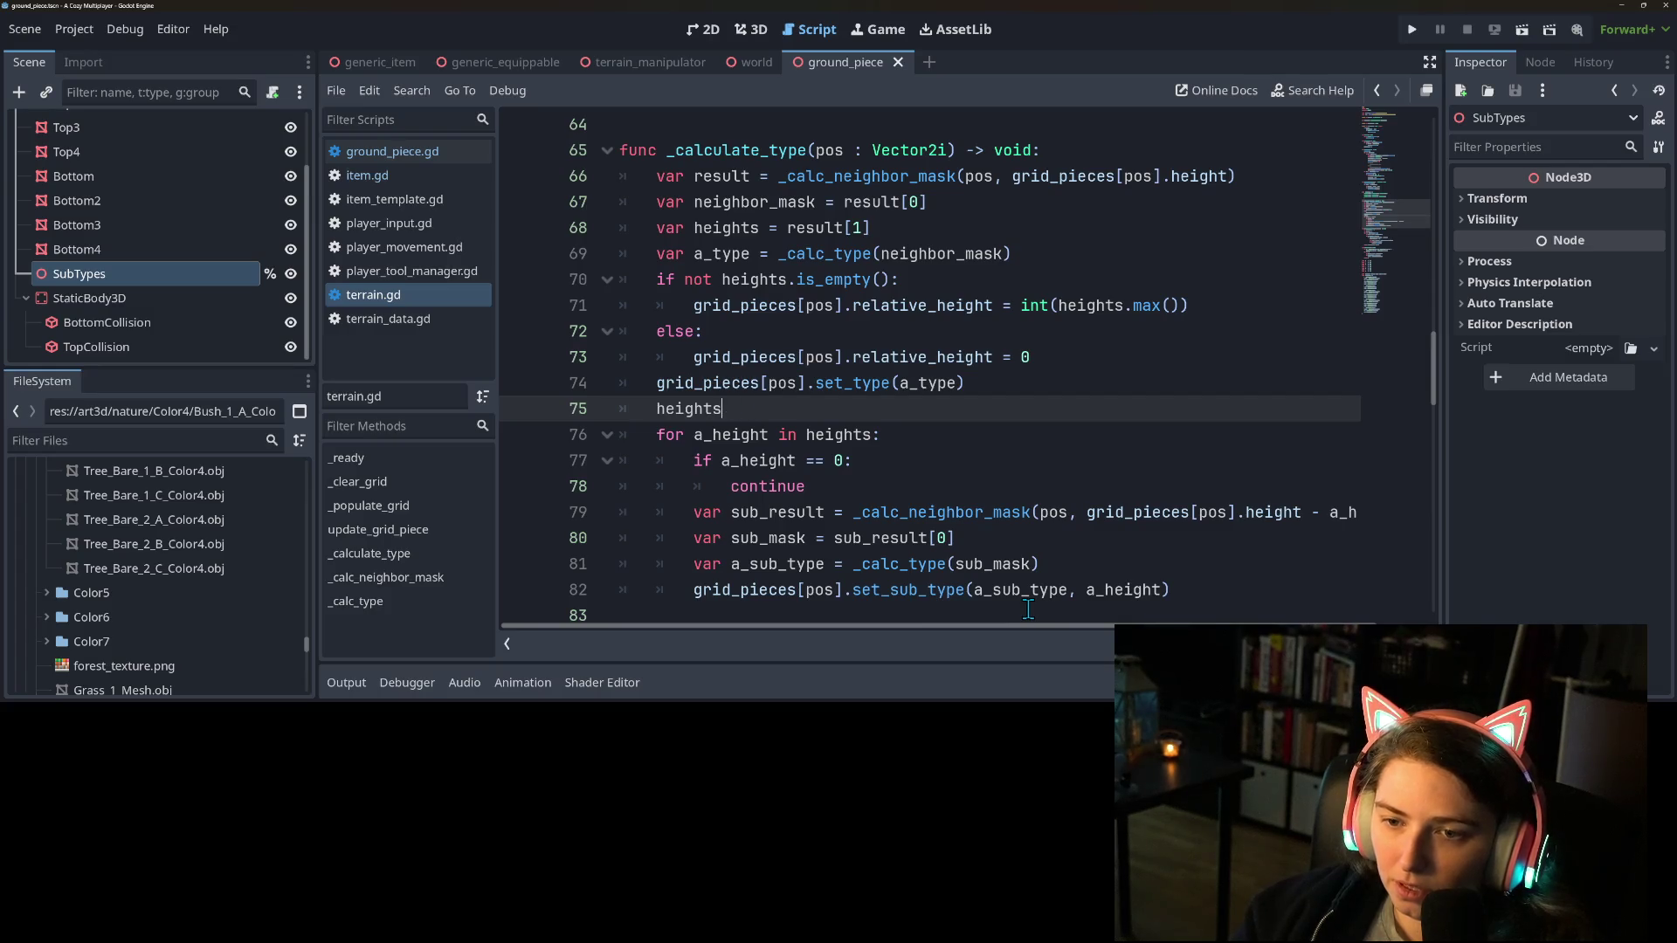
{"action": "left_click", "coordinate": [761, 229]}
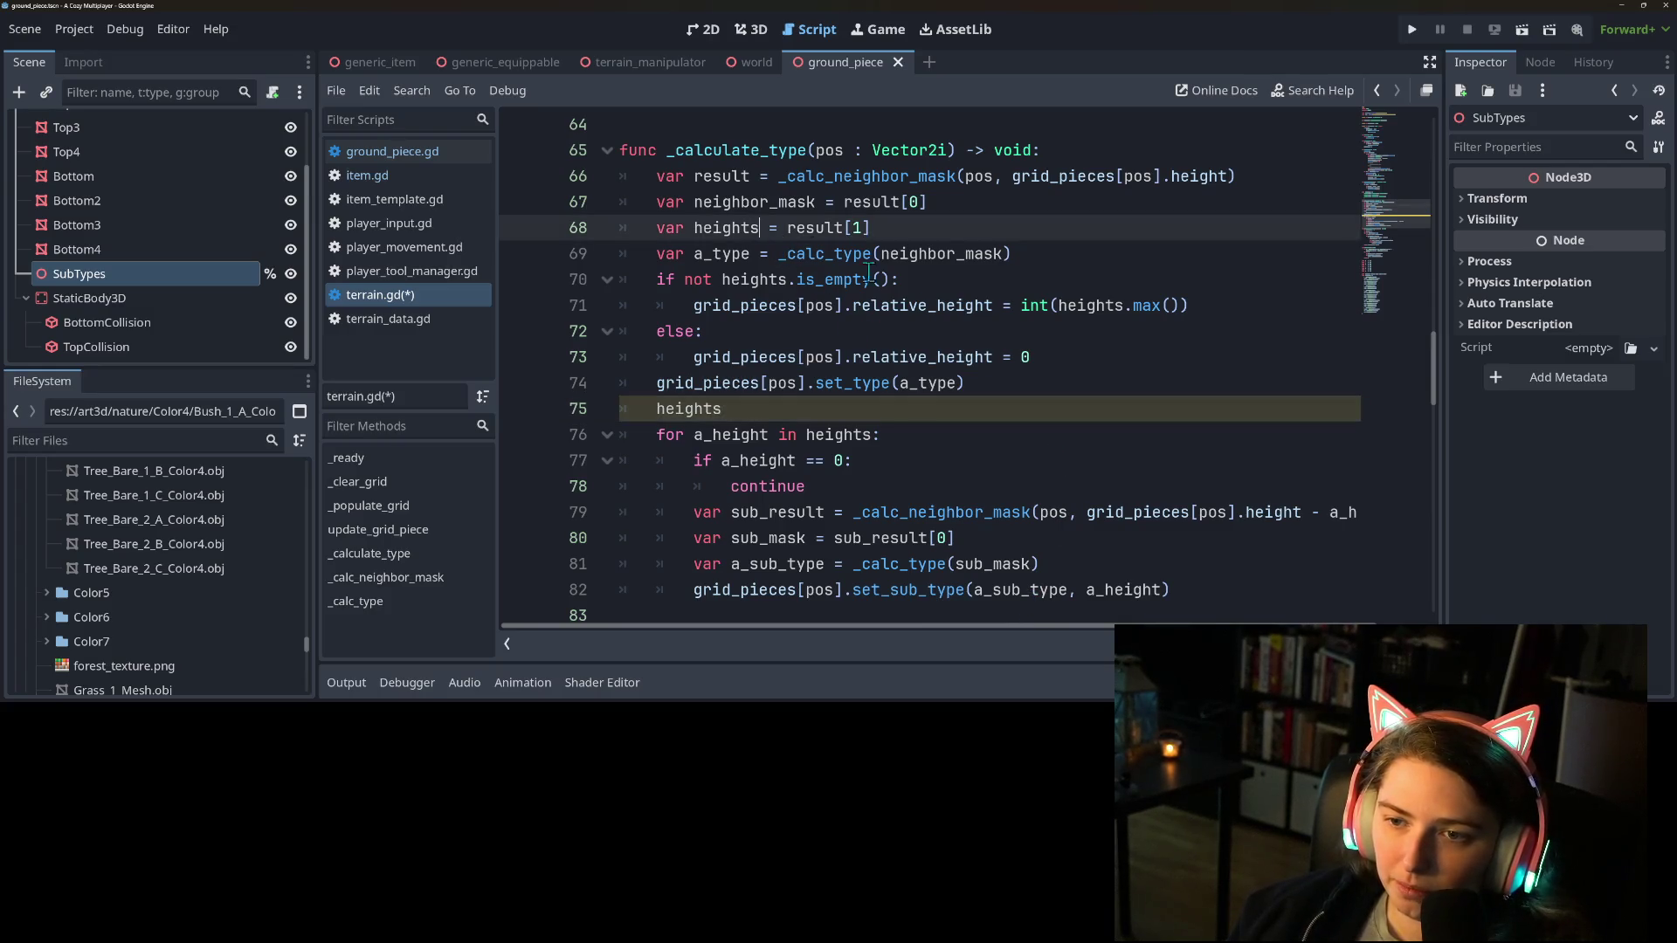
{"action": "type", "text": ": Array"}
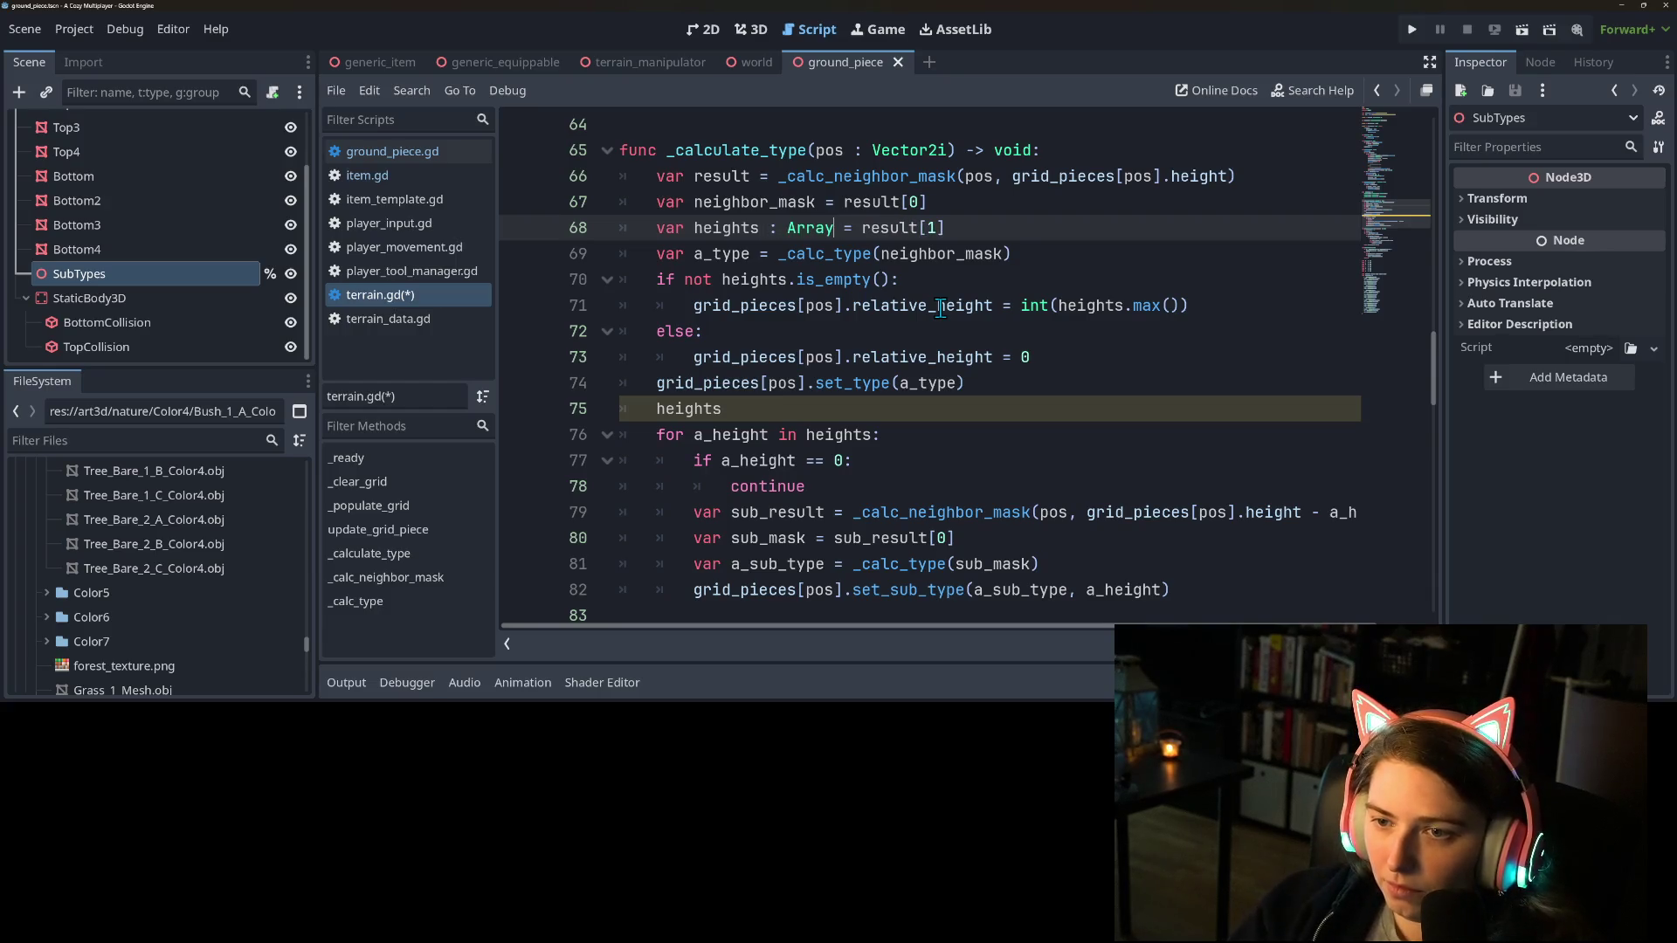
Step: Complete line 75 as a heights.sort() call before the loop
{"action": "left_click", "coordinate": [751, 418]}
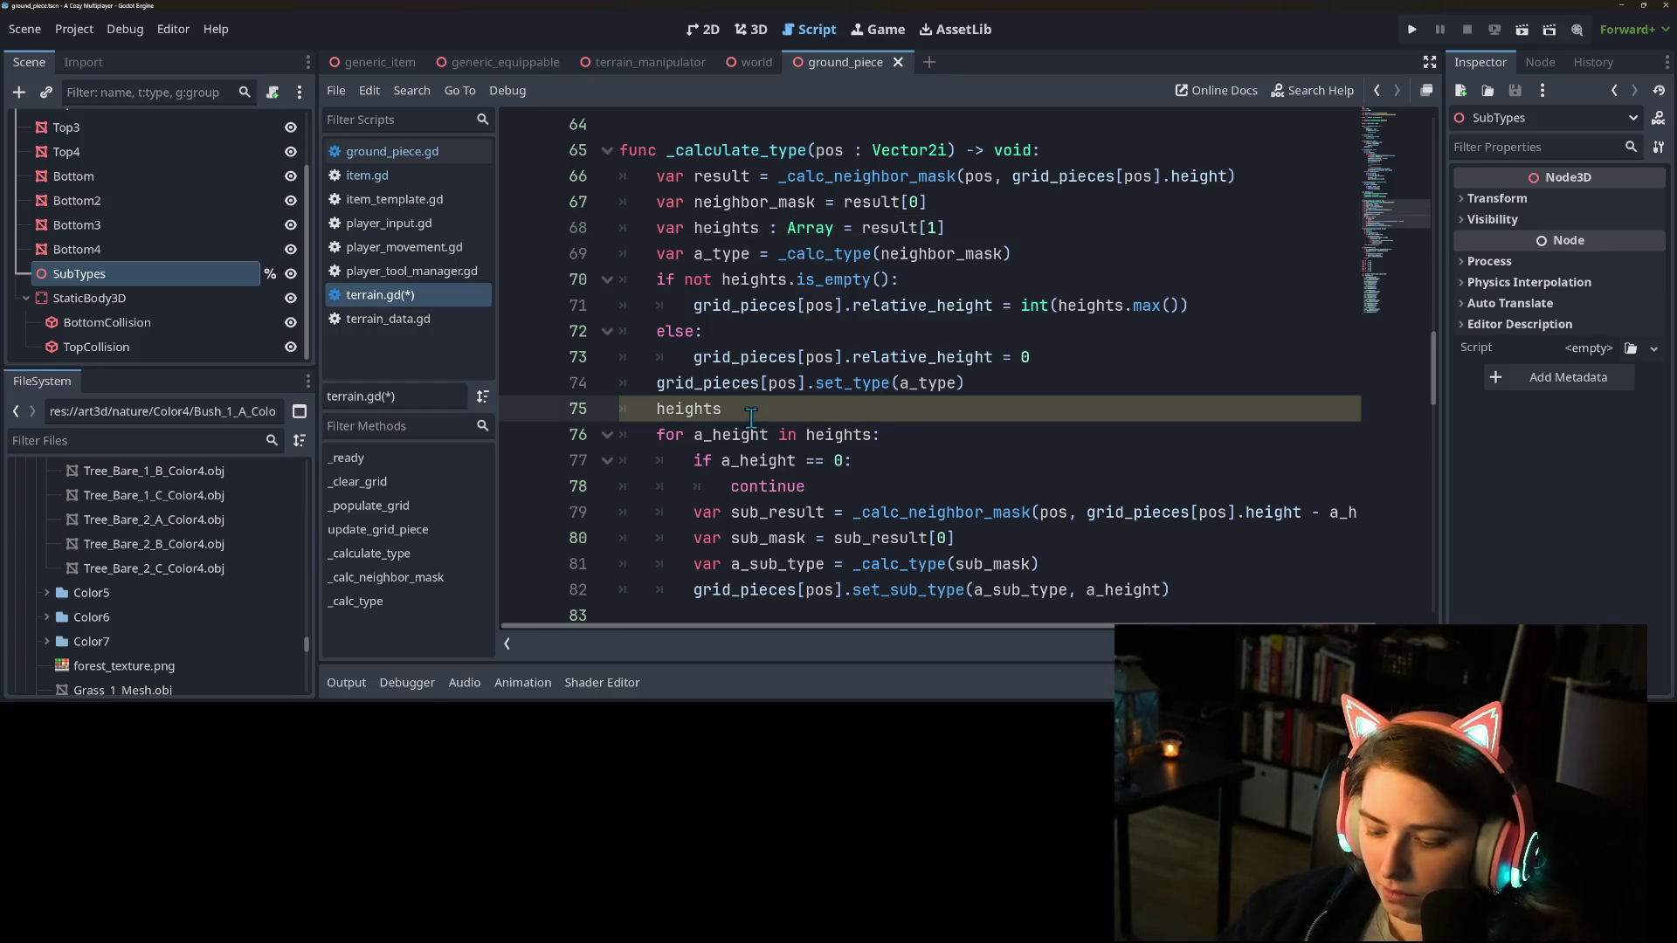
{"action": "type", "text": ".so"}
{"action": "key", "text": "Return"}
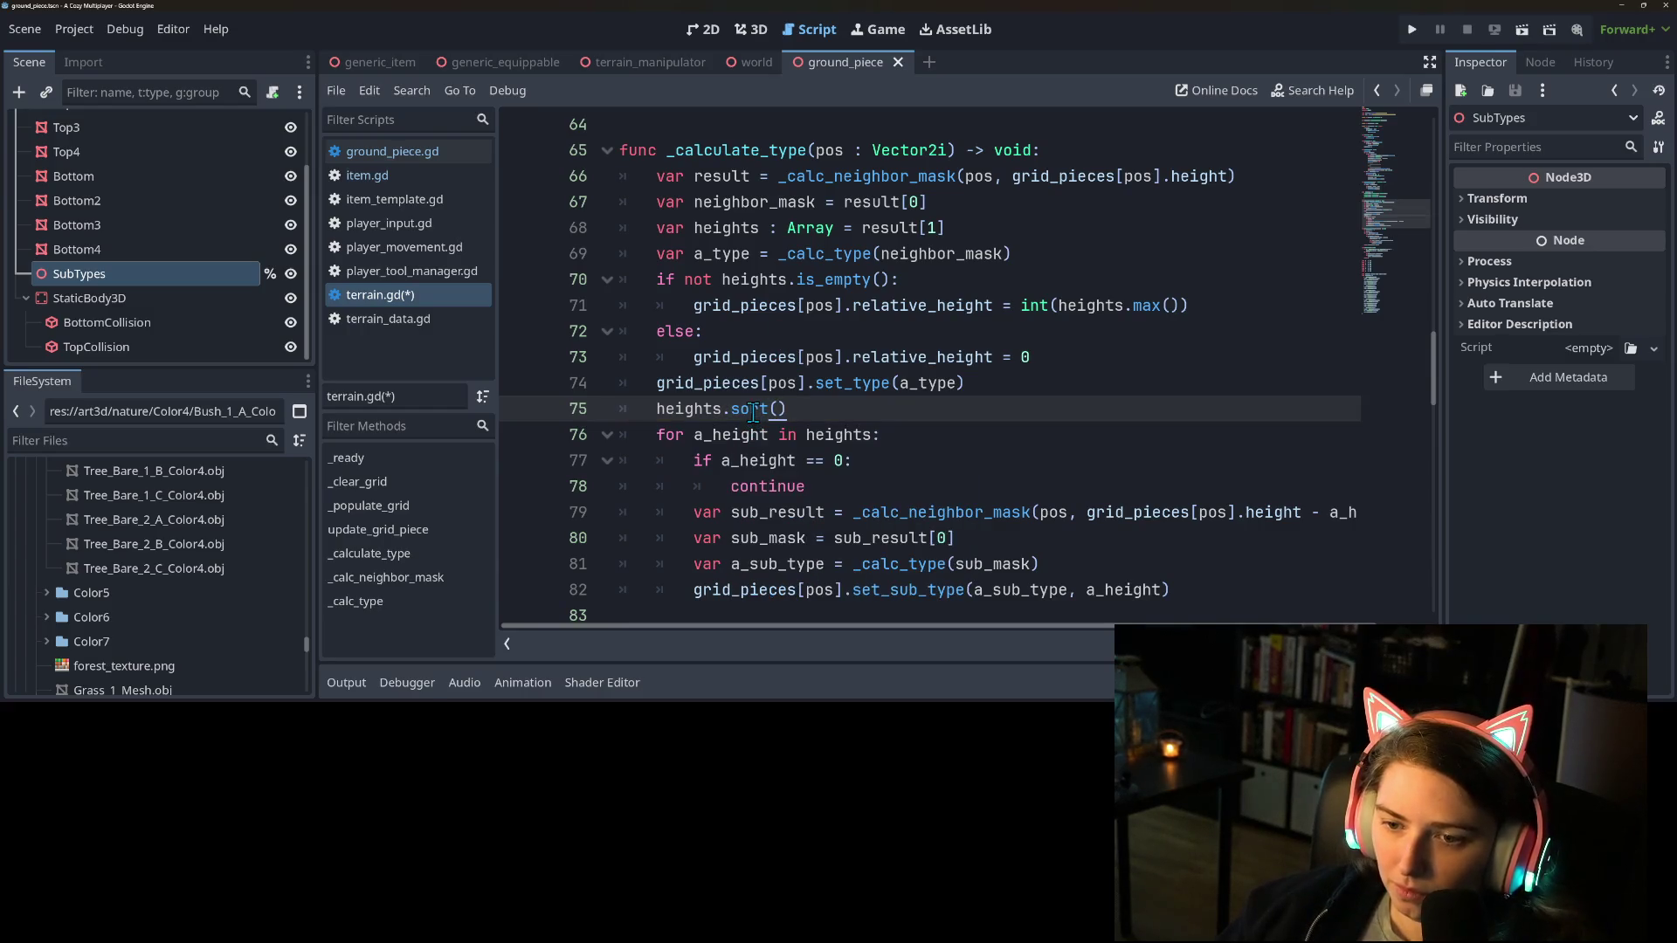
{"action": "mouse_move", "coordinate": [753, 413]}
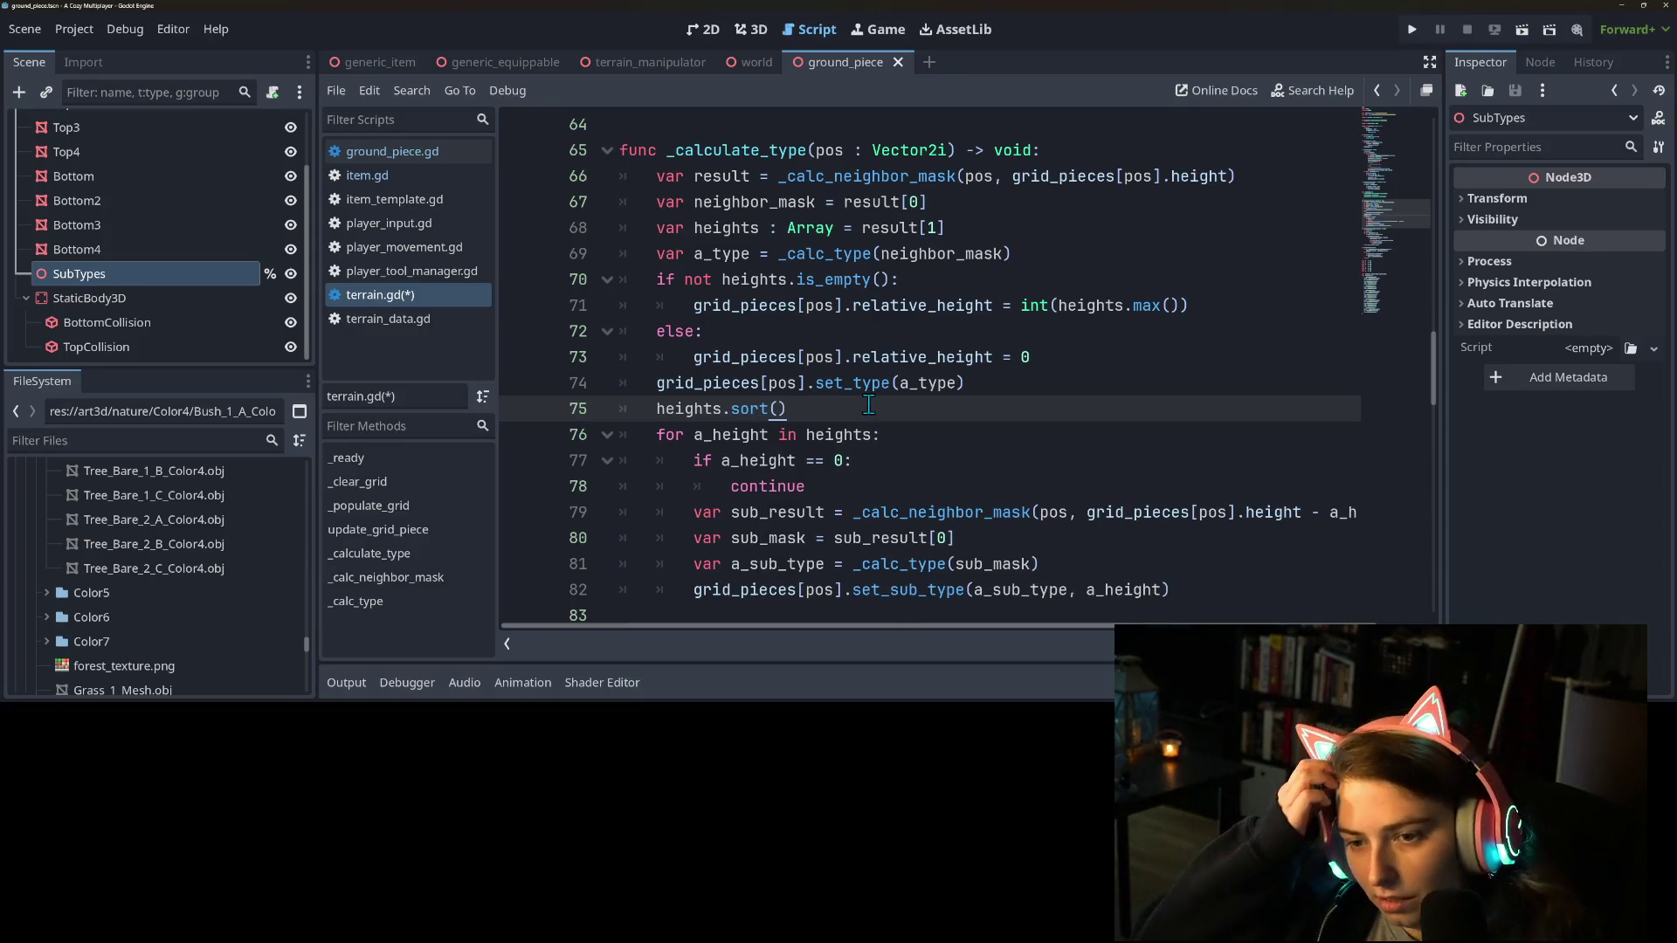
Step: Begin a new loop line 'for an_index in hei' below heights.sort()
{"action": "key", "text": "Return"}
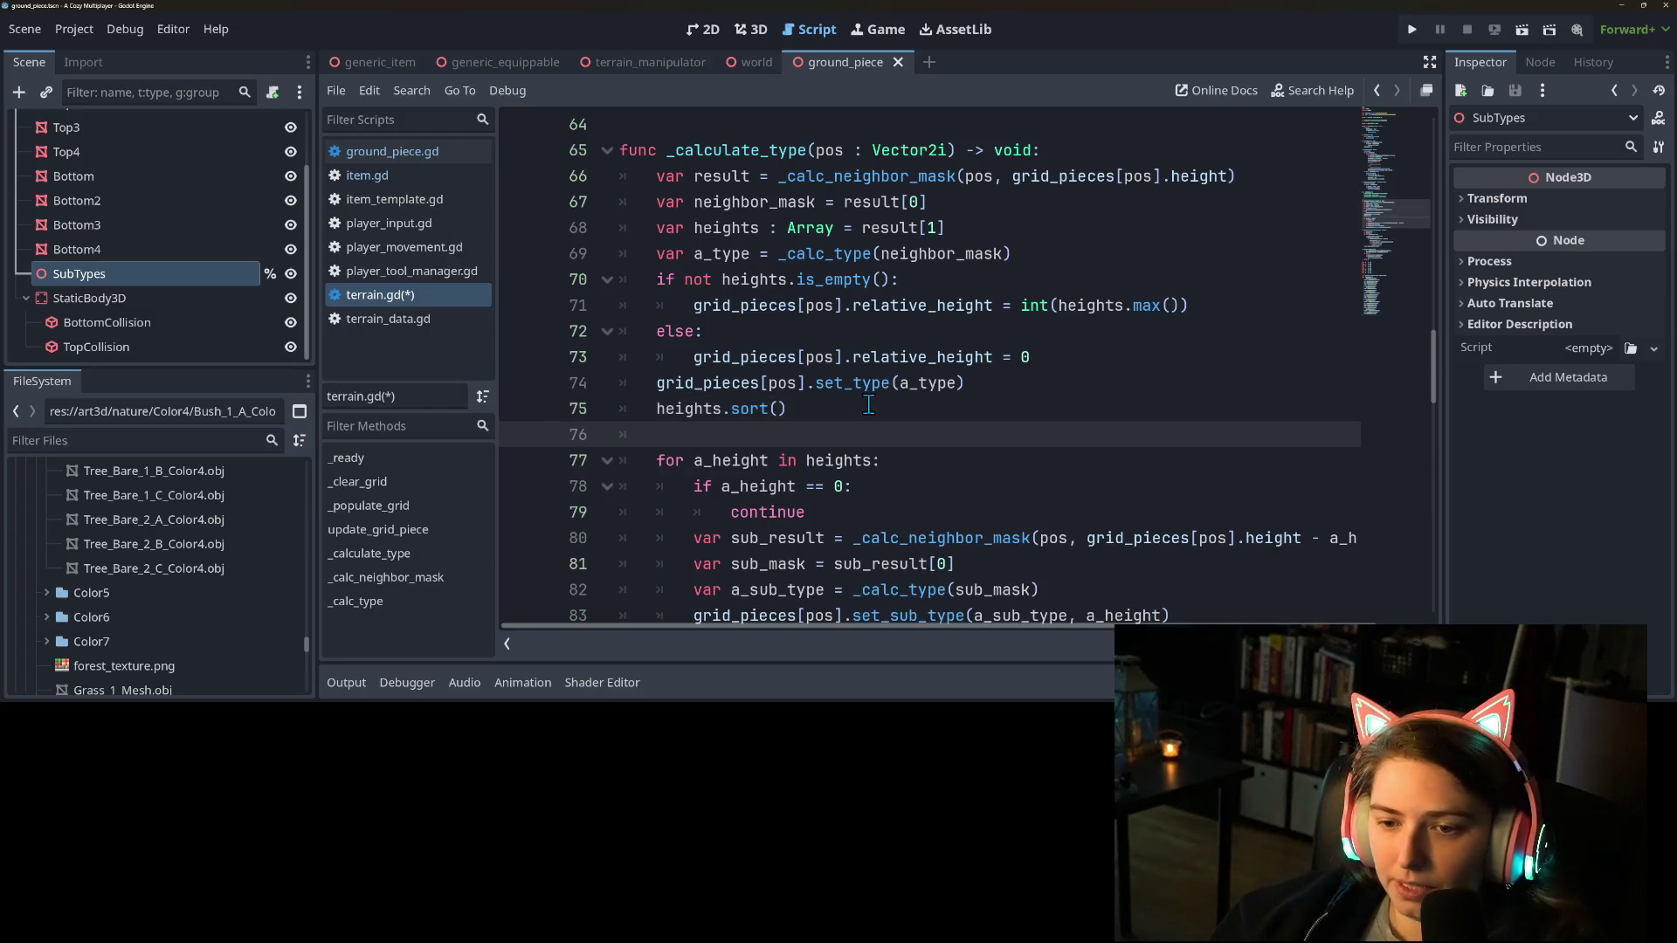
{"action": "type", "text": "a"}
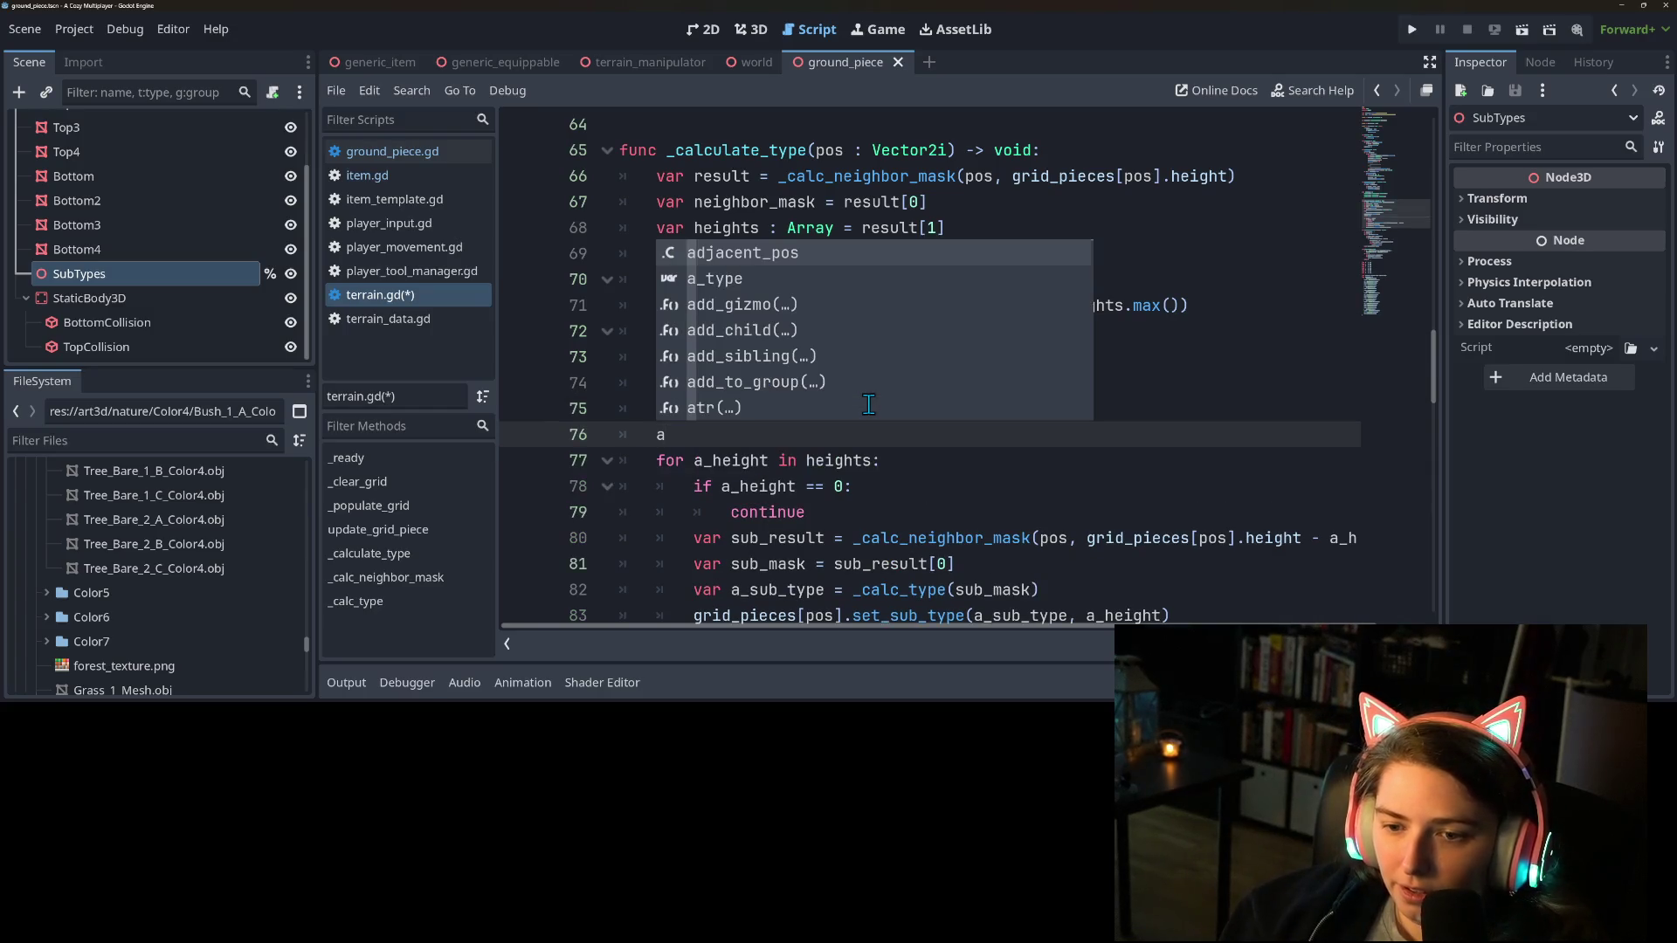
{"action": "key", "text": "BackSpace"}
{"action": "key", "text": "BackSpace"}
{"action": "type", "text": "f"}
{"action": "key", "text": "BackSpace"}
{"action": "key", "text": "Tab"}
{"action": "type", "text": "for an_"}
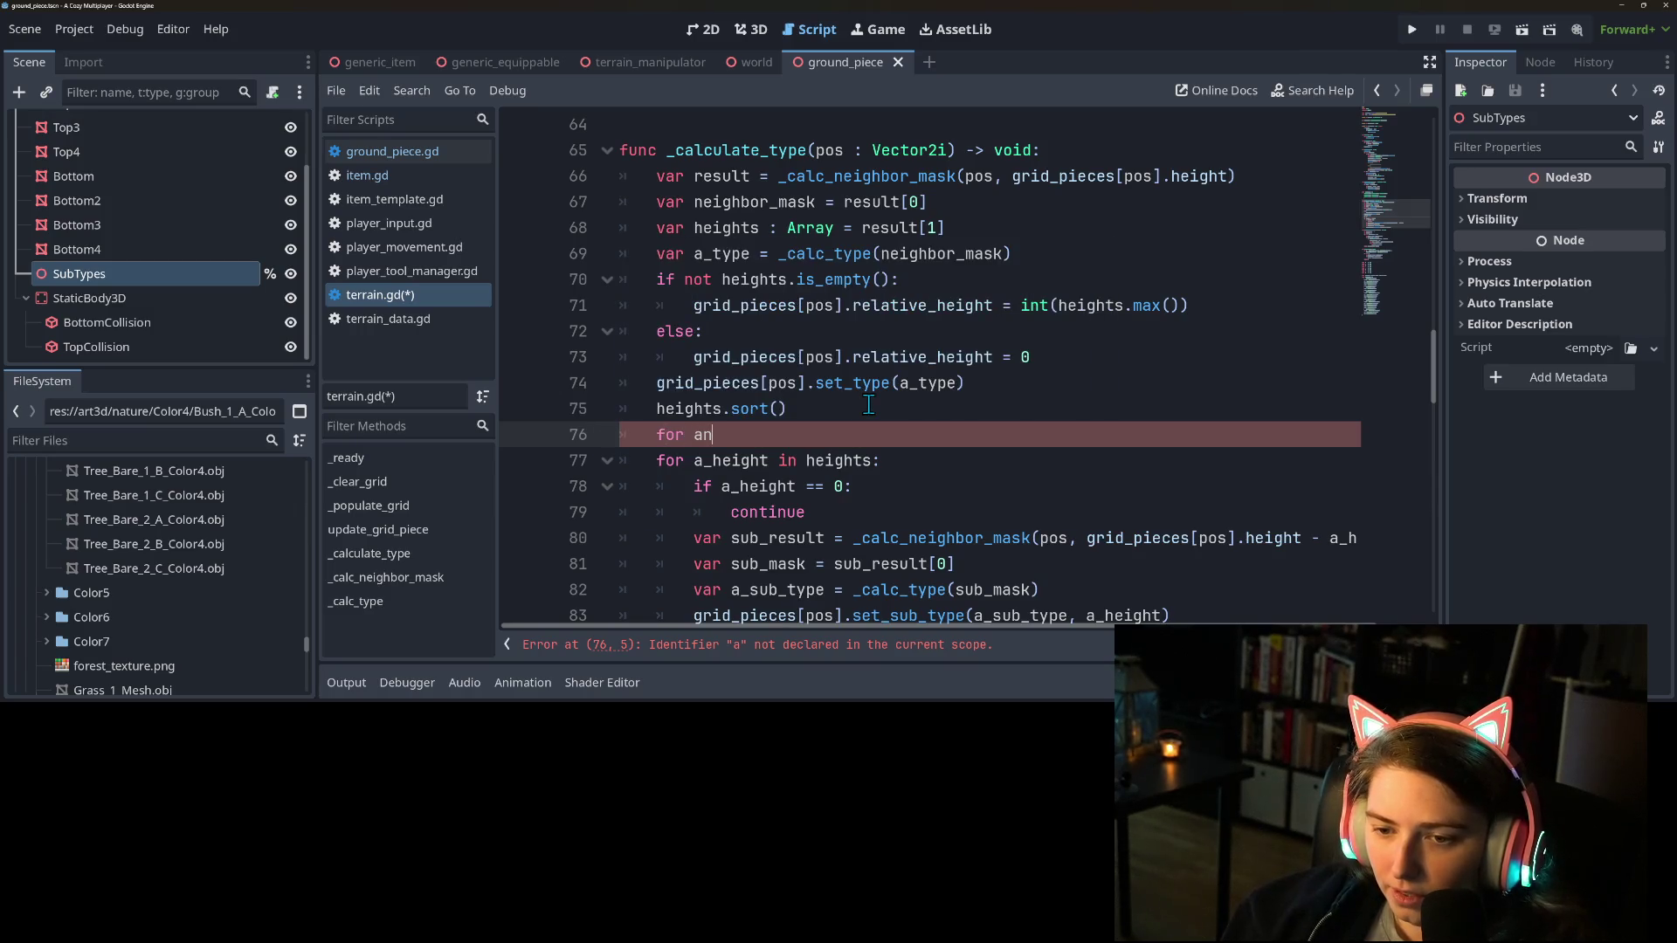
{"action": "type", "text": "index in "}
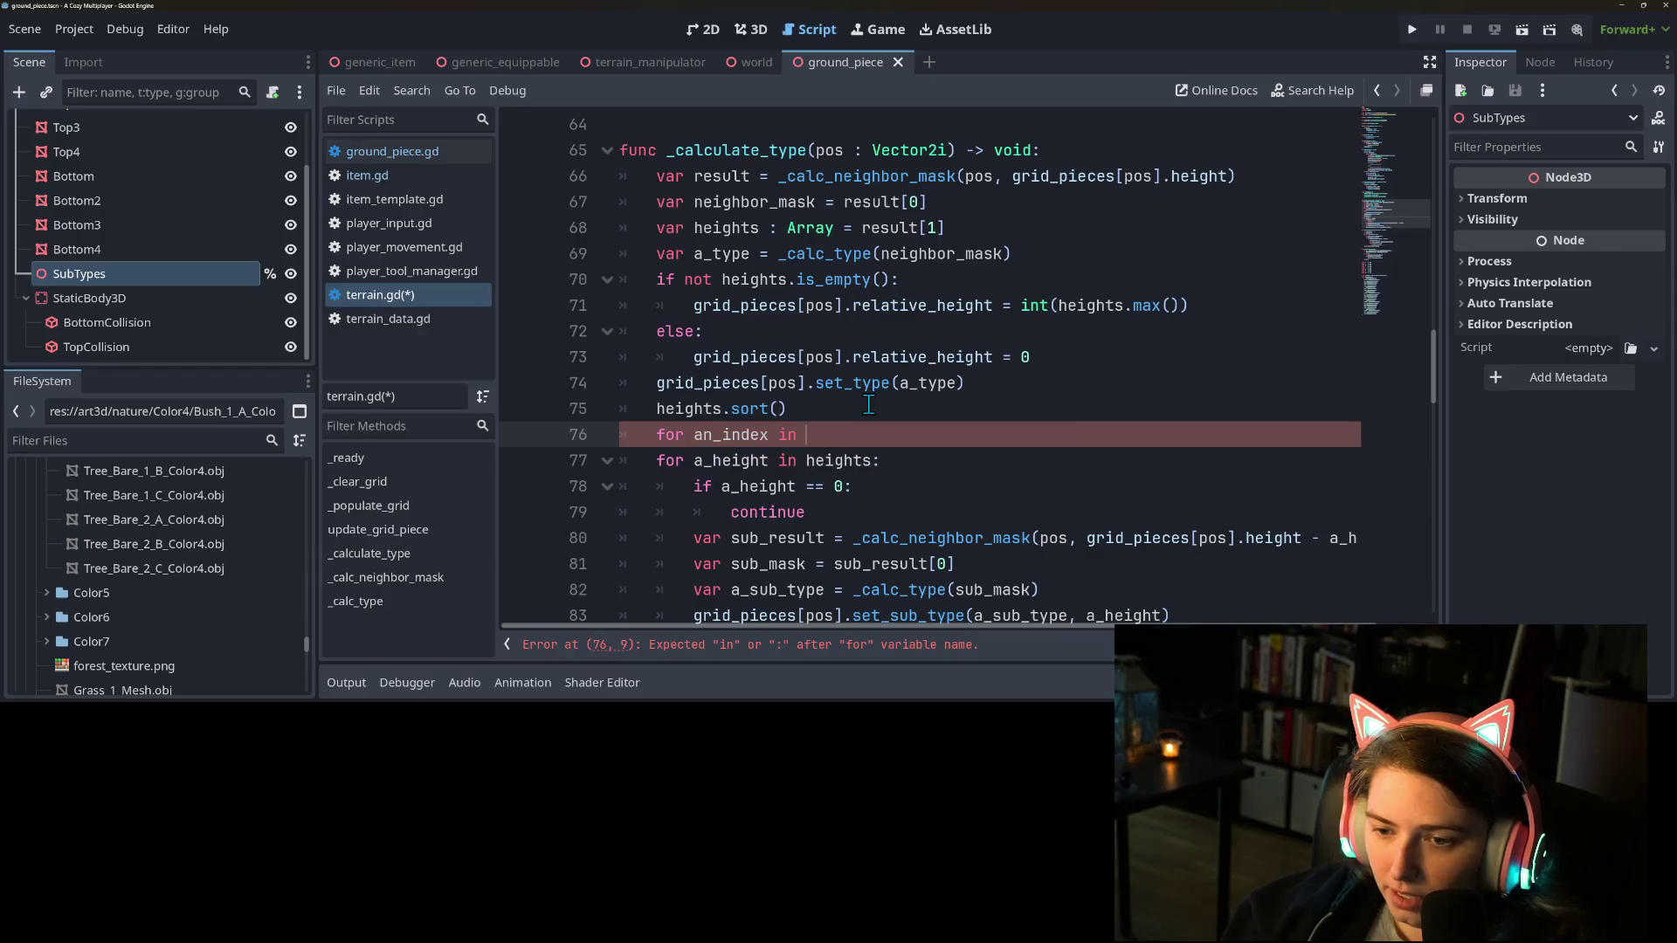
{"action": "type", "text": "hei"}
Step: Complete the loop header 'for an_index in heights.size():' and start an 'if an_index' line inside it
{"action": "key", "text": "Return"}
{"action": "type", "text": ".siz"}
{"action": "key", "text": "Return"}
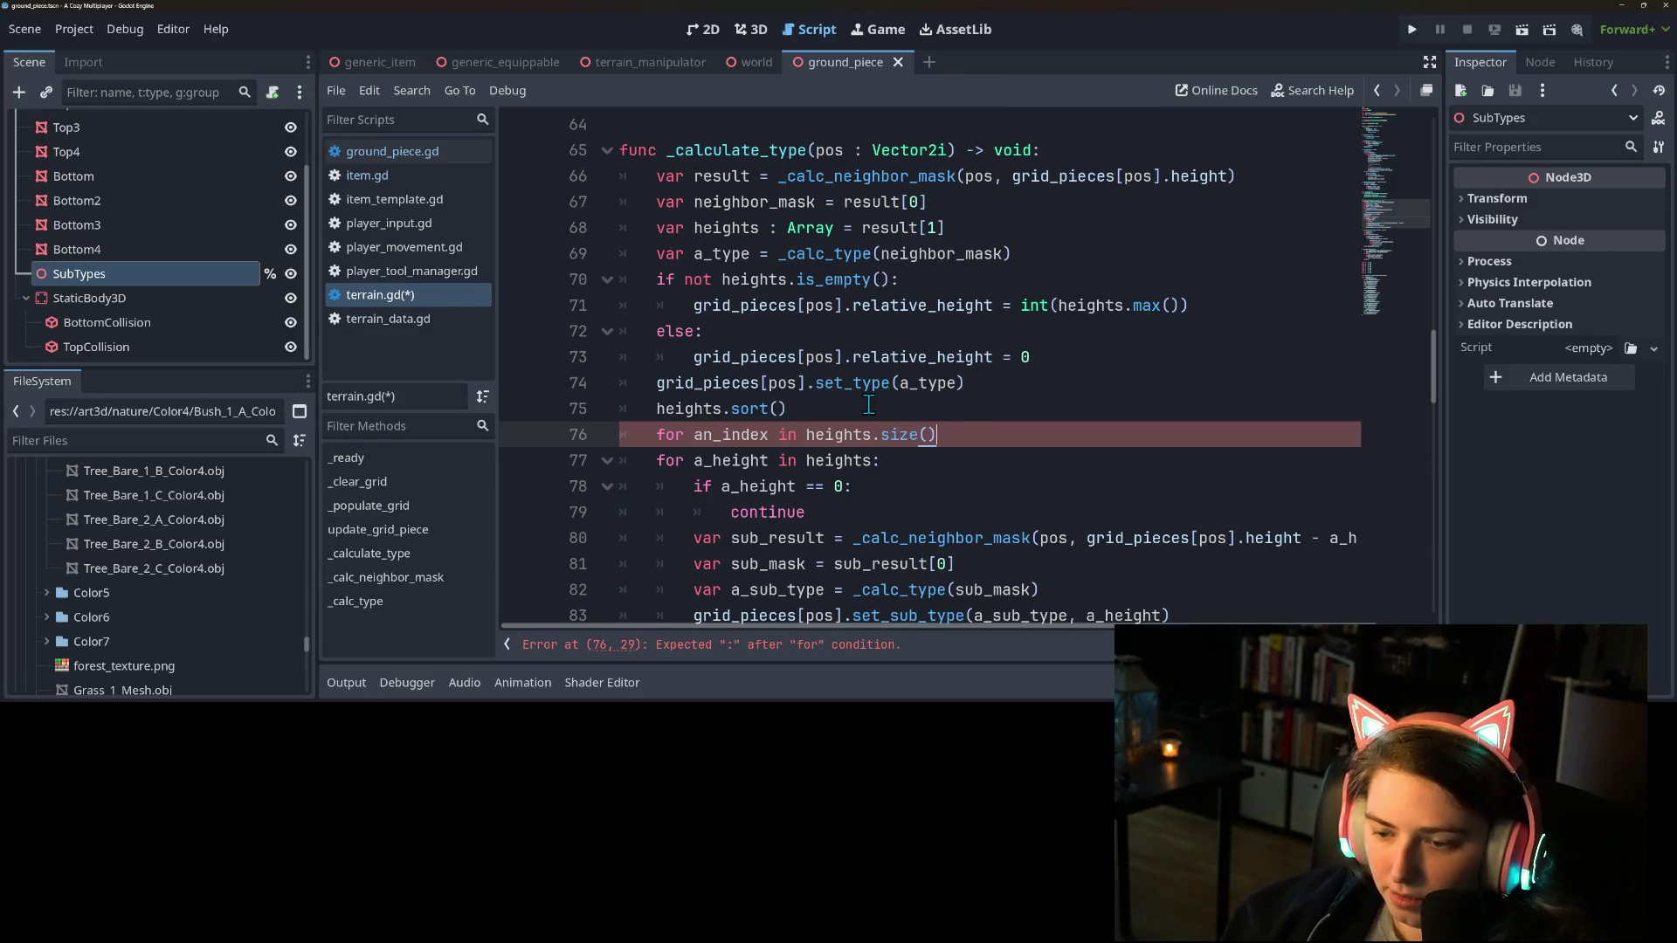
{"action": "type", "text": ":"}
{"action": "key", "text": "Return"}
{"action": "type", "text": "if "}
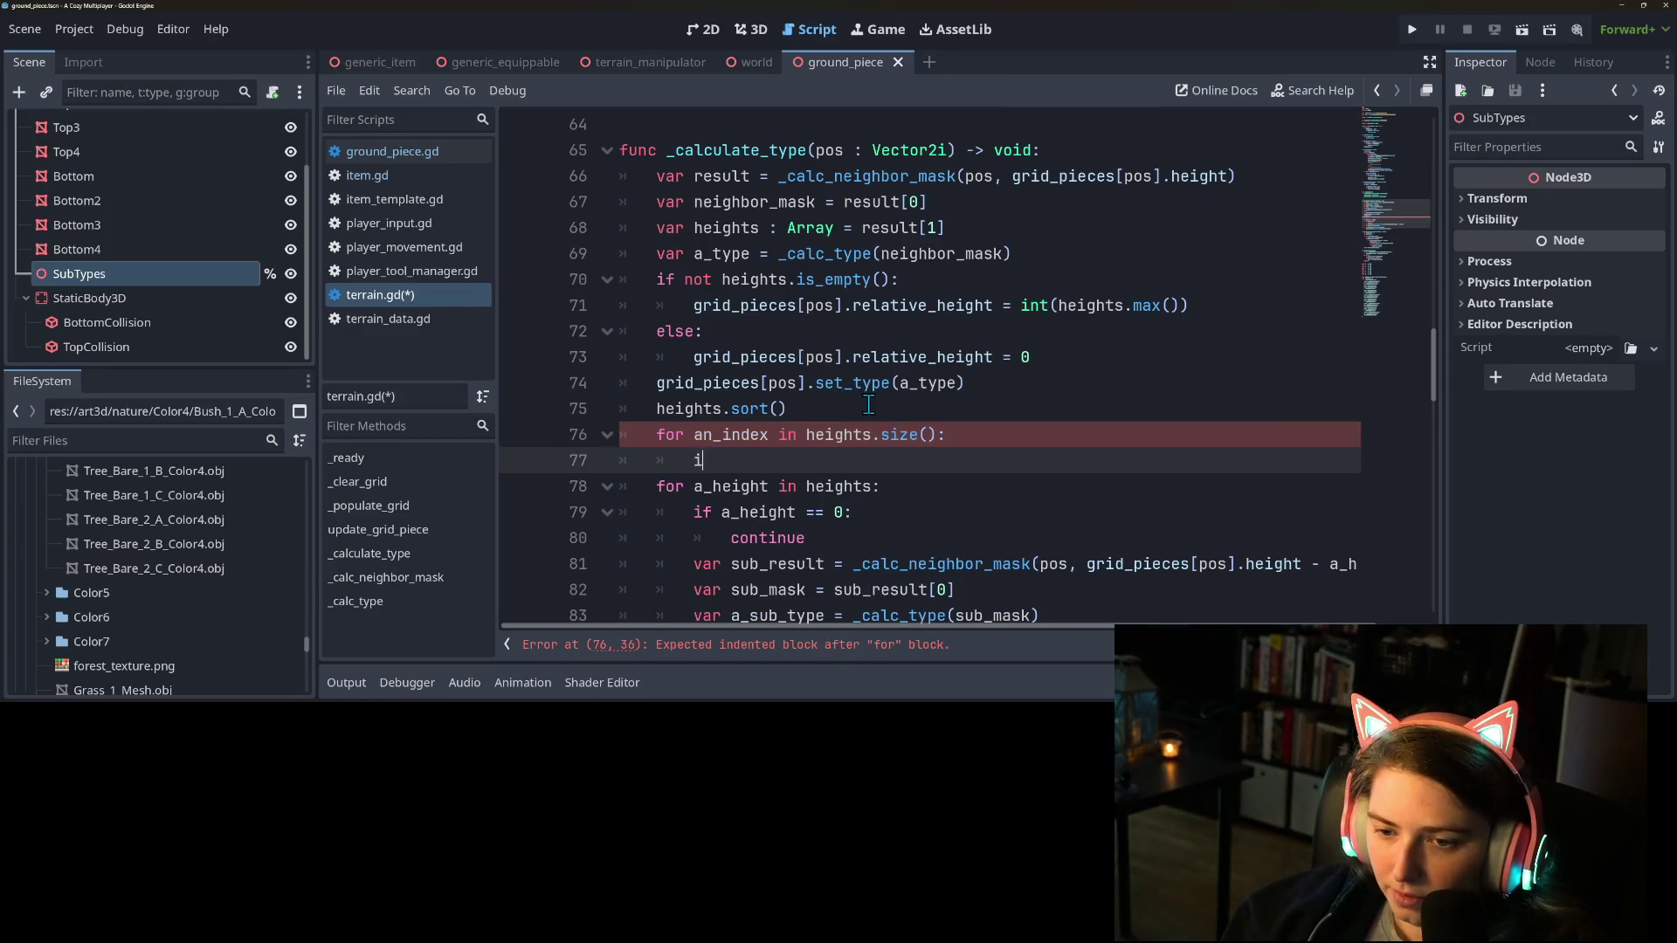
{"action": "type", "text": "a"}
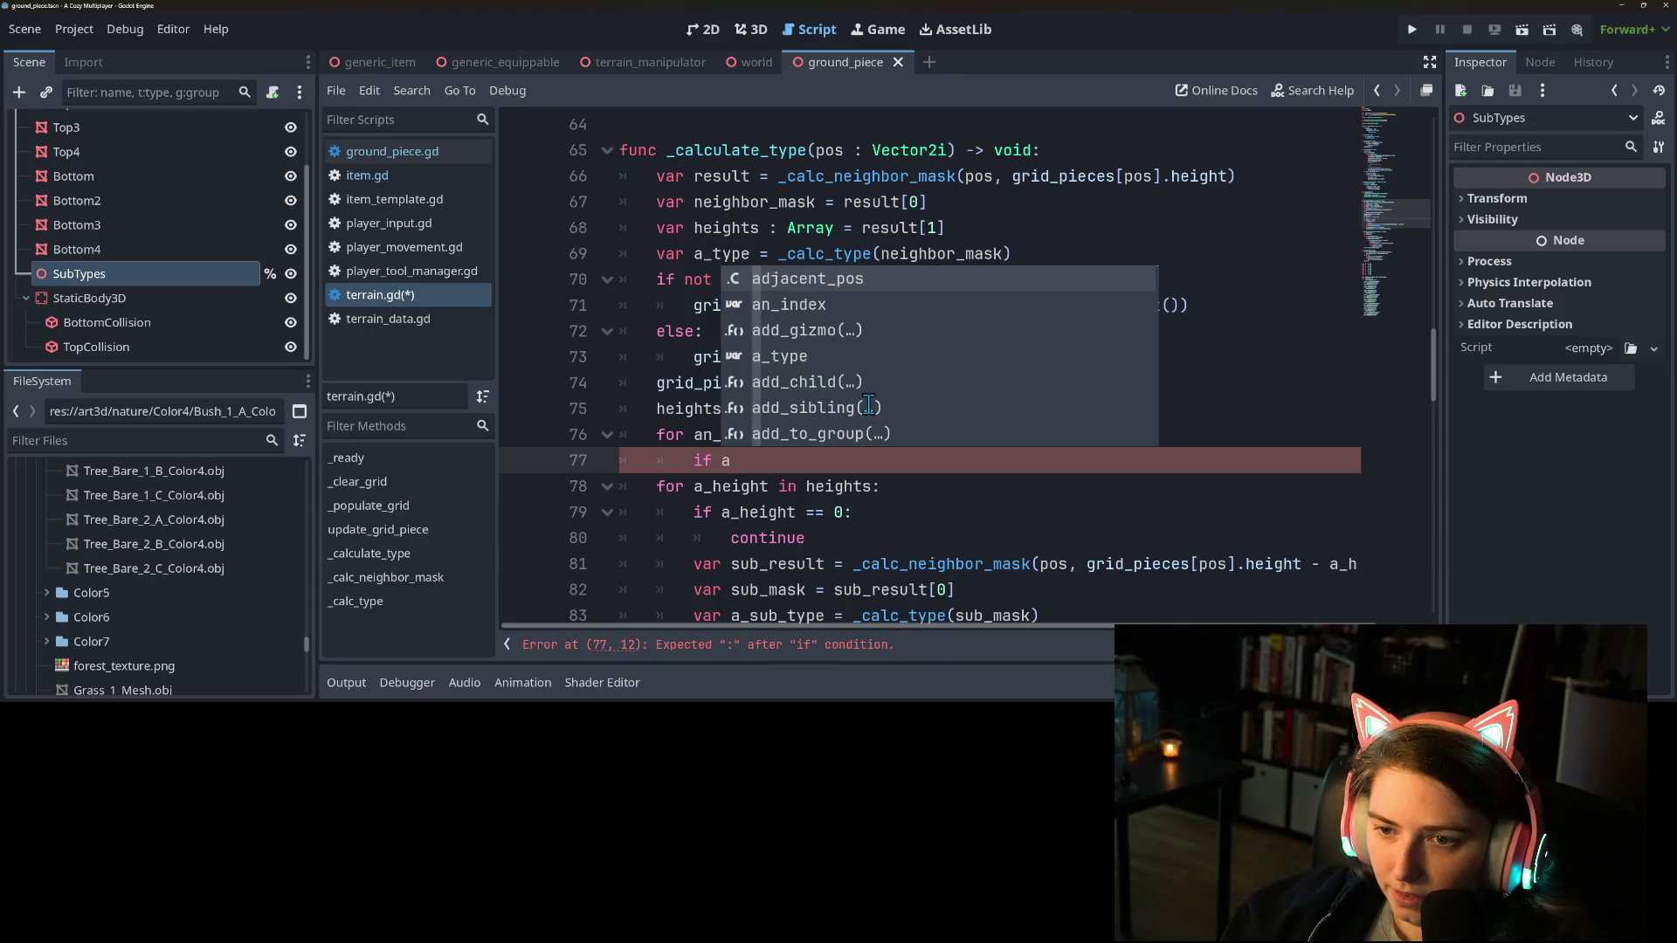
{"action": "type", "text": "n"}
{"action": "key", "text": "Return"}
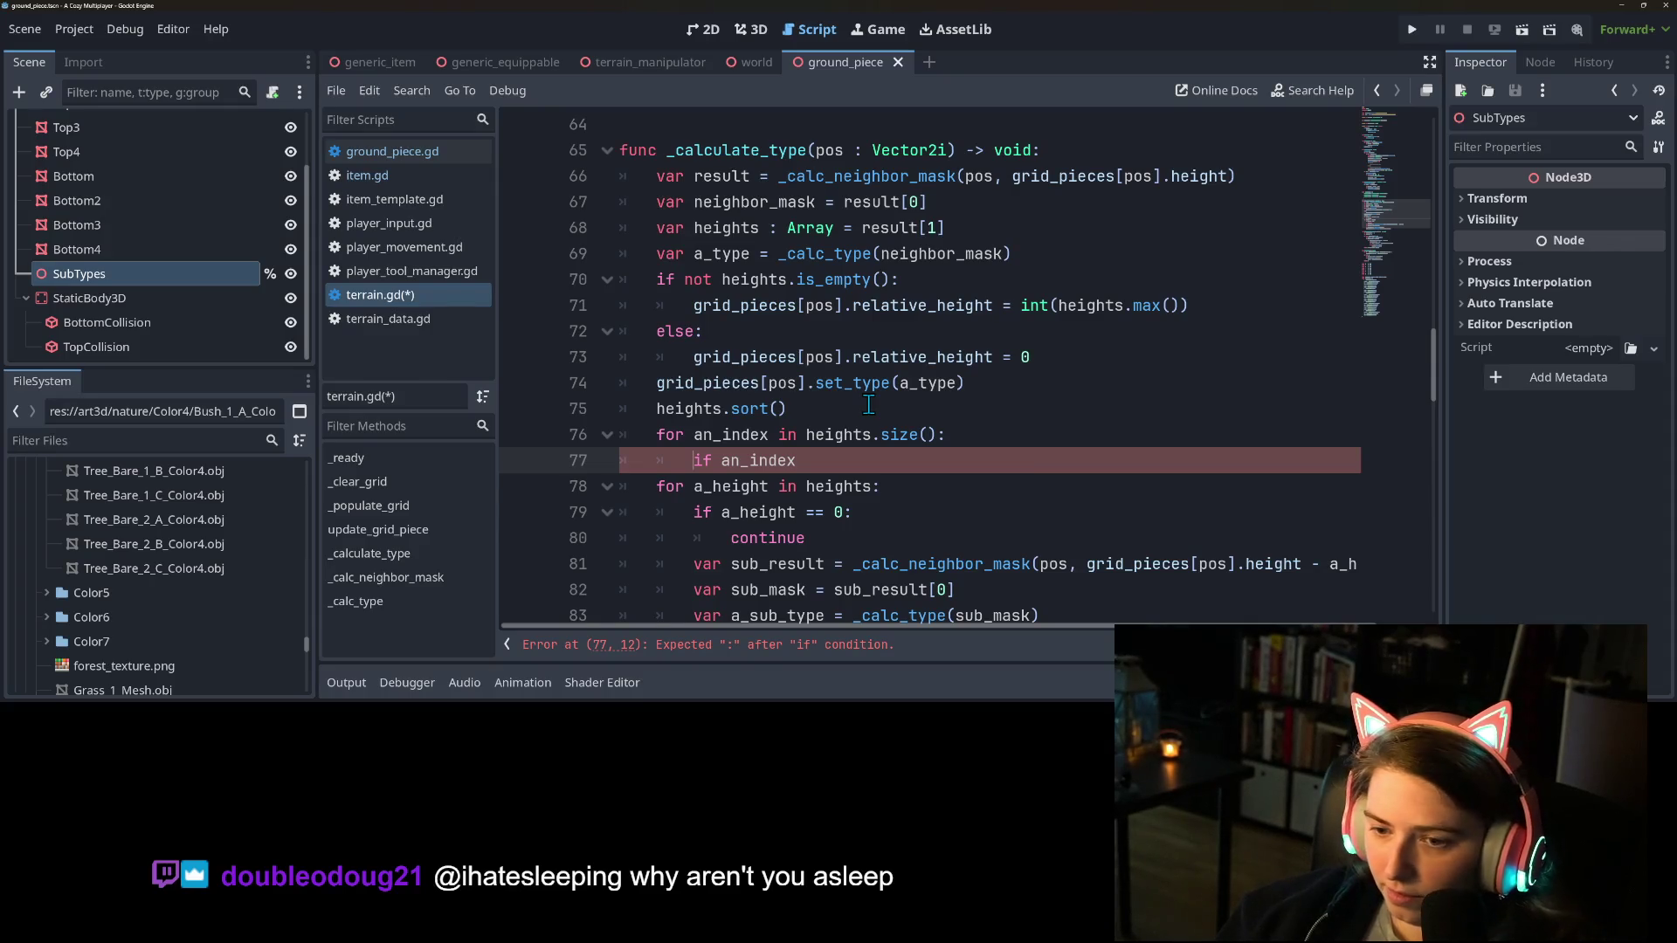
Step: Insert a condition line 'if heights.size() > an_index' above the unfinished if line
{"action": "key", "text": "Return"}
{"action": "key", "text": "Up"}
{"action": "type", "text": "if"}
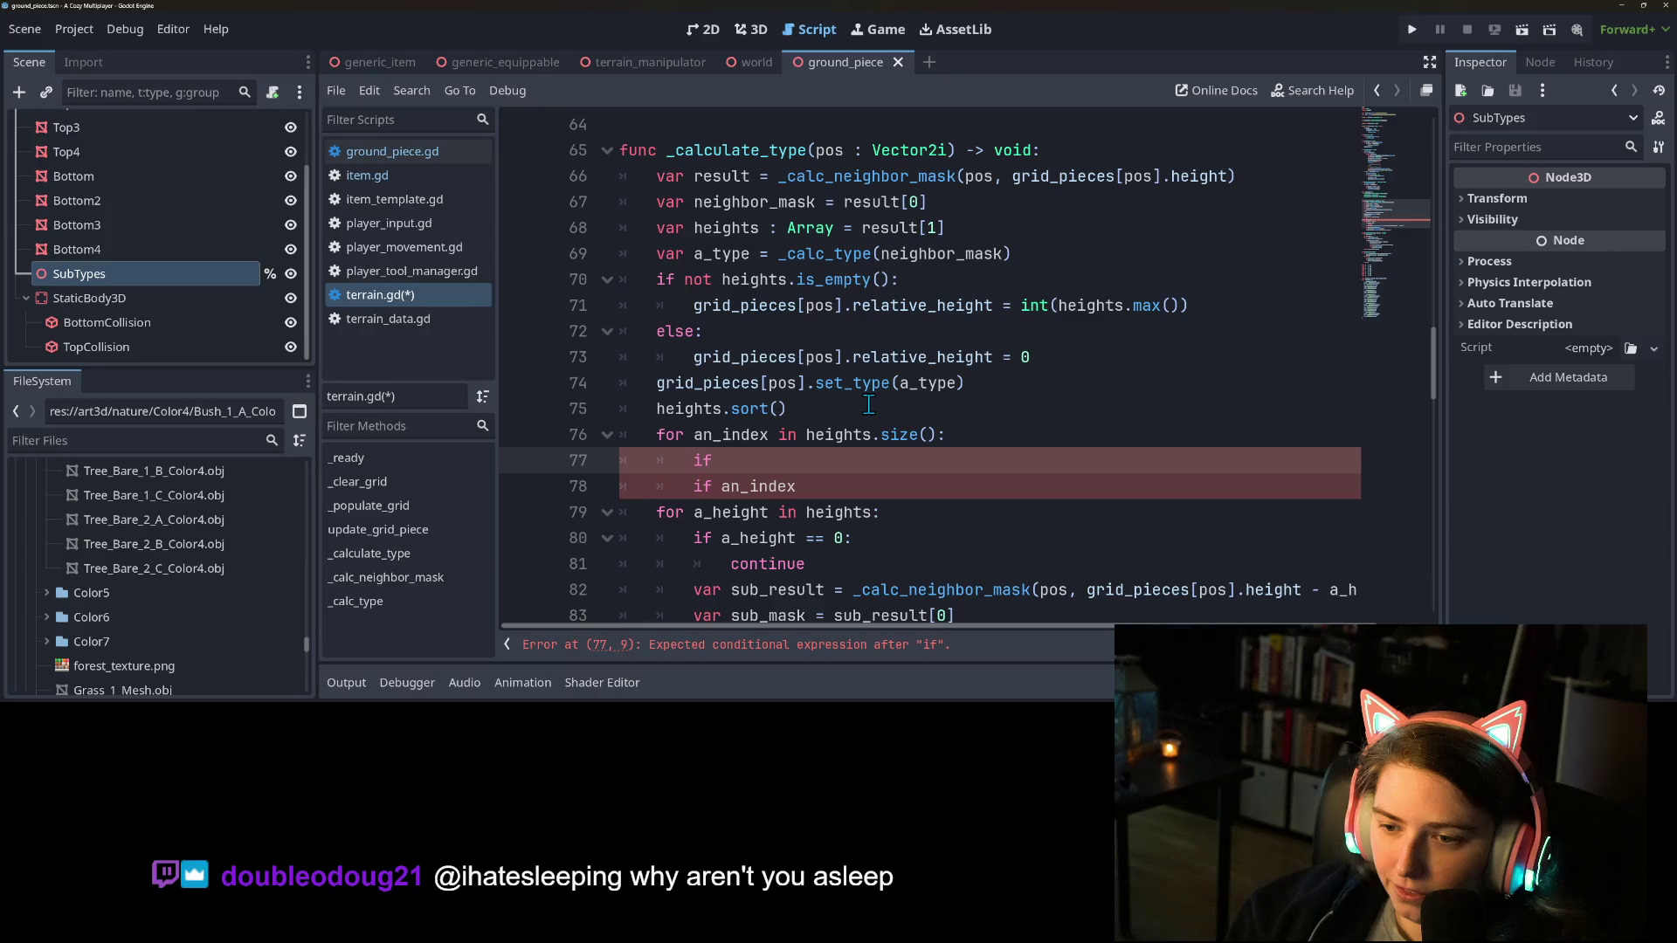
{"action": "type", "text": " hei"}
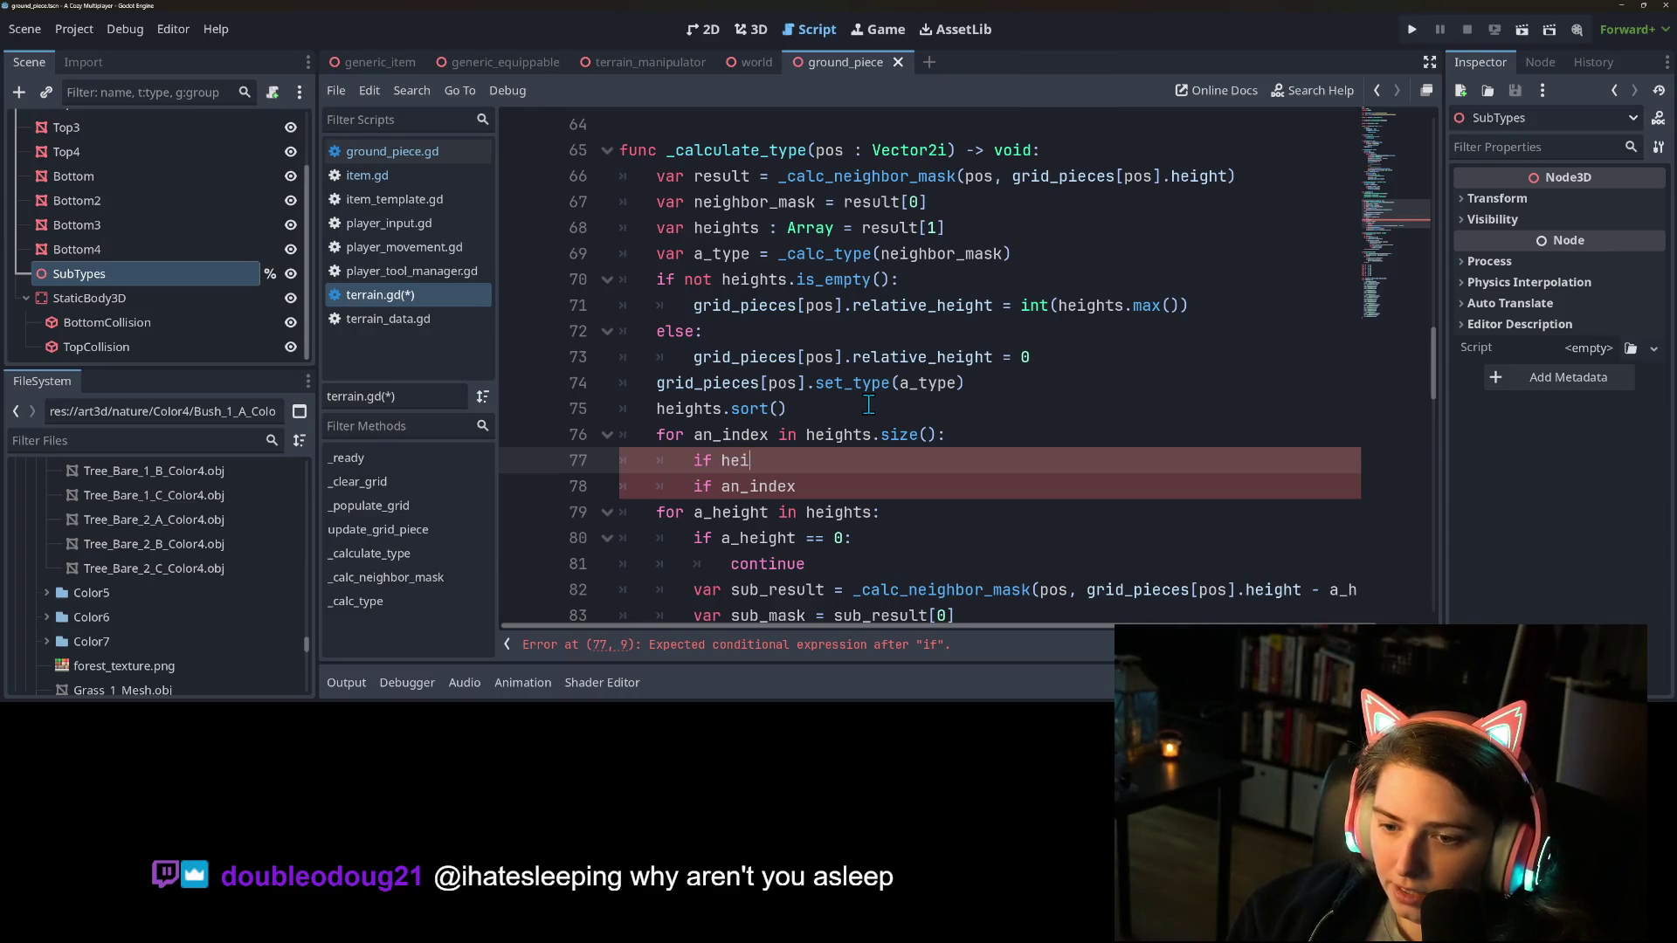
{"action": "type", "text": "g"}
{"action": "key", "text": "Return"}
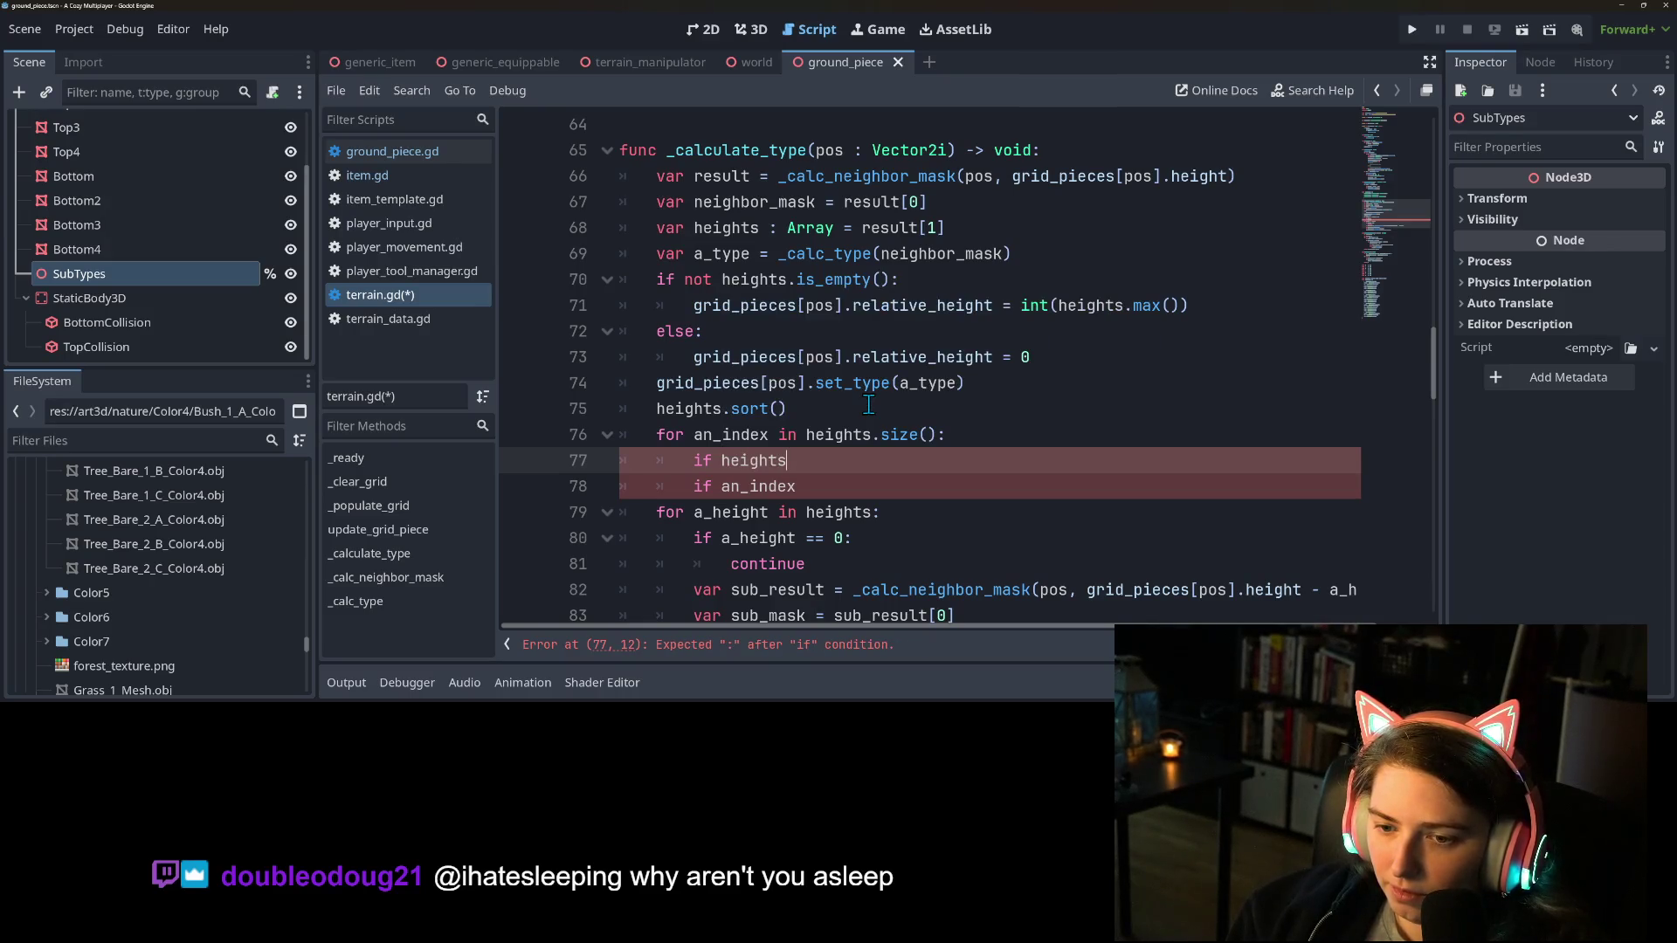
{"action": "type", "text": ".si"}
{"action": "key", "text": "Return"}
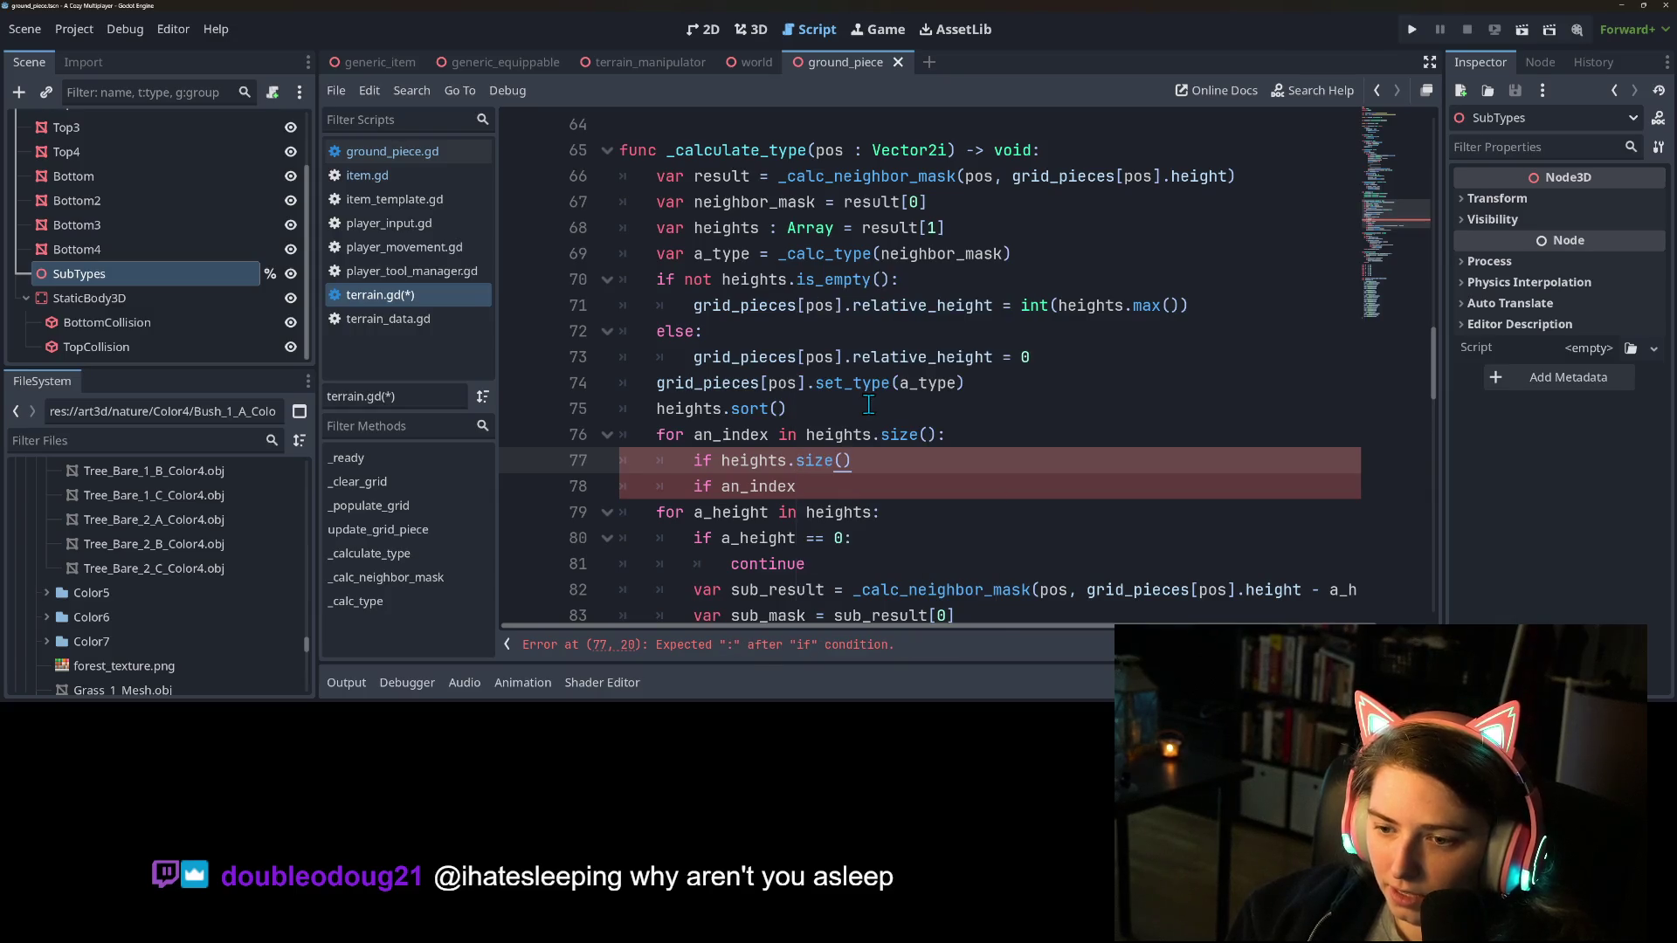
{"action": "type", "text": "> "}
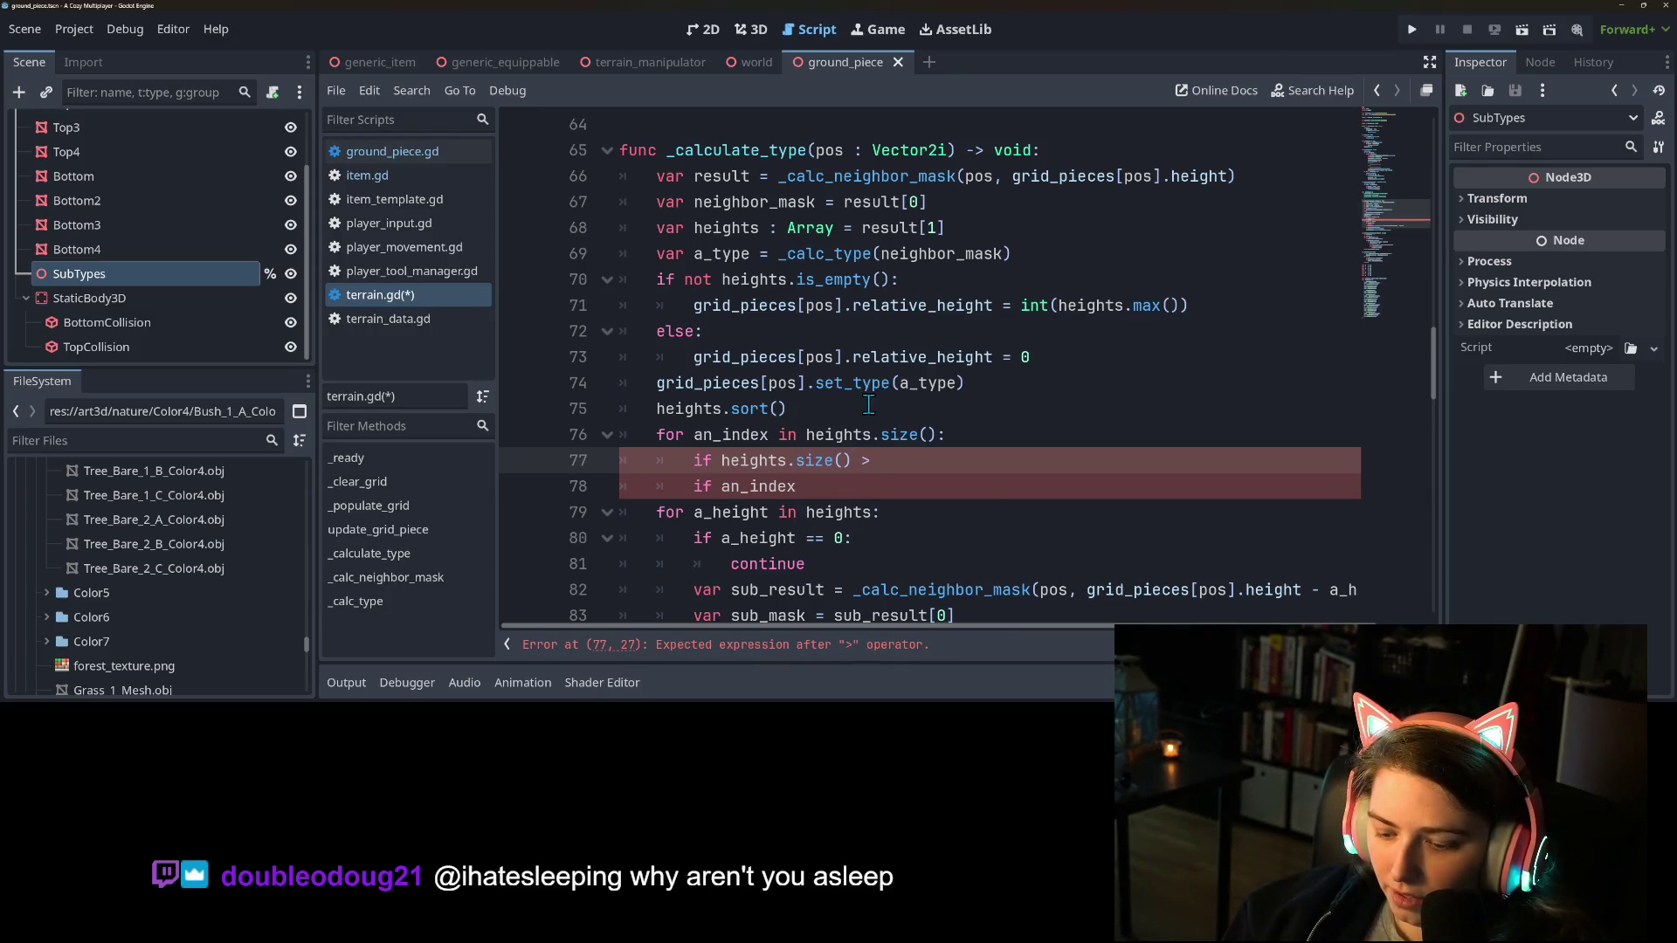
{"action": "type", "text": "an"}
{"action": "key", "text": "Return"}
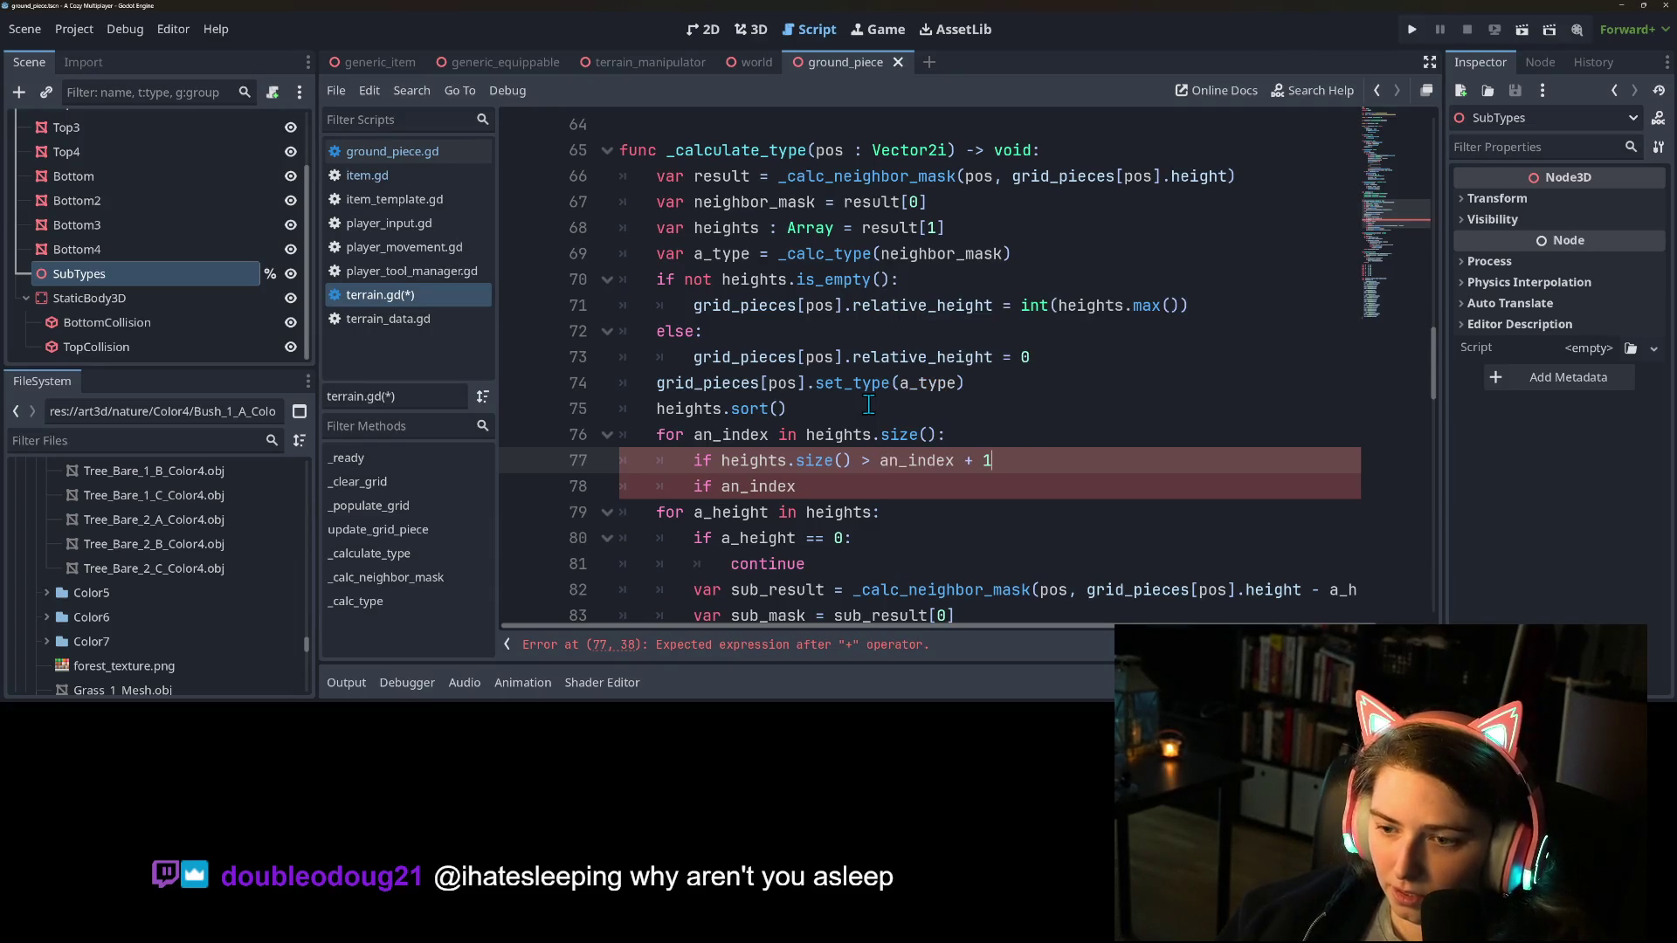
Step: Delete the size comparison so the header ends 'heights.size()-1:', save, and trim the half-written if
{"action": "left_click_drag", "start_coordinate": [1008, 453], "coordinate": [603, 472]}
{"action": "key", "text": "BackSpace"}
{"action": "key", "text": "BackSpace"}
{"action": "type", "text": "-1:"}
{"action": "key", "text": "ctrl+s"}
{"action": "left_click", "coordinate": [941, 460]}
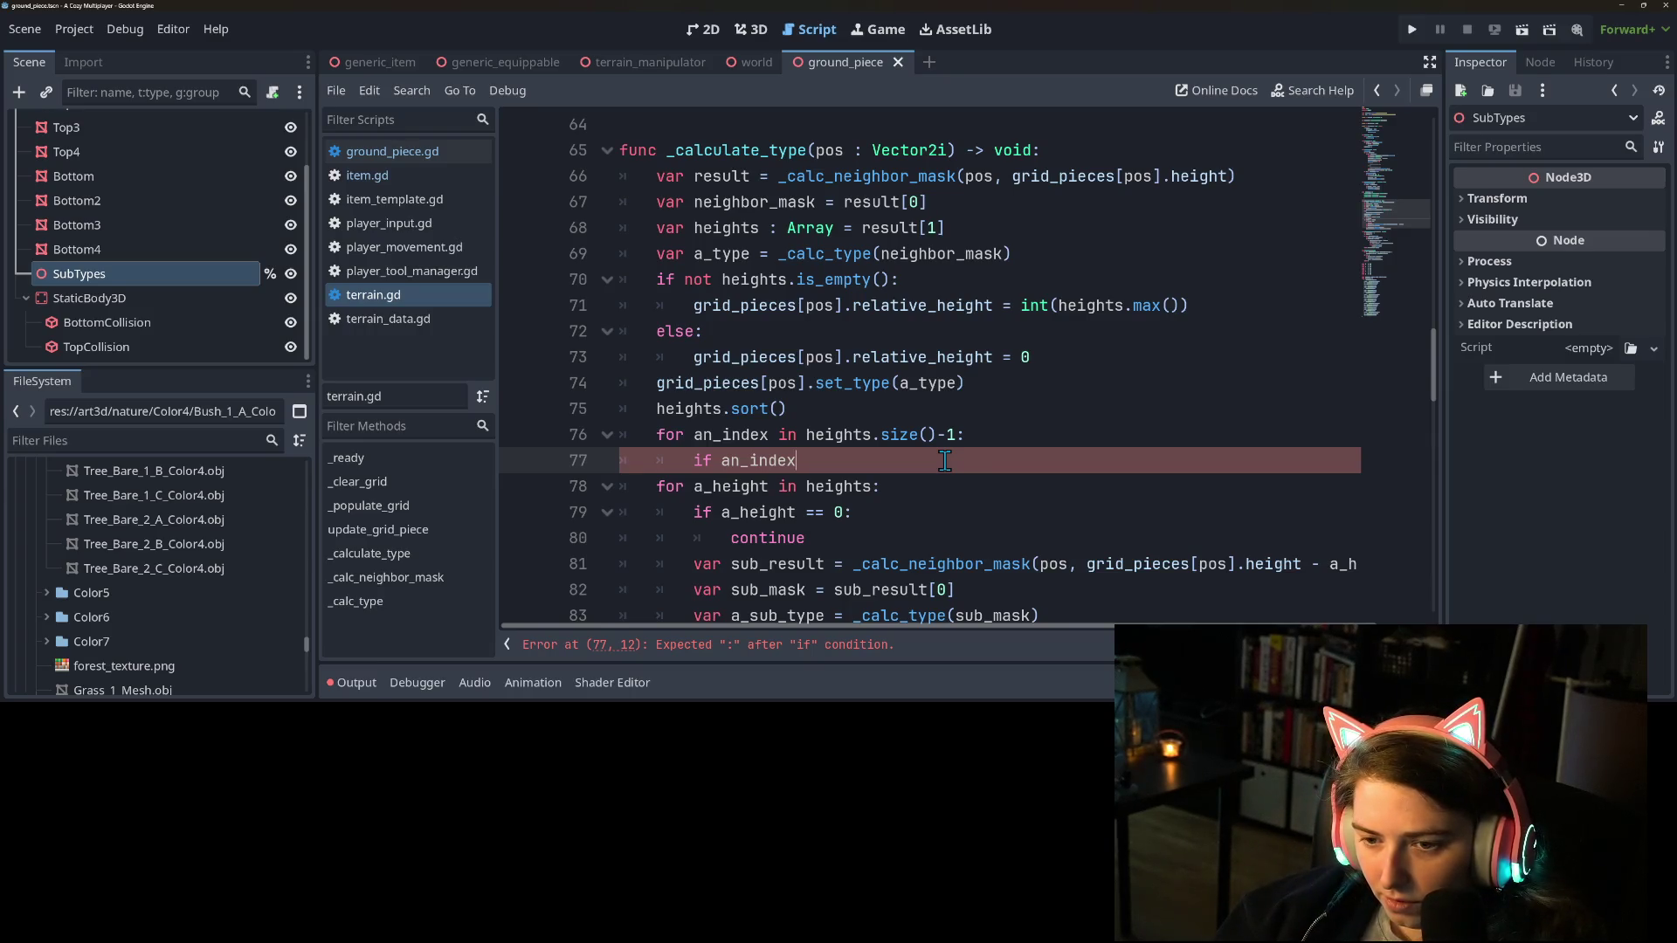
{"action": "key", "text": "BackSpace"}
{"action": "key", "text": "BackSpace"}
{"action": "key", "text": "BackSpace"}
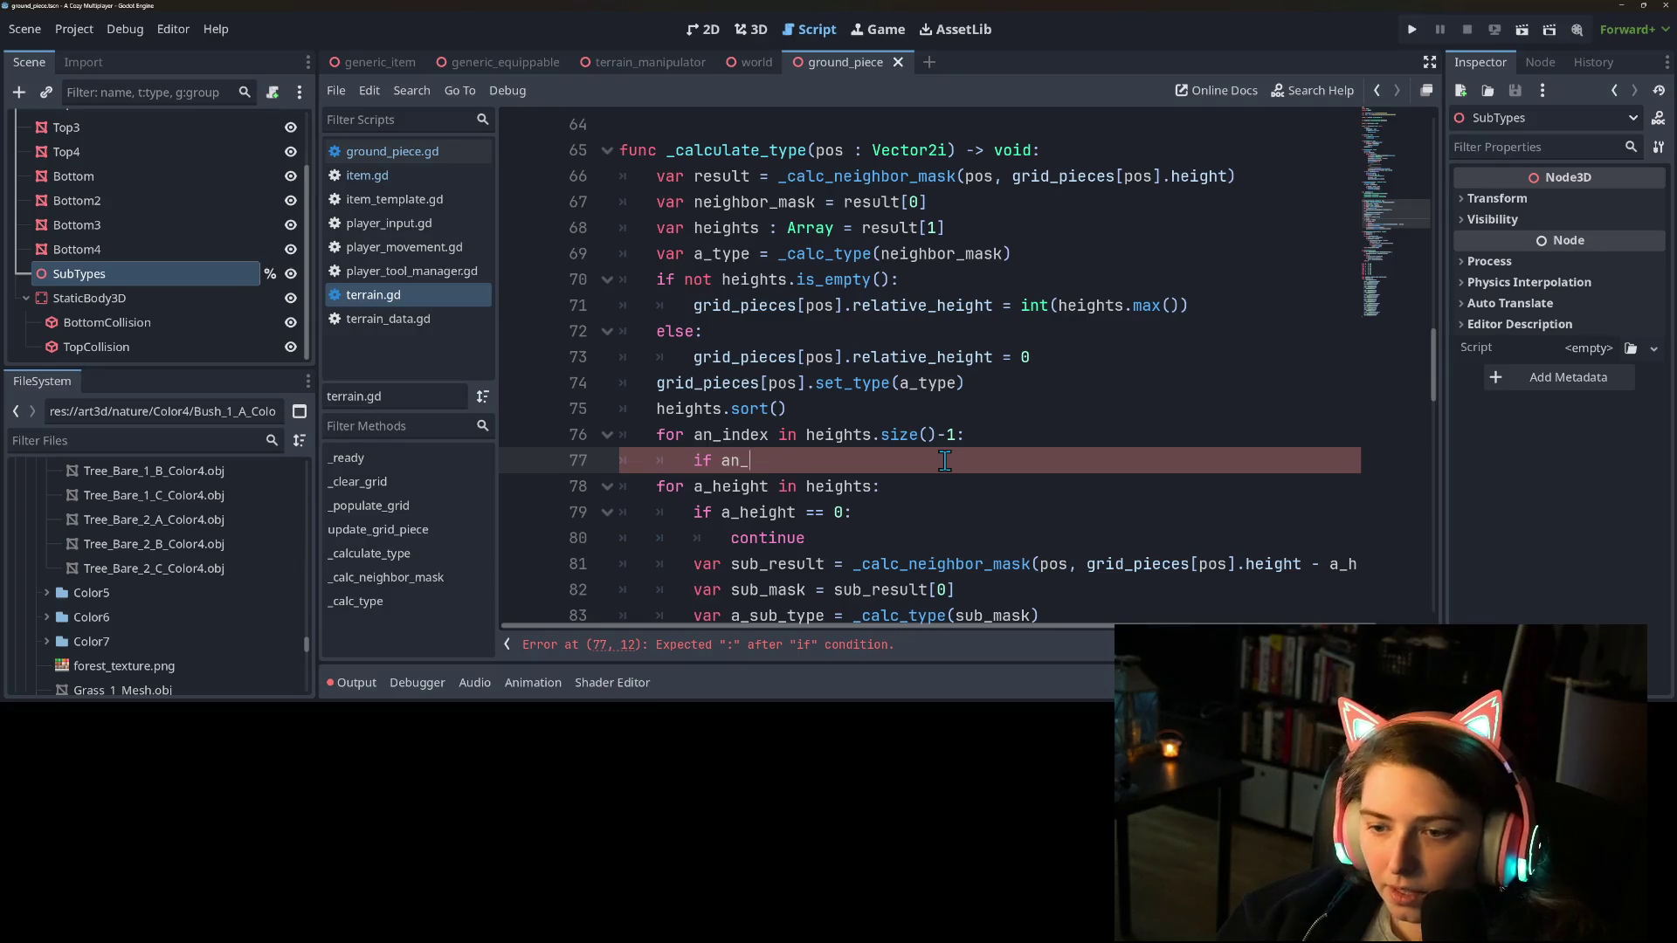
Step: Write 'heights[an_index] - heights[an_index...' as the line 77 if condition
{"action": "key", "text": "BackSpace"}
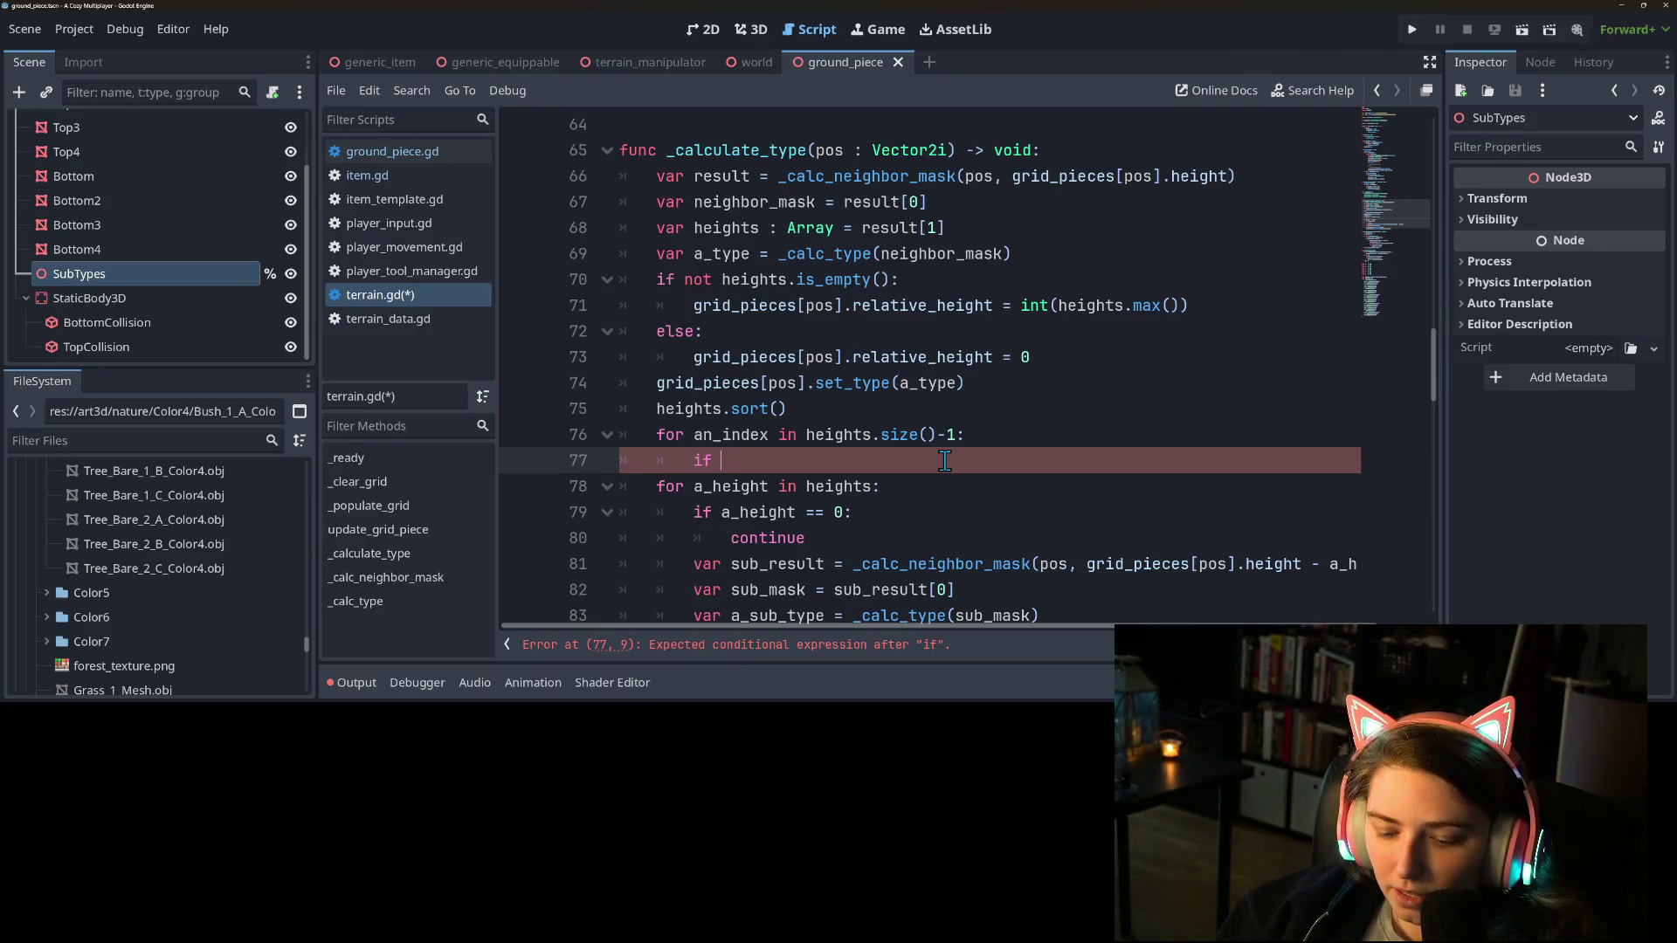
{"action": "type", "text": "h"}
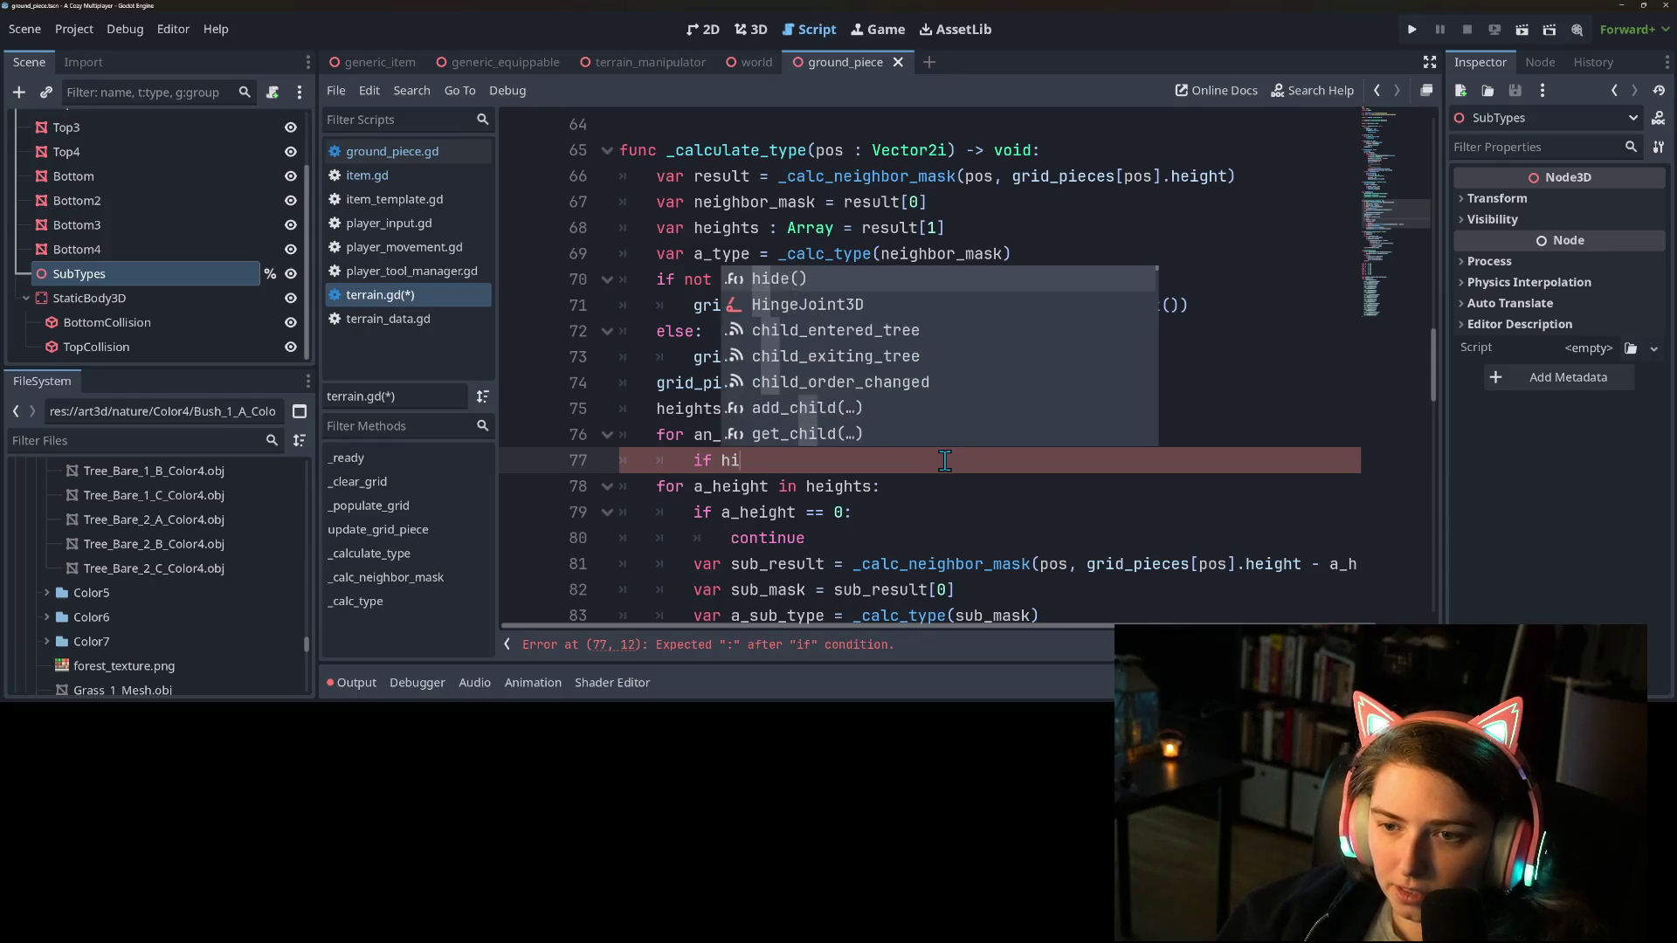
{"action": "type", "text": "ei"}
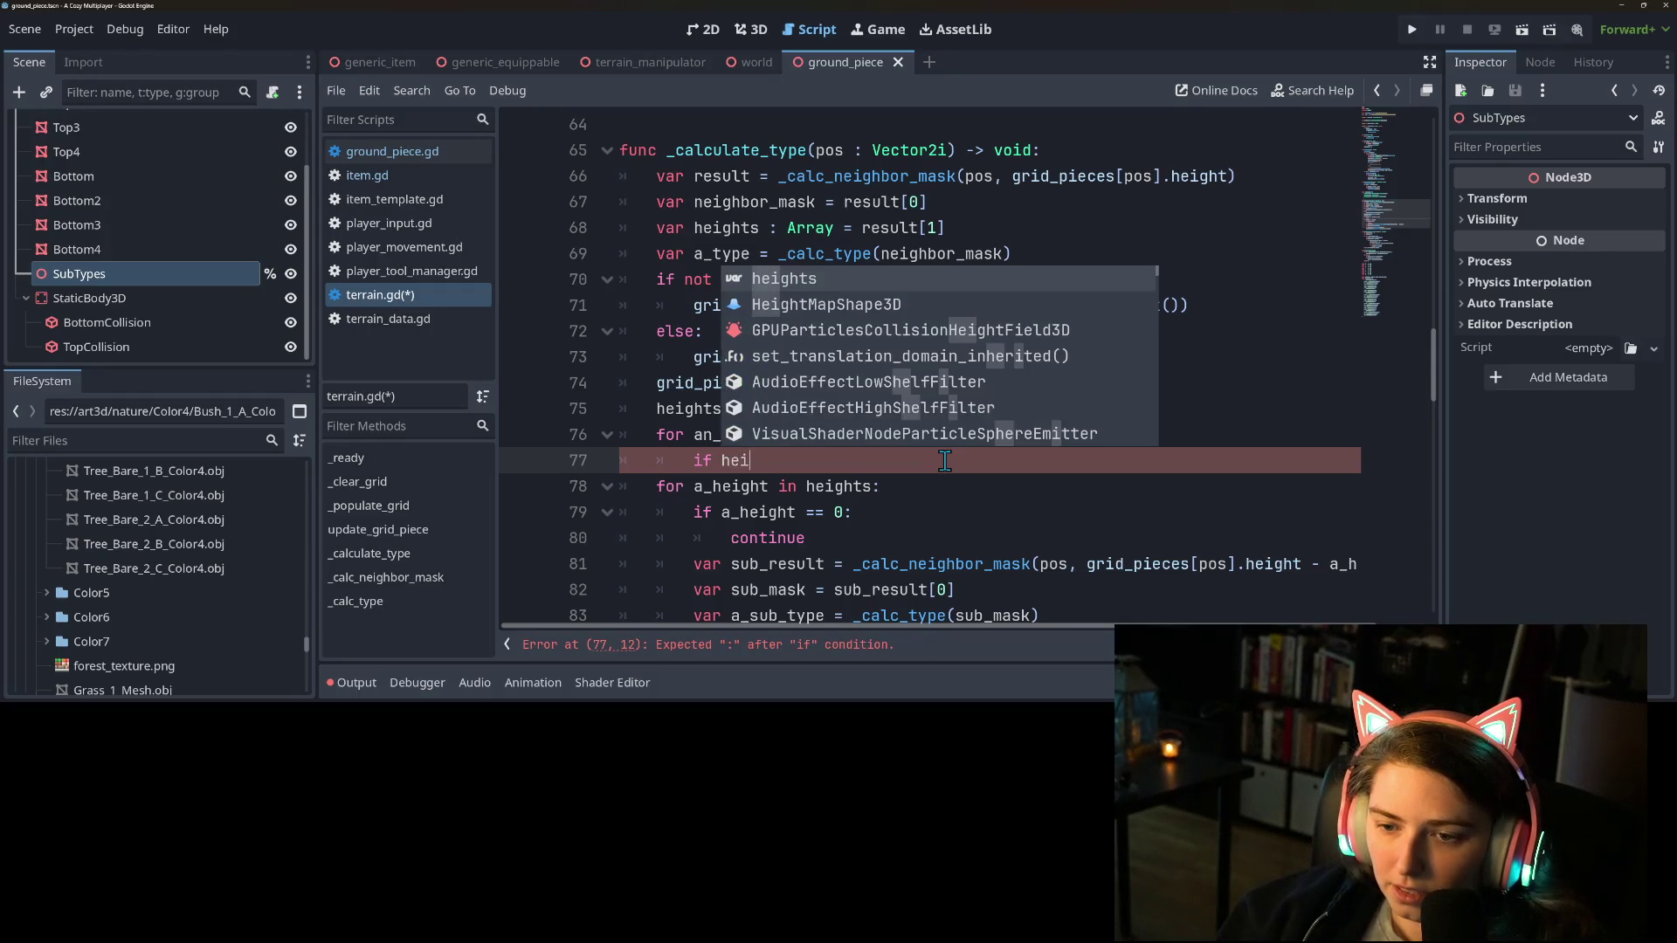
{"action": "key", "text": "Return"}
{"action": "type", "text": "[an"}
{"action": "key", "text": "Return"}
{"action": "type", "text": "]"}
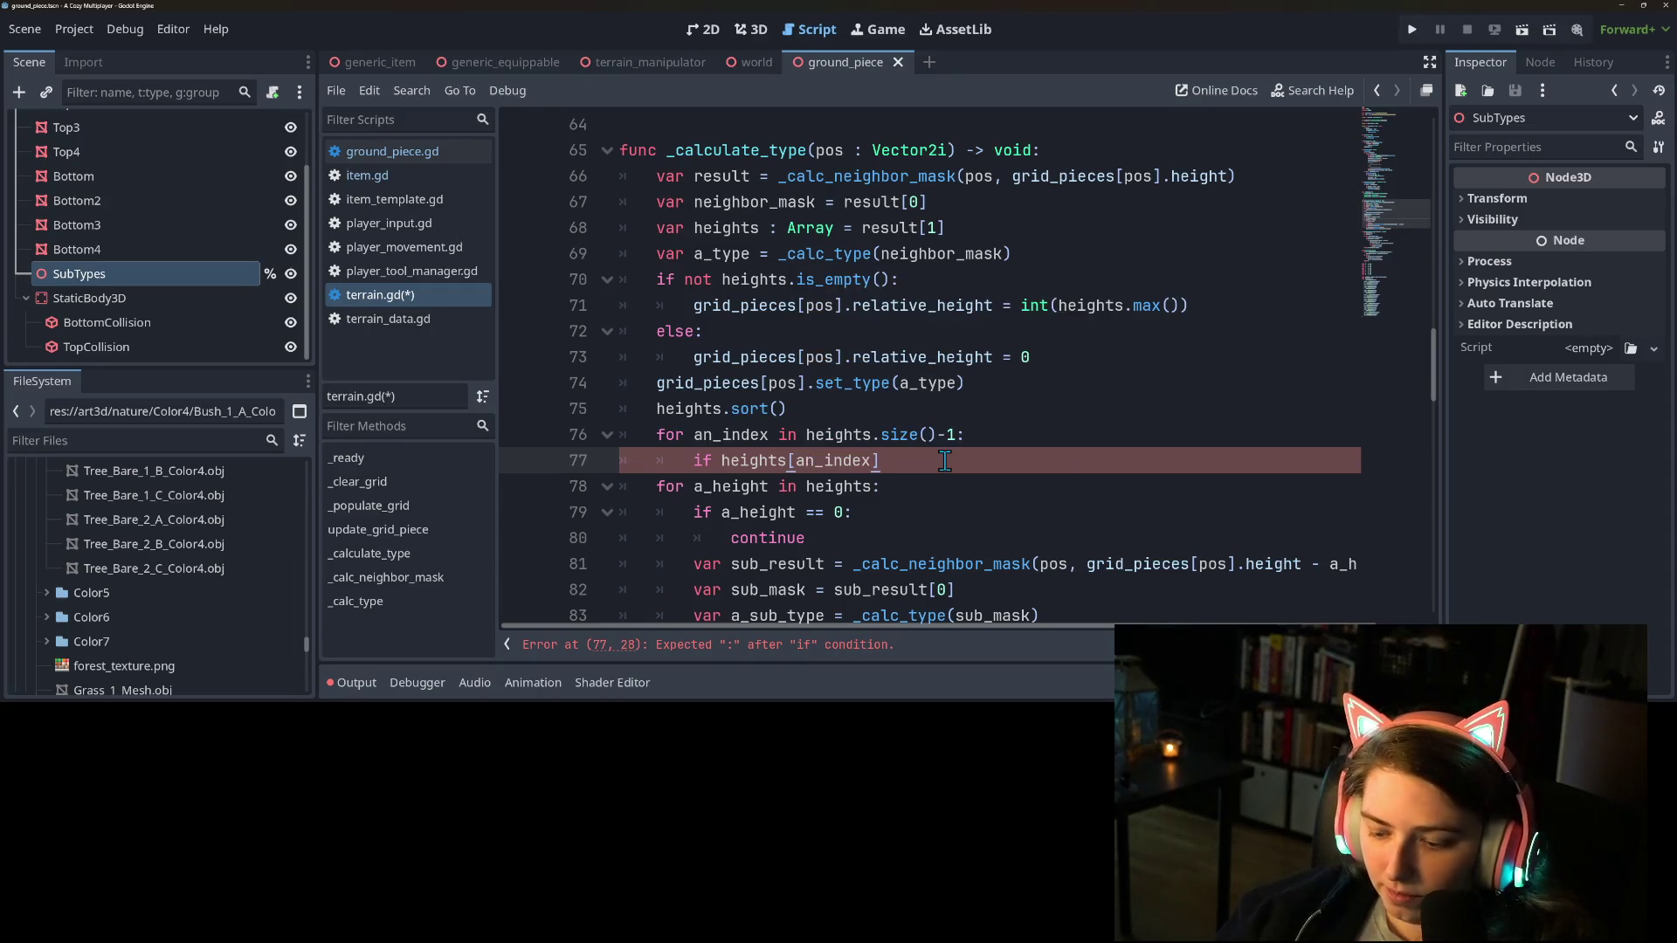
{"action": "type", "text": " - hei"}
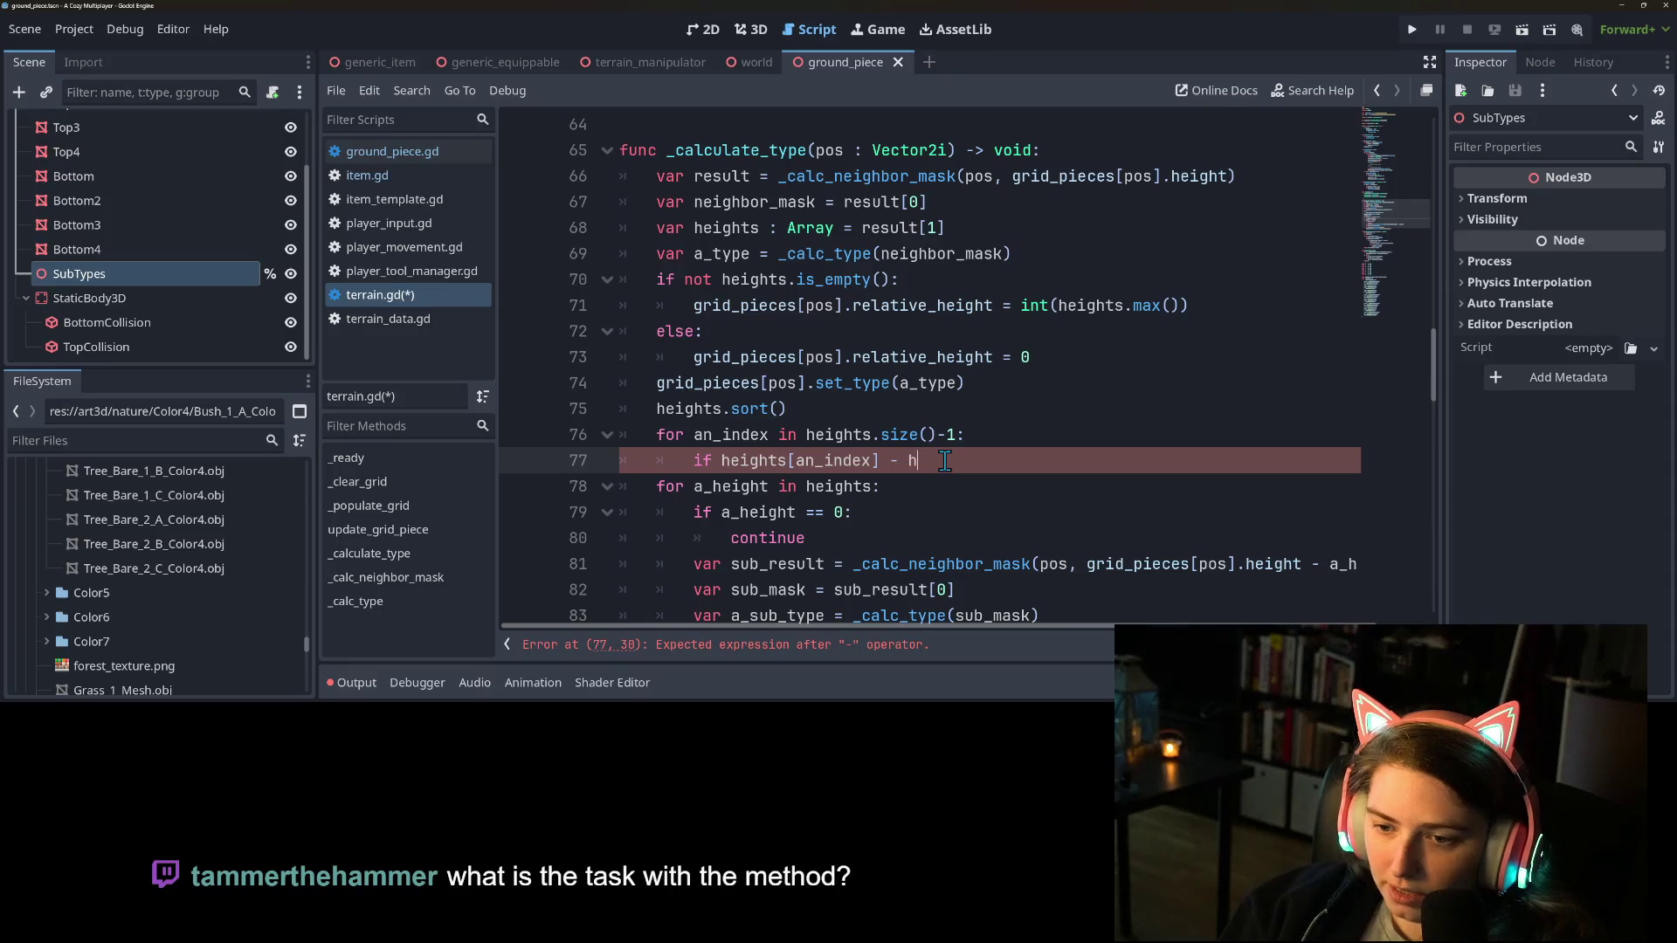
{"action": "key", "text": "Return"}
{"action": "type", "text": "[an_index + 1"}
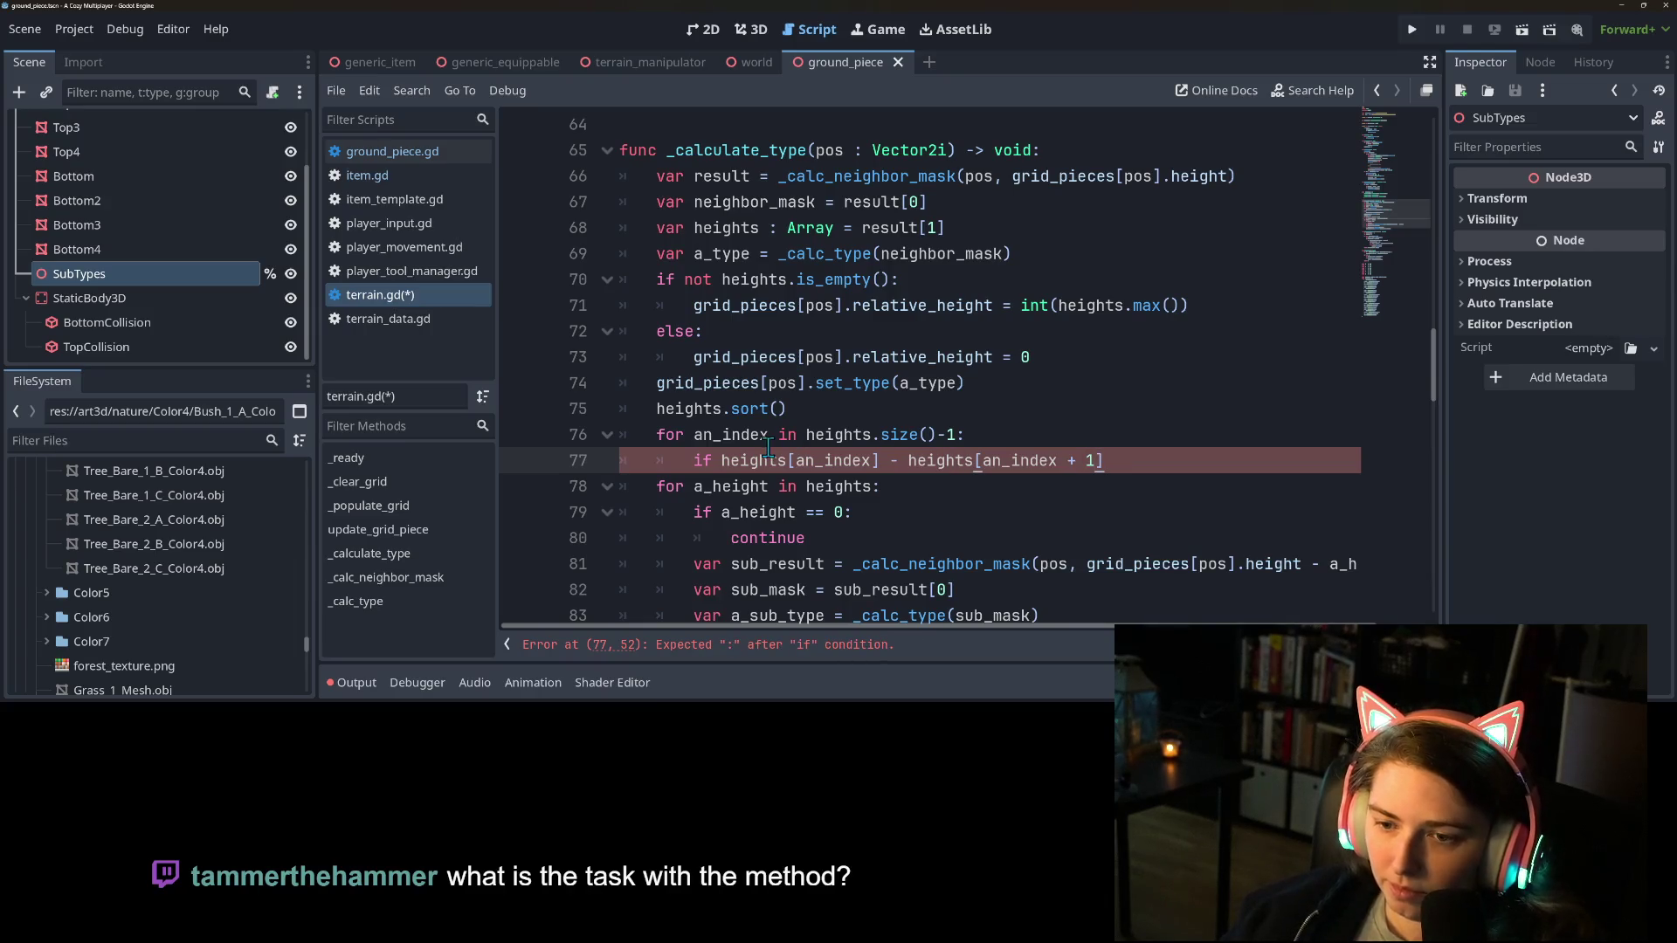
Step: Wrap the difference in abs(...) > 2:, add 'heights.append(heights[an_index] + 2)' below, and save
{"action": "left_click", "coordinate": [722, 460]}
{"action": "type", "text": "abs("}
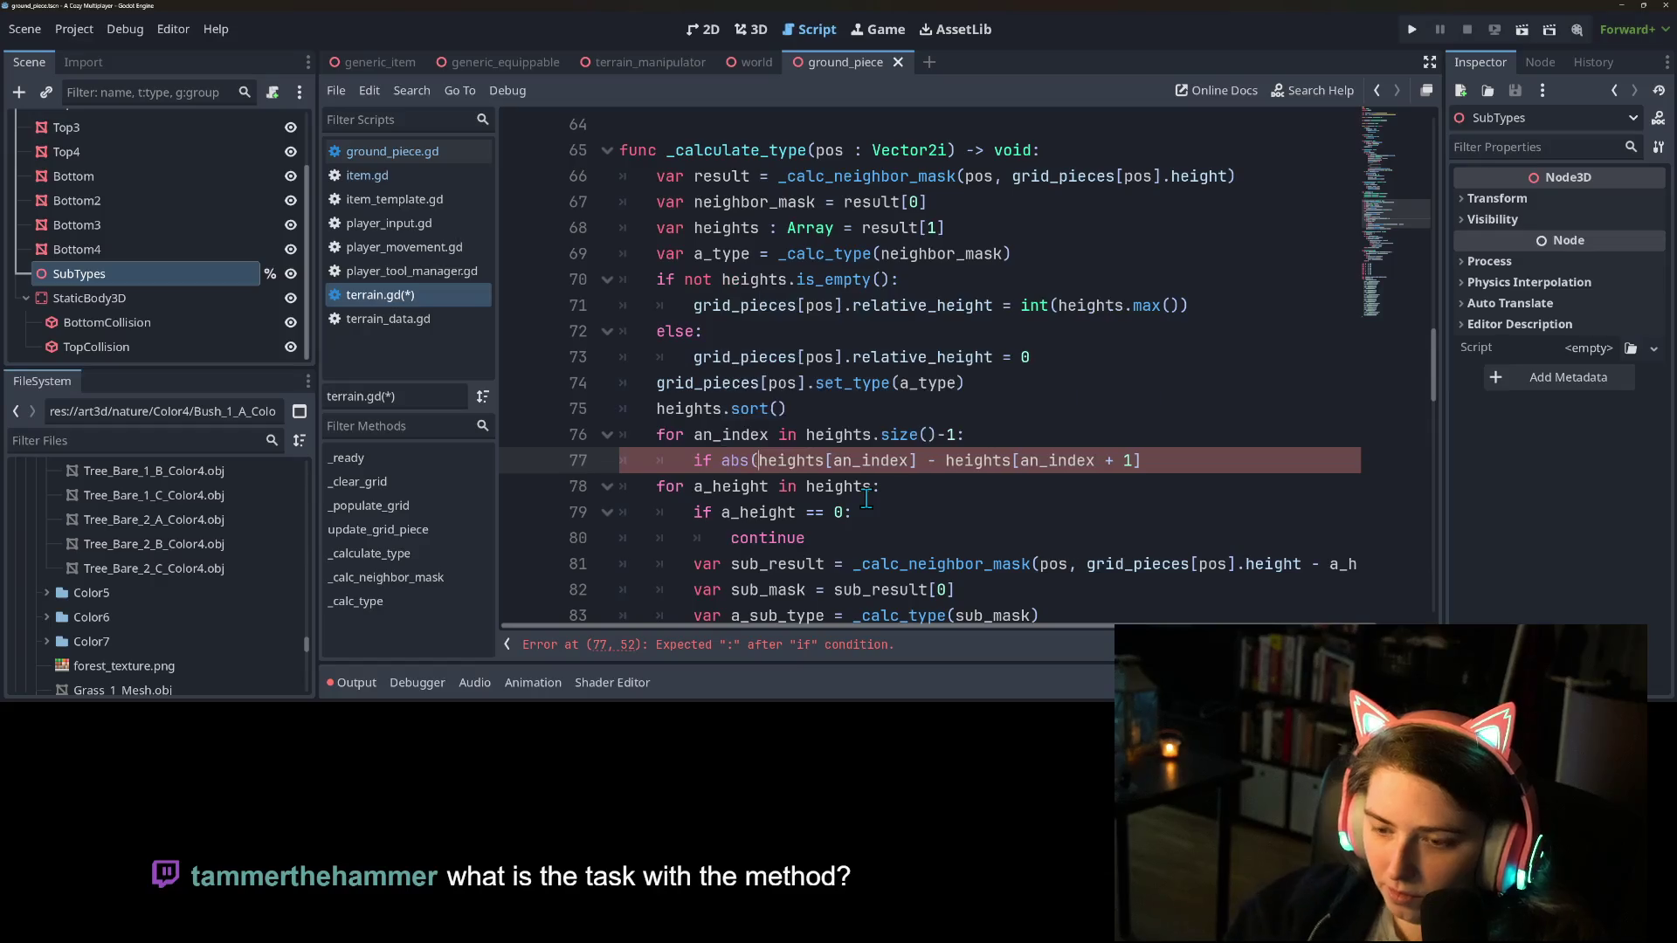
{"action": "key", "text": "End"}
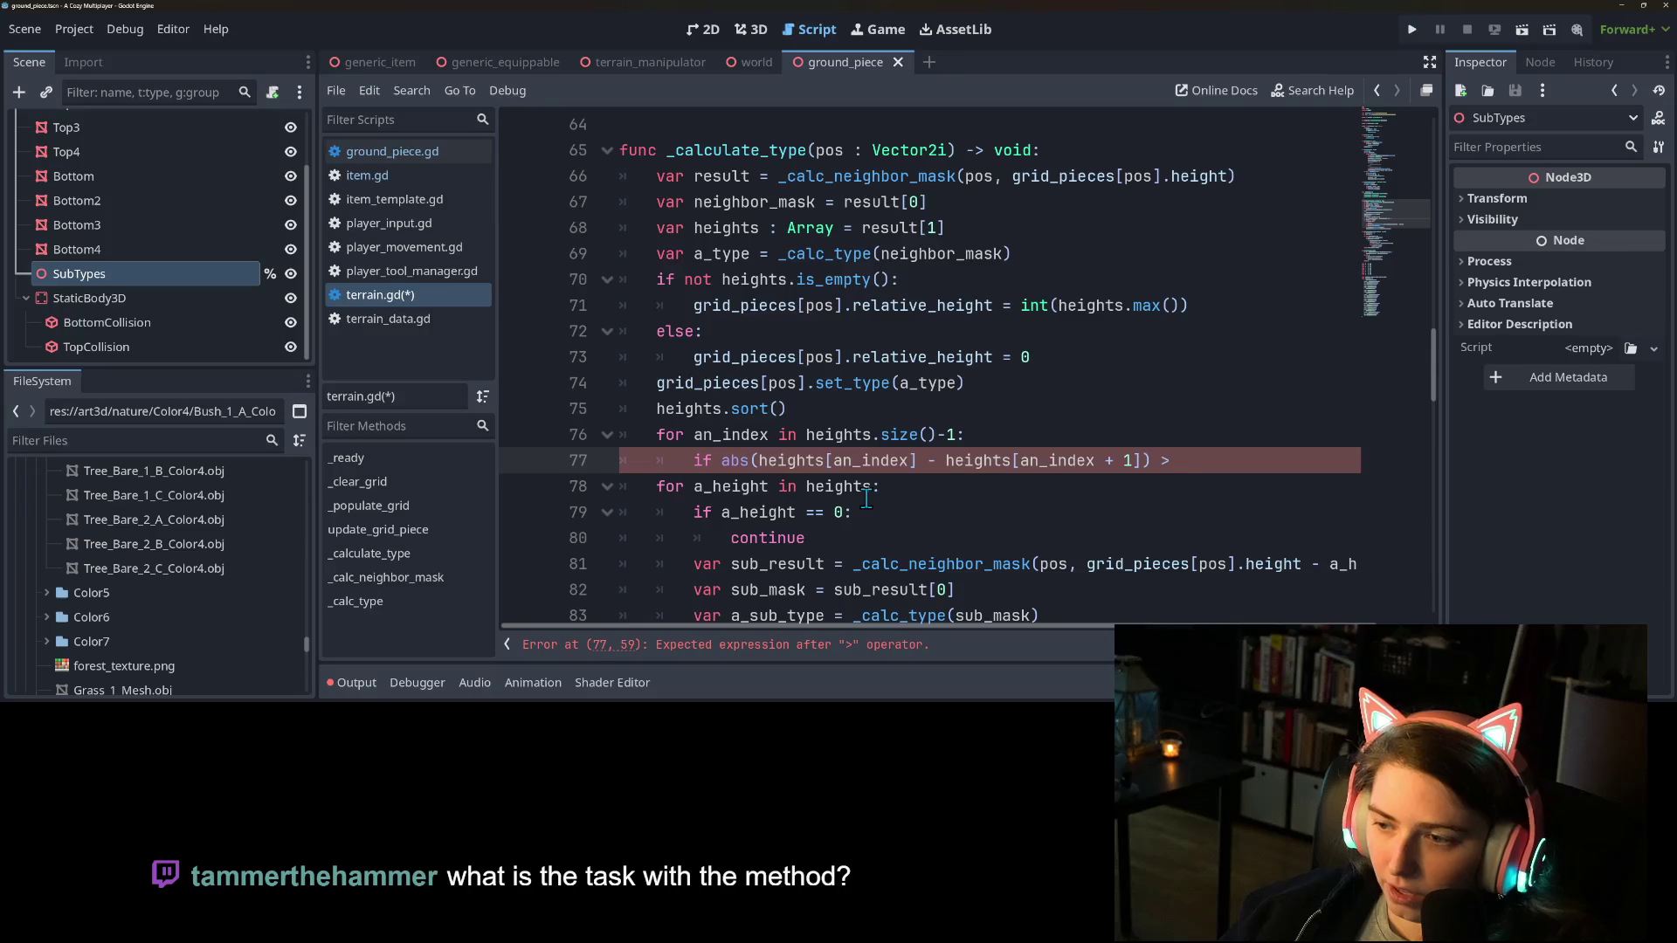
{"action": "type", "text": ":"}
{"action": "key", "text": "Return"}
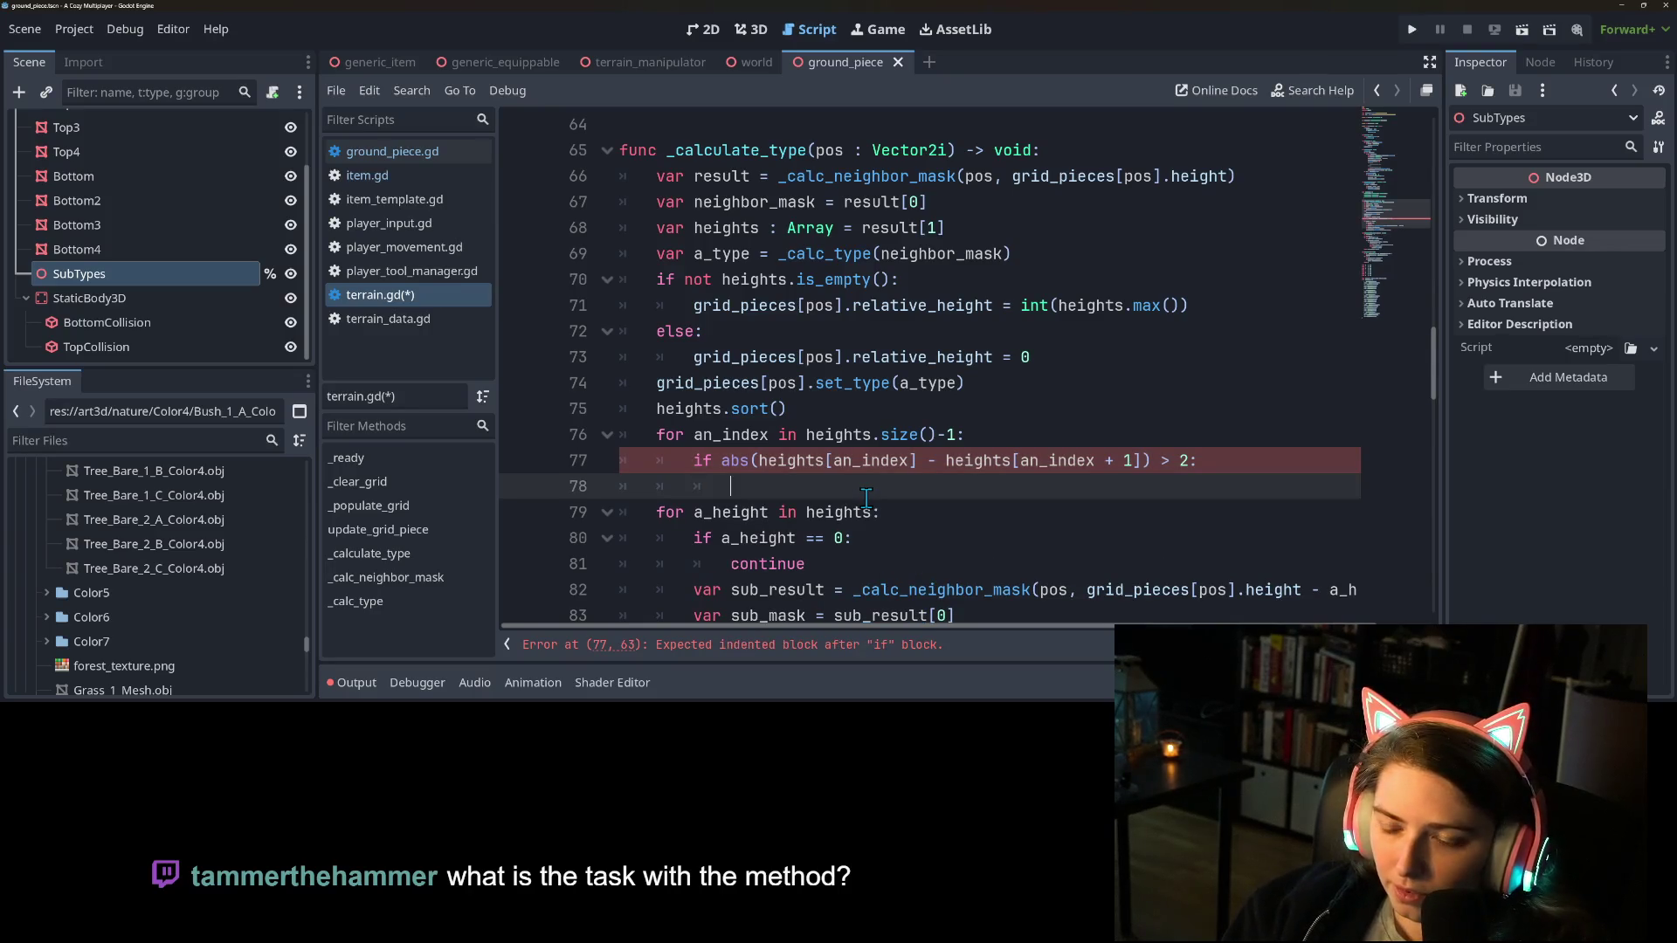
{"action": "type", "text": "eights.appe"}
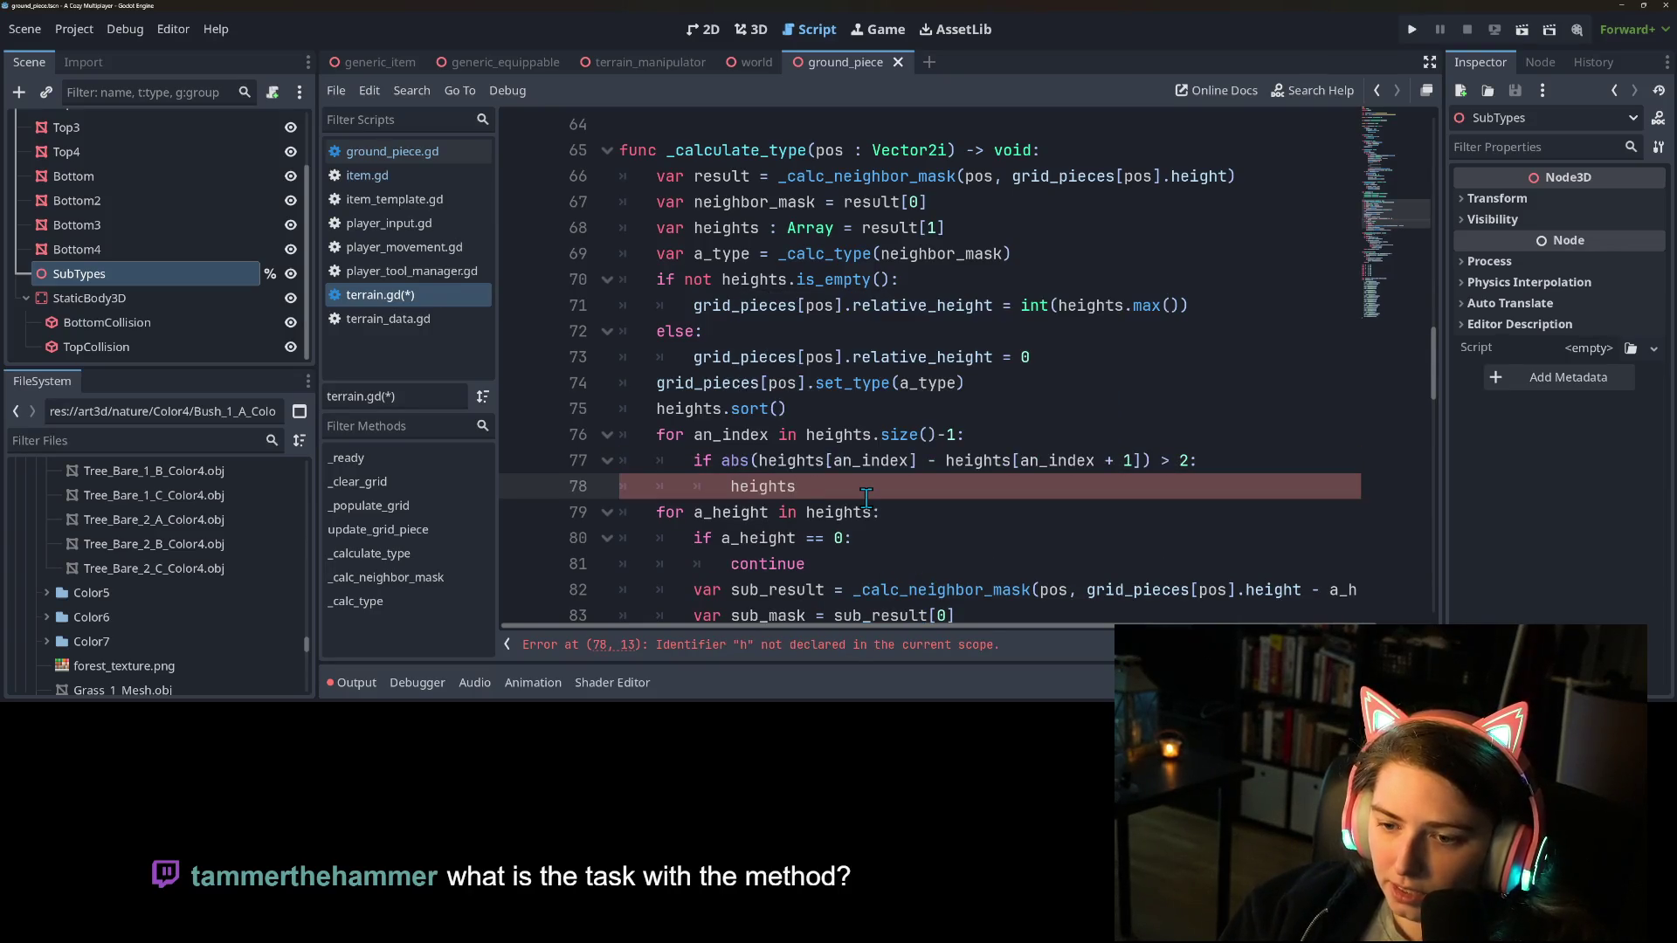
{"action": "type", "text": "nd"}
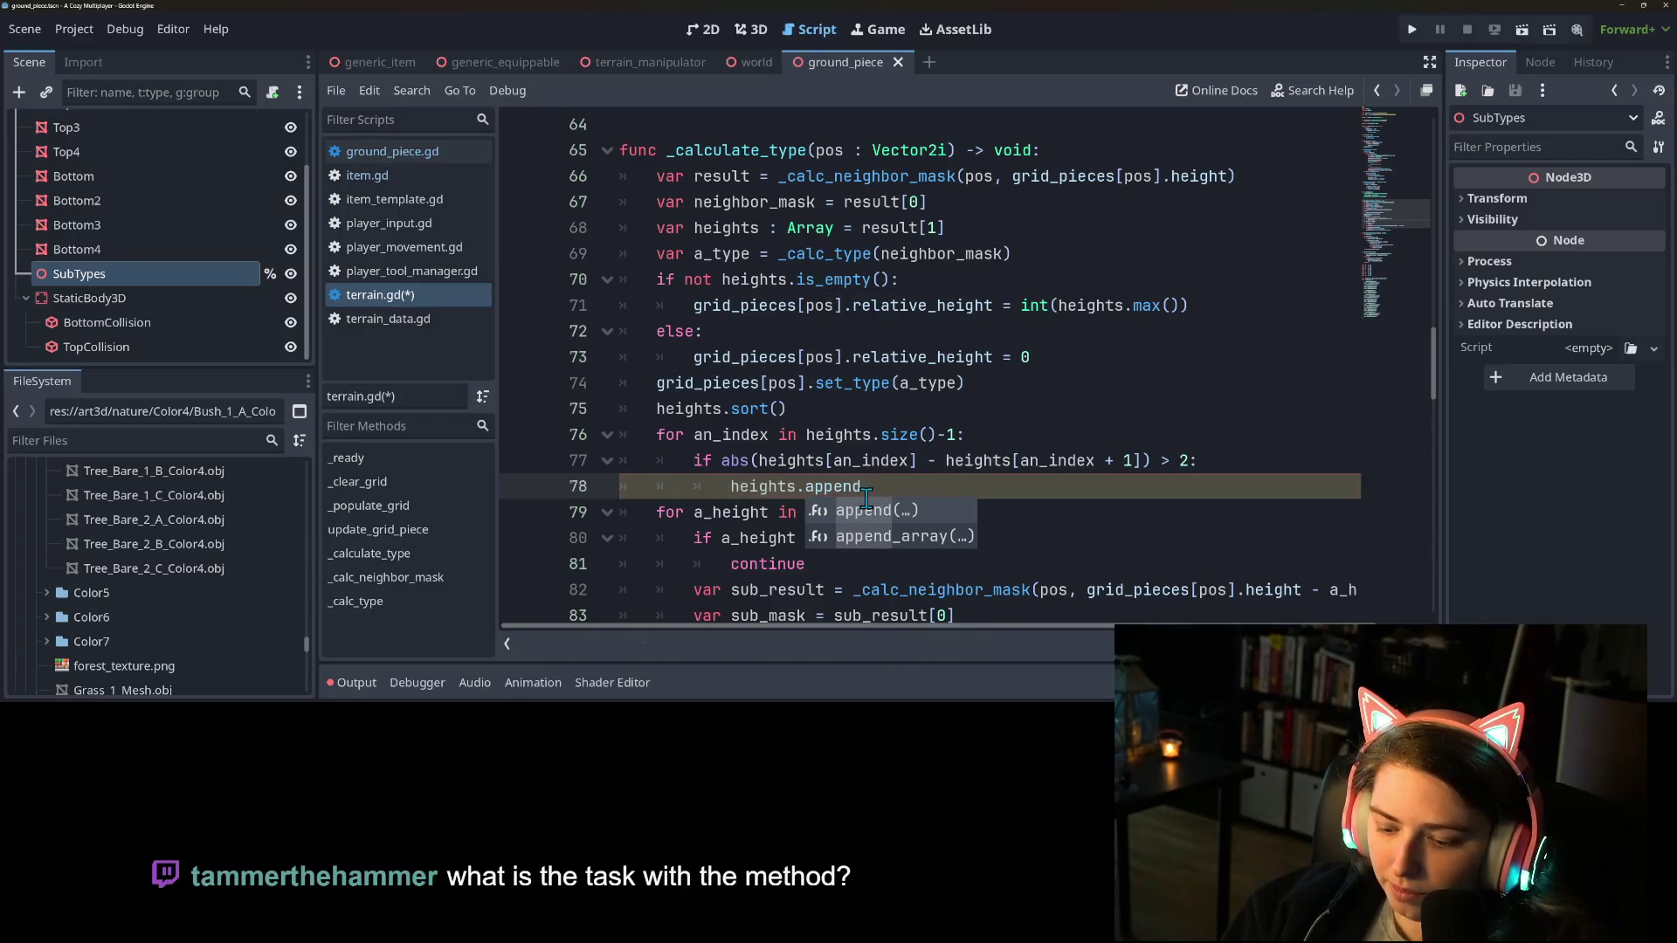
{"action": "type", "text": "("}
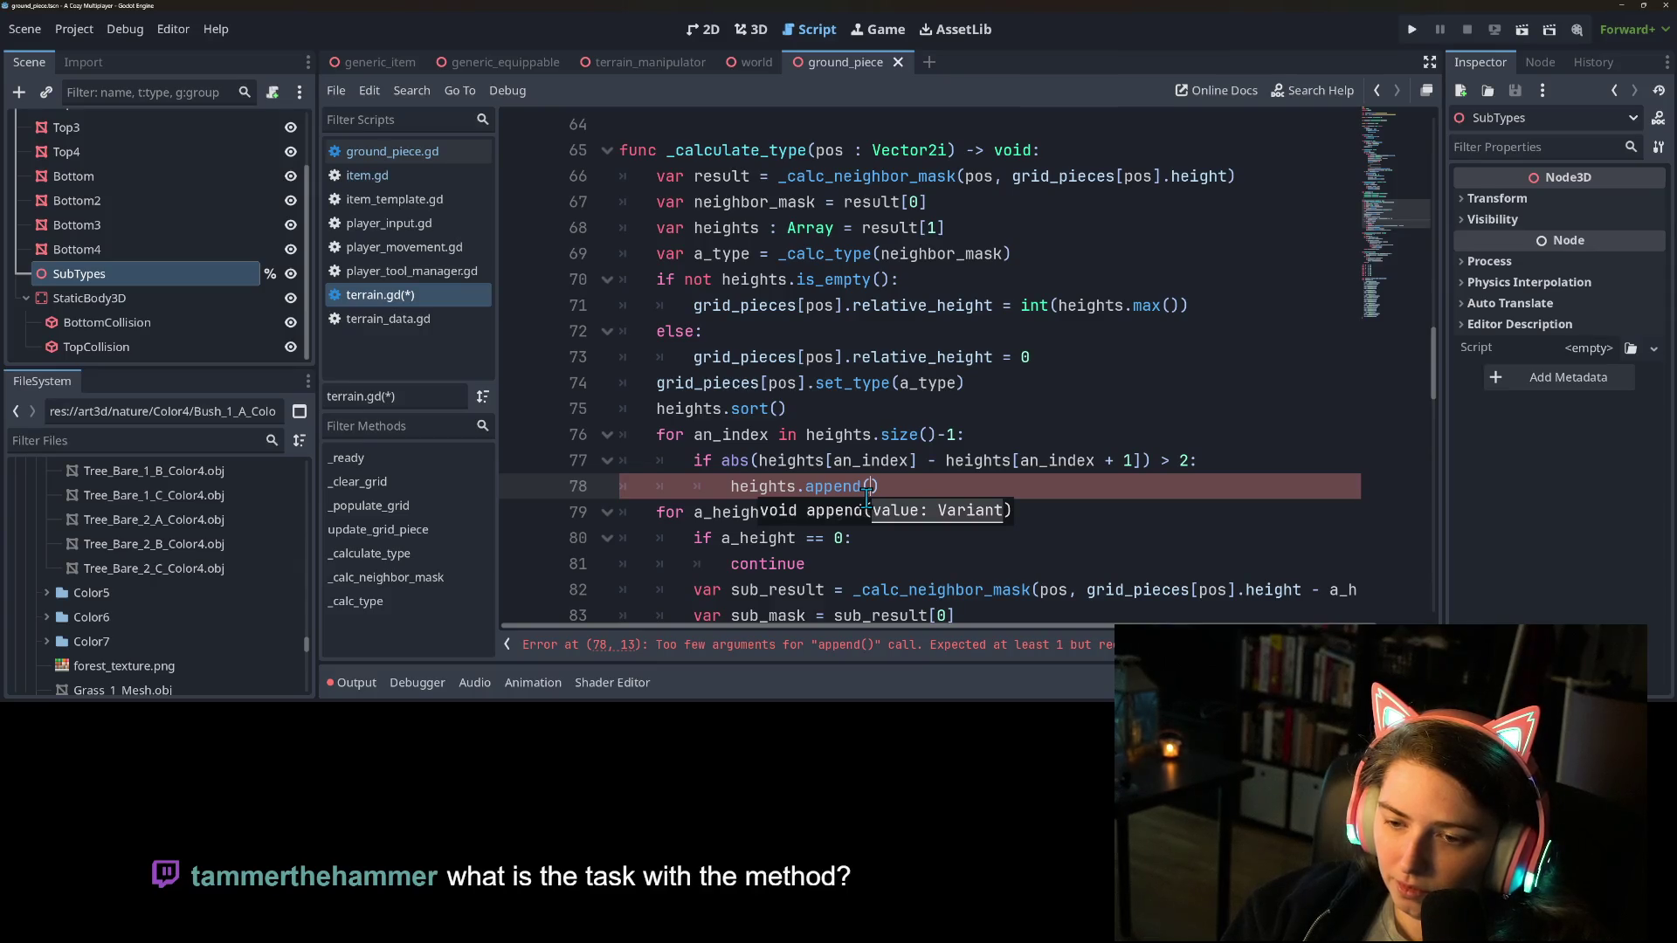
{"action": "type", "text": "heights[an_ind"}
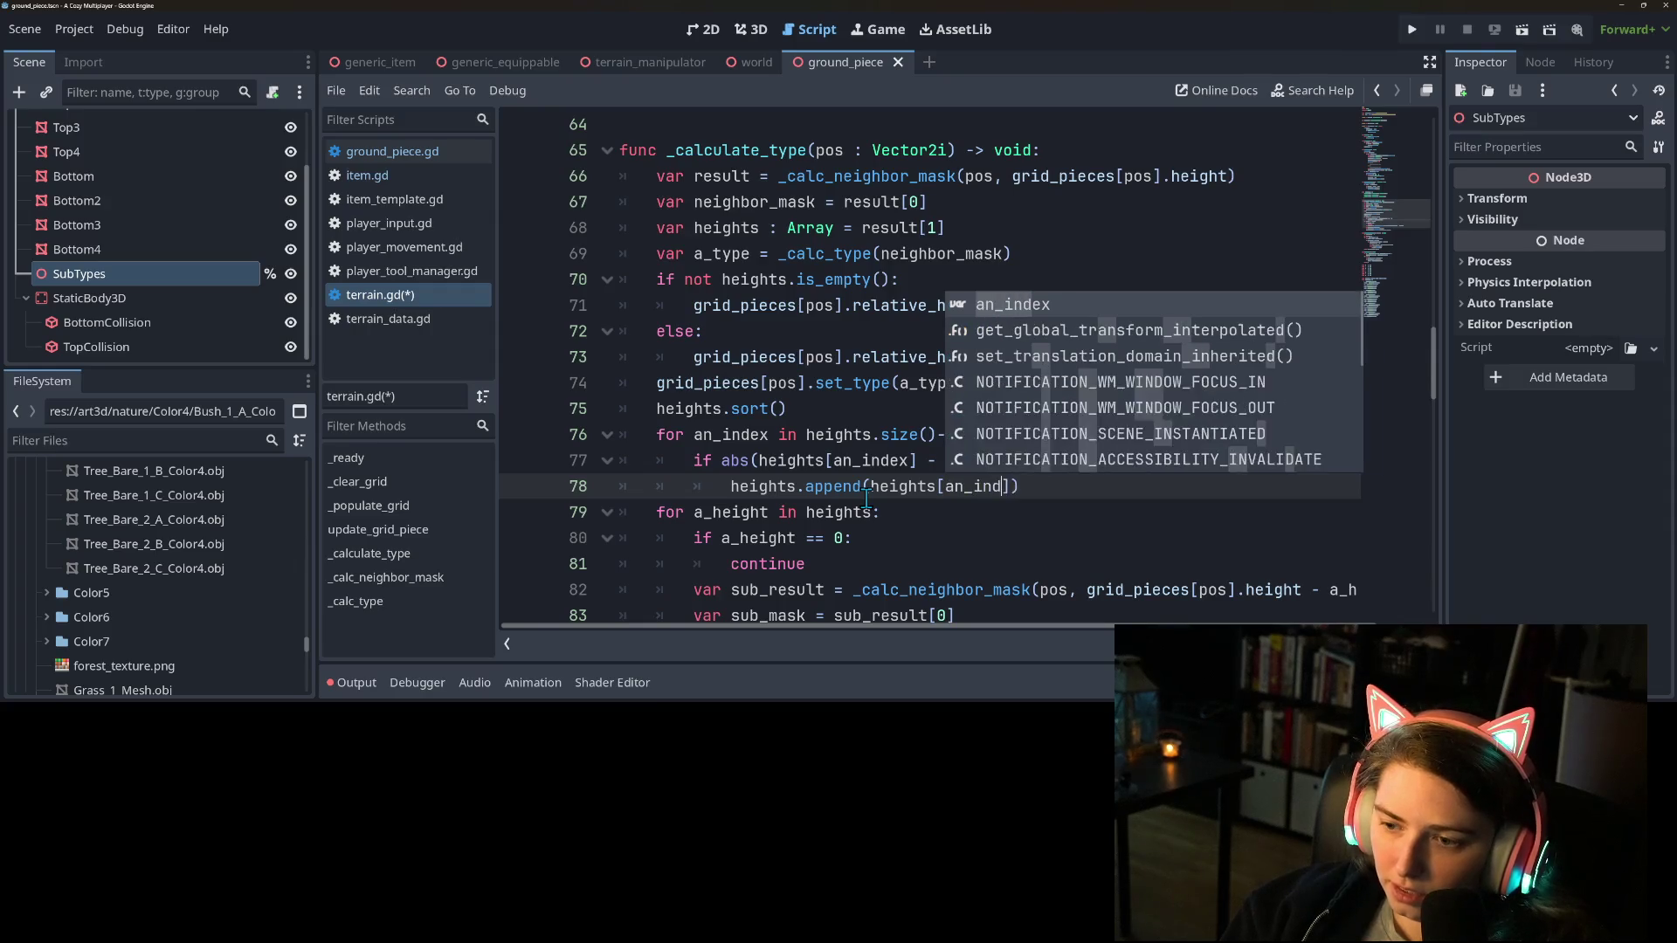
{"action": "type", "text": "ex]"}
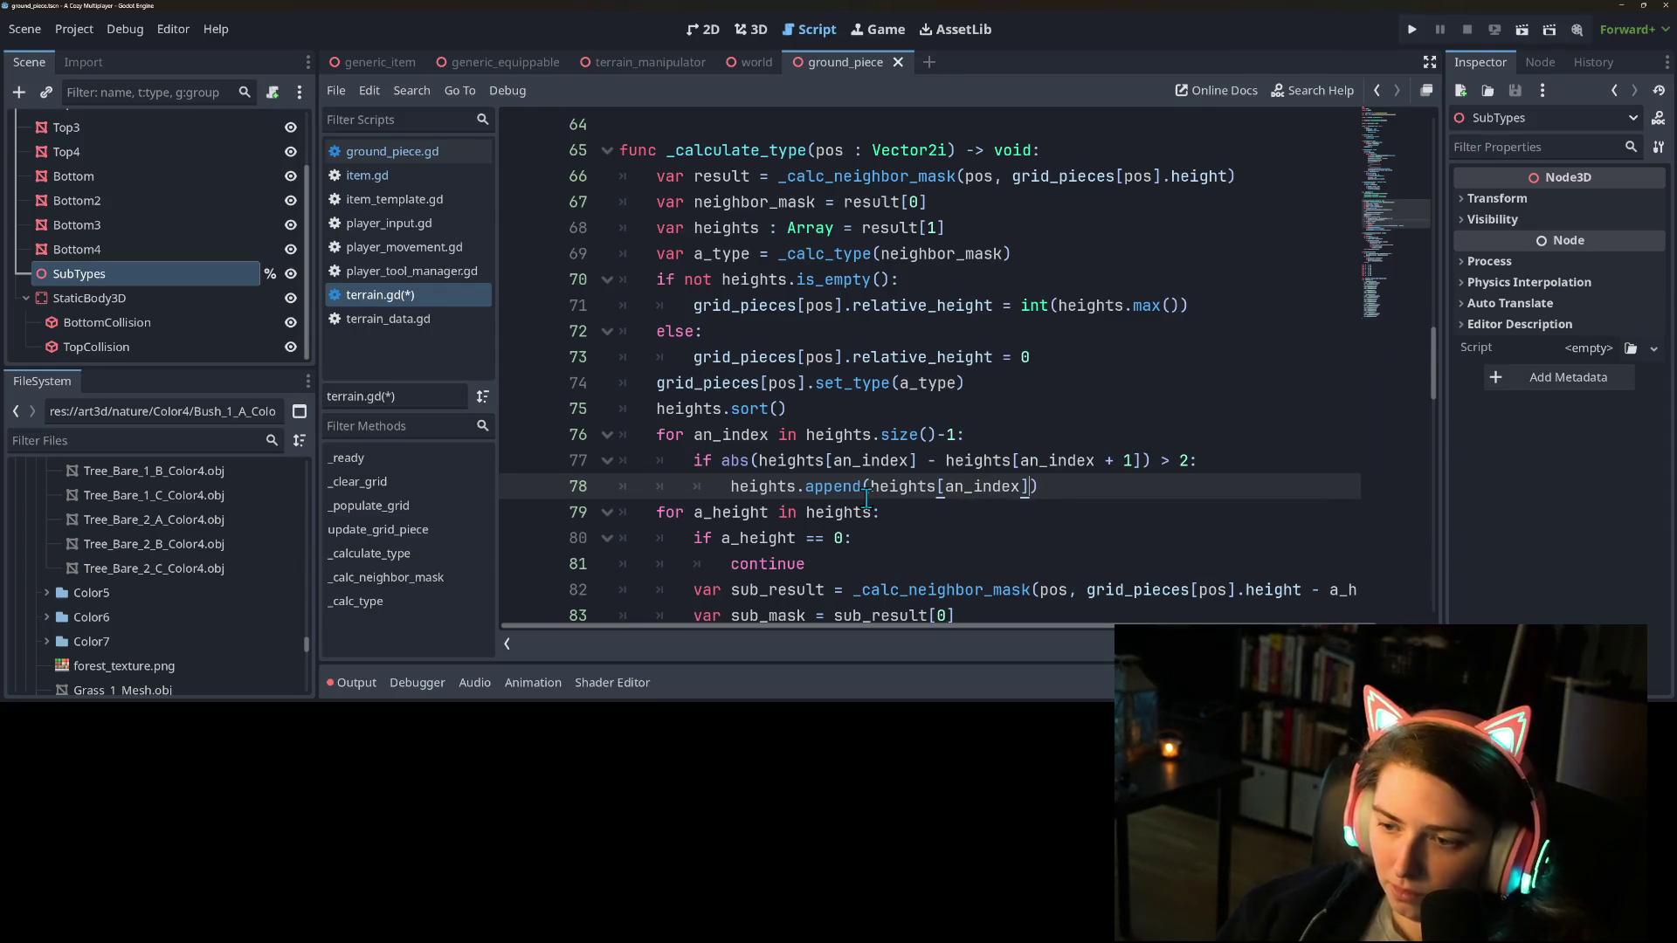
{"action": "type", "text": " + 2"}
{"action": "key", "text": "ctrl+s"}
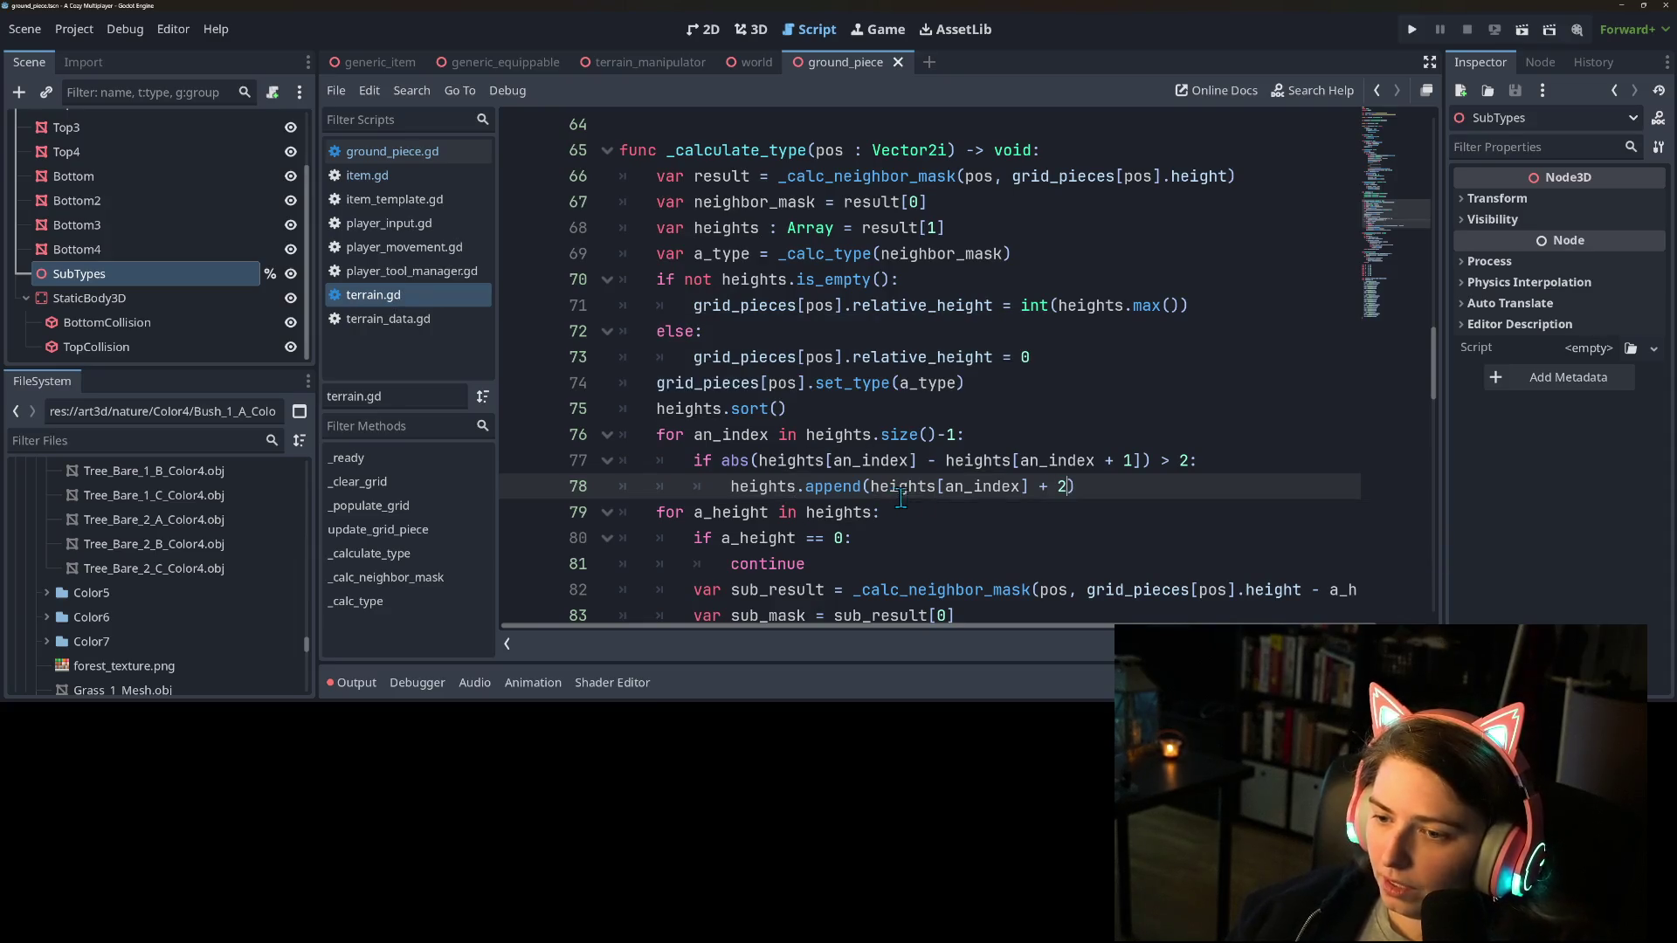
{"action": "scroll", "coordinate": [1039, 475], "scroll_direction": "down", "scroll_amount": 1}
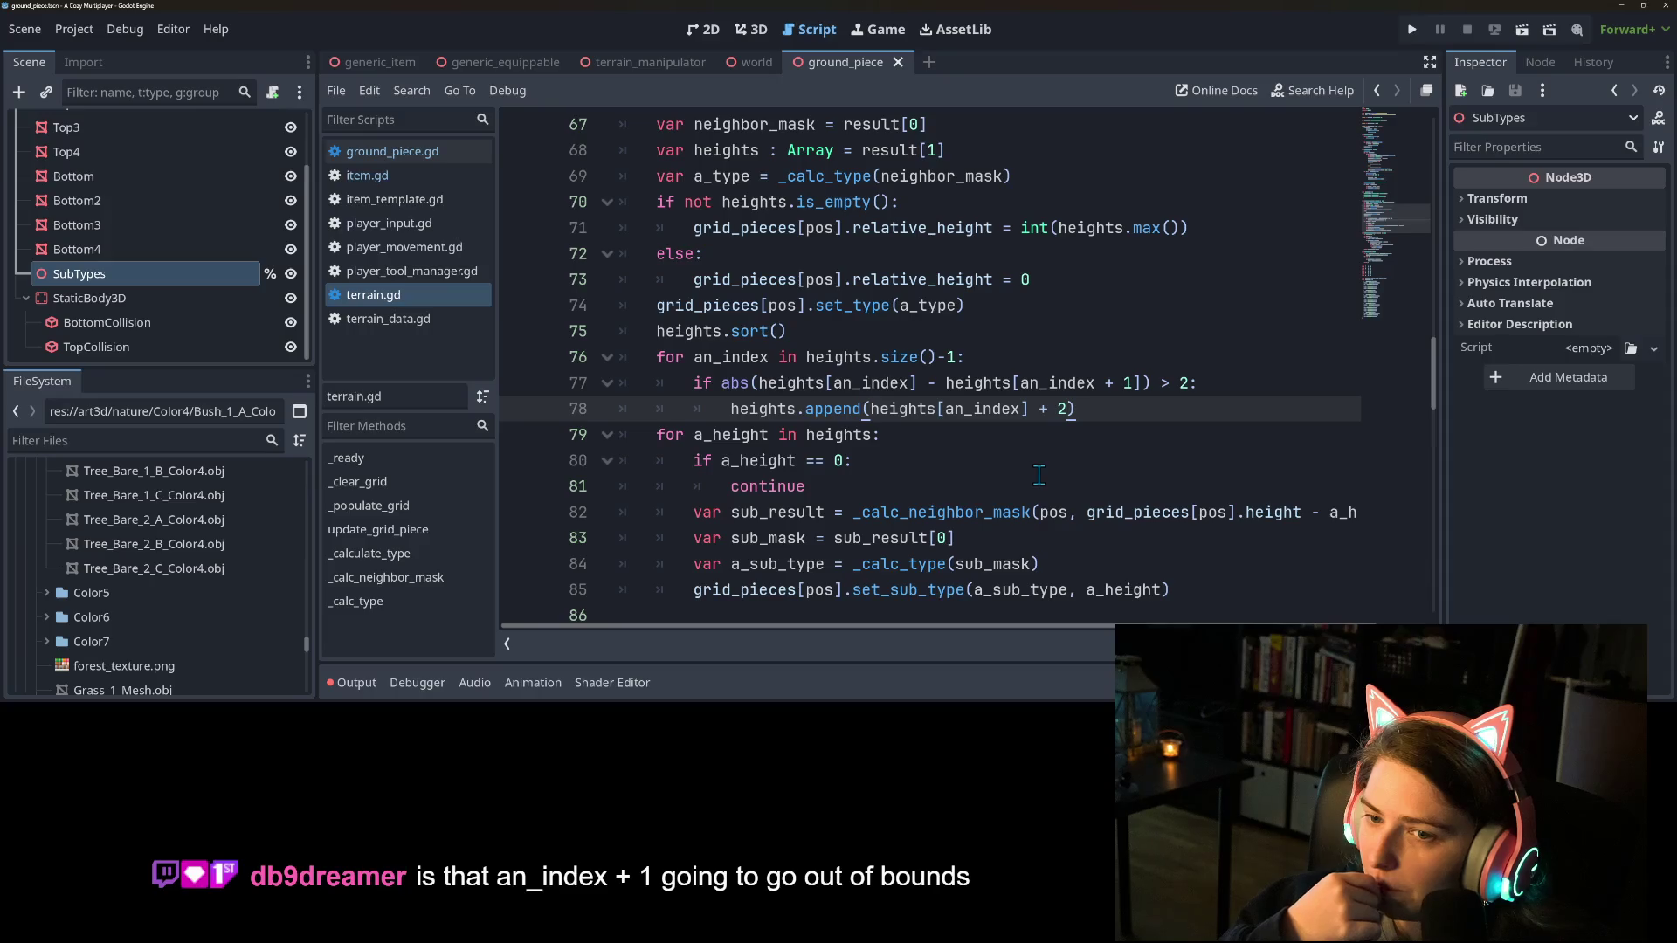
{"action": "scroll", "coordinate": [1014, 470], "scroll_direction": "up", "scroll_amount": 3}
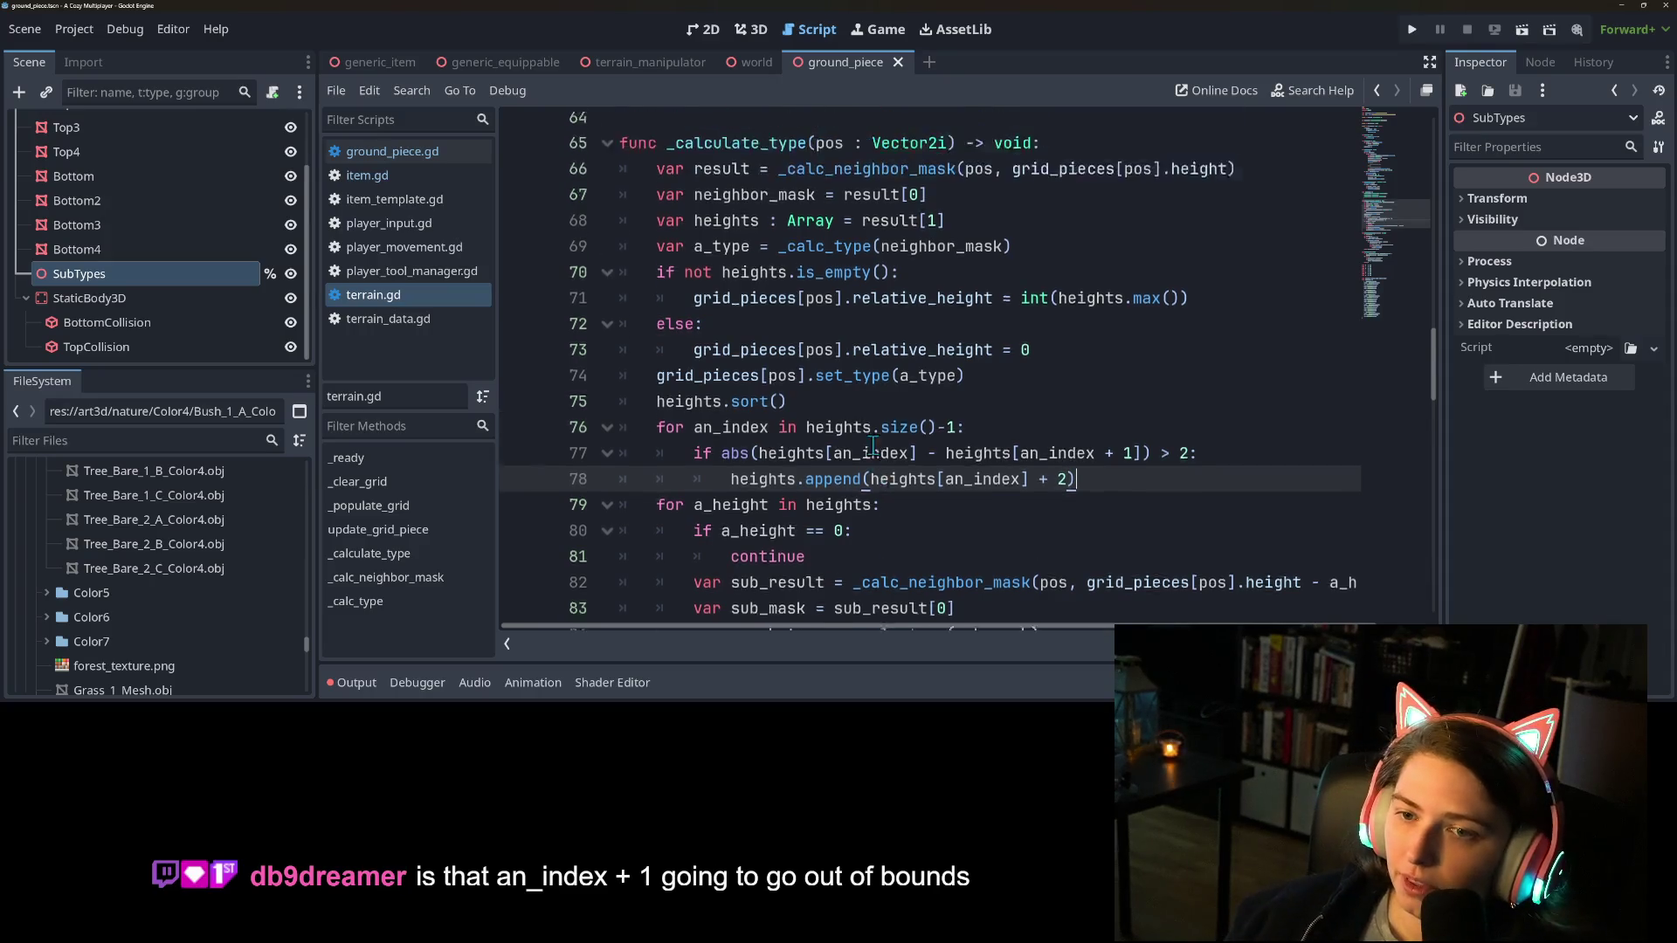
{"action": "scroll", "coordinate": [769, 315], "scroll_direction": "down", "scroll_amount": 1}
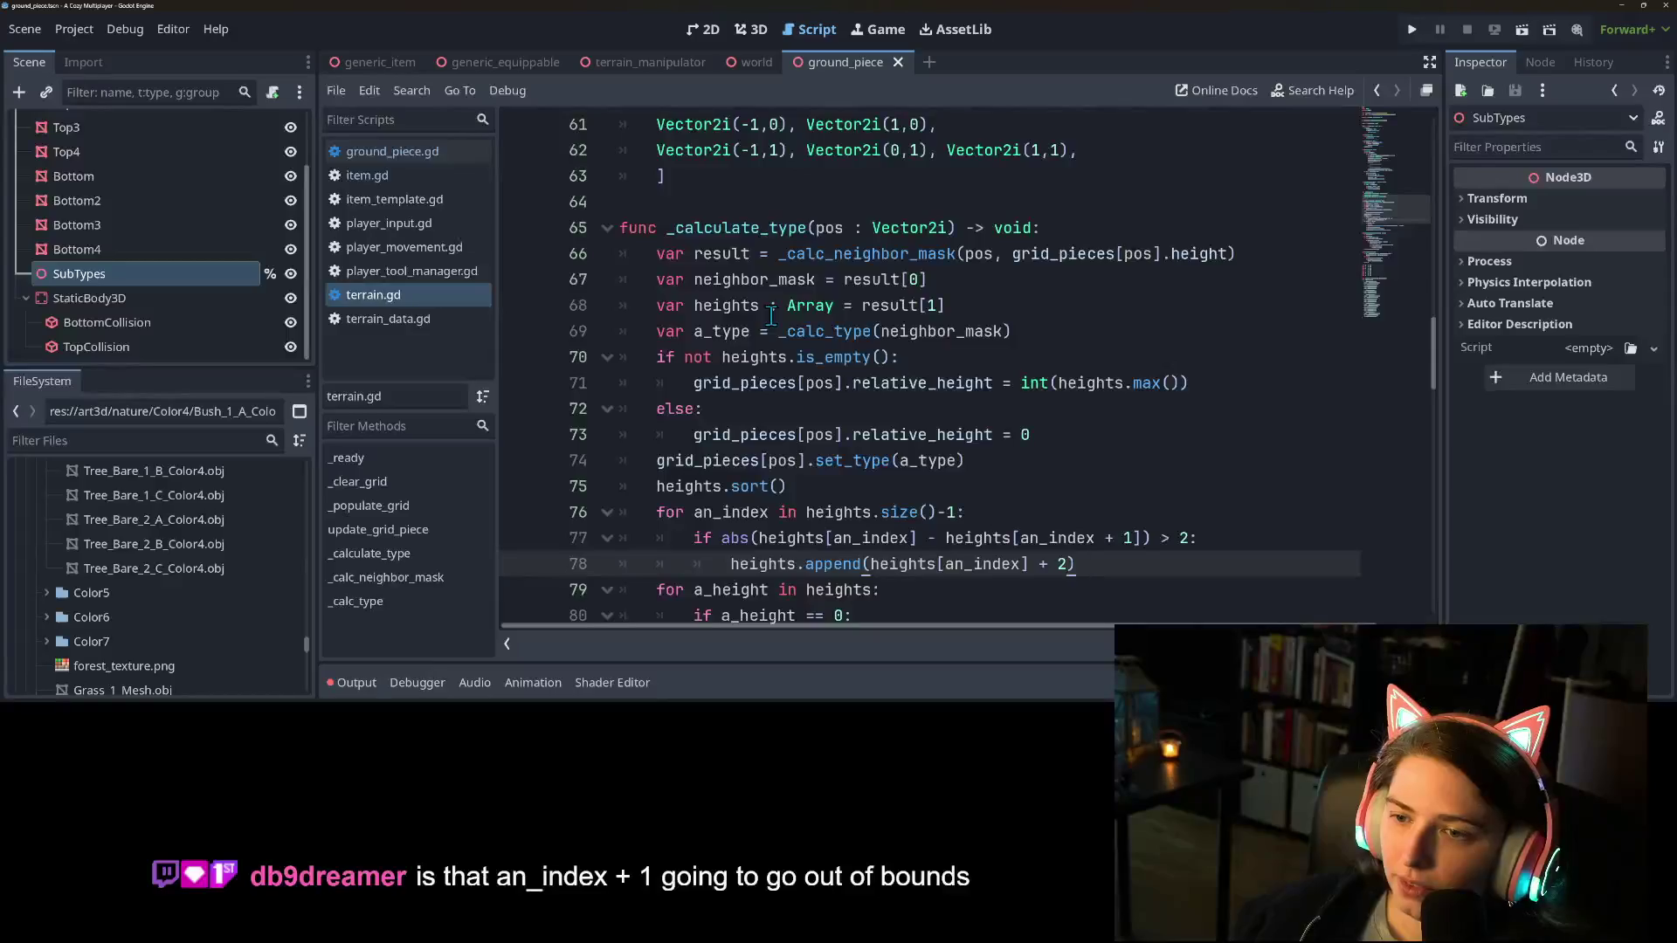
{"action": "scroll", "coordinate": [773, 321], "scroll_direction": "down", "scroll_amount": 1}
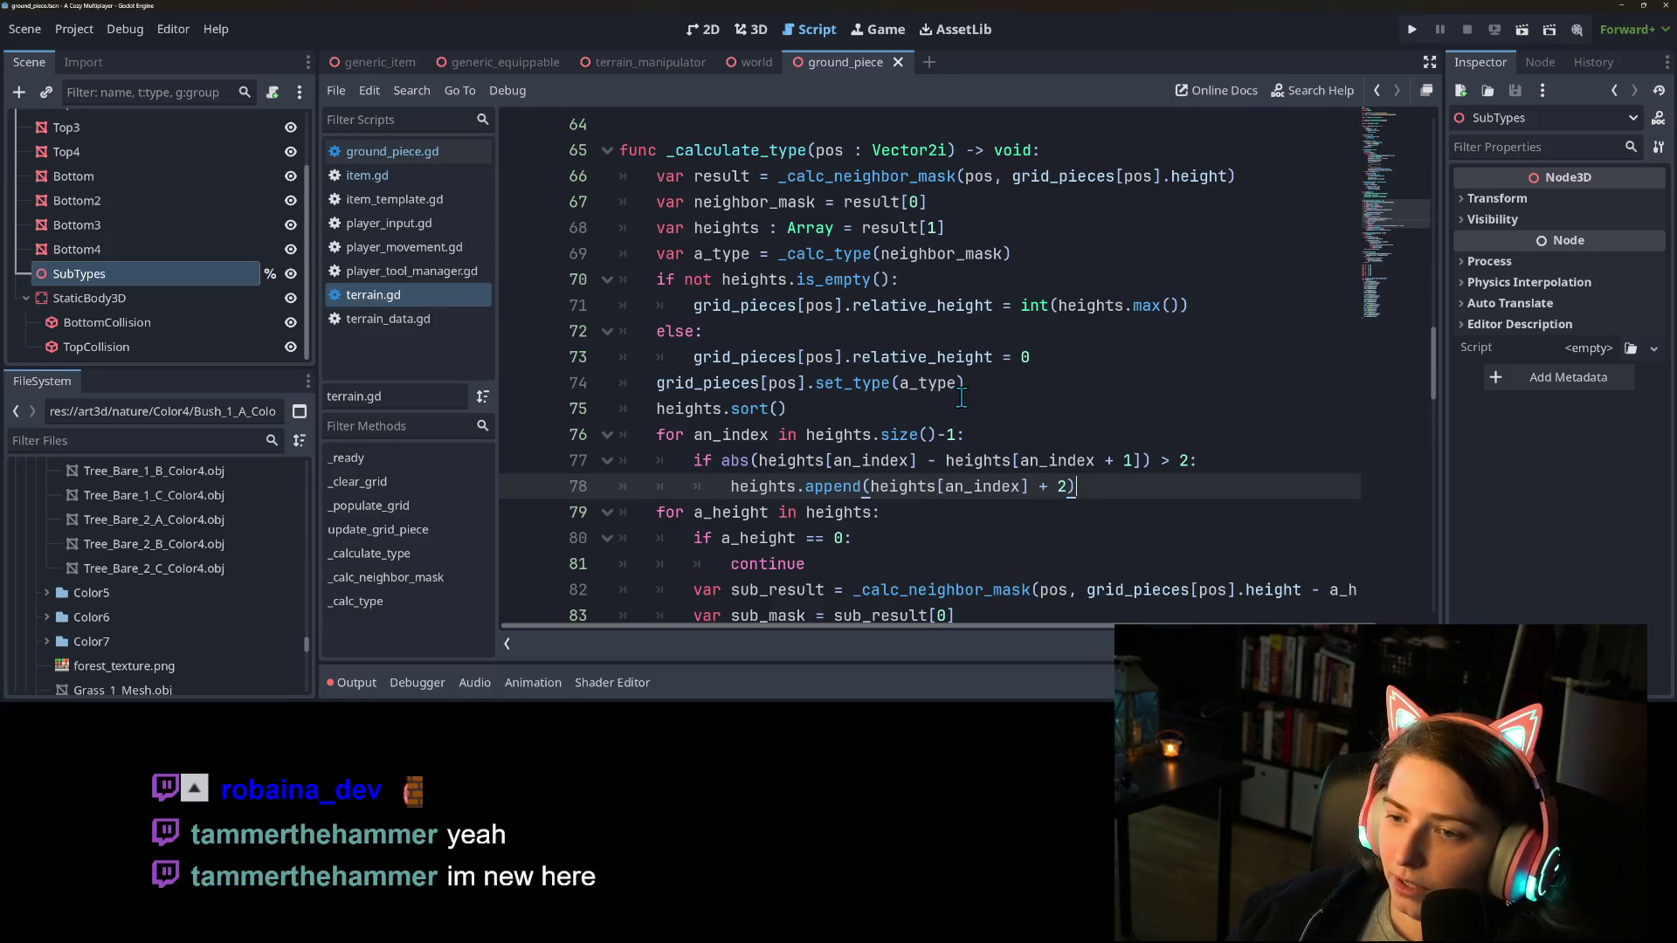
{"action": "double_click", "coordinate": [889, 441]}
Step: End line 76 with a colon so it reads 'for an_index in heights.size() - 1:' and save
{"action": "left_click", "coordinate": [959, 434]}
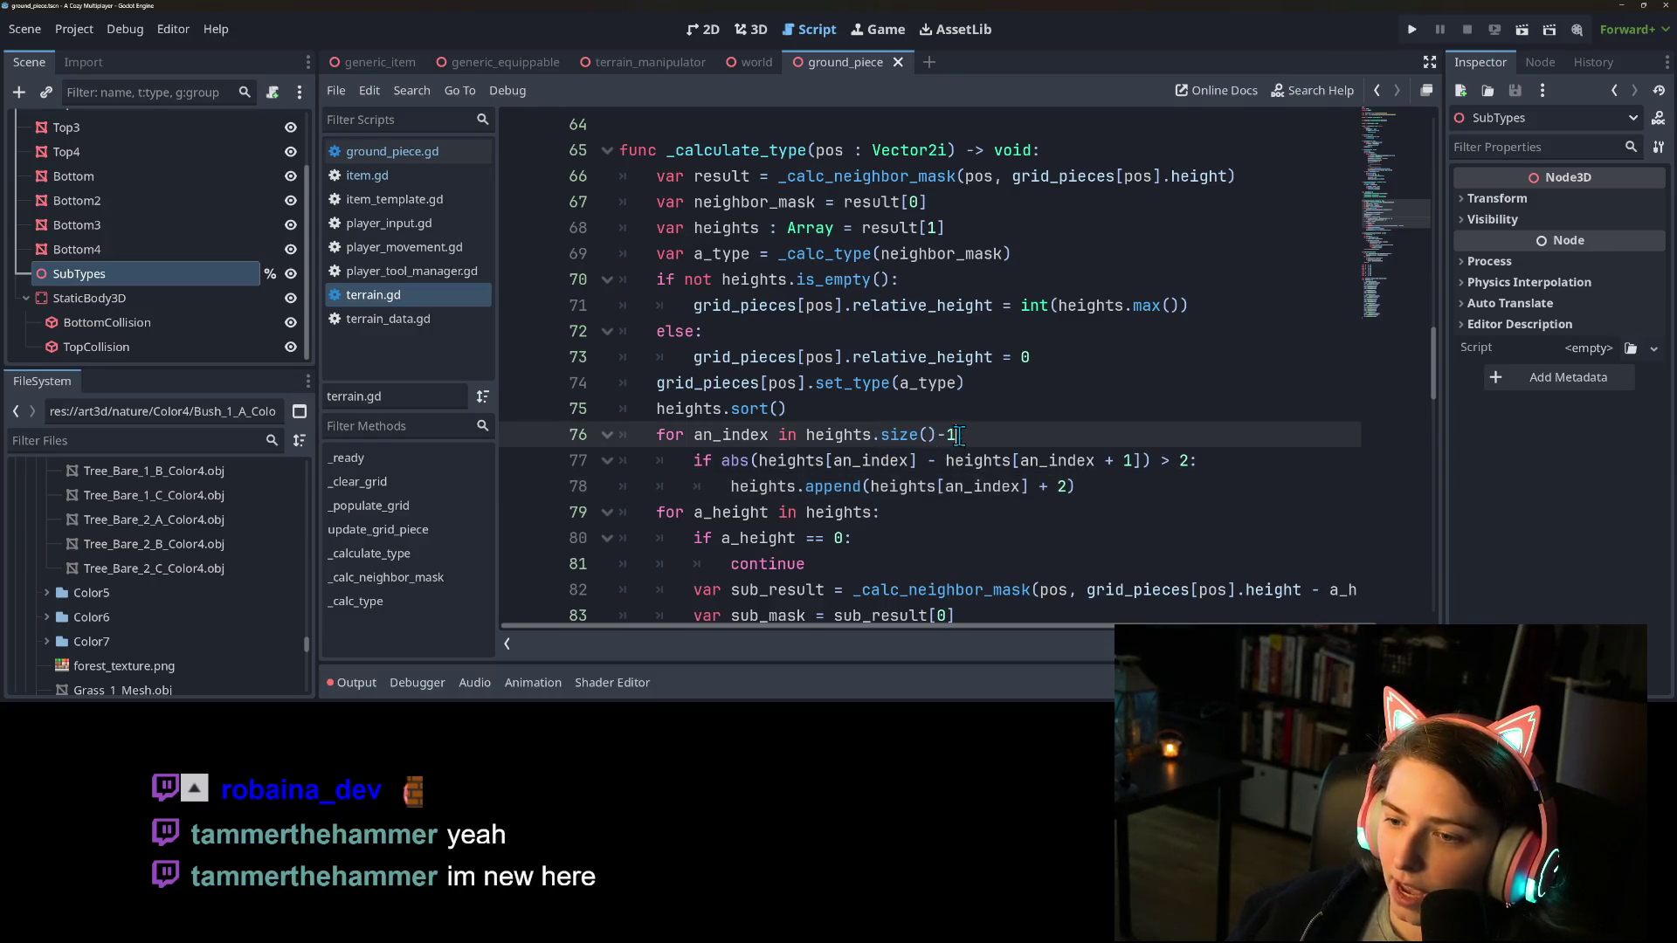
{"action": "type", "text": ":"}
{"action": "key", "text": "Left"}
{"action": "key", "text": "Left"}
{"action": "key", "text": "Left"}
{"action": "key", "text": "Left"}
{"action": "key", "text": "ctrl+s"}
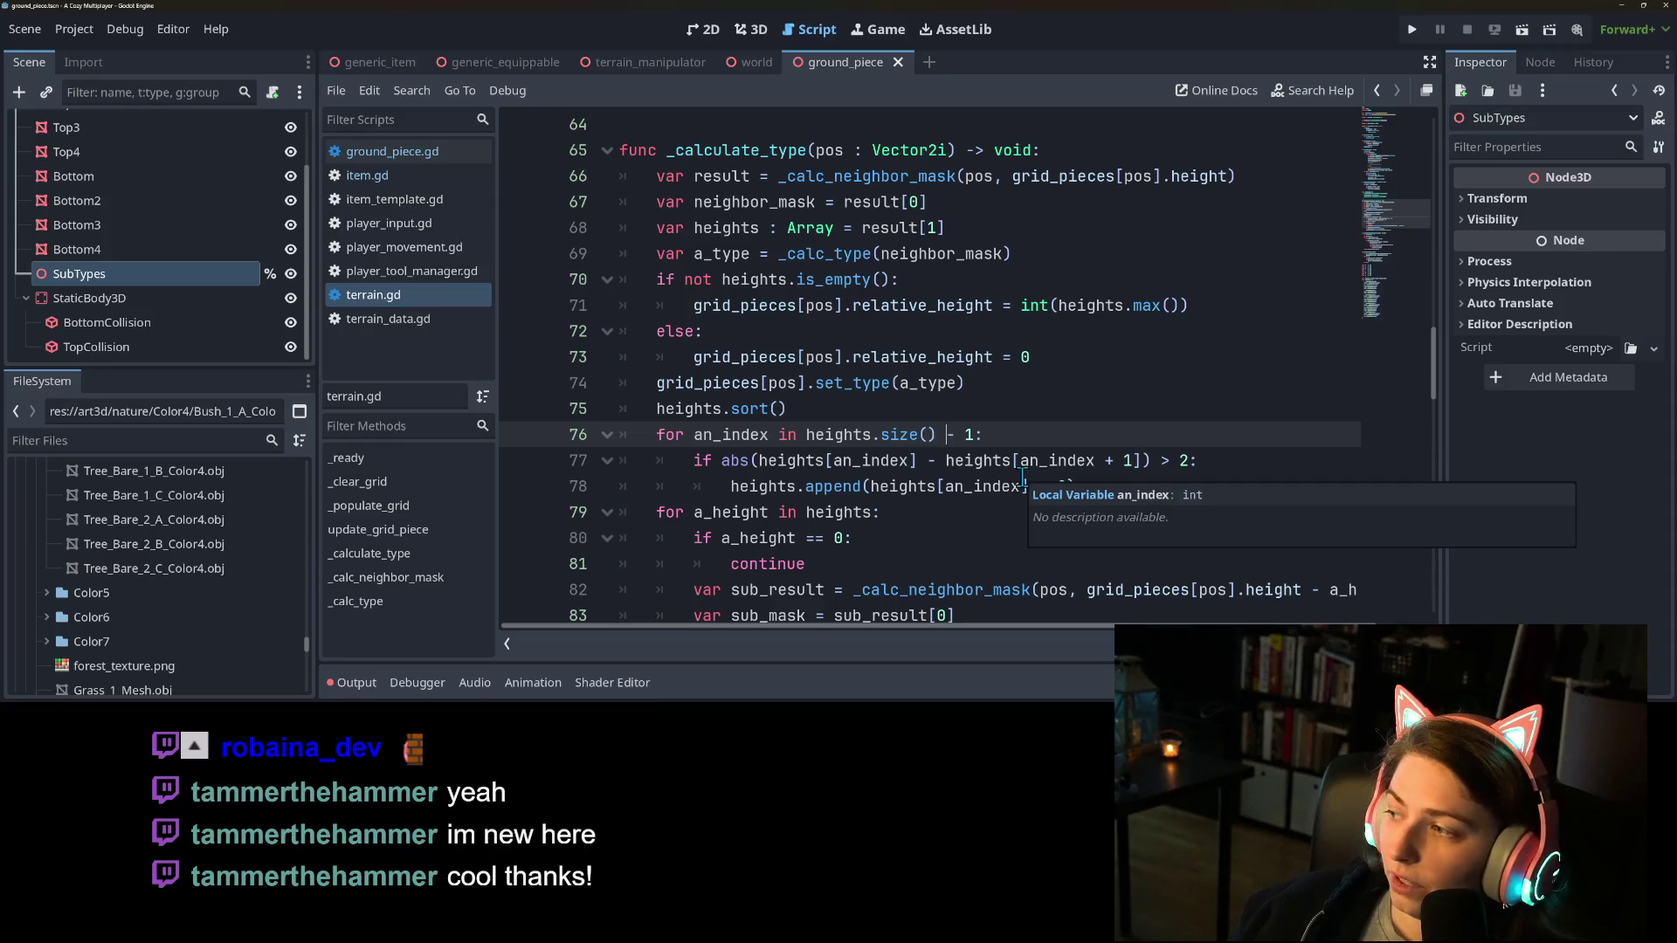
Step: Review lines 77 and 78 of the loop, leaving the caret at the end of line 78
{"action": "left_click", "coordinate": [958, 483]}
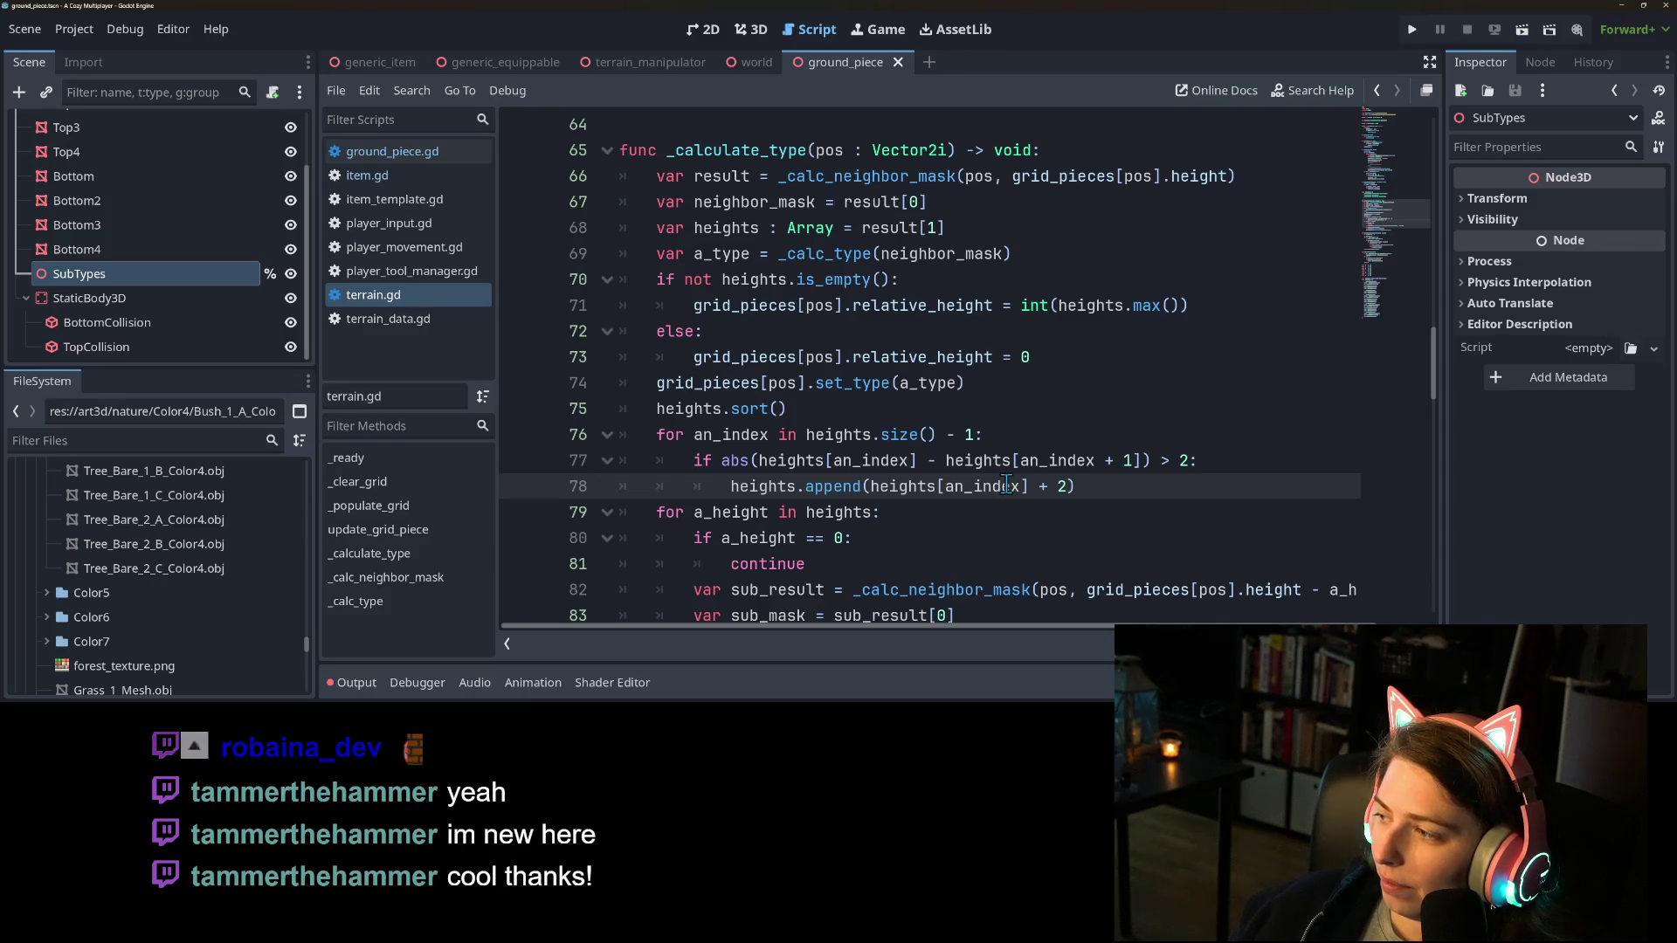
{"action": "mouse_move", "coordinate": [1006, 486]}
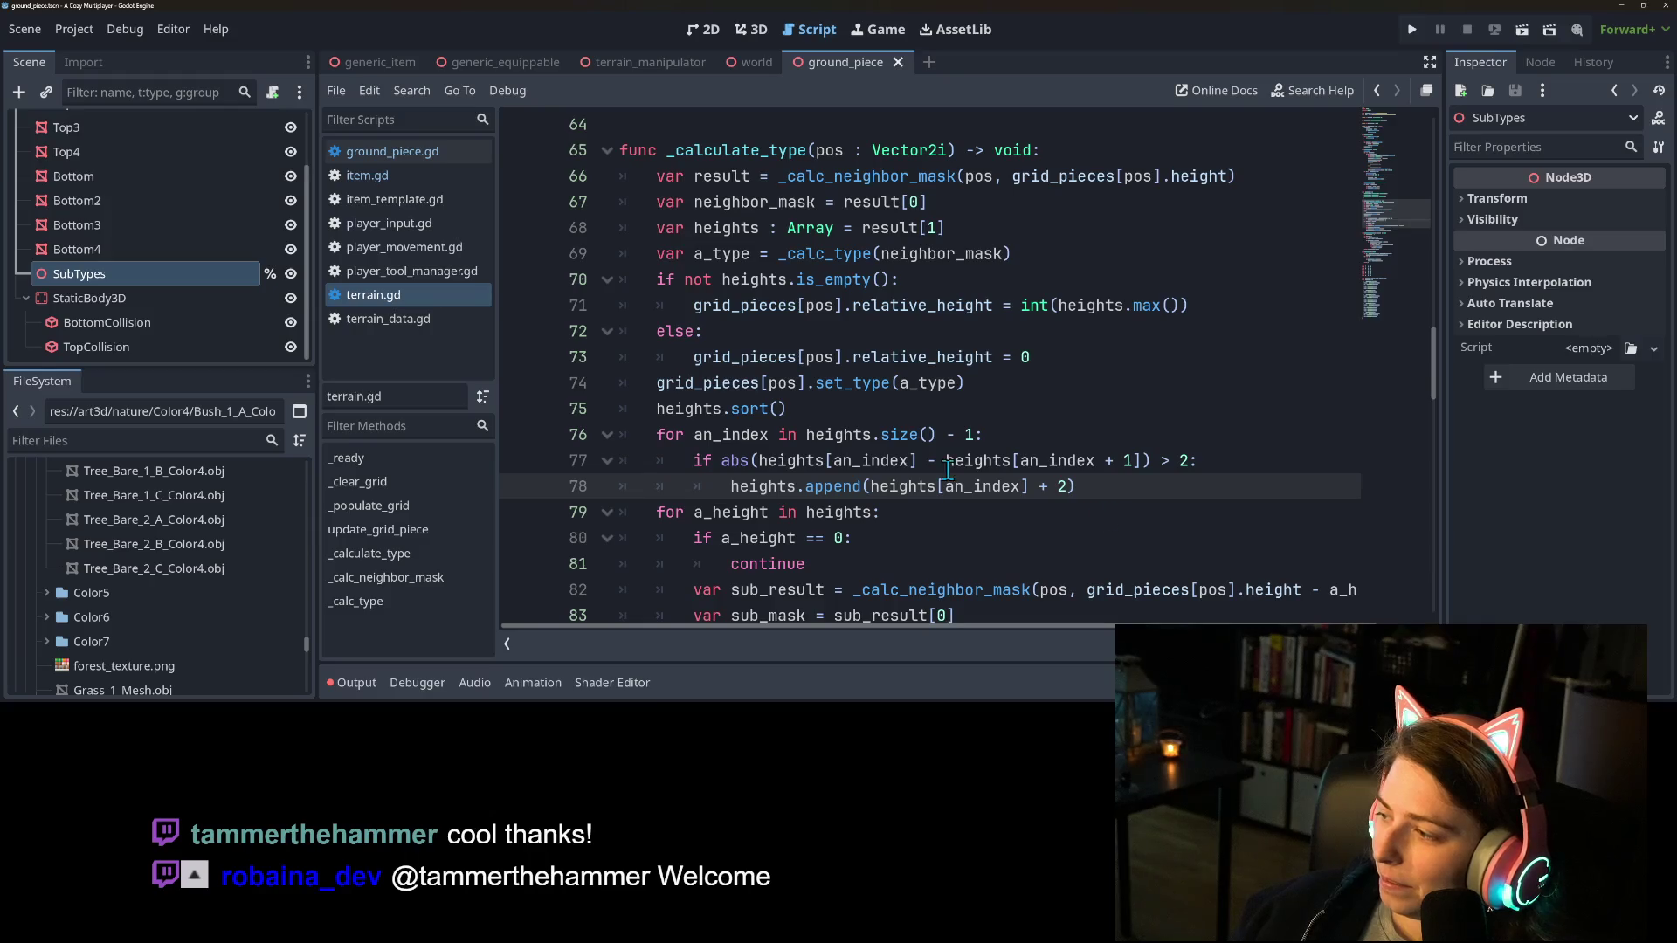
{"action": "scroll", "coordinate": [950, 533], "scroll_direction": "down", "scroll_amount": 1}
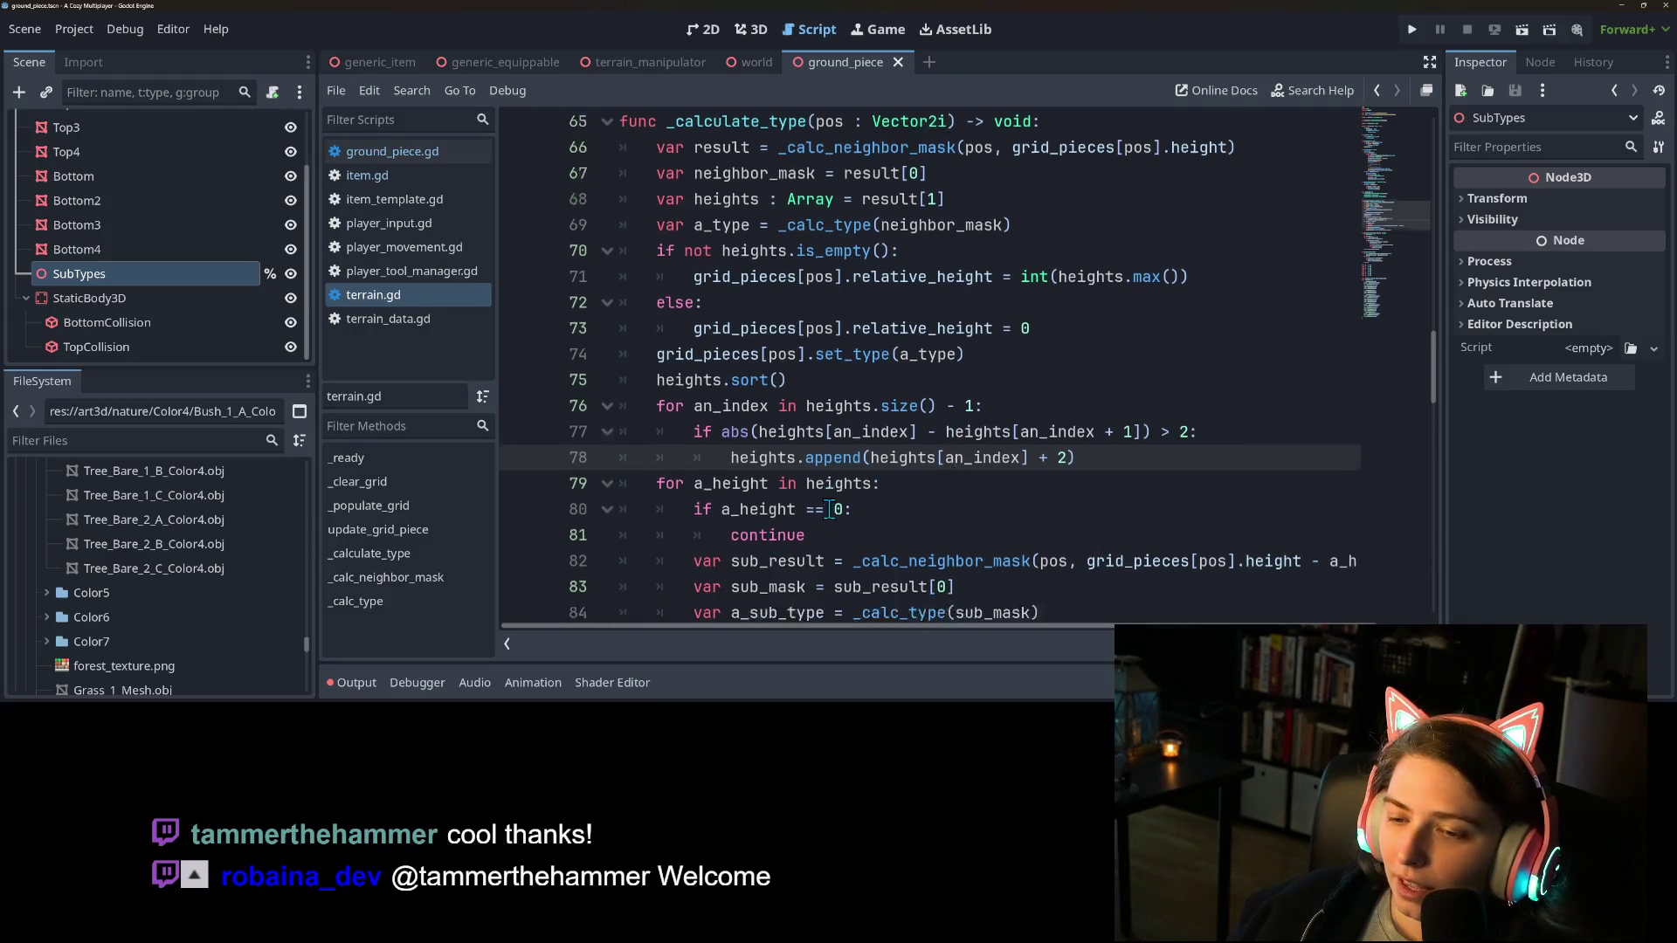
{"action": "left_click", "coordinate": [1144, 418]}
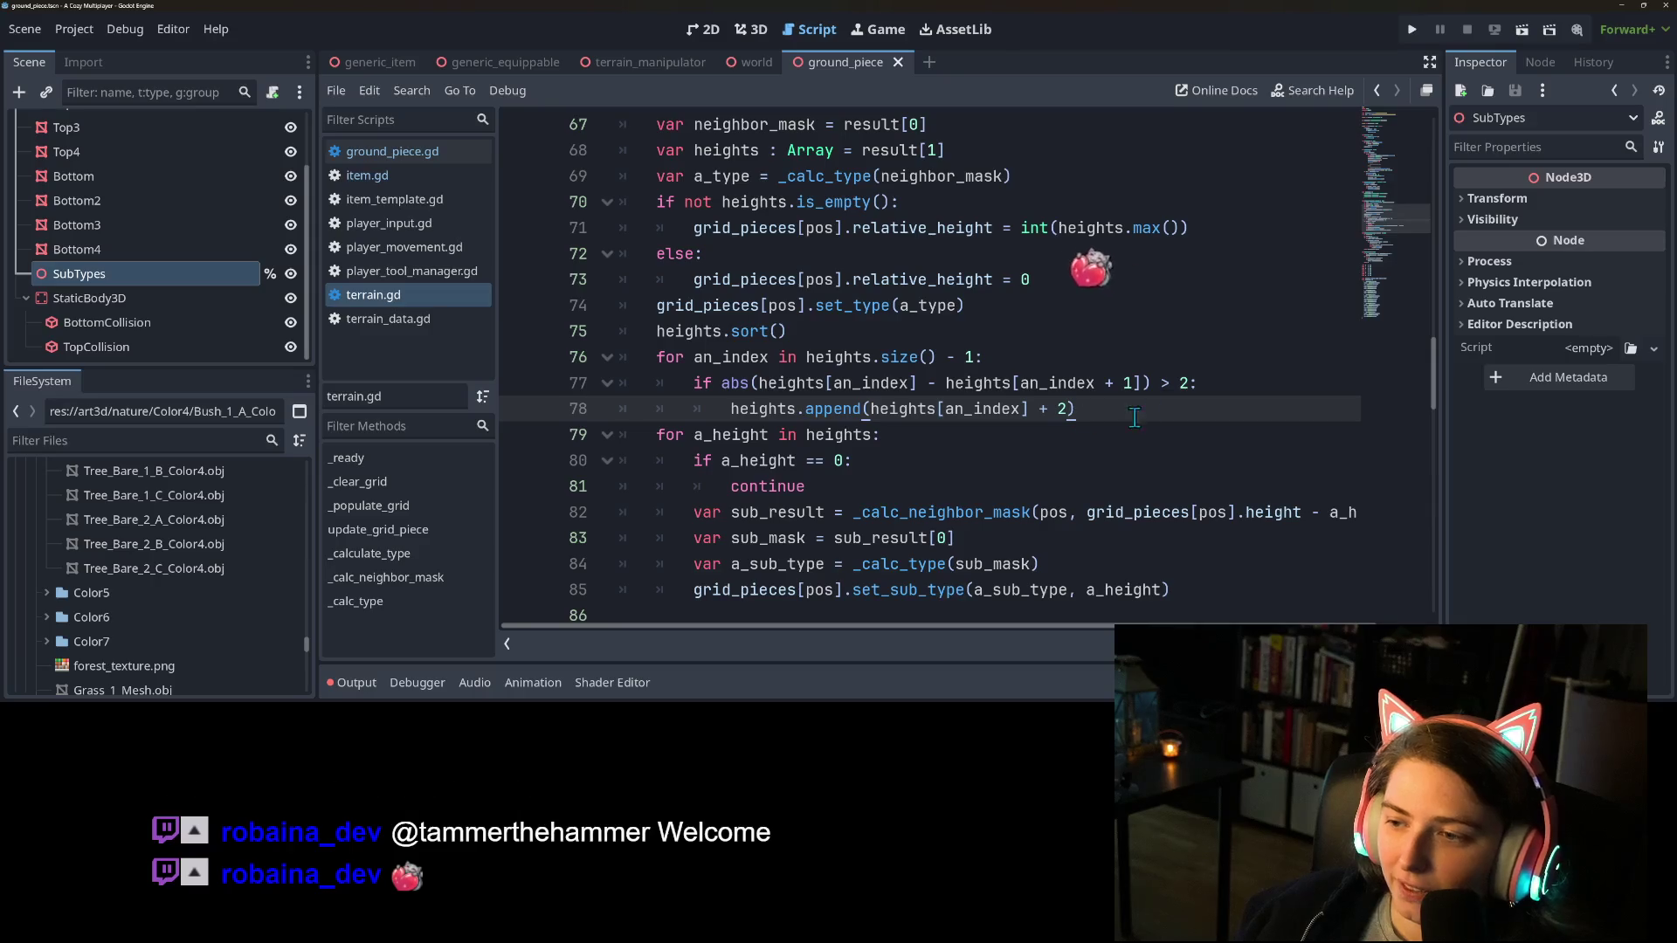
{"action": "left_click", "coordinate": [1181, 385]}
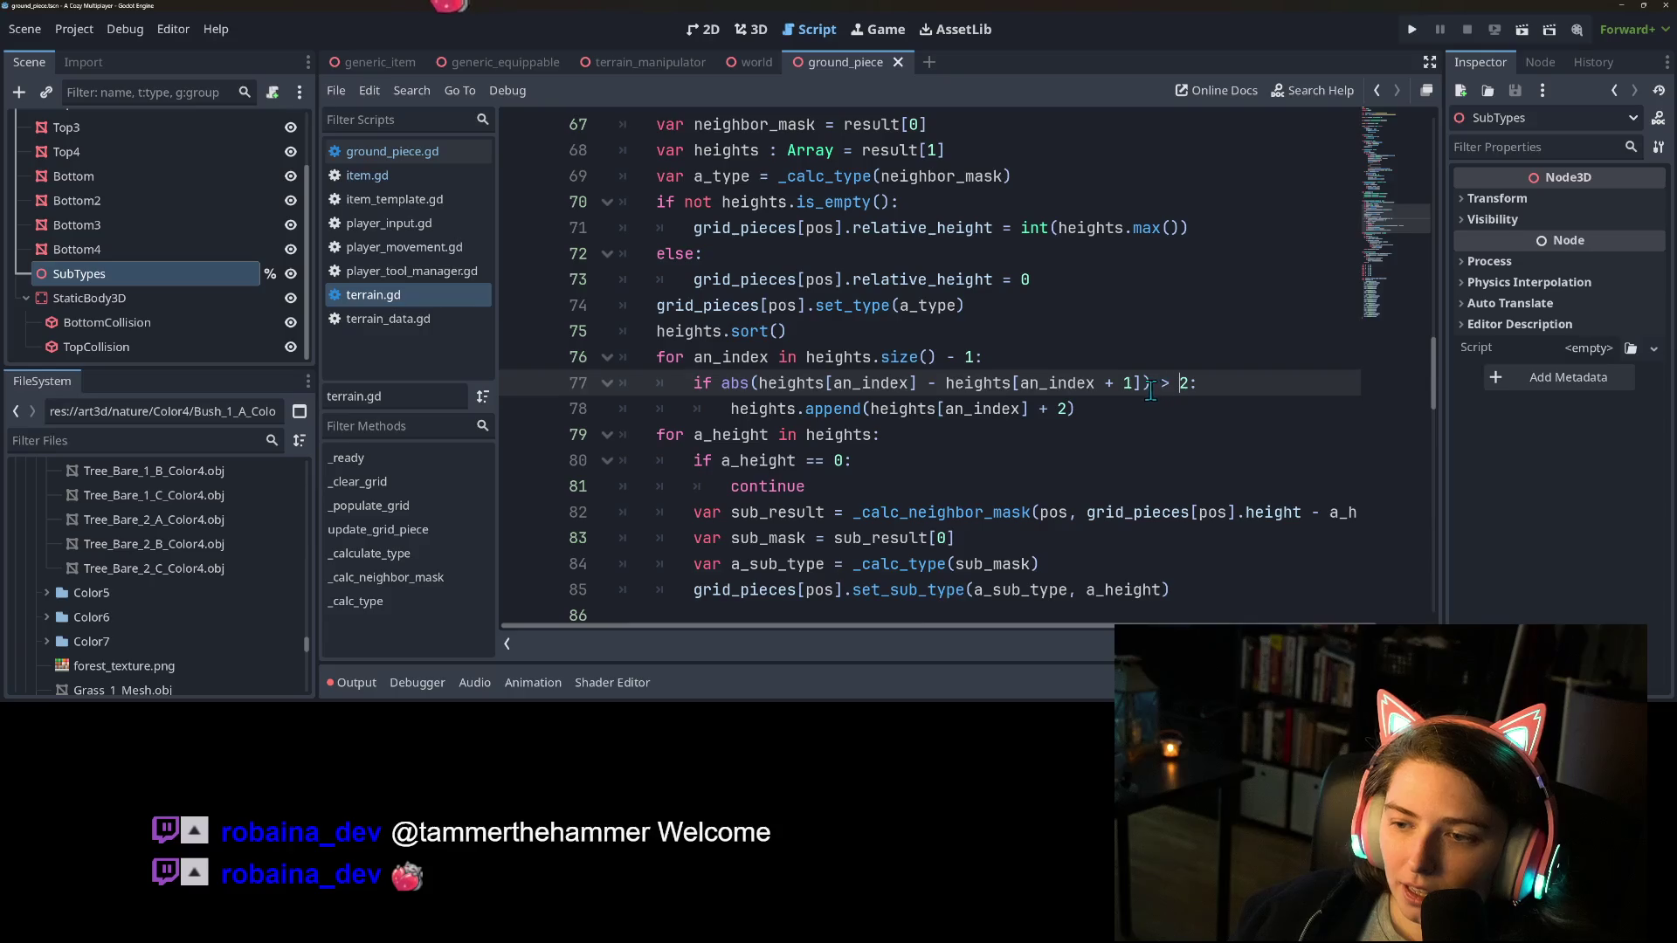
{"action": "left_click", "coordinate": [1076, 407]}
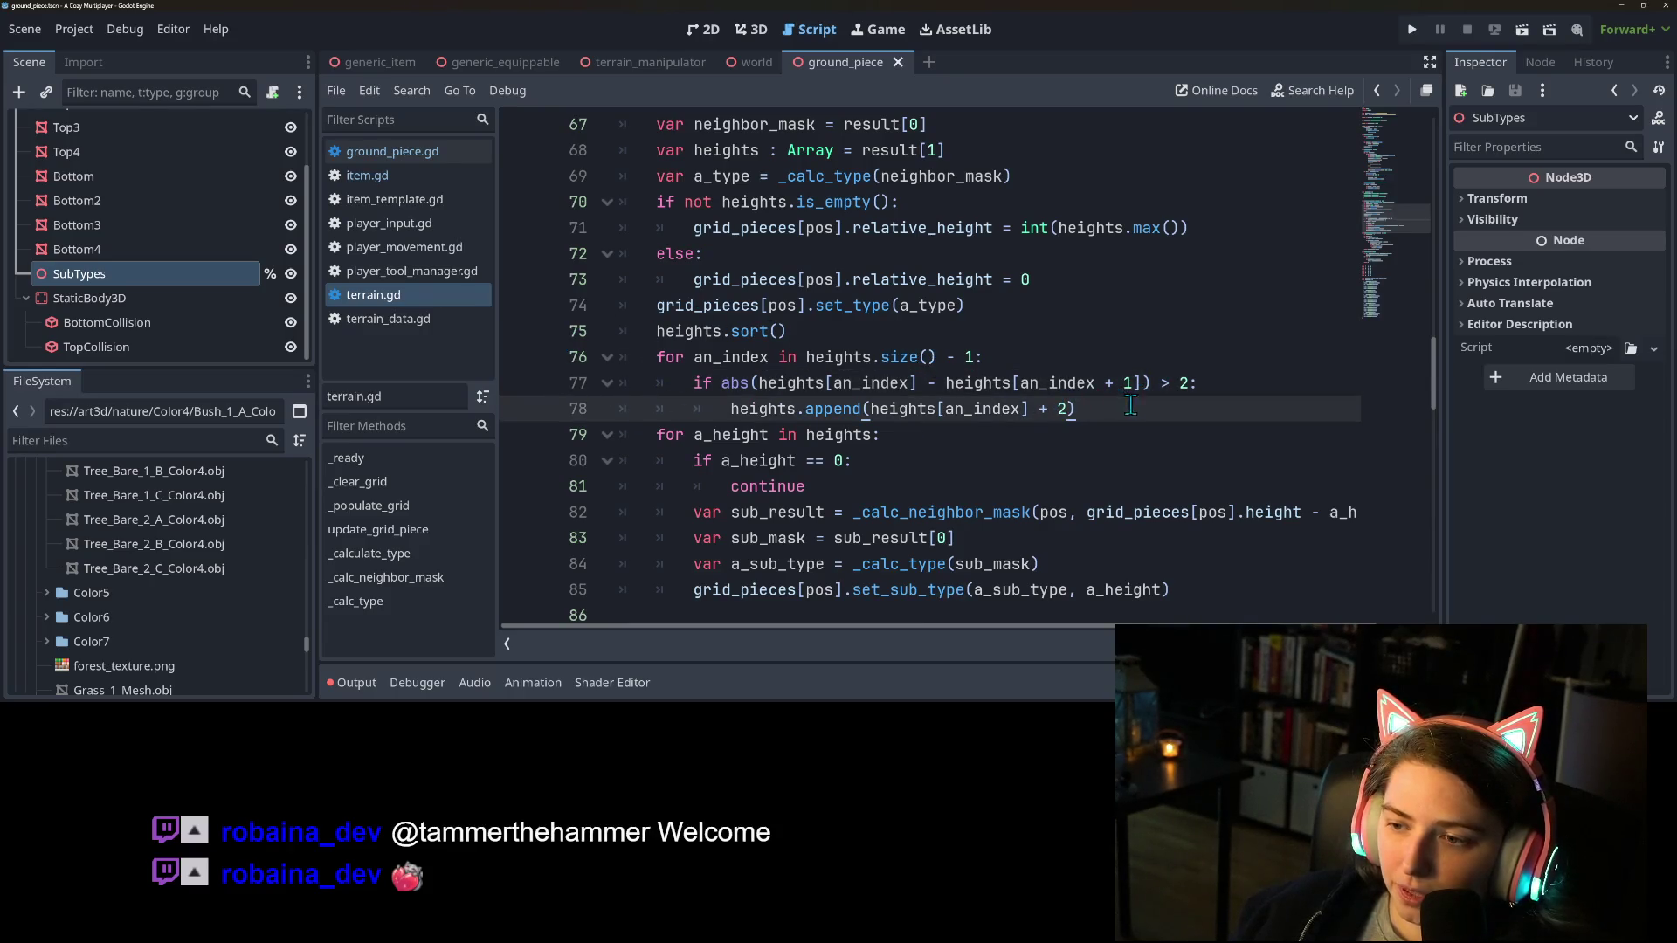
Step: Declare 'var new_height = heights[an_index] + 2' on a new line under the if condition
{"action": "left_click", "coordinate": [1203, 388]}
{"action": "key", "text": "Return"}
{"action": "type", "text": "var"}
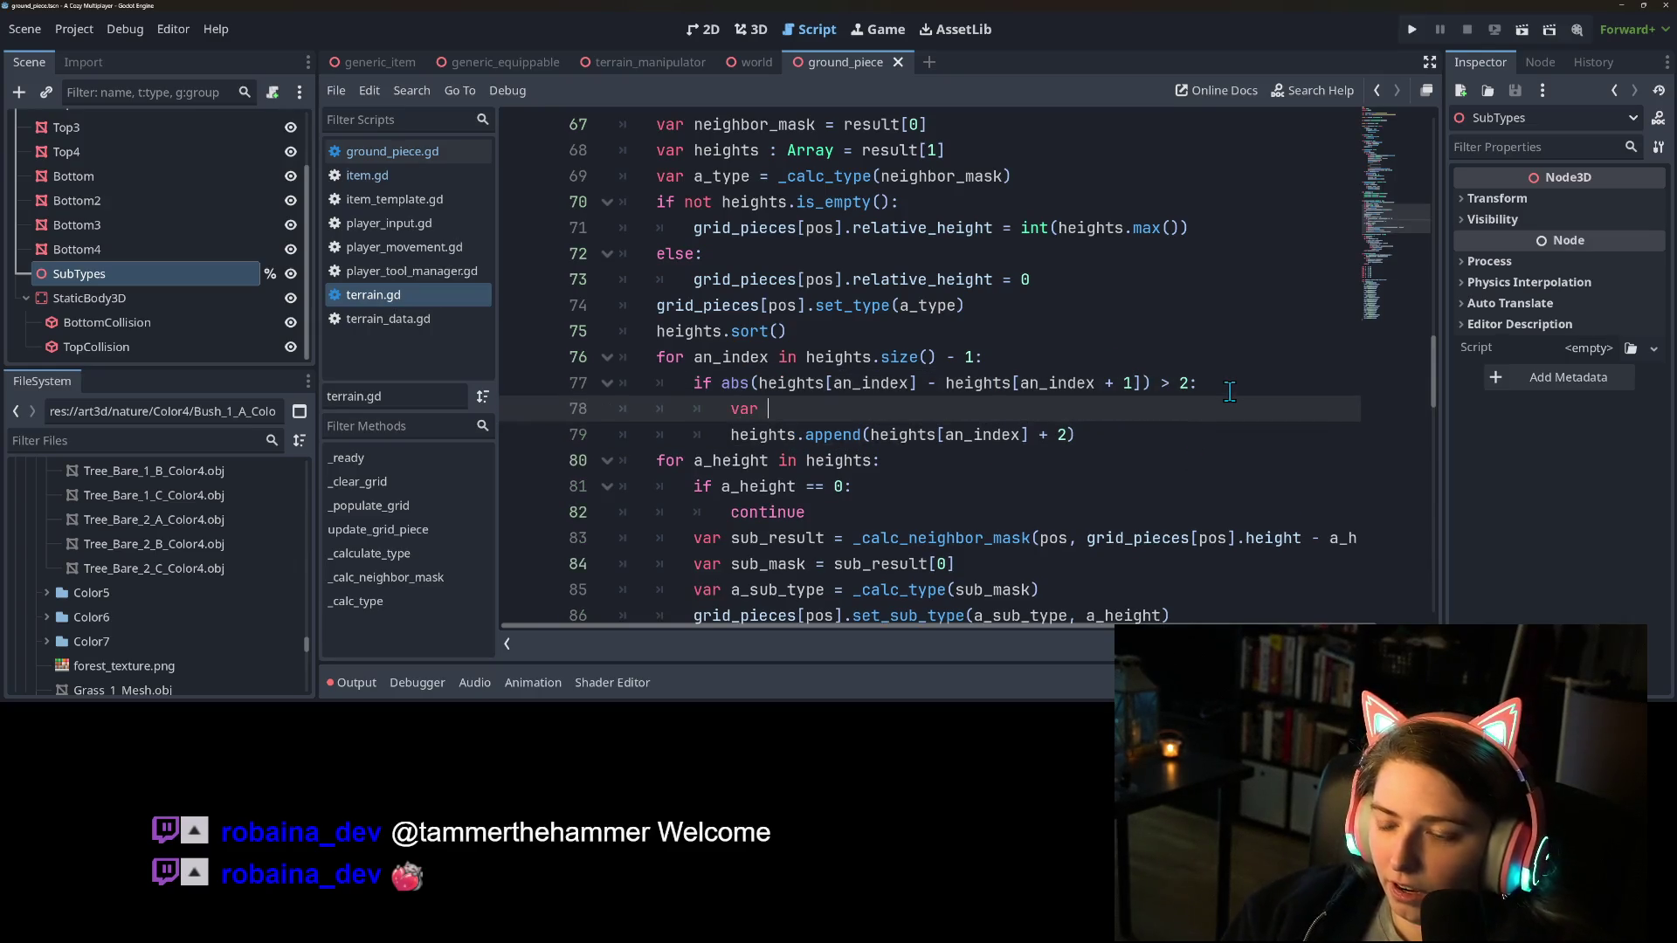
{"action": "type", "text": "ew_heio"}
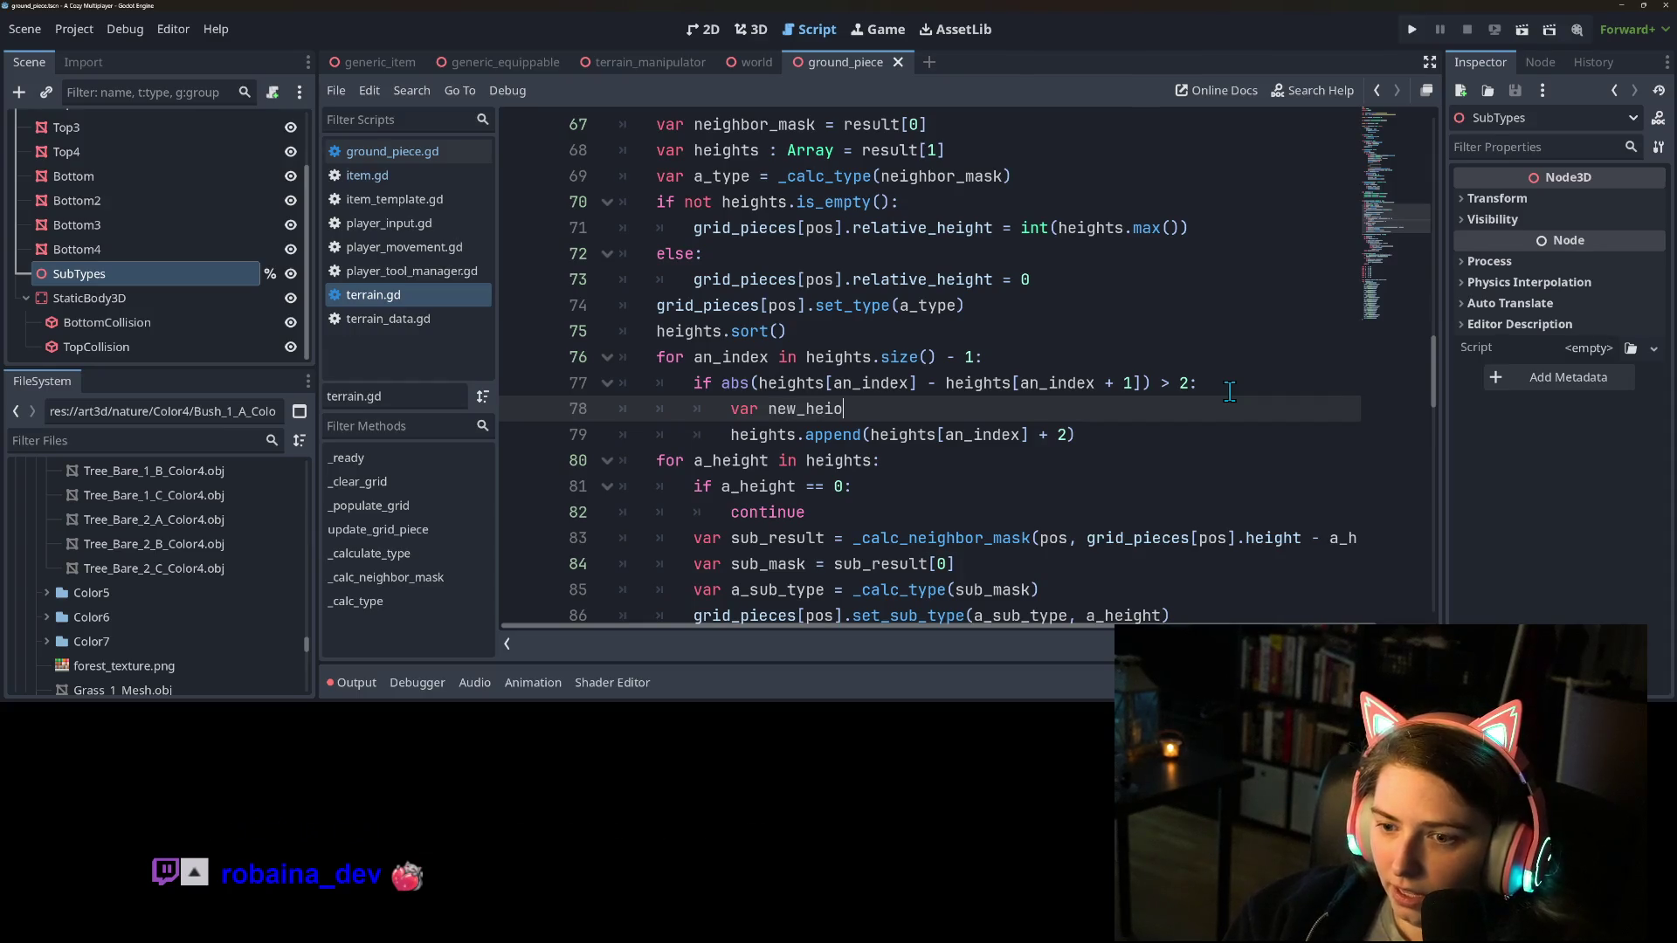
{"action": "type", "text": "hj= heights"}
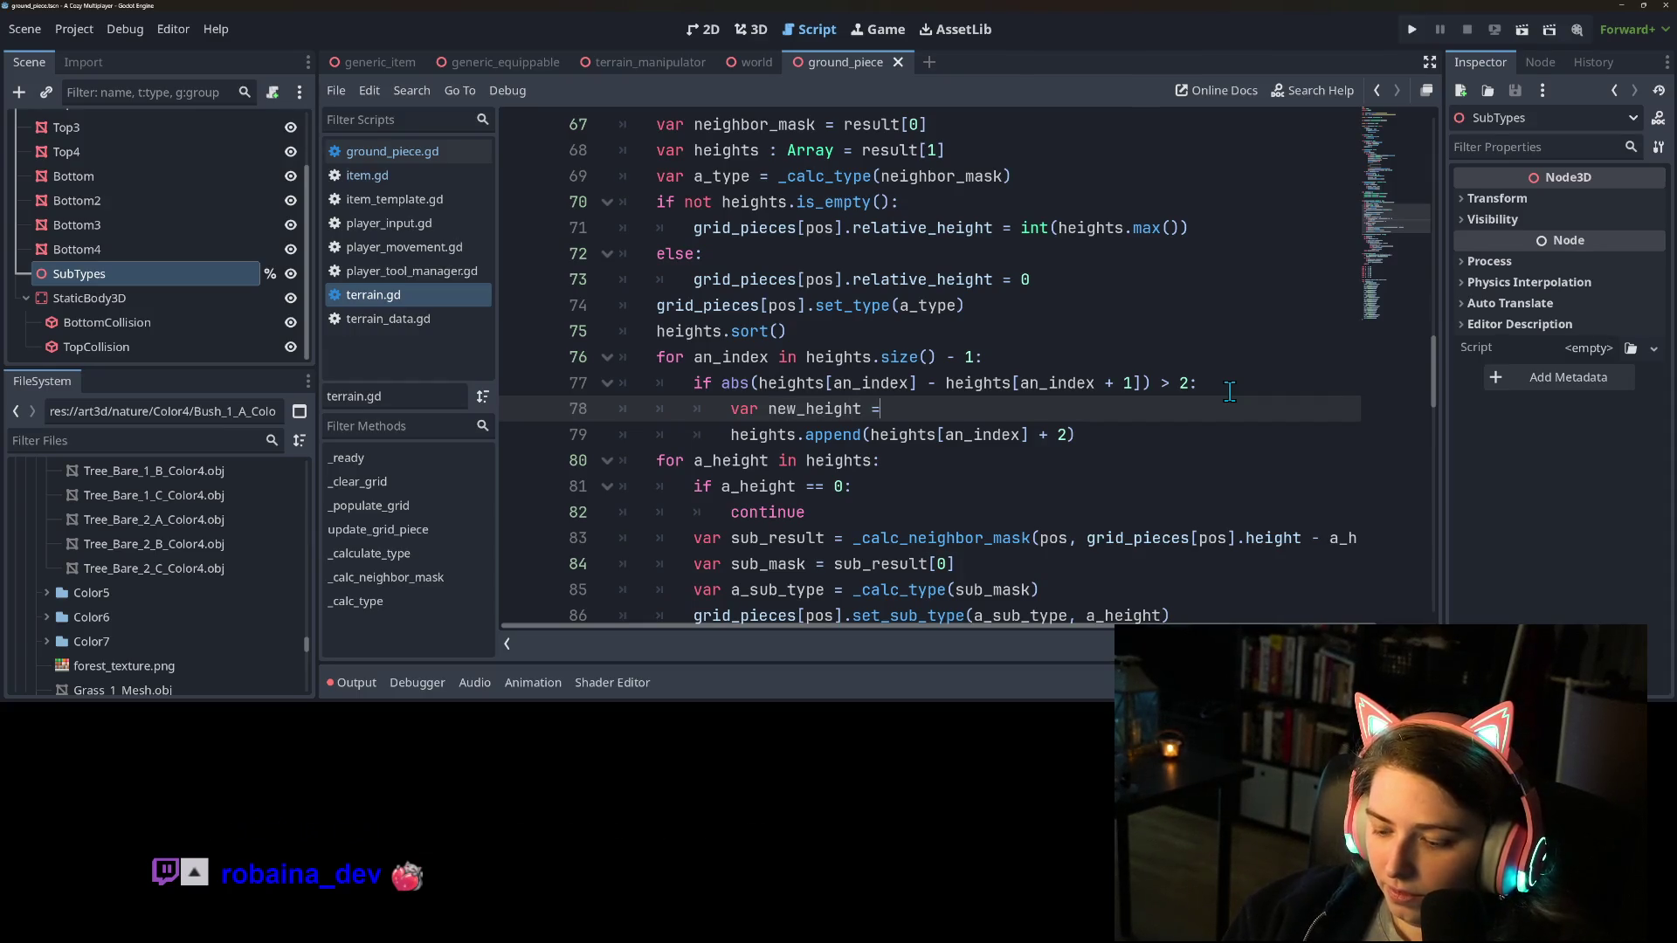
{"action": "type", "text": "["}
{"action": "type", "text": "n"}
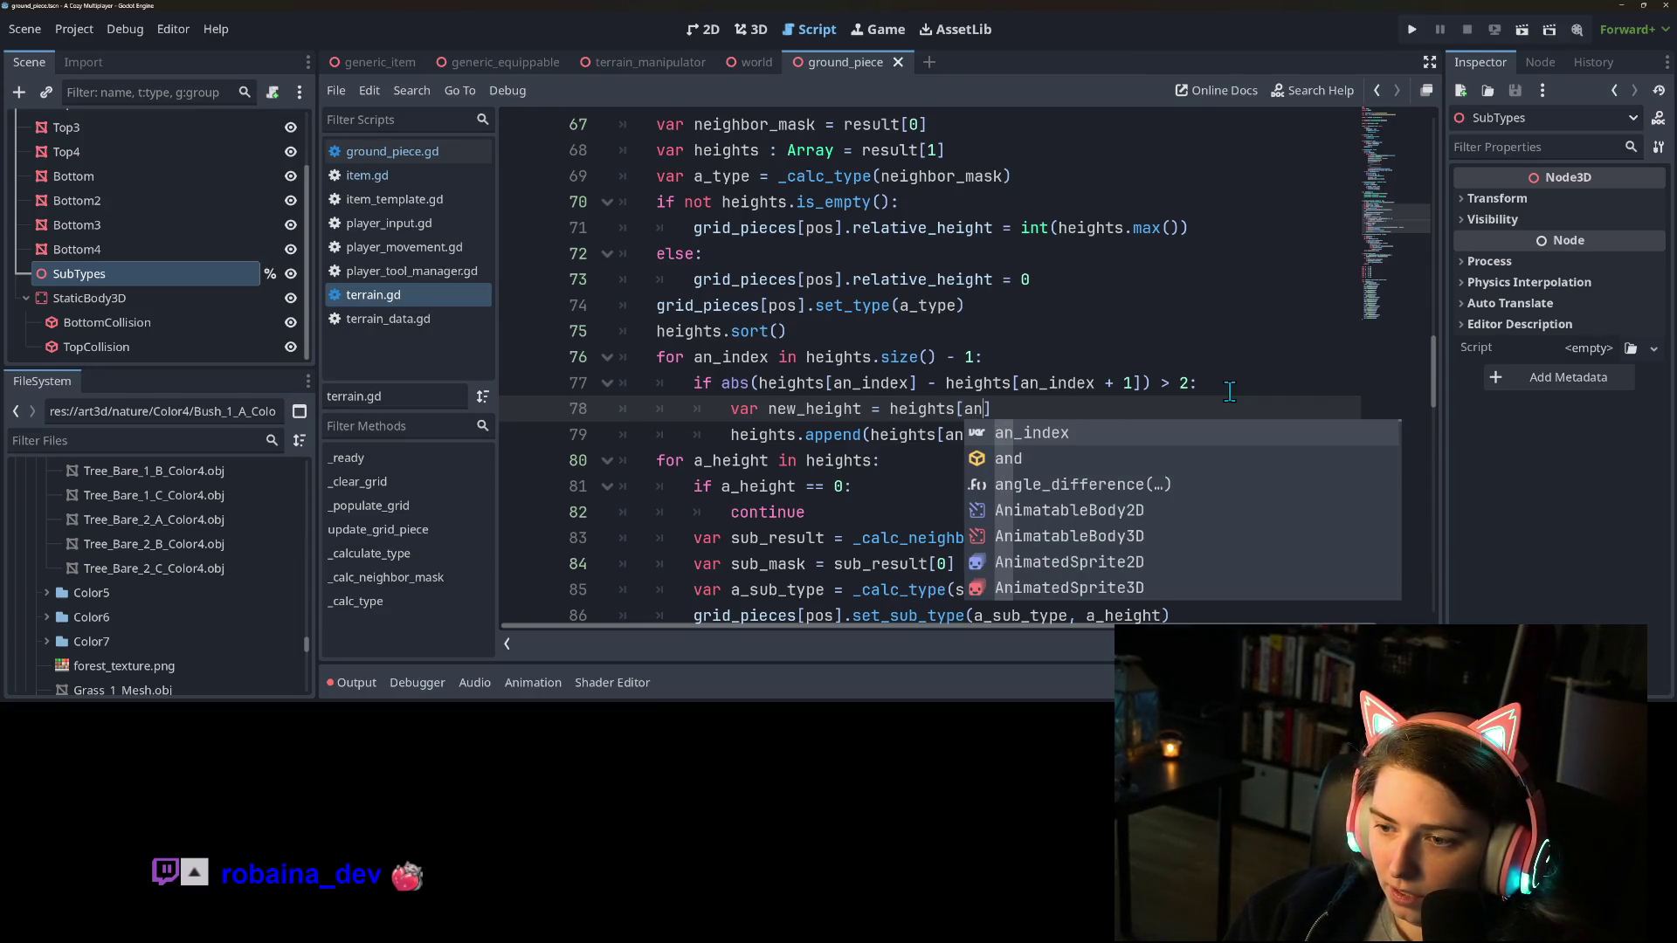
{"action": "key", "text": "Return"}
{"action": "type", "text": "2"}
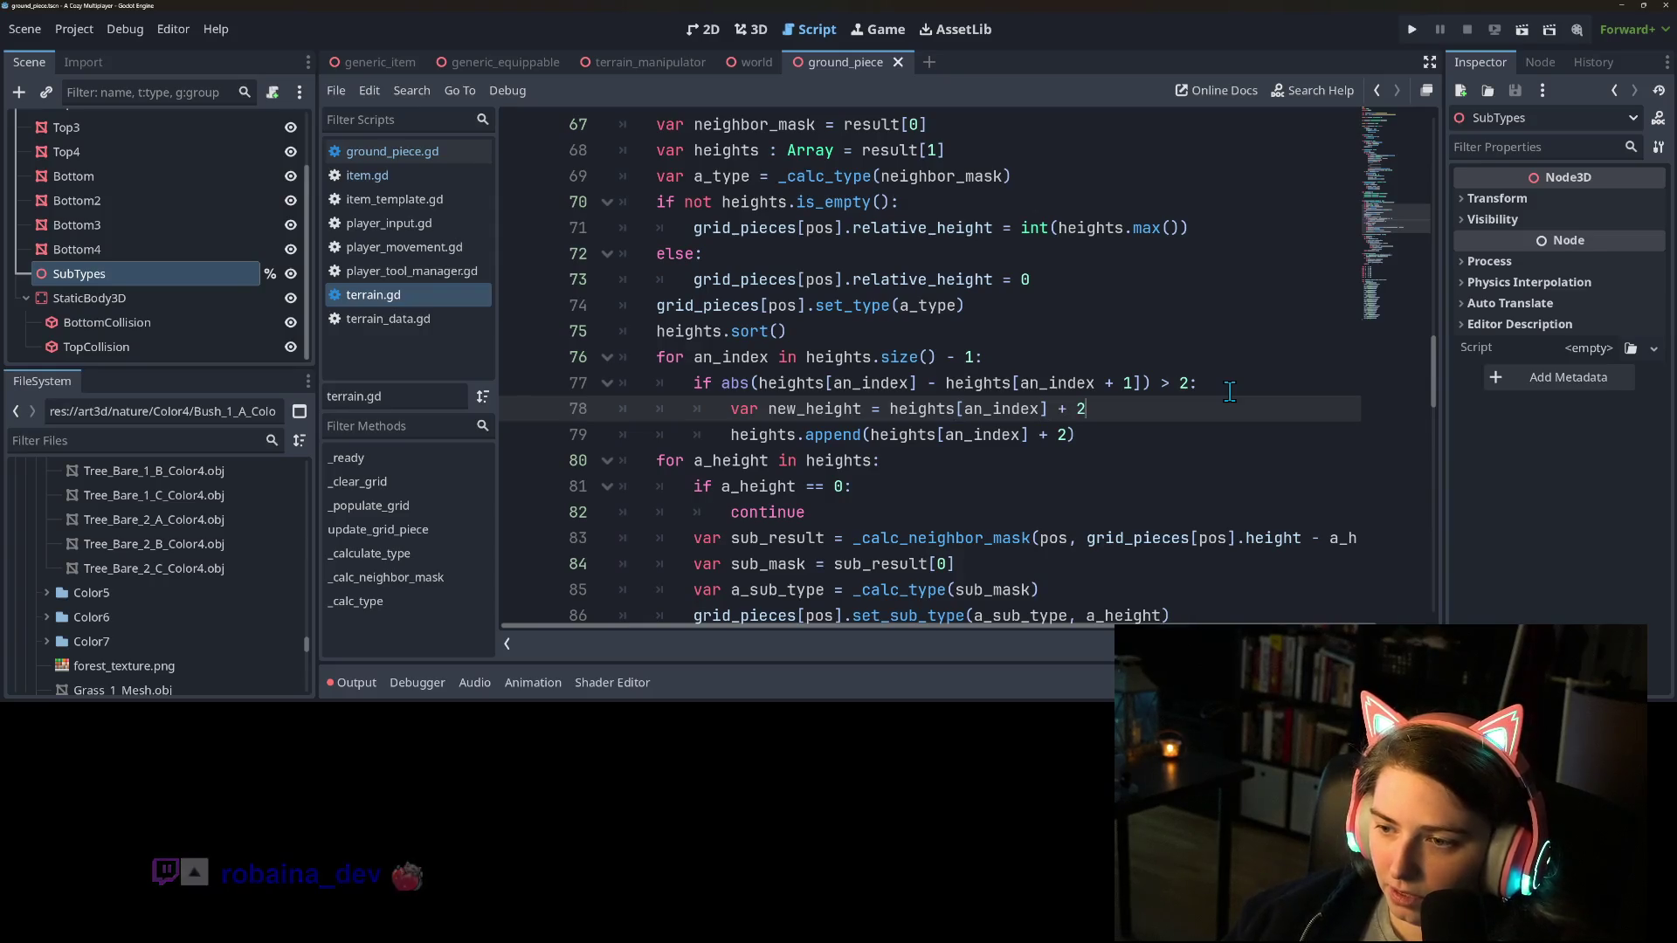
Step: Replace the append argument with new_height, save, and open a new line below the append
{"action": "double_click", "coordinate": [833, 410]}
{"action": "key", "text": "ctrl+c"}
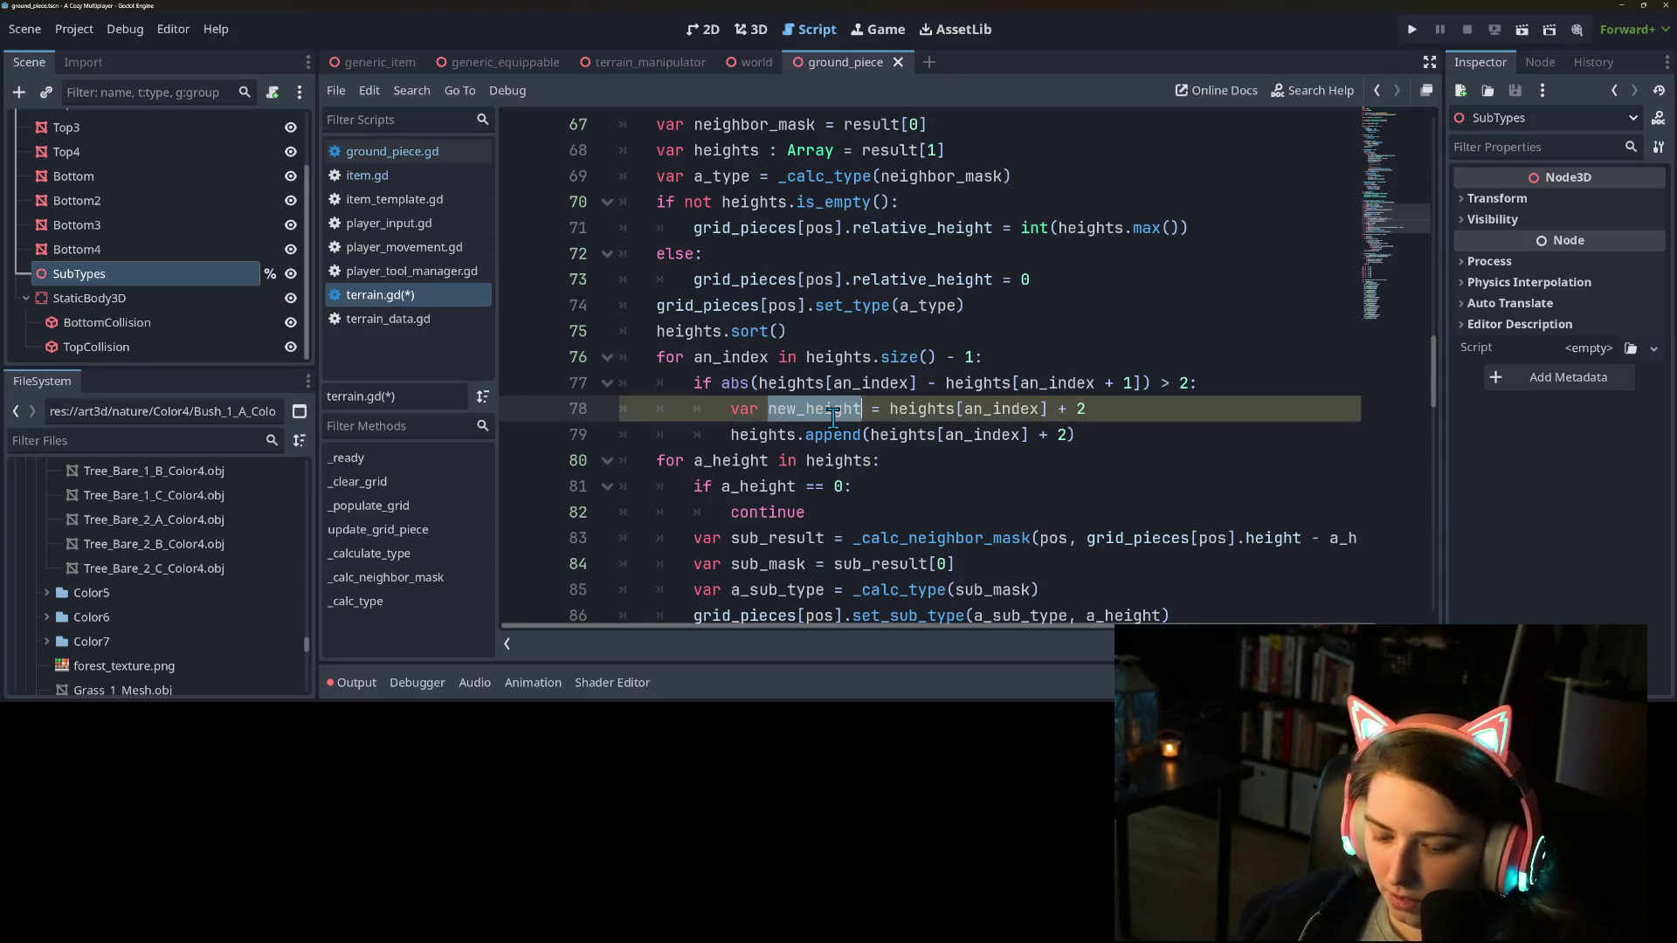
{"action": "left_click_drag", "start_coordinate": [873, 435], "coordinate": [1063, 437]}
{"action": "key", "text": "ctrl+v"}
{"action": "key", "text": "ctrl+s"}
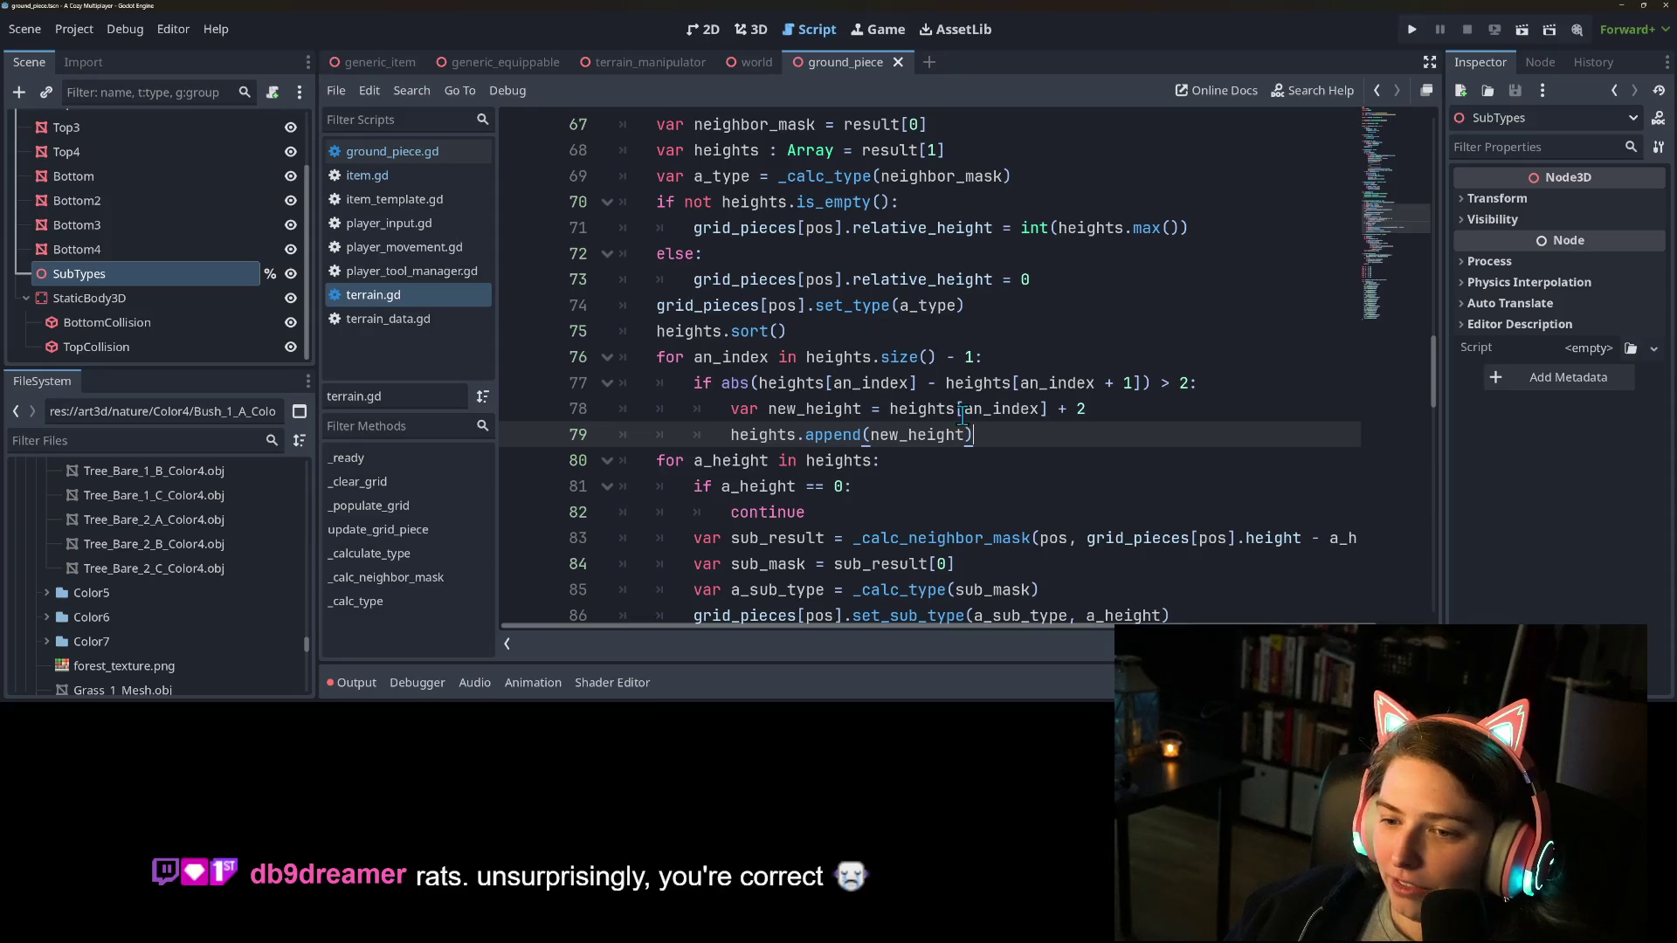
{"action": "double_click", "coordinate": [799, 411]}
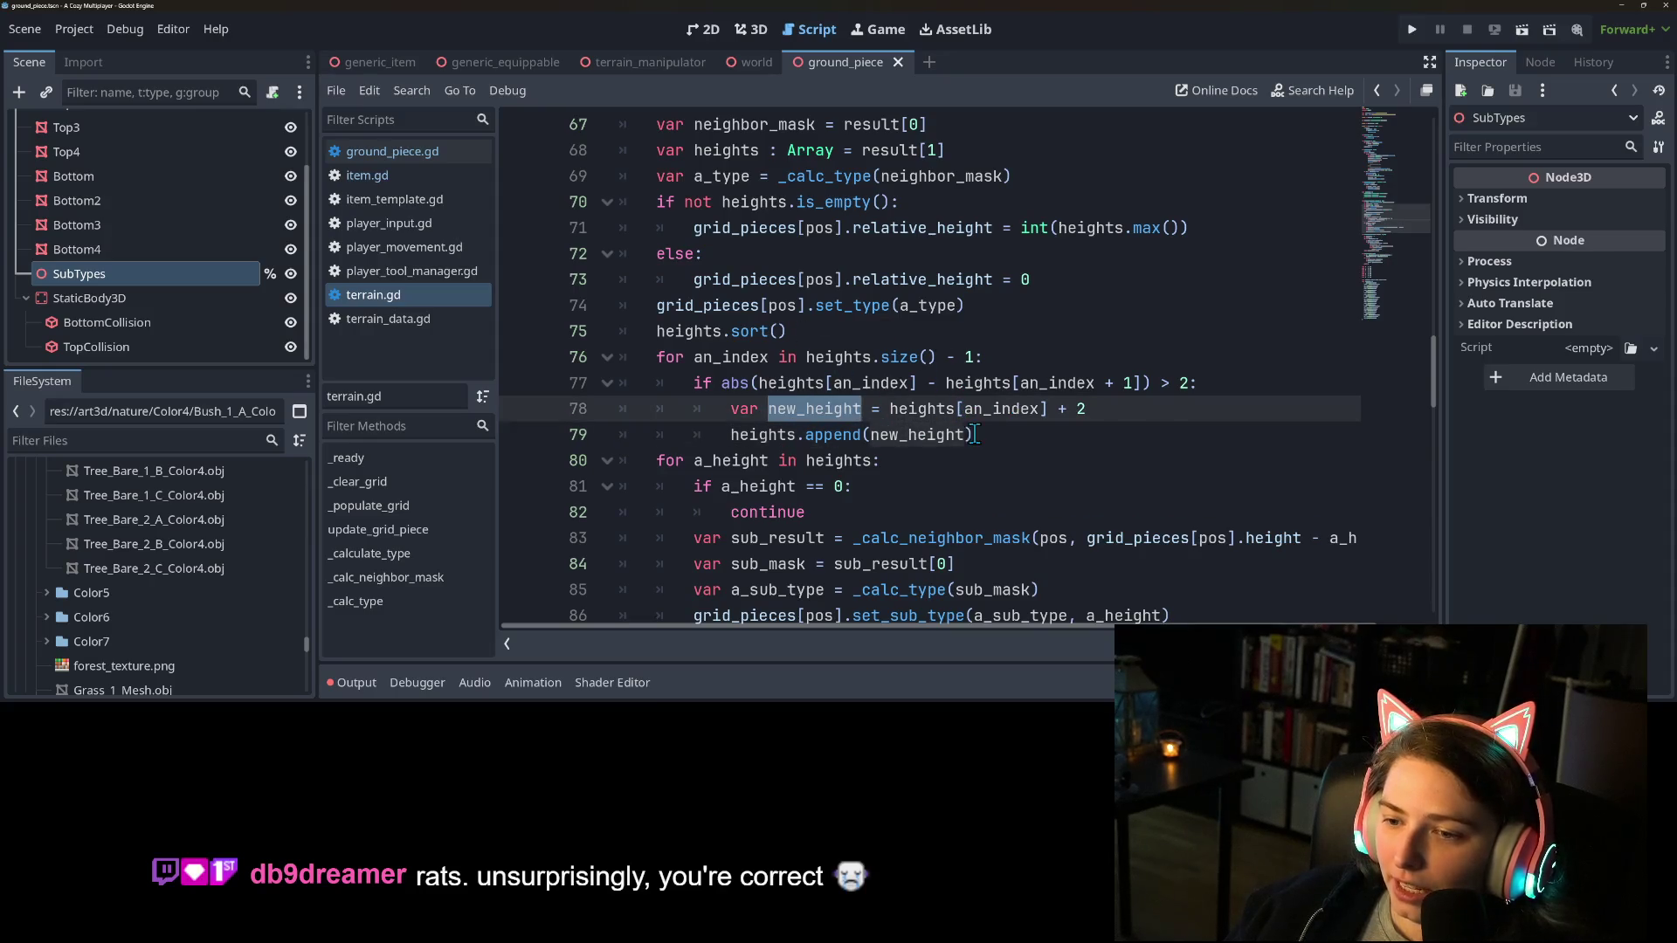
{"action": "left_click", "coordinate": [1005, 435]}
{"action": "key", "text": "Return"}
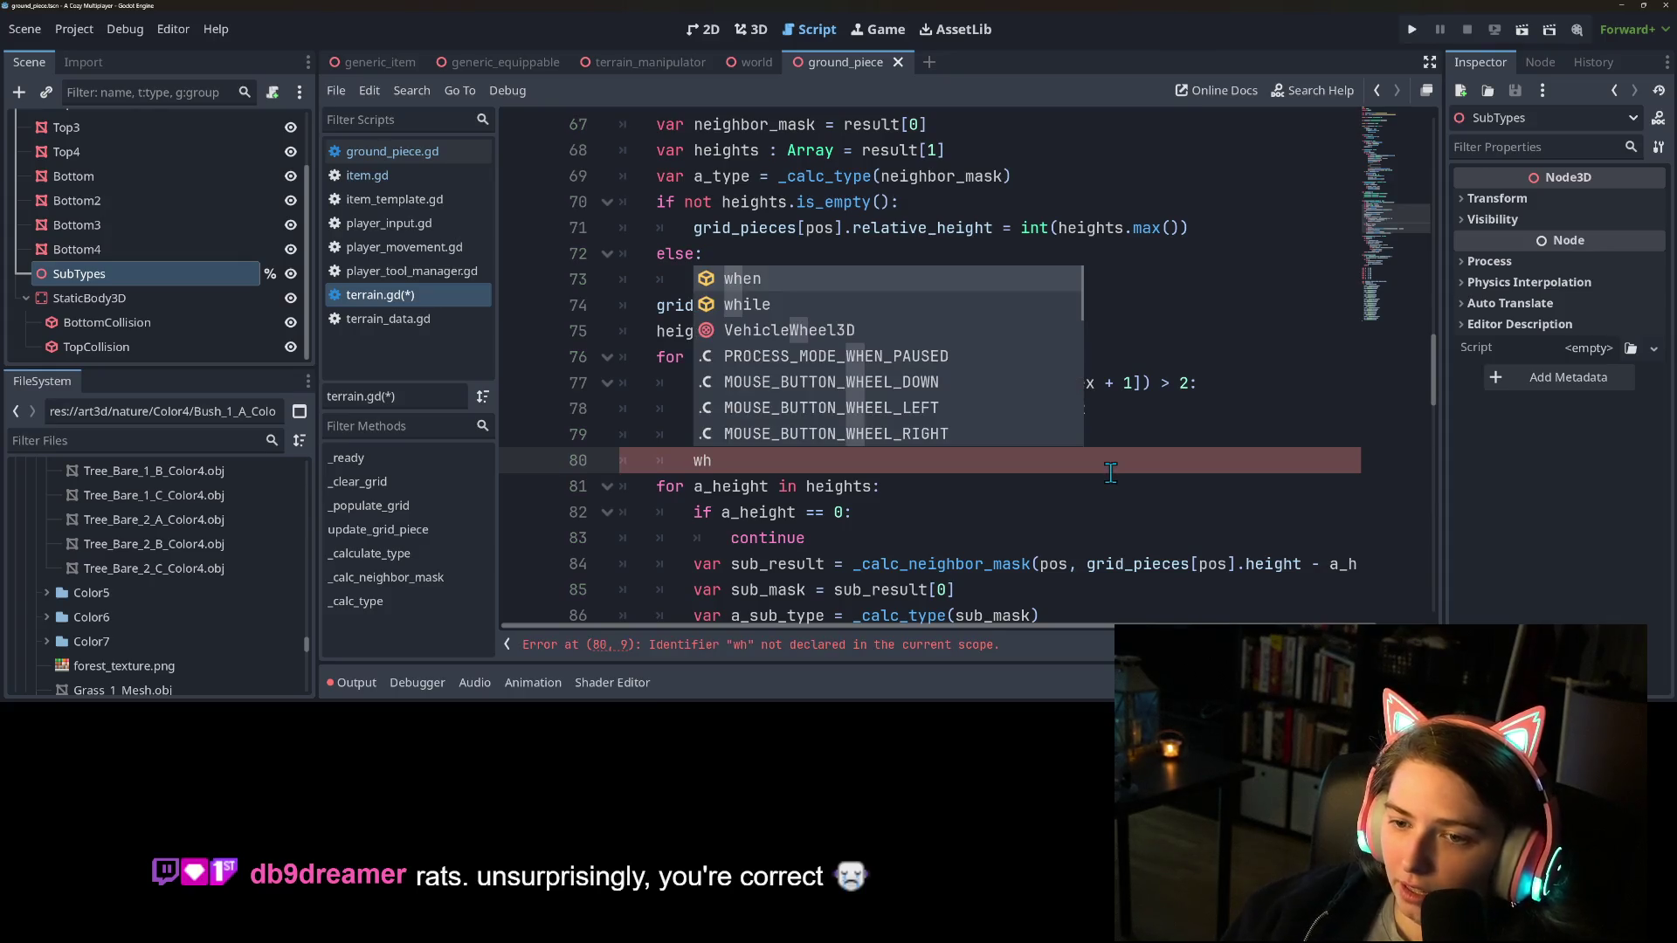
Step: Write the loop header 'while abs(new_height - heights[an_index + 1]) > 2:'
{"action": "key", "text": "Down"}
{"action": "key", "text": "BackSpace"}
{"action": "key", "text": "BackSpace"}
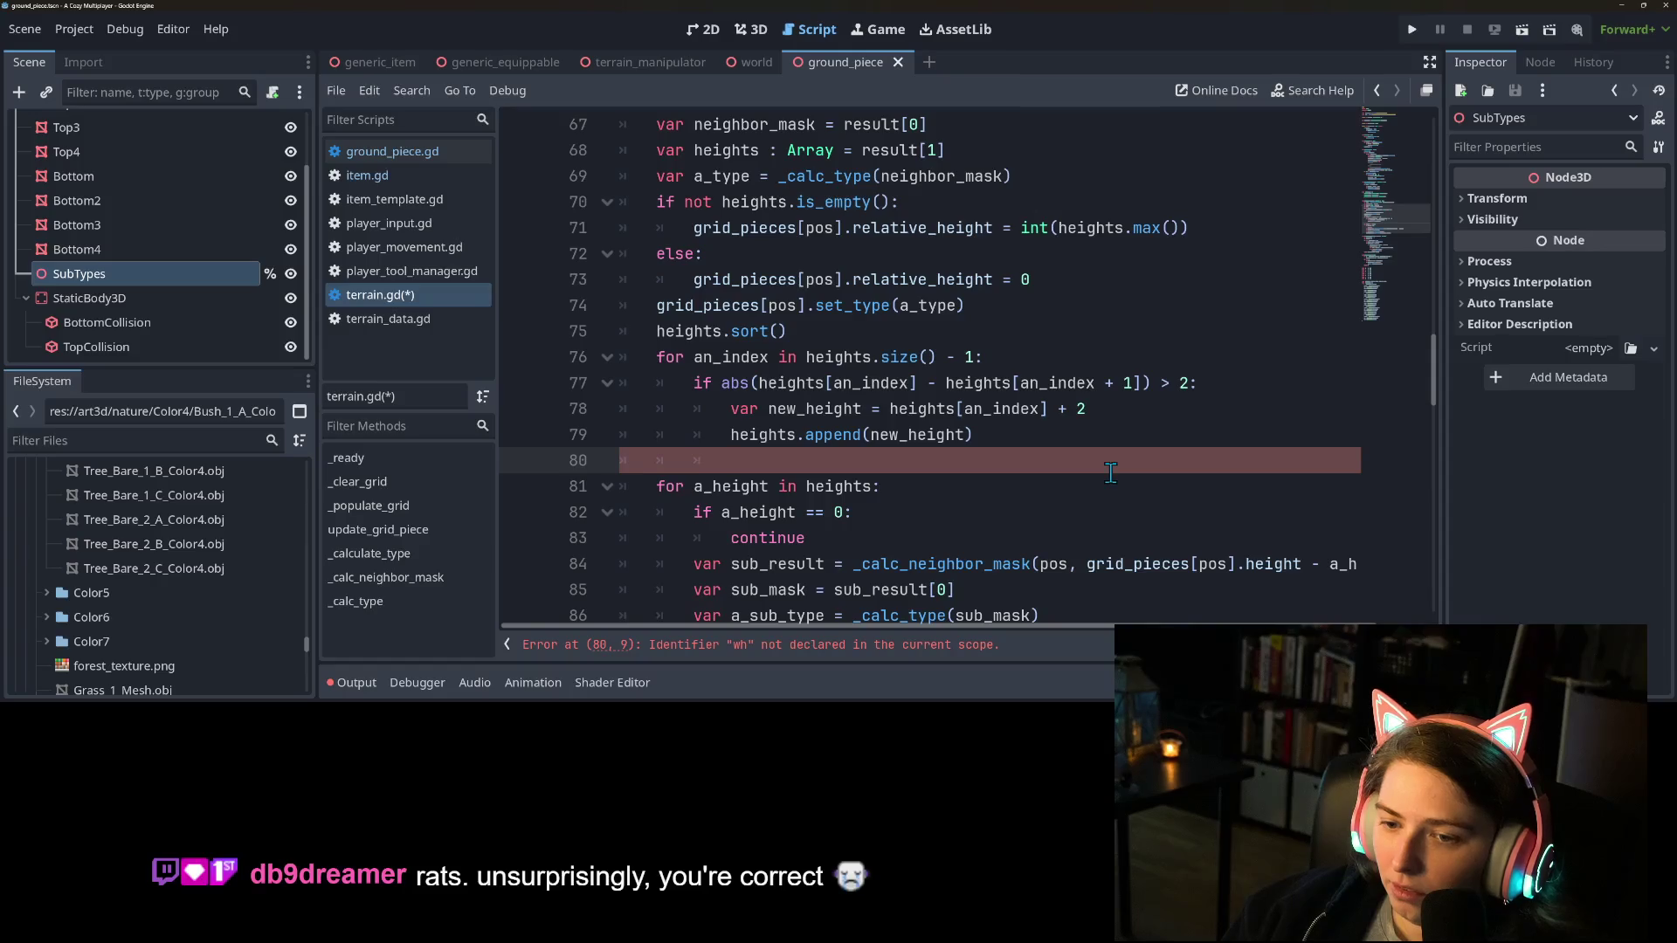
{"action": "type", "text": "while new_height"}
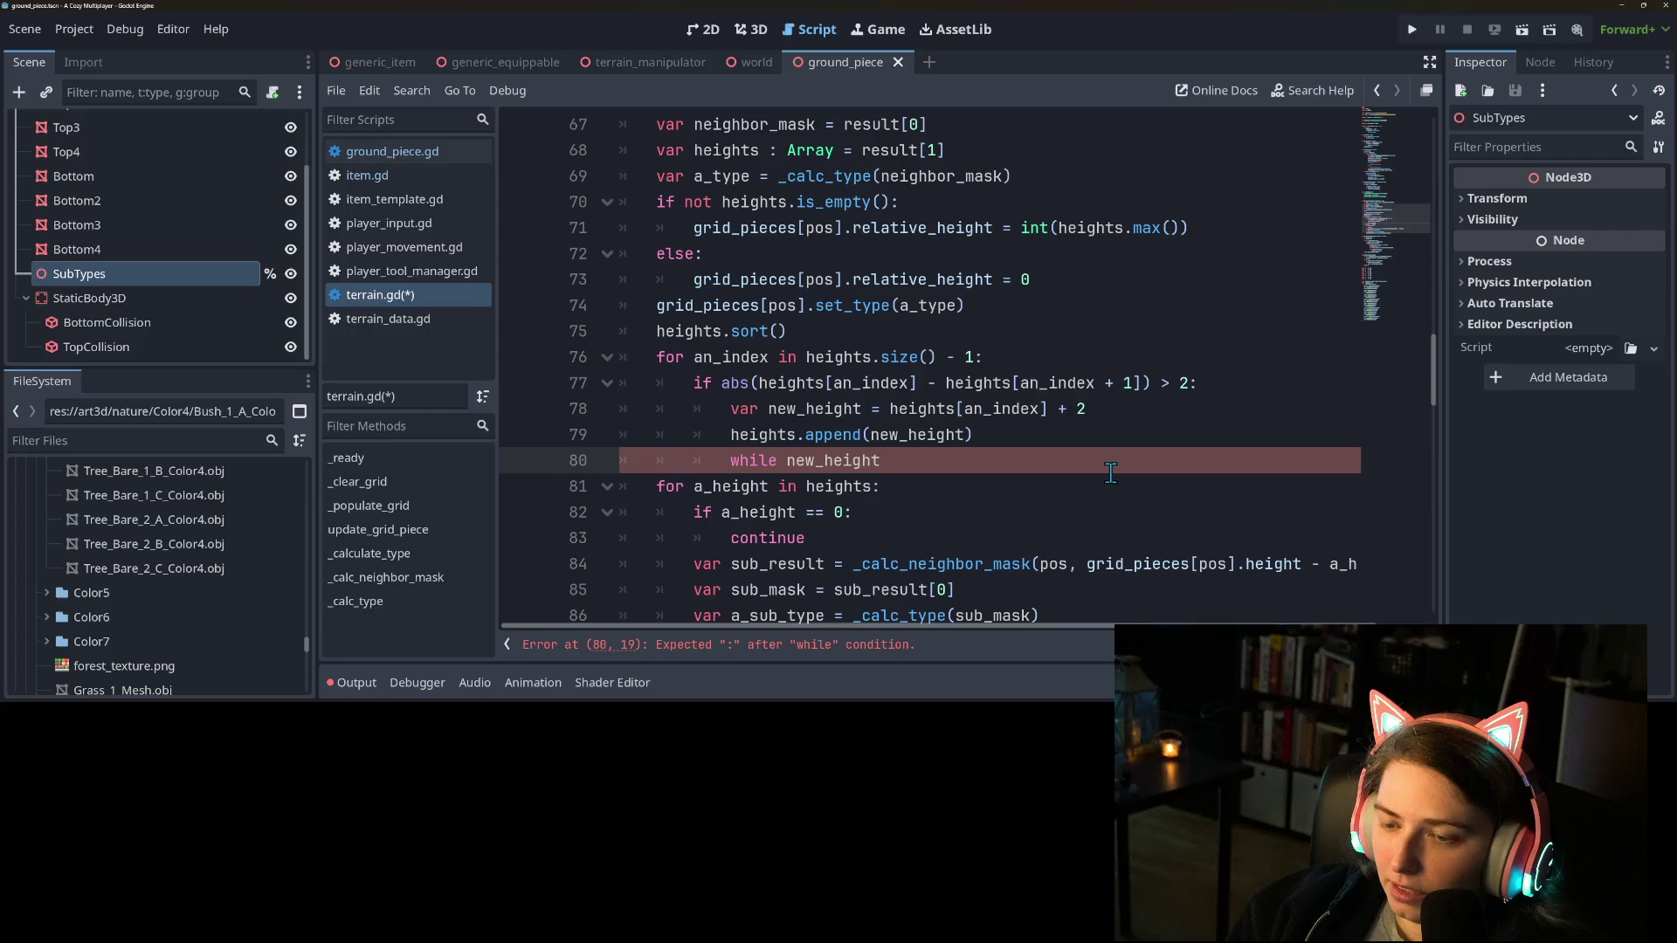
{"action": "key", "text": "BackSpace"}
{"action": "key", "text": "BackSpace"}
{"action": "key", "text": "BackSpace"}
{"action": "type", "text": "abs"}
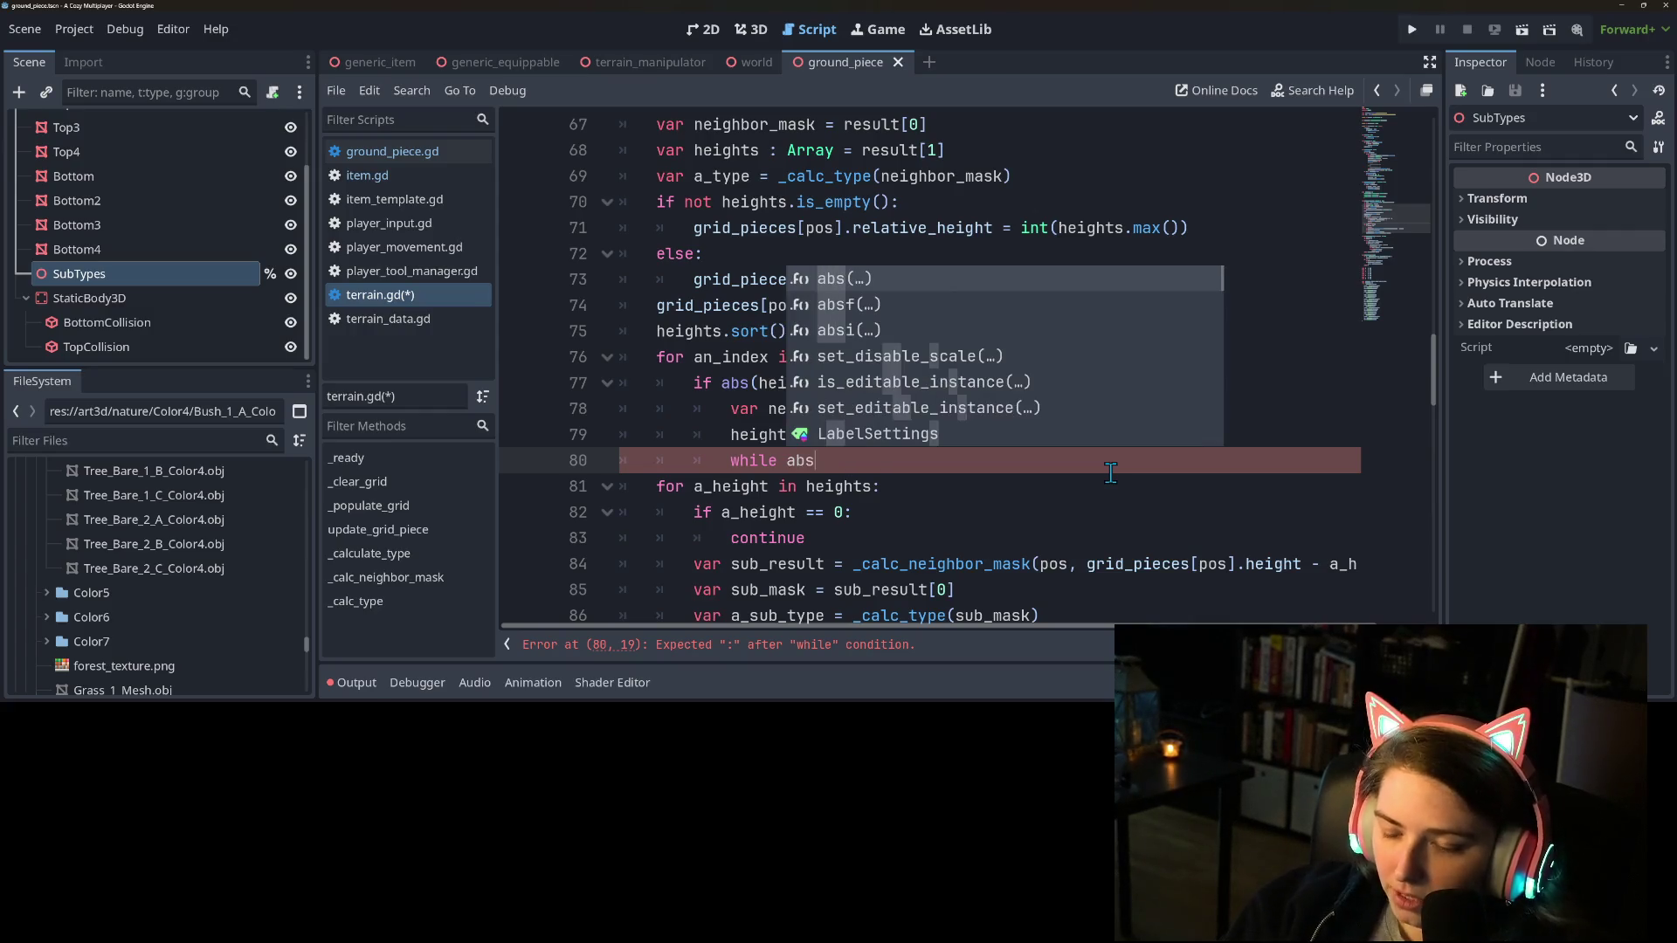
{"action": "type", "text": "("}
{"action": "type", "text": "new_height "}
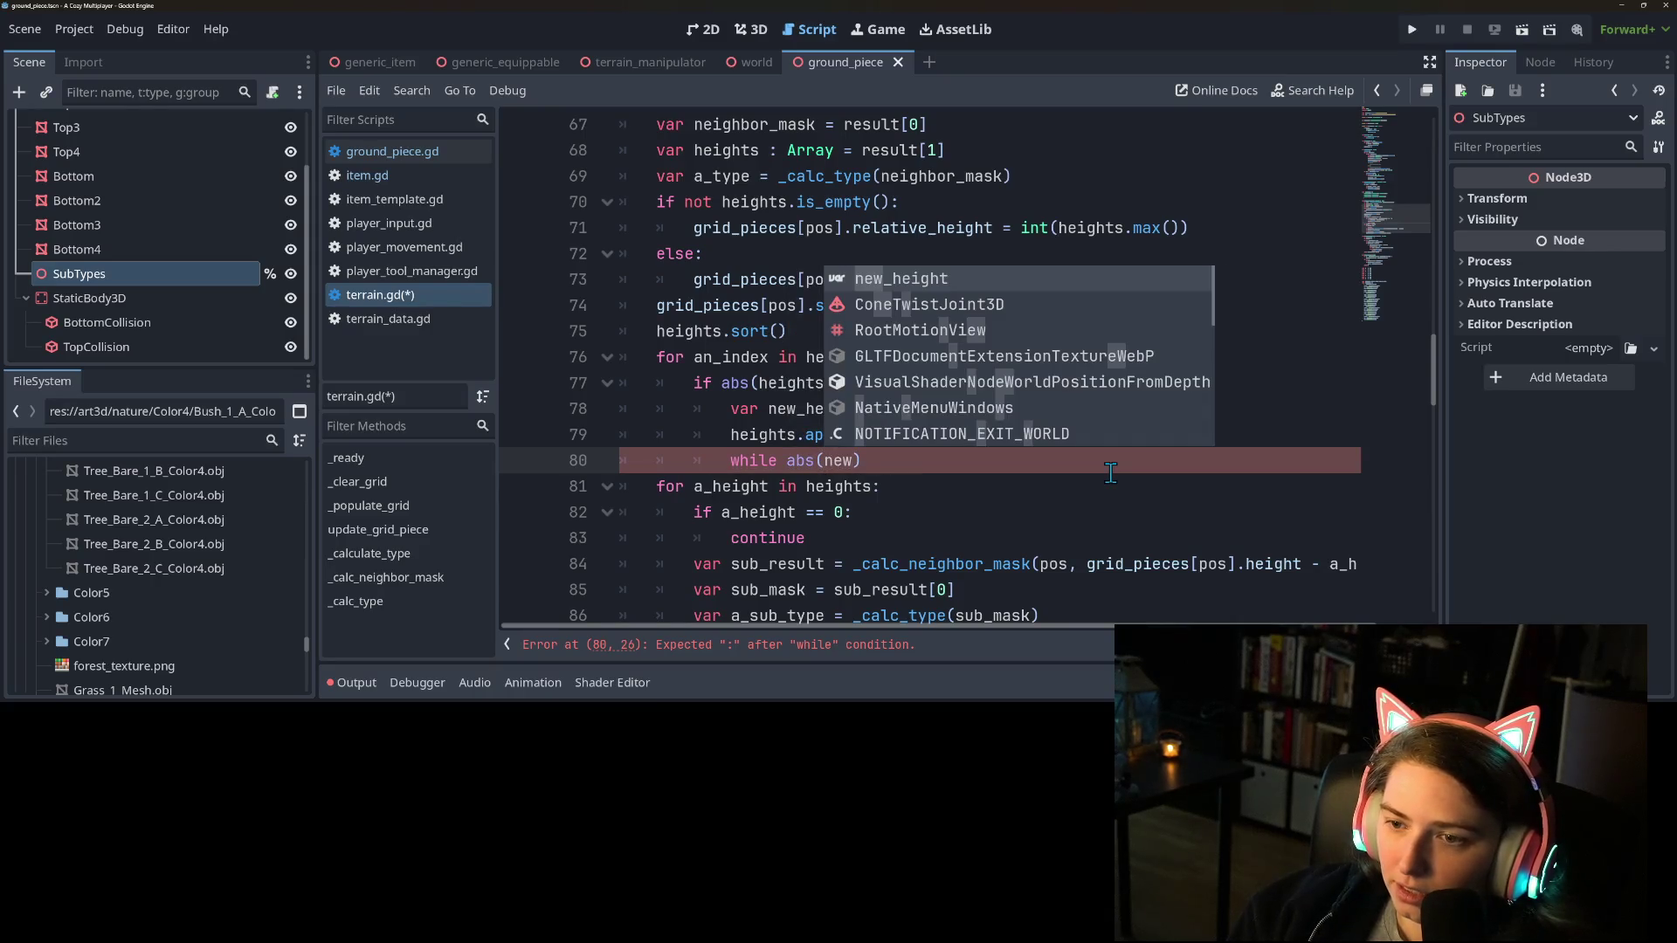
{"action": "type", "text": "- he"}
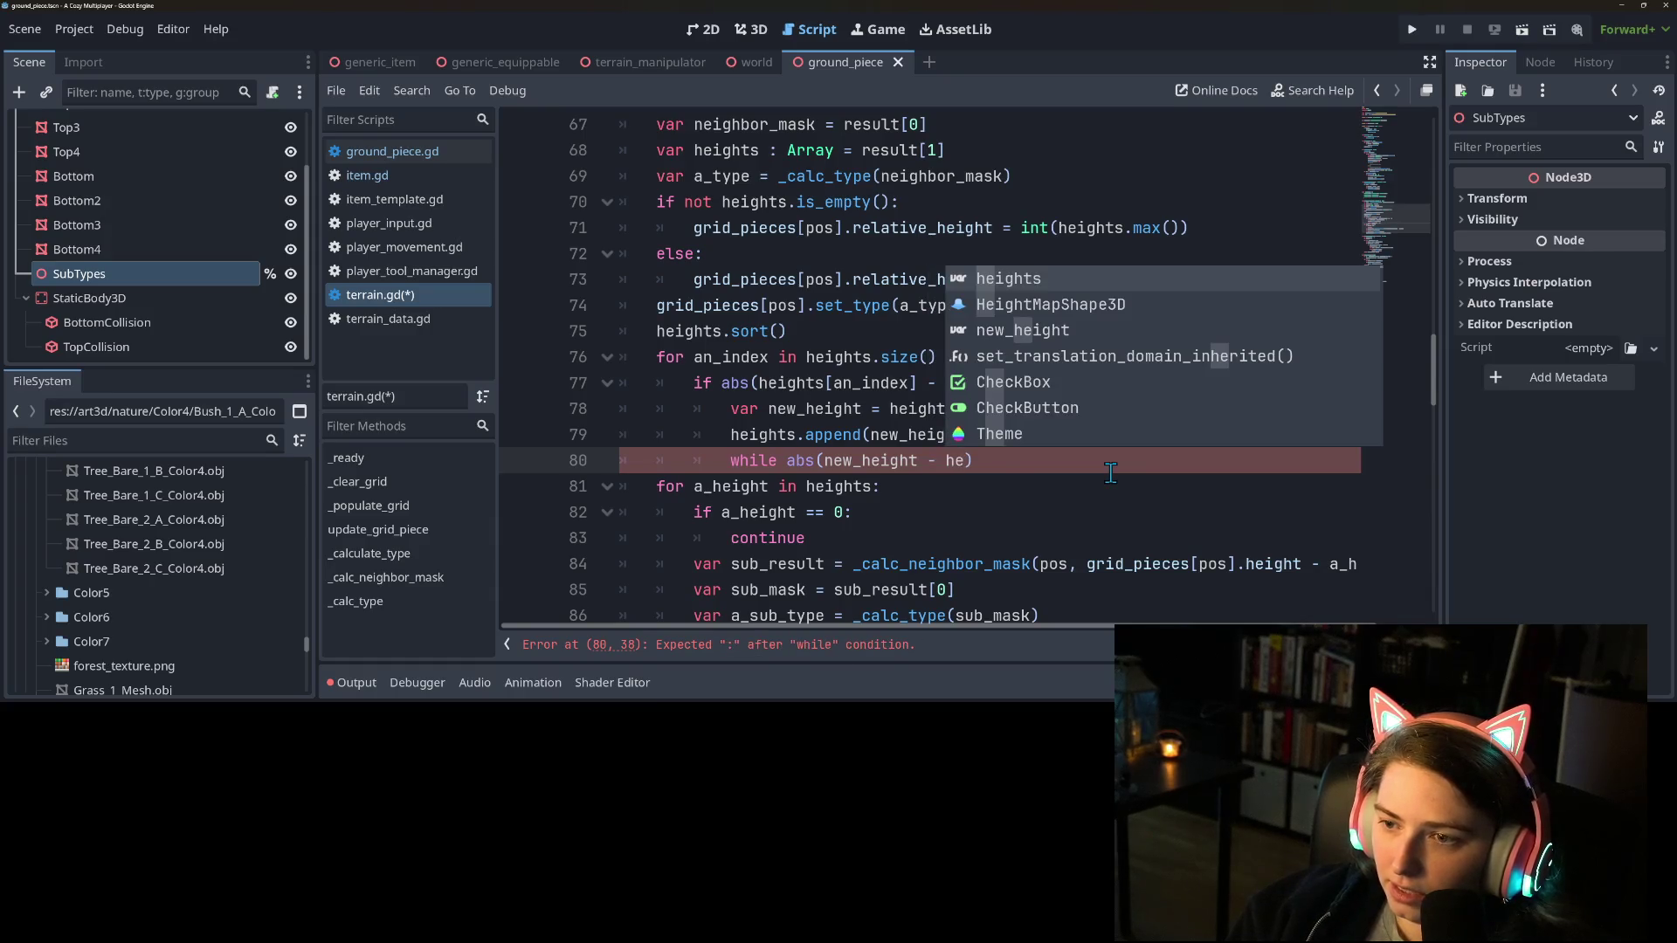
{"action": "key", "text": "Return"}
{"action": "type", "text": "an_i"}
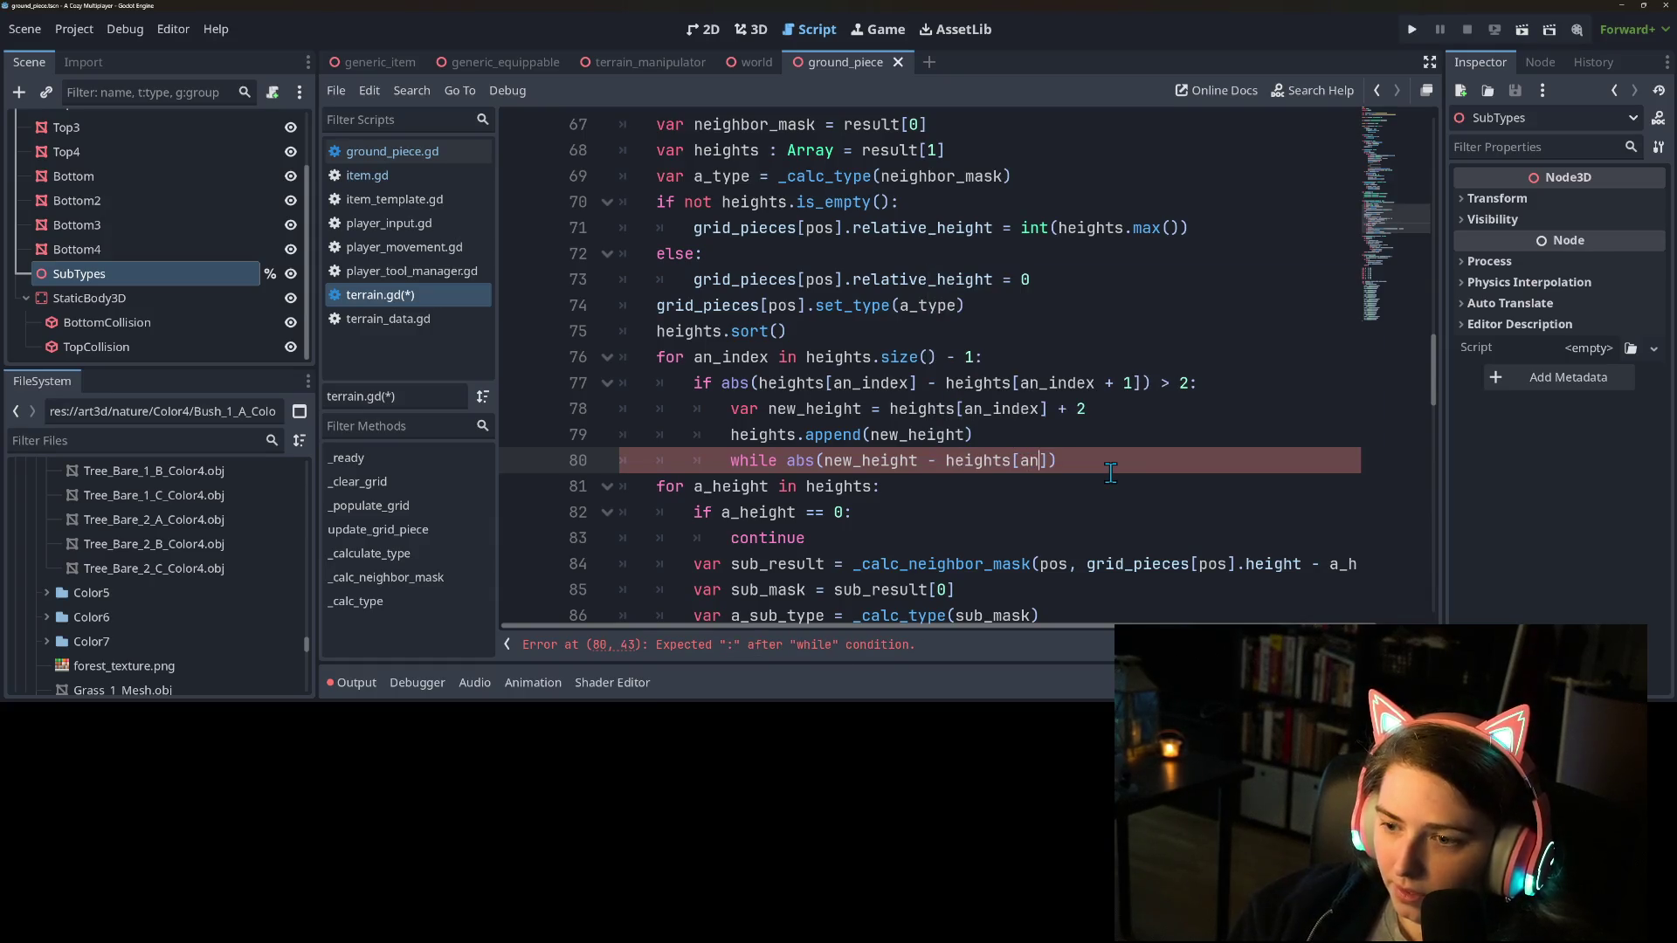
{"action": "key", "text": "Return"}
{"action": "type", "text": "+ 1])"}
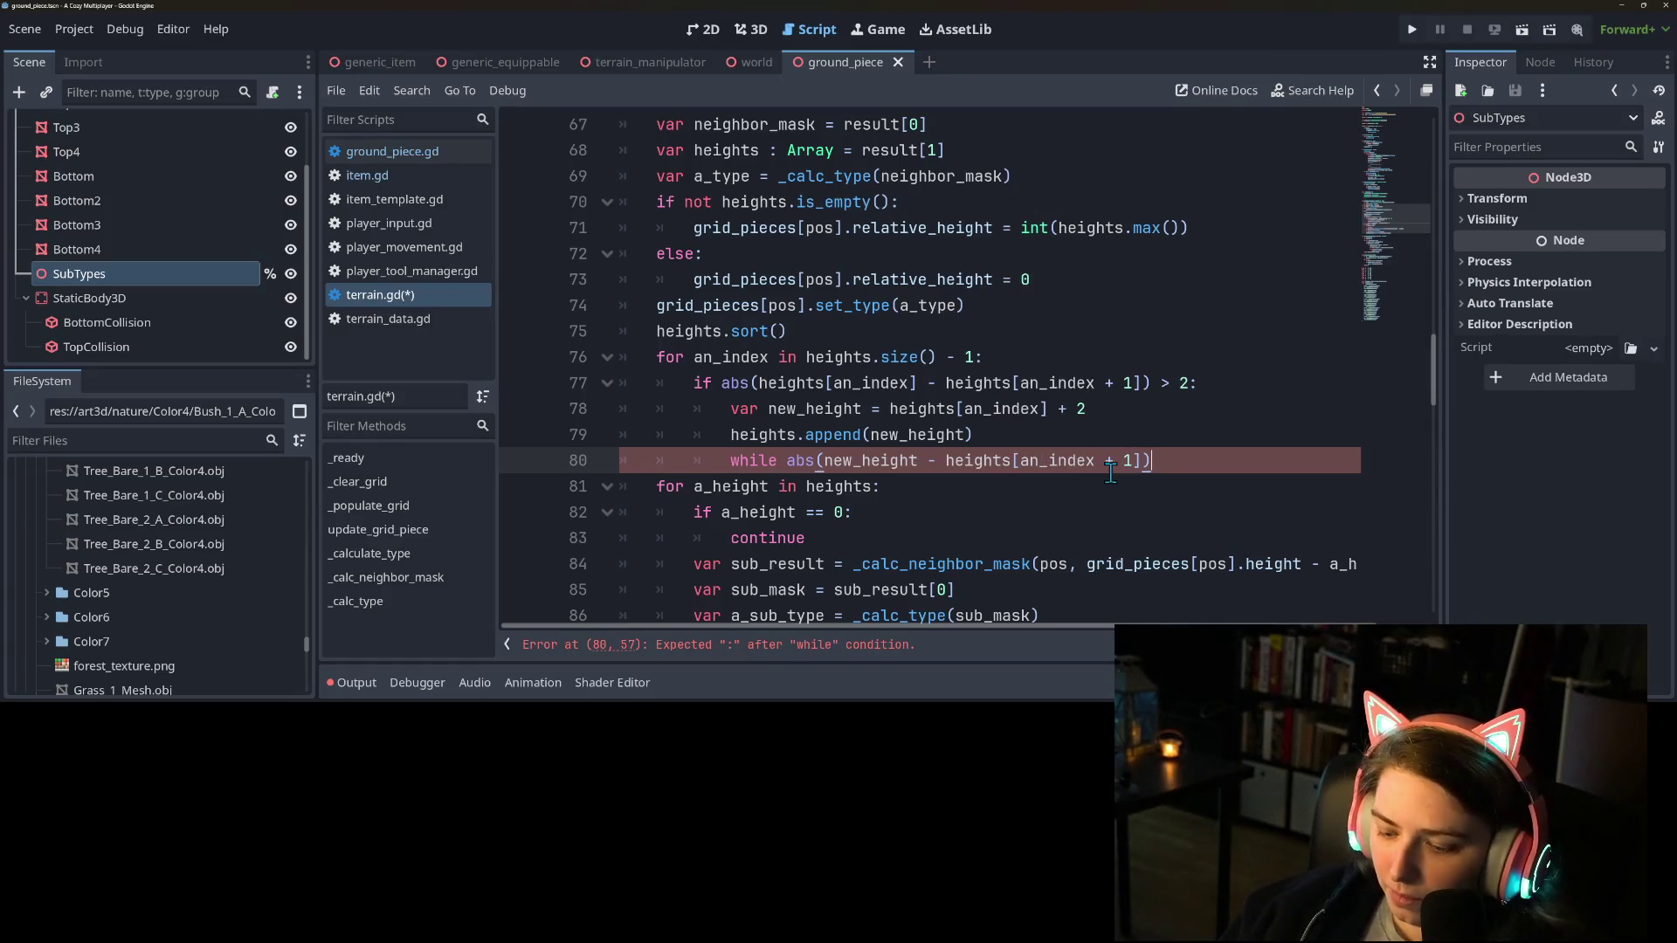
{"action": "type", "text": " > 2:"}
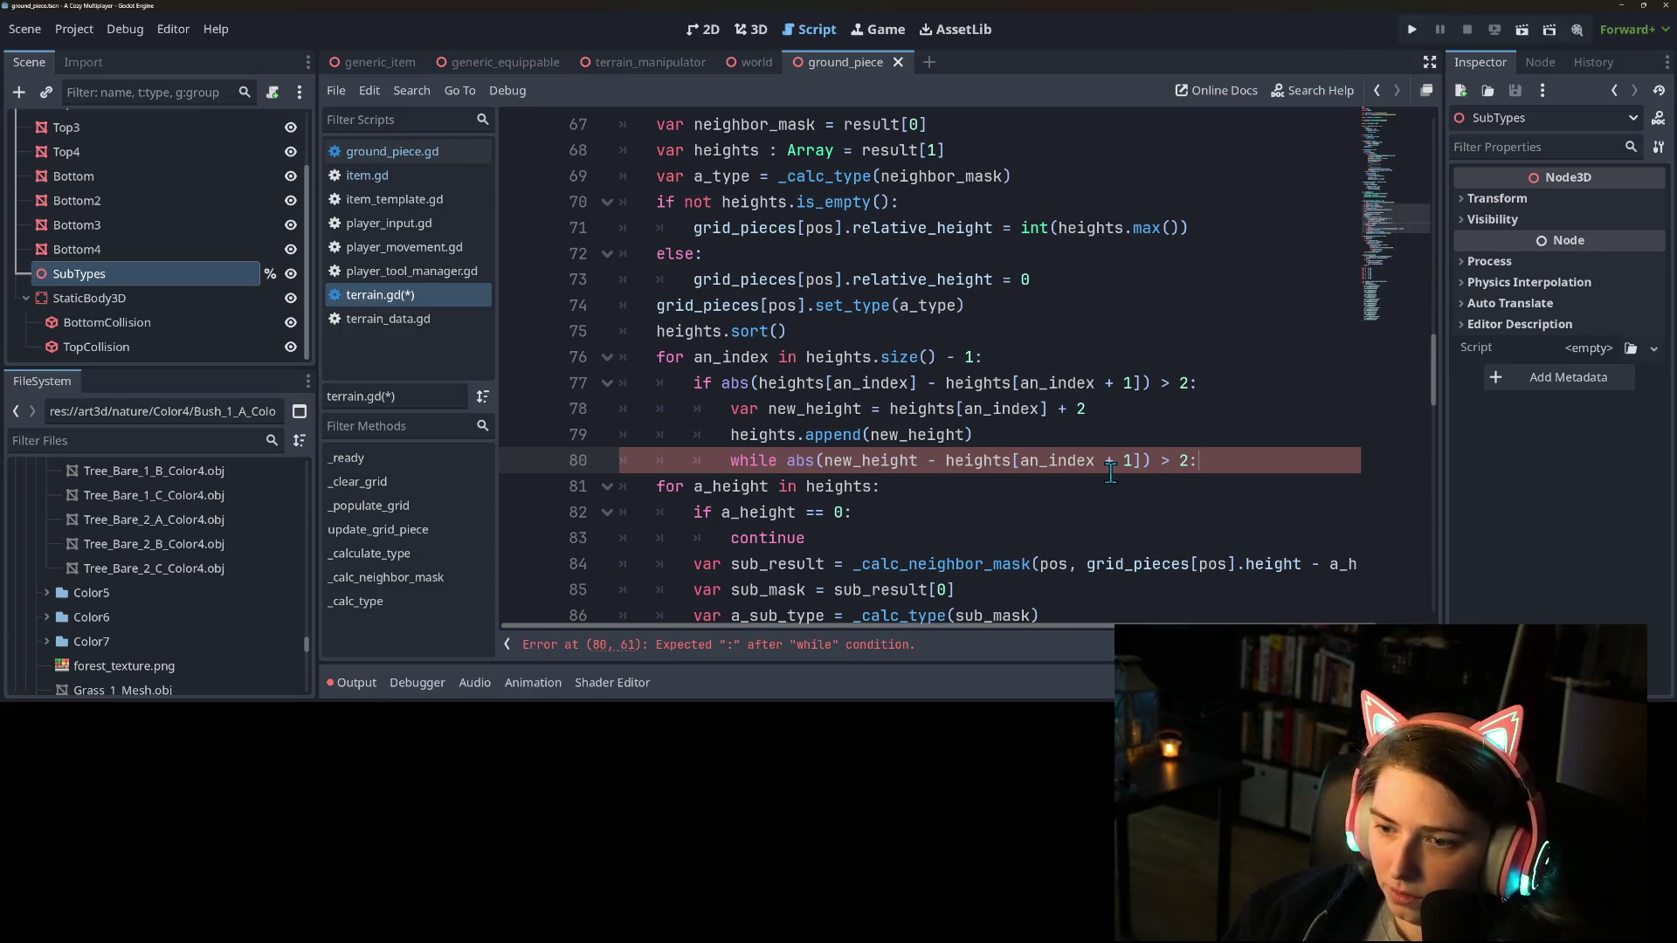
{"action": "key", "text": "Return"}
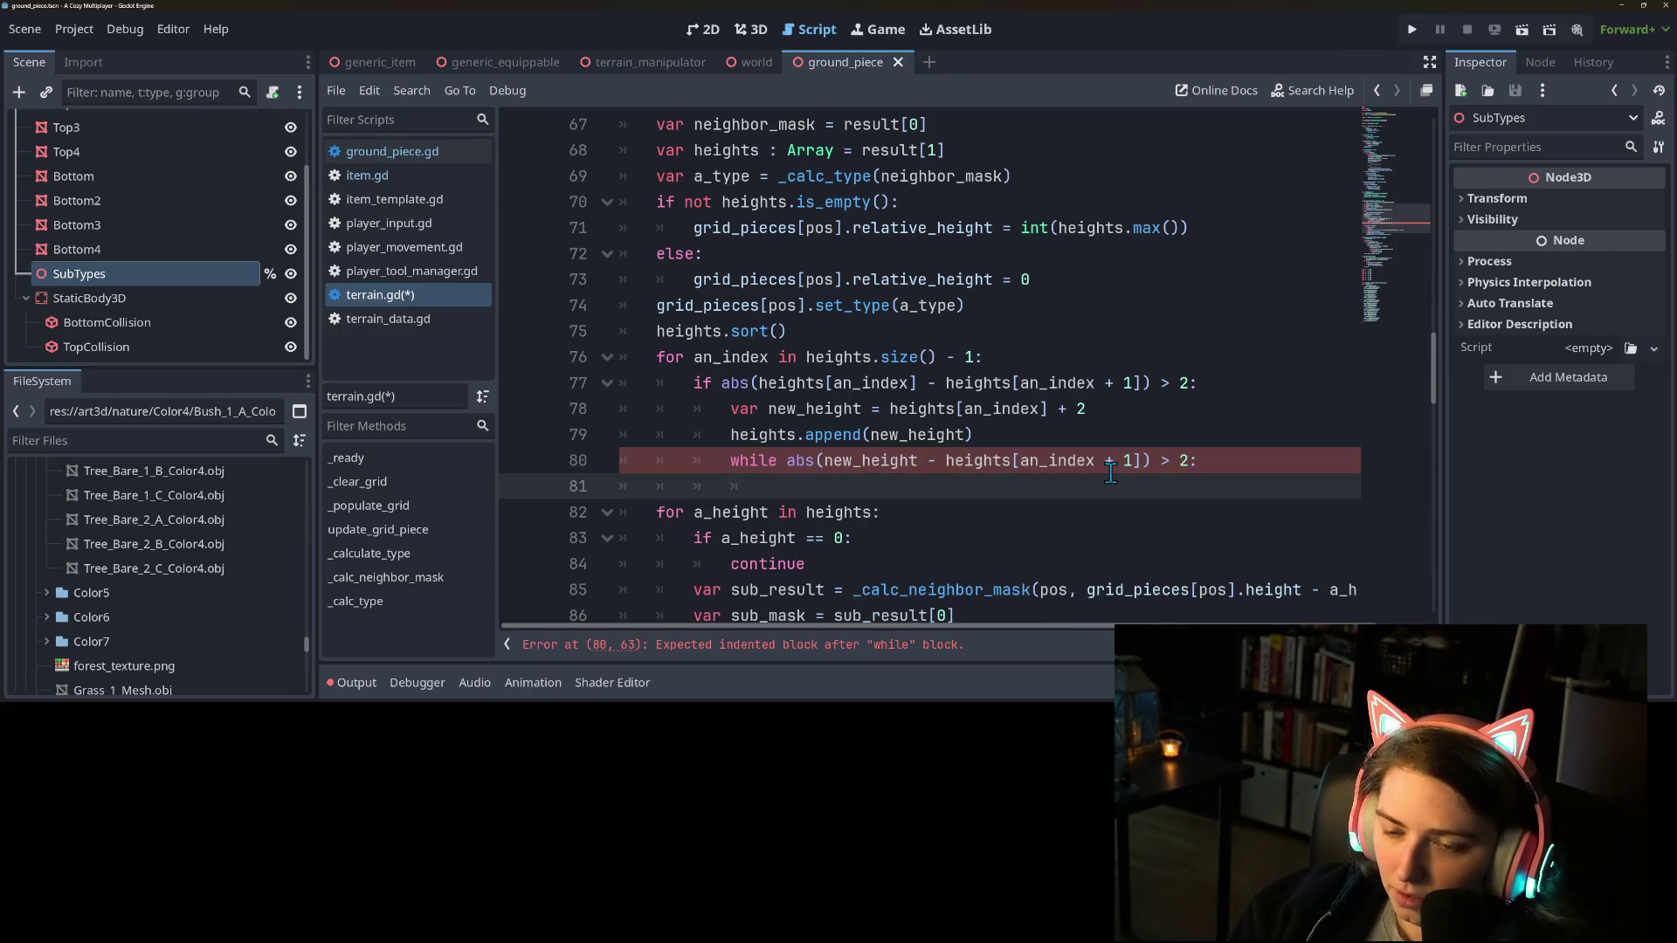
Step: Fill the while body with 'new_height = new_height + 2' and 'heights.append(new_height)'
{"action": "type", "text": "new_height ="}
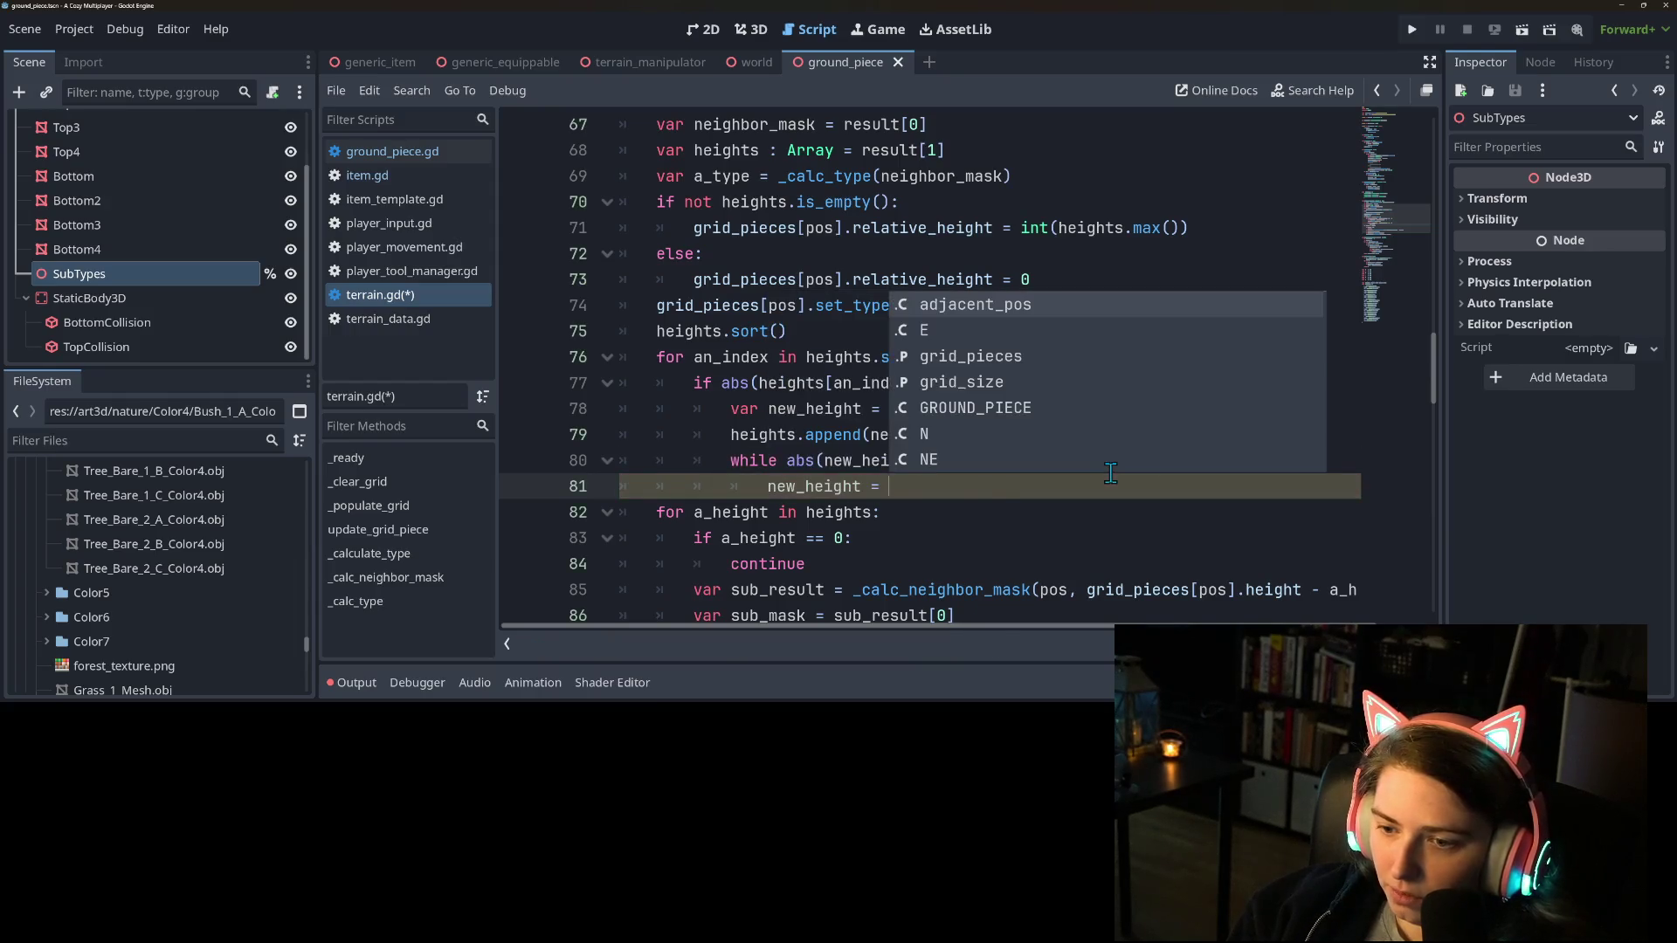
{"action": "type", "text": " ne"}
{"action": "key", "text": "Return"}
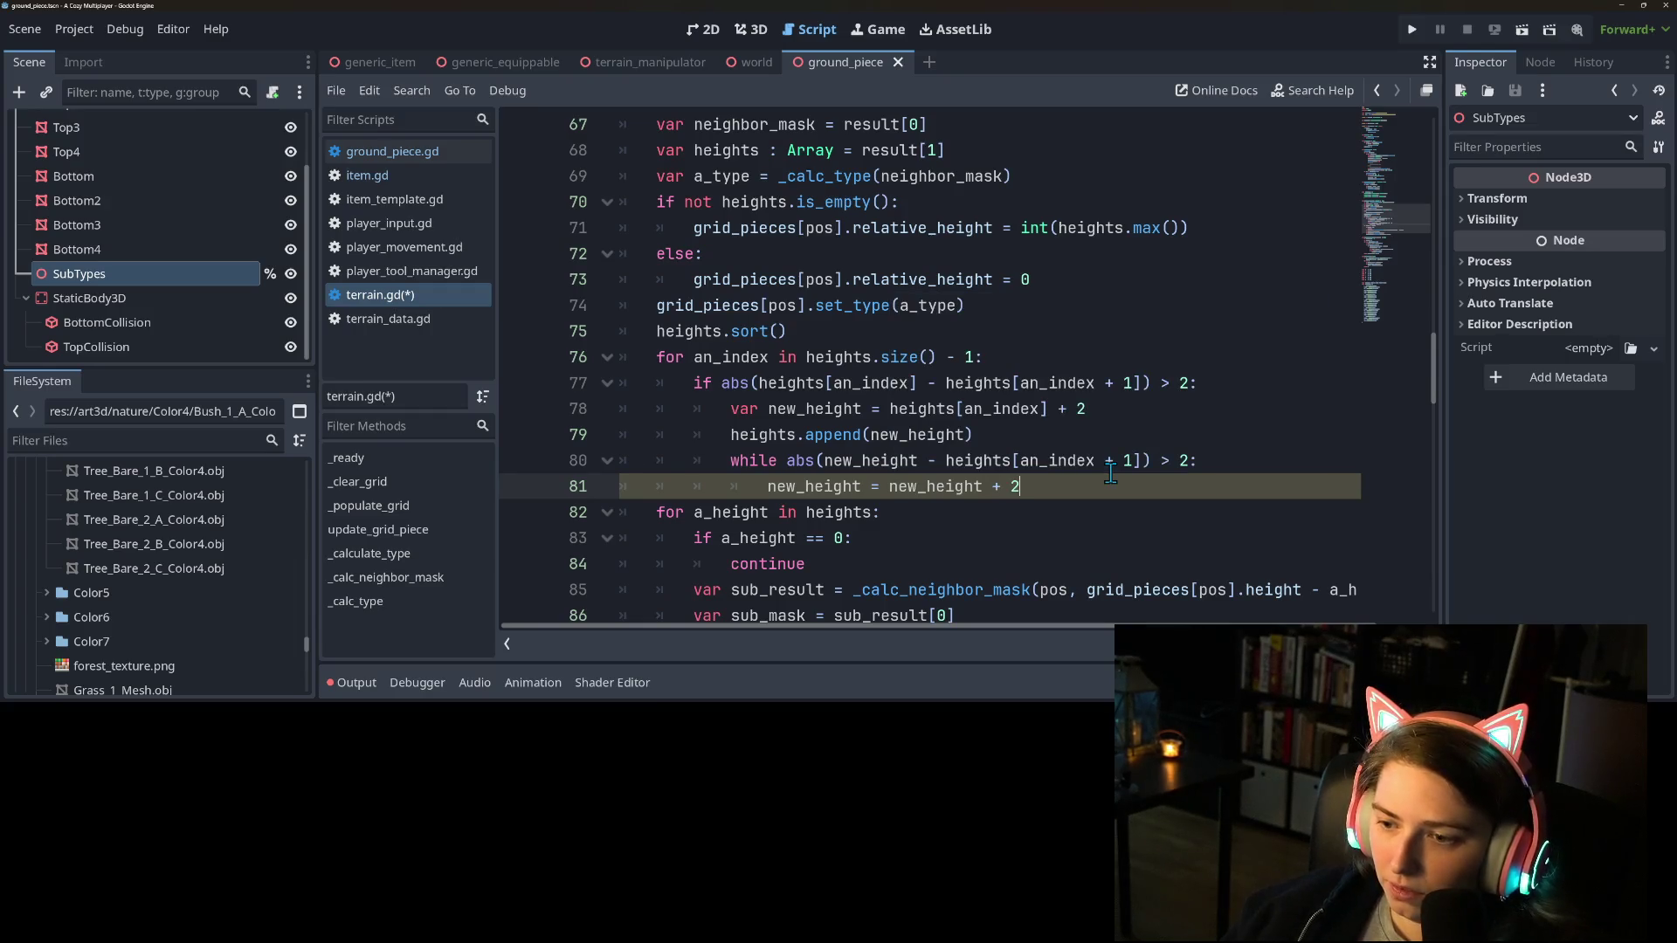
{"action": "key", "text": "Return"}
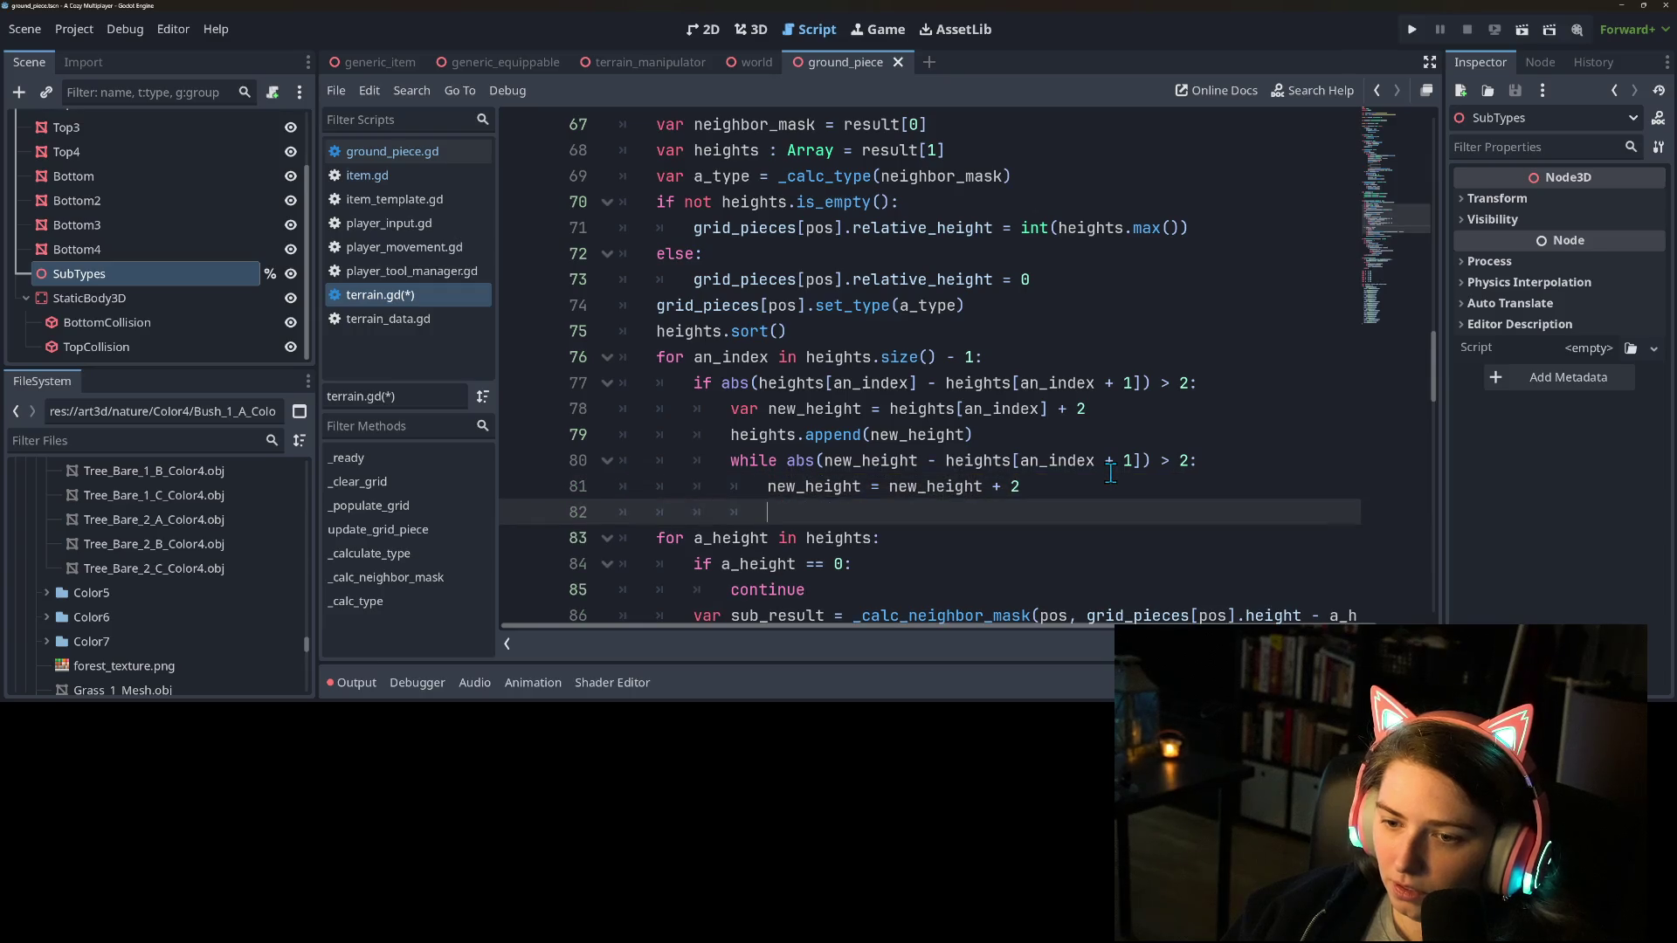
{"action": "type", "text": "heights.ap"}
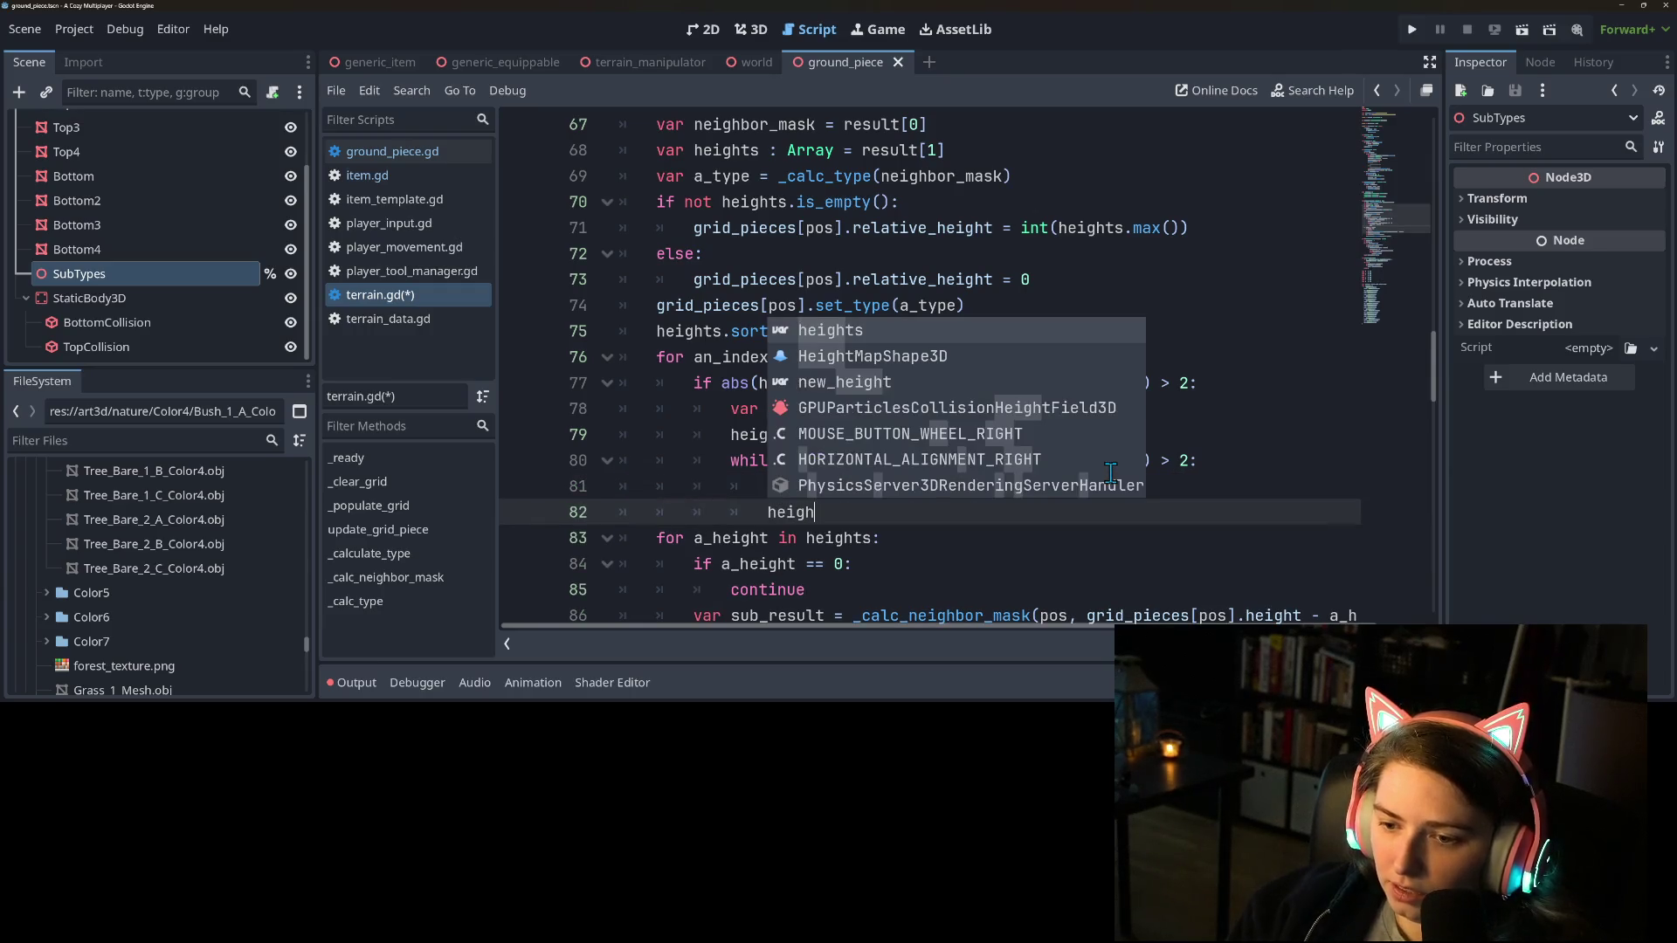
{"action": "type", "text": "pend("}
{"action": "key", "text": "Return"}
{"action": "type", "text": "new_height"}
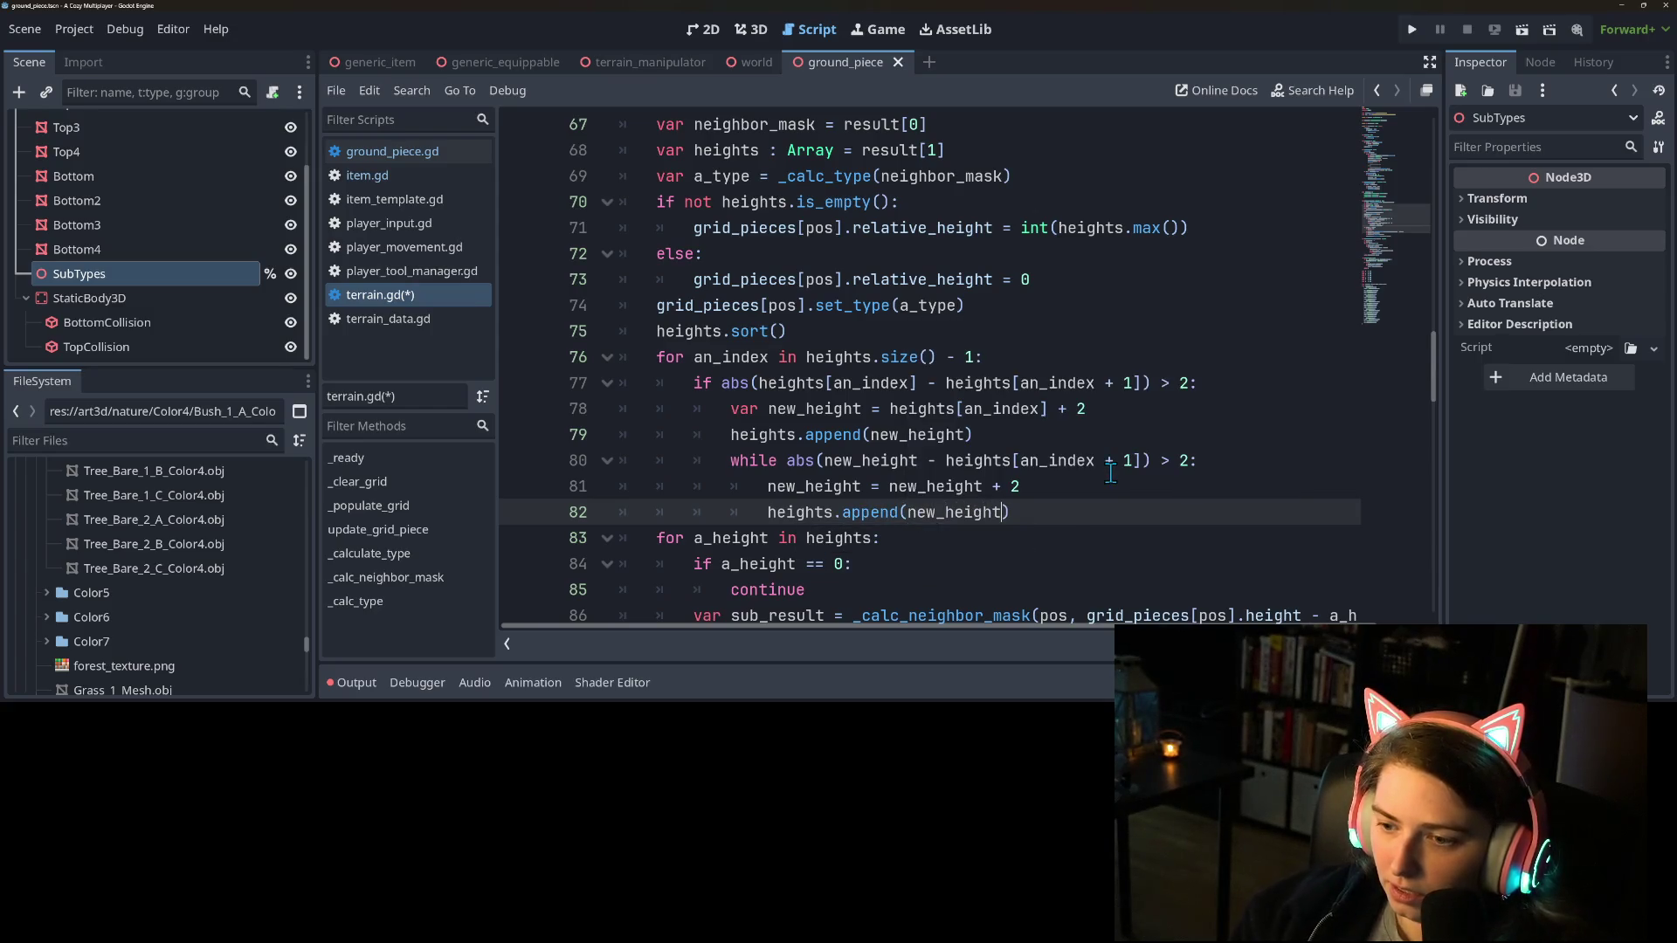
{"action": "left_click", "coordinate": [1048, 487]}
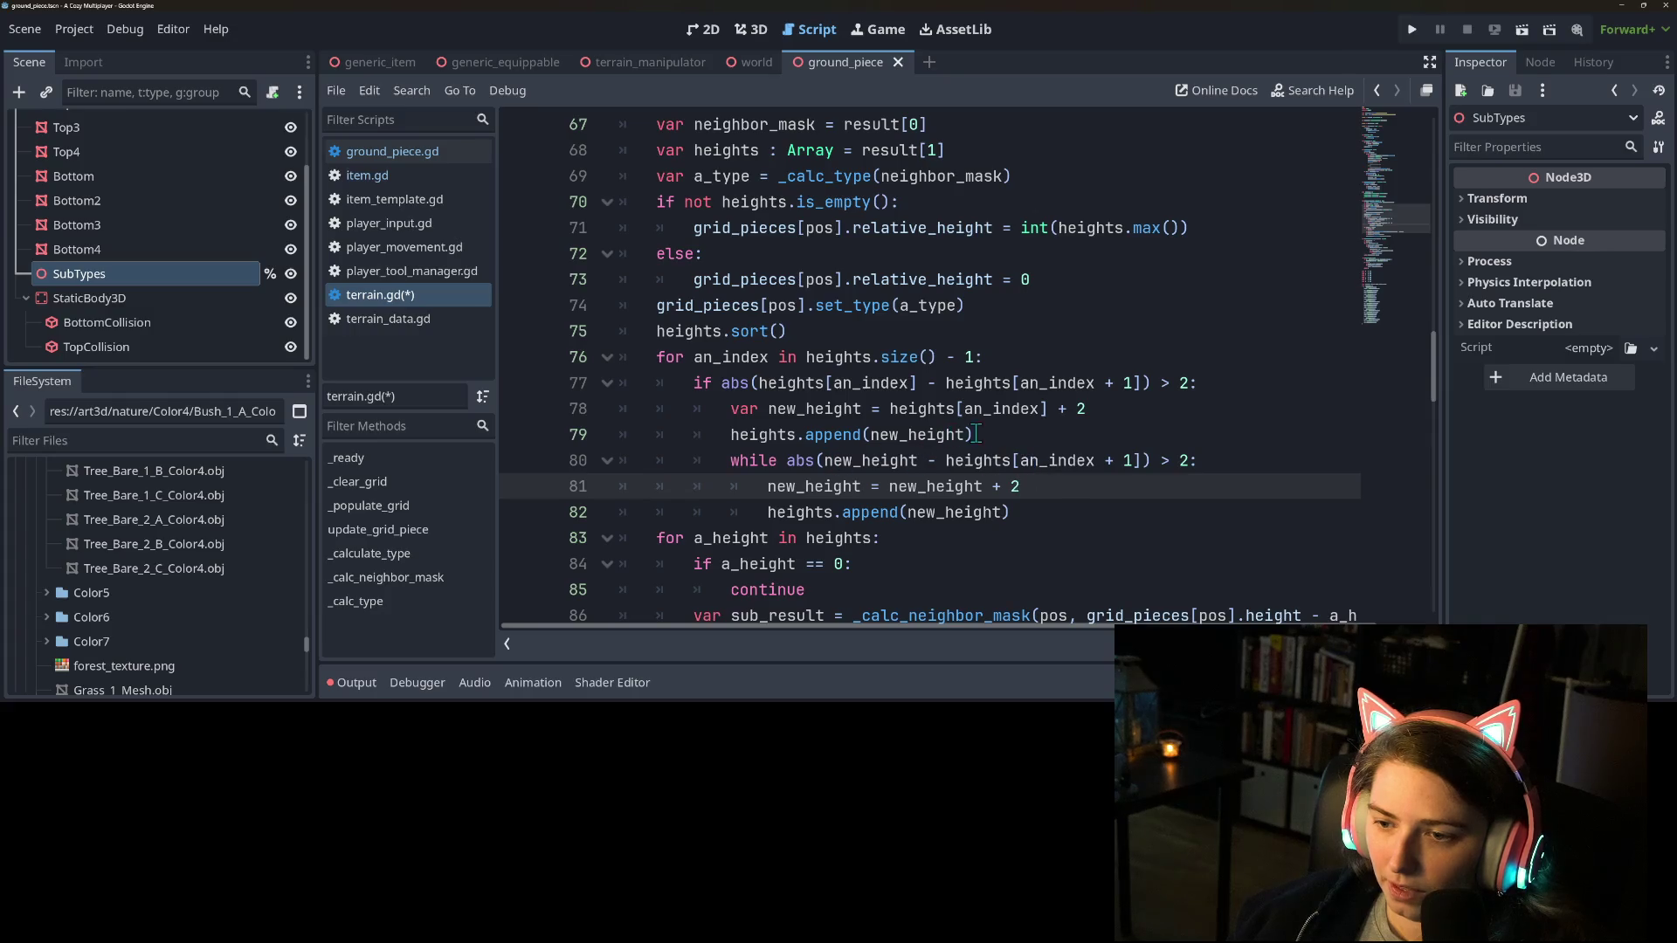
{"action": "left_click", "coordinate": [978, 435]}
Step: Declare 'var i = 0' before the while loop and add 'i += 1' at the end of its body
{"action": "key", "text": "Return"}
{"action": "type", "text": "var i = 0"}
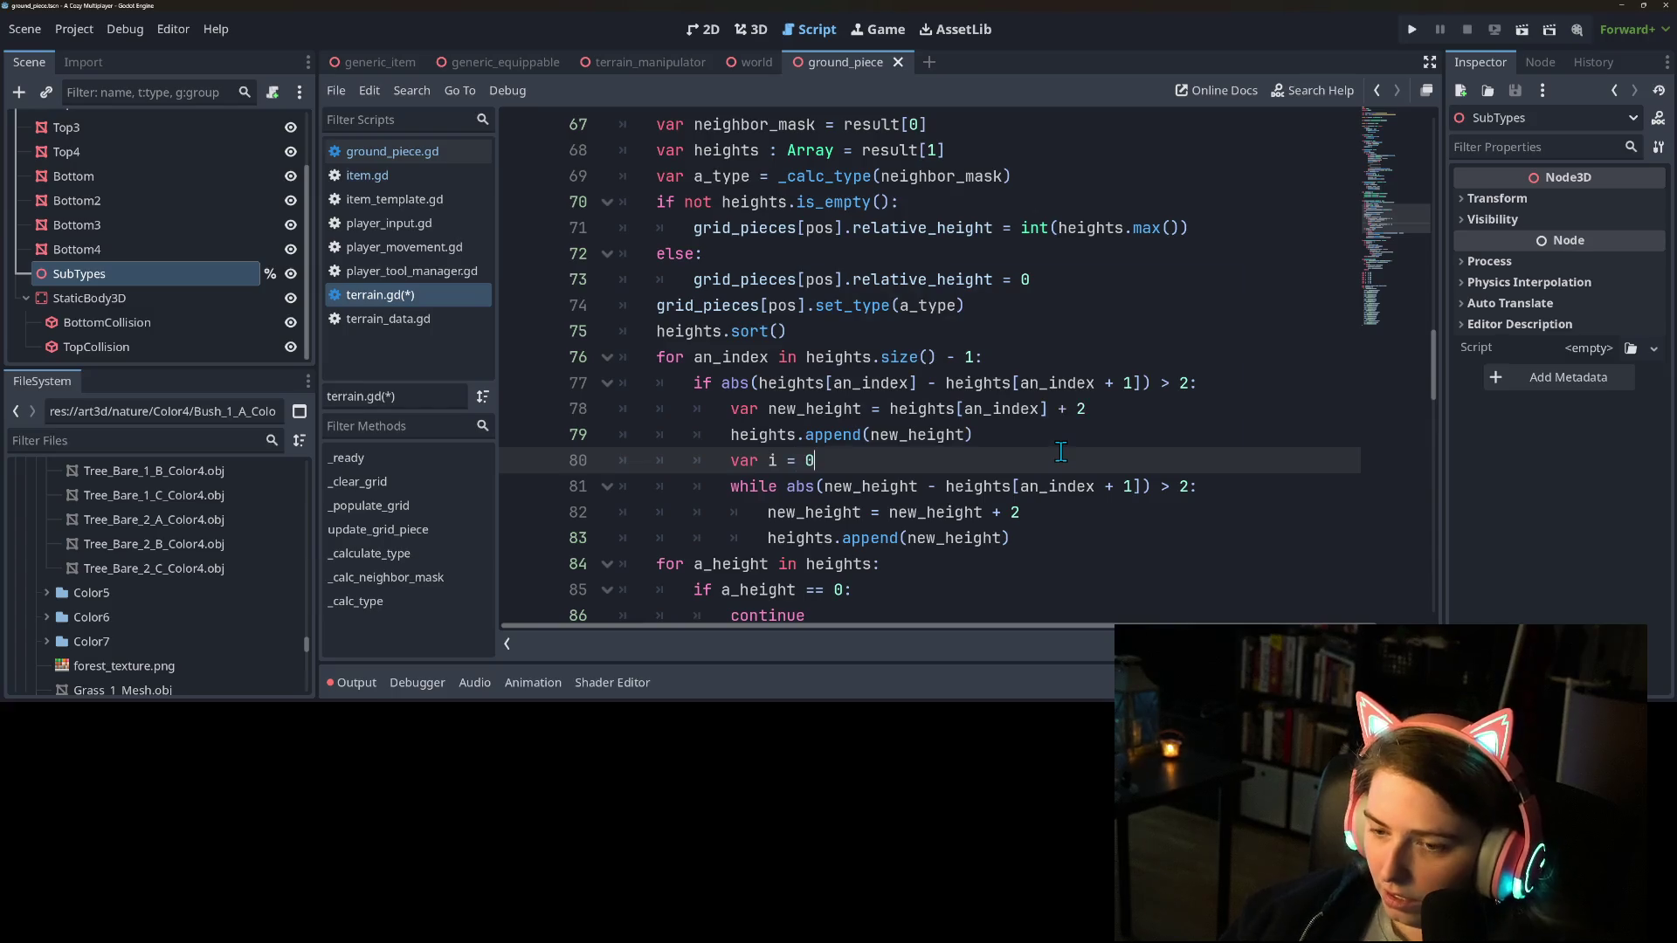
{"action": "left_click", "coordinate": [1048, 537]}
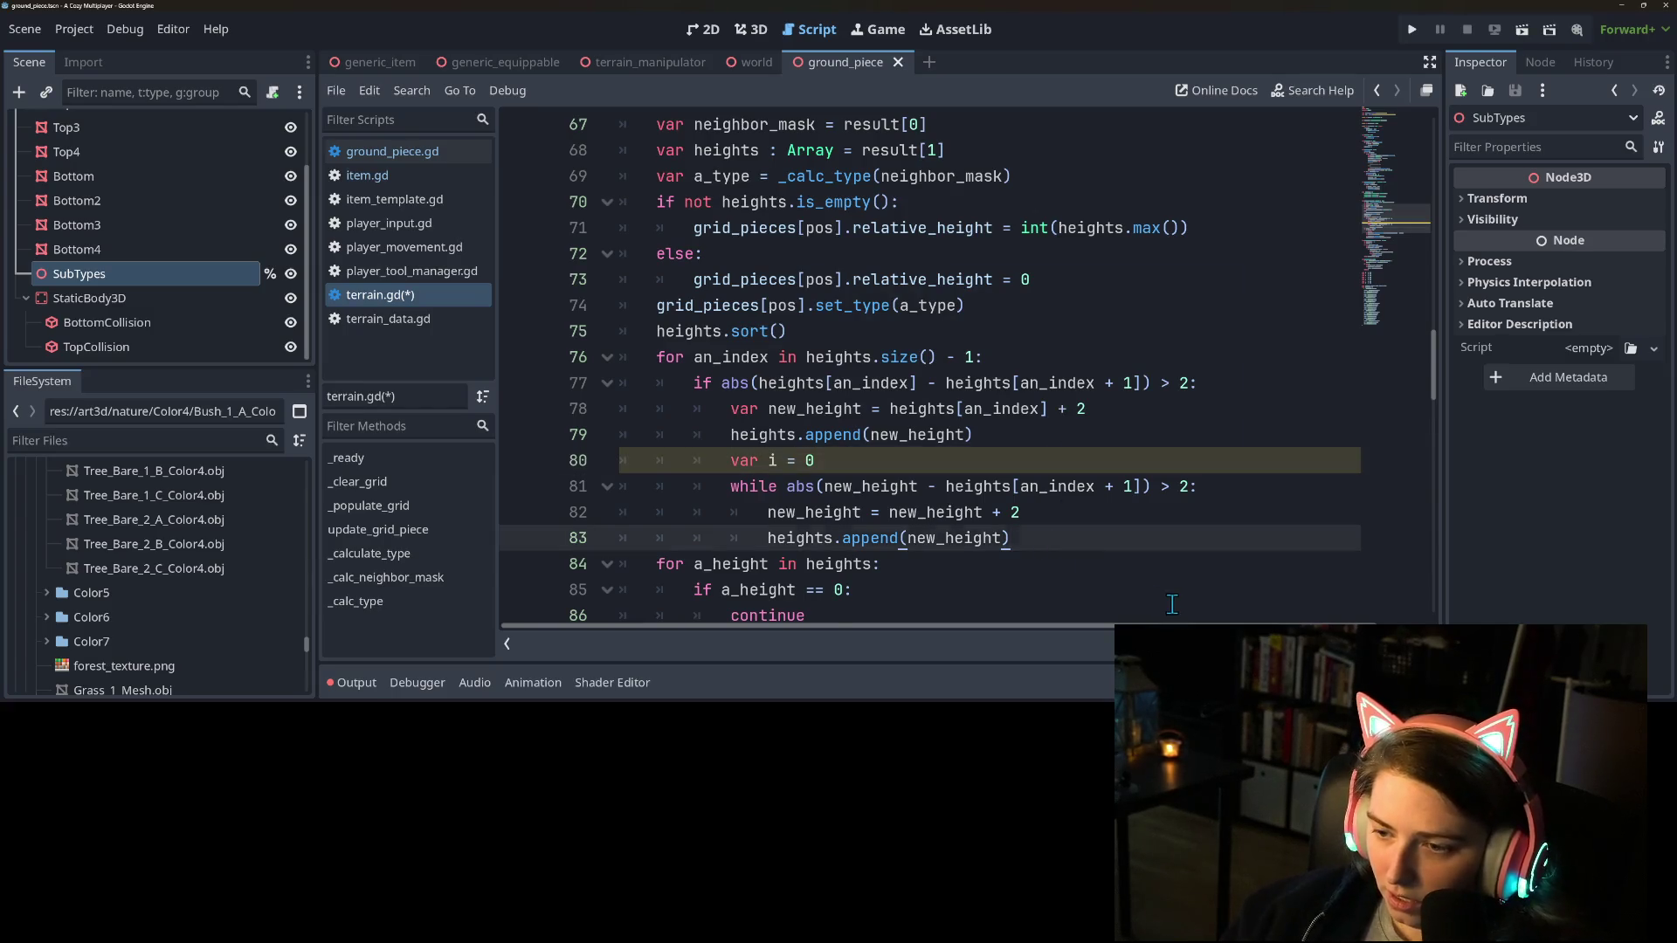
{"action": "key", "text": "Return"}
{"action": "type", "text": "i += "}
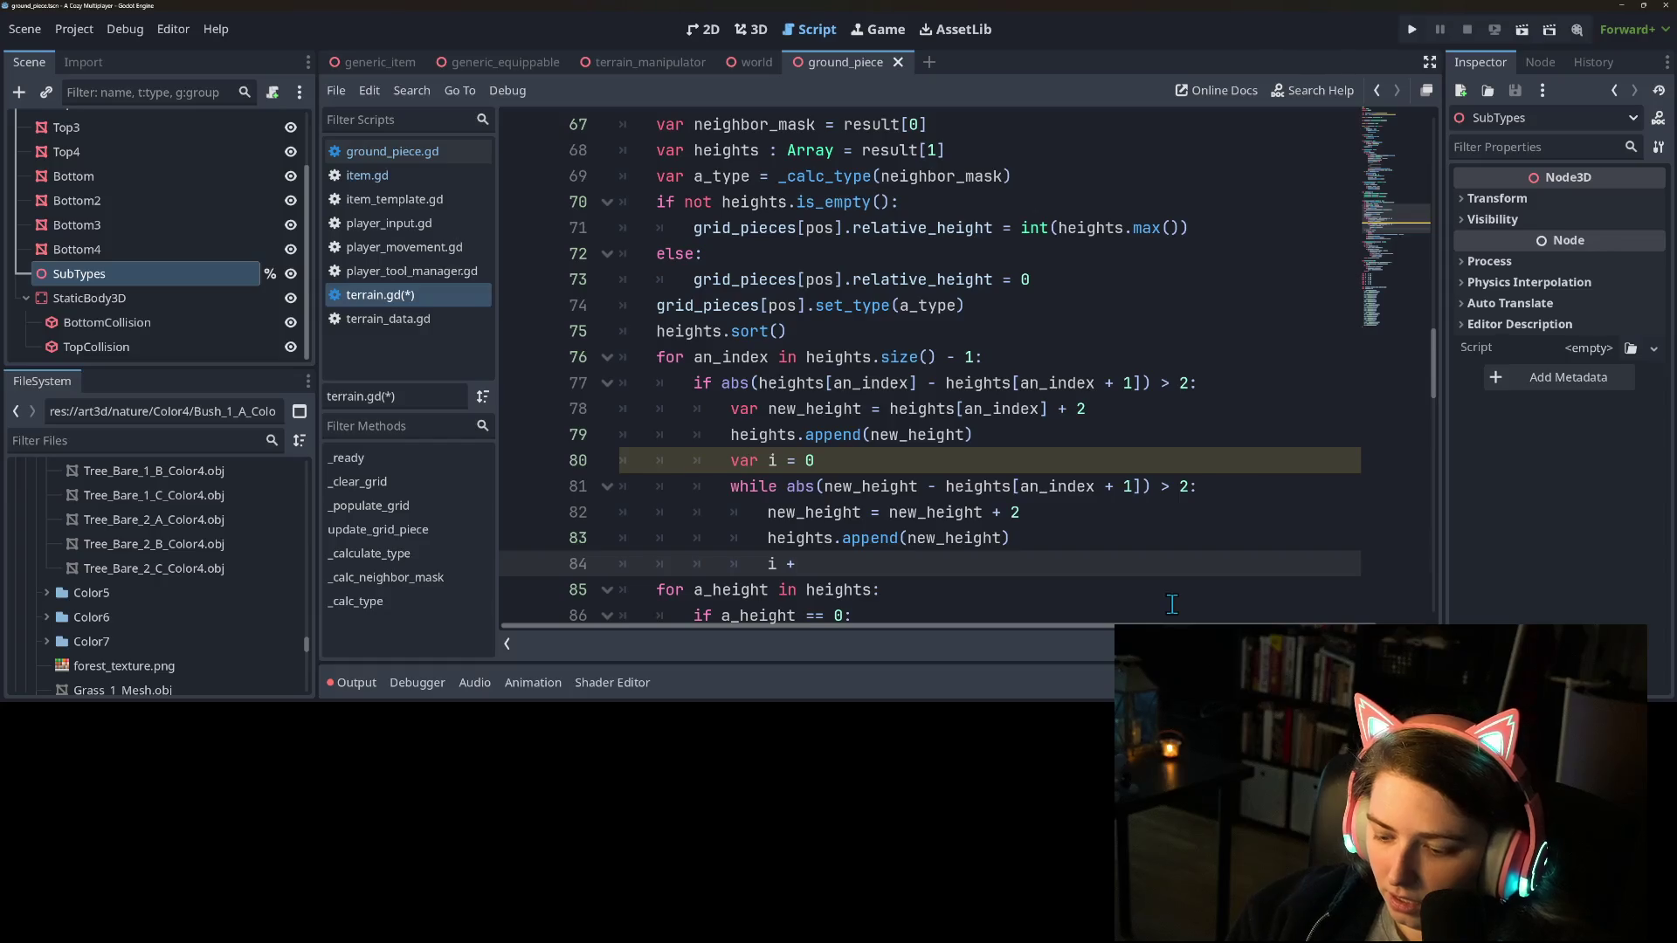
{"action": "type", "text": "1"}
Step: Add 'if i > 15: break' inside the loop, save, and set a breakpoint on the break line
{"action": "key", "text": "Return"}
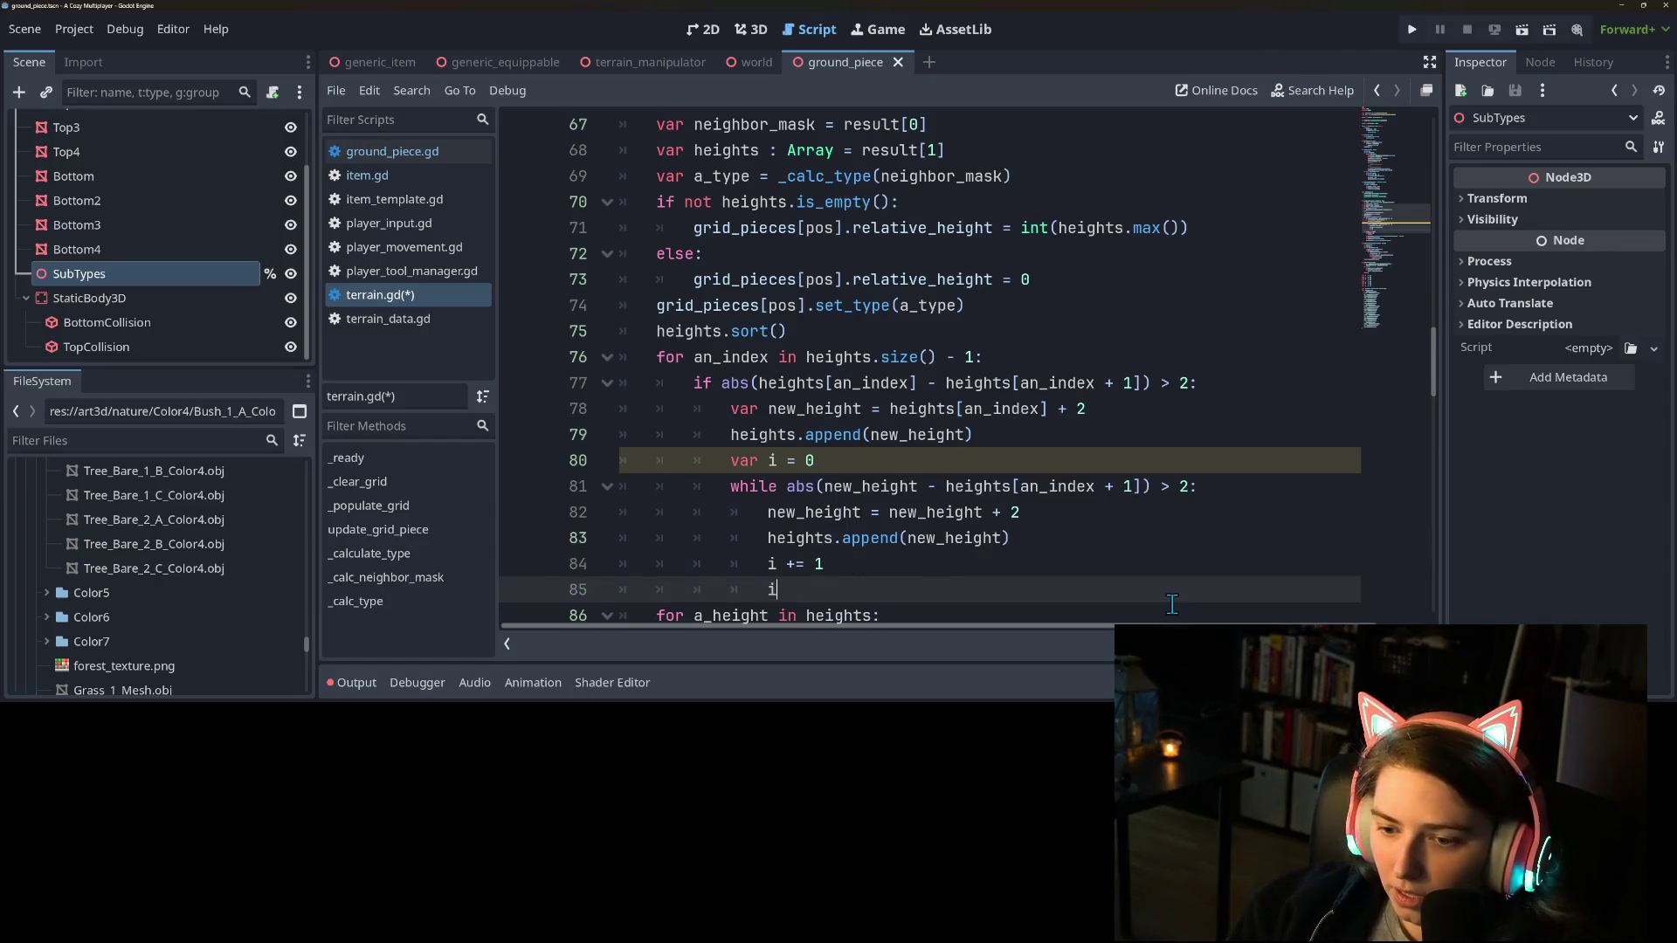
{"action": "type", "text": "> 15"}
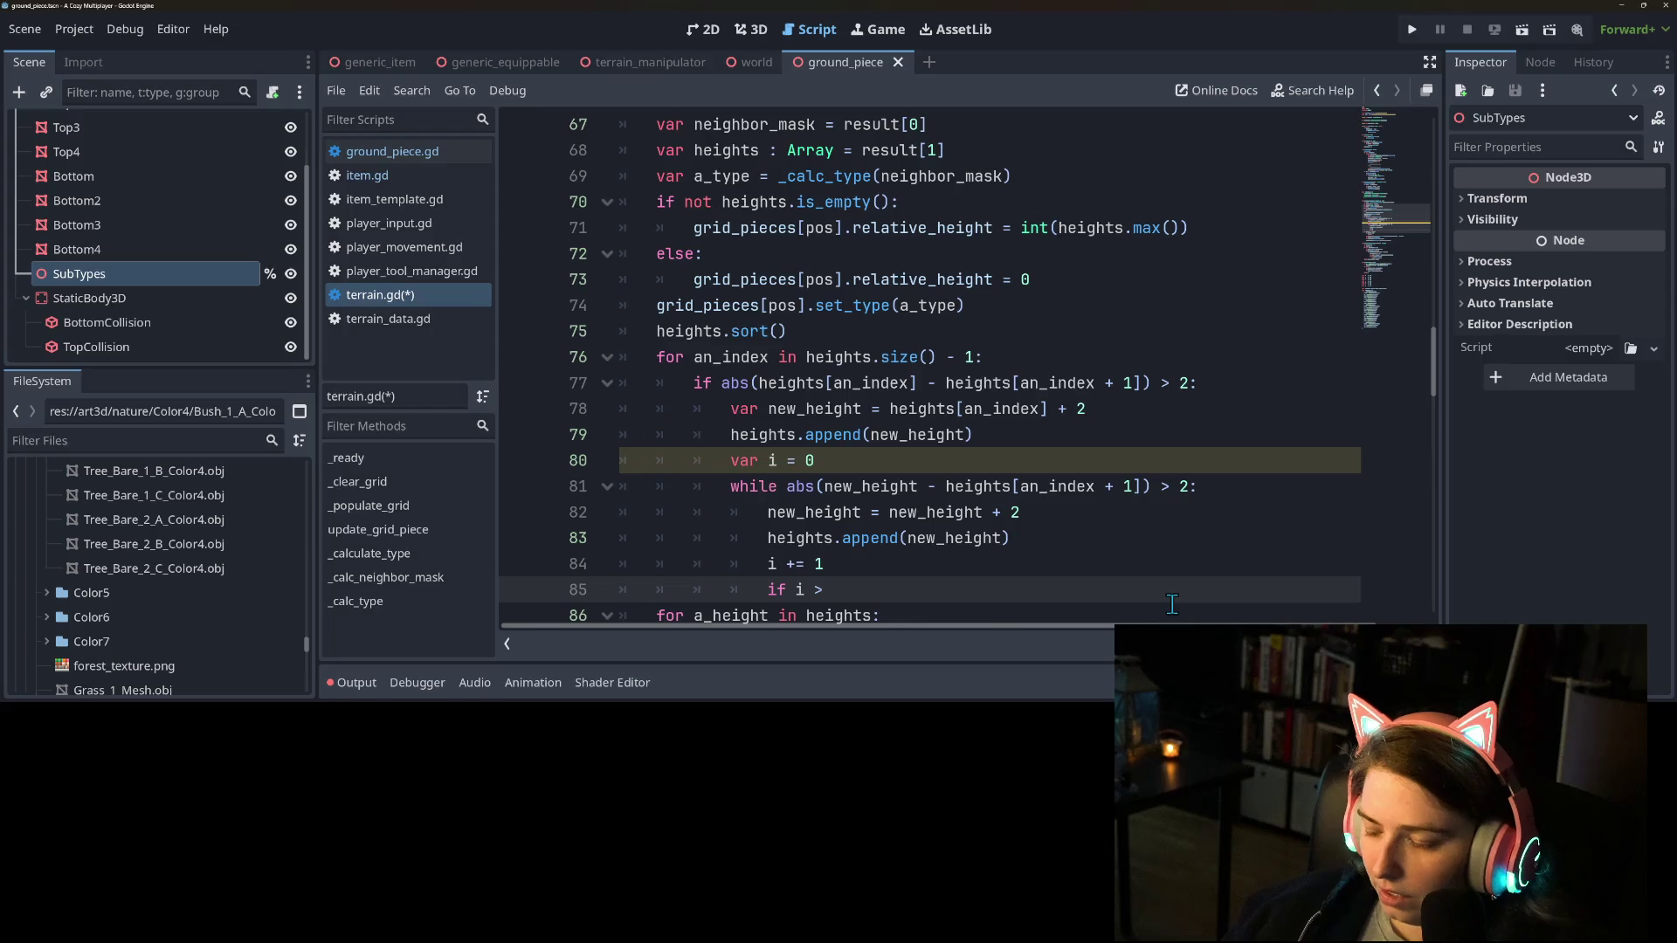
{"action": "type", "text": ":"}
{"action": "key", "text": "Return"}
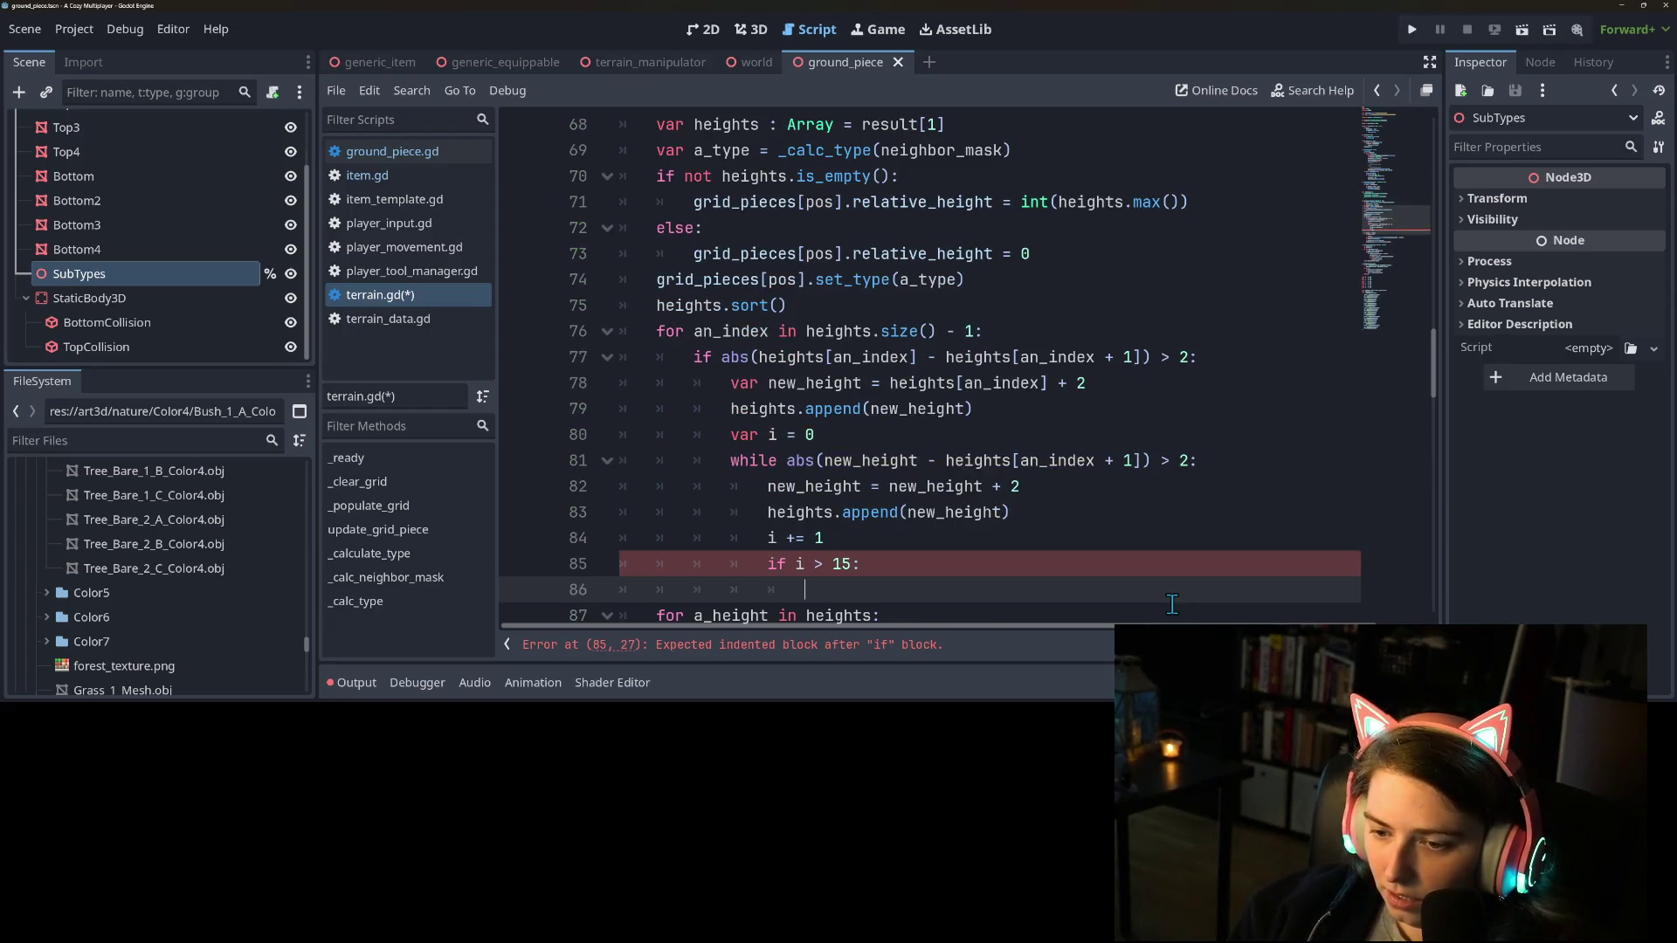
{"action": "type", "text": "break"}
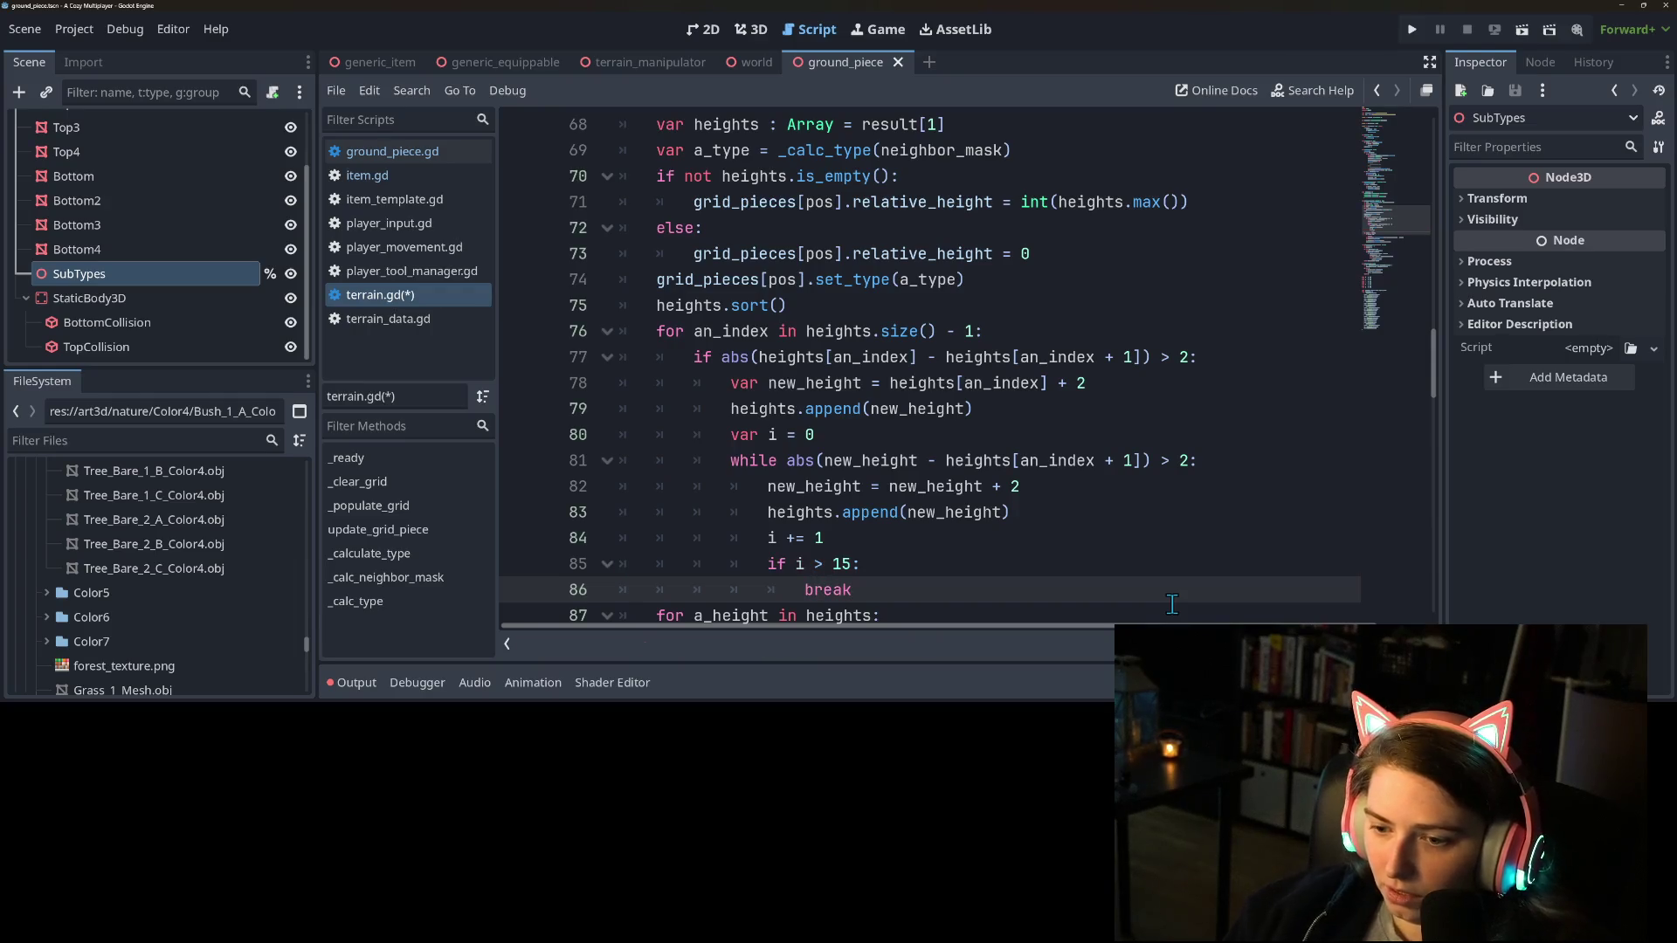
{"action": "key", "text": "ctrl+s"}
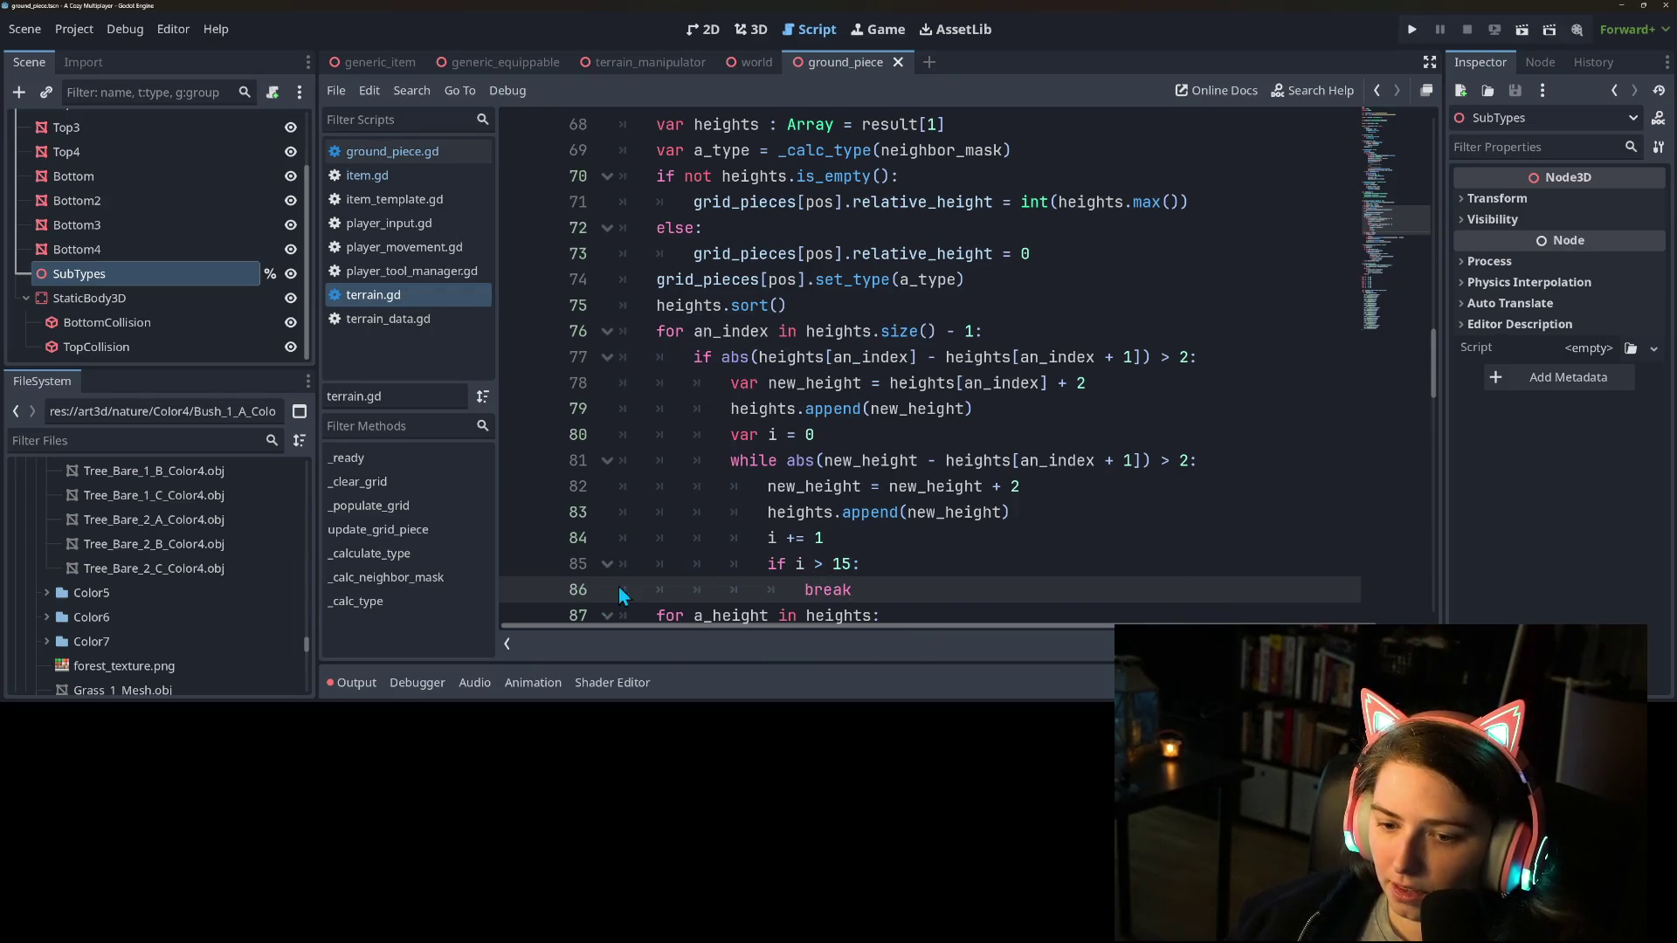
{"action": "left_click", "coordinate": [520, 590]}
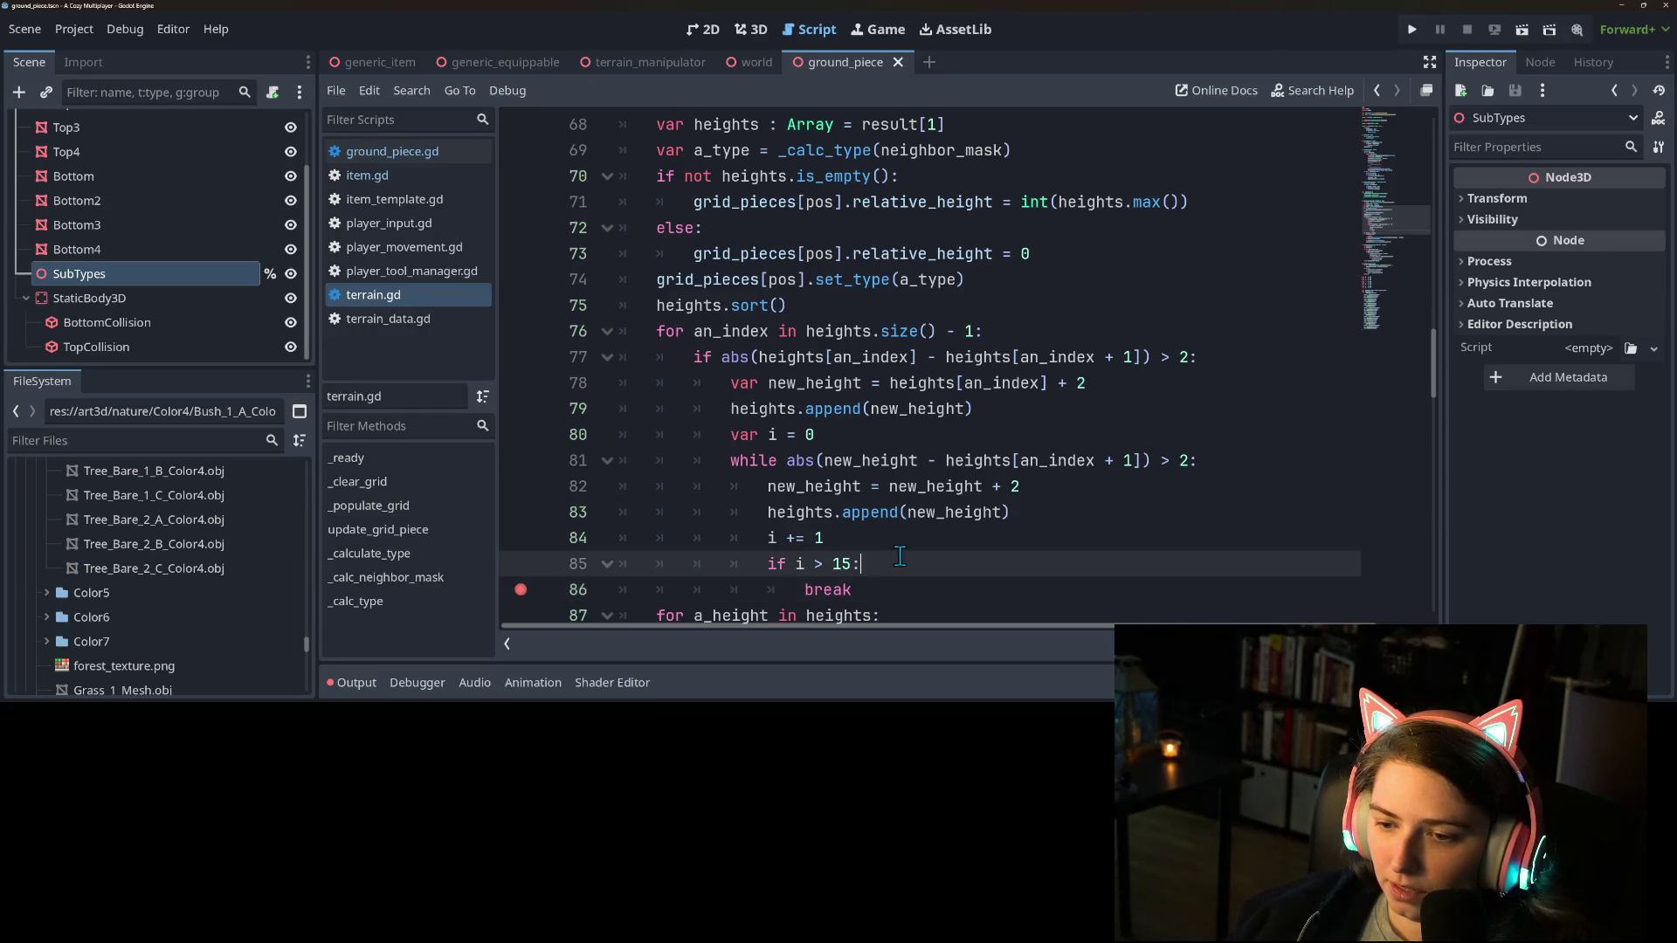
Step: Review the new_height append and break lines, then run the project to test the terrain
{"action": "scroll", "coordinate": [971, 578], "scroll_direction": "down", "scroll_amount": 3, "text": "ctrl"}
{"action": "scroll", "coordinate": [972, 578], "scroll_direction": "down", "scroll_amount": 1, "text": "ctrl"}
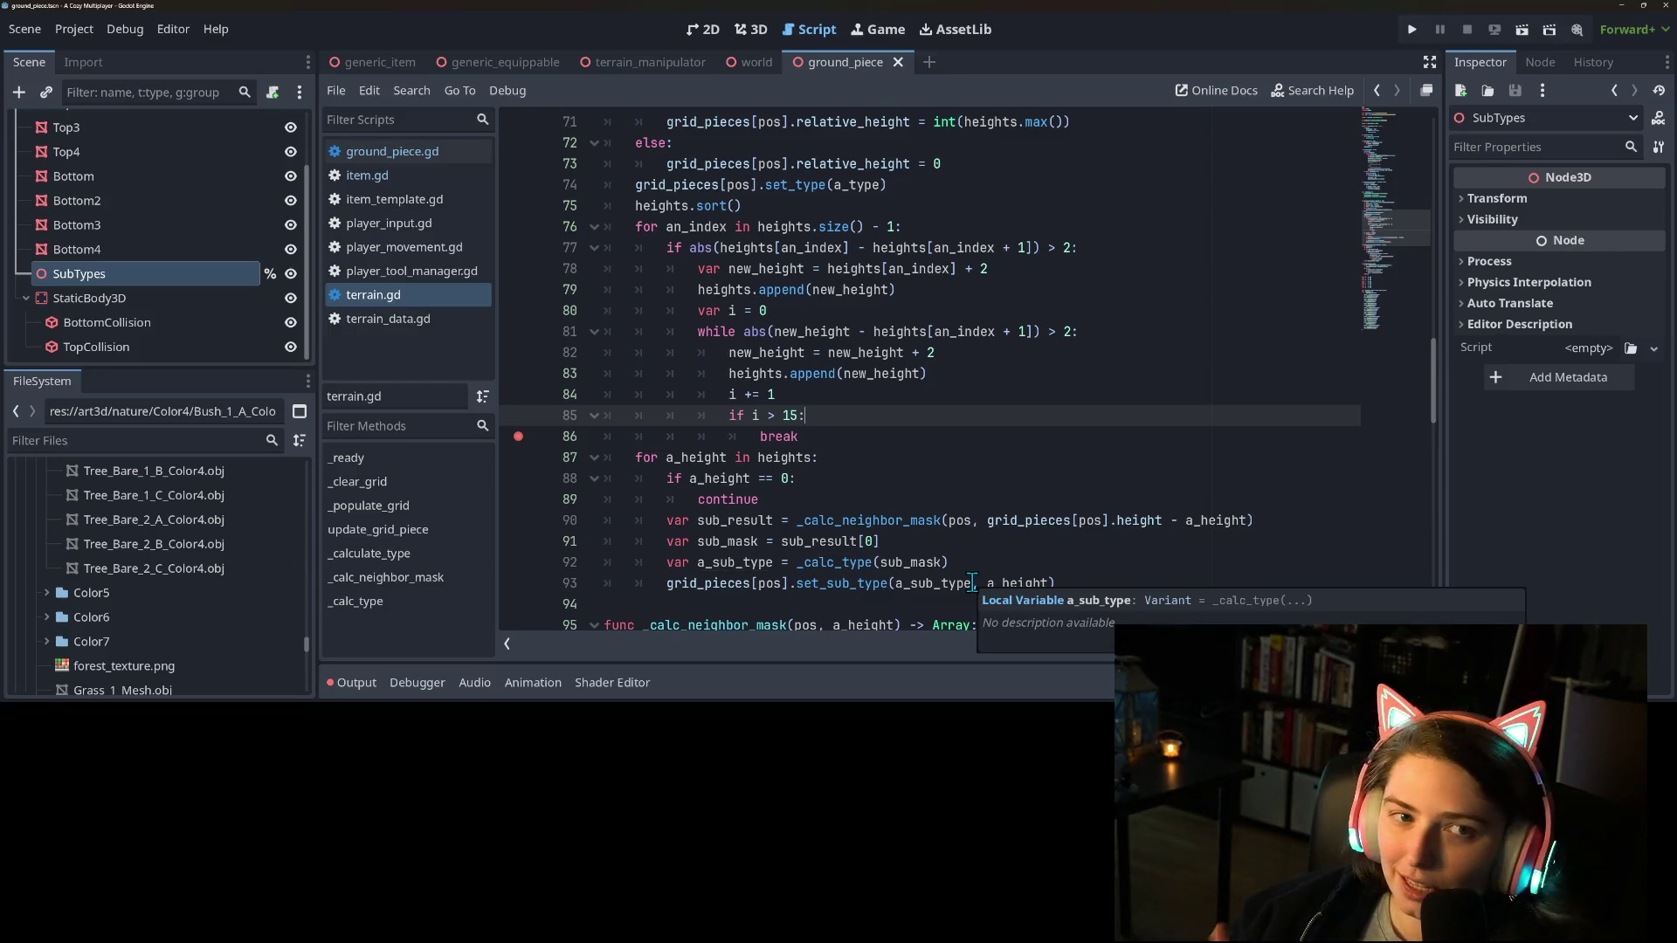
{"action": "left_click", "coordinate": [860, 381]}
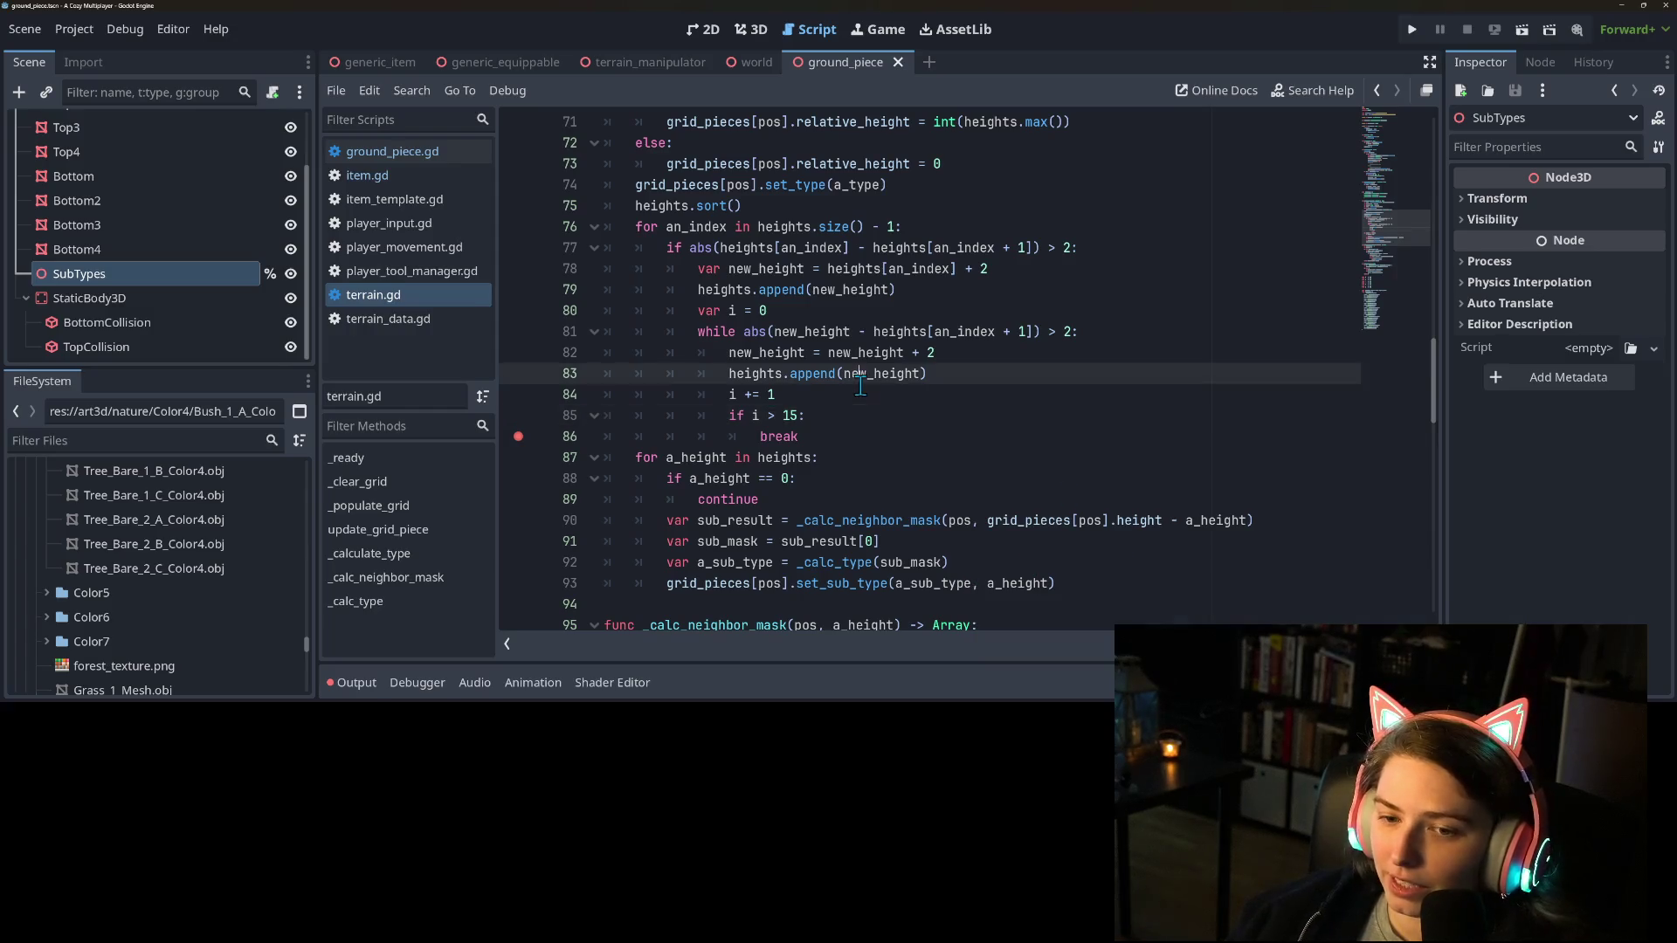
{"action": "left_click", "coordinate": [916, 432]}
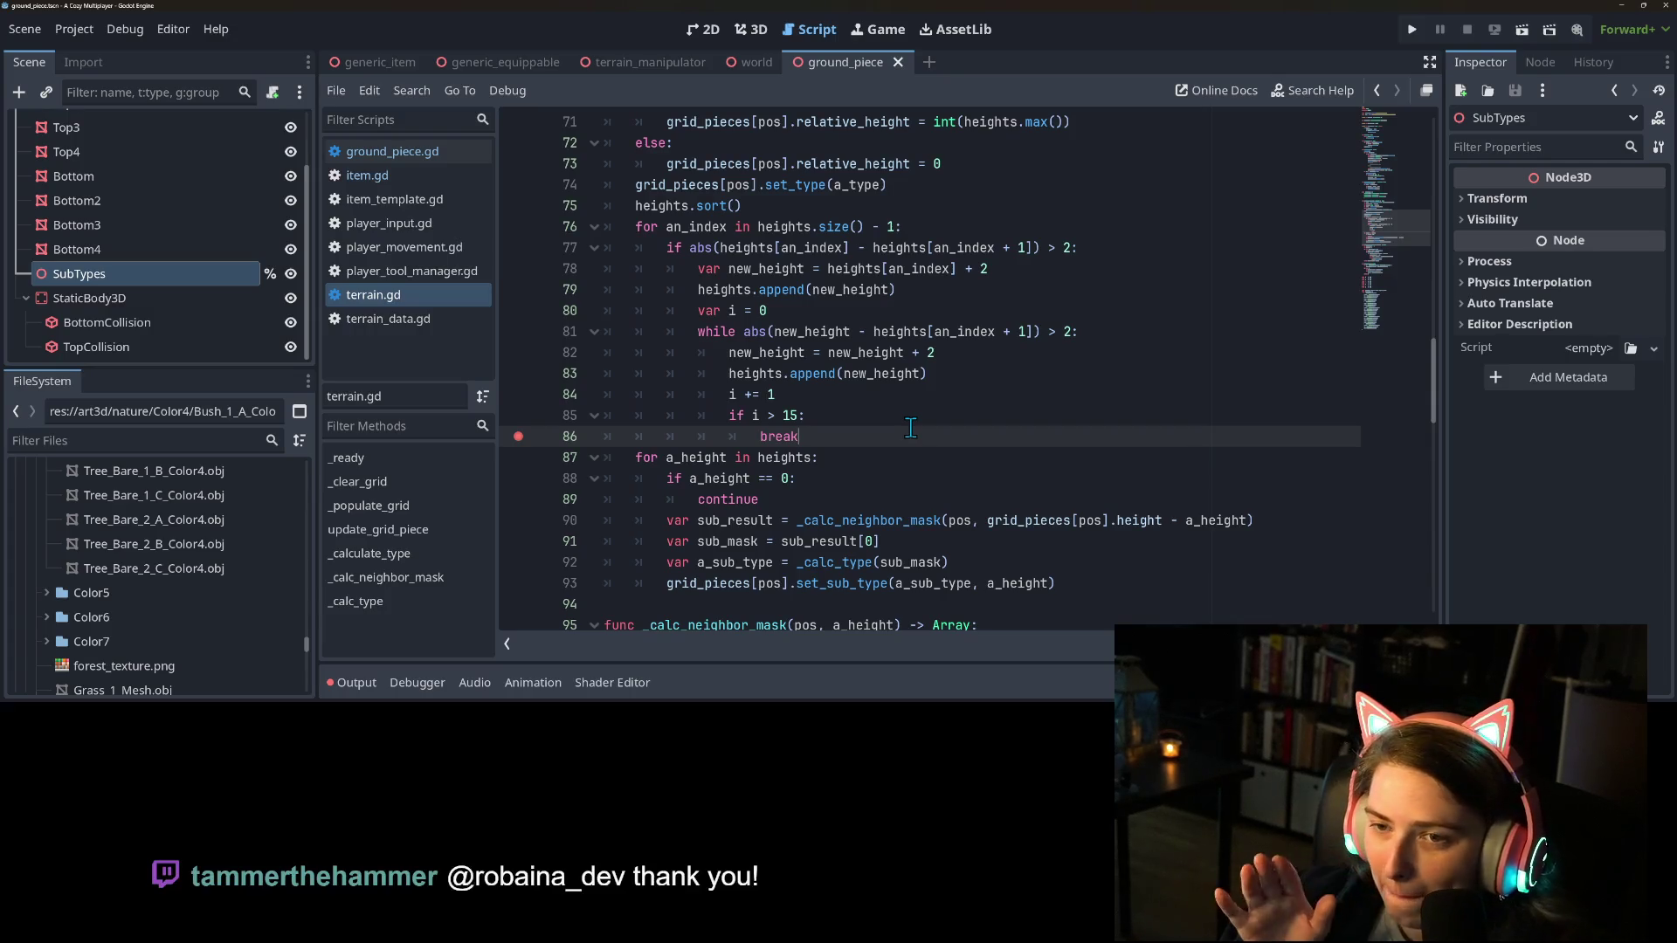
{"action": "left_click", "coordinate": [1413, 30]}
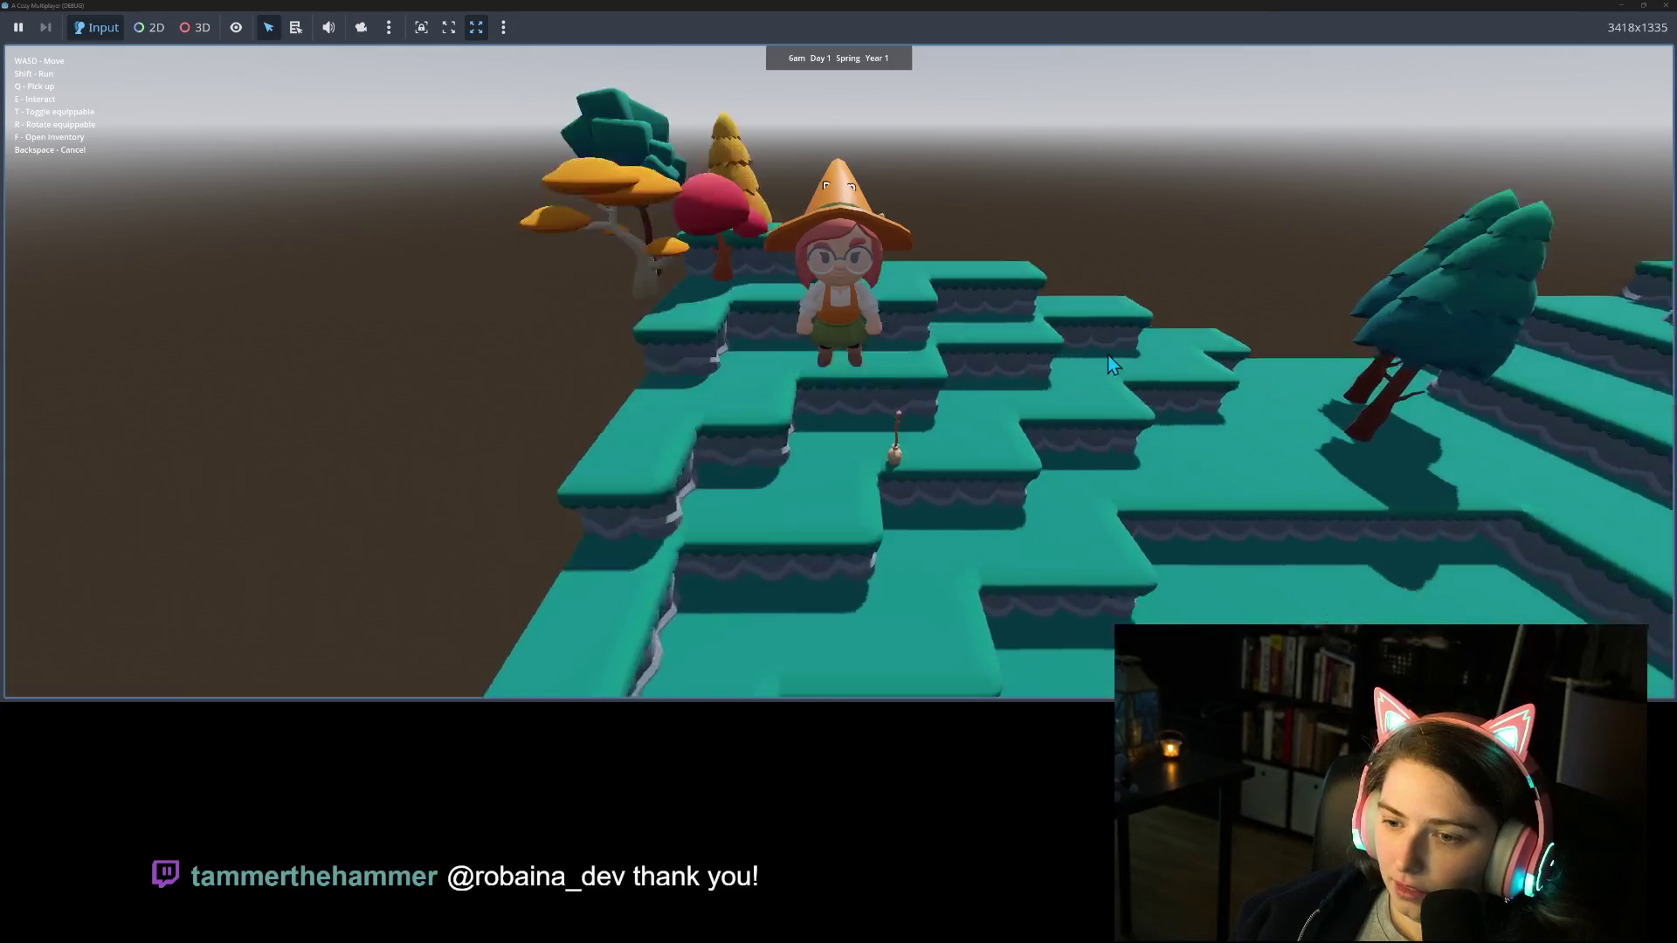
Step: Walk the witch across the platform and up the terraces to the broom
{"action": "key", "text": "d"}
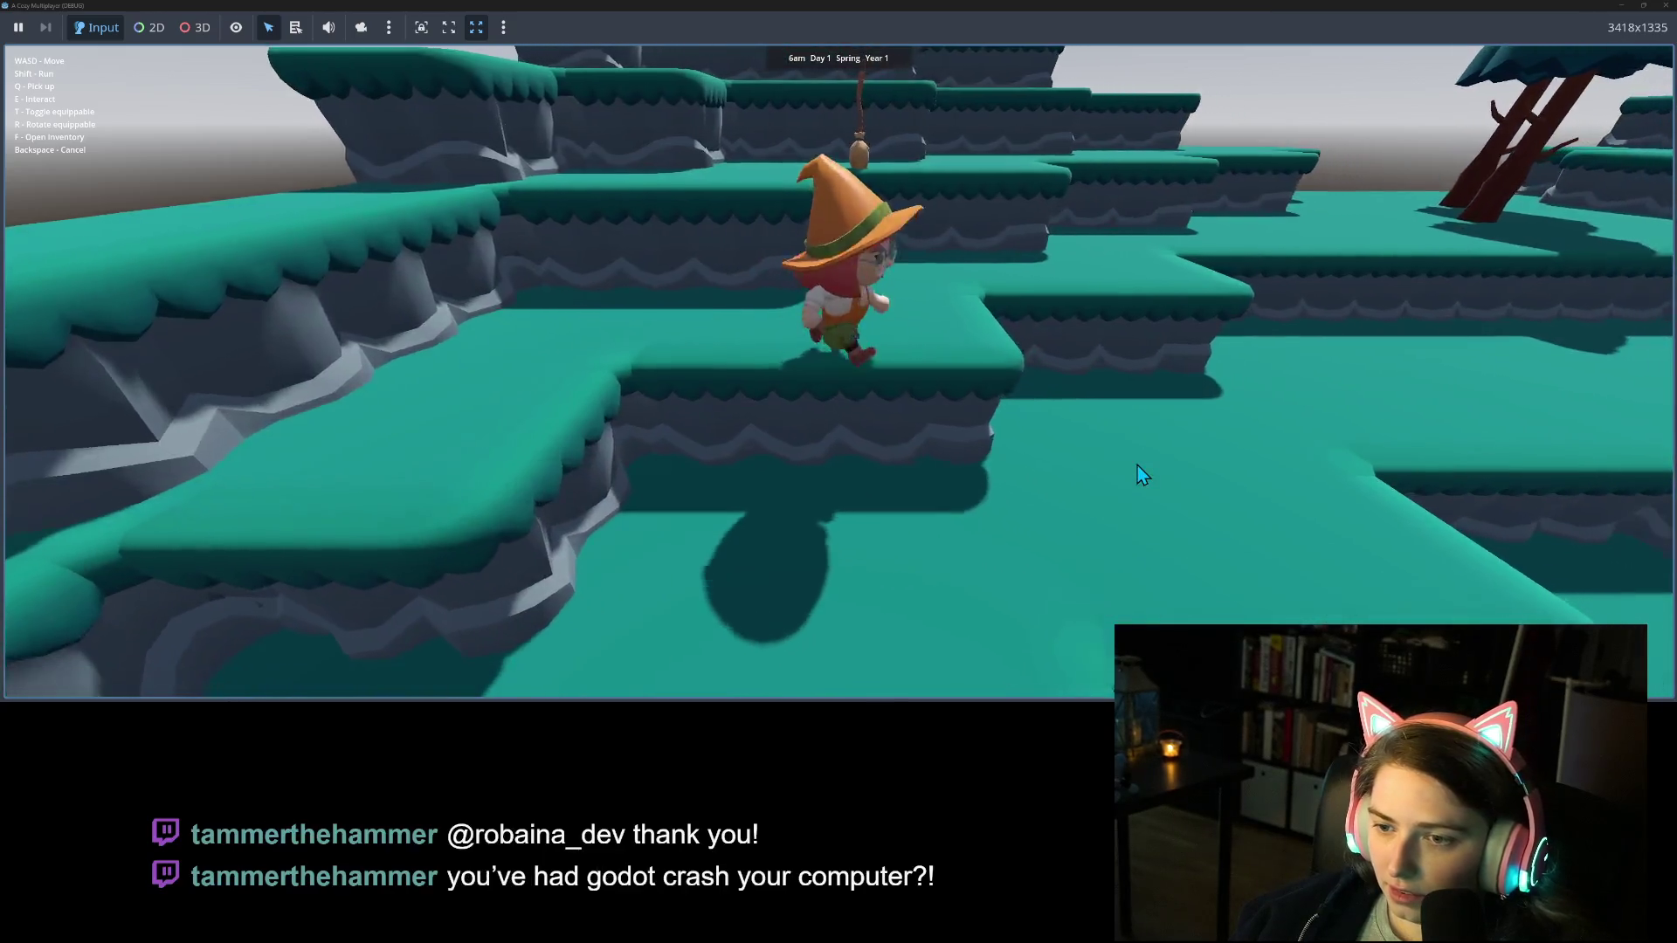
{"action": "key", "text": "s"}
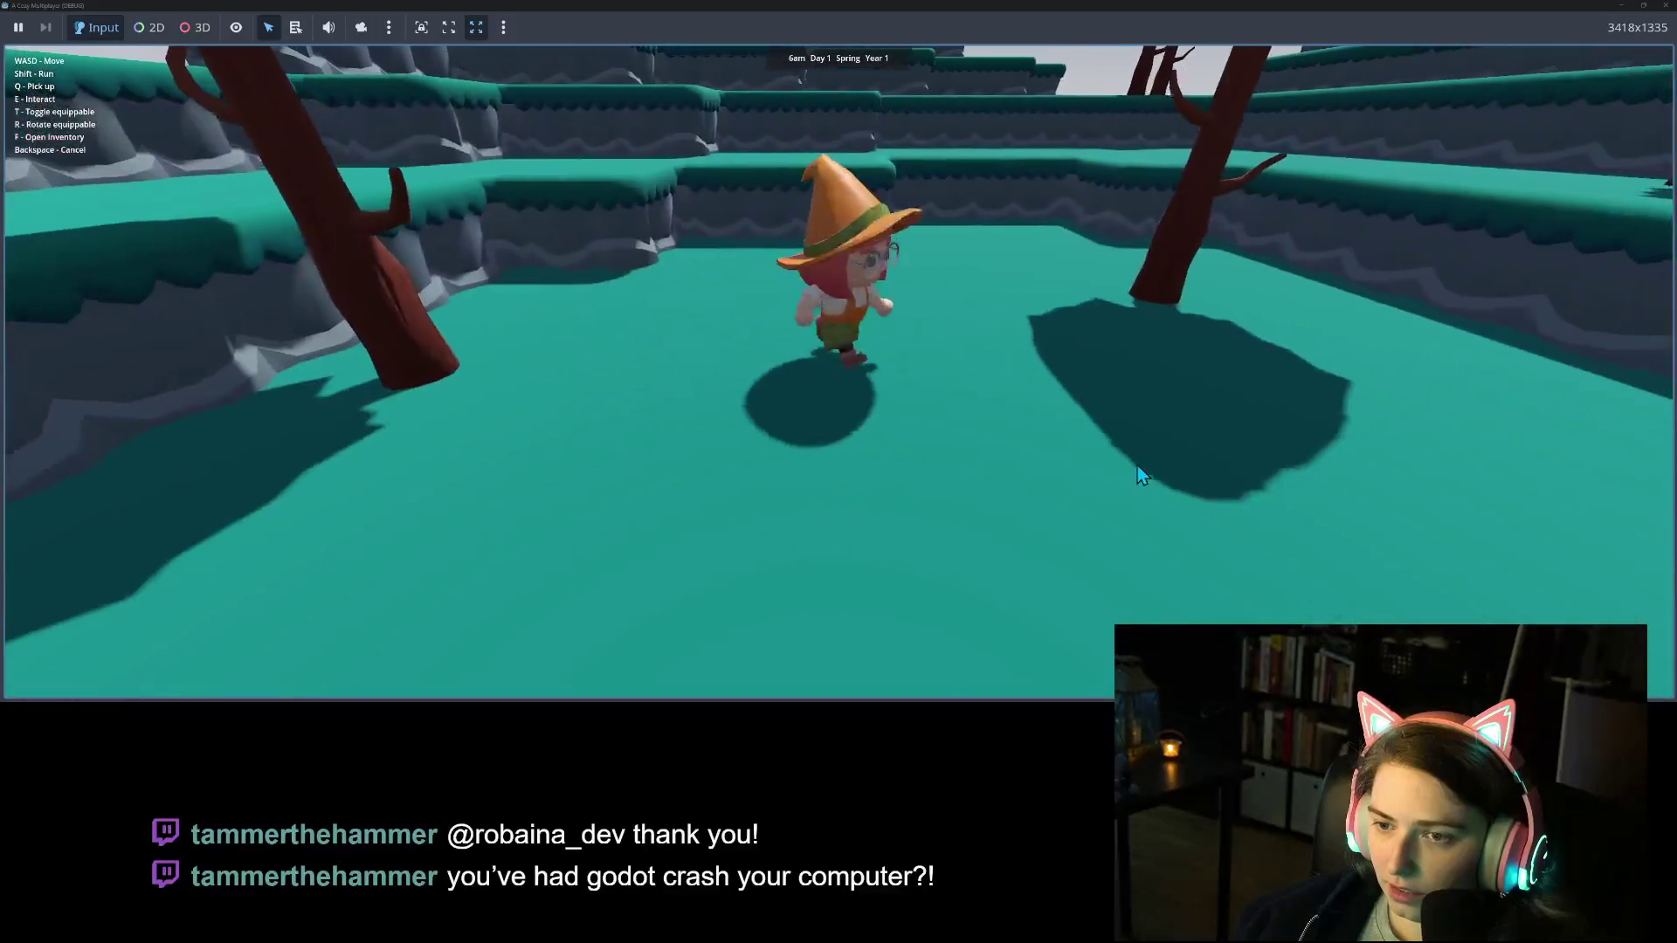
{"action": "key", "text": "w"}
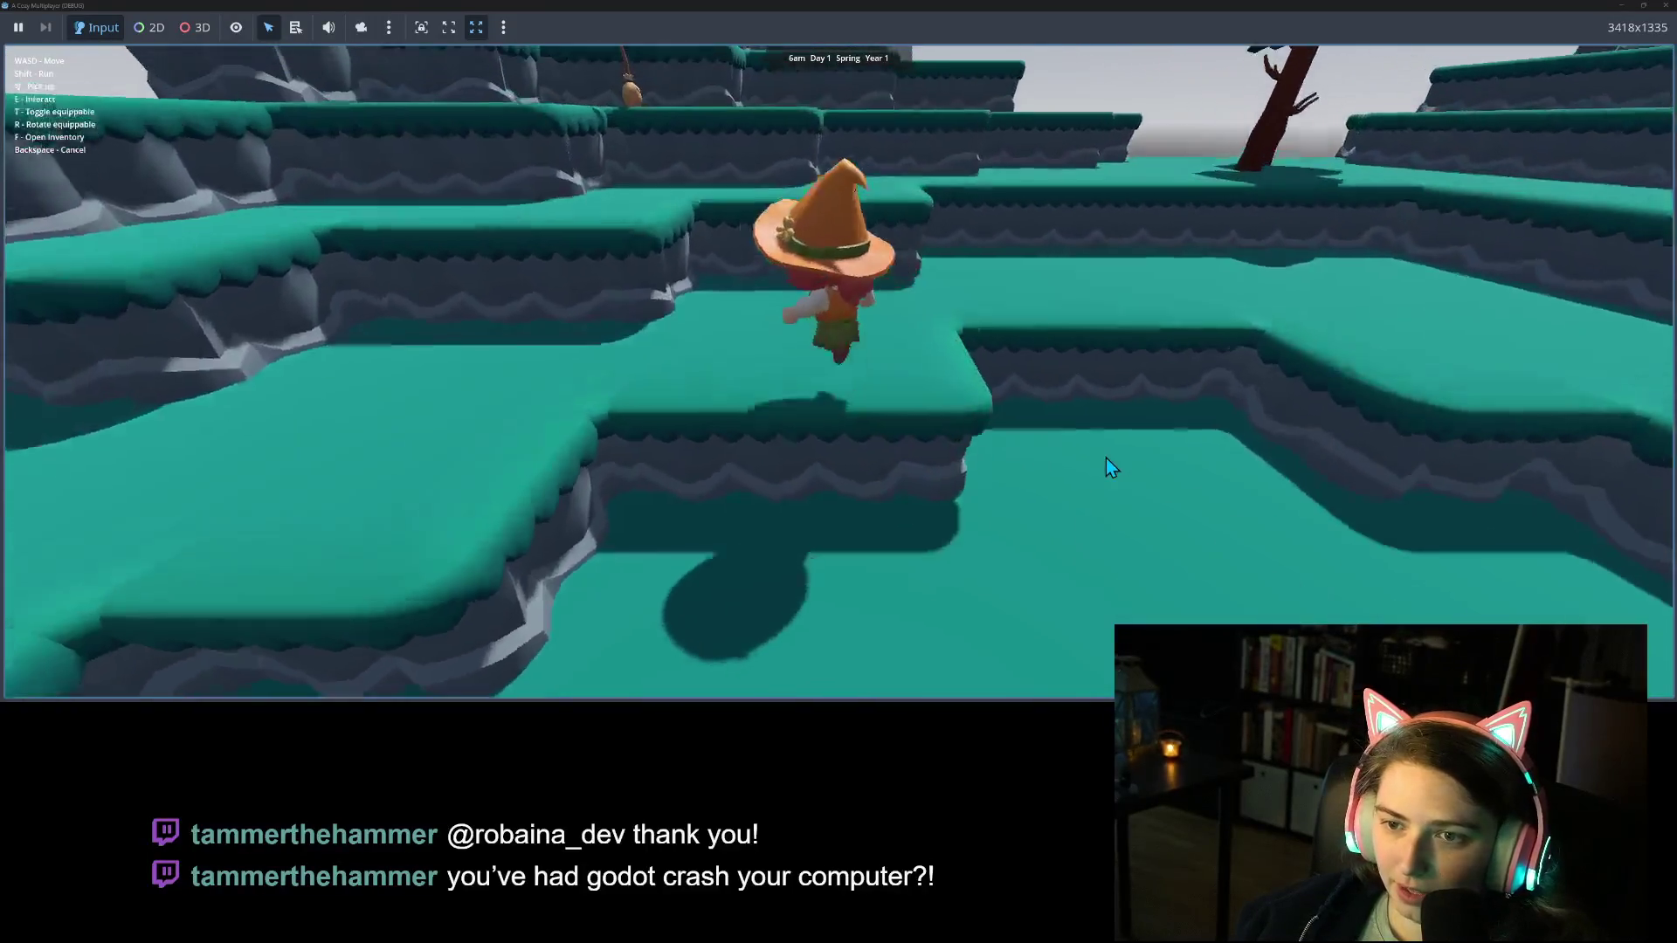
{"action": "key", "text": "w"}
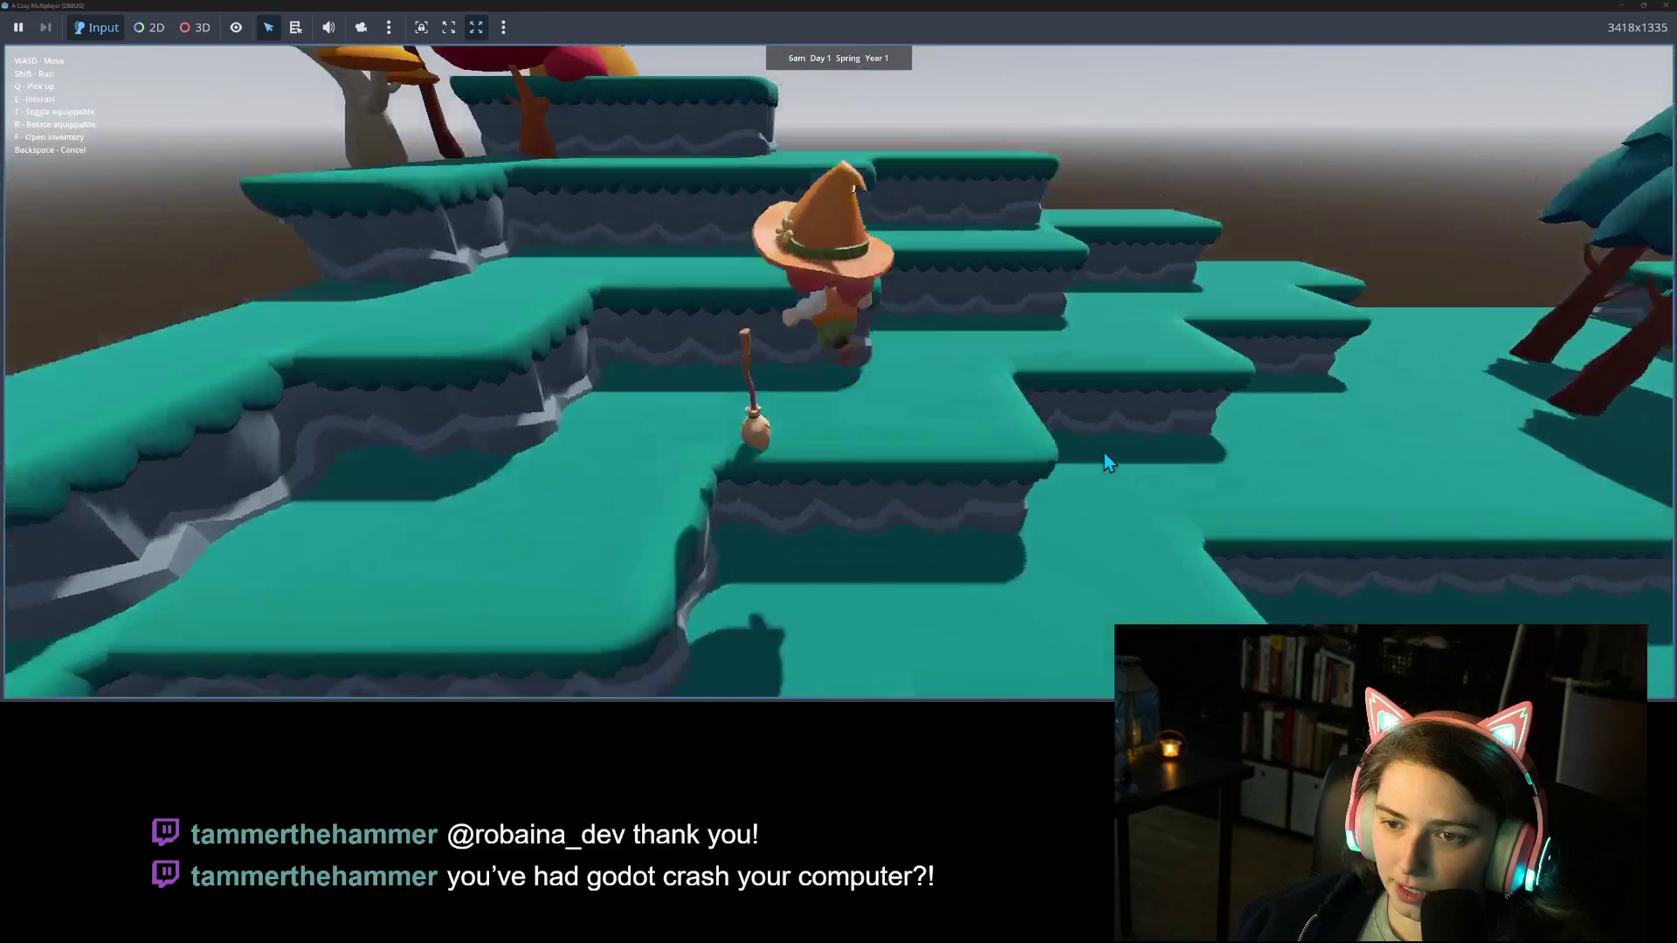
{"action": "key", "text": "w"}
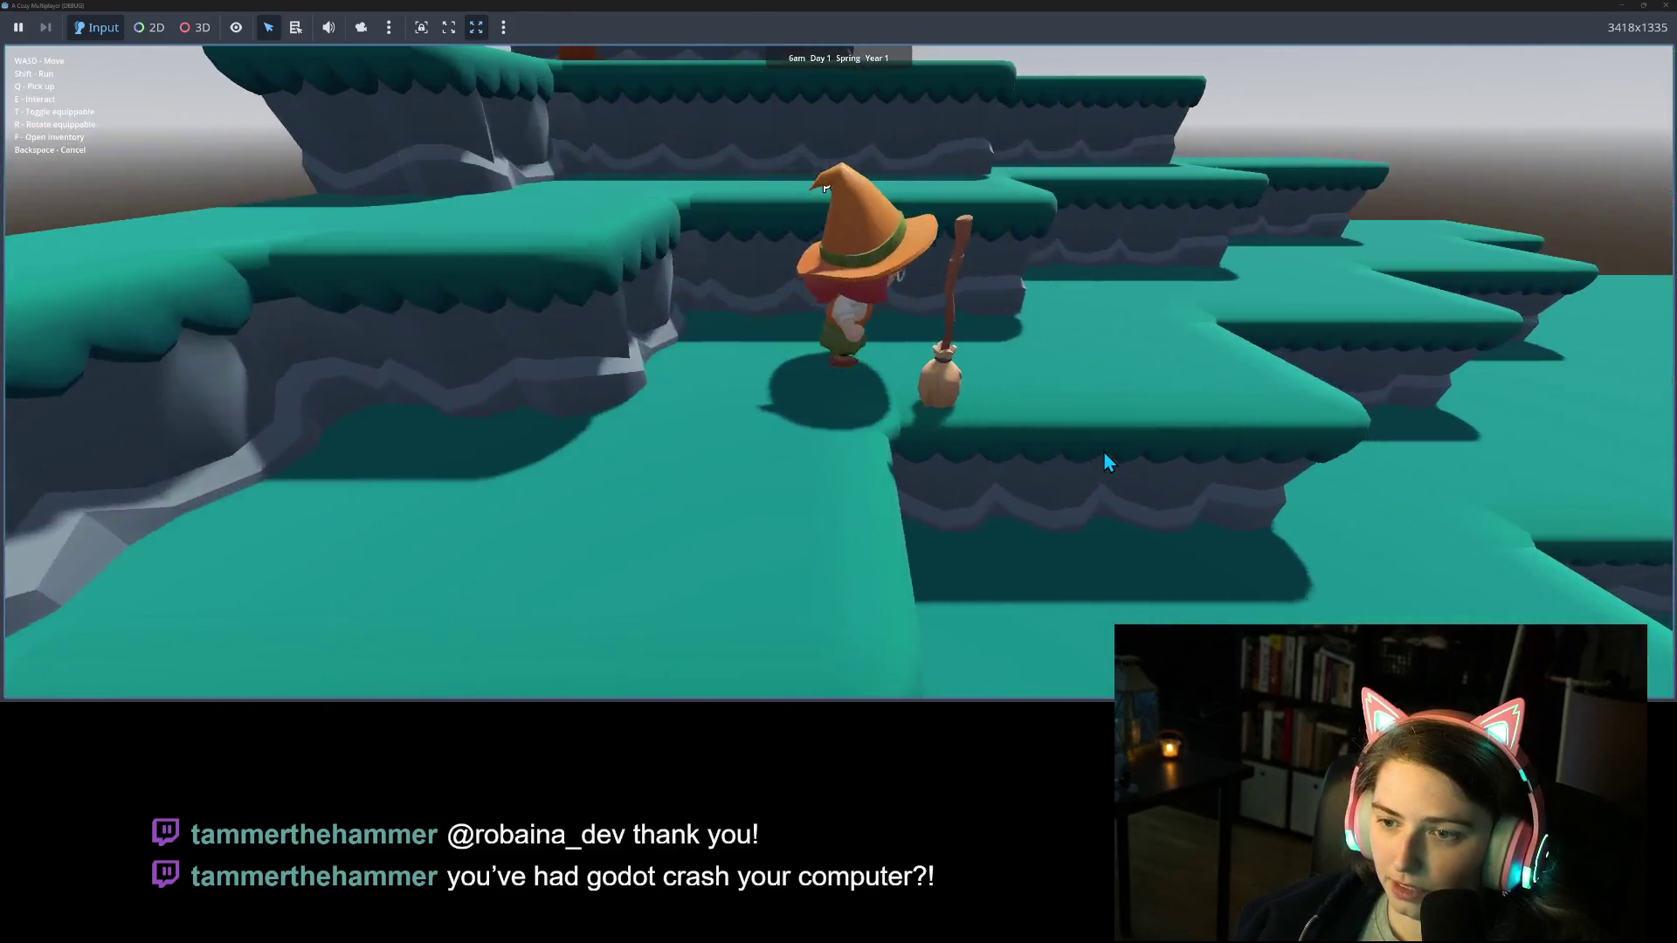
{"action": "key", "text": "w"}
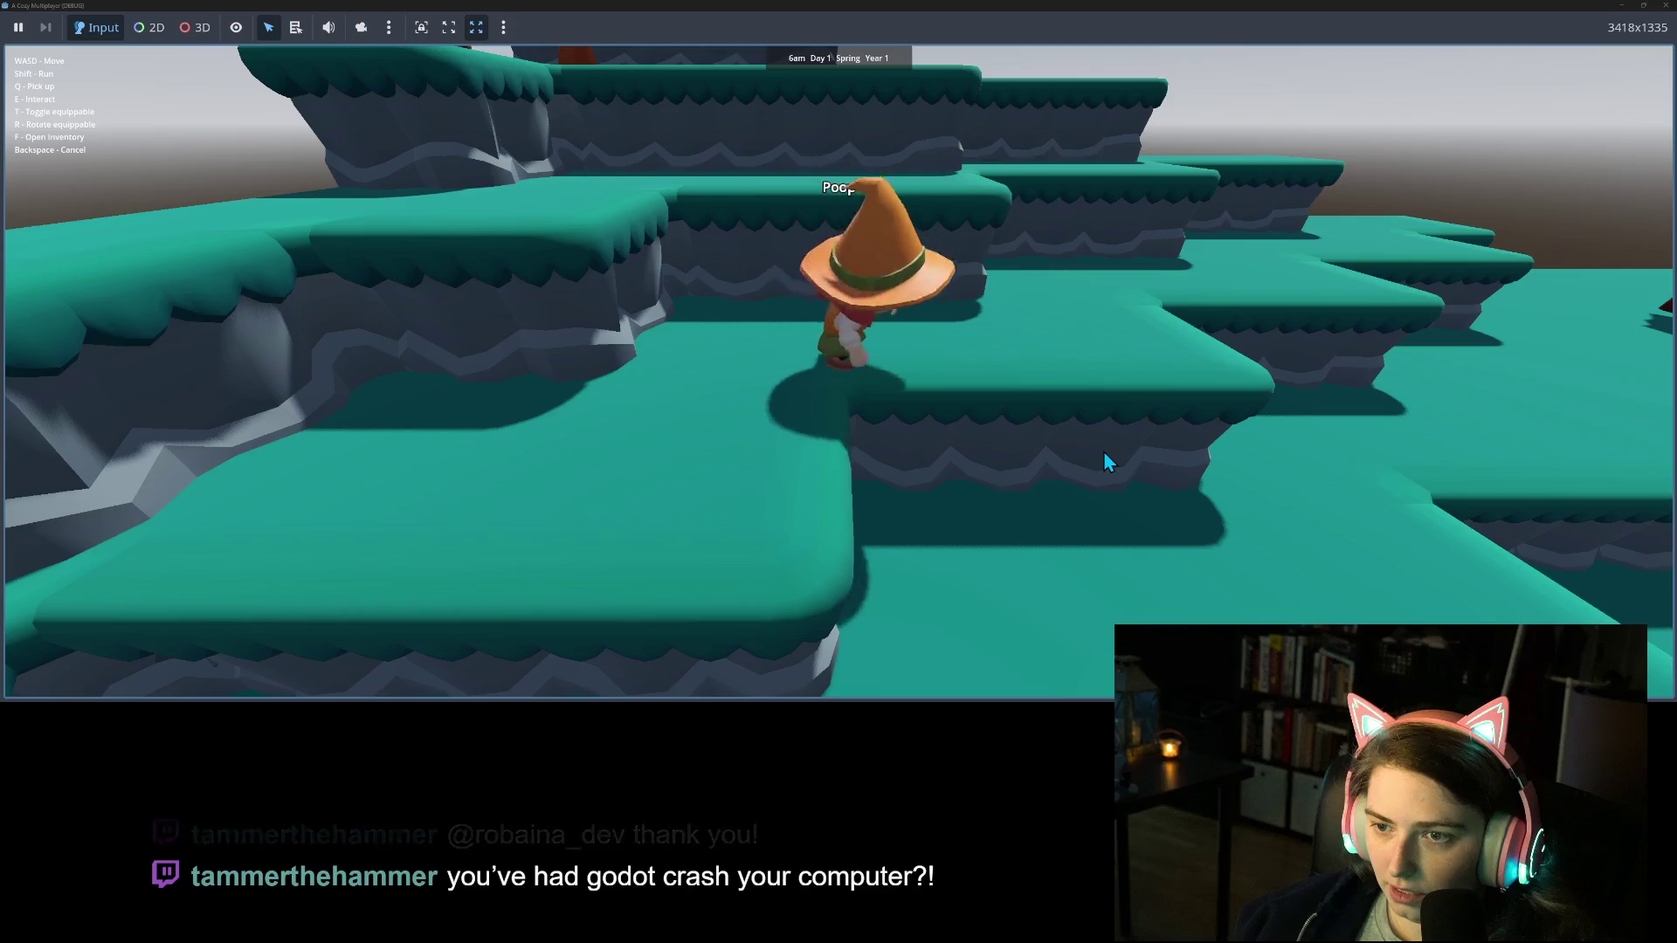
Step: Mount the broom and fly back and forth between the camera and the far terrace
{"action": "key", "text": "e"}
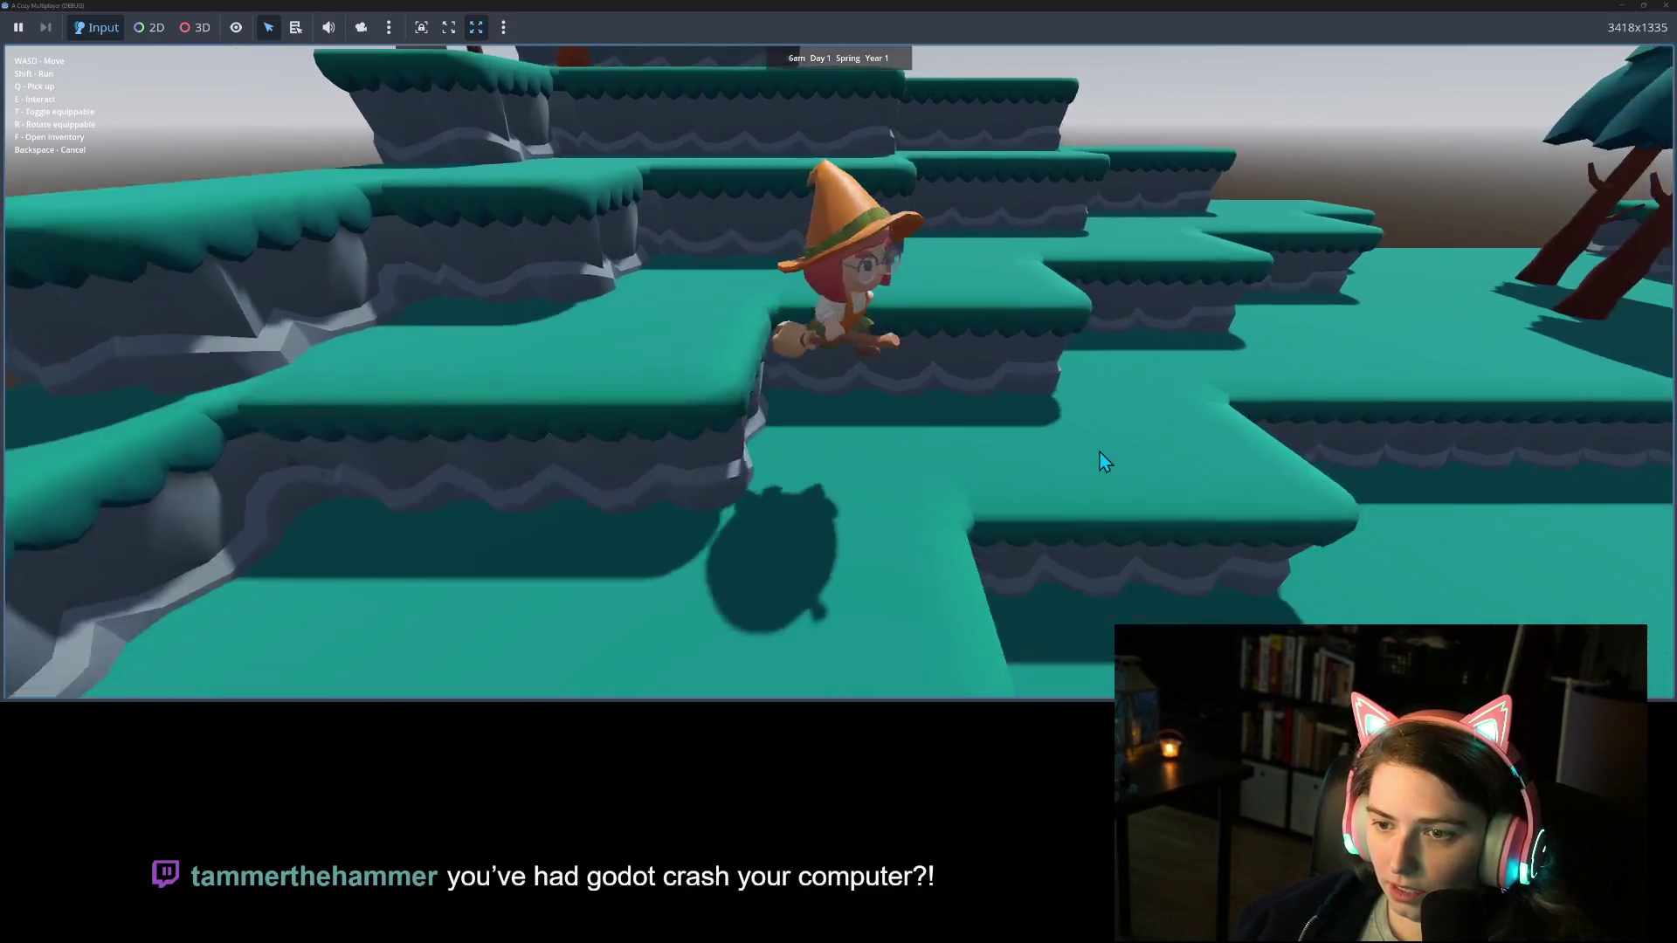
{"action": "key", "text": "s"}
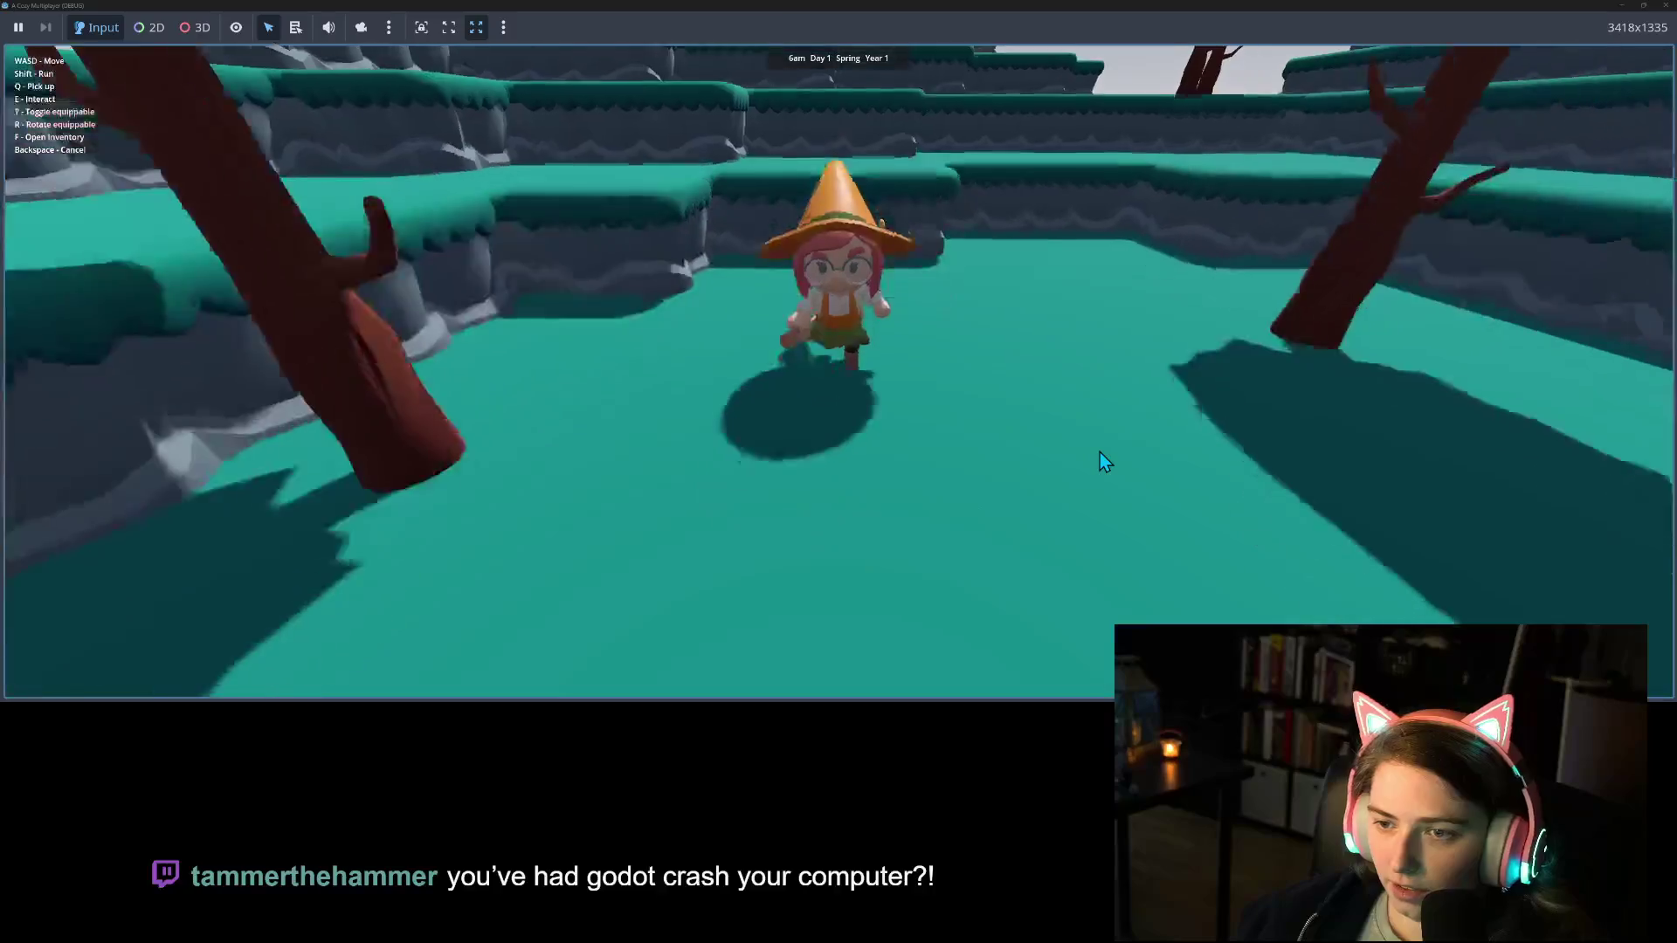
{"action": "key", "text": "w"}
{"action": "key", "text": "s"}
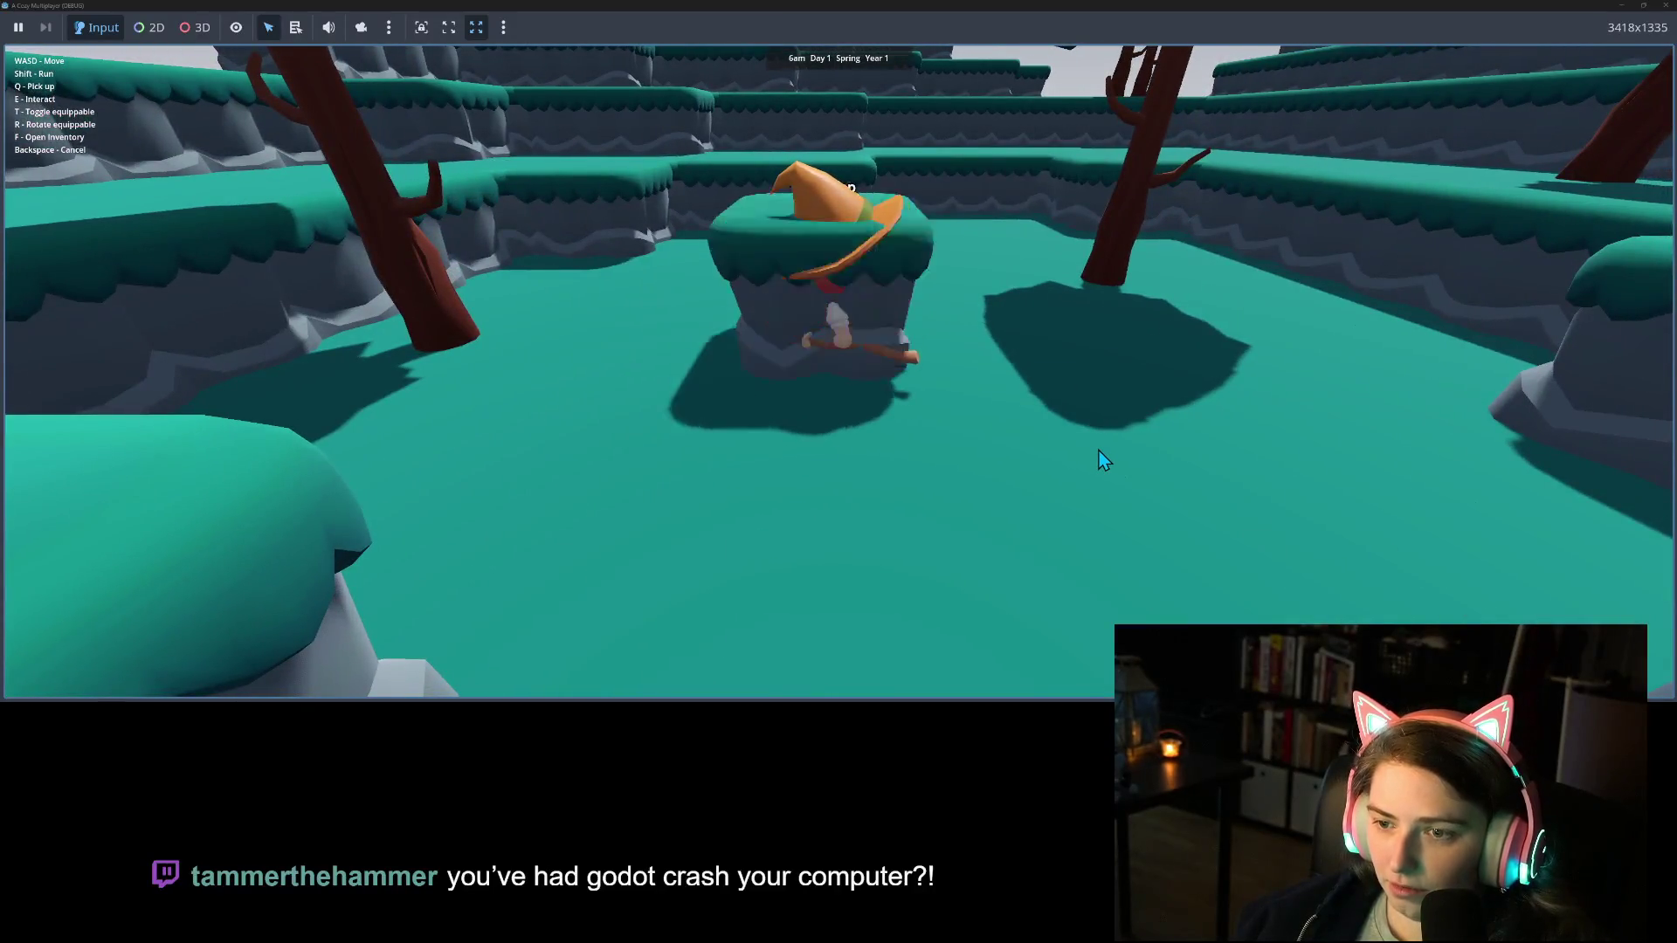
{"action": "key", "text": "w"}
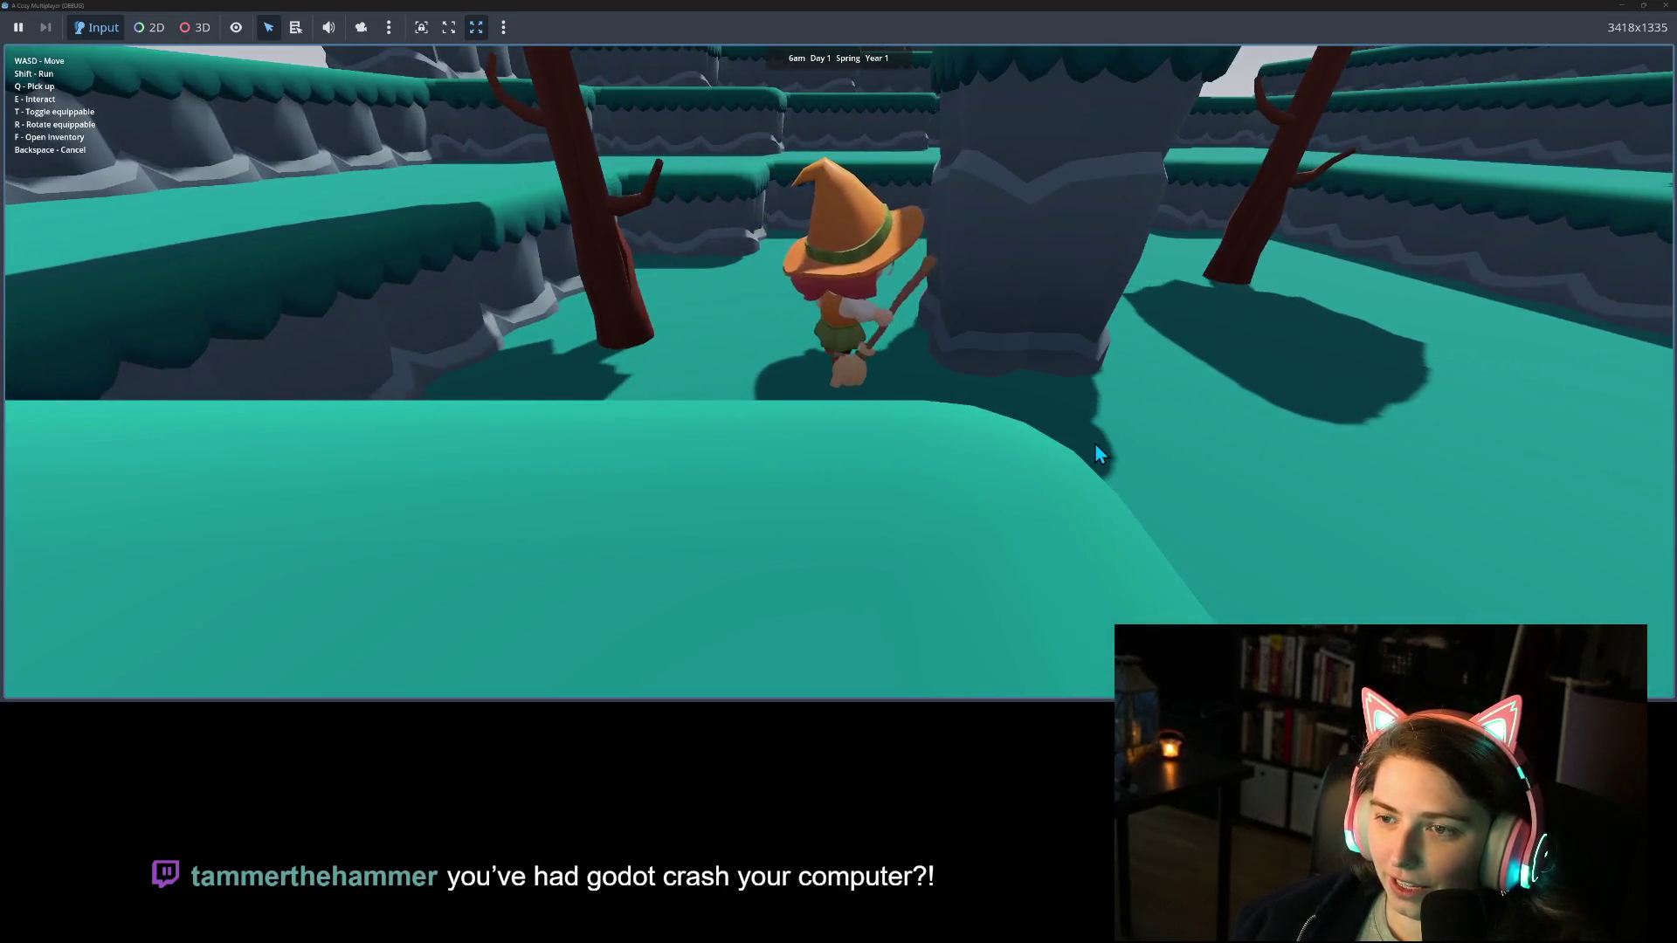
{"action": "key", "text": "a"}
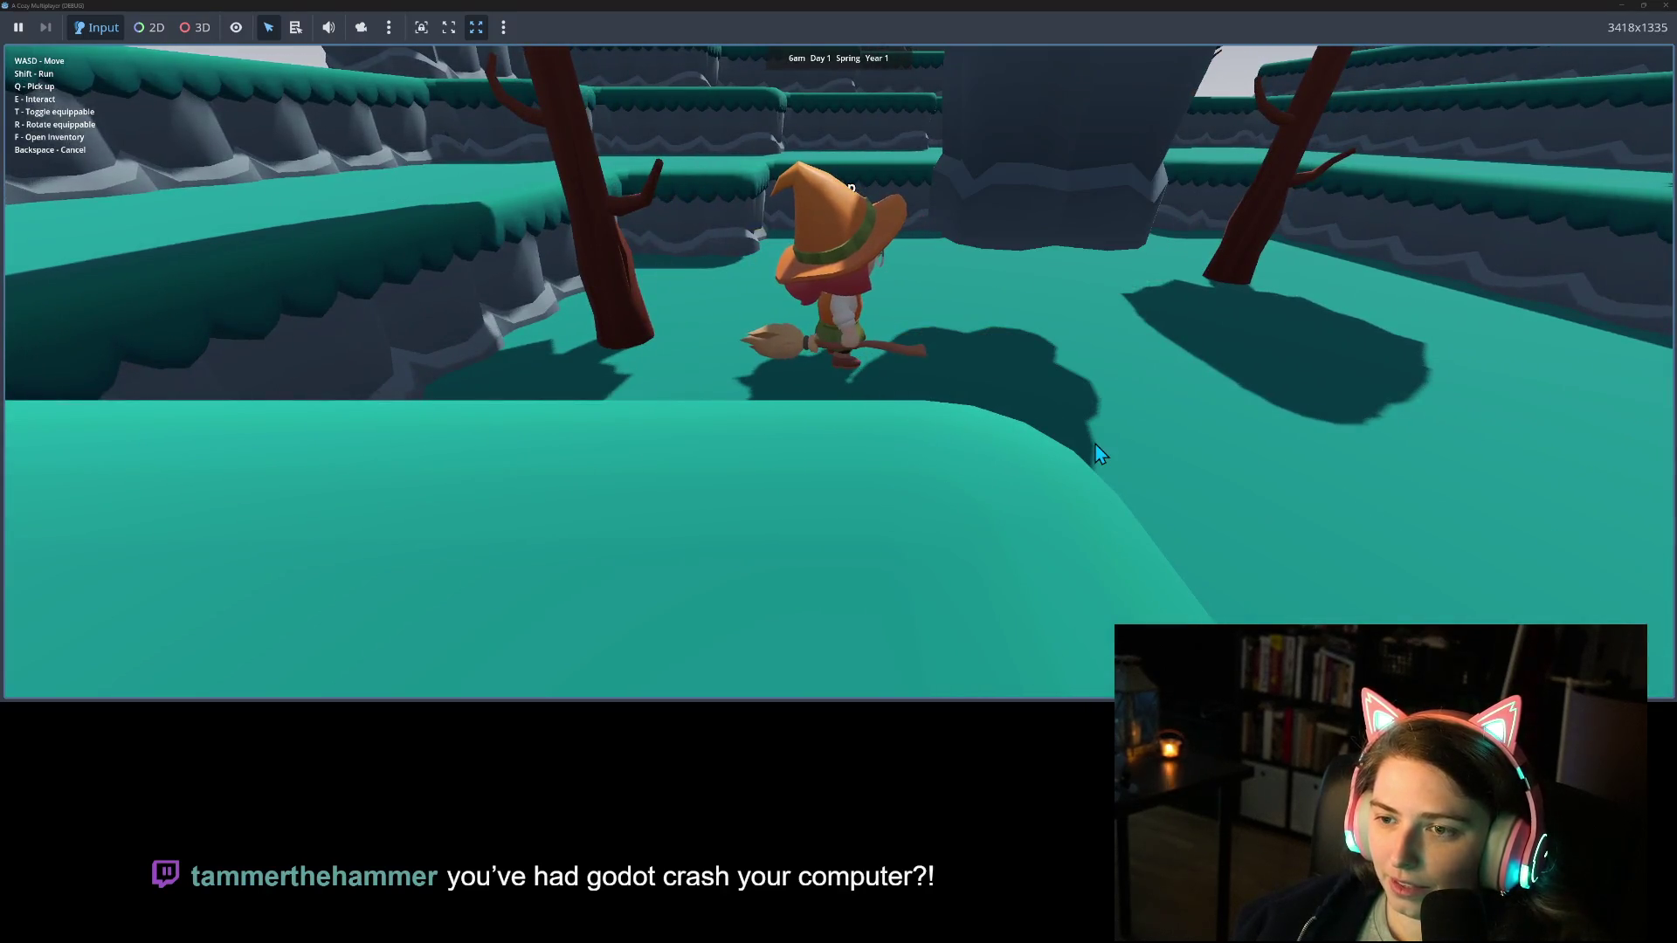
{"action": "key", "text": "s"}
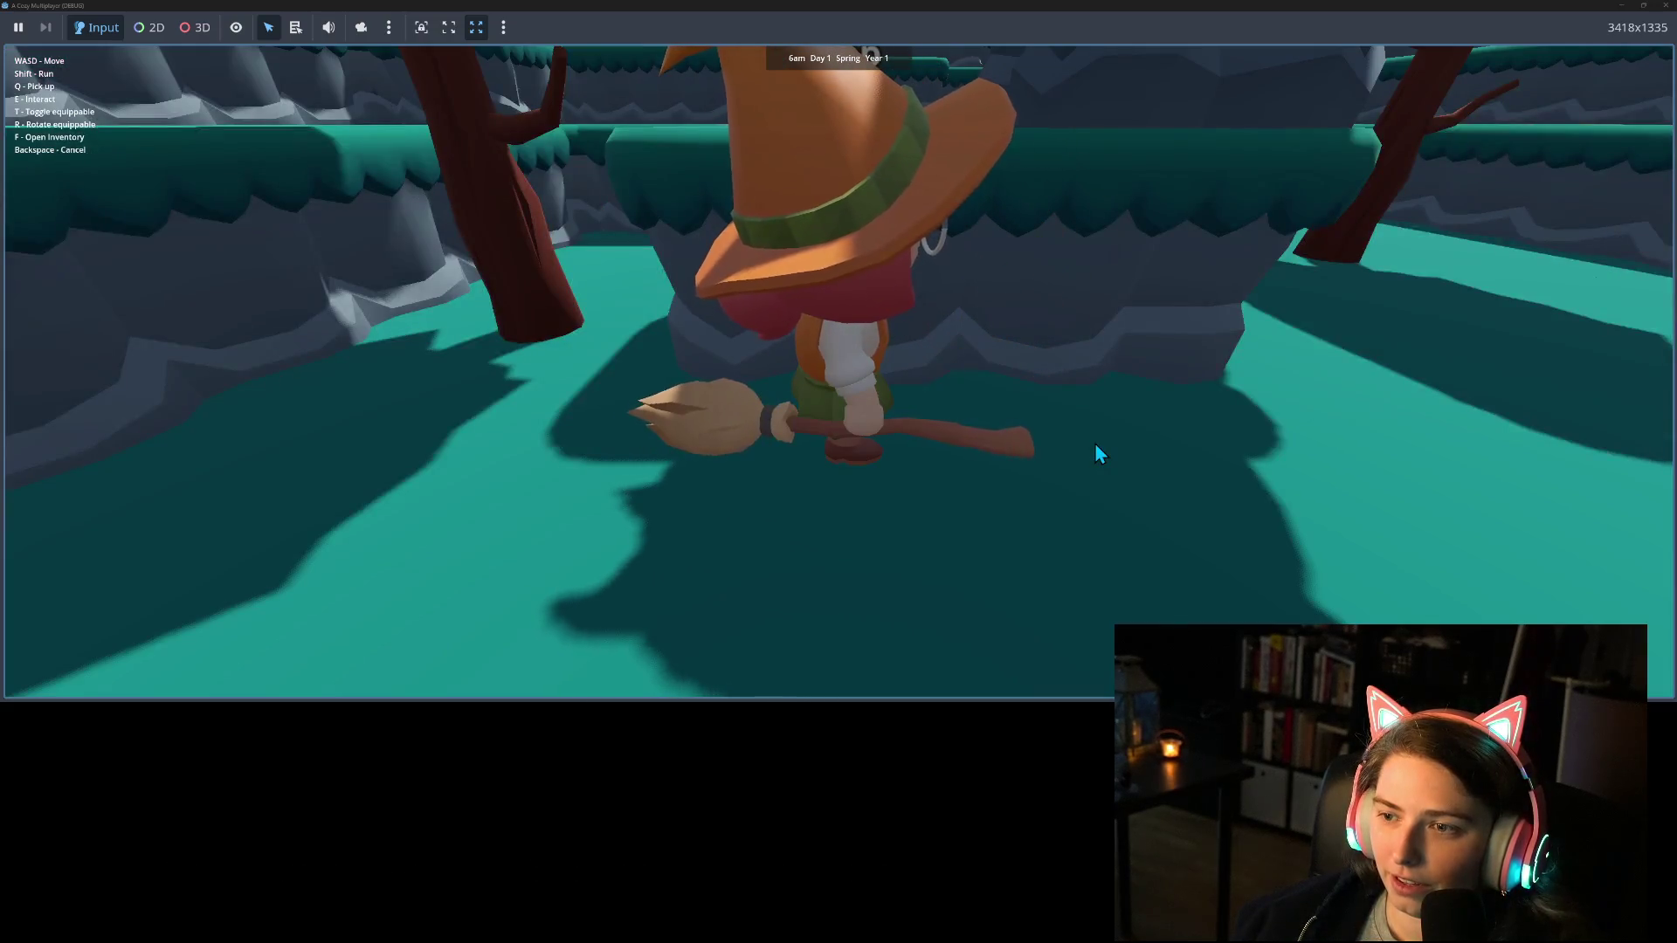
{"action": "key", "text": "s"}
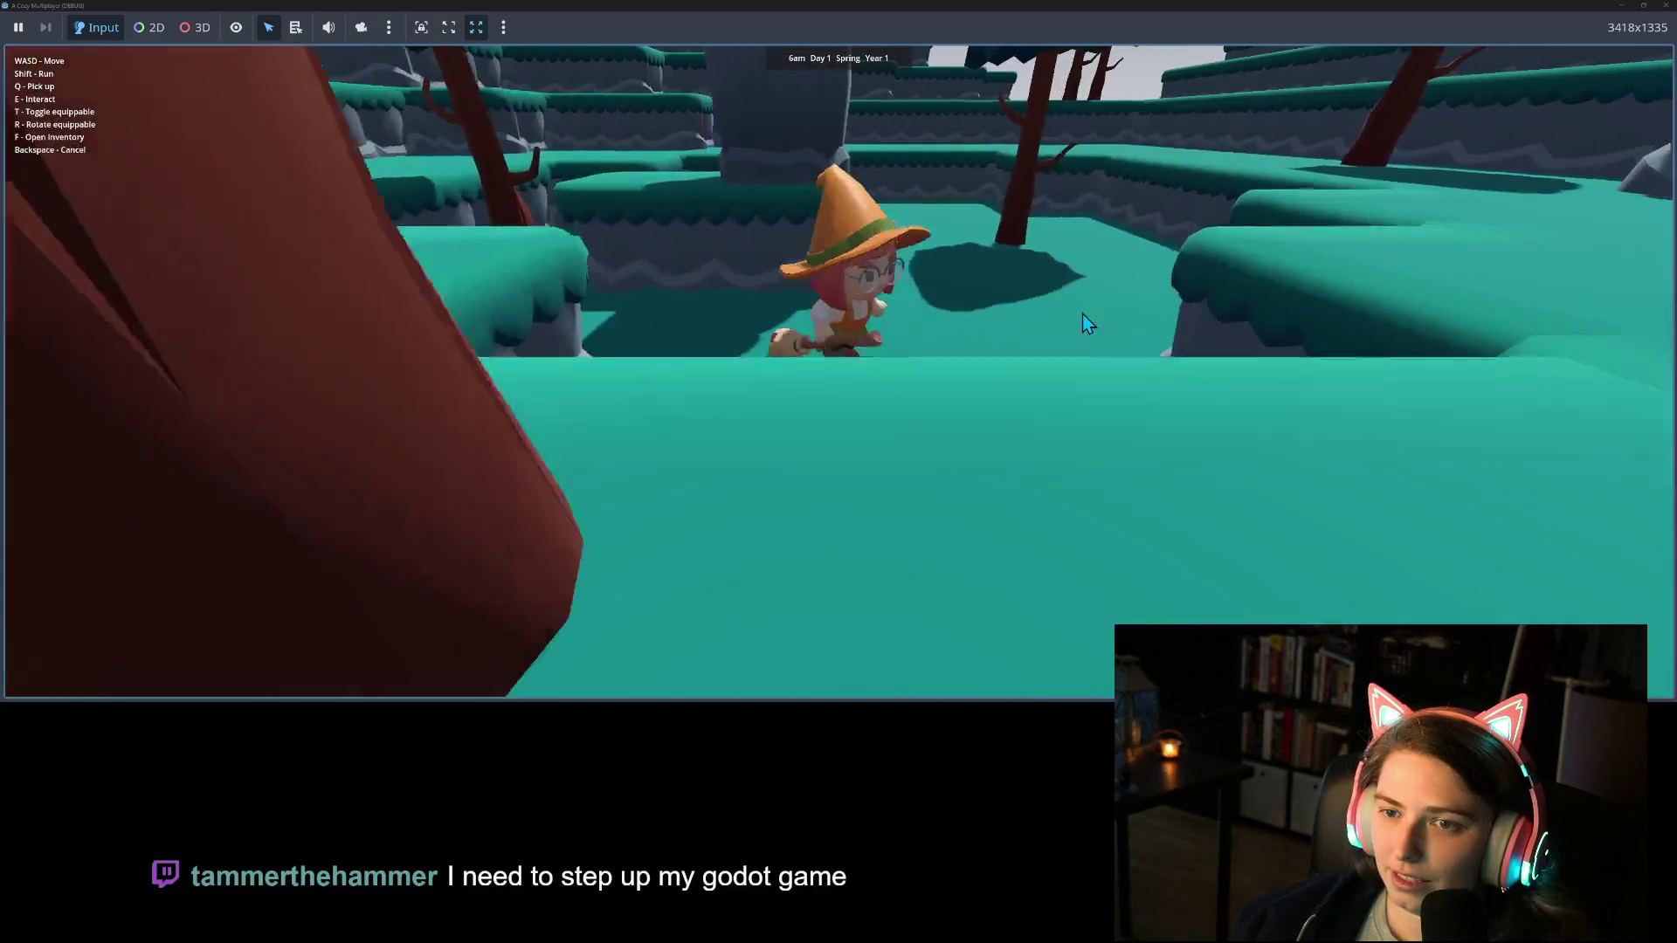
{"action": "key", "text": "w"}
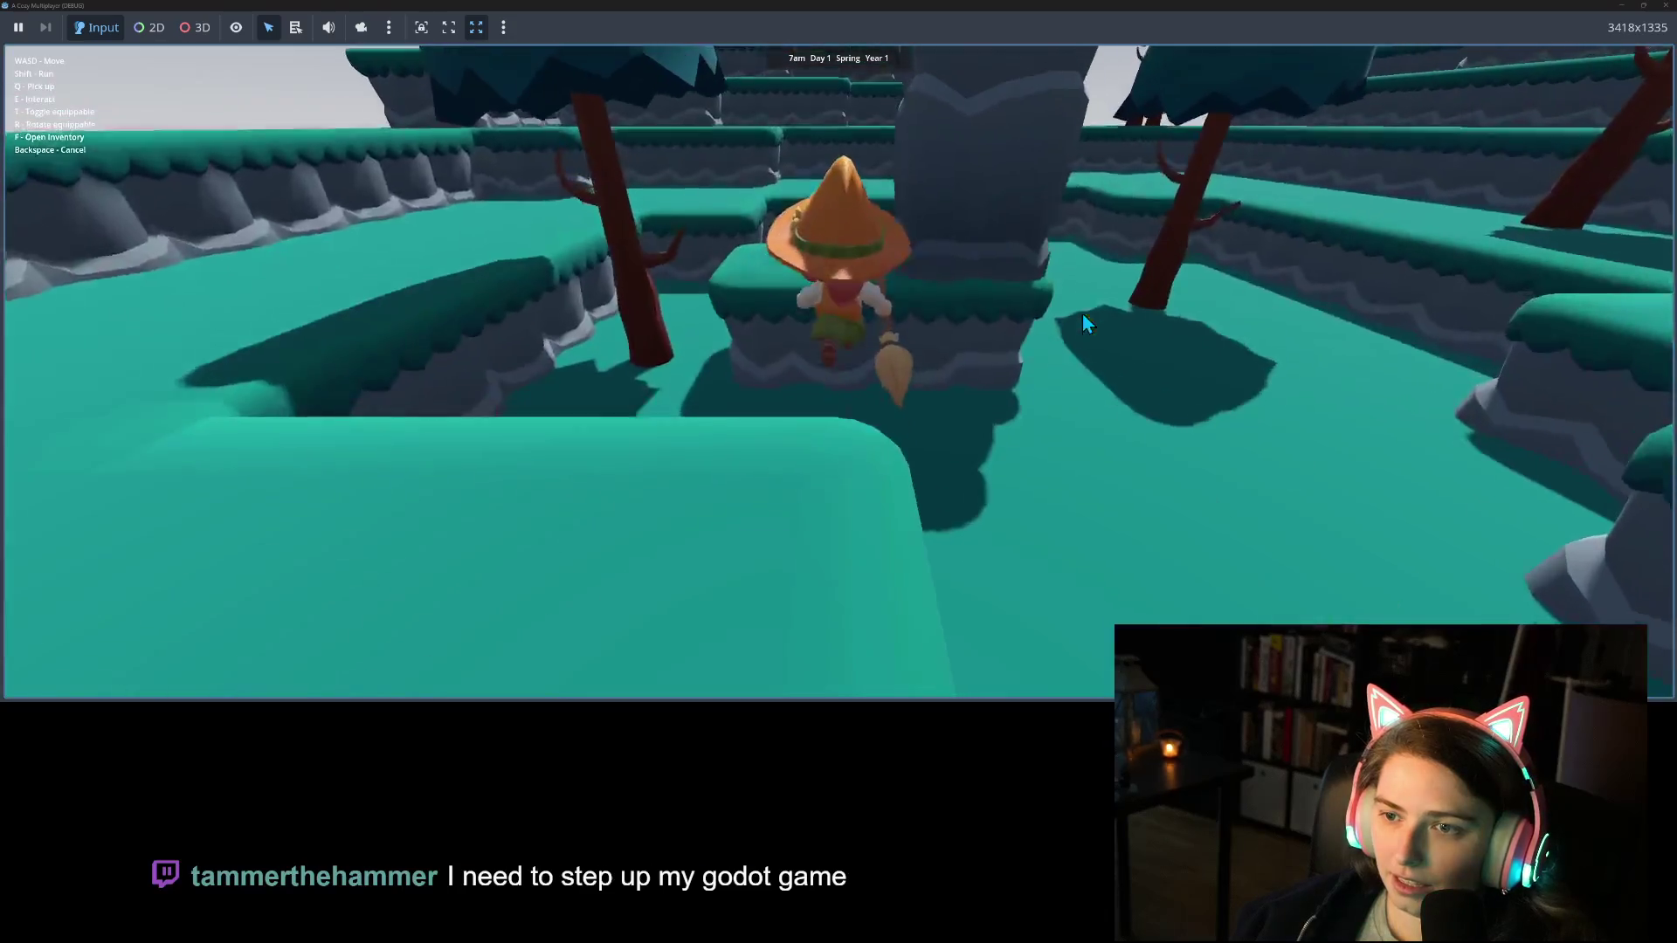
{"action": "key", "text": "w"}
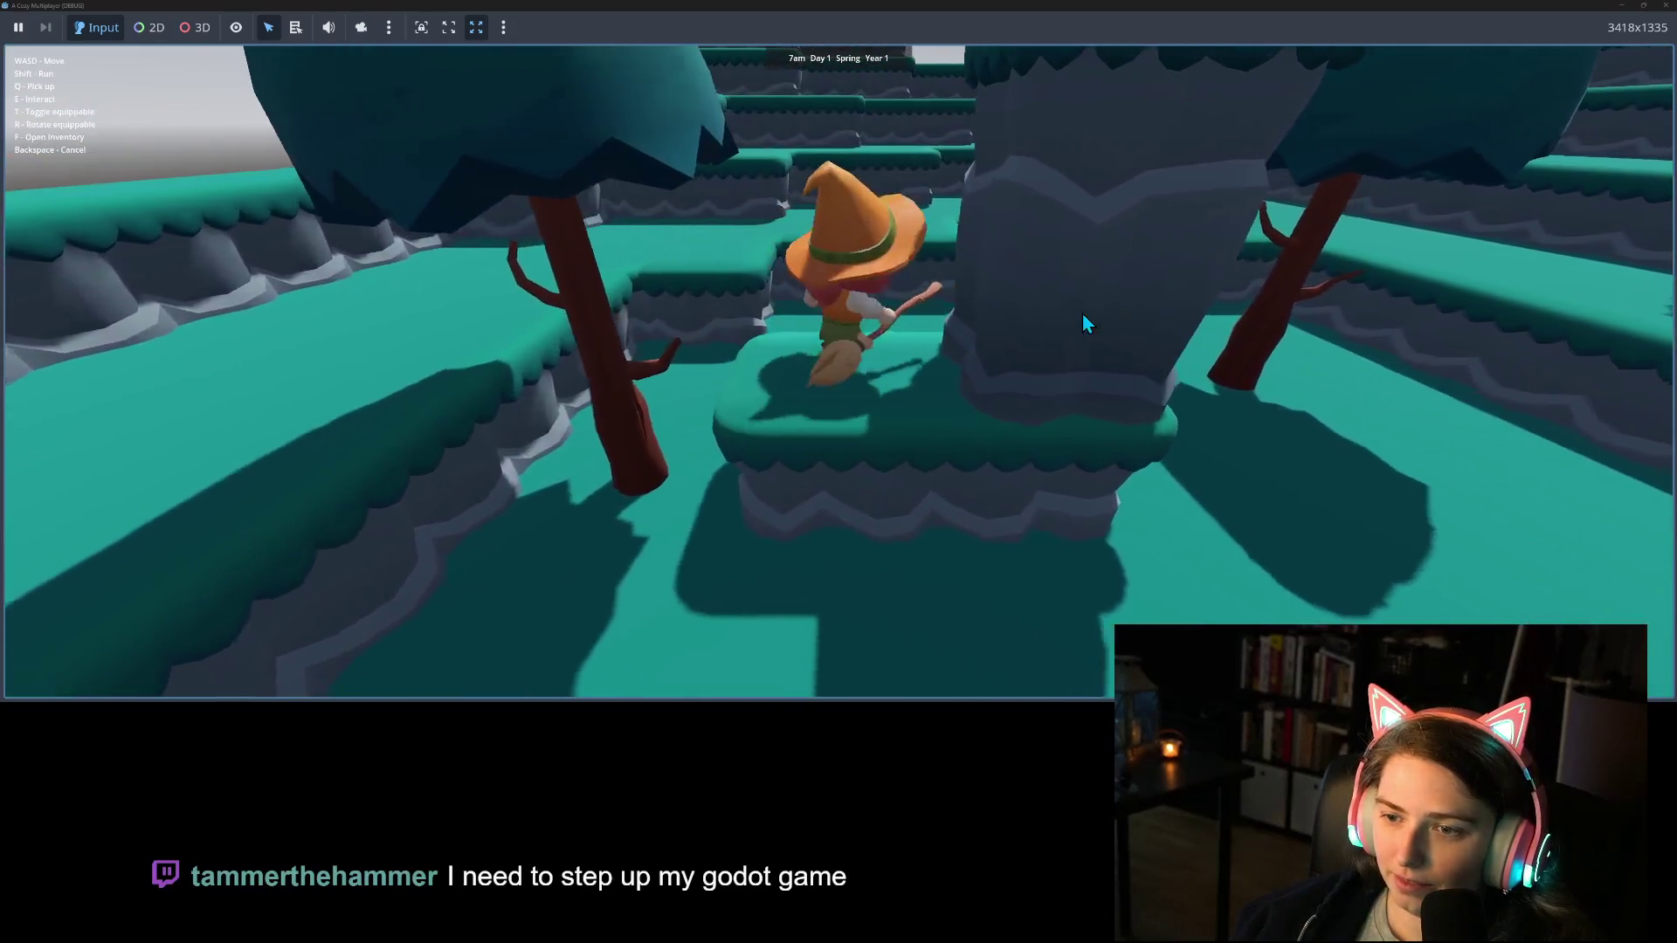
Step: Fly the broom around and across the ledge, then close the game window to stop the run
{"action": "key", "text": "s"}
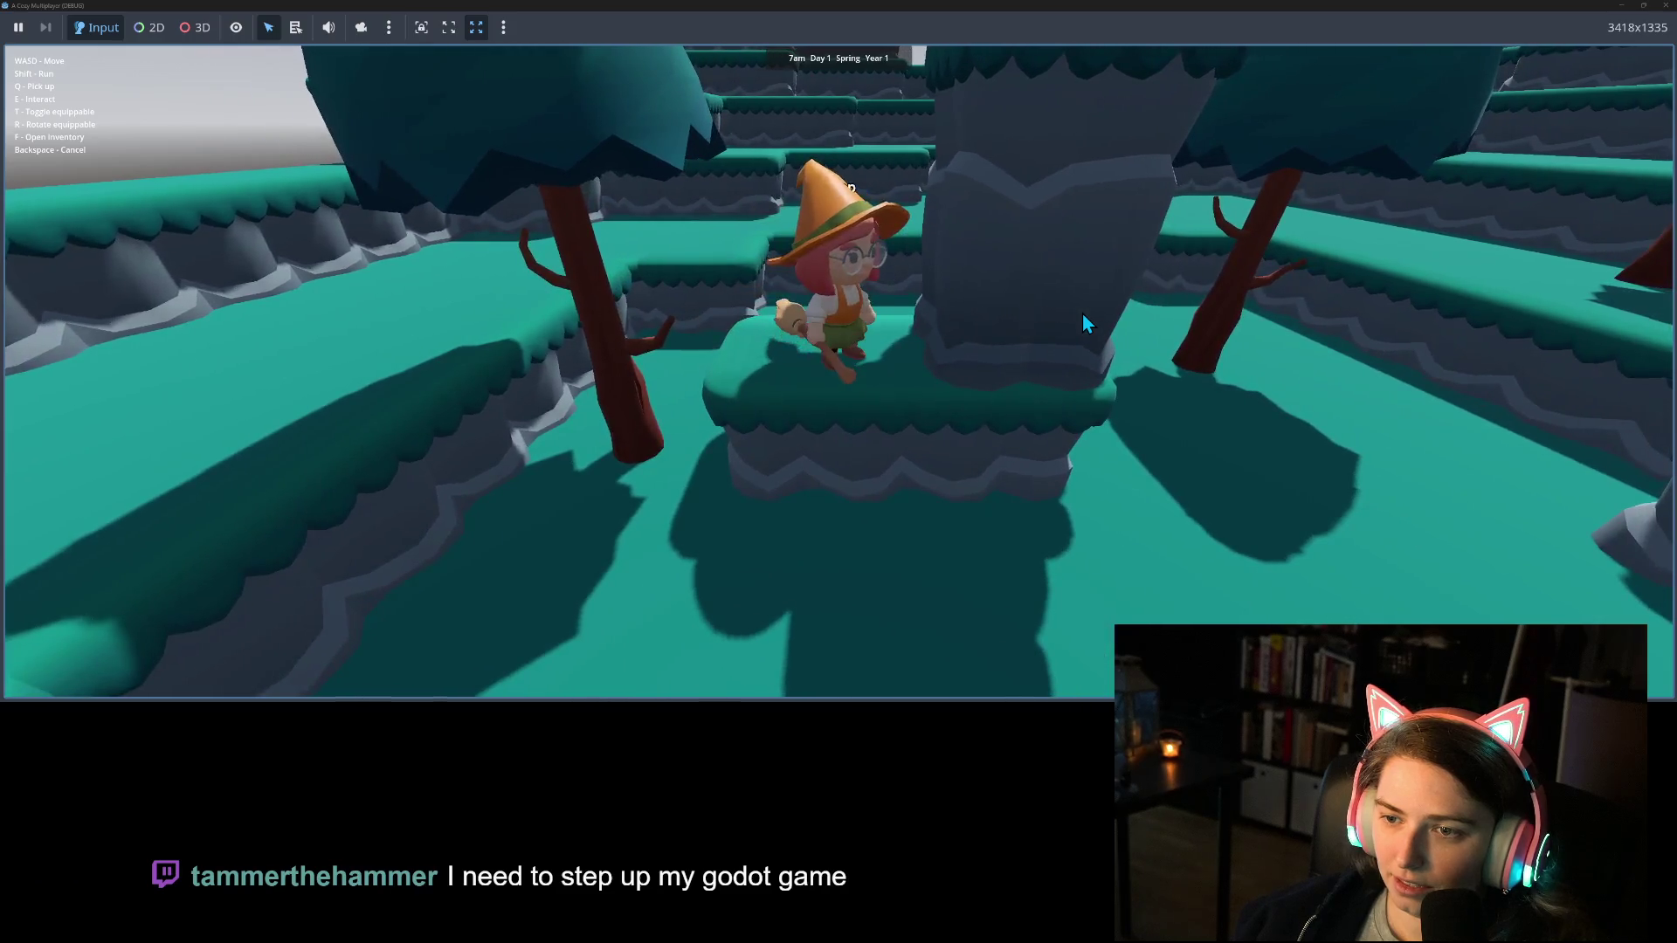
{"action": "key", "text": "d"}
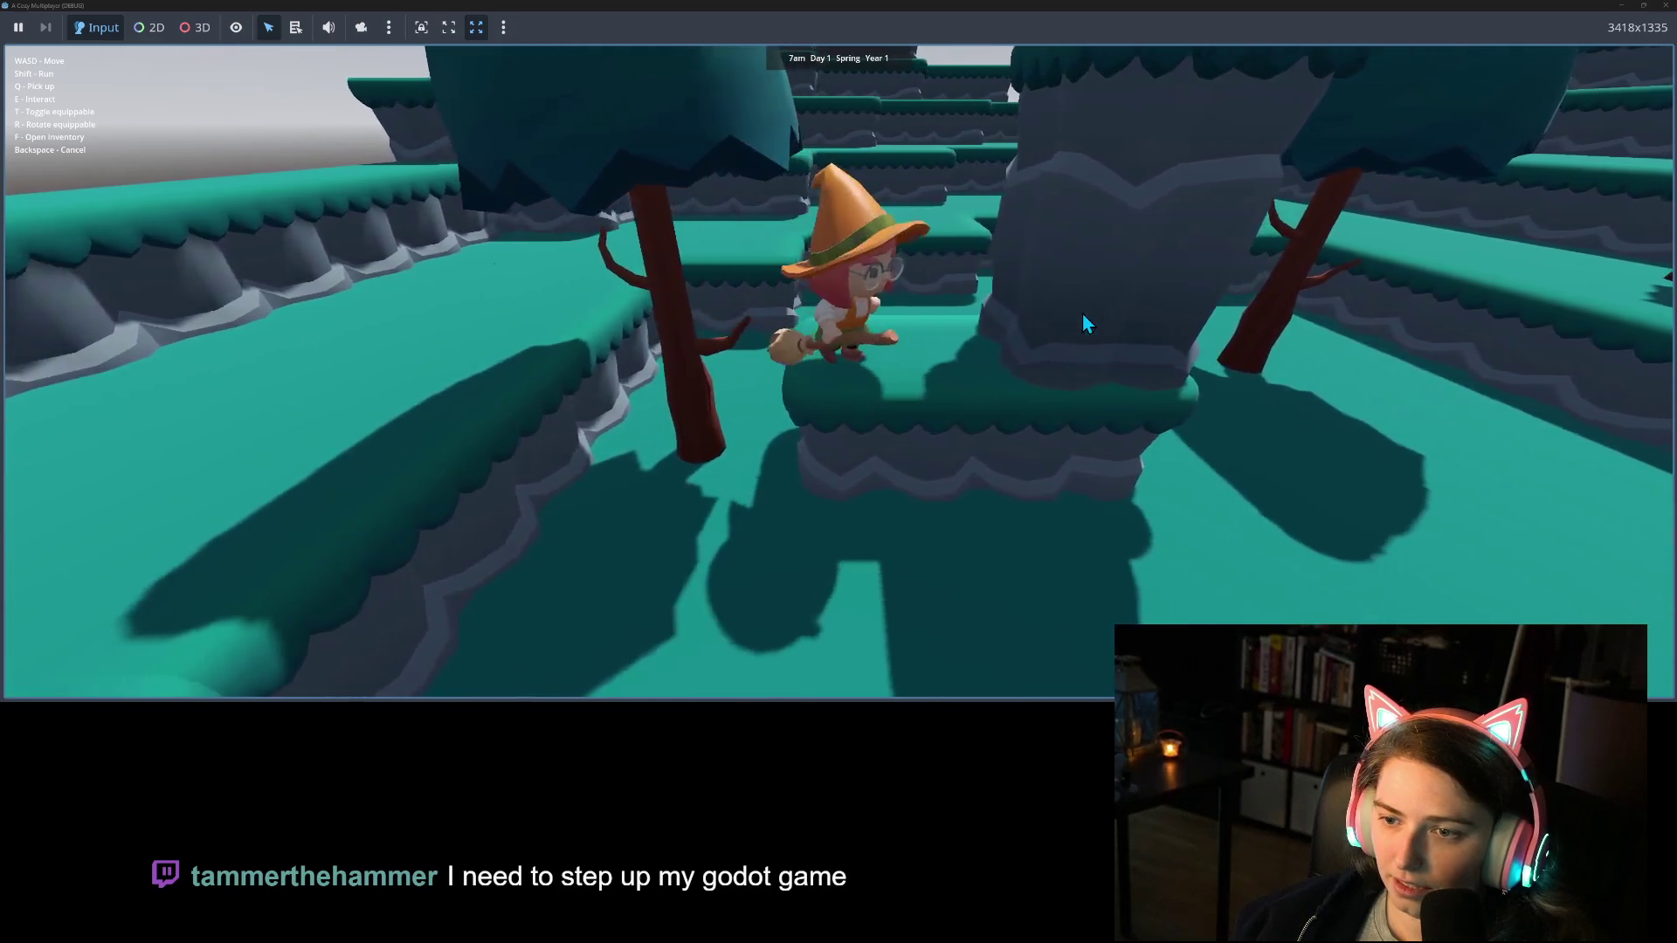
{"action": "key", "text": "w"}
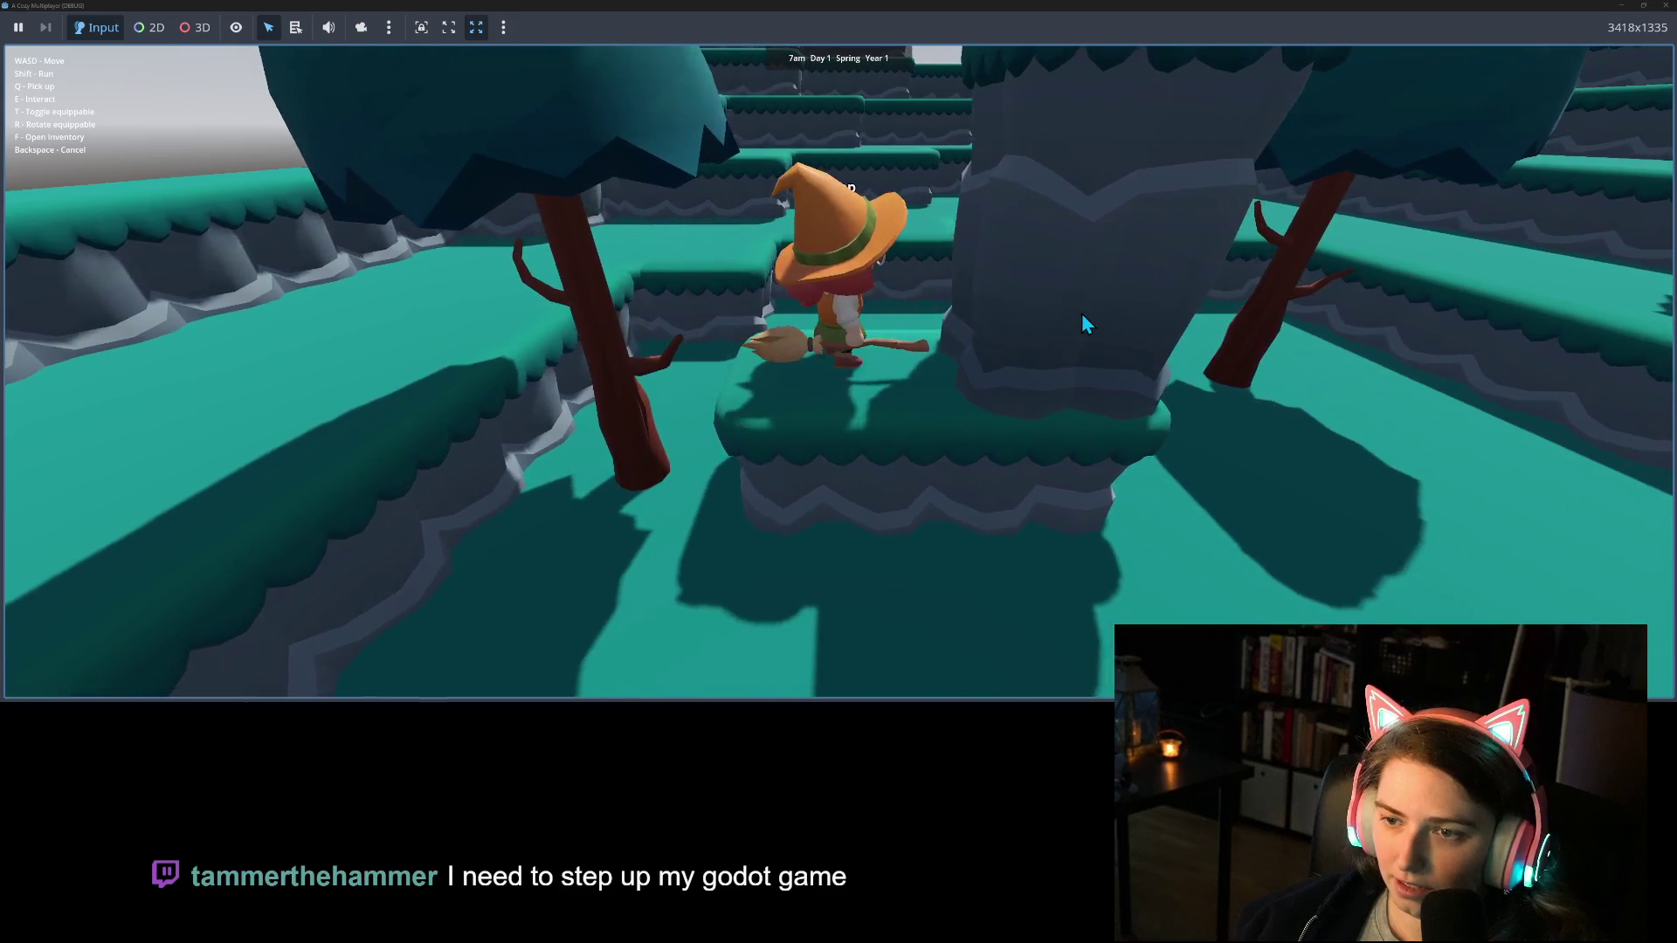
{"action": "key", "text": "s"}
{"action": "key", "text": "w"}
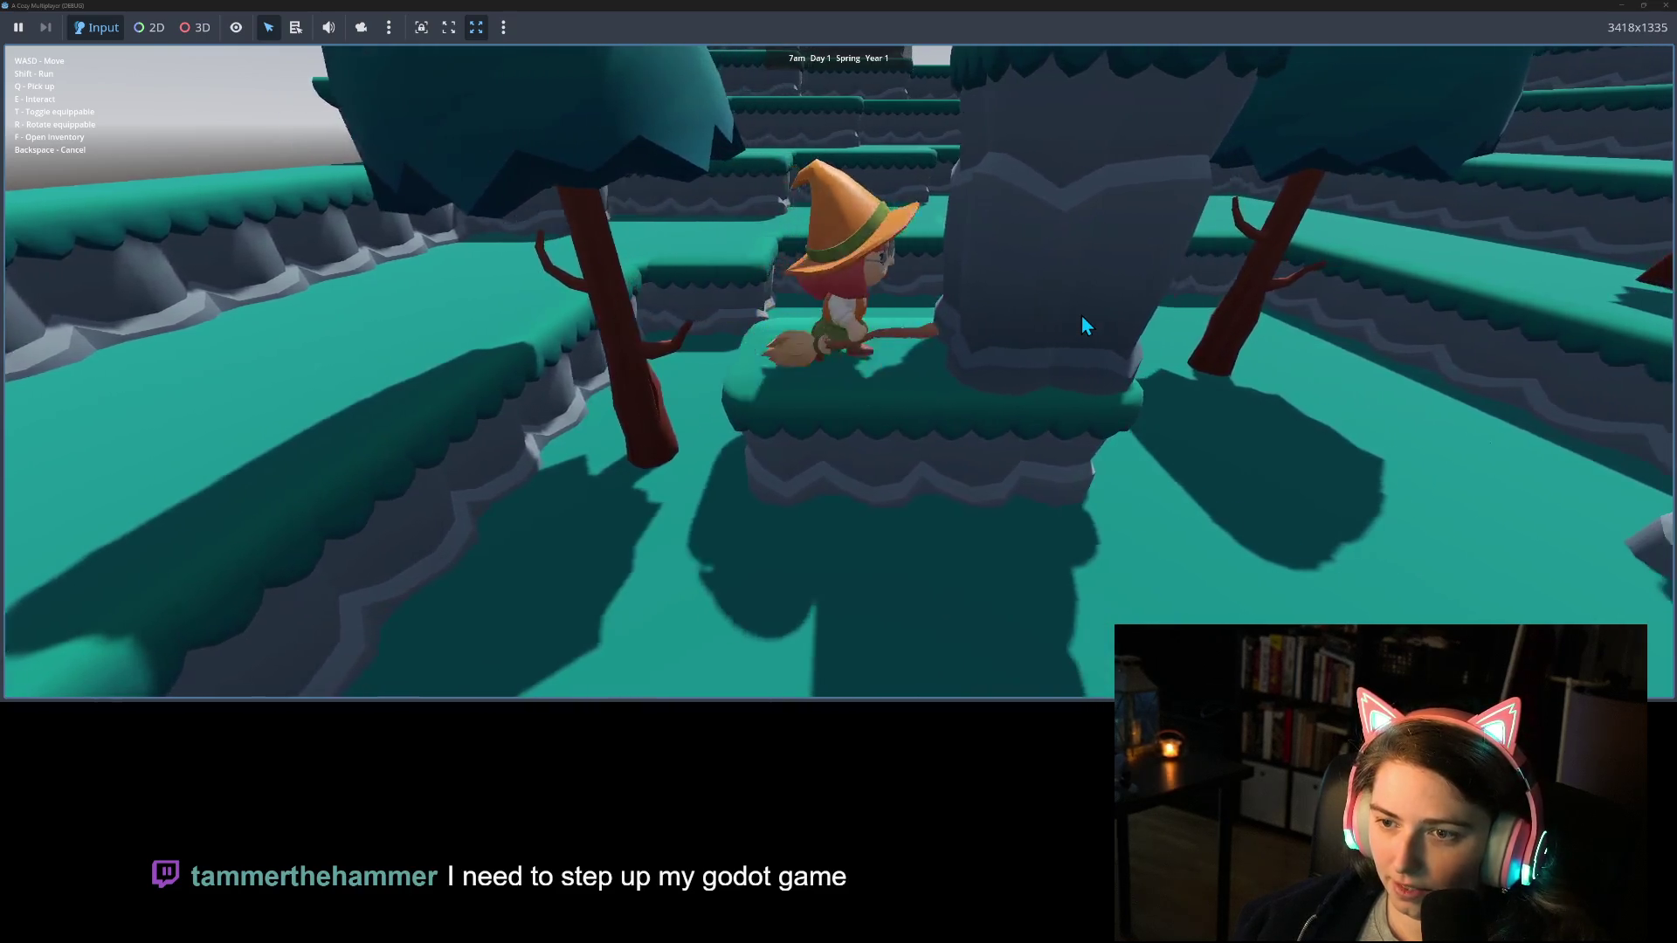
{"action": "key", "text": "w"}
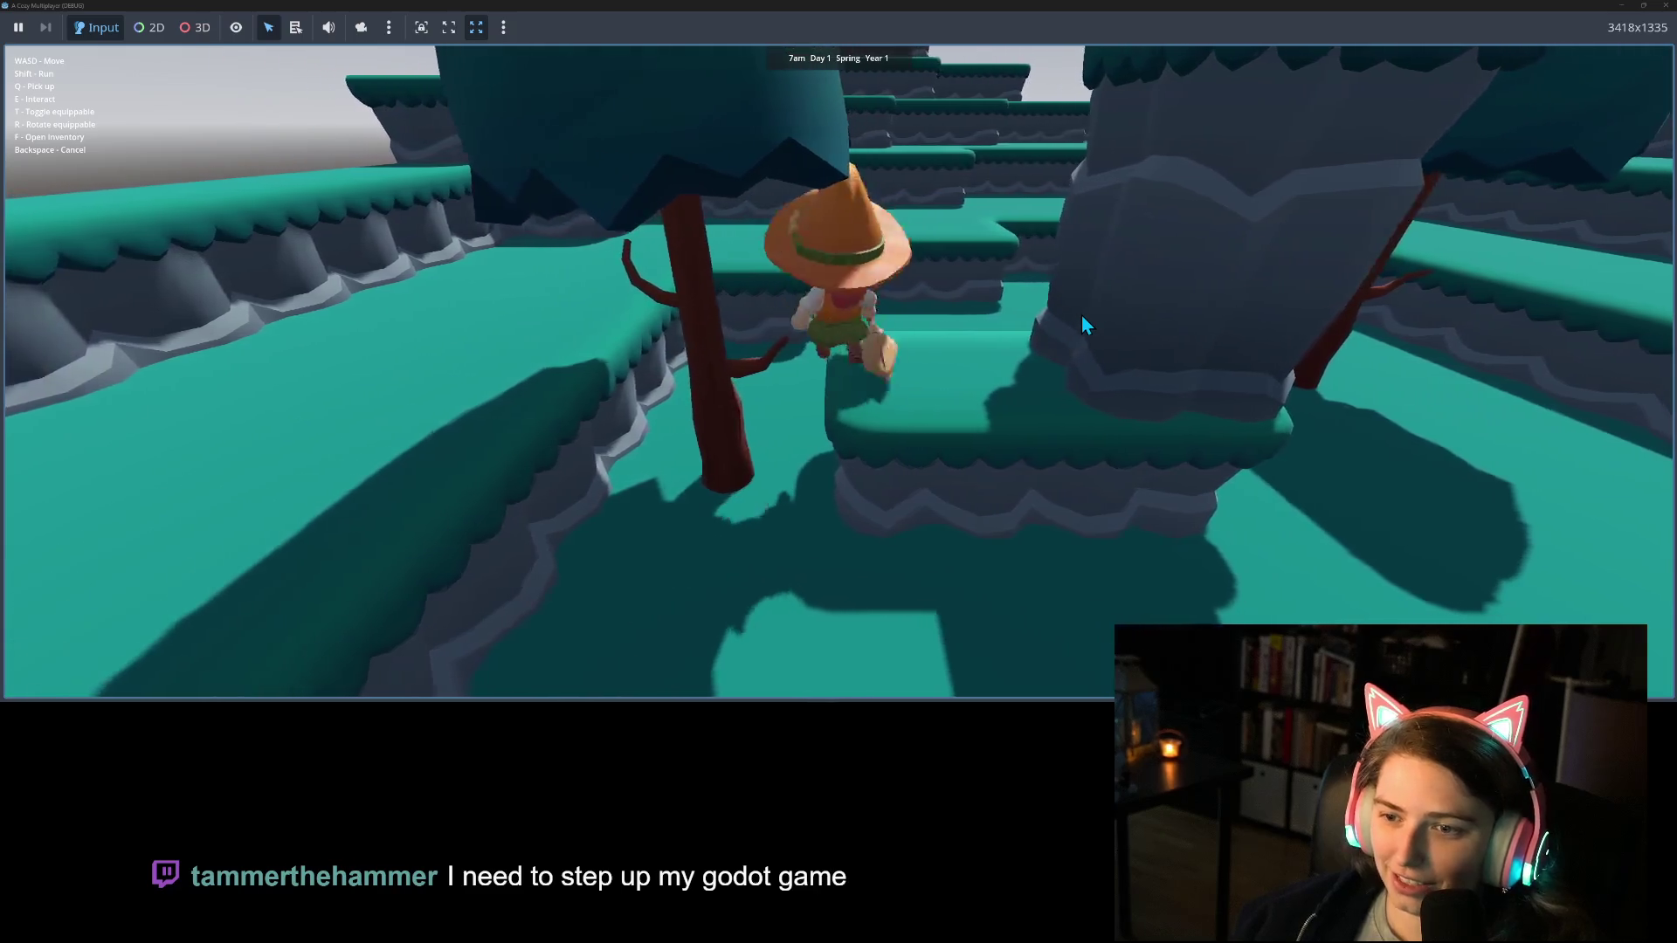
{"action": "key", "text": "d"}
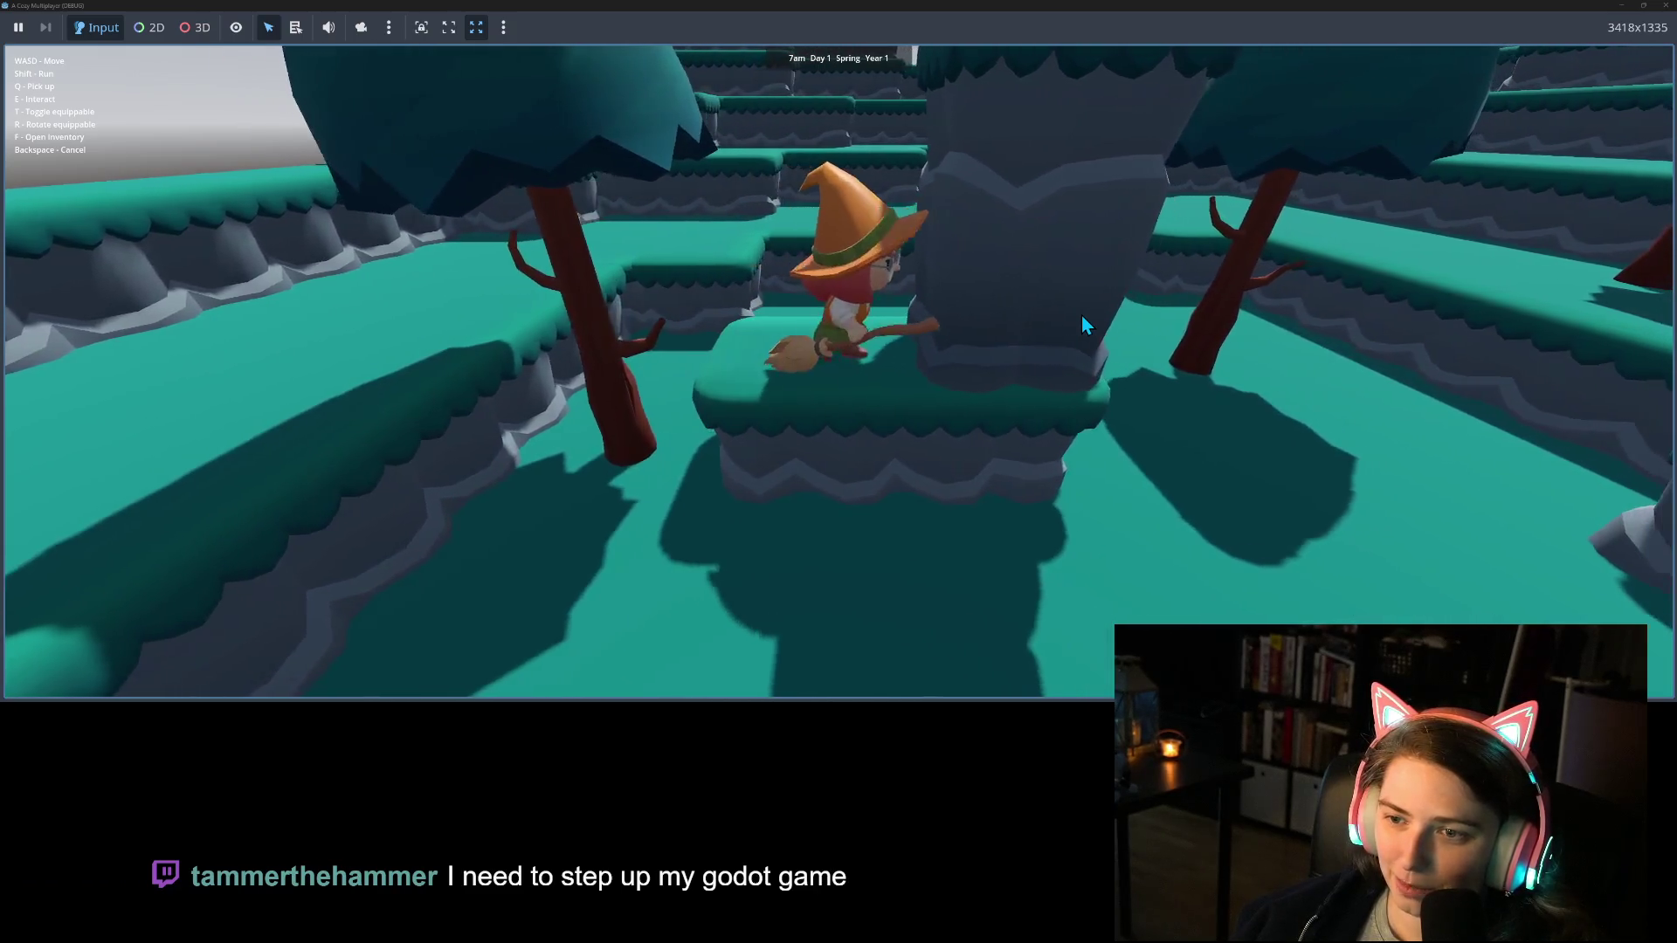
{"action": "key", "text": "d"}
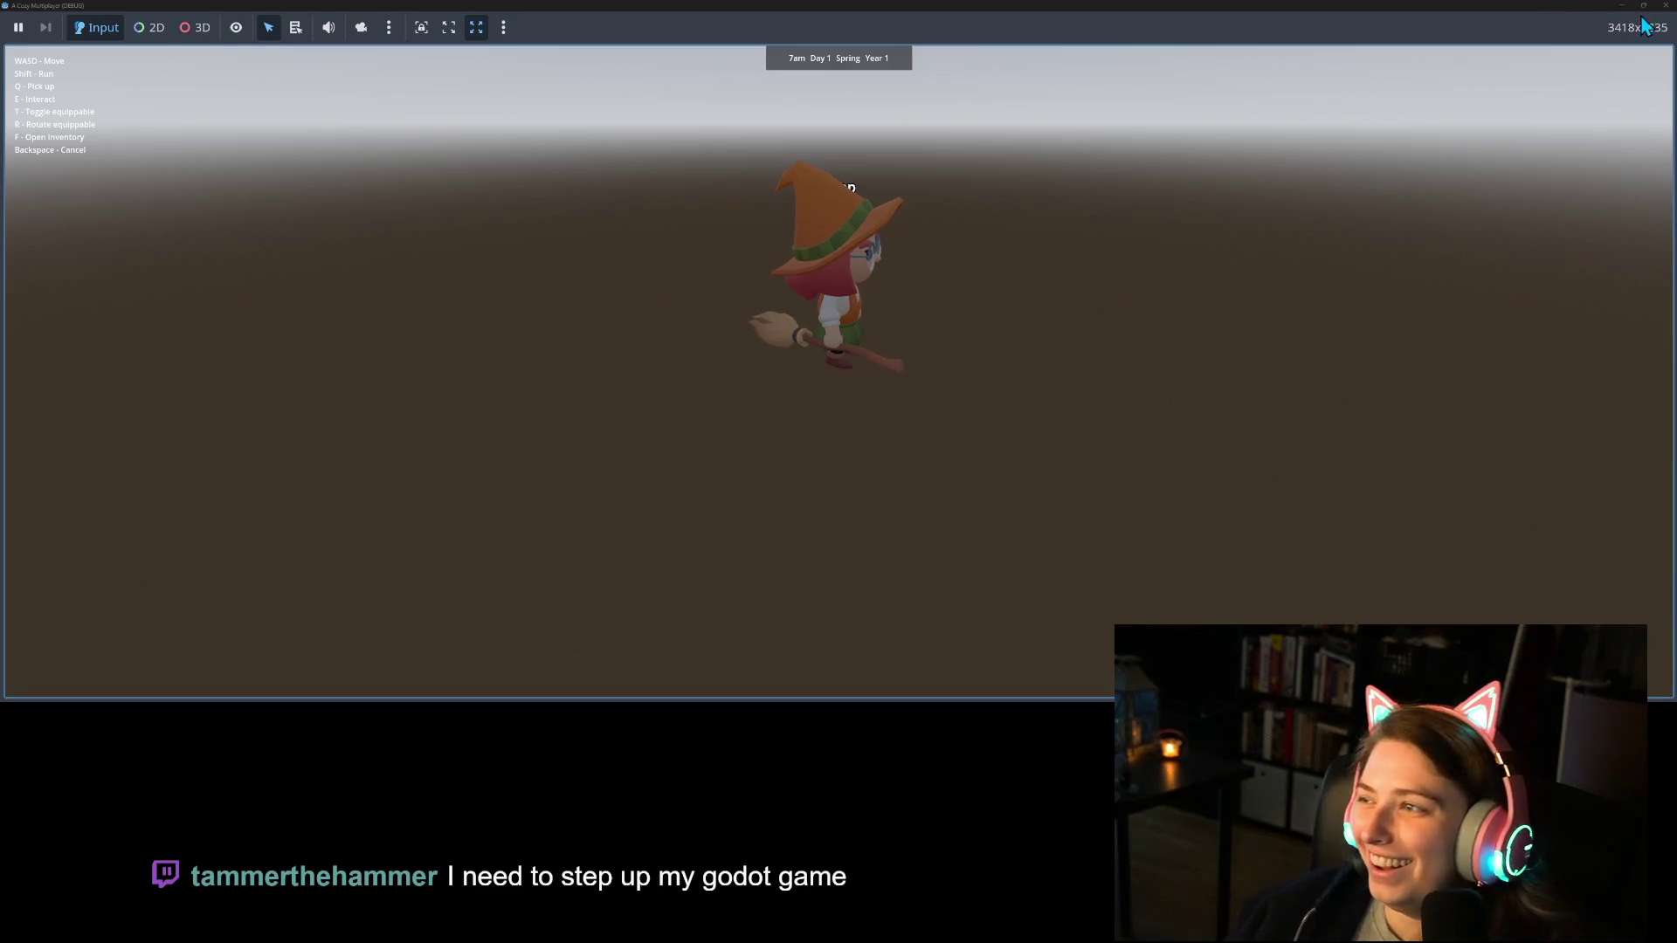
{"action": "left_click", "coordinate": [1662, 7]}
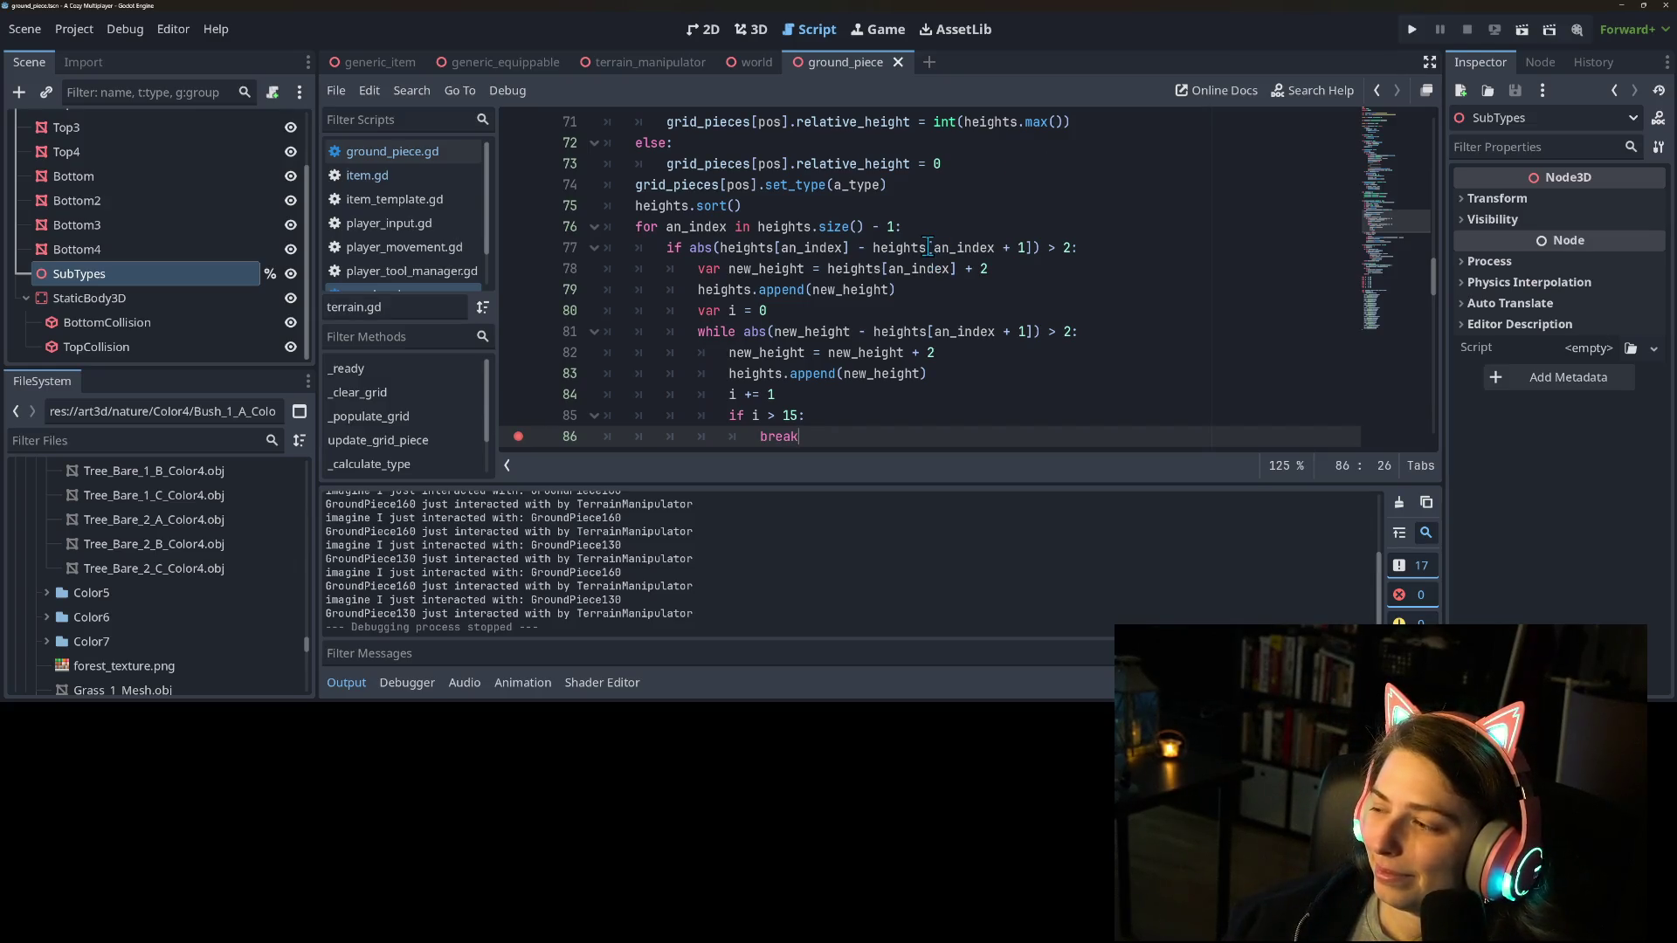
Step: Hide the output log and review the terrain.gd loop code around line 75
{"action": "mouse_move", "coordinate": [912, 242]}
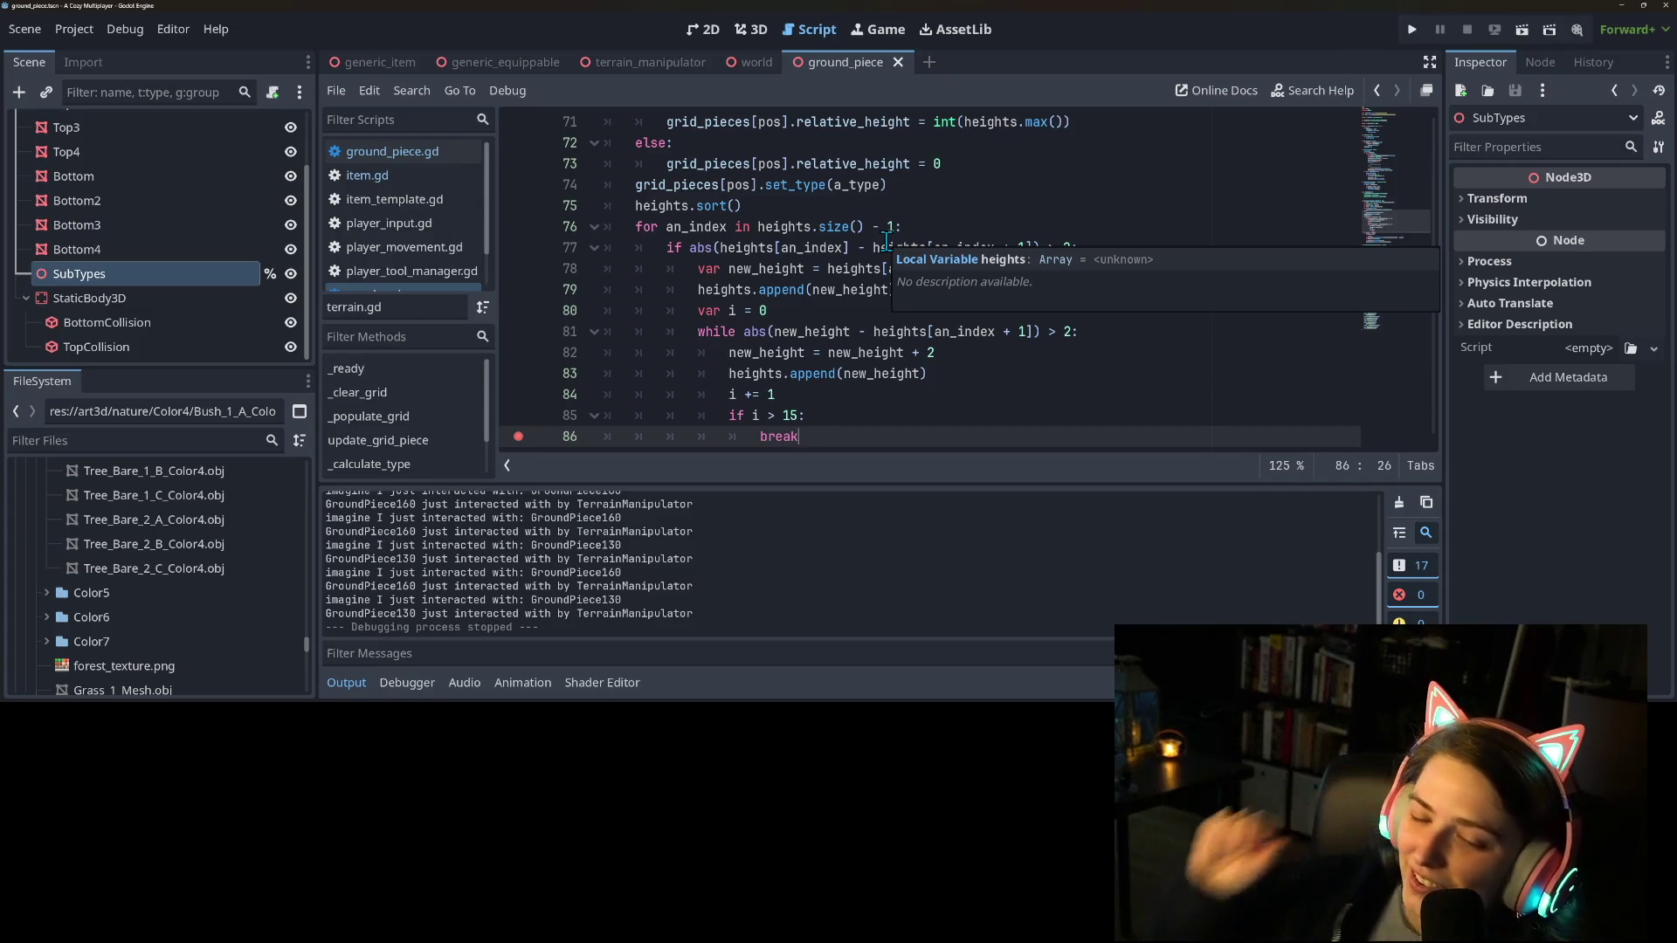
{"action": "left_click", "coordinate": [346, 682]}
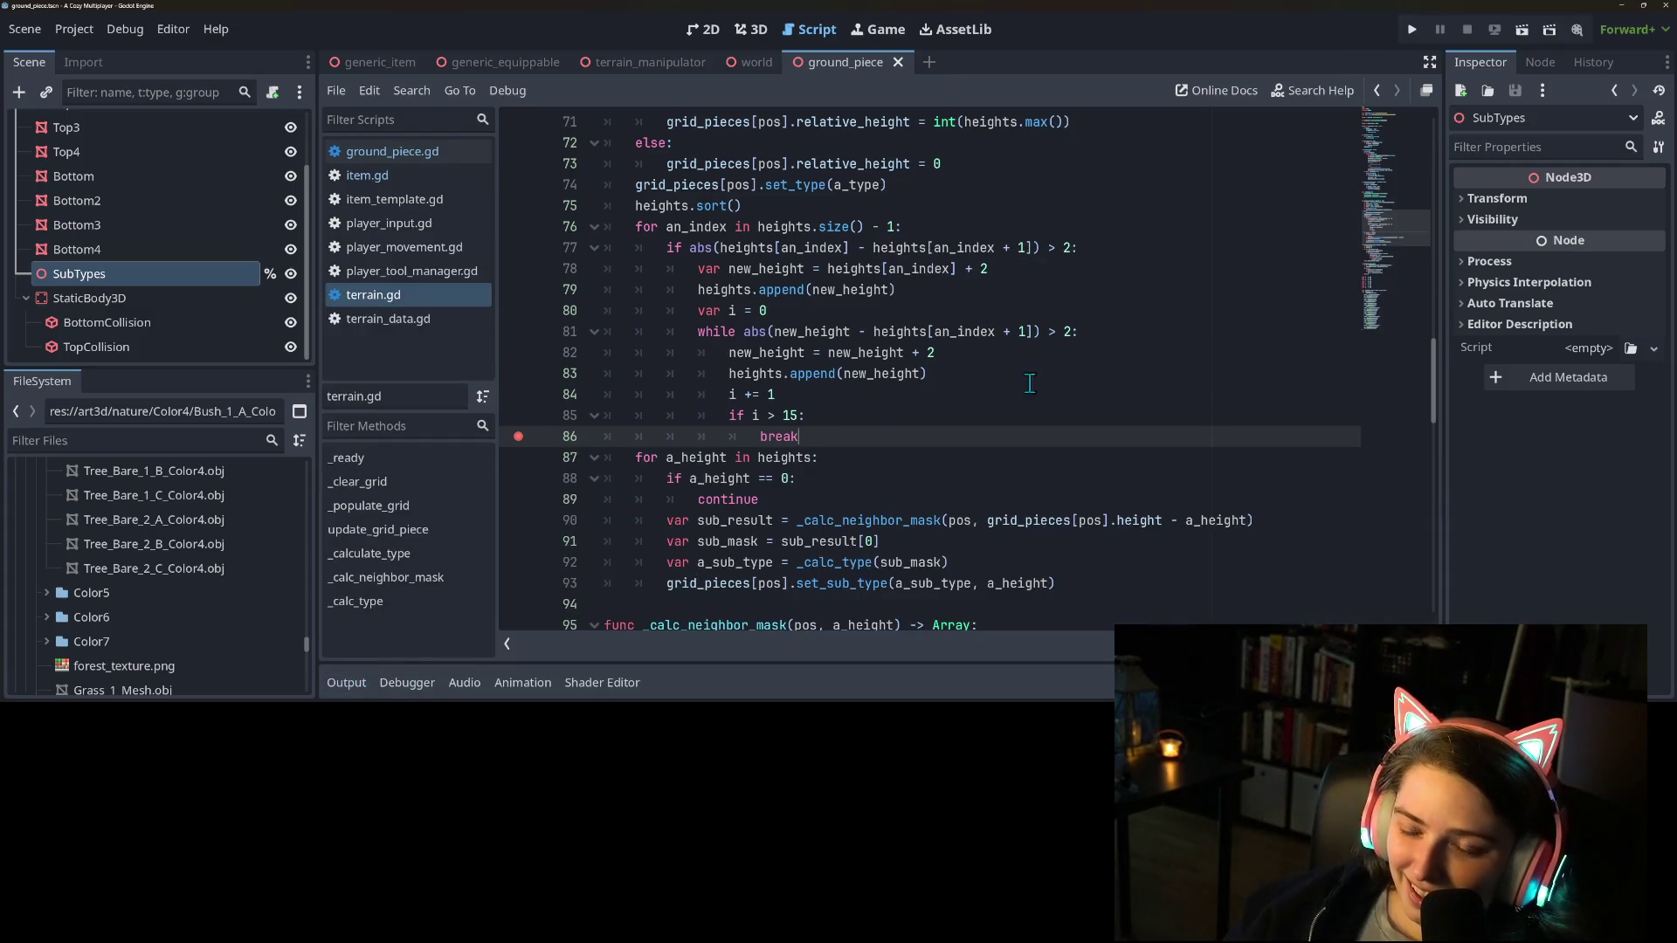
{"action": "left_click", "coordinate": [823, 375]}
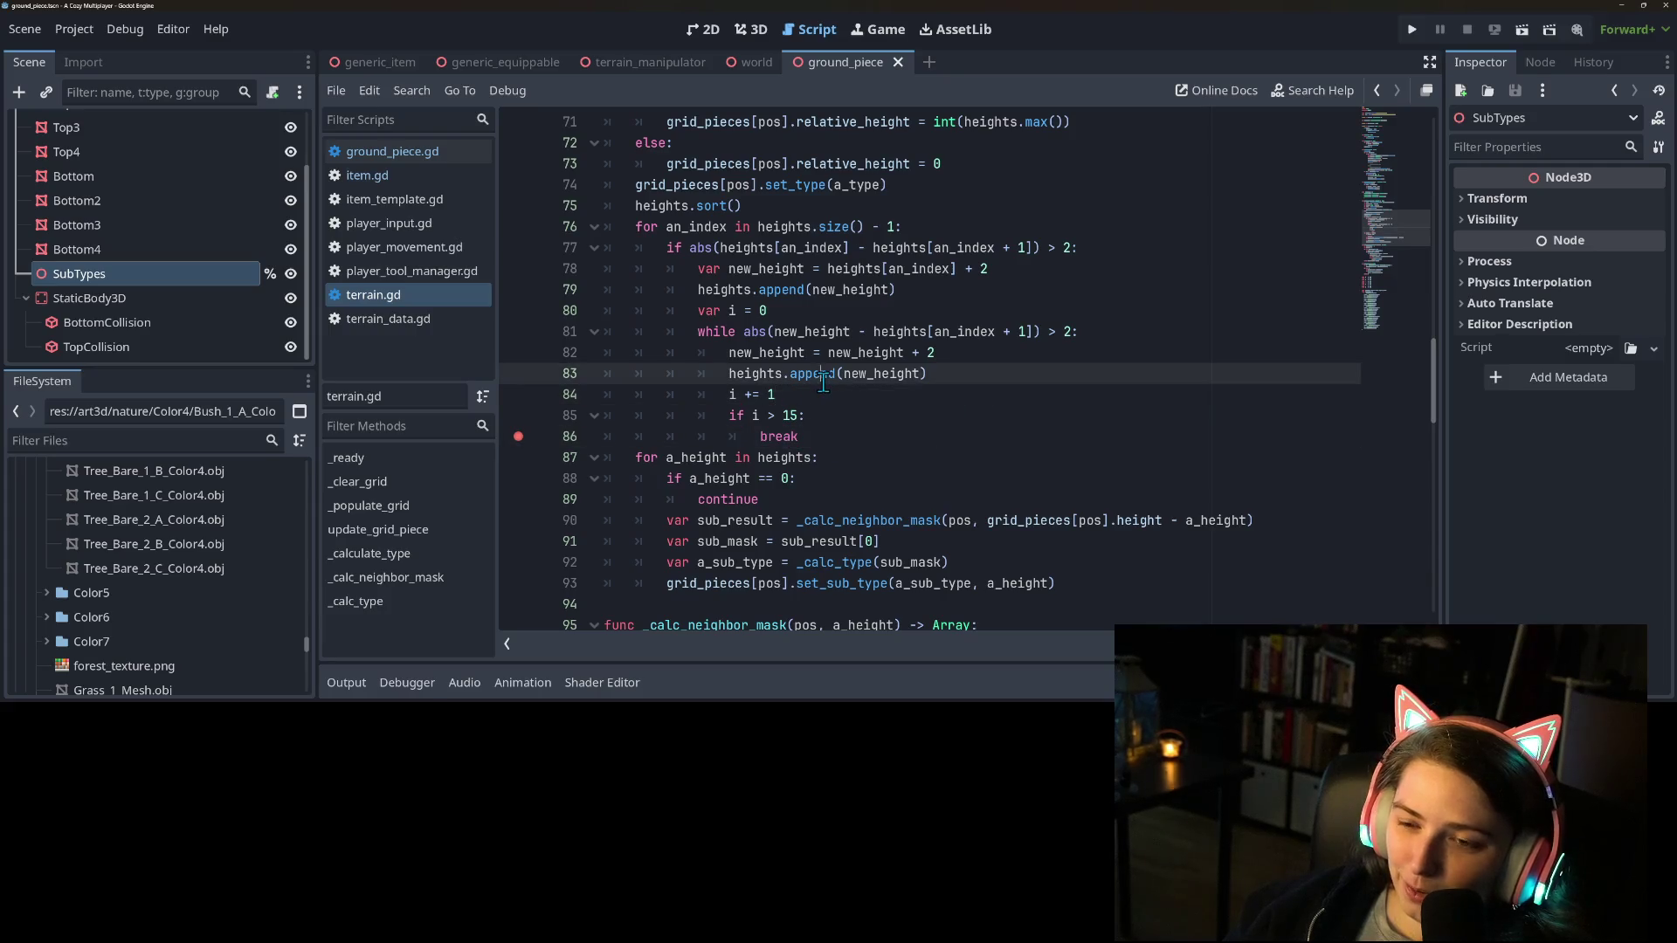
{"action": "left_click", "coordinate": [753, 251]}
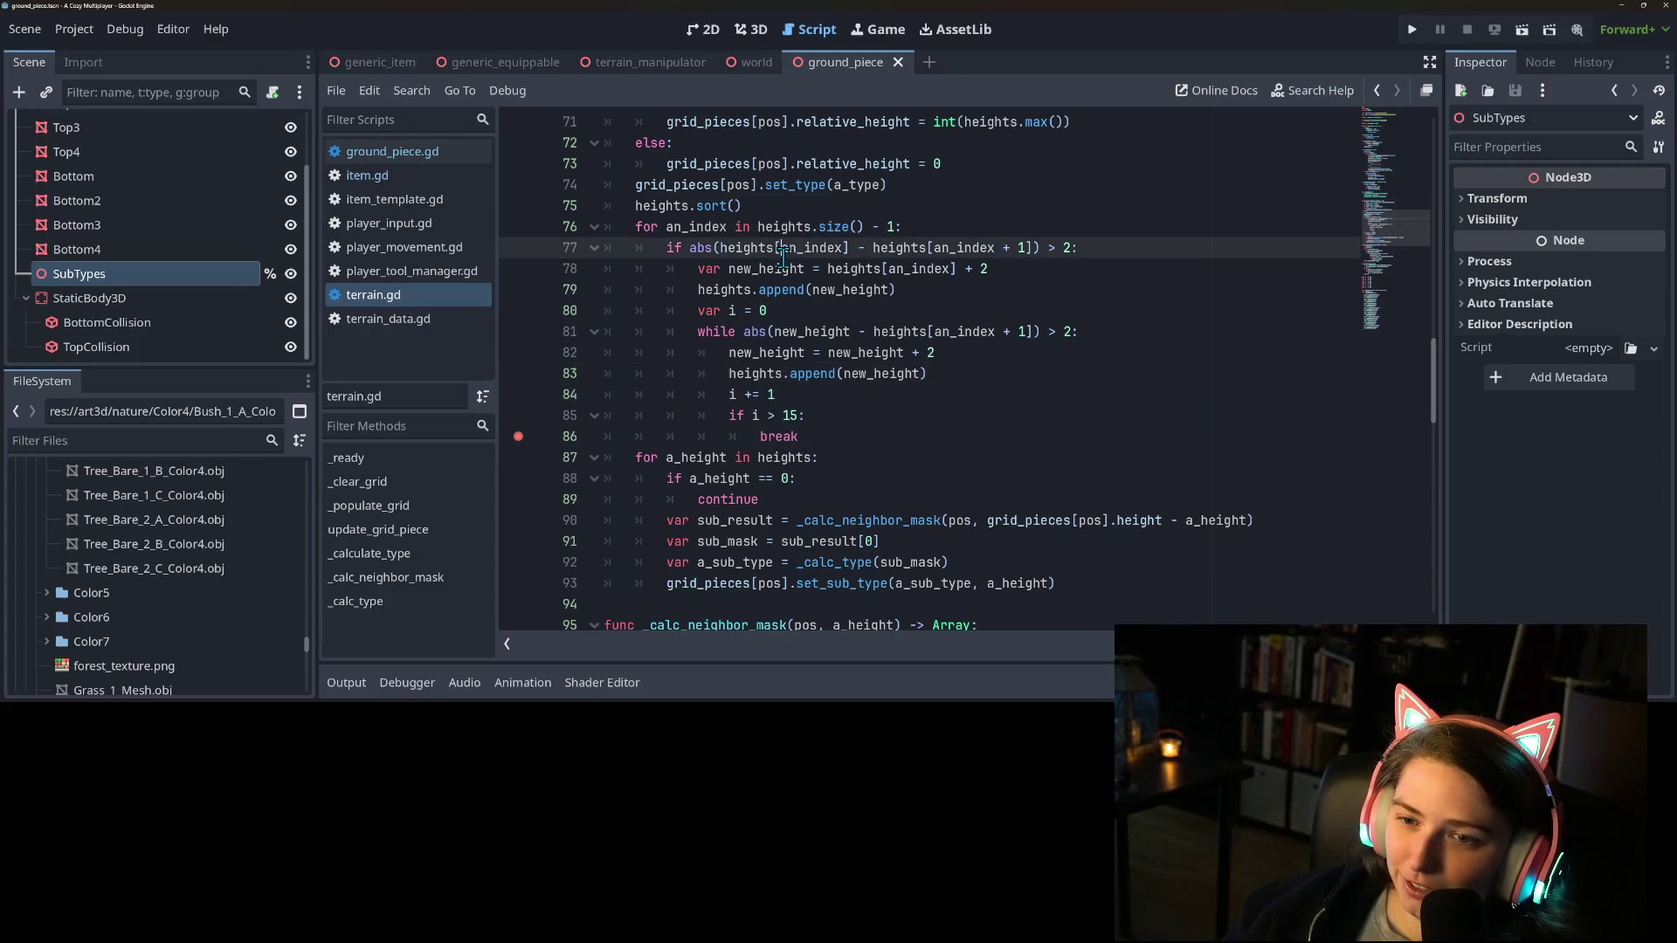
{"action": "left_click", "coordinate": [833, 207]}
Step: Add and remove blank lines leaving the code unchanged, save terrain.gd, and switch to the 3D view
{"action": "key", "text": "Return"}
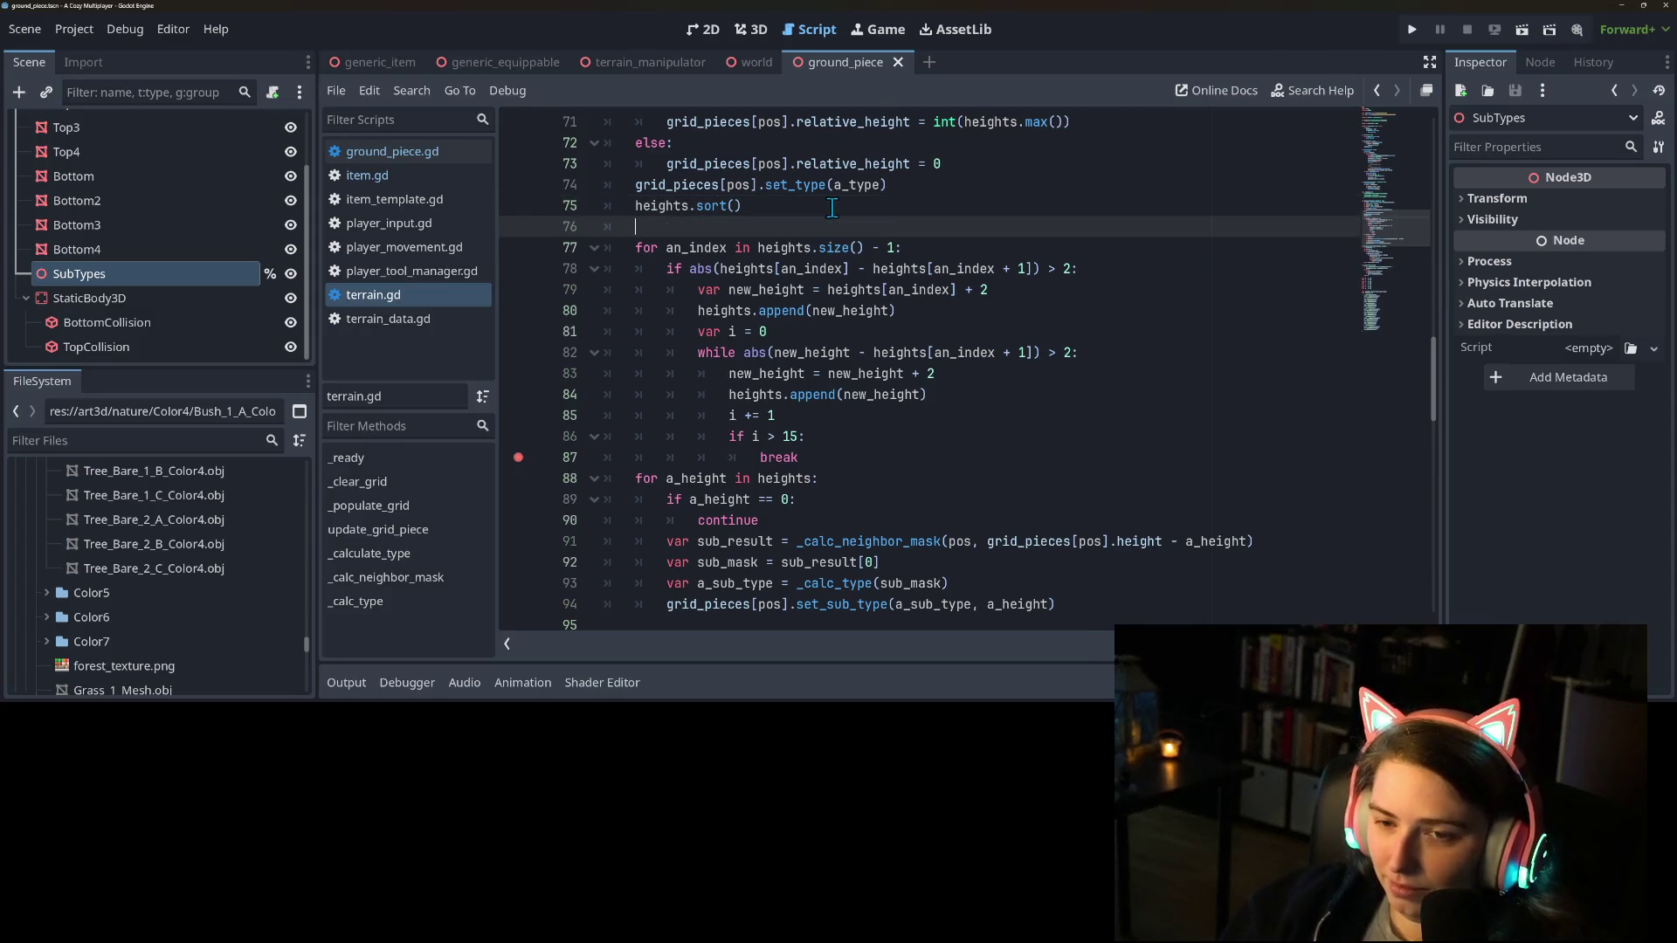
{"action": "key", "text": "BackSpace"}
{"action": "key", "text": "BackSpace"}
{"action": "key", "text": "BackSpace"}
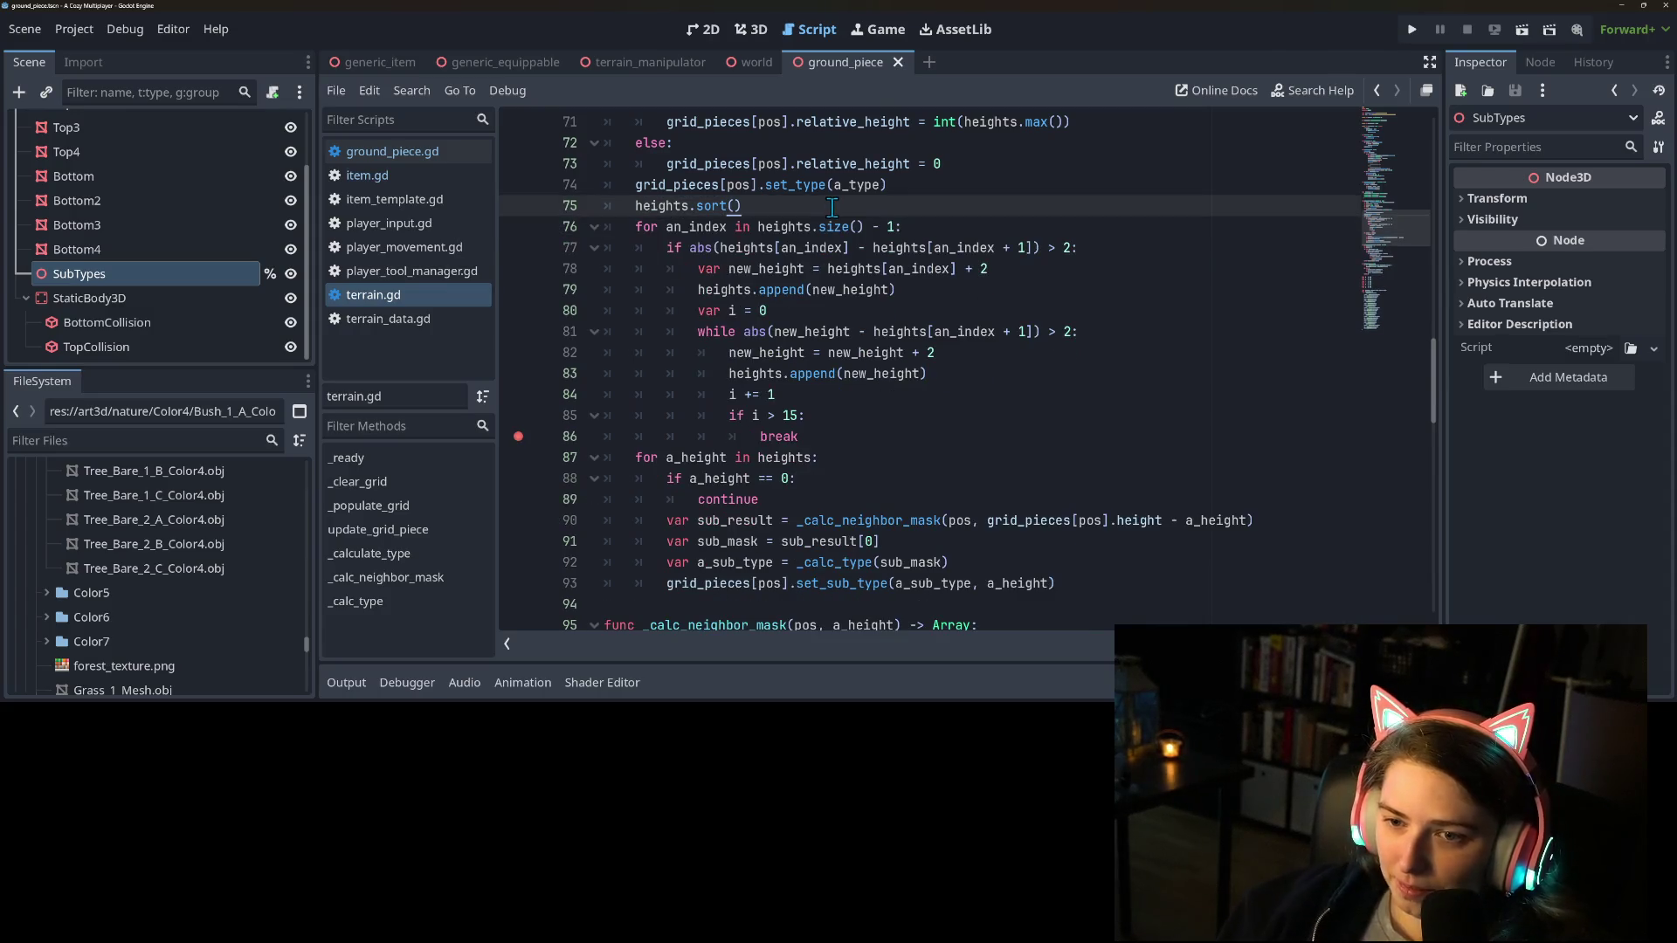
{"action": "key", "text": "Down"}
{"action": "key", "text": "Down"}
{"action": "key", "text": "Up"}
{"action": "key", "text": "Down"}
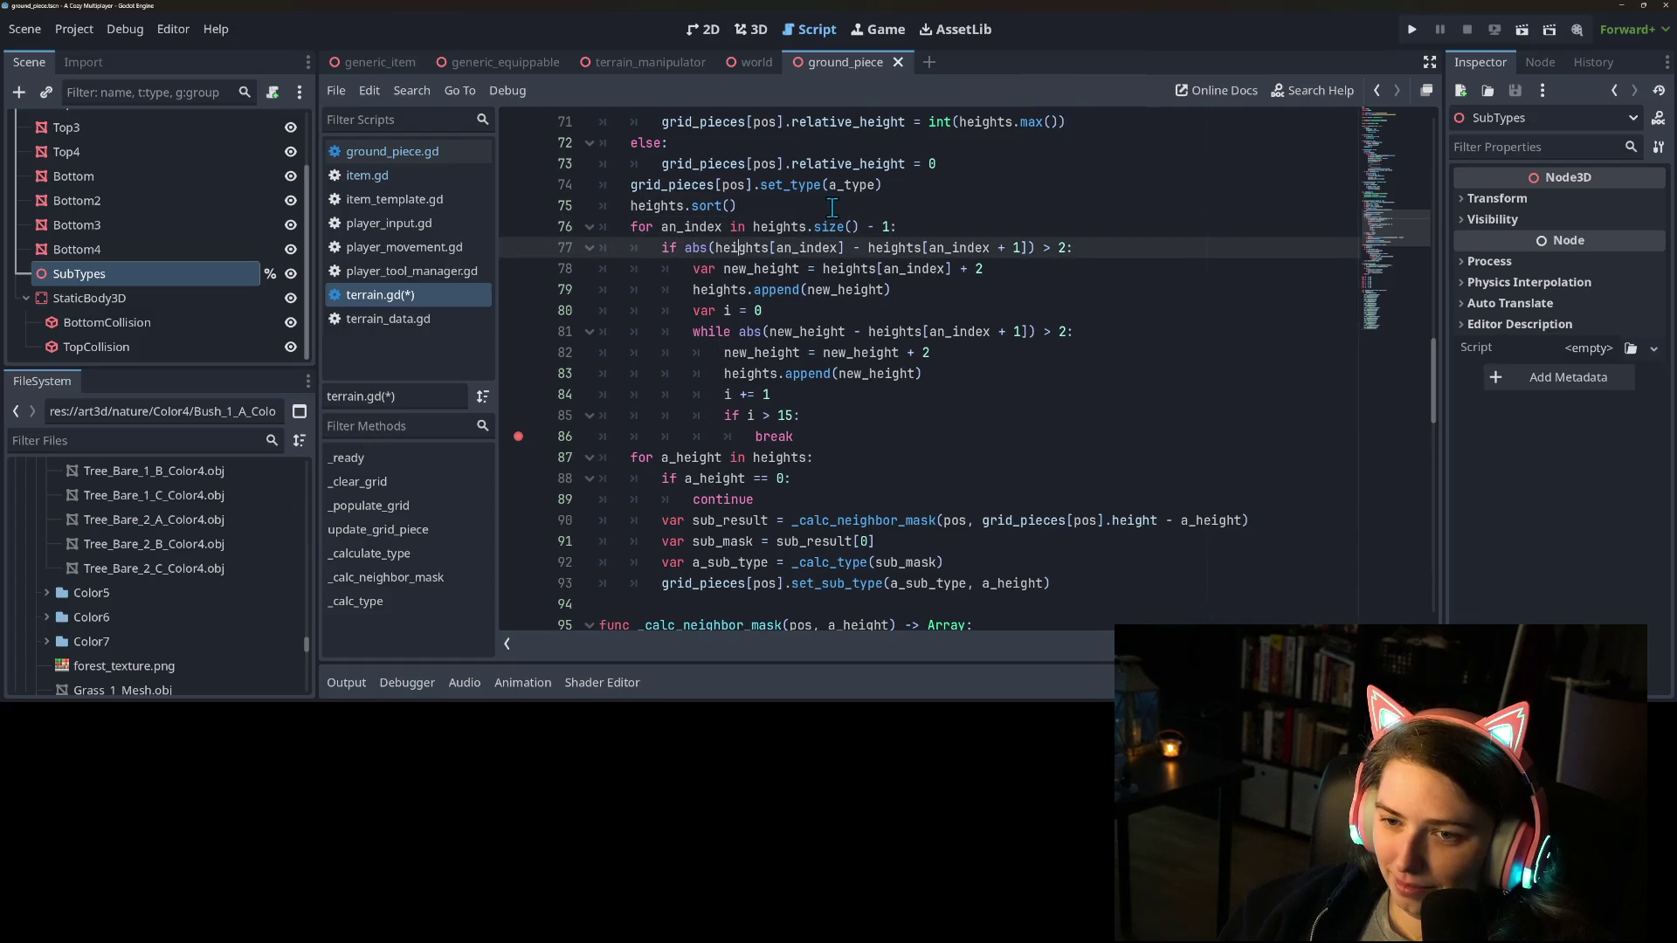
{"action": "key", "text": "Down"}
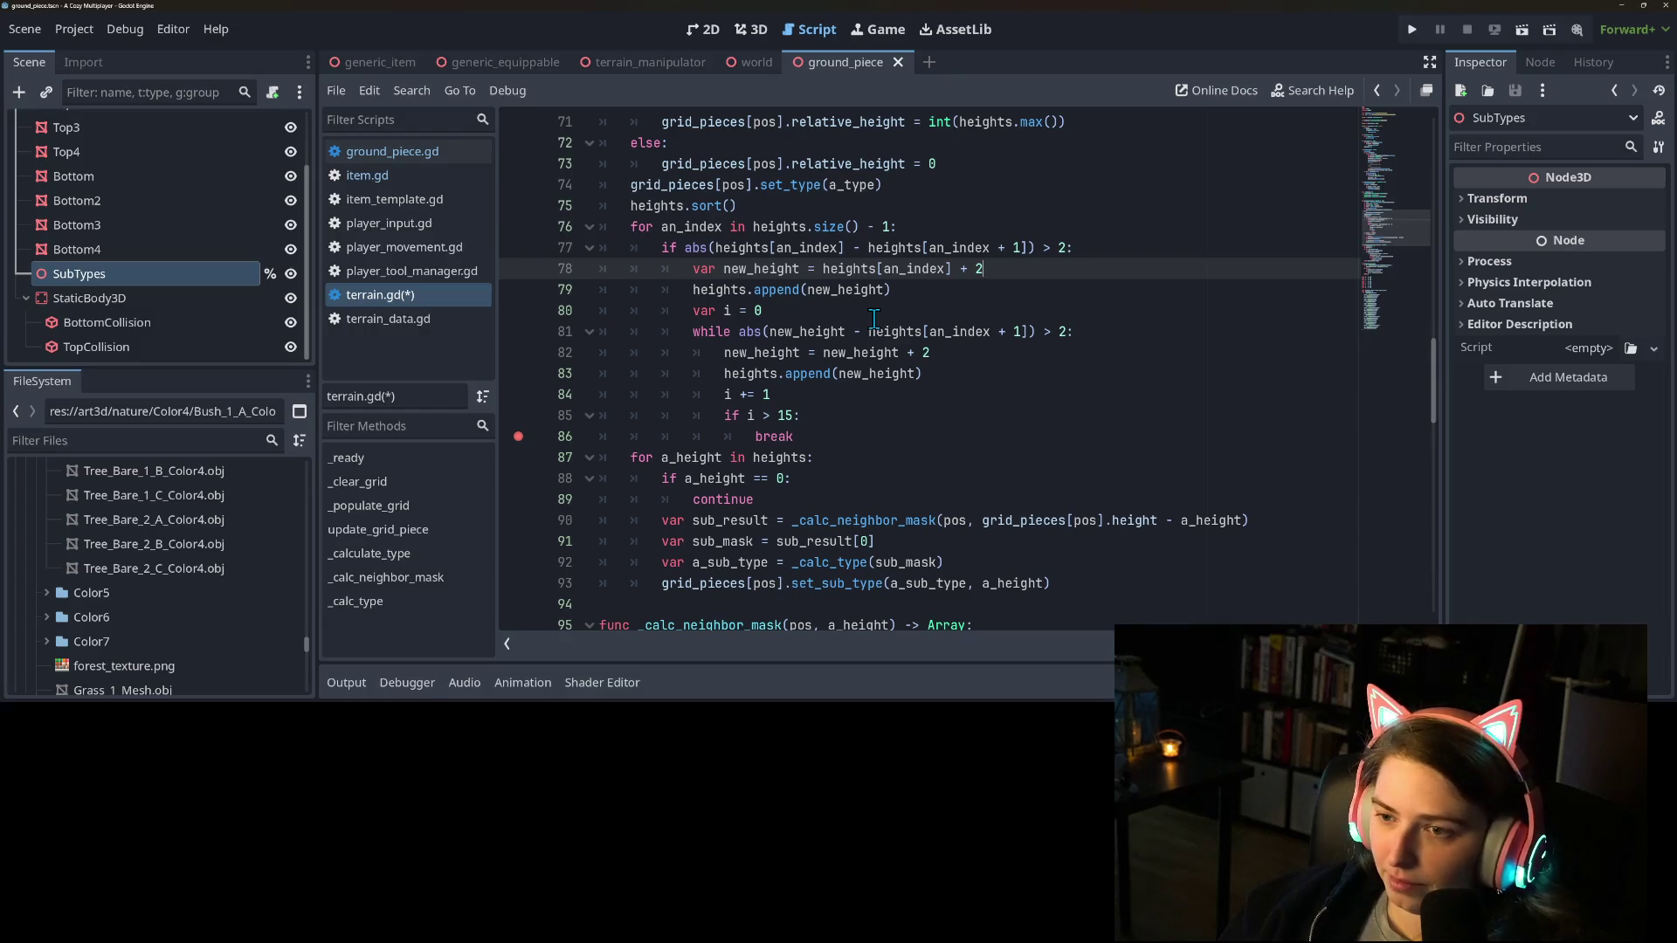
{"action": "key", "text": "Return"}
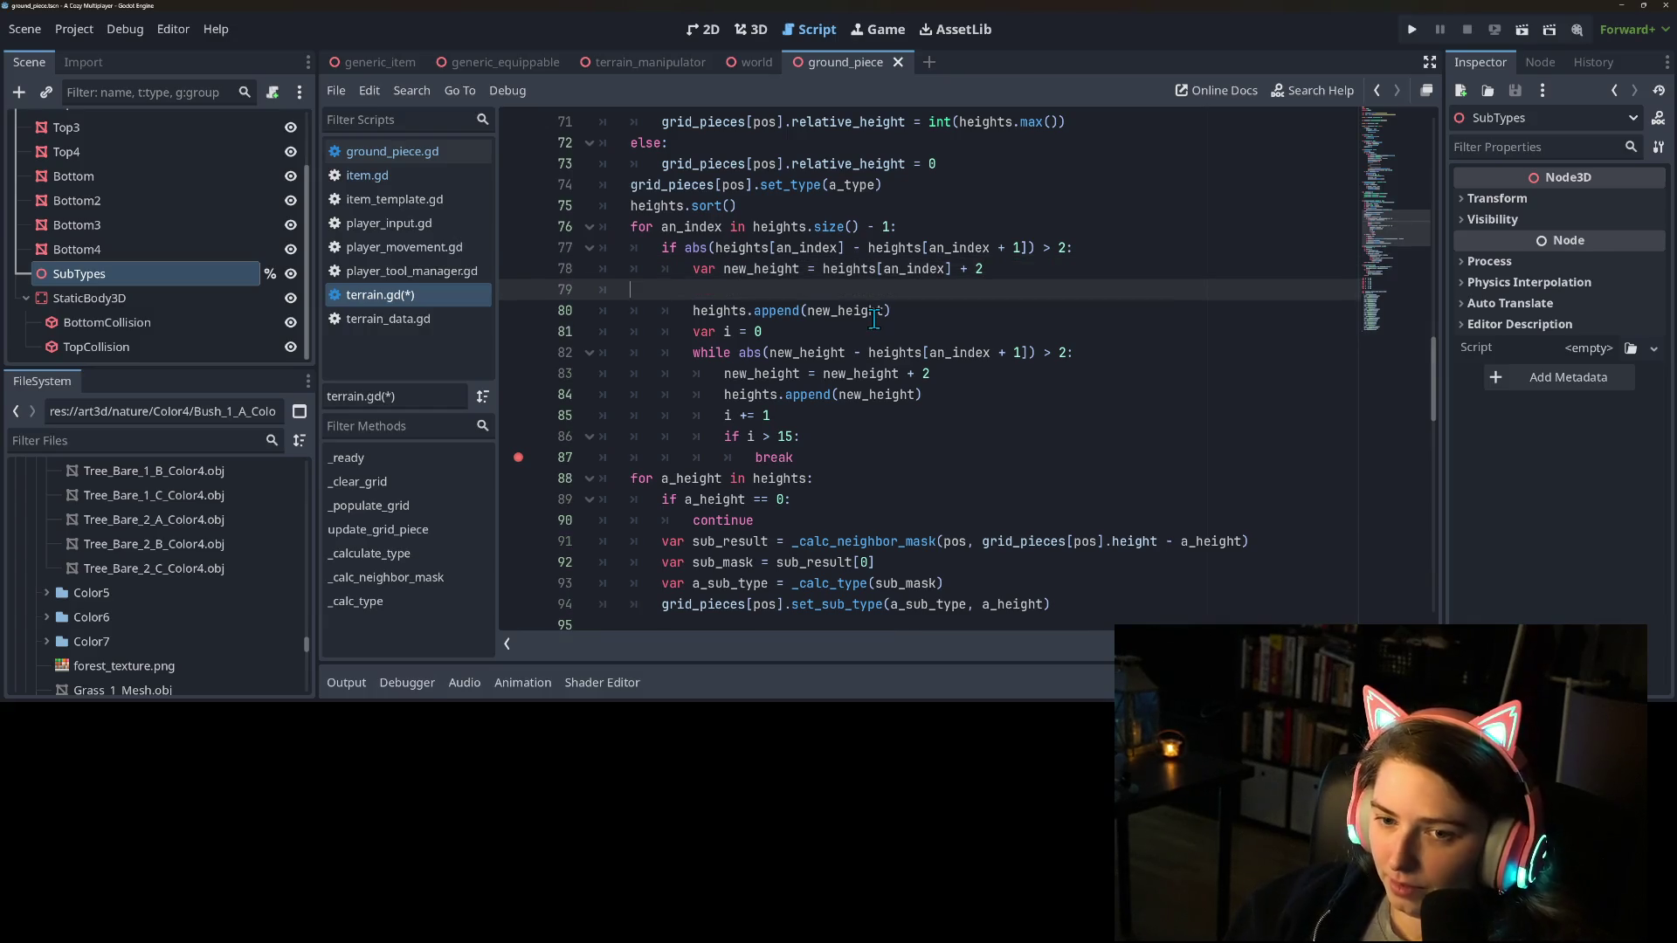
{"action": "key", "text": "BackSpace"}
{"action": "key", "text": "BackSpace"}
{"action": "key", "text": "ctrl+s"}
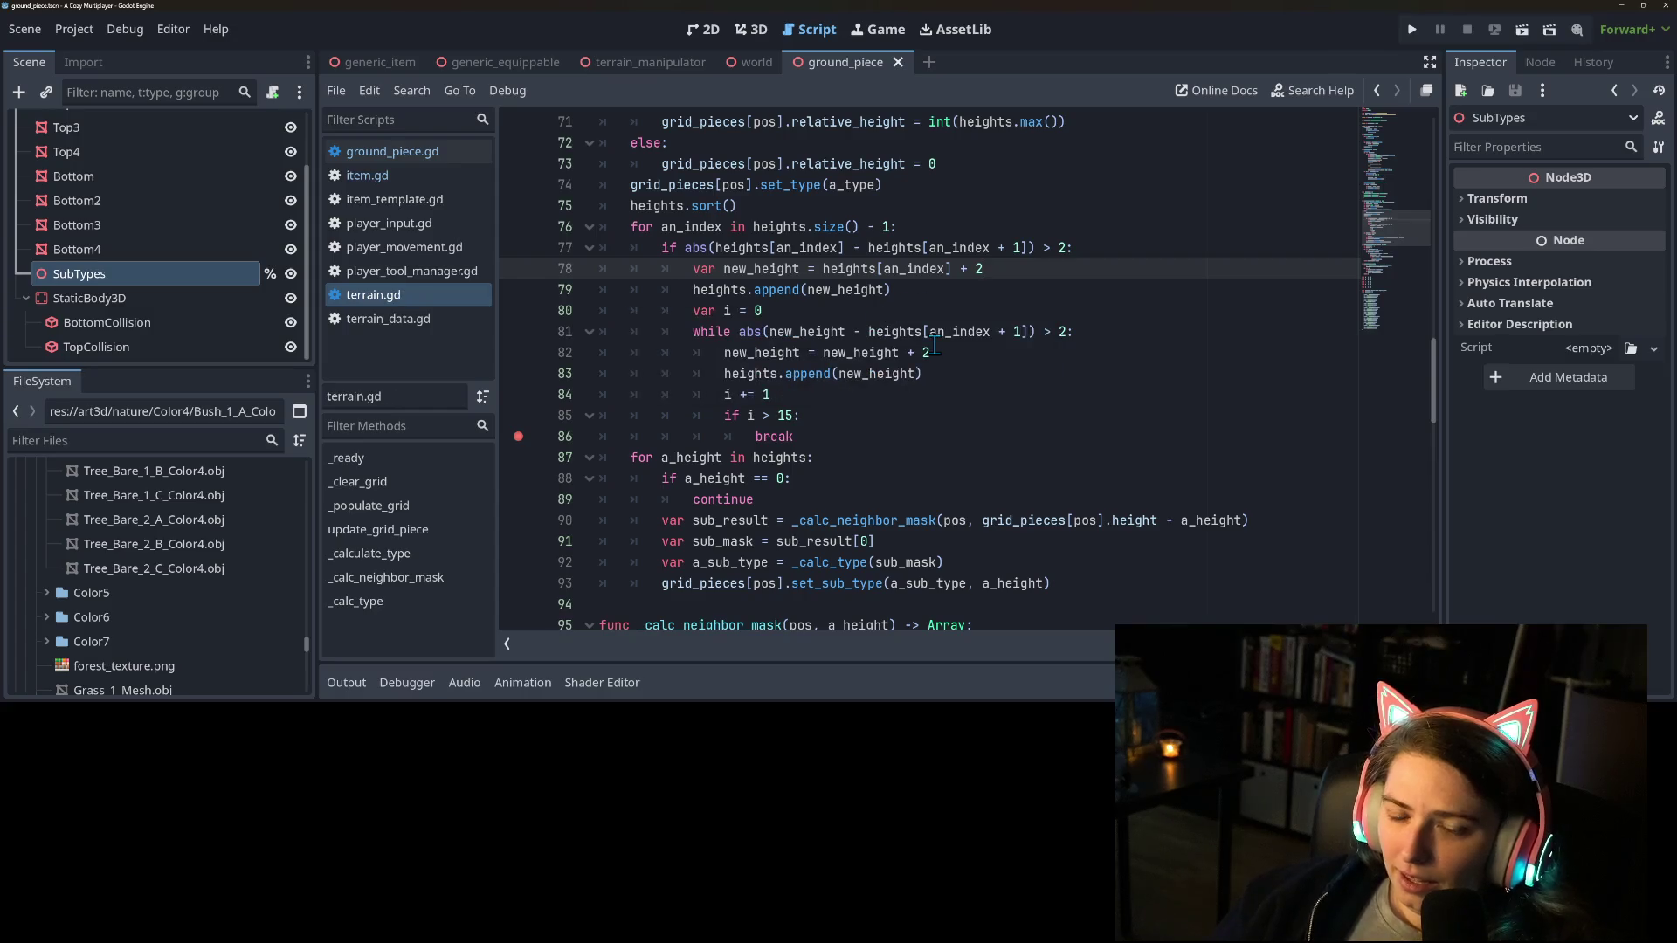
{"action": "left_click", "coordinate": [758, 29]}
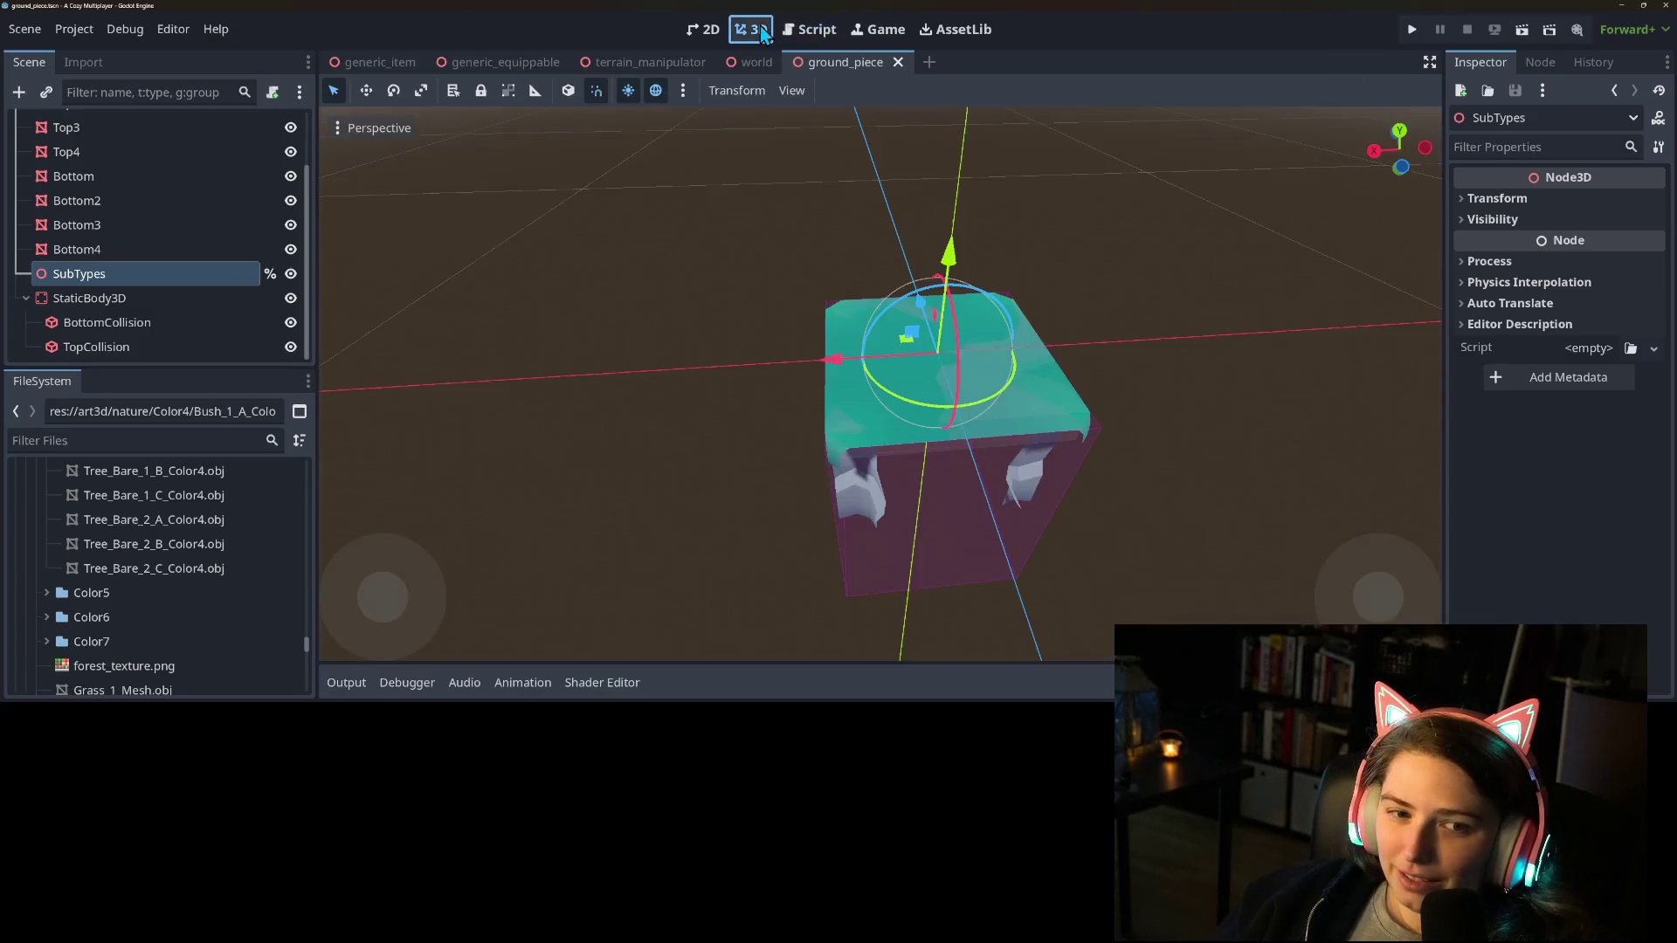
Step: Select BottomCollision and try a 6 m Size y, then restore it to 4 m
{"action": "scroll", "coordinate": [131, 191], "scroll_direction": "up", "scroll_amount": 2}
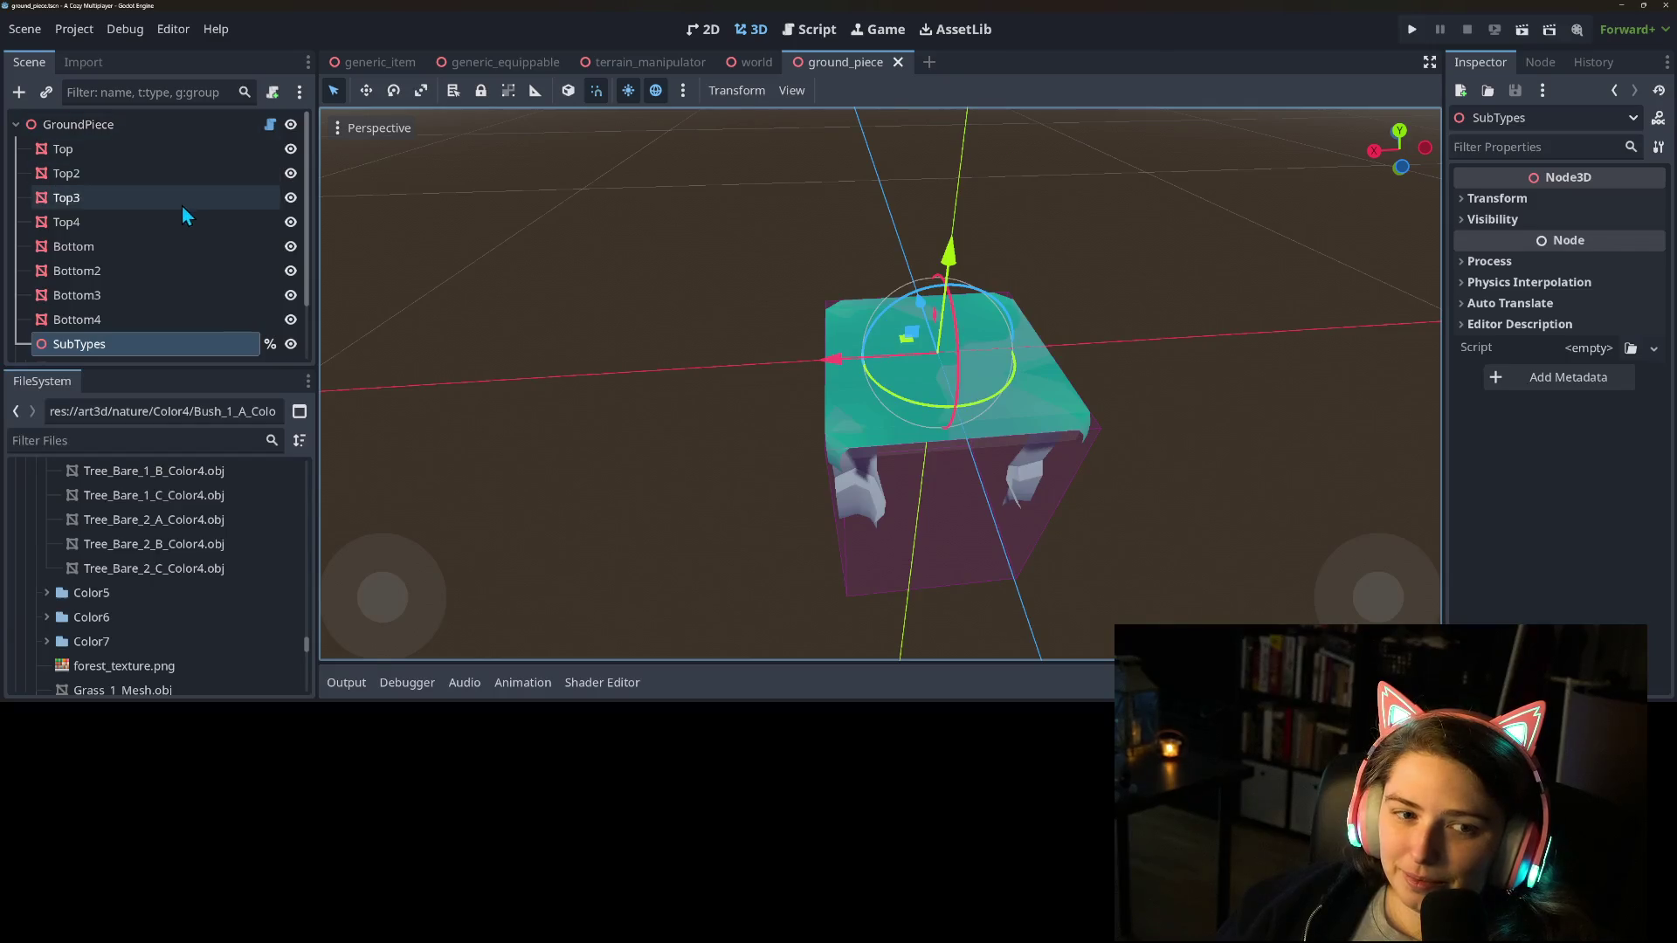
{"action": "scroll", "coordinate": [166, 279], "scroll_direction": "down", "scroll_amount": 2}
{"action": "left_click", "coordinate": [152, 322]}
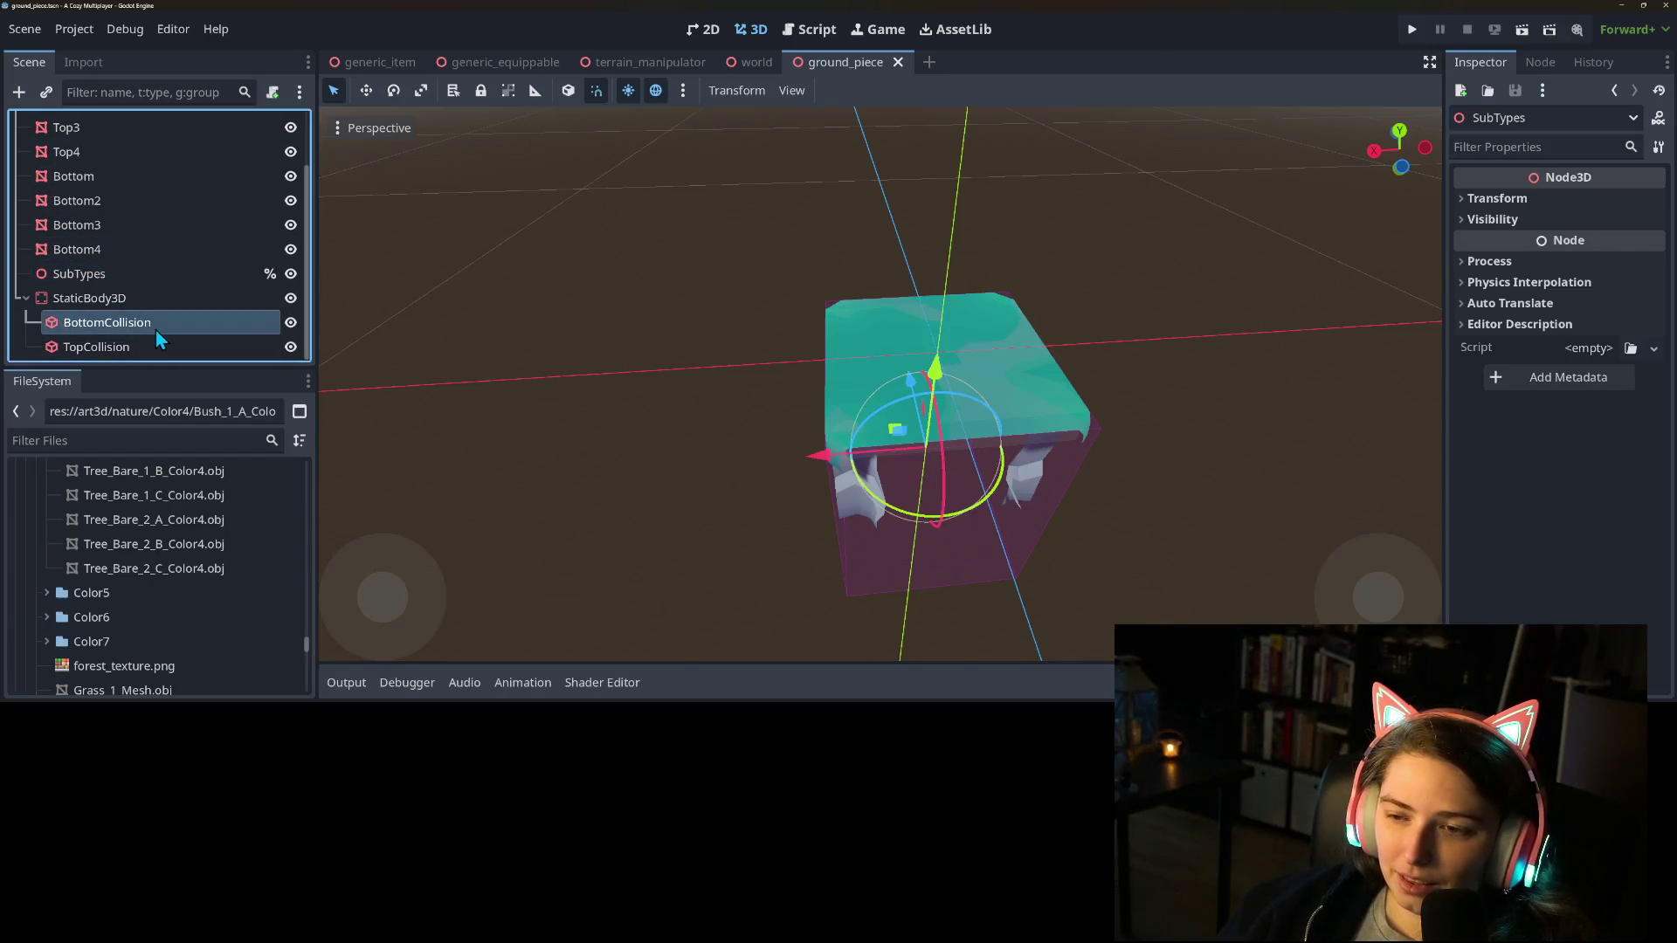
{"action": "scroll", "coordinate": [883, 458], "scroll_direction": "up", "scroll_amount": 2}
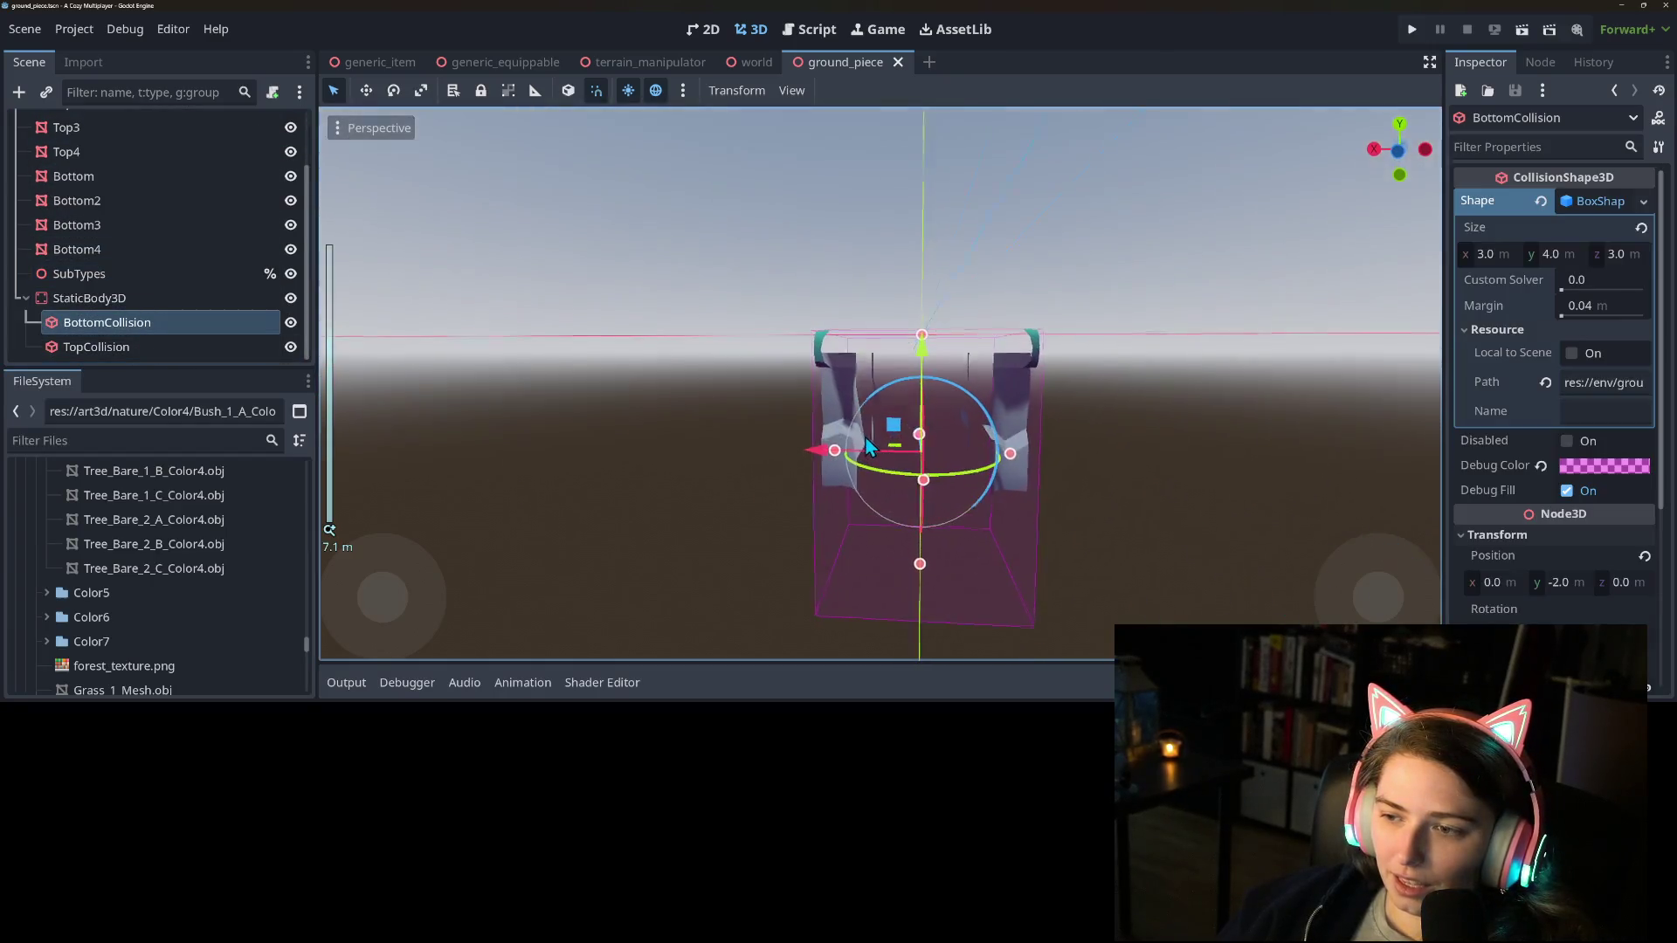
{"action": "left_click", "coordinate": [205, 350]}
{"action": "left_click", "coordinate": [225, 325]}
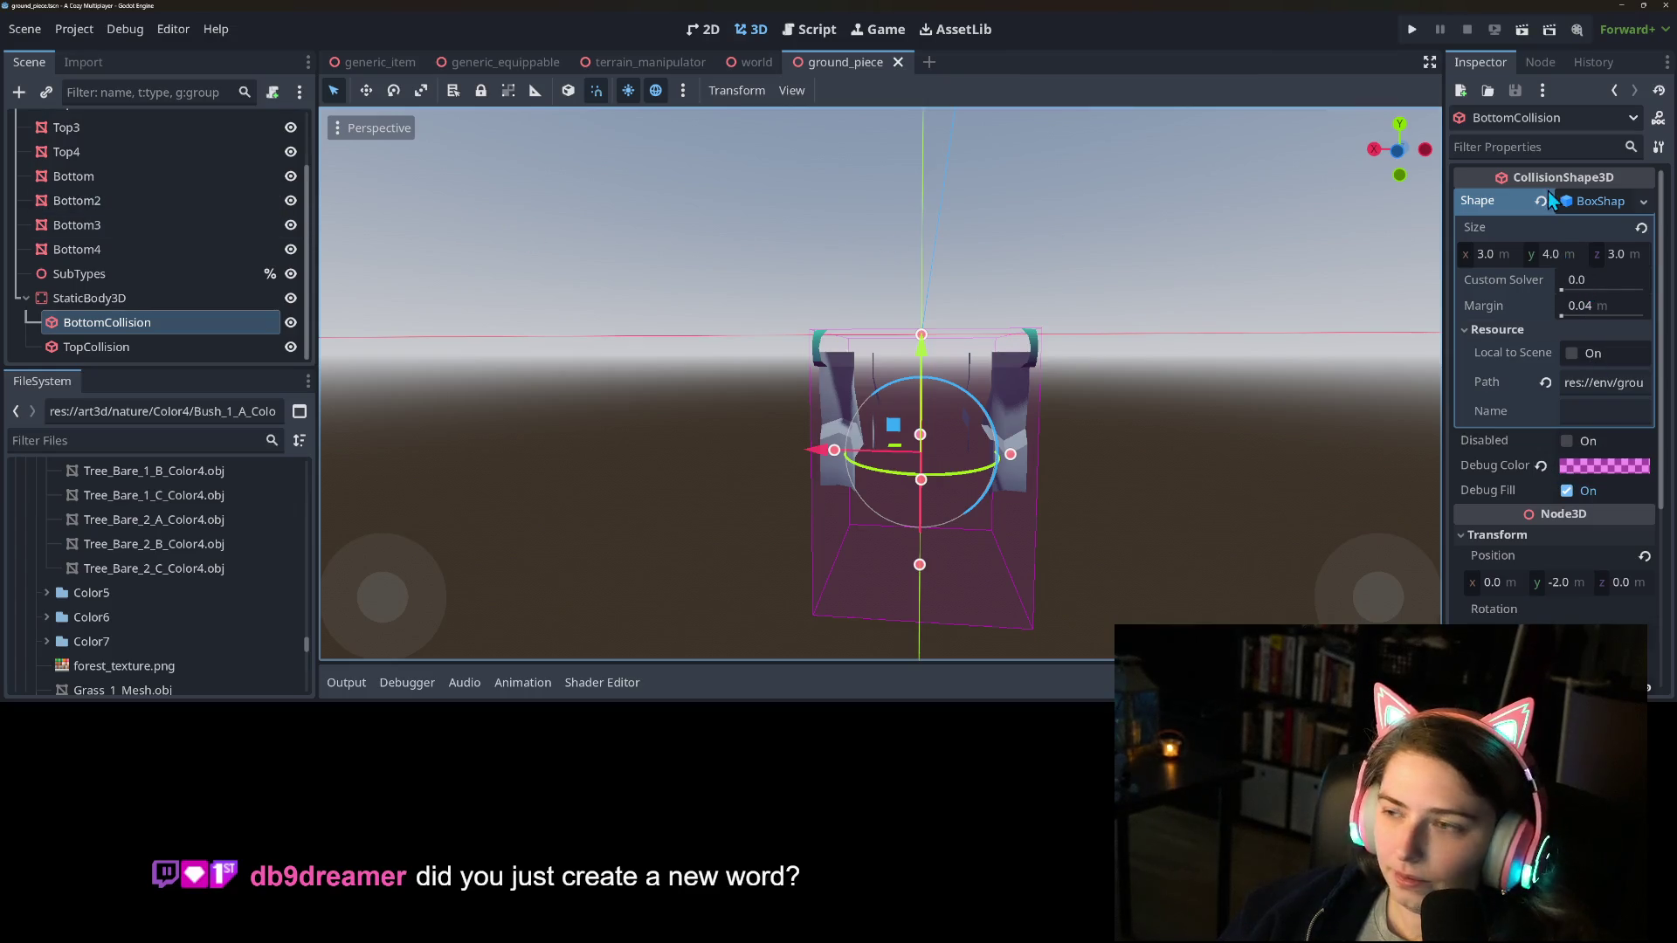
{"action": "left_click", "coordinate": [1560, 255]}
{"action": "type", "text": "6"}
{"action": "key", "text": "Return"}
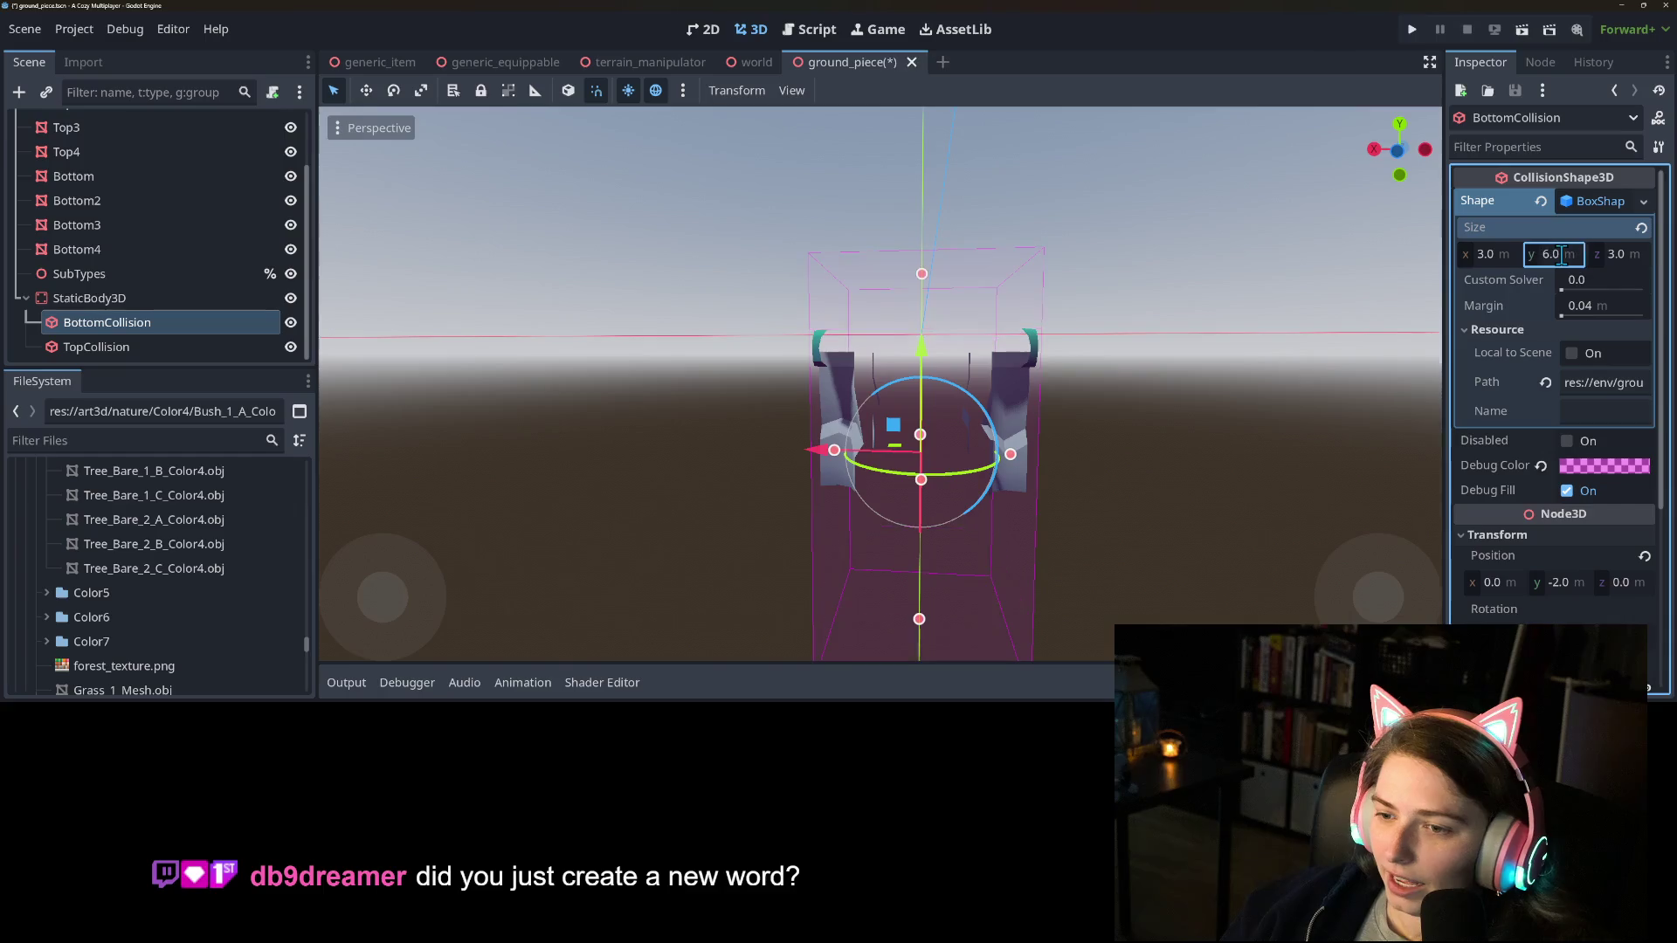
{"action": "left_click", "coordinate": [1561, 254]}
{"action": "type", "text": "4"}
{"action": "key", "text": "Return"}
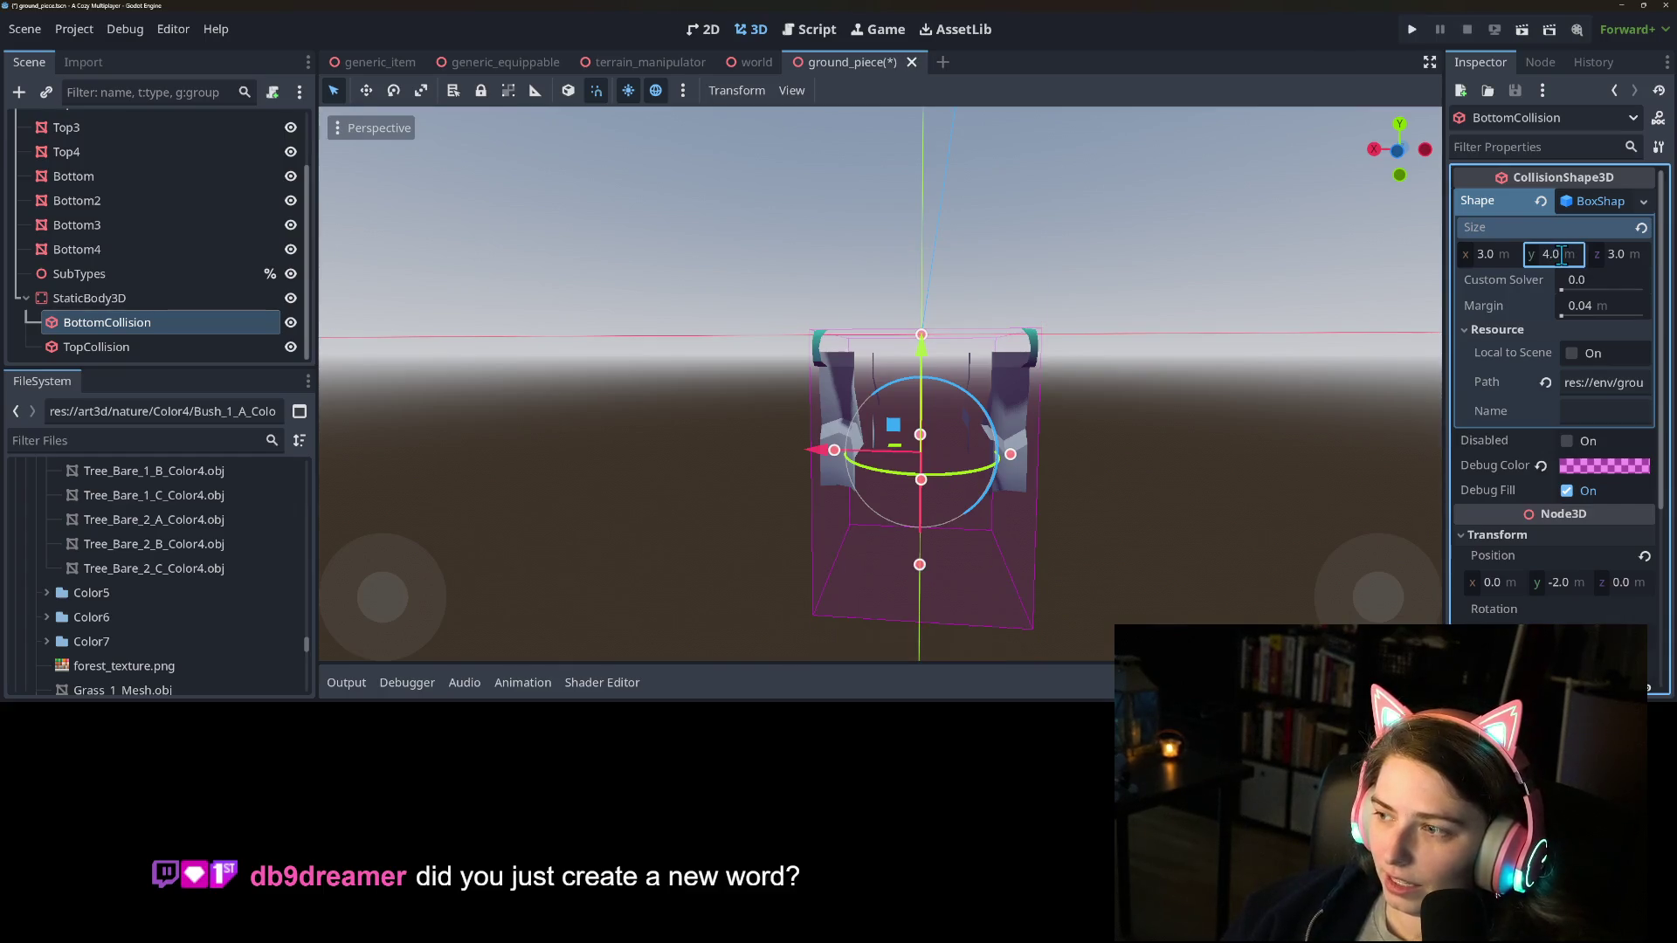
Step: Save the ground_piece scene and go back to ground_piece.gd
{"action": "key", "text": "ctrl+s"}
{"action": "scroll", "coordinate": [273, 131], "scroll_direction": "up", "scroll_amount": 3}
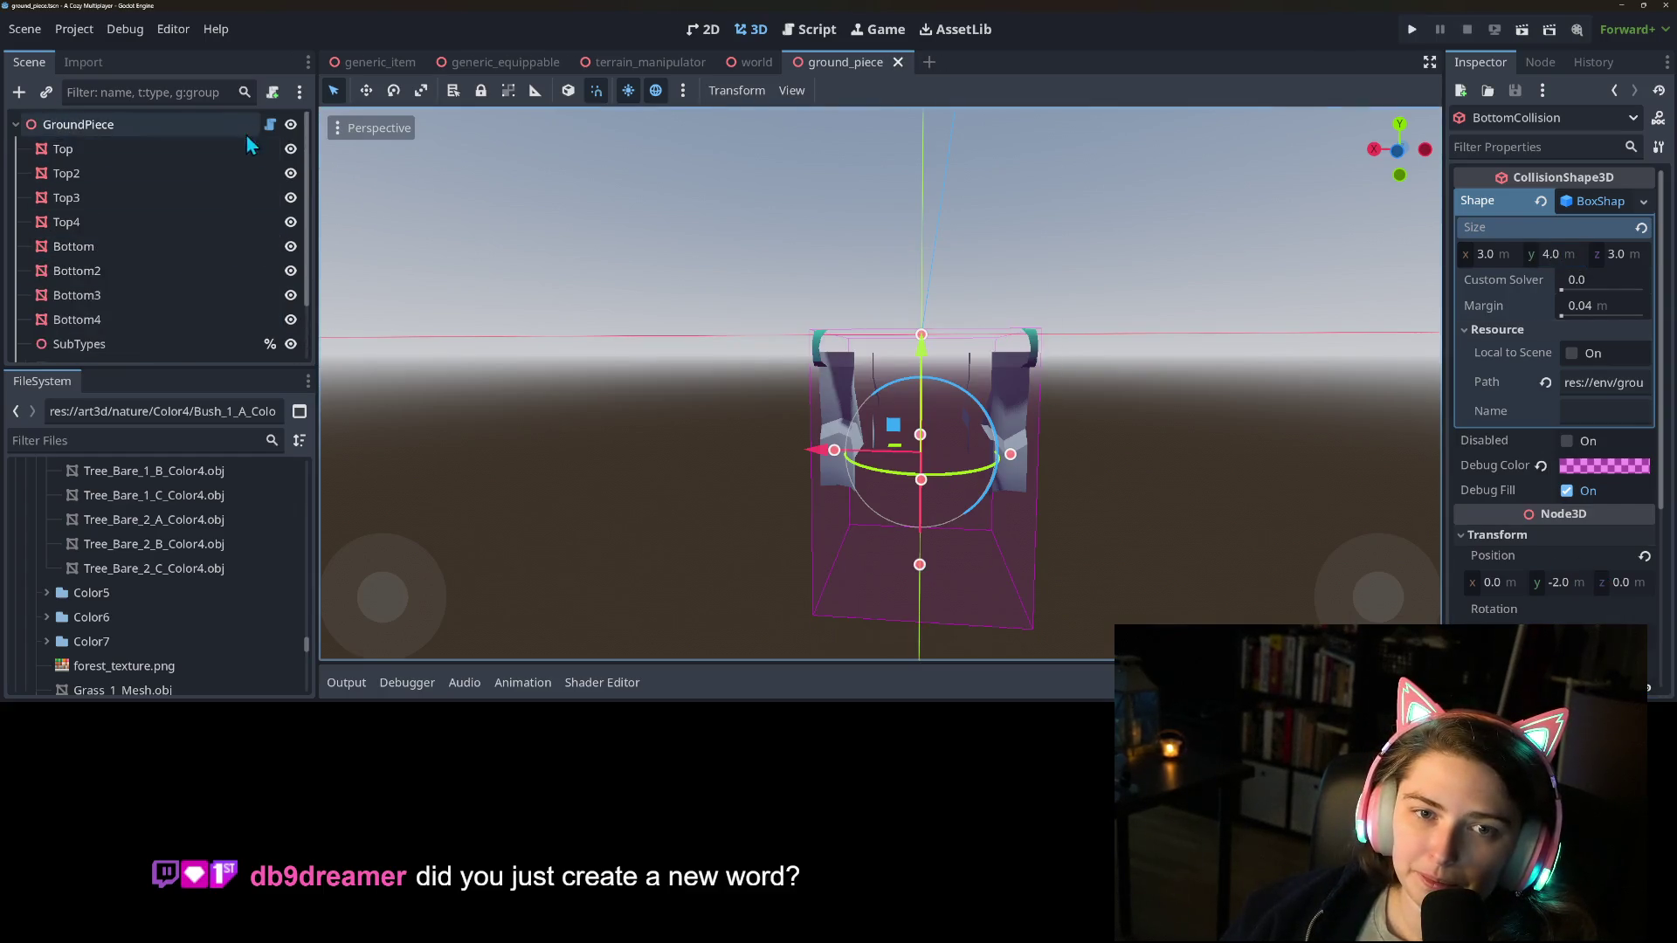
{"action": "left_click", "coordinate": [274, 131]}
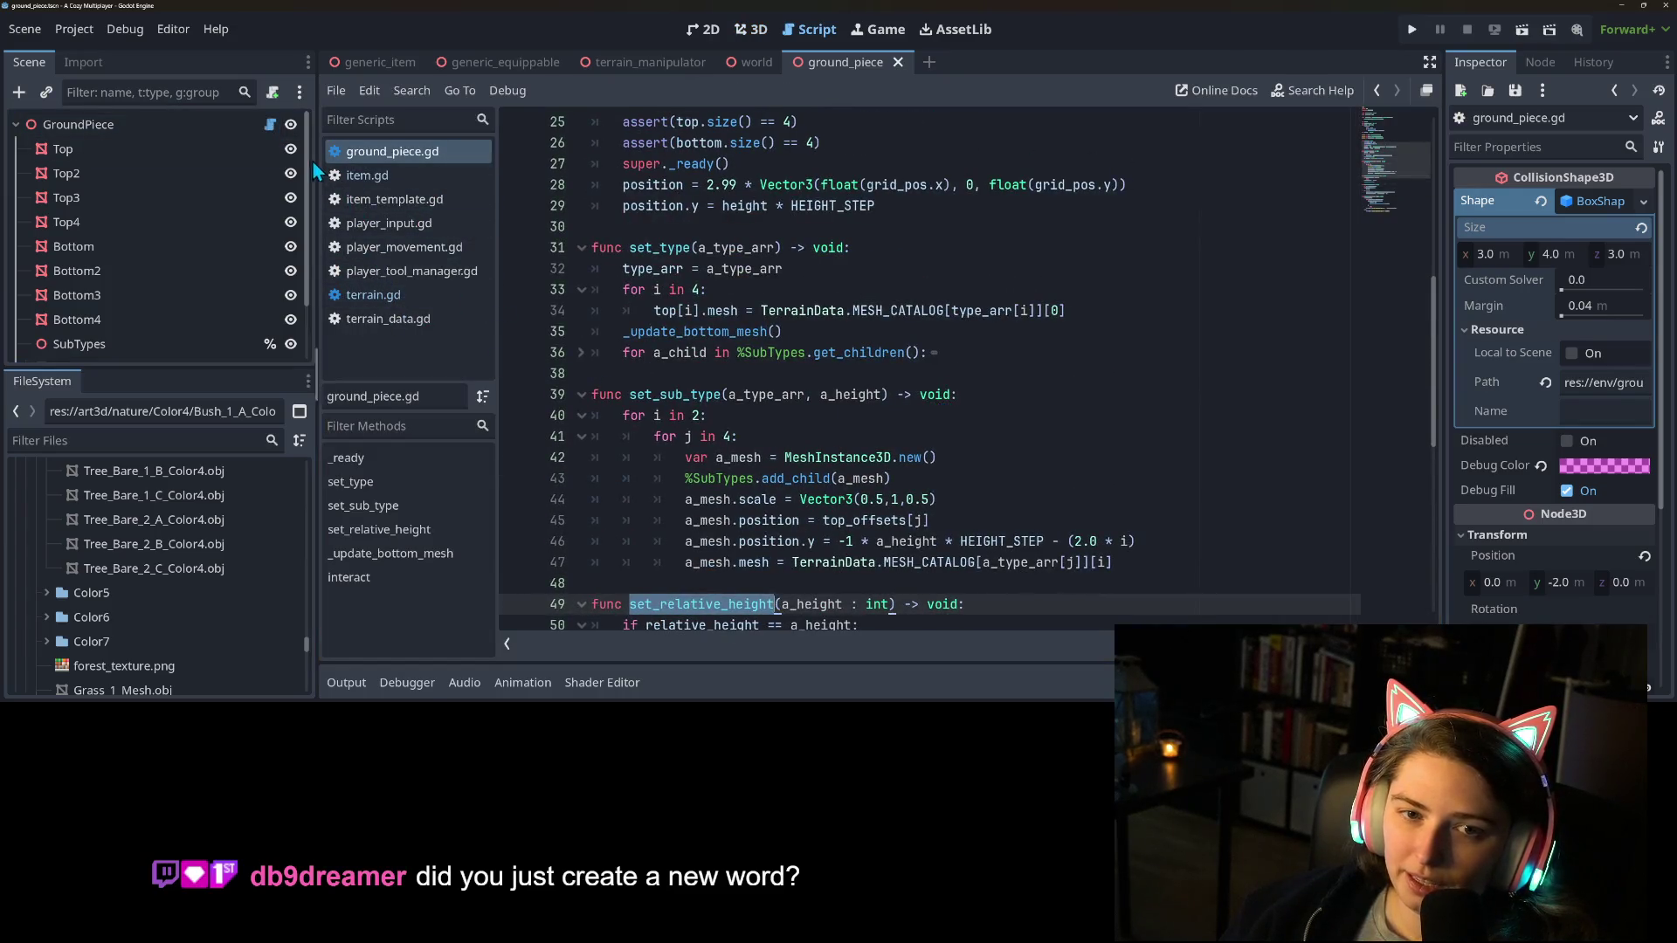
Step: Try a blank line in the _update_bottom_mesh header, then remove it again
{"action": "scroll", "coordinate": [621, 299], "scroll_direction": "up", "scroll_amount": 7}
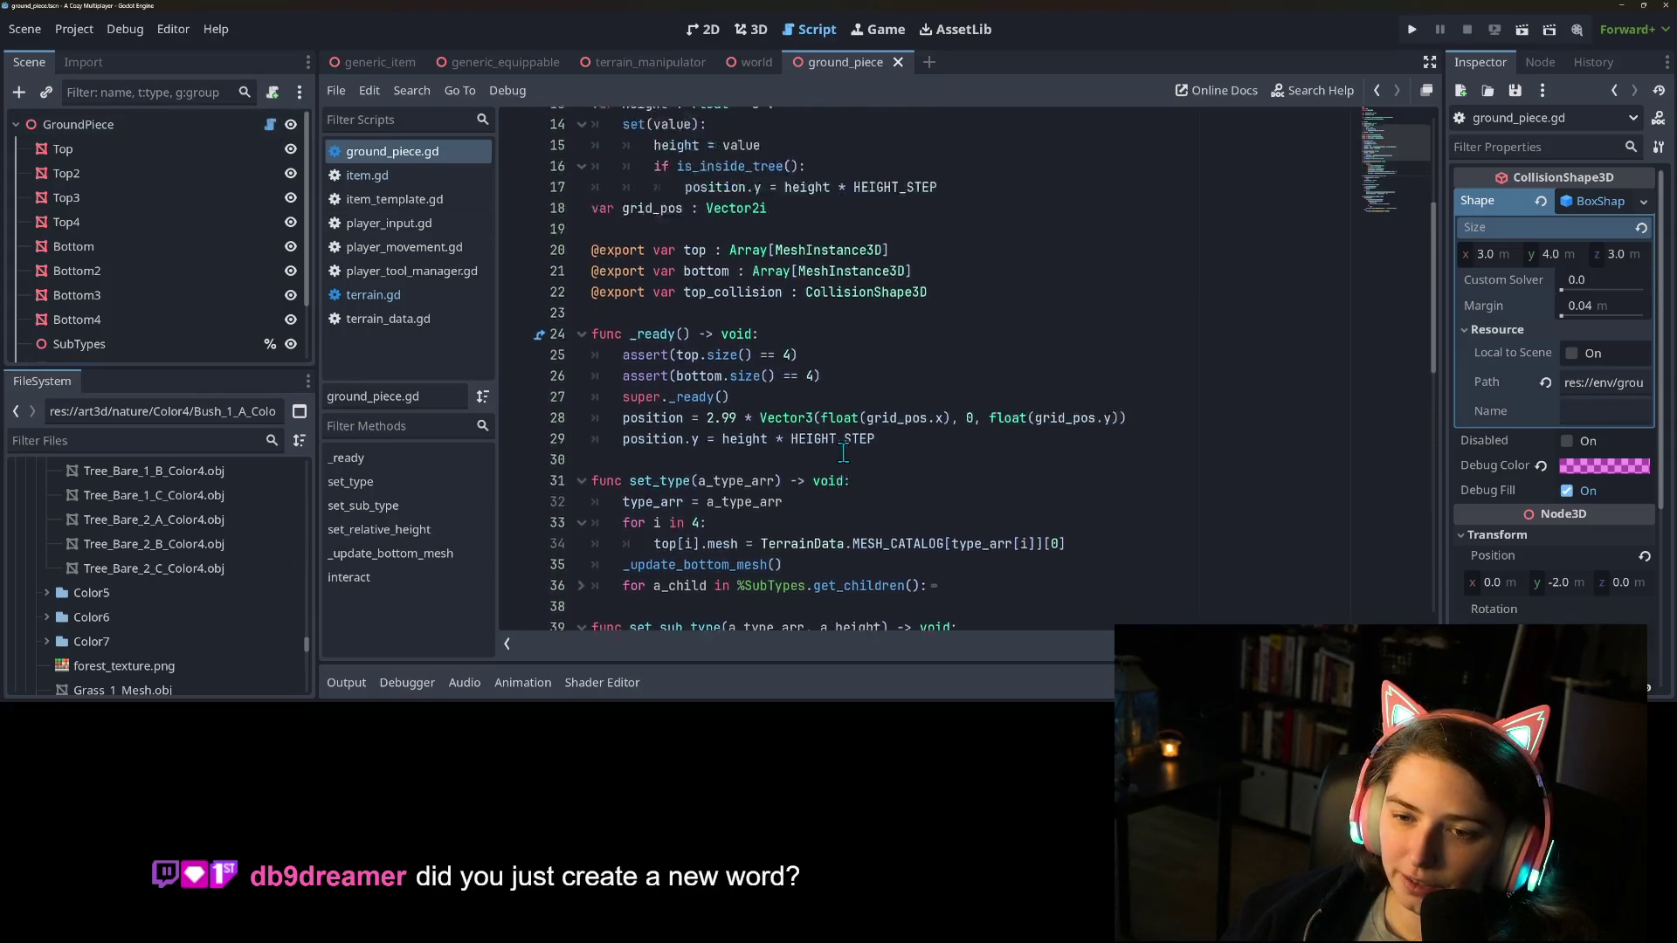
{"action": "scroll", "coordinate": [844, 450], "scroll_direction": "up", "scroll_amount": 1}
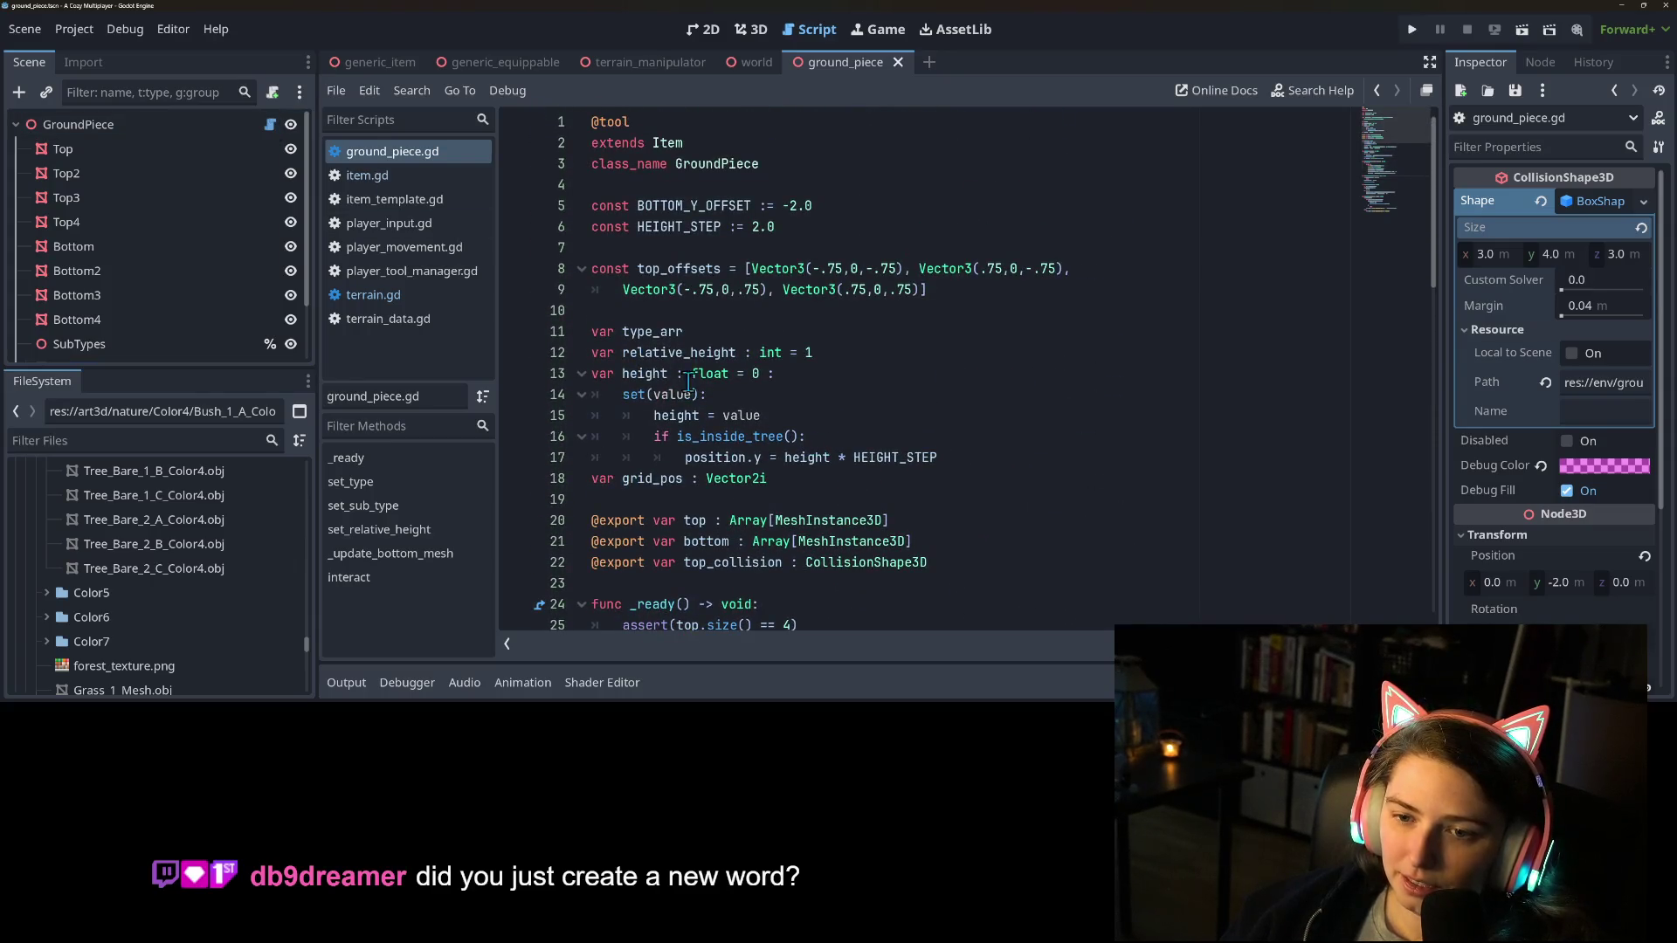
{"action": "scroll", "coordinate": [786, 471], "scroll_direction": "down", "scroll_amount": 6}
{"action": "scroll", "coordinate": [775, 484], "scroll_direction": "down", "scroll_amount": 9}
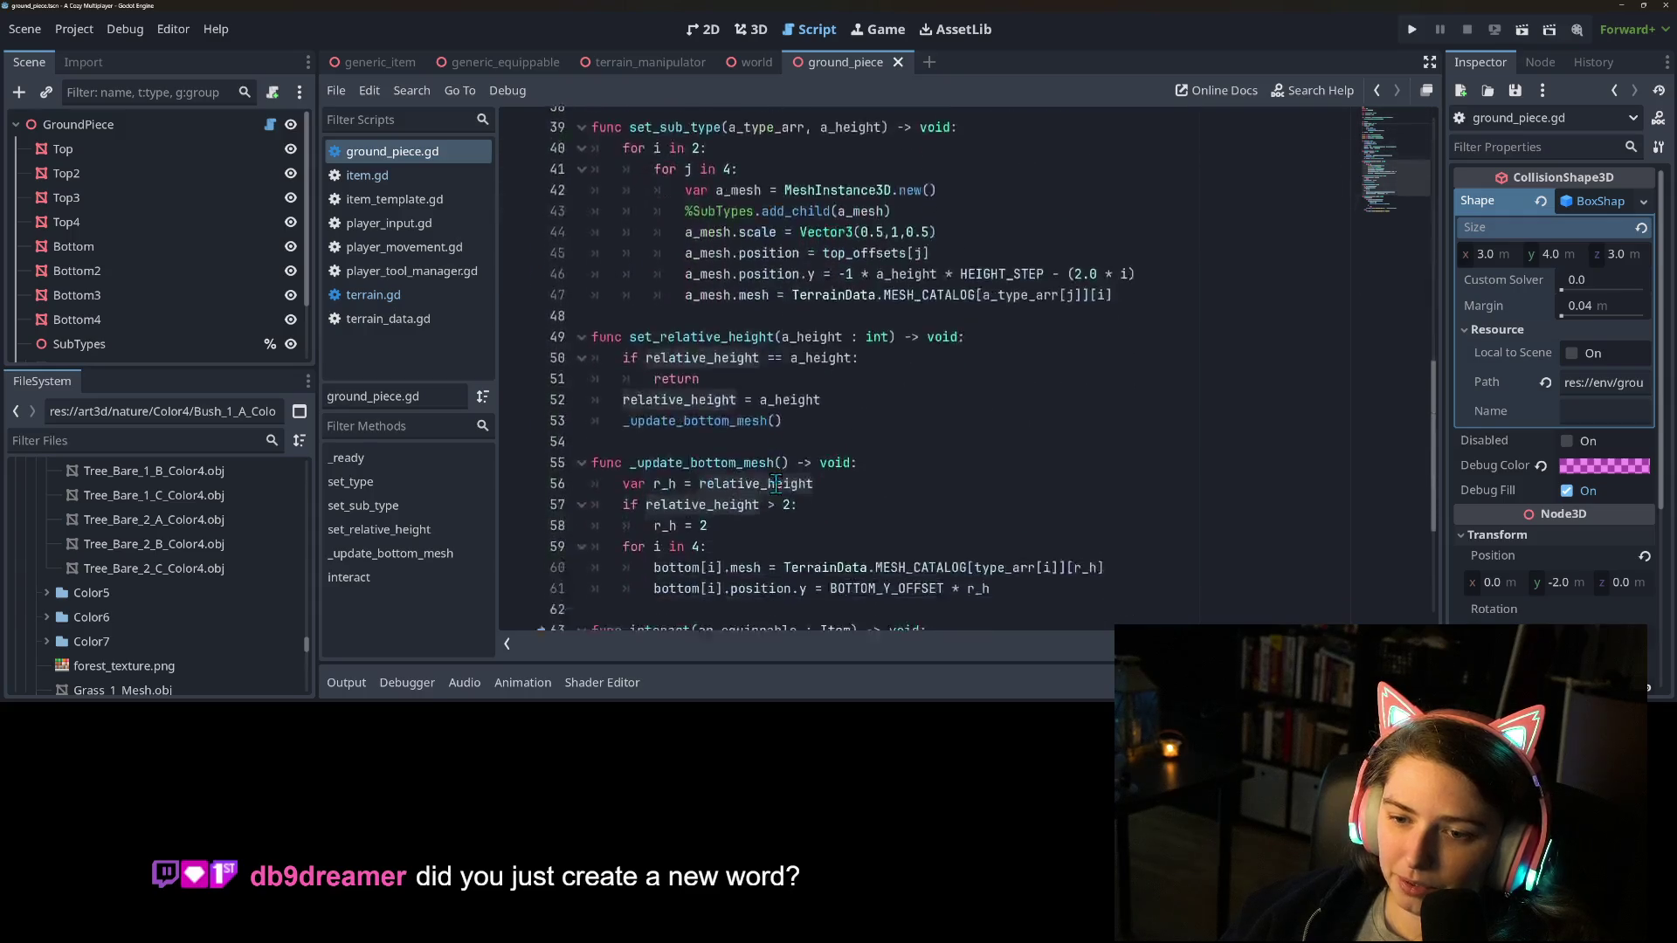
{"action": "left_click", "coordinate": [745, 361]}
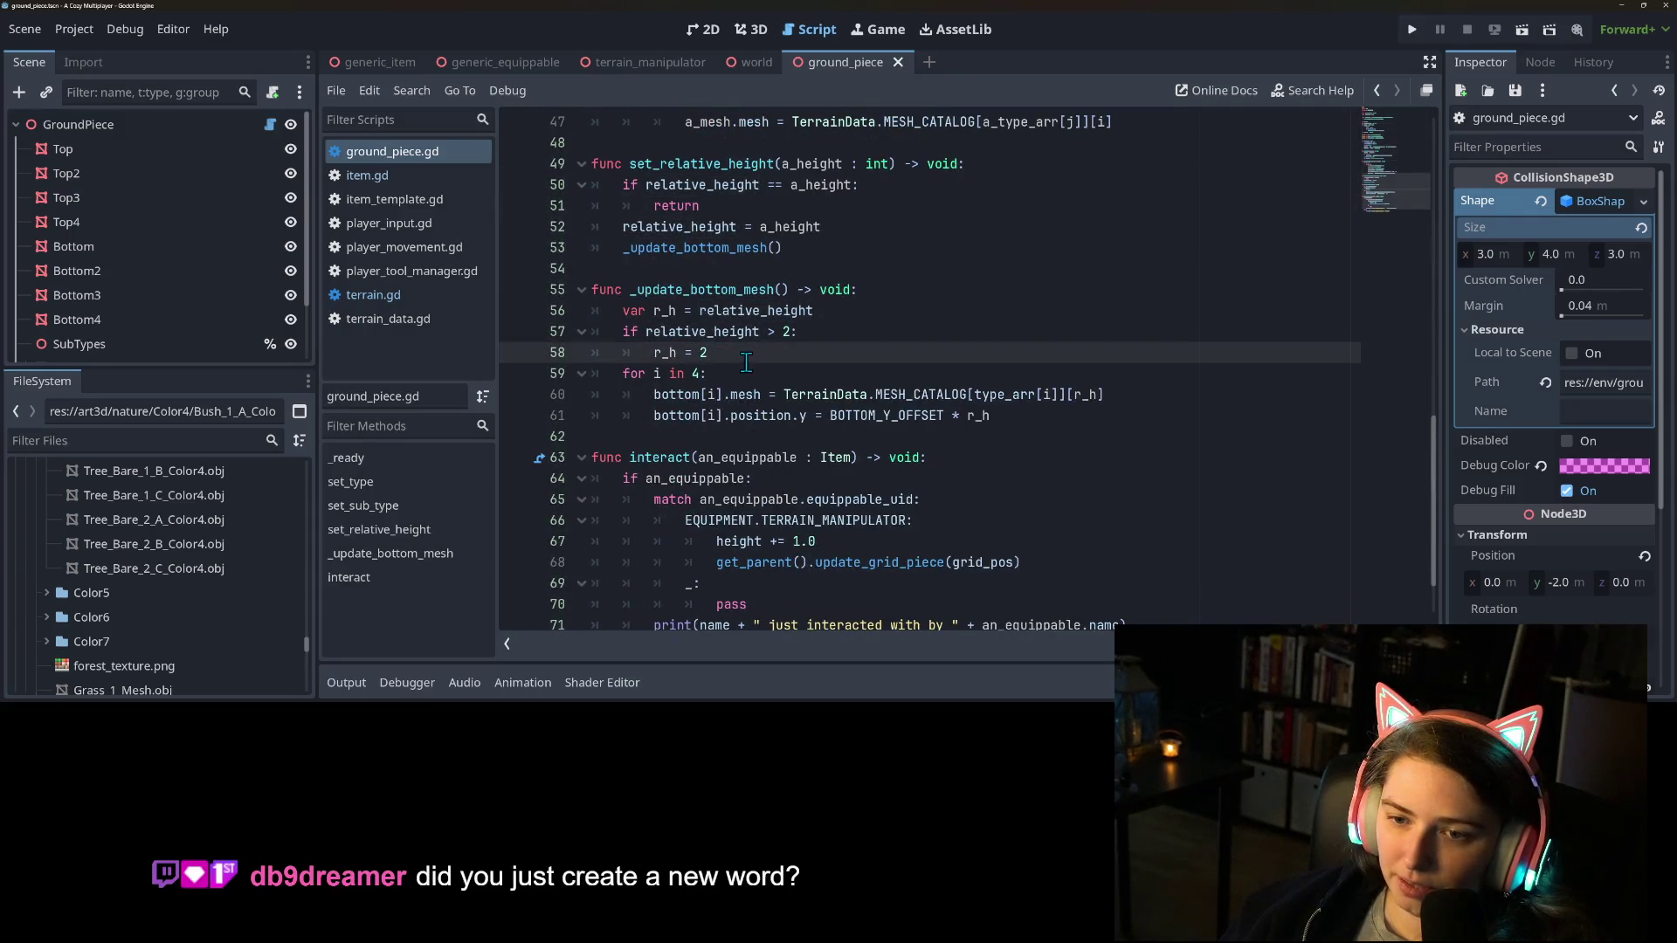
{"action": "left_click", "coordinate": [871, 297]}
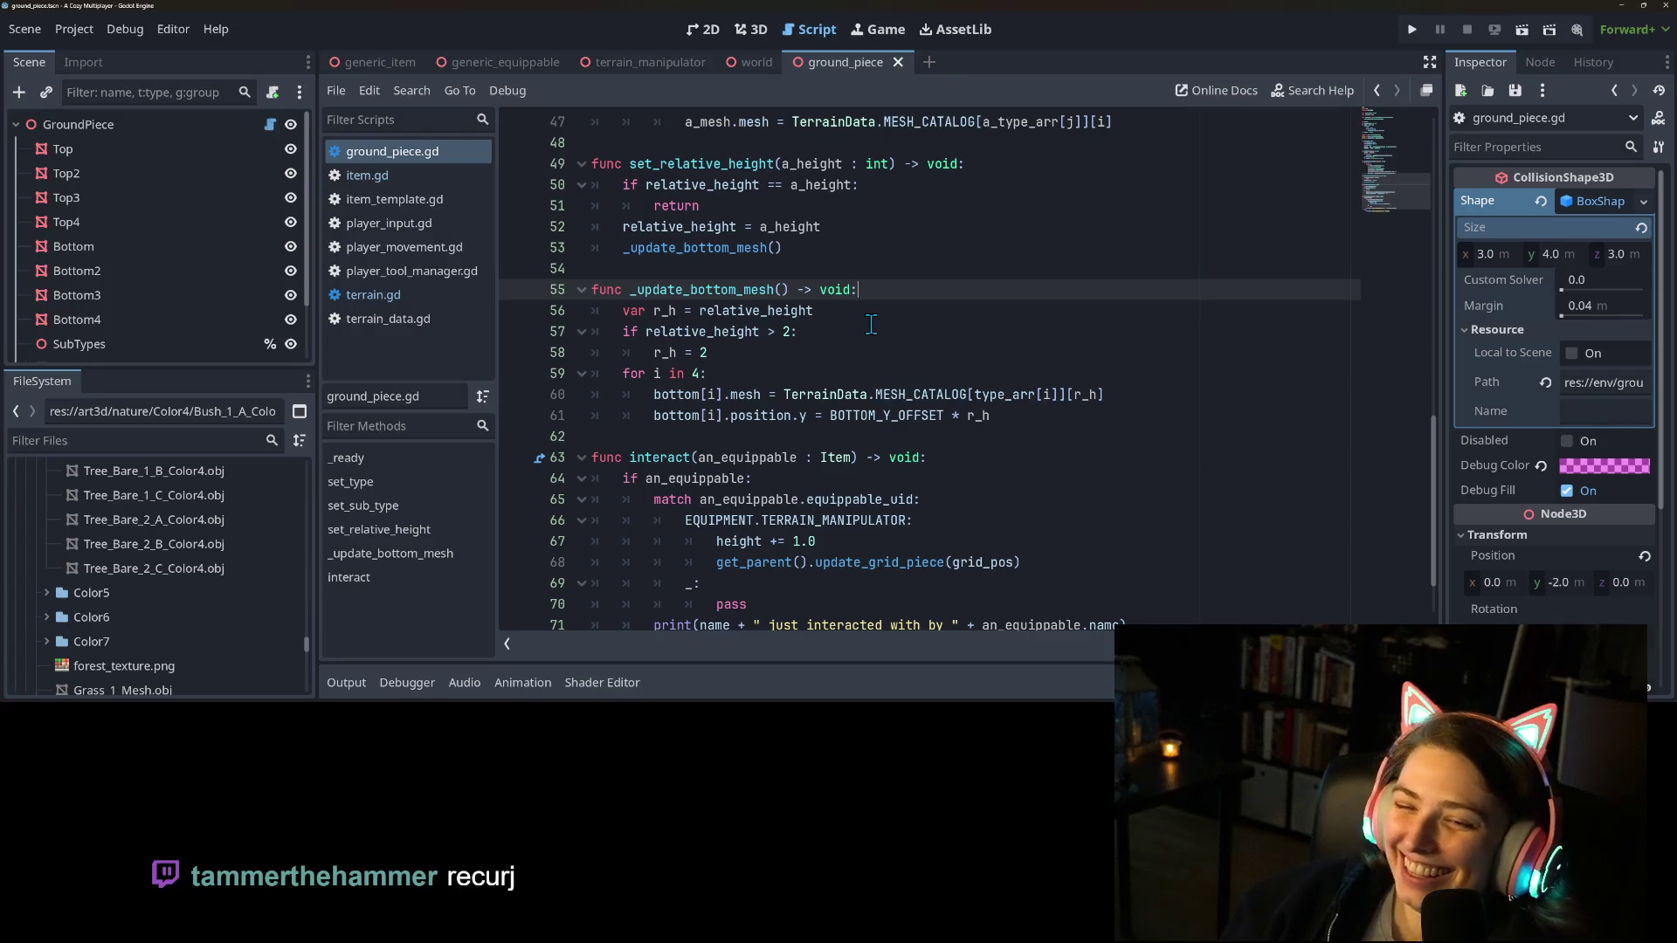
{"action": "key", "text": "Return"}
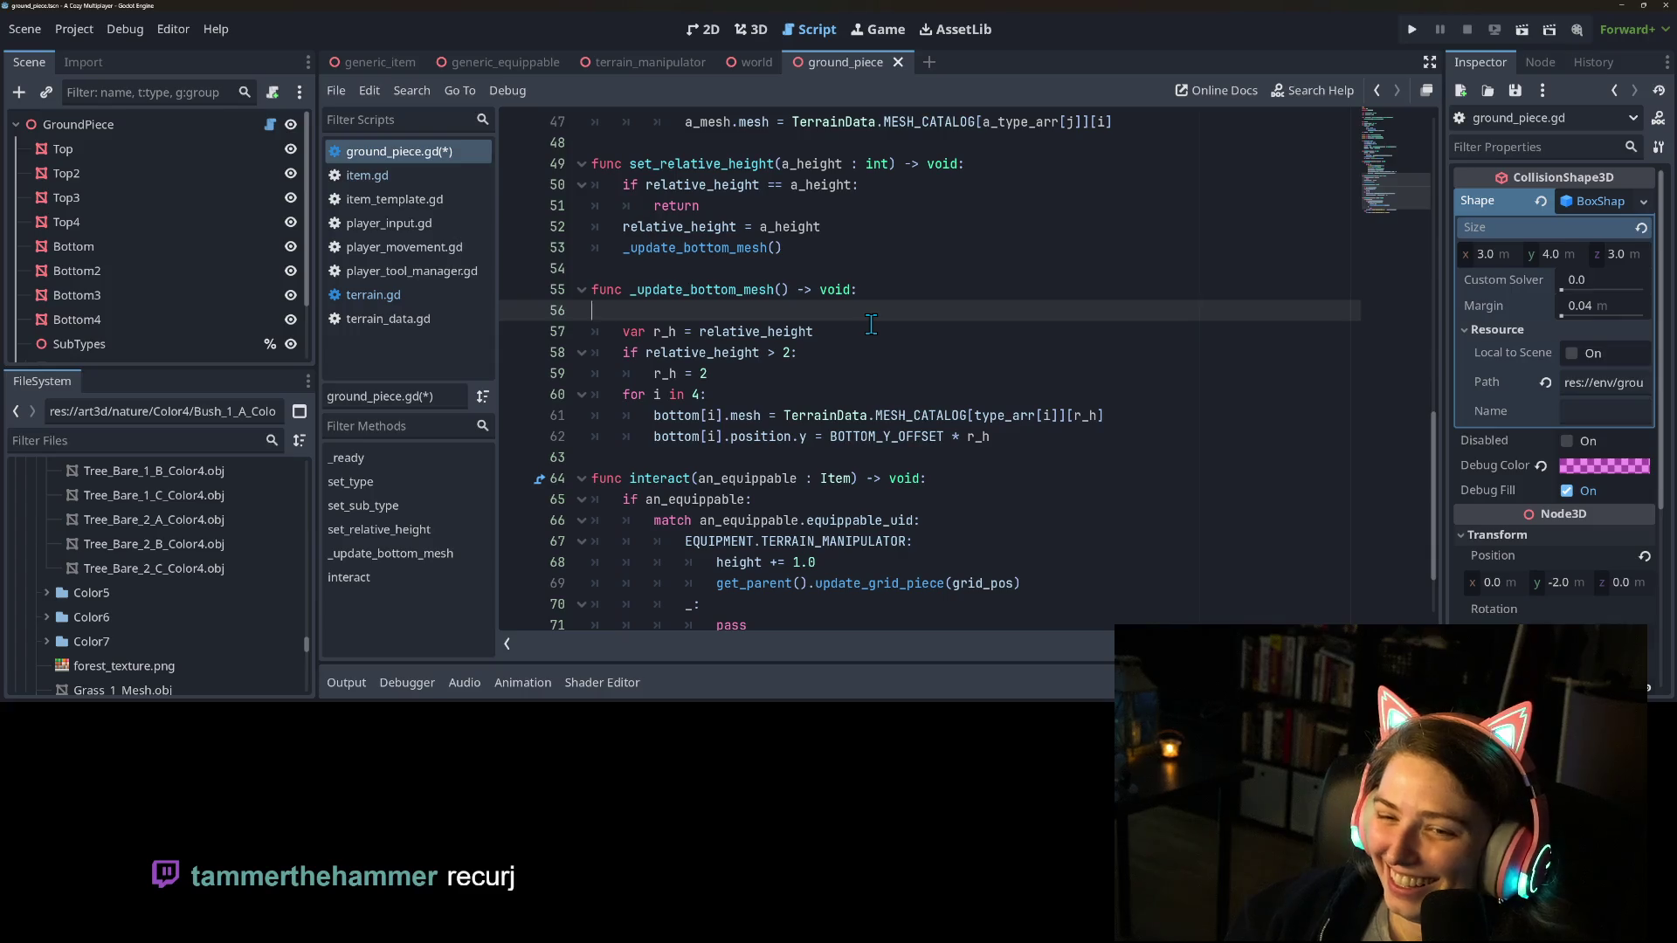
{"action": "key", "text": "BackSpace"}
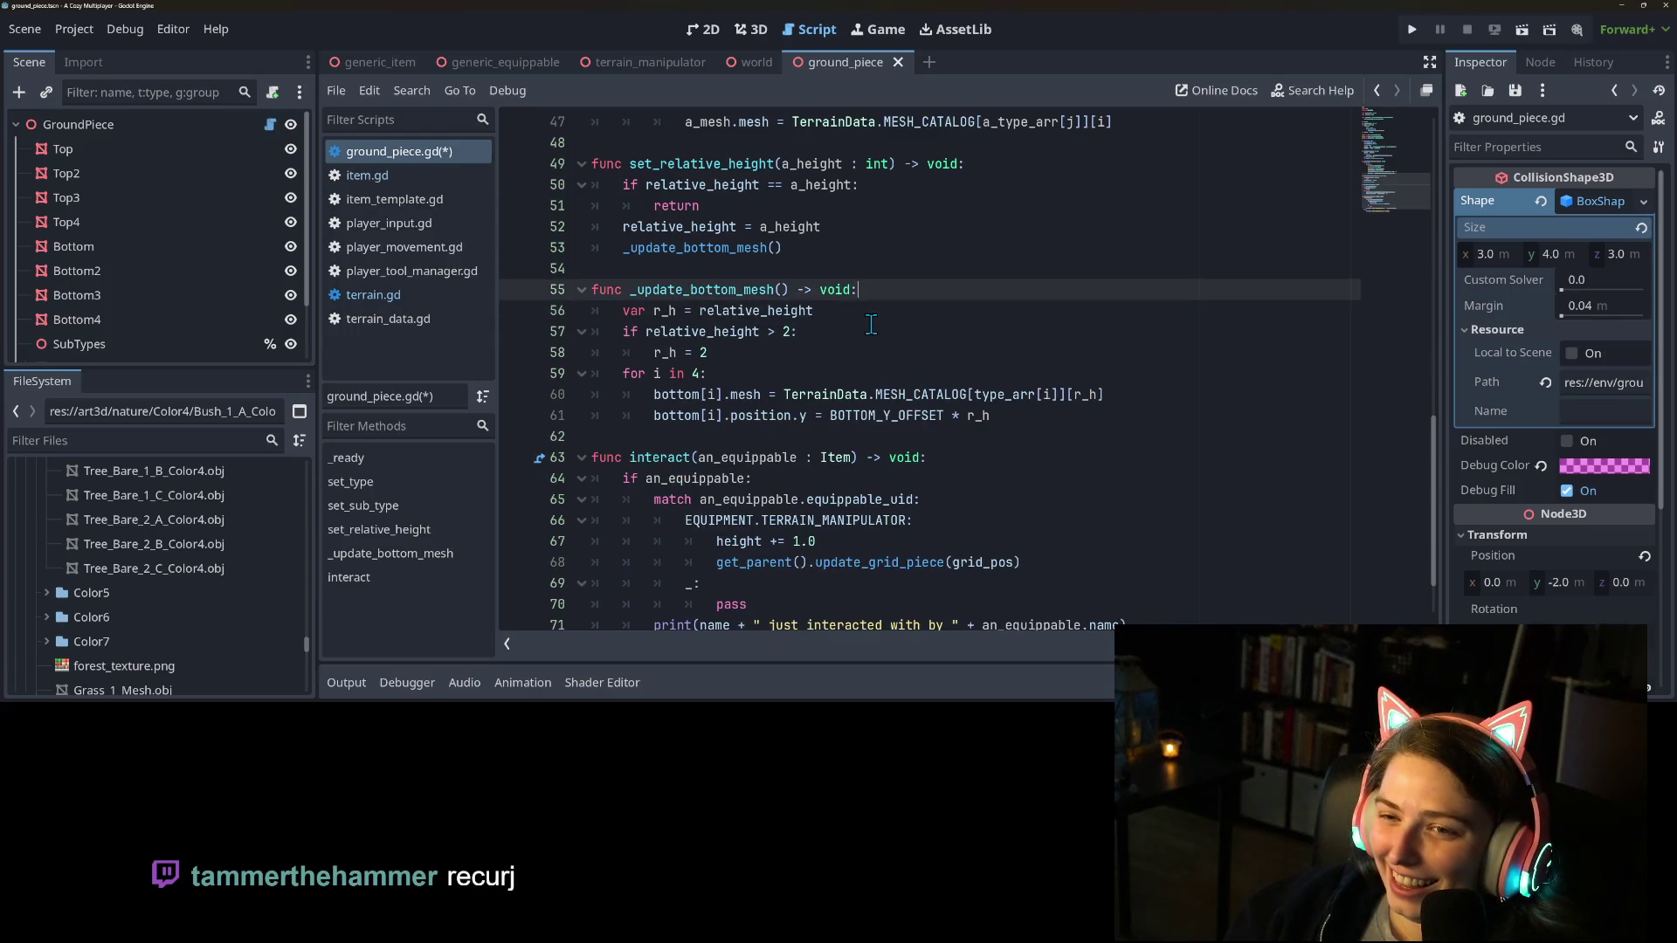
Step: Insert a blank line after relative_height = a_height in set_relative_height
{"action": "left_click", "coordinate": [947, 230]}
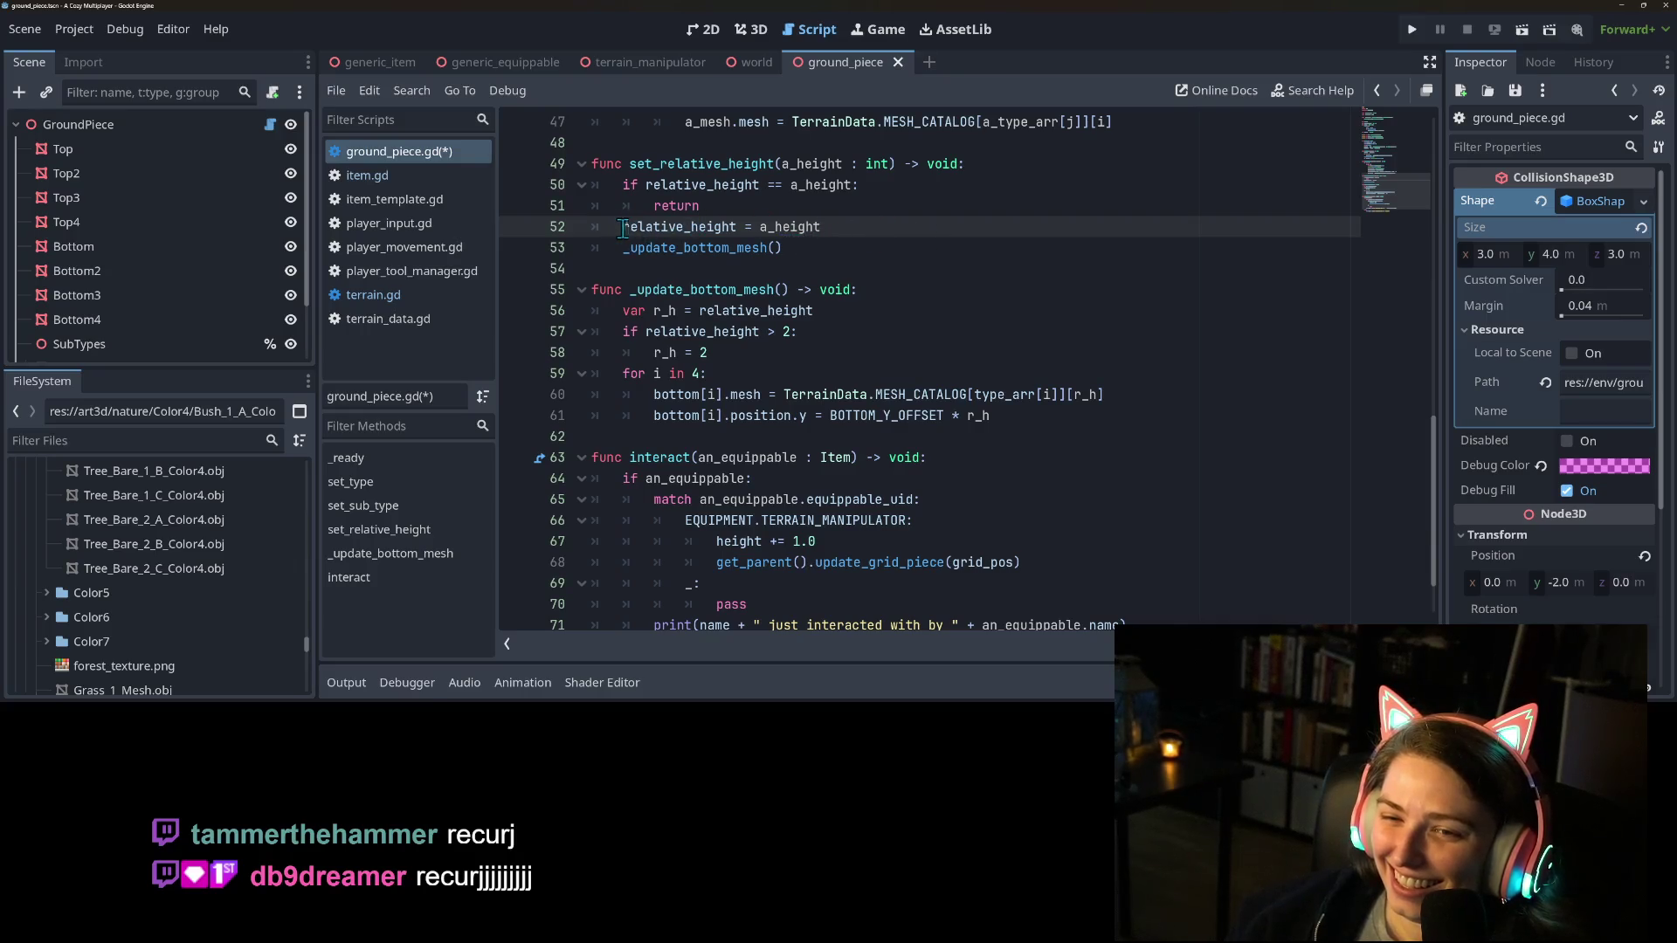
{"action": "left_click", "coordinate": [854, 216]}
{"action": "left_click", "coordinate": [855, 224]}
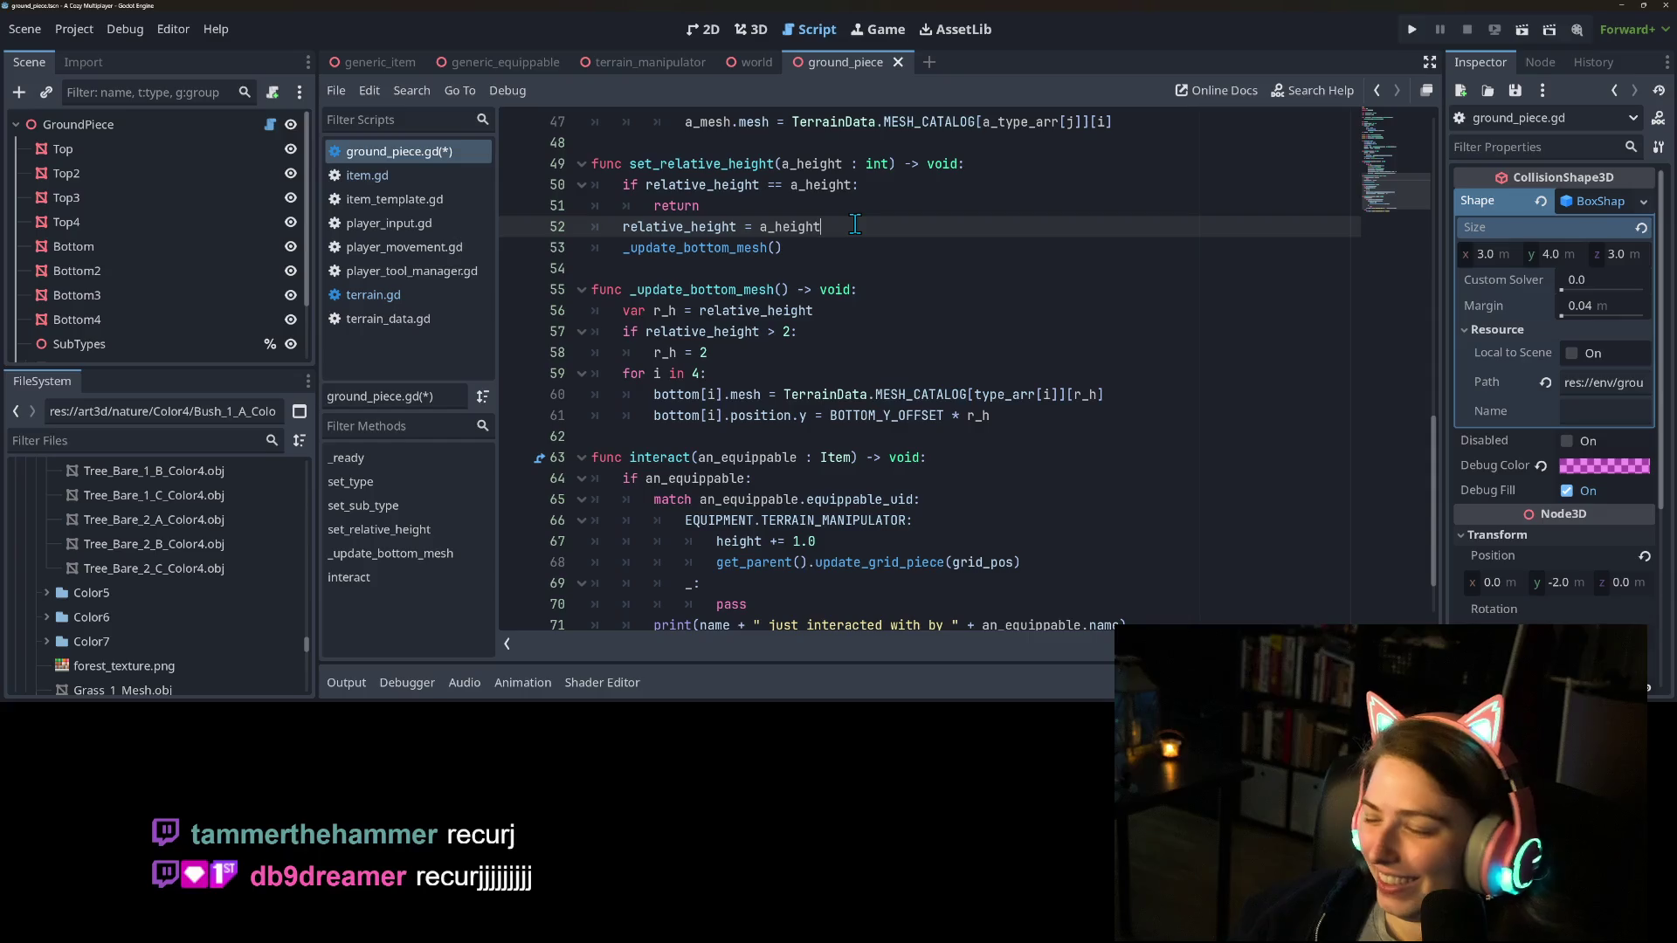
{"action": "key", "text": "Return"}
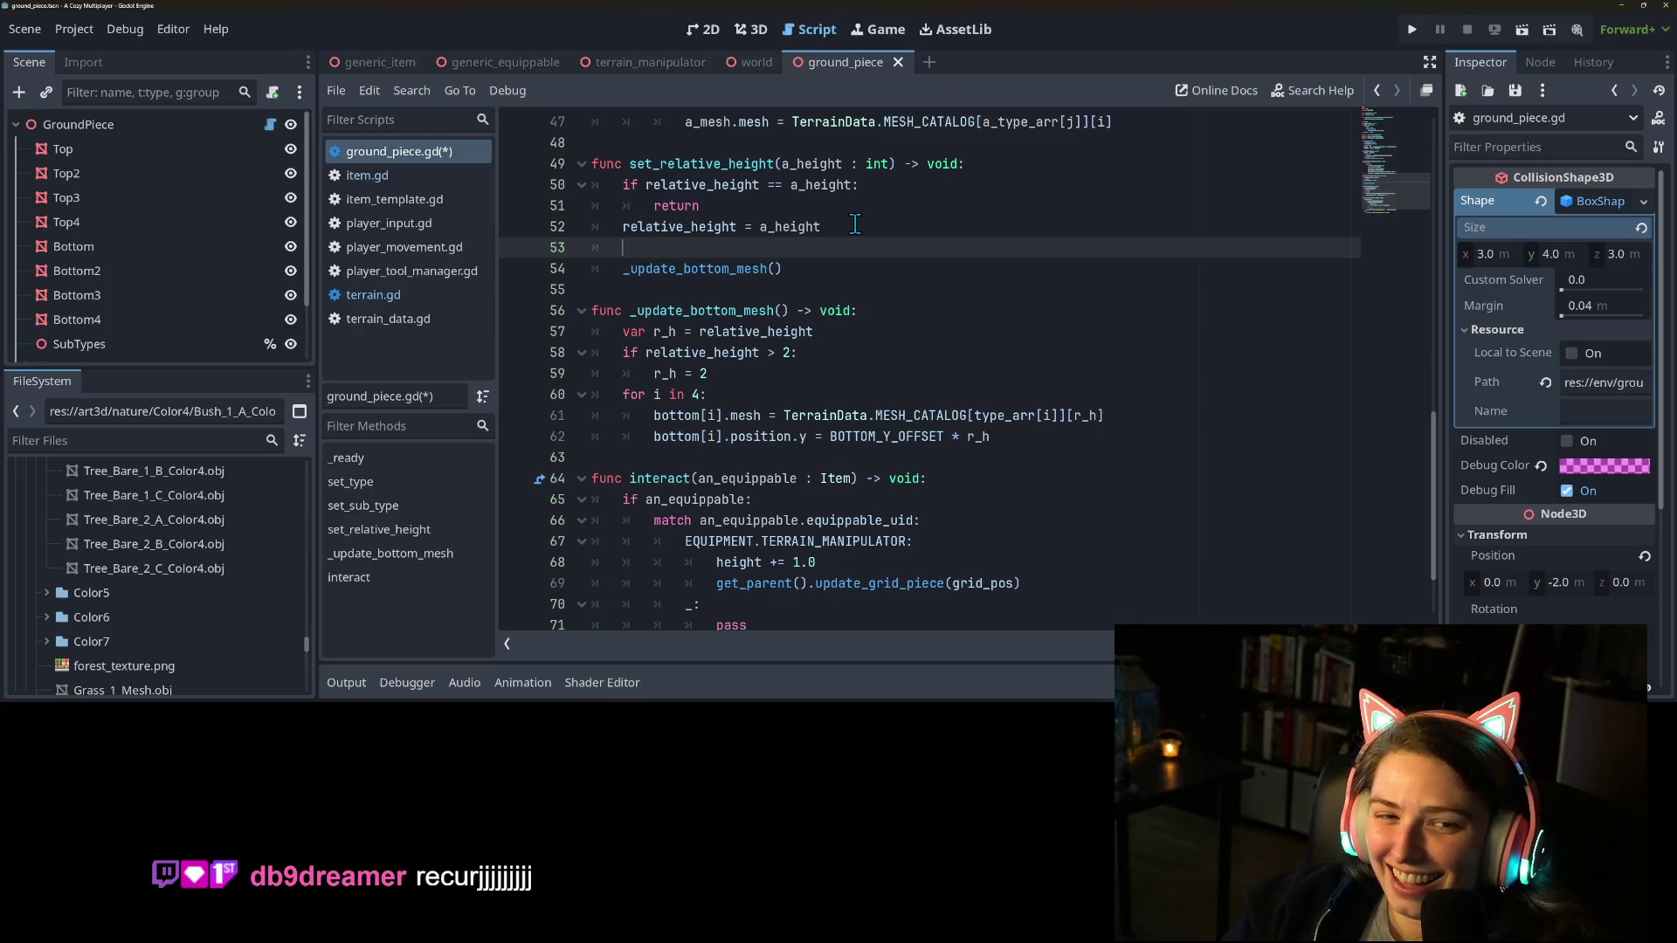
Step: Place the cursor at the end of the top_collision export line
{"action": "scroll", "coordinate": [182, 264], "scroll_direction": "down", "scroll_amount": 2}
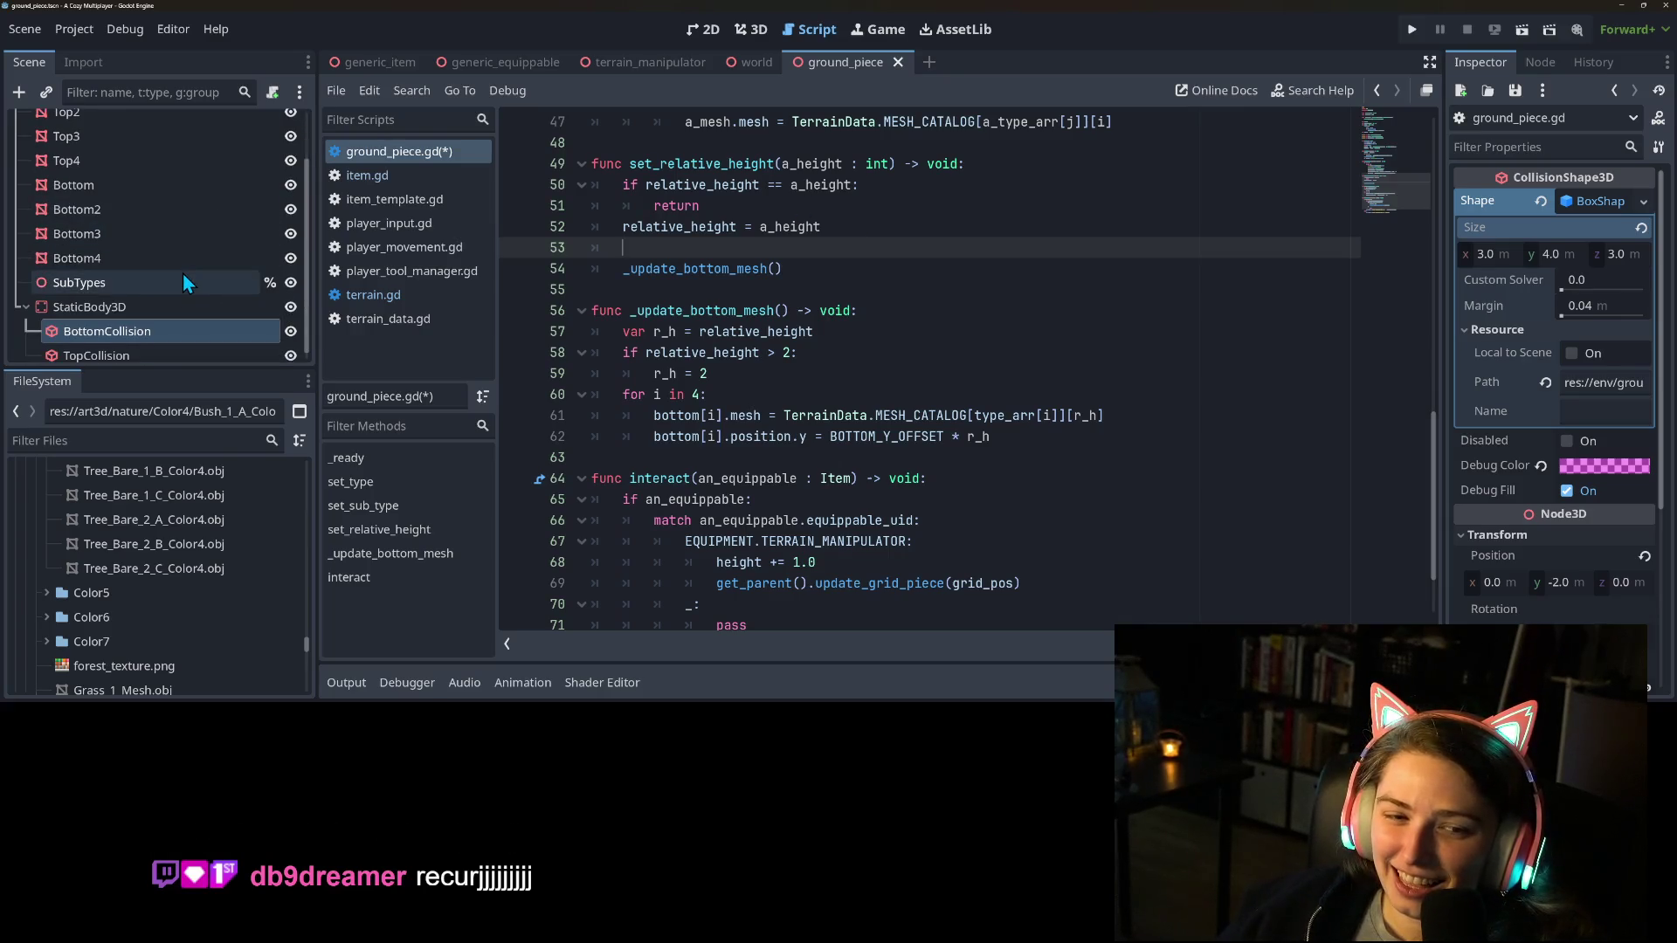
{"action": "scroll", "coordinate": [932, 321], "scroll_direction": "up", "scroll_amount": 15}
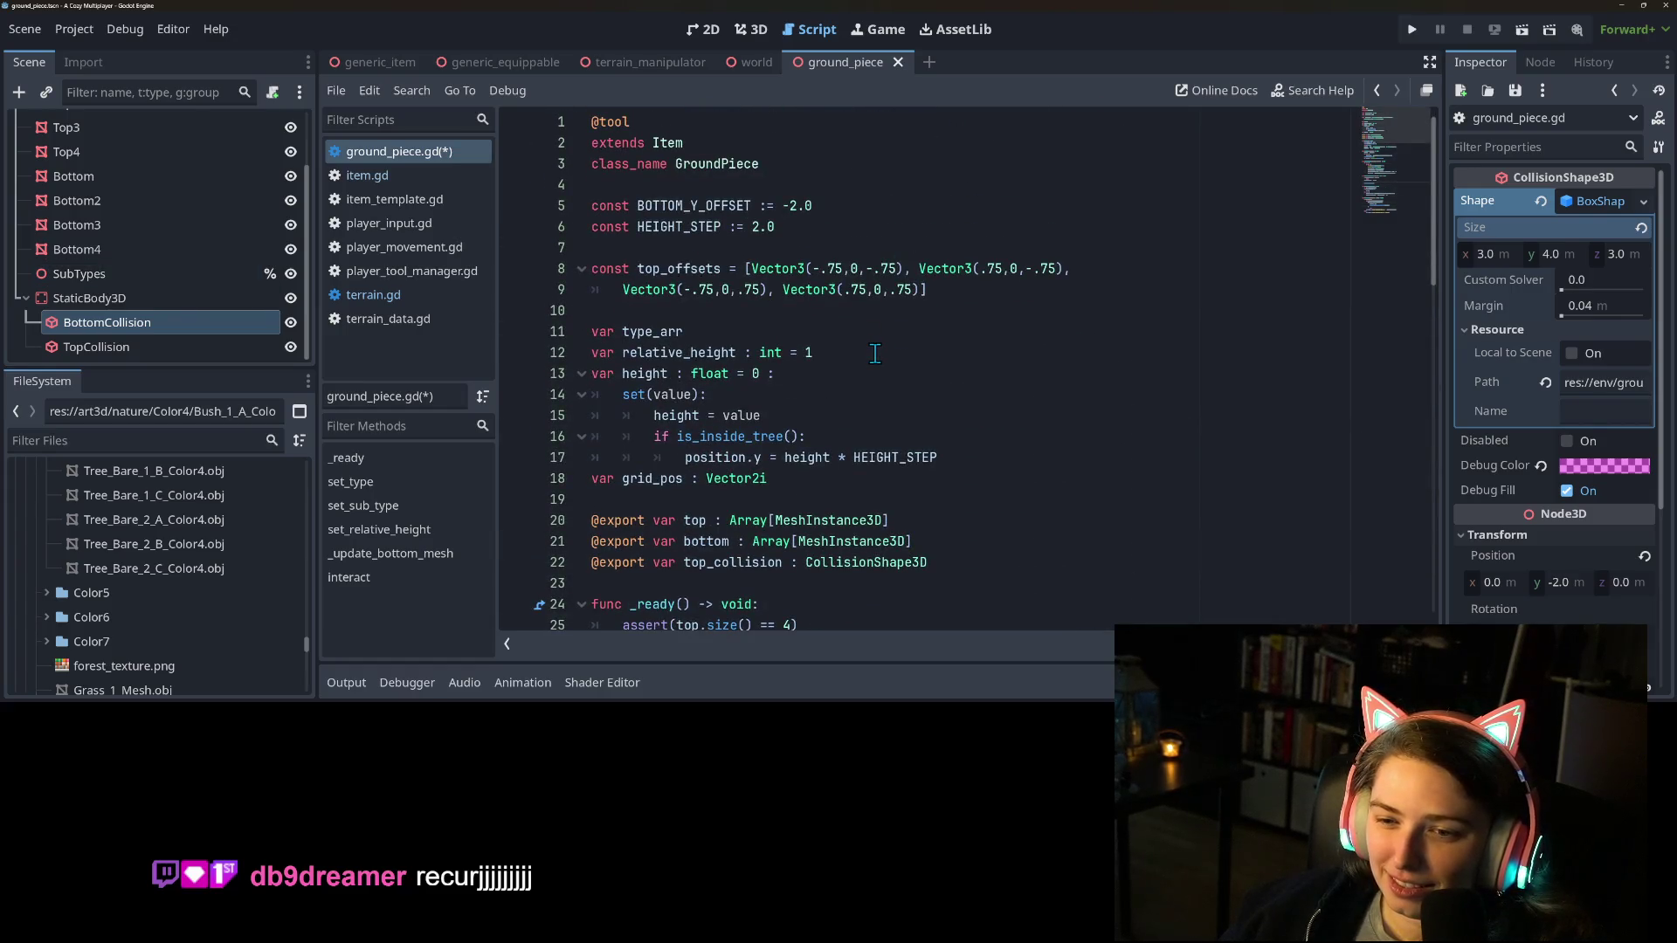
{"action": "scroll", "coordinate": [839, 576], "scroll_direction": "down", "scroll_amount": 8}
{"action": "scroll", "coordinate": [835, 568], "scroll_direction": "up", "scroll_amount": 8}
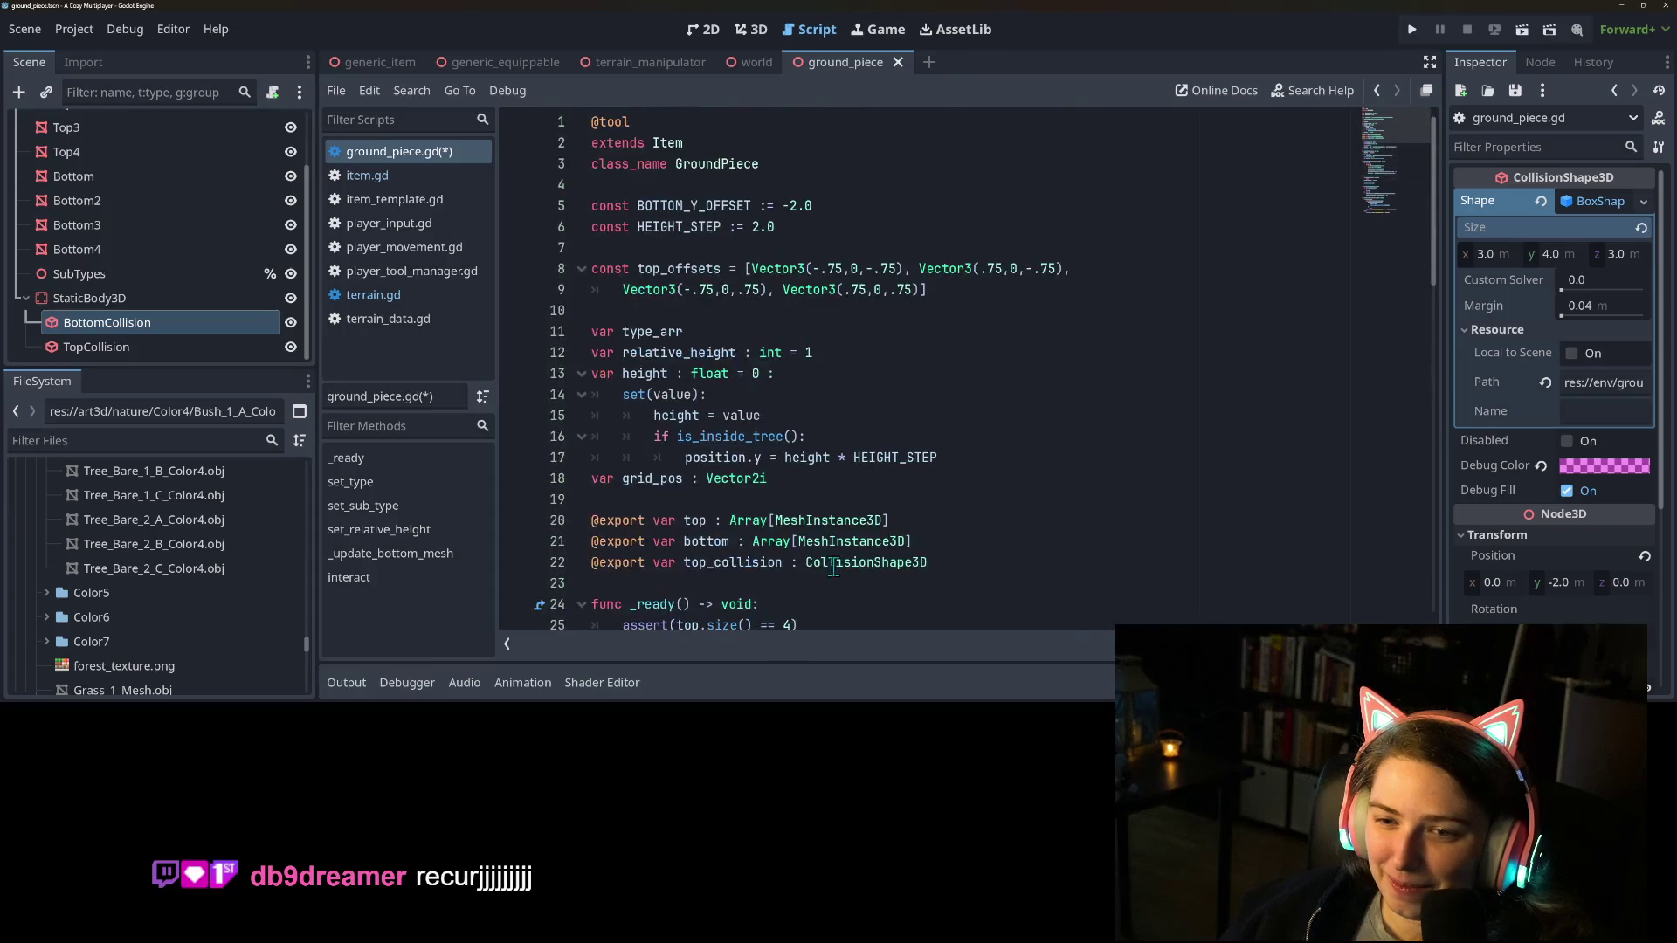
{"action": "mouse_move", "coordinate": [677, 466]}
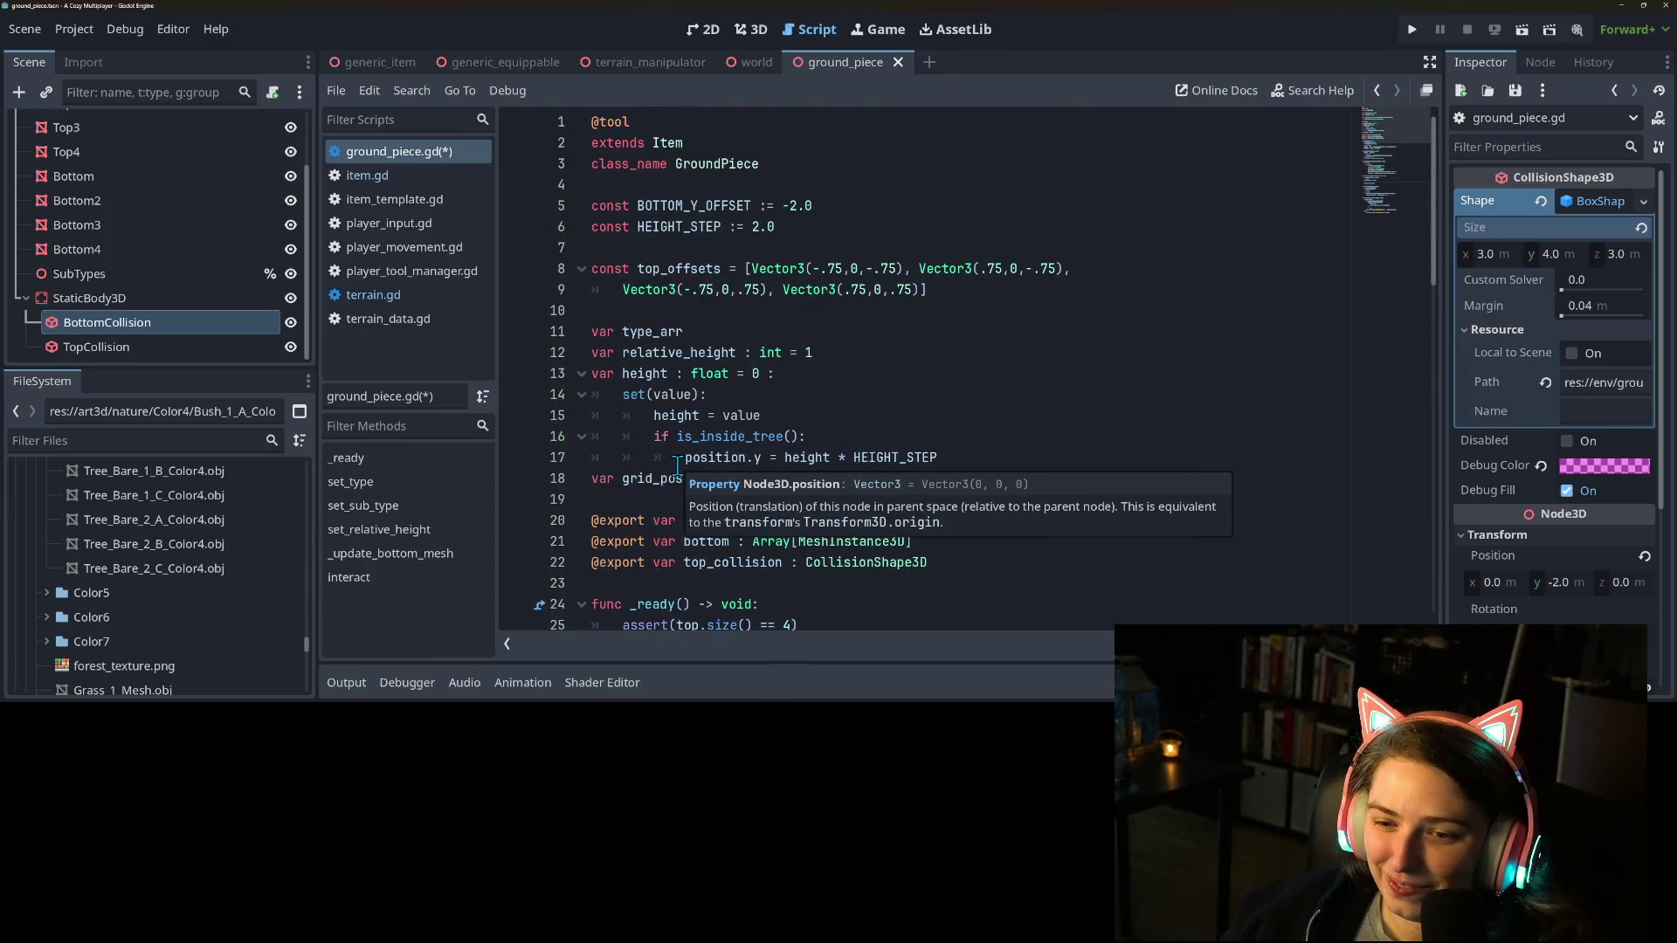
{"action": "scroll", "coordinate": [725, 498], "scroll_direction": "down", "scroll_amount": 1}
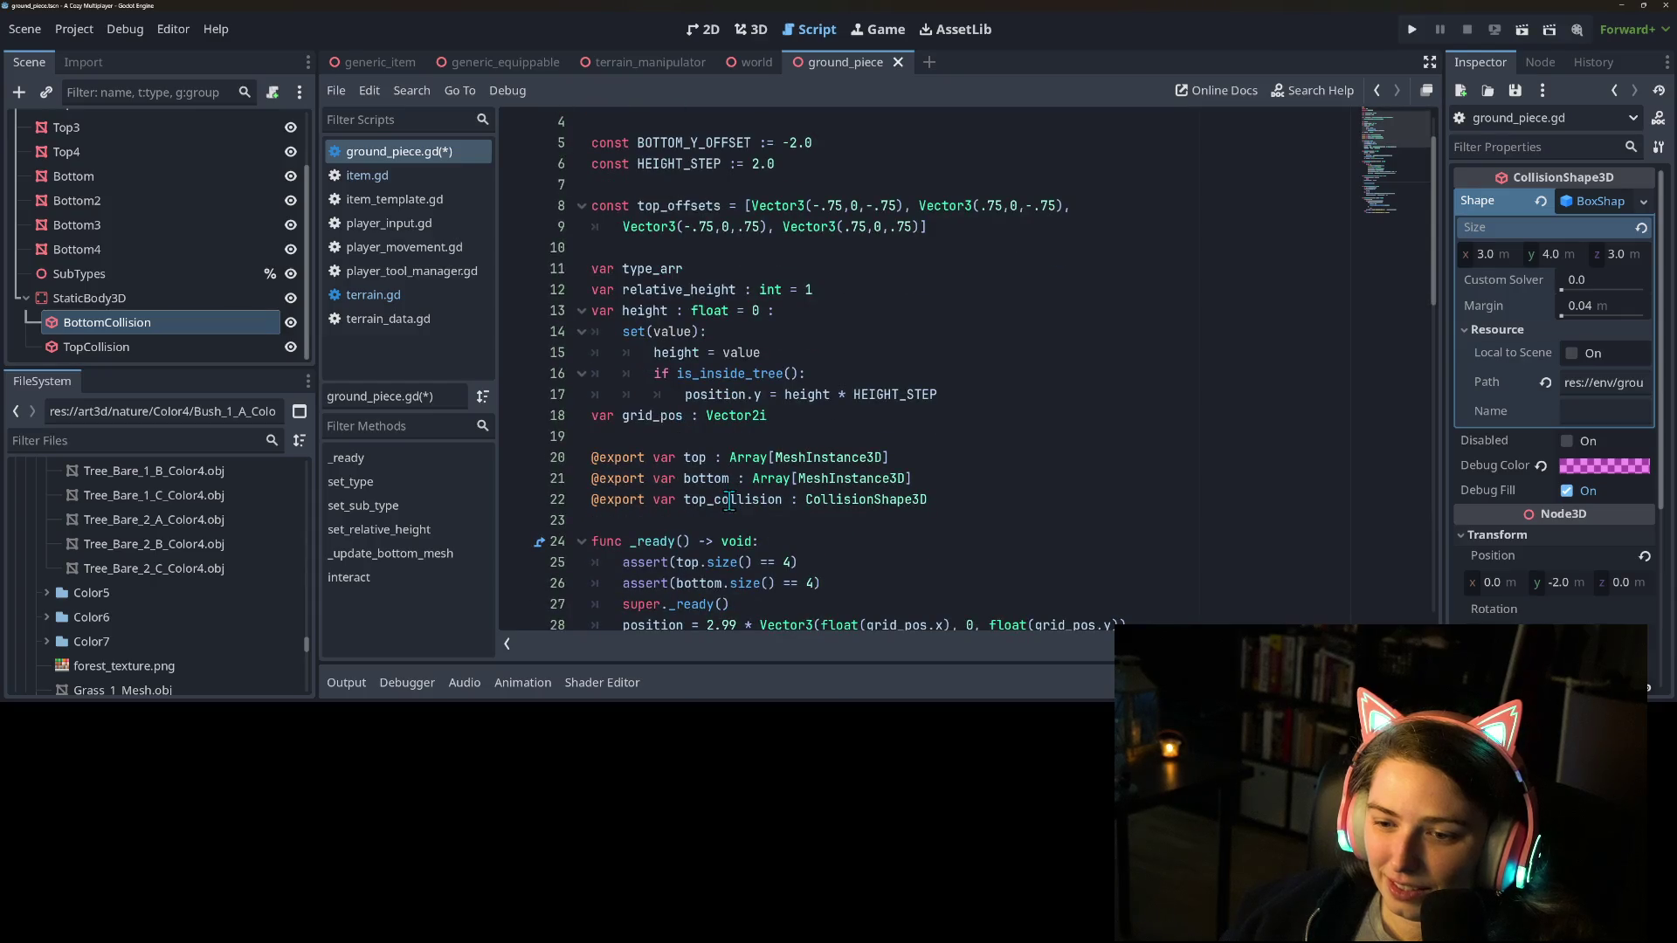
{"action": "left_click", "coordinate": [970, 504]}
{"action": "key", "text": "Return"}
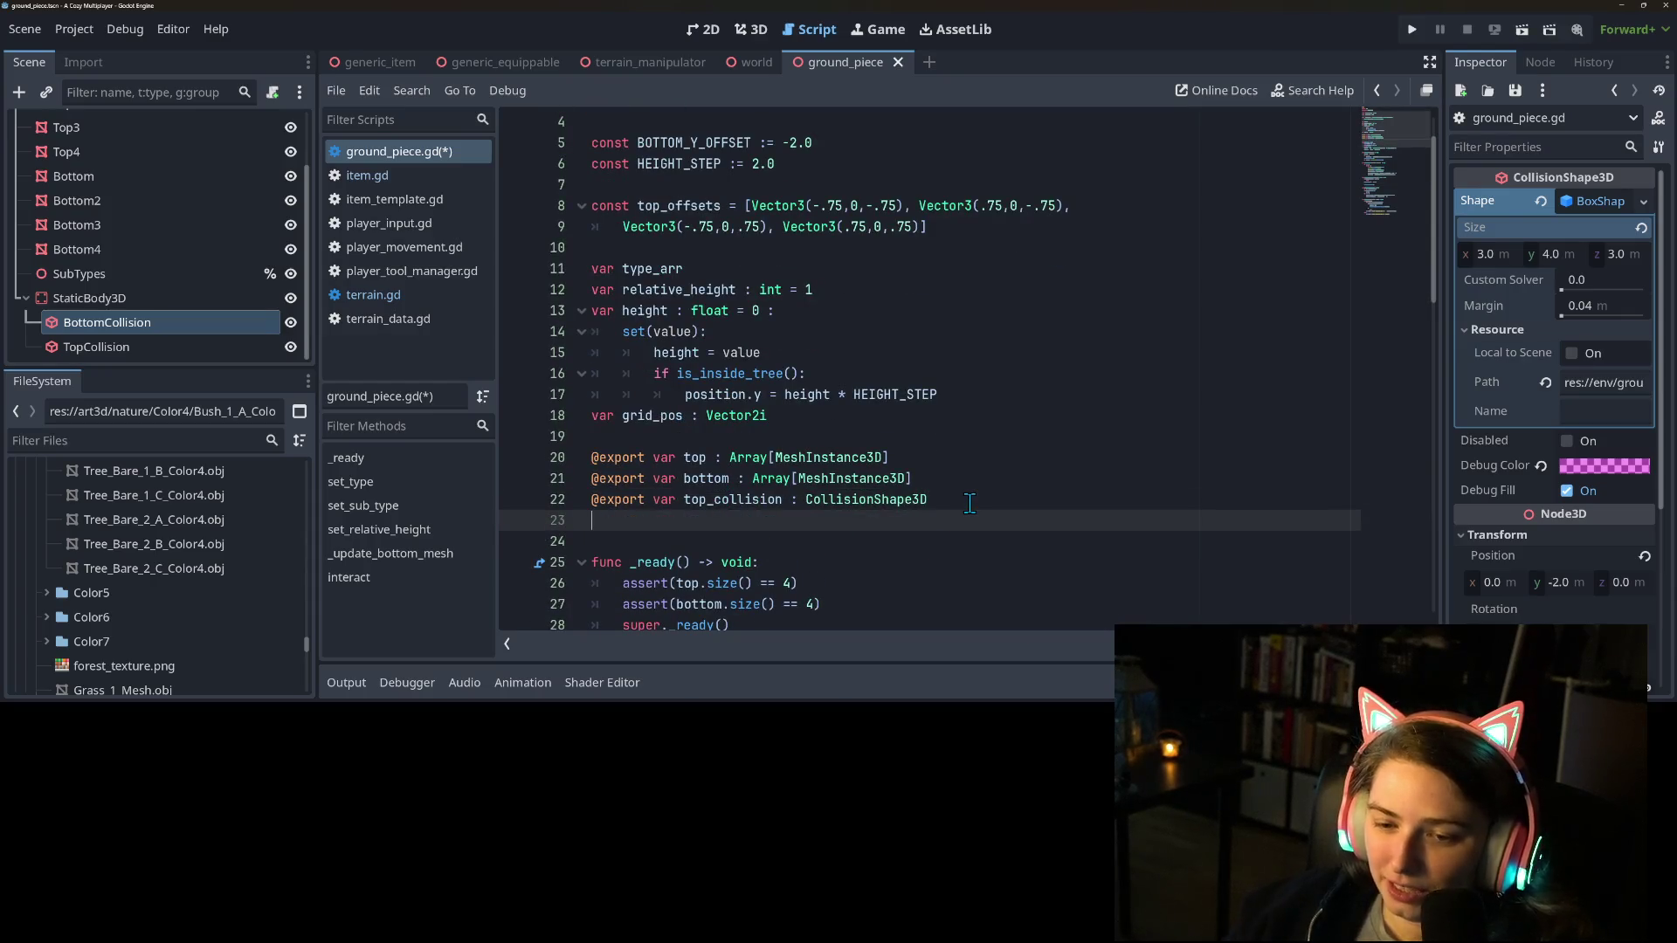
{"action": "type", "text": "@export var b"}
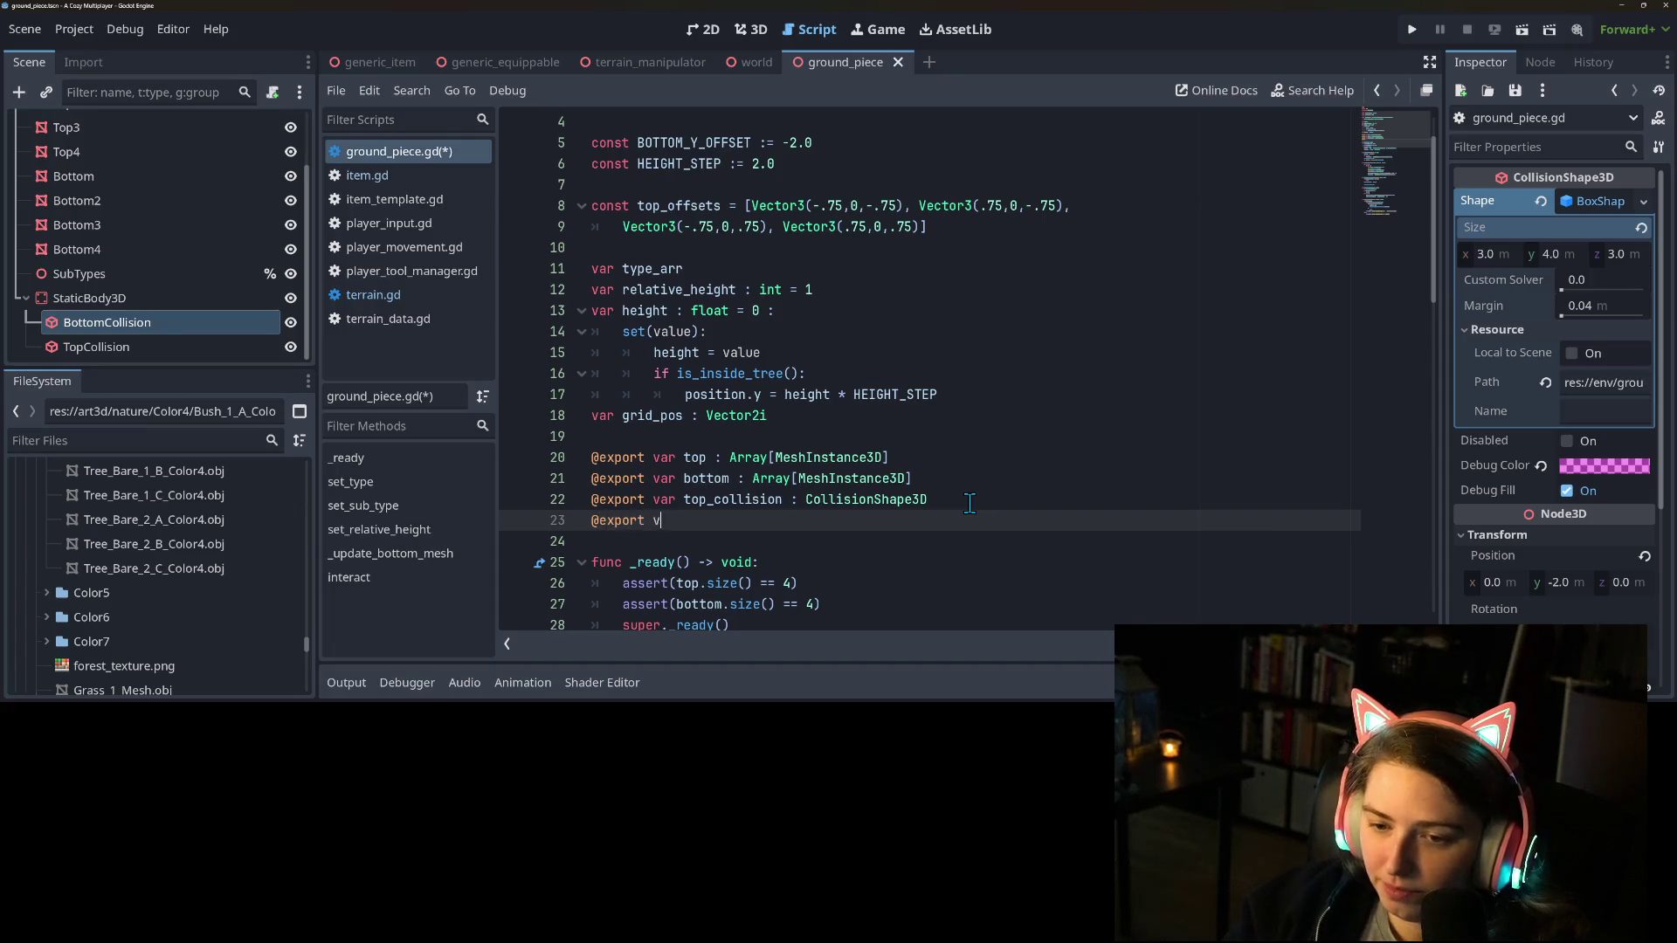
{"action": "type", "text": "ottom"}
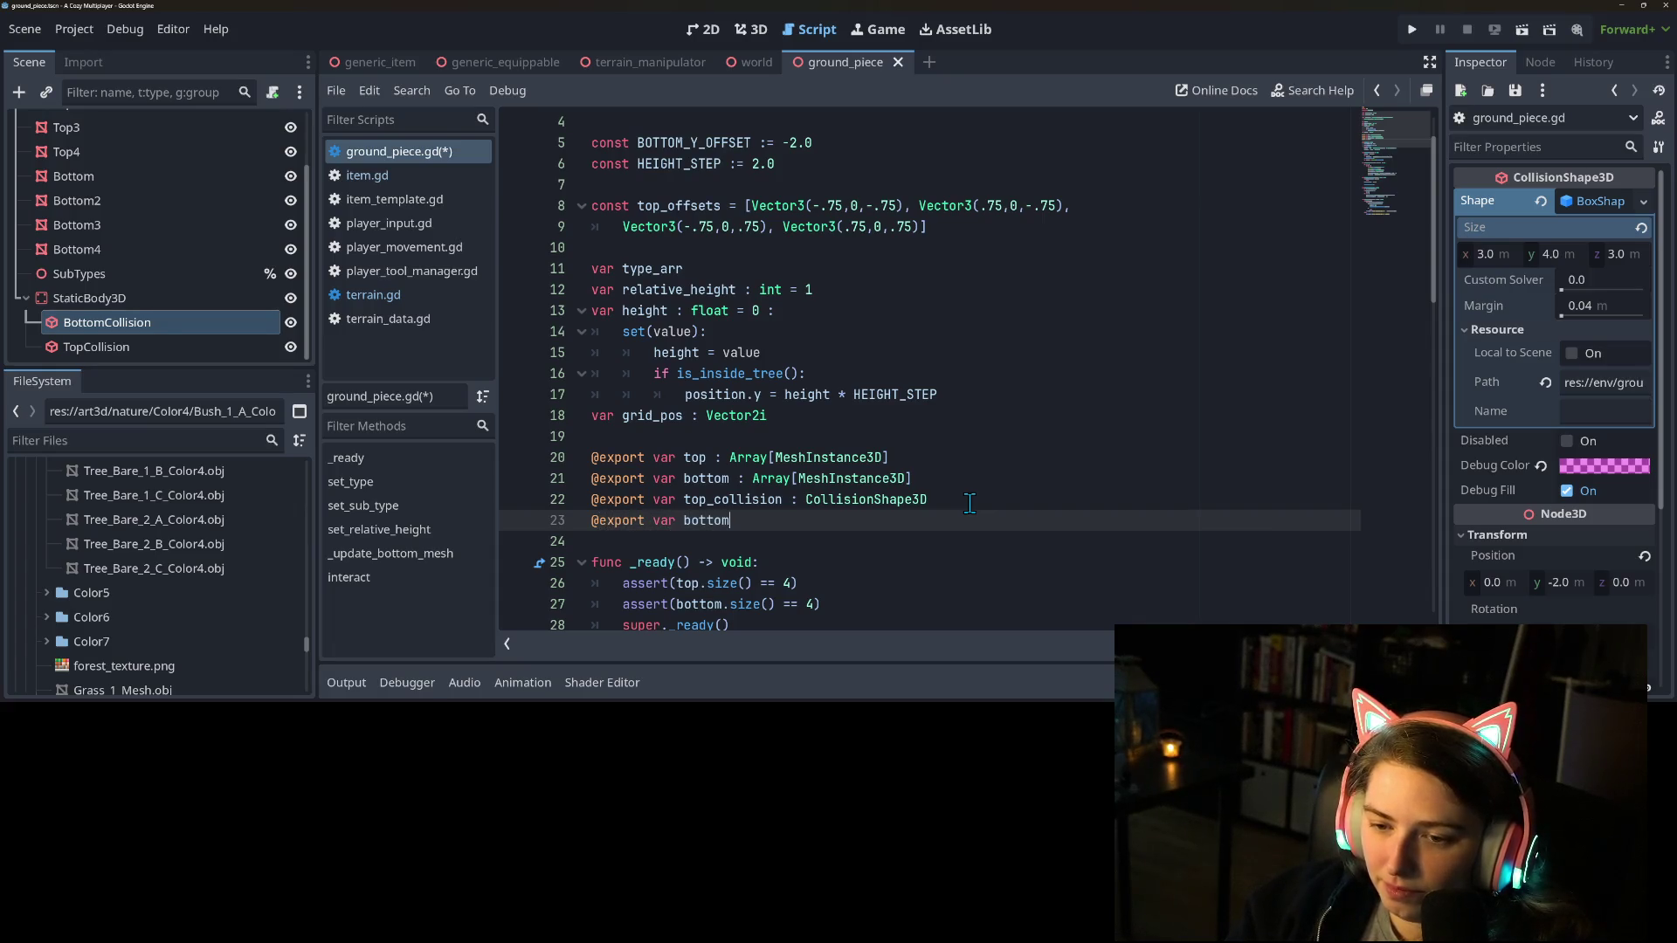
{"action": "type", "text": "_collision : Co"}
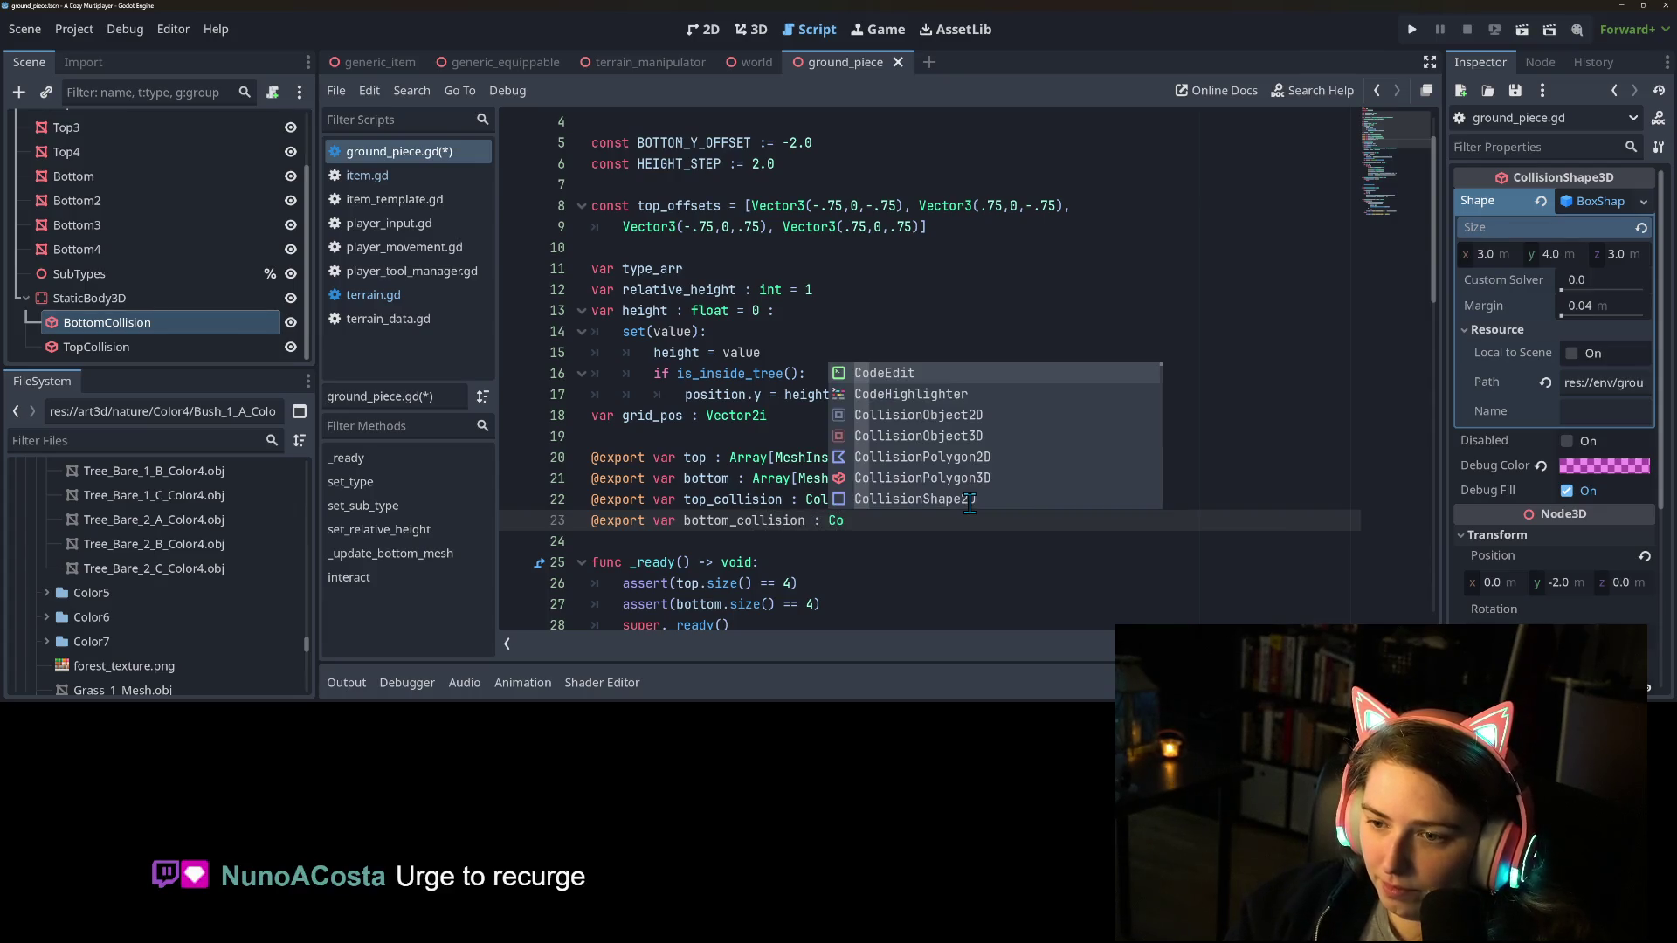
{"action": "type", "text": "llsision"}
{"action": "key", "text": "BackSpace"}
{"action": "key", "text": "BackSpace"}
{"action": "key", "text": "BackSpace"}
{"action": "type", "text": "isionSh"}
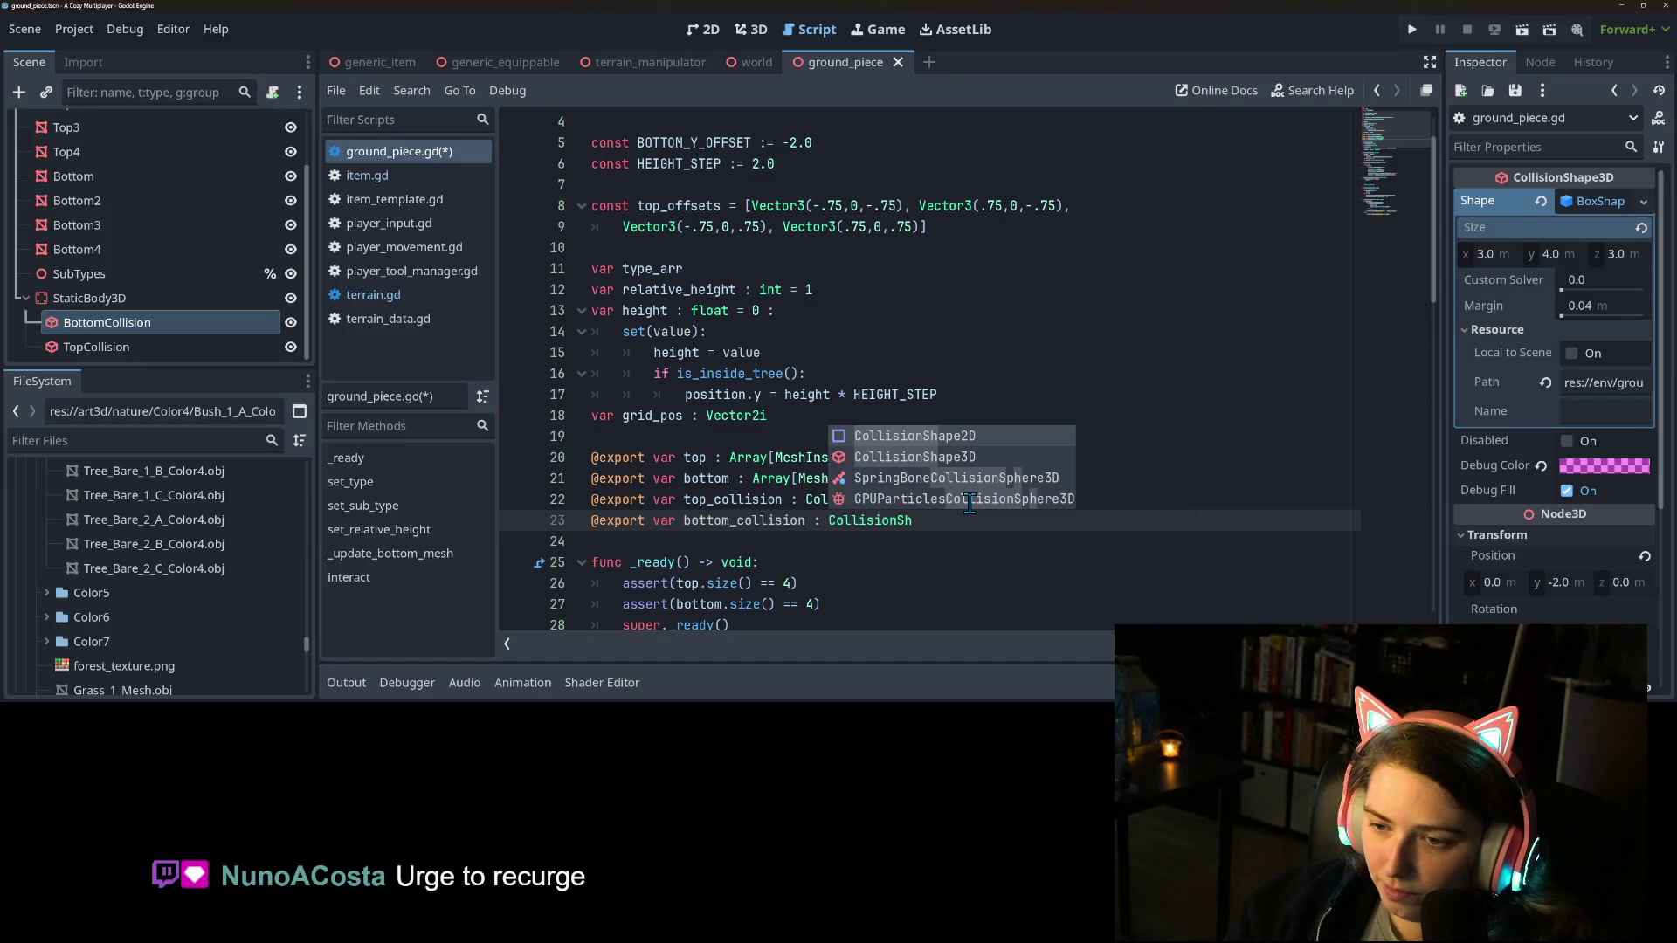
{"action": "key", "text": "Down"}
{"action": "key", "text": "Return"}
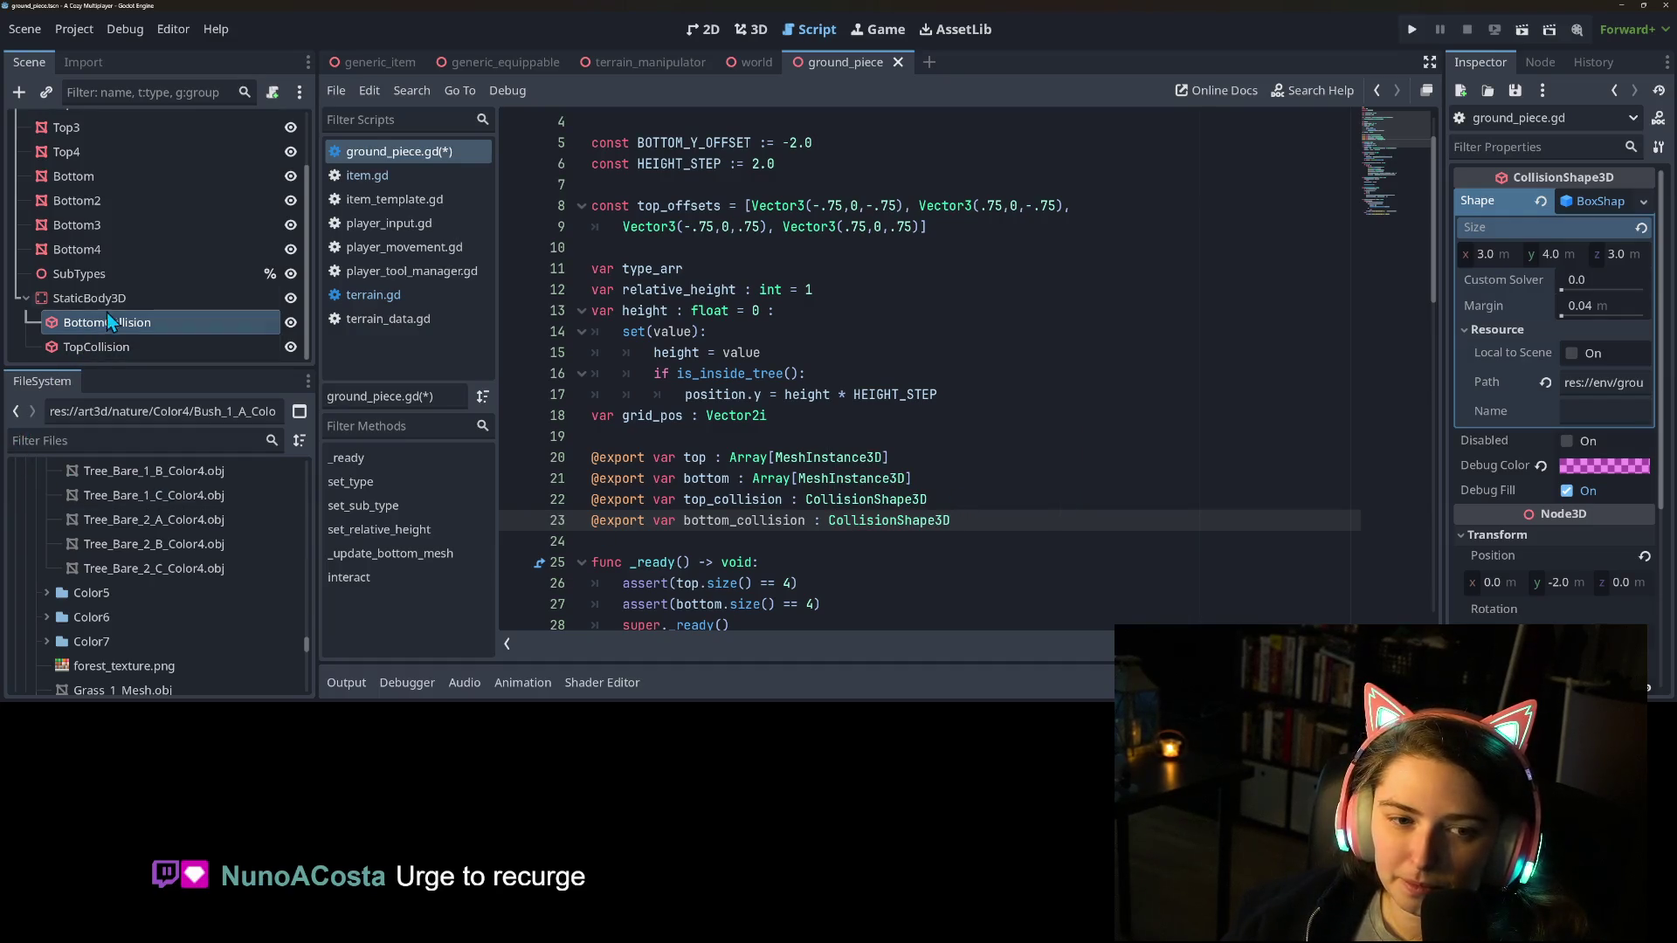
Step: Drag the BottomCollision node into GroundPiece's Bottom Collision slot and save
{"action": "scroll", "coordinate": [112, 276], "scroll_direction": "up", "scroll_amount": 3}
{"action": "left_click", "coordinate": [88, 125]}
{"action": "scroll", "coordinate": [123, 201], "scroll_direction": "down", "scroll_amount": 3}
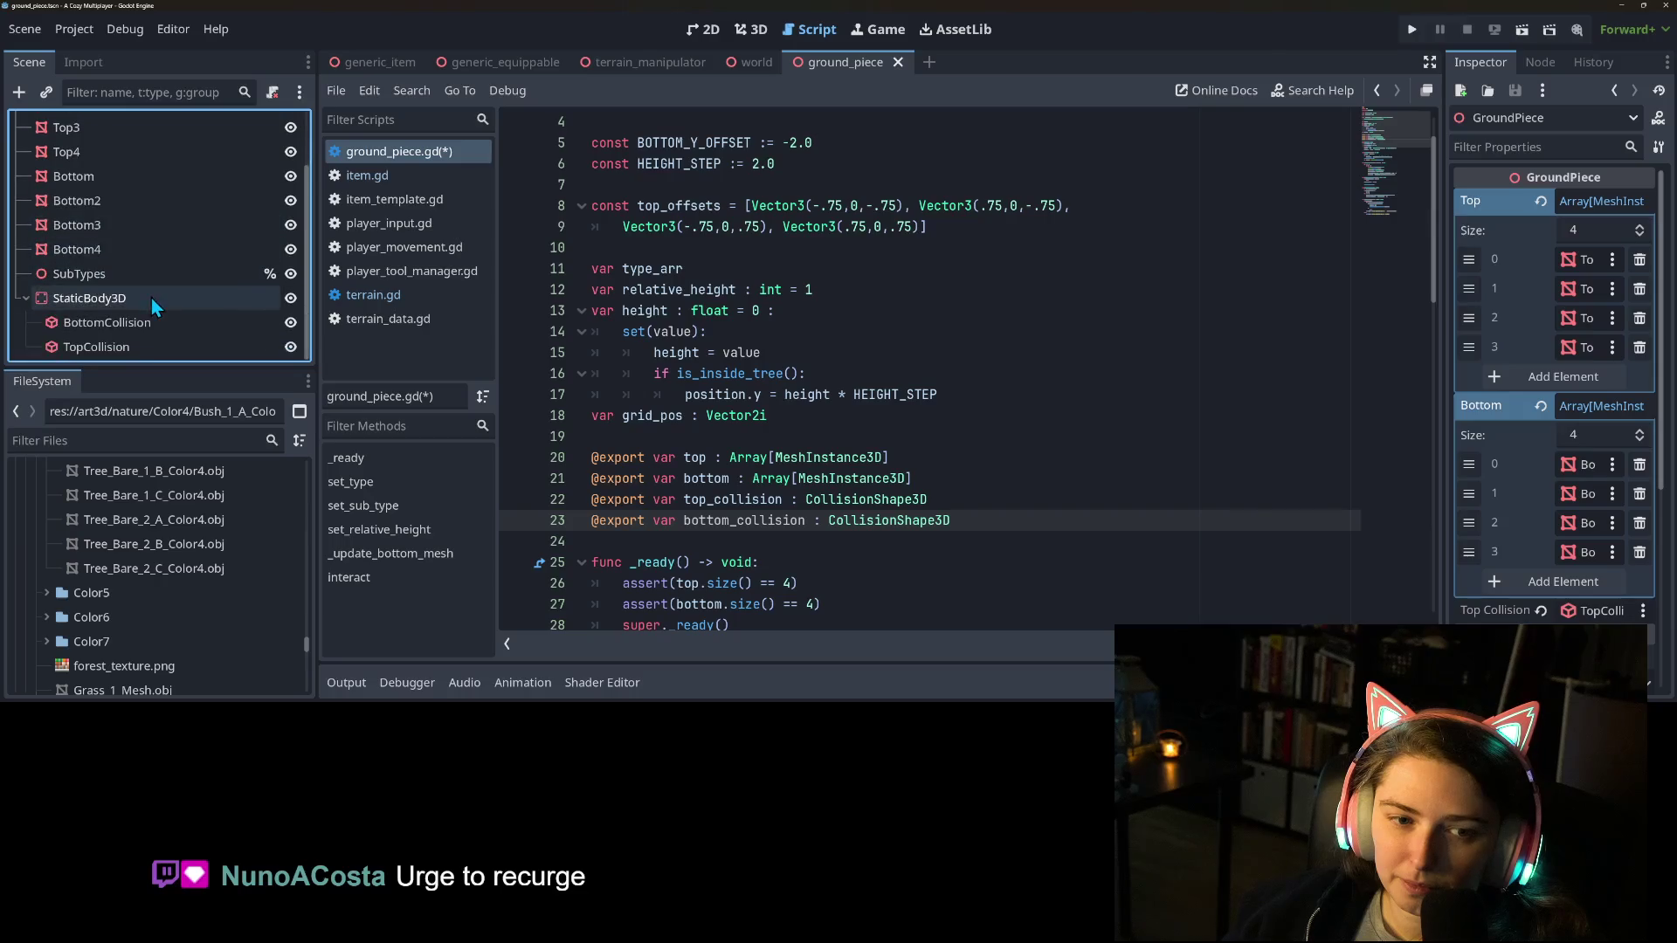
{"action": "mouse_move", "coordinate": [138, 322]}
{"action": "left_mouse_down"}
{"action": "mouse_move", "coordinate": [1592, 255]}
{"action": "mouse_move", "coordinate": [1659, 633]}
{"action": "mouse_move", "coordinate": [1225, 442]}
{"action": "mouse_move", "coordinate": [253, 325]}
{"action": "left_mouse_up"}
{"action": "key", "text": "ctrl+s"}
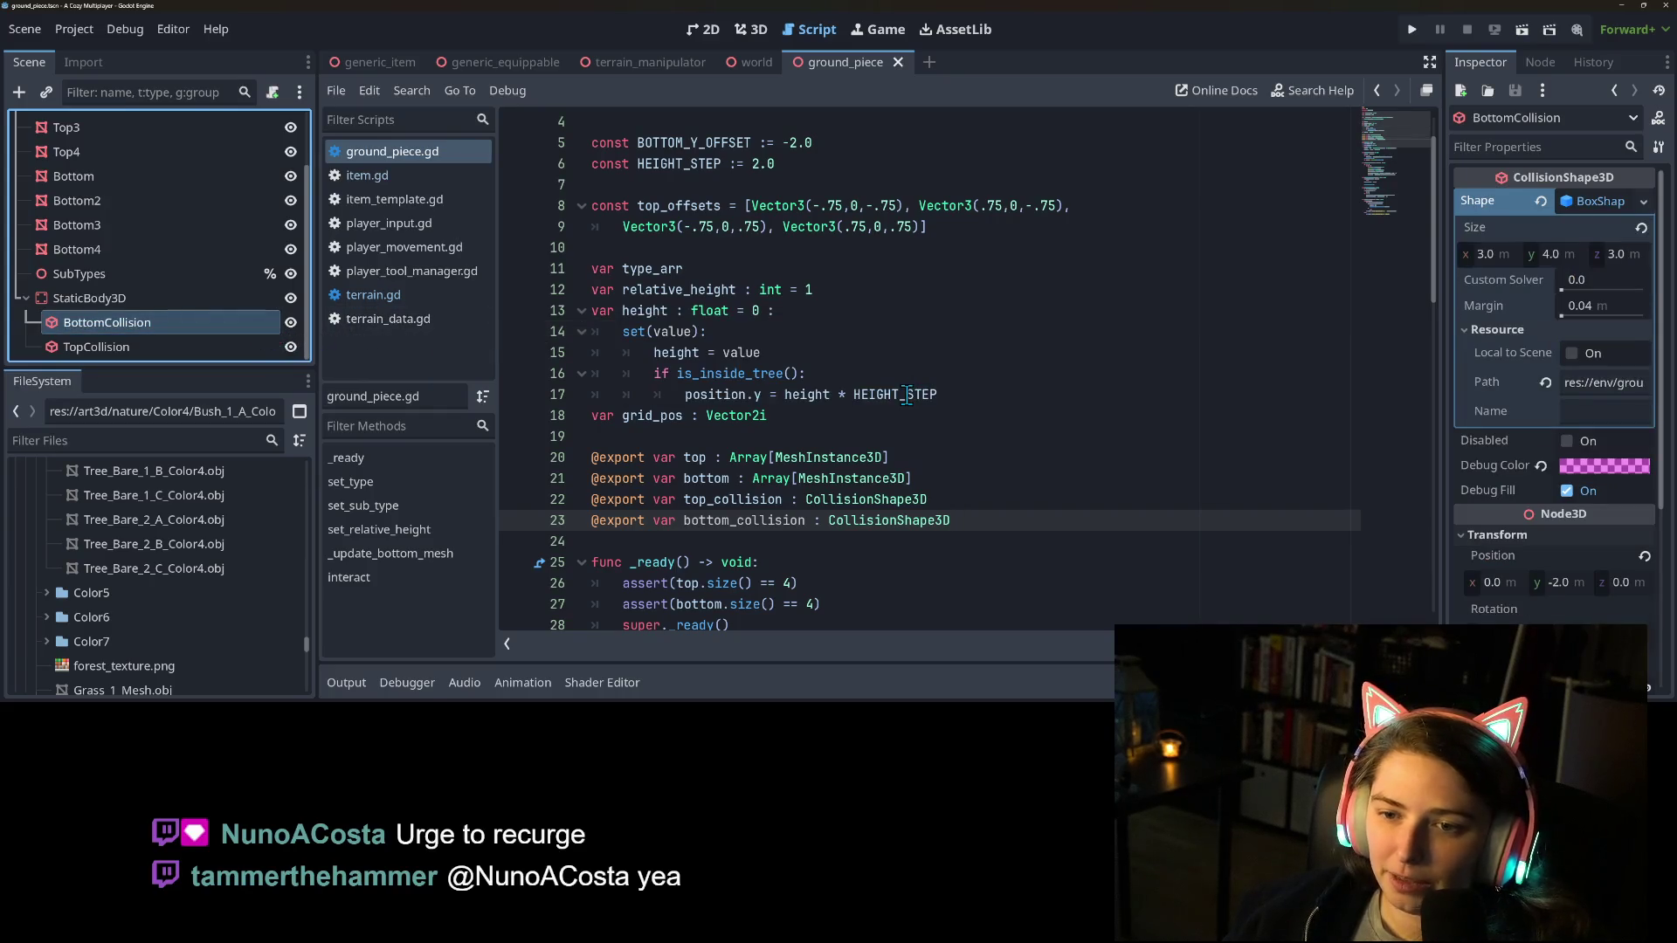
{"action": "scroll", "coordinate": [92, 133], "scroll_direction": "up", "scroll_amount": 3}
{"action": "left_click", "coordinate": [94, 131]}
{"action": "scroll", "coordinate": [131, 166], "scroll_direction": "down", "scroll_amount": 3}
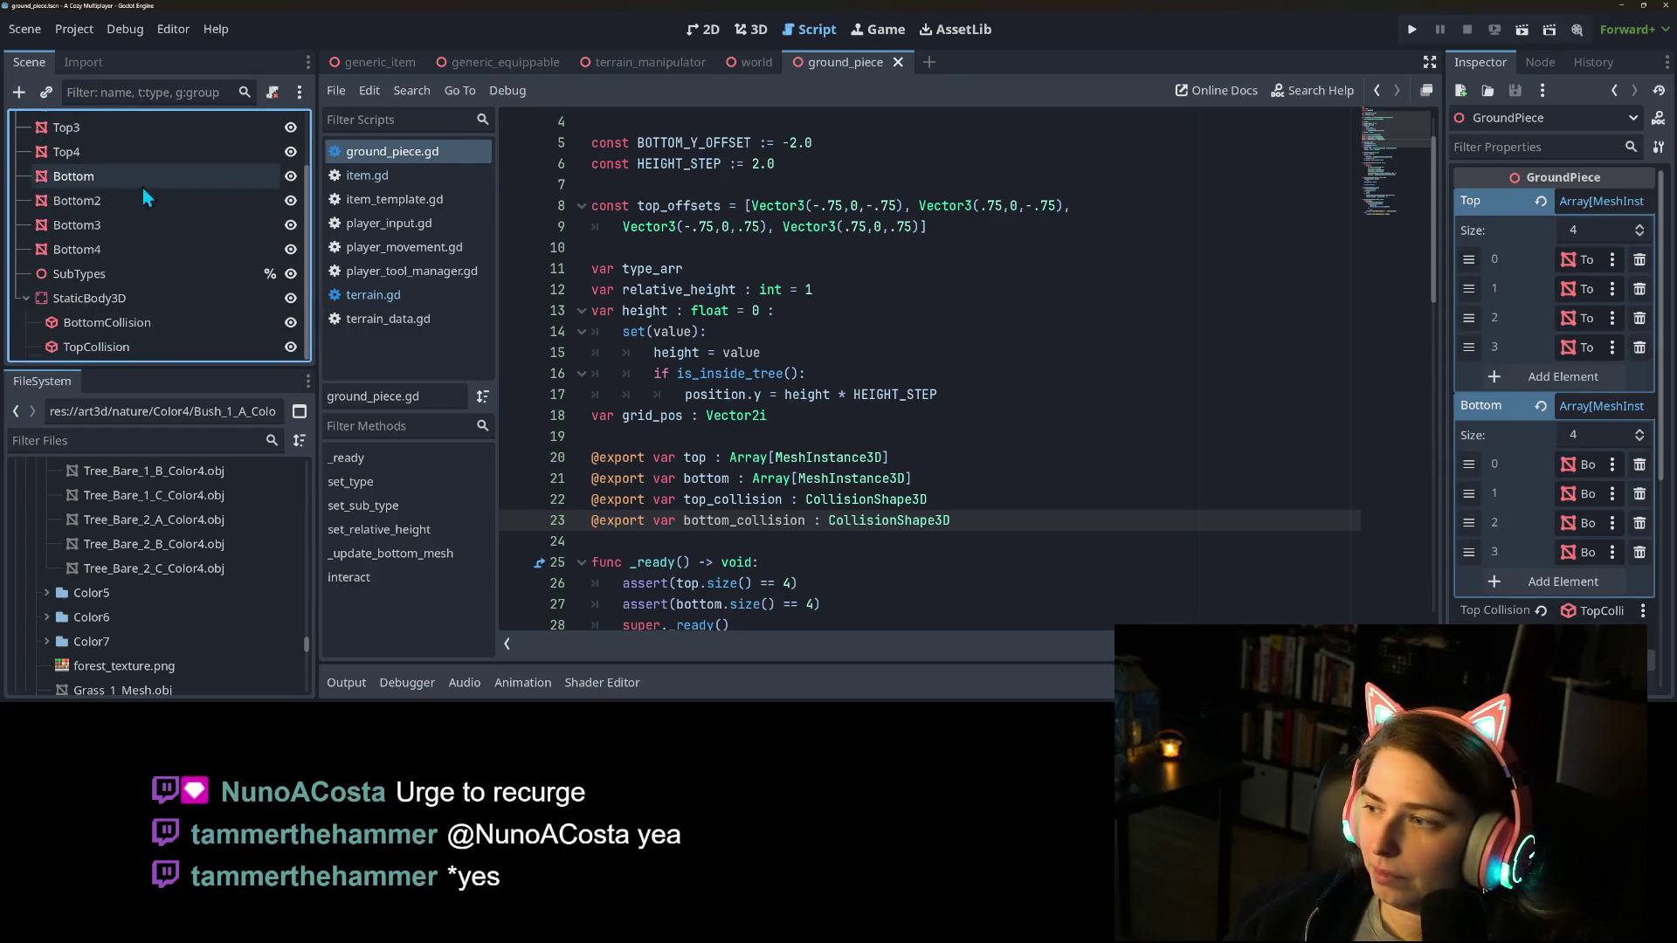
{"action": "mouse_move", "coordinate": [112, 325]}
{"action": "left_mouse_down"}
{"action": "mouse_move", "coordinate": [1625, 496]}
{"action": "mouse_move", "coordinate": [1564, 581]}
{"action": "mouse_move", "coordinate": [1599, 642]}
{"action": "mouse_move", "coordinate": [1634, 642]}
{"action": "left_mouse_up"}
{"action": "key", "text": "ctrl+s"}
Step: Confirm BottomCollision in the Bottom Collision property and save the scene
{"action": "scroll", "coordinate": [929, 466], "scroll_direction": "down", "scroll_amount": 5}
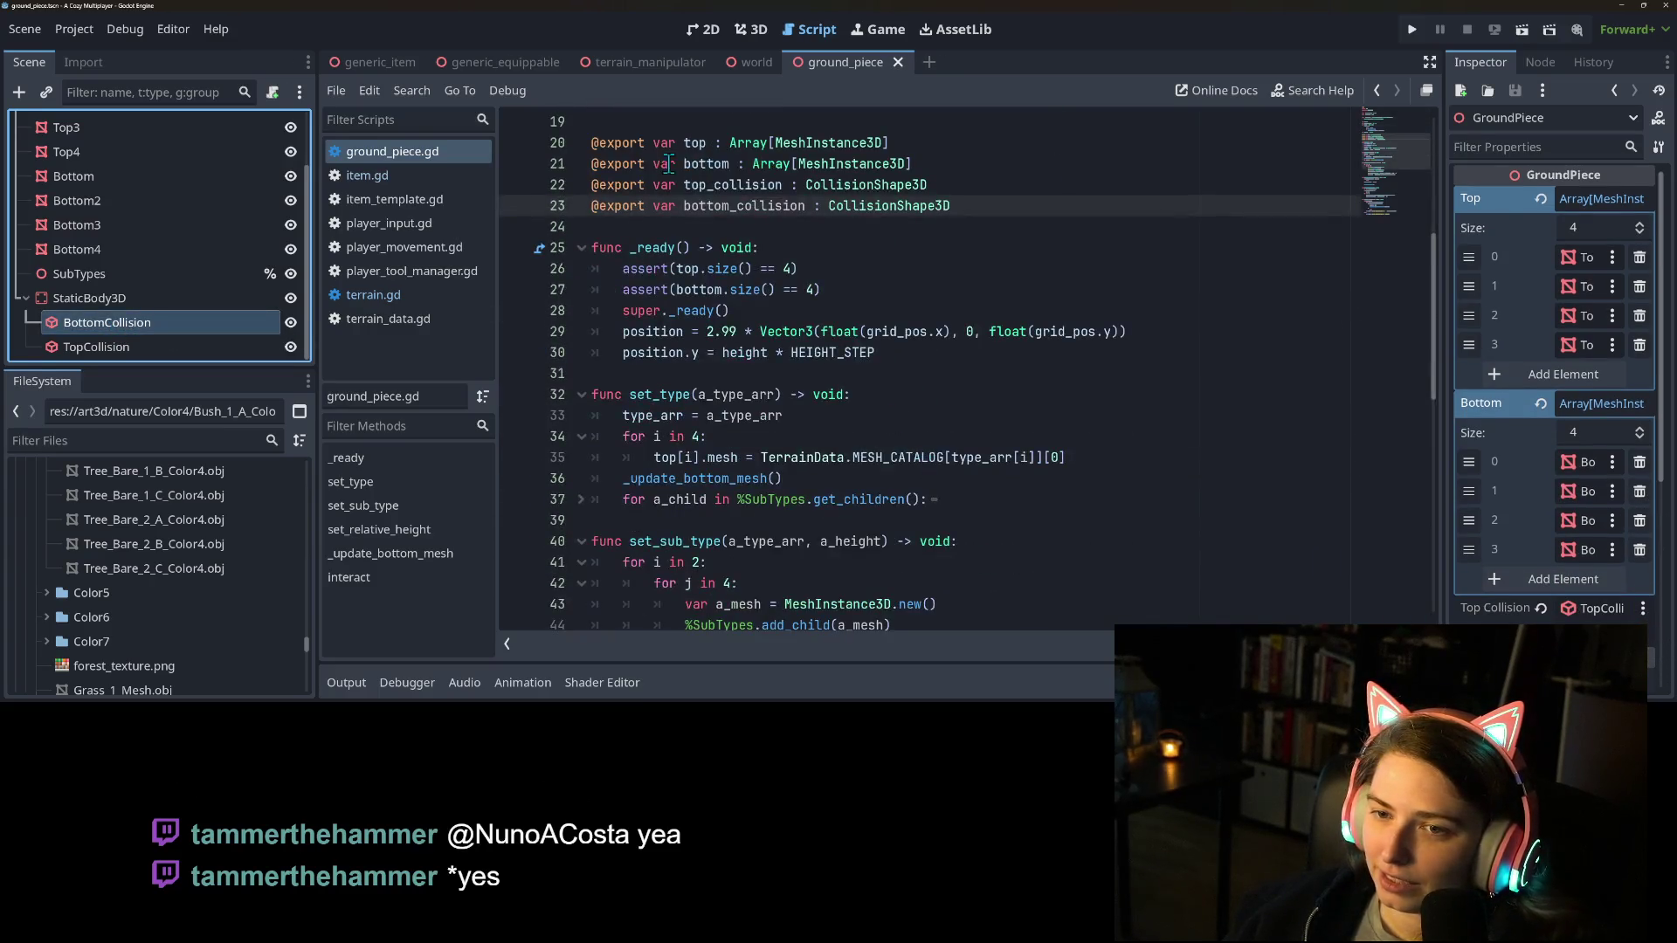
{"action": "scroll", "coordinate": [929, 466], "scroll_direction": "up", "scroll_amount": 5}
{"action": "left_click_drag", "start_coordinate": [1645, 653], "coordinate": [1645, 654]}
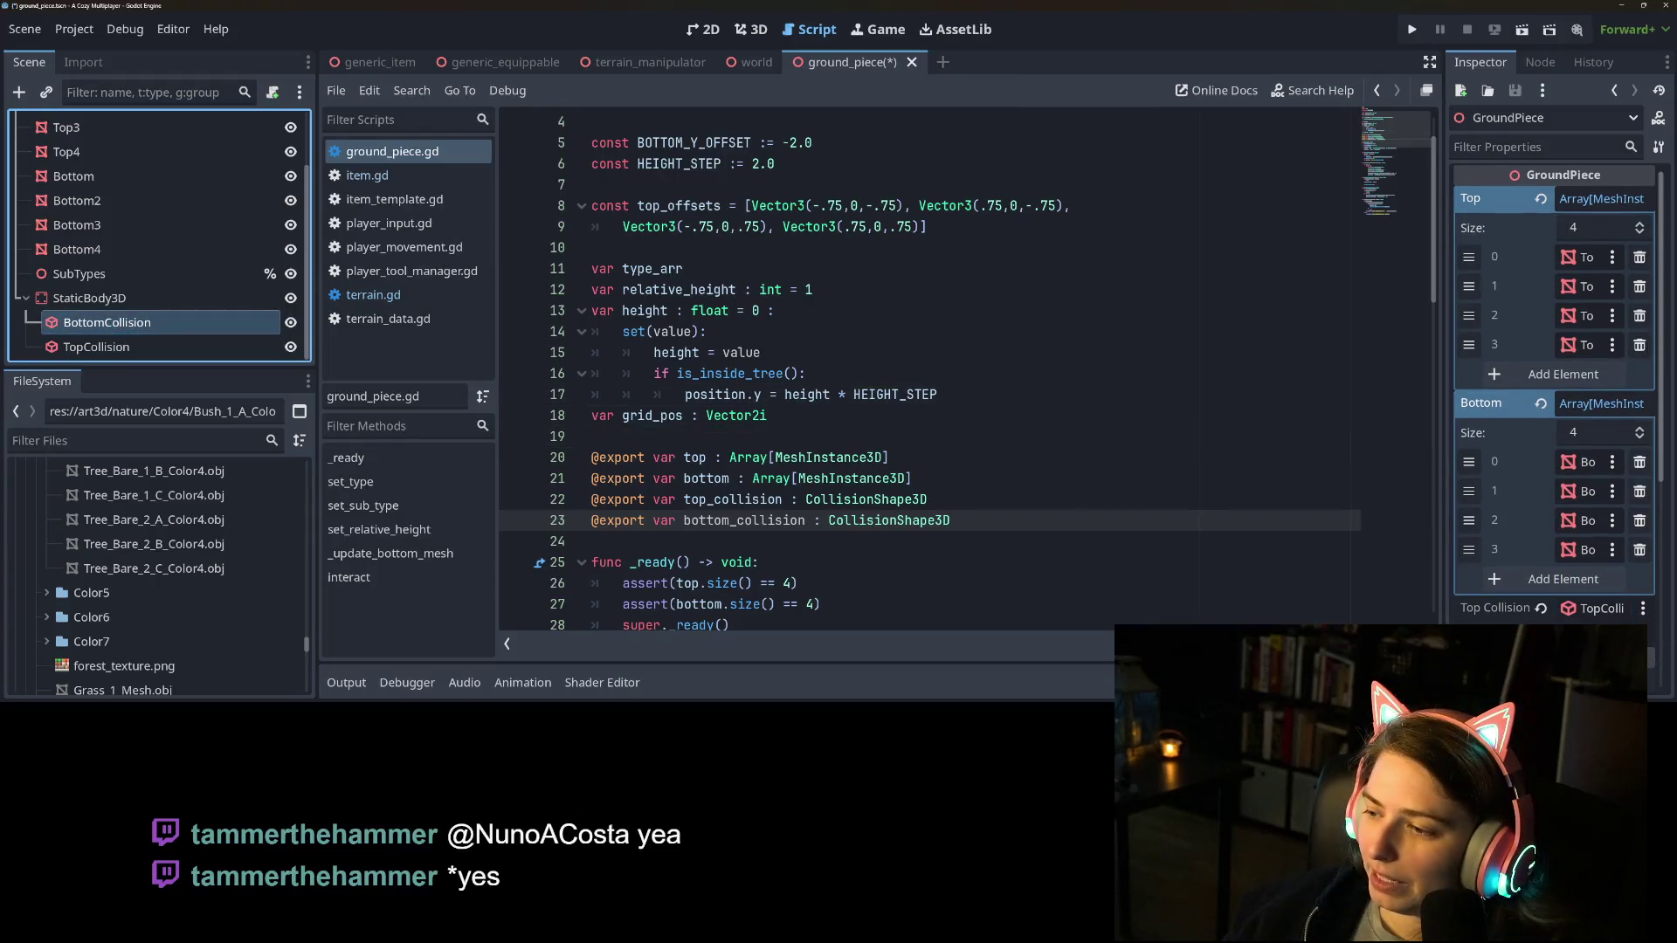
{"action": "key", "text": "ctrl+s"}
Step: Copy bottom_collision and start line 54 as bottom_collision.shape.size
{"action": "scroll", "coordinate": [928, 463], "scroll_direction": "down", "scroll_amount": 5}
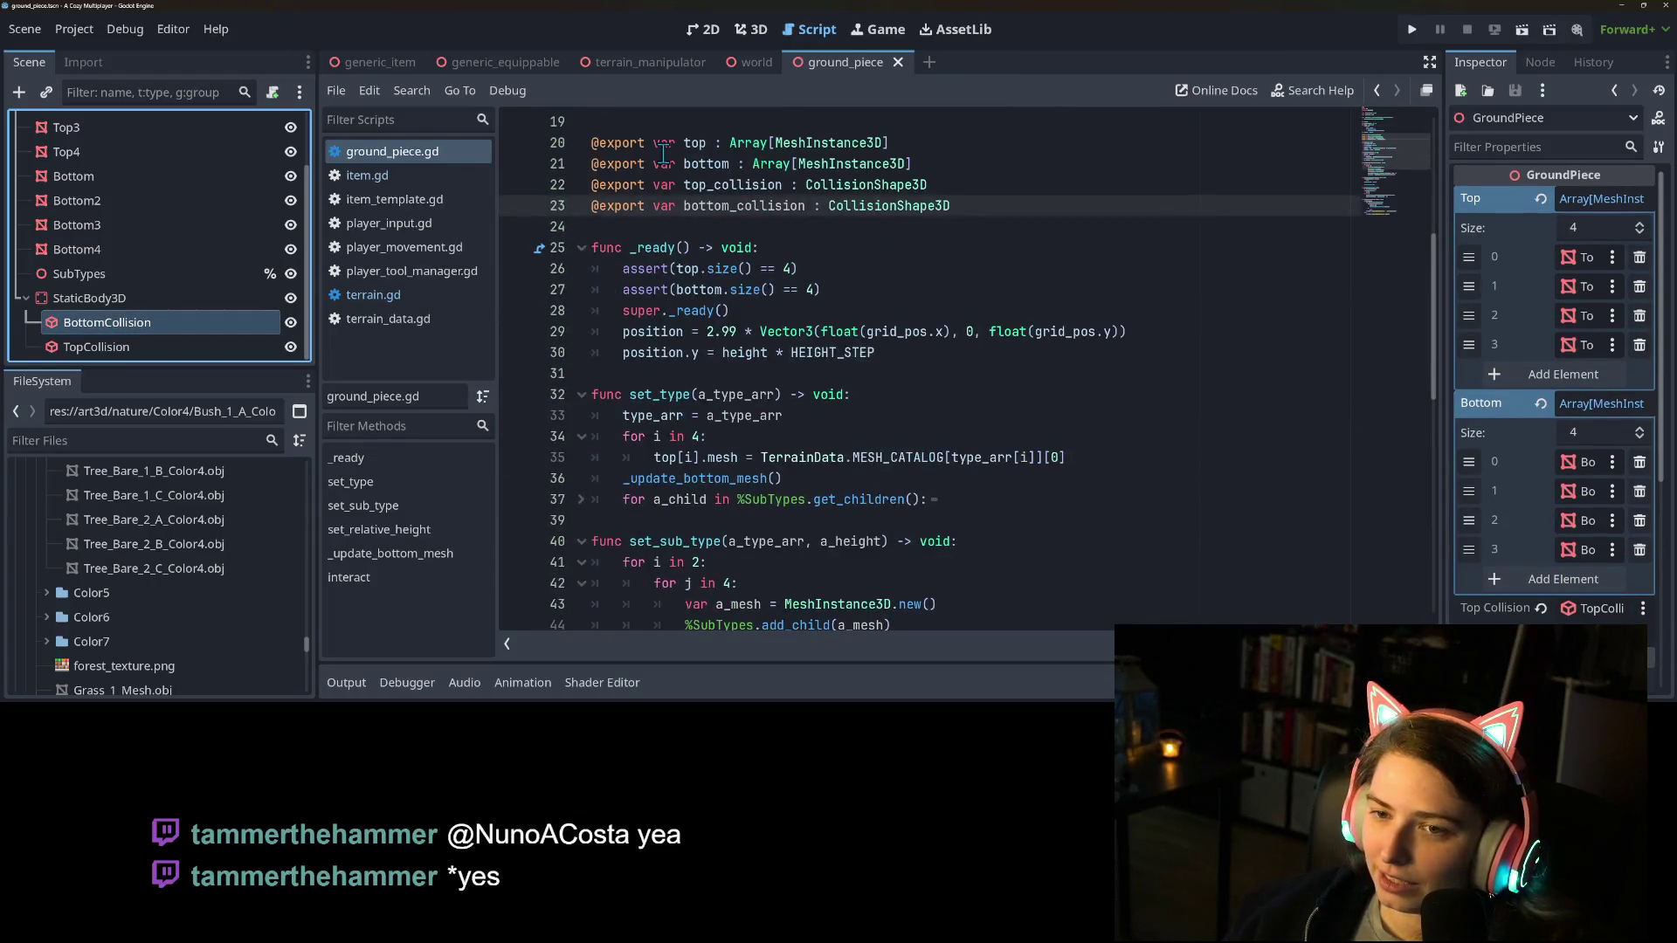
{"action": "double_click", "coordinate": [712, 206]}
{"action": "key", "text": "ctrl+c"}
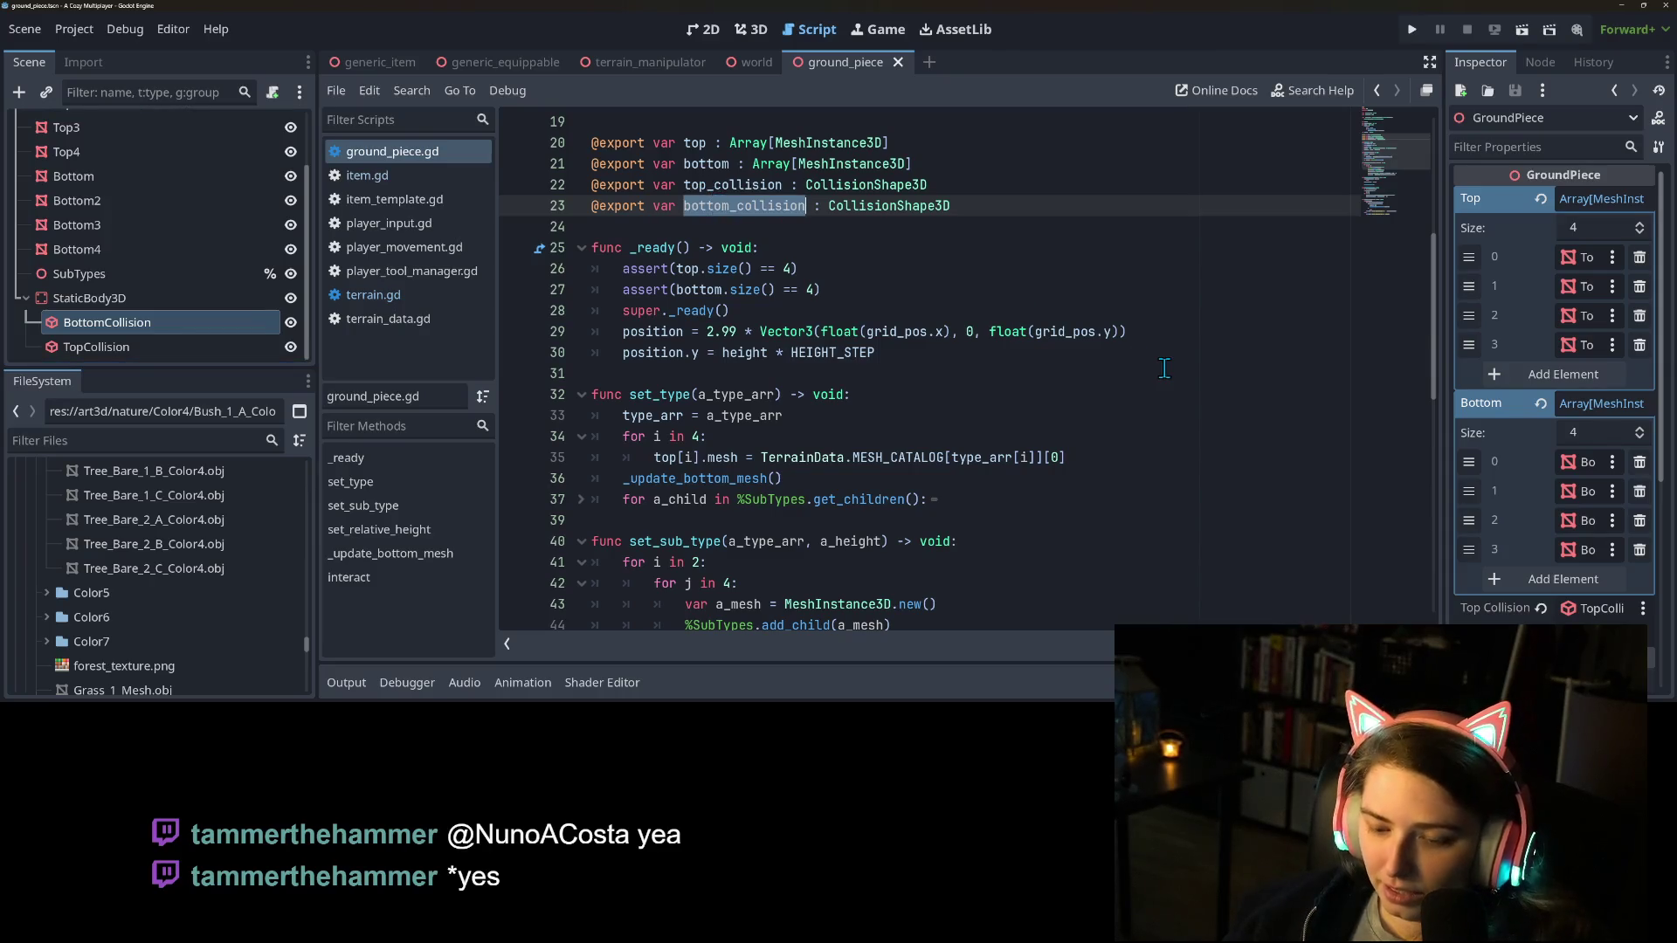
{"action": "left_click", "coordinate": [1131, 456]}
{"action": "scroll", "coordinate": [856, 393], "scroll_direction": "down", "scroll_amount": 10}
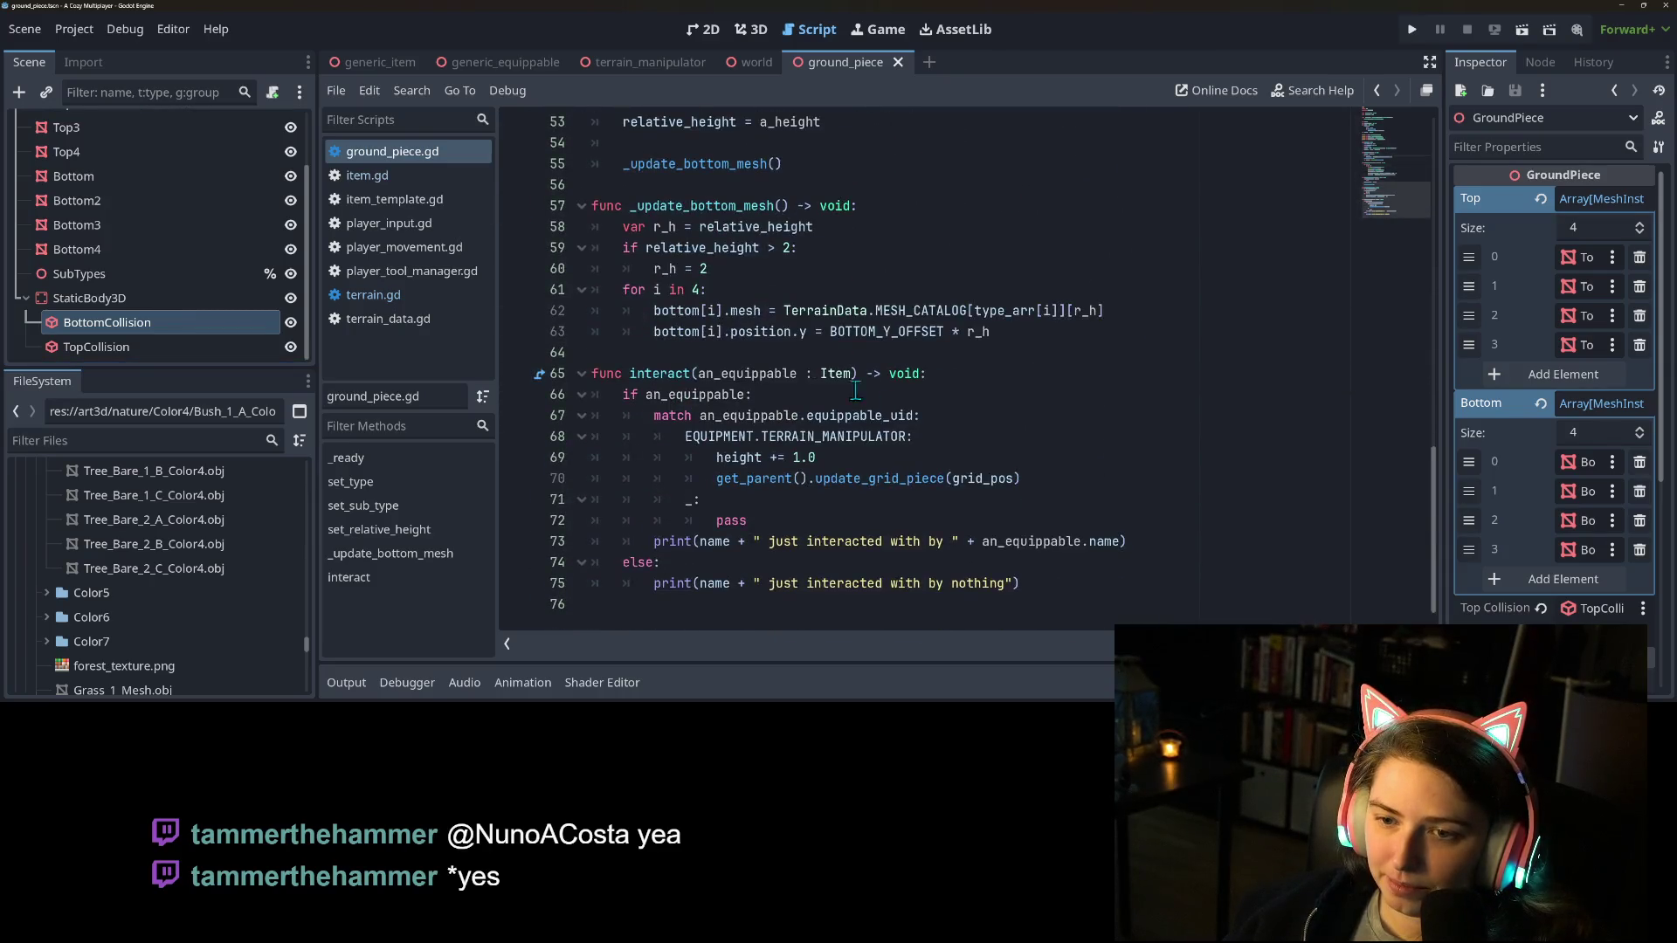
{"action": "scroll", "coordinate": [856, 391], "scroll_direction": "up", "scroll_amount": 3}
{"action": "left_click", "coordinate": [718, 339]}
{"action": "key", "text": "ctrl+v"}
{"action": "type", "text": "."}
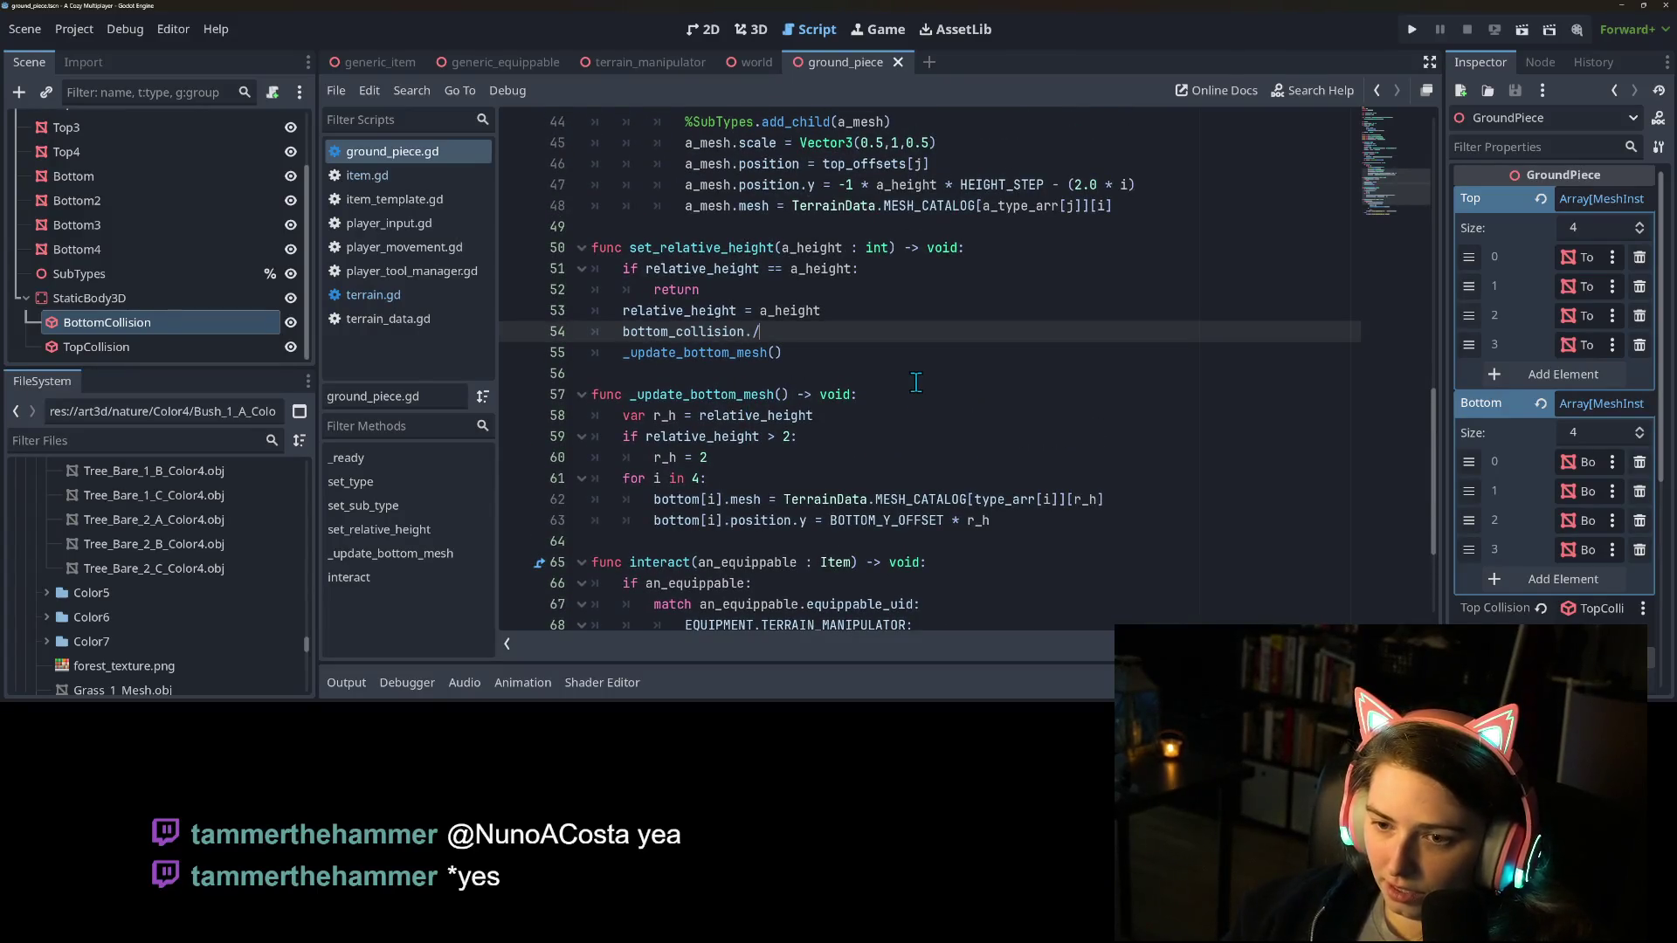
{"action": "type", "text": "shape."}
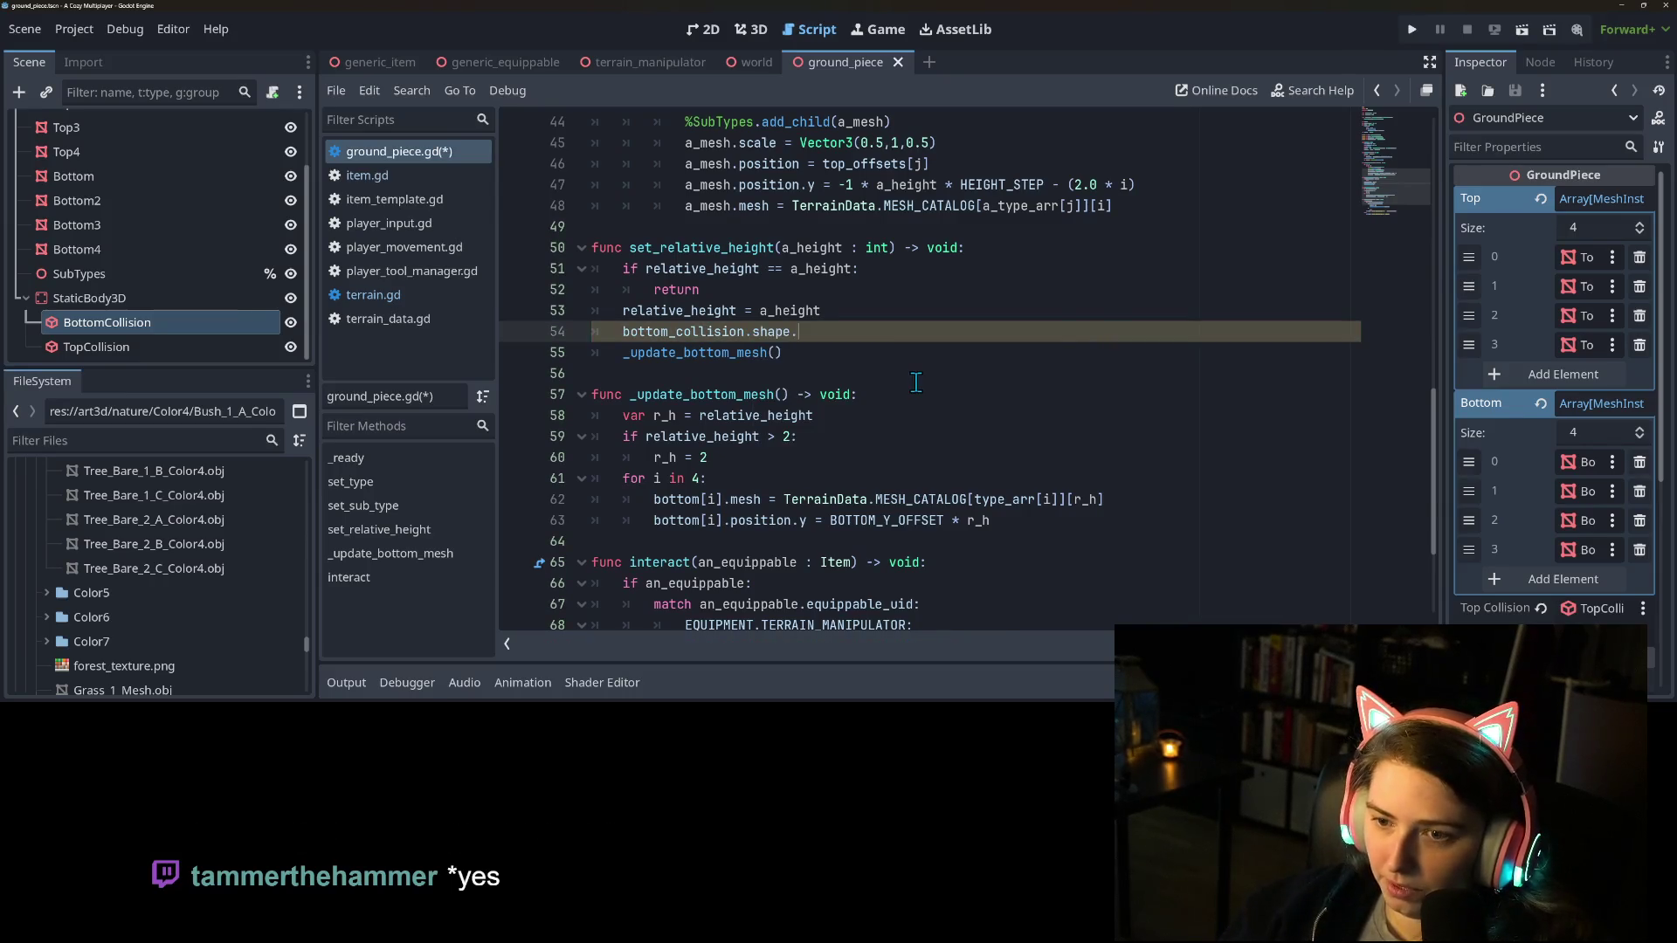
{"action": "type", "text": "size"}
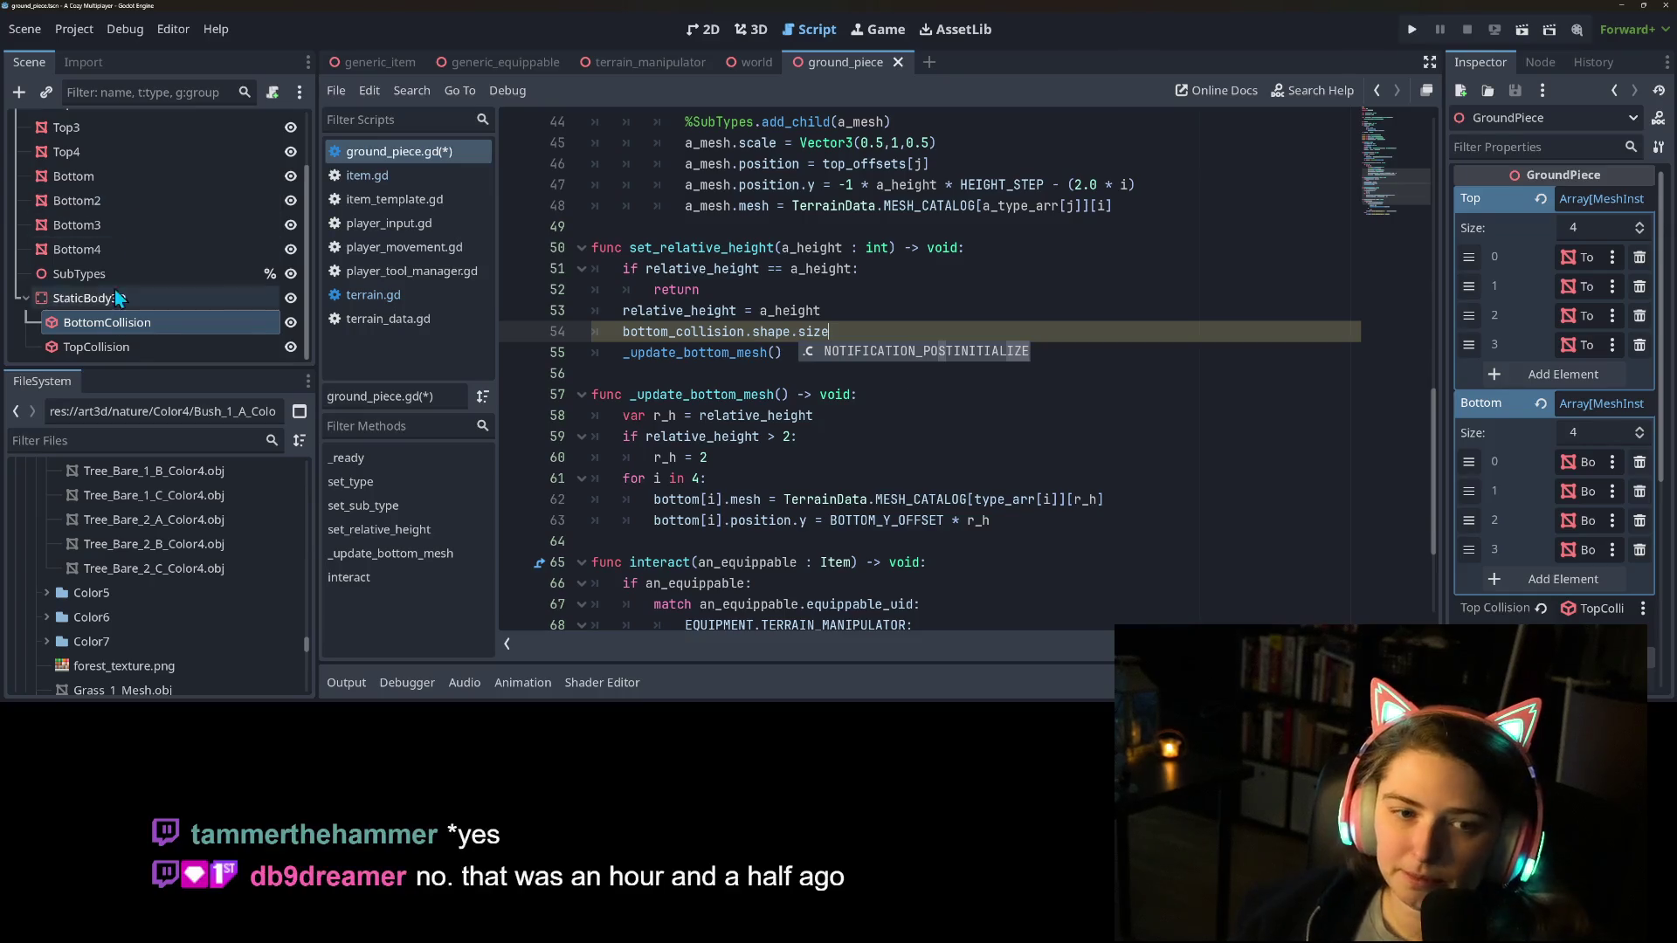
Step: Check the BottomCollision box size in the Inspector, then return to line 54
{"action": "left_click", "coordinate": [131, 346]}
{"action": "left_click", "coordinate": [143, 325]}
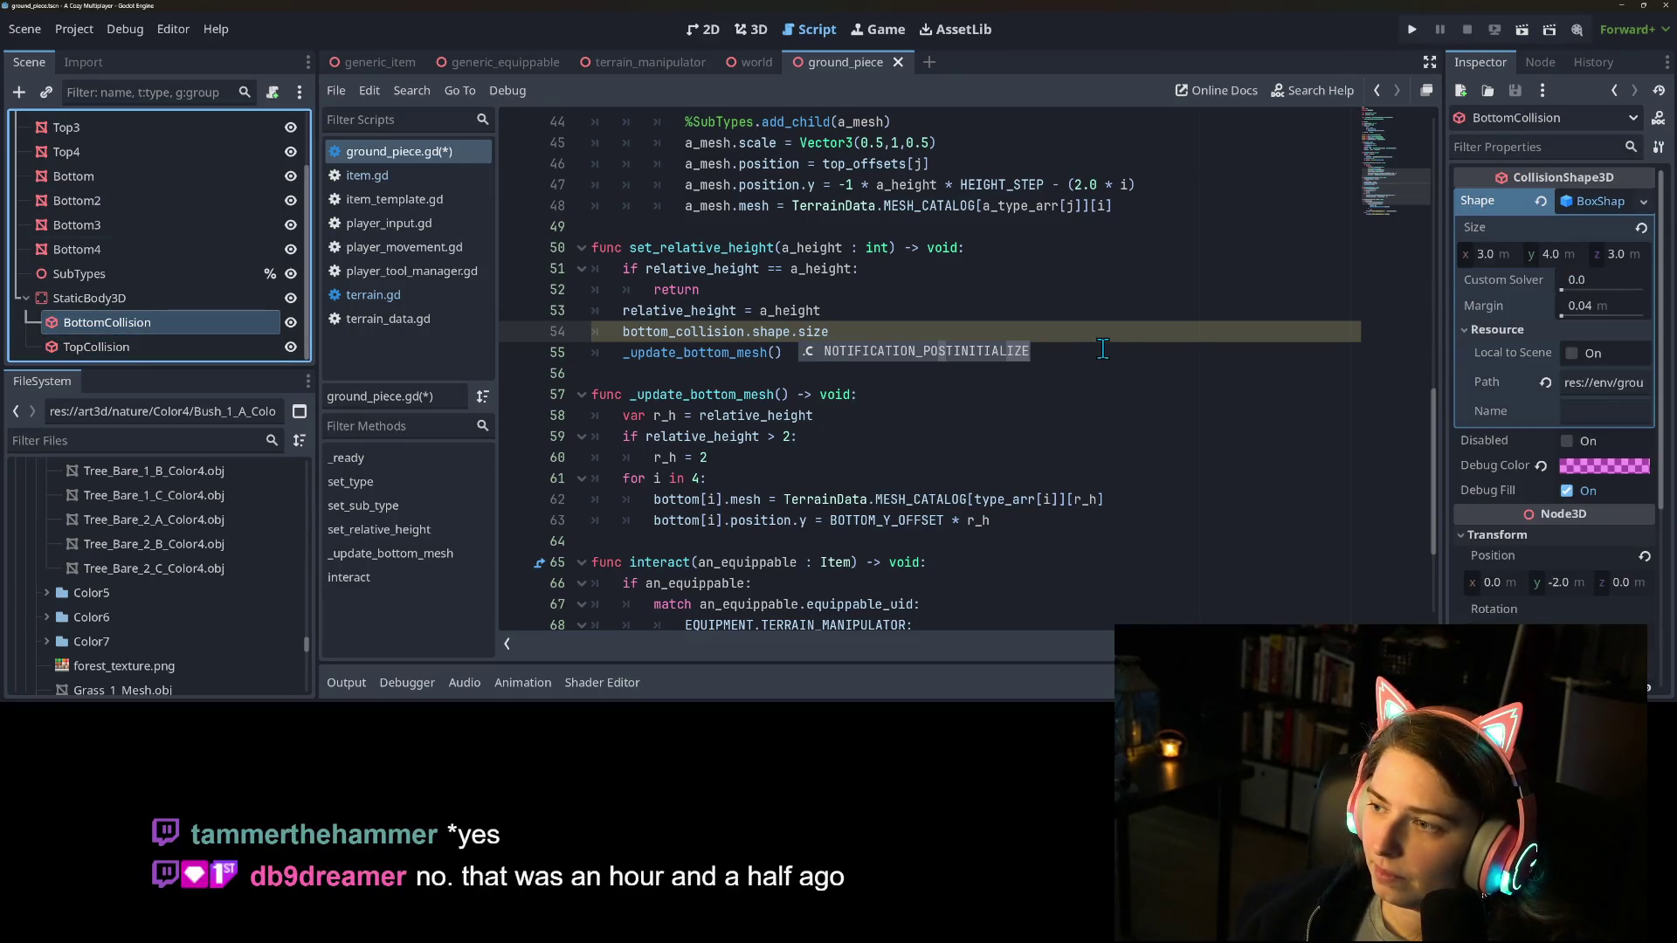
{"action": "left_click", "coordinate": [946, 335]}
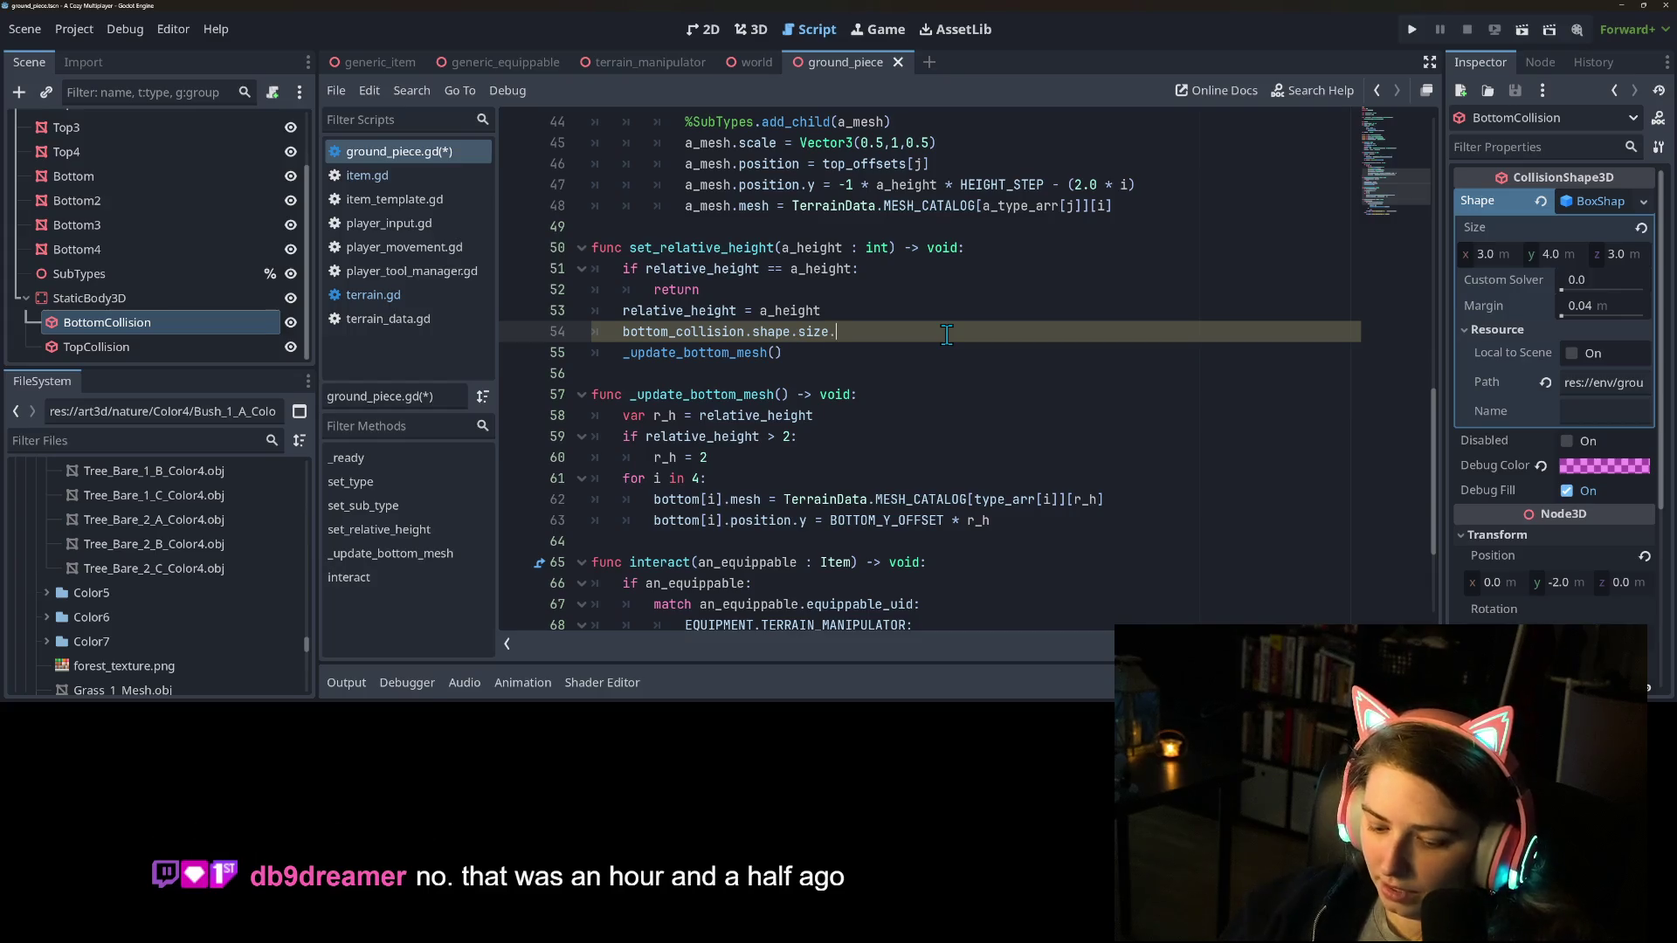
{"action": "scroll", "coordinate": [1240, 330], "scroll_direction": "up", "scroll_amount": 15}
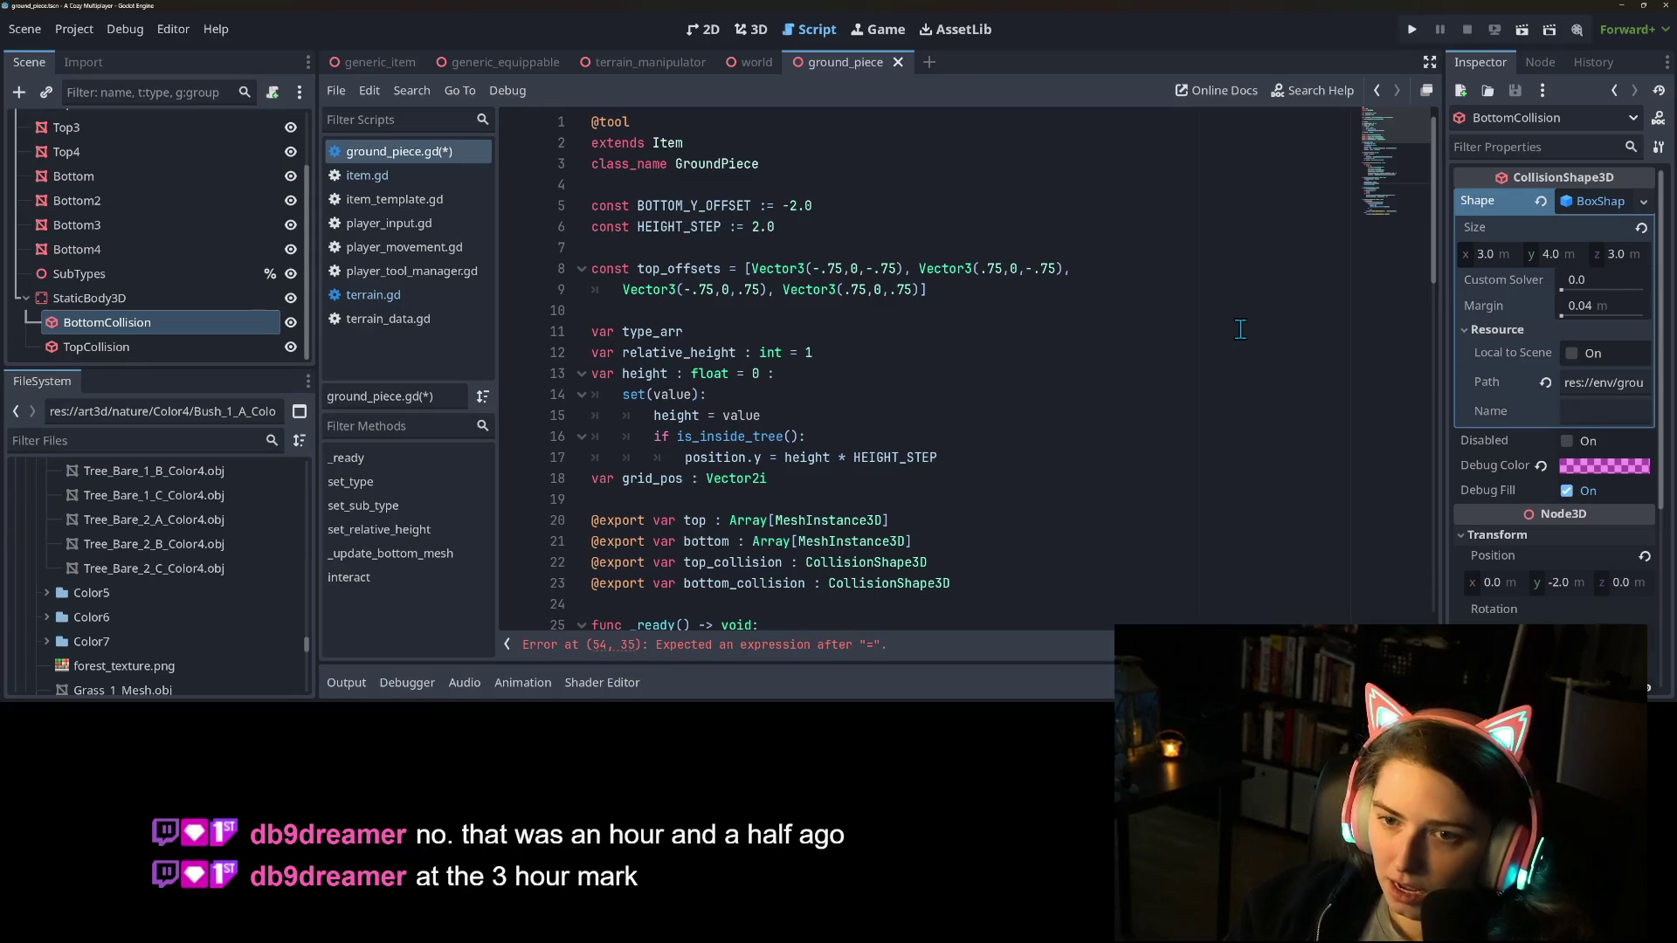
Step: Complete line 54 so the box size uses HEIGHT_STEP * relative_height
{"action": "type", "text": "HEIG"}
{"action": "key", "text": "Return"}
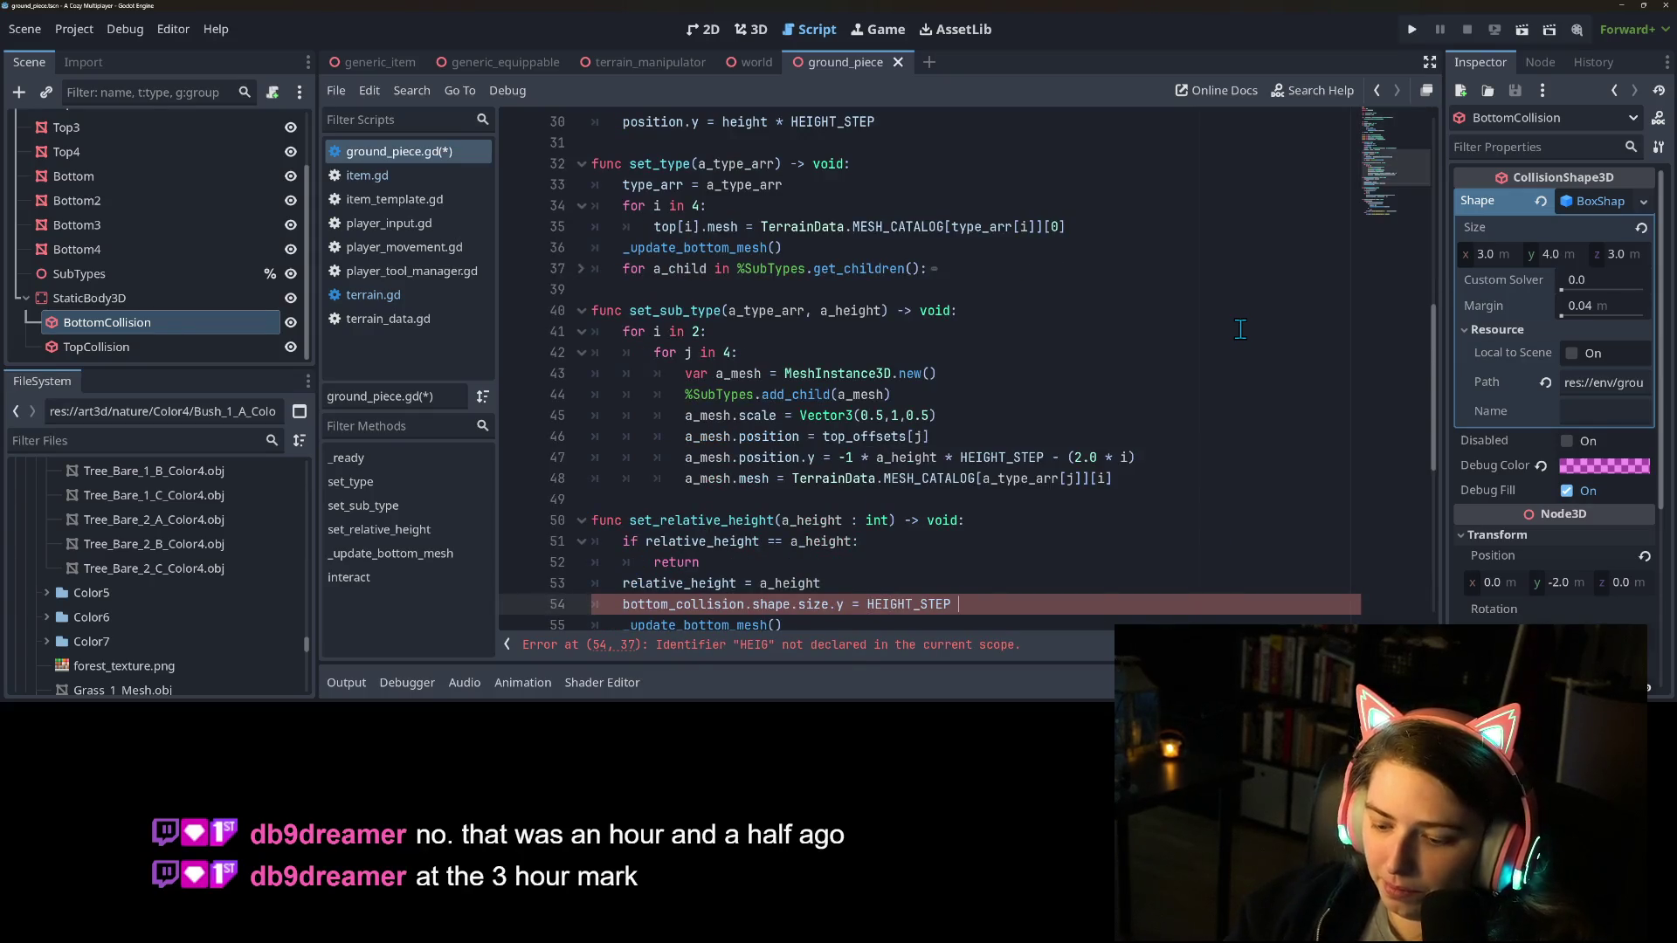
{"action": "type", "text": "*"}
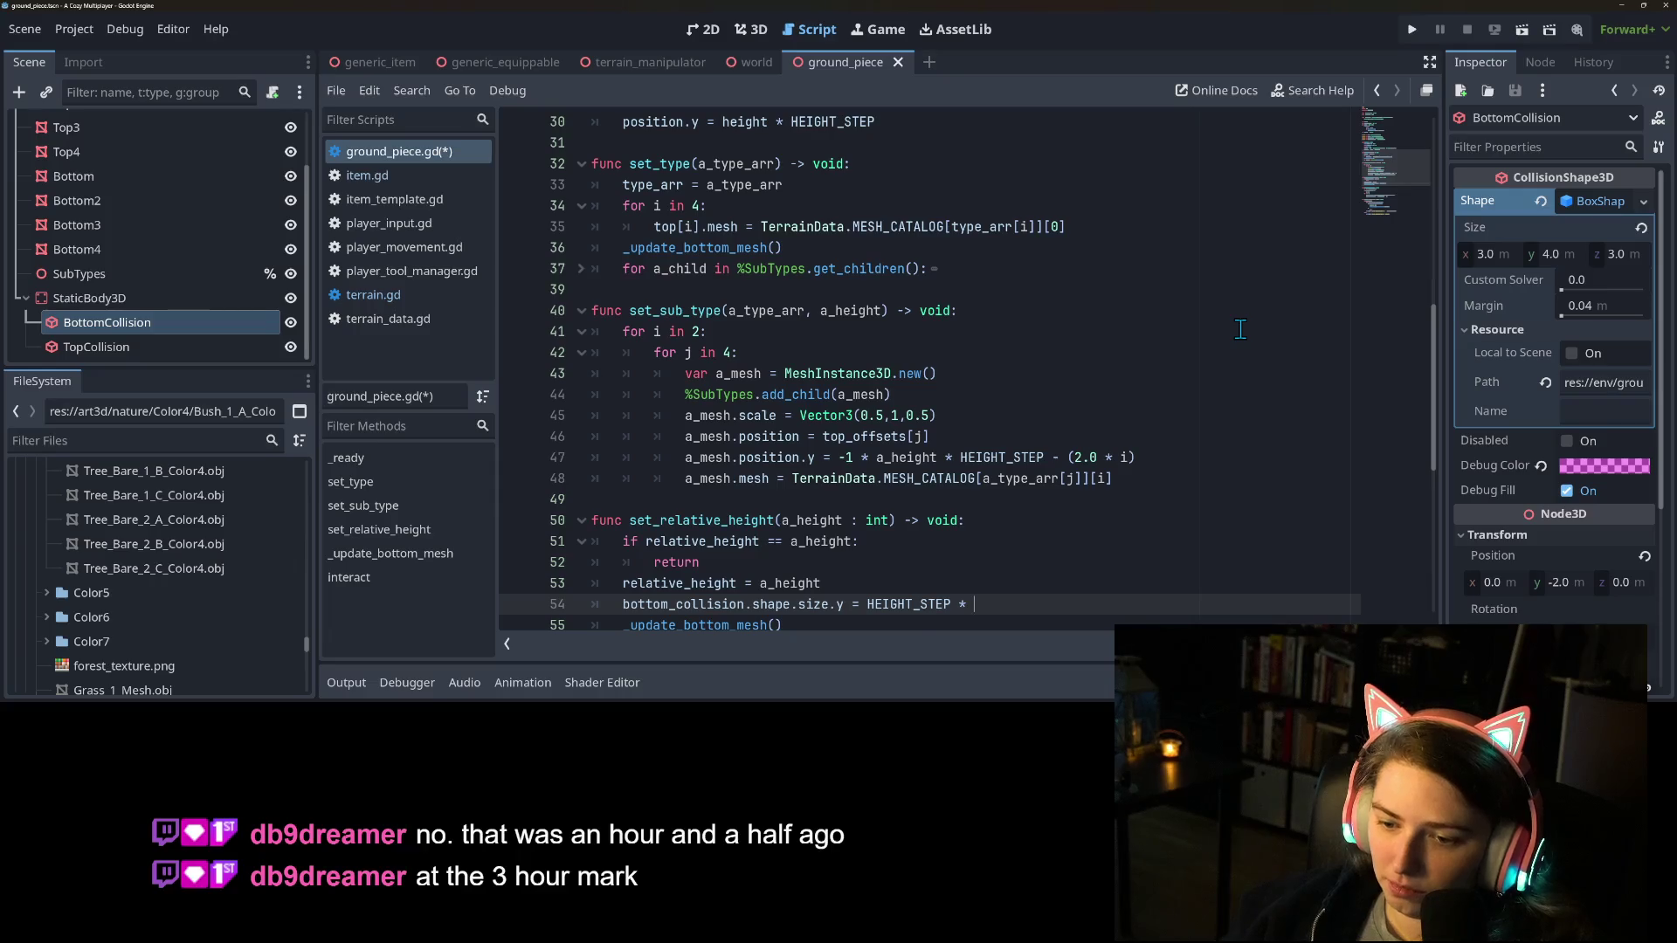
{"action": "type", "text": " re"}
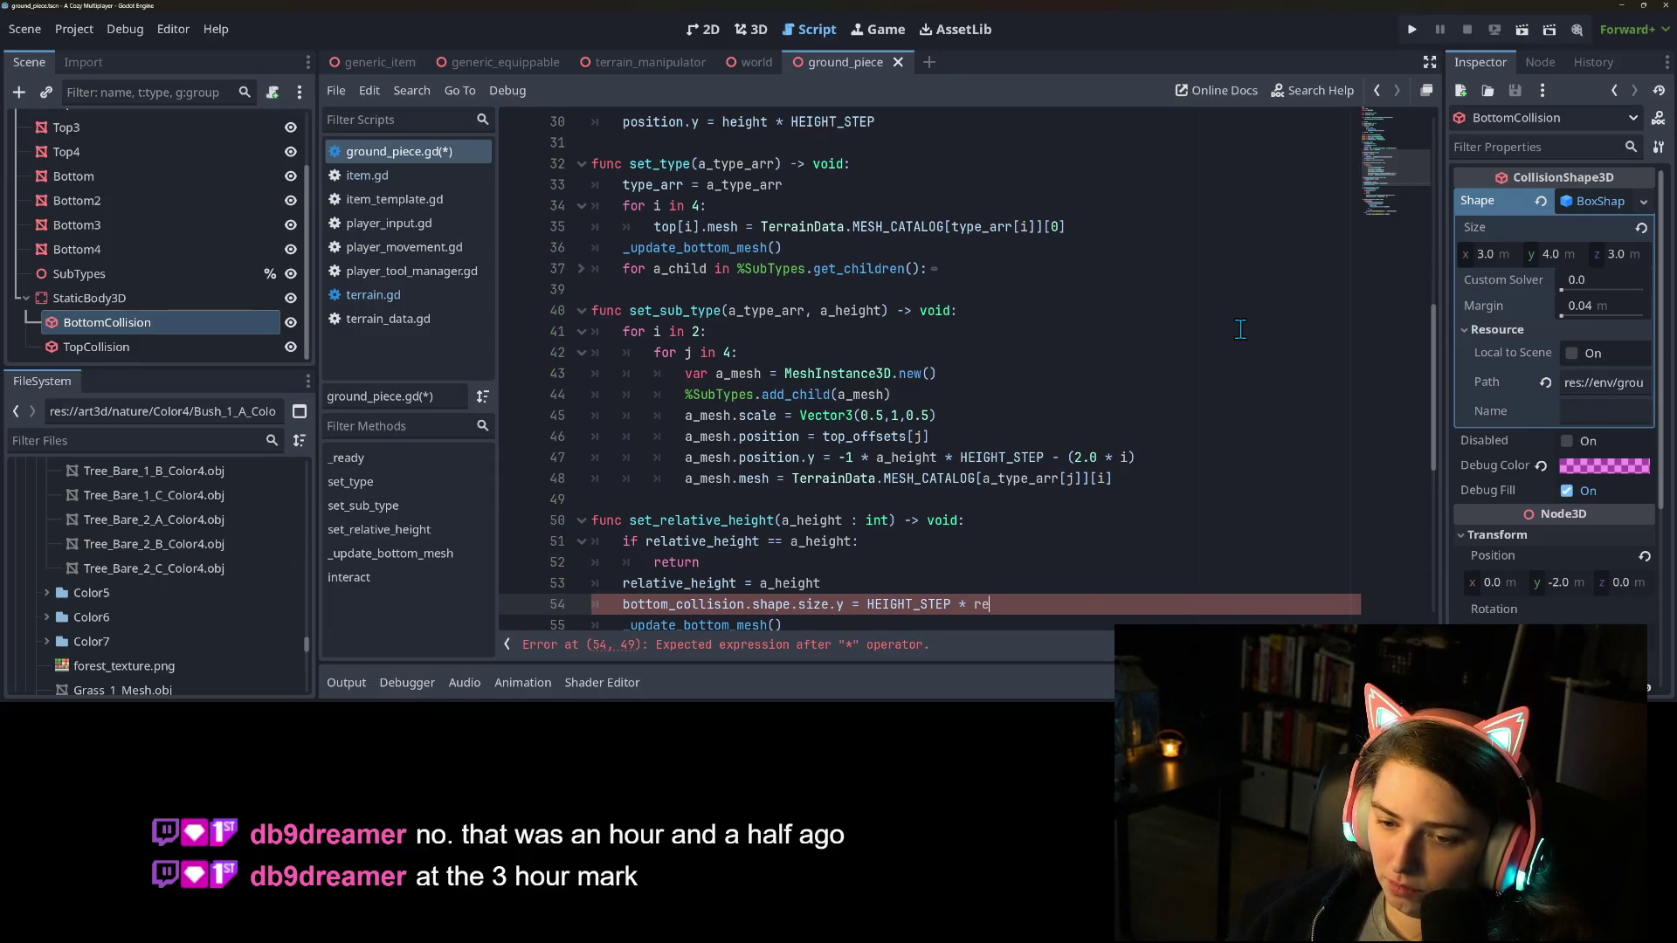
{"action": "key", "text": "Return"}
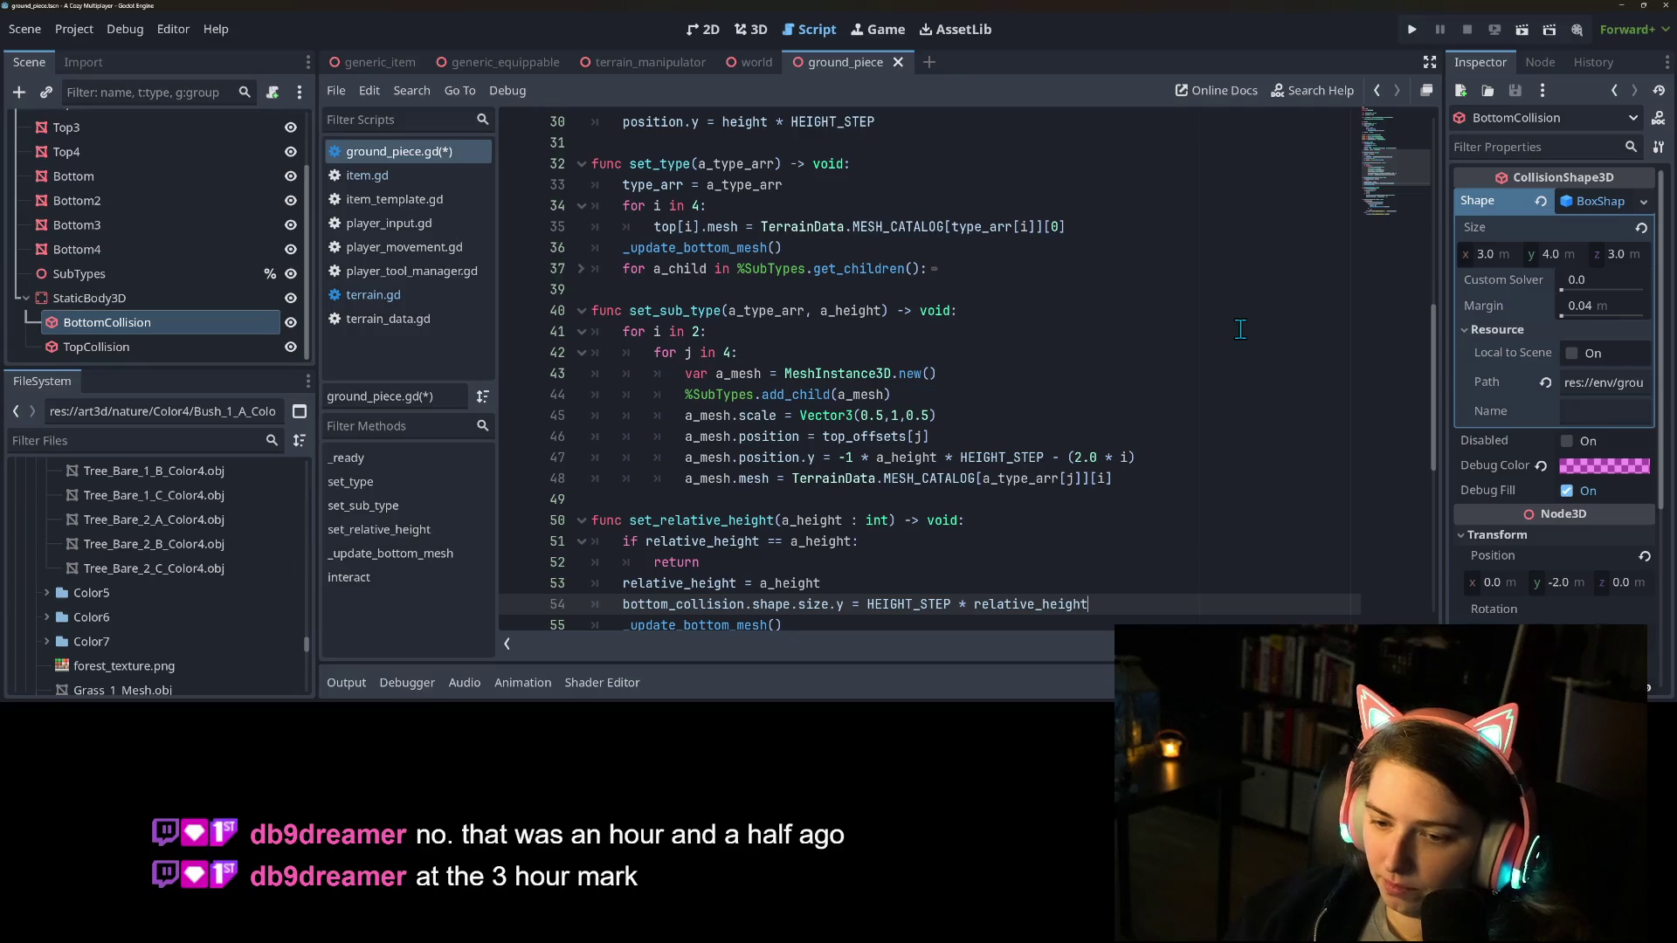
Step: Add bottom_collision.position = BOTTOM_Y_OFFSET * relative_height and save
{"action": "key", "text": "Return"}
{"action": "type", "text": "bottom_"}
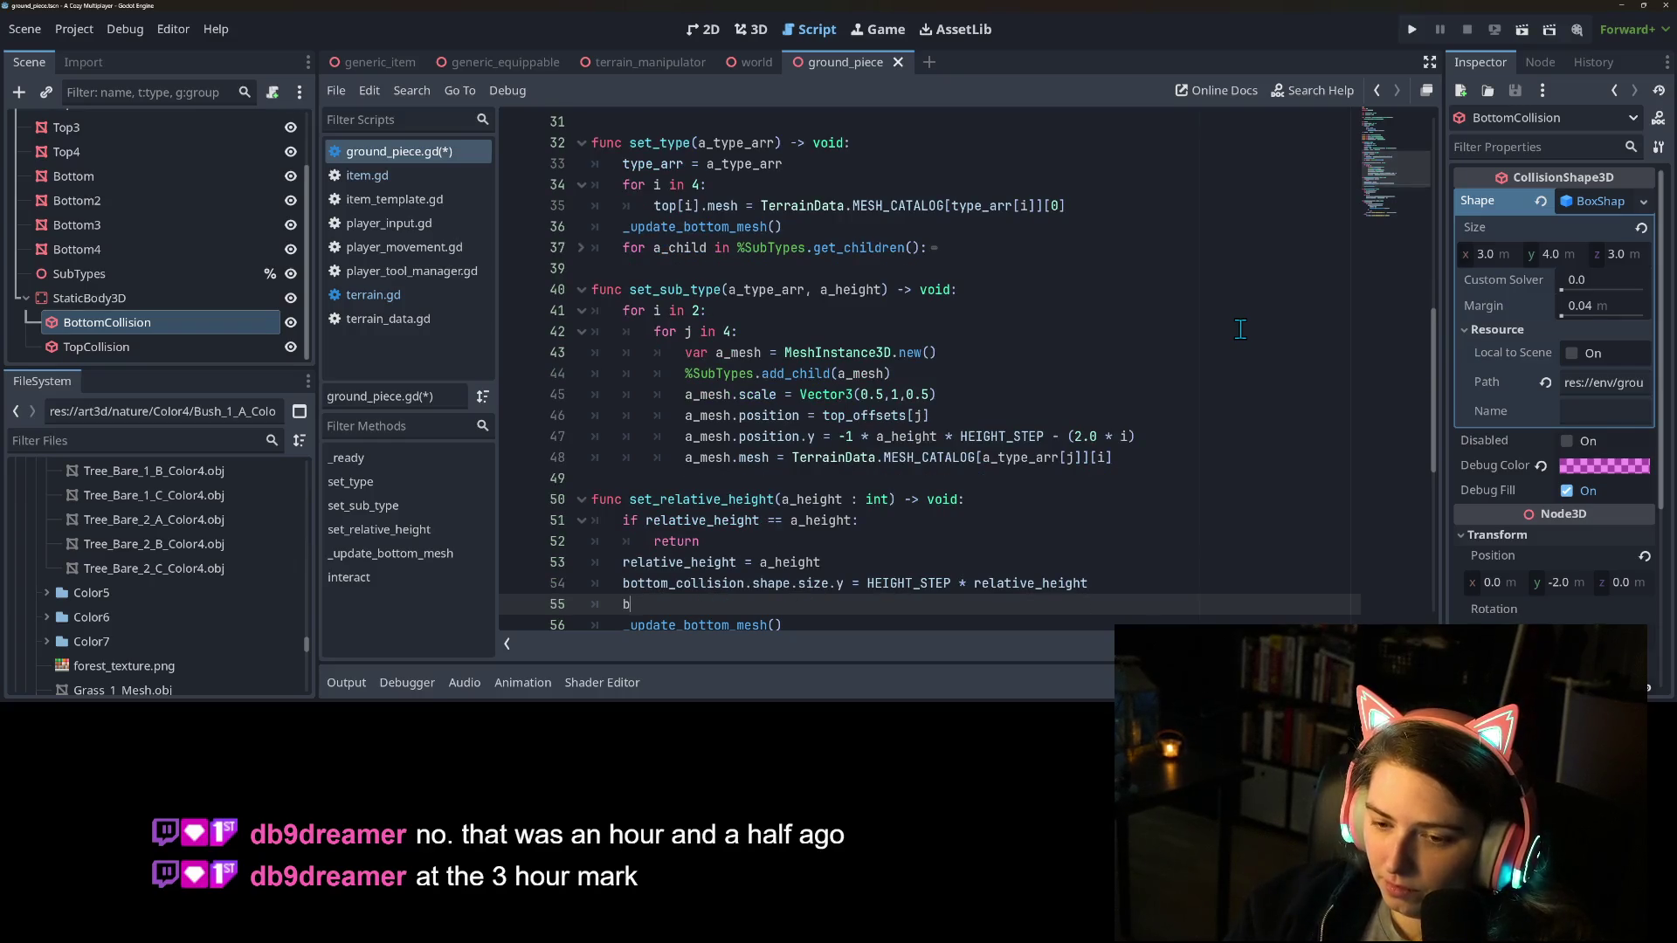
{"action": "type", "text": "collision.po"}
{"action": "key", "text": "Return"}
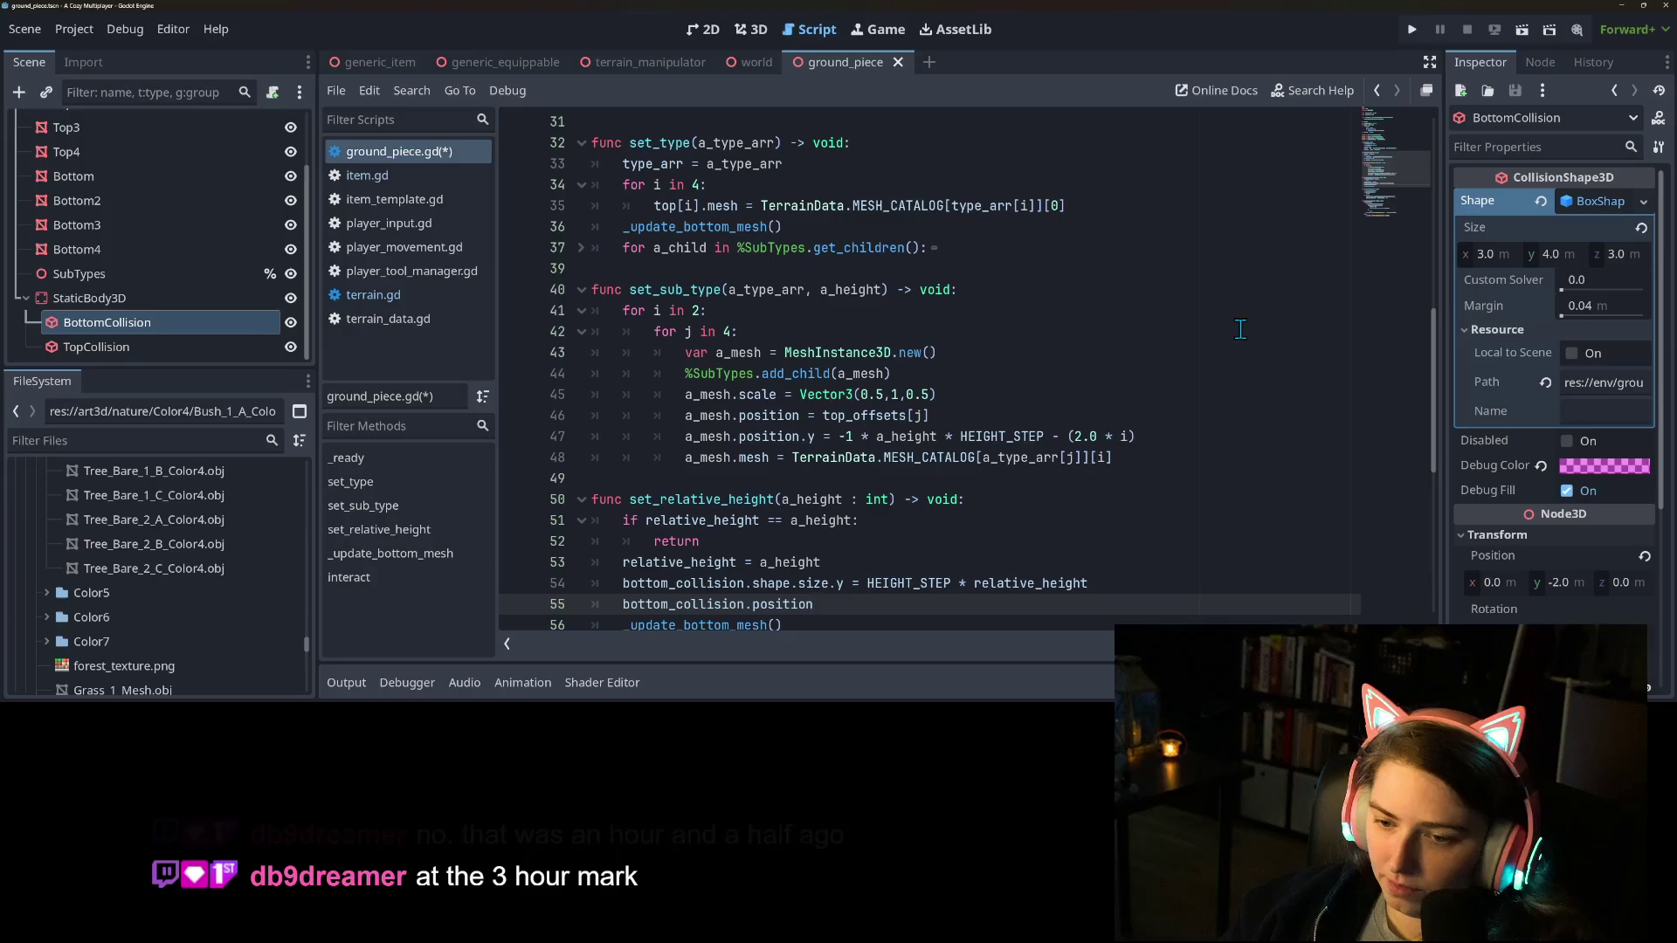
{"action": "type", "text": "="}
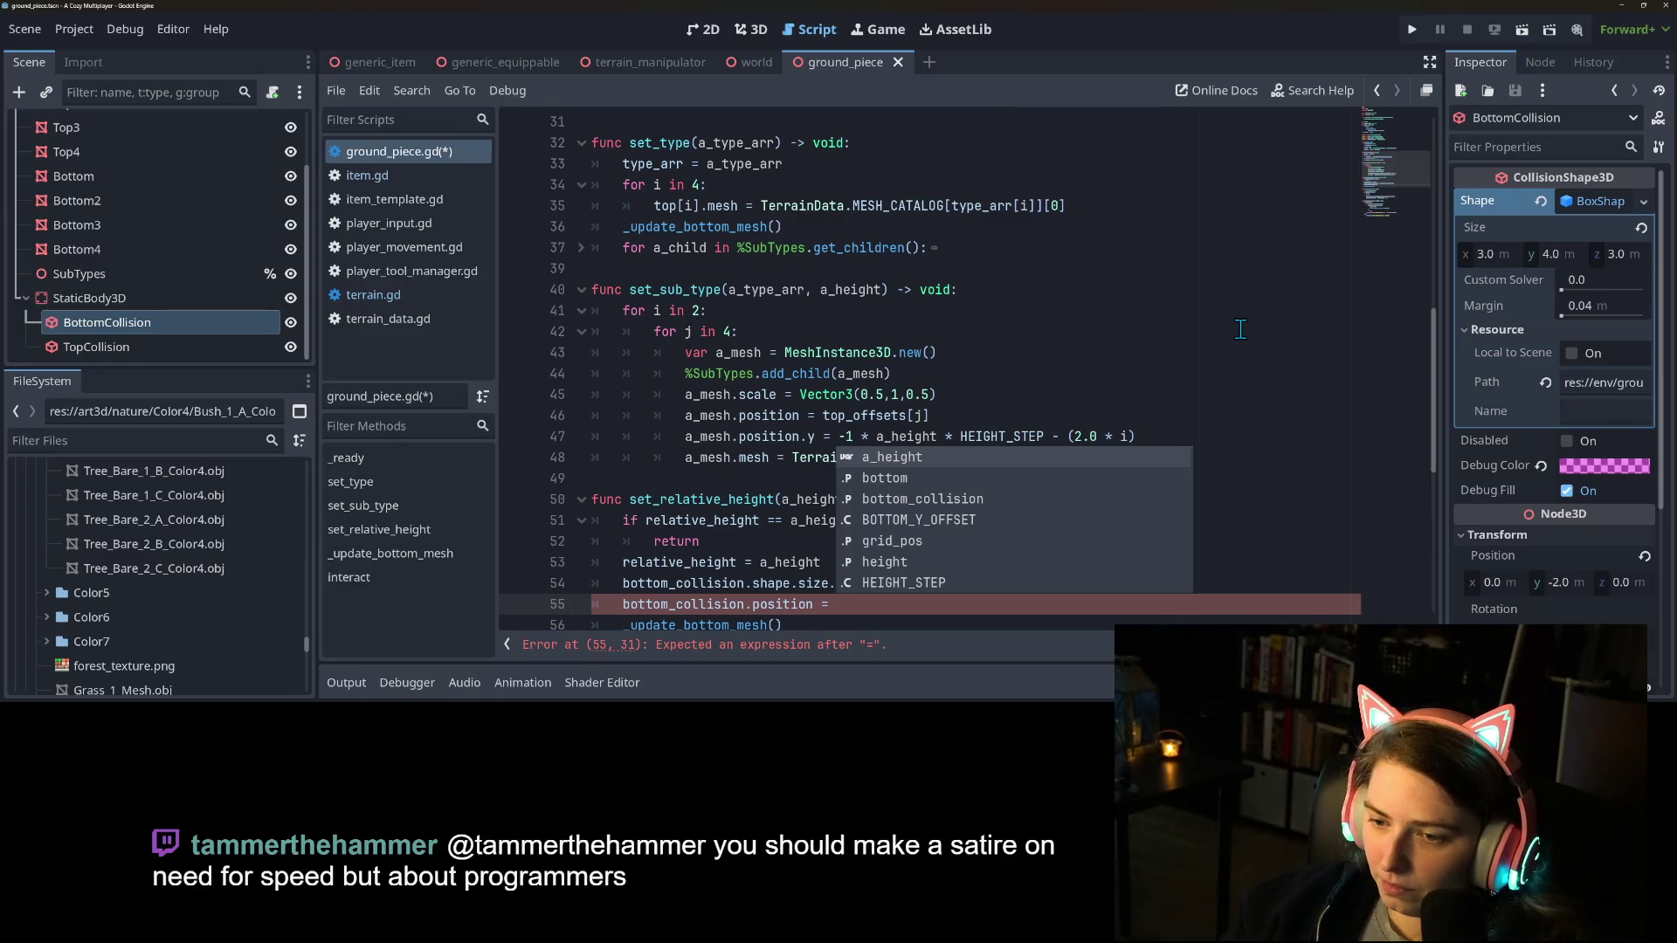
{"action": "key", "text": "Down"}
{"action": "key", "text": "Down"}
{"action": "key", "text": "Down"}
{"action": "key", "text": "Return"}
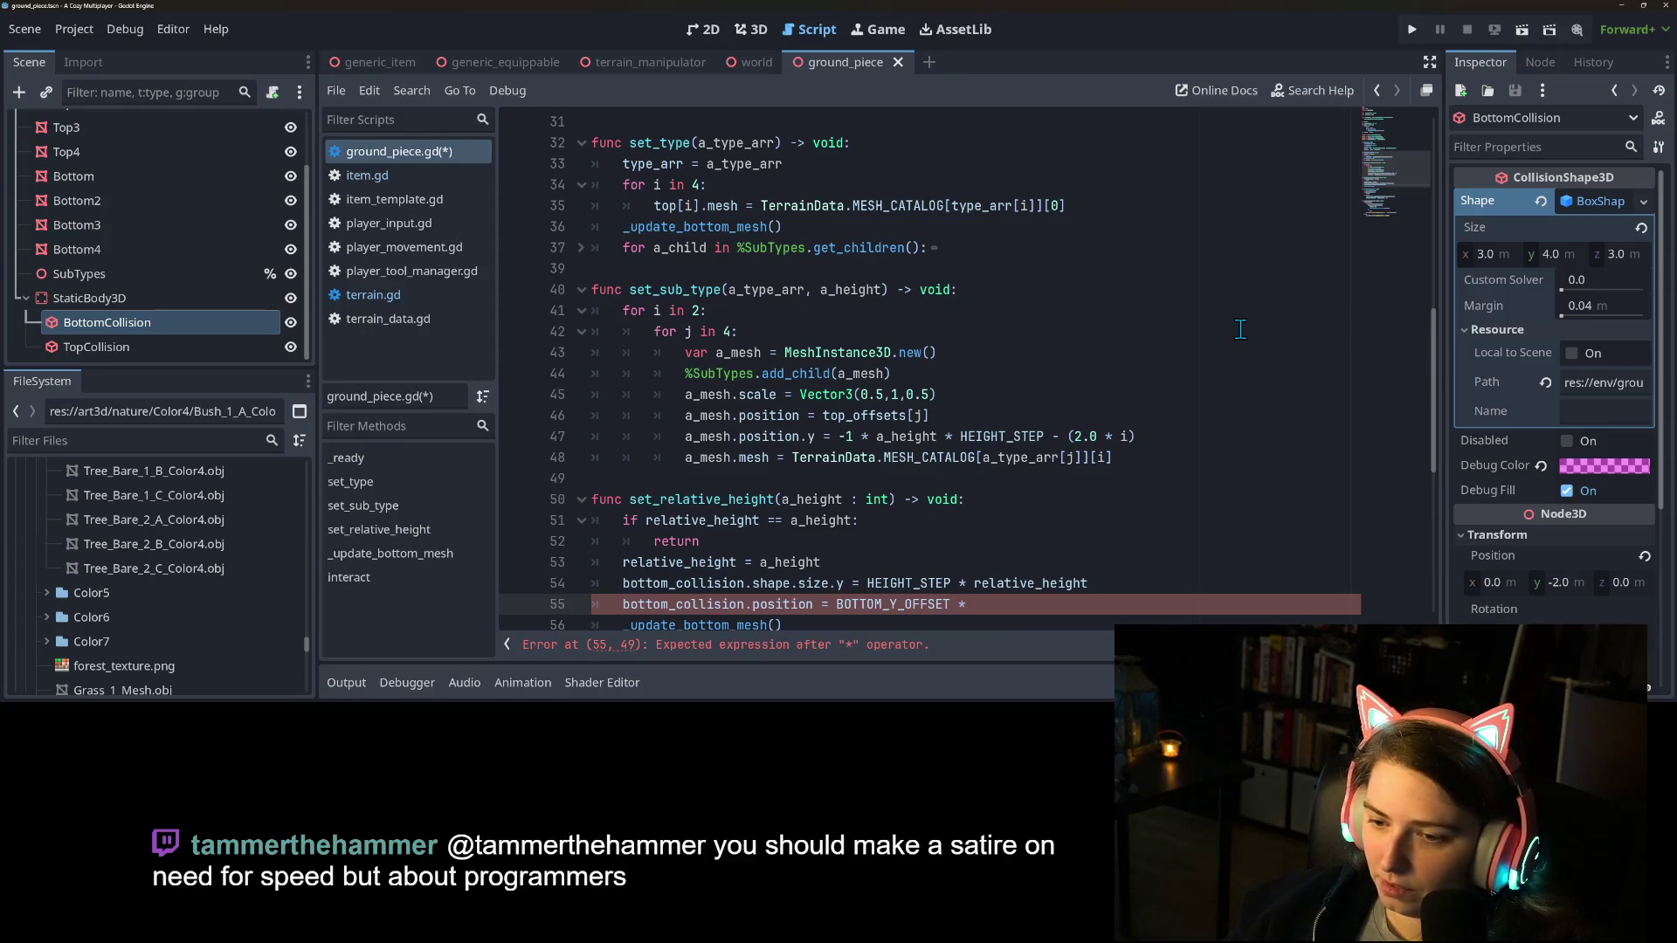
{"action": "key", "text": "Return"}
{"action": "key", "text": "ctrl+s"}
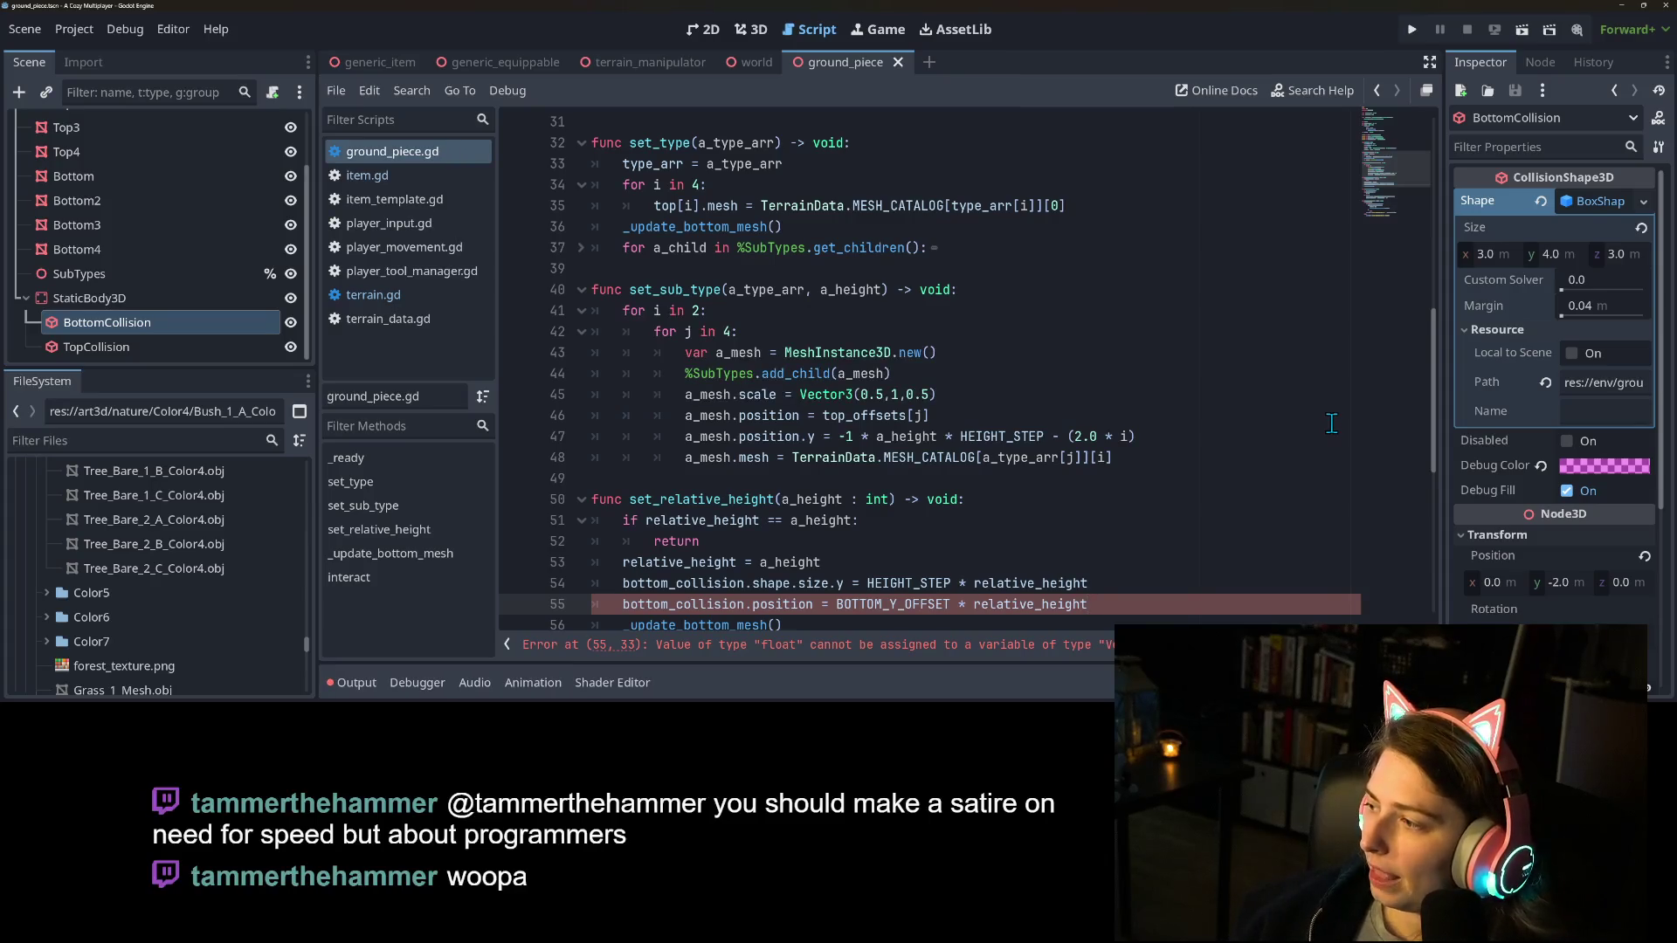
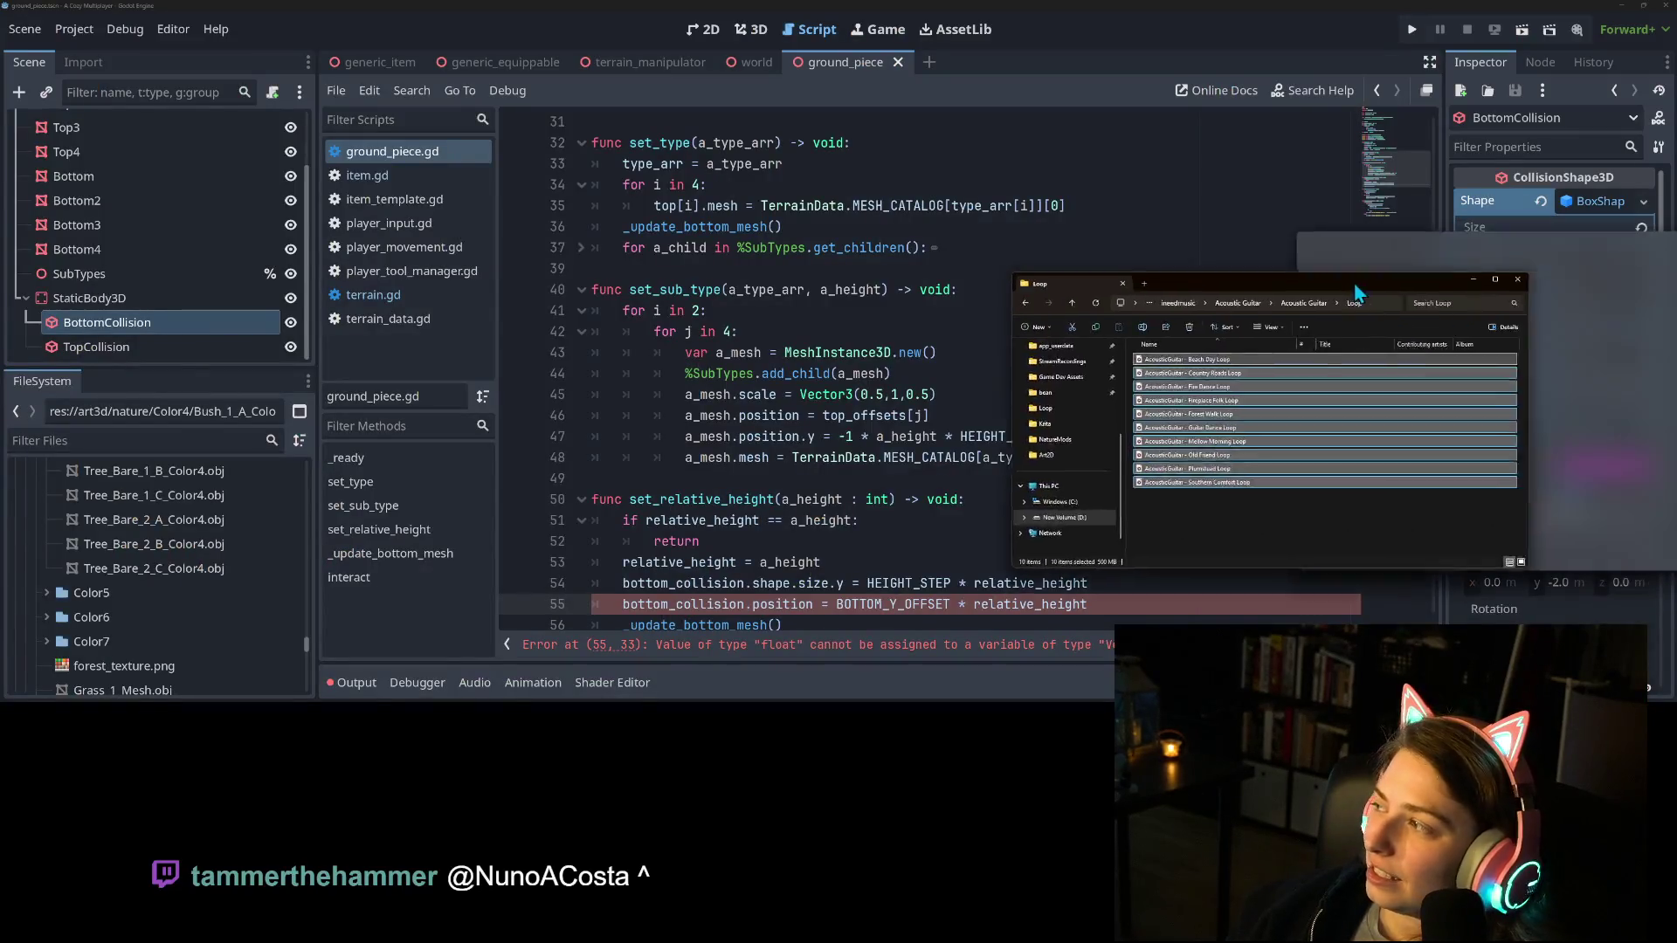
Step: Browse in File Explorer to Music > Phat Phrog Studio > lofimusicbundle_volume1 > Winter Whispers
{"action": "left_click", "coordinate": [828, 346]}
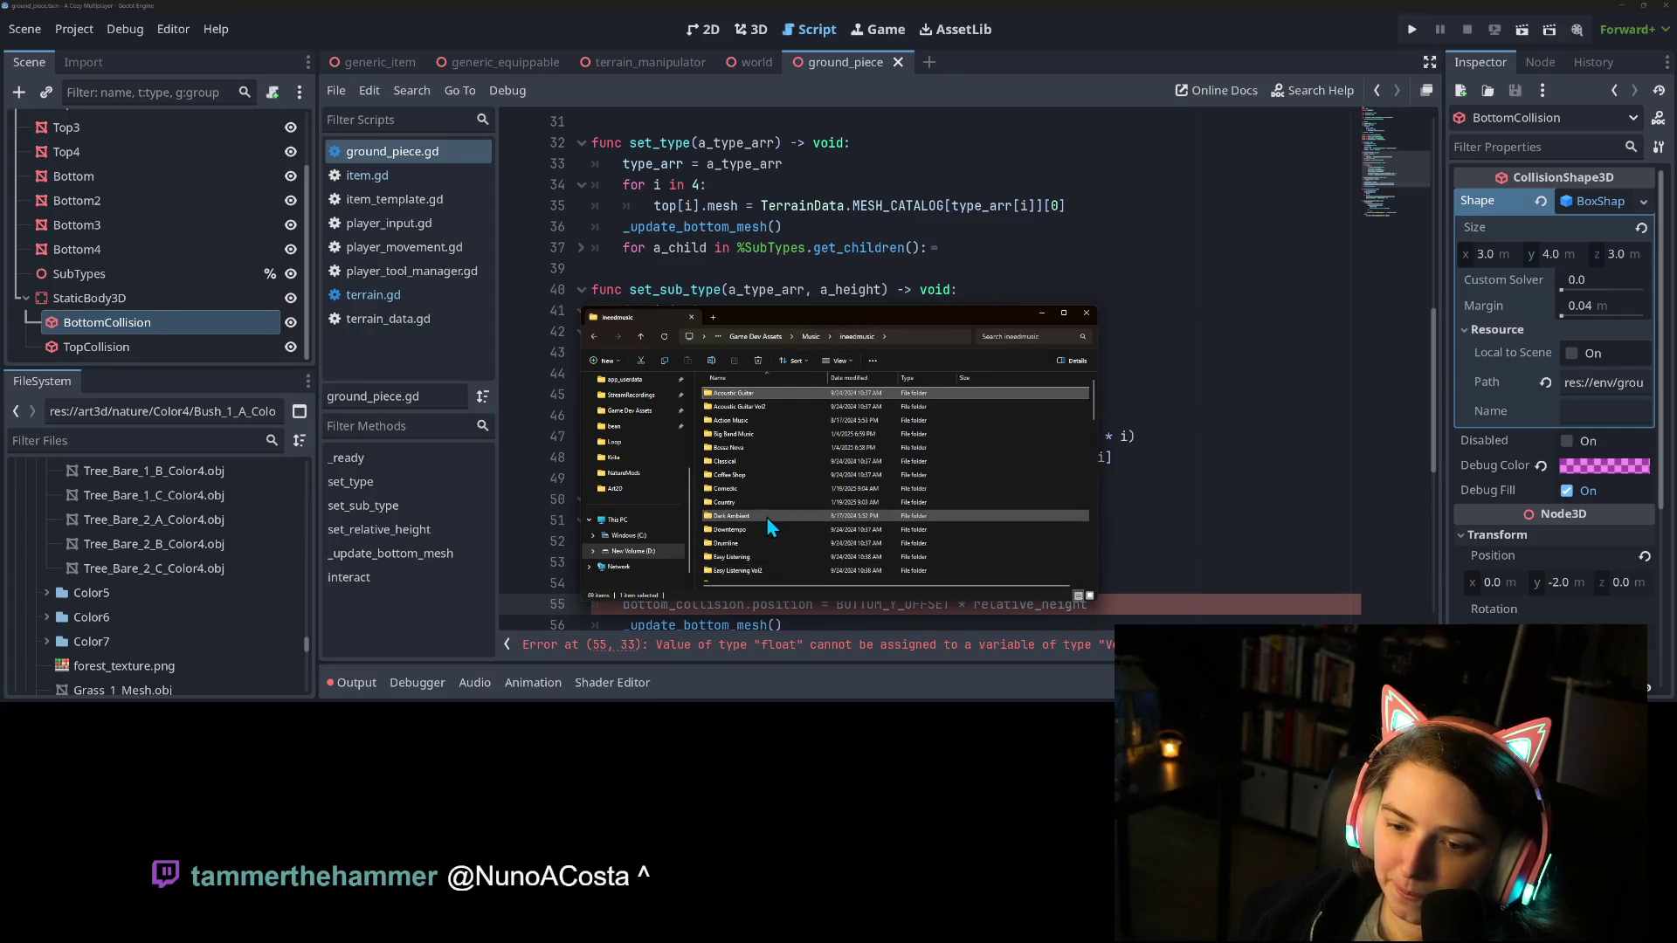
{"action": "scroll", "coordinate": [766, 519], "scroll_direction": "down", "scroll_amount": 3}
{"action": "left_click", "coordinate": [763, 517]}
{"action": "scroll", "coordinate": [751, 537], "scroll_direction": "down", "scroll_amount": 2}
{"action": "scroll", "coordinate": [751, 508], "scroll_direction": "down", "scroll_amount": 2}
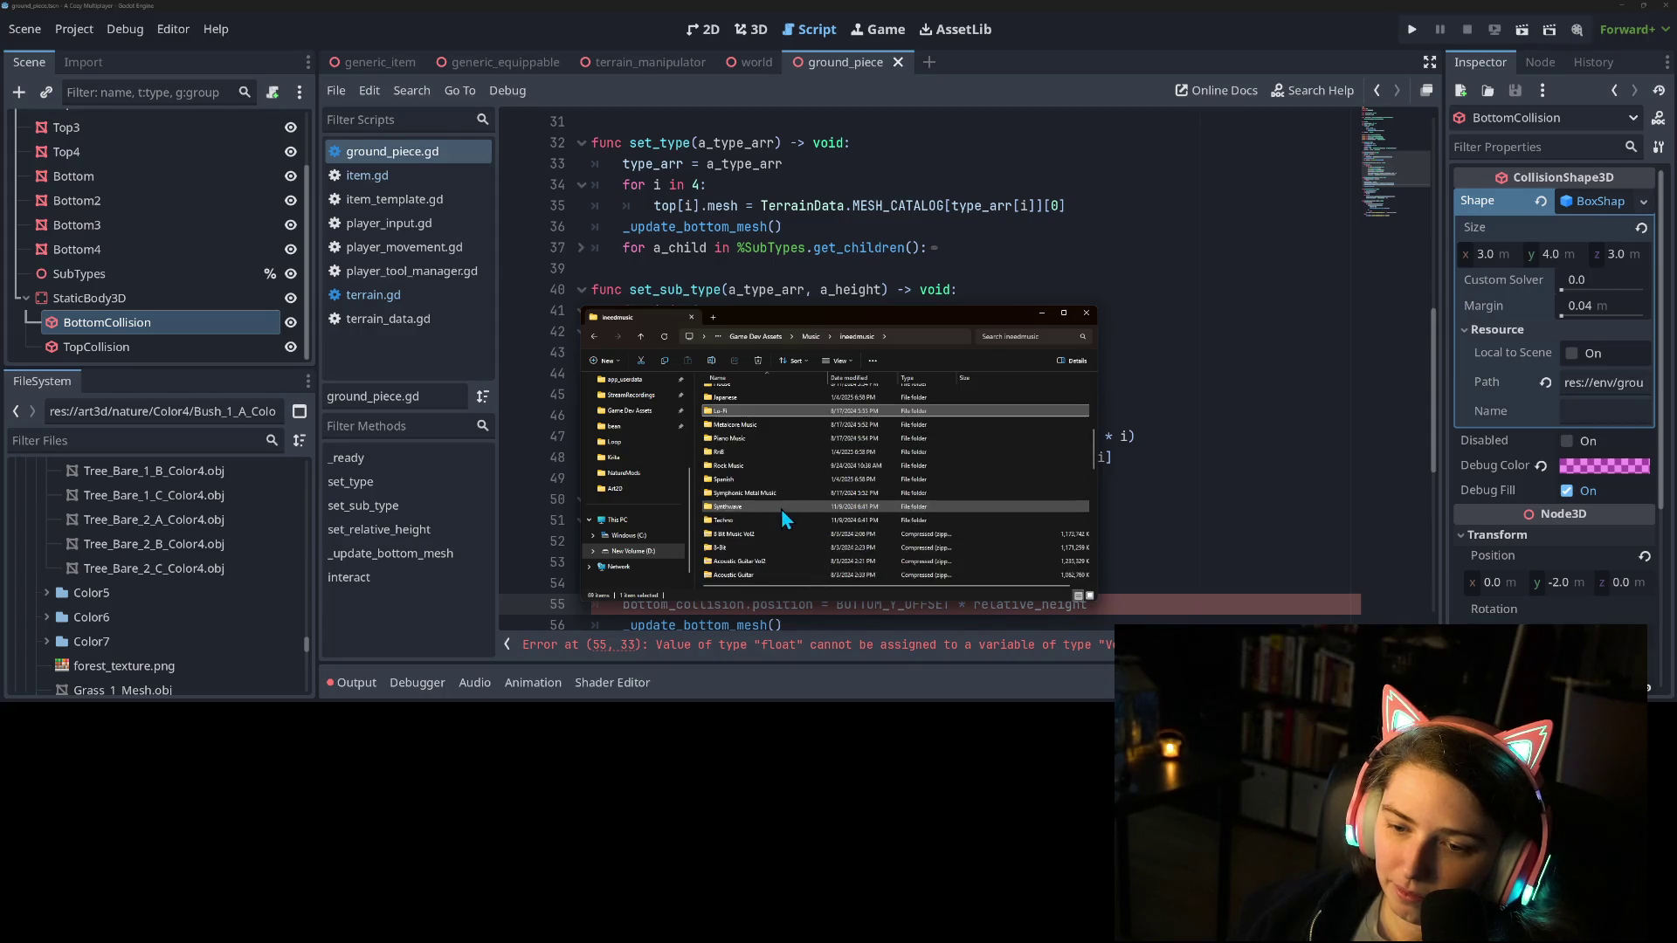
{"action": "left_click", "coordinate": [811, 343]}
{"action": "double_click", "coordinate": [765, 436]}
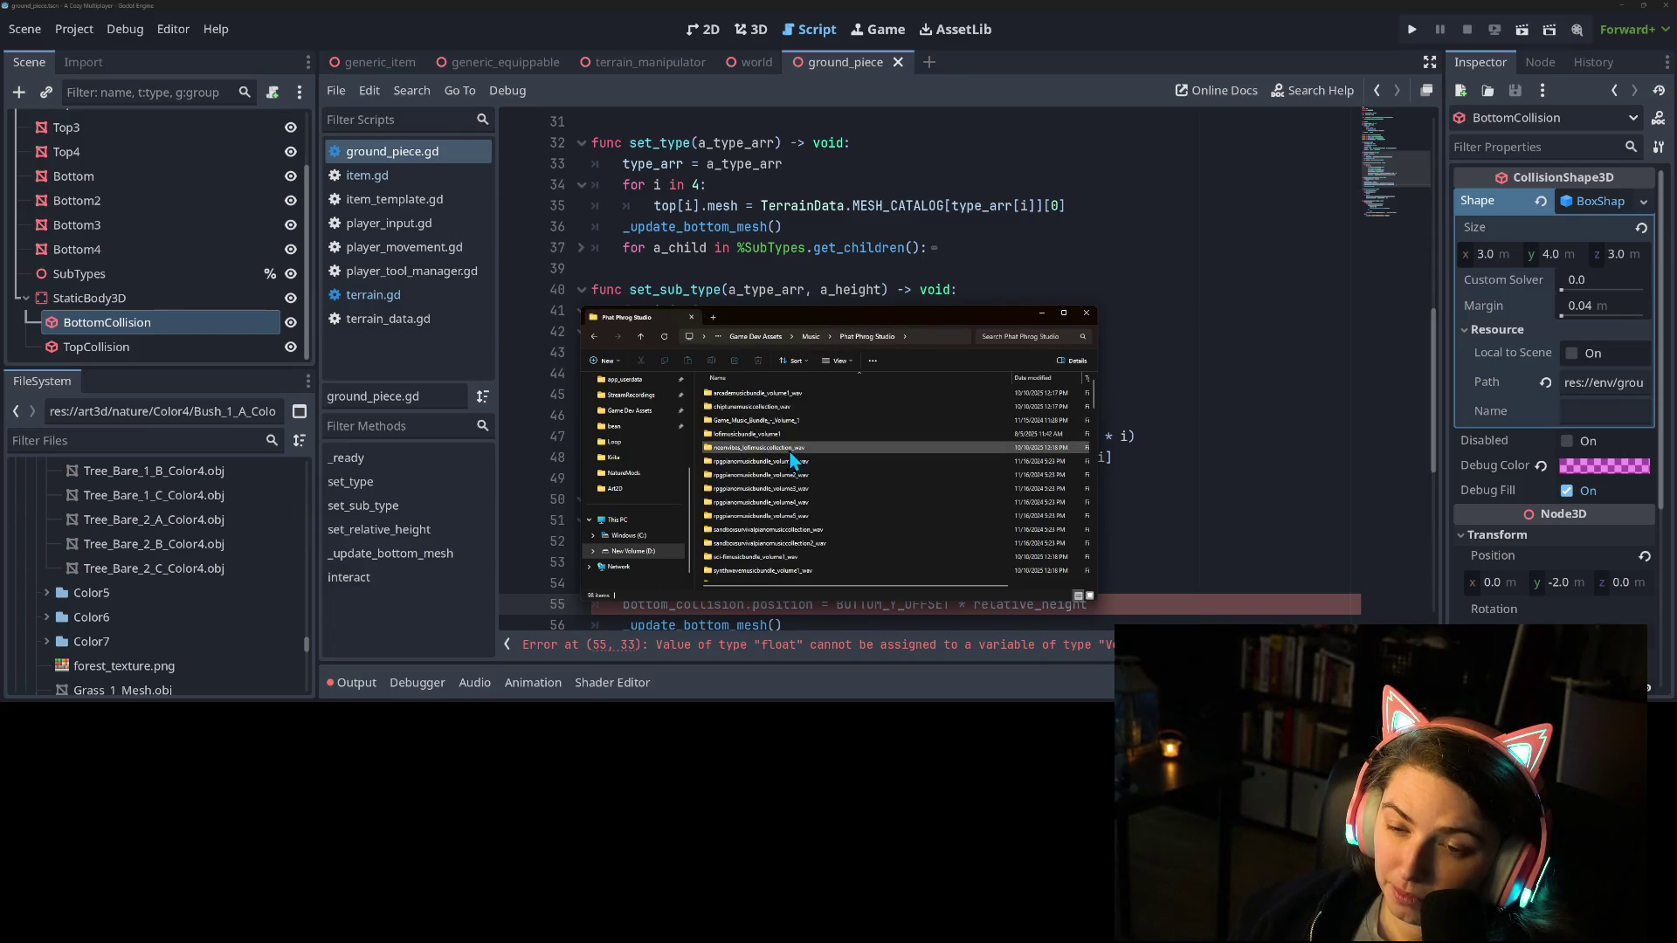
{"action": "double_click", "coordinate": [787, 434]}
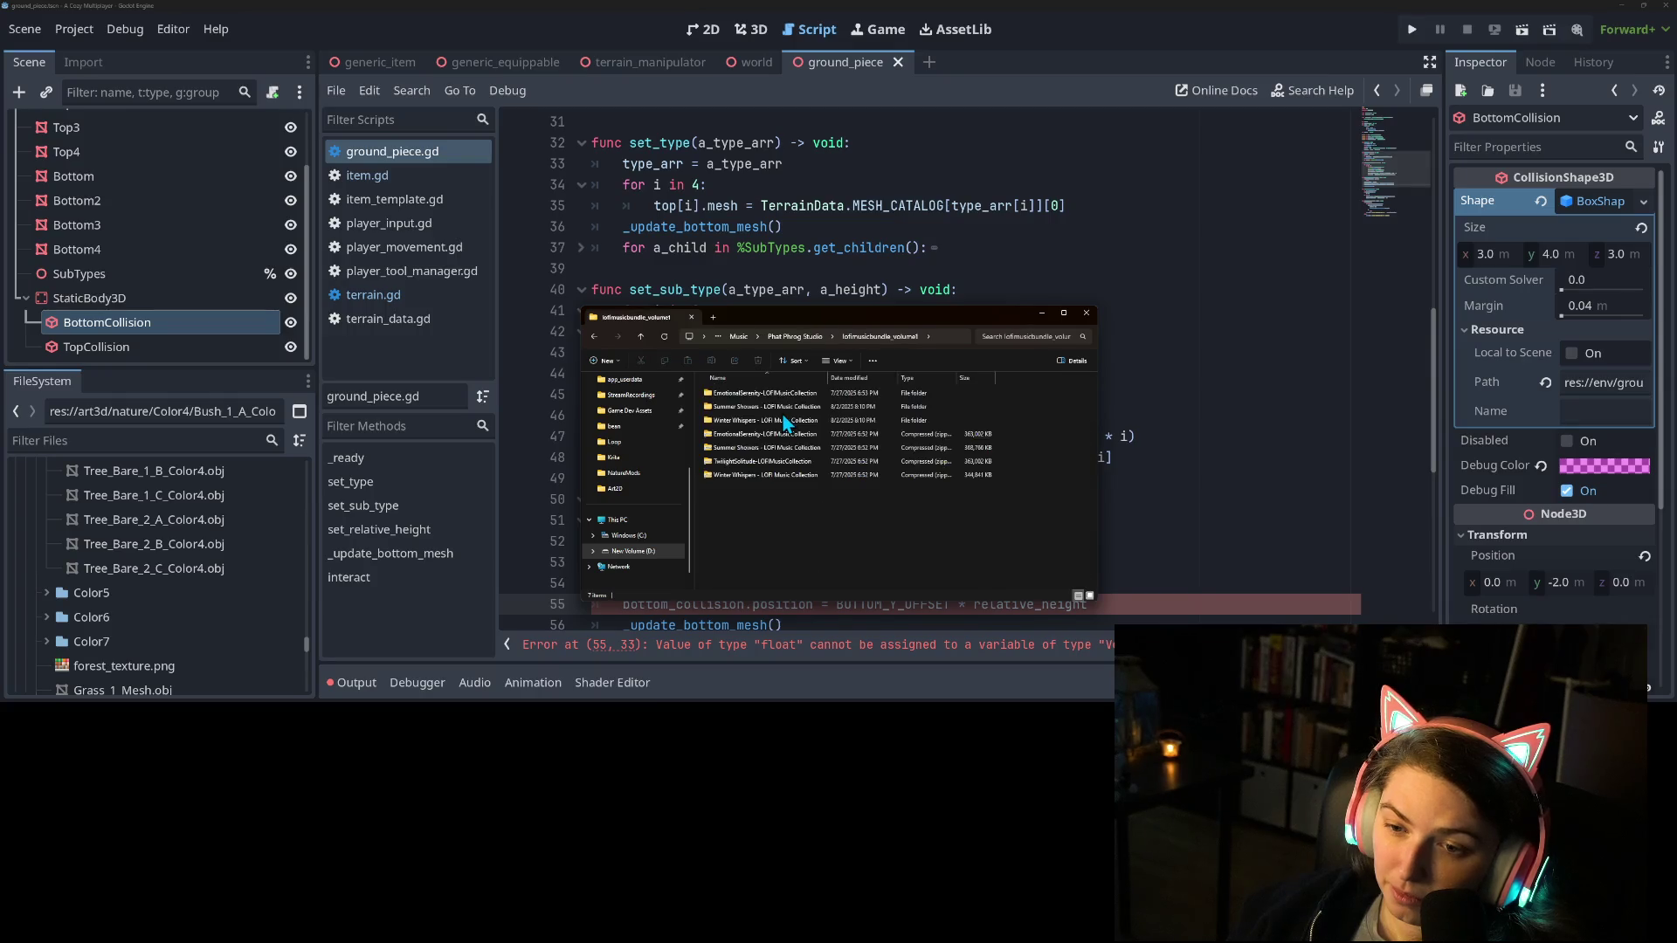
{"action": "double_click", "coordinate": [769, 421]}
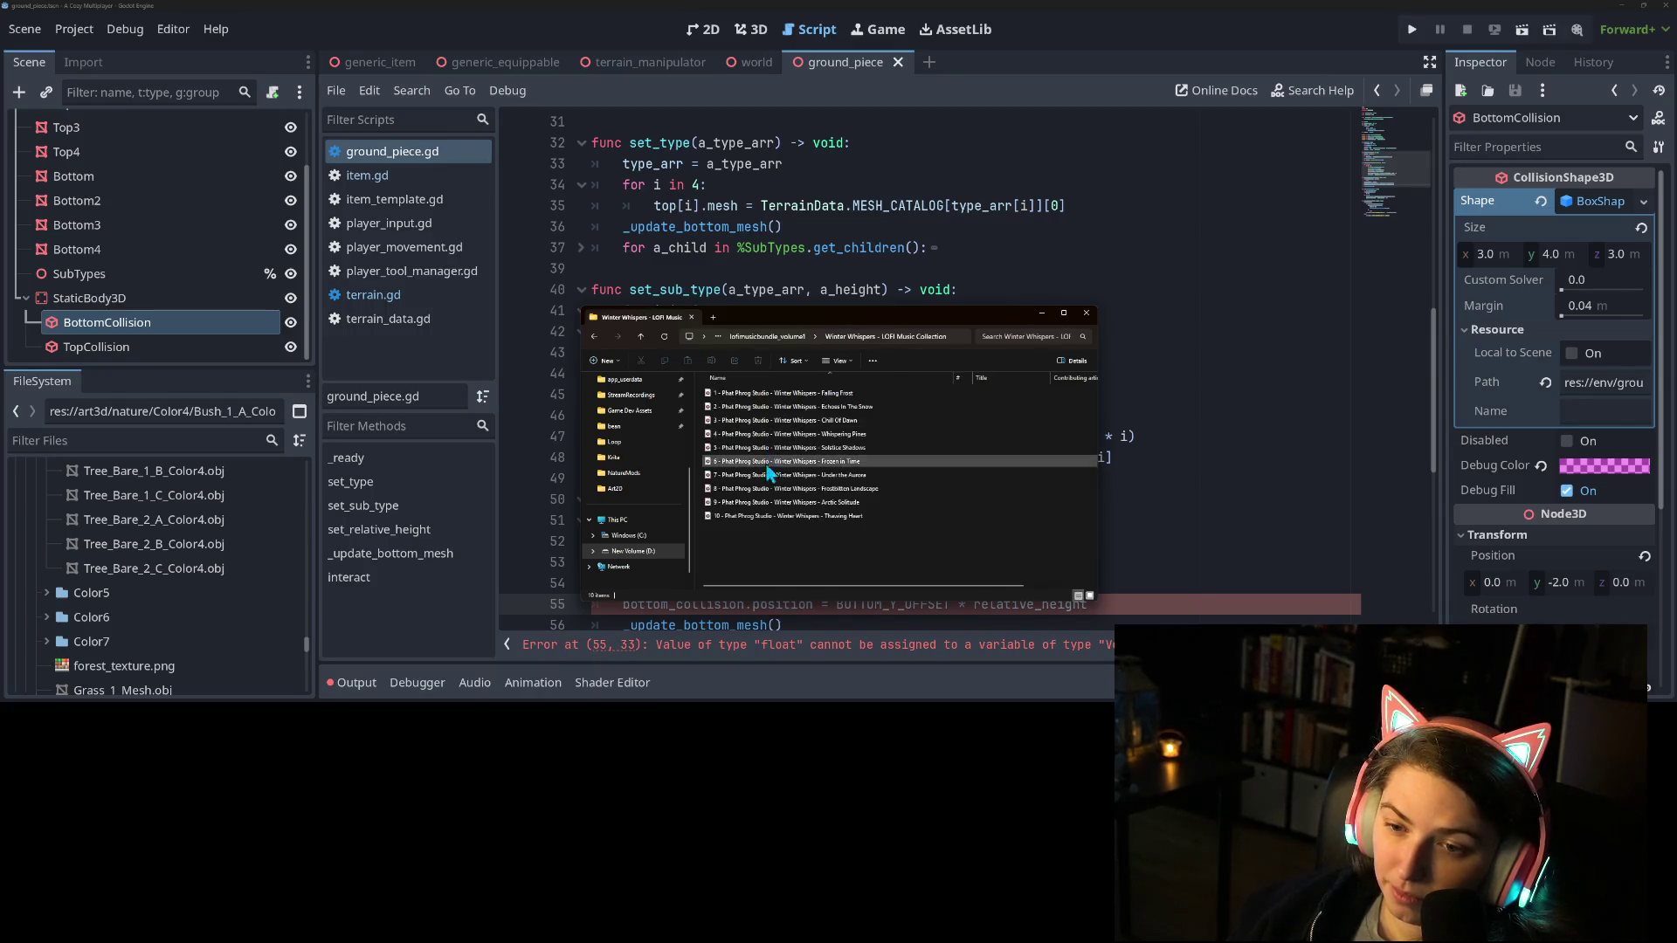
Step: Play all ten Winter Whispers tracks in Media Player and minimize the windows
{"action": "left_click_drag", "start_coordinate": [774, 524], "coordinate": [804, 398]}
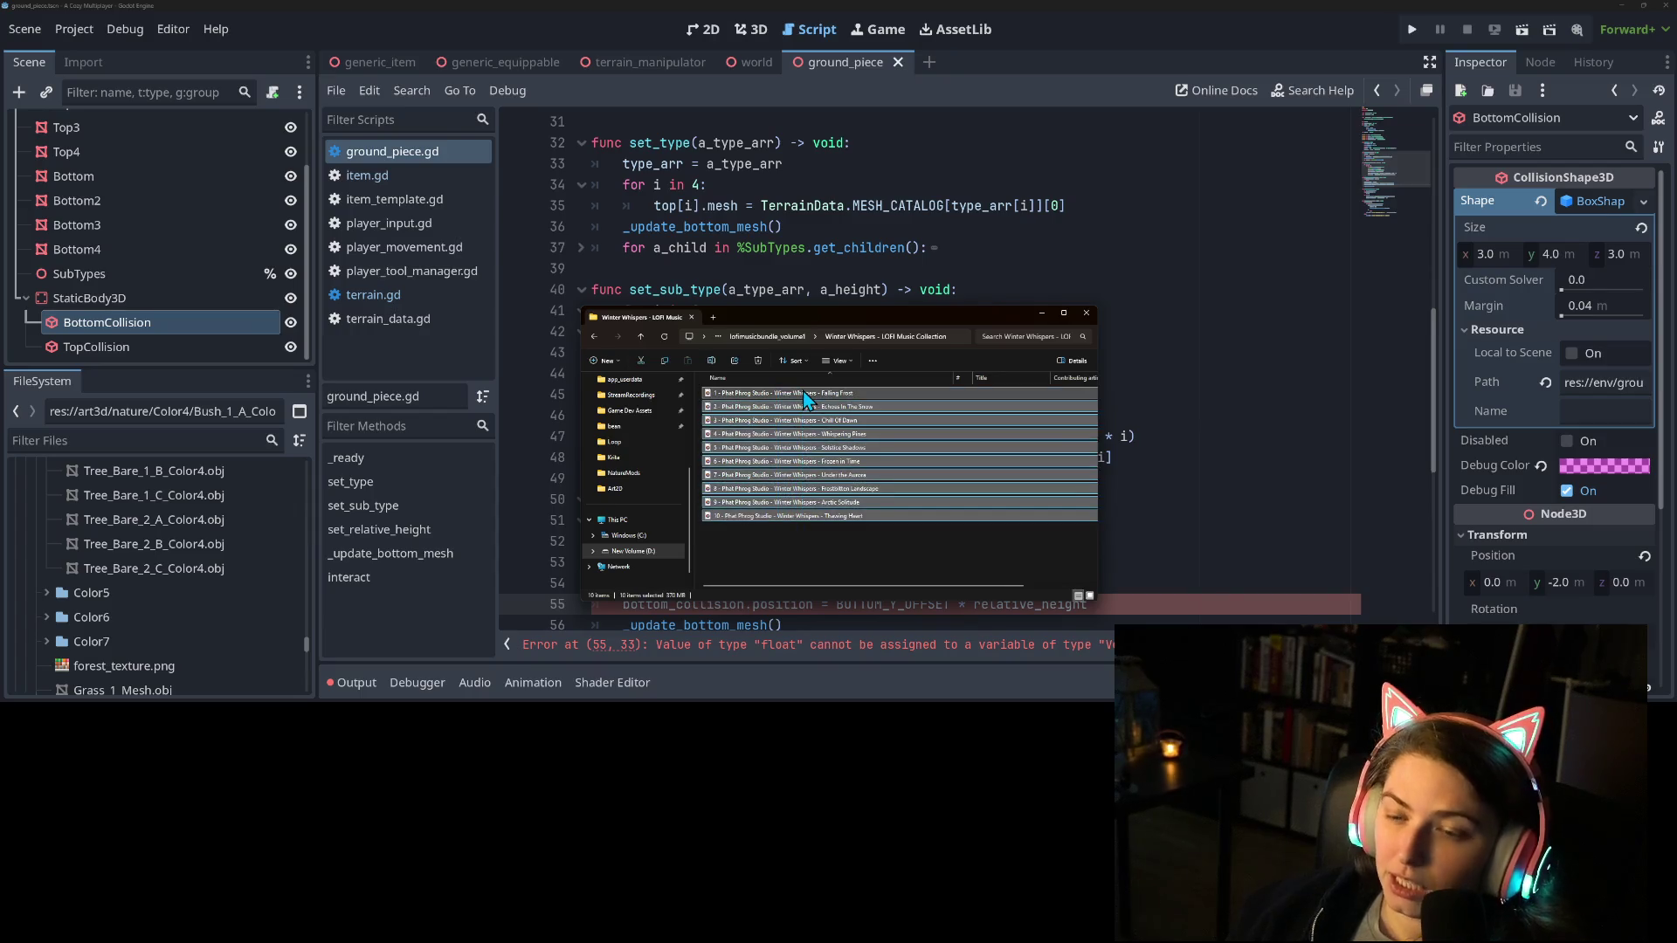
{"action": "double_click", "coordinate": [804, 397]}
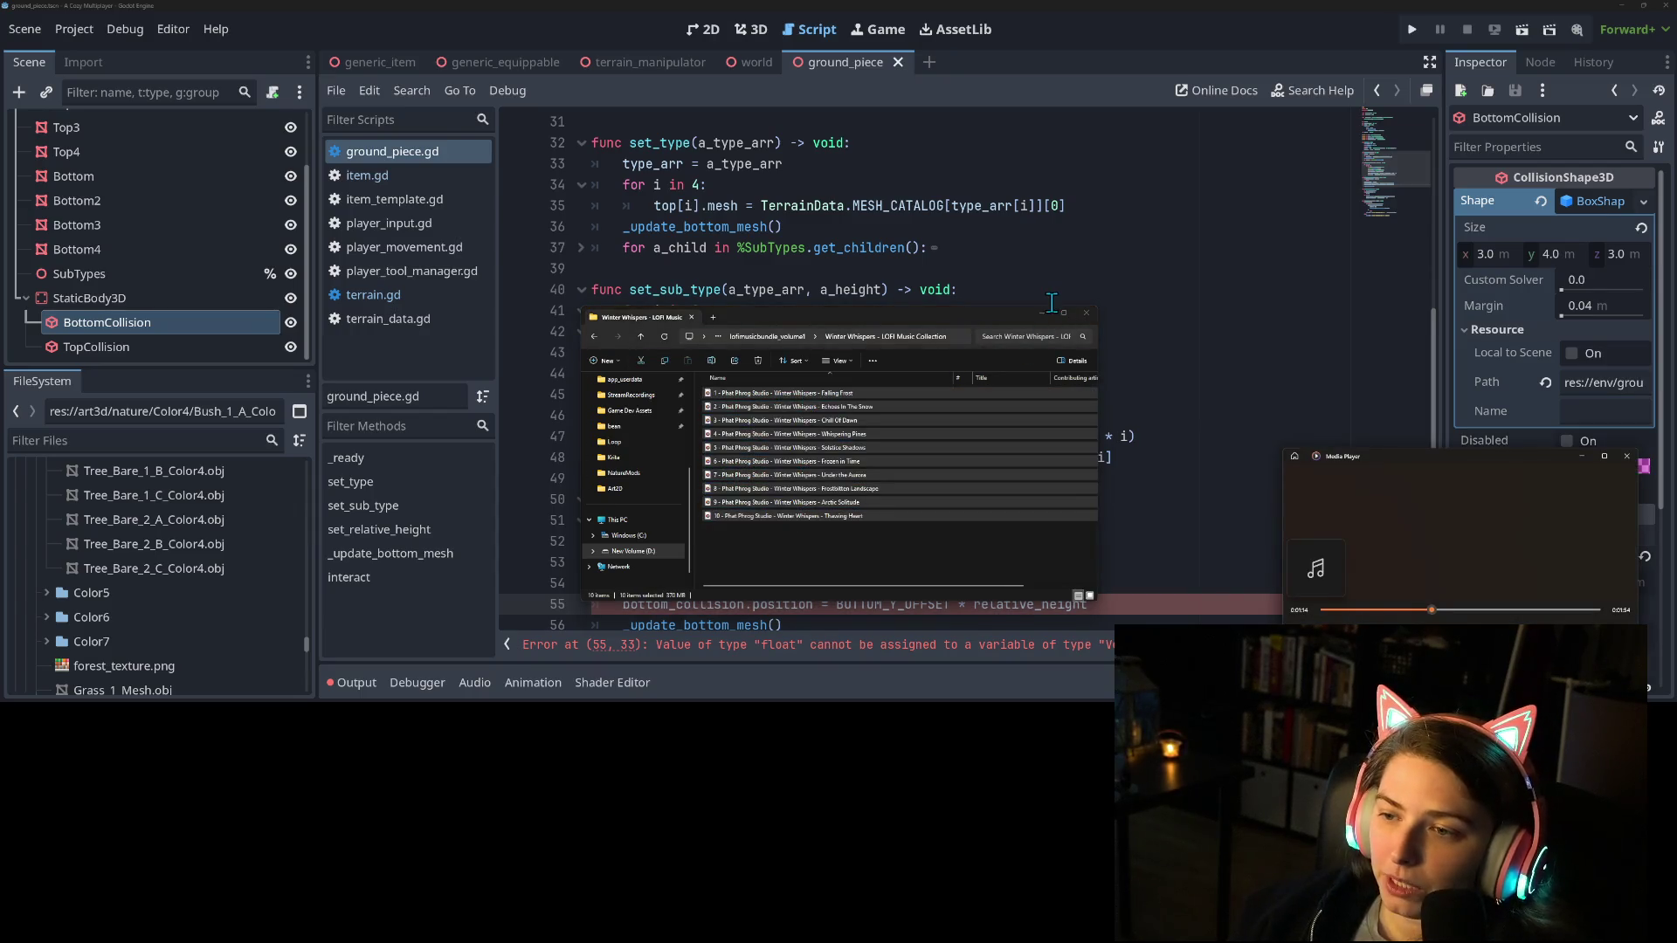
{"action": "left_click", "coordinate": [1051, 301]}
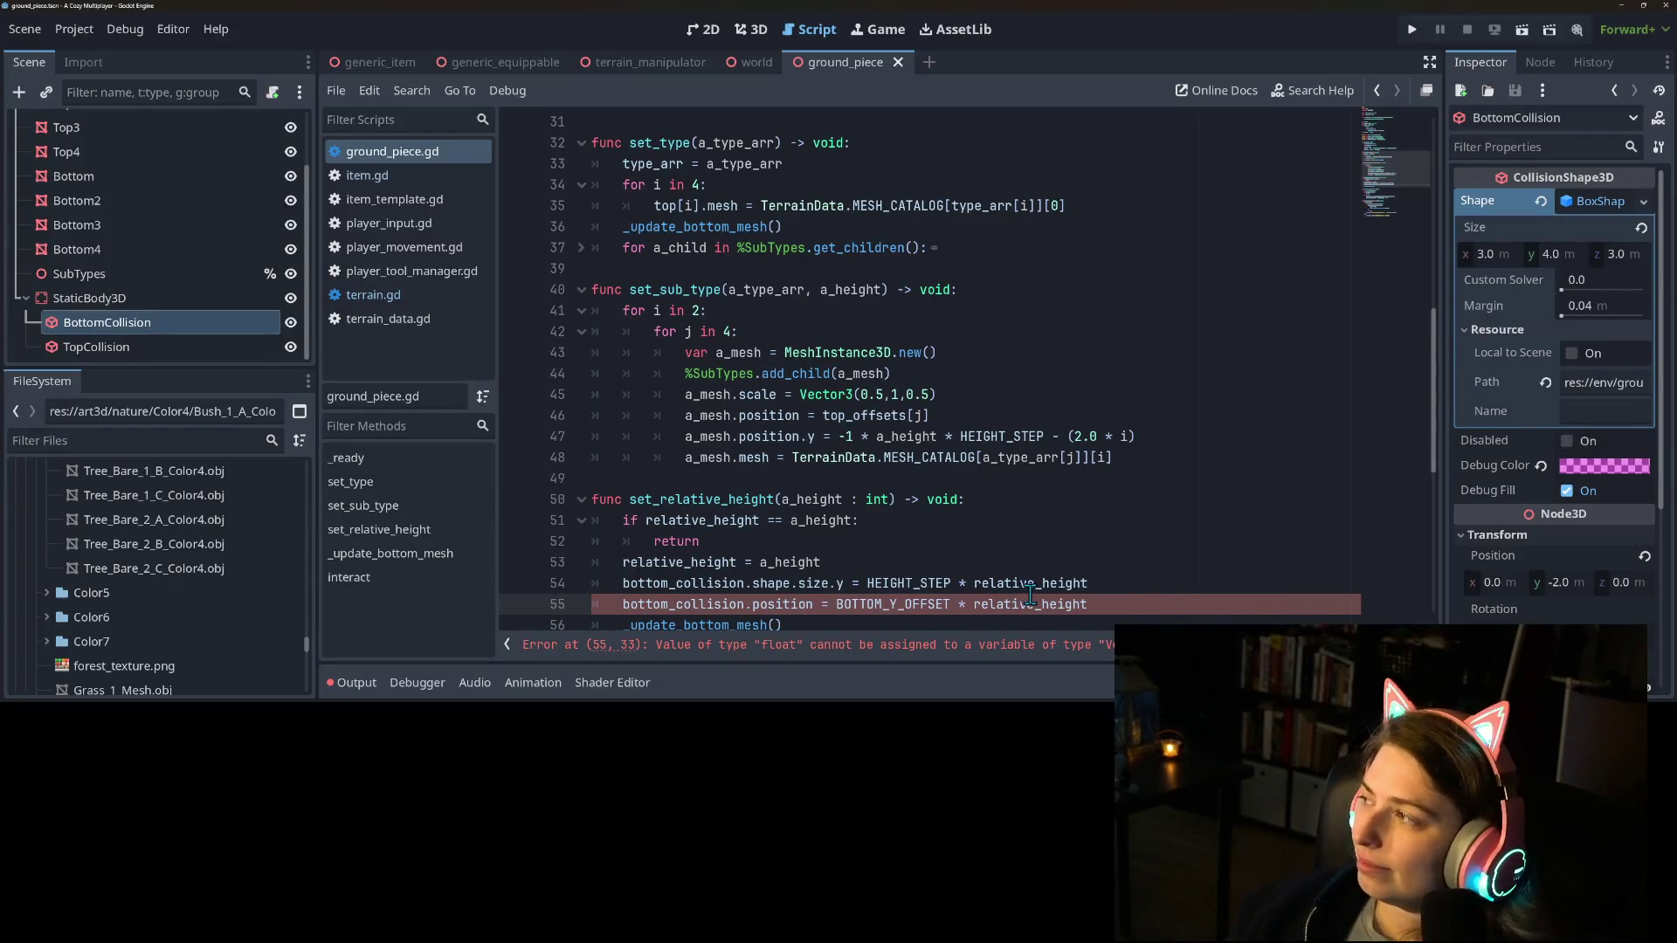
Step: Change line 55 to set bottom_collision.position.y and save ground_piece.gd
{"action": "mouse_move", "coordinate": [1030, 587]}
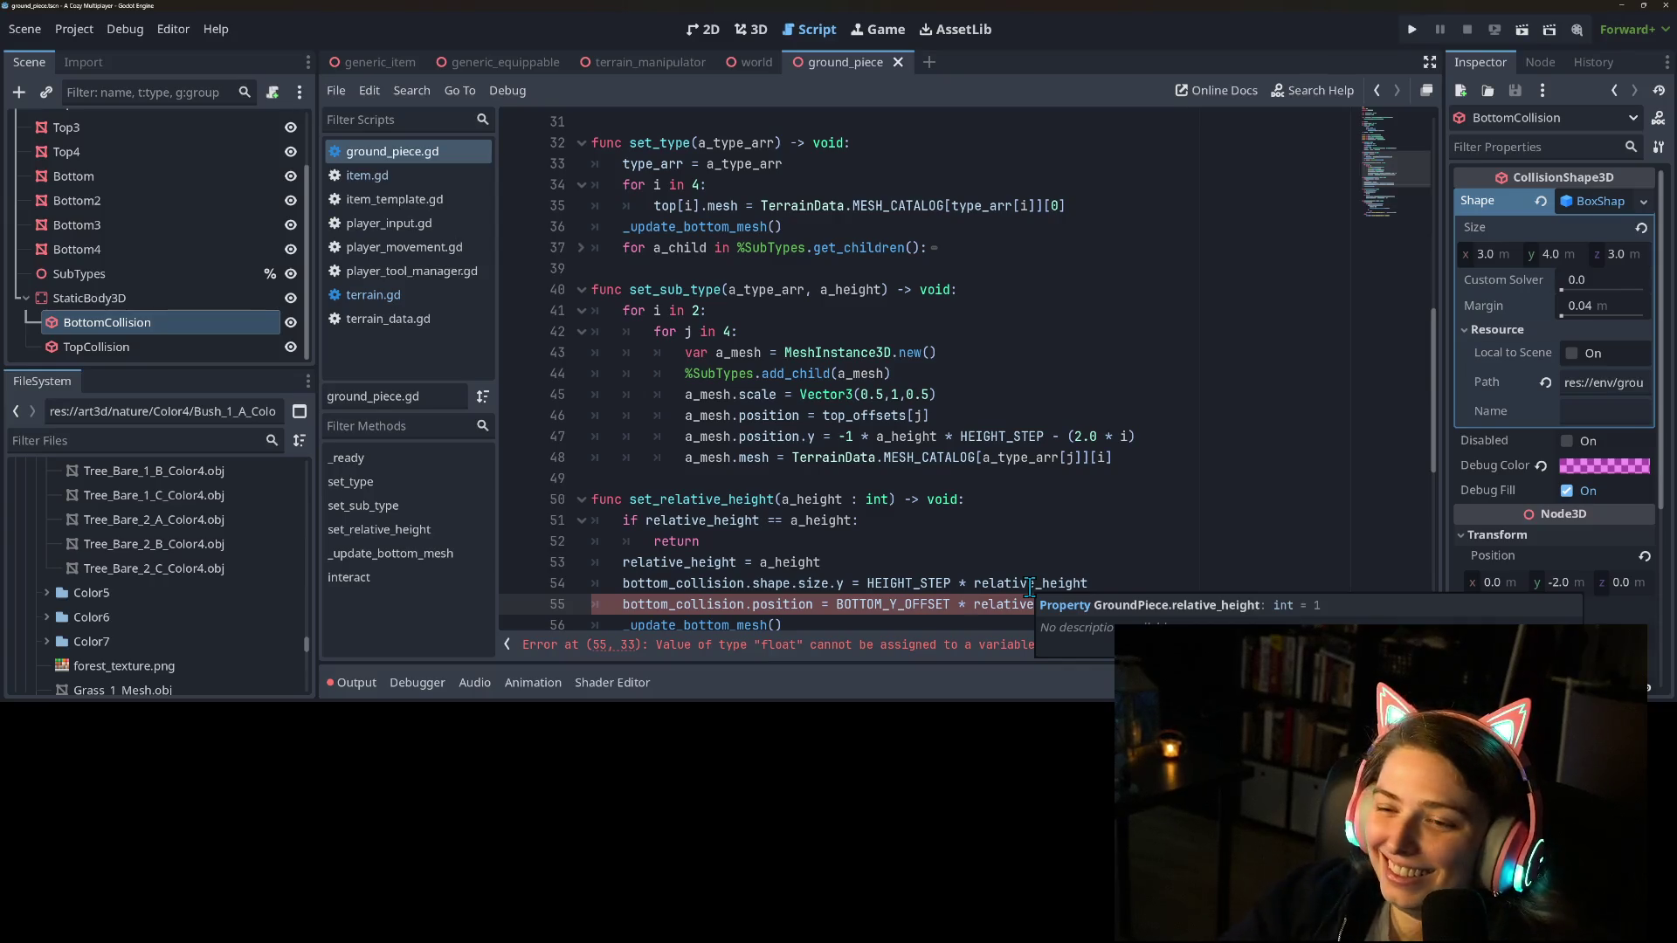
{"action": "scroll", "coordinate": [1030, 587], "scroll_direction": "down", "scroll_amount": 2}
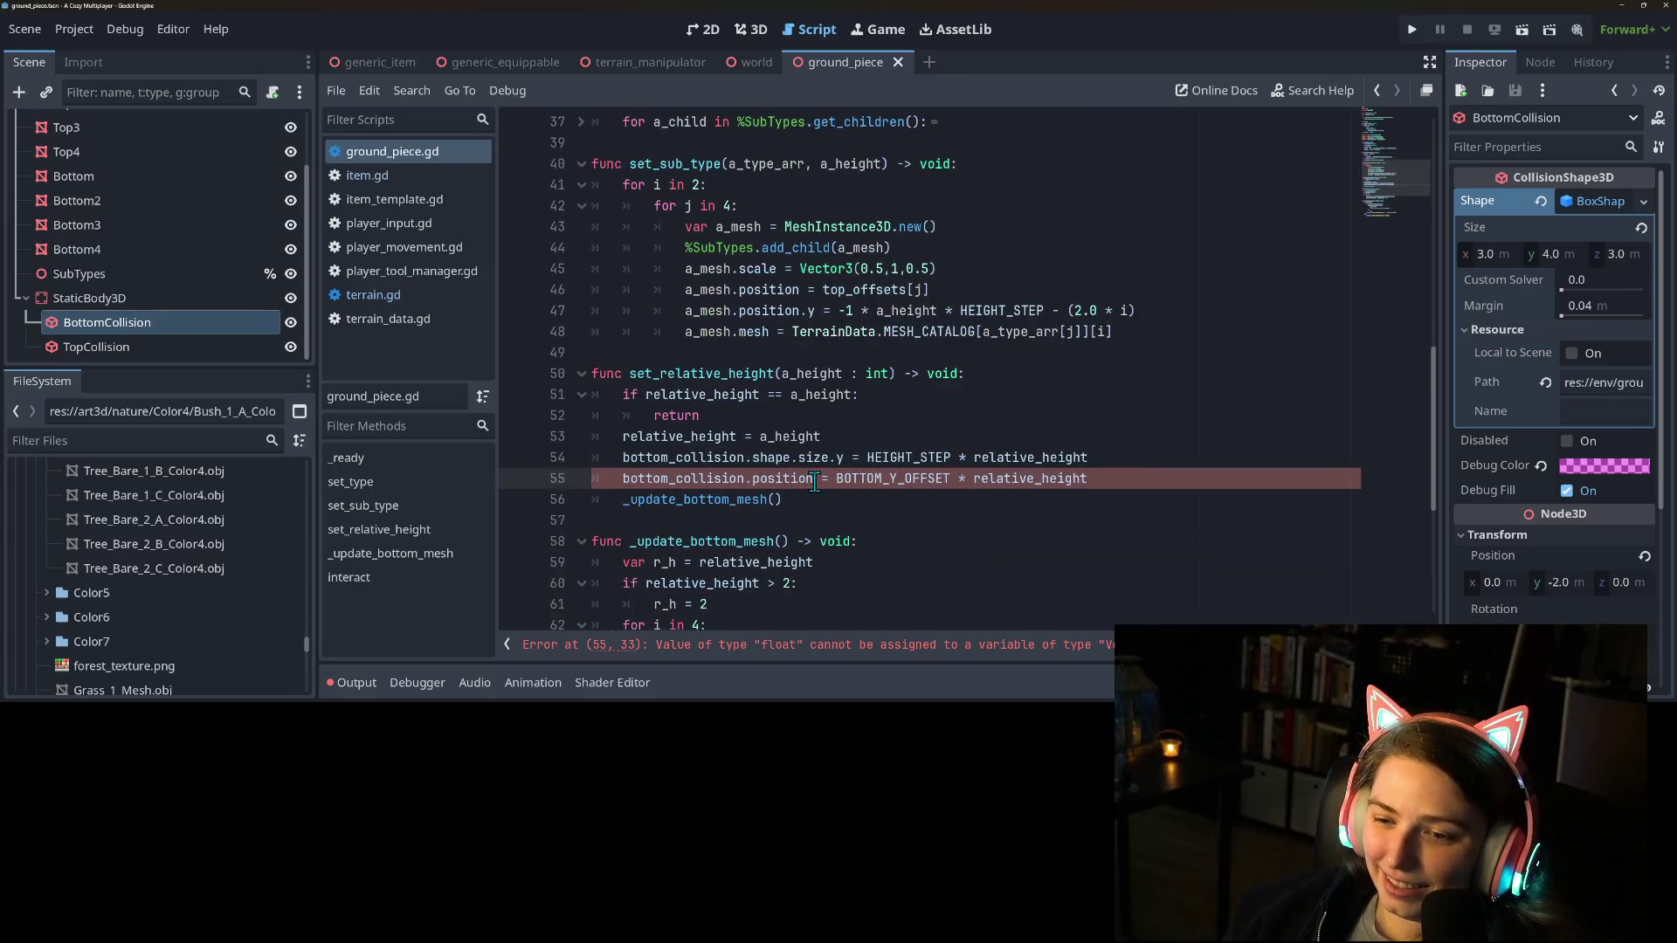
{"action": "left_click", "coordinate": [812, 478]}
{"action": "type", "text": ".y"}
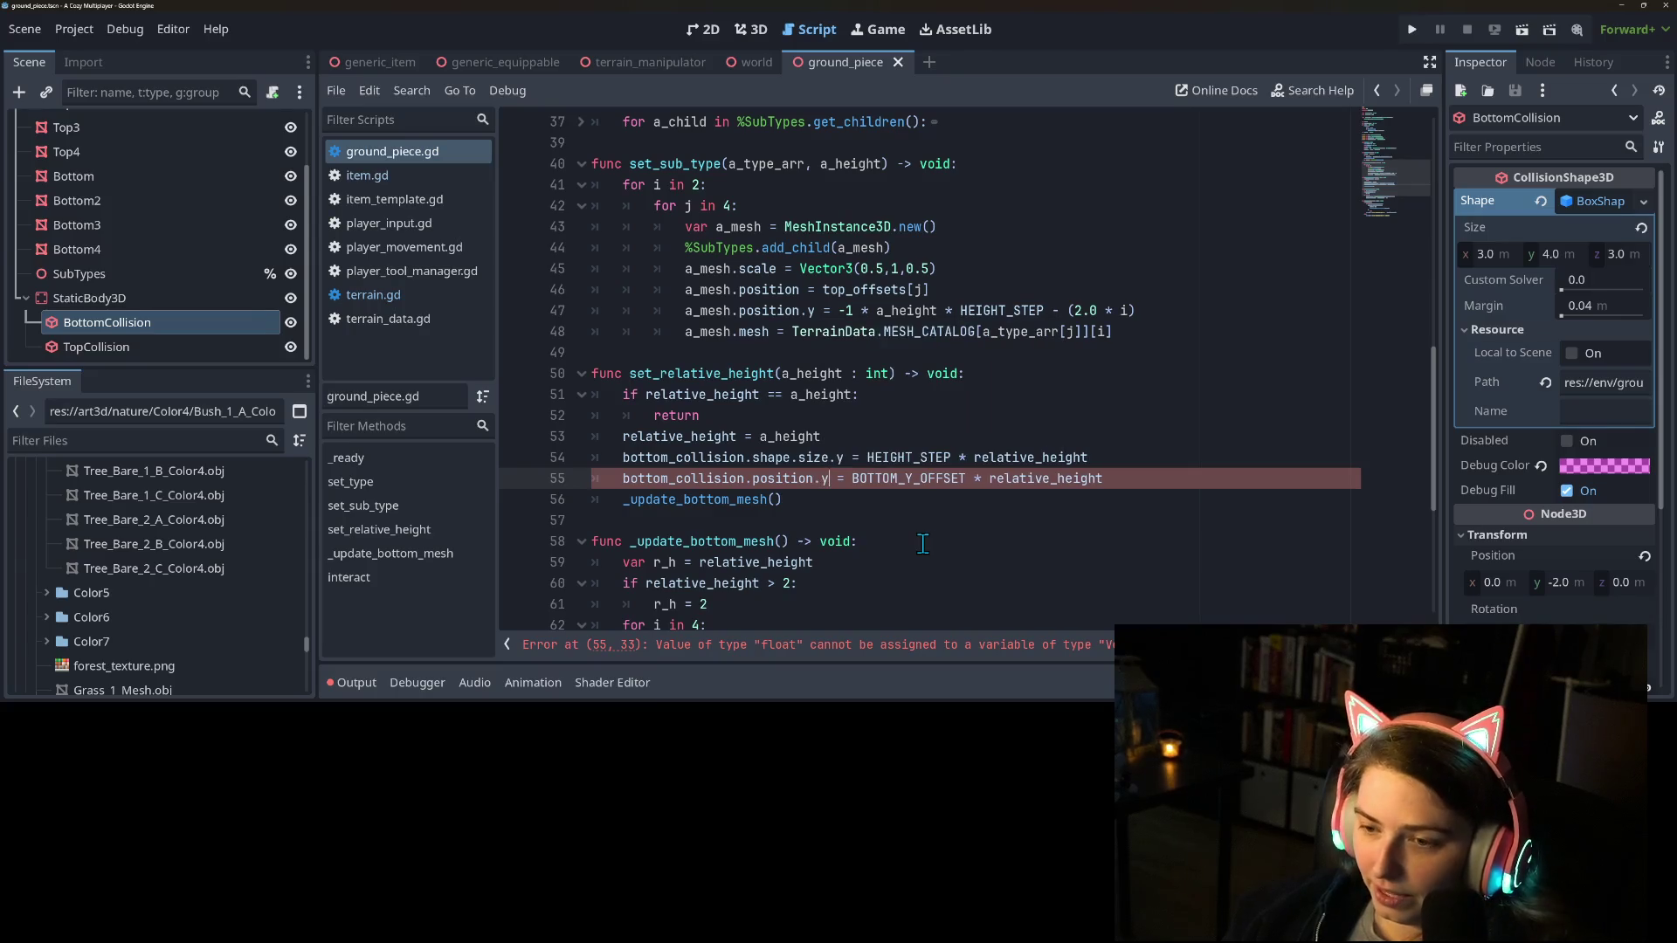
{"action": "key", "text": "ctrl+s"}
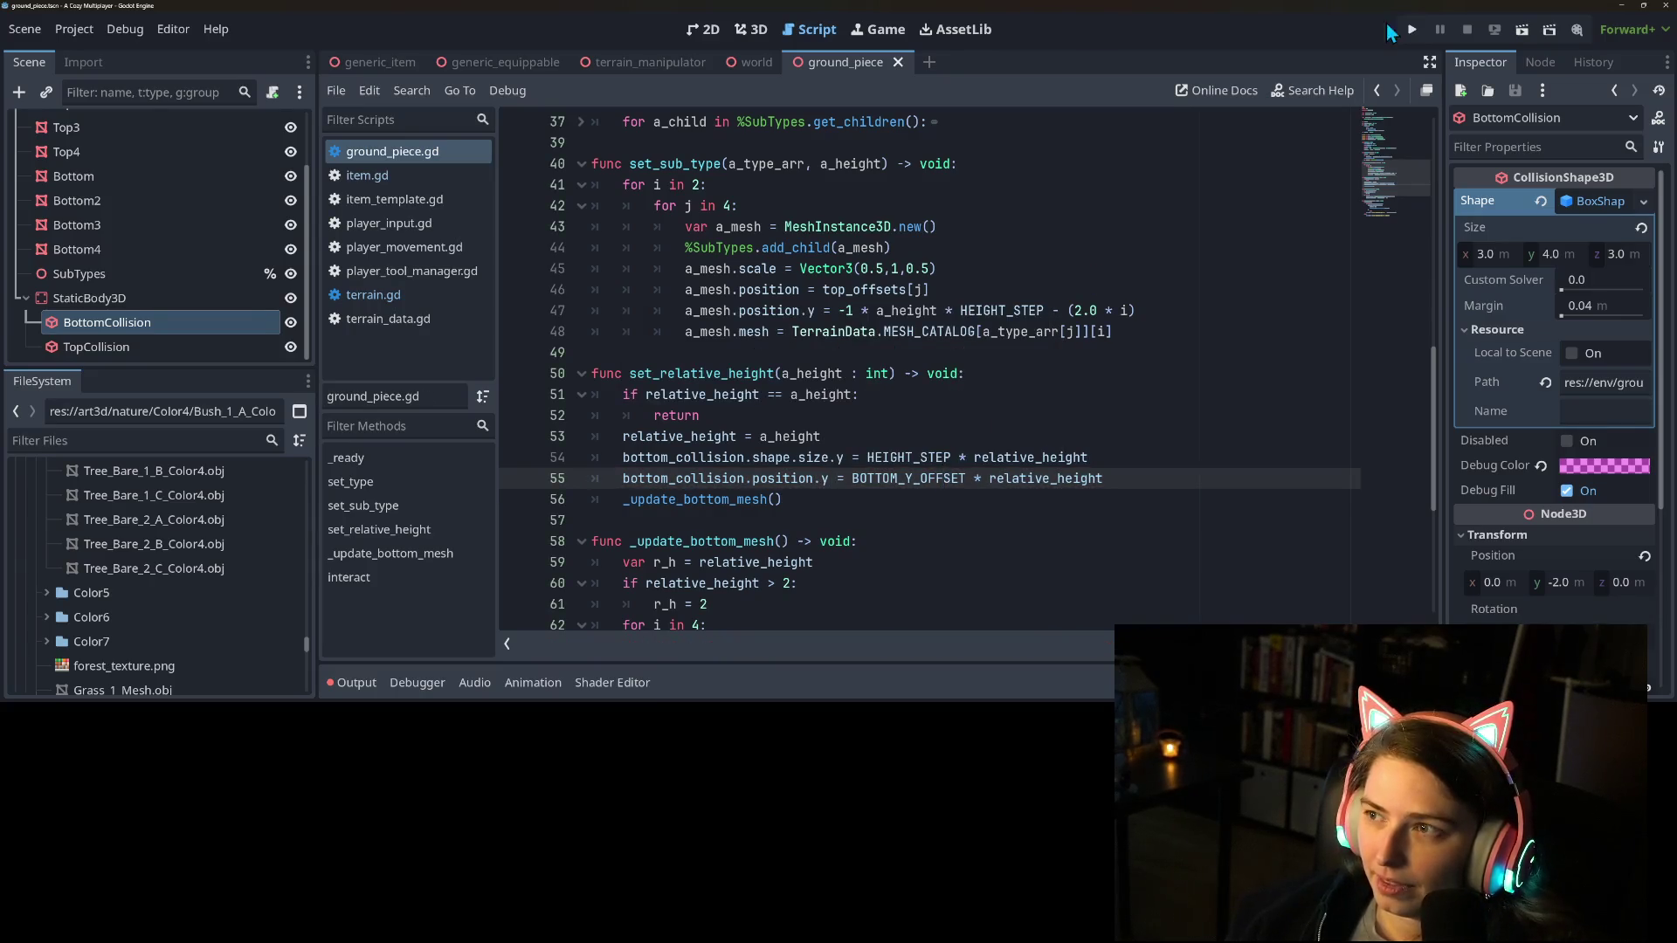
Step: Launch the game with Run Project to test the fix
{"action": "left_click", "coordinate": [133, 29]}
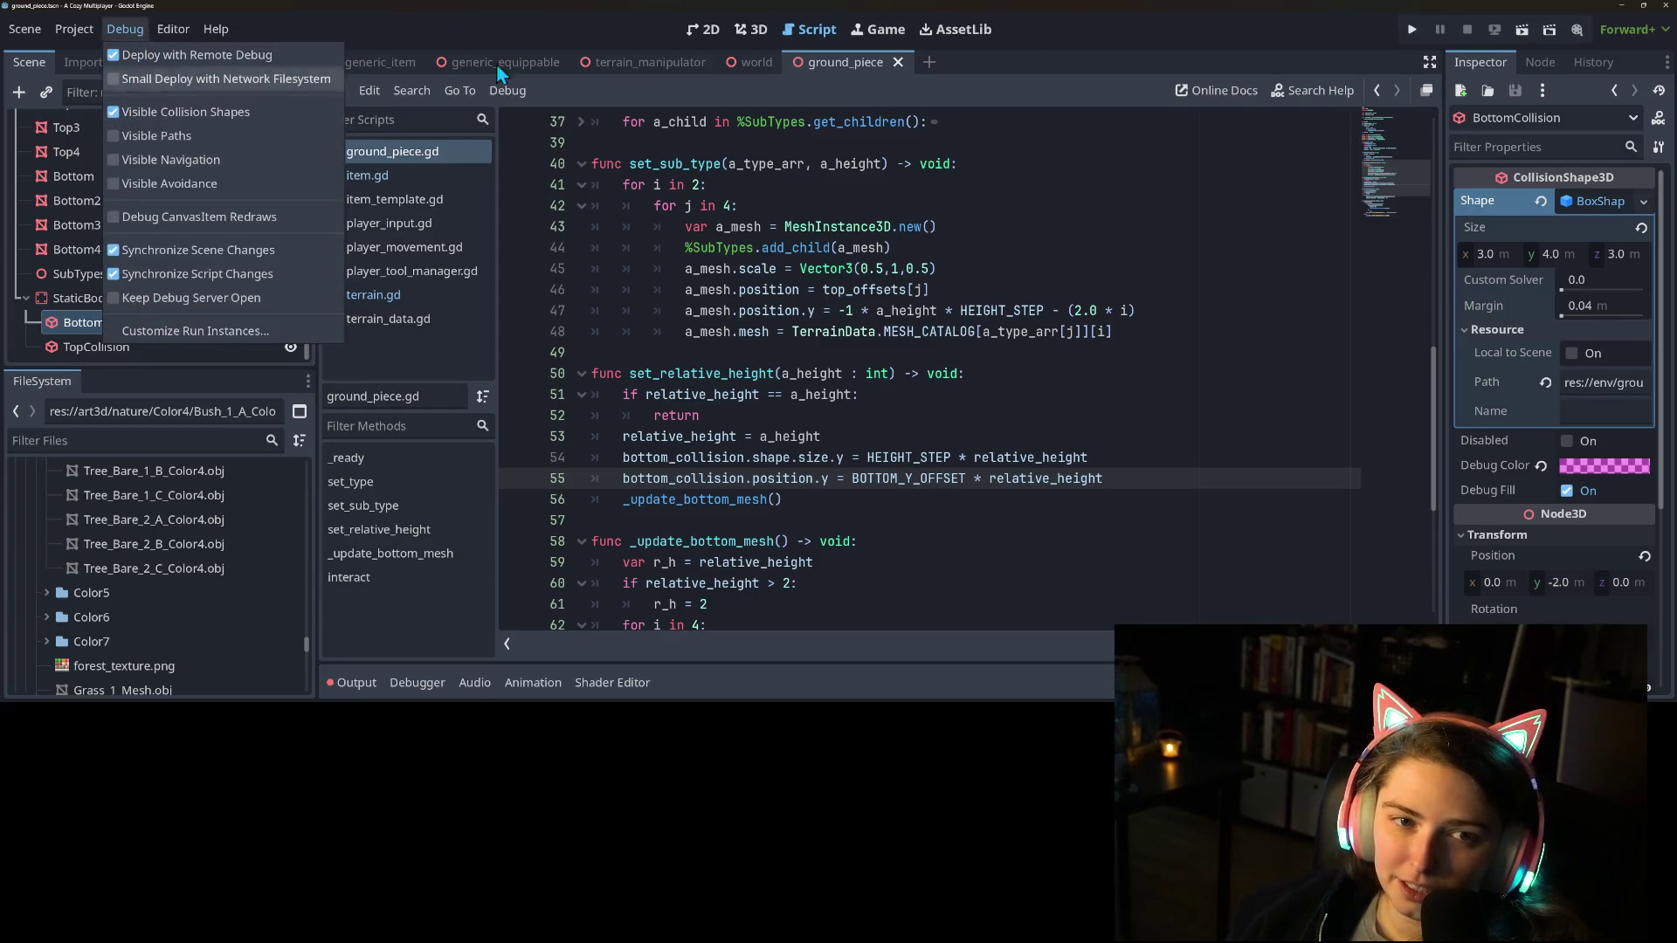
{"action": "left_click", "coordinate": [1408, 34]}
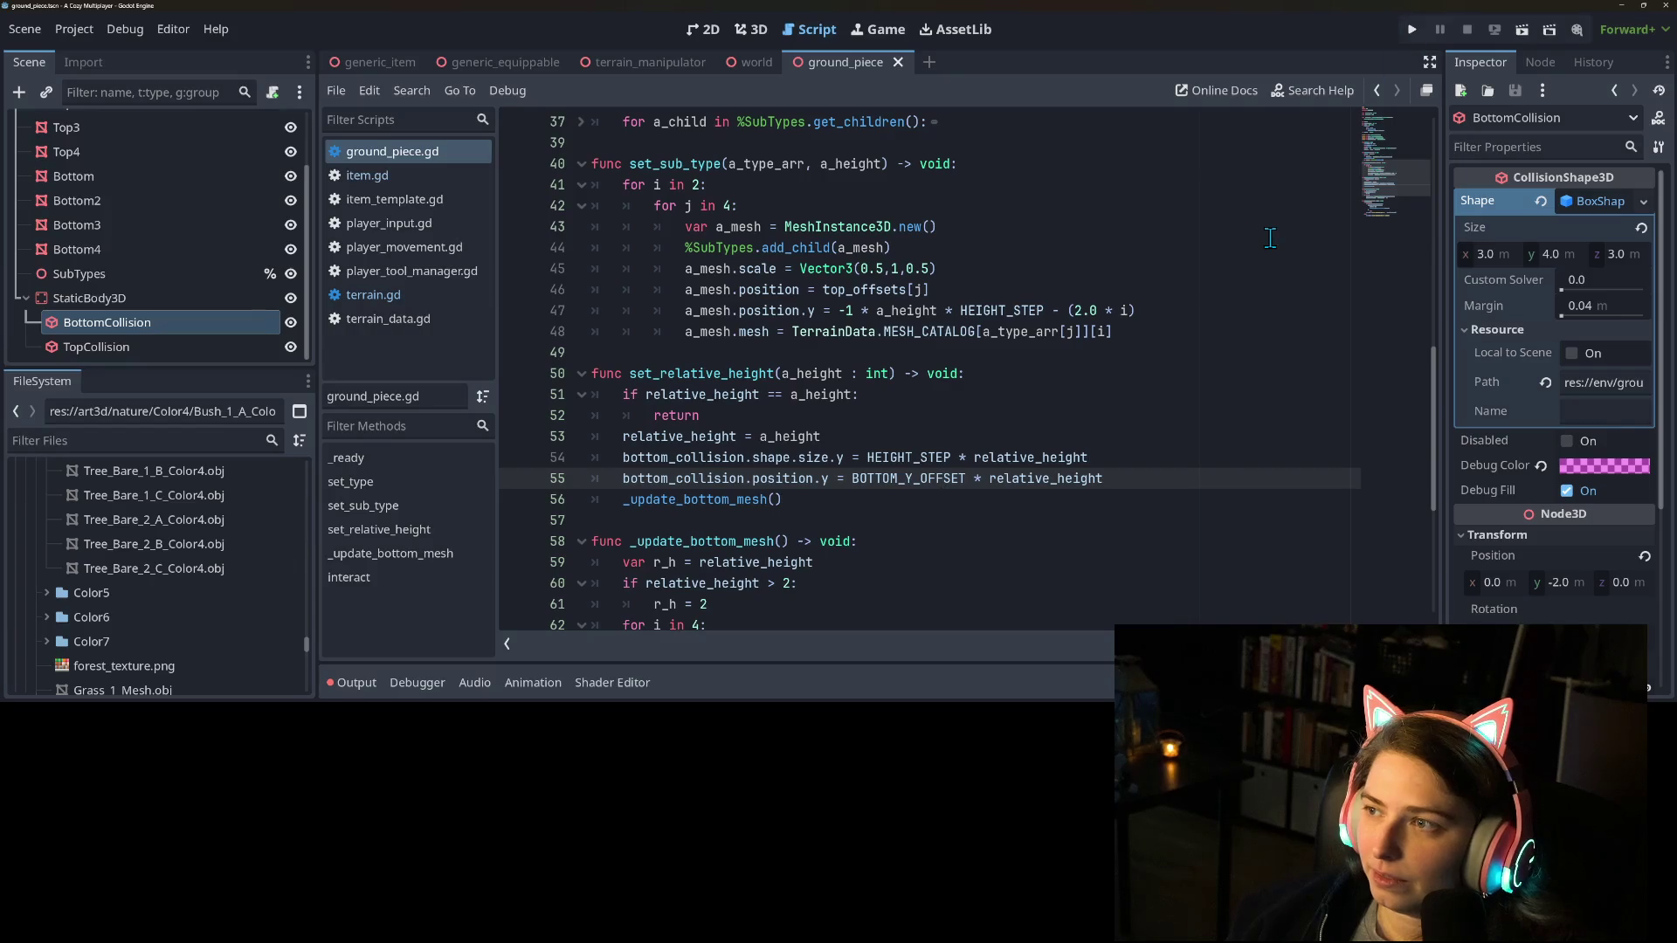
{"action": "left_click", "coordinate": [1410, 29]}
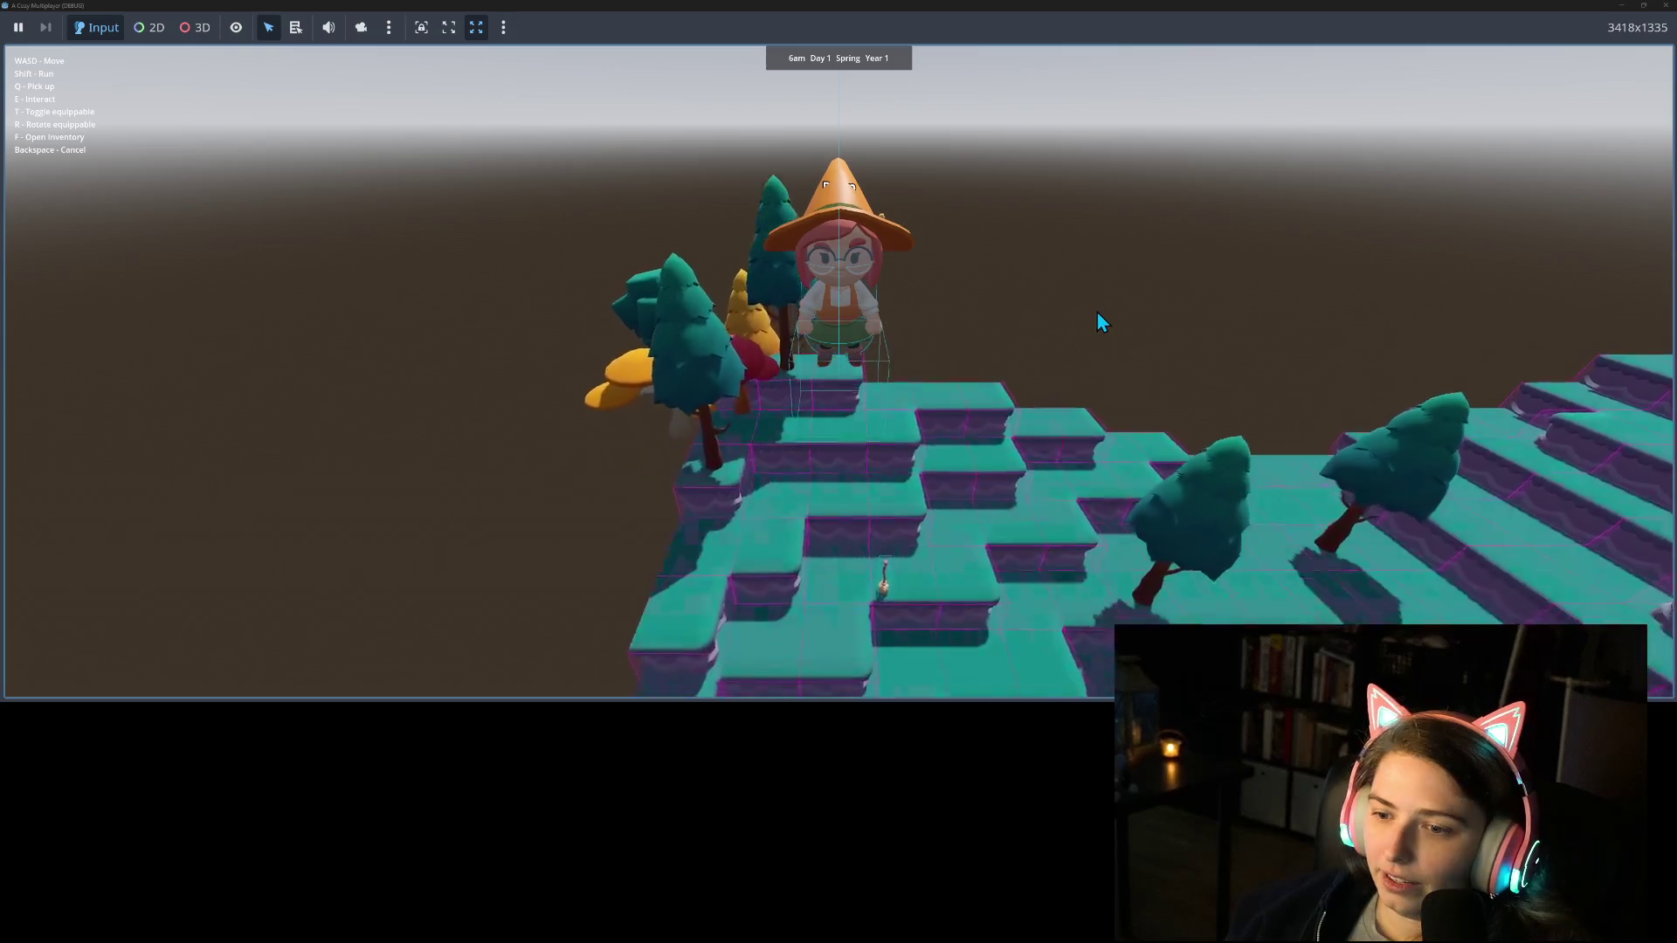
Step: Walk the witch to the broom, pick it up, fly around, then dismount
{"action": "key", "text": "s"}
{"action": "key", "text": "w"}
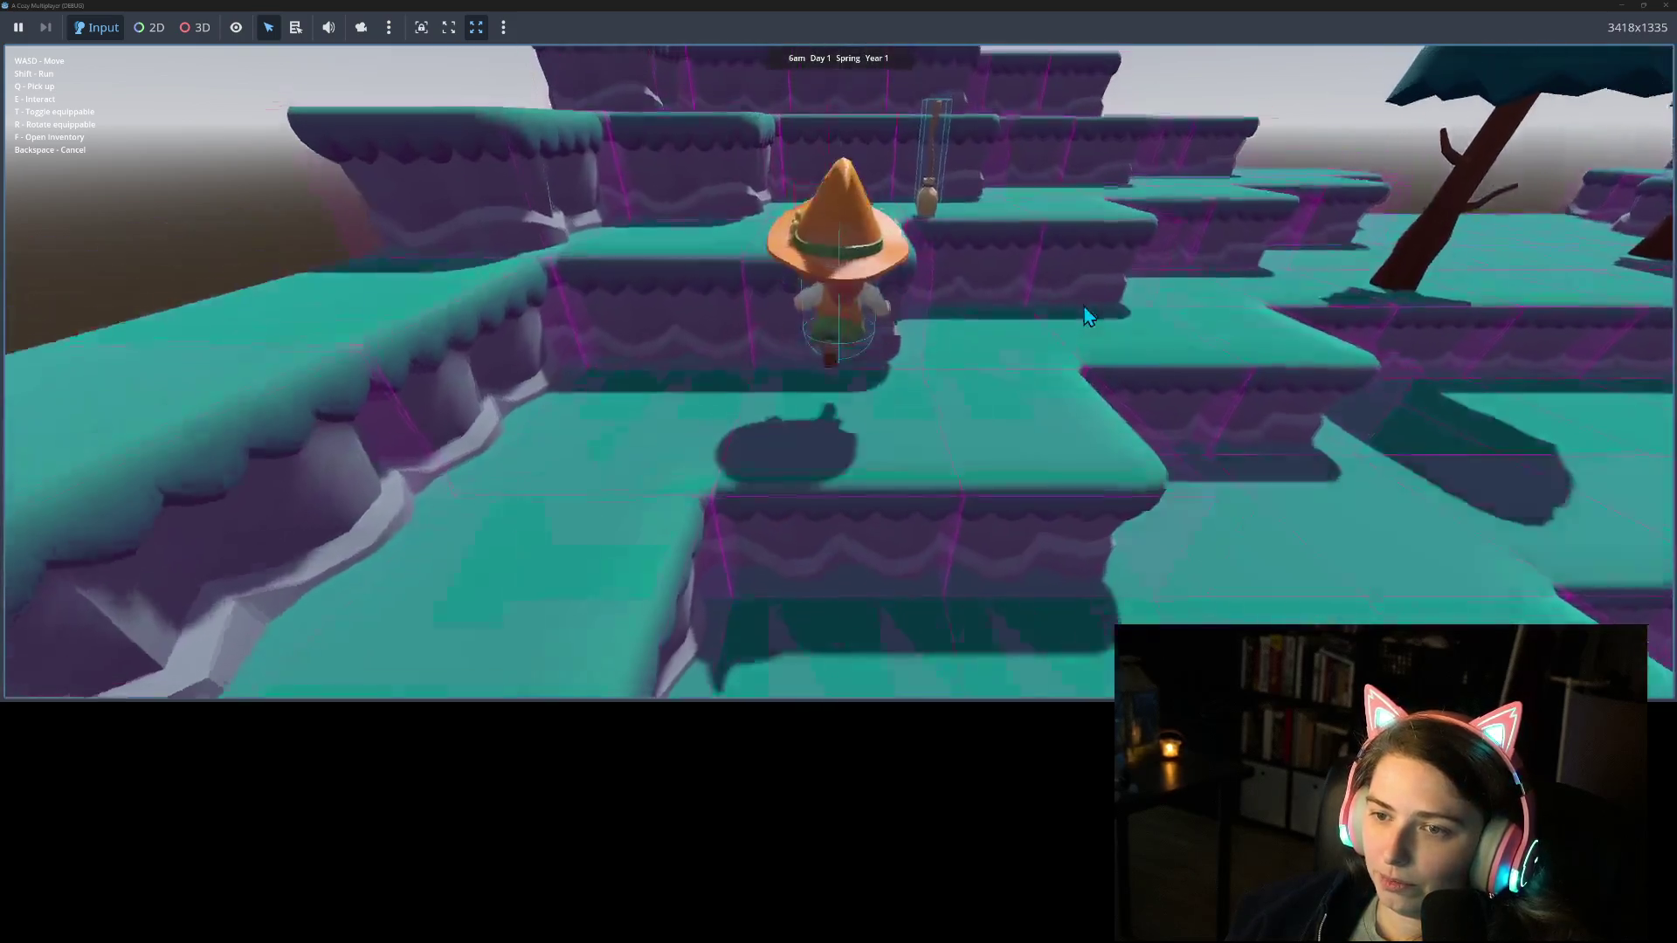
{"action": "key", "text": "d"}
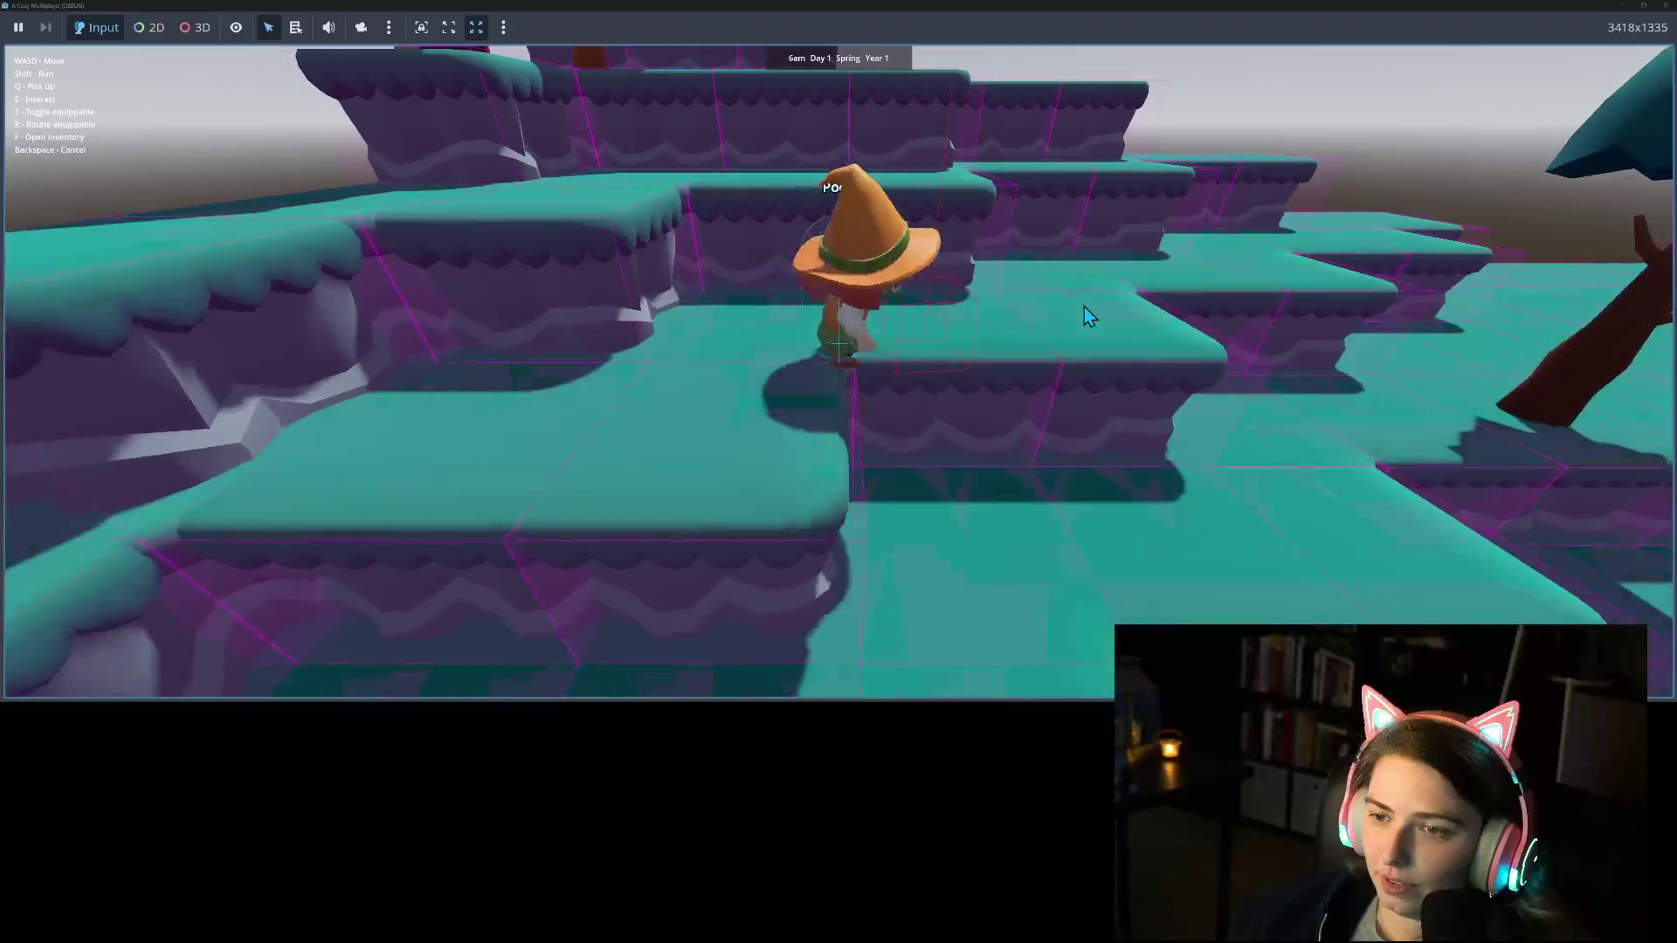
{"action": "key", "text": "q"}
{"action": "key", "text": "t"}
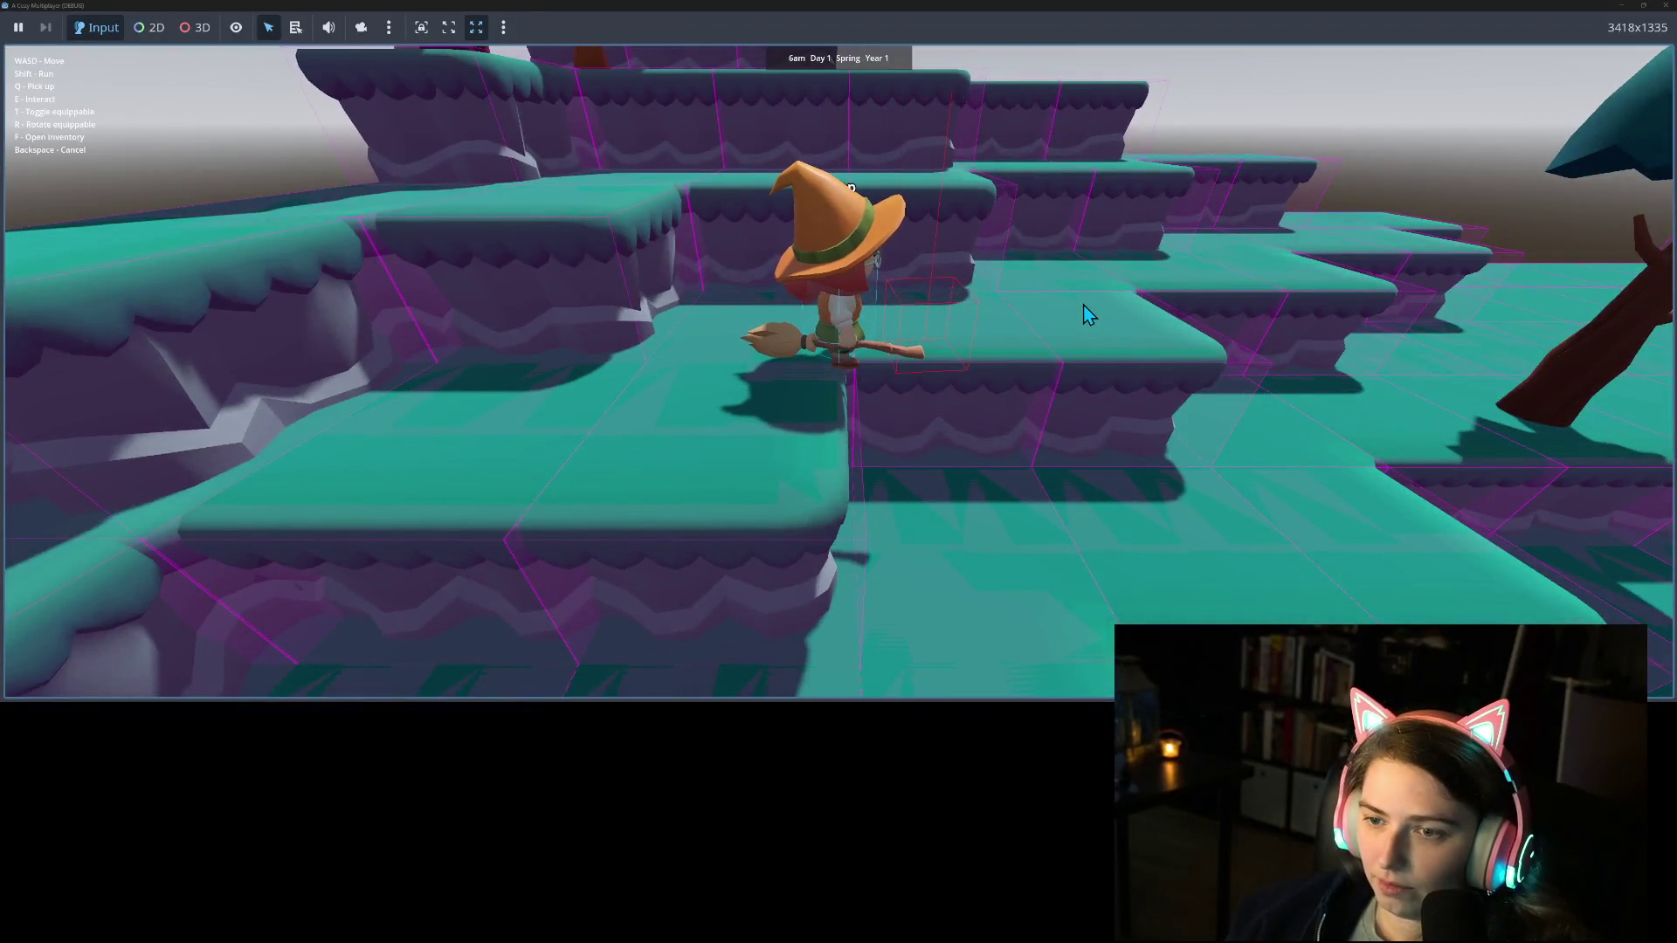
{"action": "key", "text": "s"}
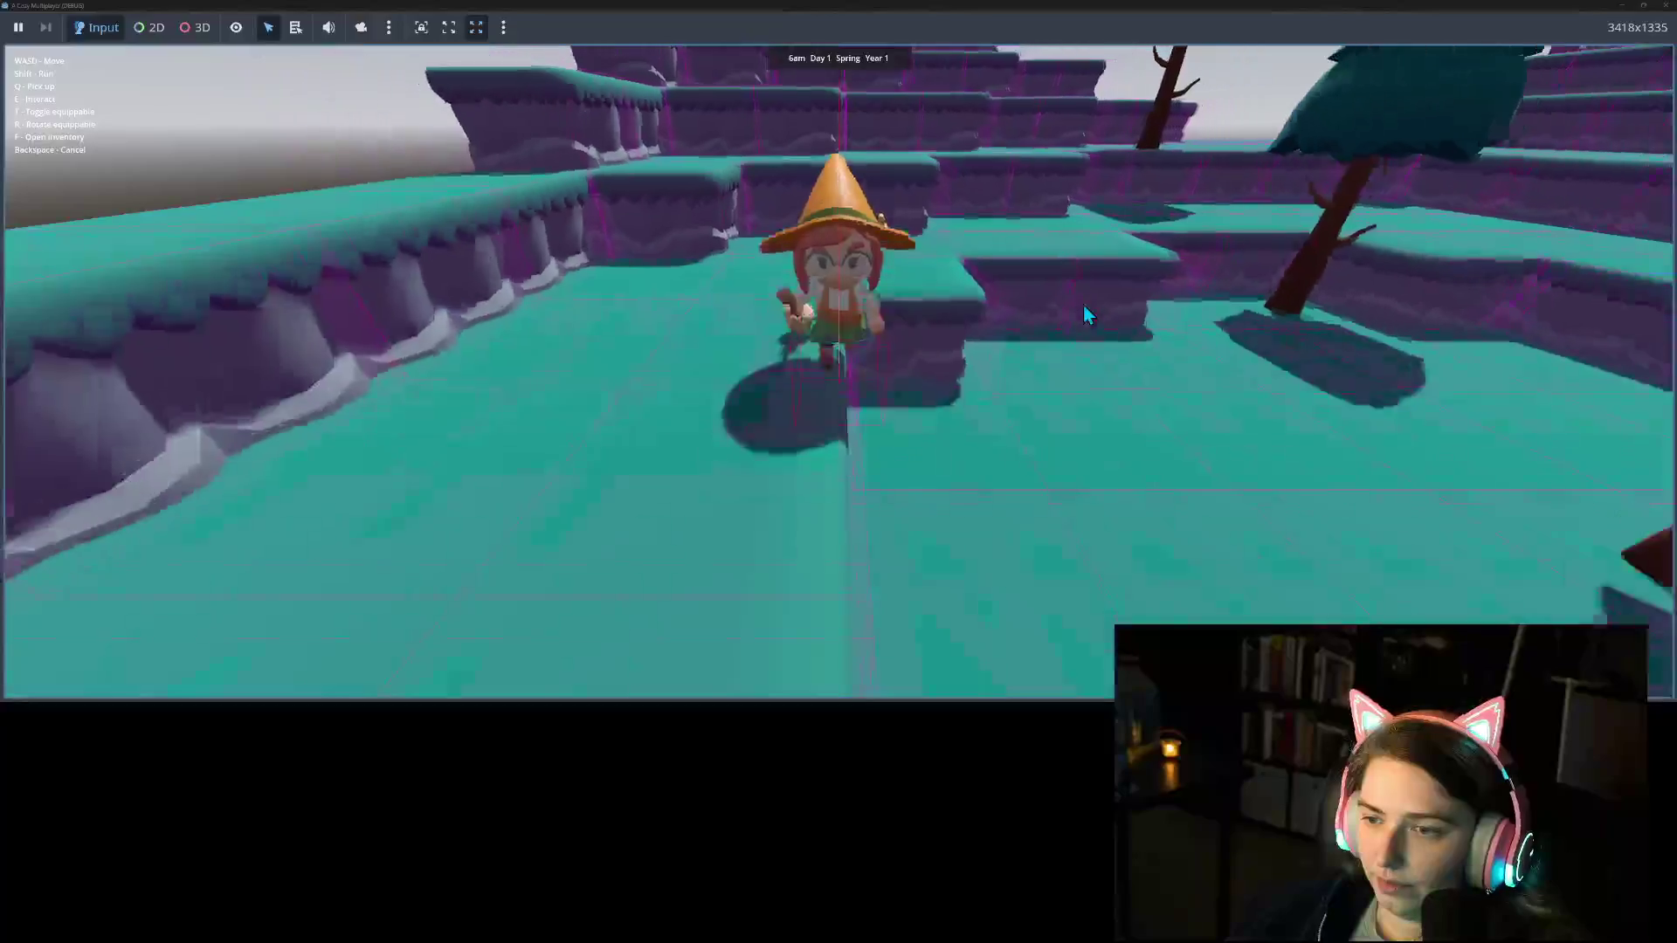
{"action": "key", "text": "w"}
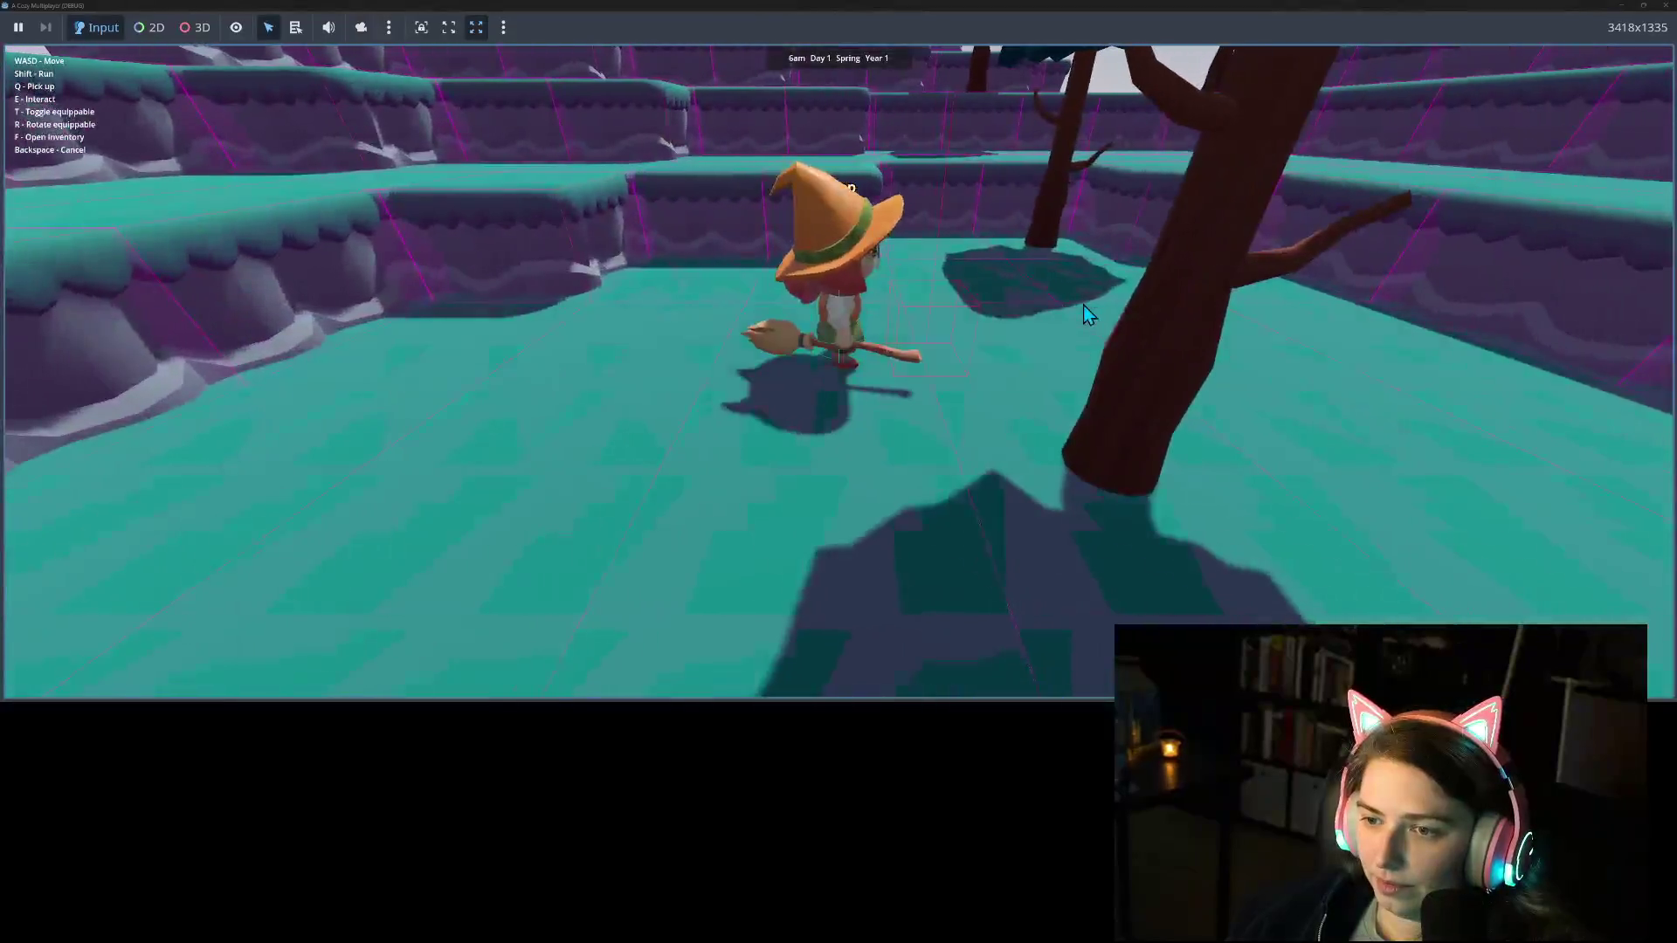
{"action": "key", "text": "t"}
{"action": "key", "text": "t"}
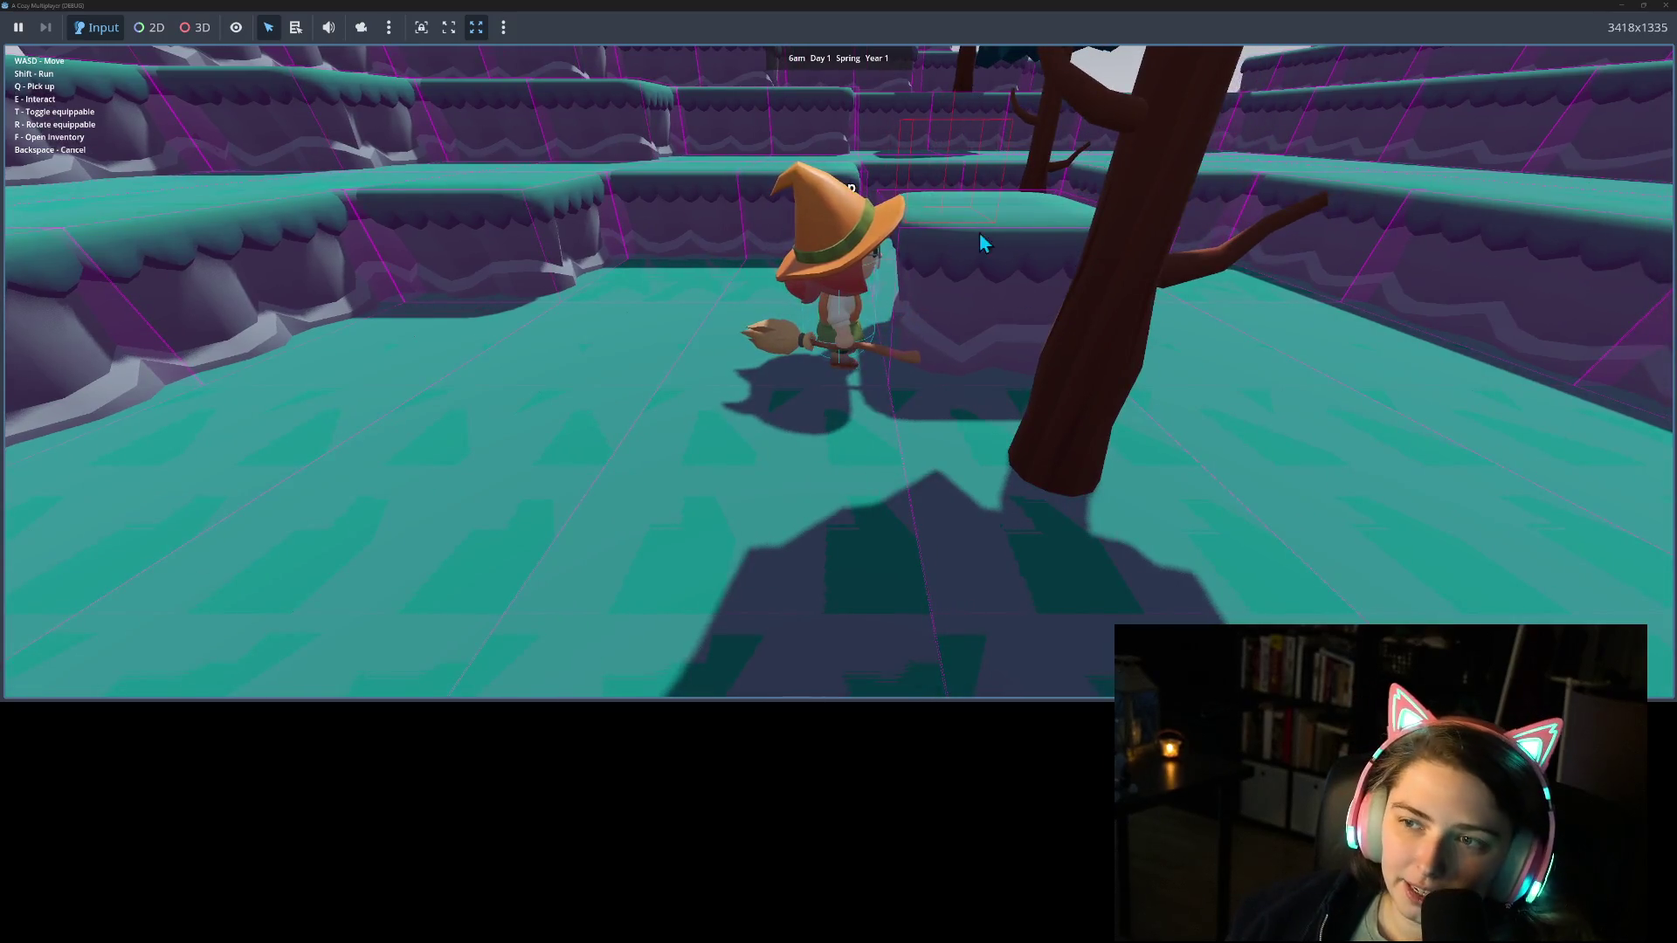
Step: Raise the terrain tile in front of the witch, then lower it back to floor level
{"action": "left_click", "coordinate": [958, 211]}
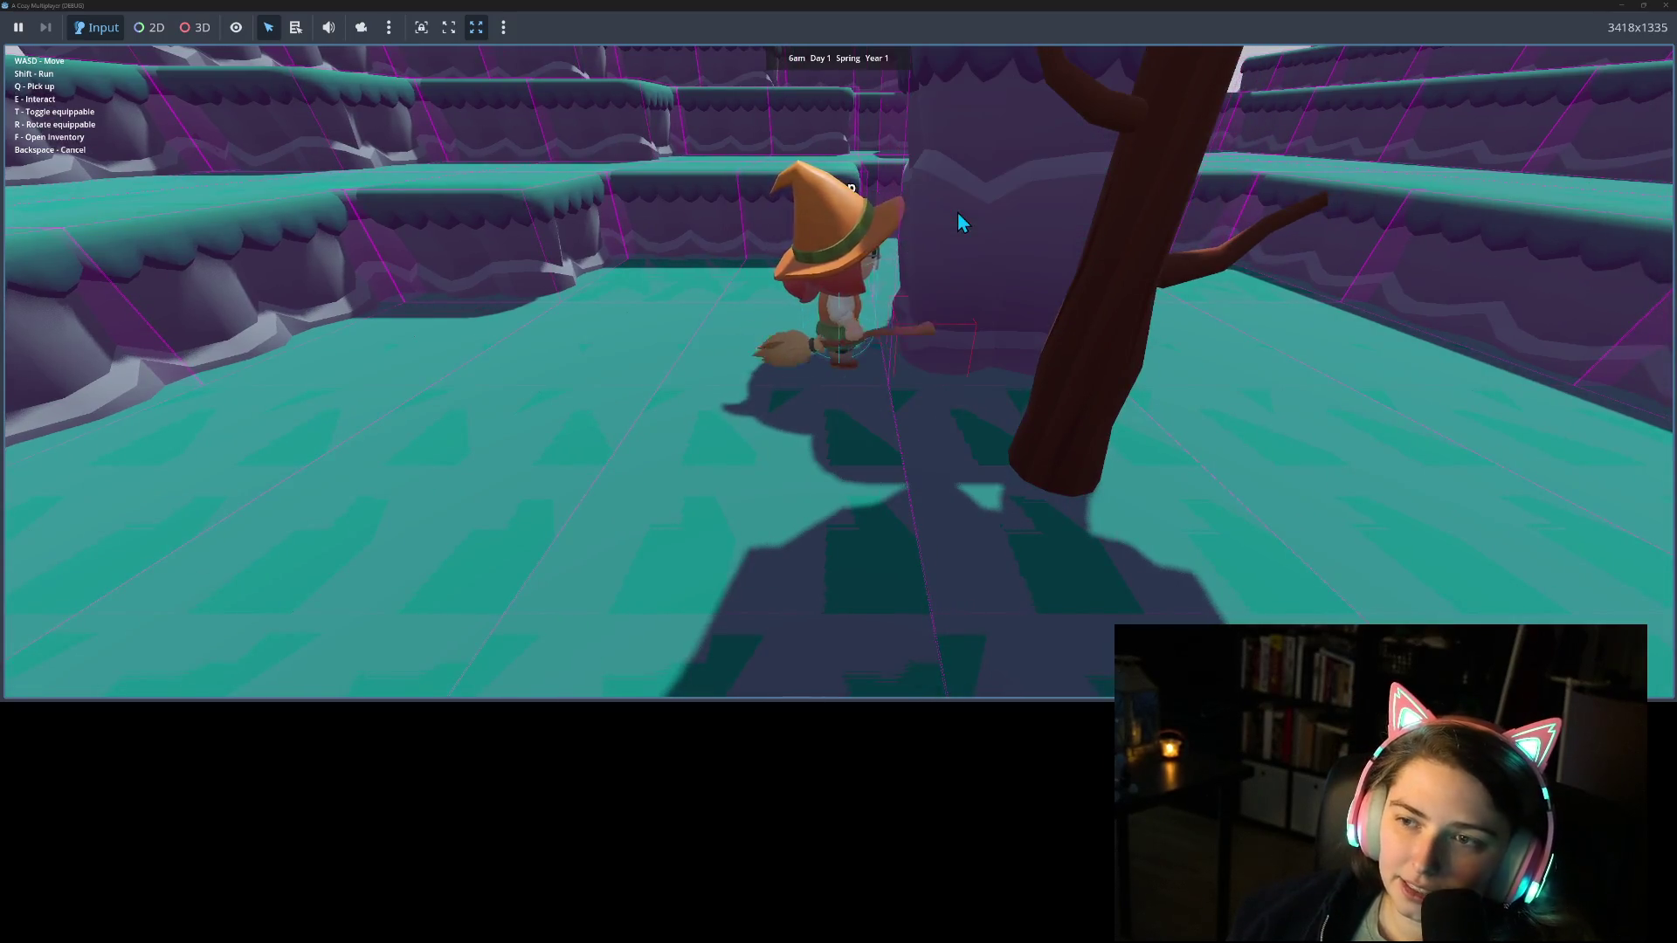
{"action": "key", "text": "t"}
{"action": "left_click", "coordinate": [959, 265]}
{"action": "key", "text": "t"}
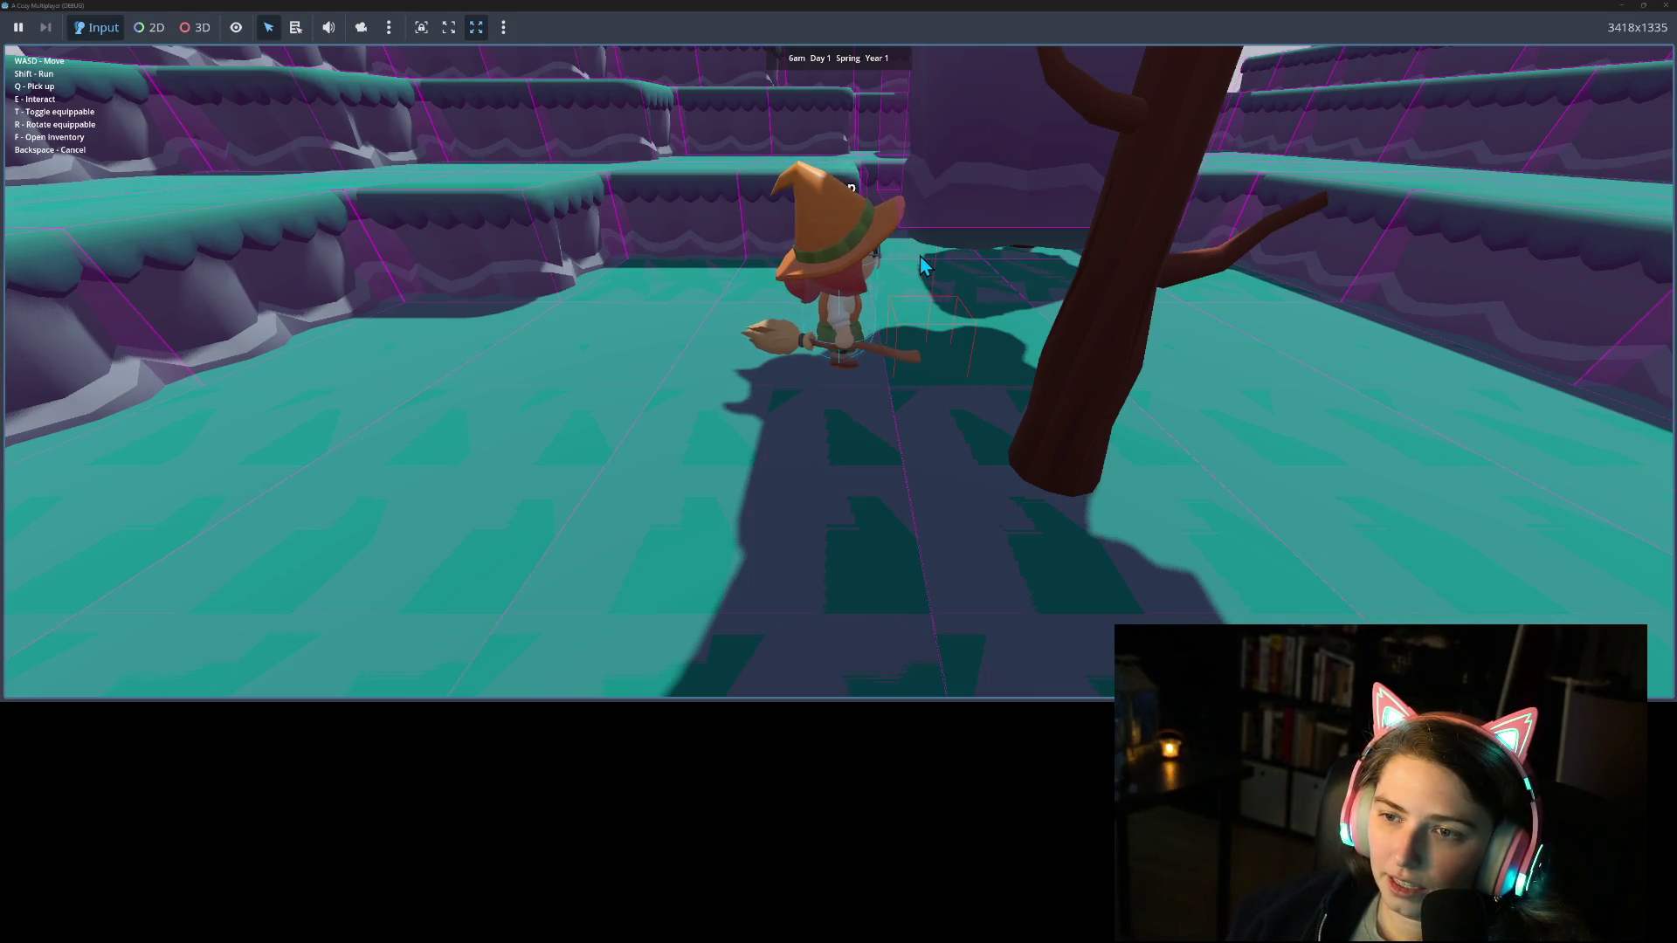
Step: Walk the witch left, forward, and back down the slope across the terrain
{"action": "key", "text": "a"}
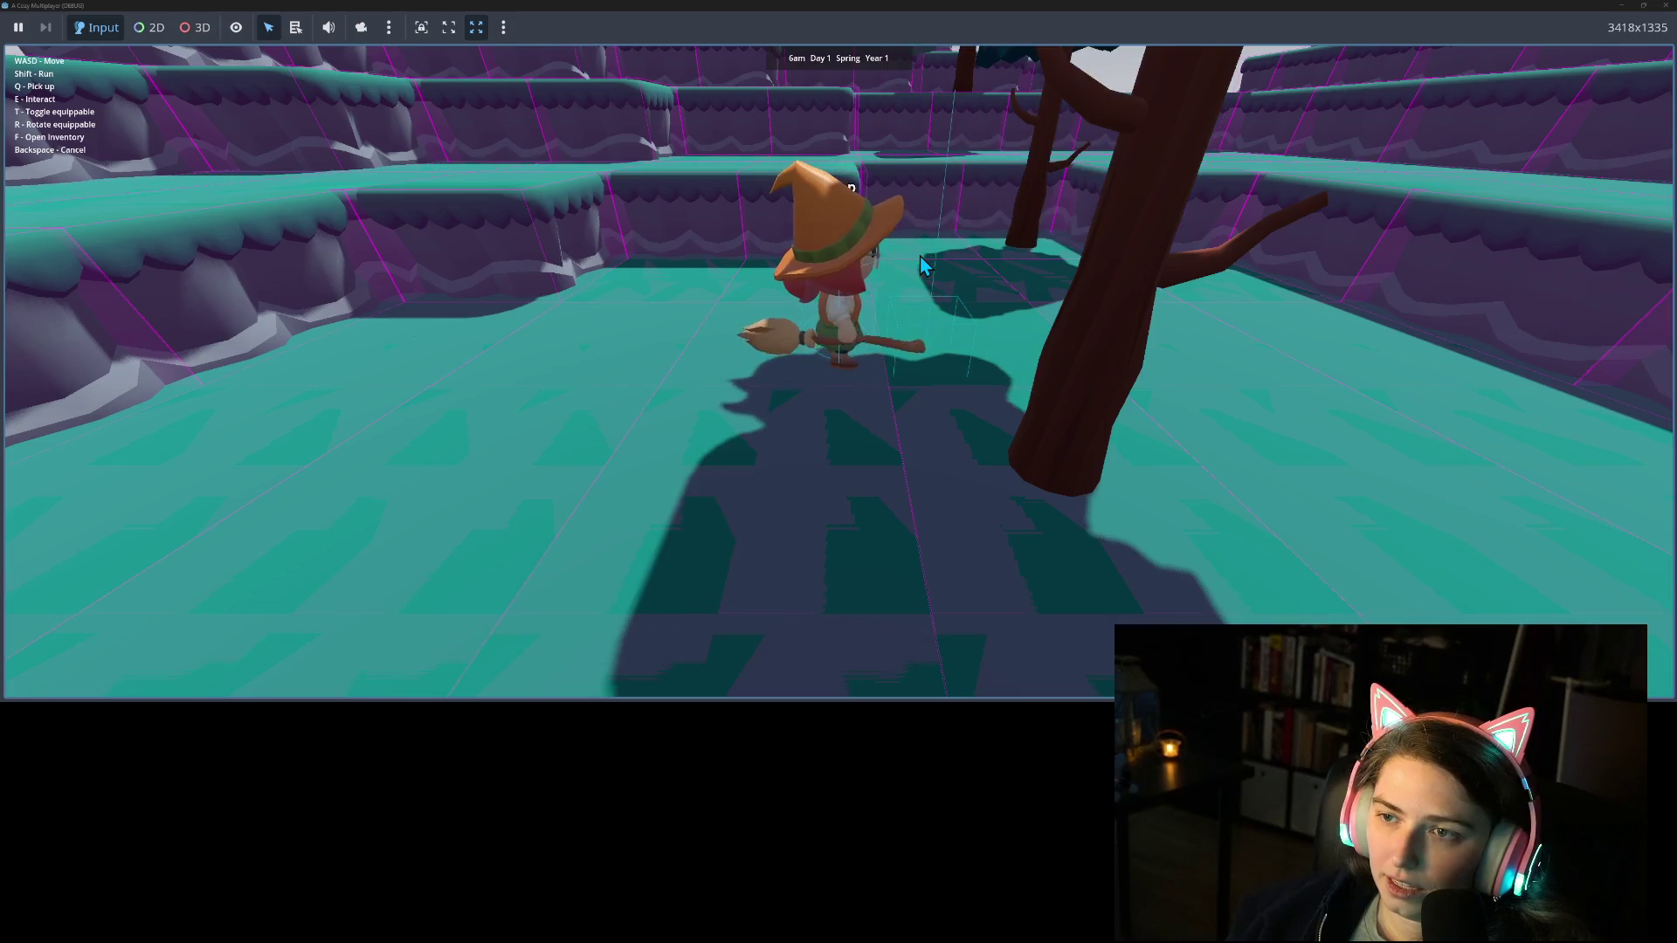
{"action": "key", "text": "w"}
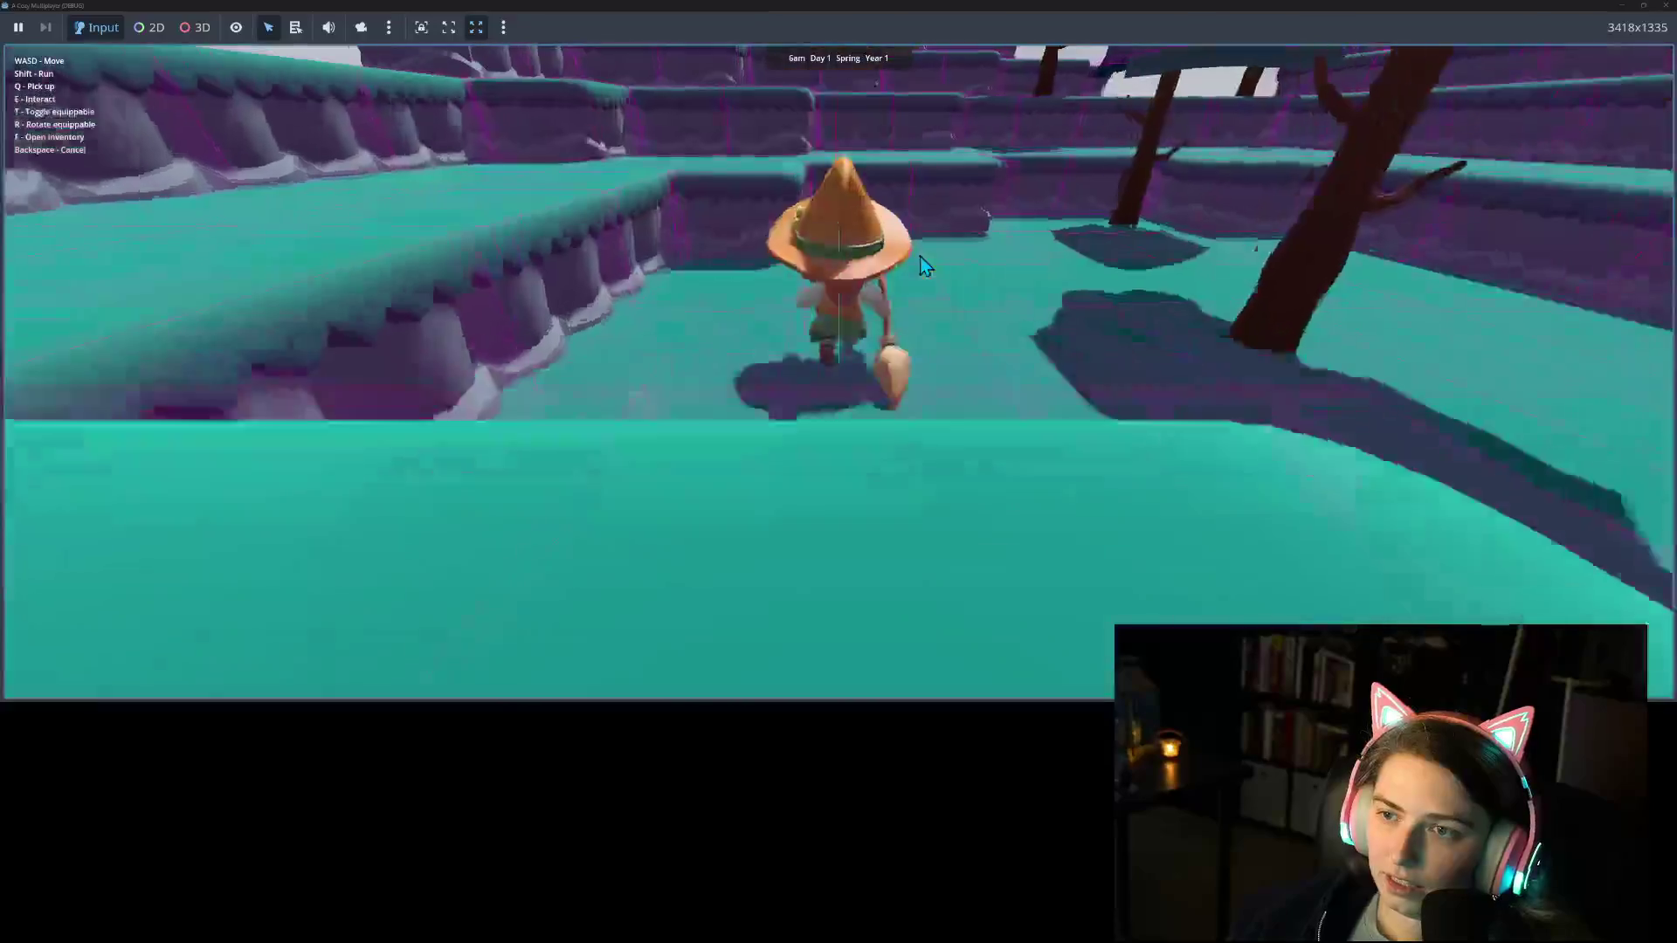
{"action": "key", "text": "s"}
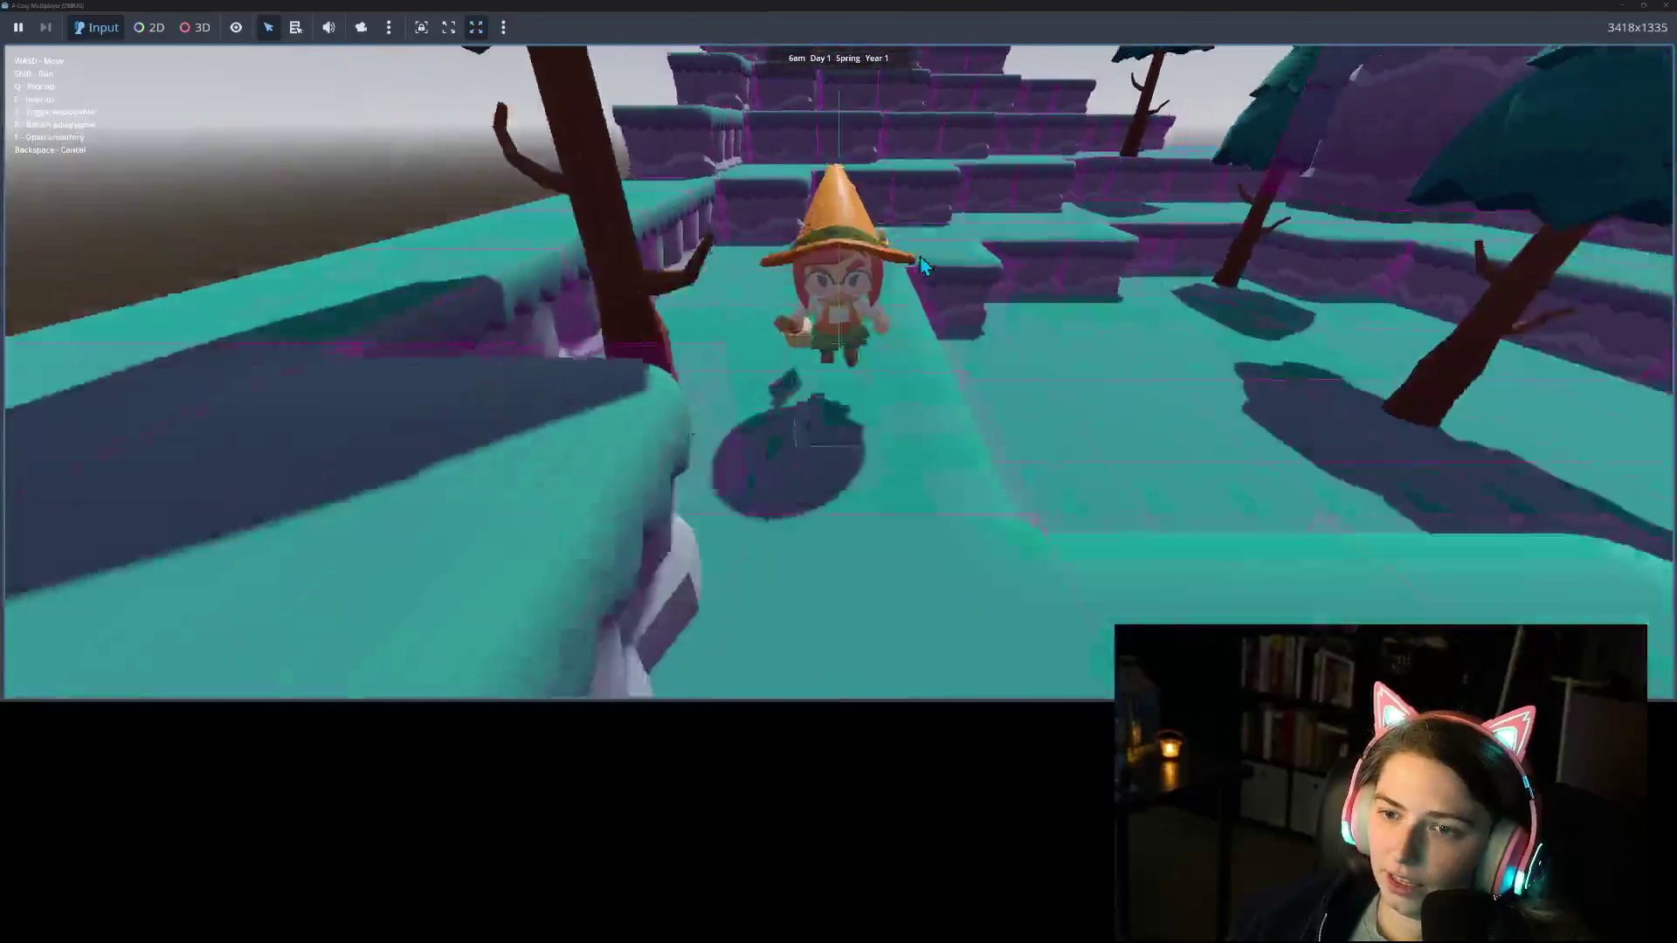
{"action": "key", "text": "s"}
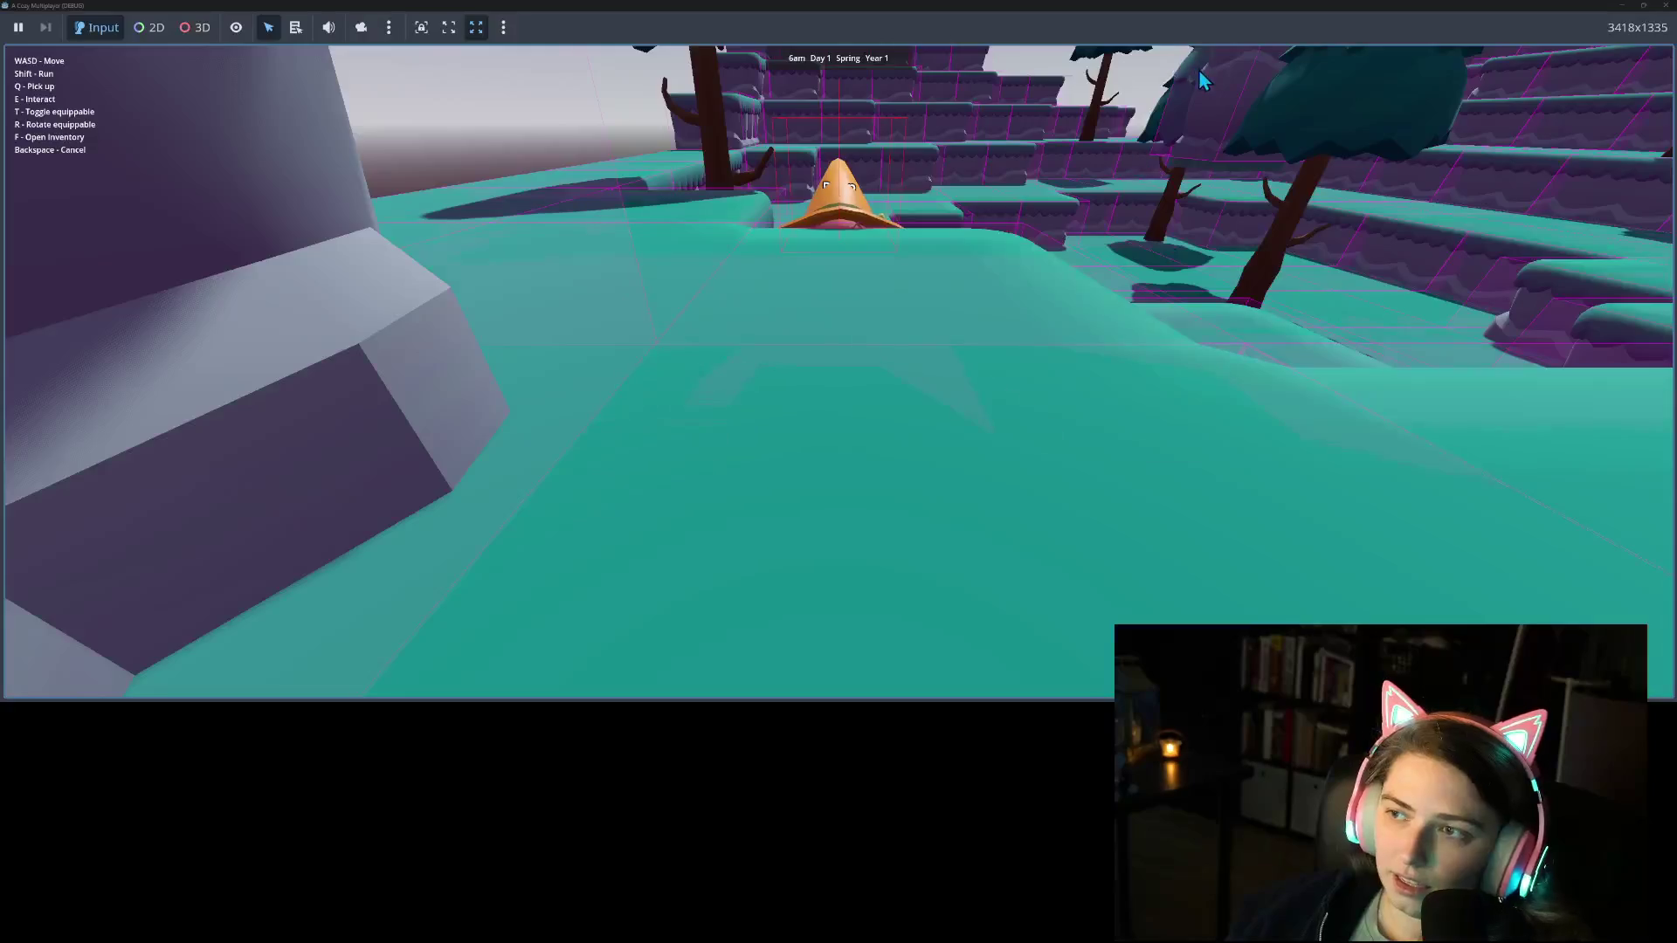
{"action": "key", "text": "w"}
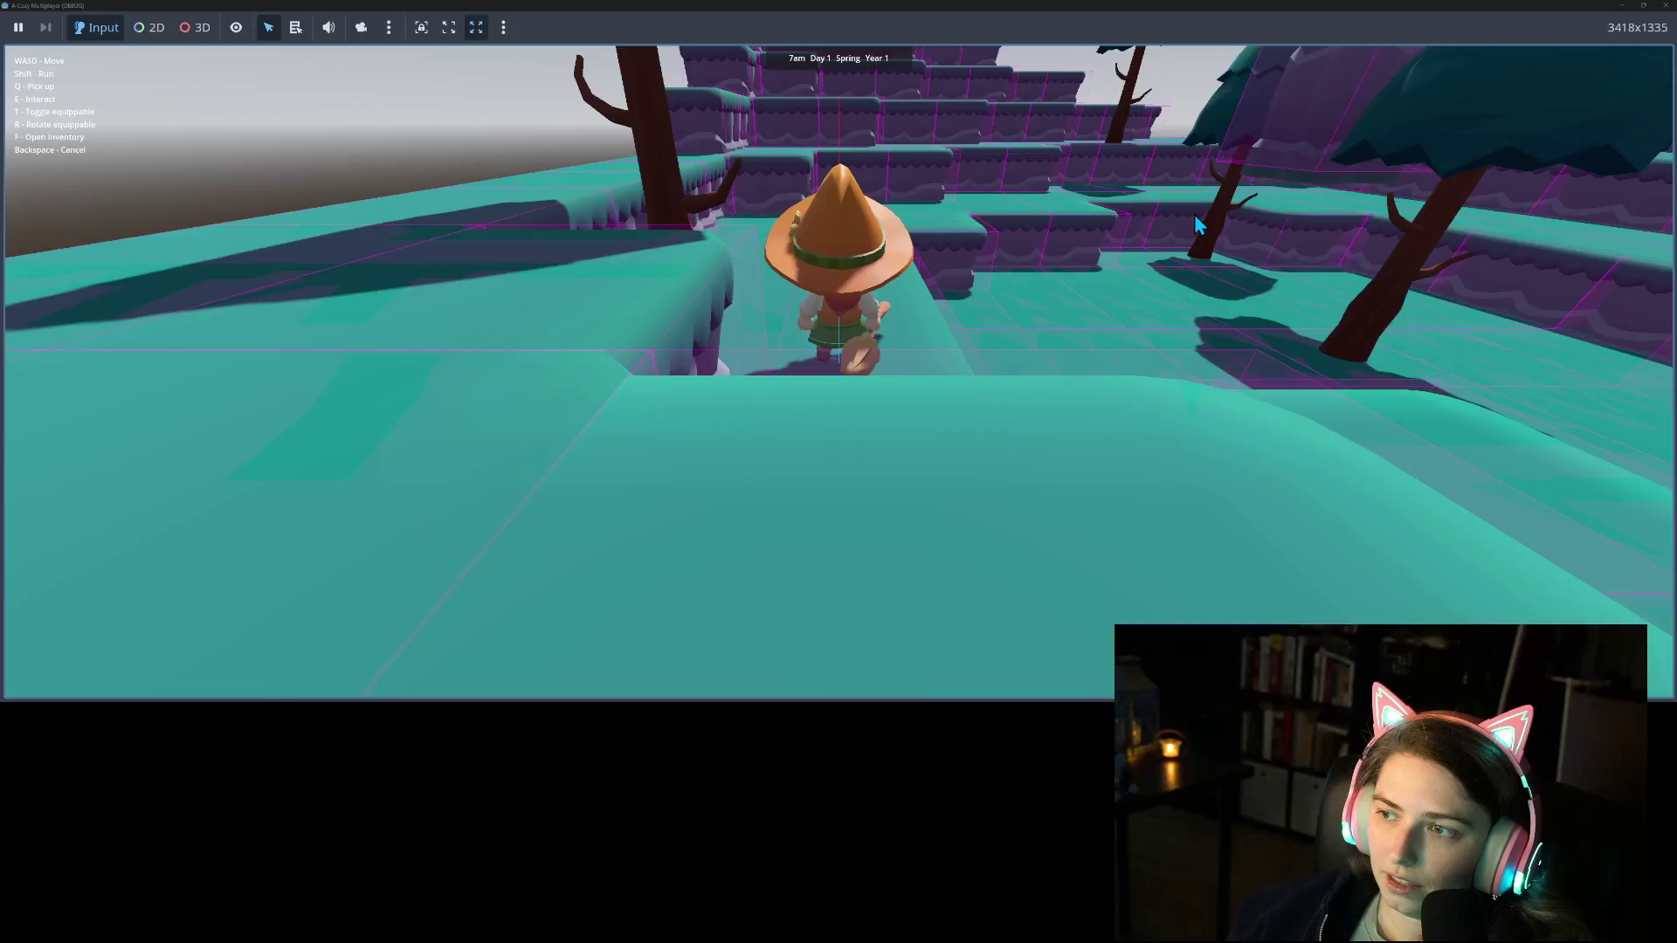
Step: Walk the witch along the wall and back and forth over the terrain ledges
{"action": "key", "text": "a"}
{"action": "key", "text": "w"}
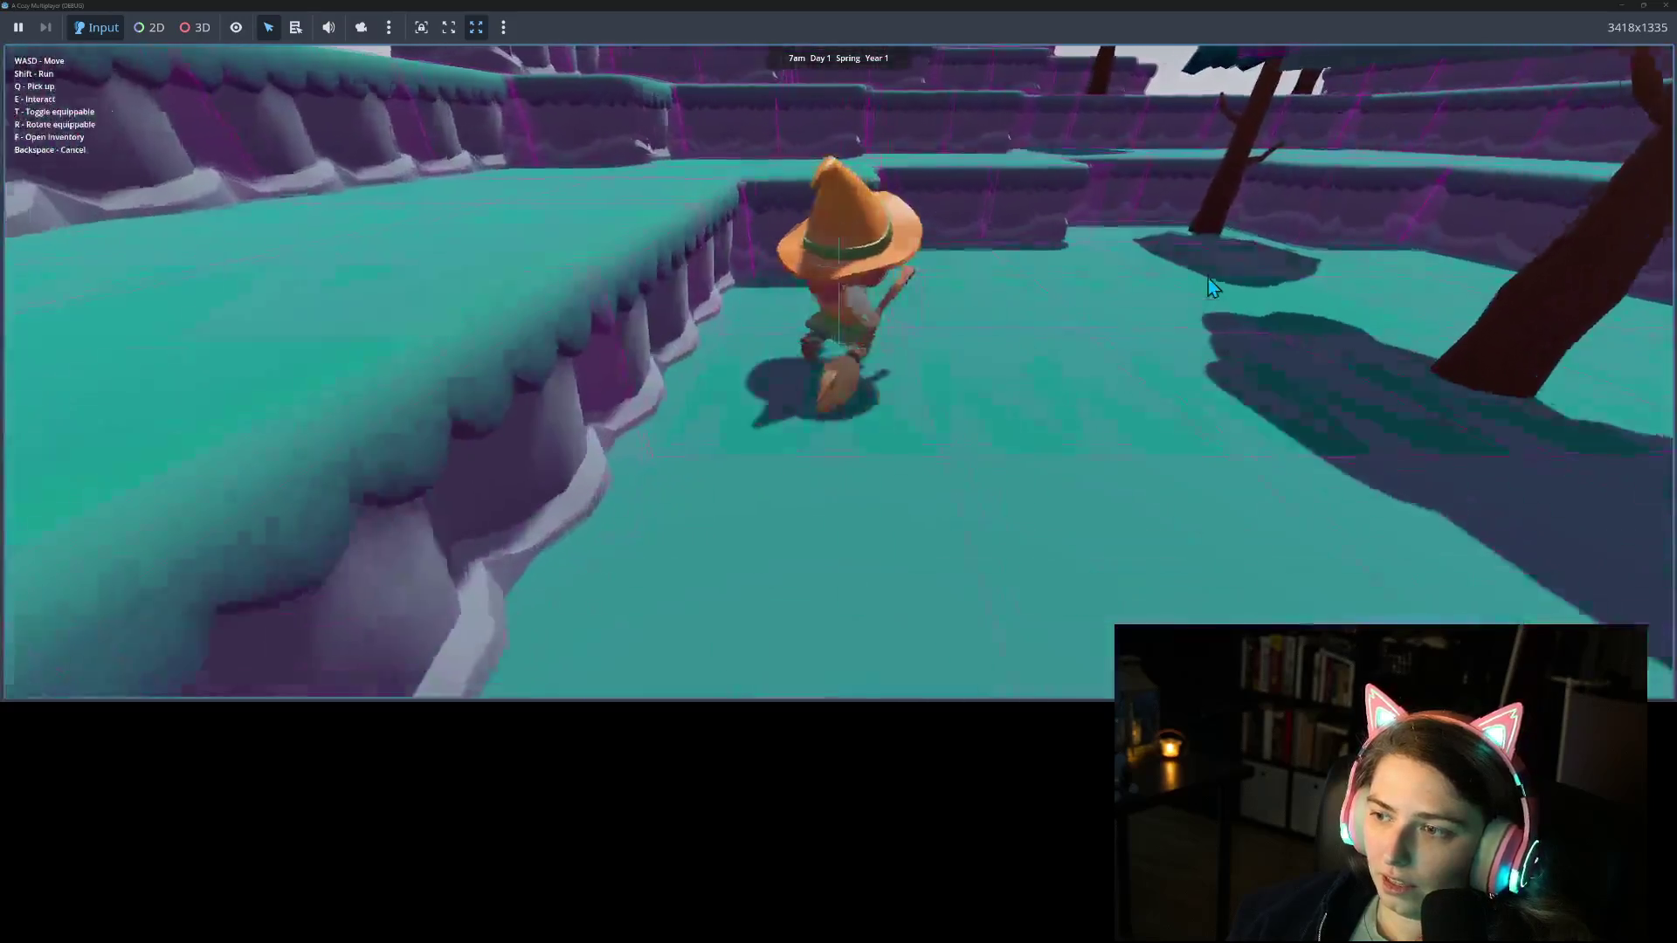
{"action": "key", "text": "w"}
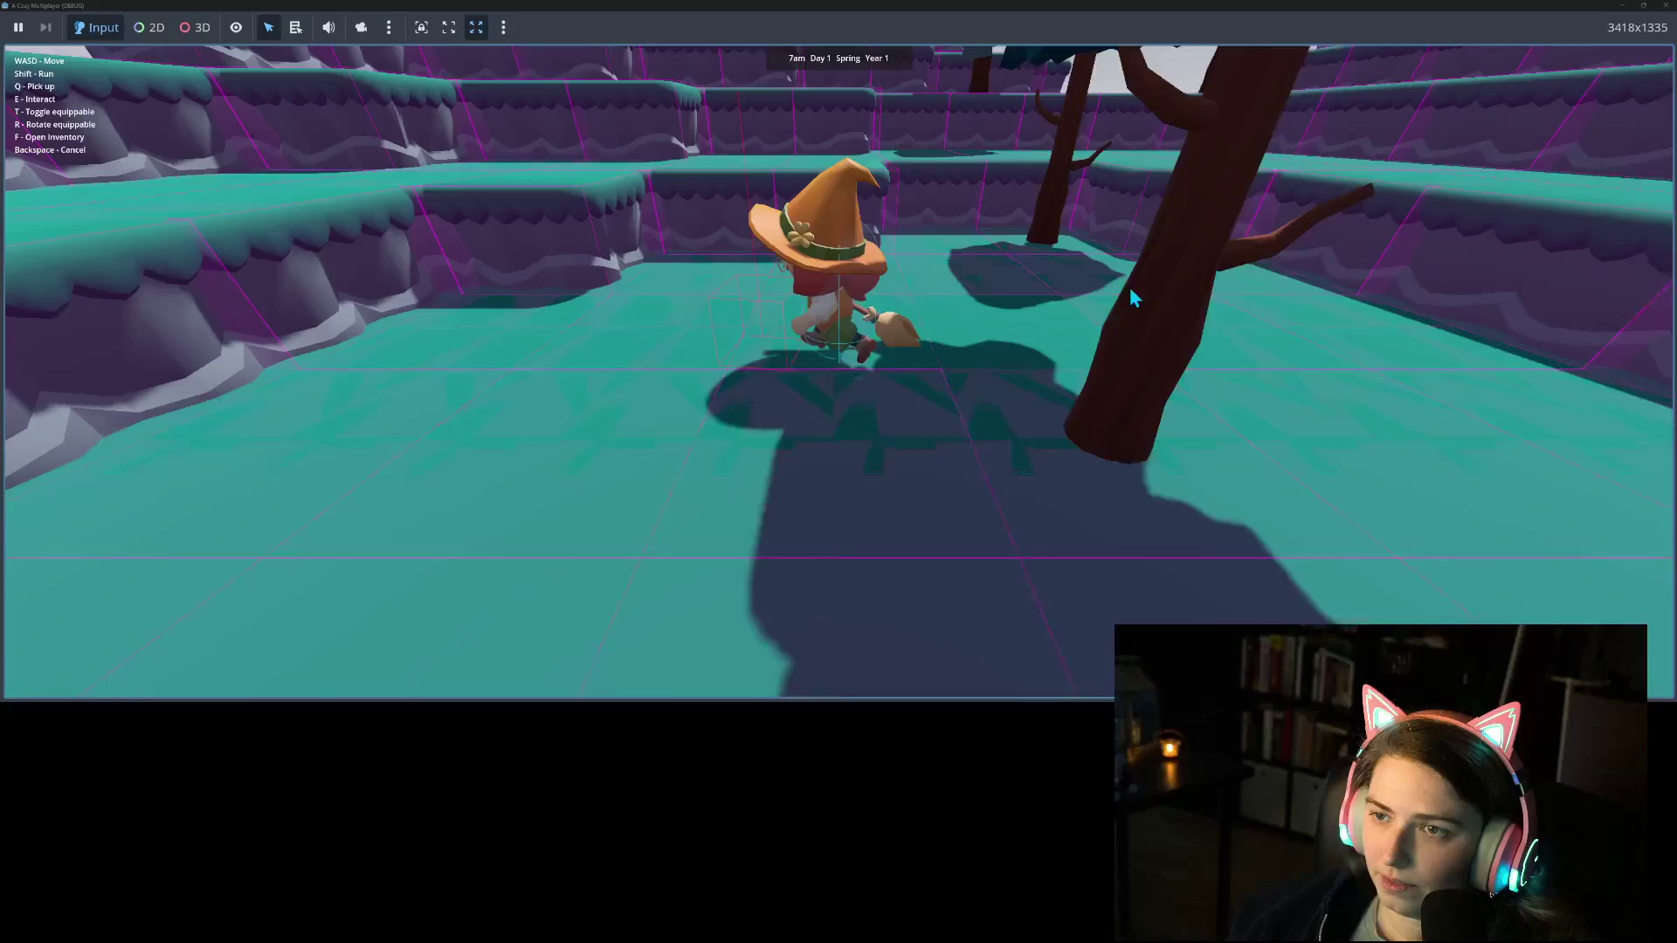
{"action": "key", "text": "s"}
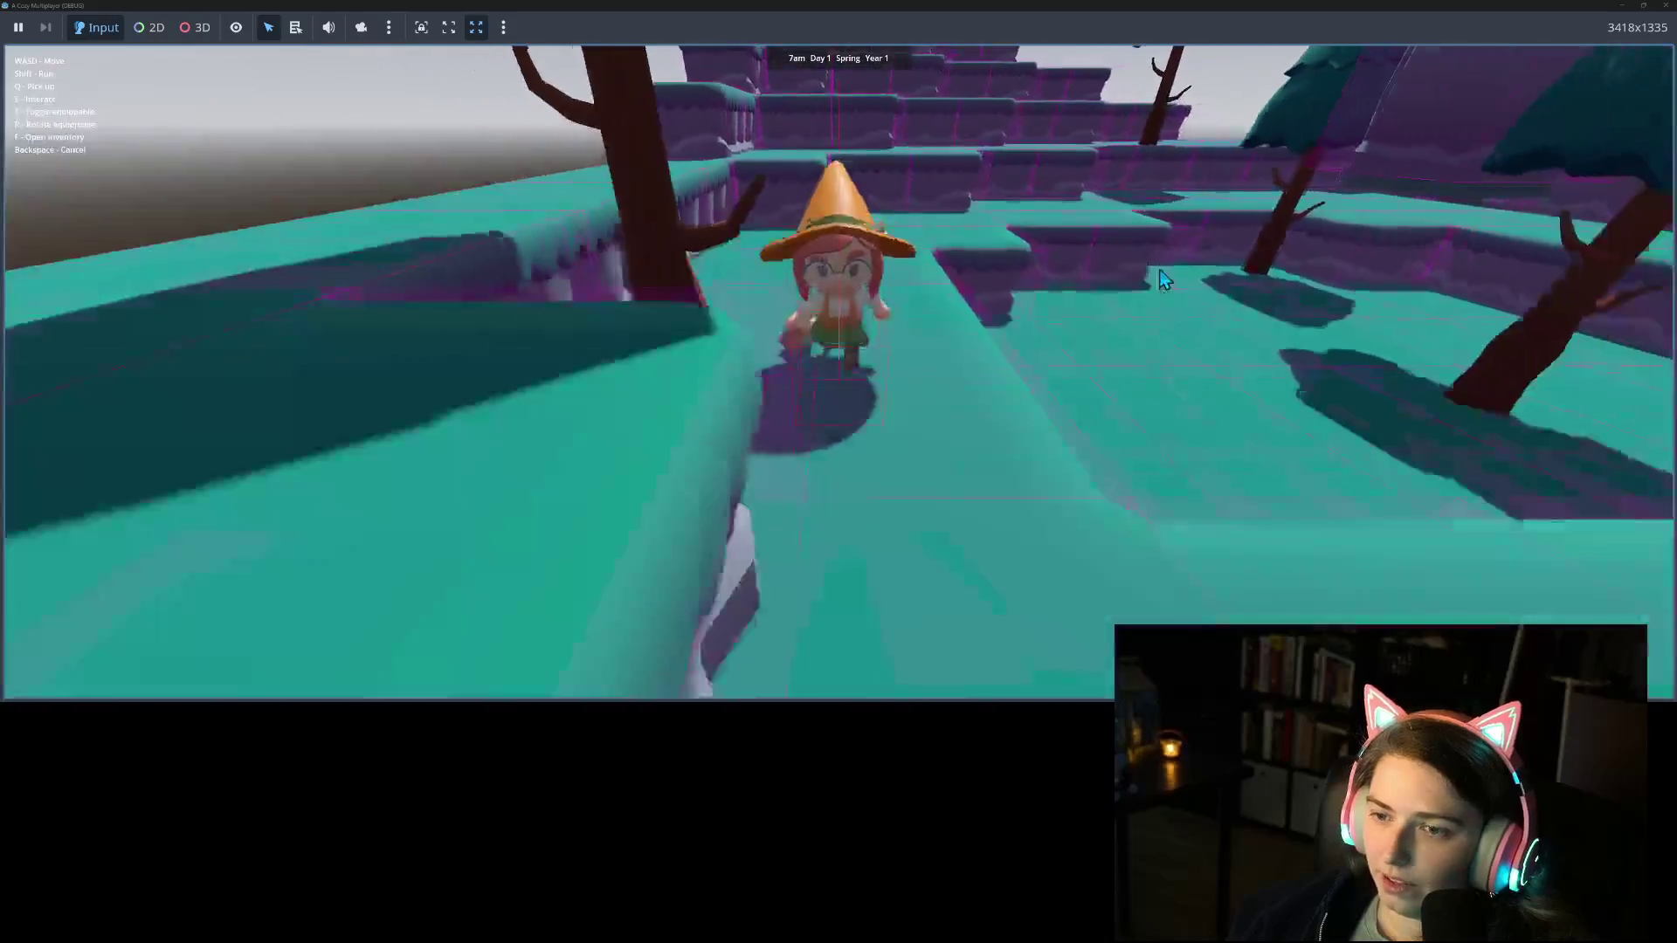
{"action": "key", "text": "s"}
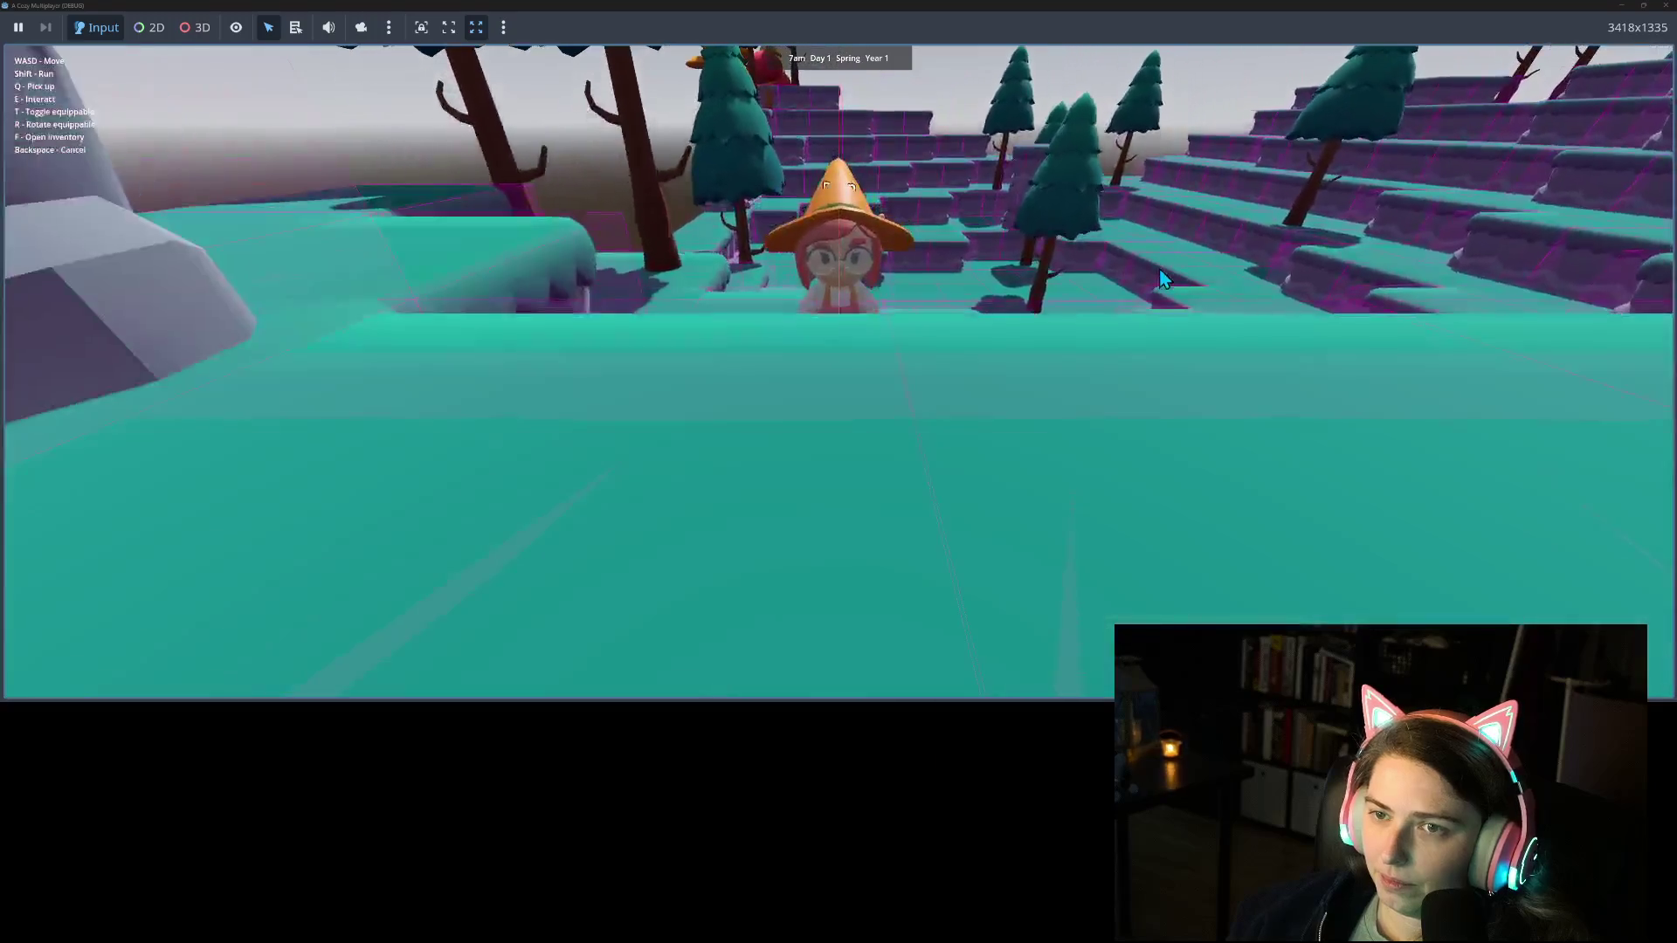
{"action": "key", "text": "w"}
{"action": "key", "text": "w"}
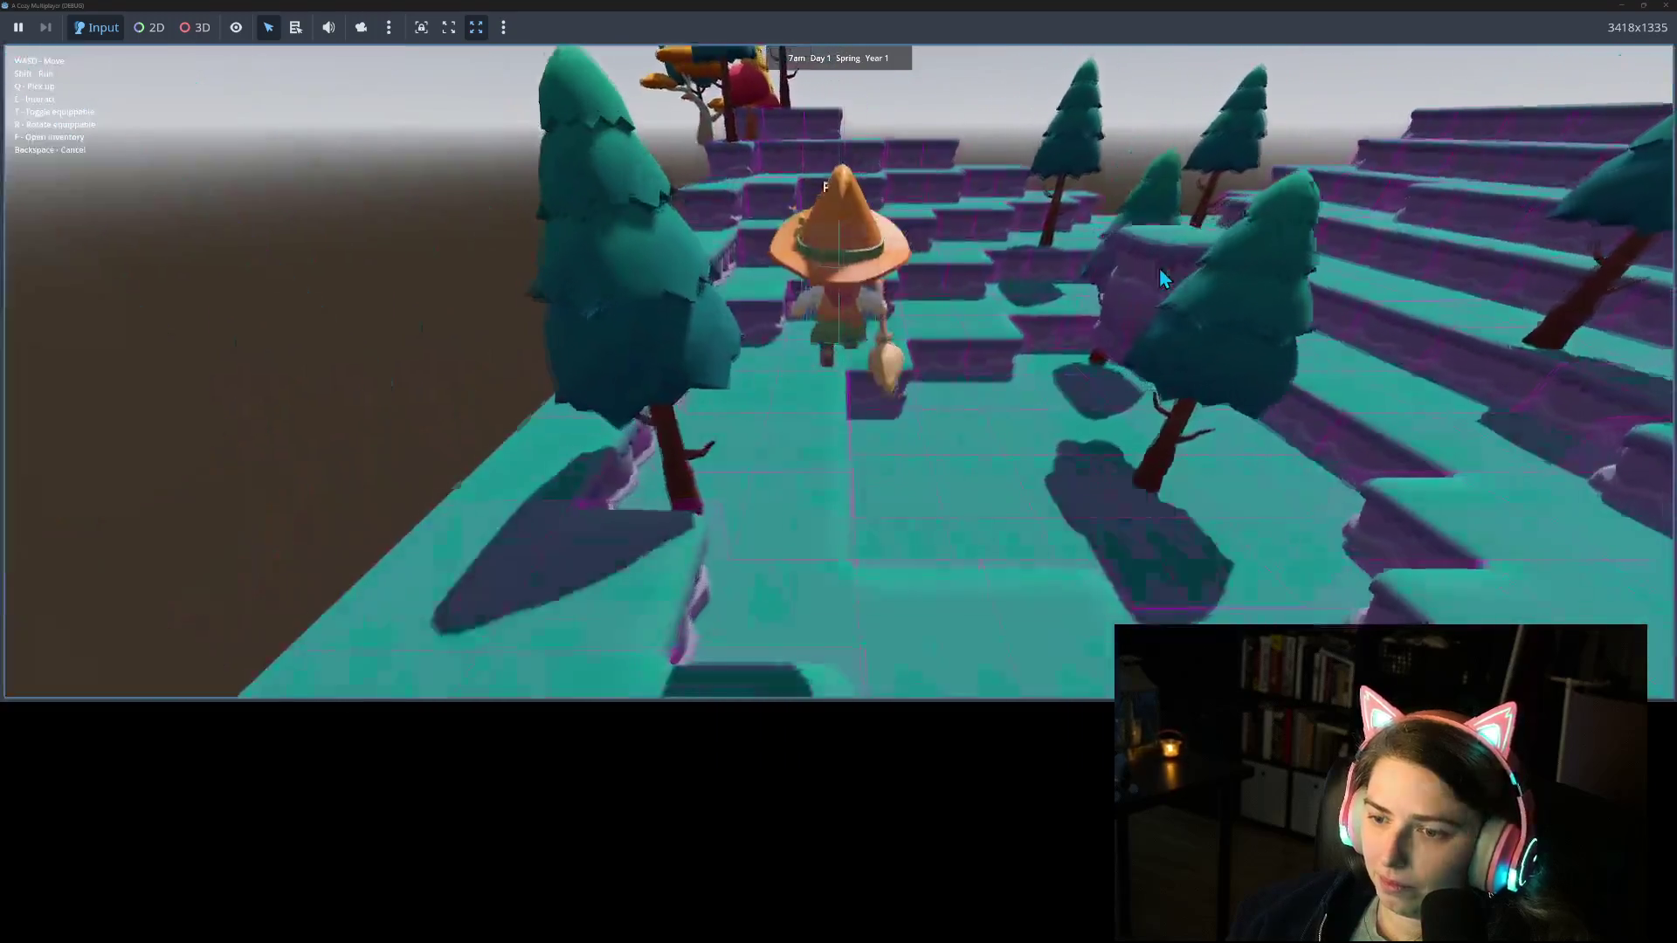
{"action": "key", "text": "s"}
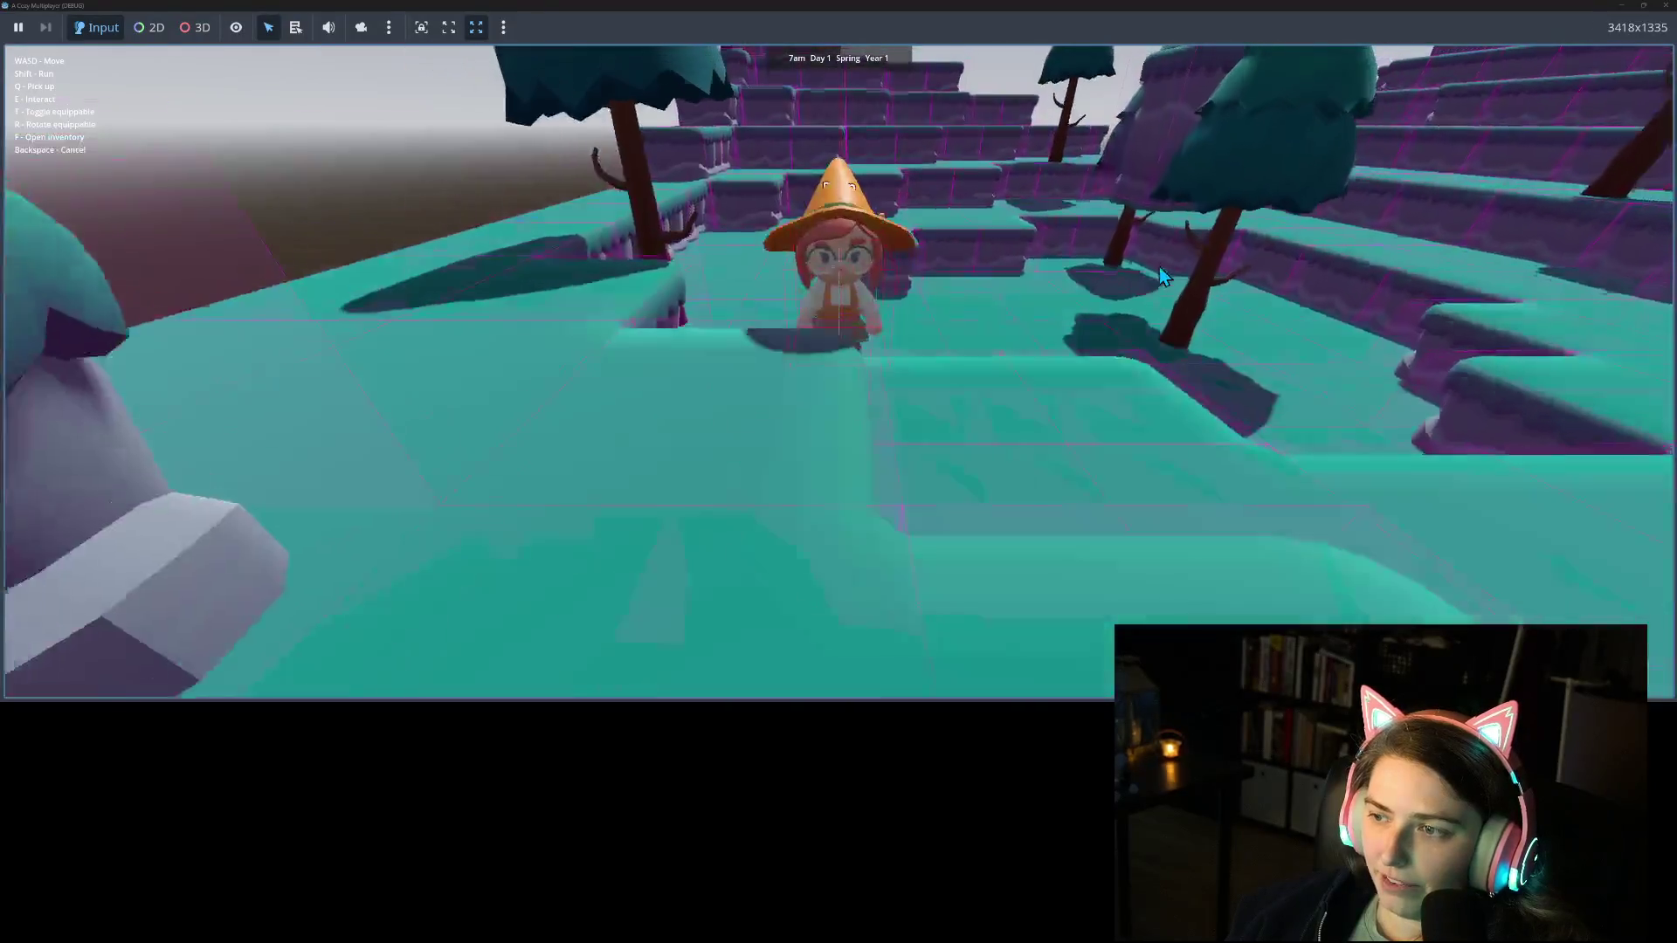
{"action": "key", "text": "w"}
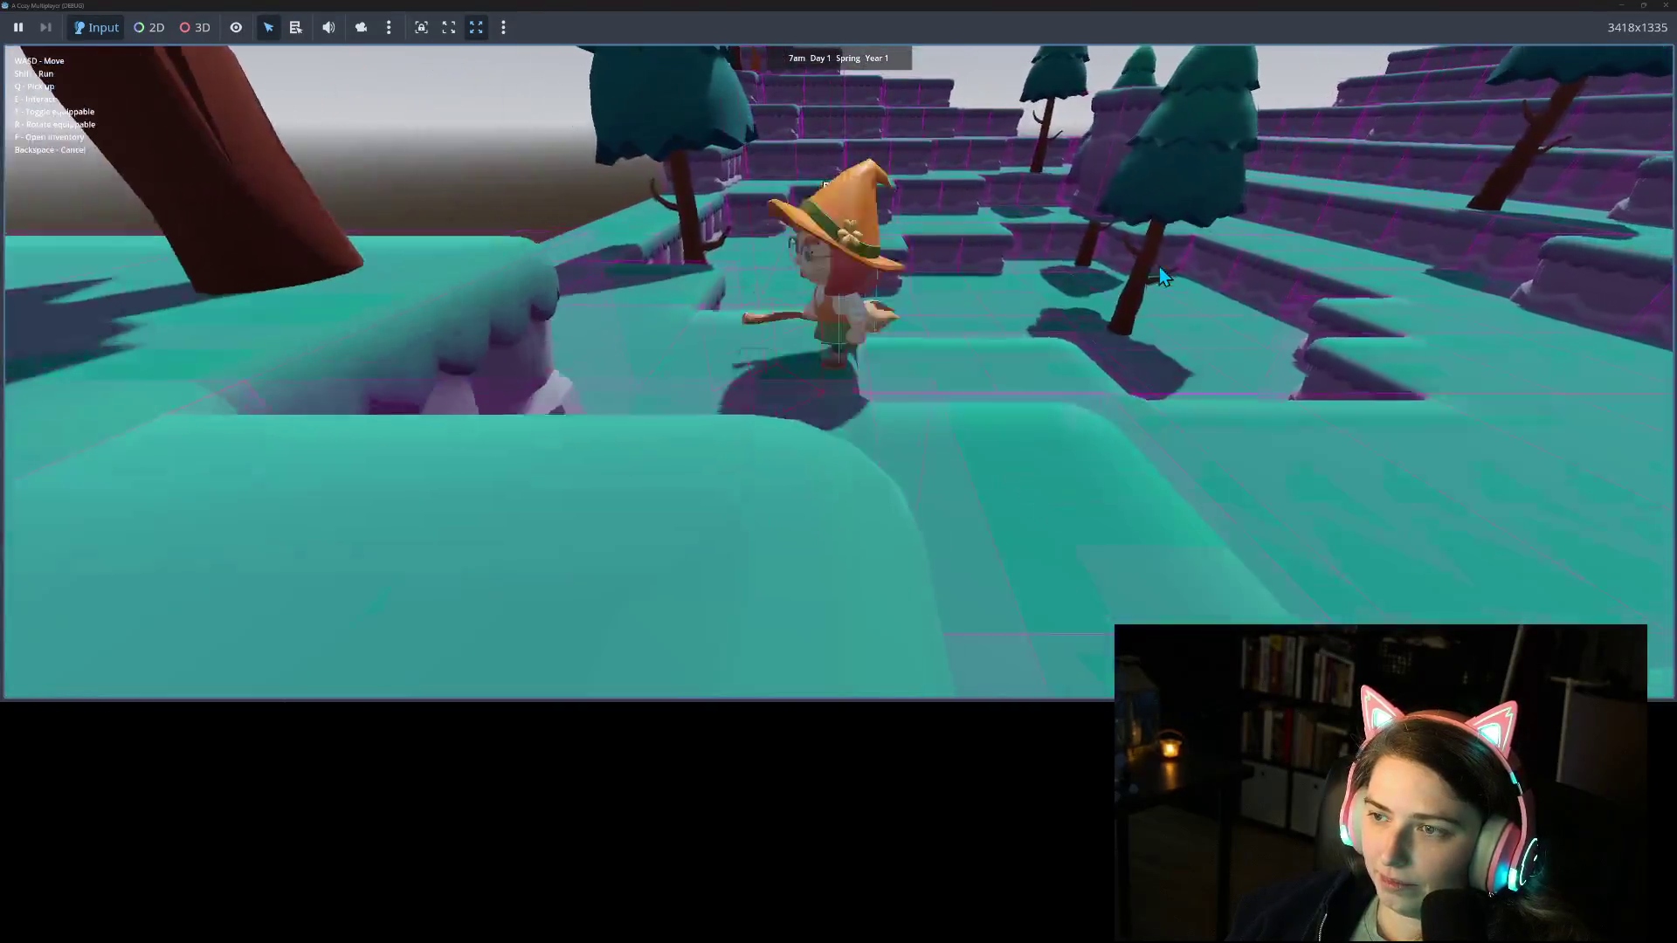
{"action": "key", "text": "w"}
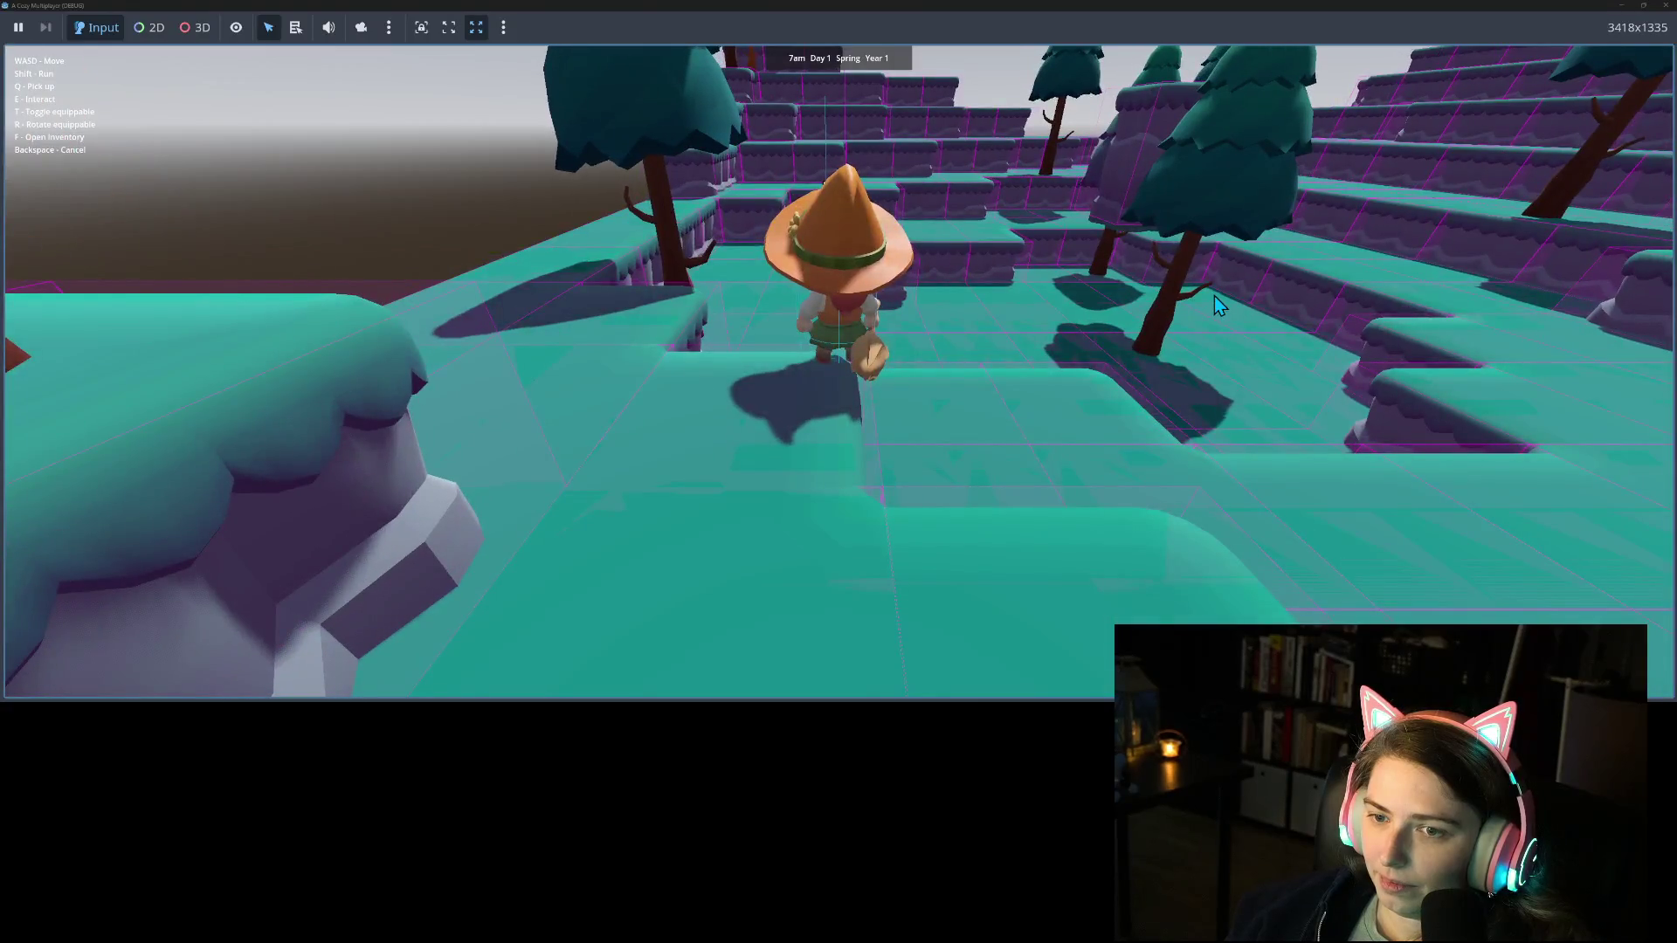
{"action": "key", "text": "a"}
{"action": "key", "text": "s"}
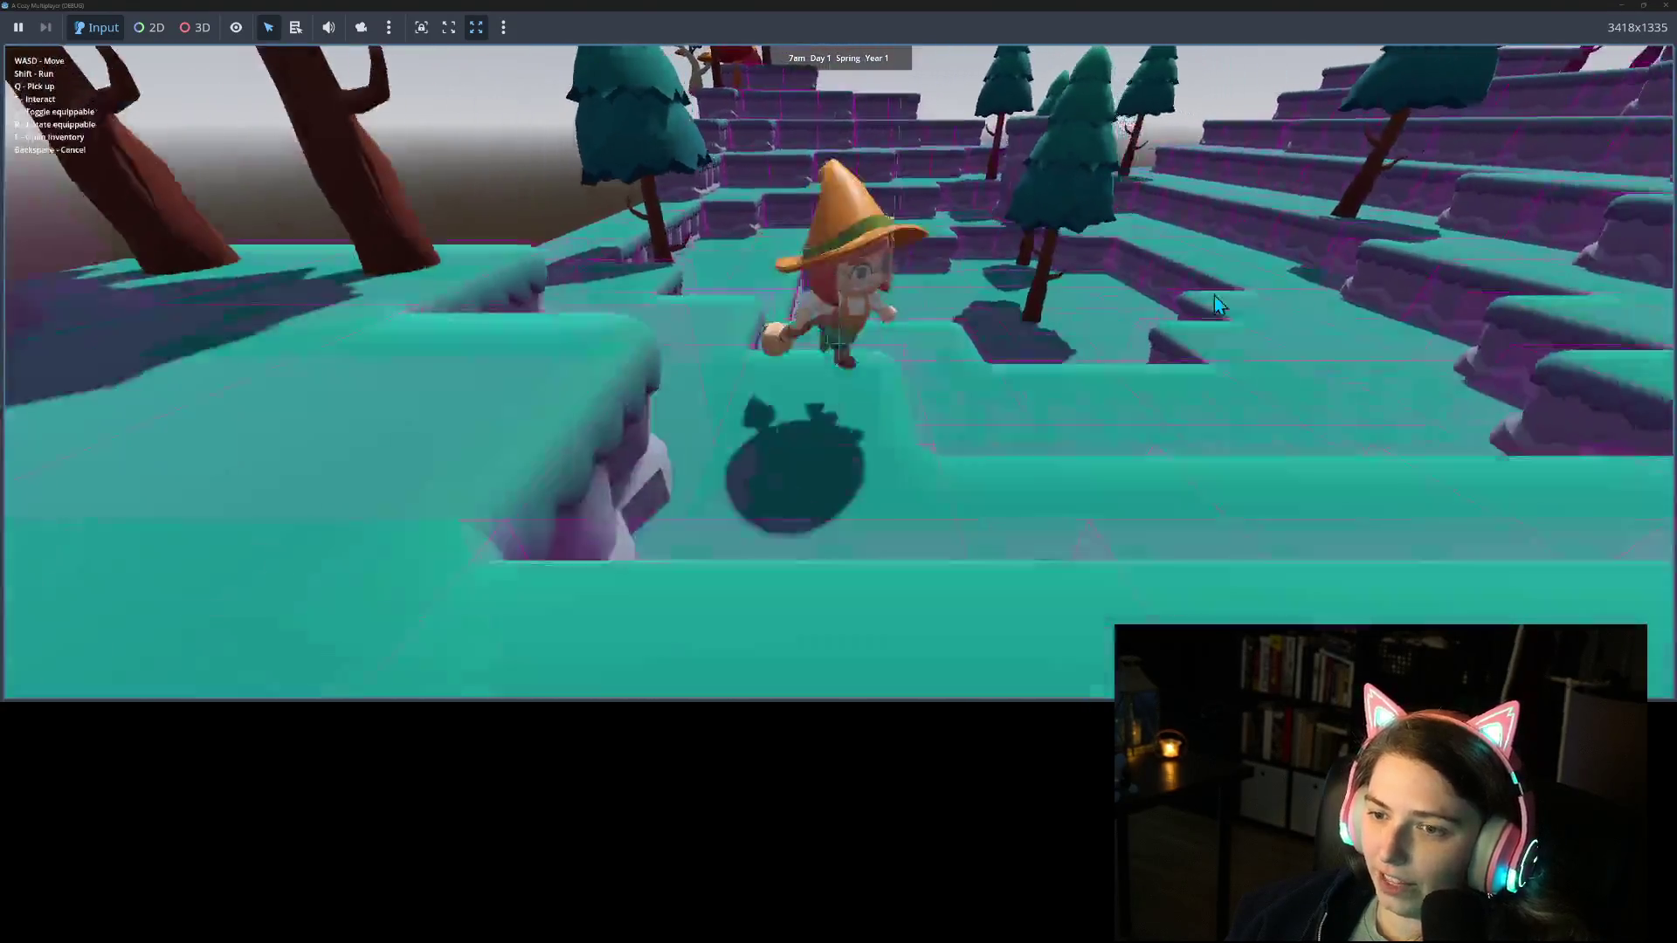
Step: Steer the witch up onto flat ledges and back toward the camera across them
{"action": "key", "text": "w"}
{"action": "key", "text": "d"}
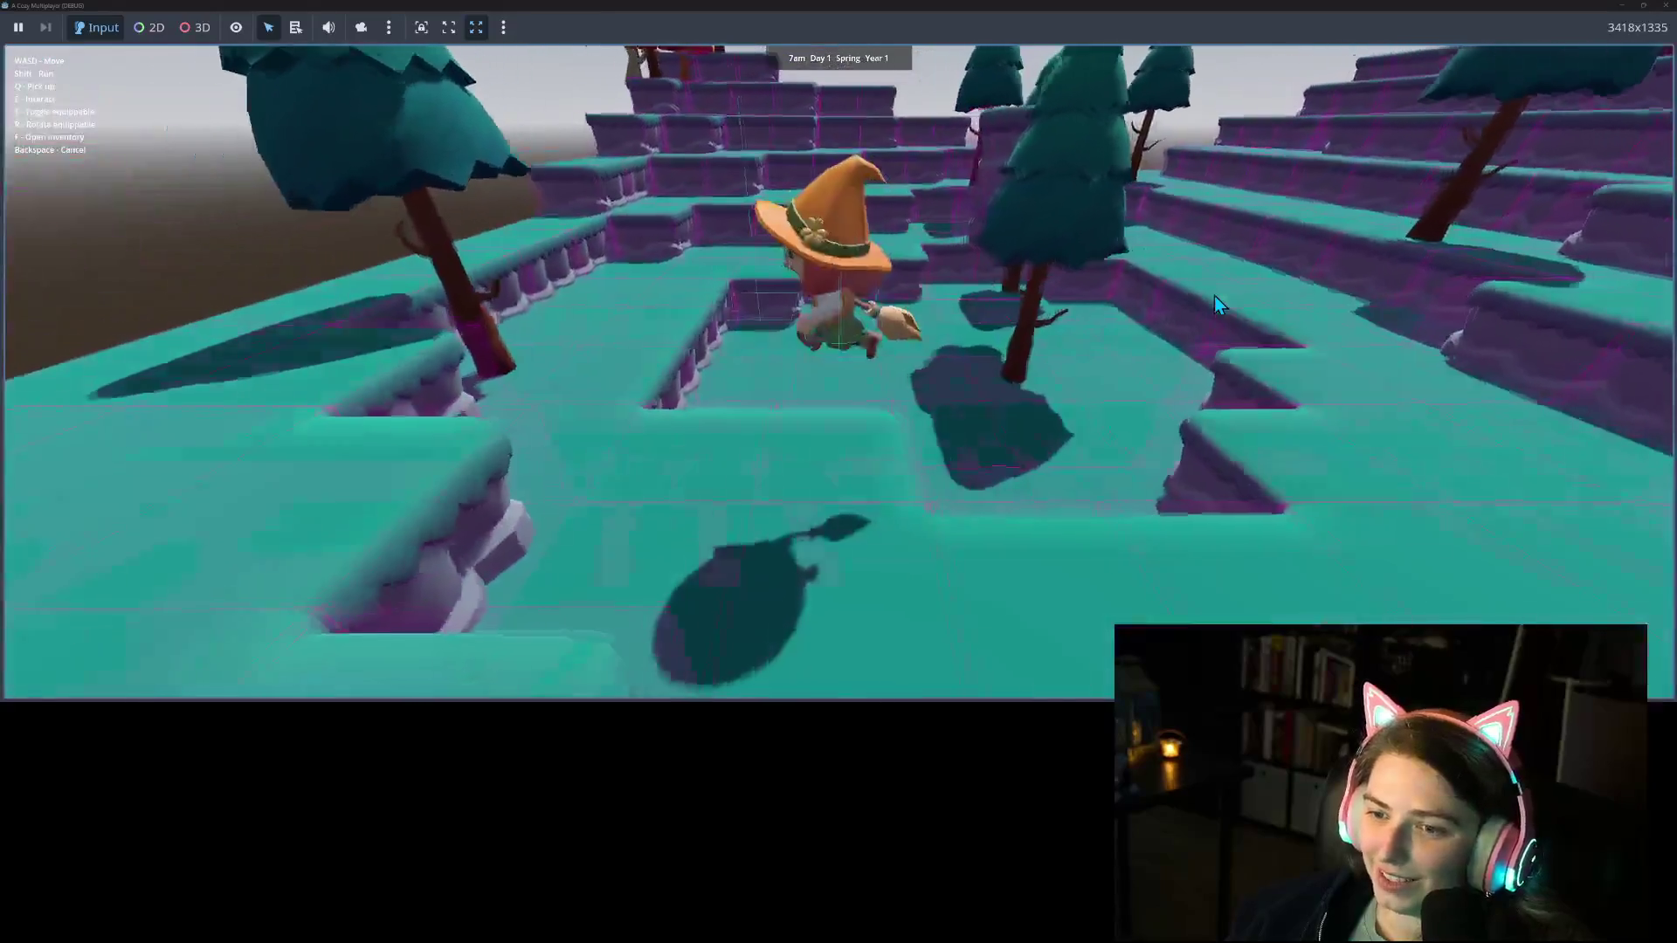
{"action": "key", "text": "a"}
{"action": "key", "text": "w"}
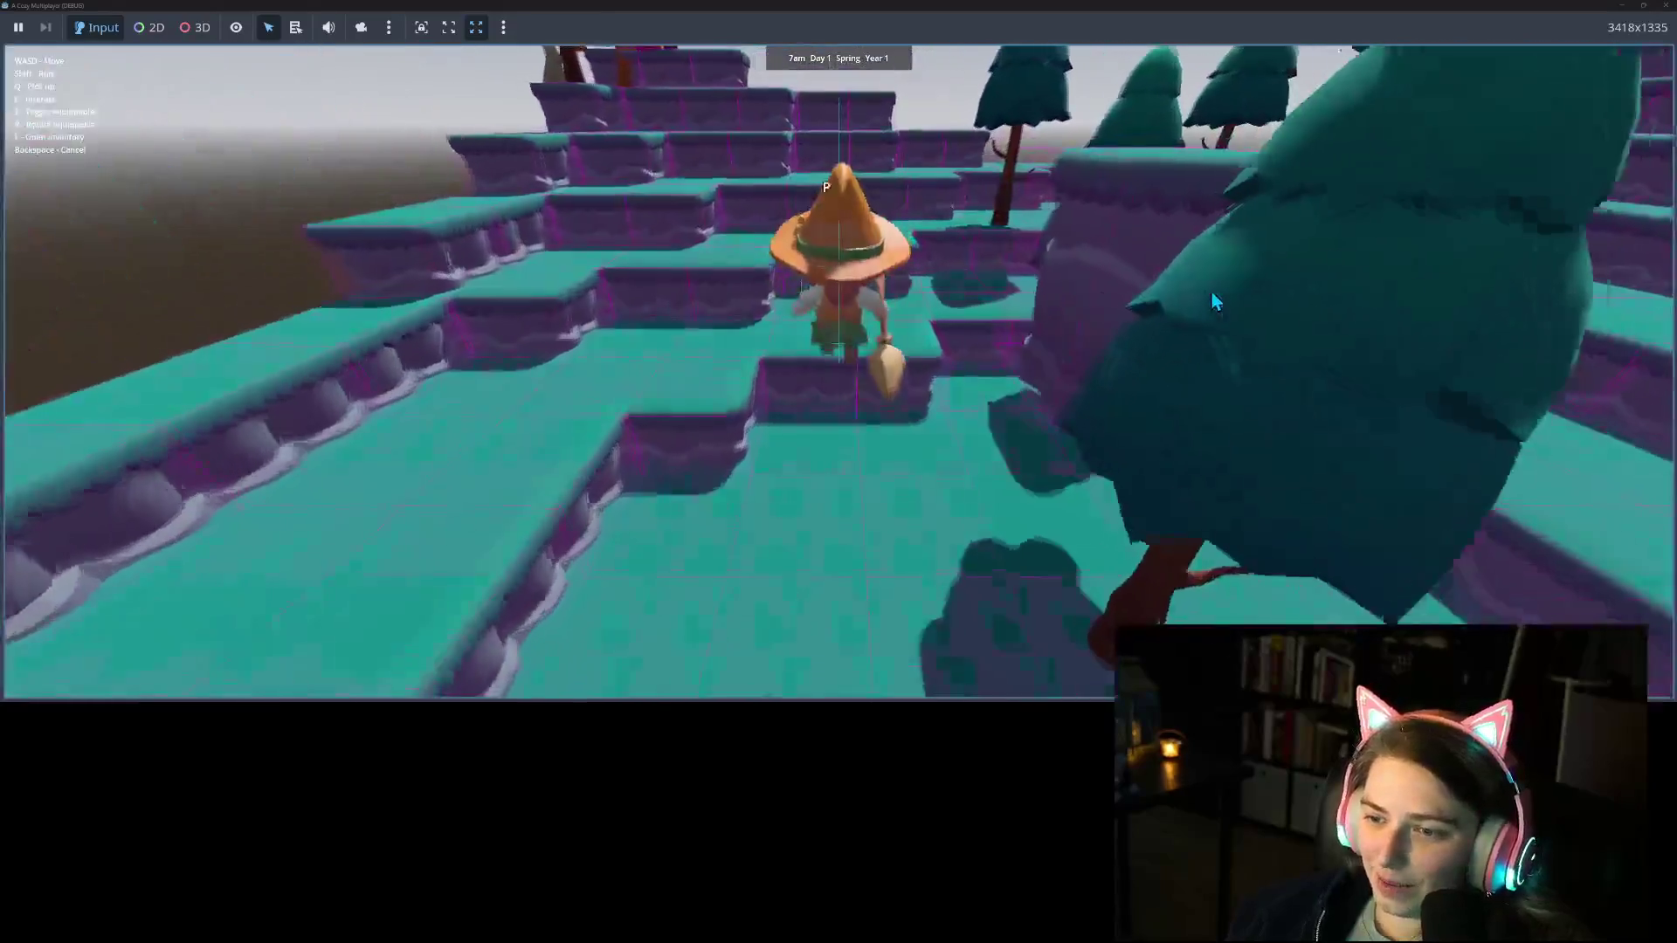
{"action": "key", "text": "w"}
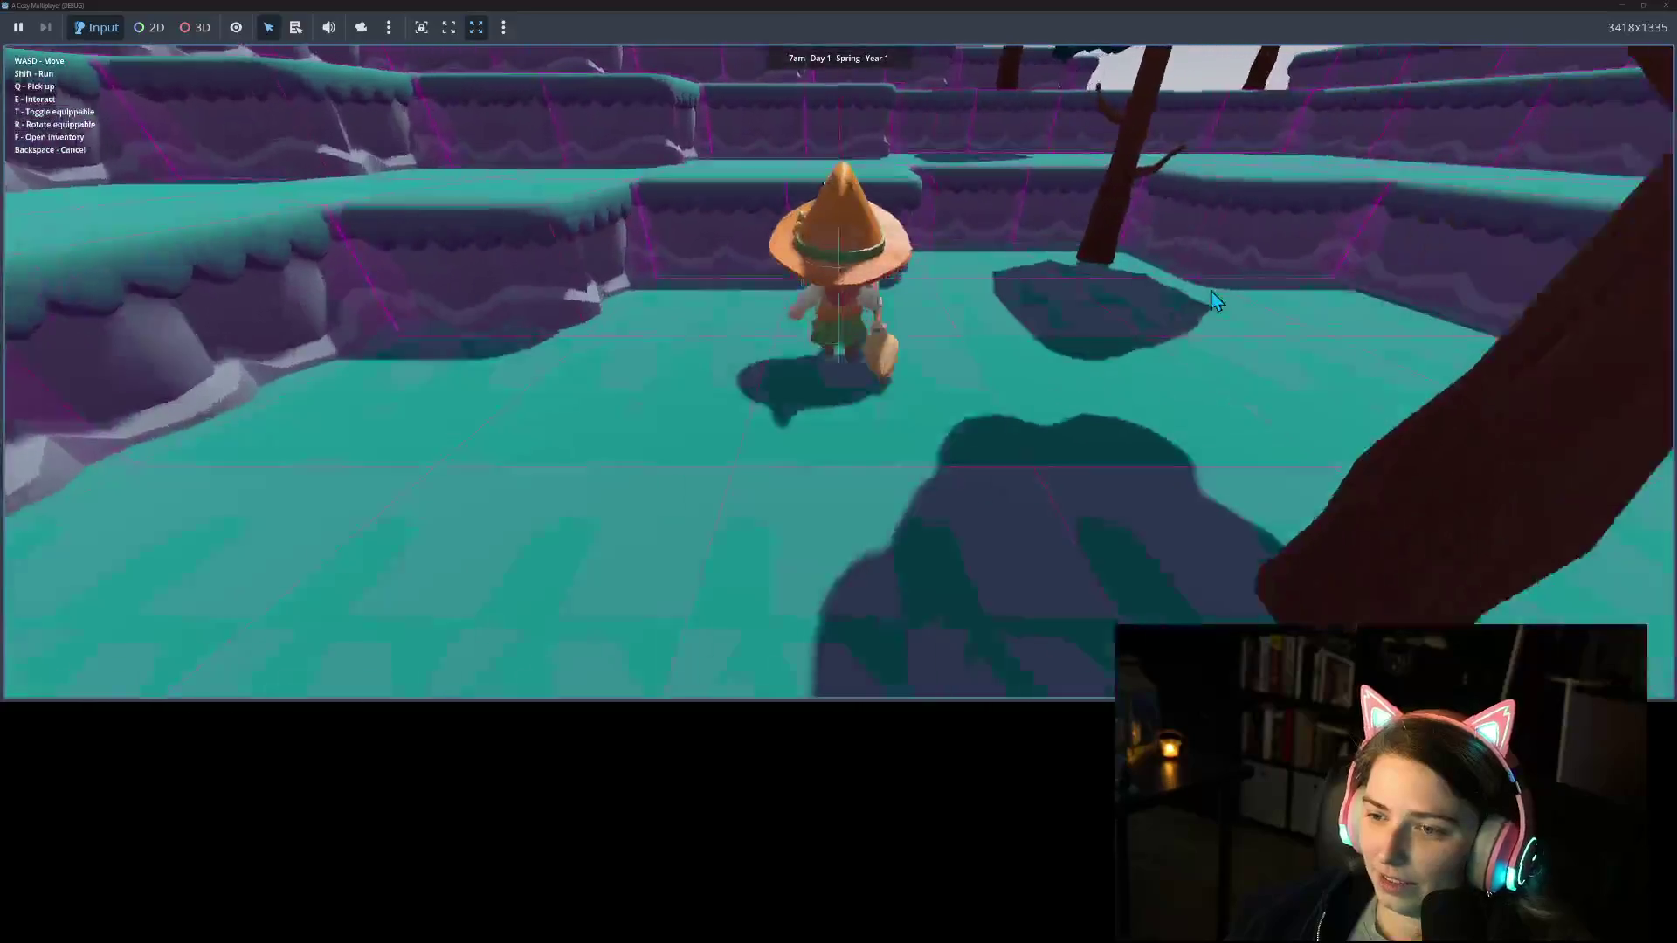
{"action": "key", "text": "a"}
{"action": "key", "text": "s"}
{"action": "key", "text": "d"}
{"action": "key", "text": "s"}
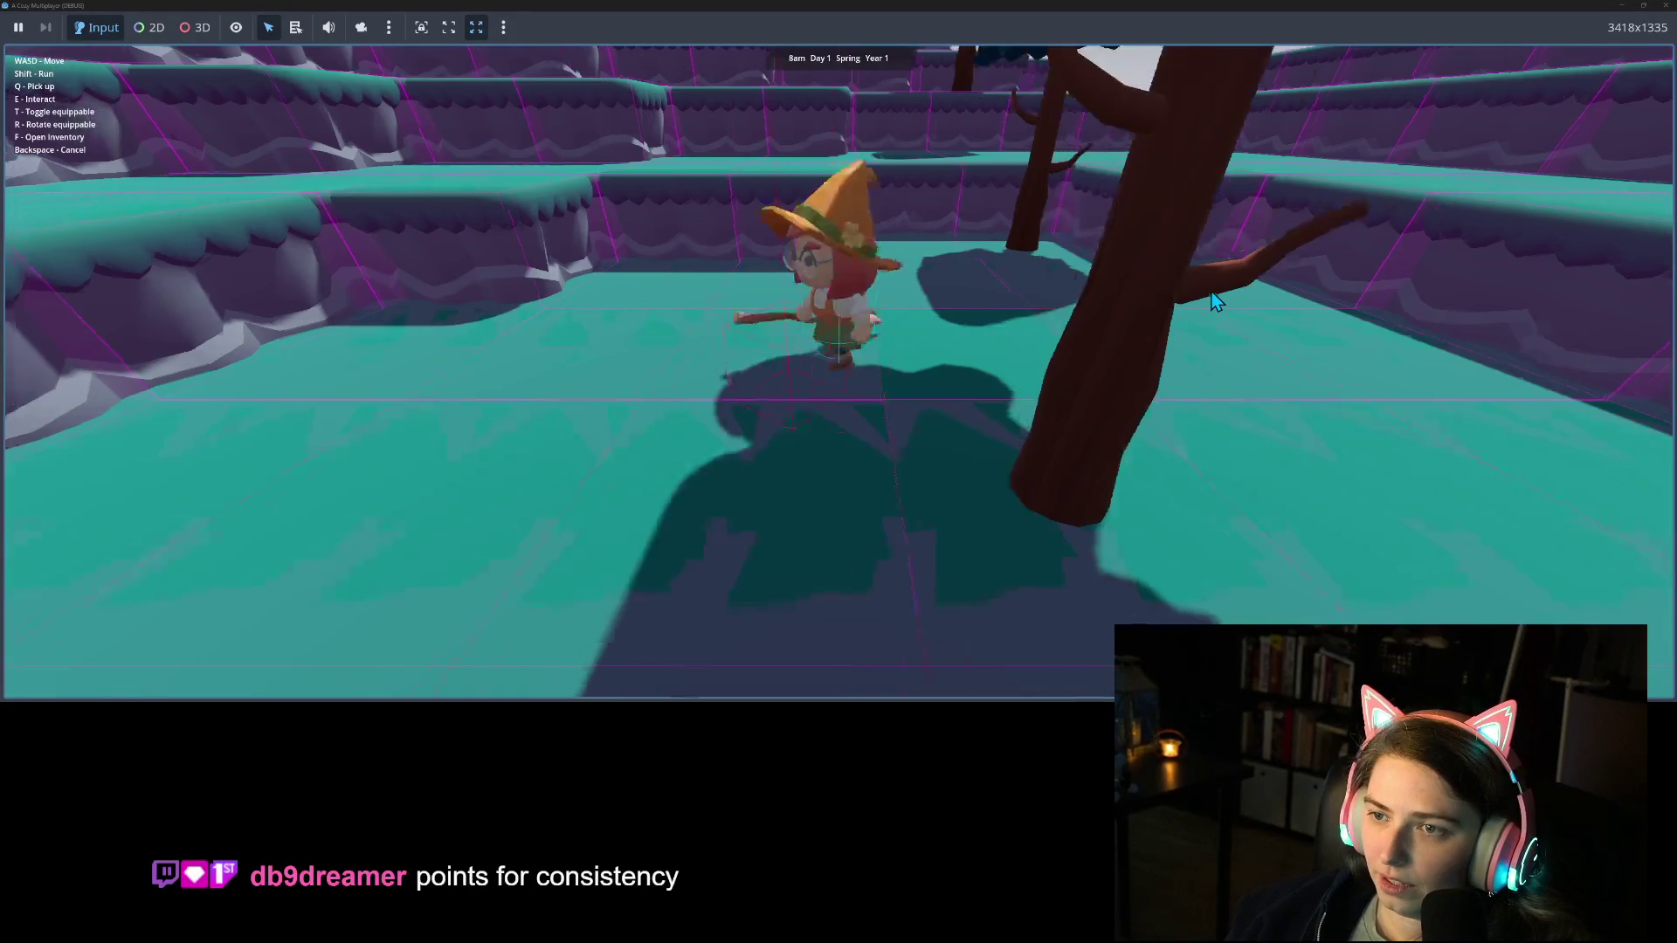
{"action": "key", "text": "w"}
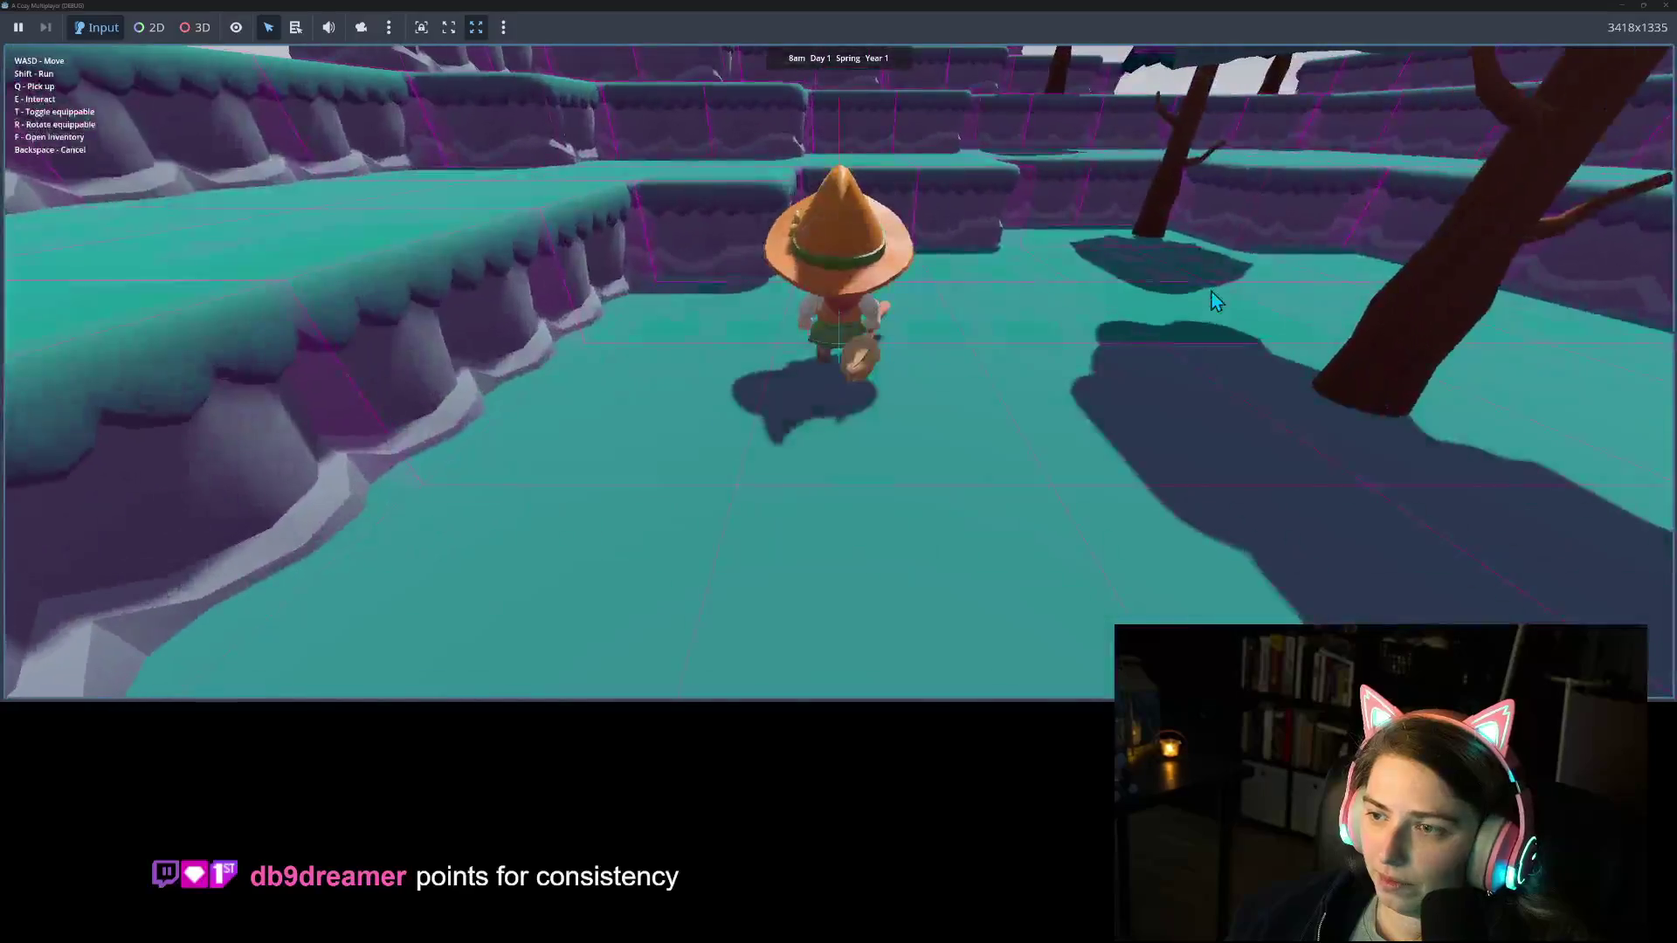
{"action": "key", "text": "a"}
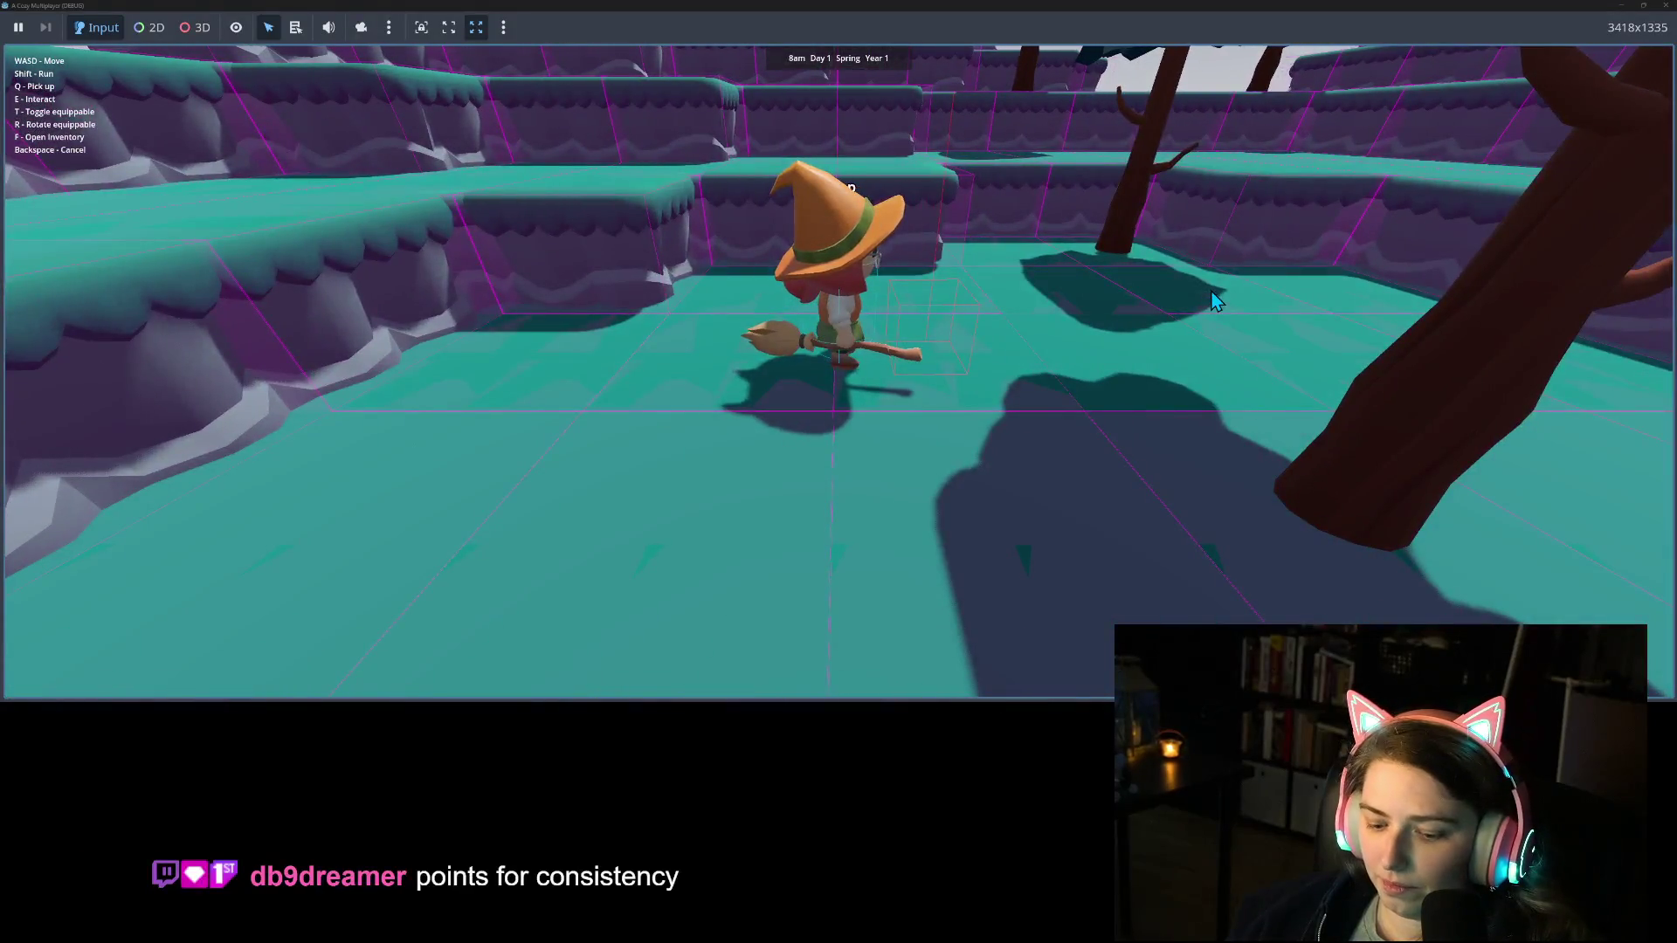
{"action": "key", "text": "s"}
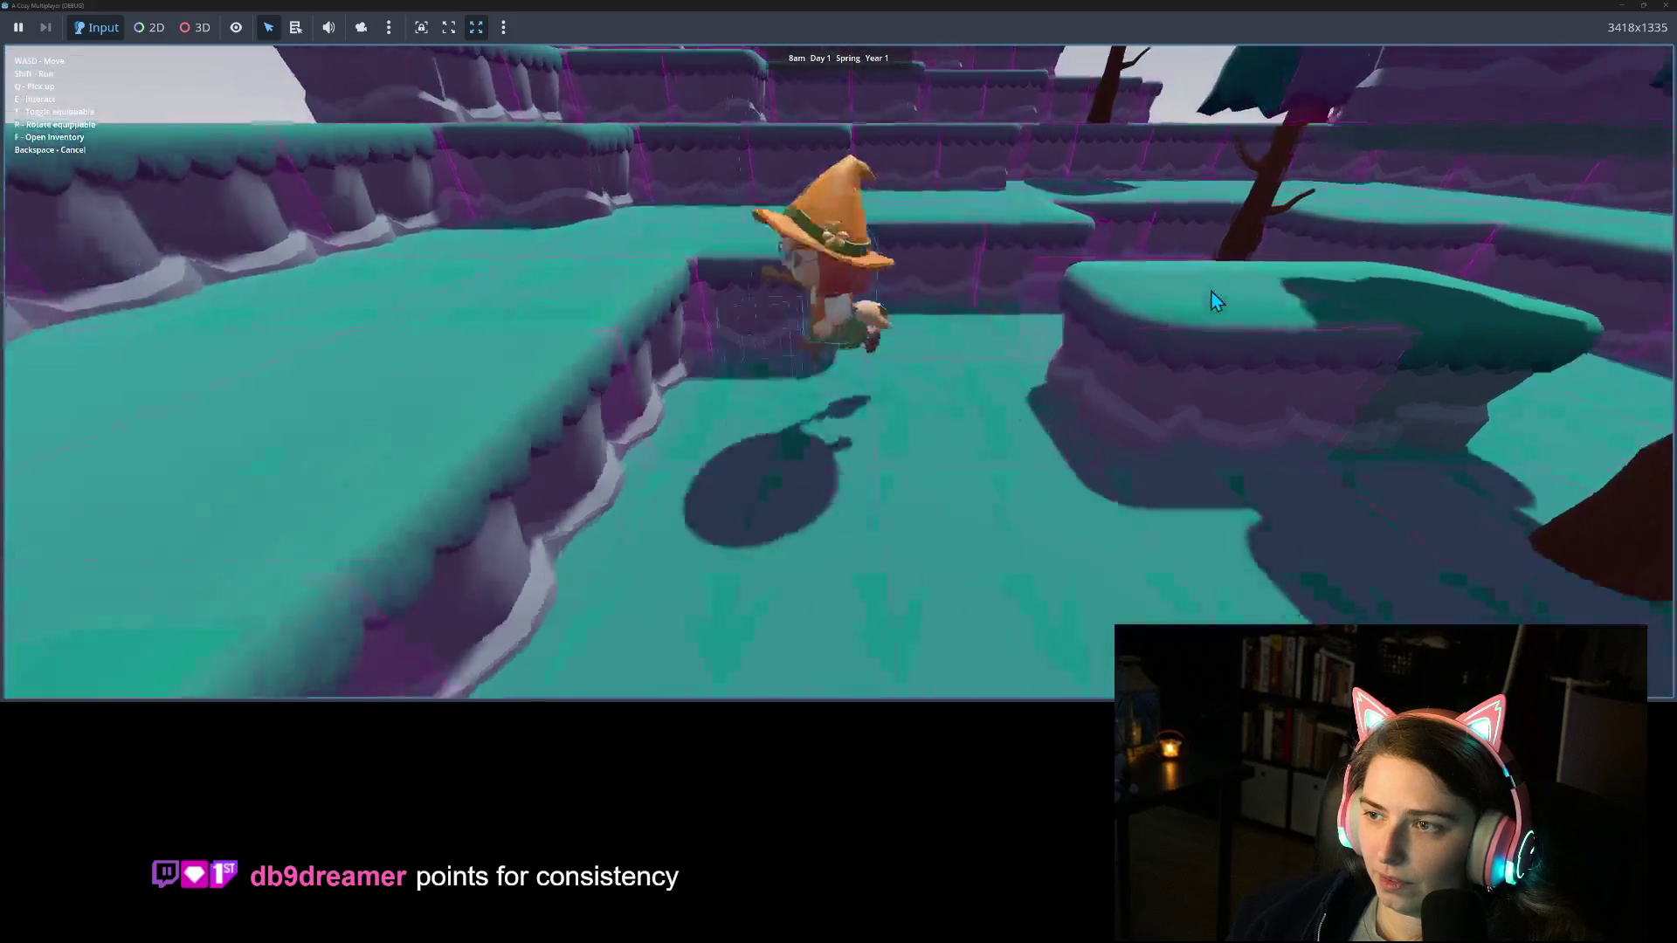
Step: Fly the broom among the ledges, then shrink the game window and stop the run
{"action": "key", "text": "w"}
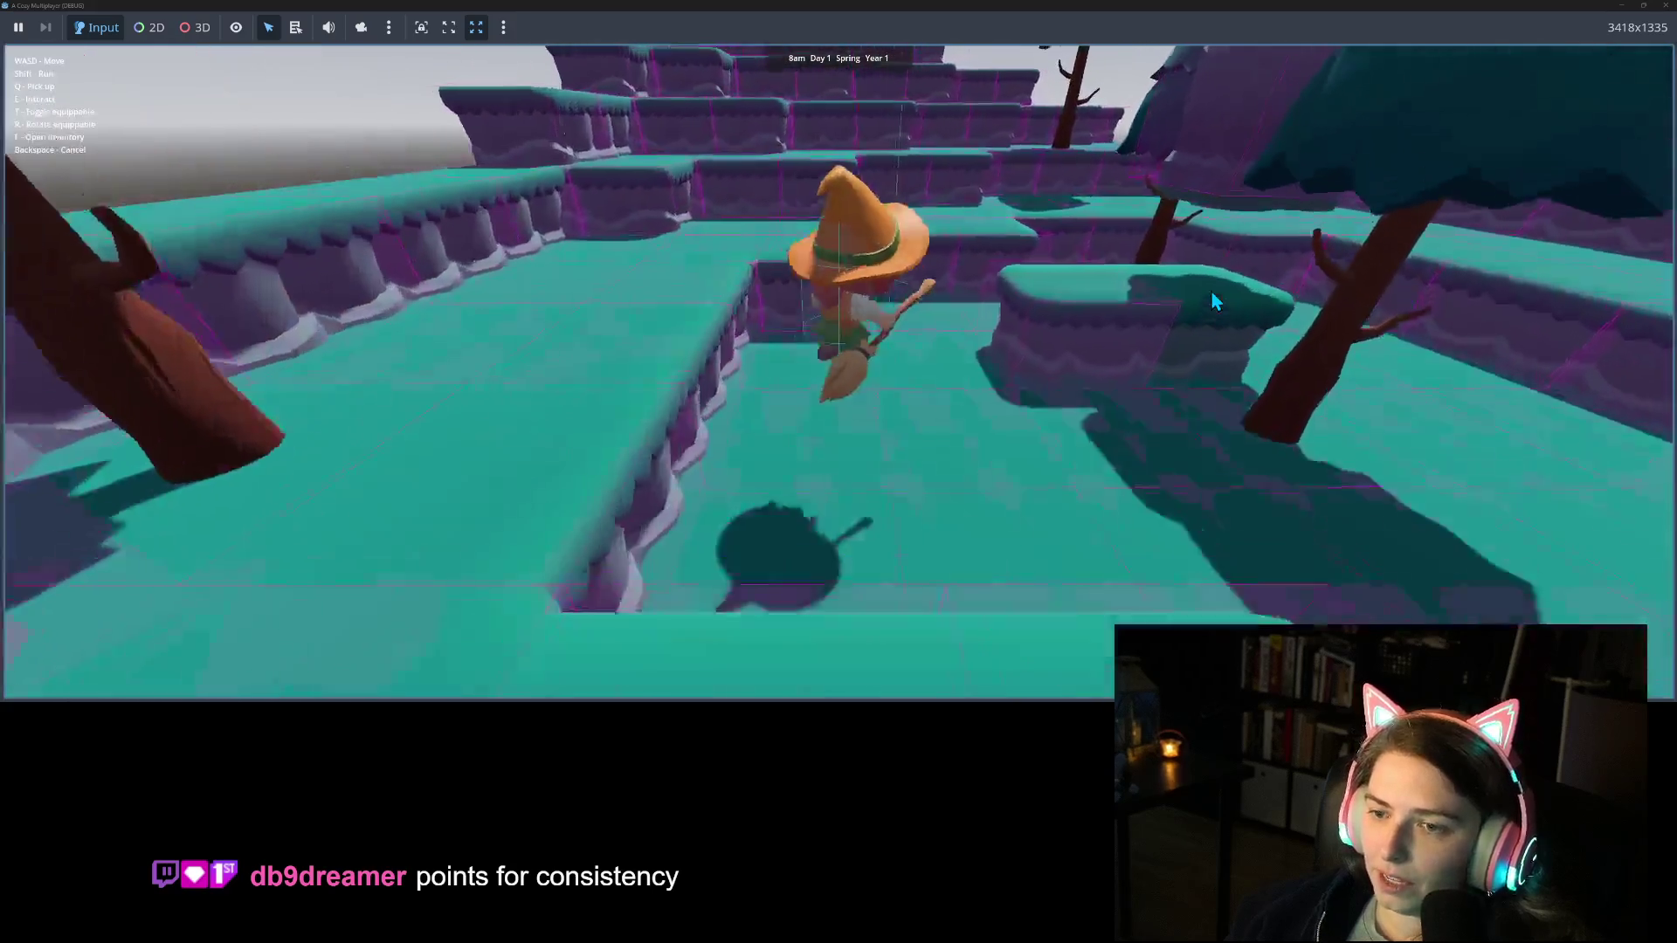
{"action": "key", "text": "w"}
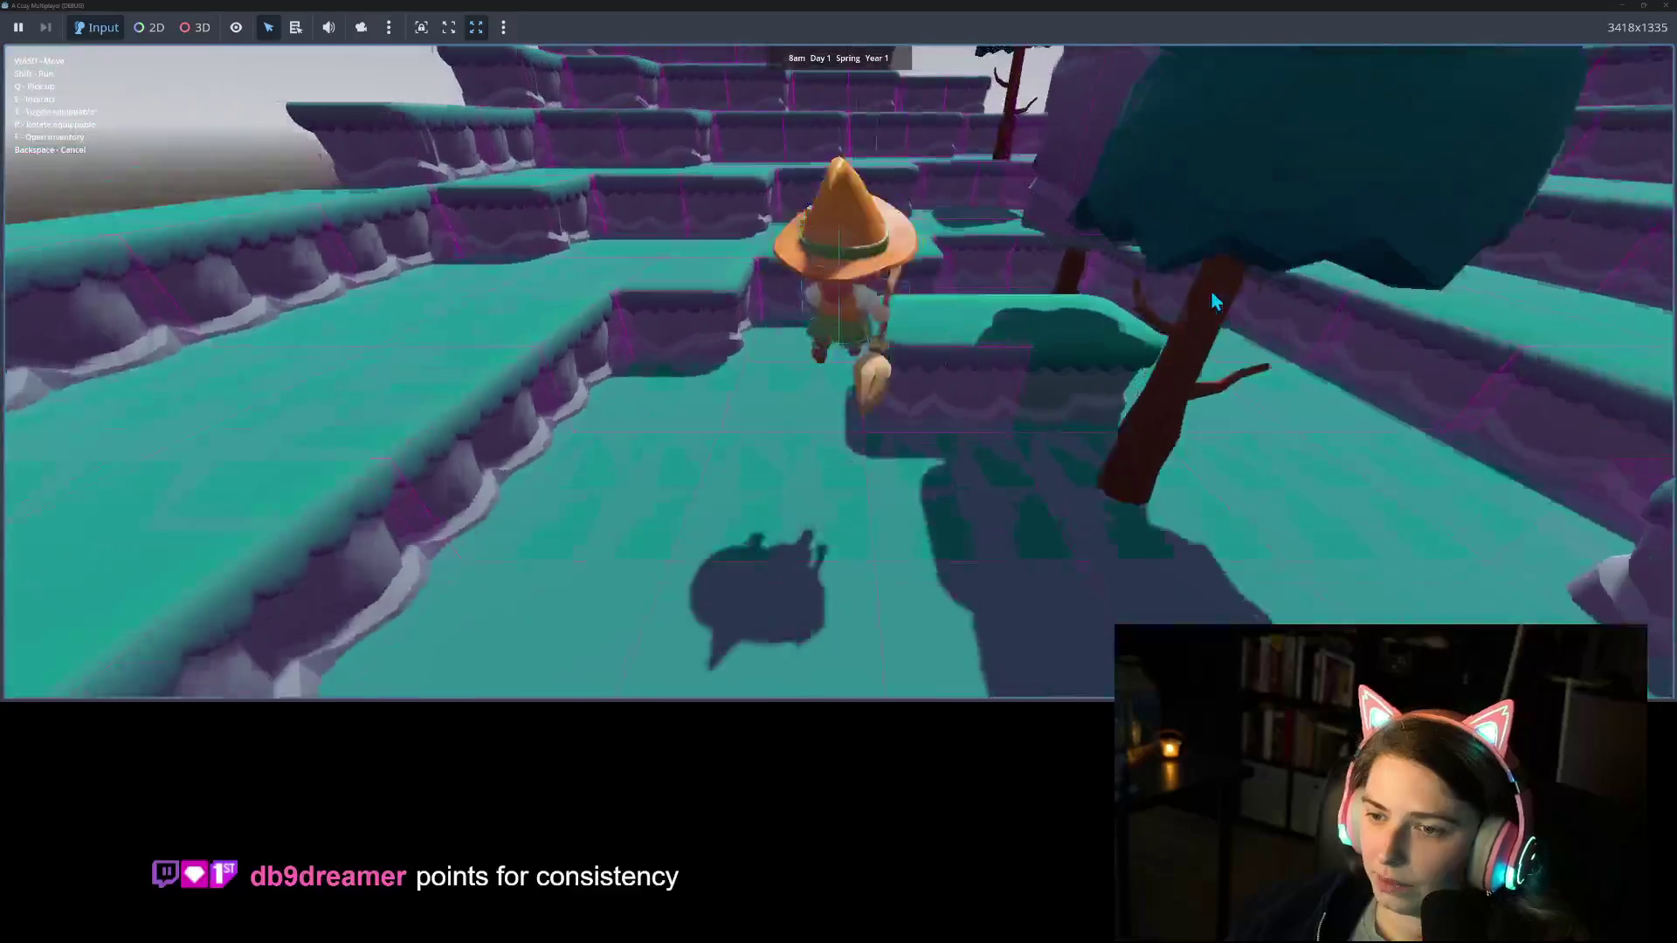
{"action": "key", "text": "w"}
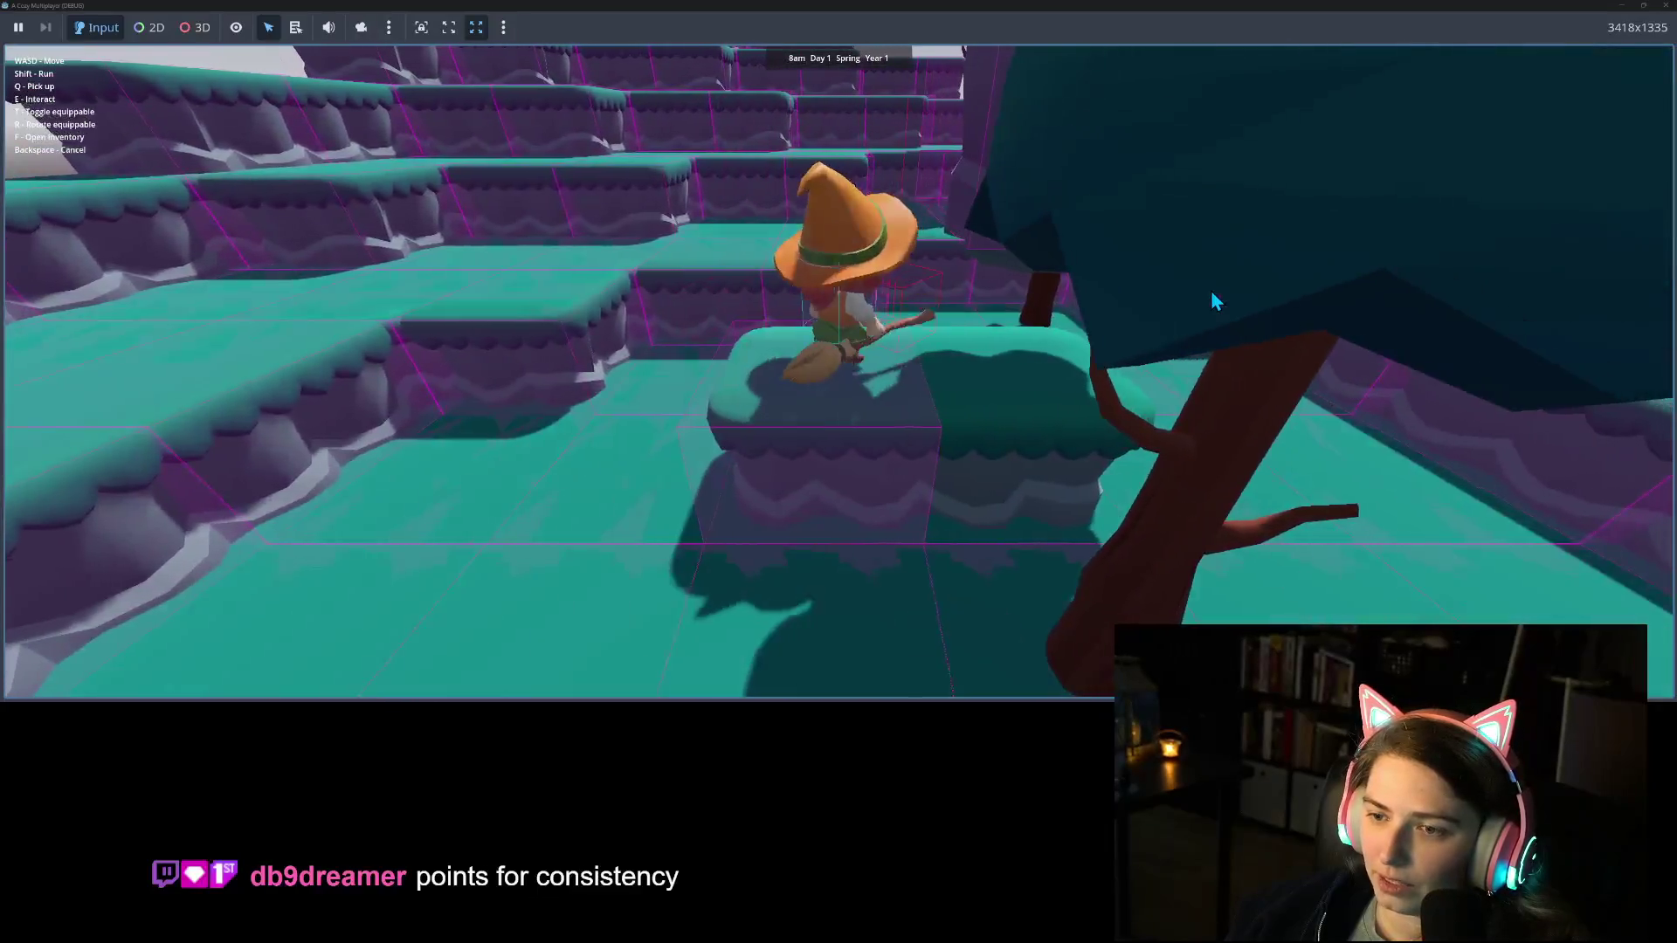
{"action": "key", "text": "w"}
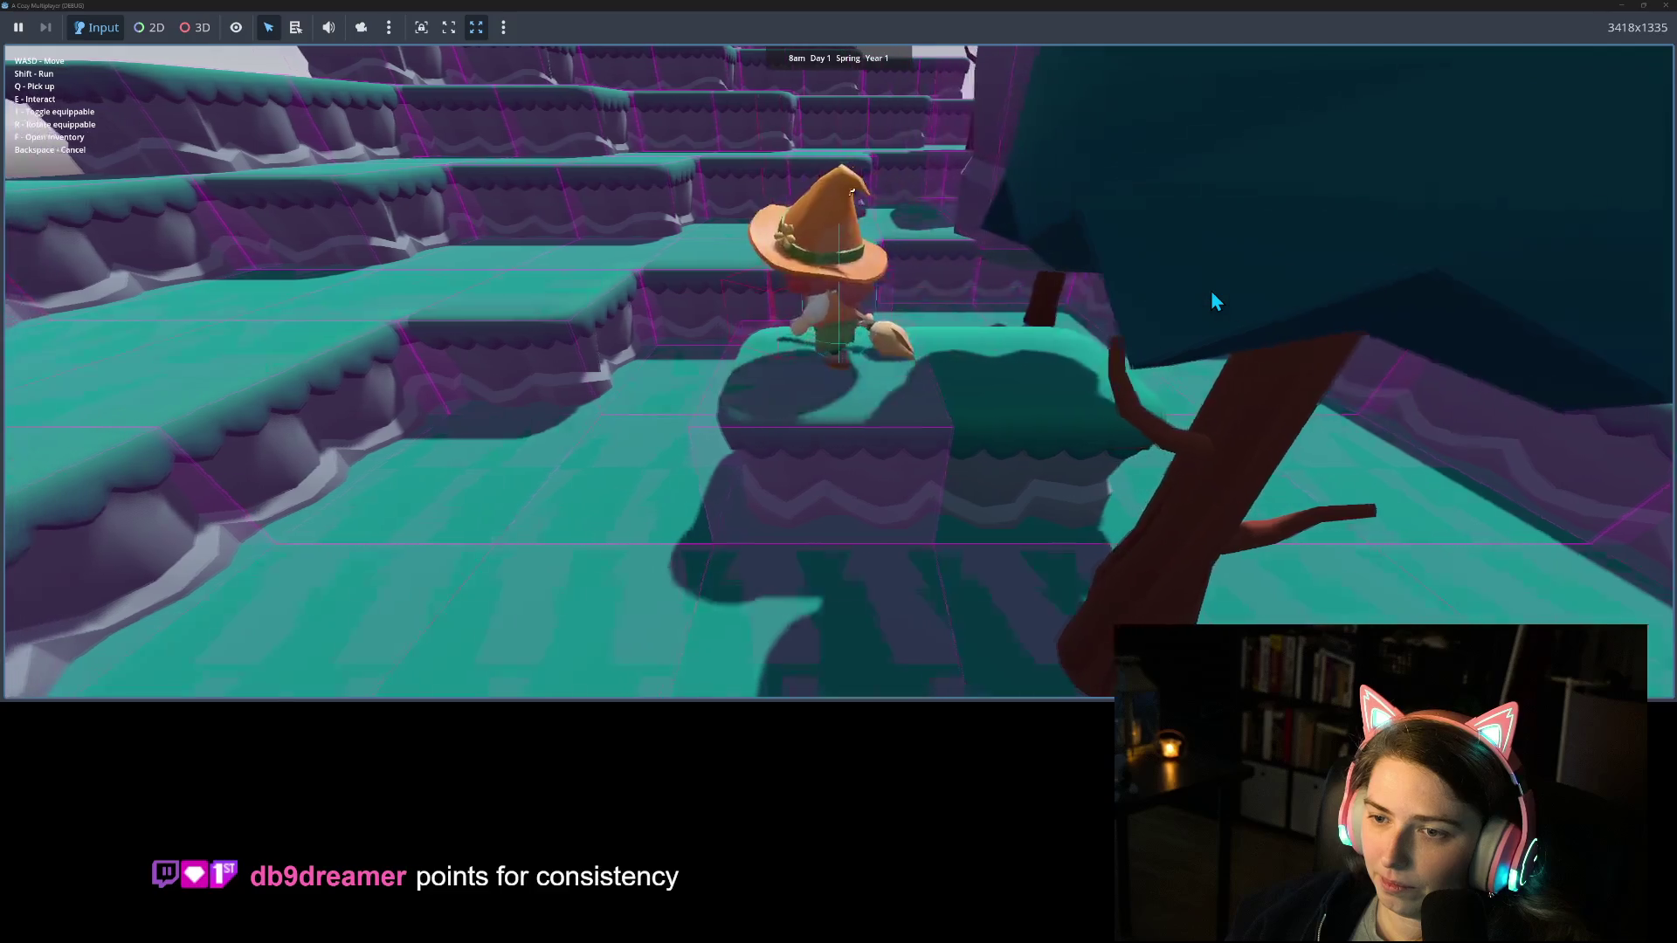
{"action": "mouse_move", "coordinate": [1278, 6]}
{"action": "left_mouse_down"}
{"action": "mouse_move", "coordinate": [1279, 124]}
{"action": "mouse_move", "coordinate": [1254, 154]}
{"action": "left_mouse_up"}
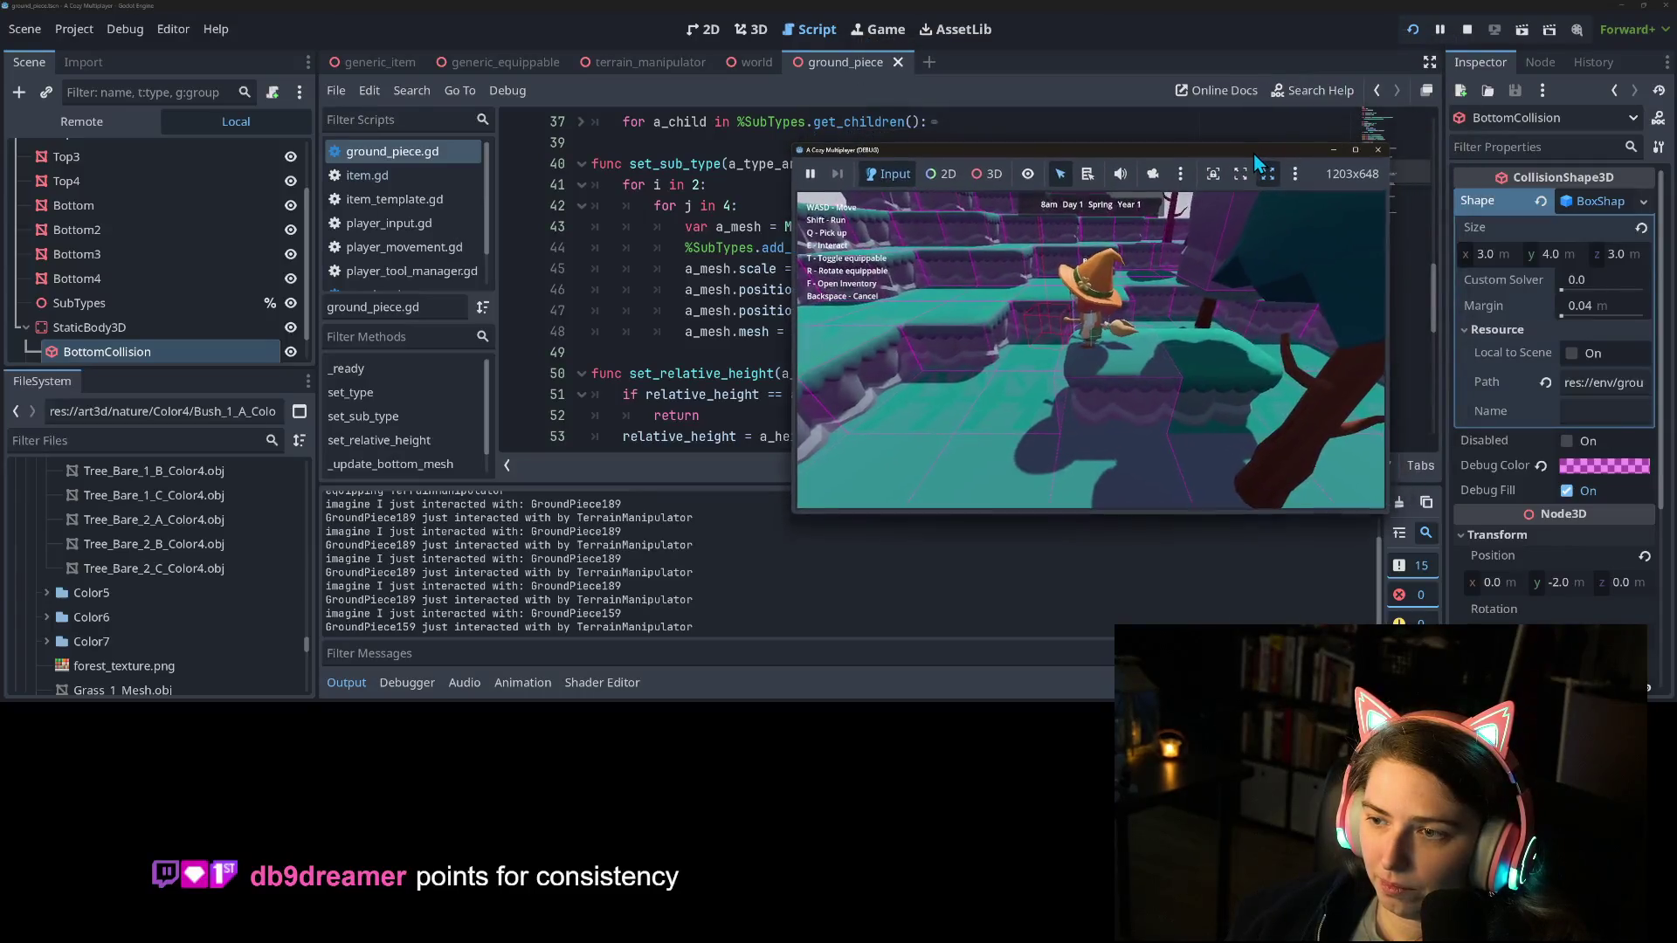
{"action": "left_click", "coordinate": [1377, 152]}
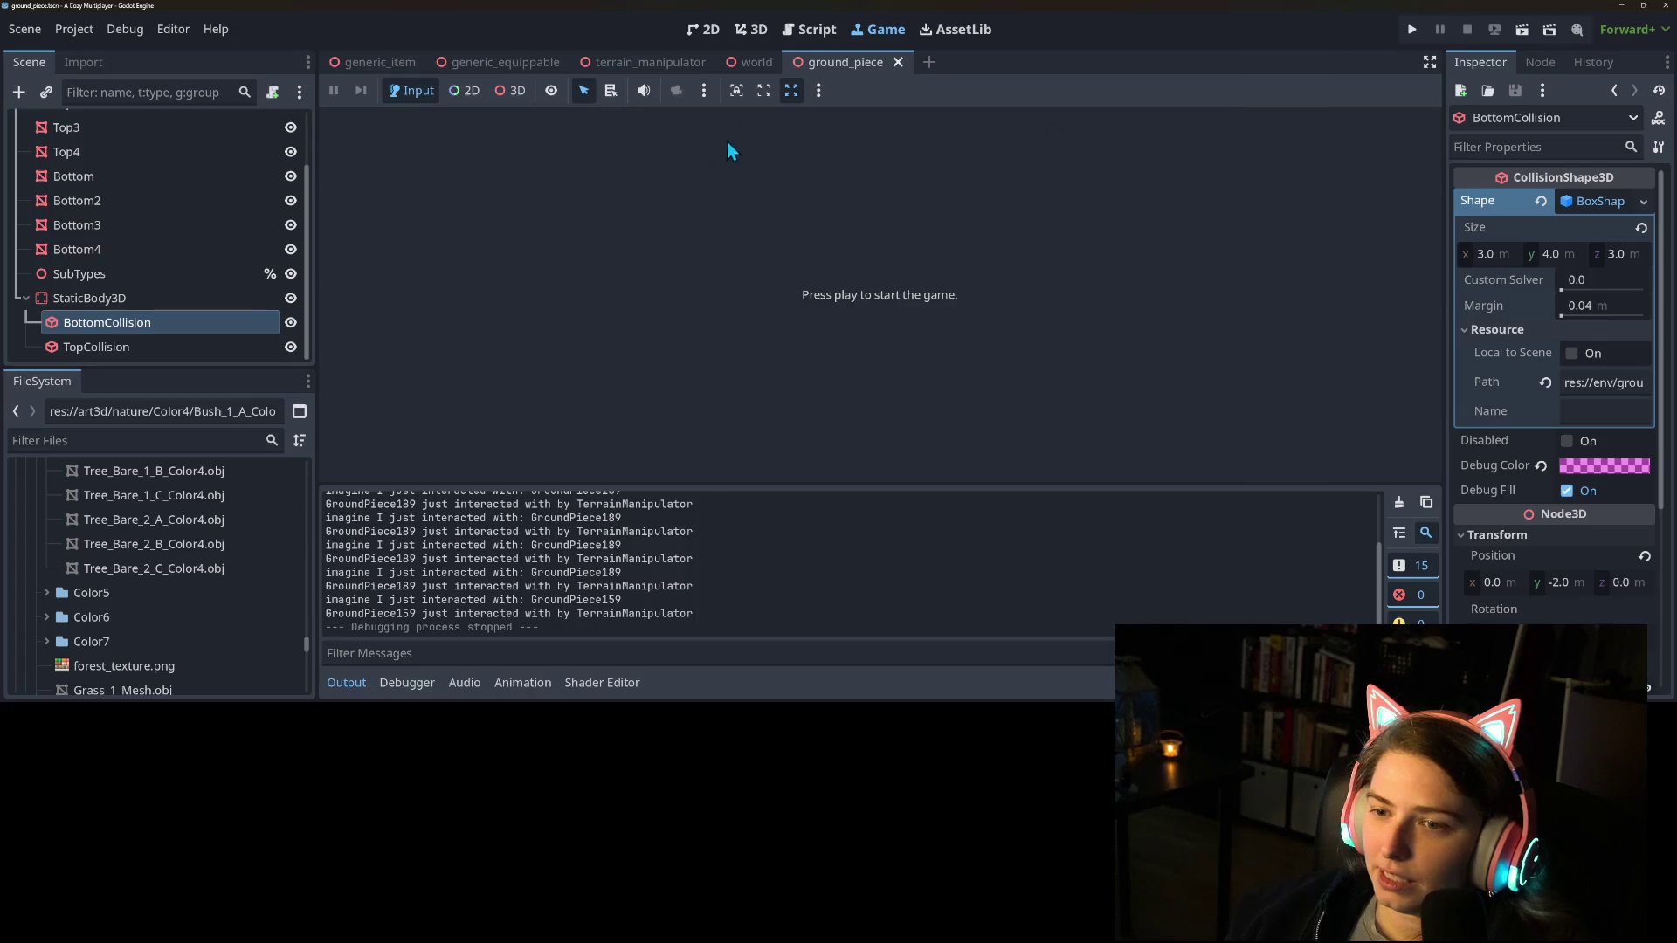
Step: Open terrain.gd in the script editor and review how heights is used around lines 74–76
{"action": "left_click", "coordinate": [812, 30]}
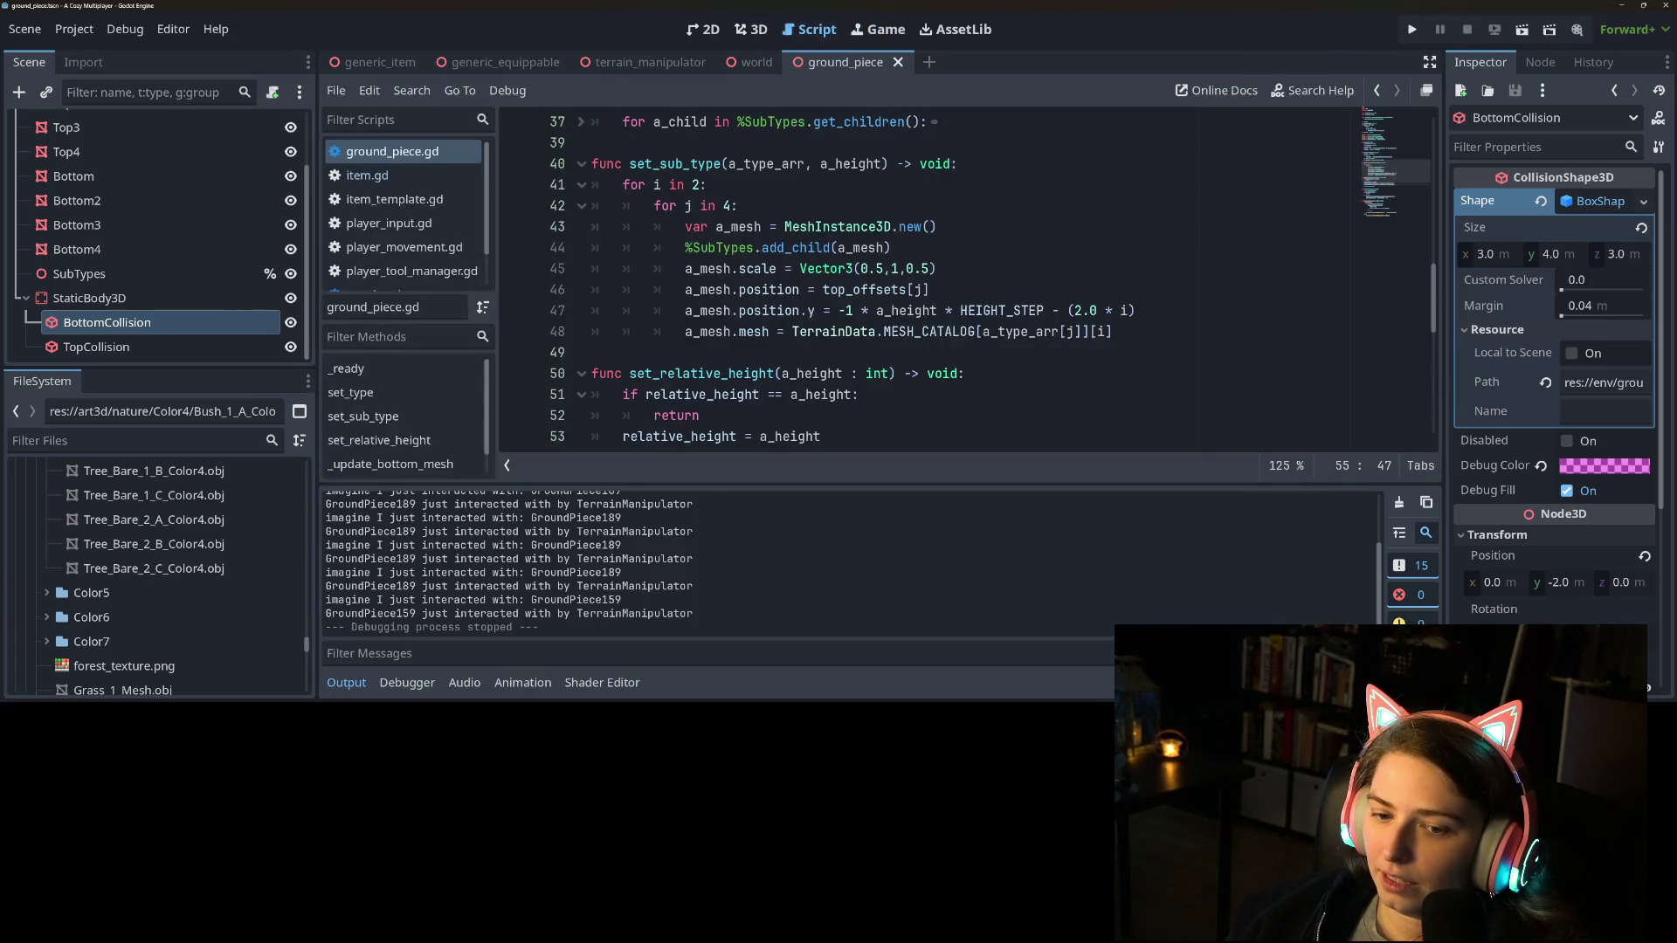
{"action": "left_click", "coordinate": [346, 682]}
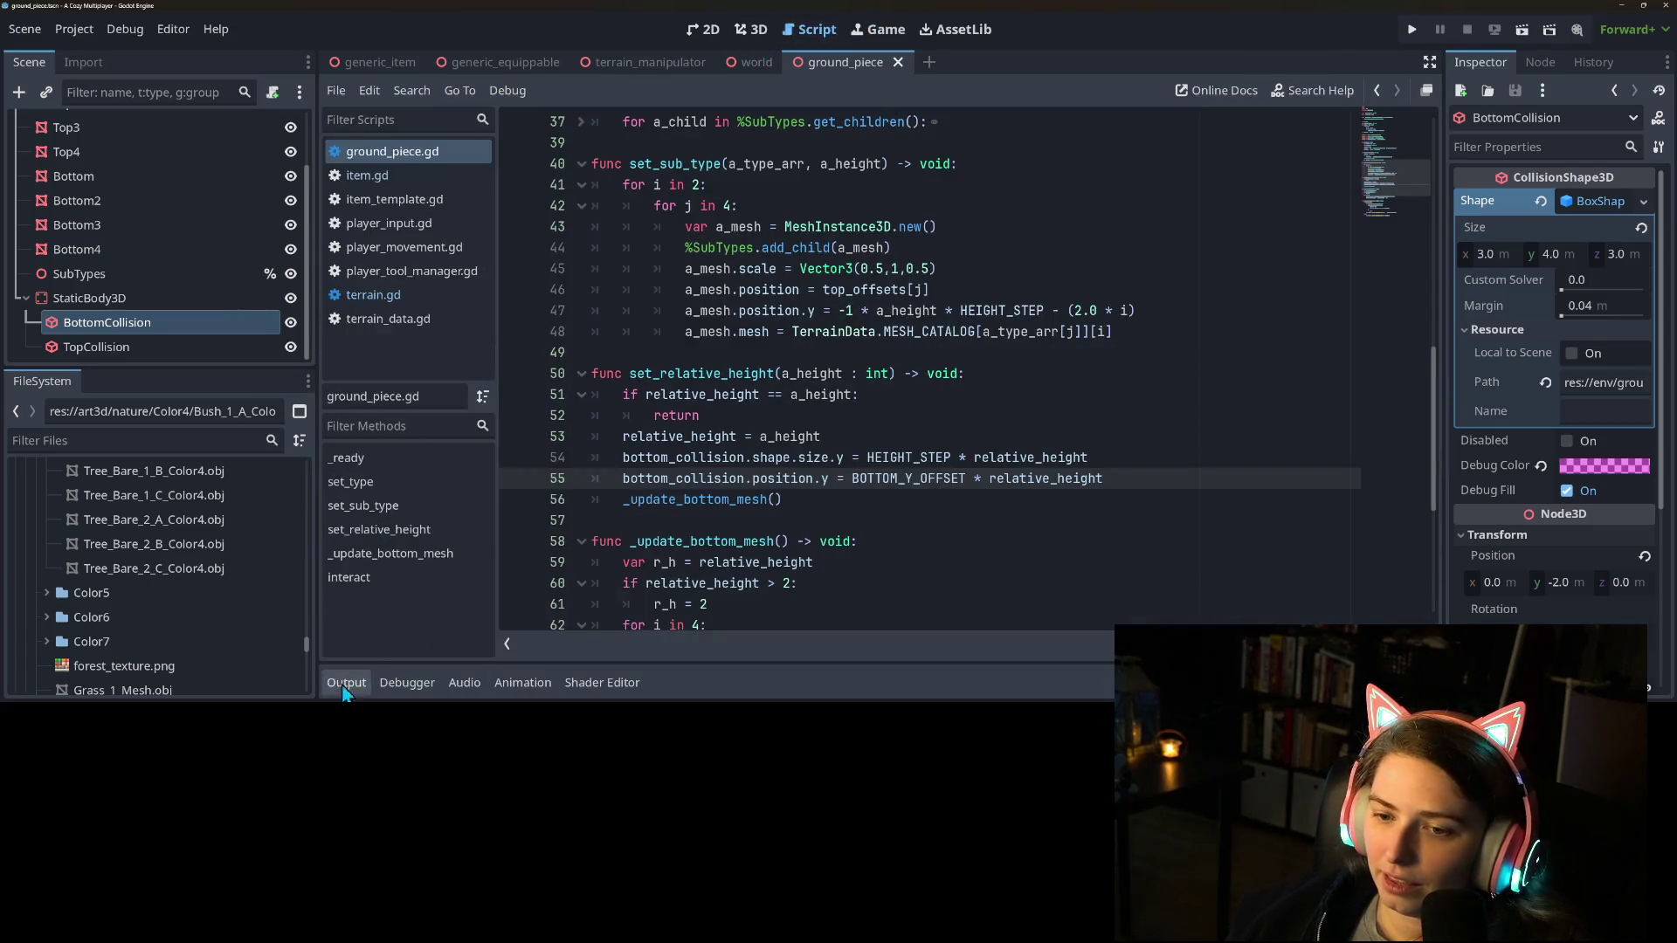
{"action": "left_click", "coordinate": [1137, 459]}
{"action": "left_click", "coordinate": [1140, 472]}
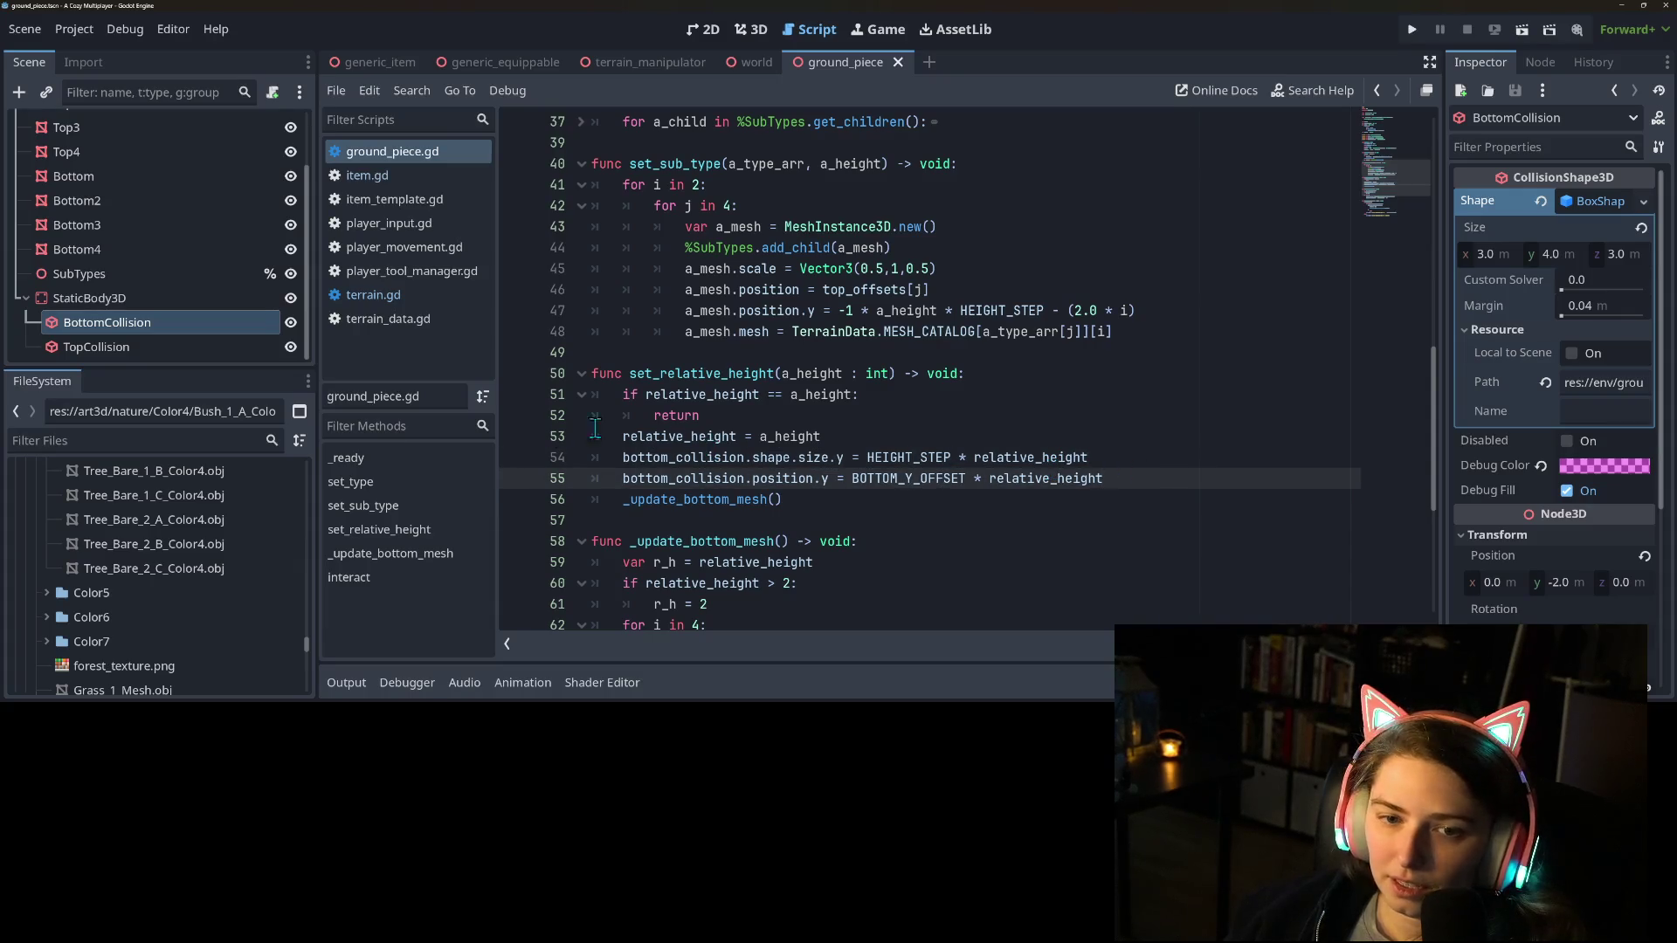
{"action": "left_click", "coordinate": [362, 296]}
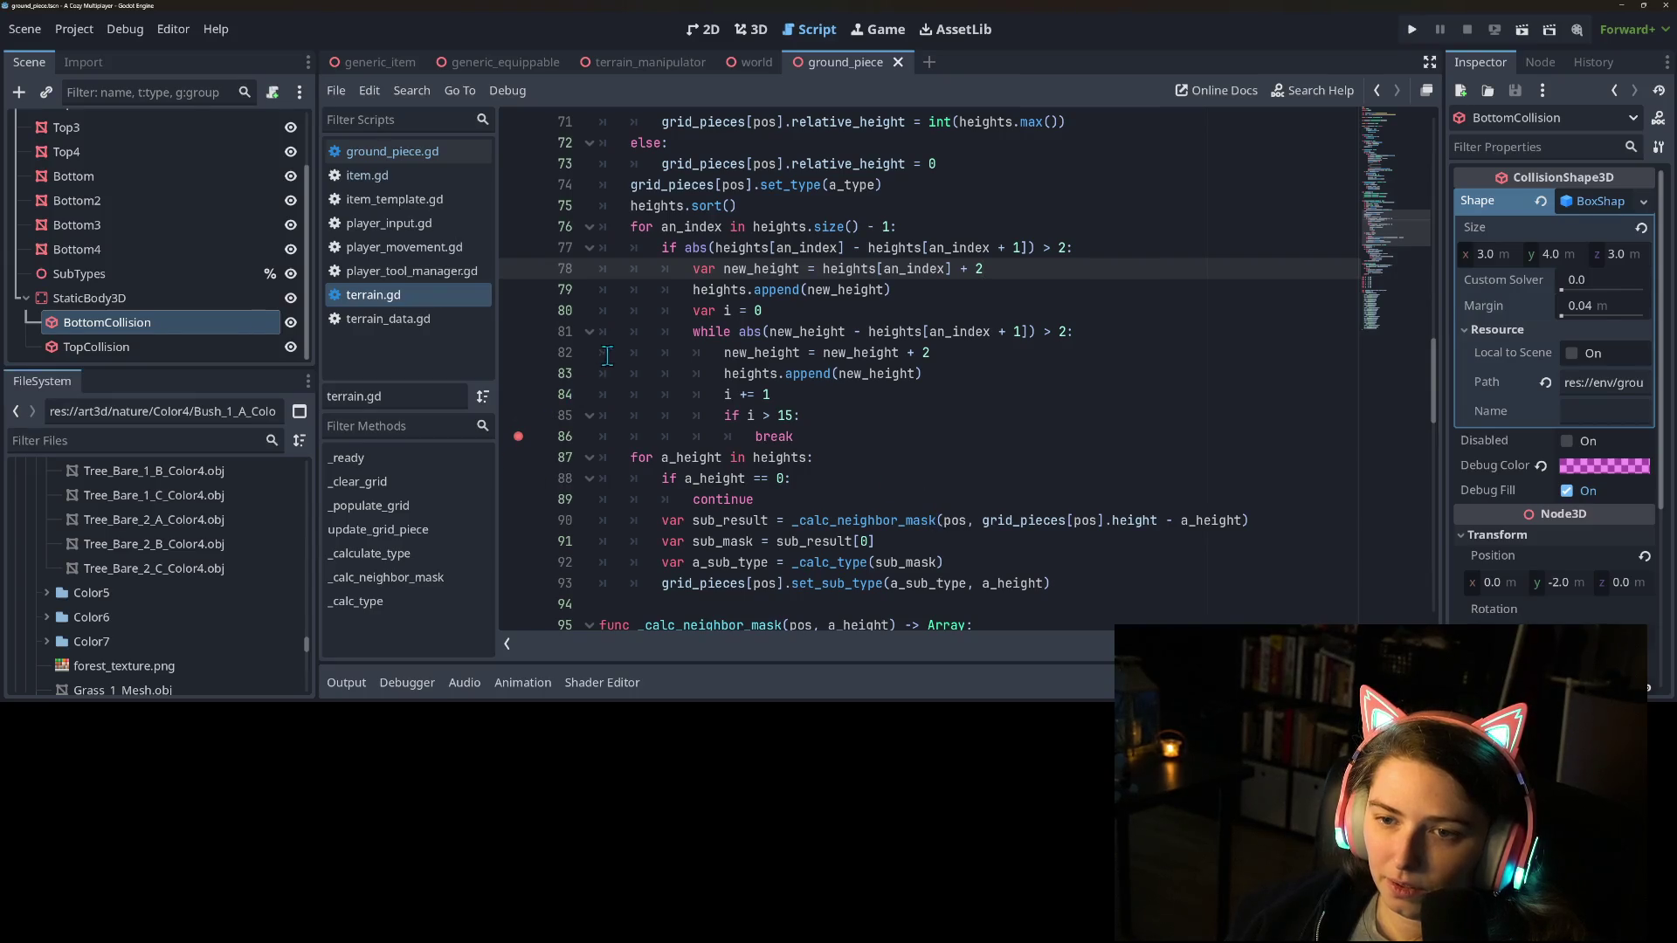
{"action": "double_click", "coordinate": [779, 226]}
{"action": "scroll", "coordinate": [658, 345], "scroll_direction": "up", "scroll_amount": 2}
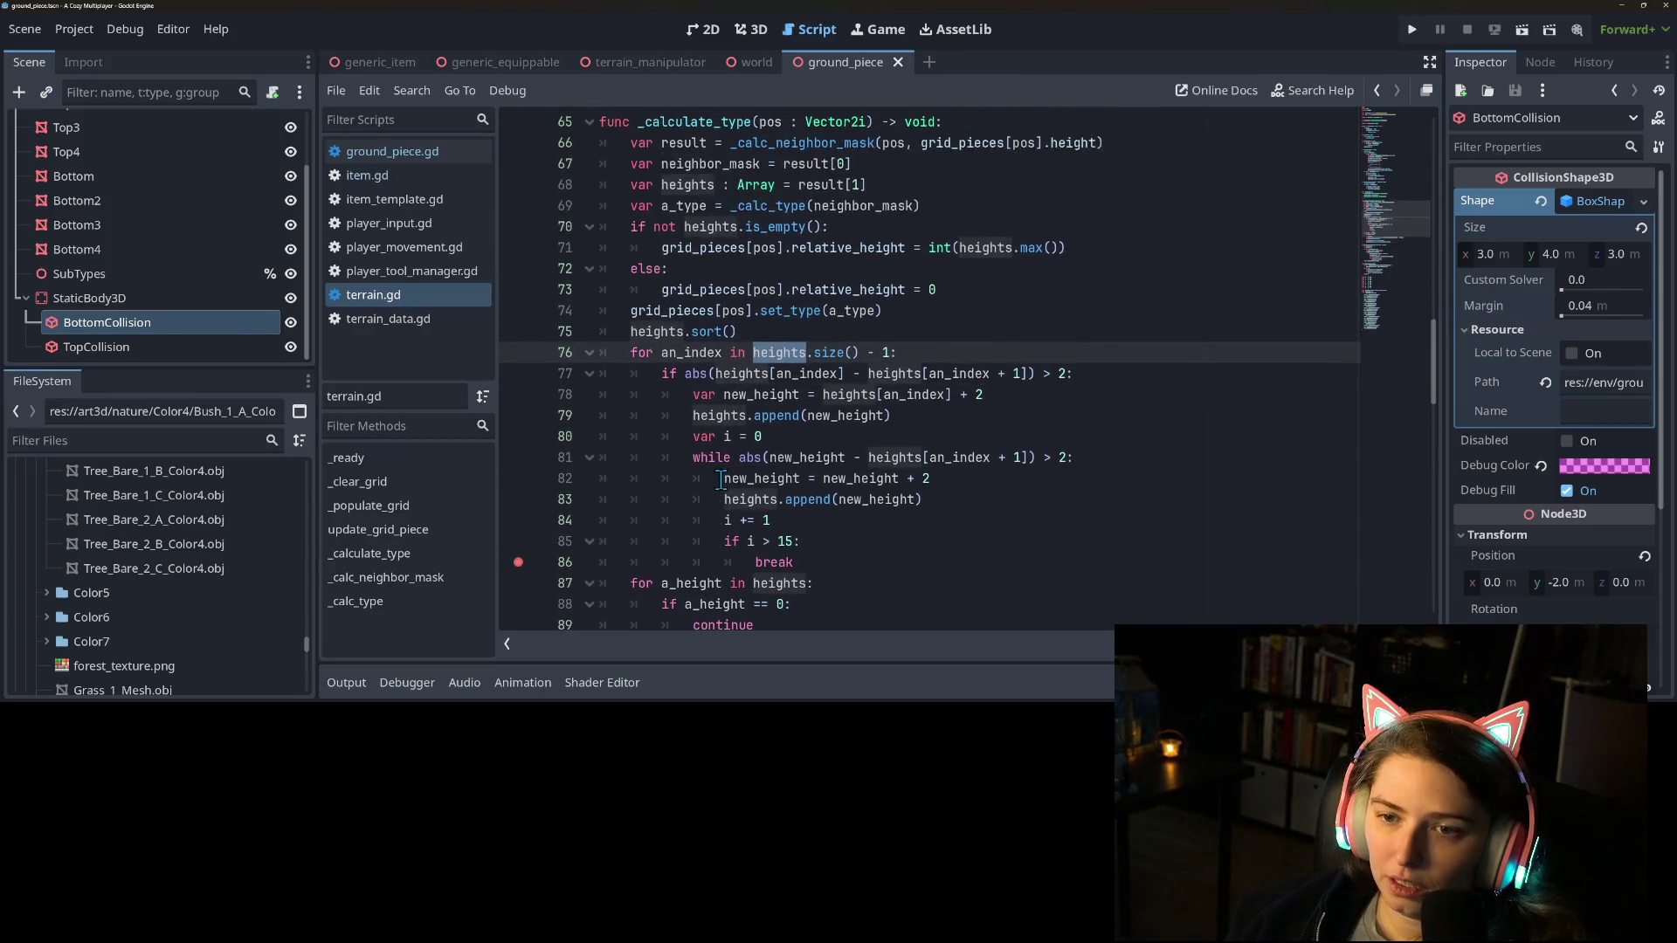
{"action": "double_click", "coordinate": [644, 310]}
{"action": "double_click", "coordinate": [644, 332]}
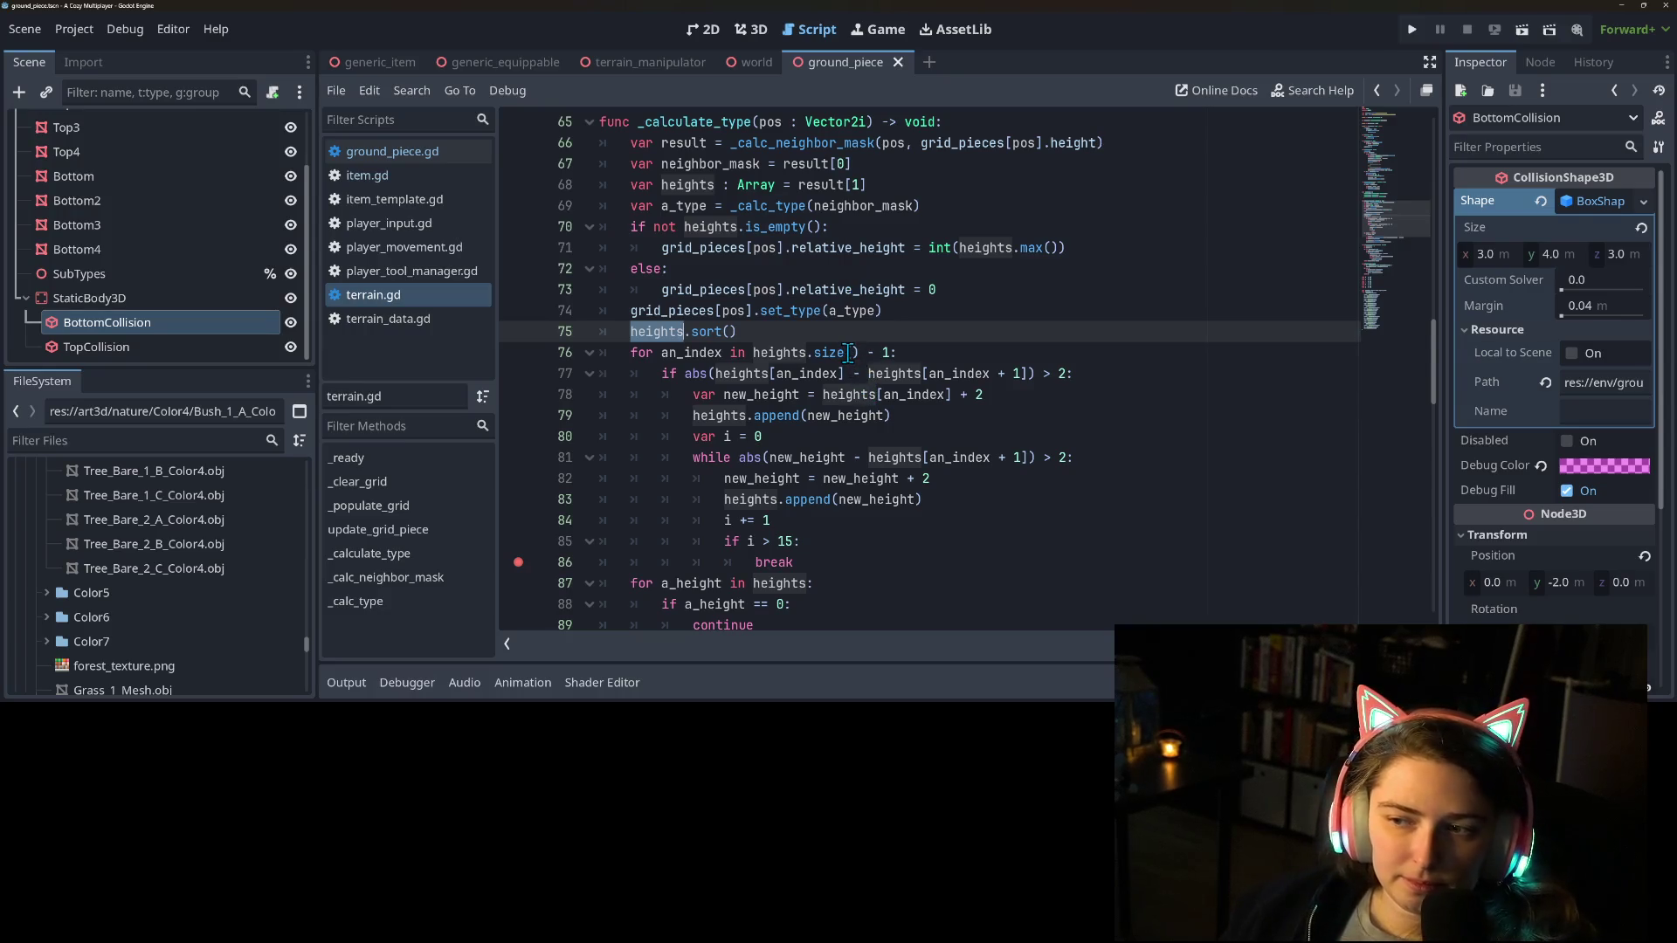
Step: Add the line 'if heights.size() > 1:' after heights.sort()
{"action": "left_click", "coordinate": [818, 353]}
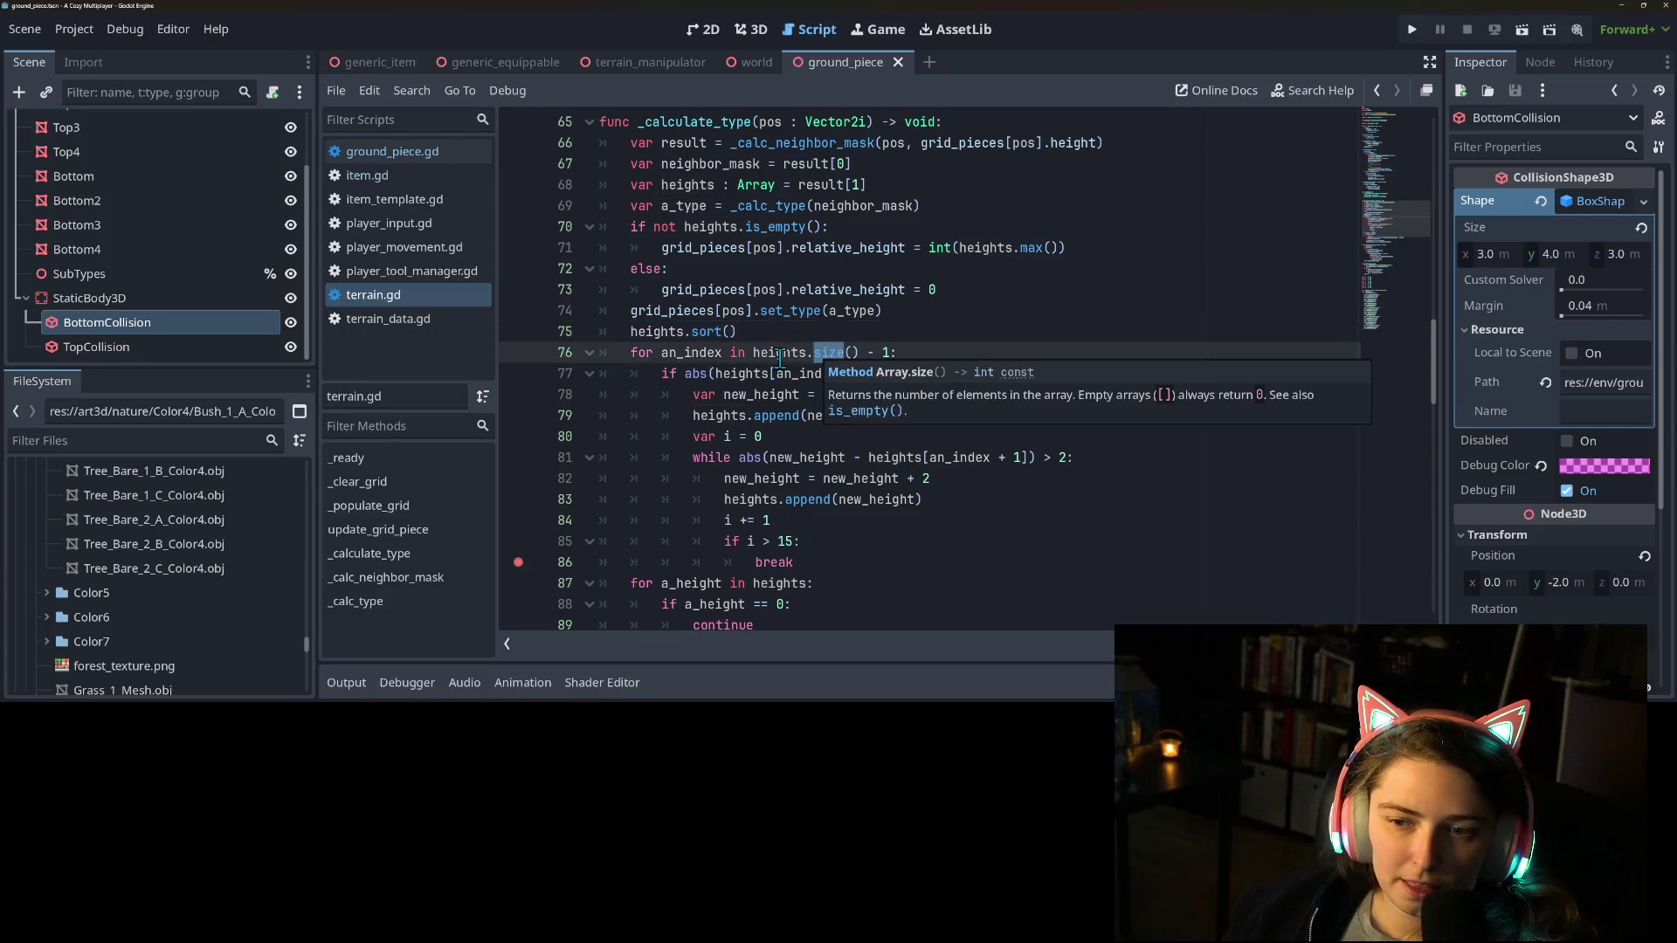
{"action": "left_click", "coordinate": [928, 341]}
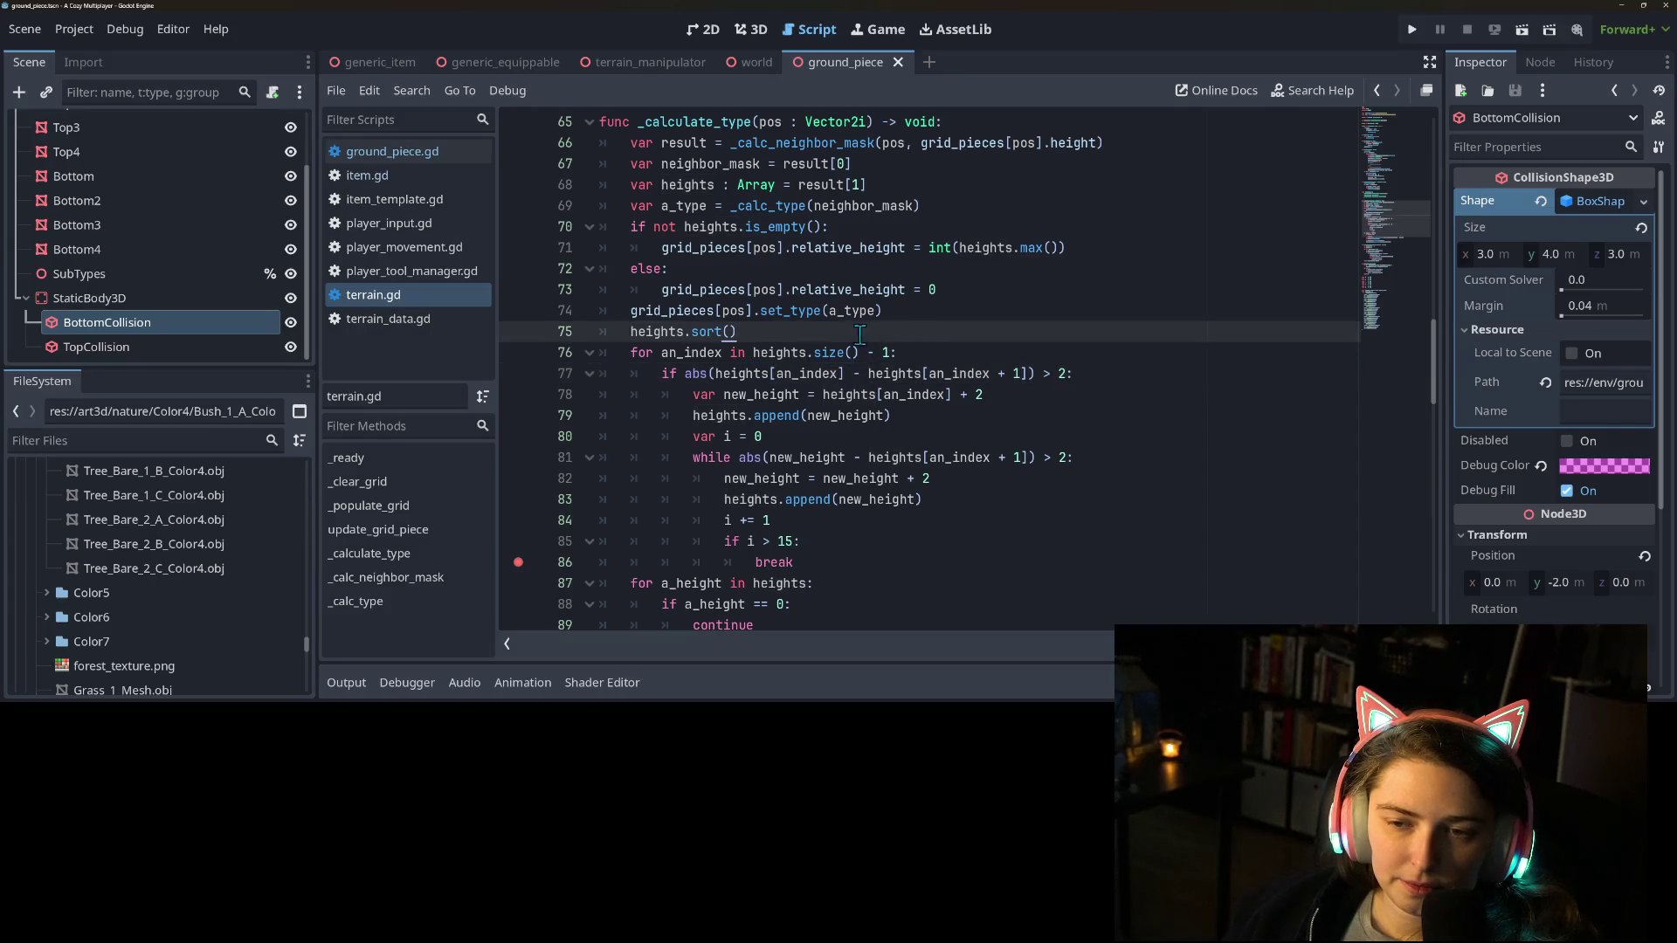
{"action": "key", "text": "Return"}
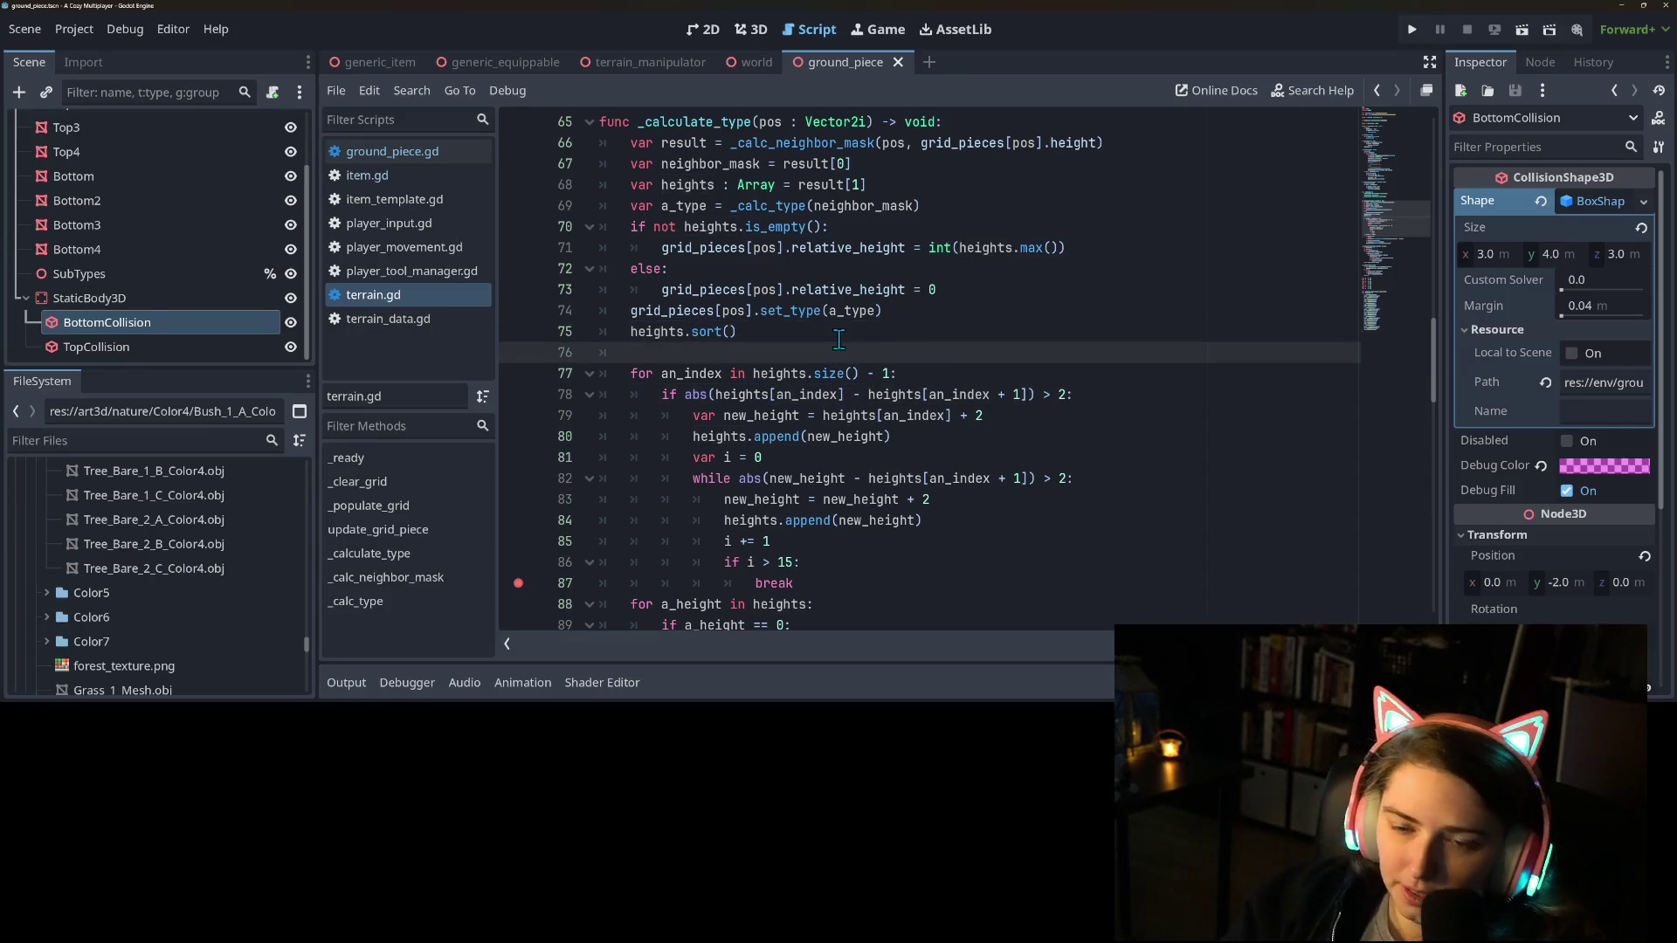
{"action": "type", "text": "e"}
{"action": "key", "text": "Return"}
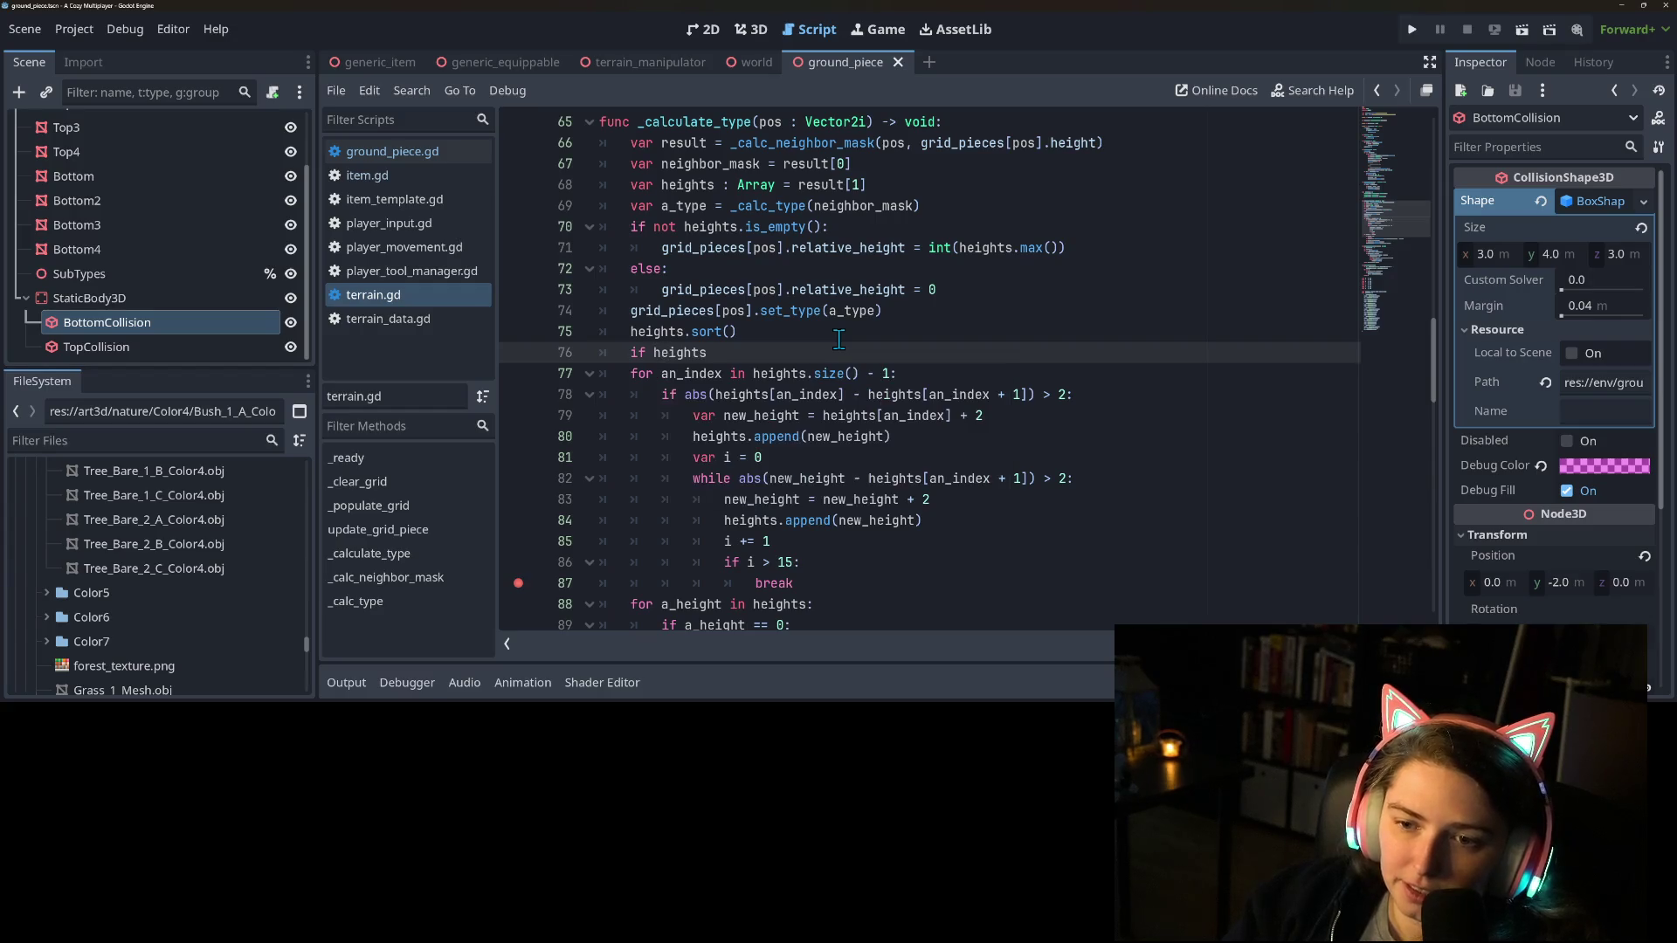
{"action": "type", "text": ".si"}
{"action": "key", "text": "Return"}
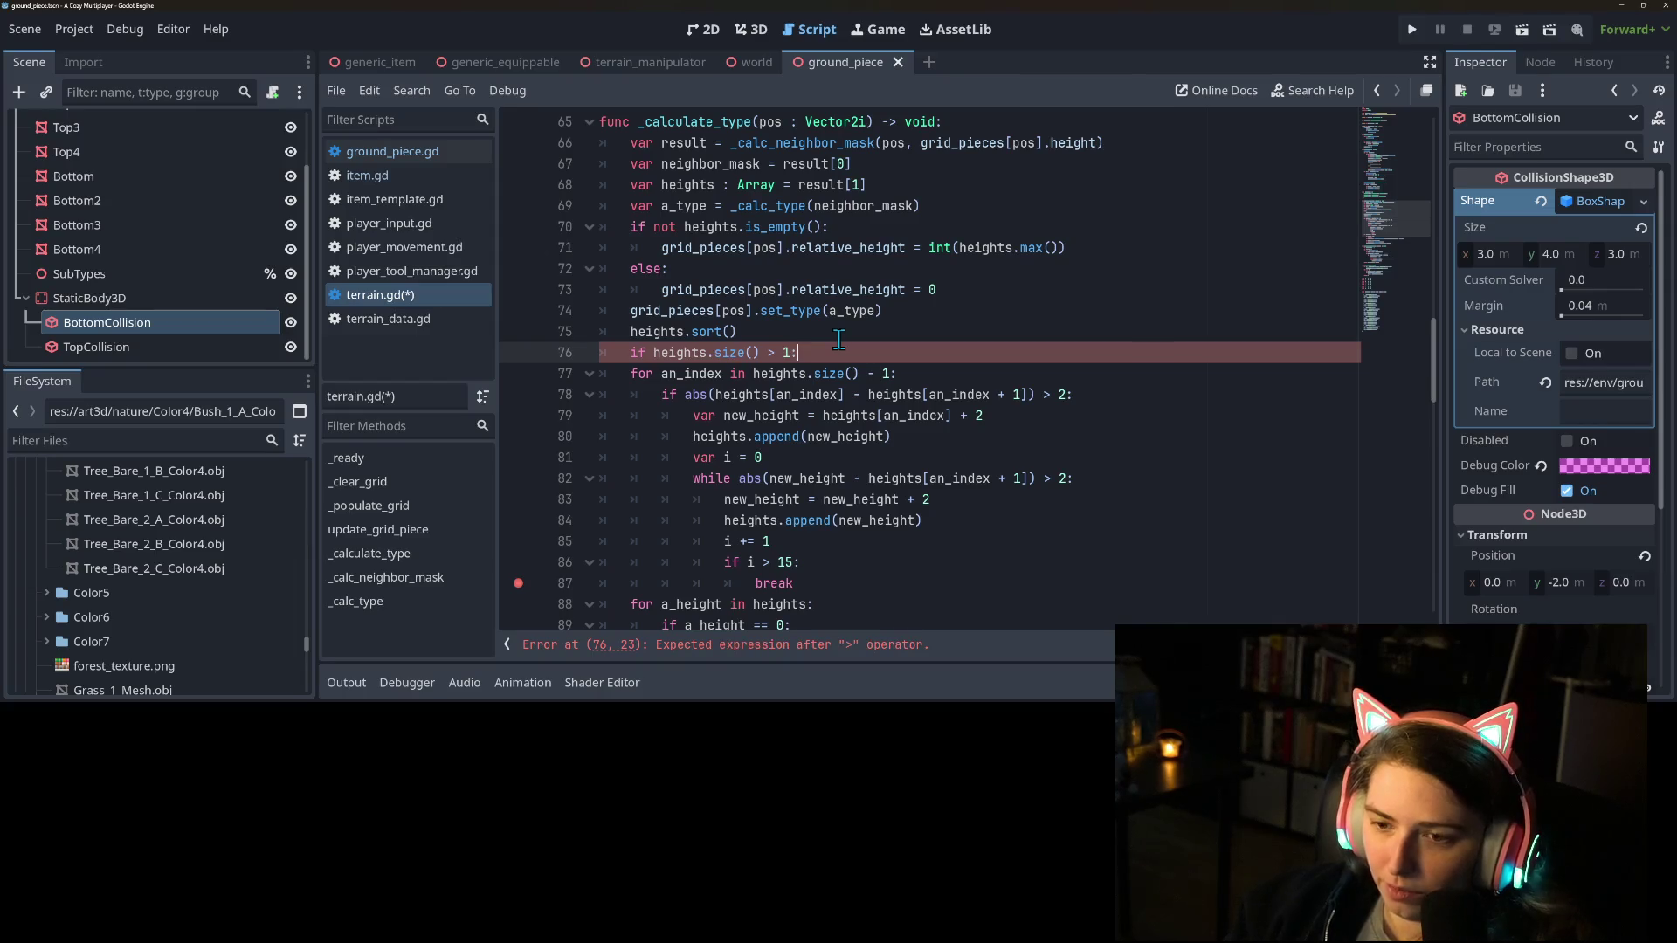
Step: Indent the loop on lines 77–87 under the new check and save terrain.gd
{"action": "mouse_move", "coordinate": [602, 373]}
{"action": "left_mouse_down"}
{"action": "mouse_move", "coordinate": [664, 398]}
{"action": "mouse_move", "coordinate": [816, 582]}
{"action": "left_mouse_up"}
{"action": "key", "text": "Tab"}
{"action": "left_click", "coordinate": [801, 485]}
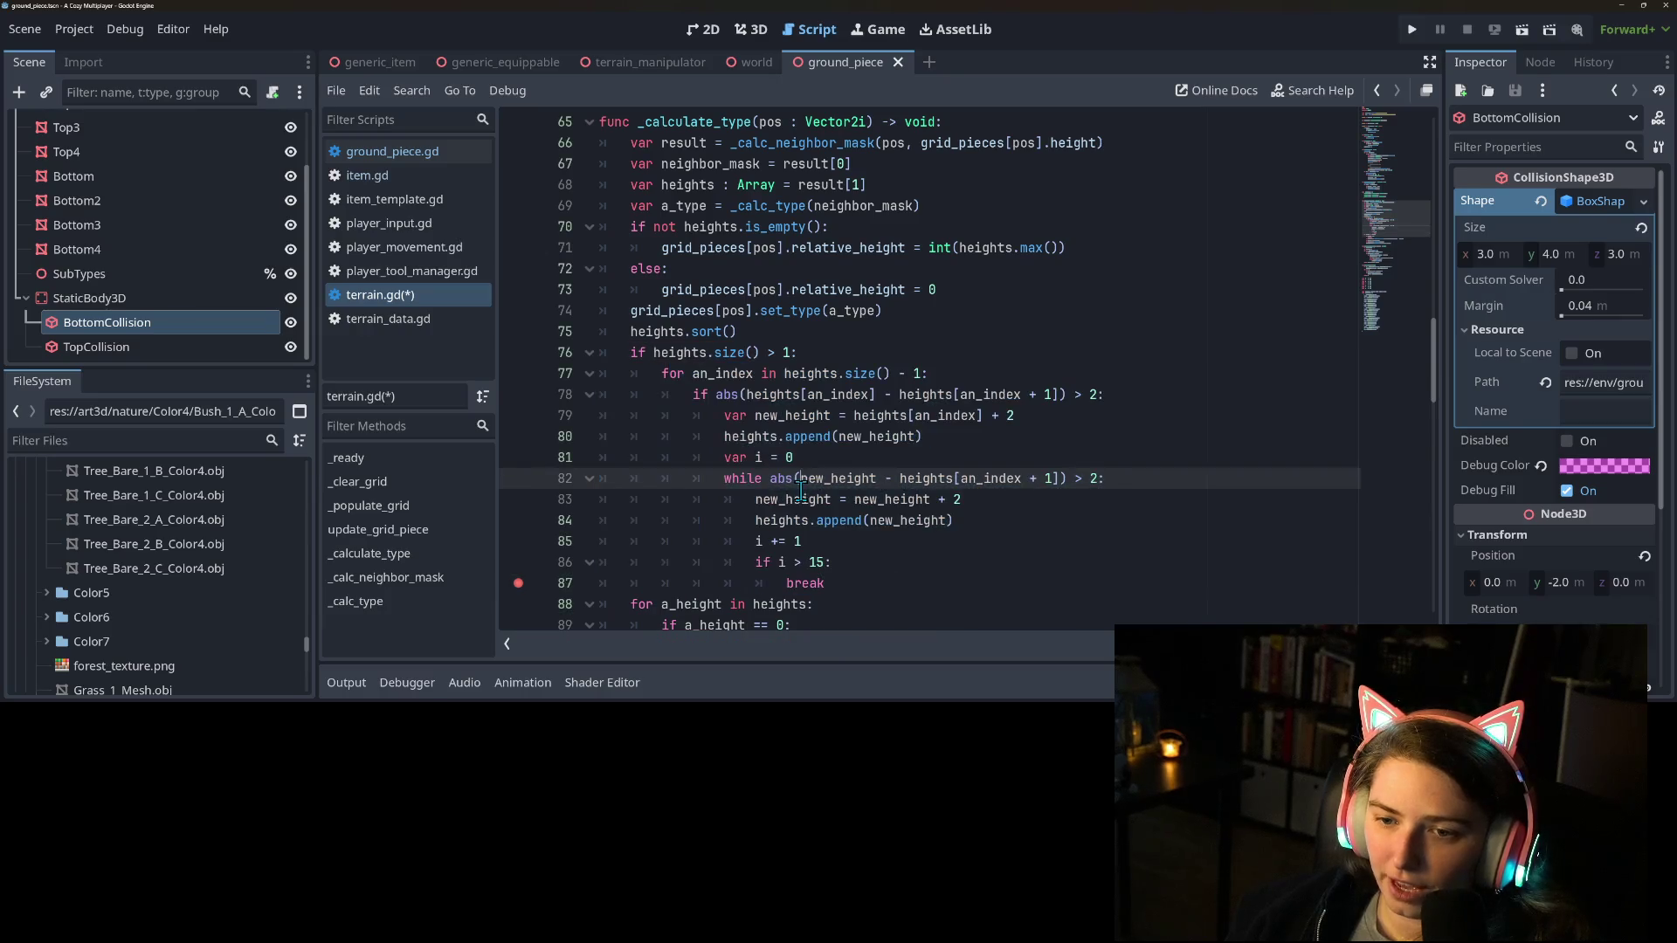
{"action": "left_click", "coordinate": [830, 339]}
{"action": "left_click", "coordinate": [827, 349]}
{"action": "key", "text": "ctrl+s"}
{"action": "scroll", "coordinate": [884, 454], "scroll_direction": "up", "scroll_amount": 2}
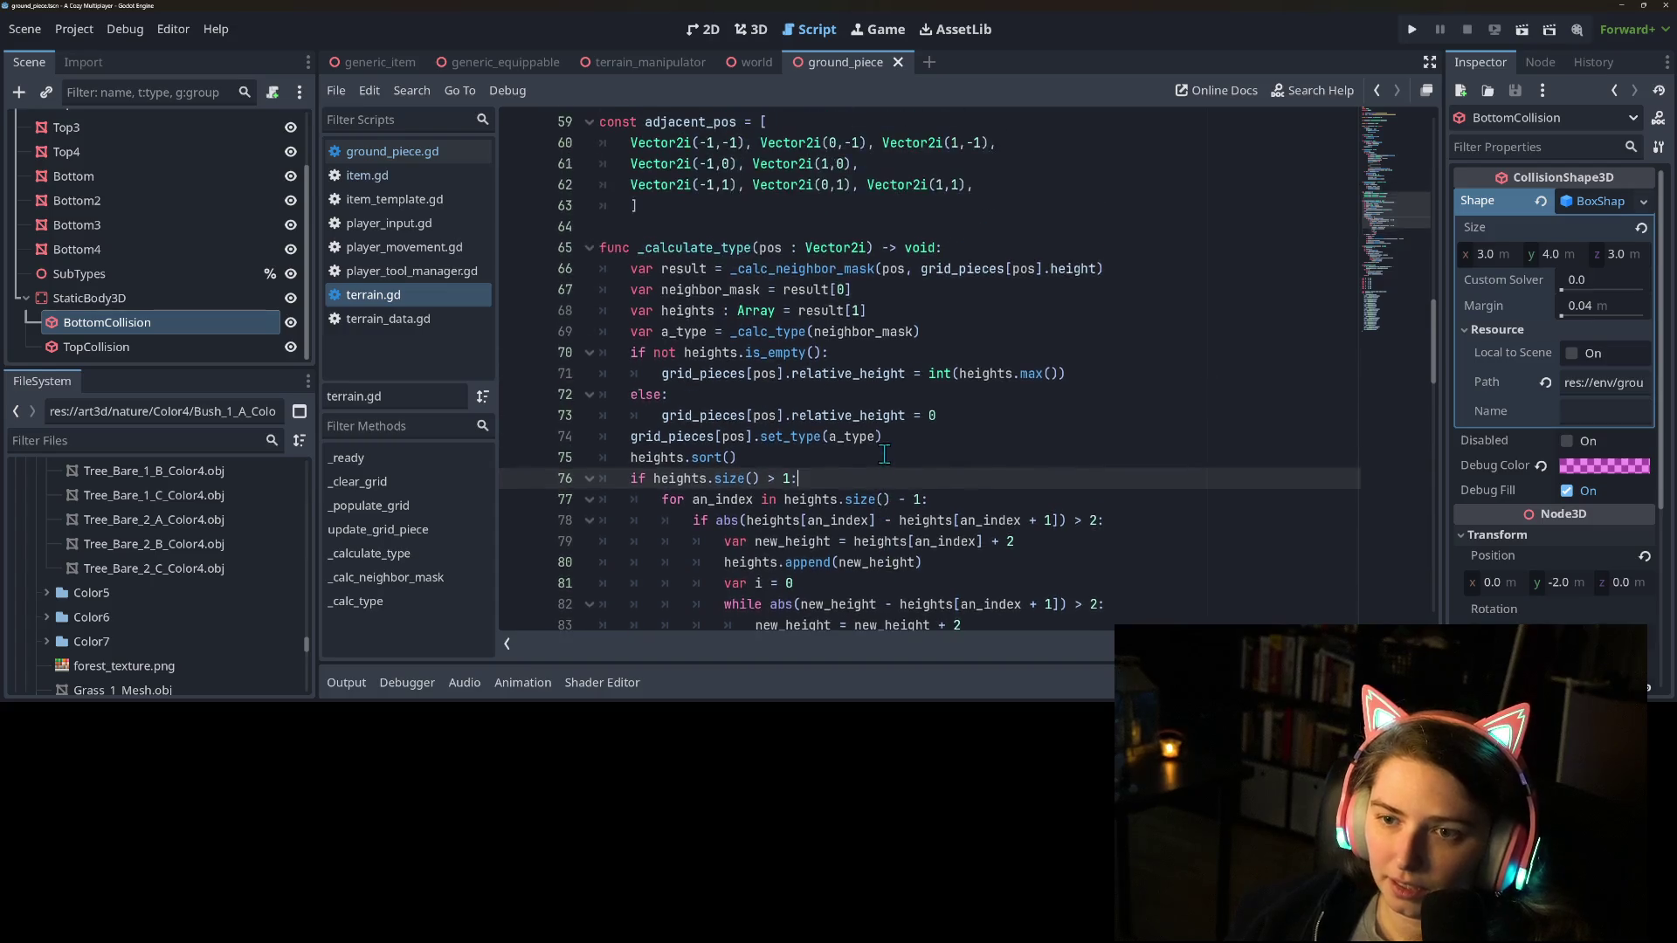
{"action": "scroll", "coordinate": [710, 477], "scroll_direction": "down", "scroll_amount": 2}
{"action": "left_click", "coordinate": [742, 376]}
{"action": "left_click", "coordinate": [804, 499]}
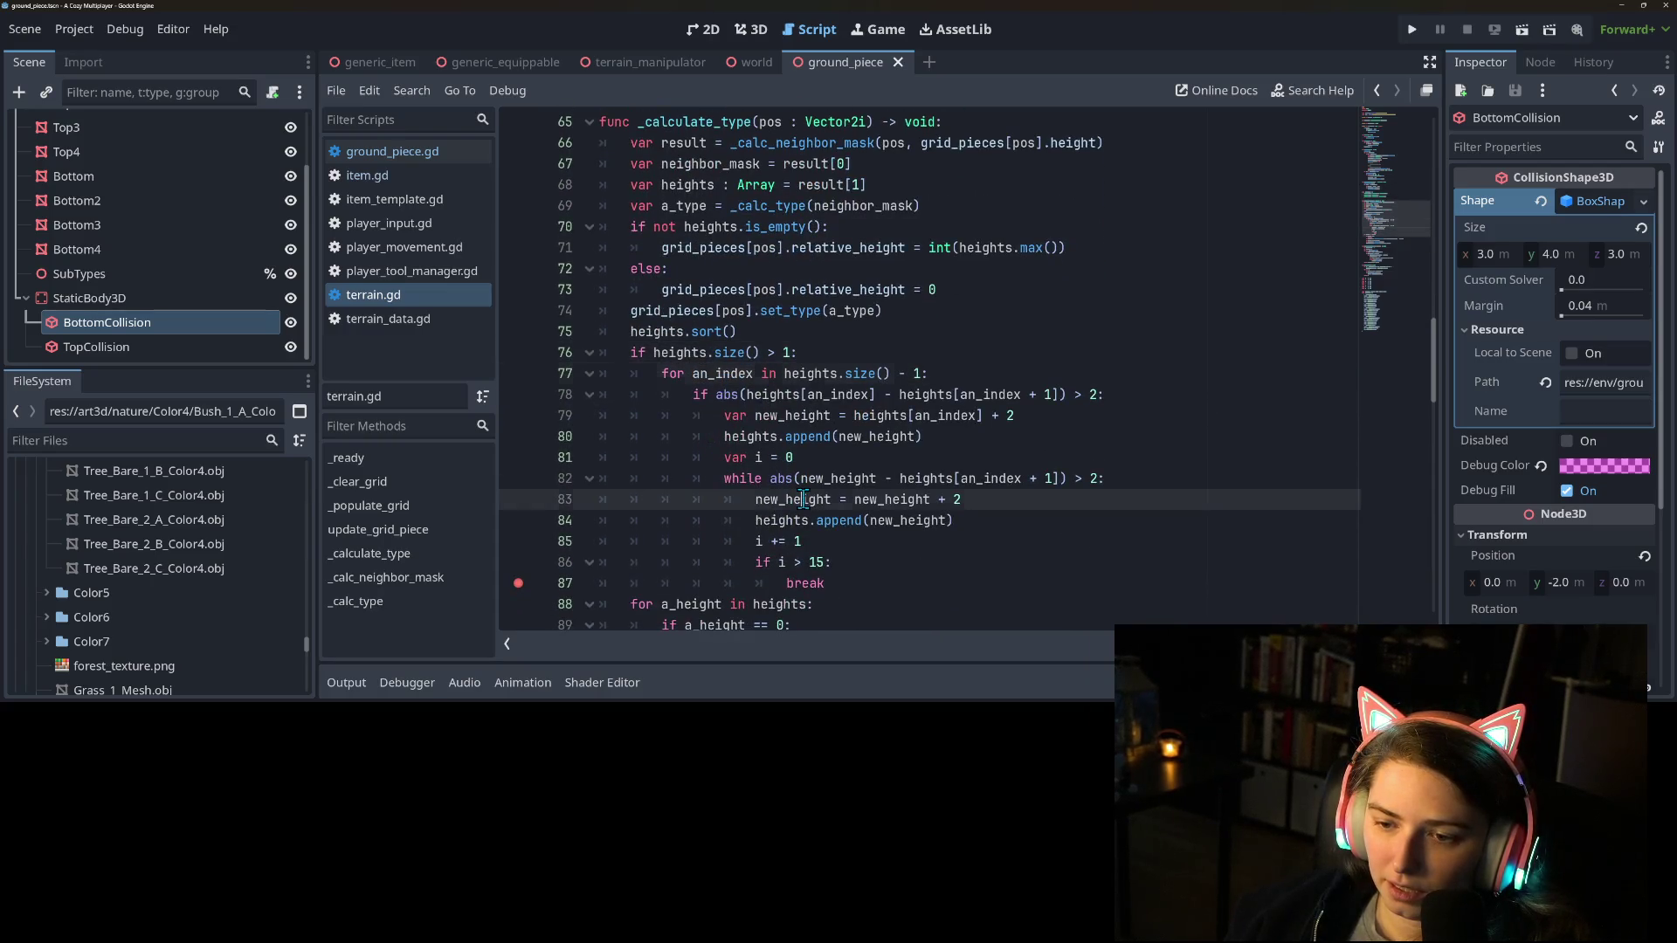
{"action": "left_click", "coordinate": [868, 583]}
{"action": "left_click", "coordinate": [813, 349]}
{"action": "left_click", "coordinate": [738, 313]}
{"action": "left_click", "coordinate": [747, 333]}
{"action": "left_click", "coordinate": [782, 353]}
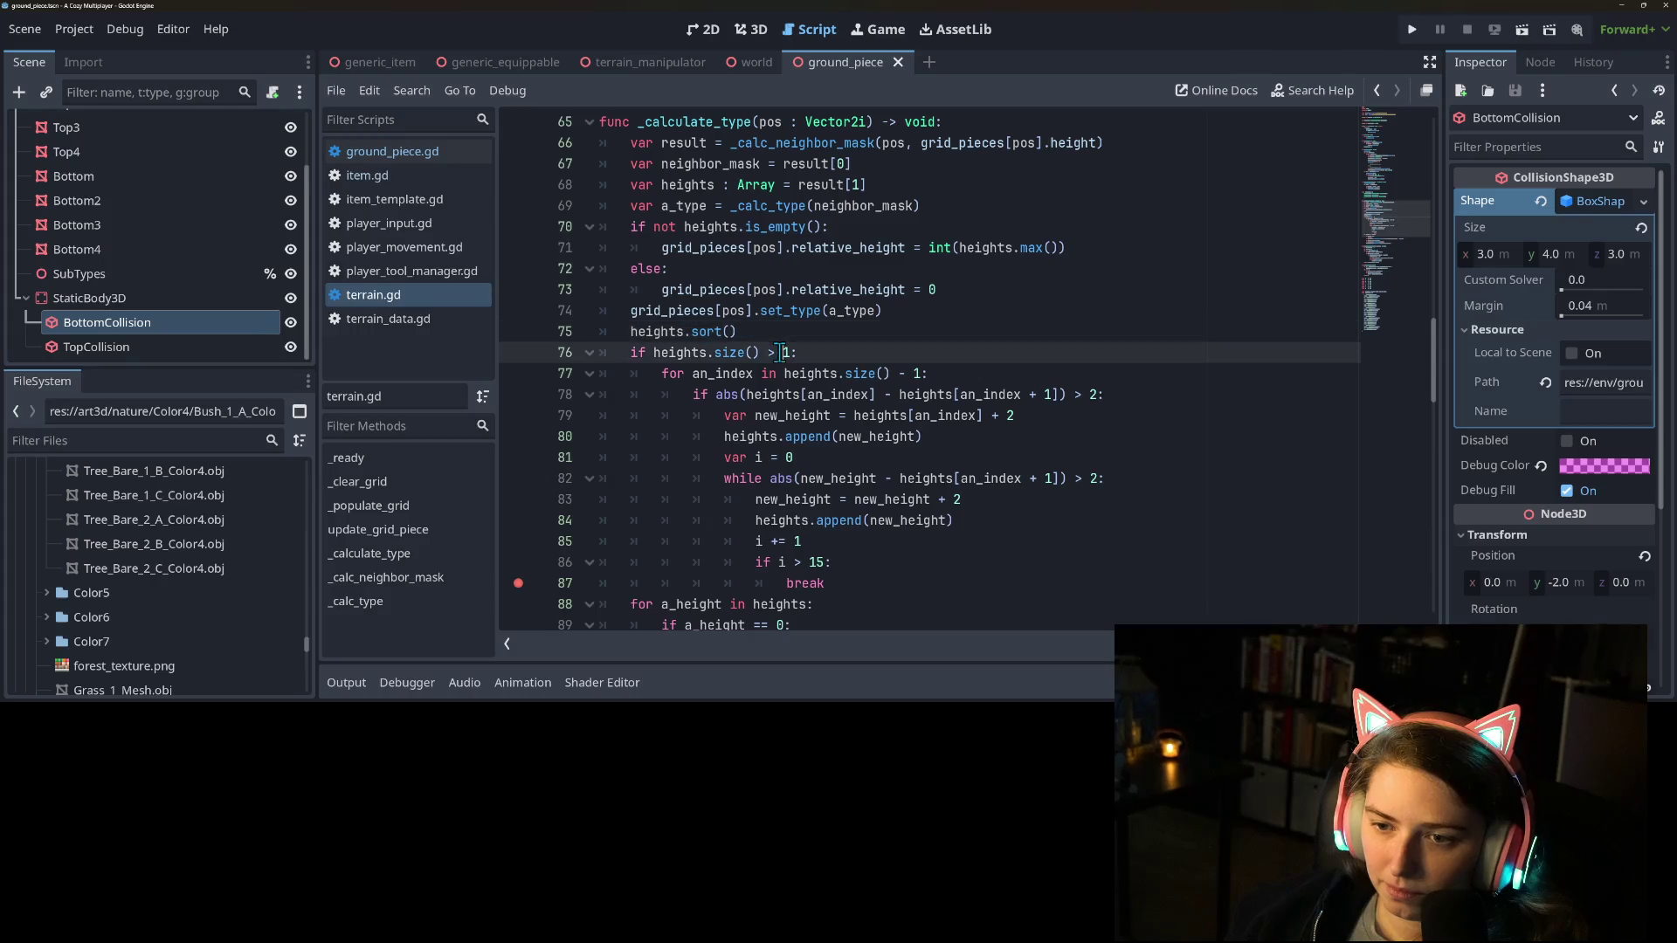
{"action": "left_click", "coordinate": [668, 335]}
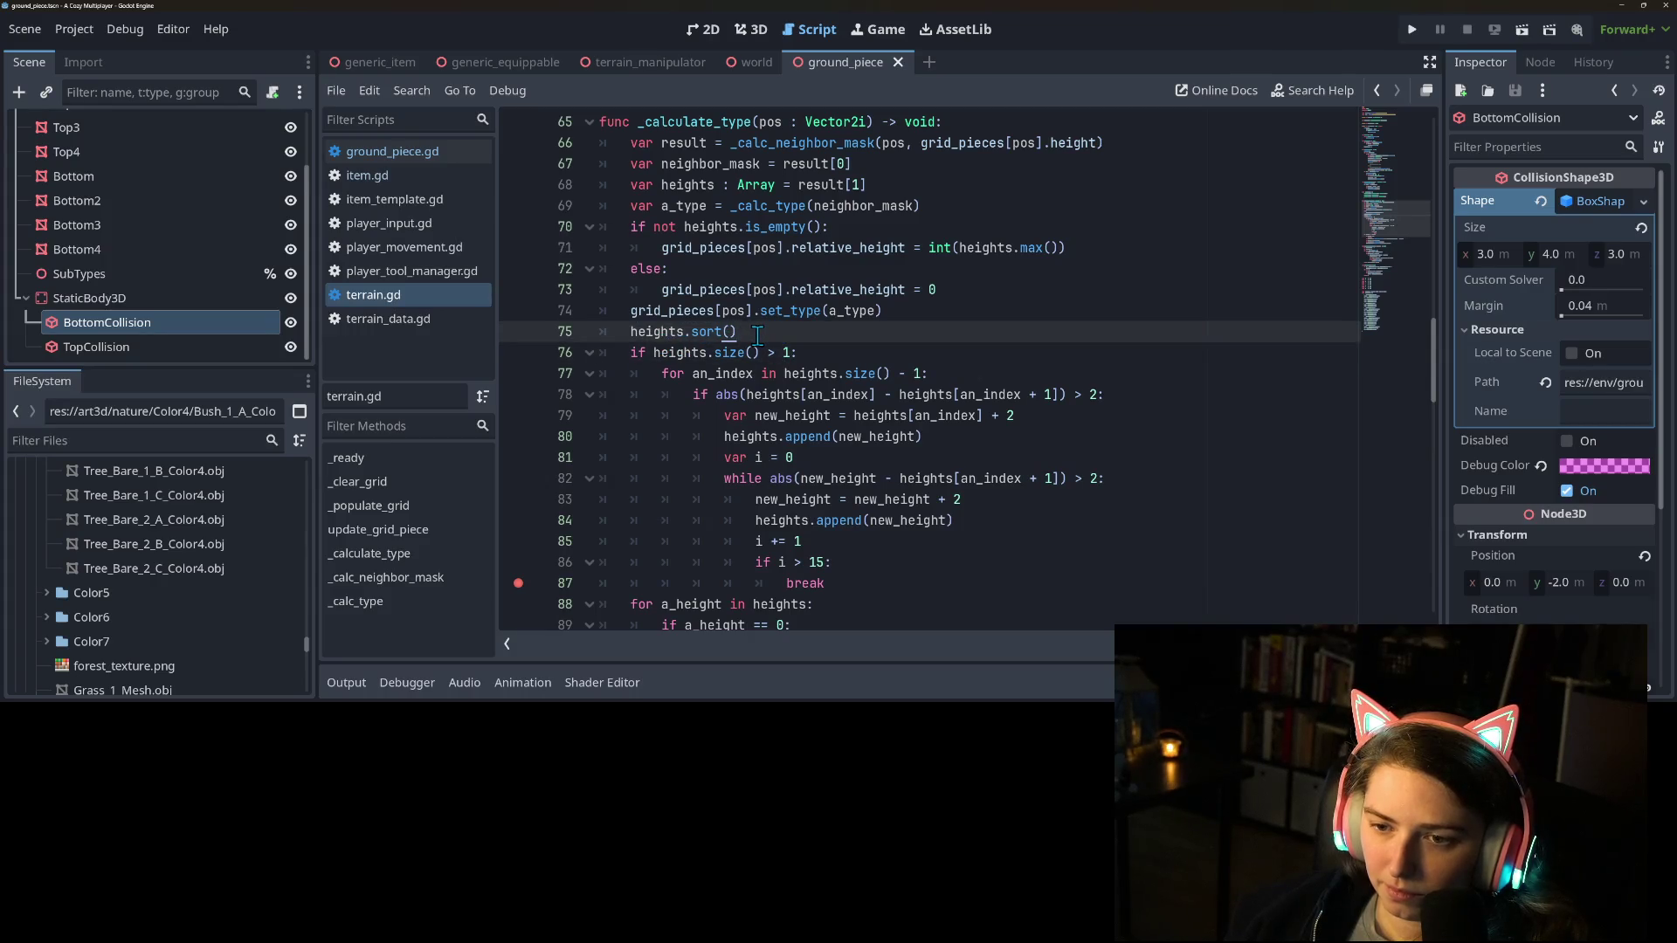
{"action": "left_click", "coordinate": [628, 604]}
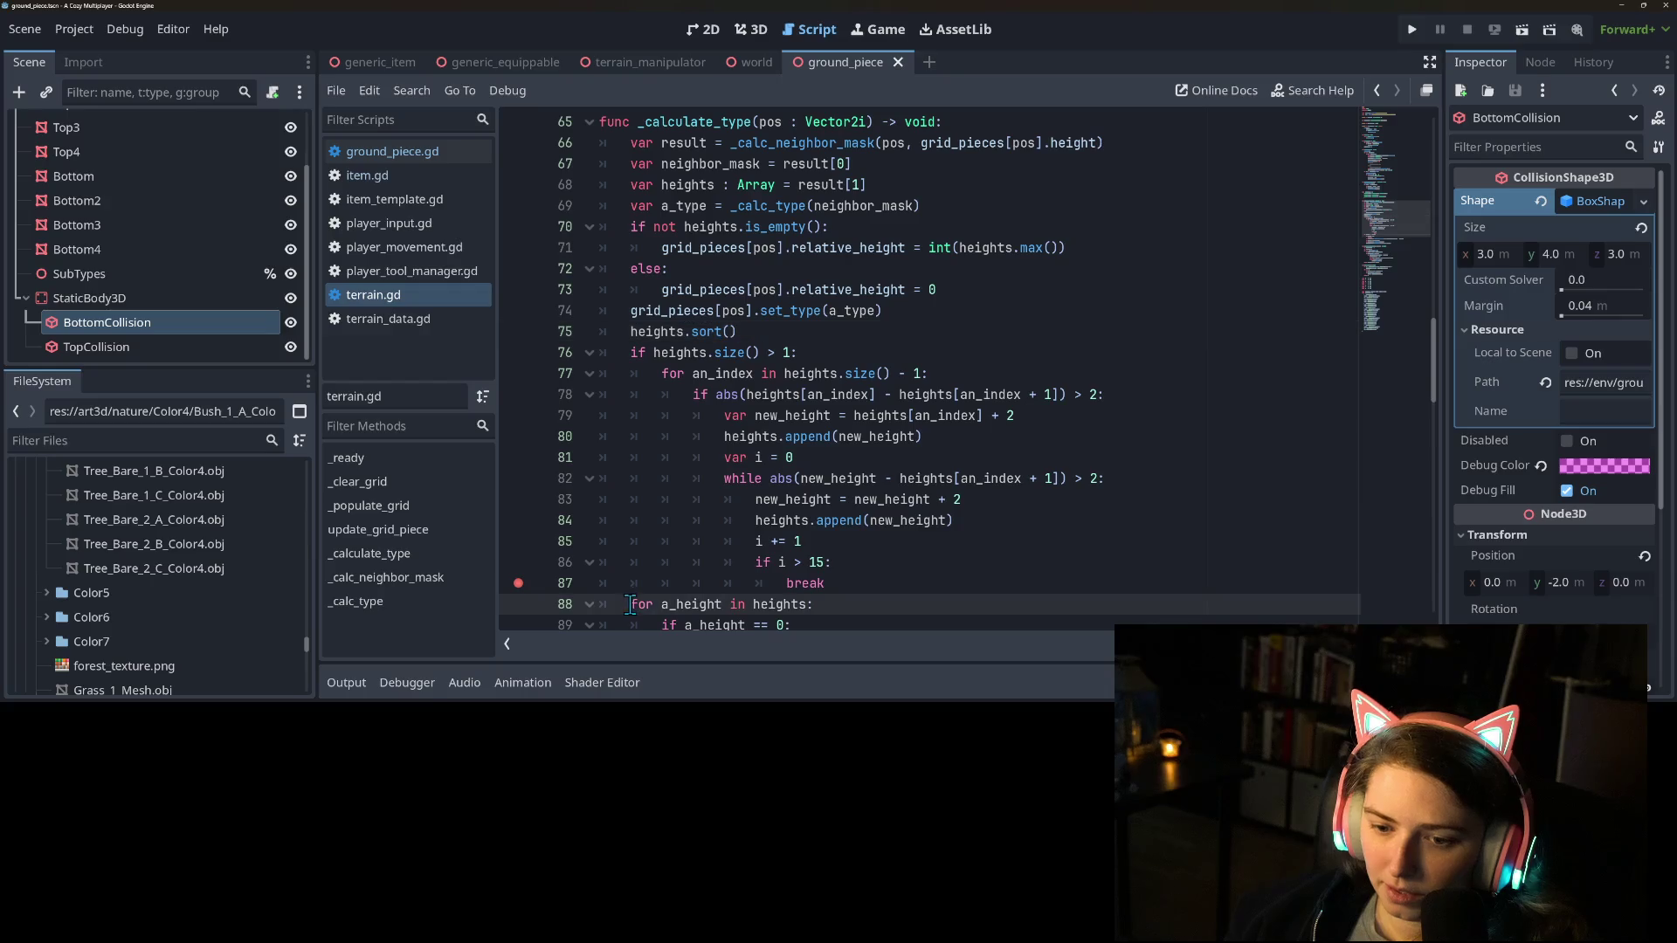
{"action": "scroll", "coordinate": [698, 422], "scroll_direction": "up", "scroll_amount": 1}
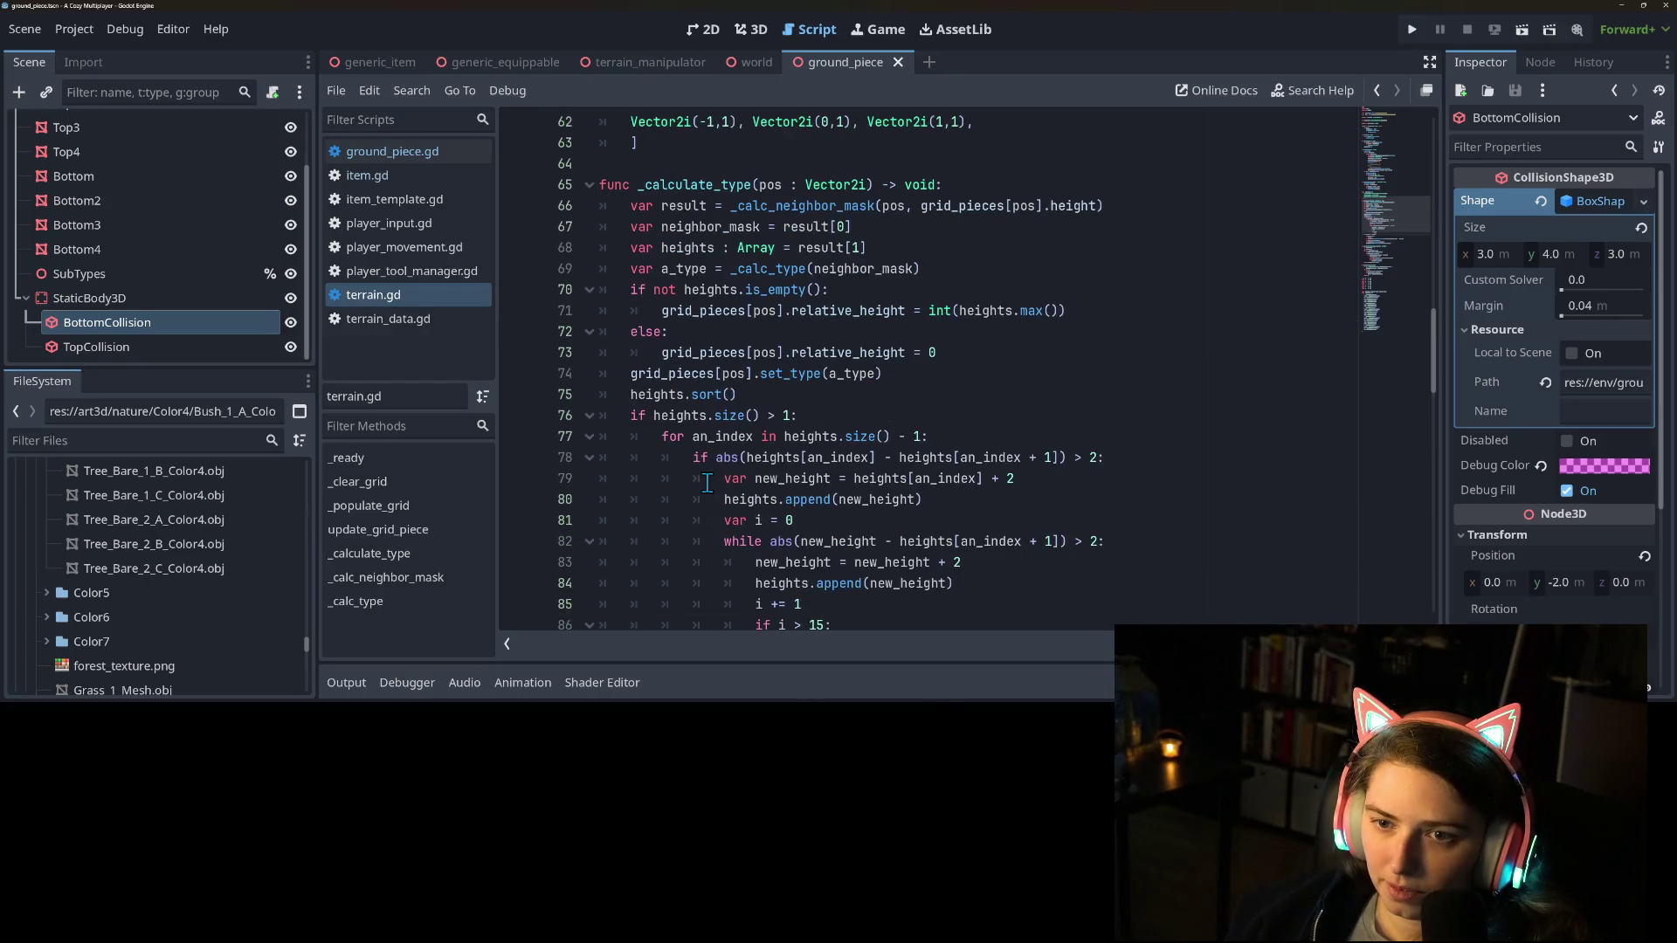
{"action": "double_click", "coordinate": [714, 289]}
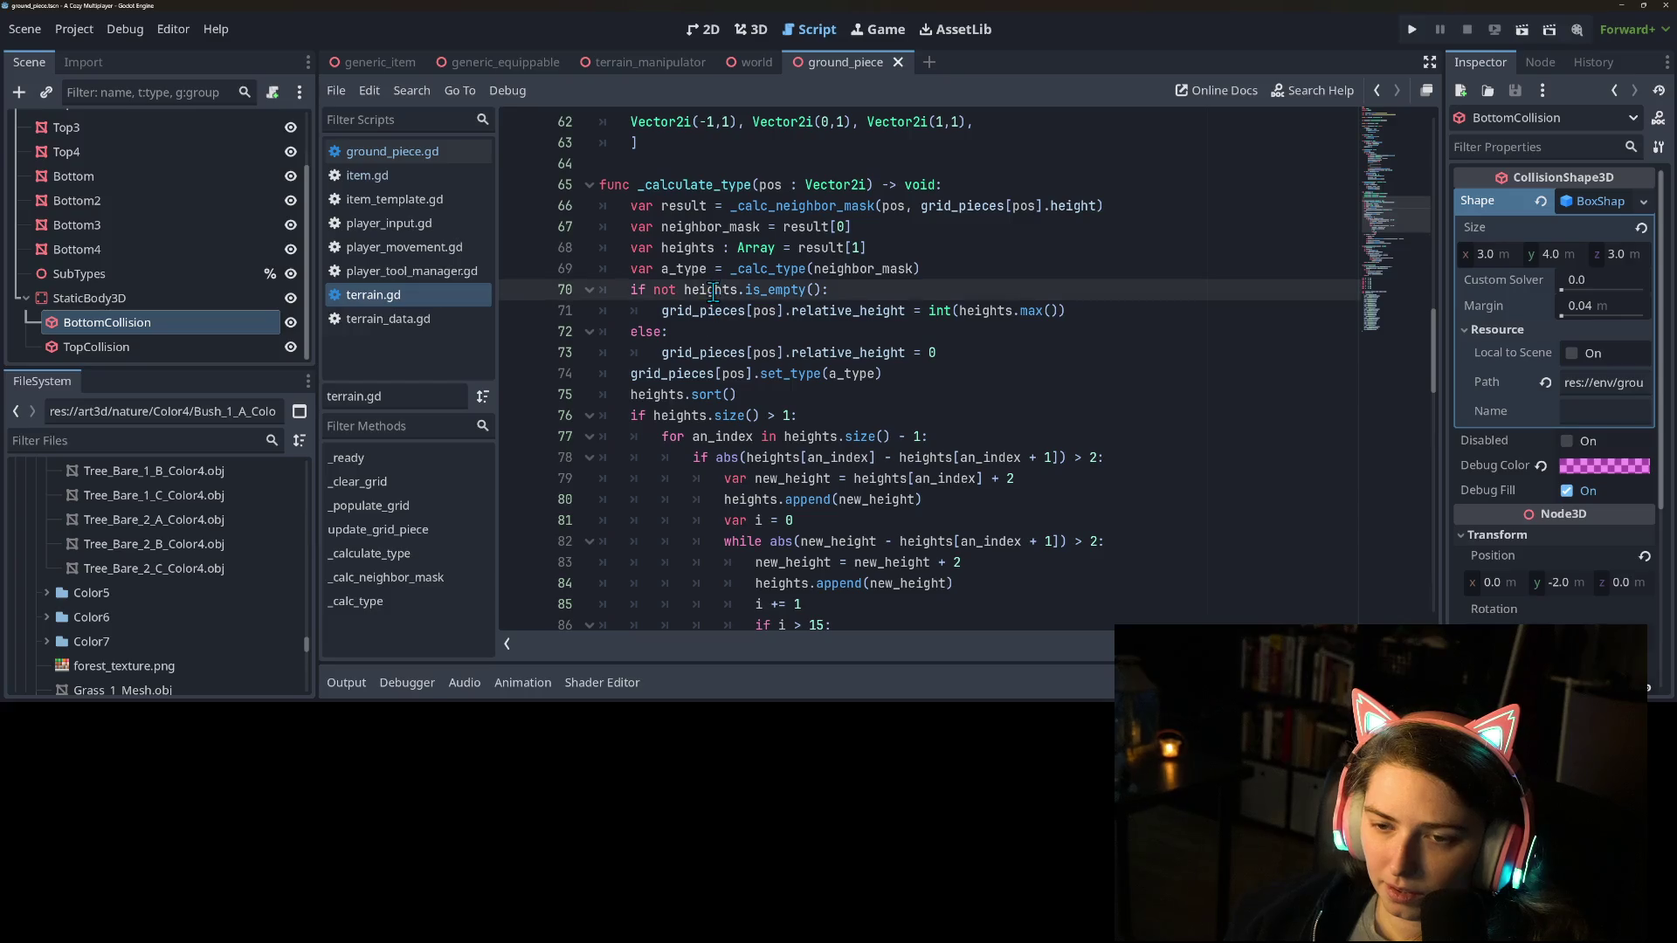
{"action": "left_click", "coordinate": [690, 400]}
{"action": "double_click", "coordinate": [864, 312]}
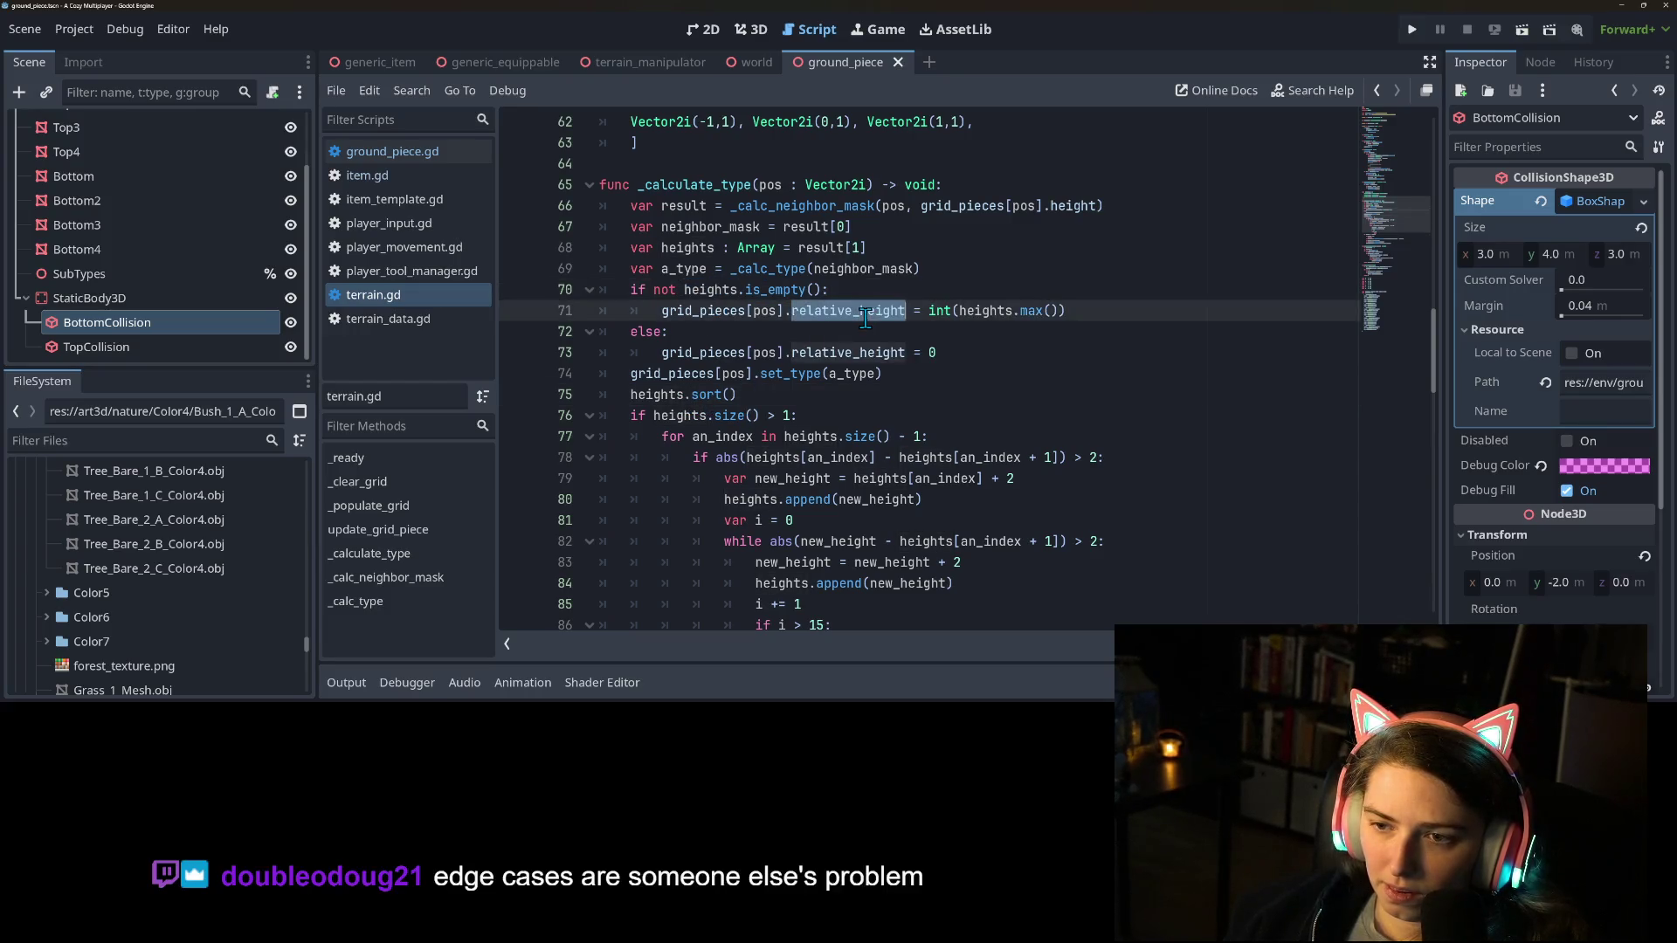
{"action": "mouse_move", "coordinate": [865, 317]}
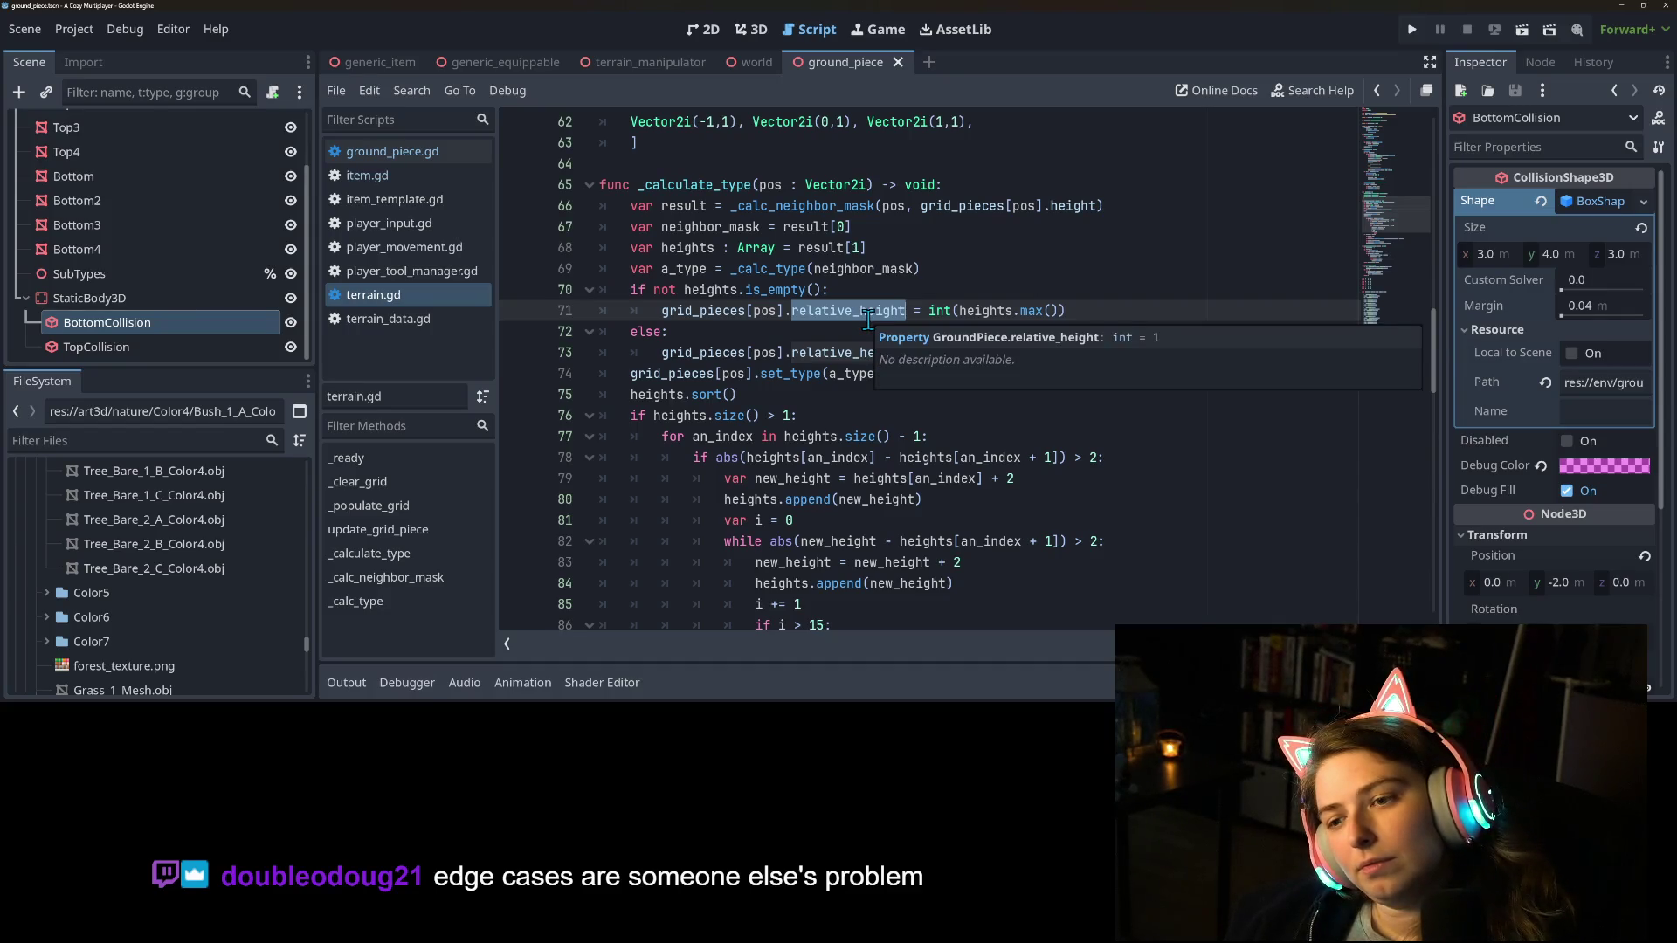
{"action": "scroll", "coordinate": [784, 480], "scroll_direction": "down", "scroll_amount": 3}
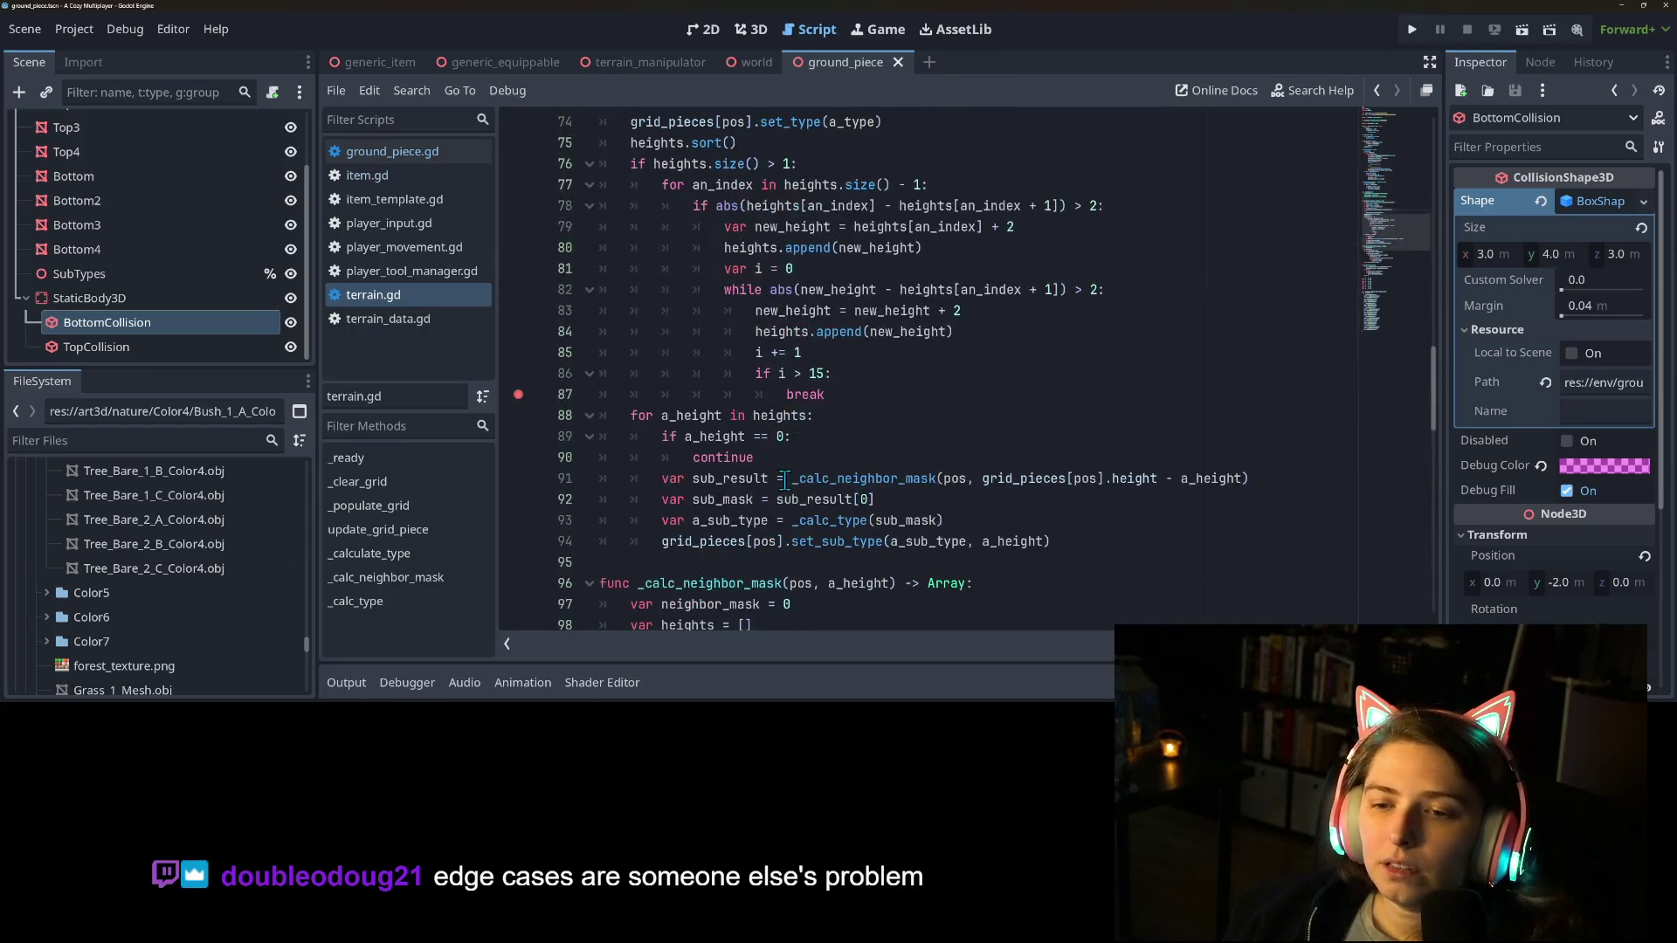
{"action": "scroll", "coordinate": [784, 478], "scroll_direction": "up", "scroll_amount": 1}
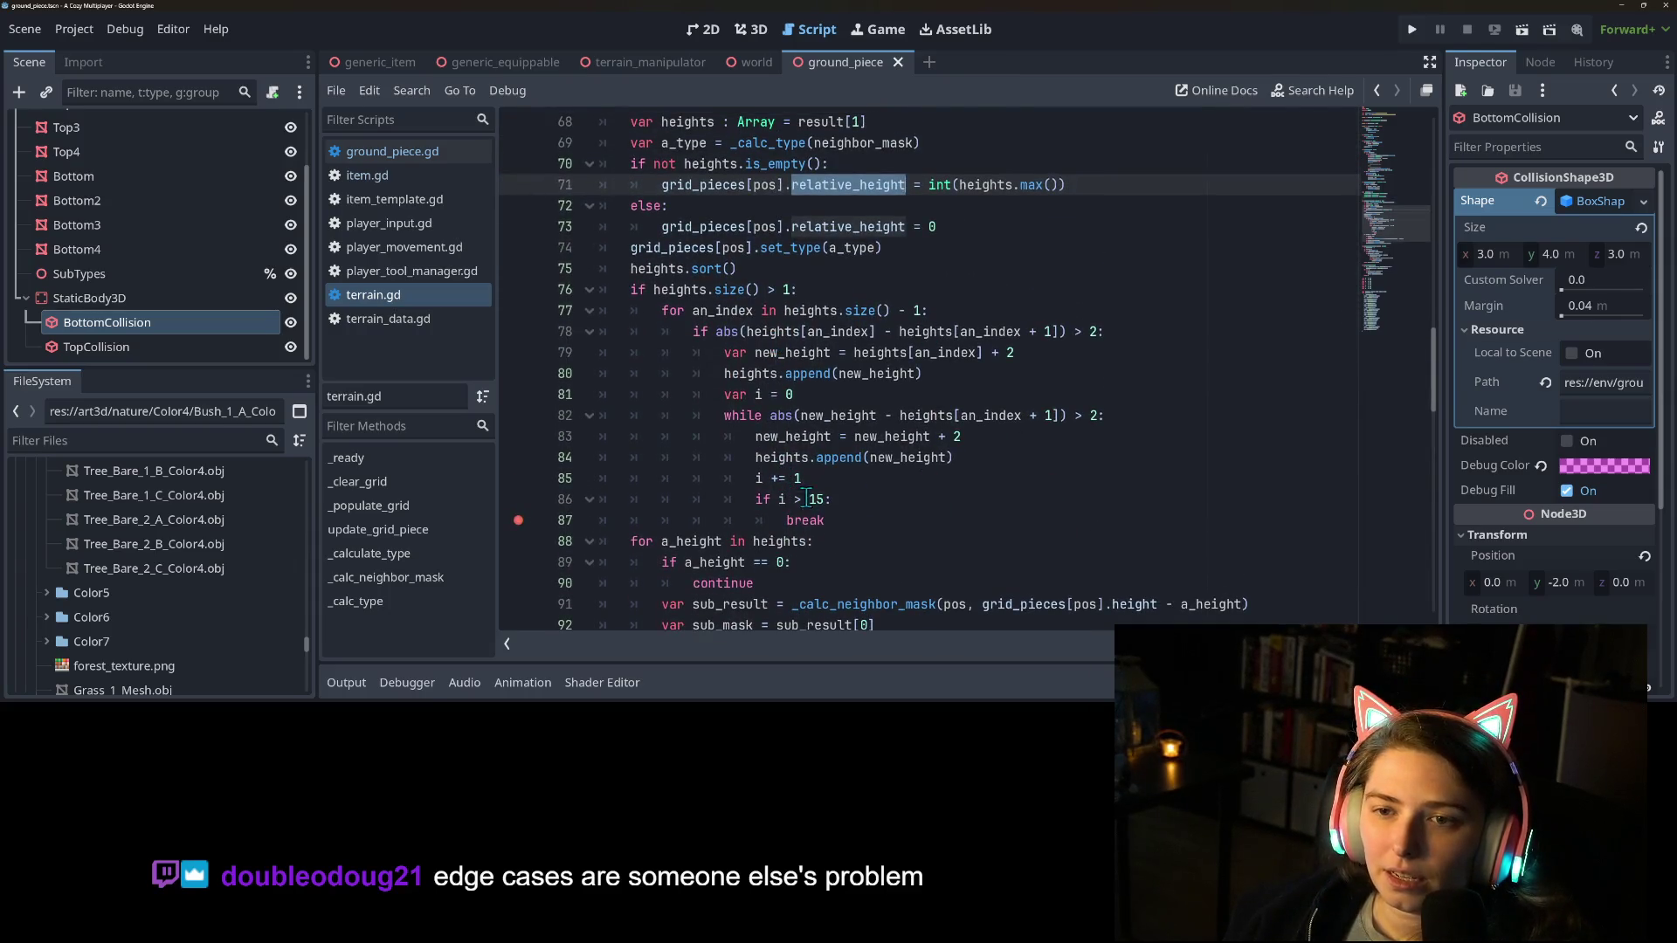
{"action": "scroll", "coordinate": [803, 499], "scroll_direction": "up", "scroll_amount": 2}
{"action": "left_click", "coordinate": [733, 194]}
{"action": "scroll", "coordinate": [741, 443], "scroll_direction": "down", "scroll_amount": 6}
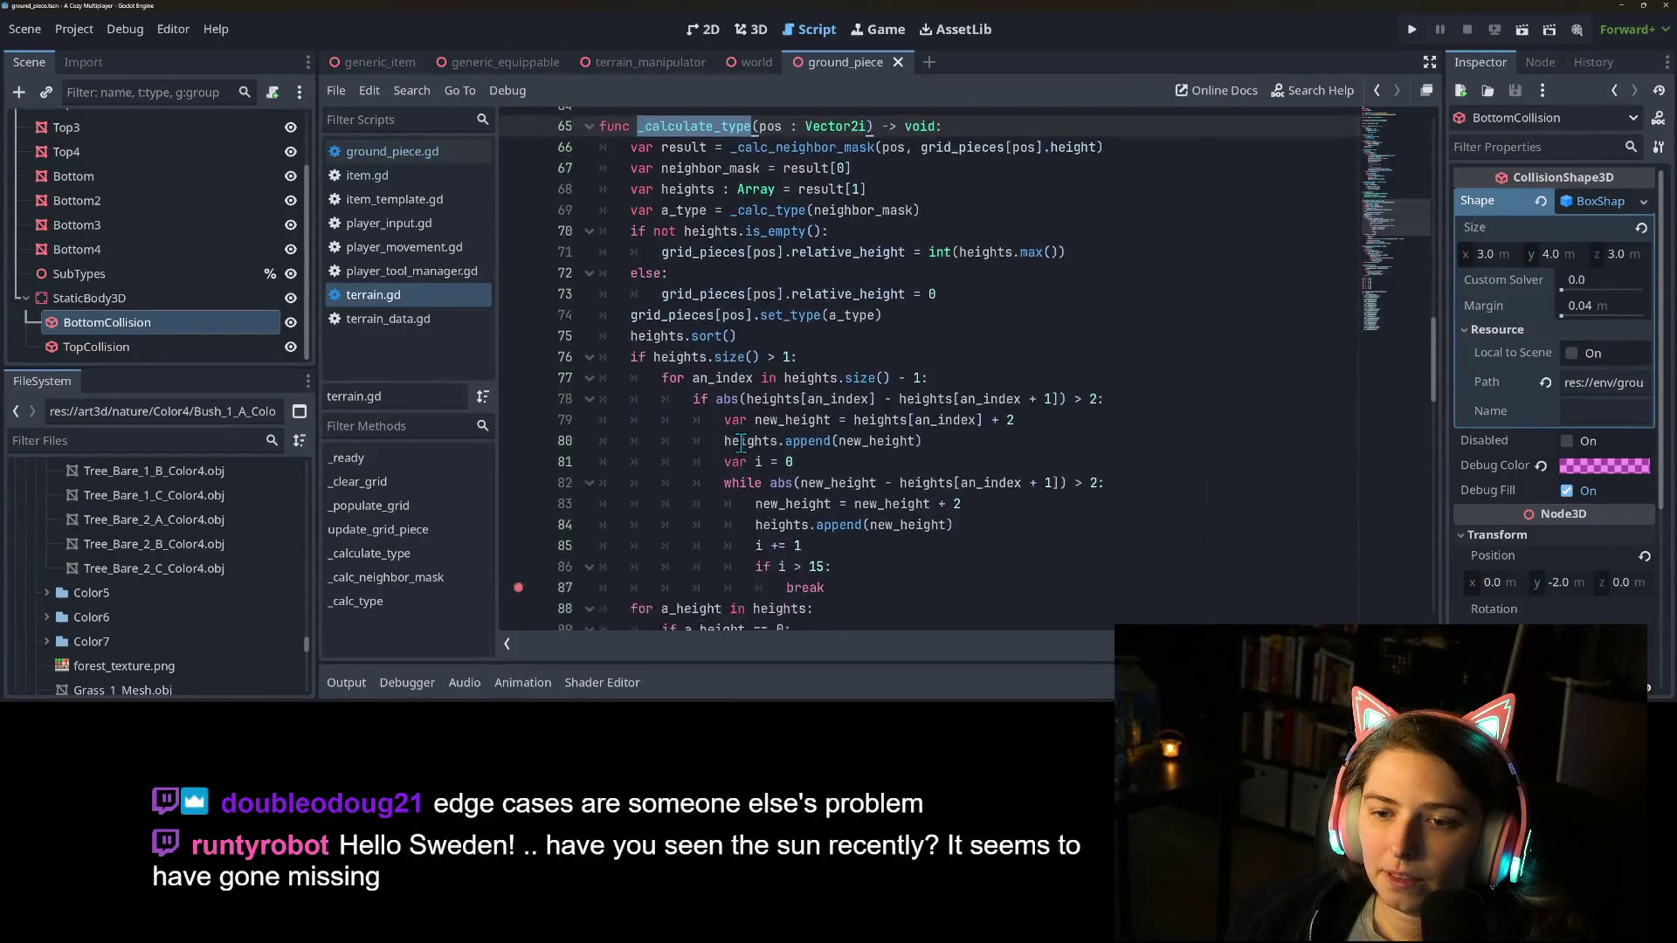
{"action": "scroll", "coordinate": [740, 444], "scroll_direction": "down", "scroll_amount": 6}
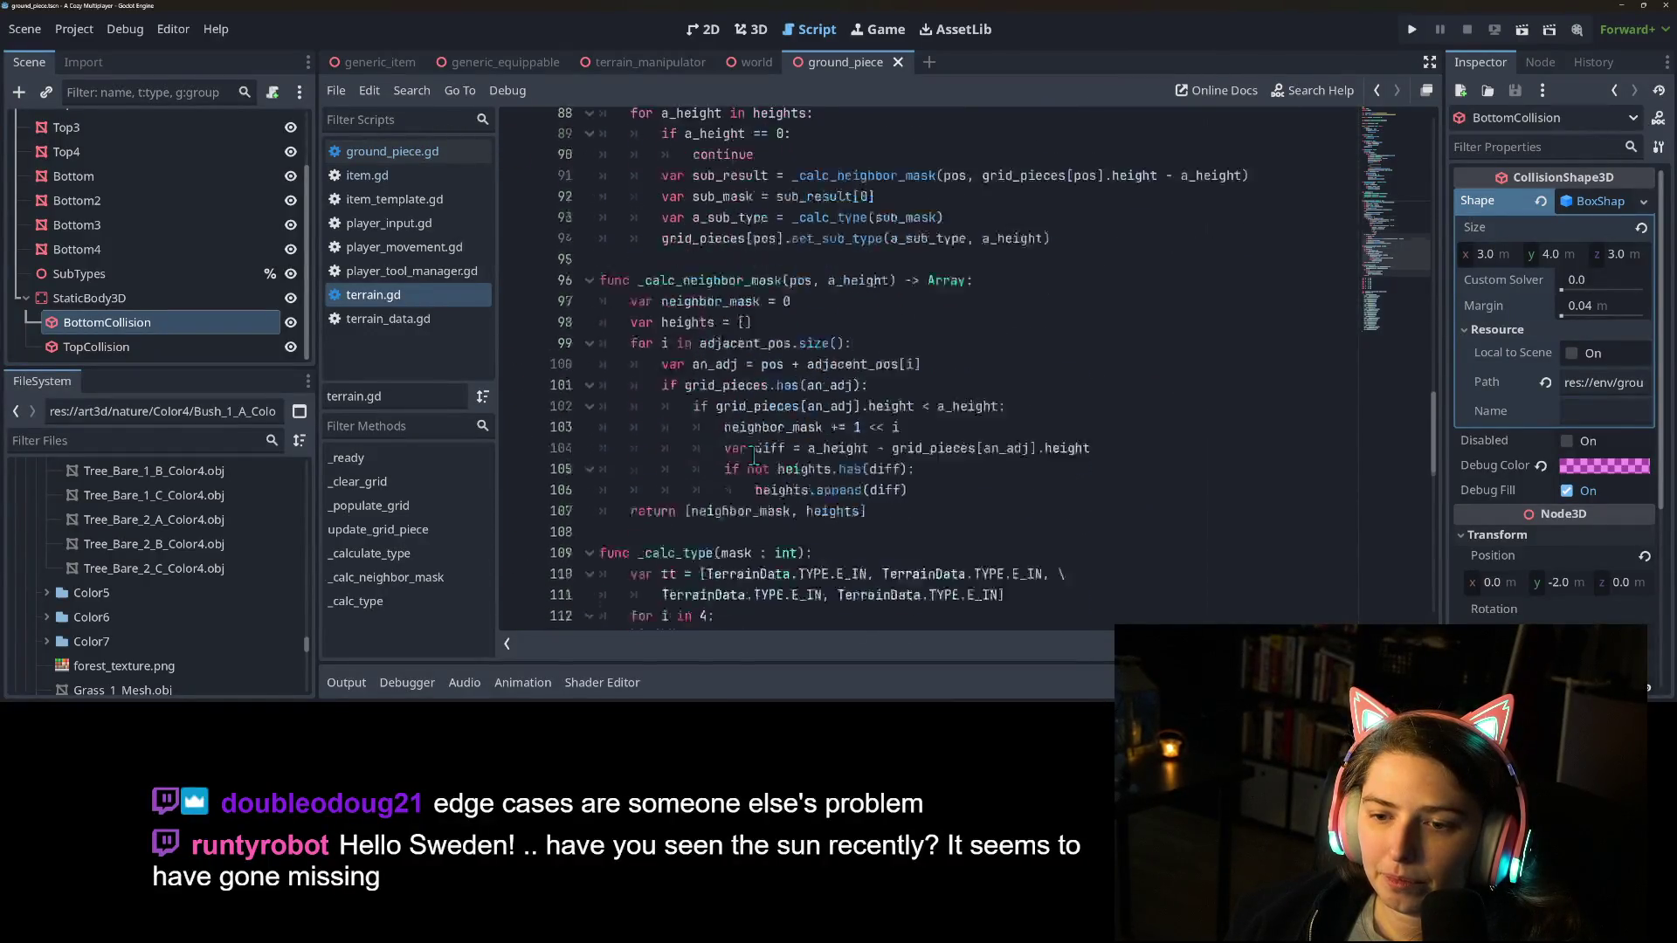
{"action": "scroll", "coordinate": [749, 495], "scroll_direction": "up", "scroll_amount": 5}
{"action": "scroll", "coordinate": [748, 495], "scroll_direction": "up", "scroll_amount": 7}
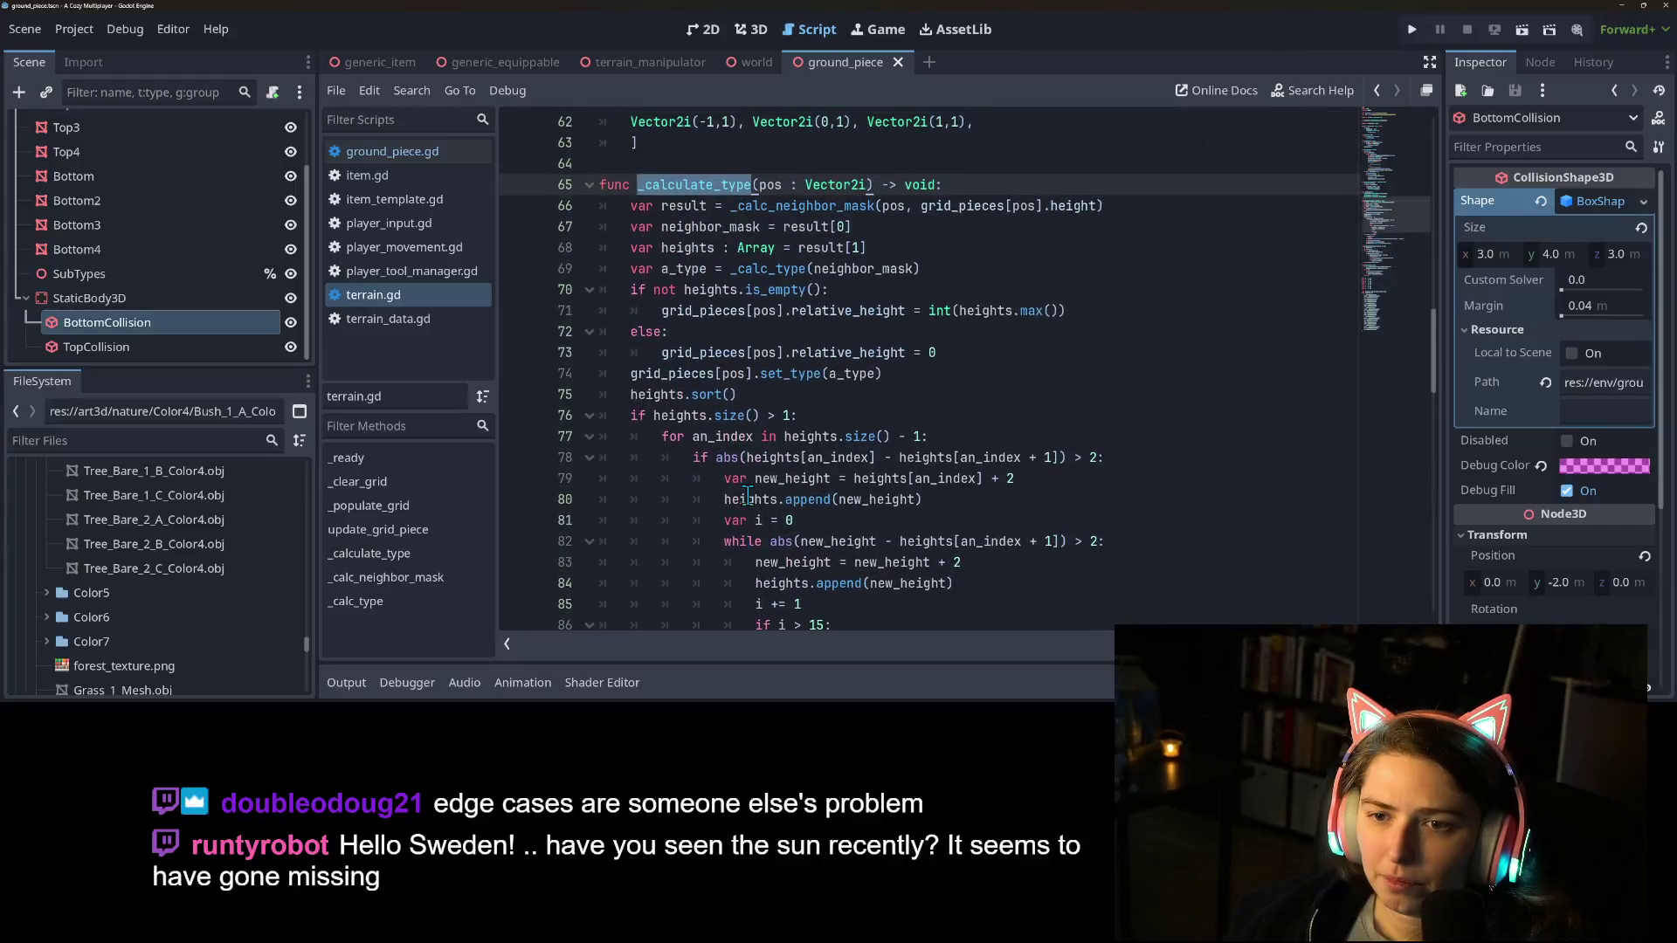
{"action": "left_click", "coordinate": [702, 187]}
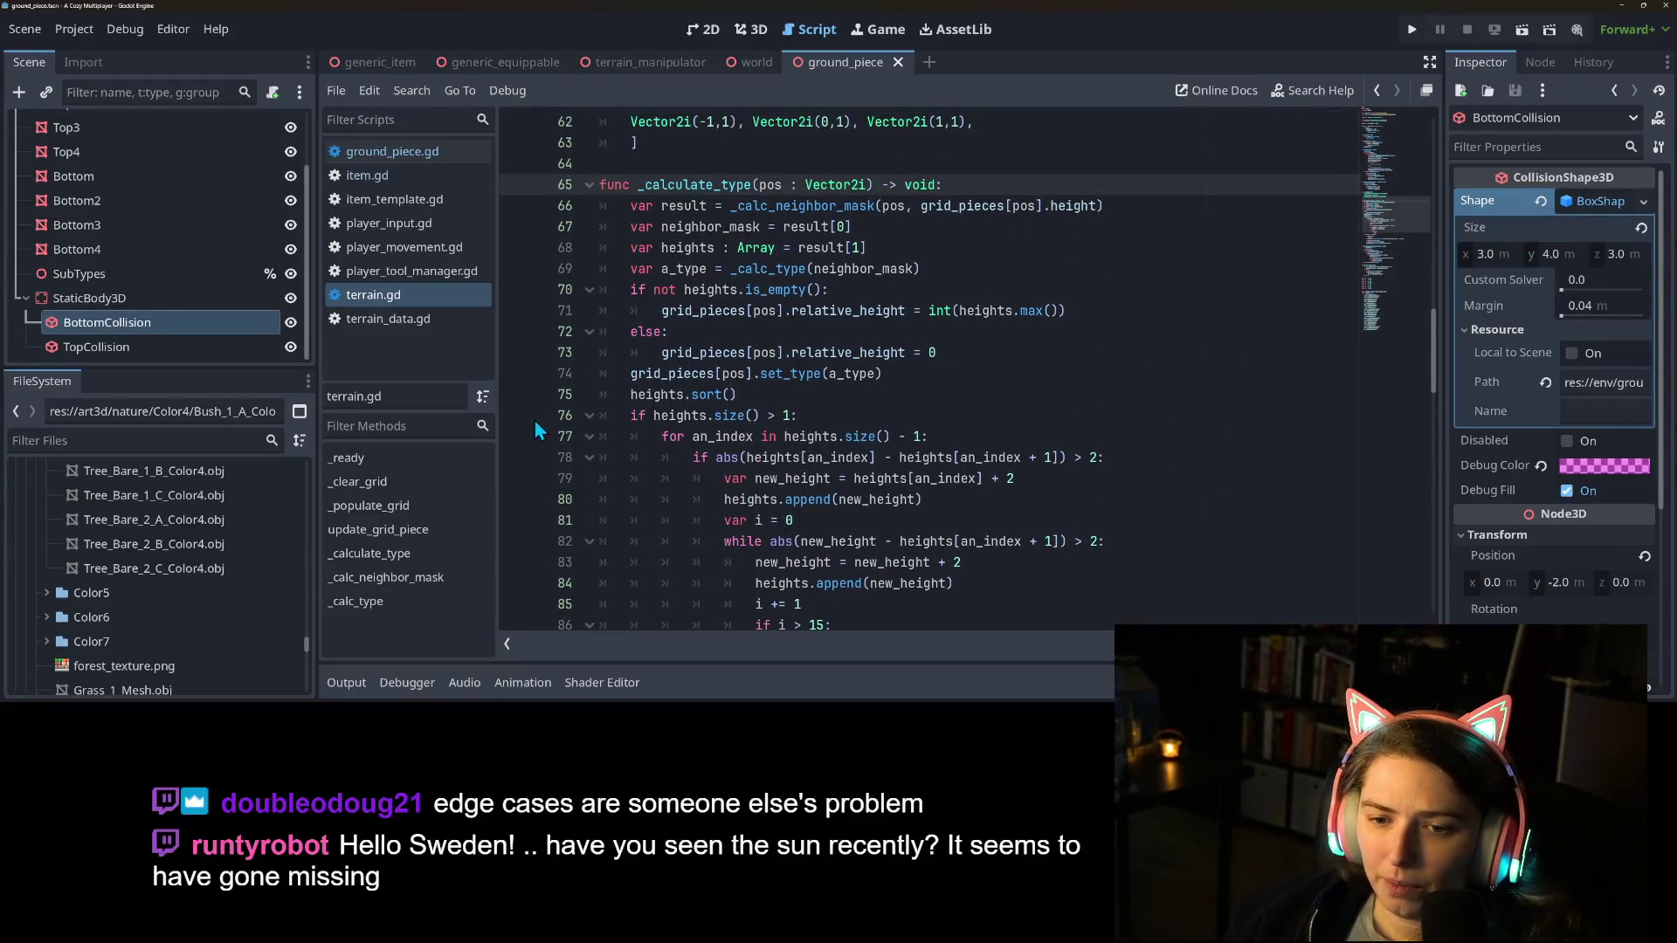
{"action": "double_click", "coordinate": [671, 395]}
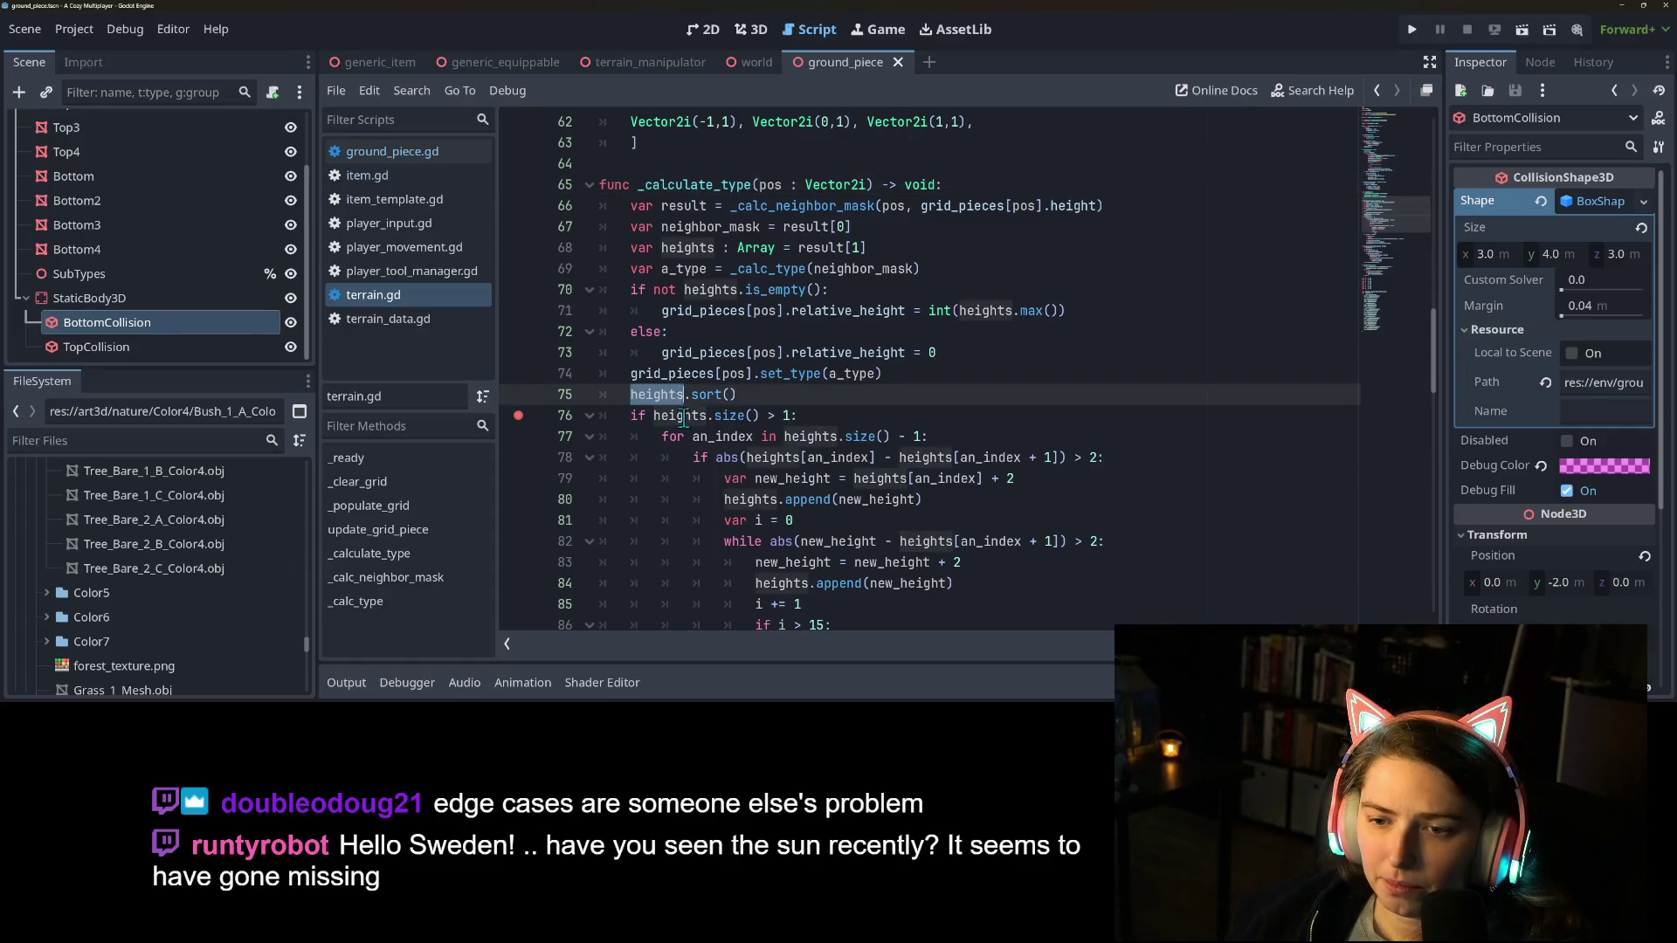
{"action": "double_click", "coordinate": [686, 418]}
{"action": "double_click", "coordinate": [841, 457]}
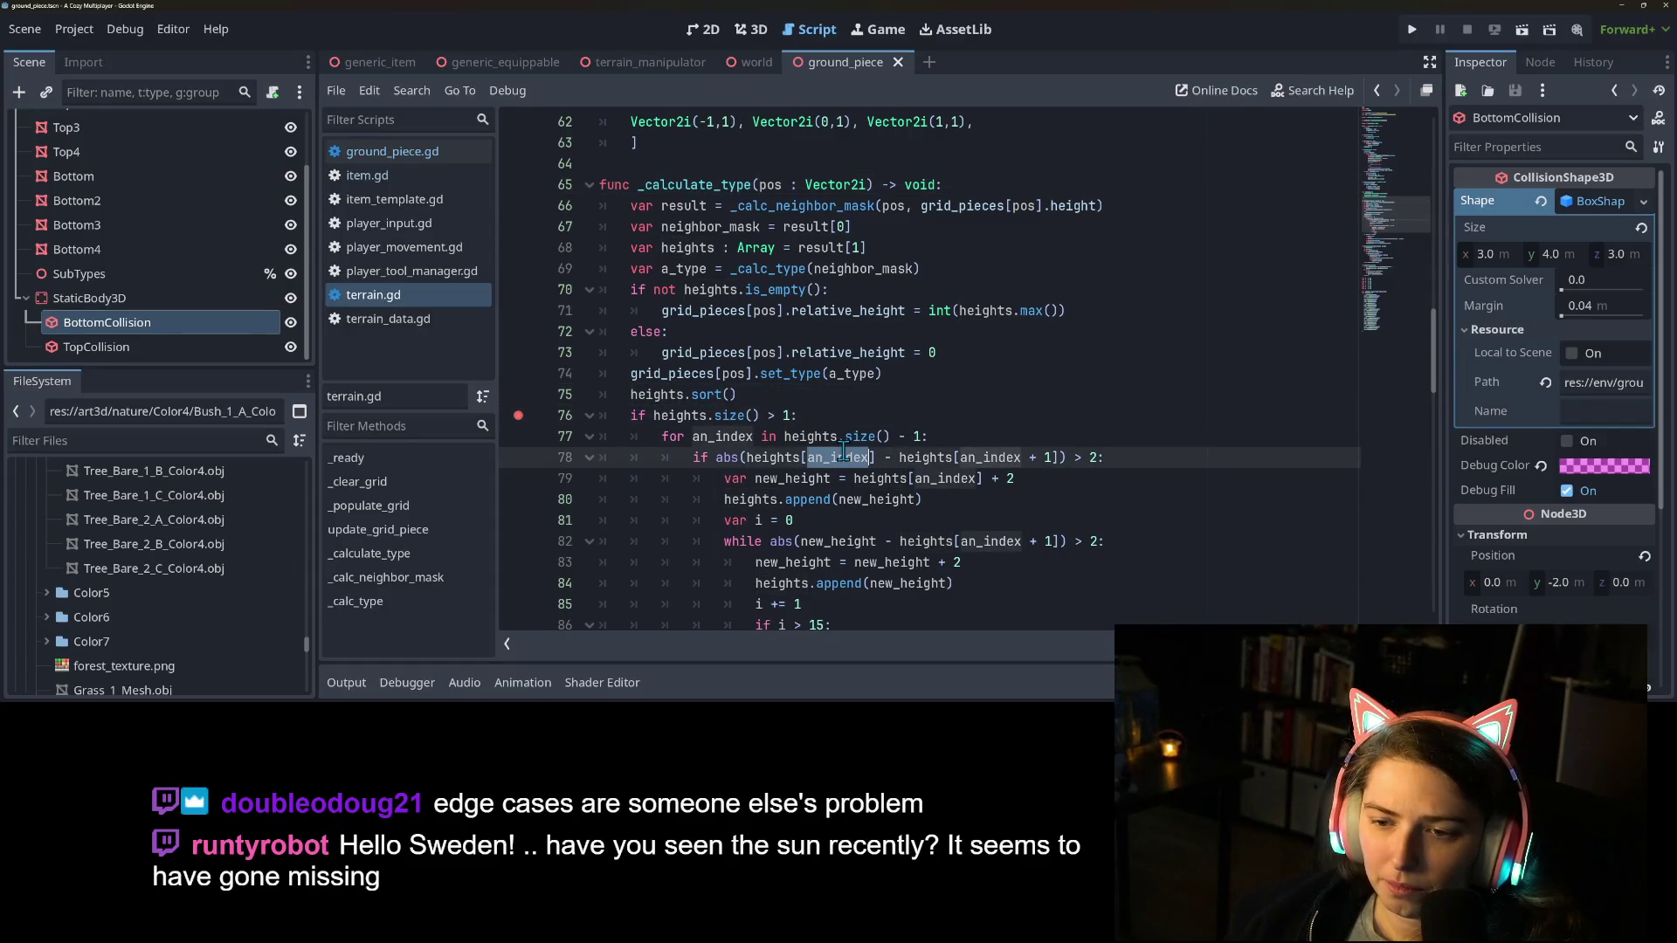
{"action": "double_click", "coordinate": [827, 437]}
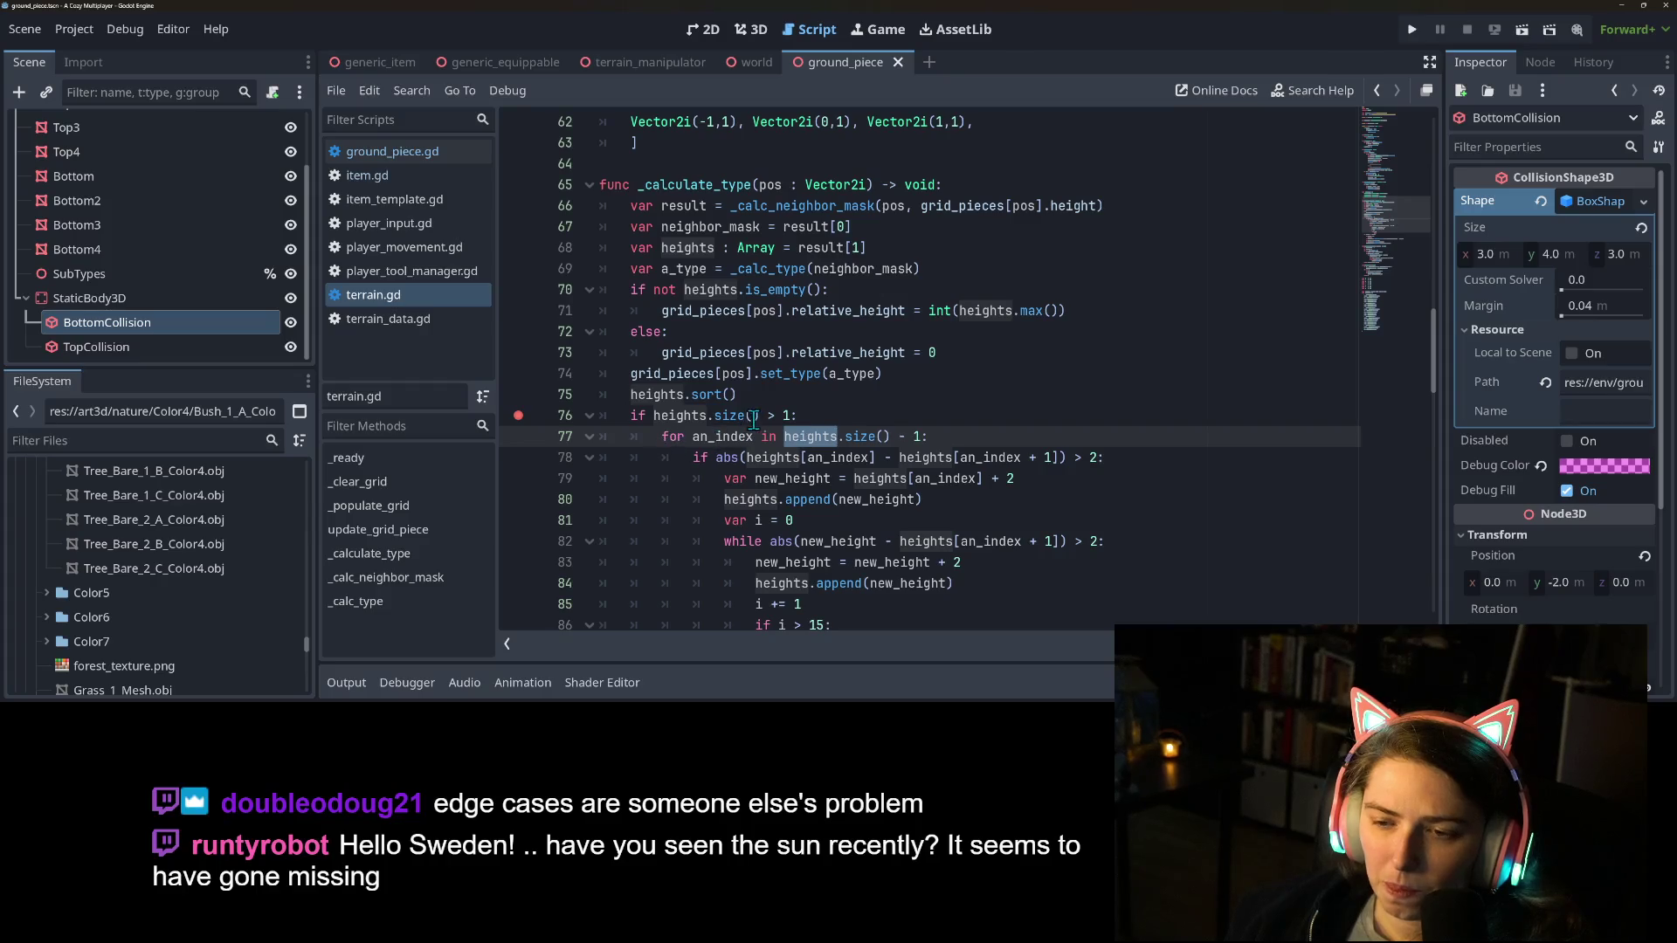
{"action": "scroll", "coordinate": [754, 420], "scroll_direction": "down", "scroll_amount": 1}
Step: Run the project, remove the line 76 breakpoint, and continue past the pause
{"action": "left_click", "coordinate": [1413, 29]}
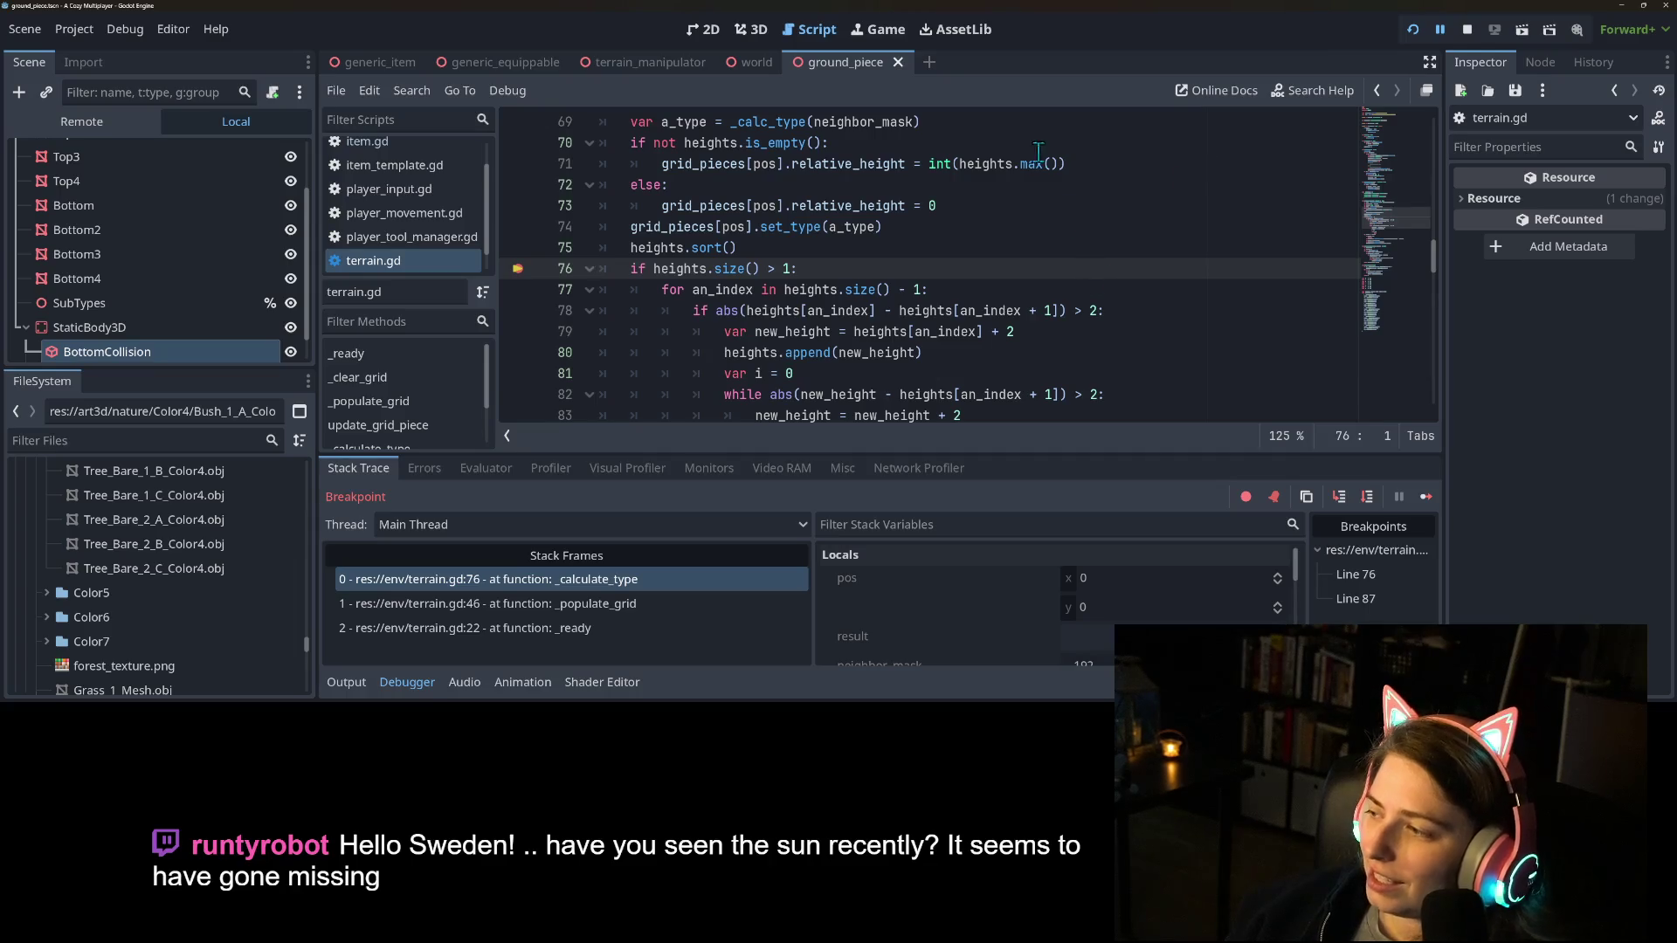
{"action": "left_click", "coordinate": [517, 270]}
{"action": "left_click", "coordinate": [1421, 497]}
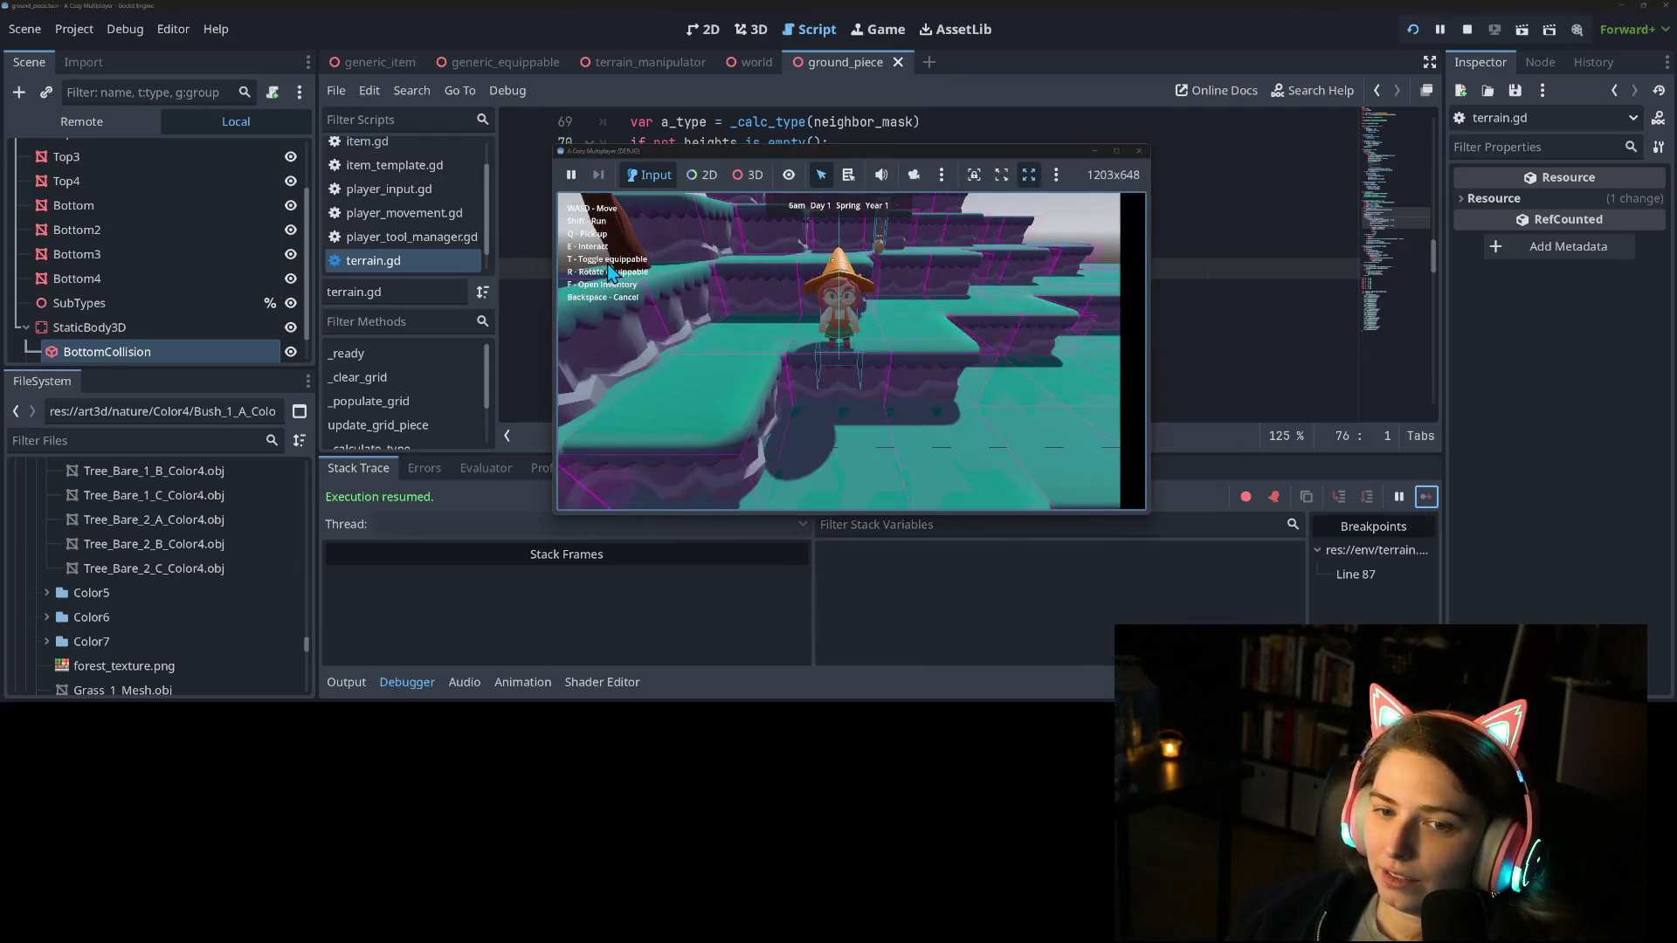
Step: Toggle gutter breakpoints on lines 77 and 76 in terrain.gd
{"action": "left_click", "coordinate": [609, 12]}
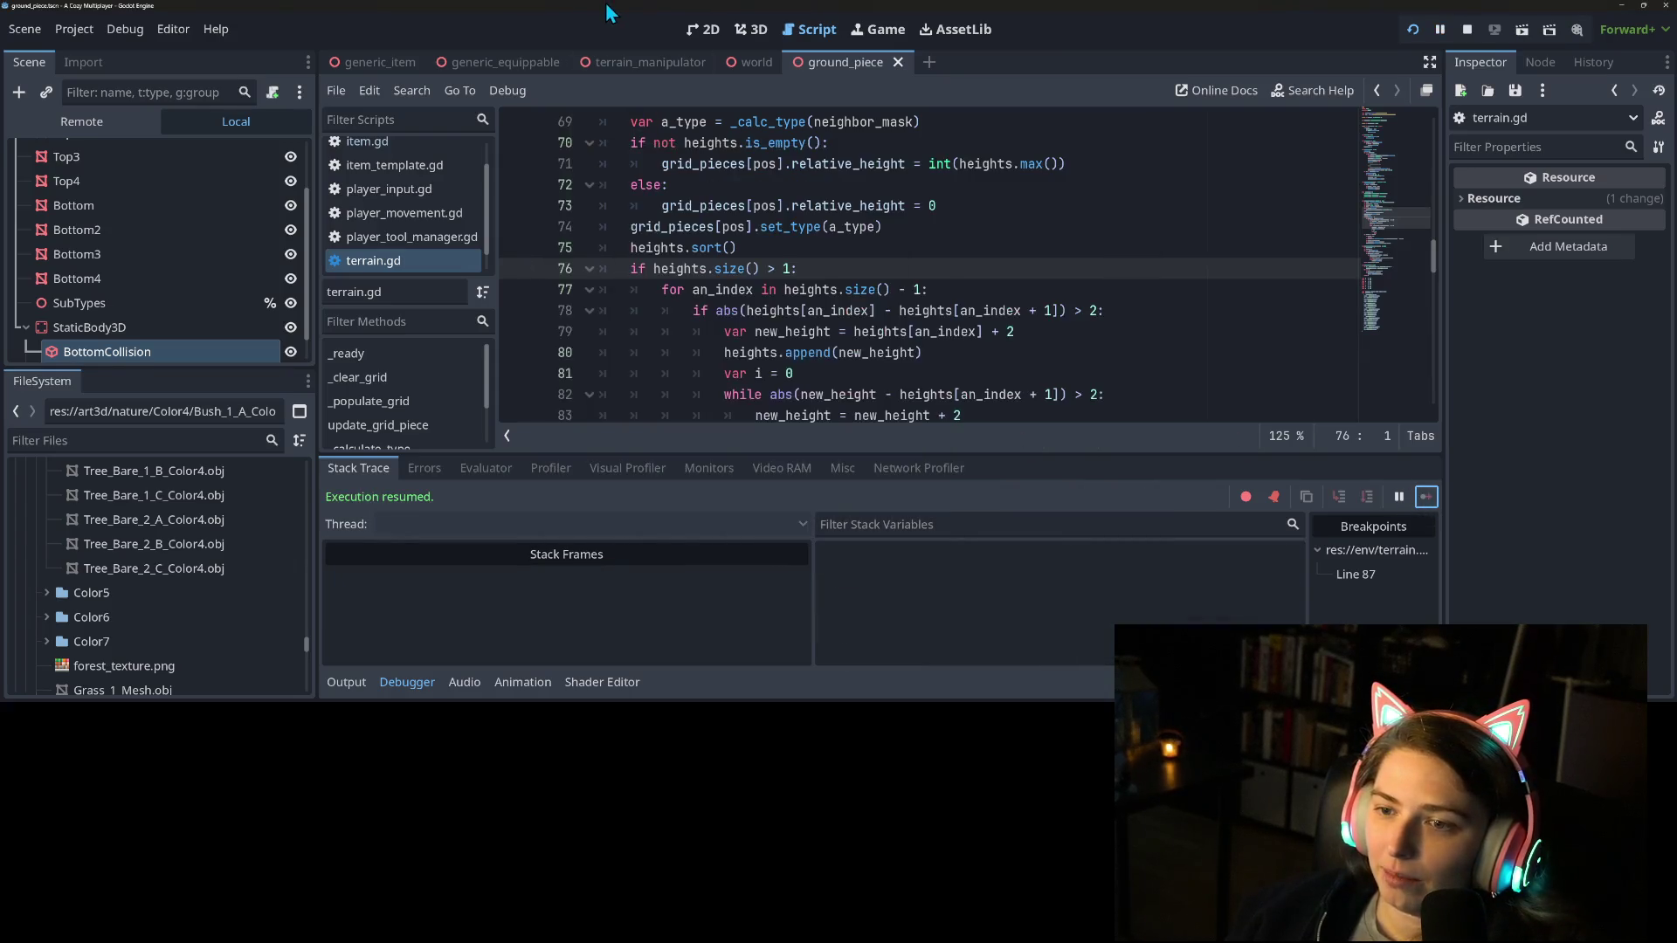
{"action": "left_click", "coordinate": [521, 295]}
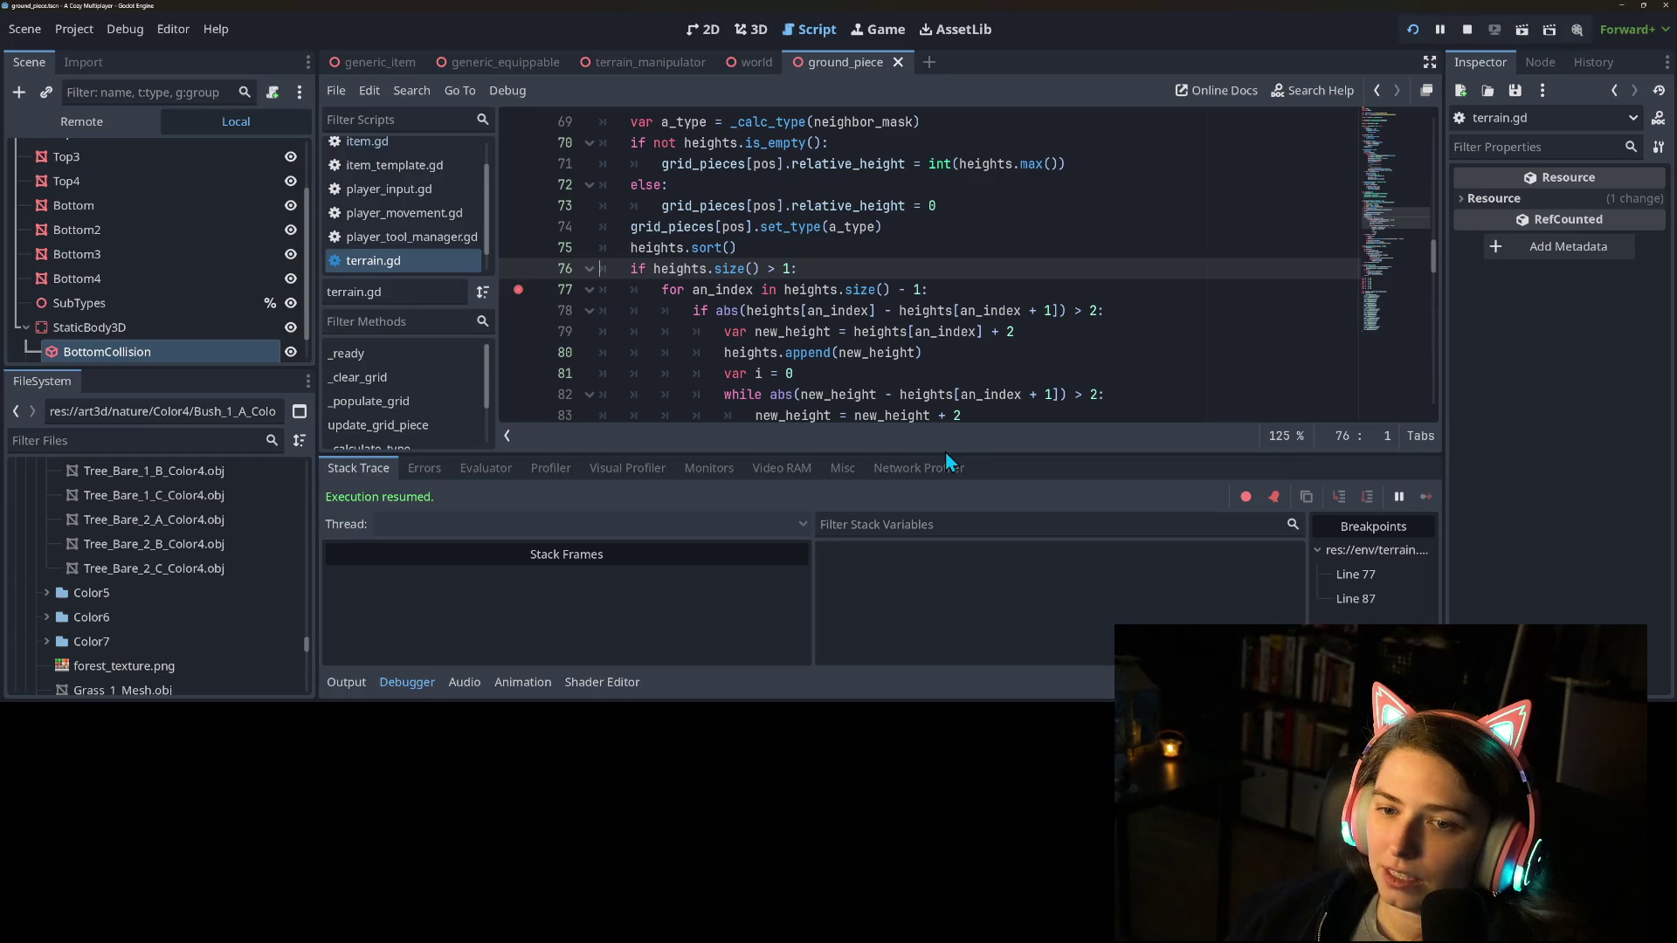
{"action": "left_click", "coordinate": [518, 271]}
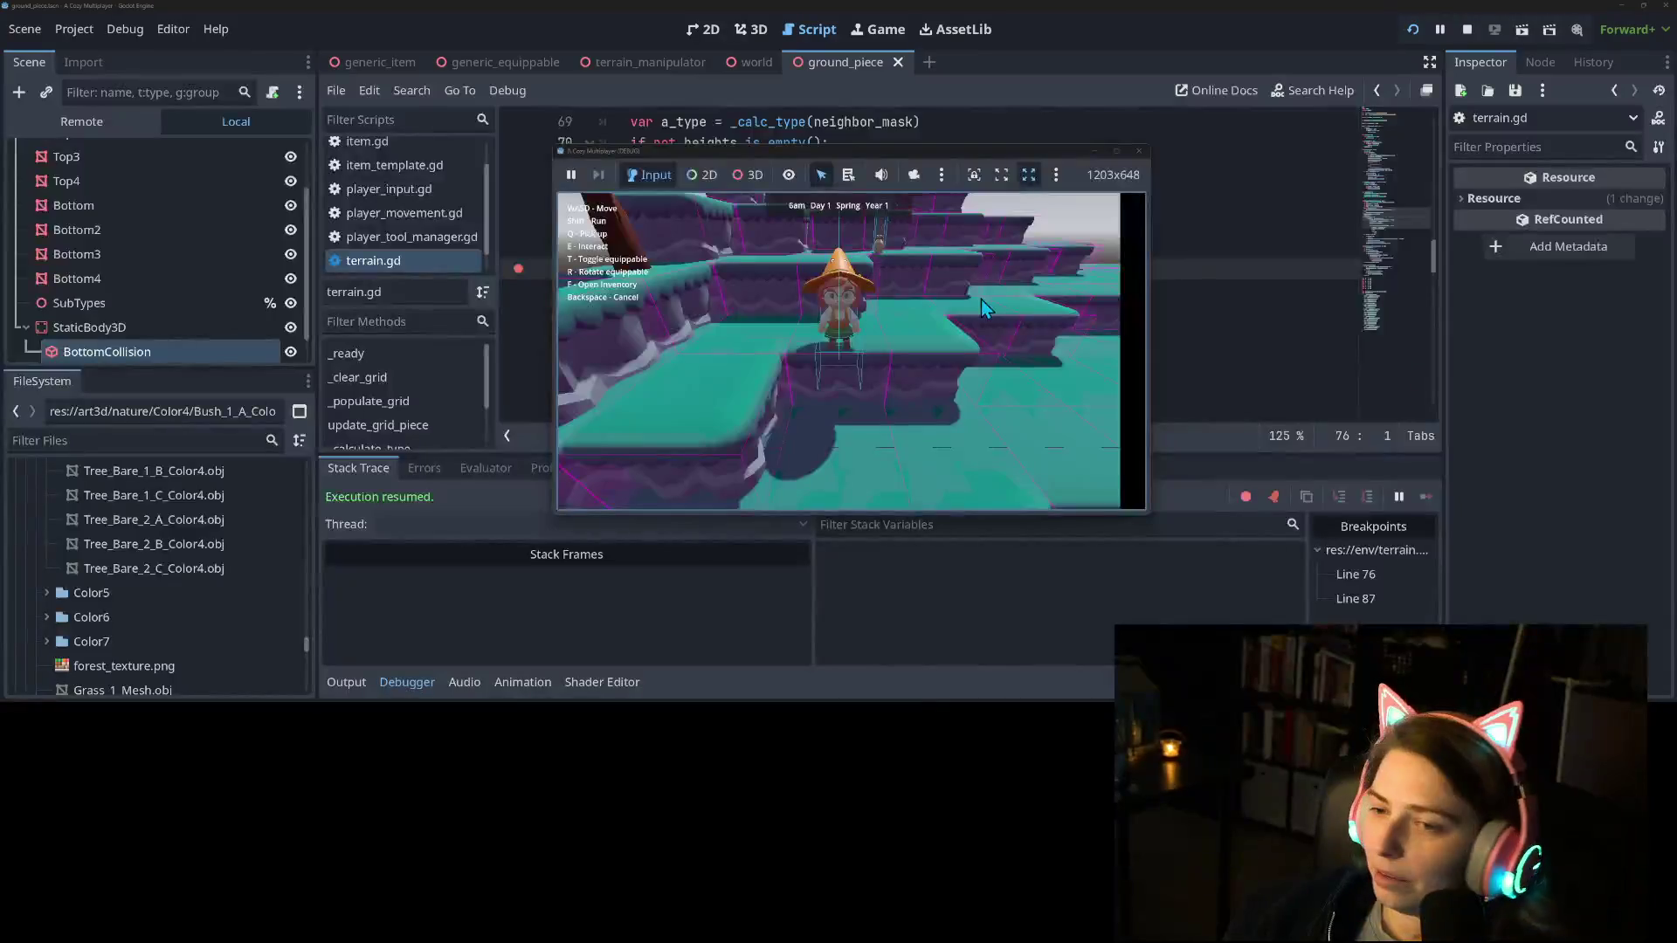
Step: Walk the character to a ground piece and interact with it to hit the breakpoint
{"action": "key", "text": "w"}
{"action": "key", "text": "w"}
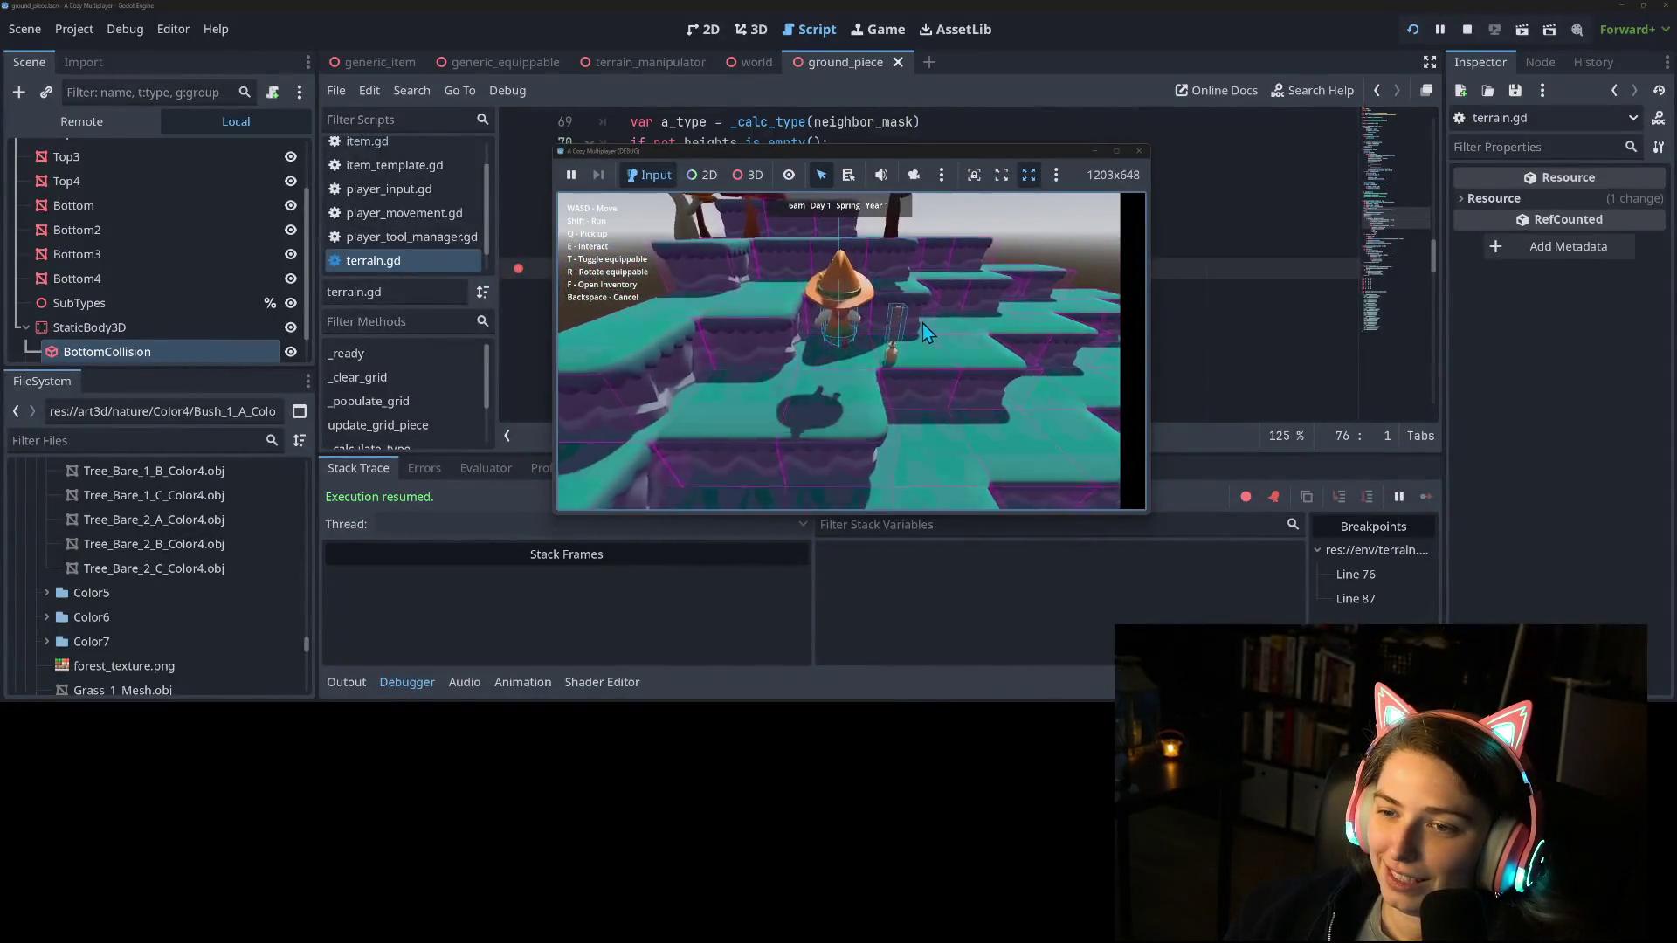
{"action": "key", "text": "s"}
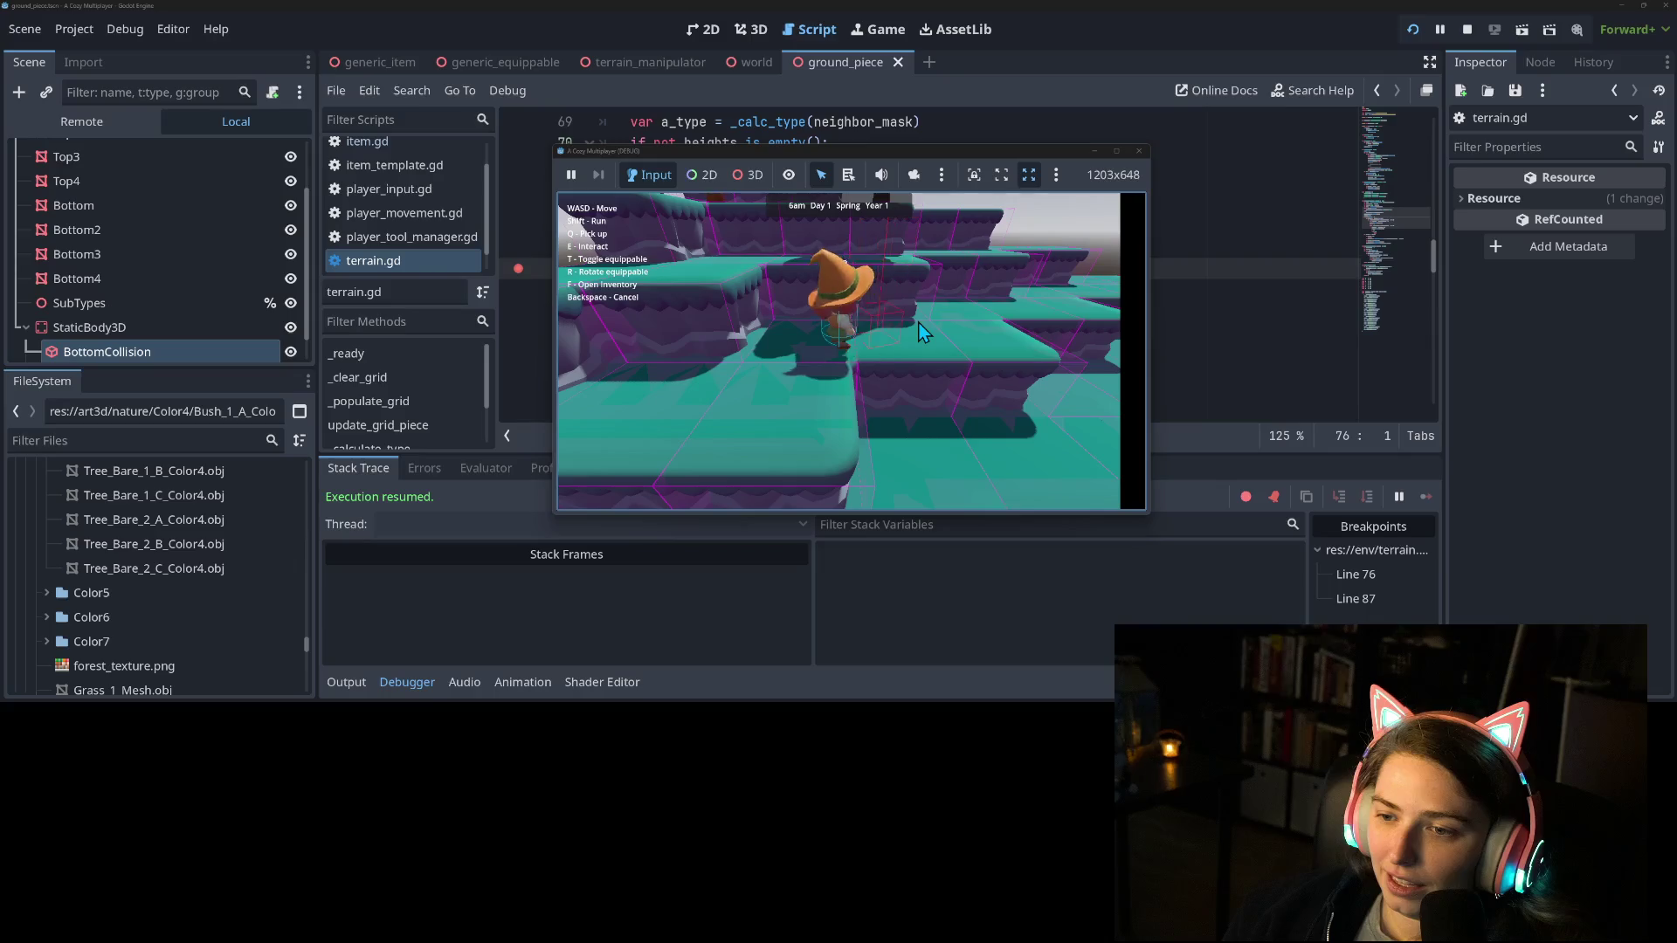
{"action": "key", "text": "s"}
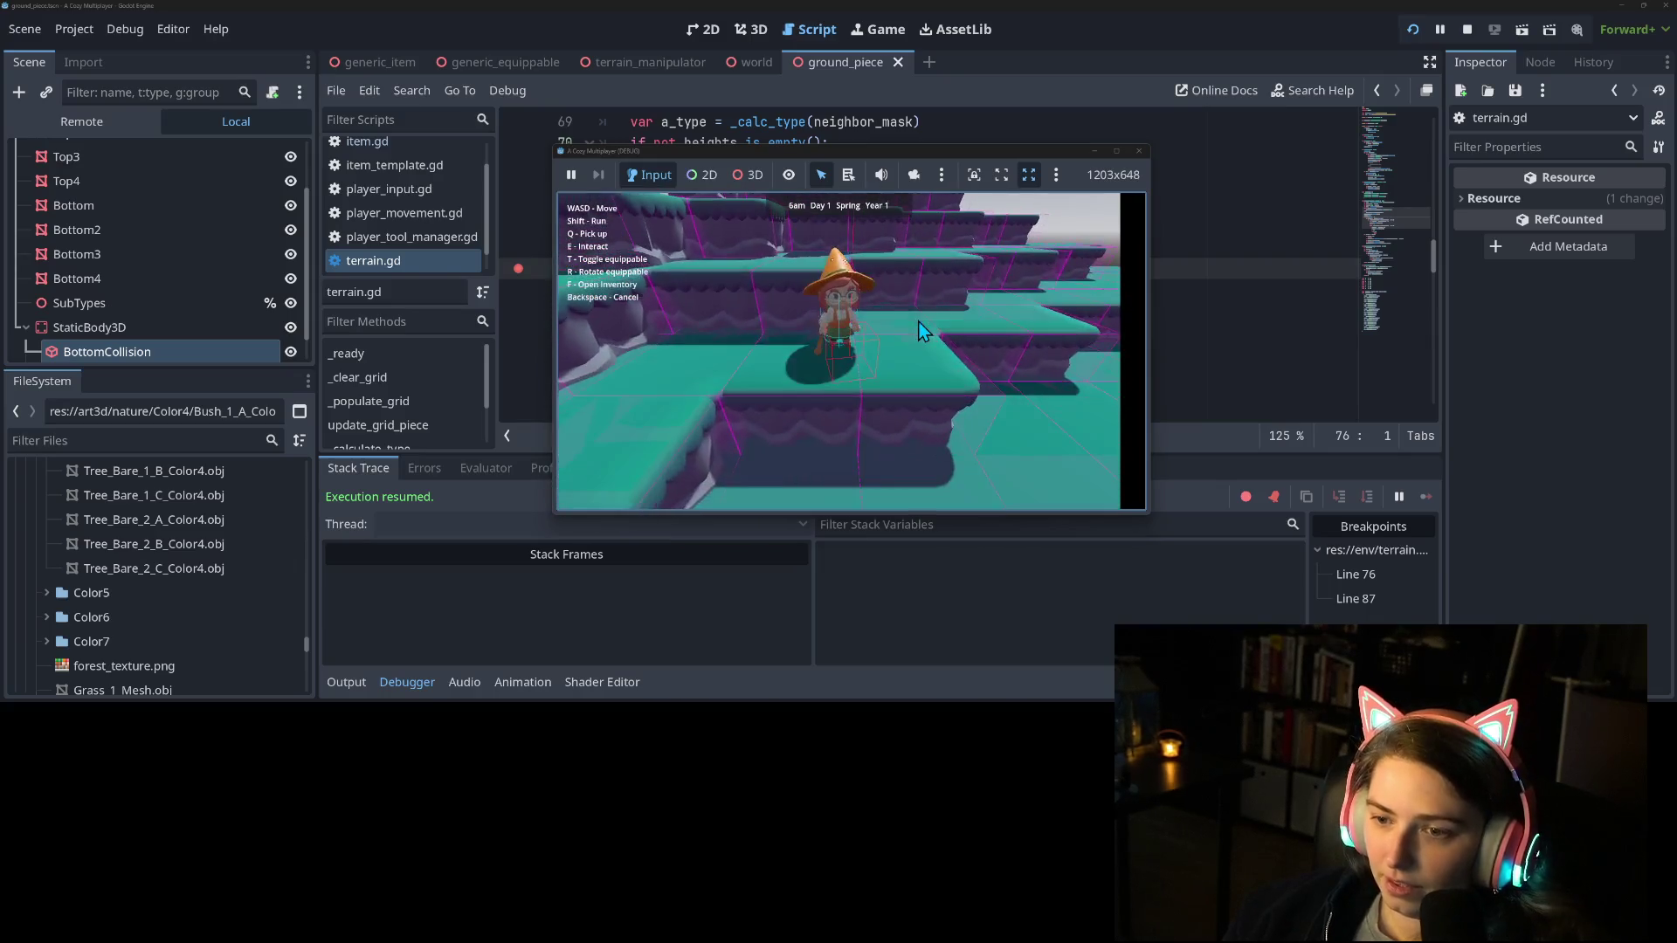
{"action": "key", "text": "w"}
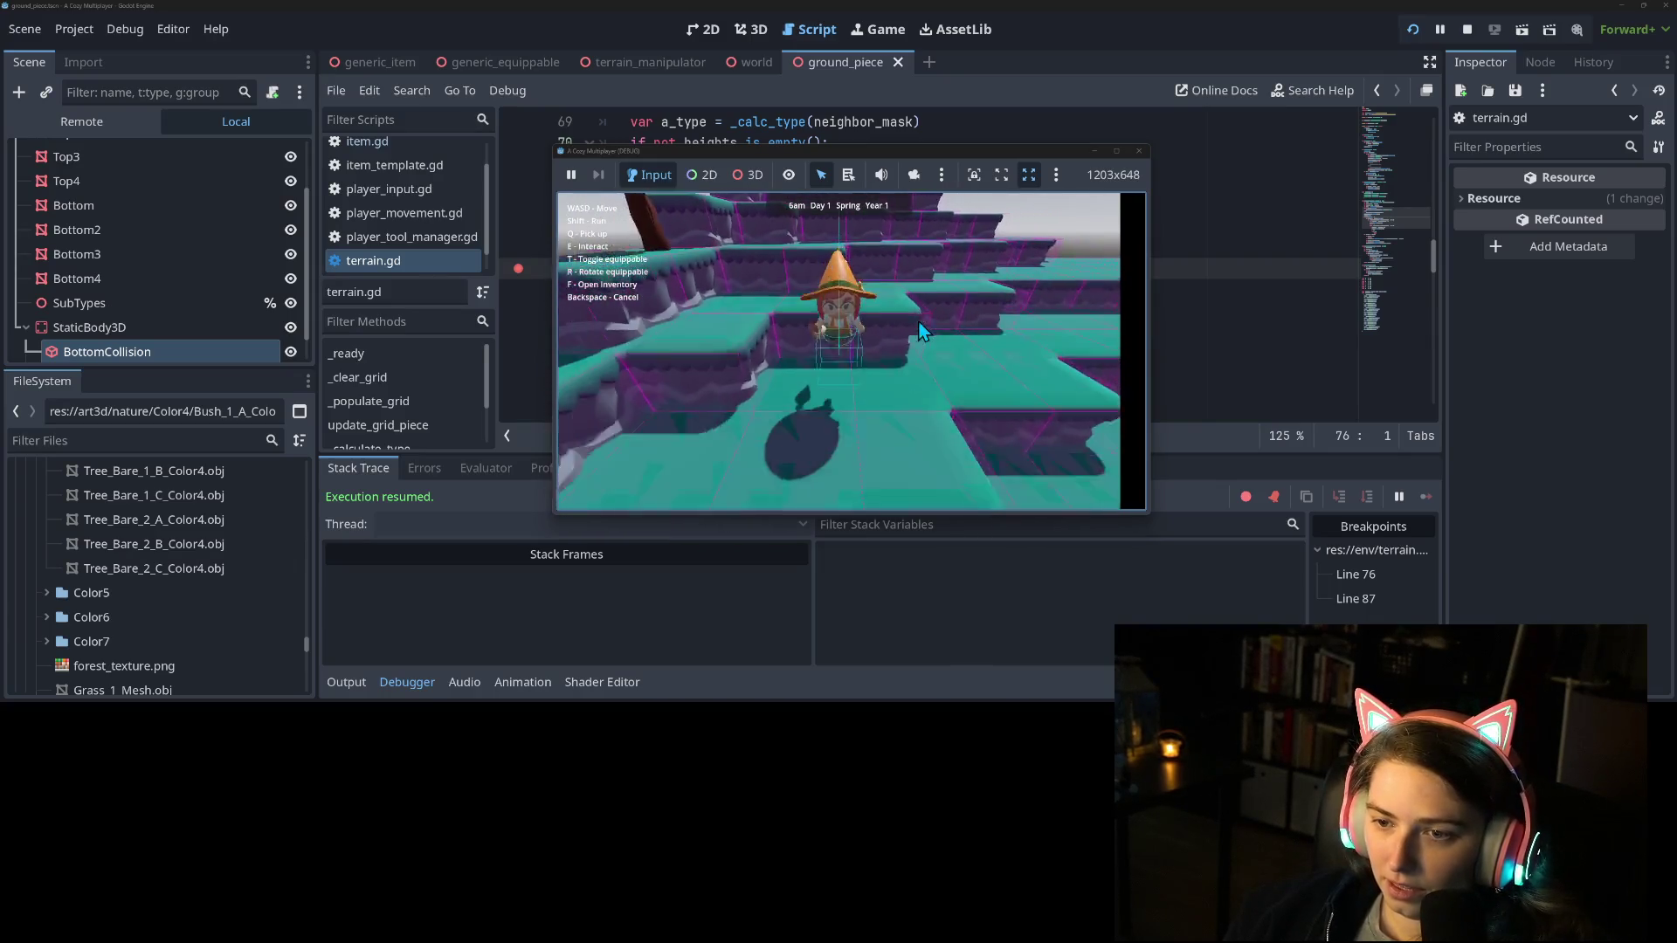
{"action": "key", "text": "w"}
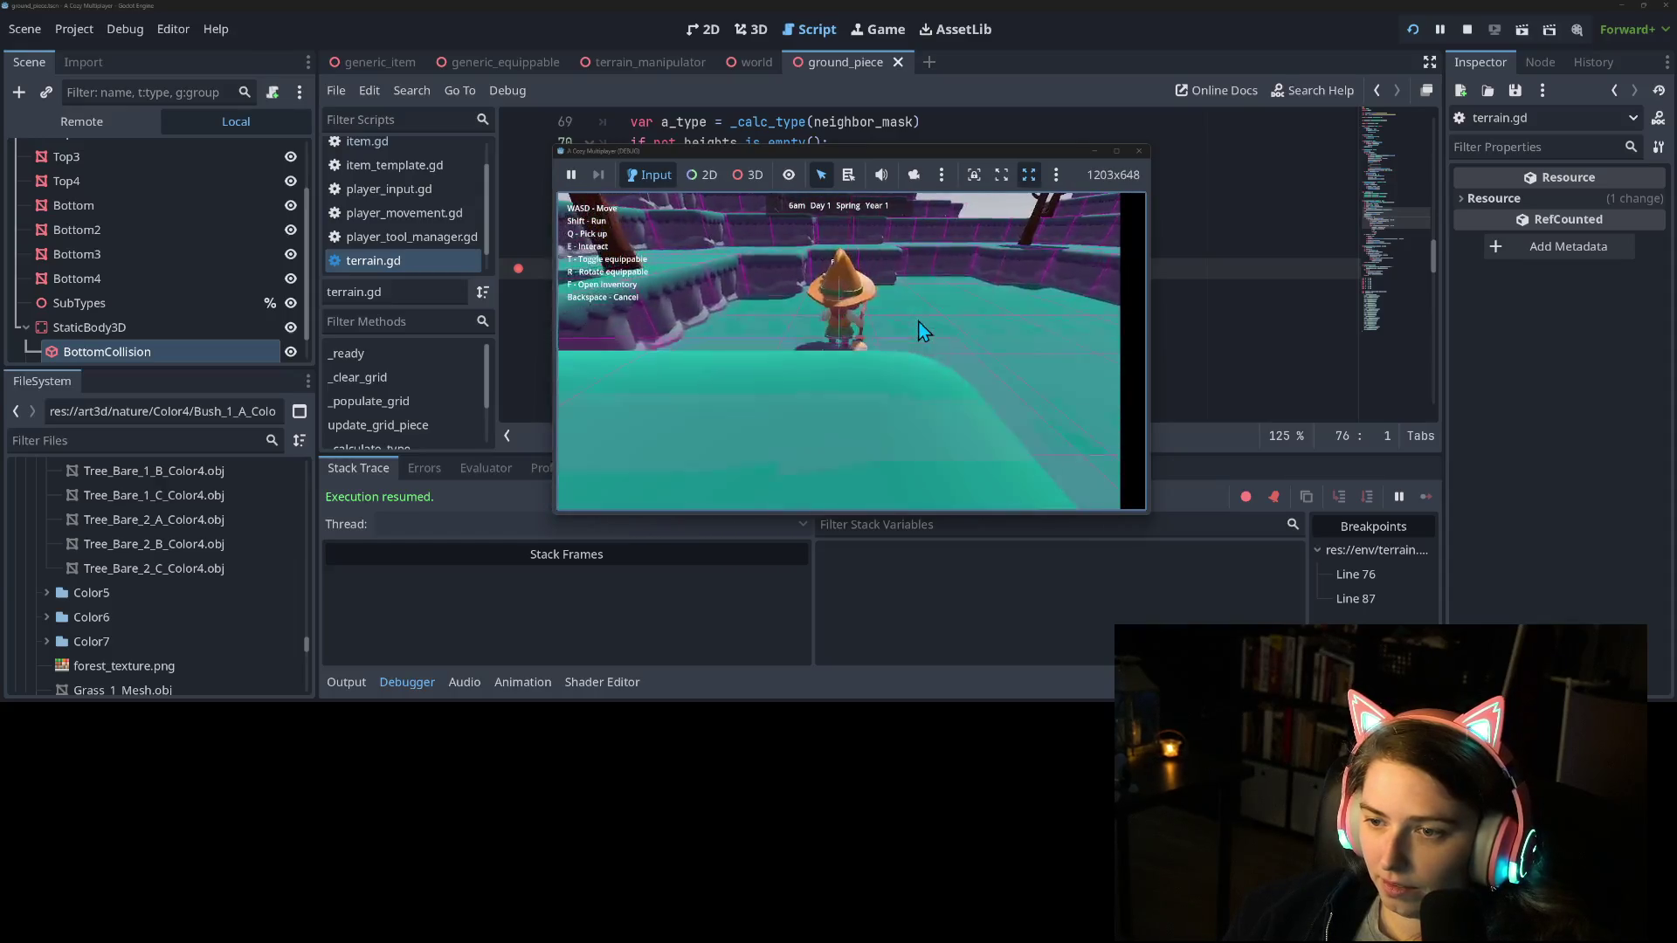
{"action": "key", "text": "a"}
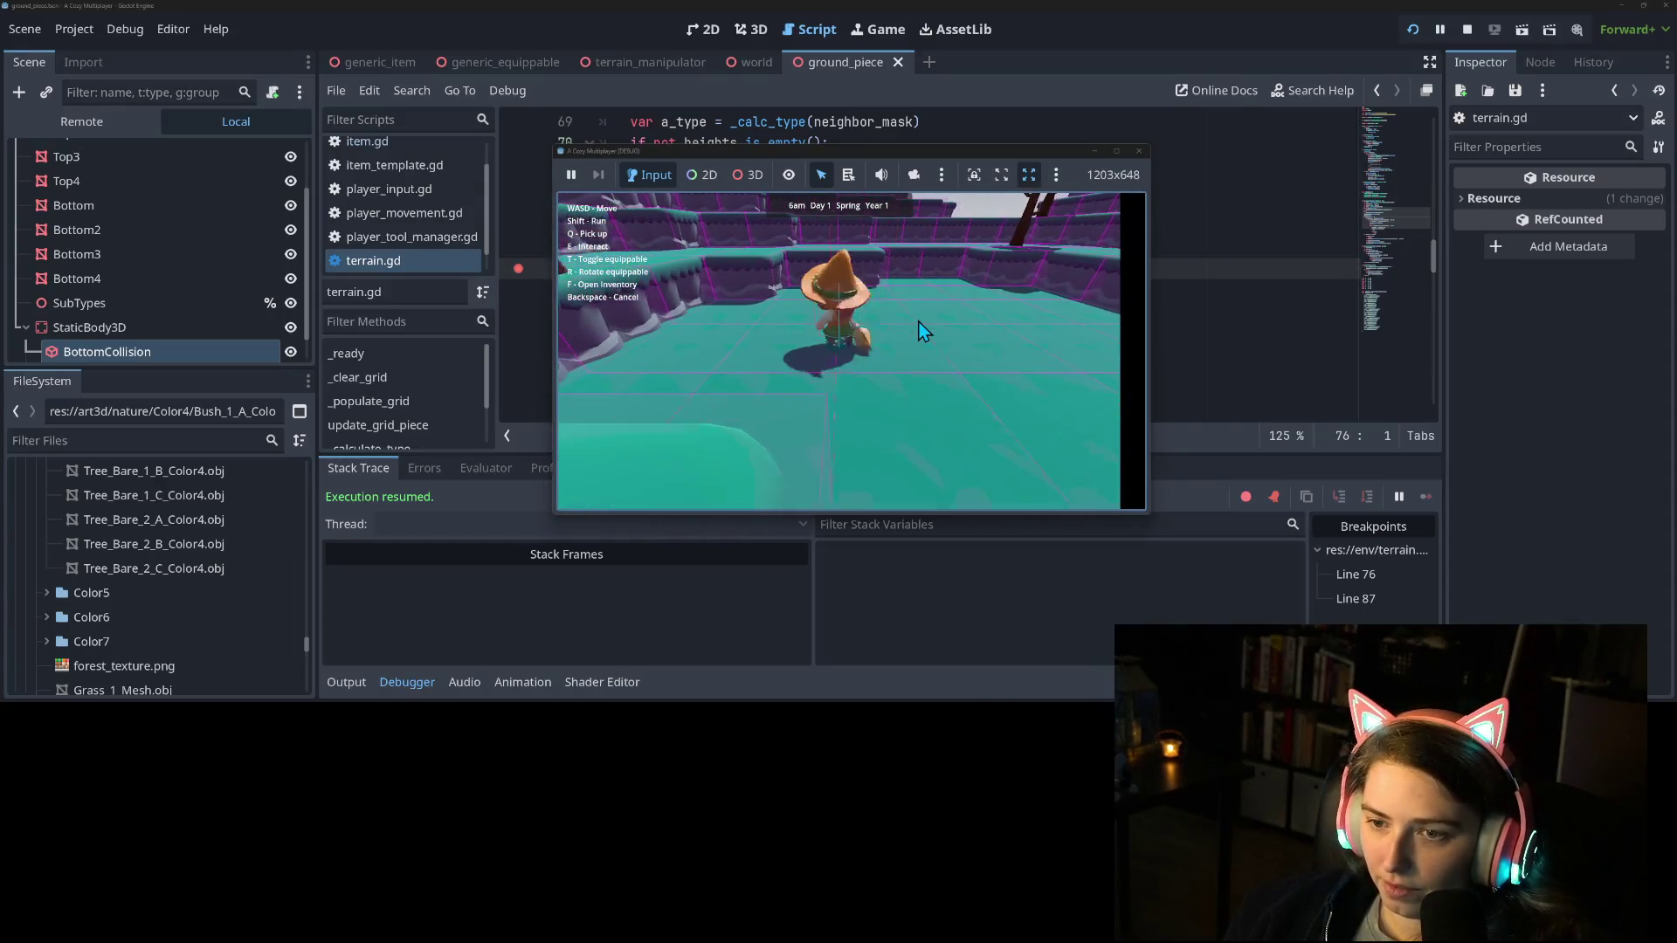
{"action": "key", "text": "e"}
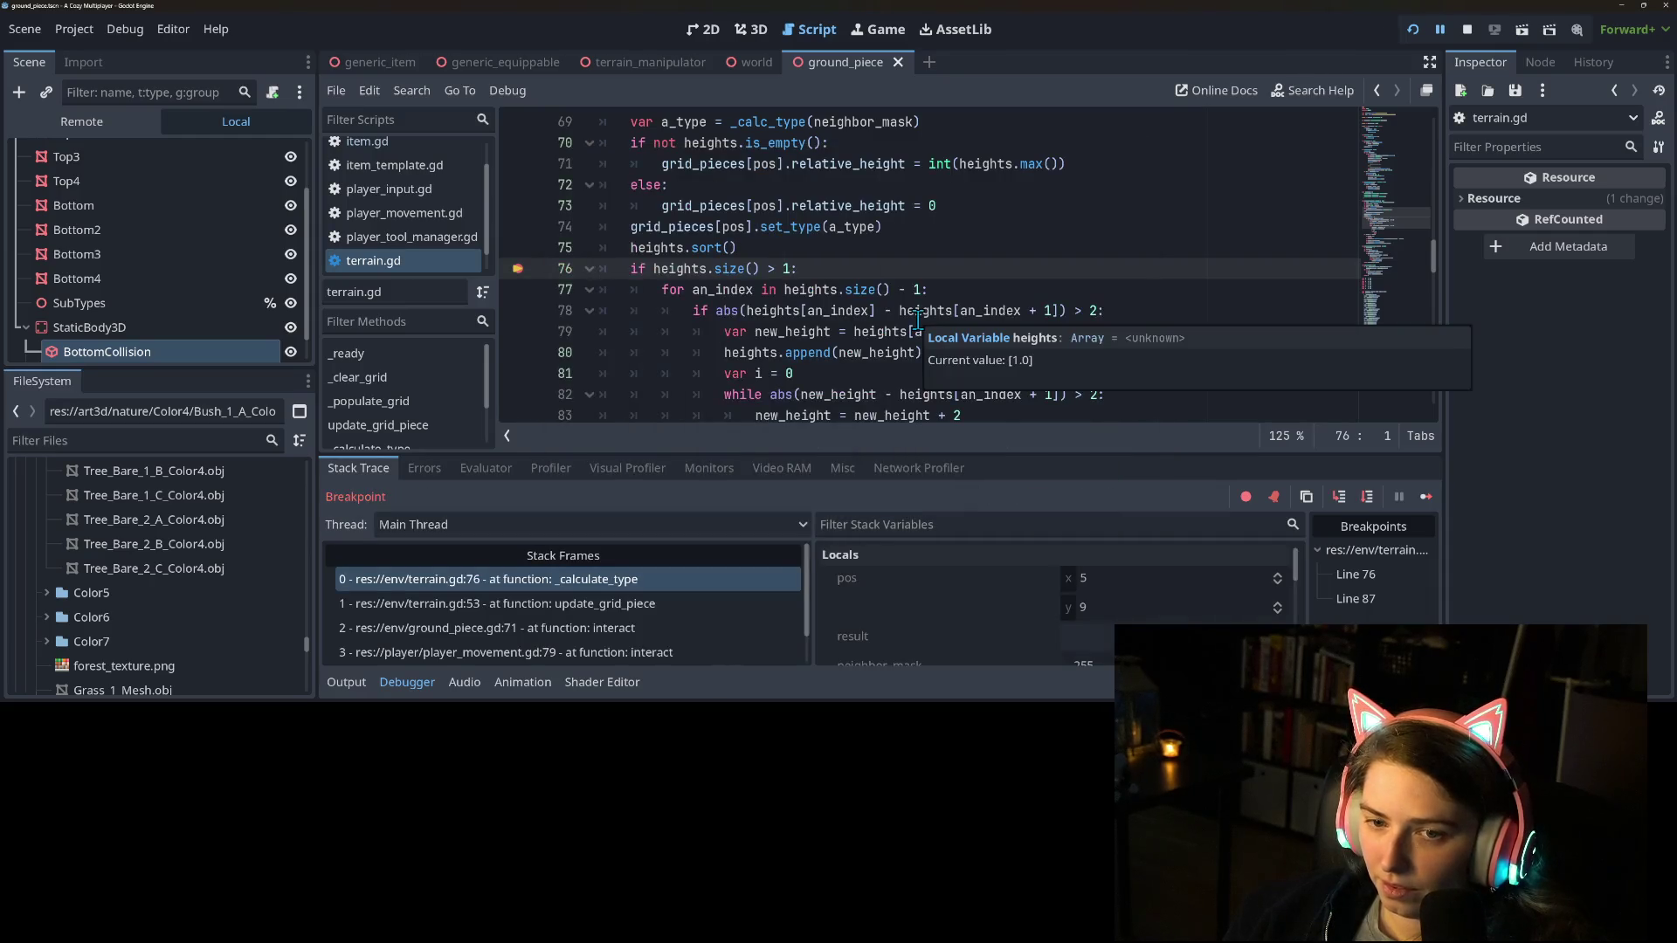
Step: Inspect the heights array in Stack Variables across two breakpoint hits
{"action": "scroll", "coordinate": [951, 611], "scroll_direction": "down", "scroll_amount": 3}
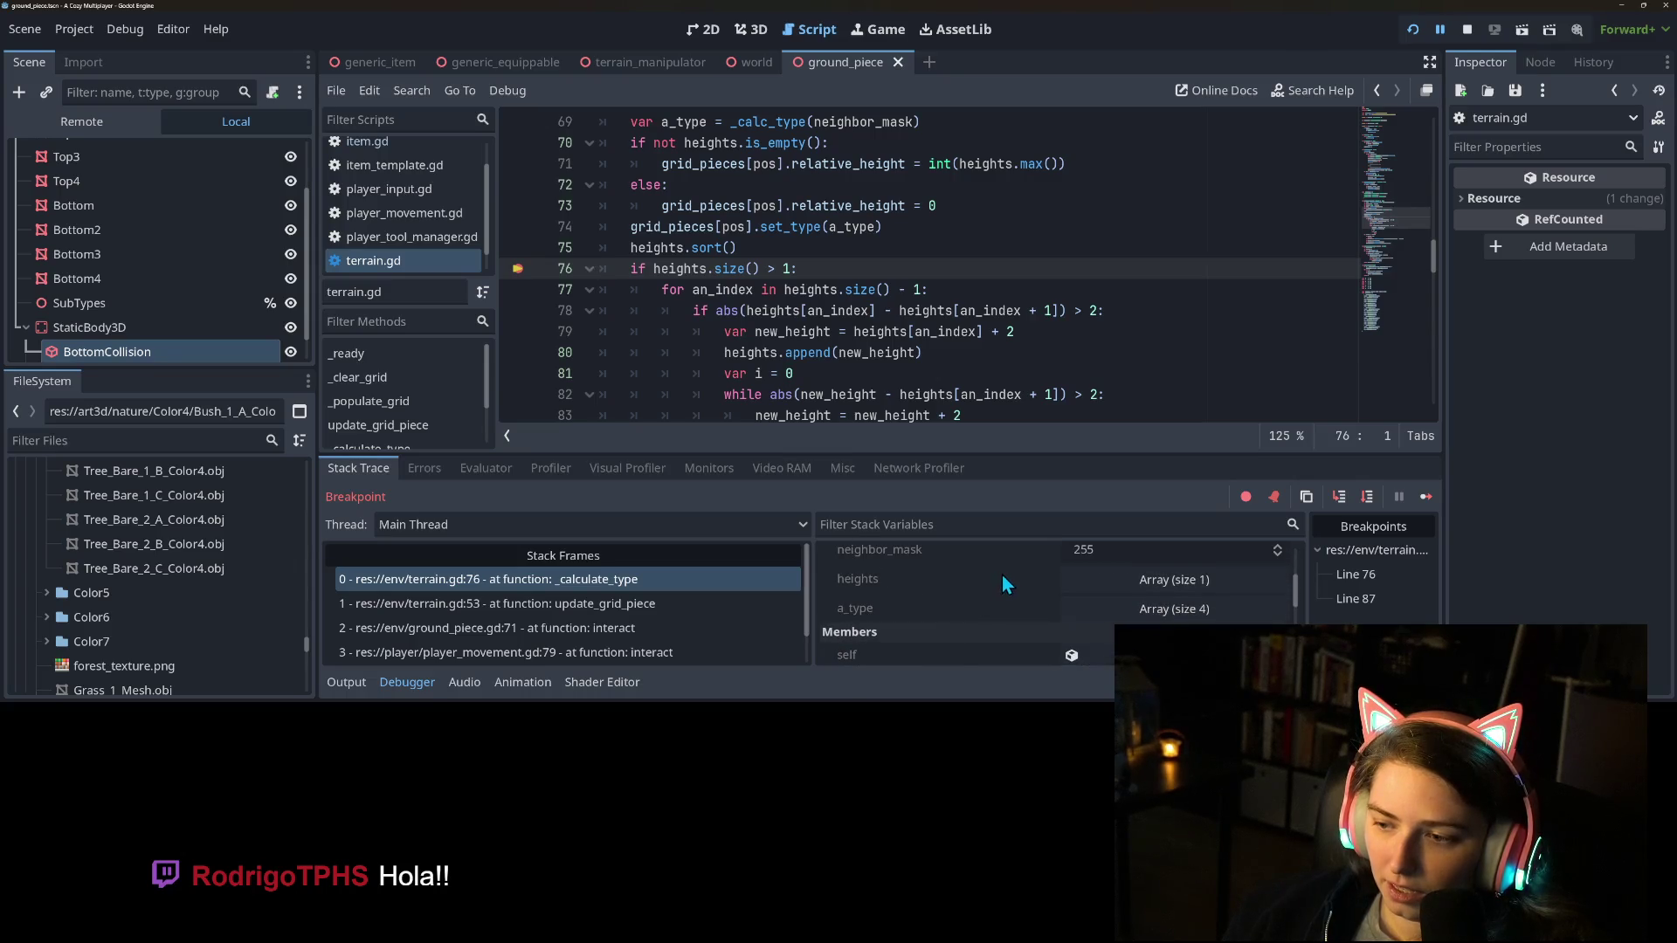
{"action": "left_click", "coordinate": [1170, 584]}
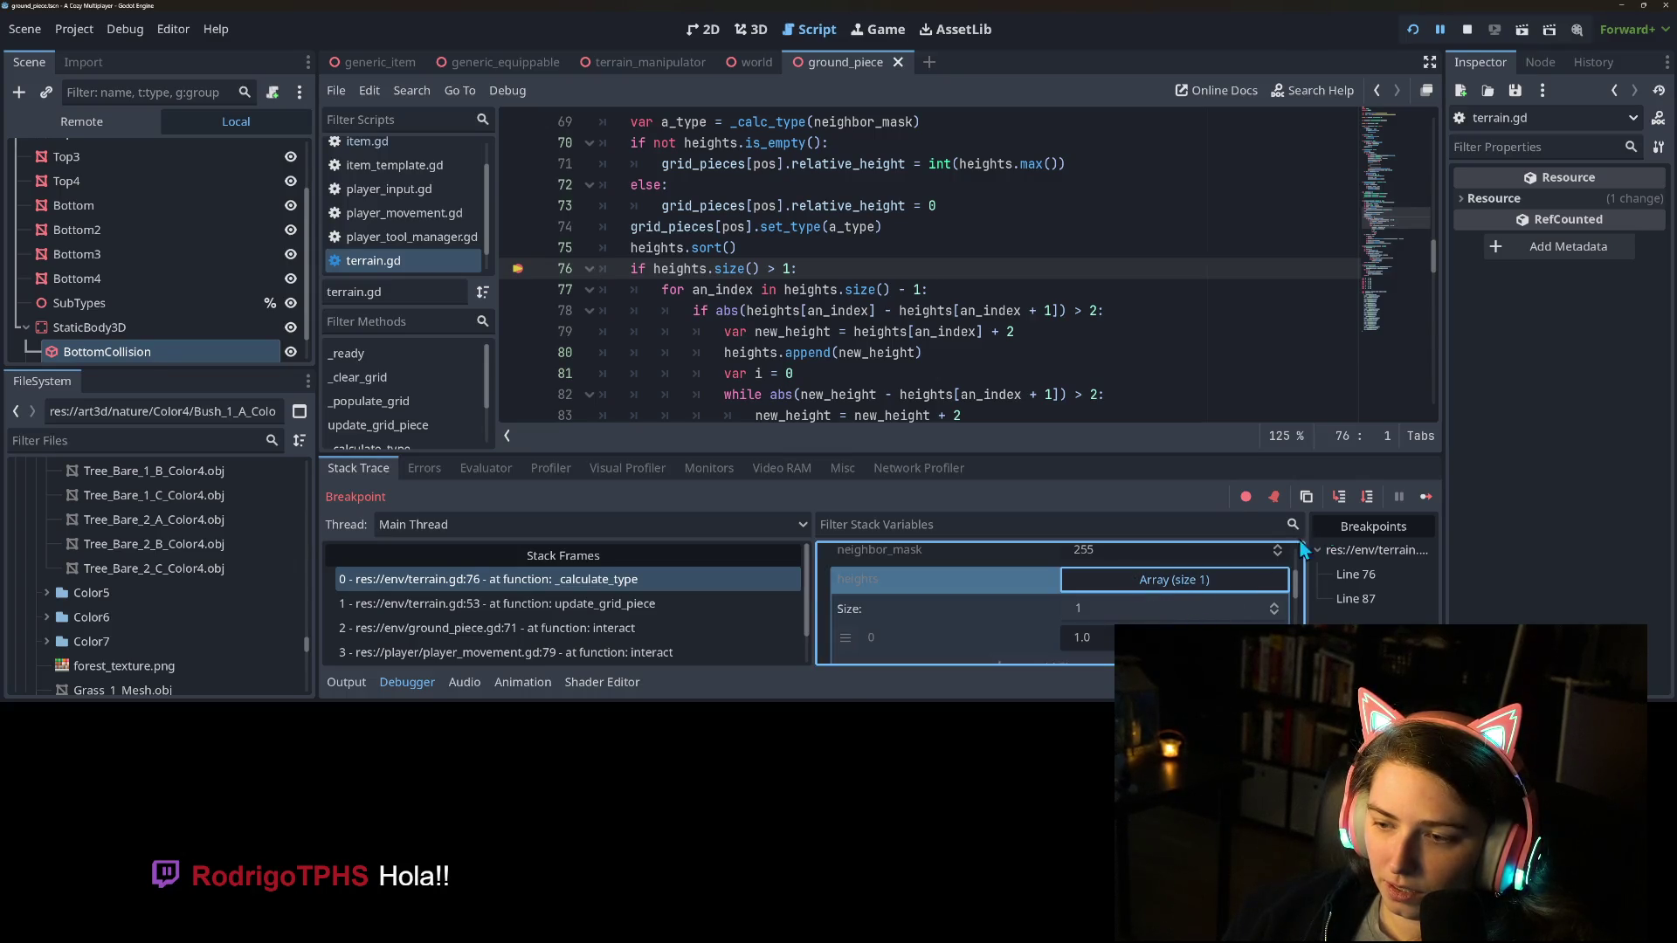
{"action": "left_click", "coordinate": [1431, 498]}
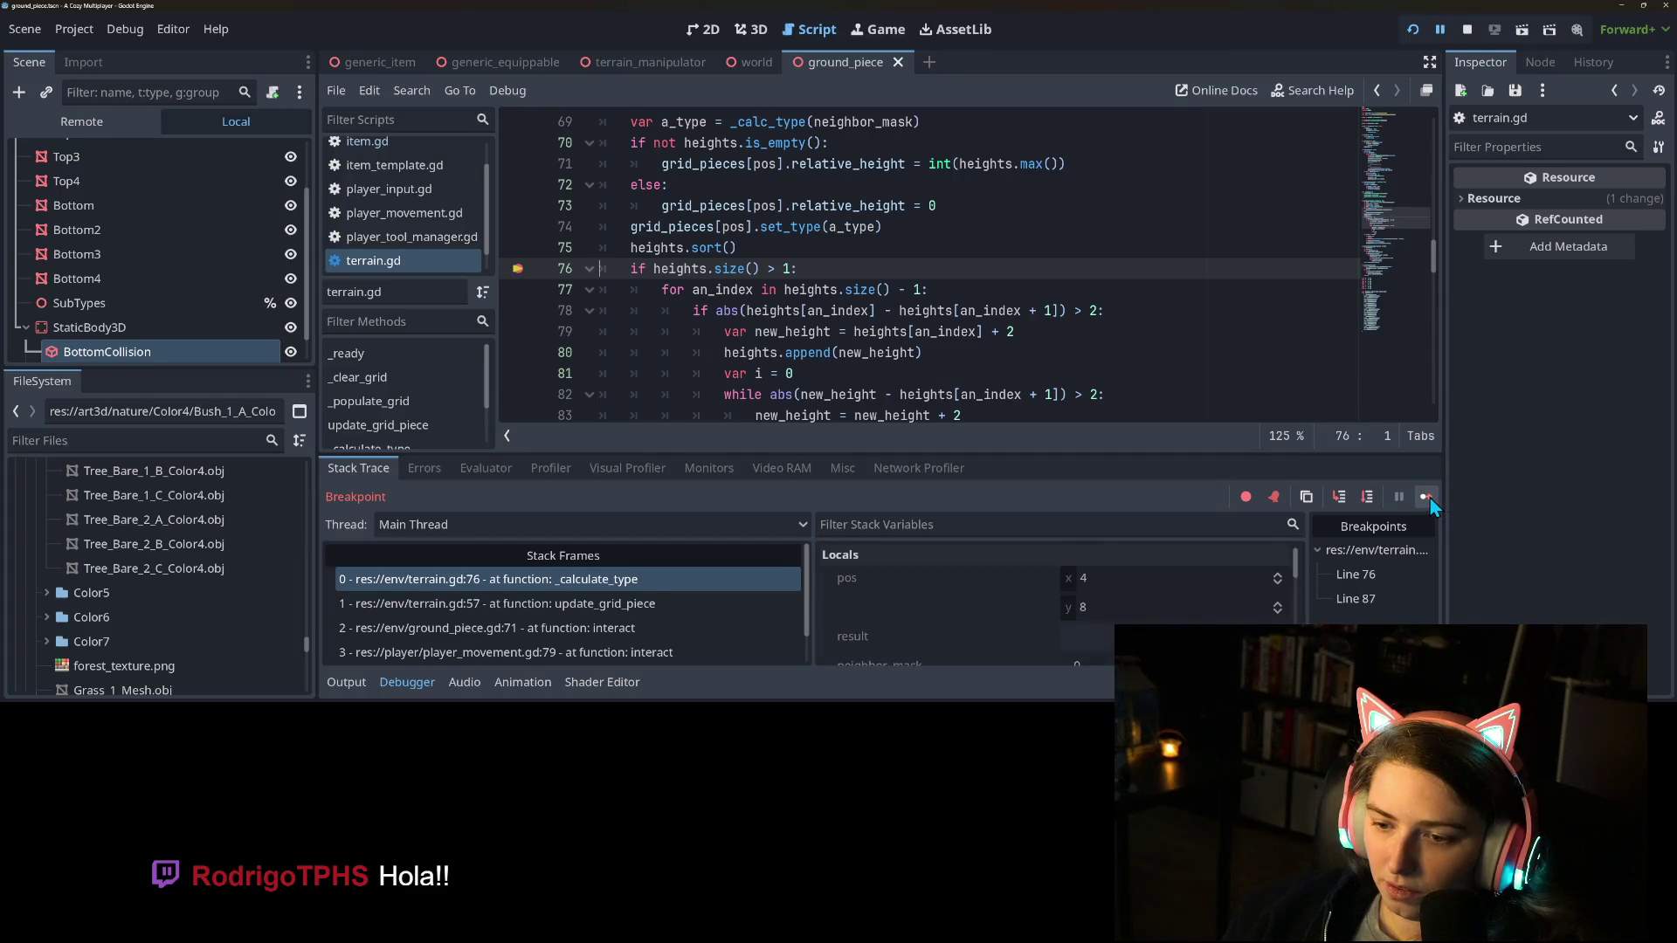
{"action": "scroll", "coordinate": [1136, 594], "scroll_direction": "down", "scroll_amount": 2}
{"action": "left_click", "coordinate": [1004, 599]}
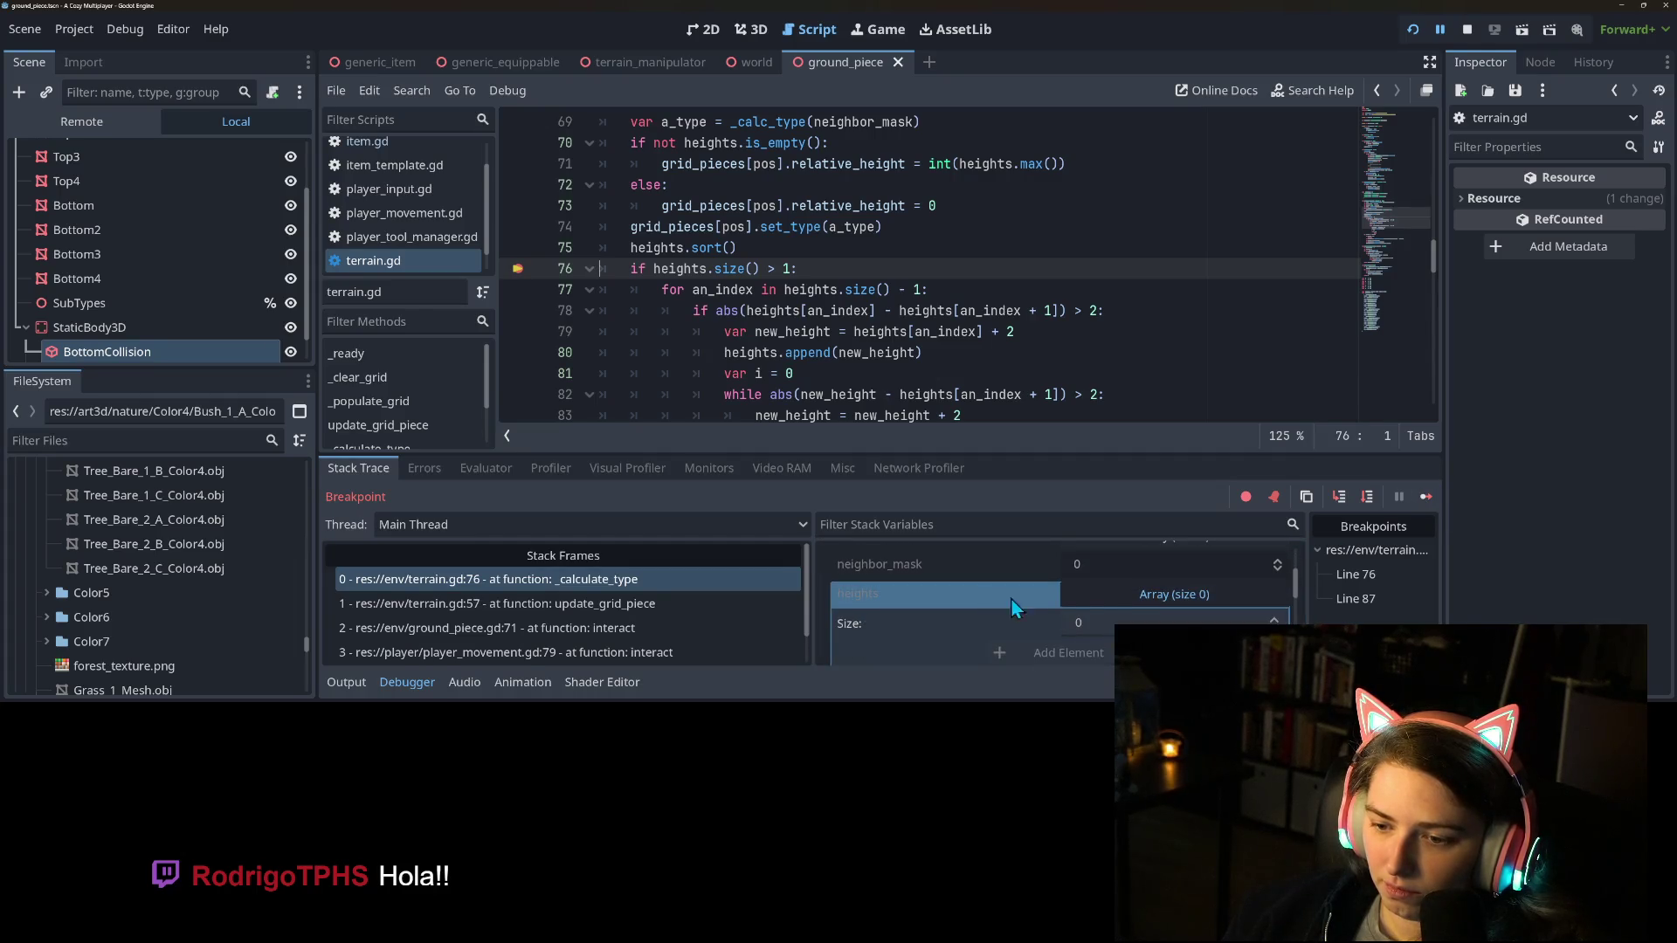
Step: Remove the line 76 breakpoint and resume the game
{"action": "left_click", "coordinate": [516, 270]}
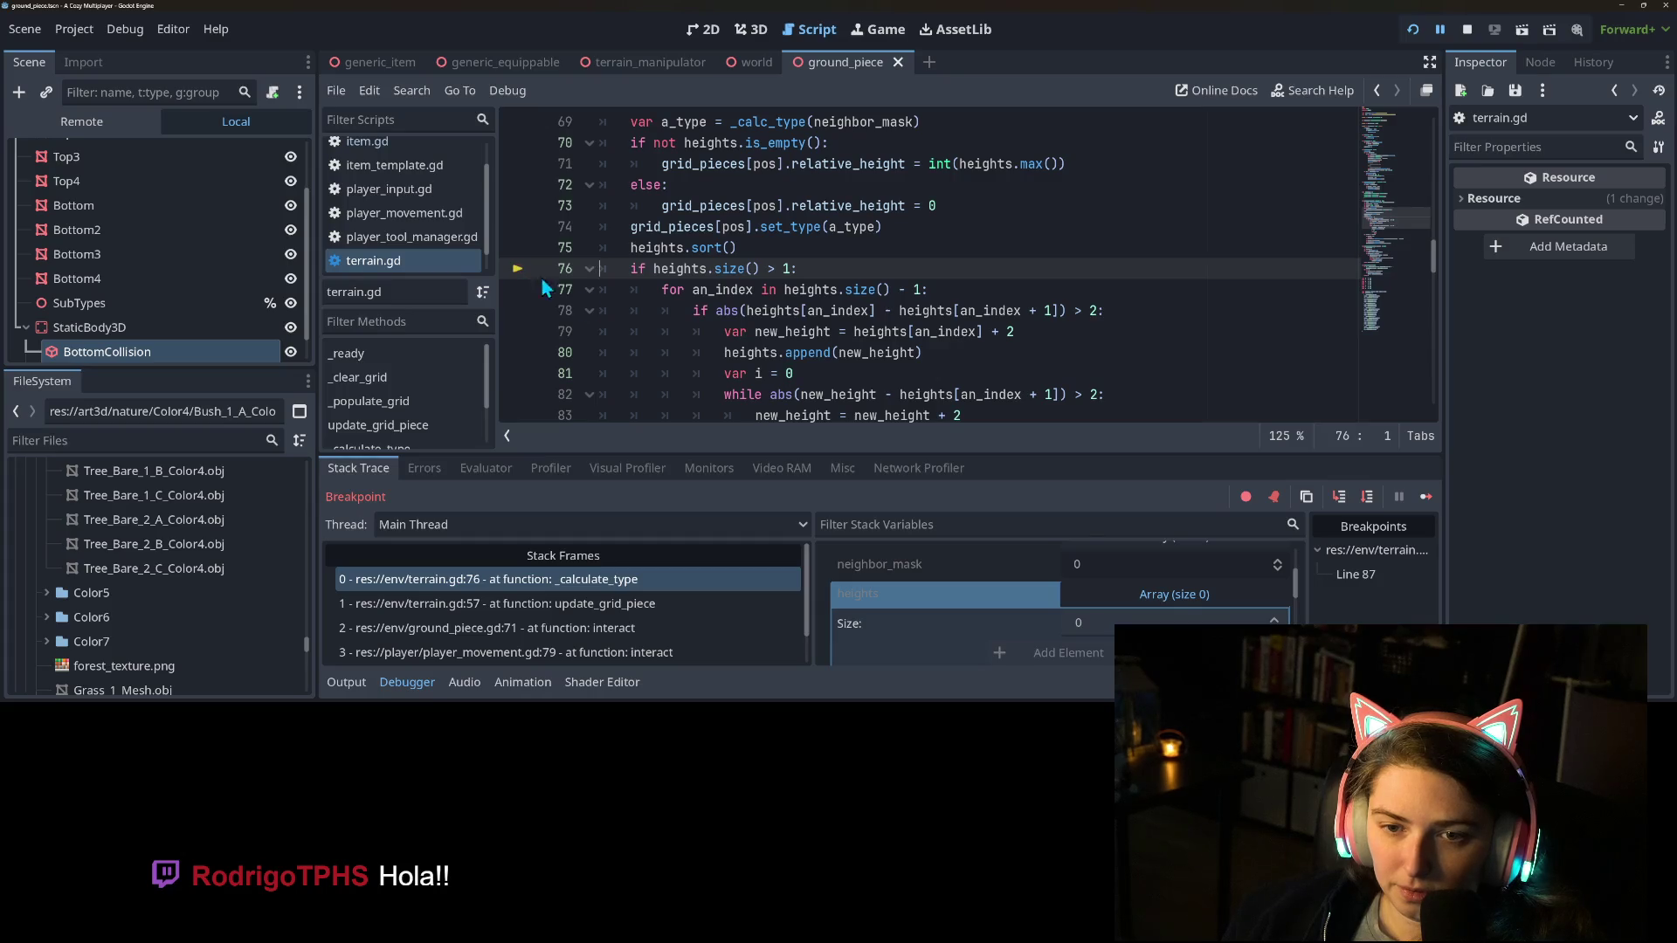
{"action": "left_click", "coordinate": [1428, 498]}
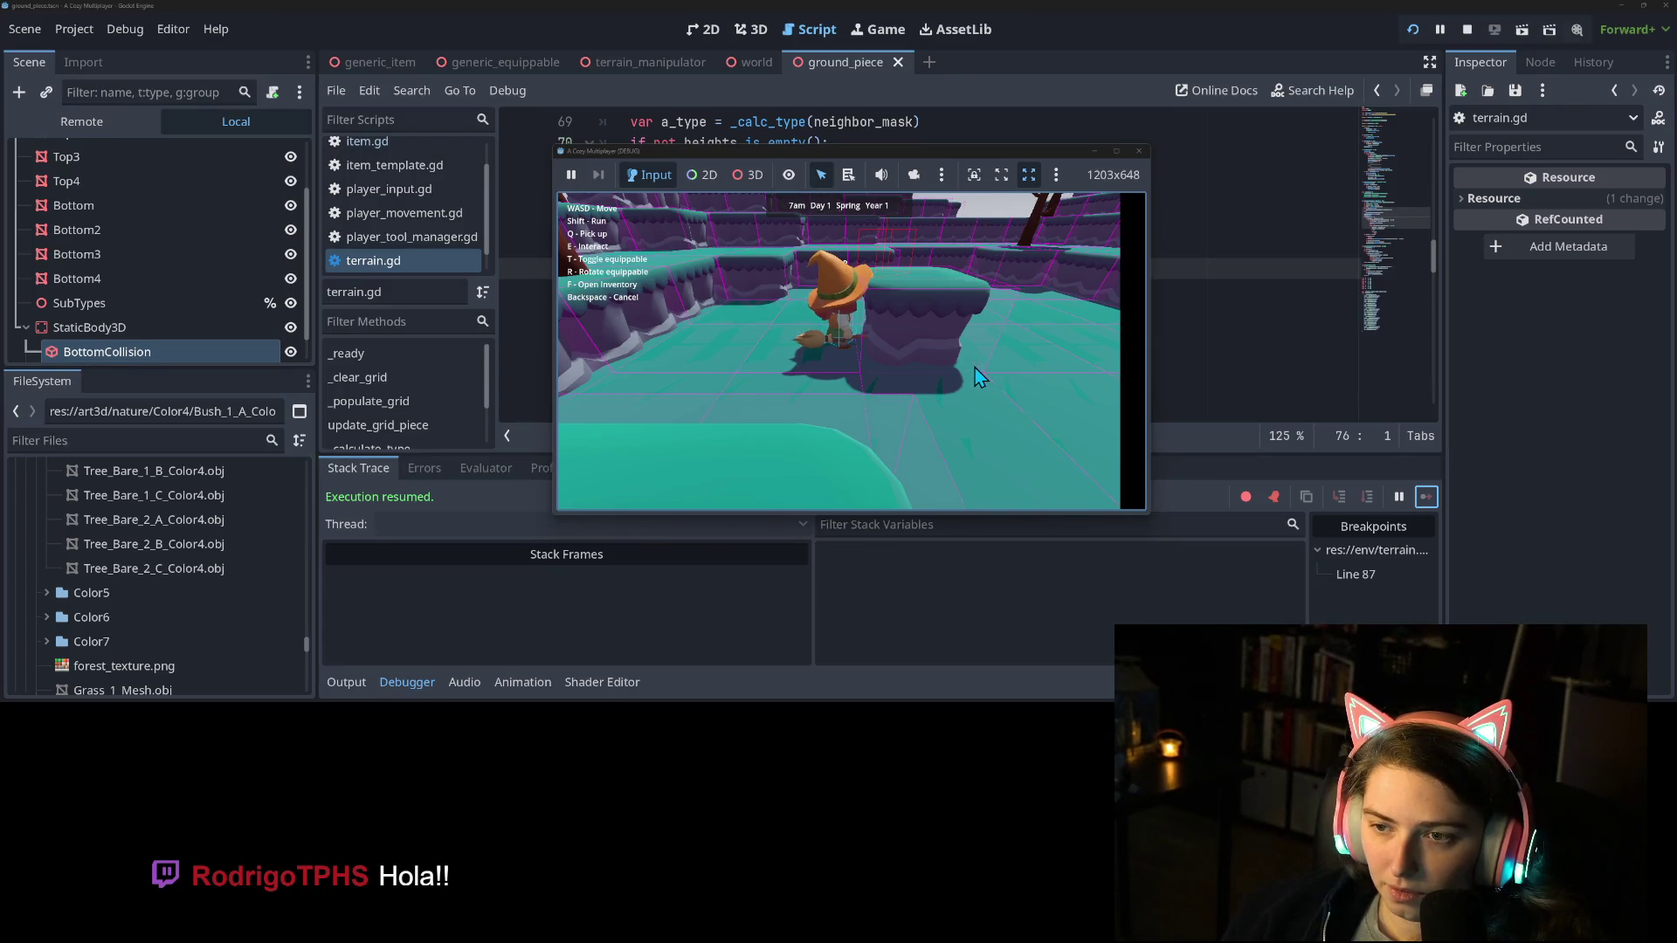
{"action": "key", "text": "w"}
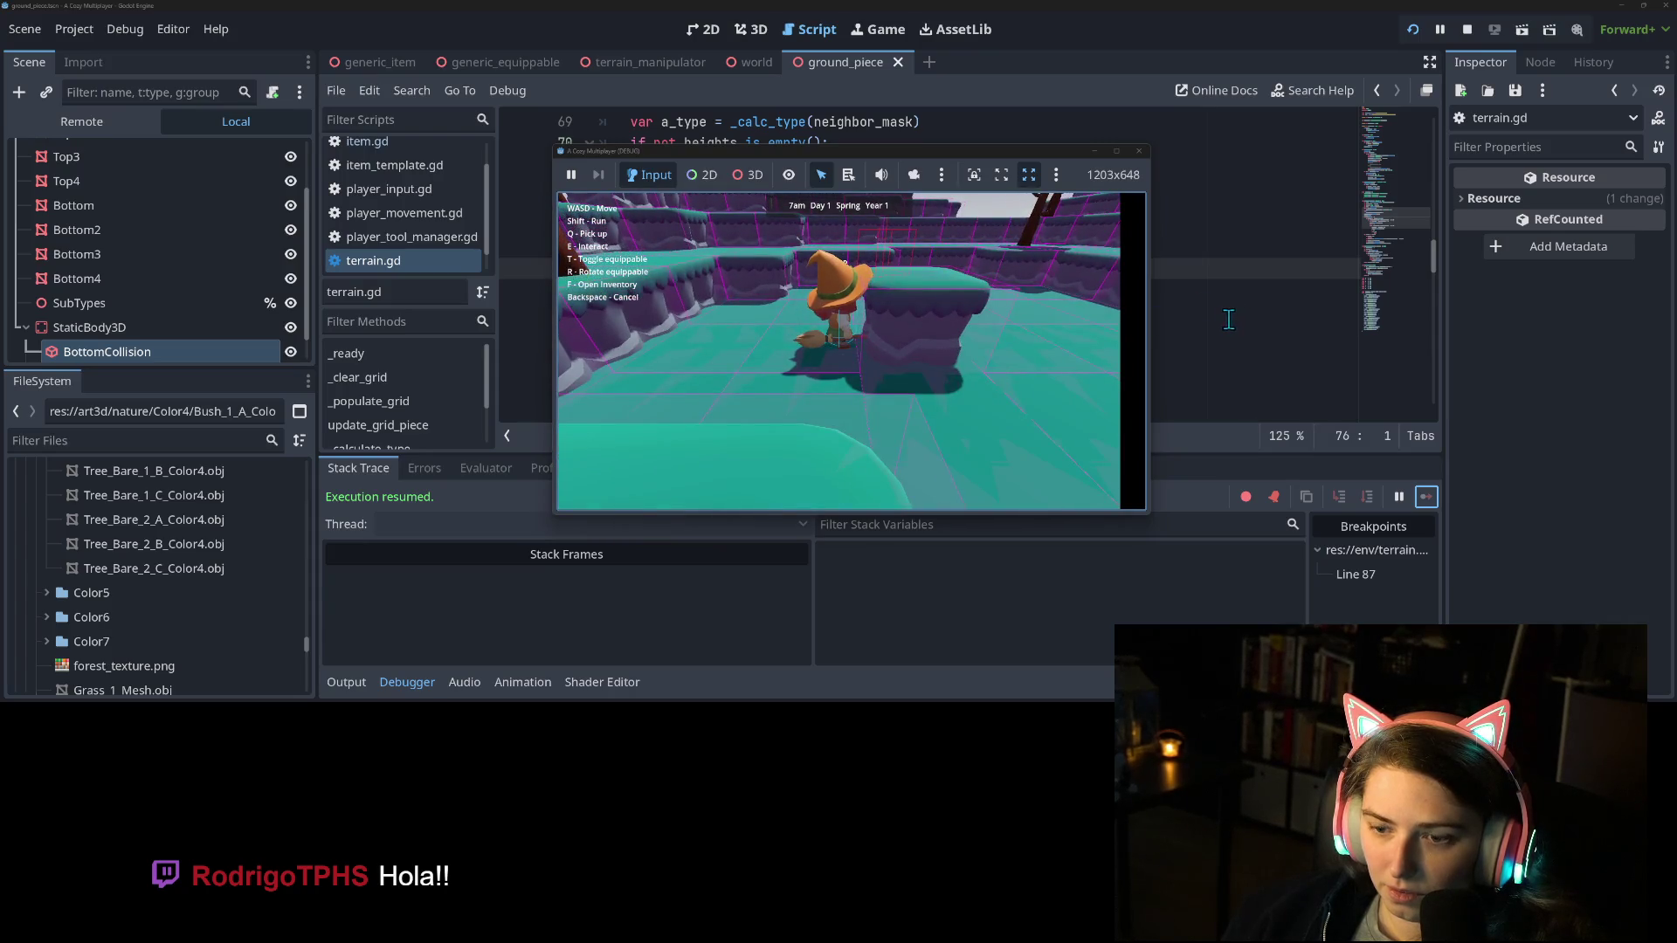
{"action": "left_click", "coordinate": [1209, 297]}
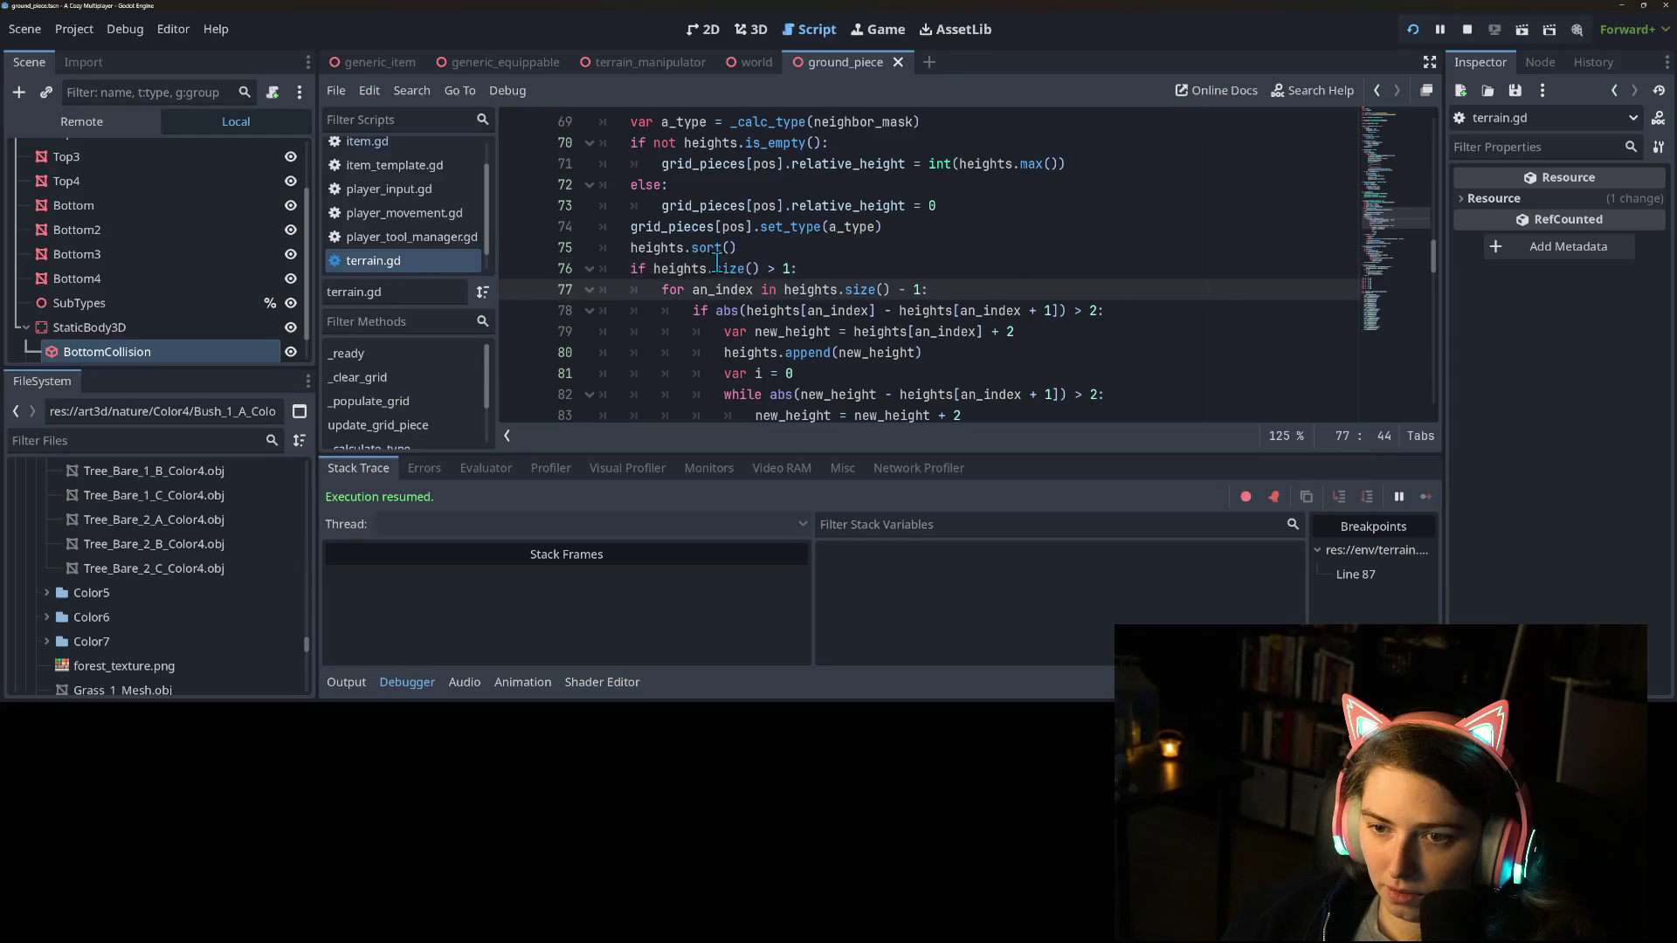
Step: Insert print(heights) after heights.sort(), save terrain.gd, and show the Output log
{"action": "left_click", "coordinate": [847, 311]}
{"action": "key", "text": "Up"}
{"action": "key", "text": "Up"}
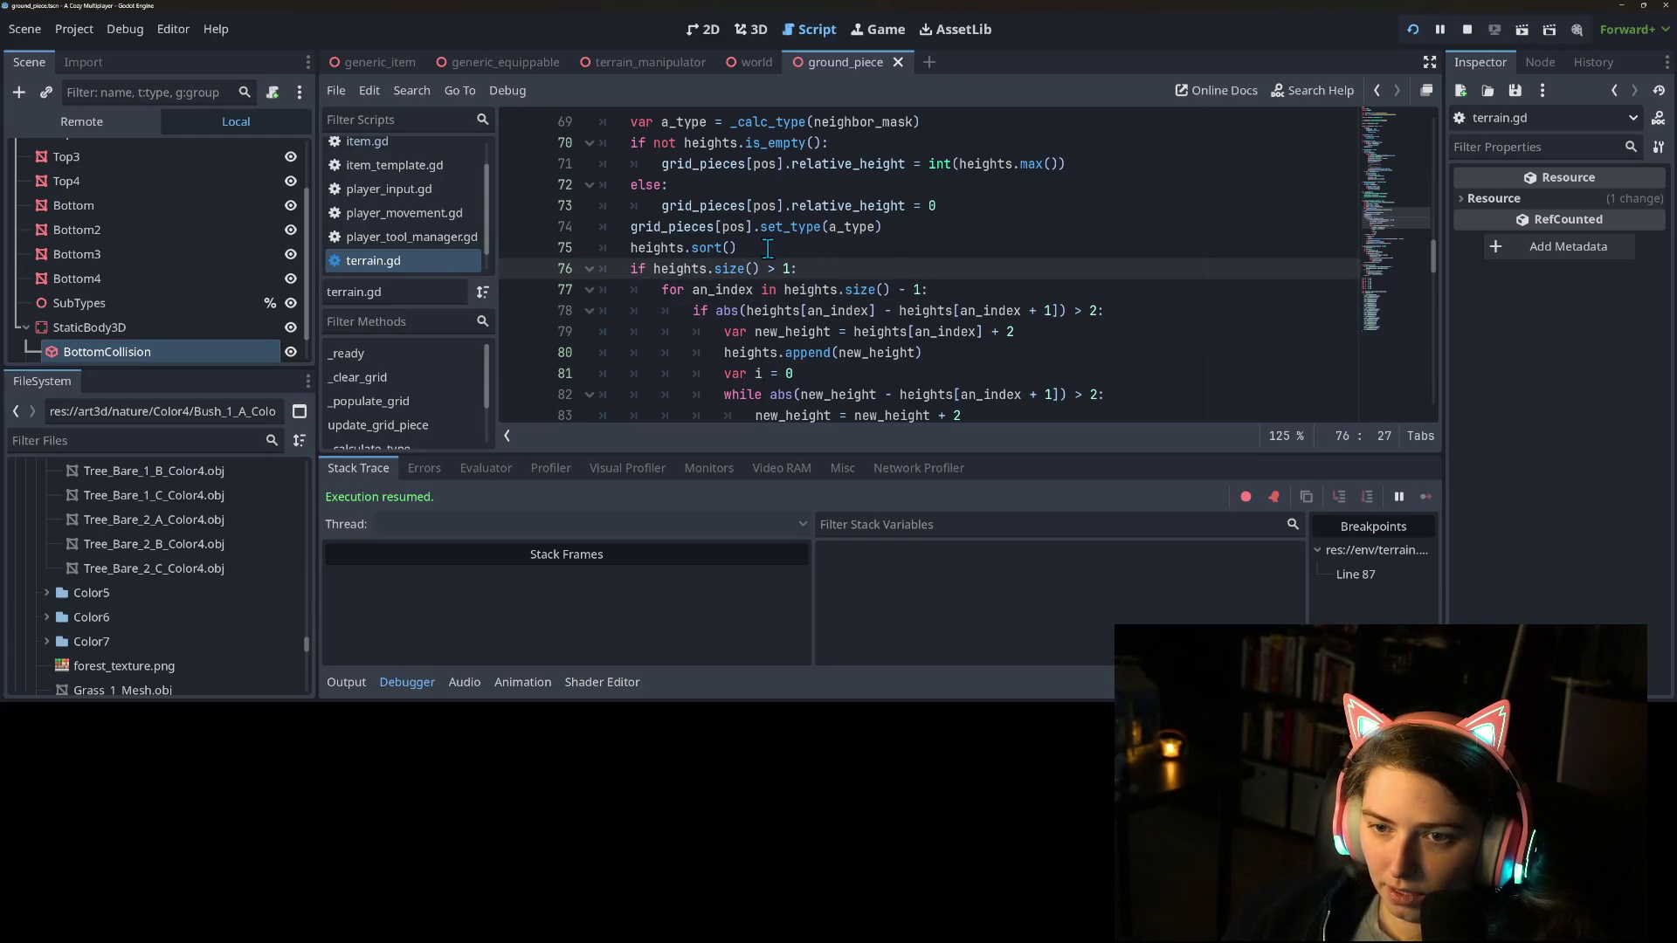
{"action": "key", "text": "Up"}
{"action": "key", "text": "Return"}
{"action": "type", "text": "print"}
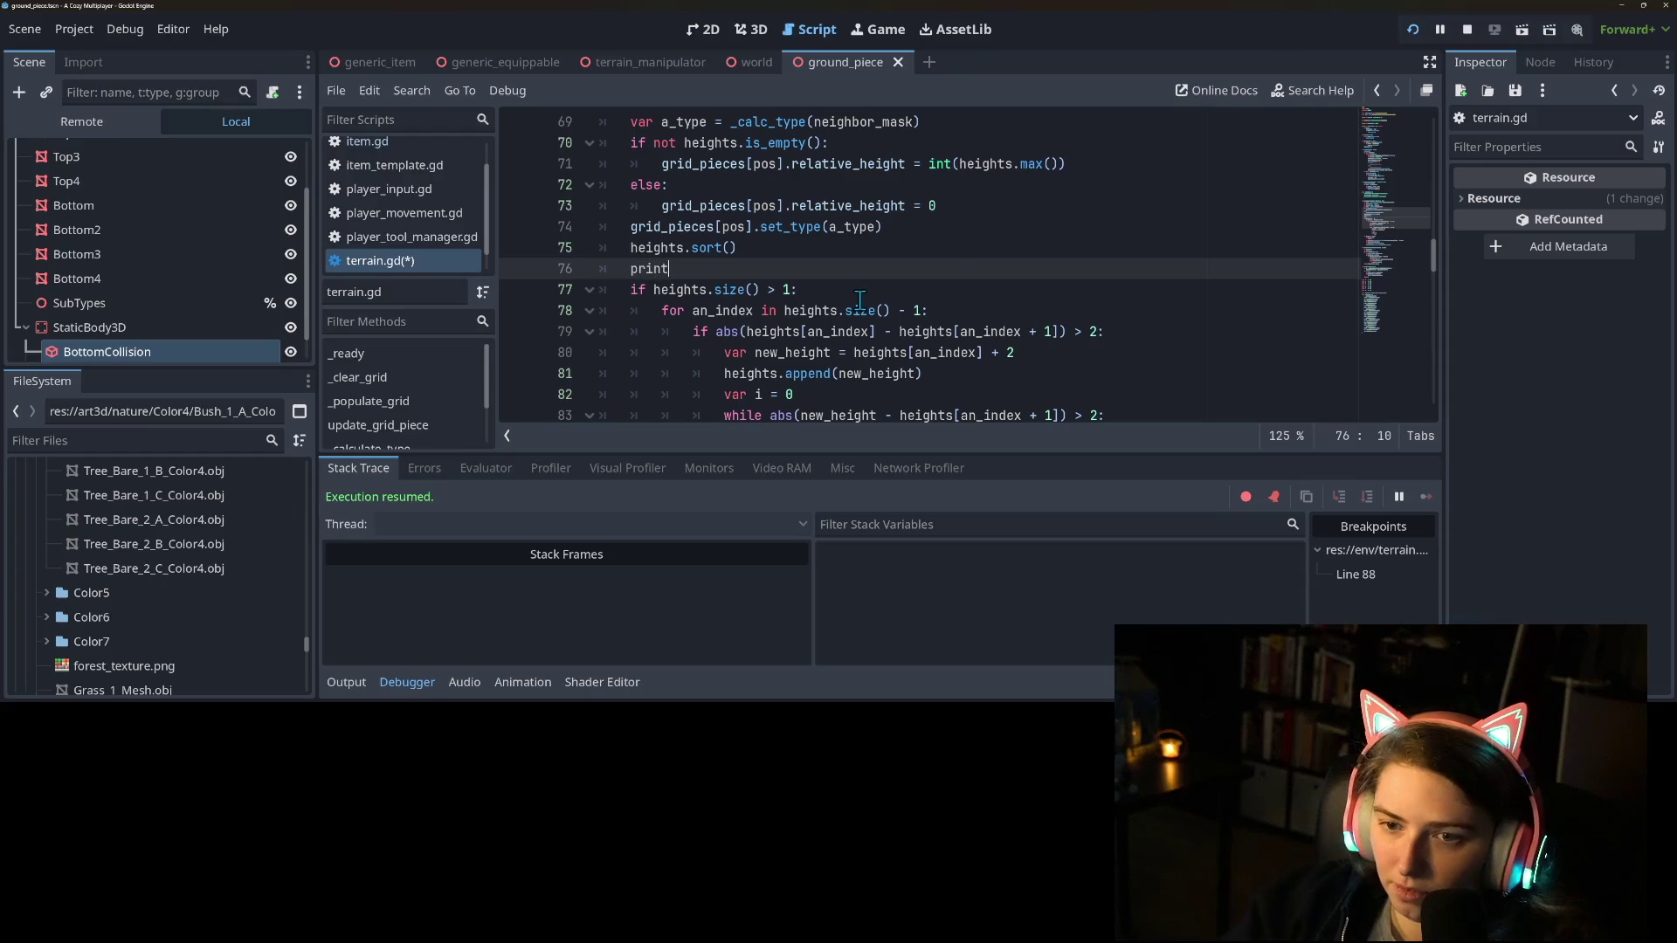
{"action": "type", "text": "(heights"}
{"action": "key", "text": "ctrl+s"}
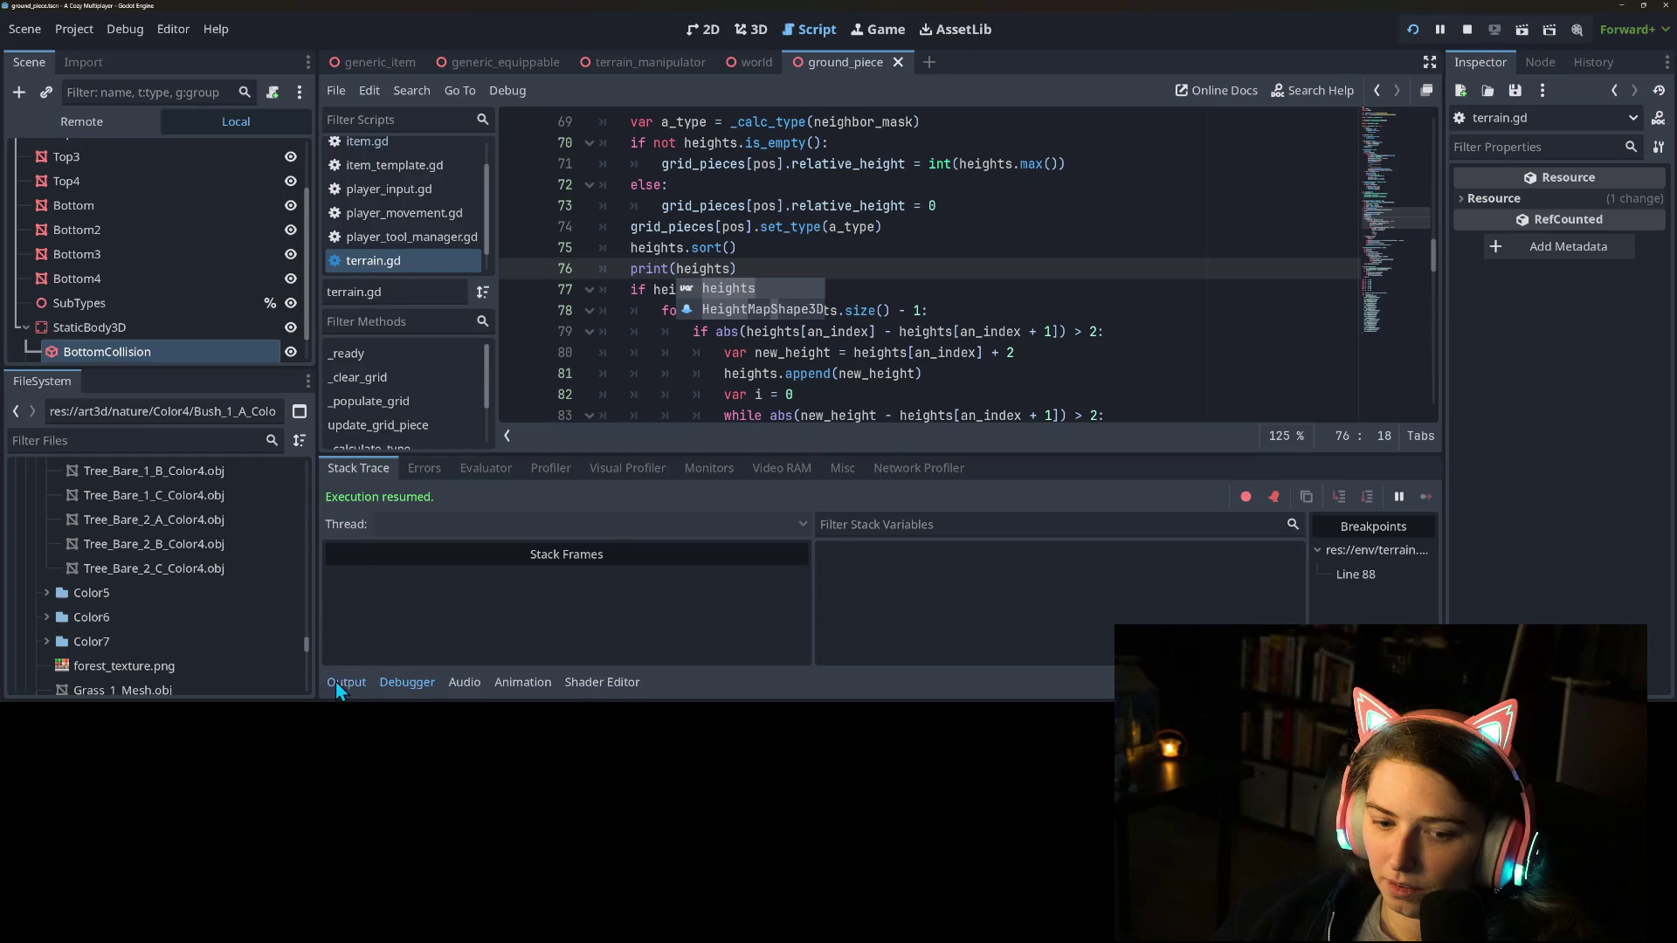
{"action": "left_click", "coordinate": [337, 684]}
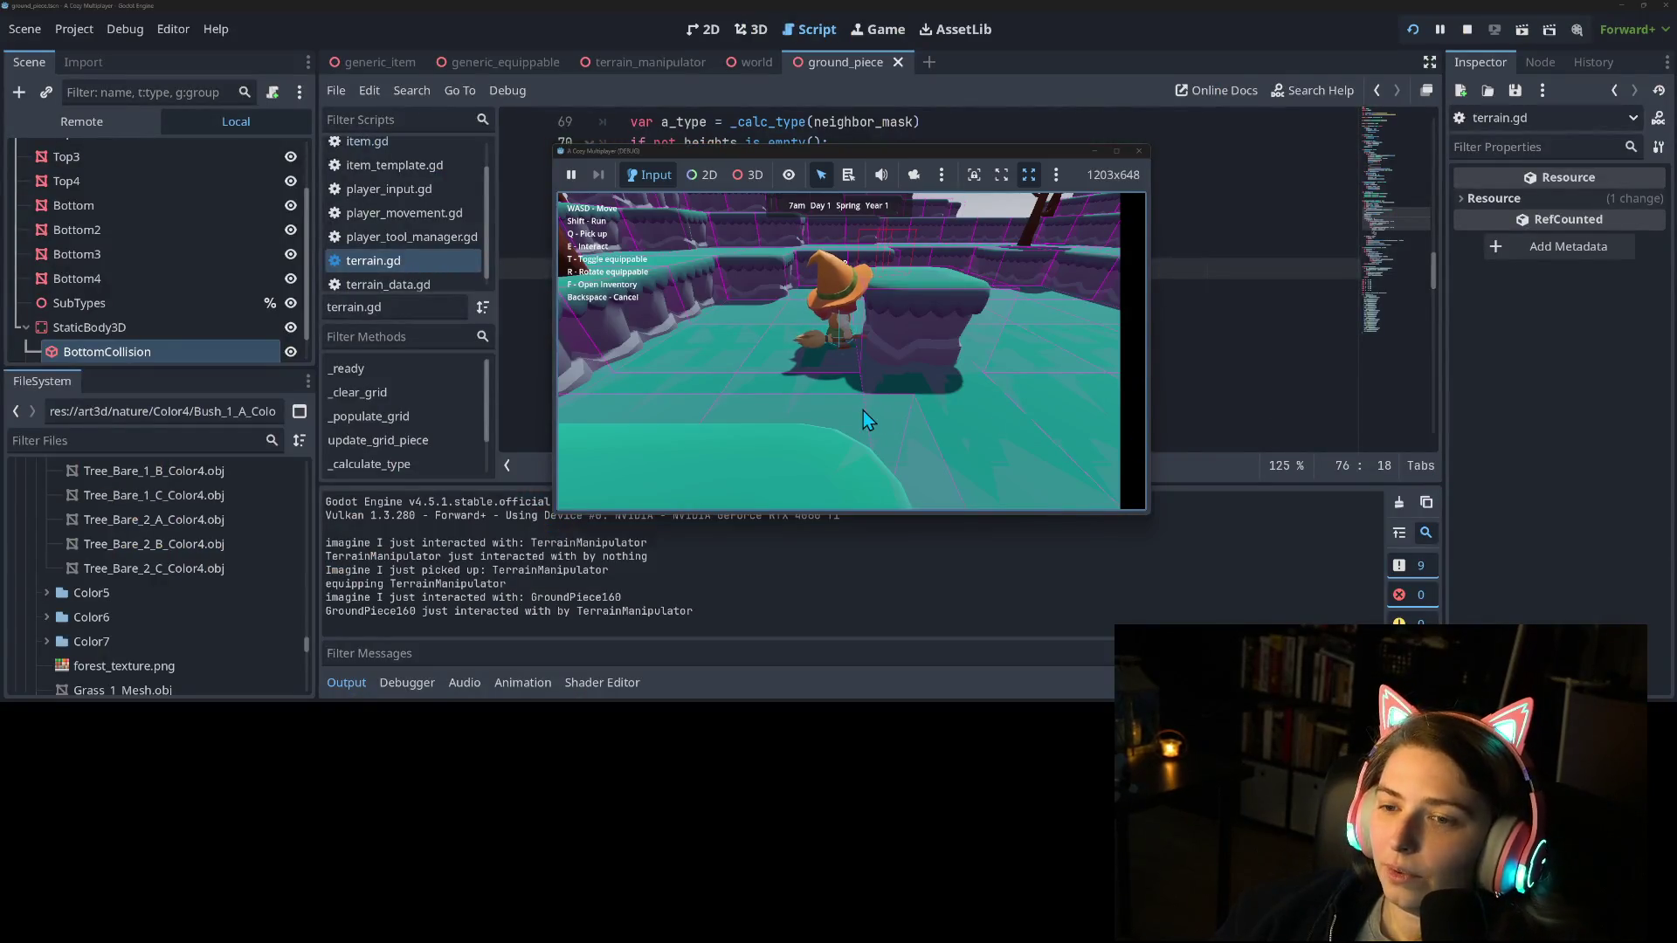
Step: Raise the pillar and floor tiles around the character to log heights, then stop the game
{"action": "left_click", "coordinate": [908, 344]}
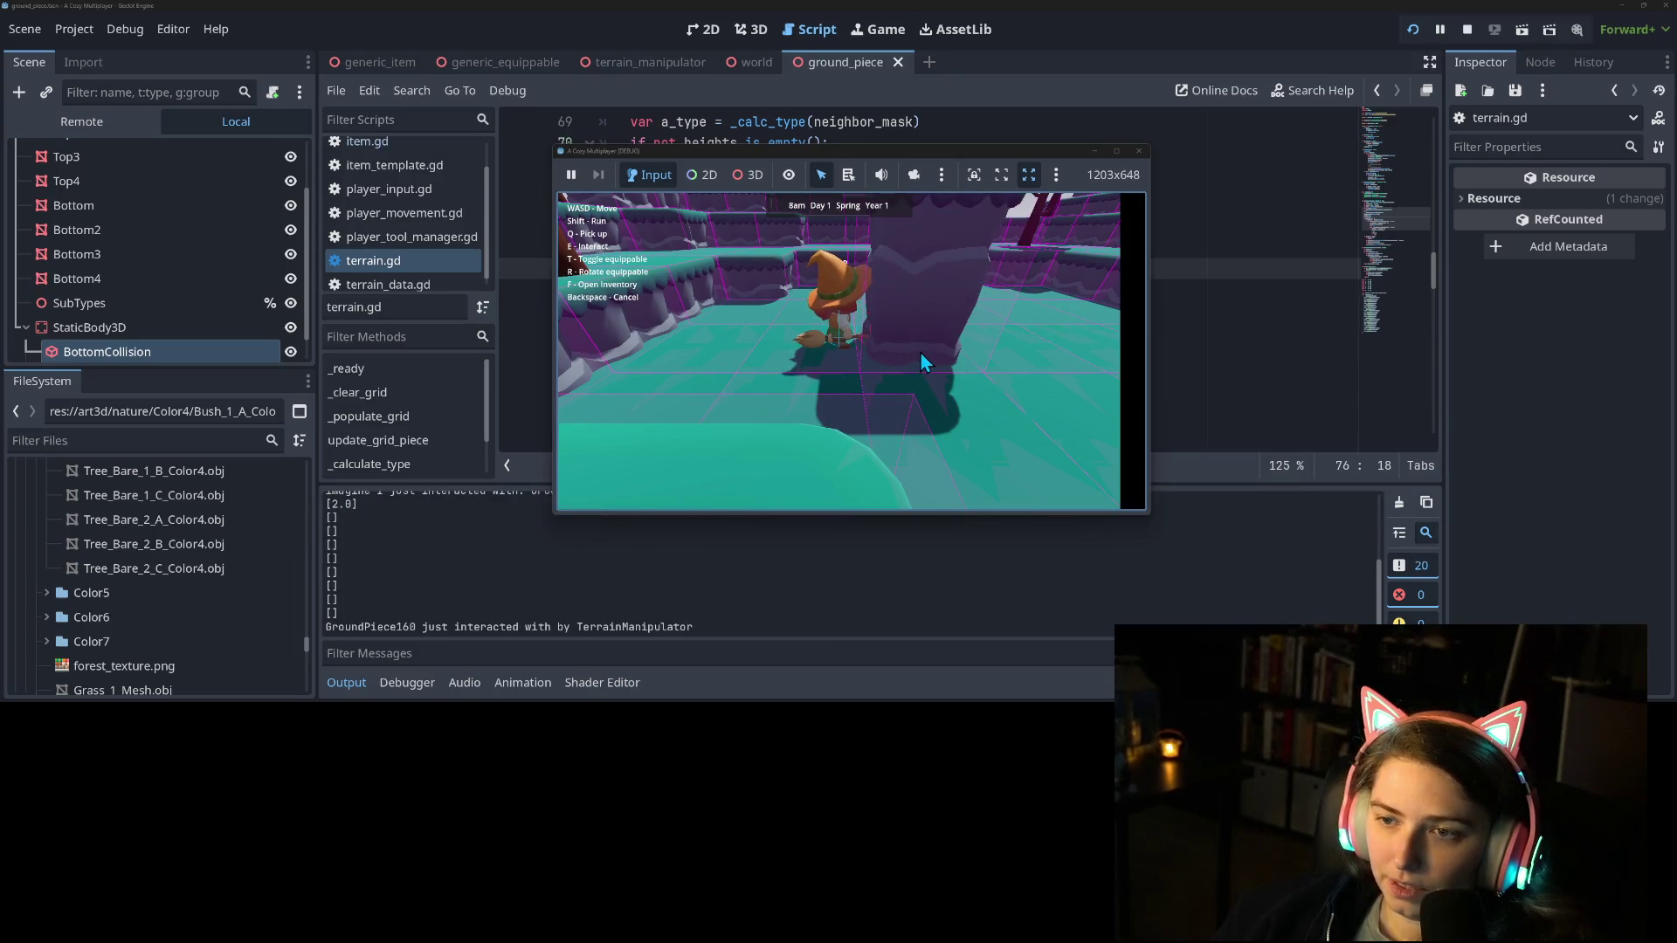
{"action": "key", "text": "a"}
{"action": "key", "text": "w"}
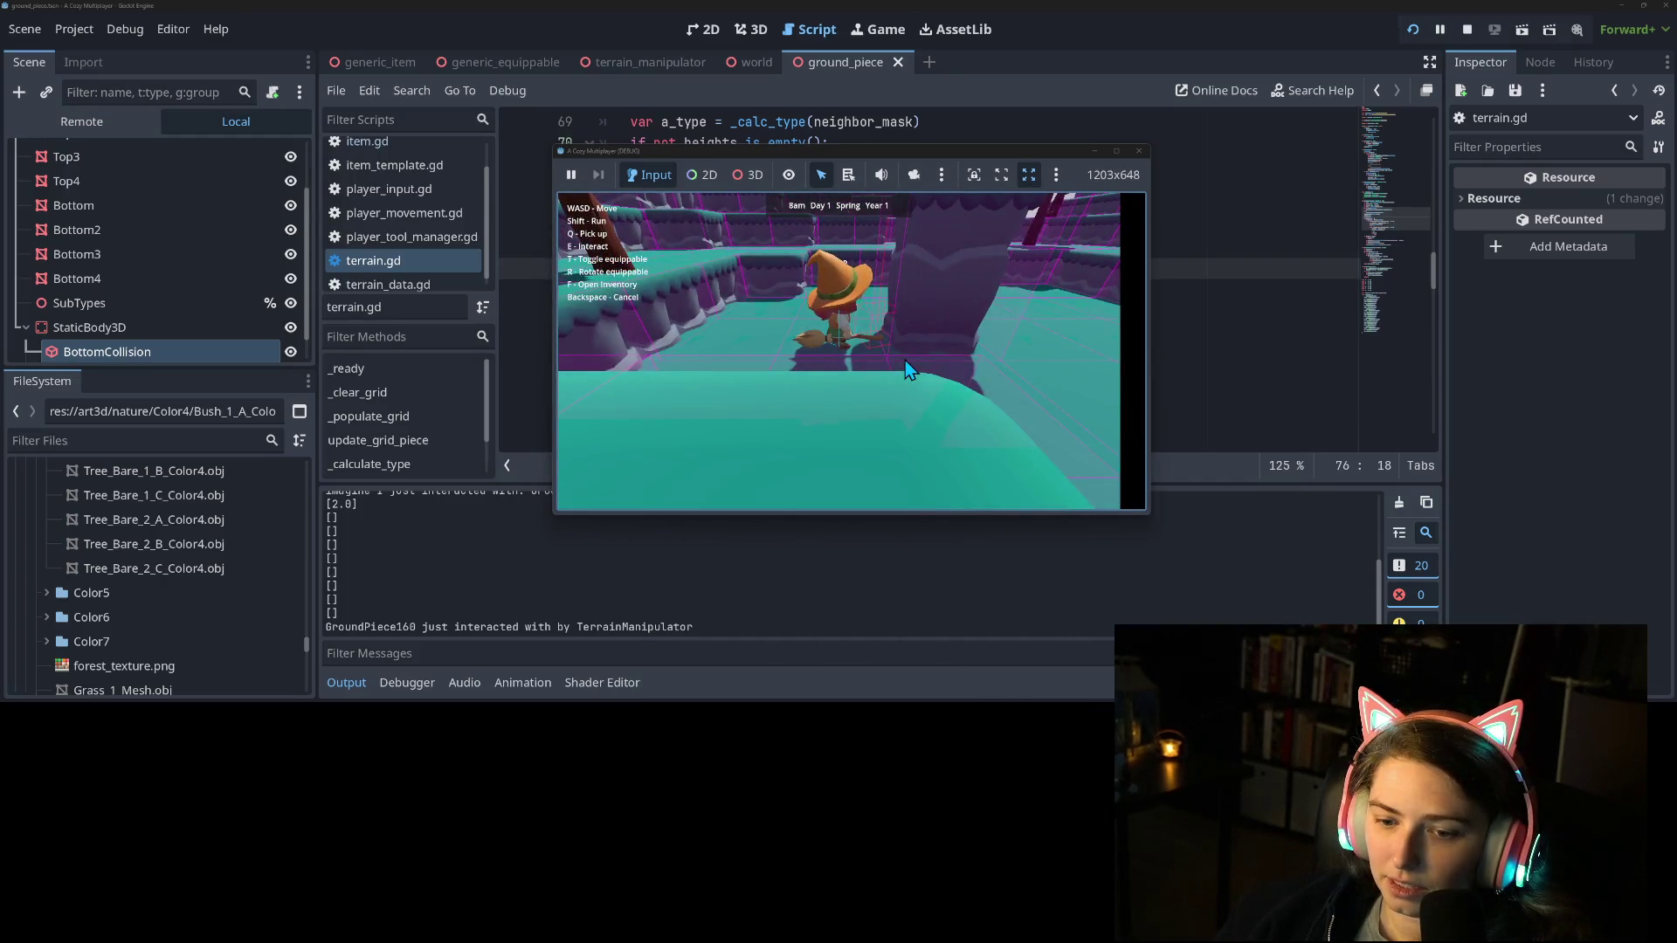
{"action": "key", "text": "w"}
{"action": "key", "text": "e"}
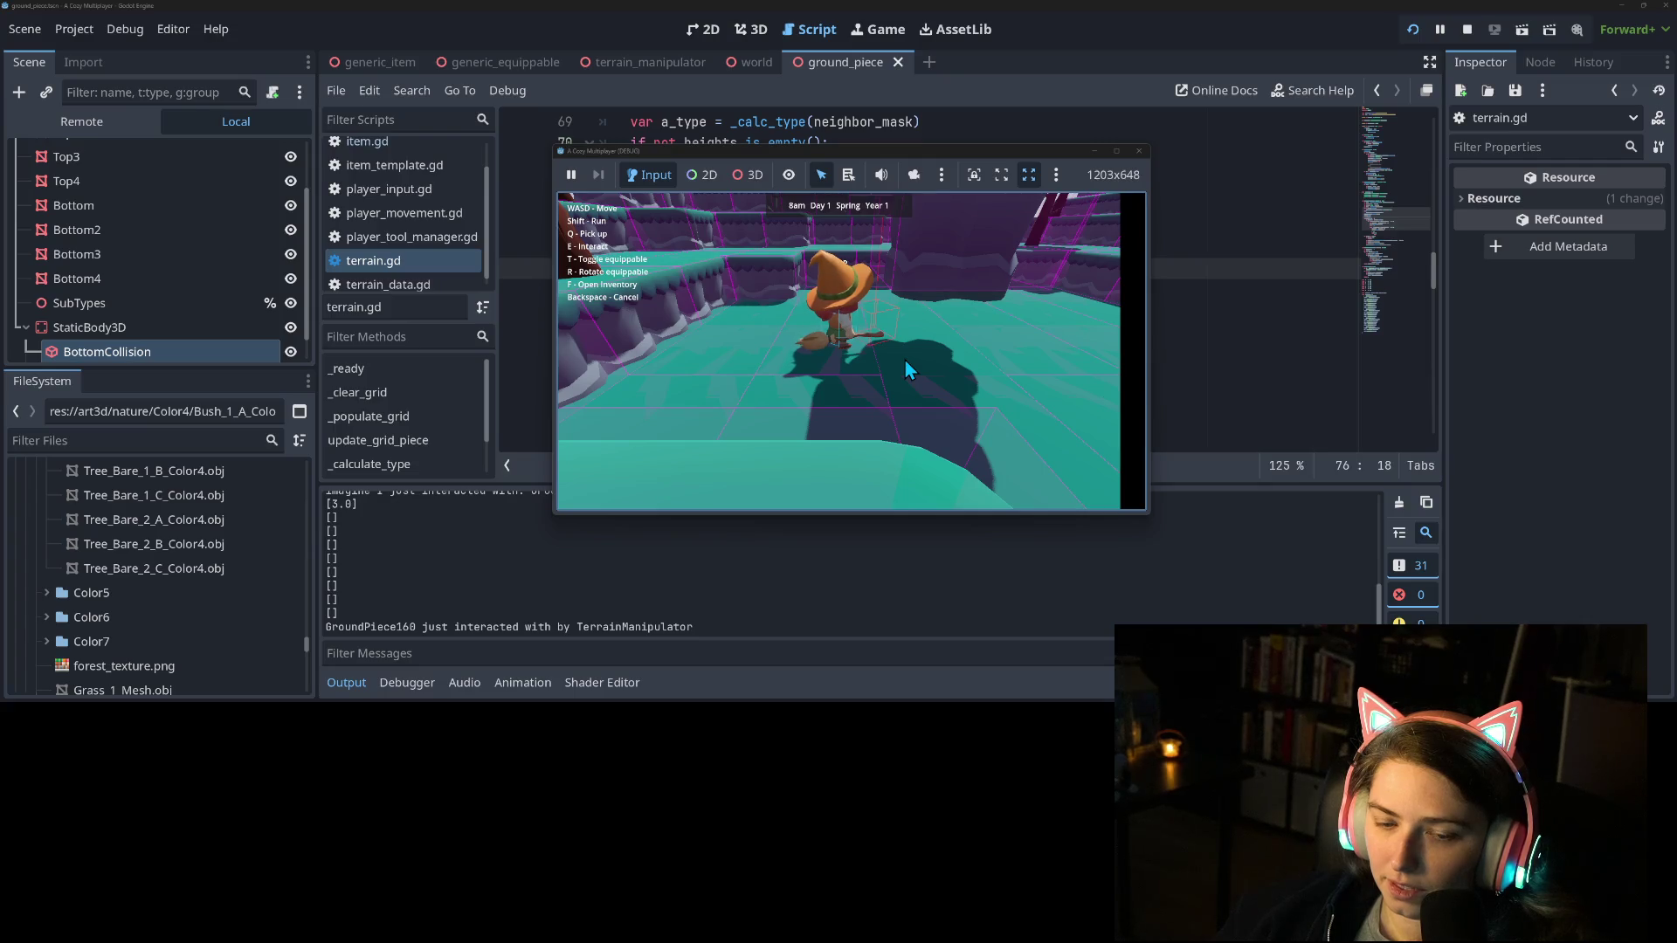
{"action": "key", "text": "e"}
{"action": "key", "text": "w"}
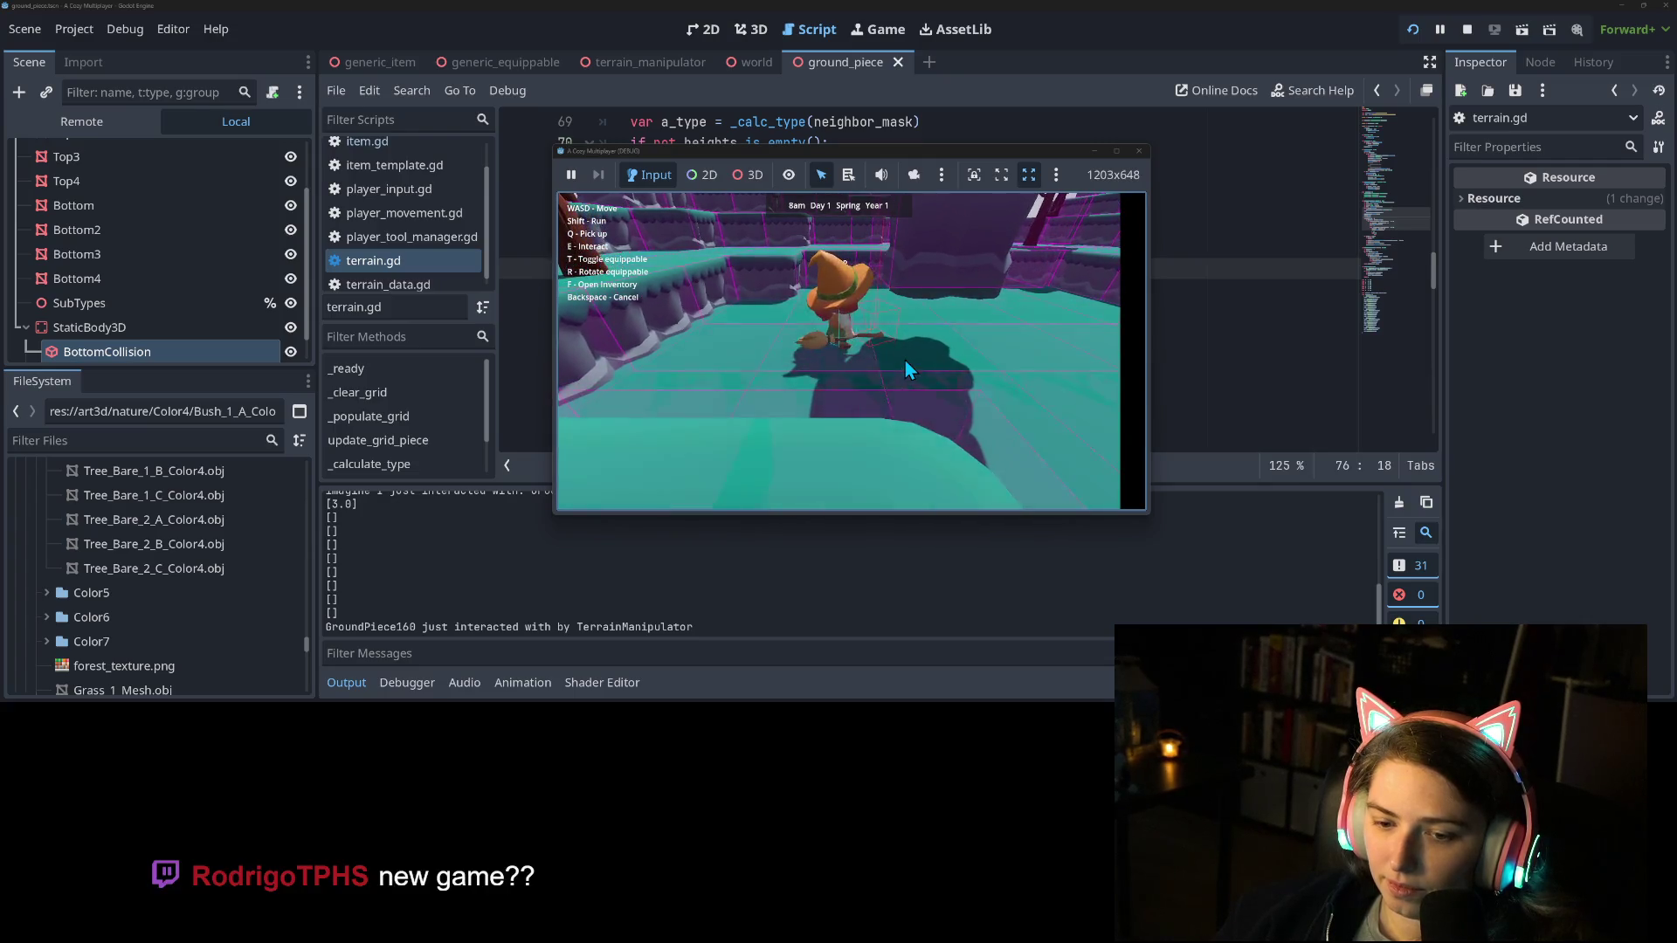
{"action": "key", "text": "a"}
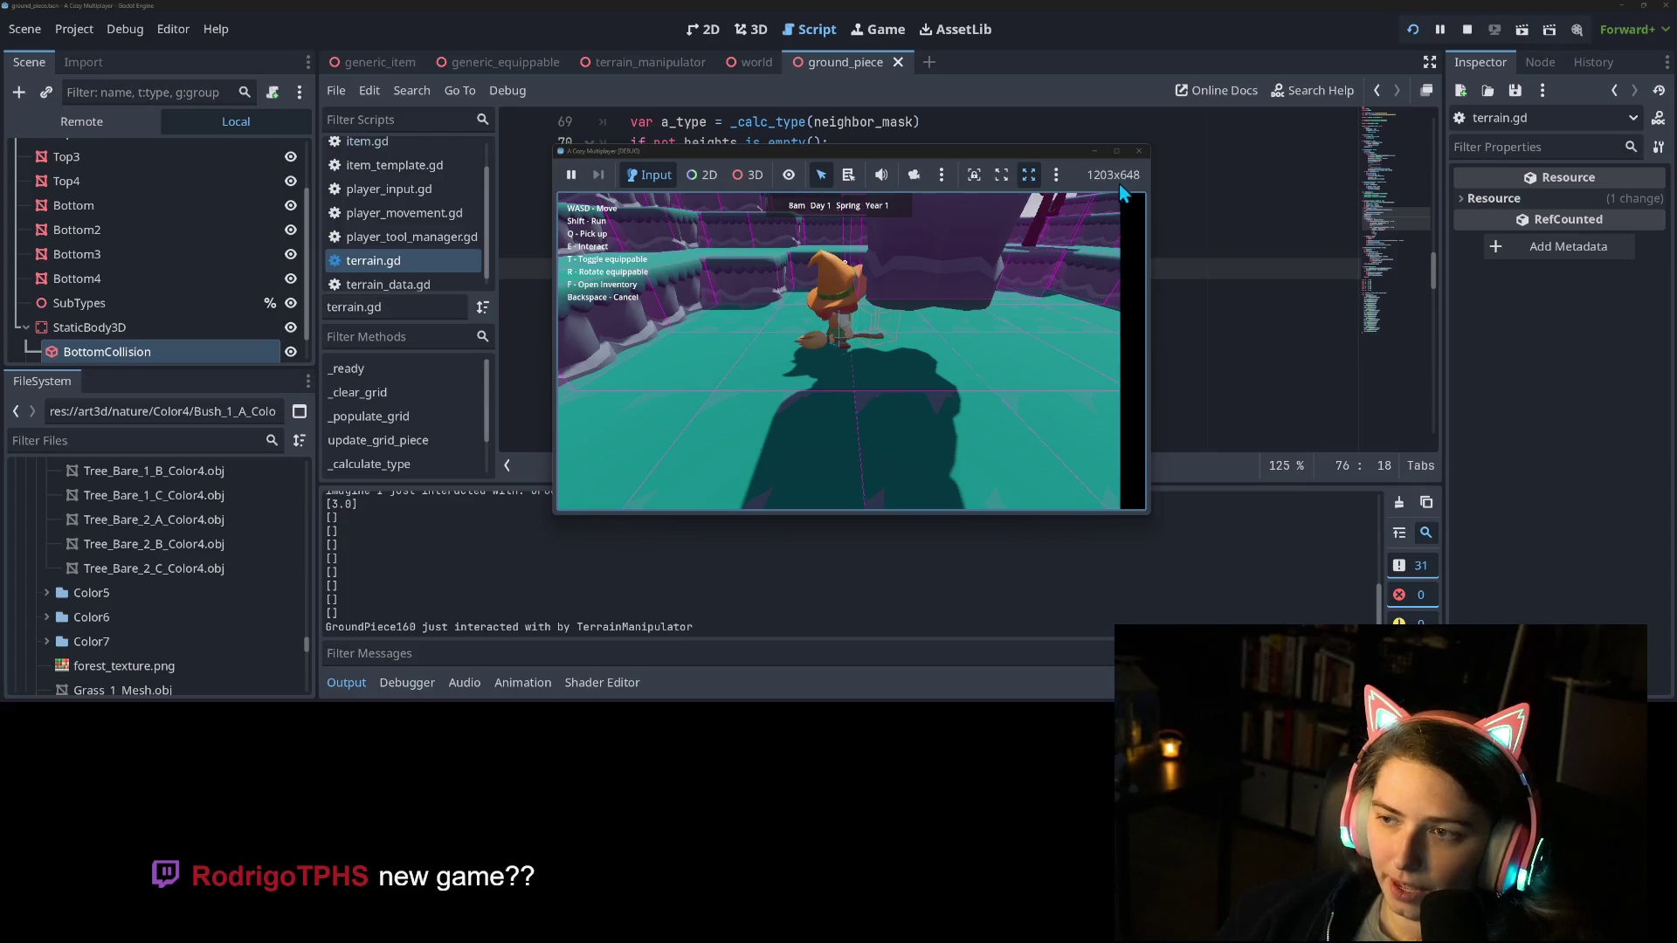
{"action": "left_click", "coordinate": [1140, 152]}
{"action": "left_click", "coordinate": [800, 332]}
Step: Put the caret at the end of the heights.sort() line in terrain.gd
{"action": "key", "text": "Up"}
{"action": "key", "text": "Up"}
{"action": "key", "text": "Up"}
{"action": "scroll", "coordinate": [830, 367], "scroll_direction": "up", "scroll_amount": 3}
{"action": "scroll", "coordinate": [816, 393], "scroll_direction": "down", "scroll_amount": 3}
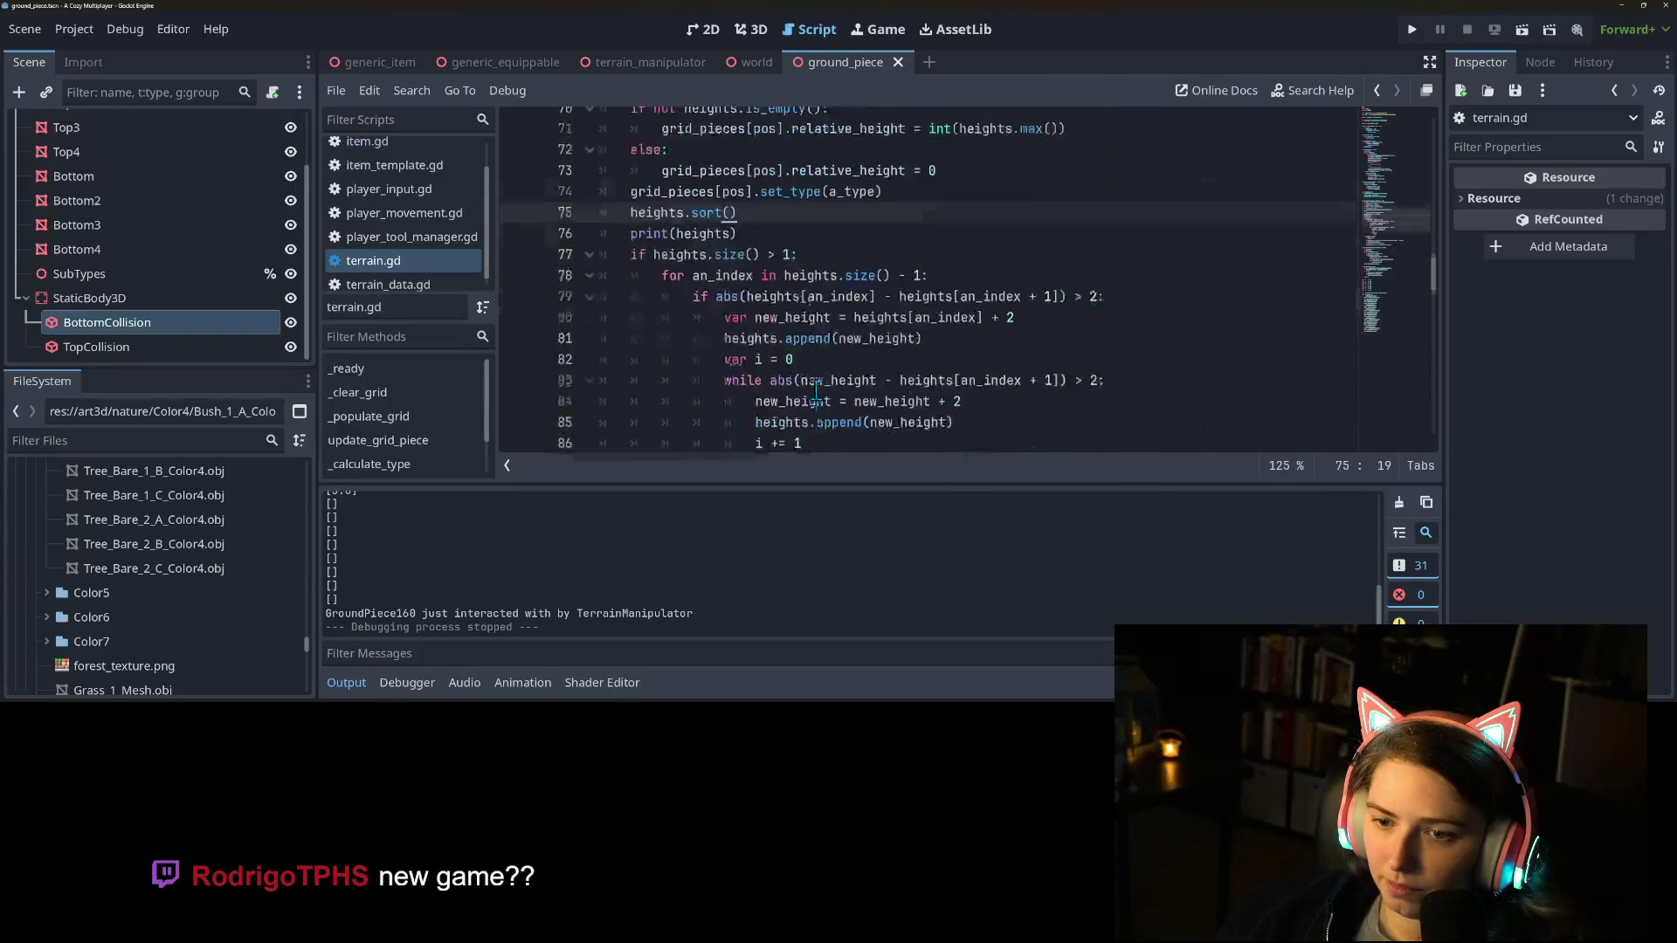
{"action": "scroll", "coordinate": [817, 393], "scroll_direction": "down", "scroll_amount": 1}
{"action": "key", "text": "Down"}
{"action": "key", "text": "Down"}
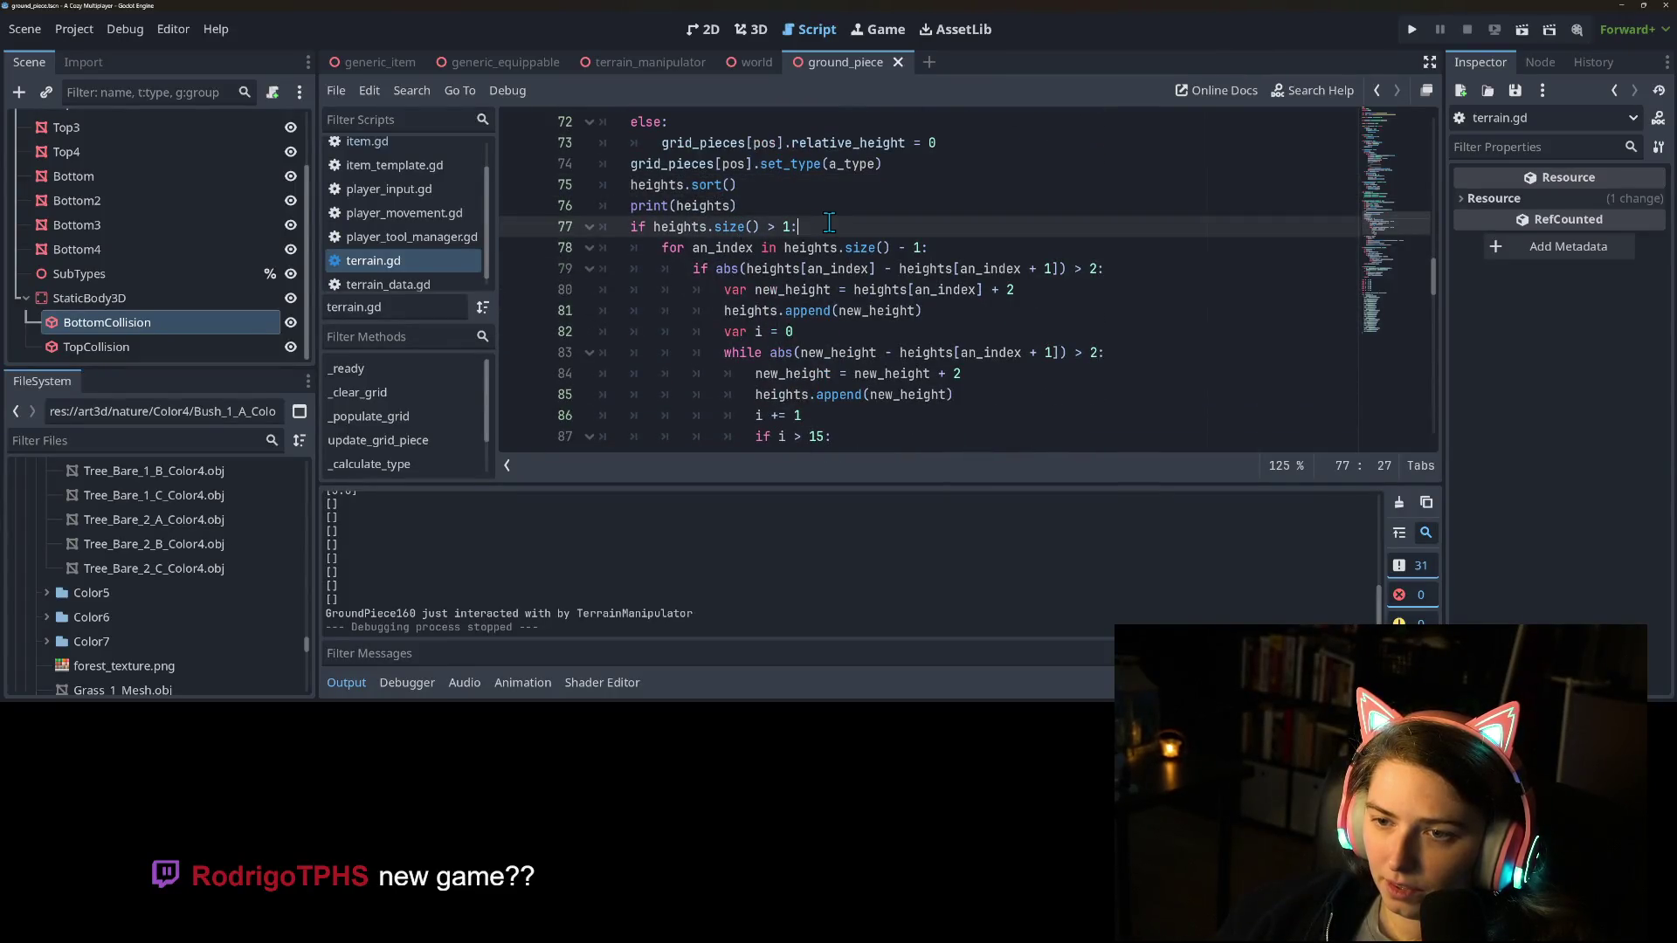
{"action": "left_click", "coordinate": [755, 214]}
{"action": "left_click", "coordinate": [805, 226]}
{"action": "left_click", "coordinate": [774, 214]}
{"action": "left_click", "coordinate": [822, 227]}
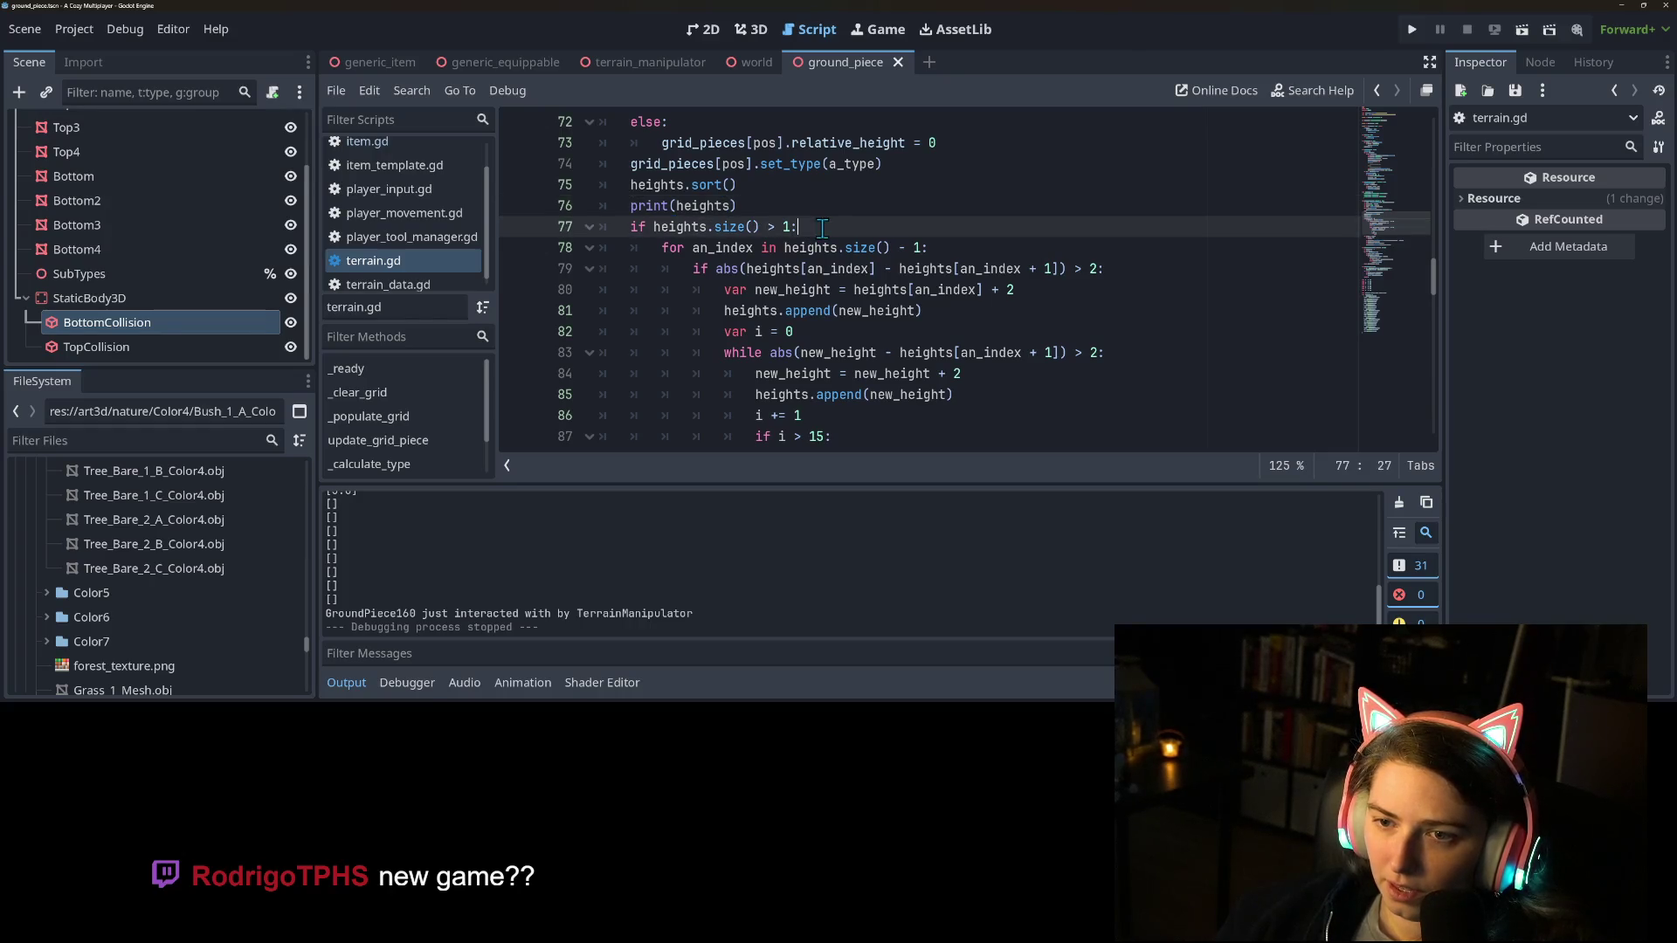
{"action": "left_click", "coordinate": [810, 216]}
{"action": "scroll", "coordinate": [765, 247], "scroll_direction": "up", "scroll_amount": 2}
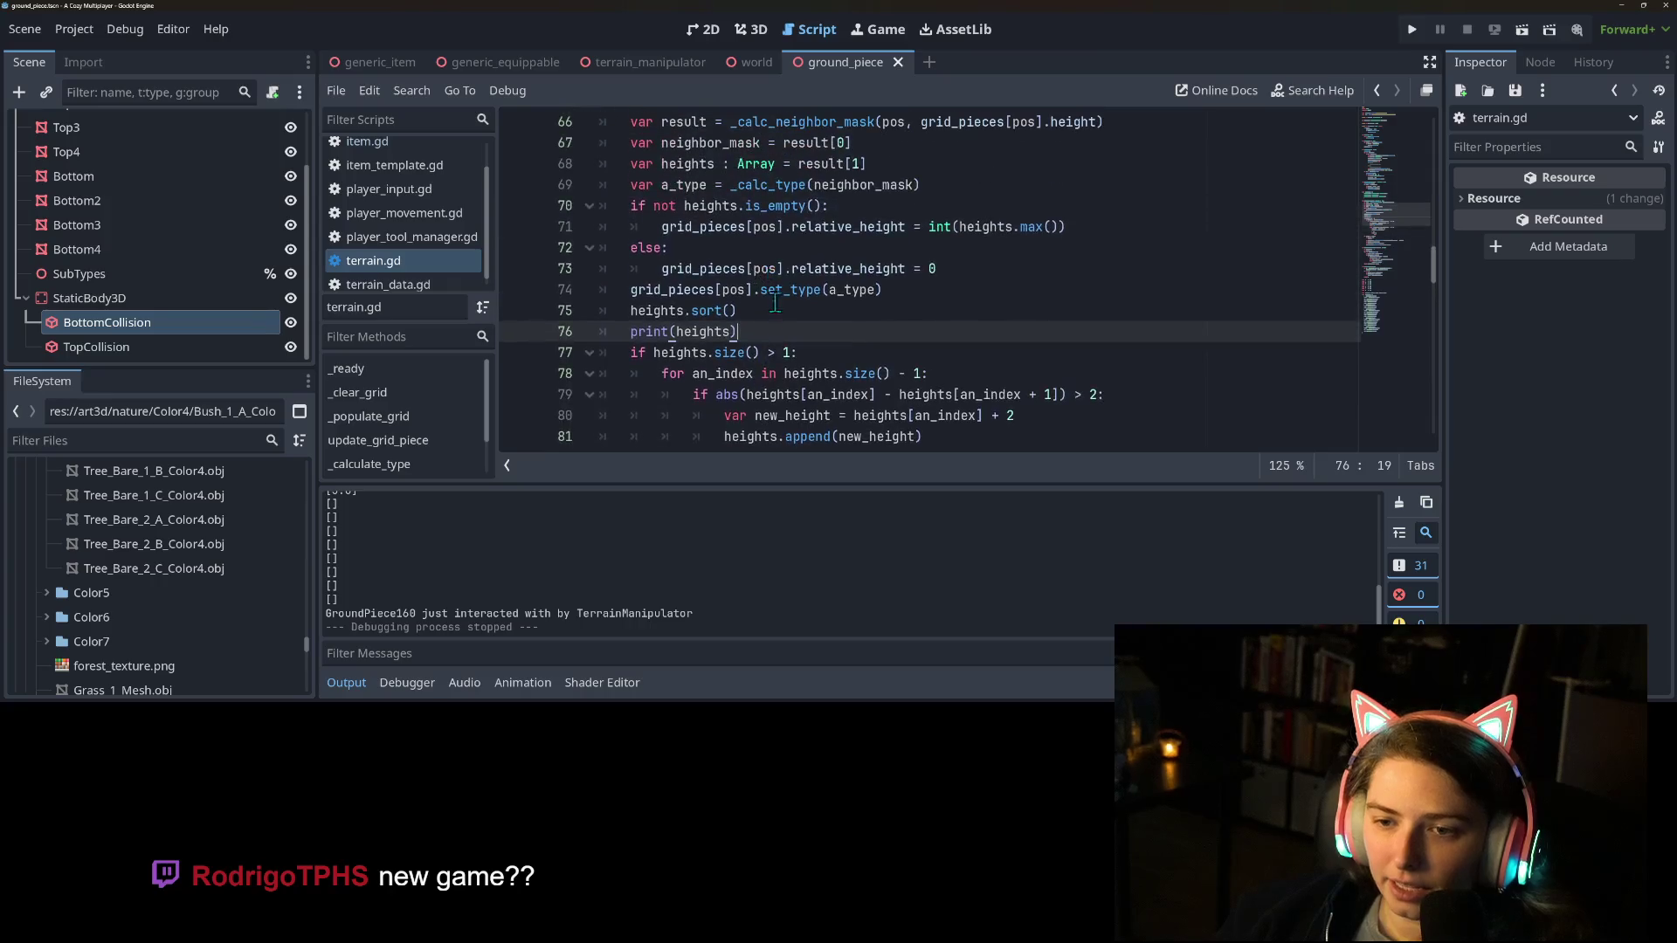
{"action": "left_click", "coordinate": [782, 312]}
Step: Below heights.sort(), add nested checks for a single height entry and 'heights[0] > 2'
{"action": "key", "text": "Return"}
{"action": "type", "text": "if "}
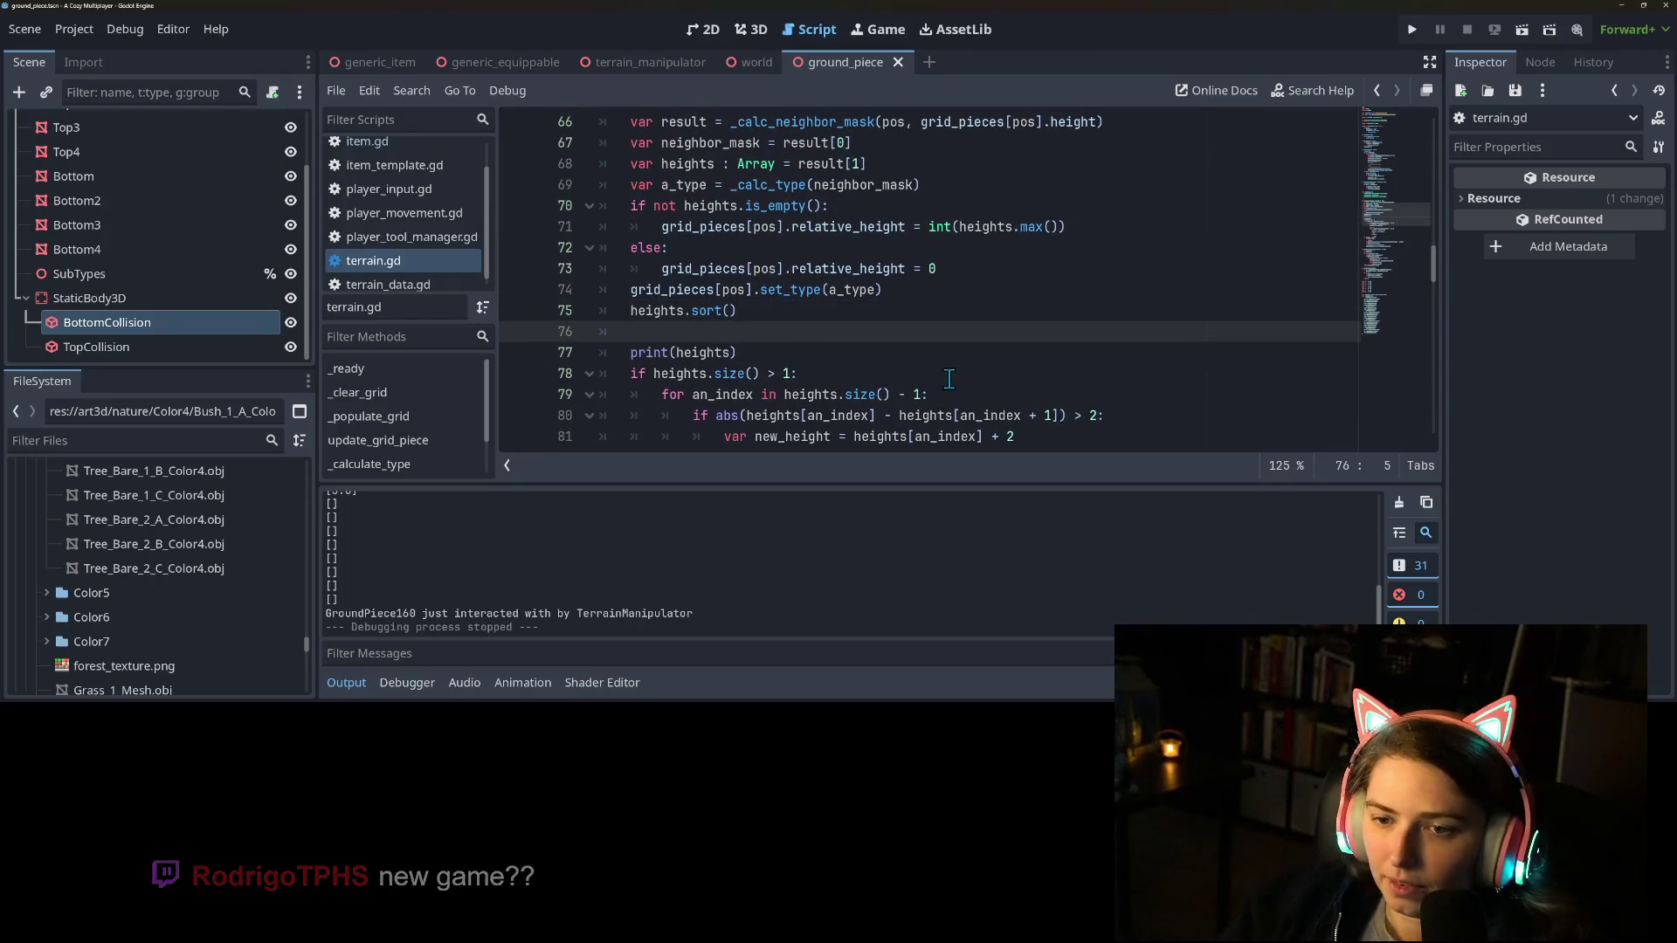
{"action": "type", "text": "hei"}
{"action": "key", "text": "Return"}
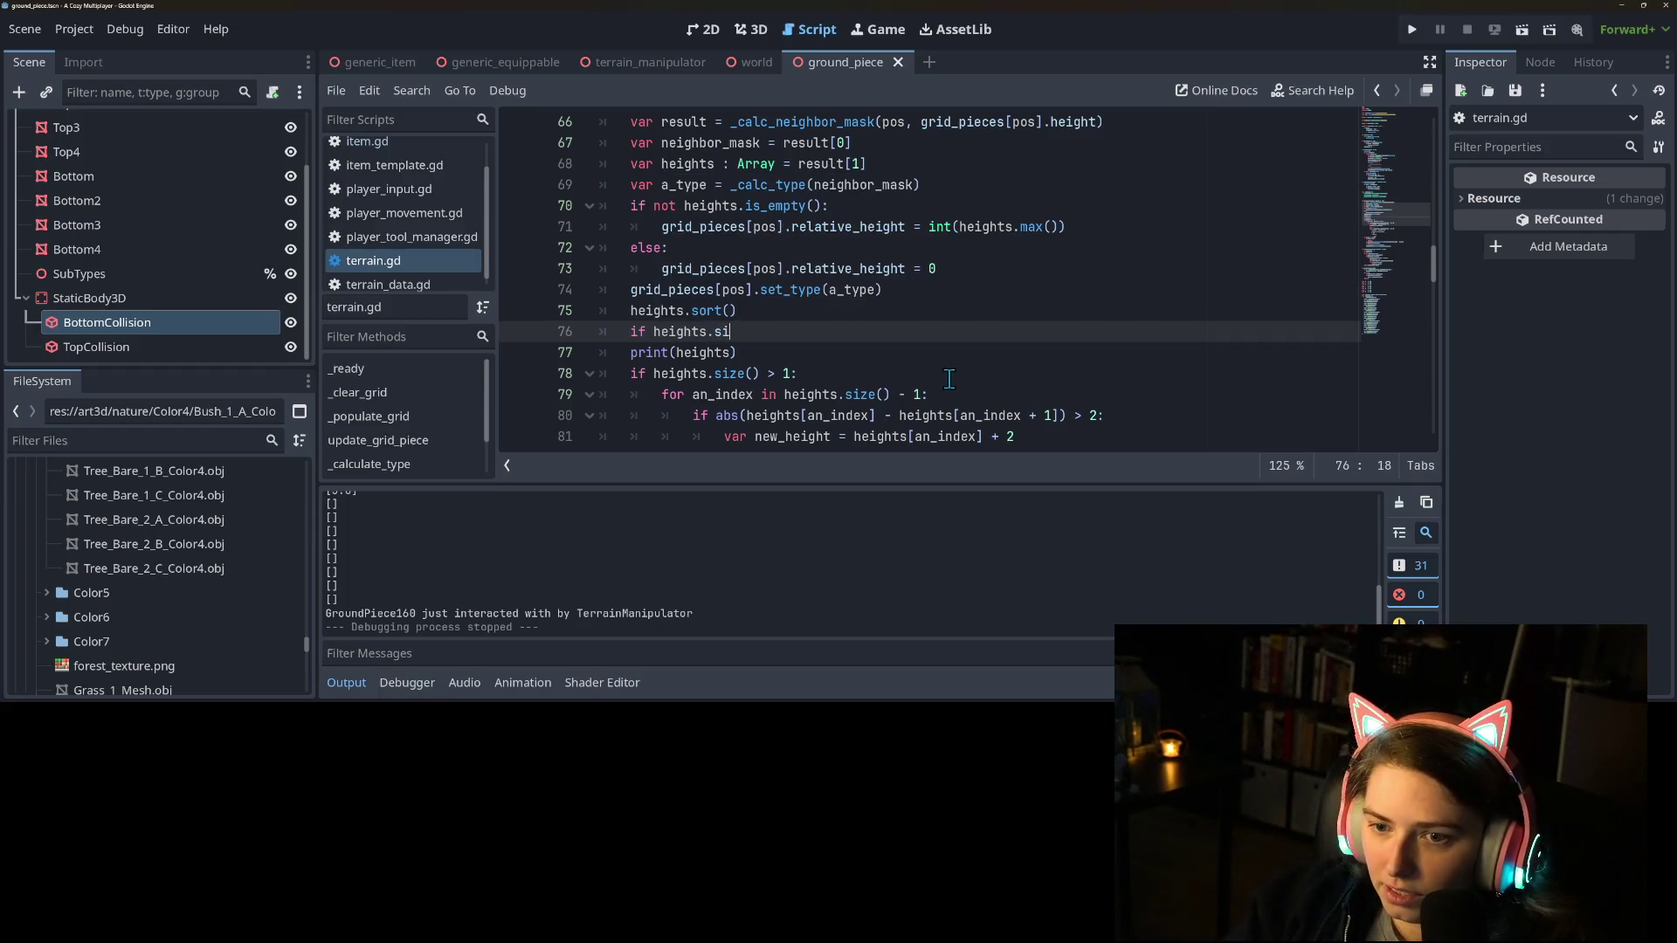
{"action": "key", "text": "Return"}
{"action": "type", "text": "1"}
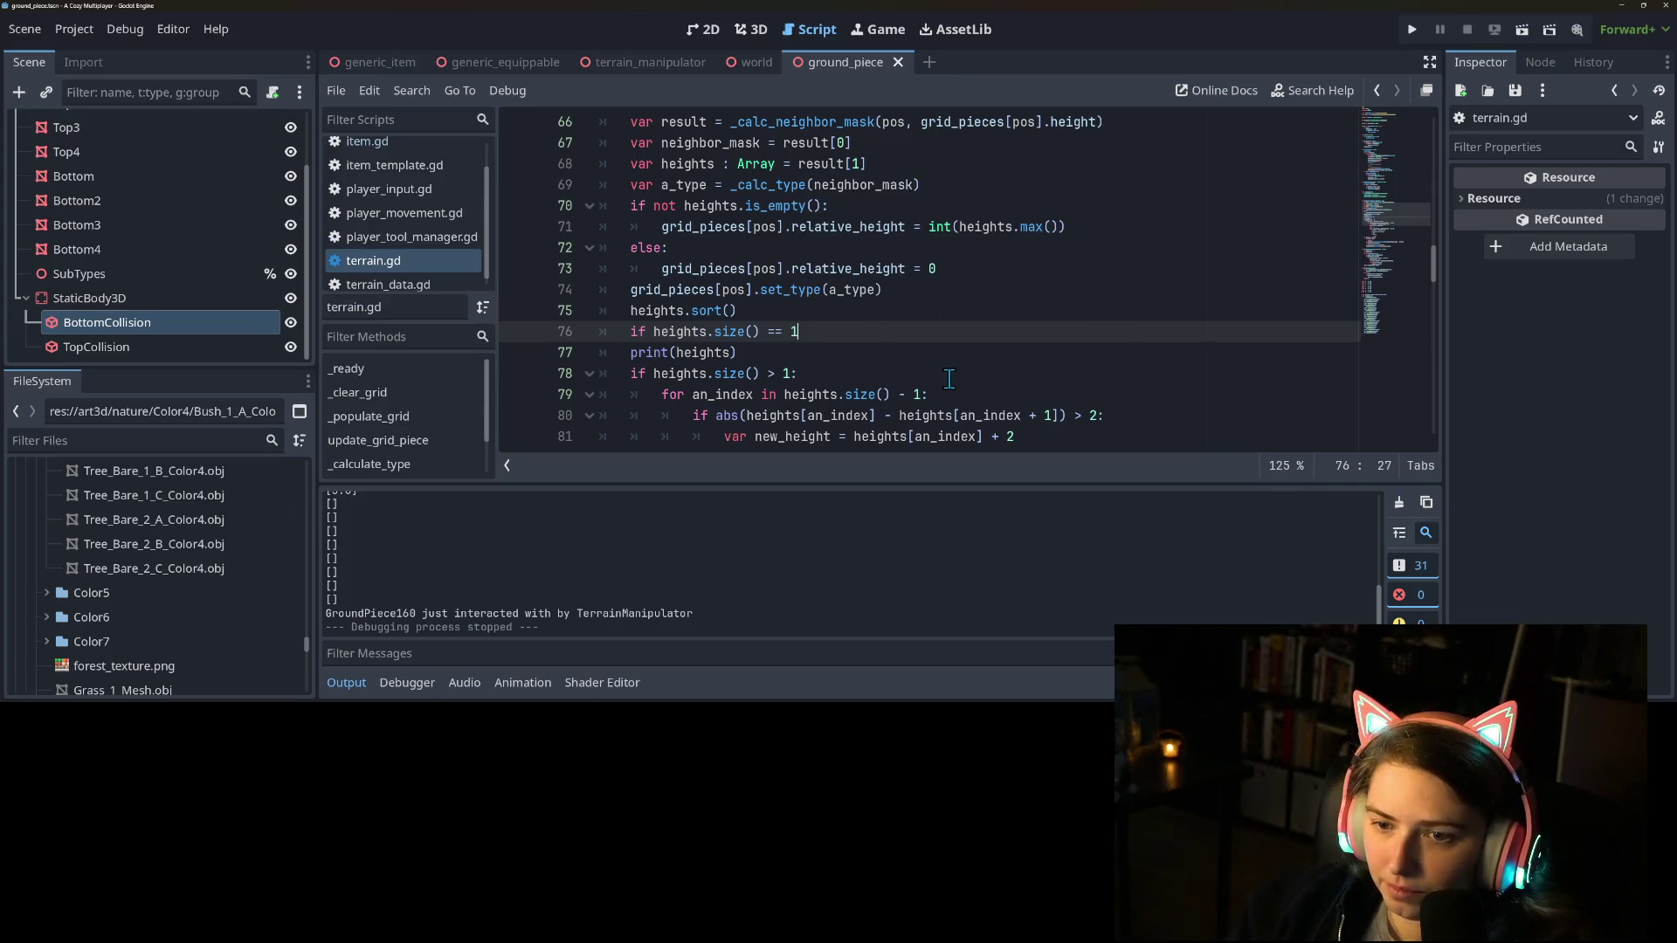
{"action": "type", "text": ":"}
{"action": "key", "text": "Return"}
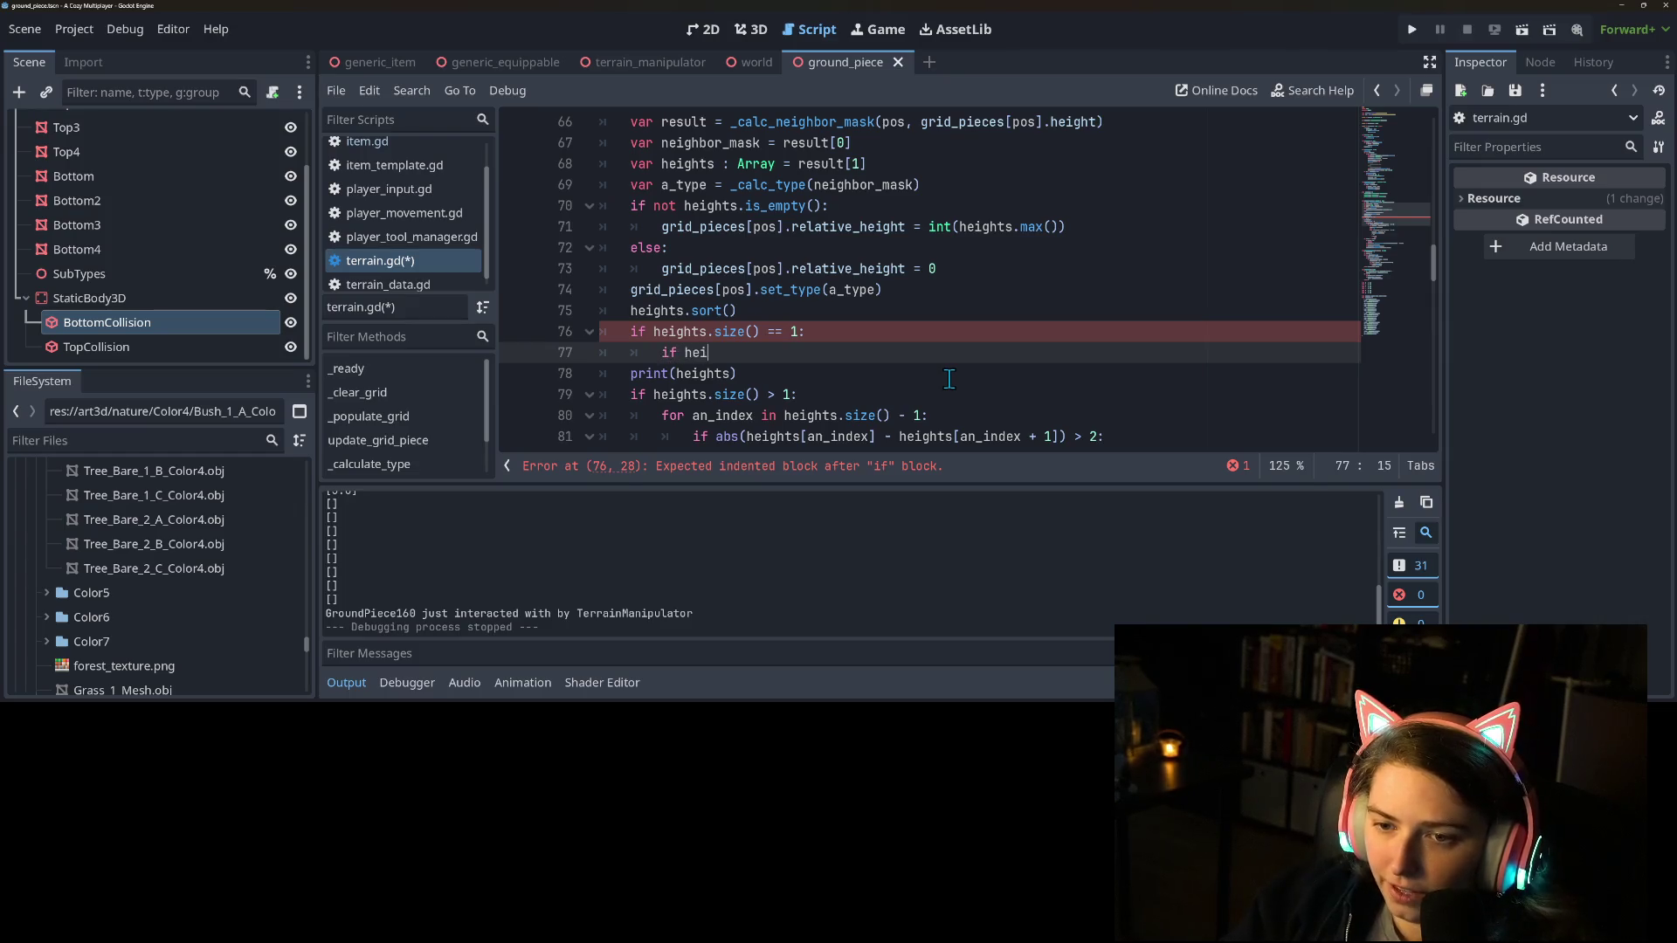
{"action": "type", "text": "ghts"}
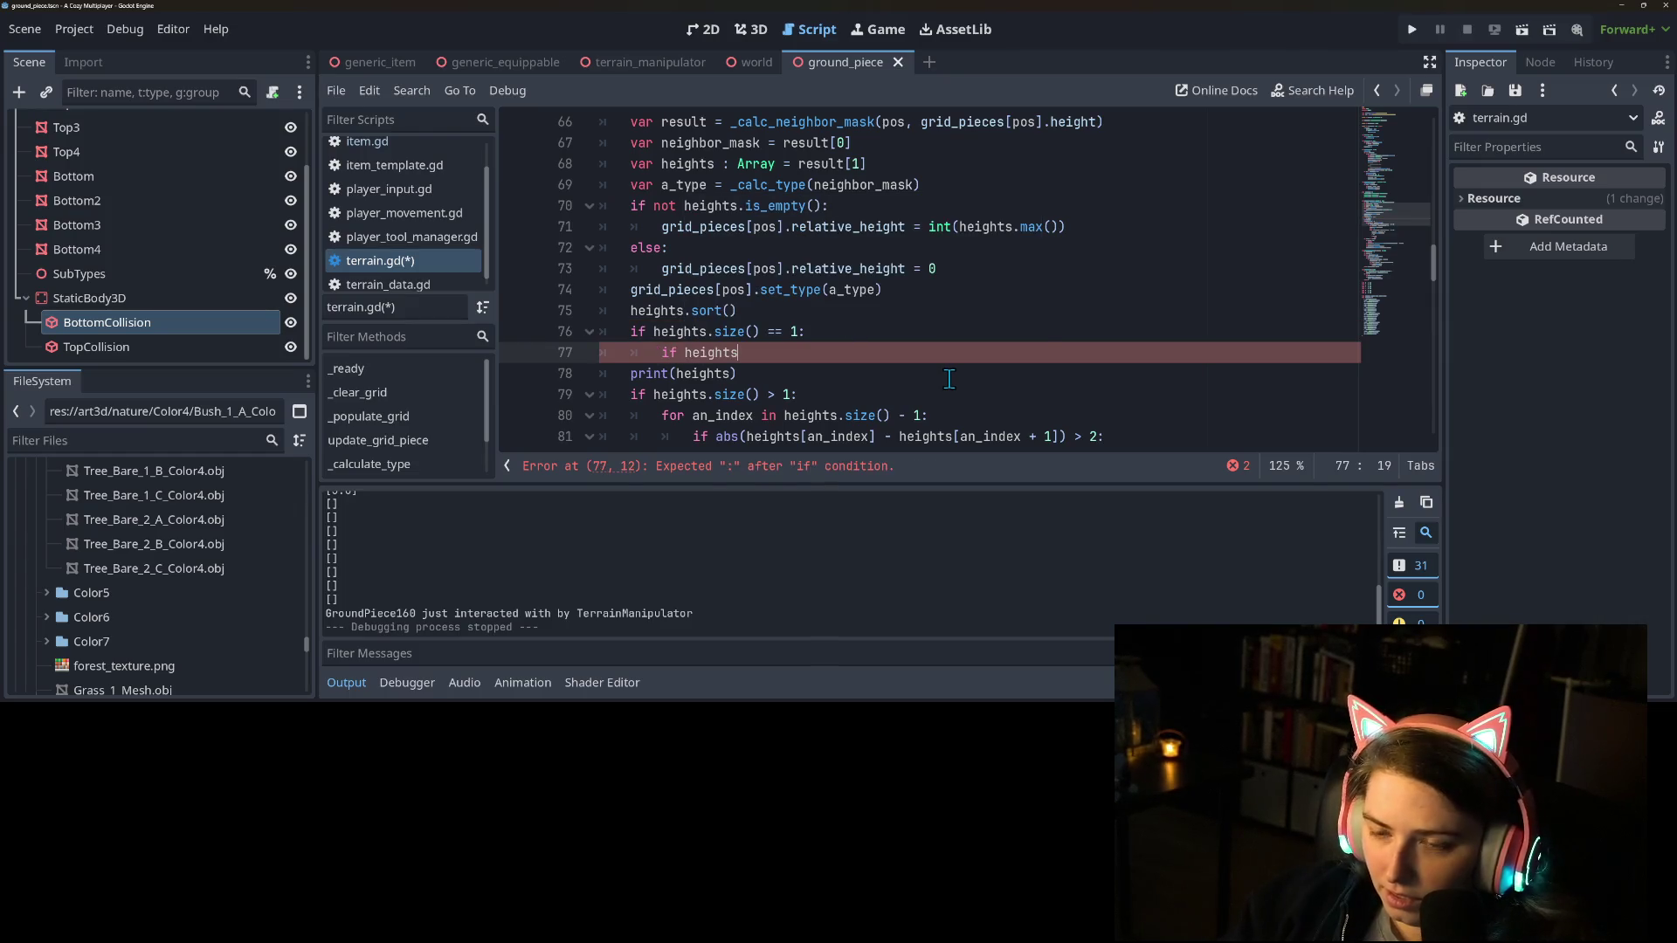
{"action": "type", "text": "."}
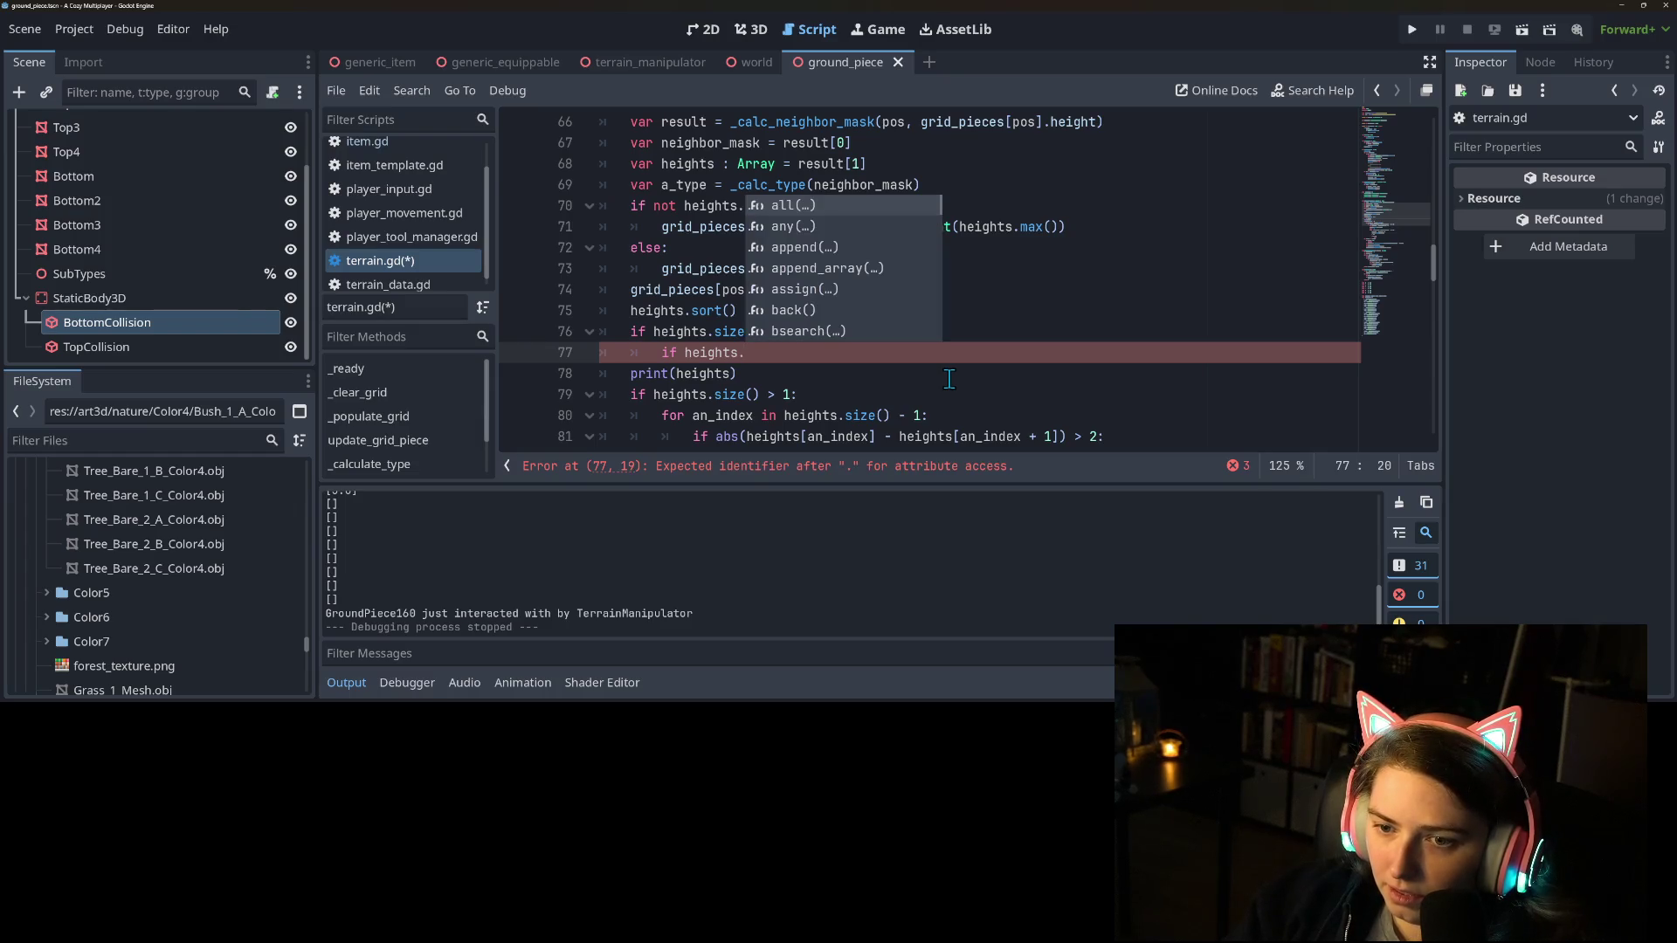
{"action": "key", "text": "BackSpace"}
{"action": "type", "text": "] > 2:"}
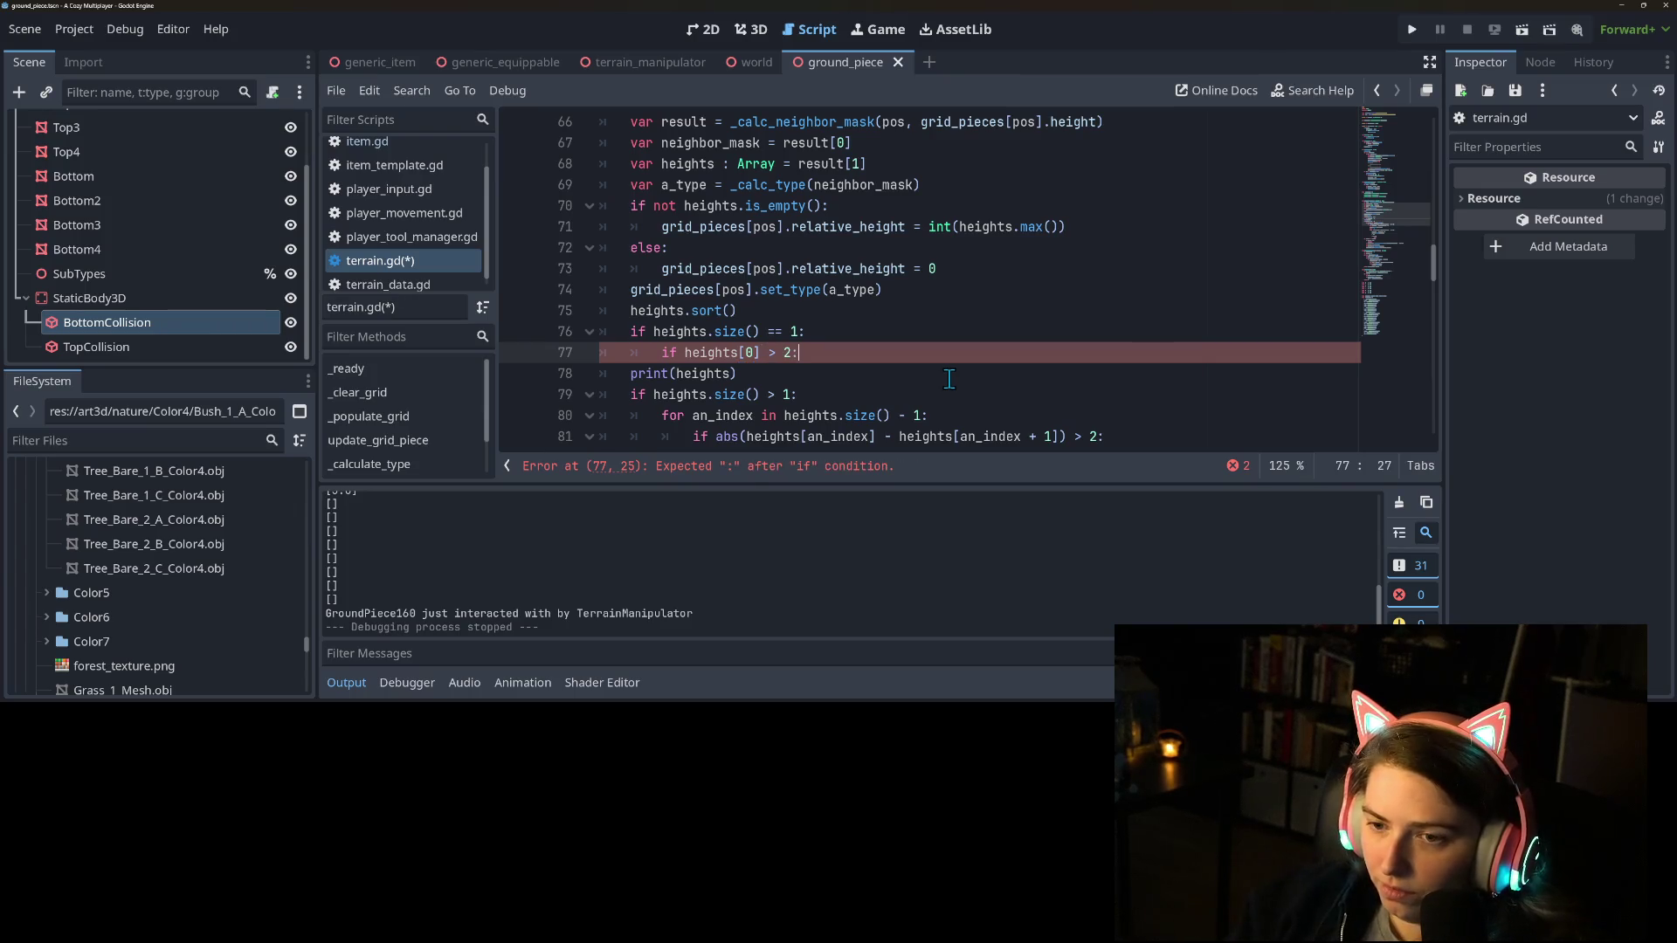
{"action": "key", "text": "Return"}
Step: Inside the height check, add 'heights.append(heights[0] + 2)'
{"action": "scroll", "coordinate": [879, 361], "scroll_direction": "down", "scroll_amount": 1}
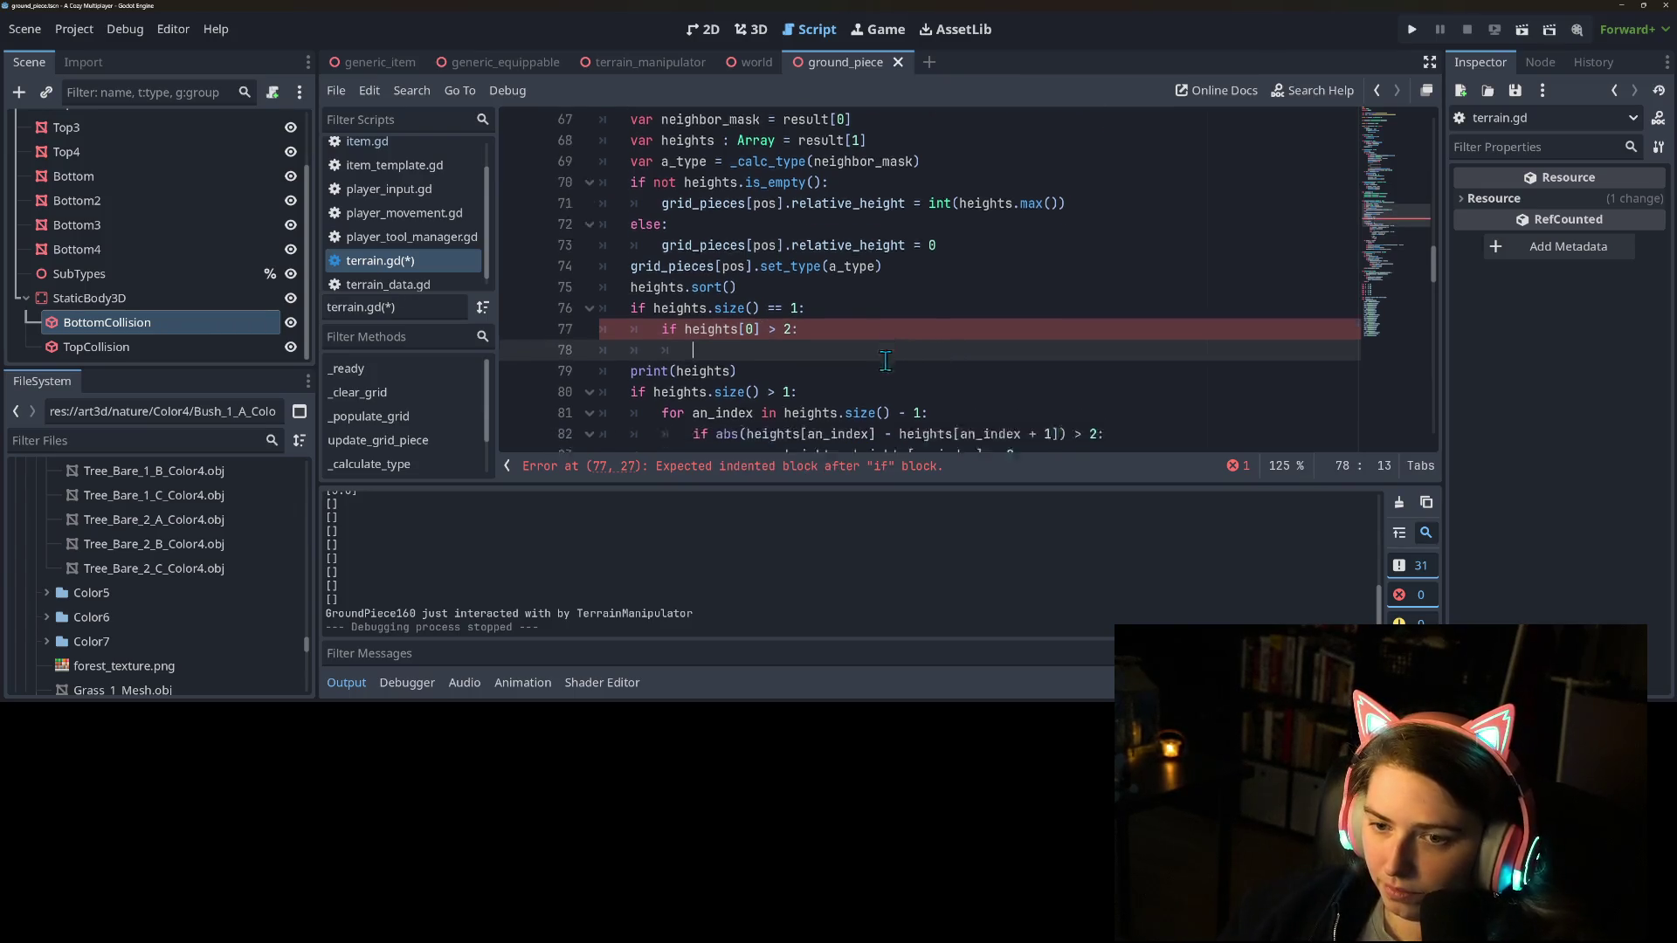
{"action": "type", "text": "ghts.appe"}
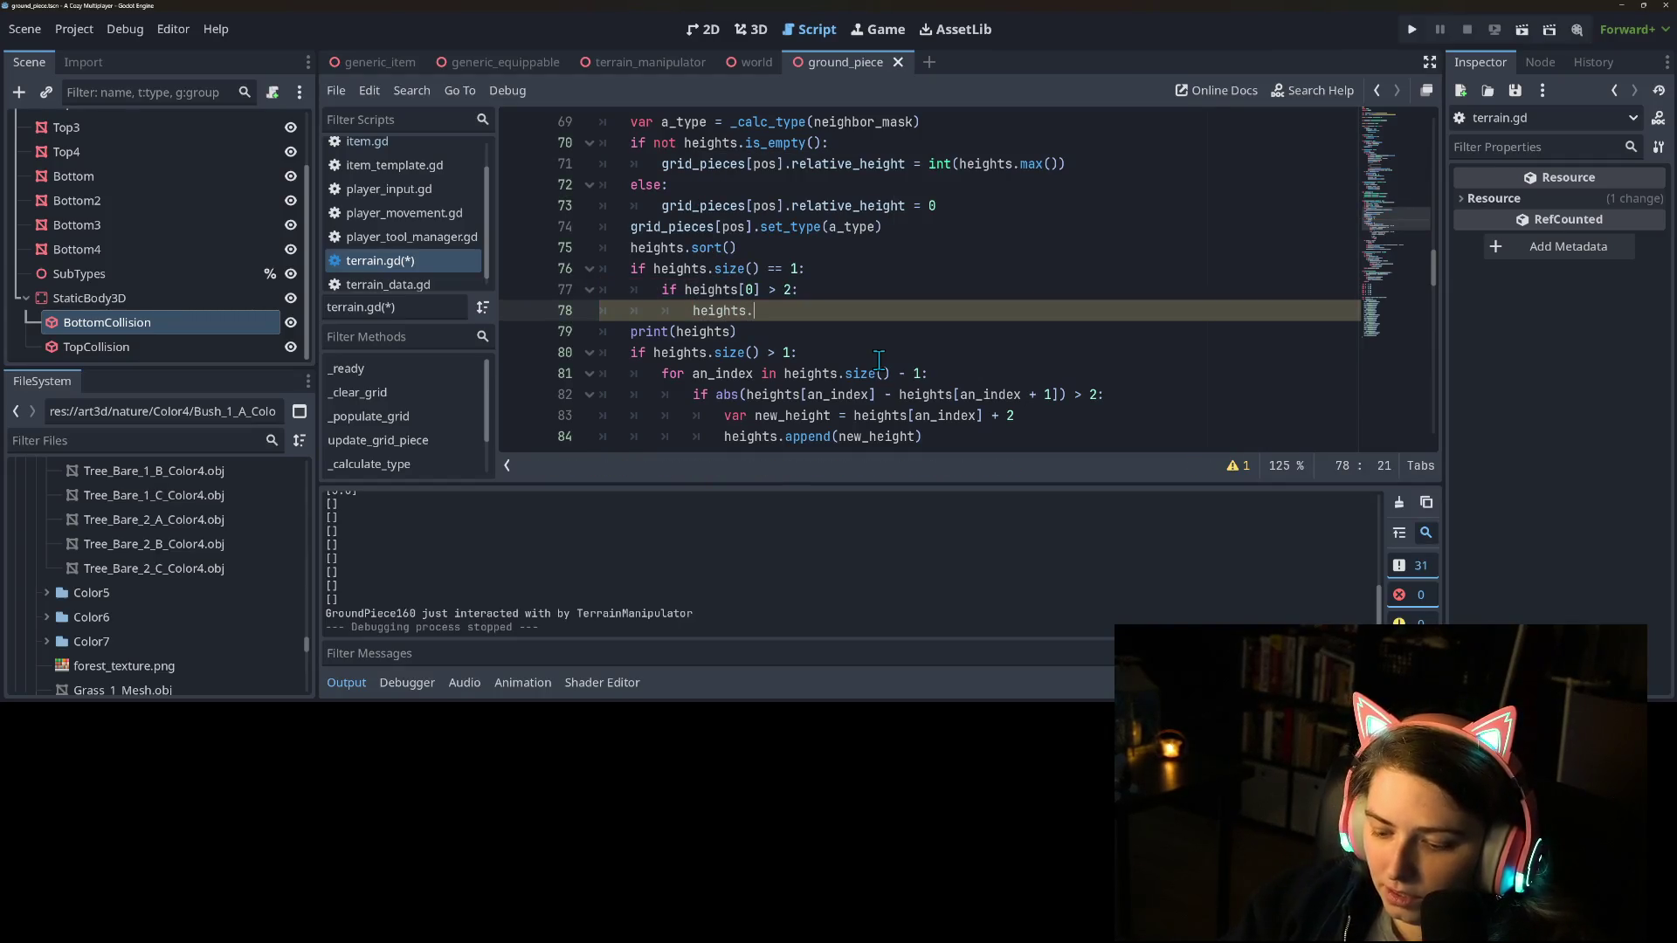
{"action": "type", "text": "nd"}
{"action": "key", "text": "Return"}
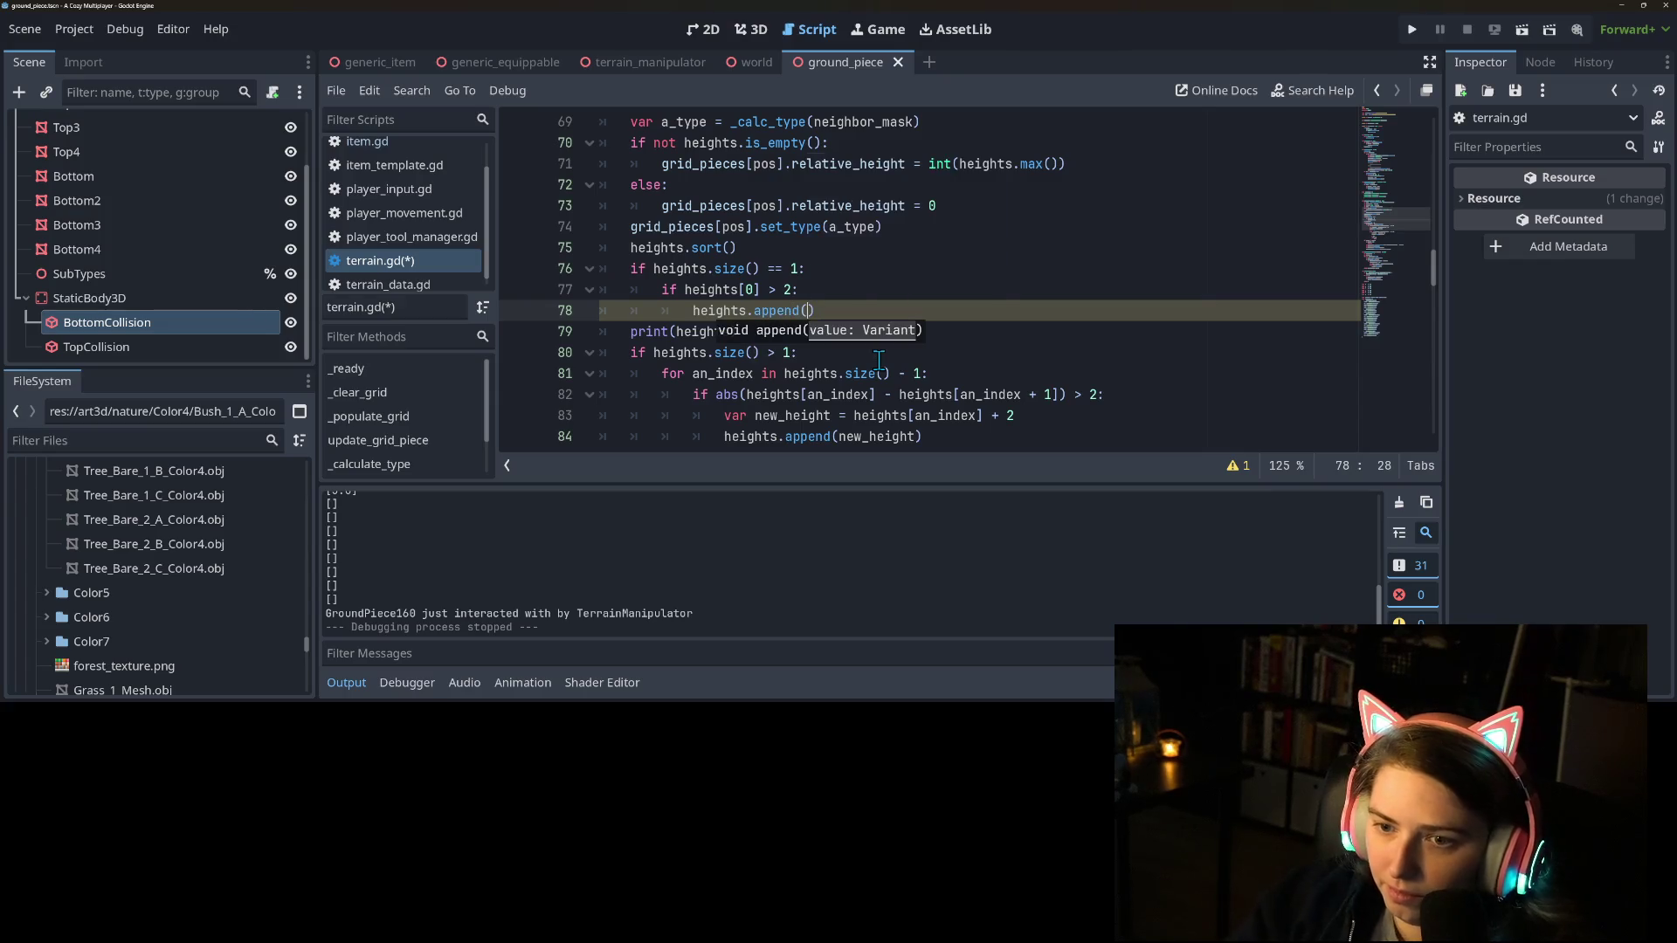
{"action": "type", "text": "heights[0]"}
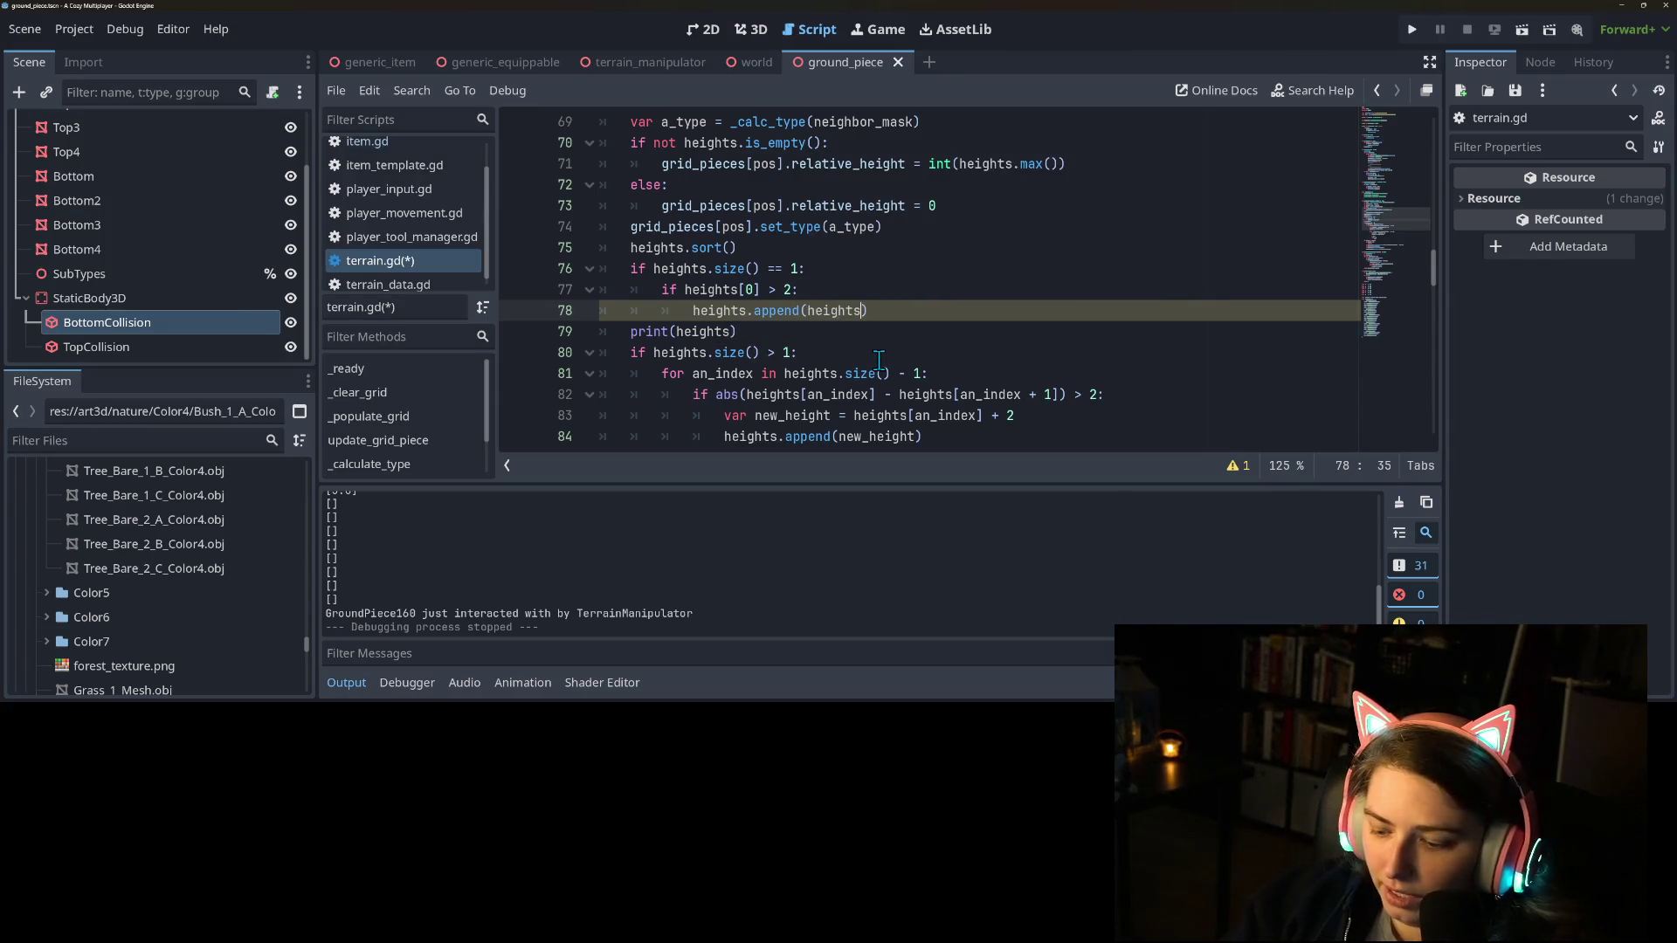
{"action": "type", "text": " + 2"}
{"action": "left_click", "coordinate": [878, 361]}
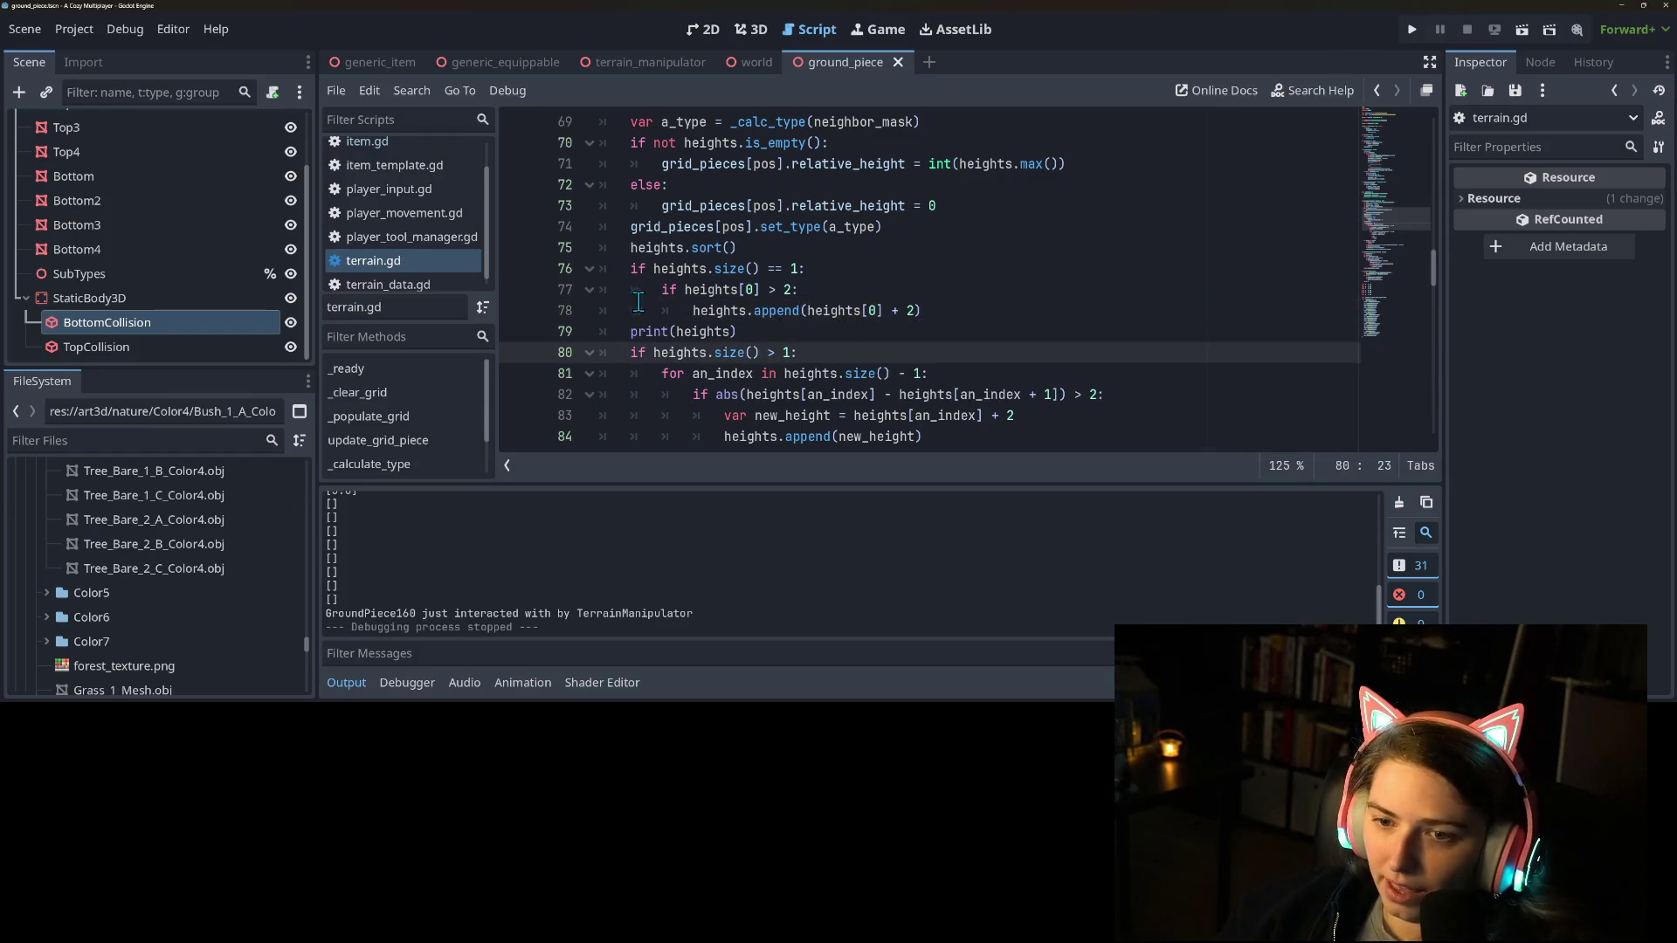
Step: Add 'print(heights)' on a new line after the break line
{"action": "scroll", "coordinate": [880, 444], "scroll_direction": "down", "scroll_amount": 1}
{"action": "left_click", "coordinate": [756, 268]}
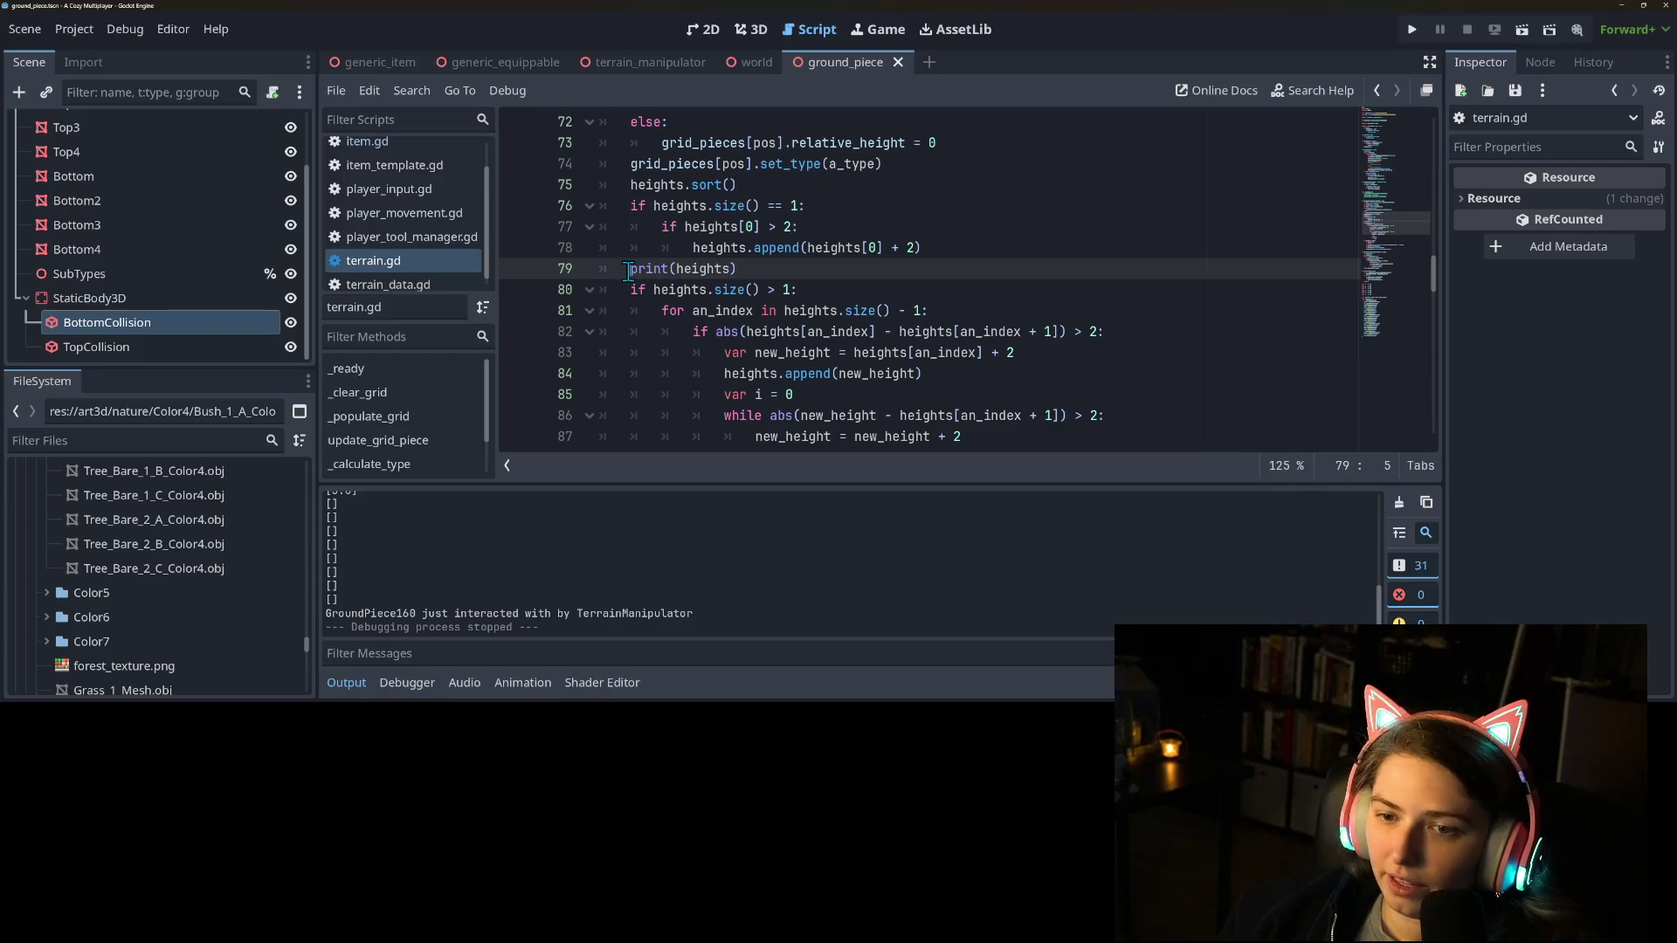
{"action": "left_click_drag", "start_coordinate": [630, 268], "coordinate": [734, 271]}
{"action": "left_click", "coordinate": [736, 271]}
{"action": "scroll", "coordinate": [760, 289], "scroll_direction": "down", "scroll_amount": 4}
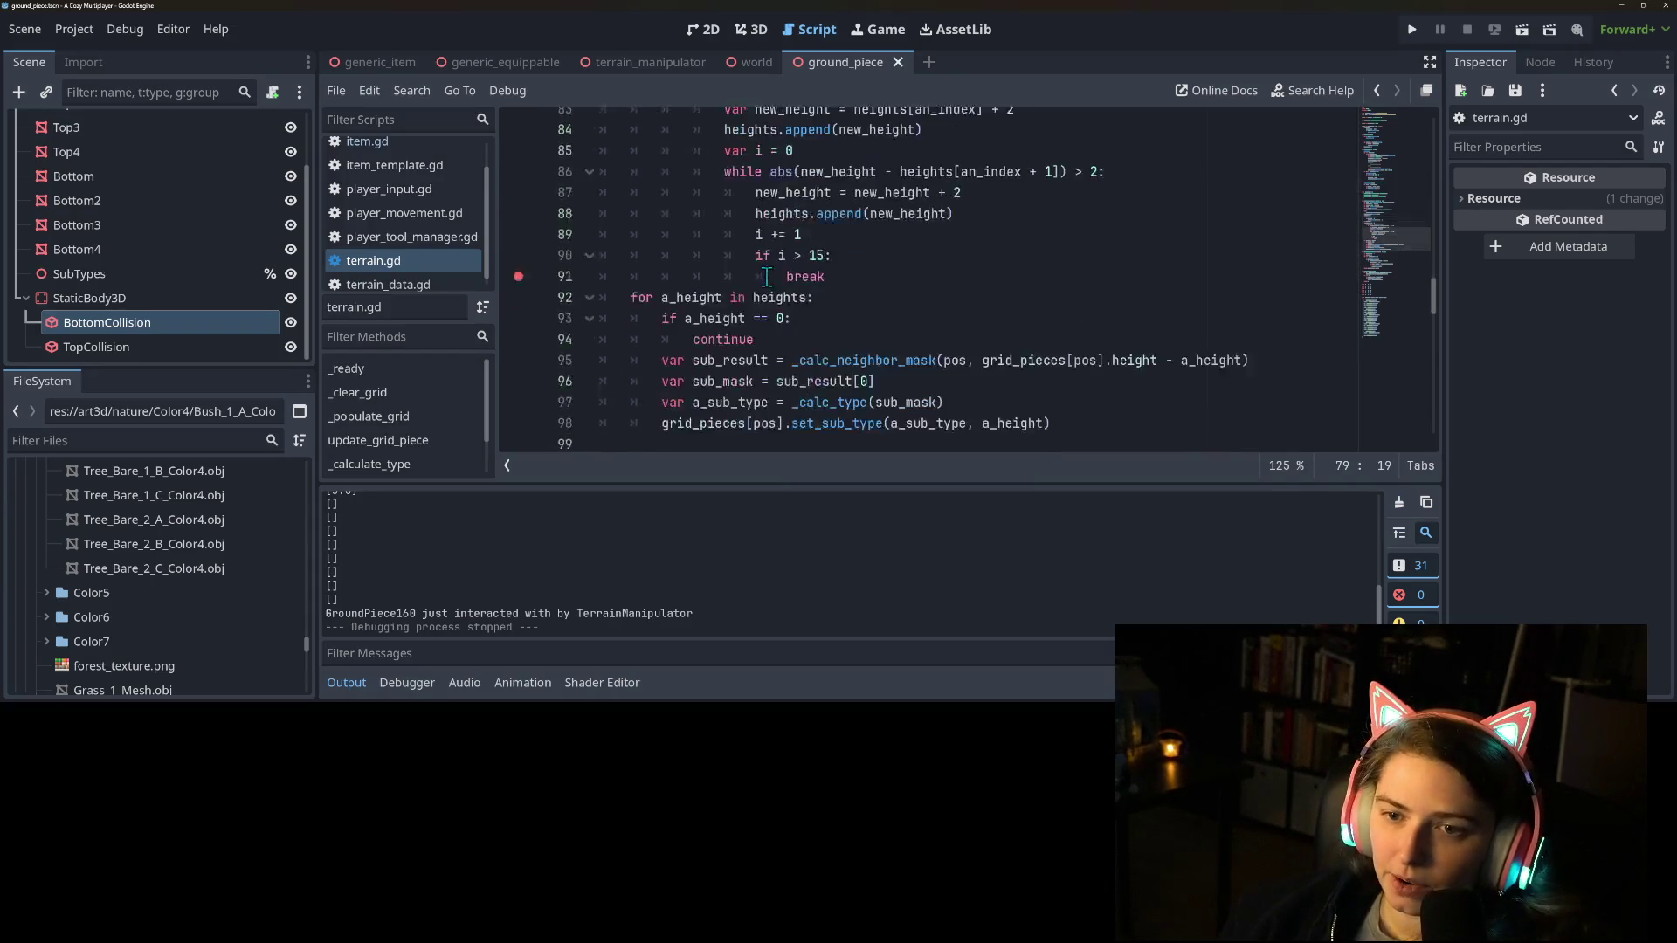
{"action": "left_click", "coordinate": [829, 269]}
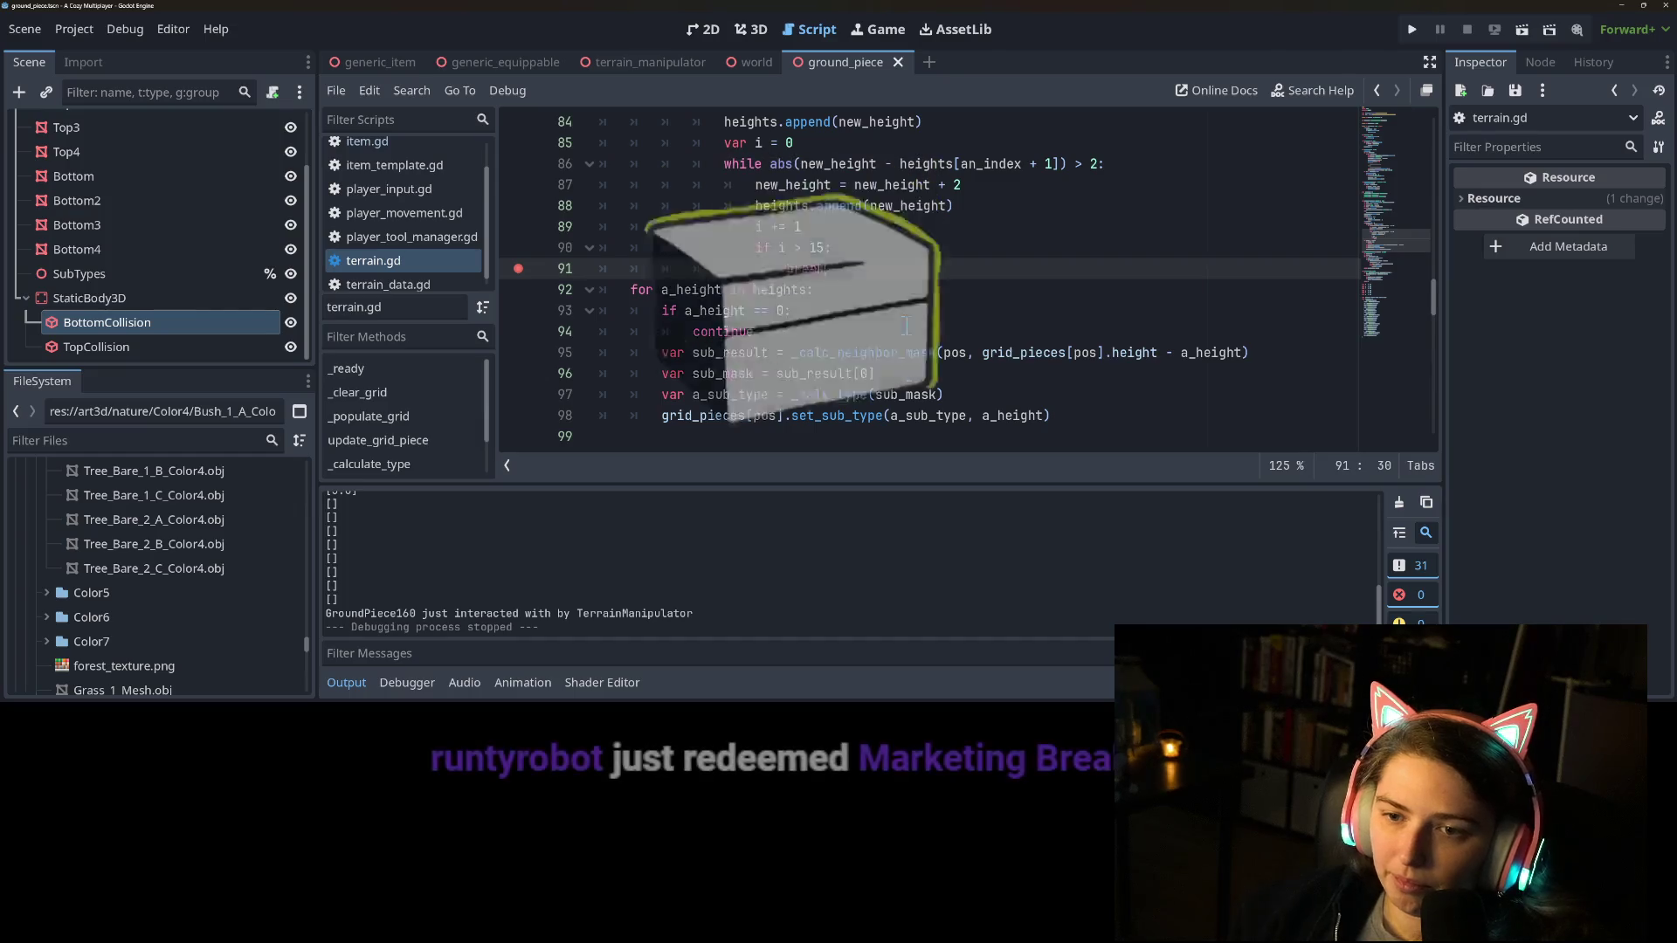
{"action": "key", "text": "Return"}
{"action": "type", "text": "print(heights)"}
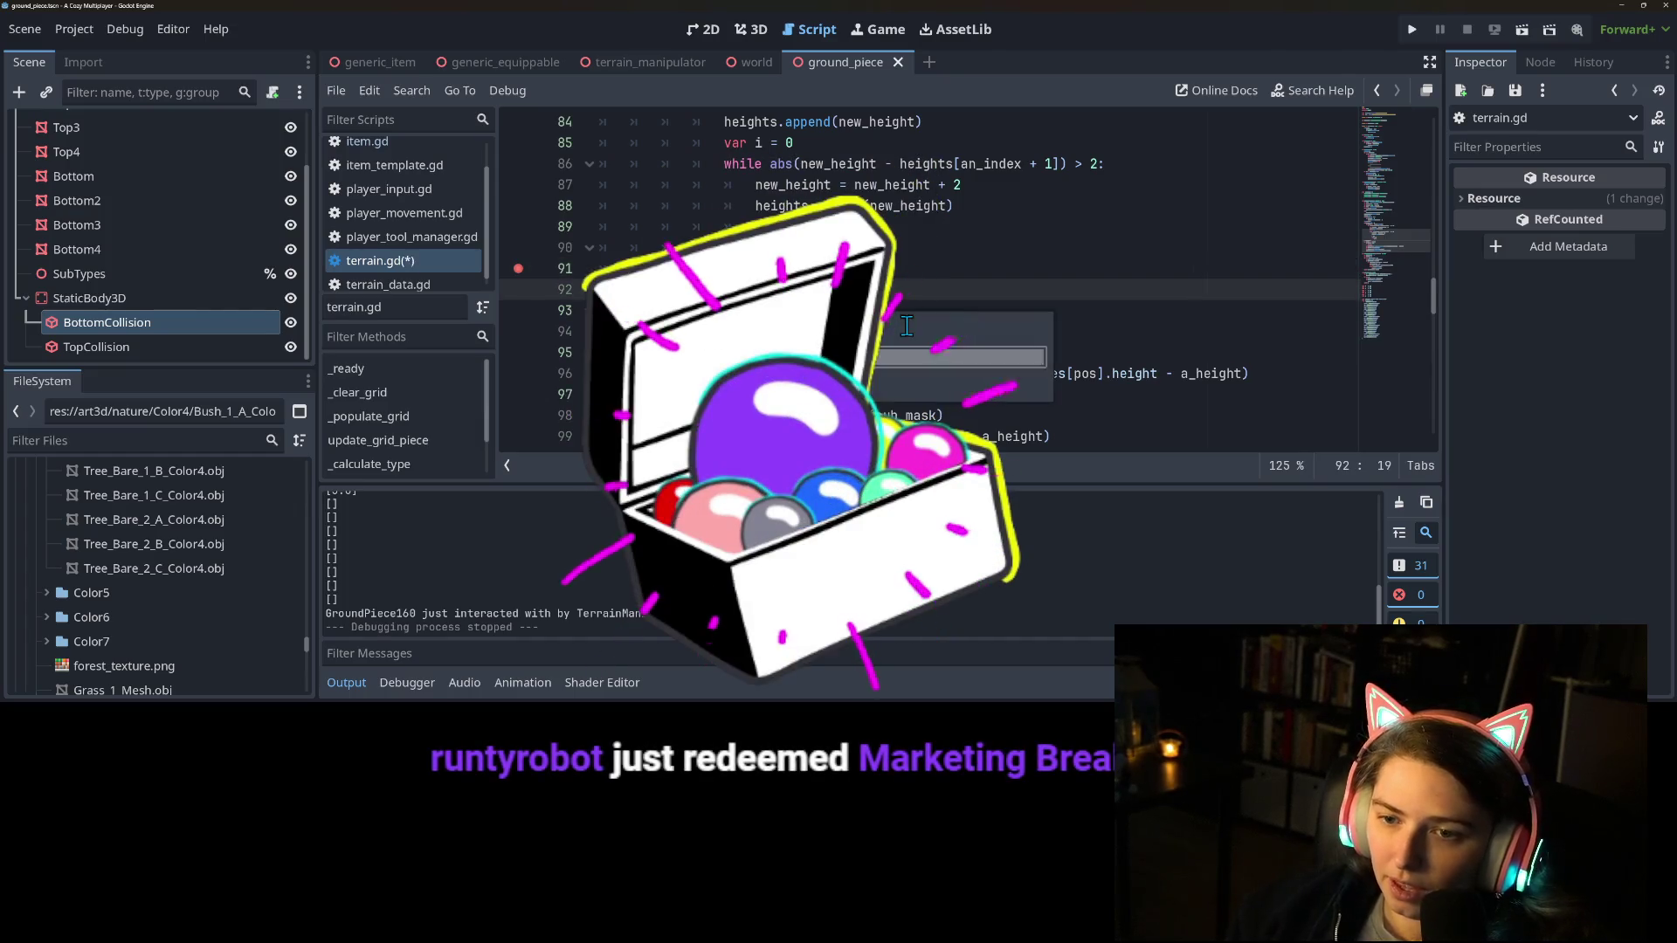
{"action": "scroll", "coordinate": [907, 332], "scroll_direction": "up", "scroll_amount": 4}
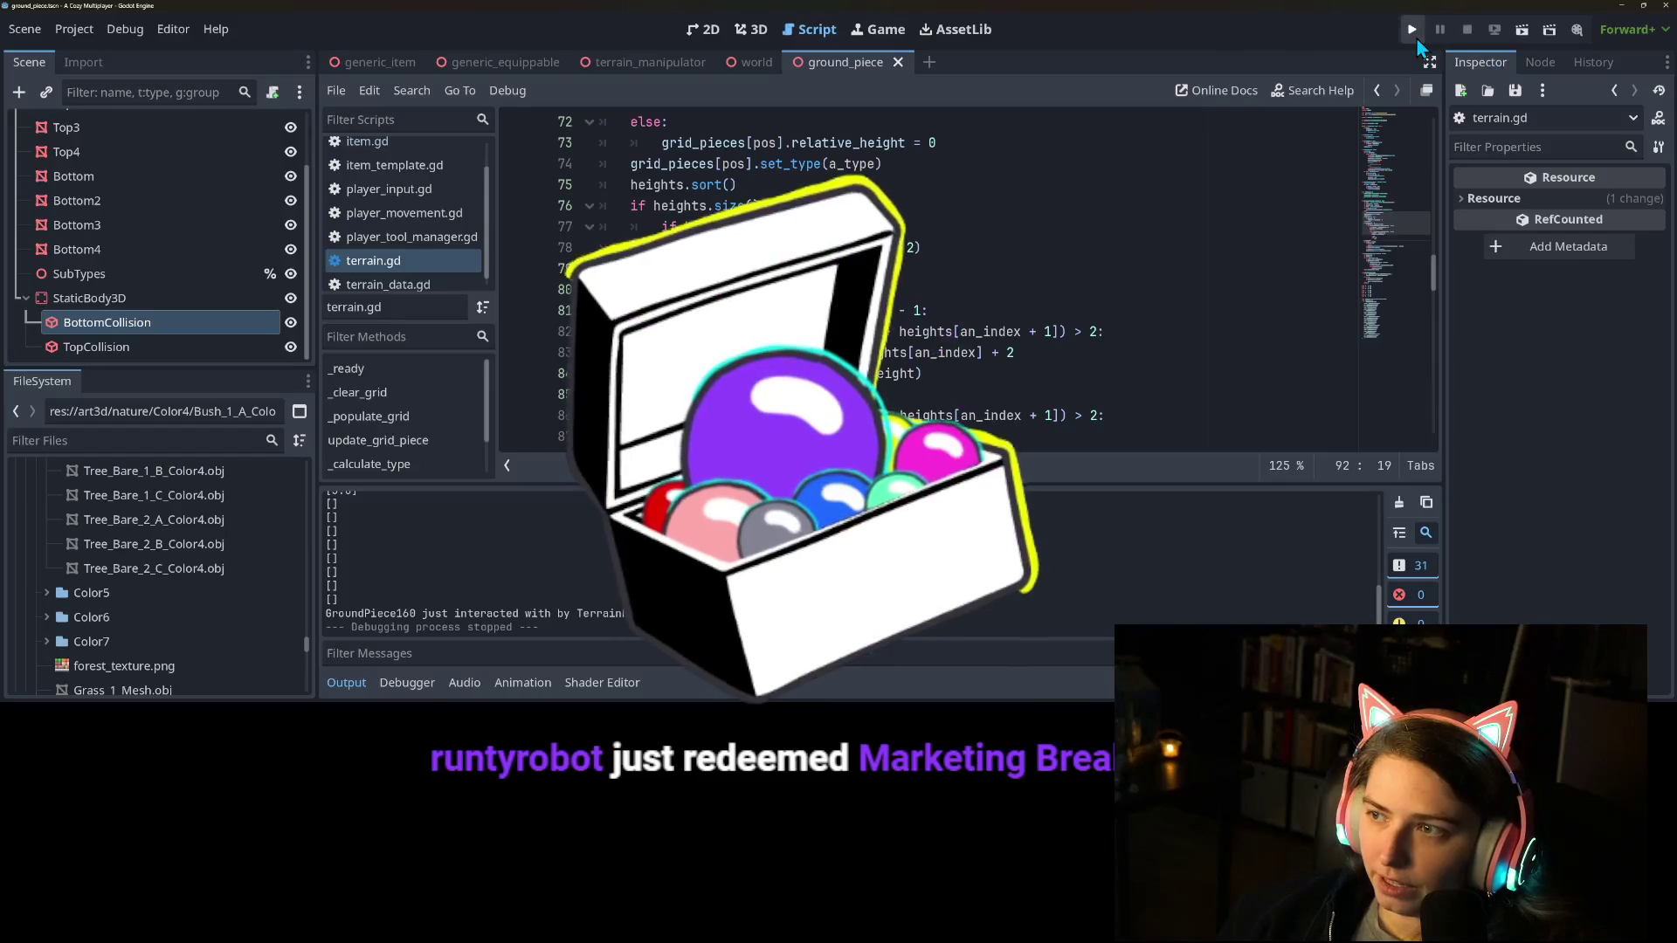
Step: Run the game, equip the TerrainManipulator, and walk the character to a terrain spot
{"action": "key", "text": "F5"}
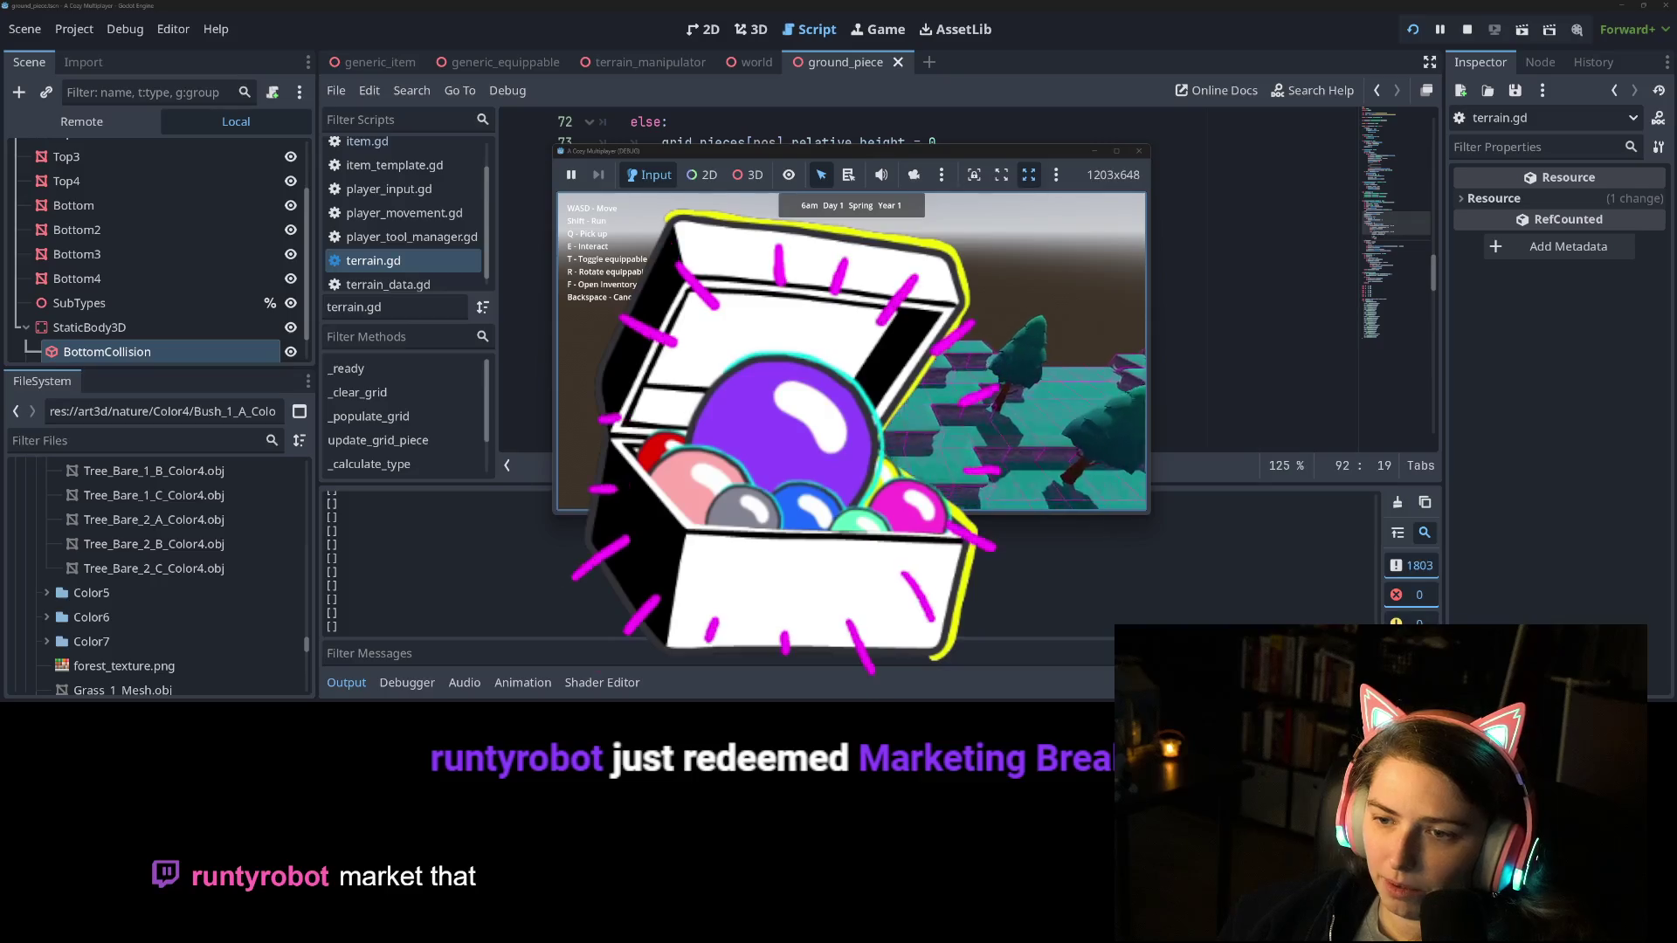
{"action": "key", "text": "w"}
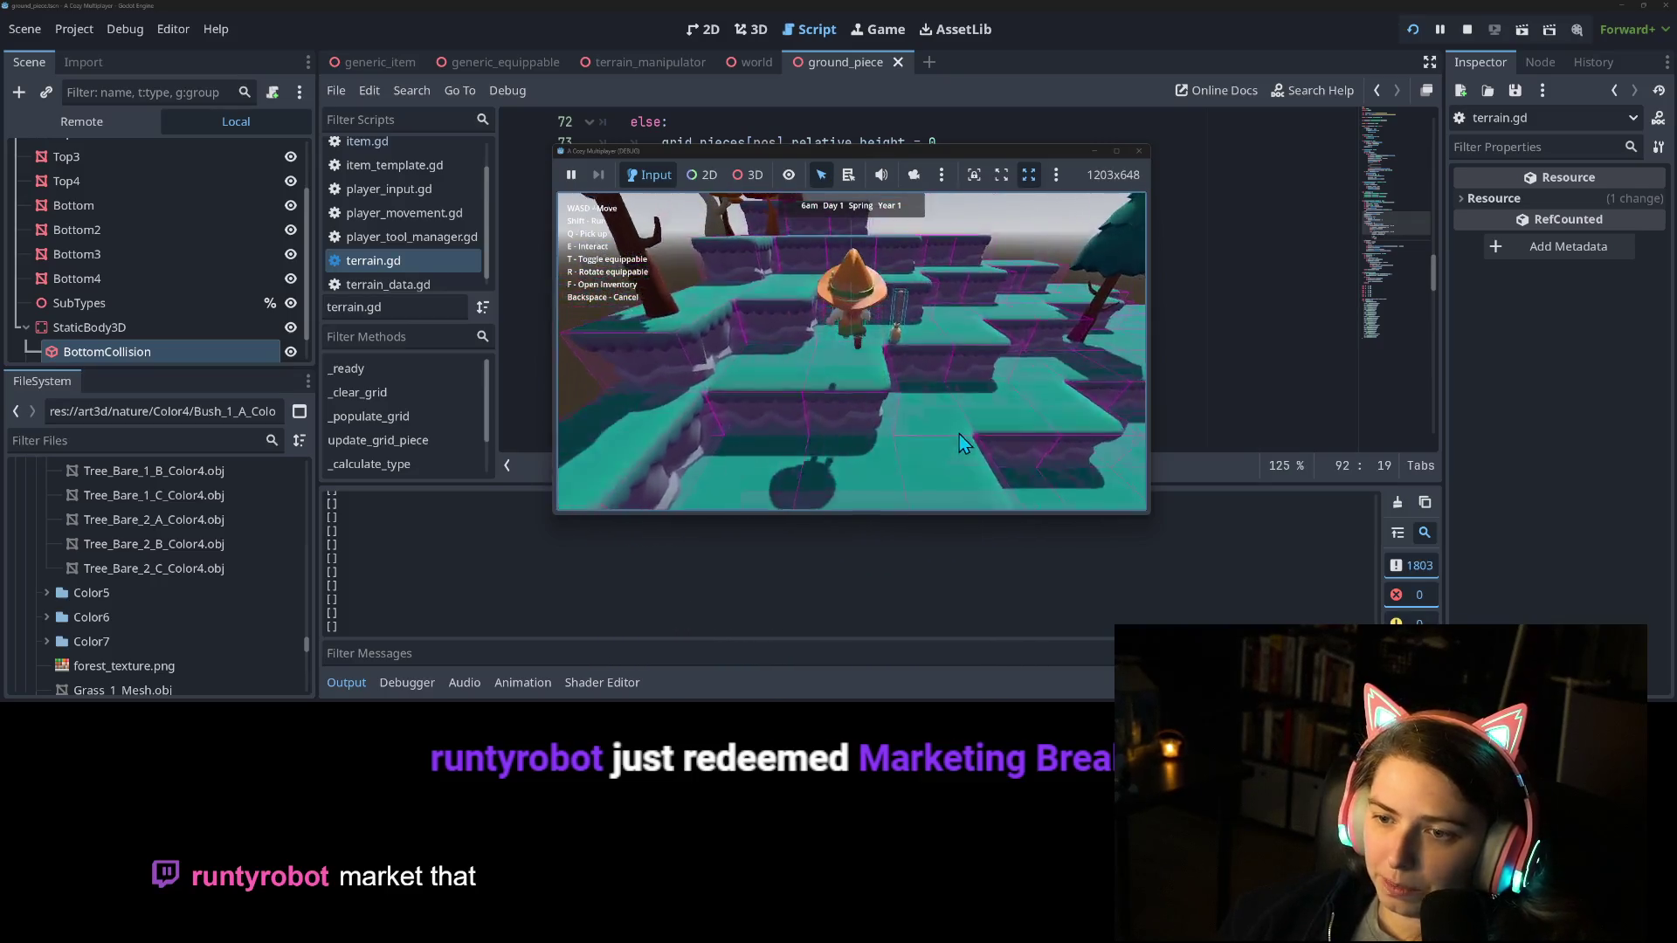
{"action": "key", "text": "q"}
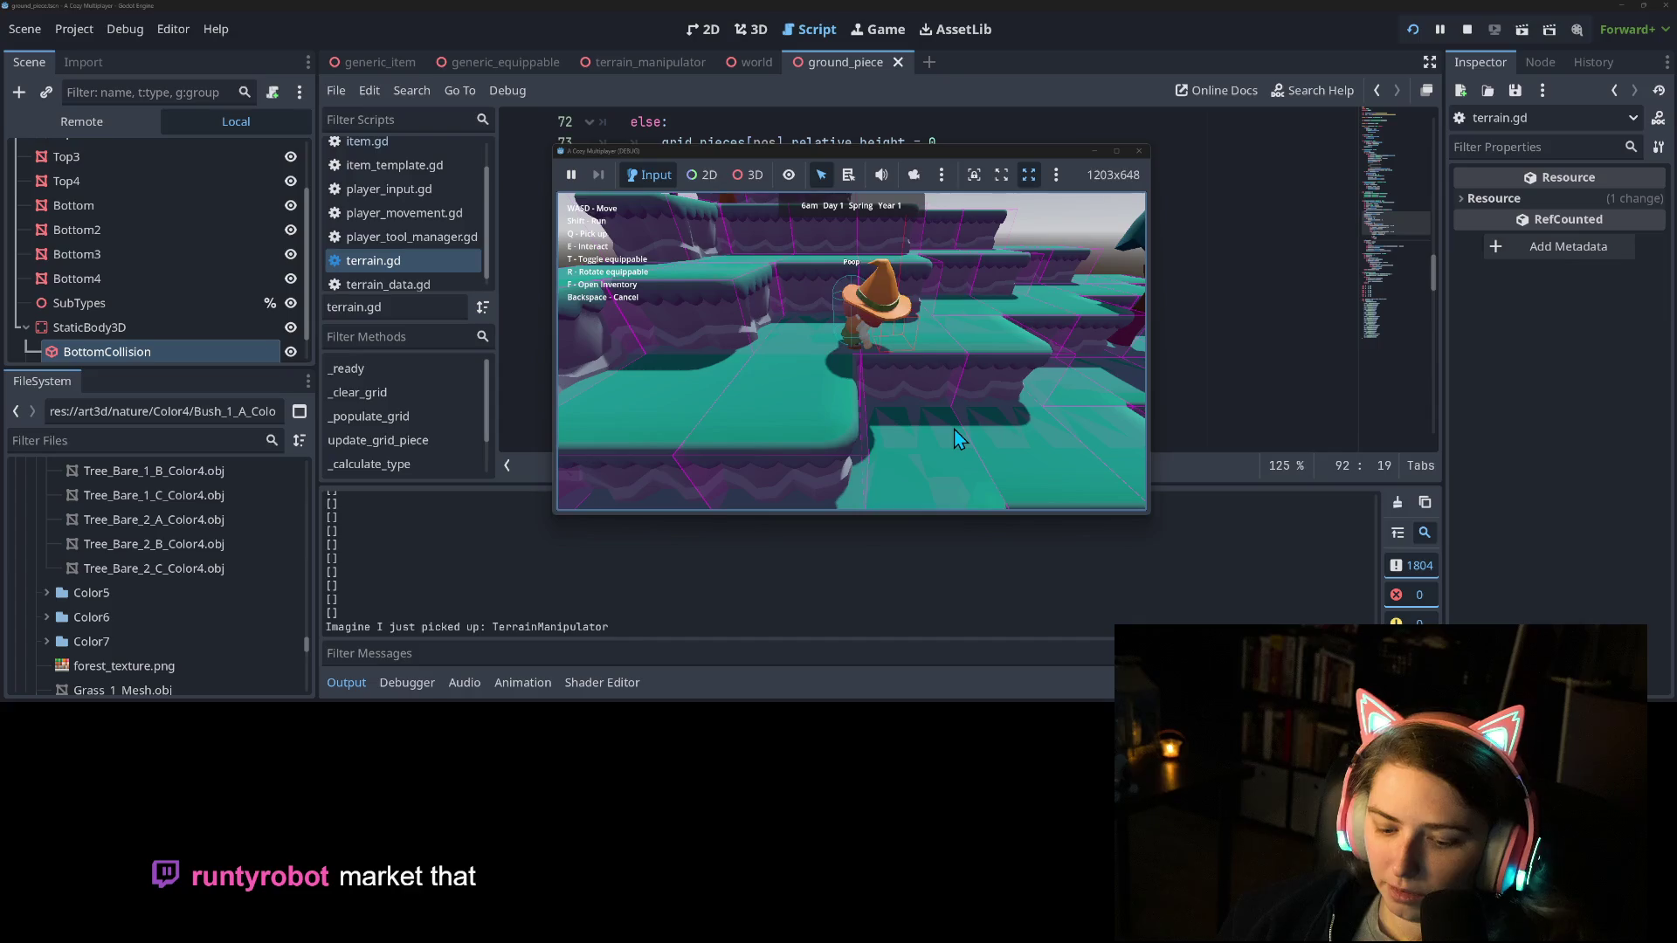
{"action": "key", "text": "t"}
{"action": "key", "text": "s"}
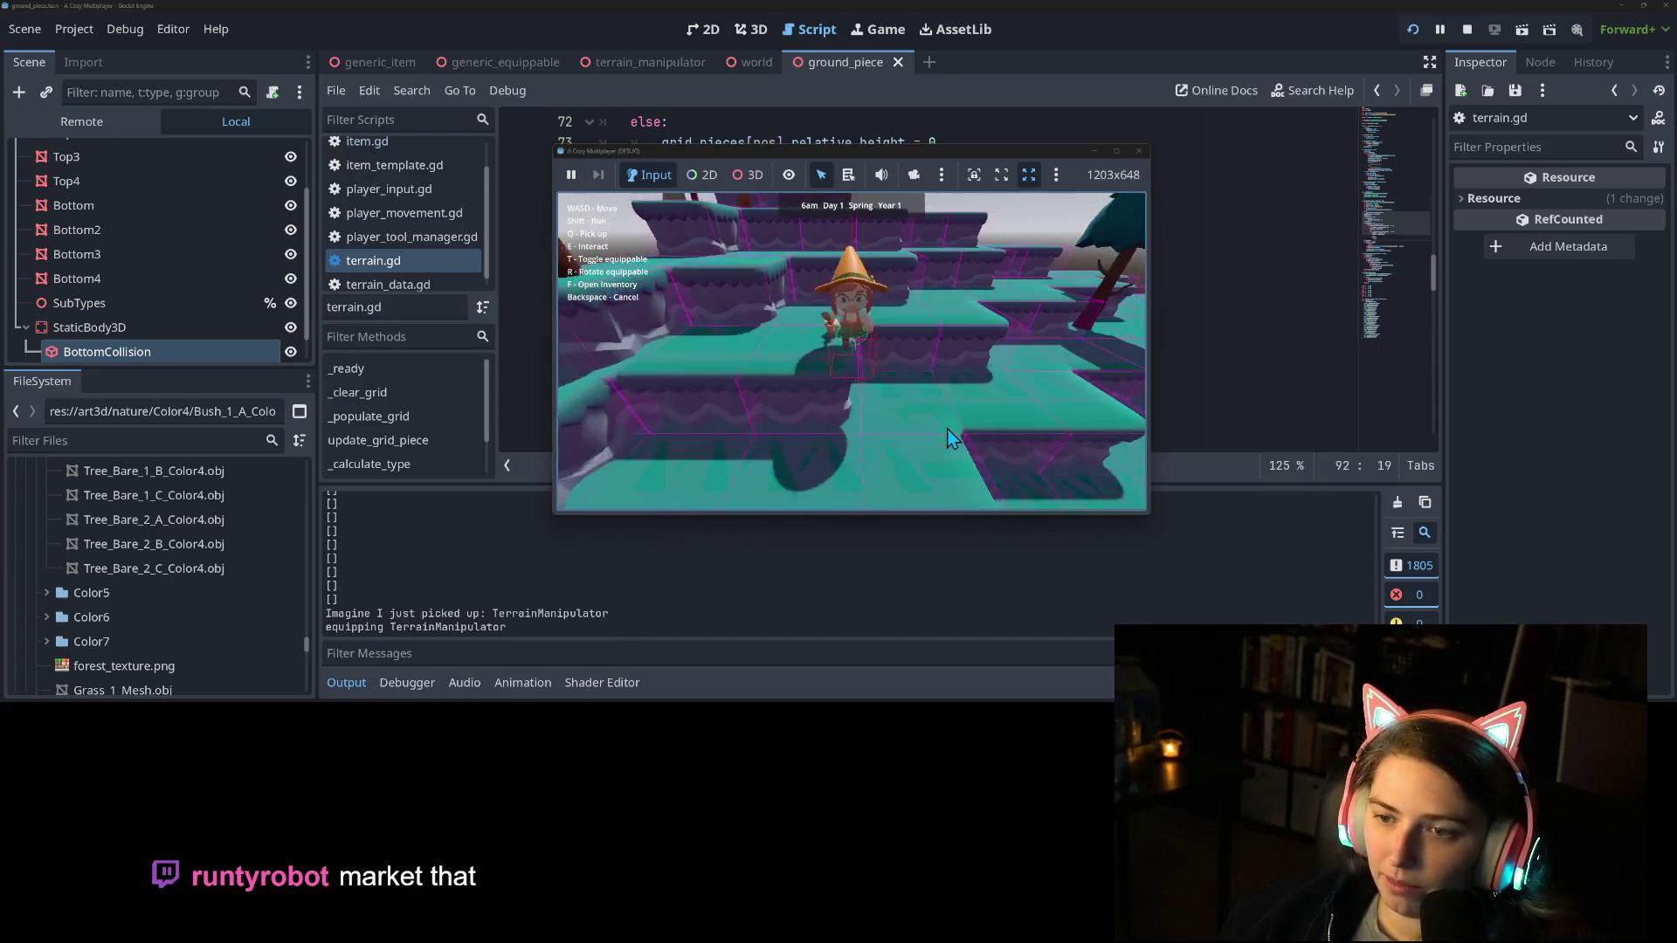
{"action": "key", "text": "w"}
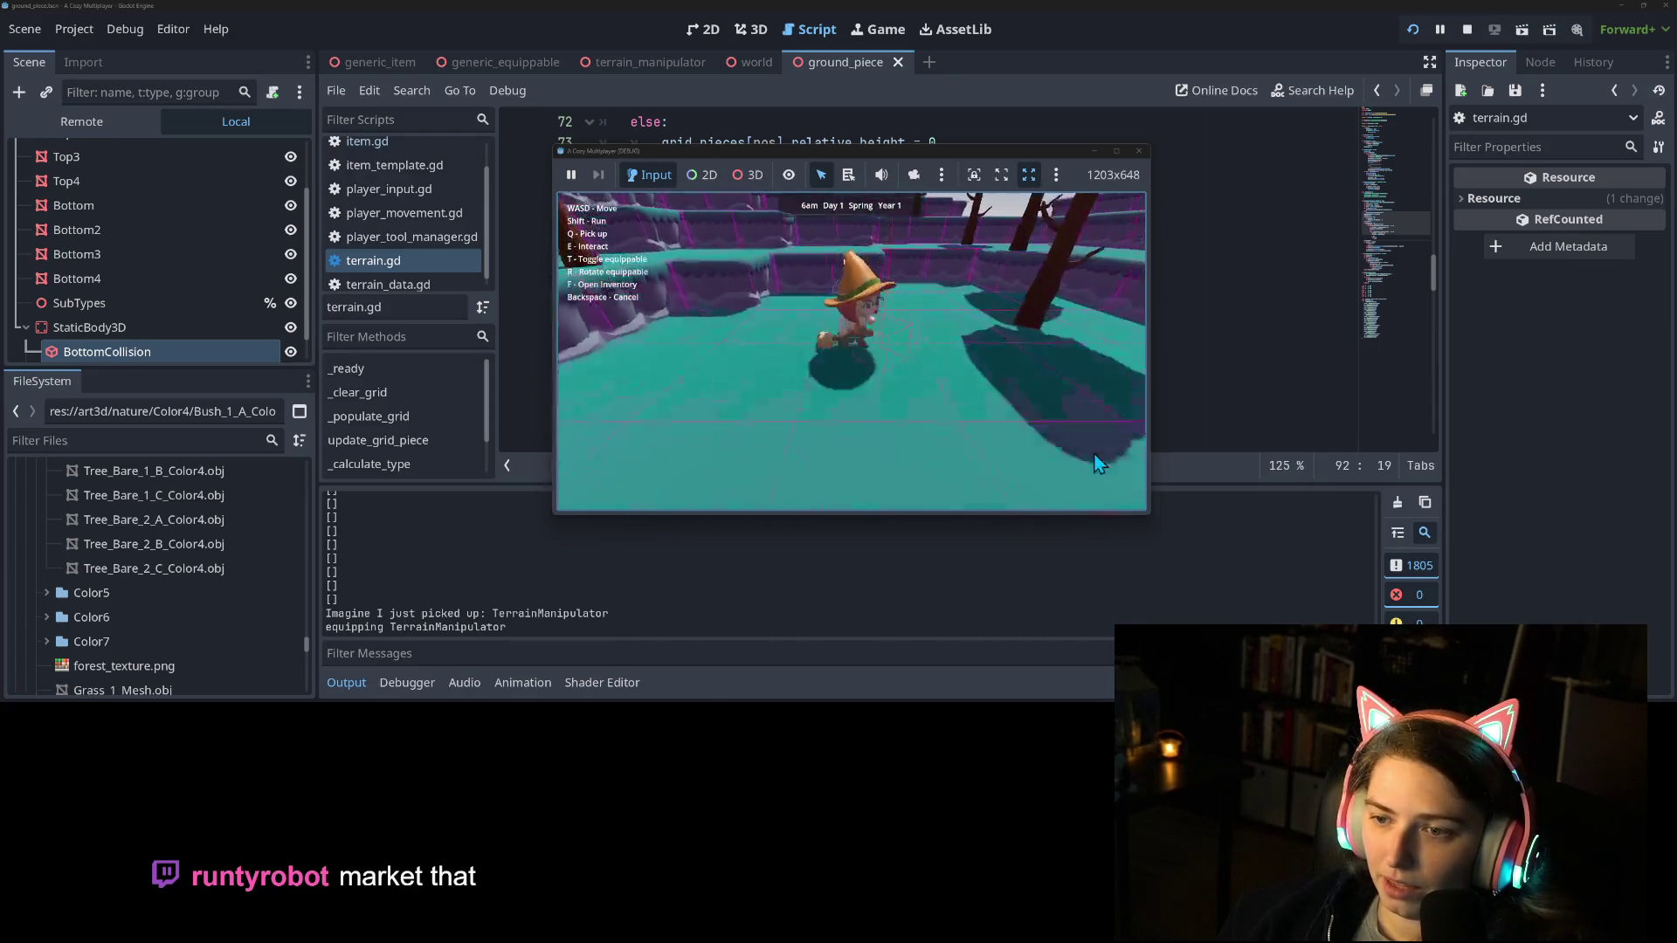
{"action": "key", "text": "a"}
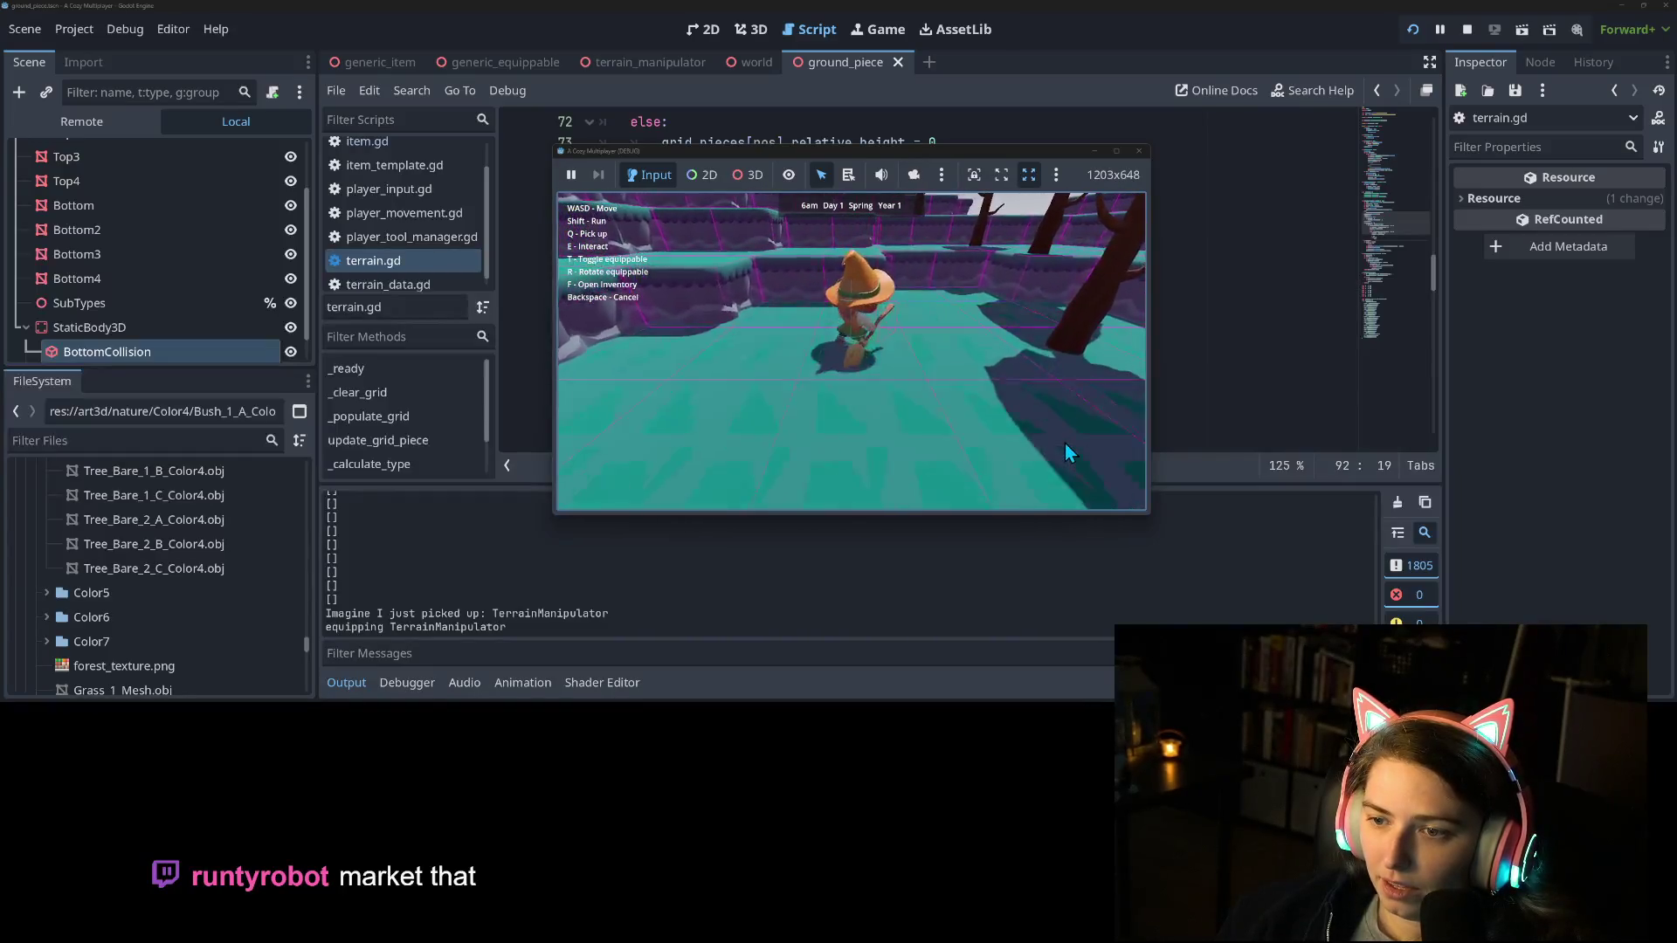
Step: Raise and reshape GroundPiece189, read heights [3.0, 5.0] in the Output log, then close the game
{"action": "key", "text": "e"}
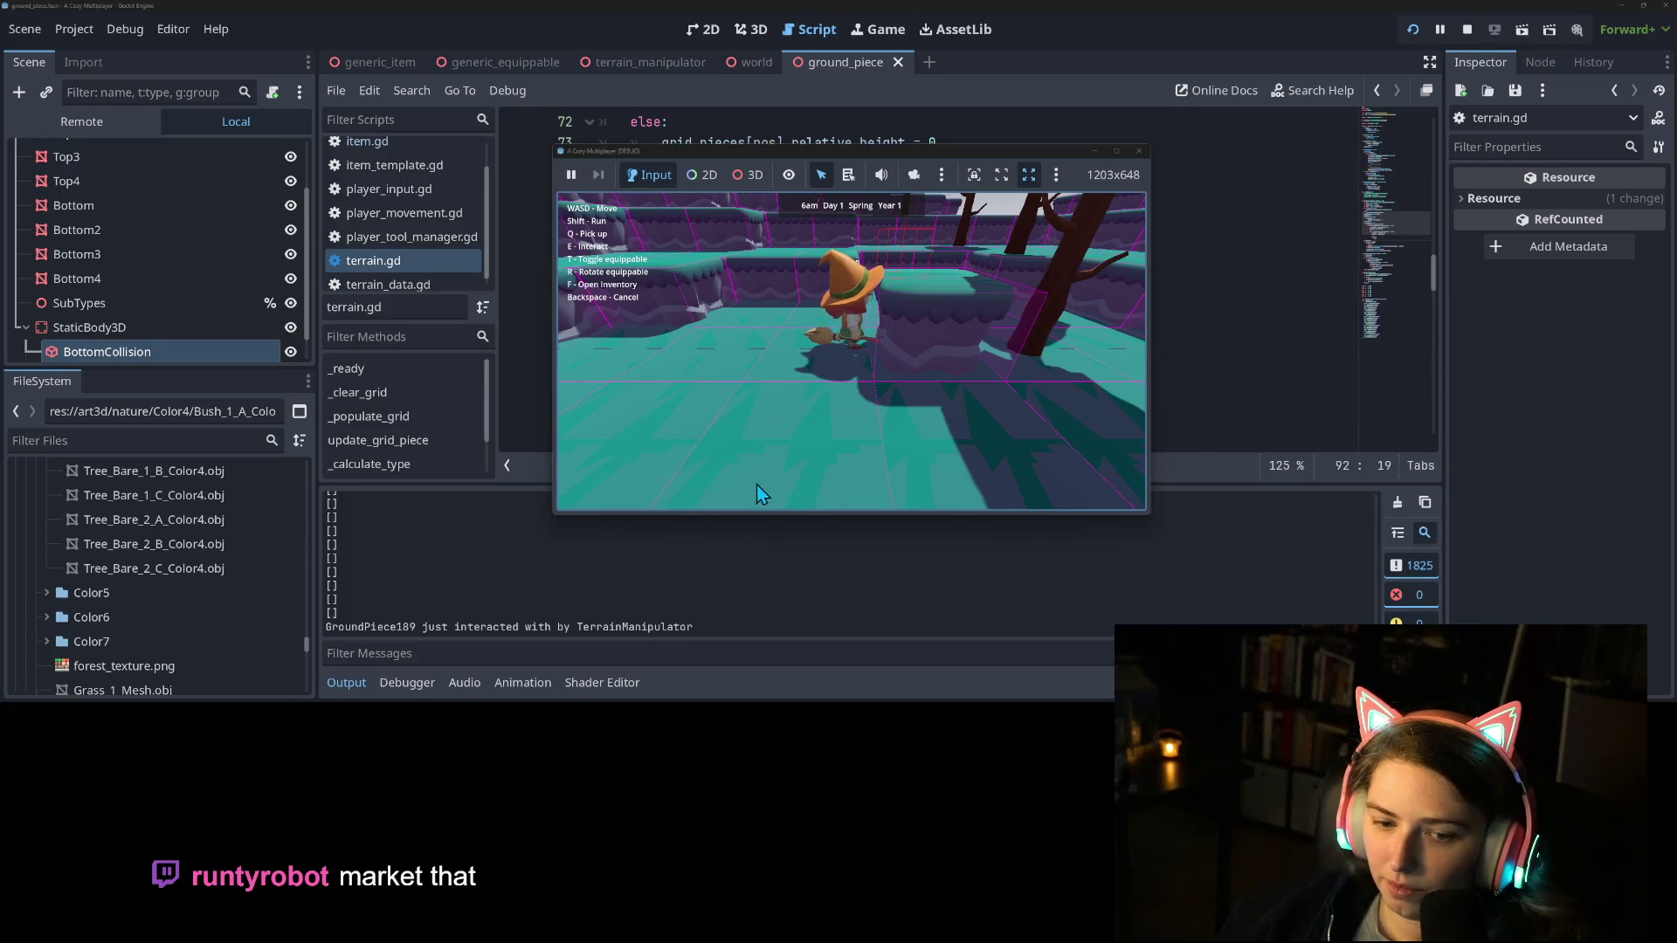
{"action": "key", "text": "e"}
{"action": "key", "text": "t"}
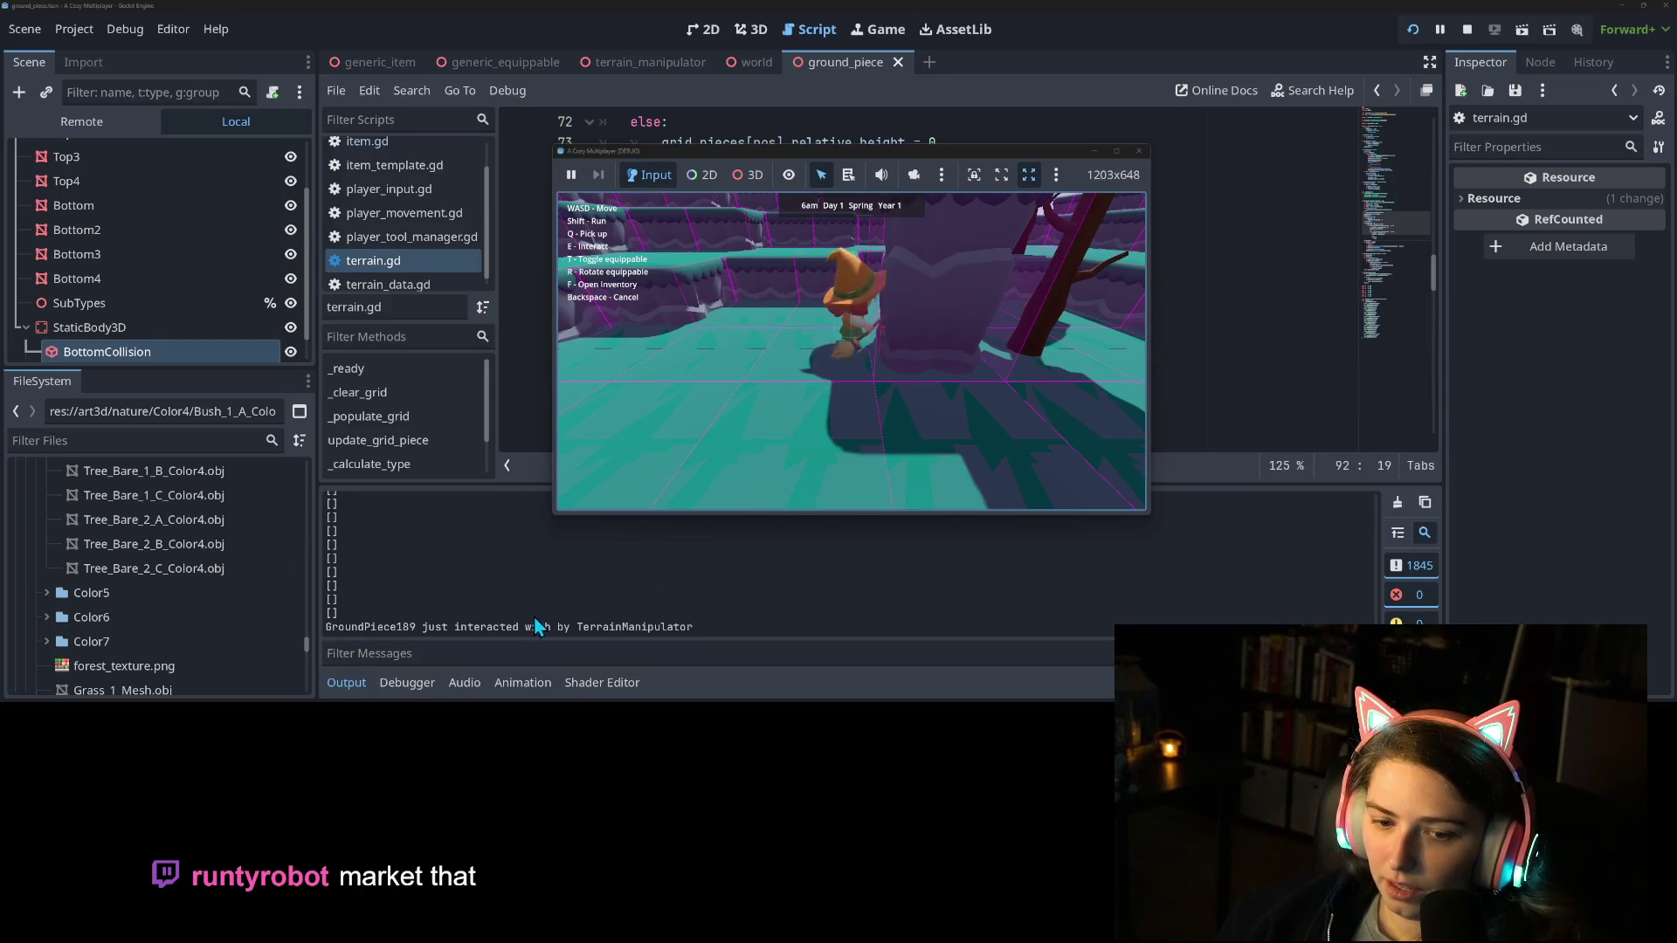
{"action": "key", "text": "e"}
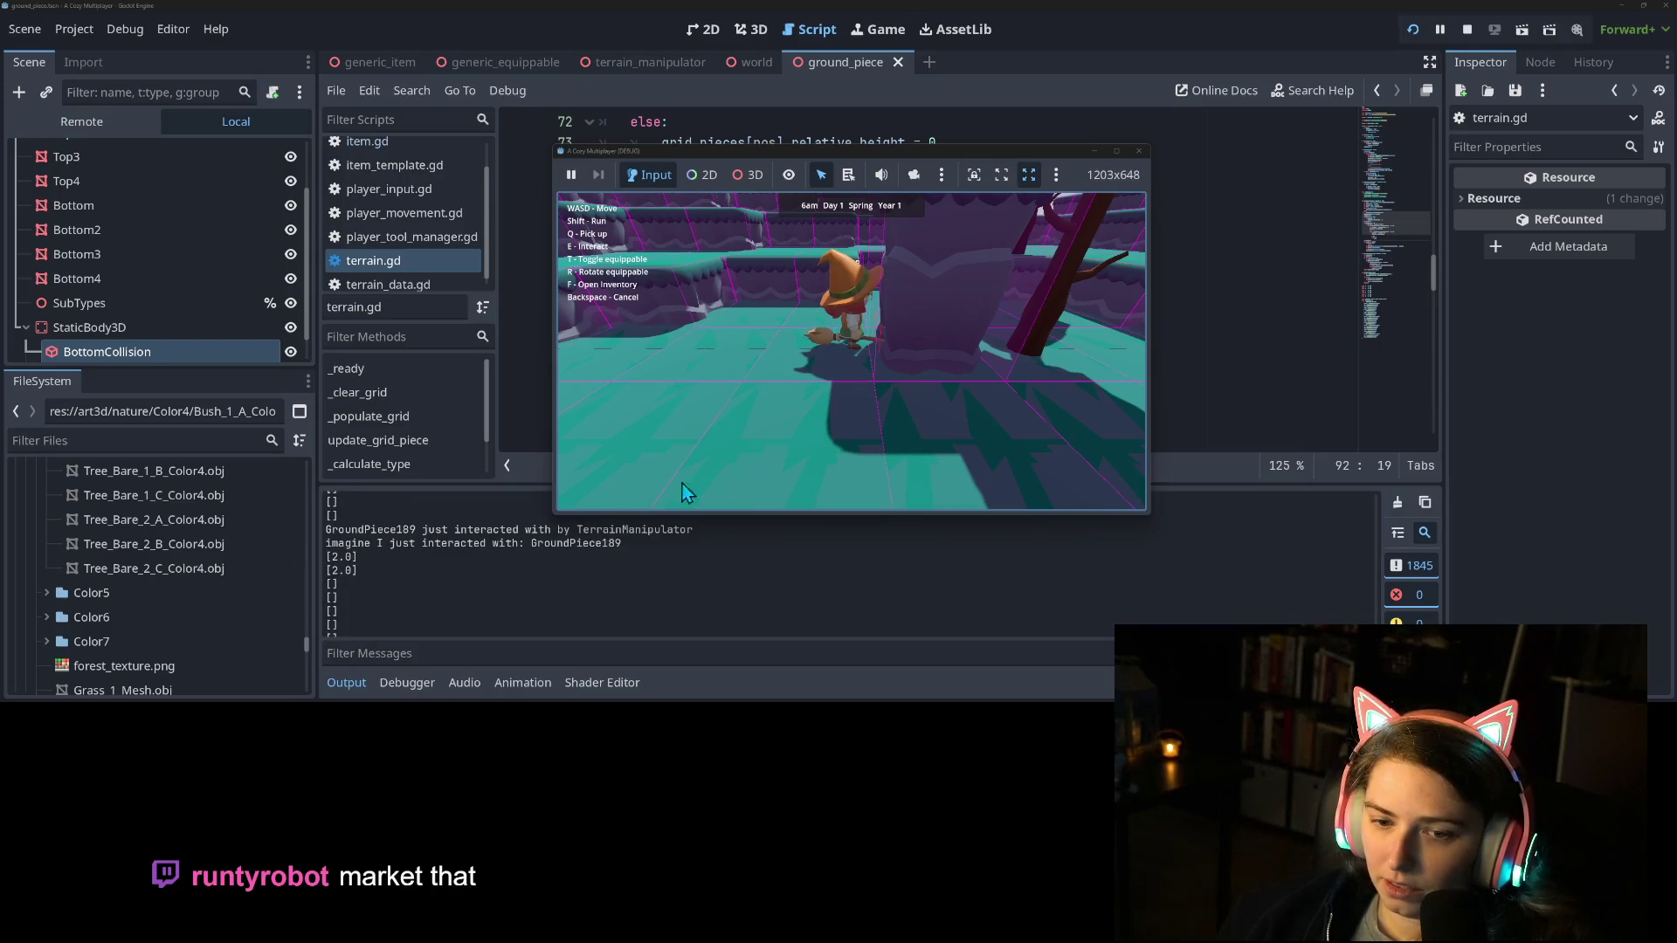
{"action": "left_click", "coordinate": [914, 432]}
{"action": "key", "text": "e"}
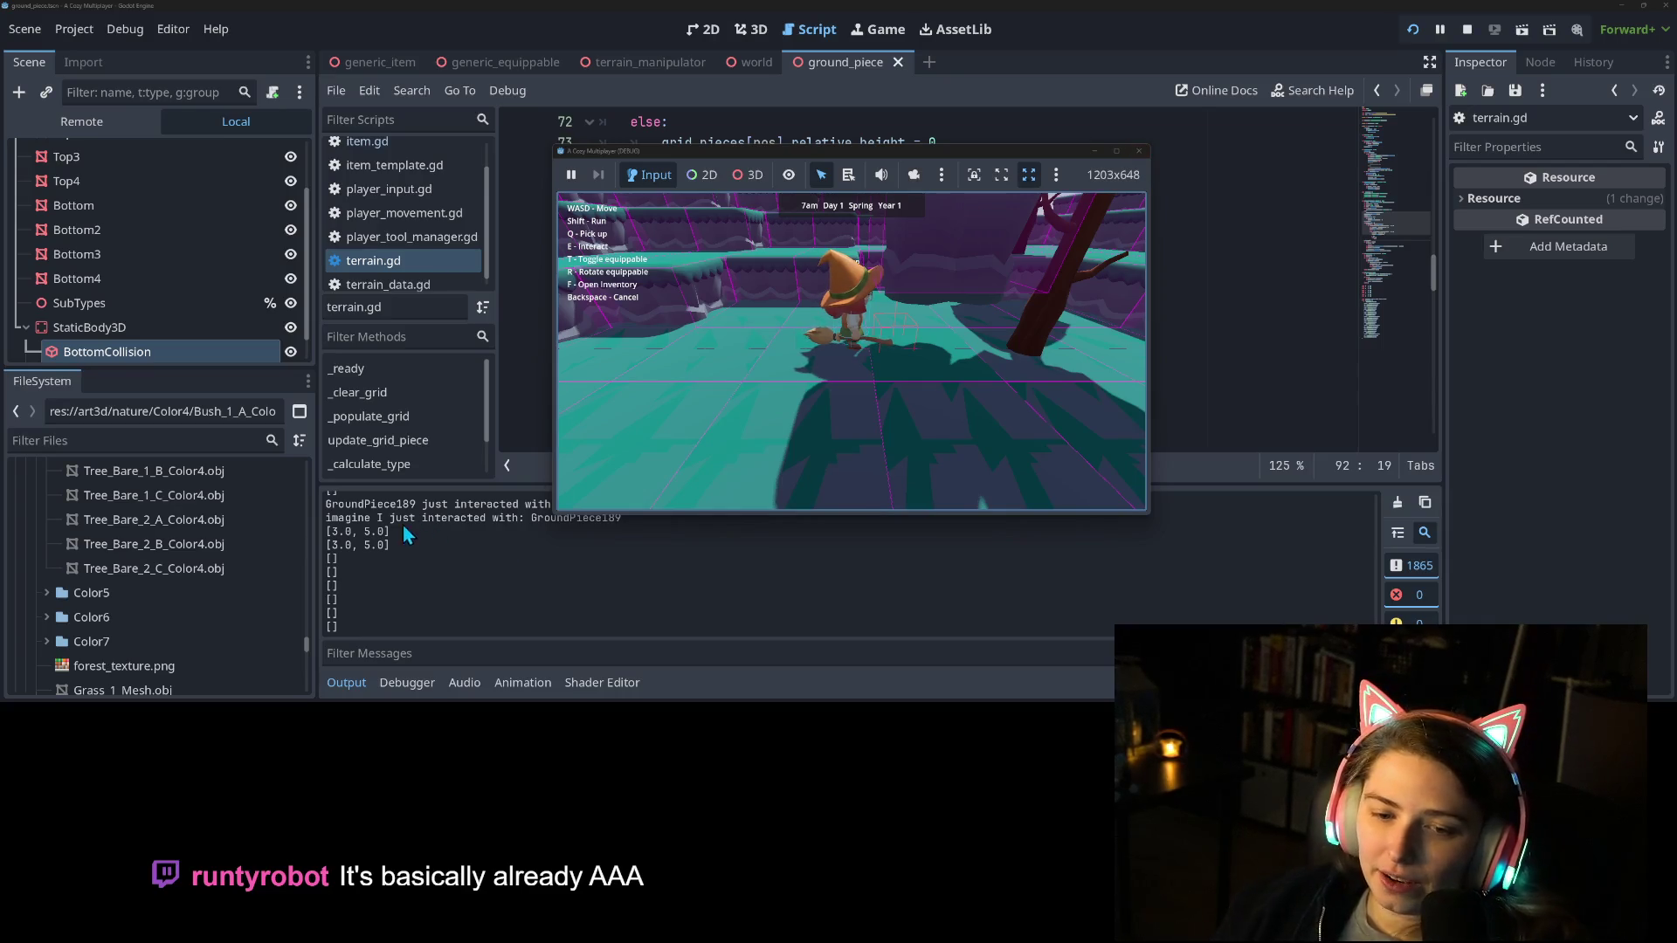
{"action": "left_click", "coordinate": [1139, 151]}
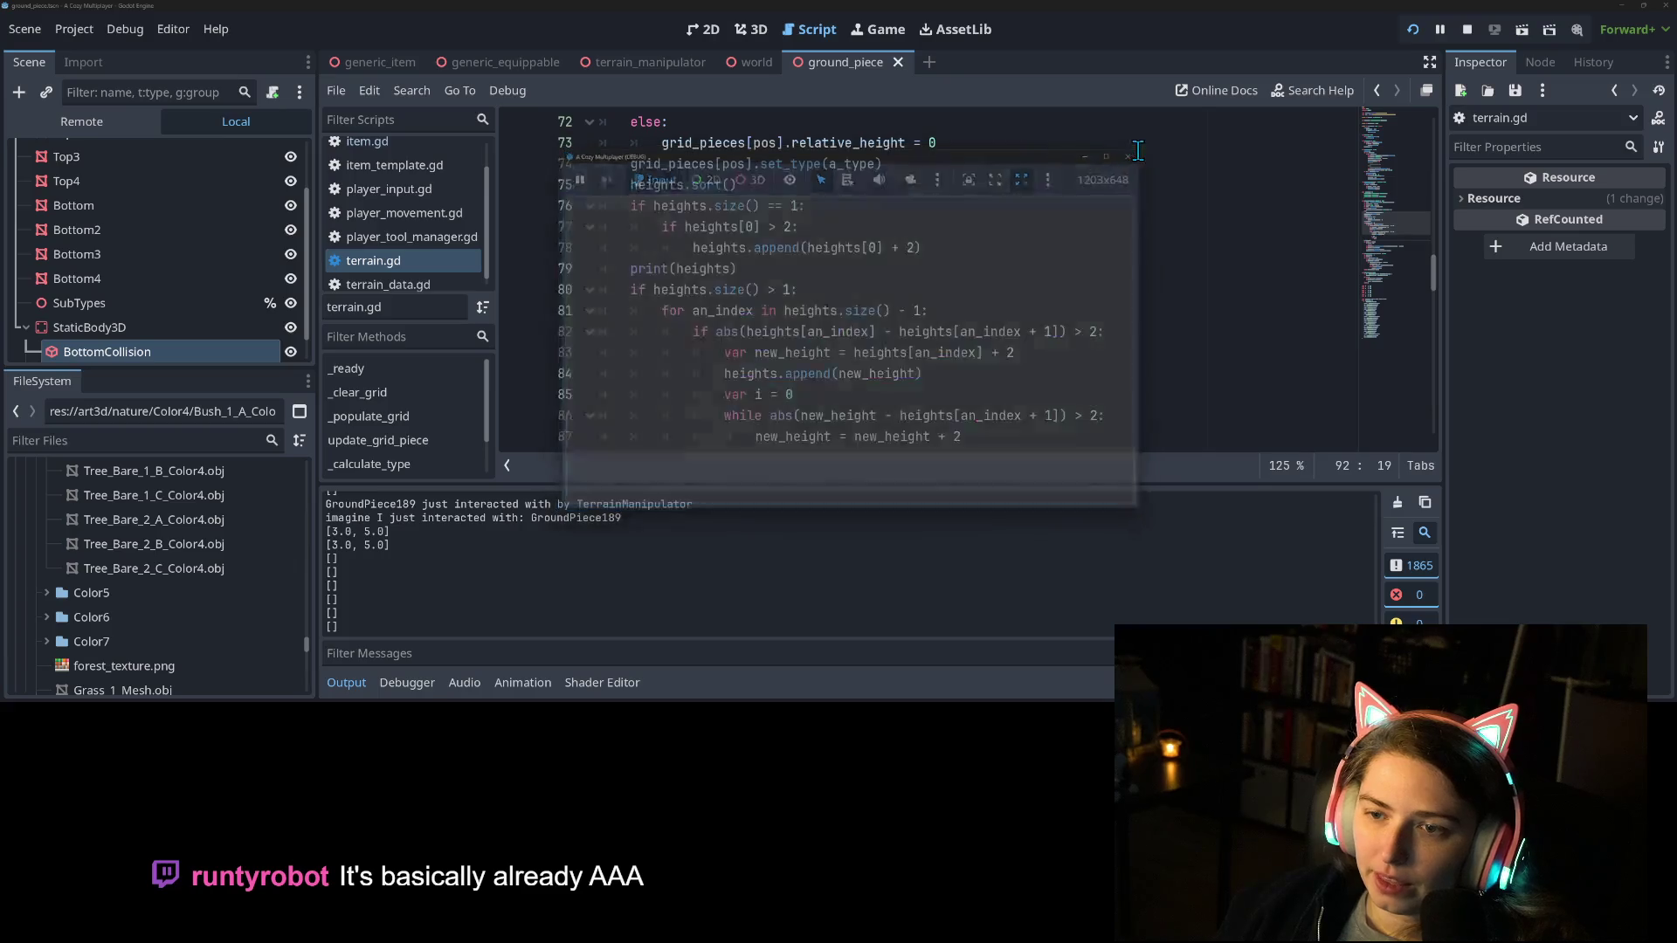
Step: Replace '+ 2' with '- 2' in the appended heights on lines 78 and 87 of terrain.gd
{"action": "left_click", "coordinate": [846, 352]}
{"action": "scroll", "coordinate": [843, 349], "scroll_direction": "up", "scroll_amount": 2}
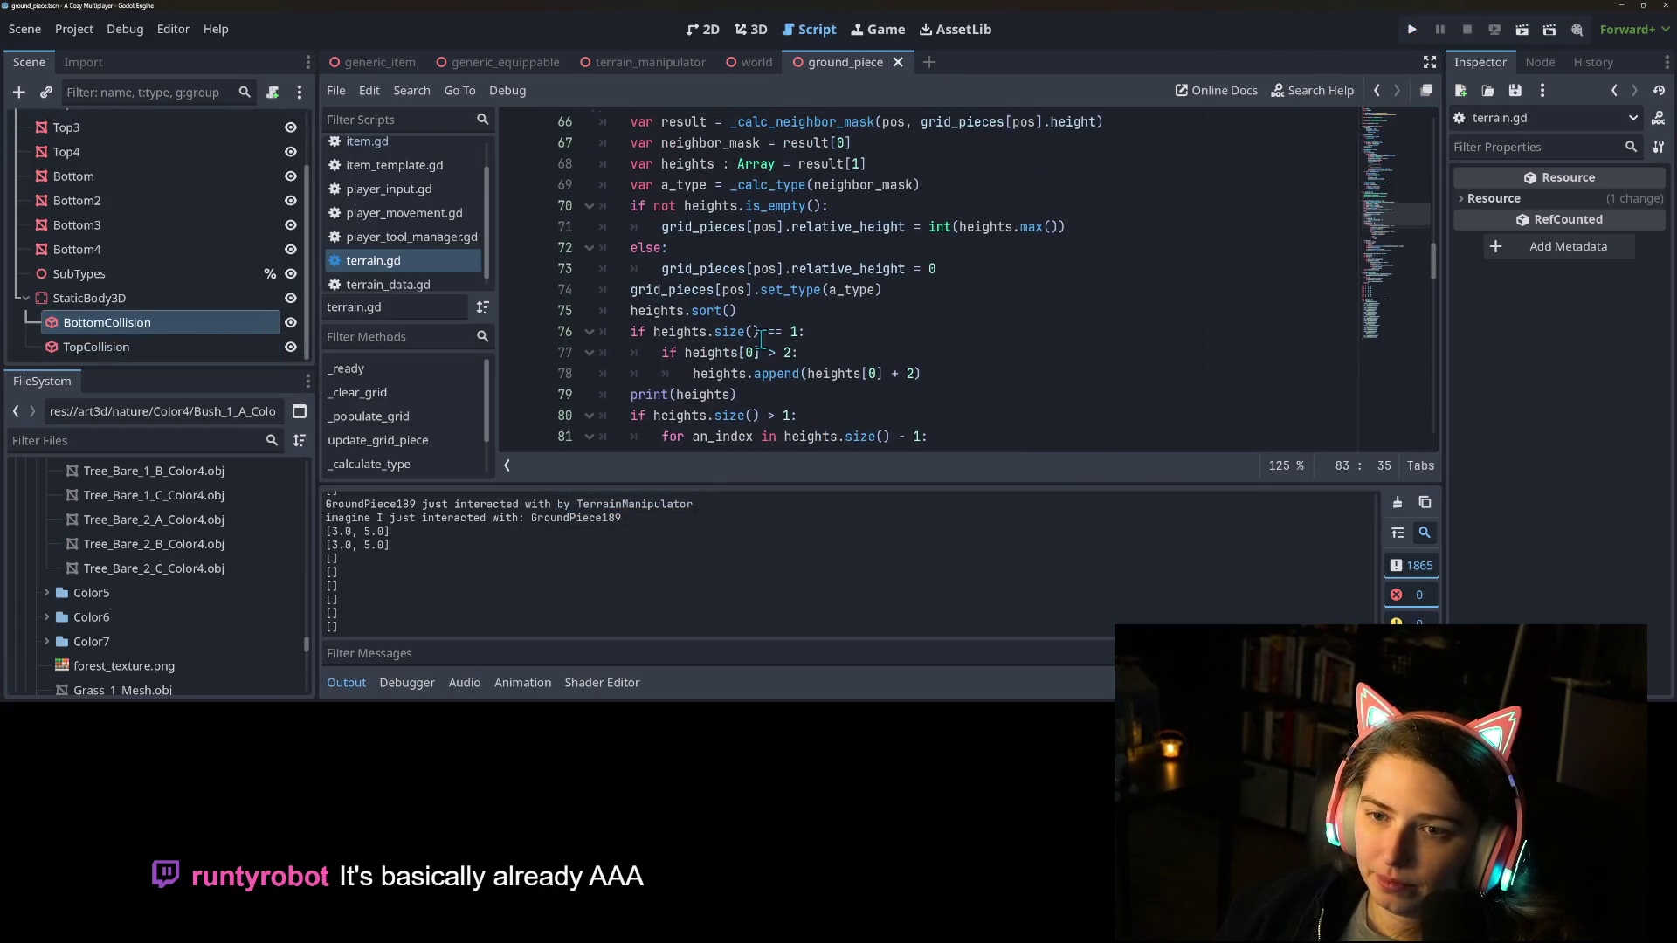
{"action": "scroll", "coordinate": [760, 339], "scroll_direction": "up", "scroll_amount": 1}
{"action": "scroll", "coordinate": [772, 304], "scroll_direction": "down", "scroll_amount": 3}
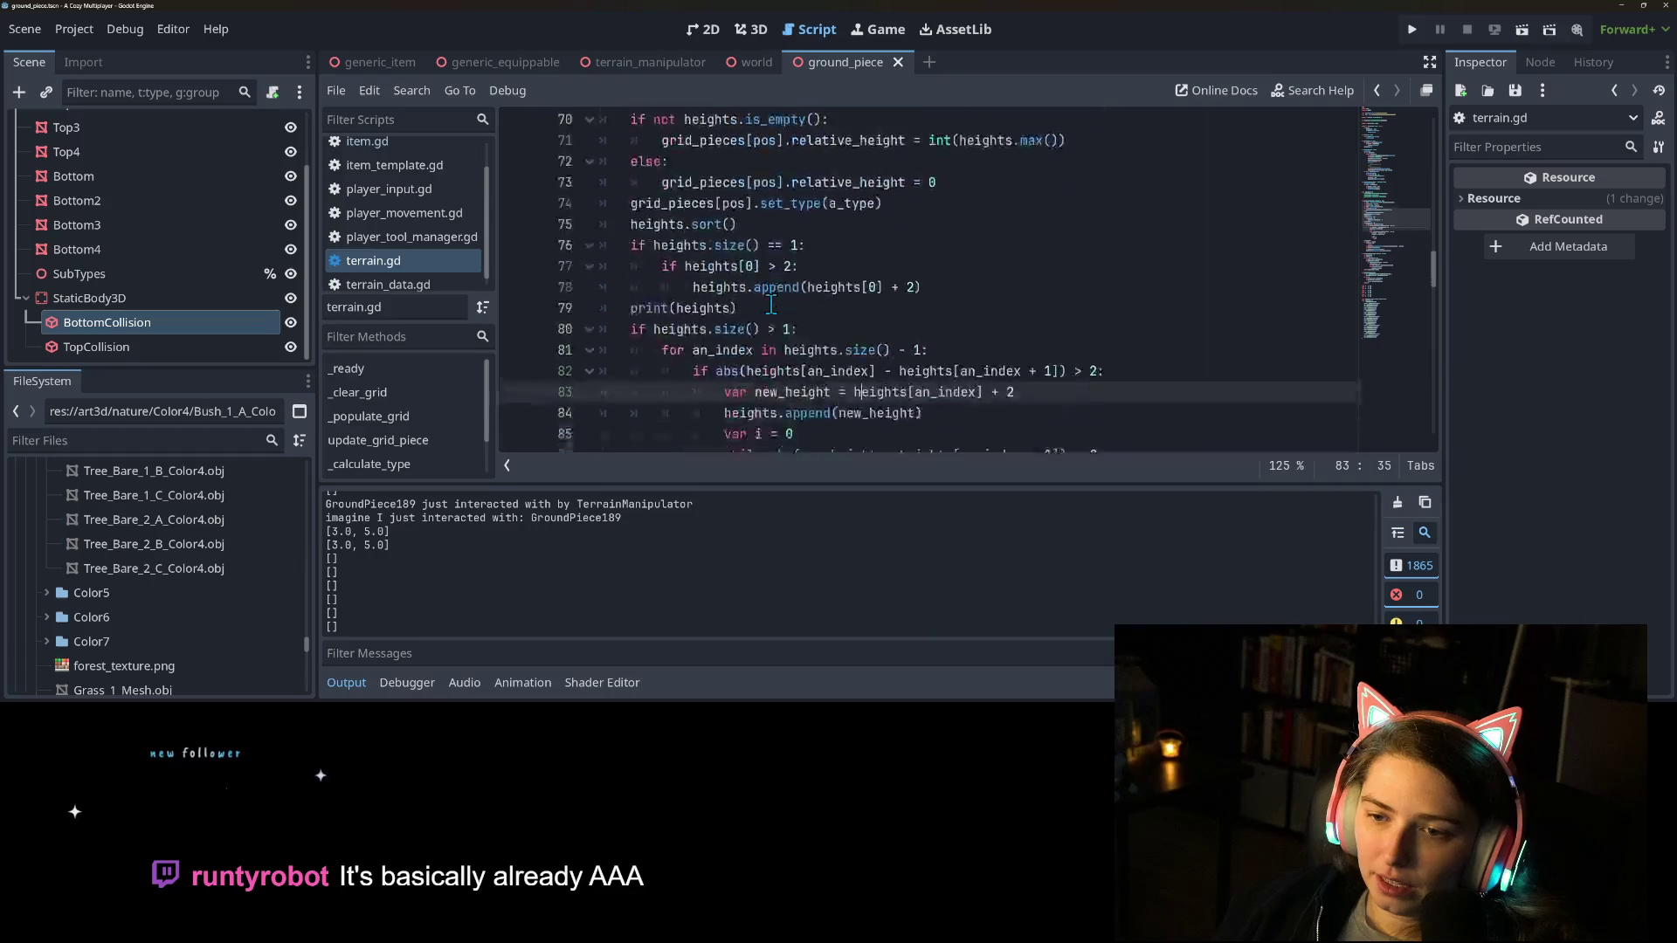
{"action": "scroll", "coordinate": [772, 304], "scroll_direction": "down", "scroll_amount": 1}
{"action": "left_click", "coordinate": [895, 250]}
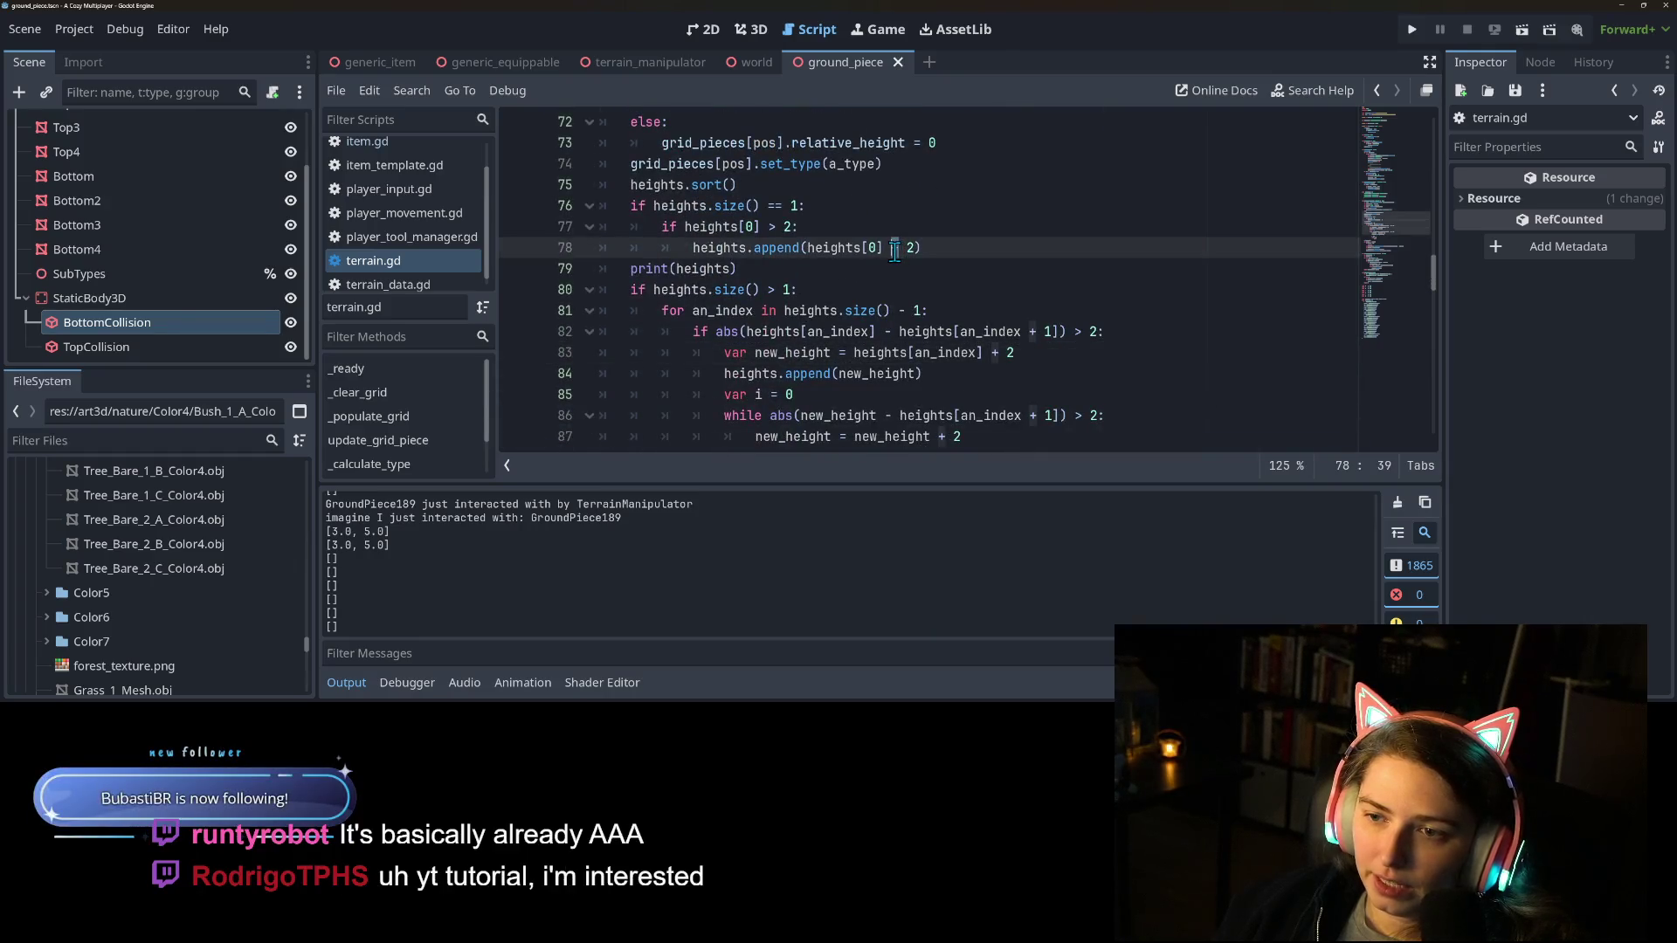
{"action": "key", "text": "Delete"}
{"action": "type", "text": "-"}
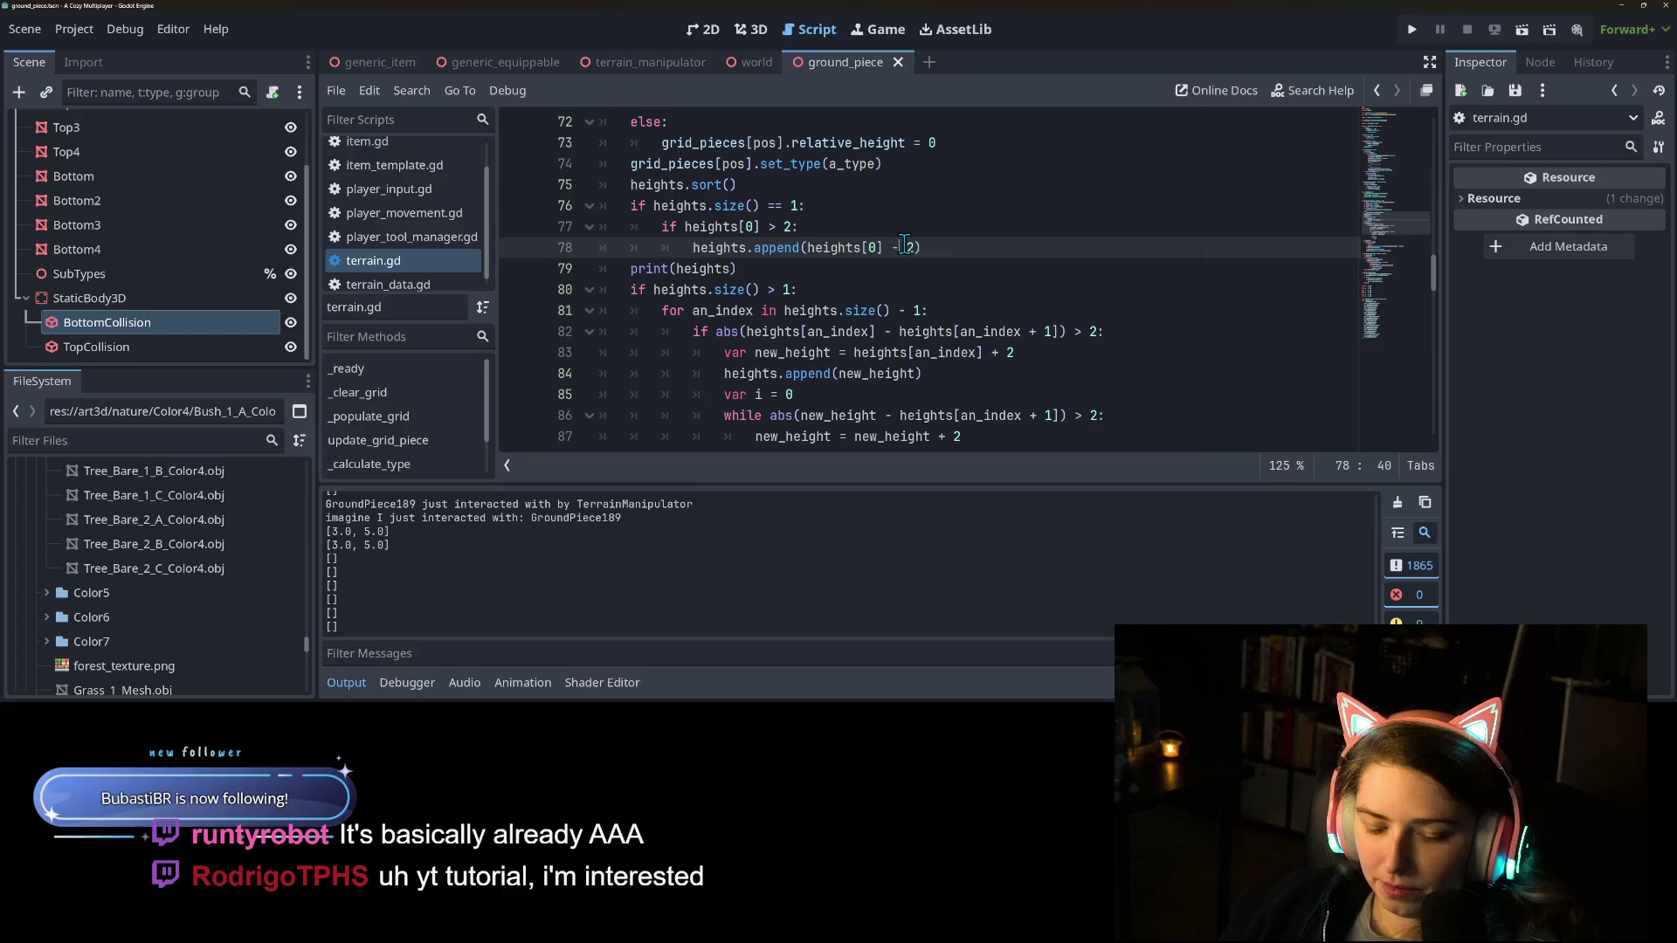
{"action": "scroll", "coordinate": [966, 289], "scroll_direction": "down", "scroll_amount": 2}
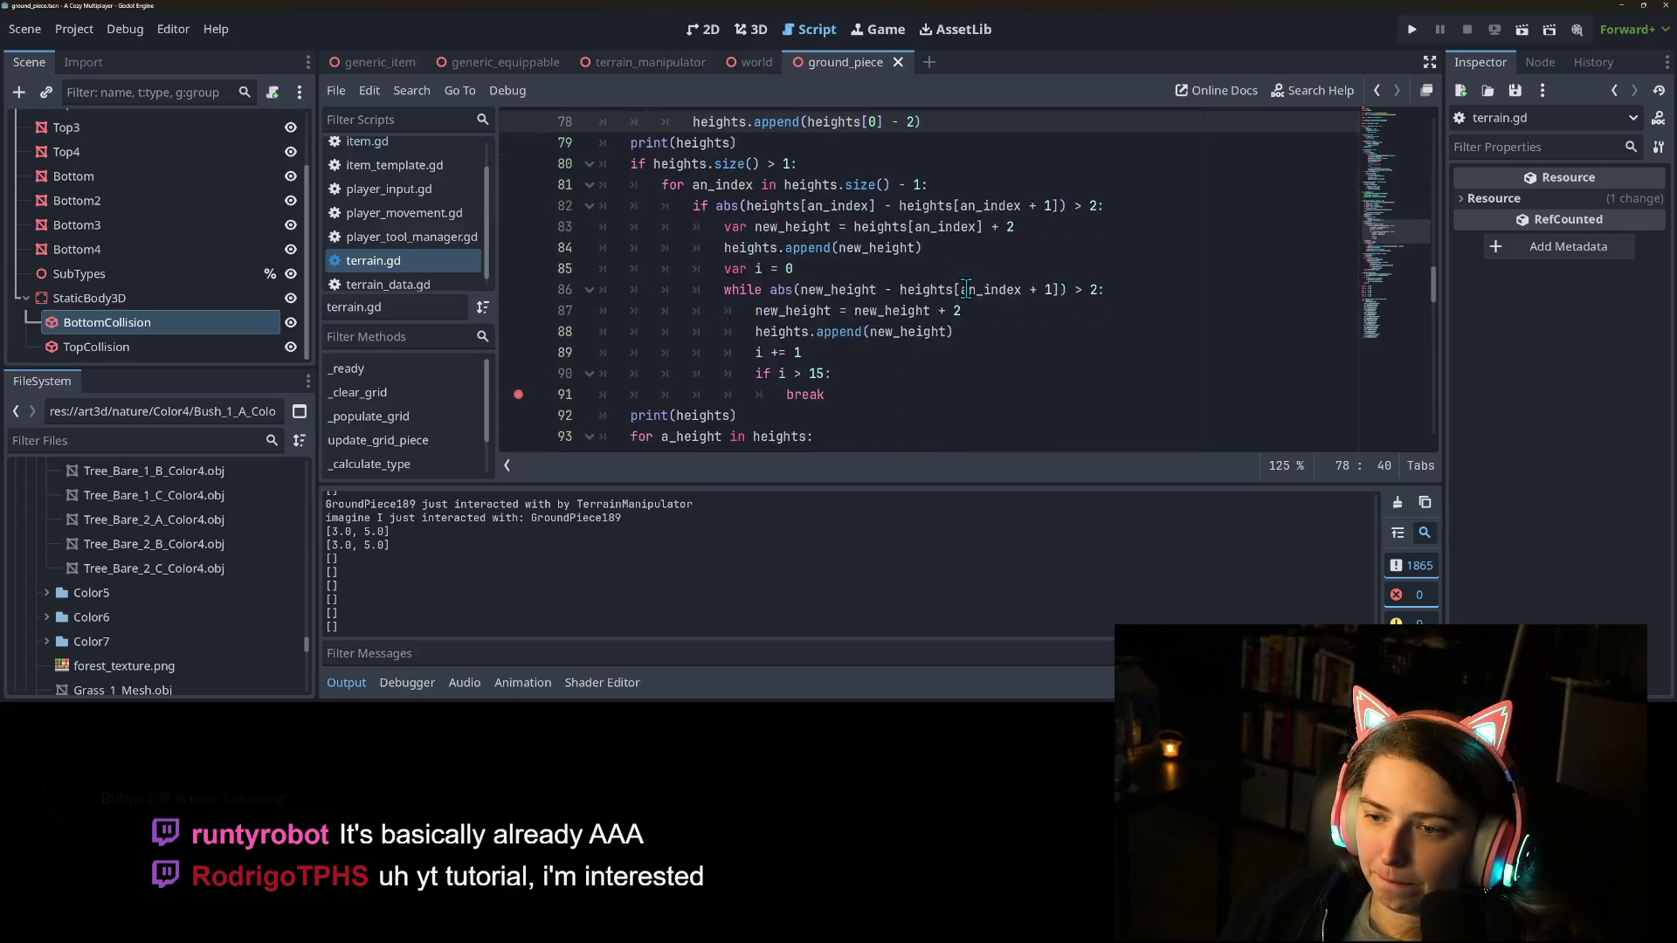
{"action": "left_click", "coordinate": [941, 310]}
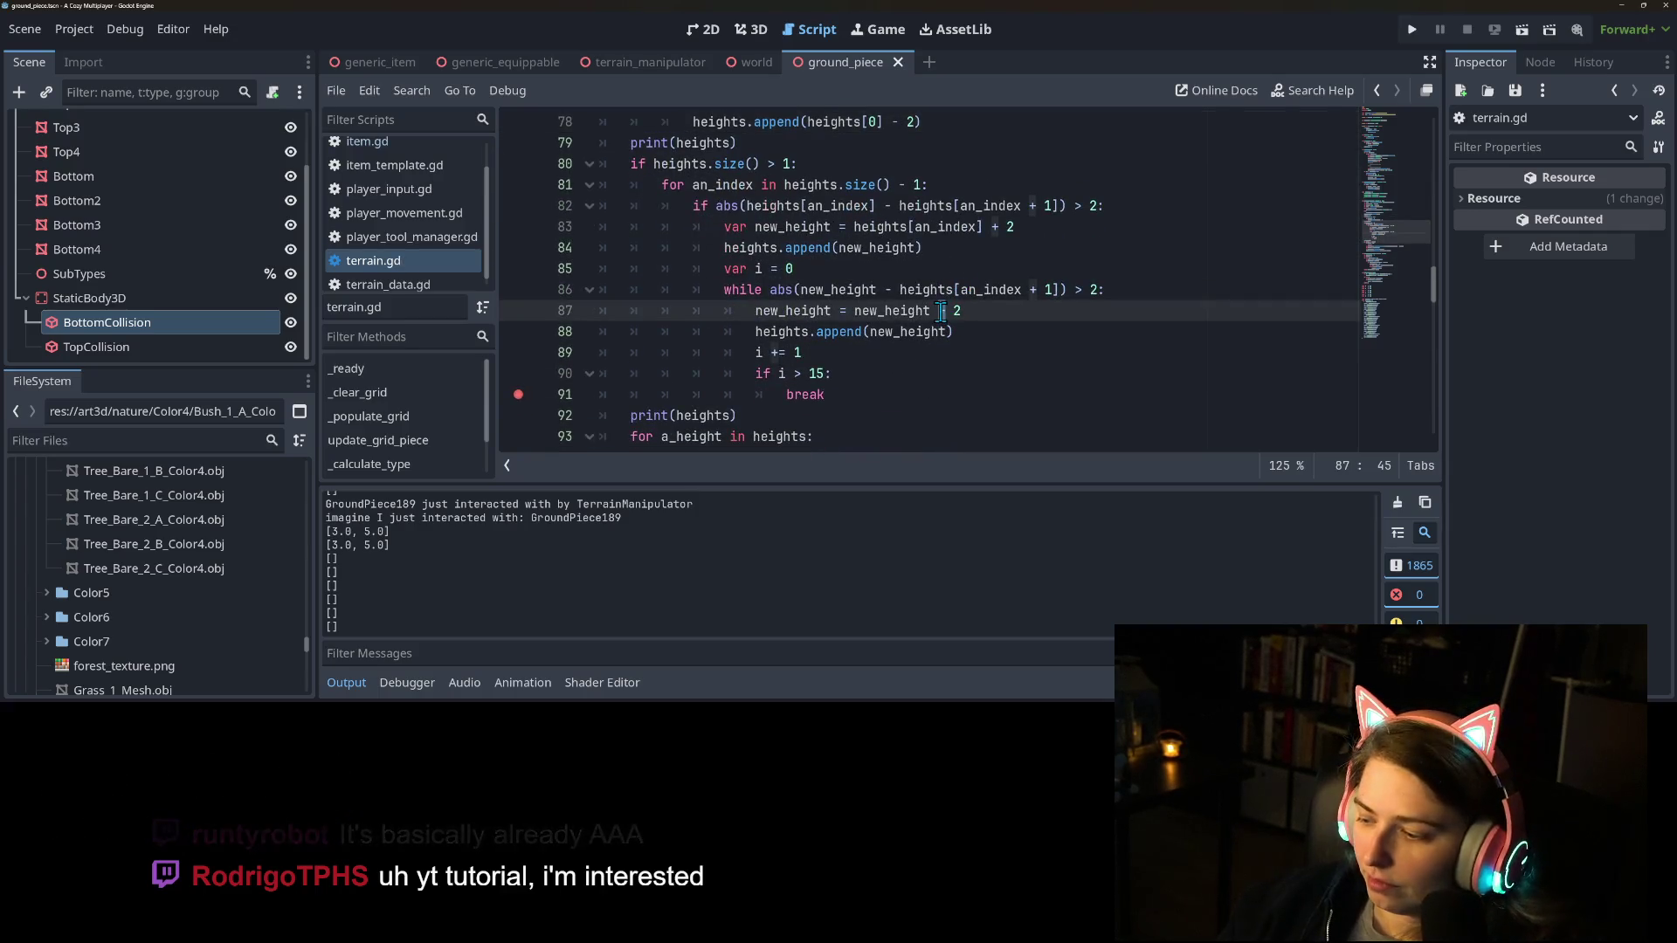
{"action": "key", "text": "Delete"}
{"action": "type", "text": "-"}
Step: Save terrain.gd and run the project again
{"action": "left_click", "coordinate": [993, 227]}
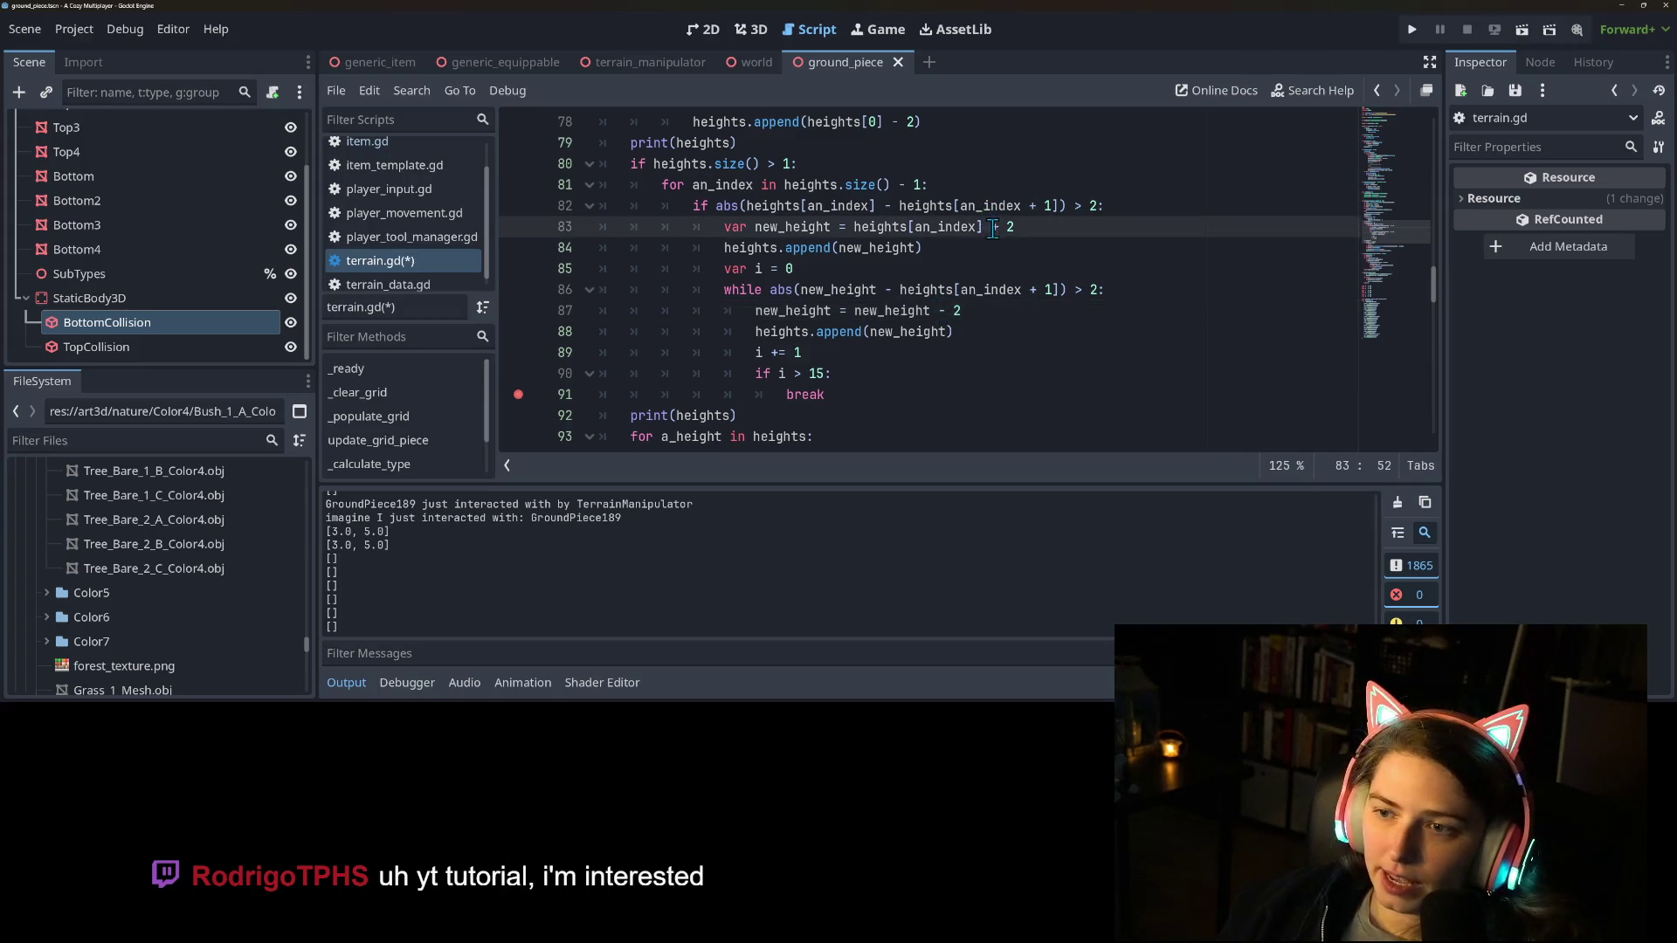
{"action": "key", "text": "ctrl+s"}
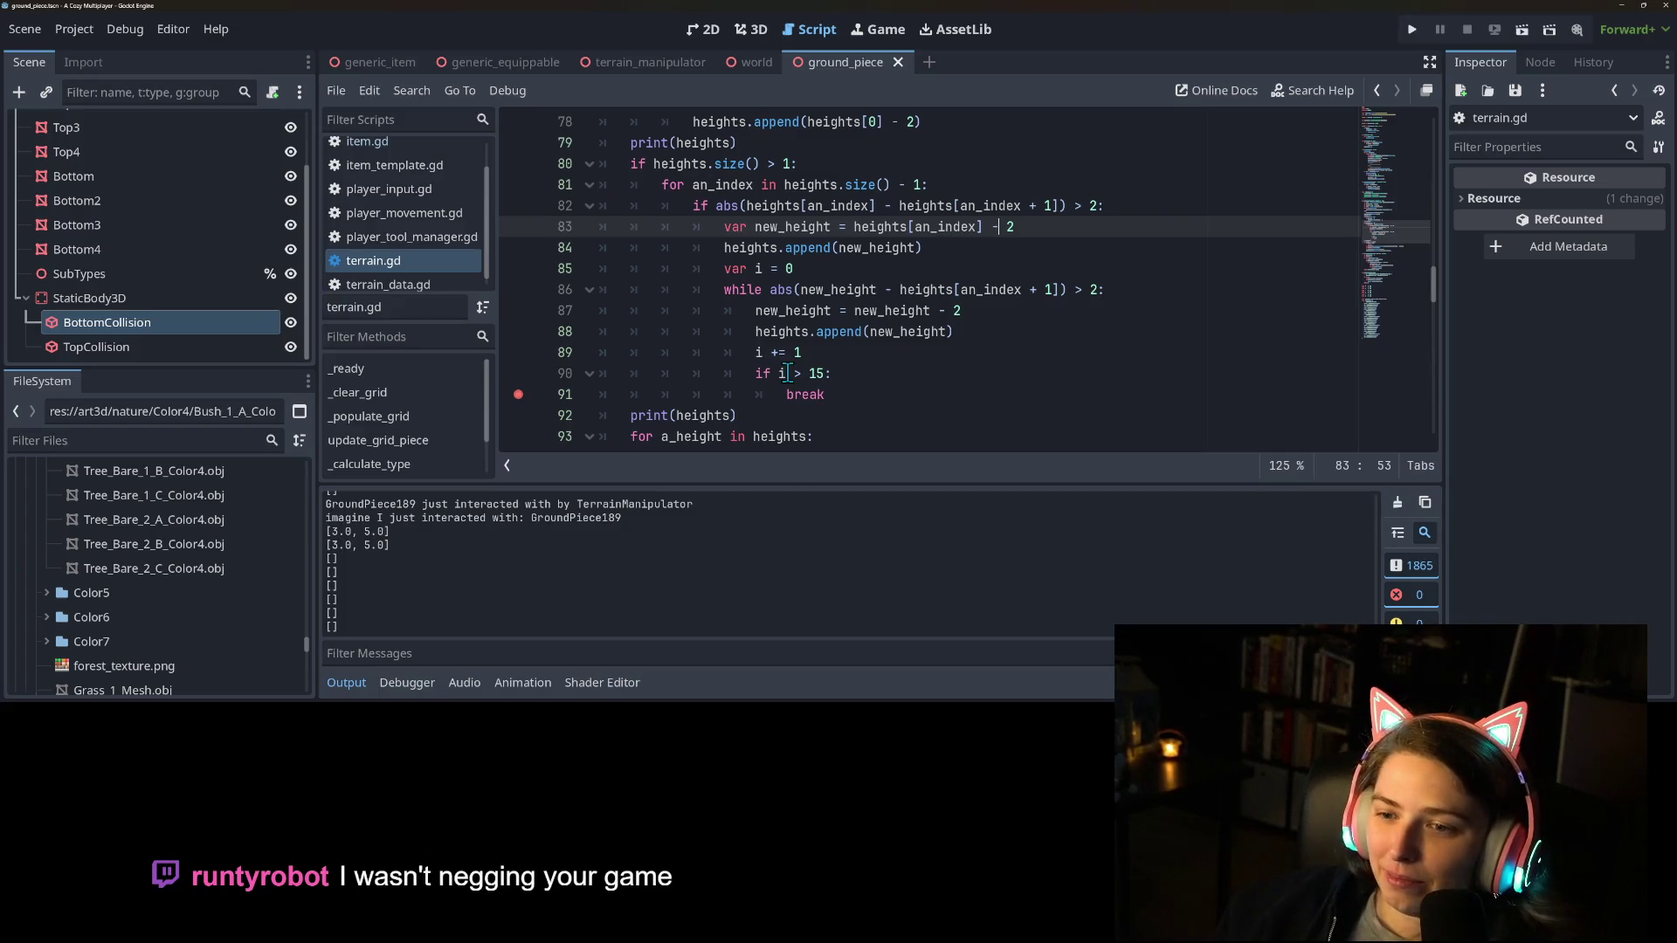
{"action": "left_click", "coordinate": [1412, 29]}
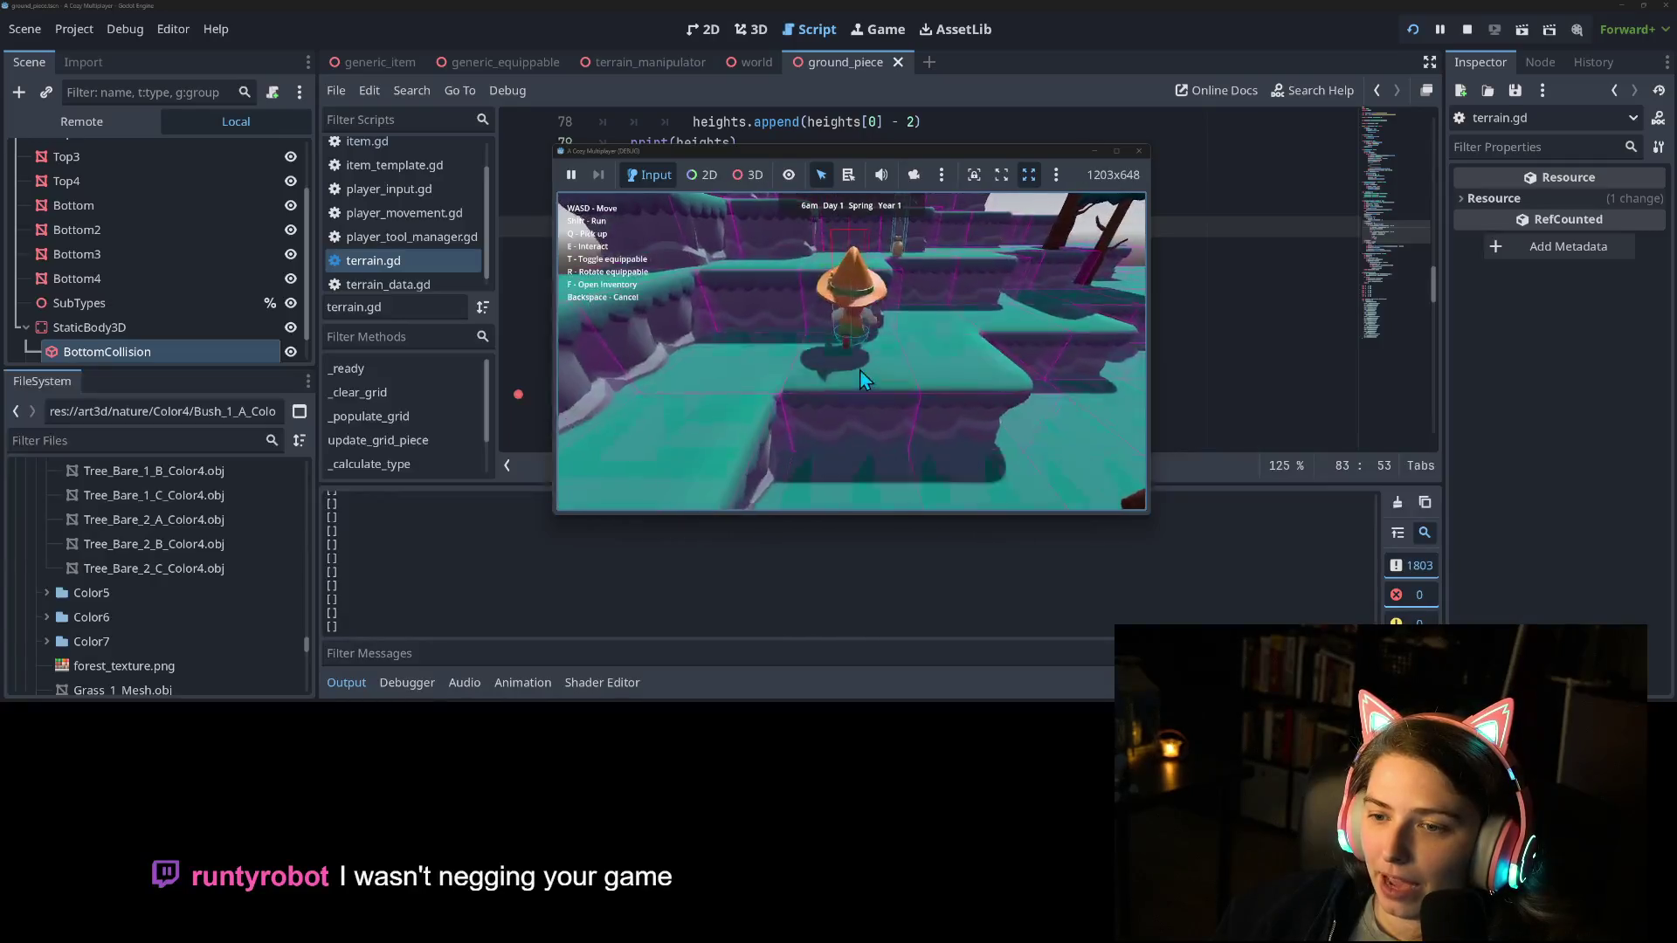
Step: In the running game, pick up the TerrainManipulator and walk onto the lower flat ground
{"action": "key", "text": "a"}
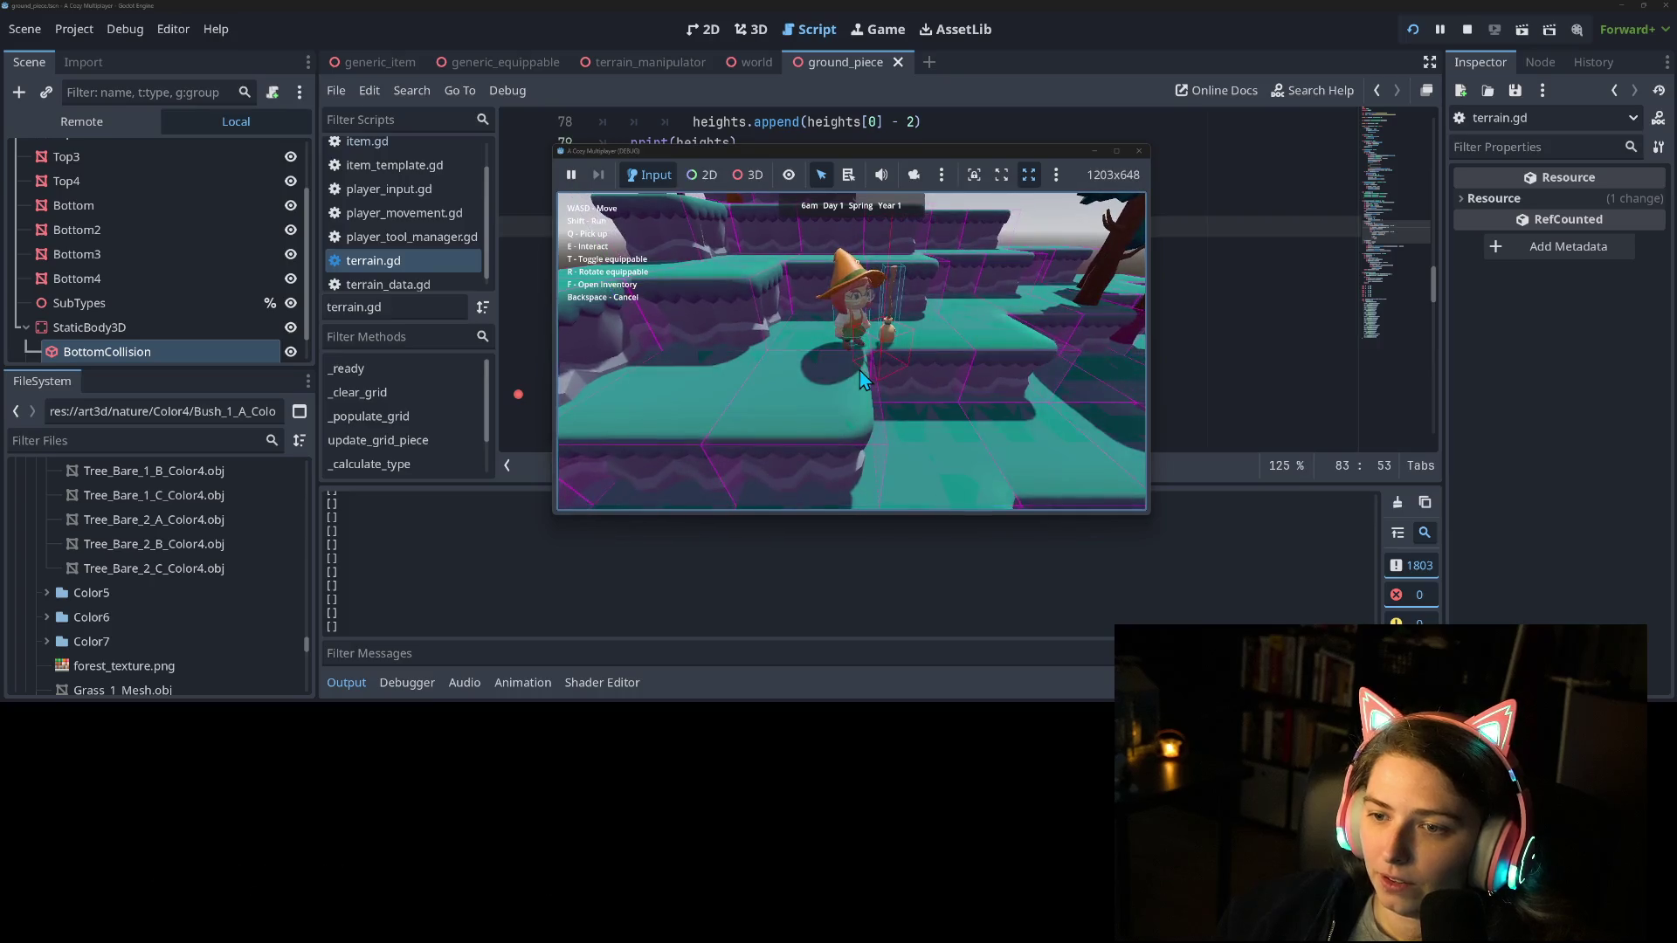
{"action": "key", "text": "d"}
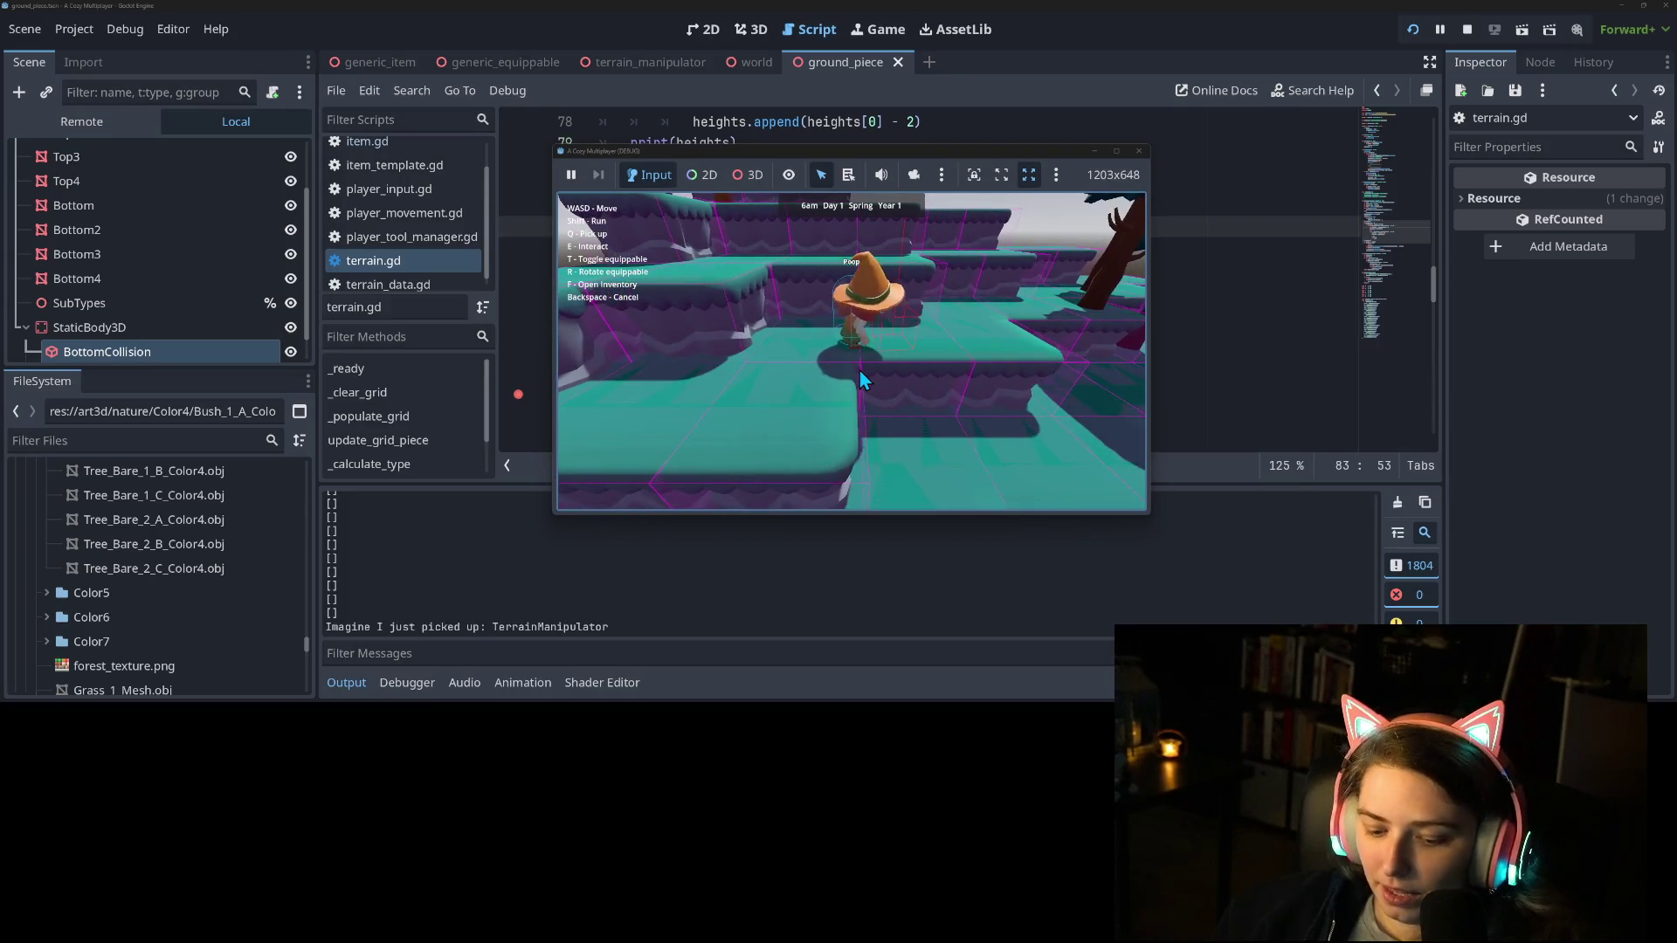
{"action": "key", "text": "q"}
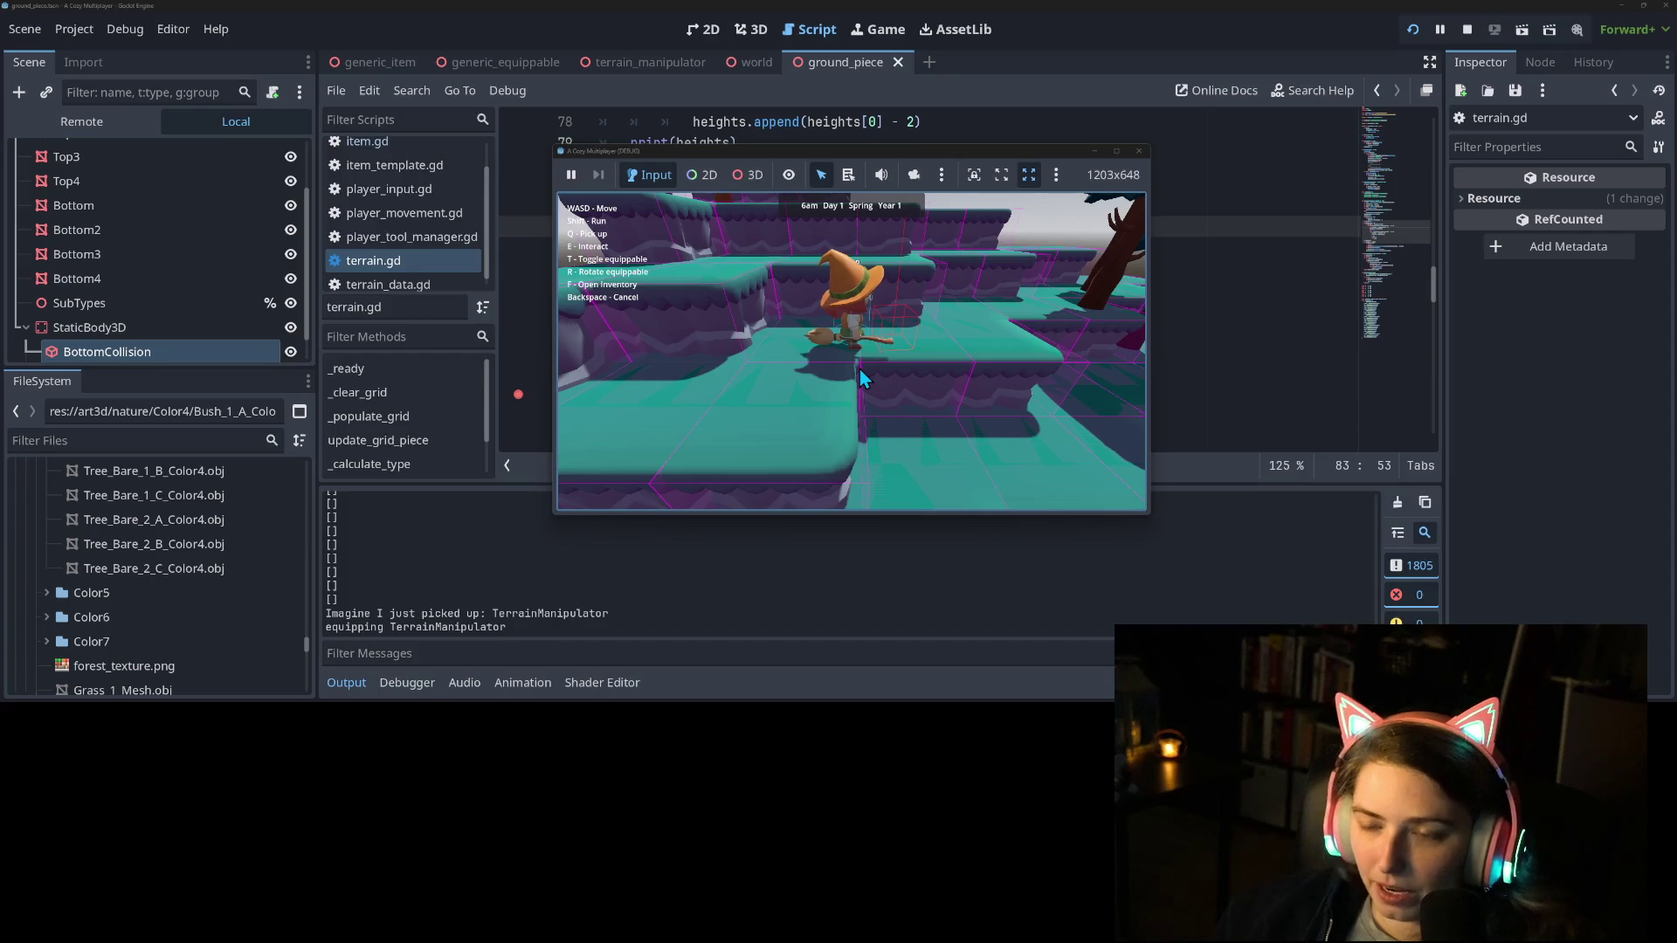
{"action": "key", "text": "s"}
{"action": "key", "text": "s"}
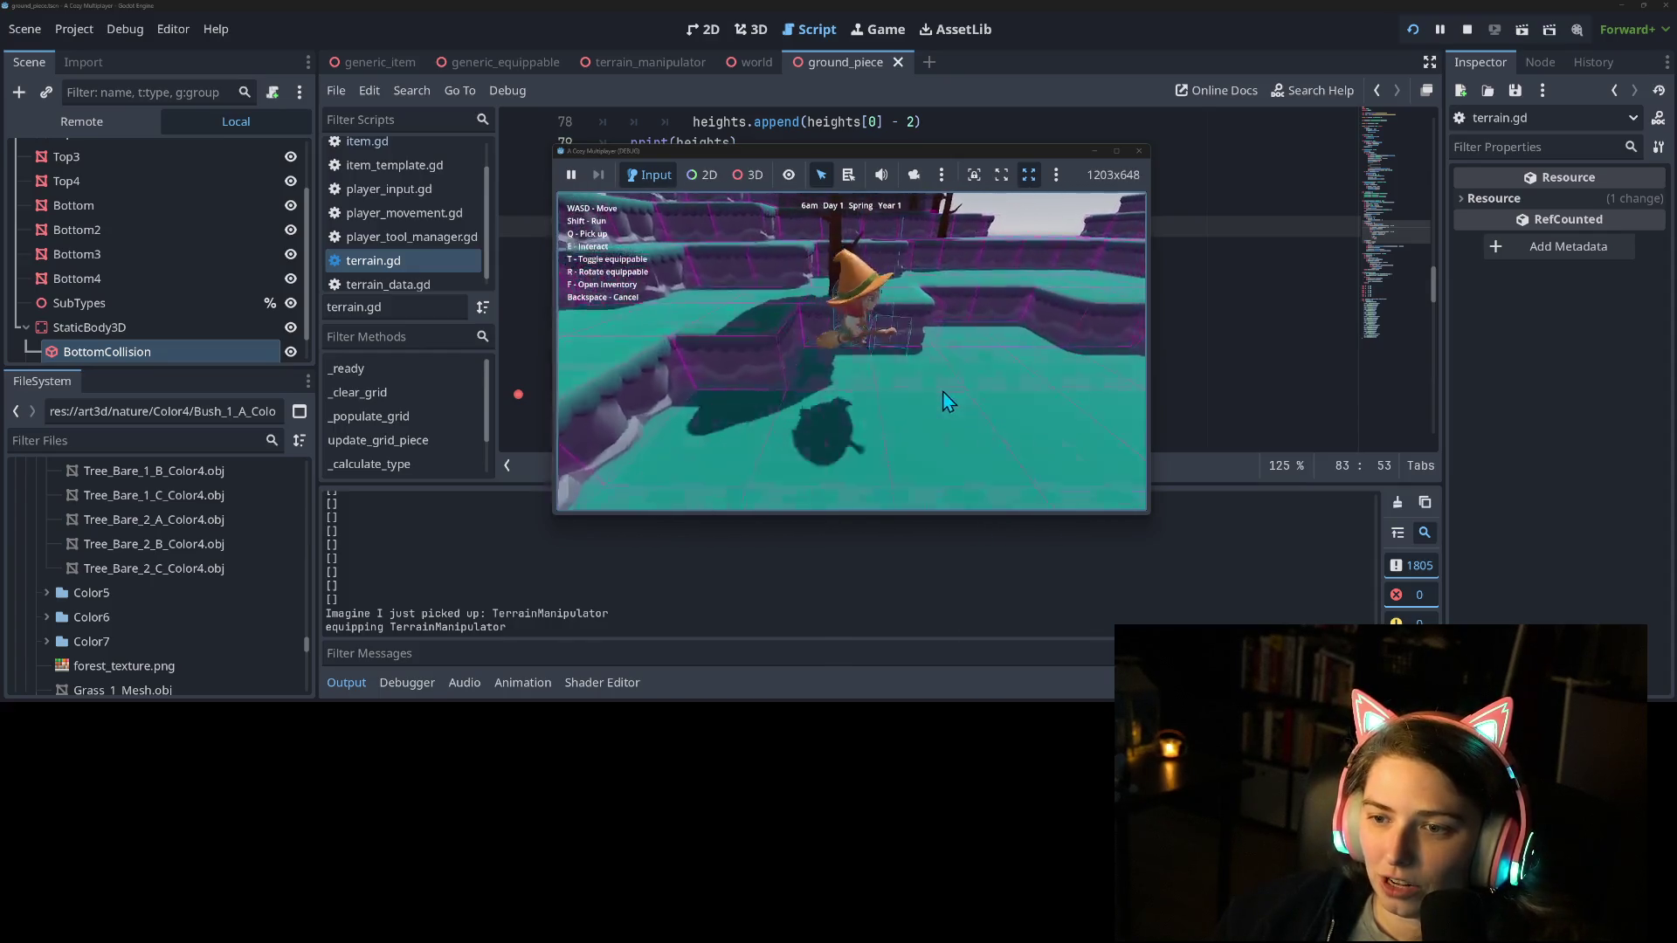
{"action": "key", "text": "s"}
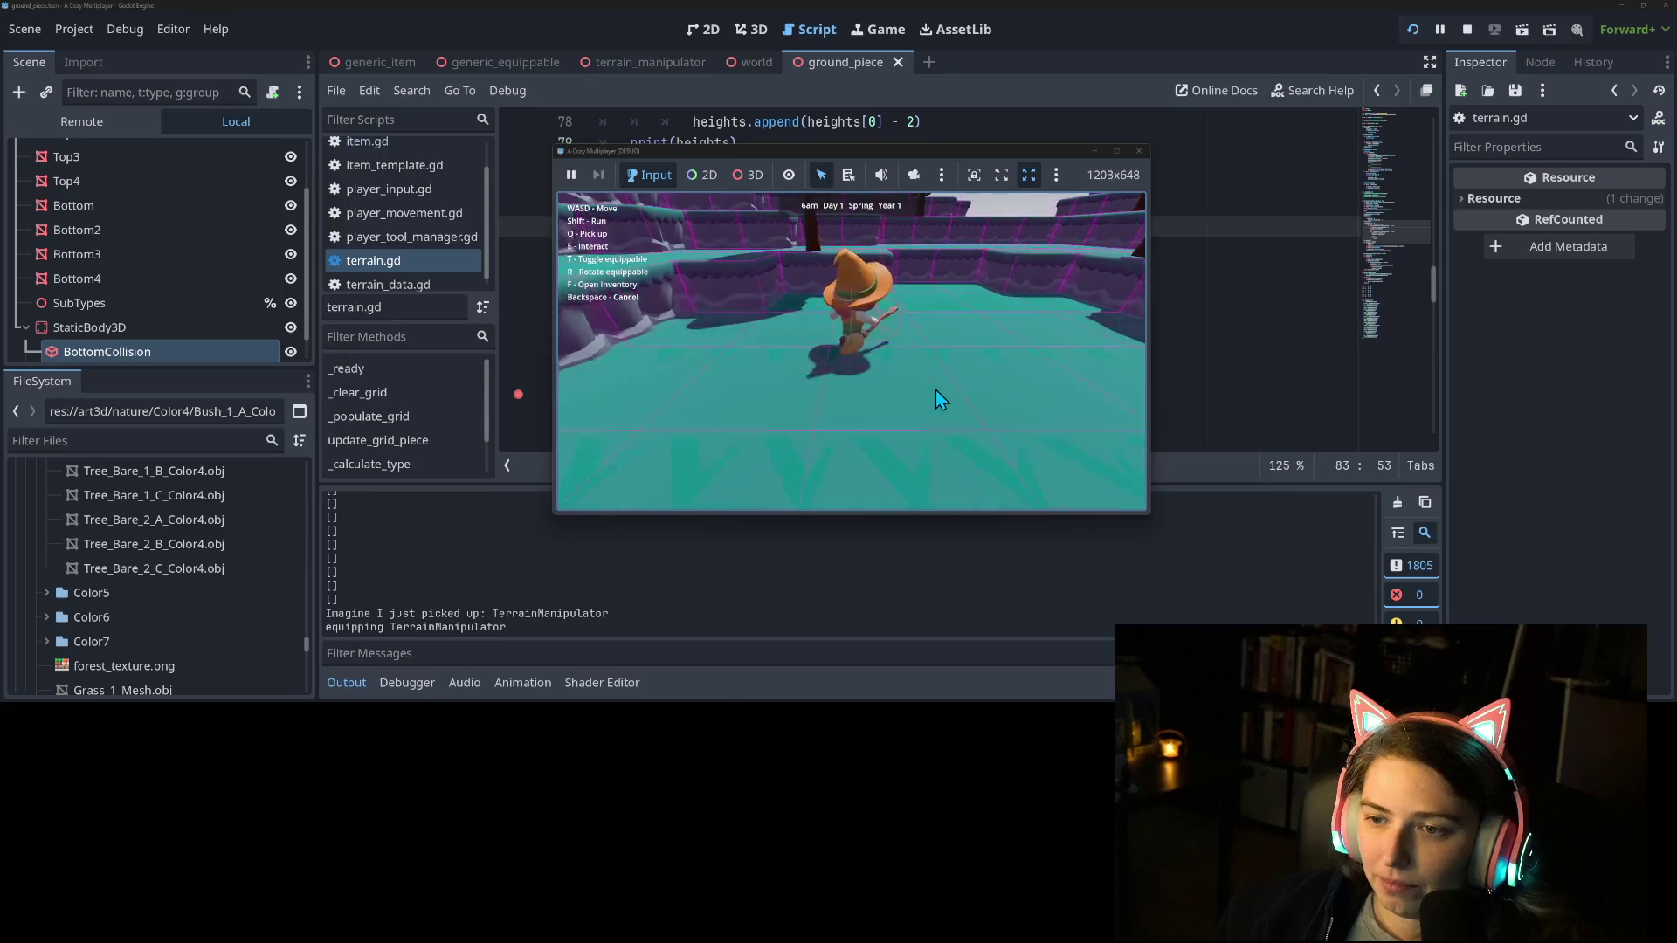
{"action": "key", "text": "w"}
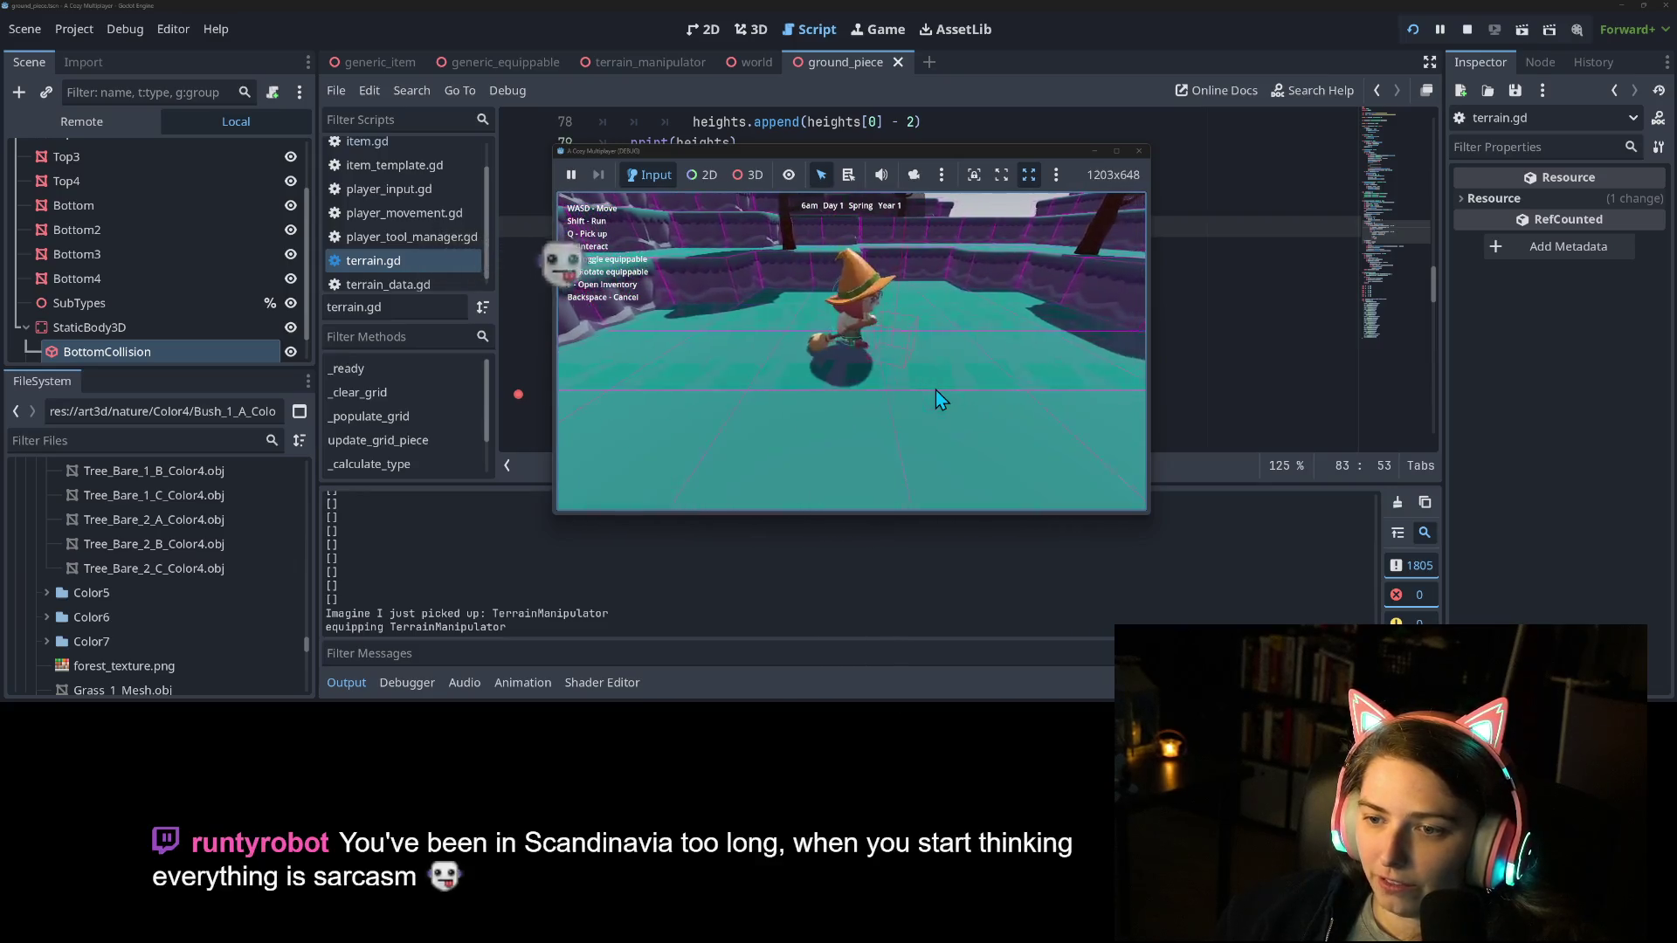
{"action": "key", "text": "a"}
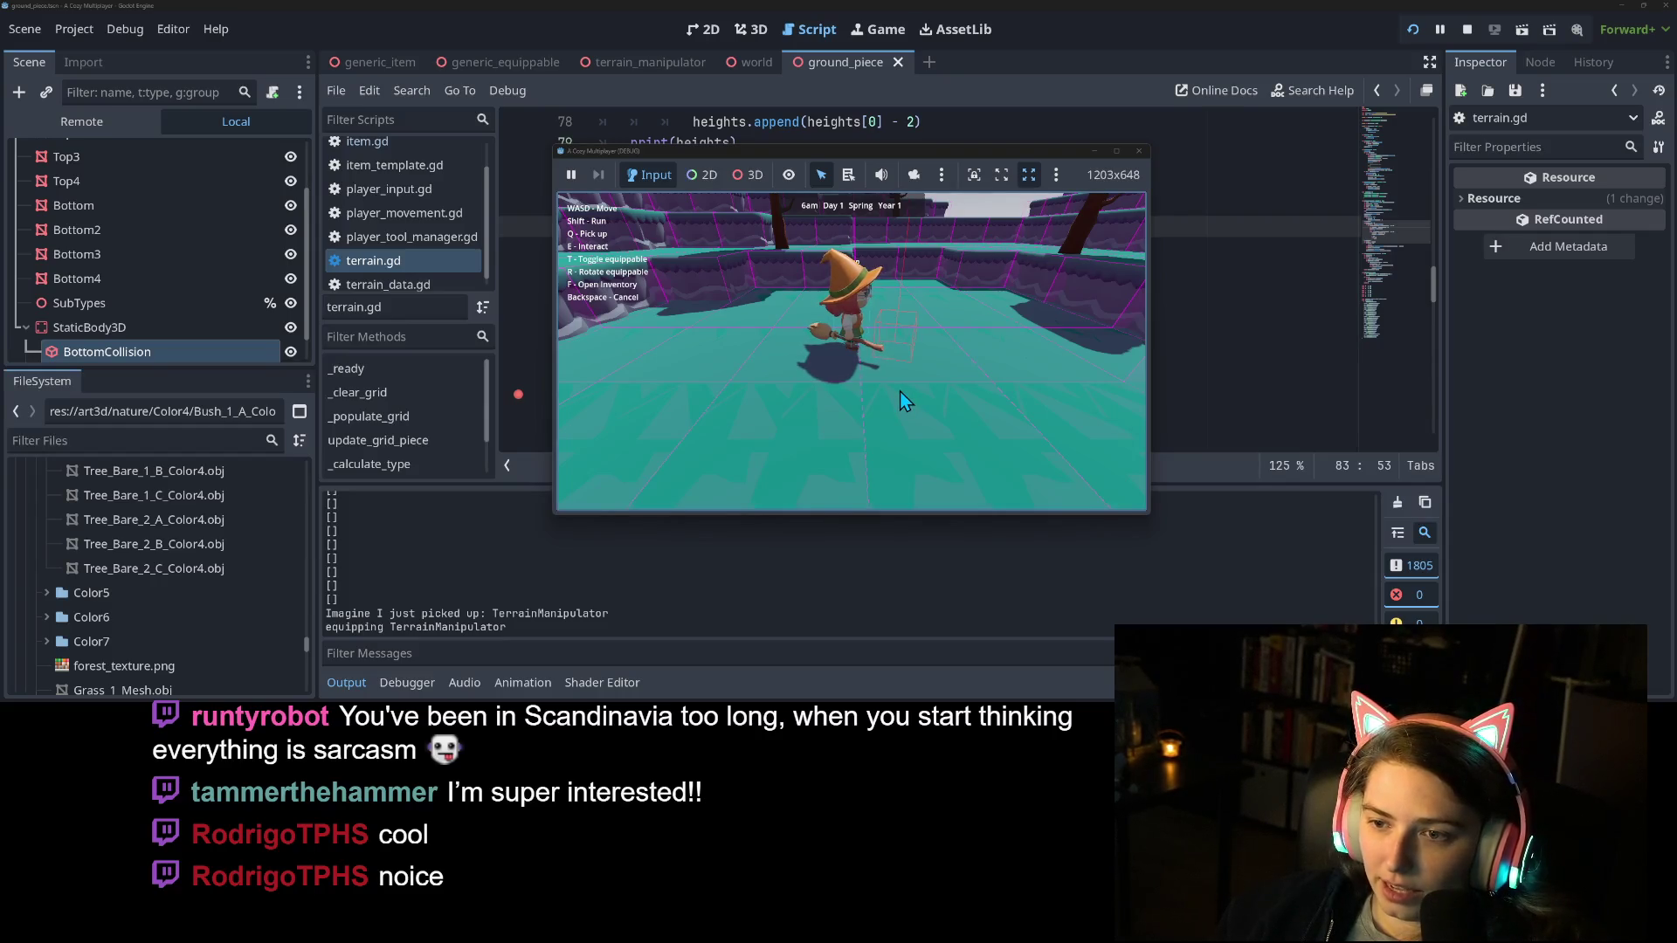
Step: Raise a terrain block twice on GroundPiece190, inspect it from around, then close the game
{"action": "key", "text": "e"}
{"action": "key", "text": "e"}
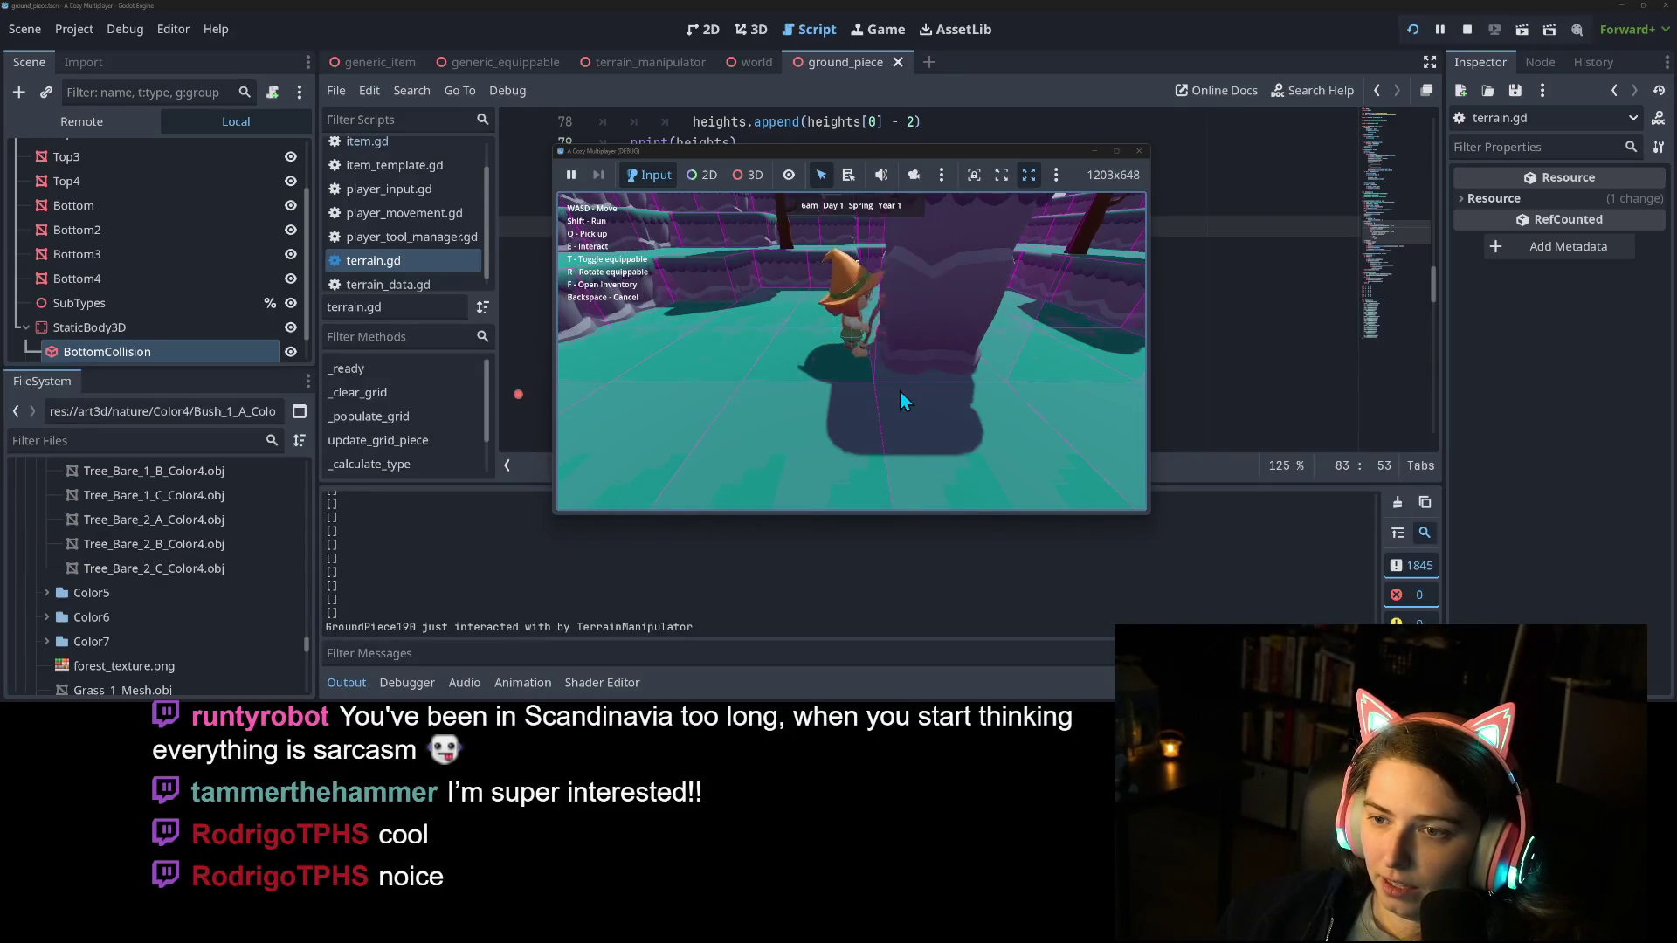
{"action": "key", "text": "e"}
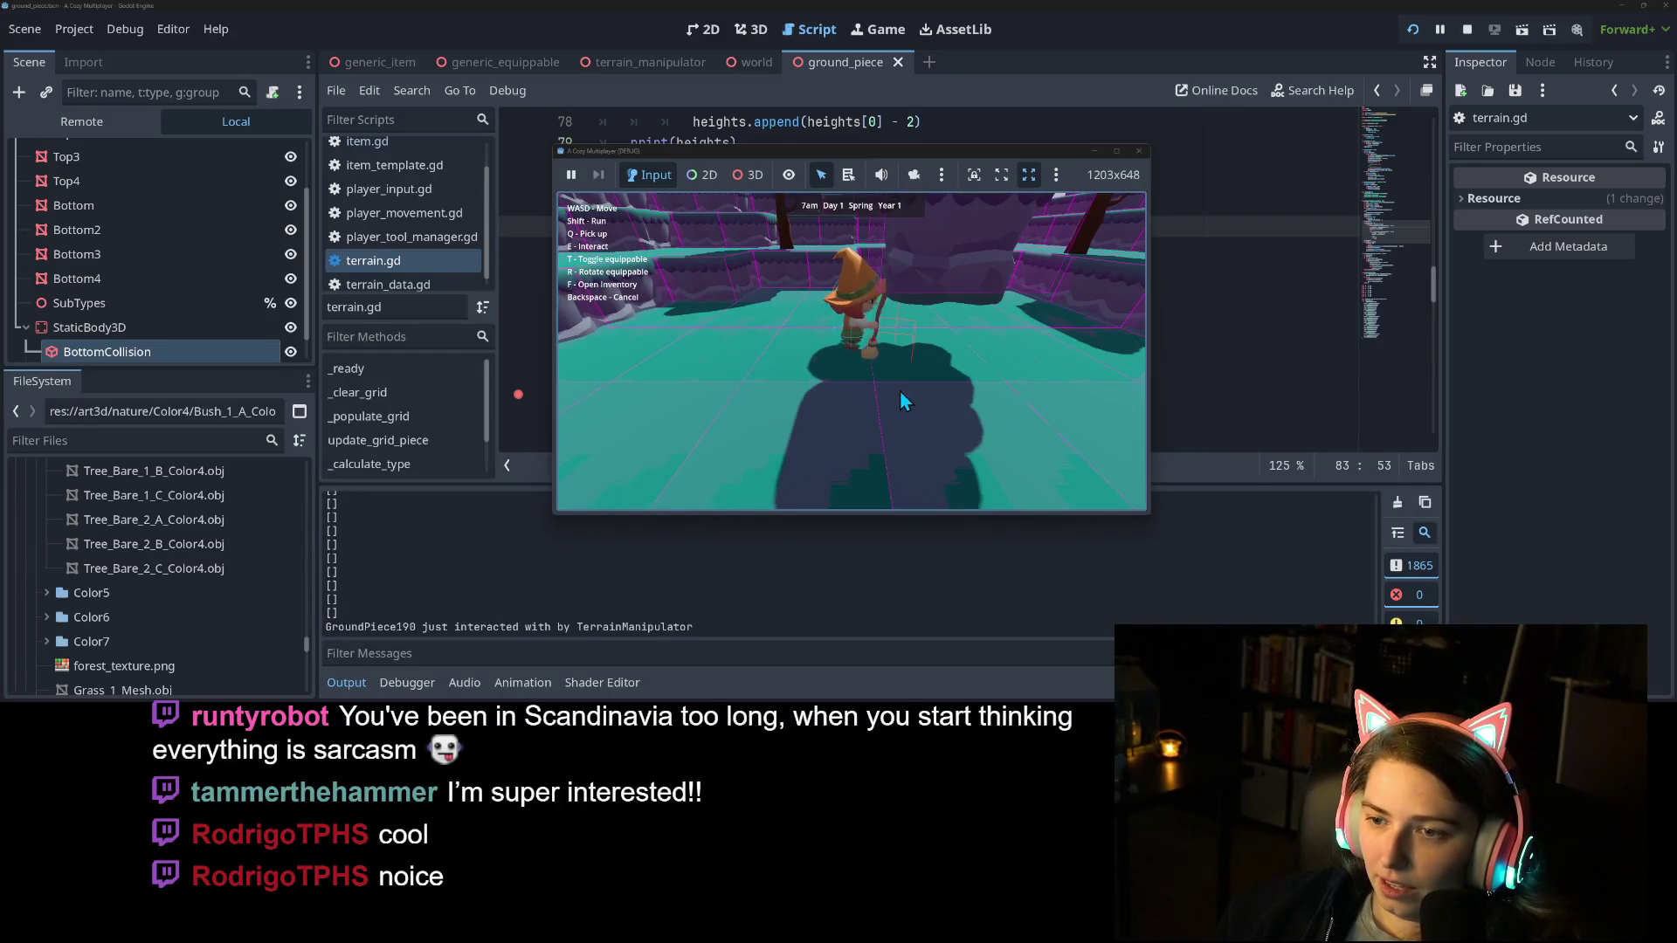
{"action": "key", "text": "s"}
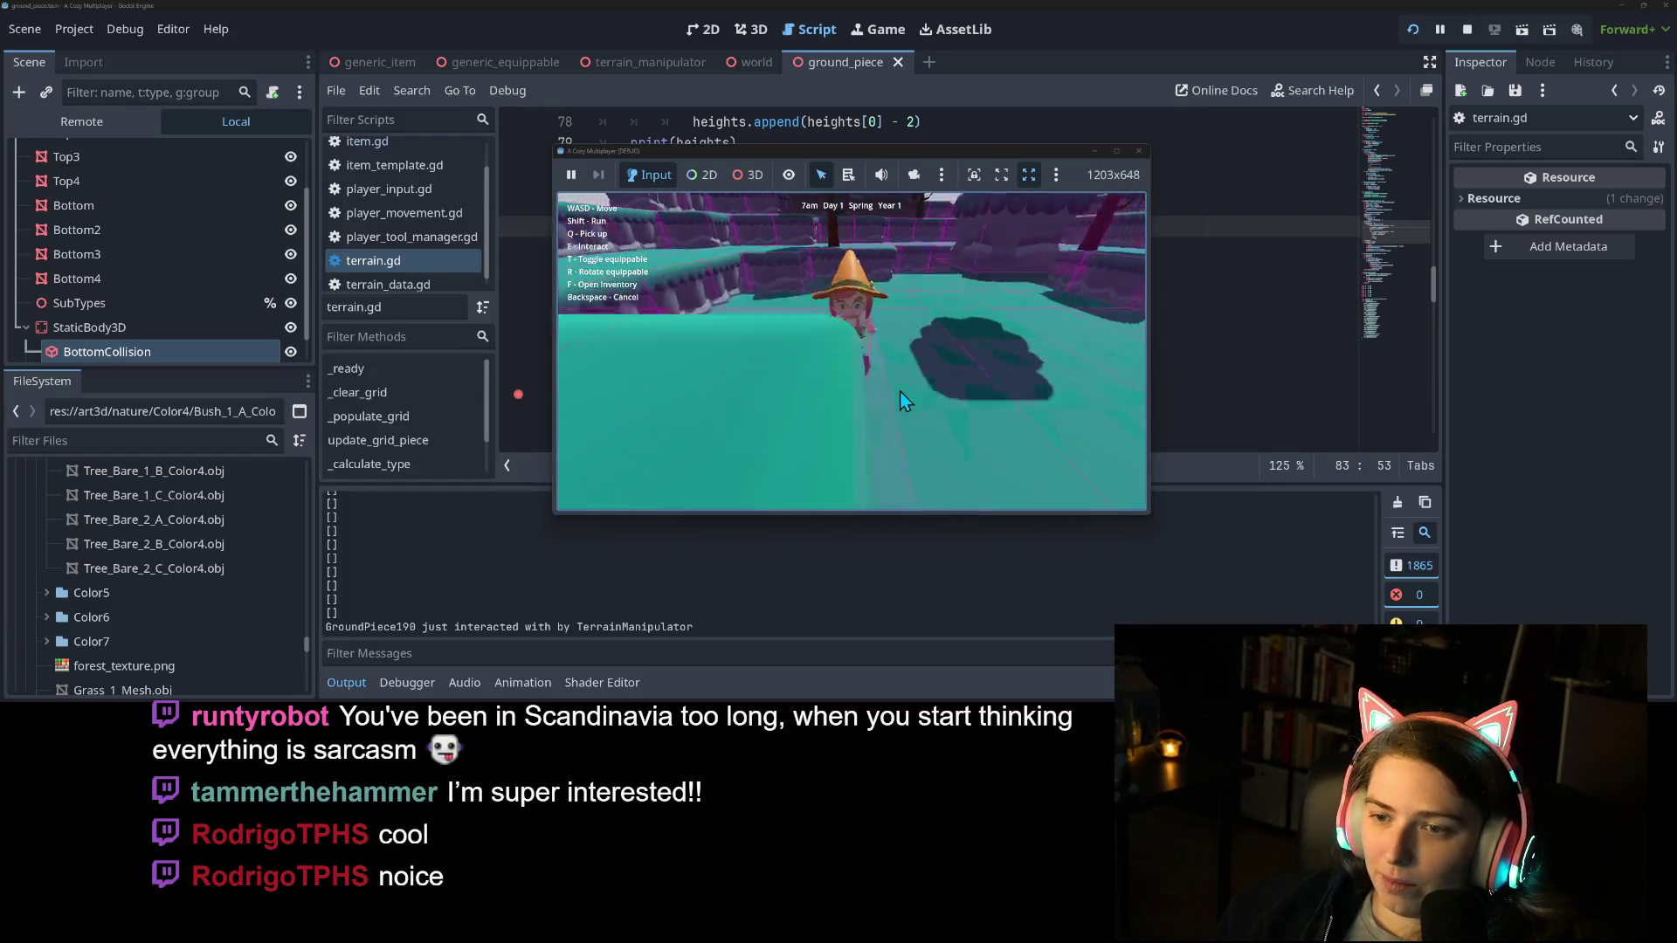
{"action": "scroll", "coordinate": [425, 537], "scroll_direction": "up", "scroll_amount": 5}
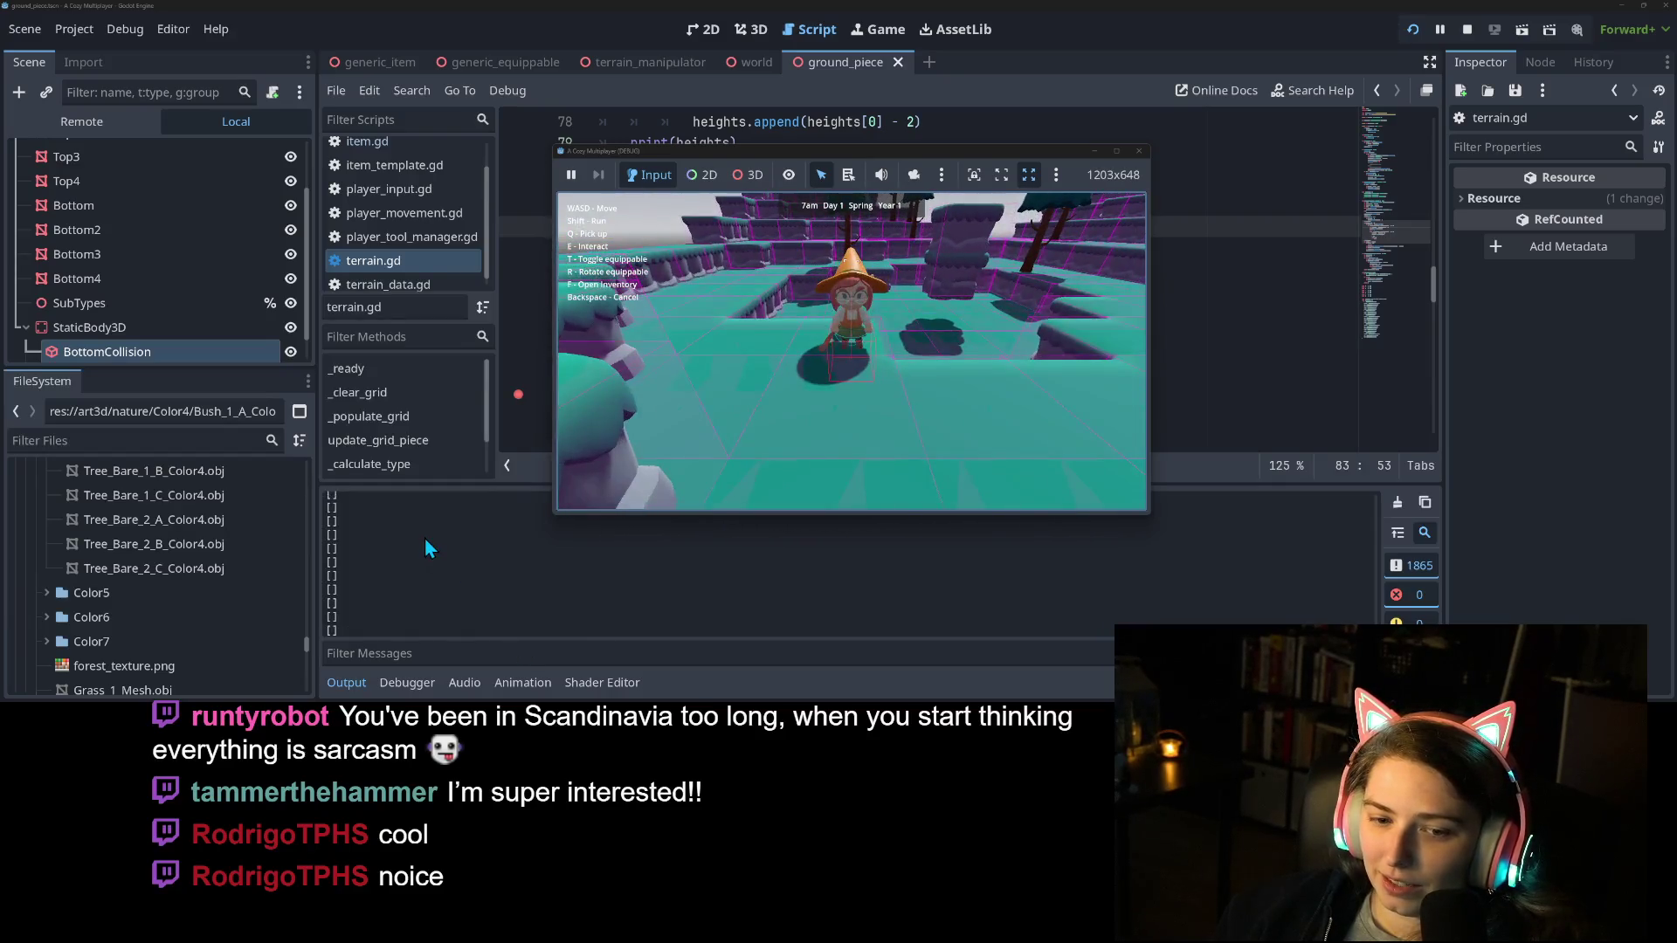
{"action": "scroll", "coordinate": [441, 580], "scroll_direction": "up", "scroll_amount": 1}
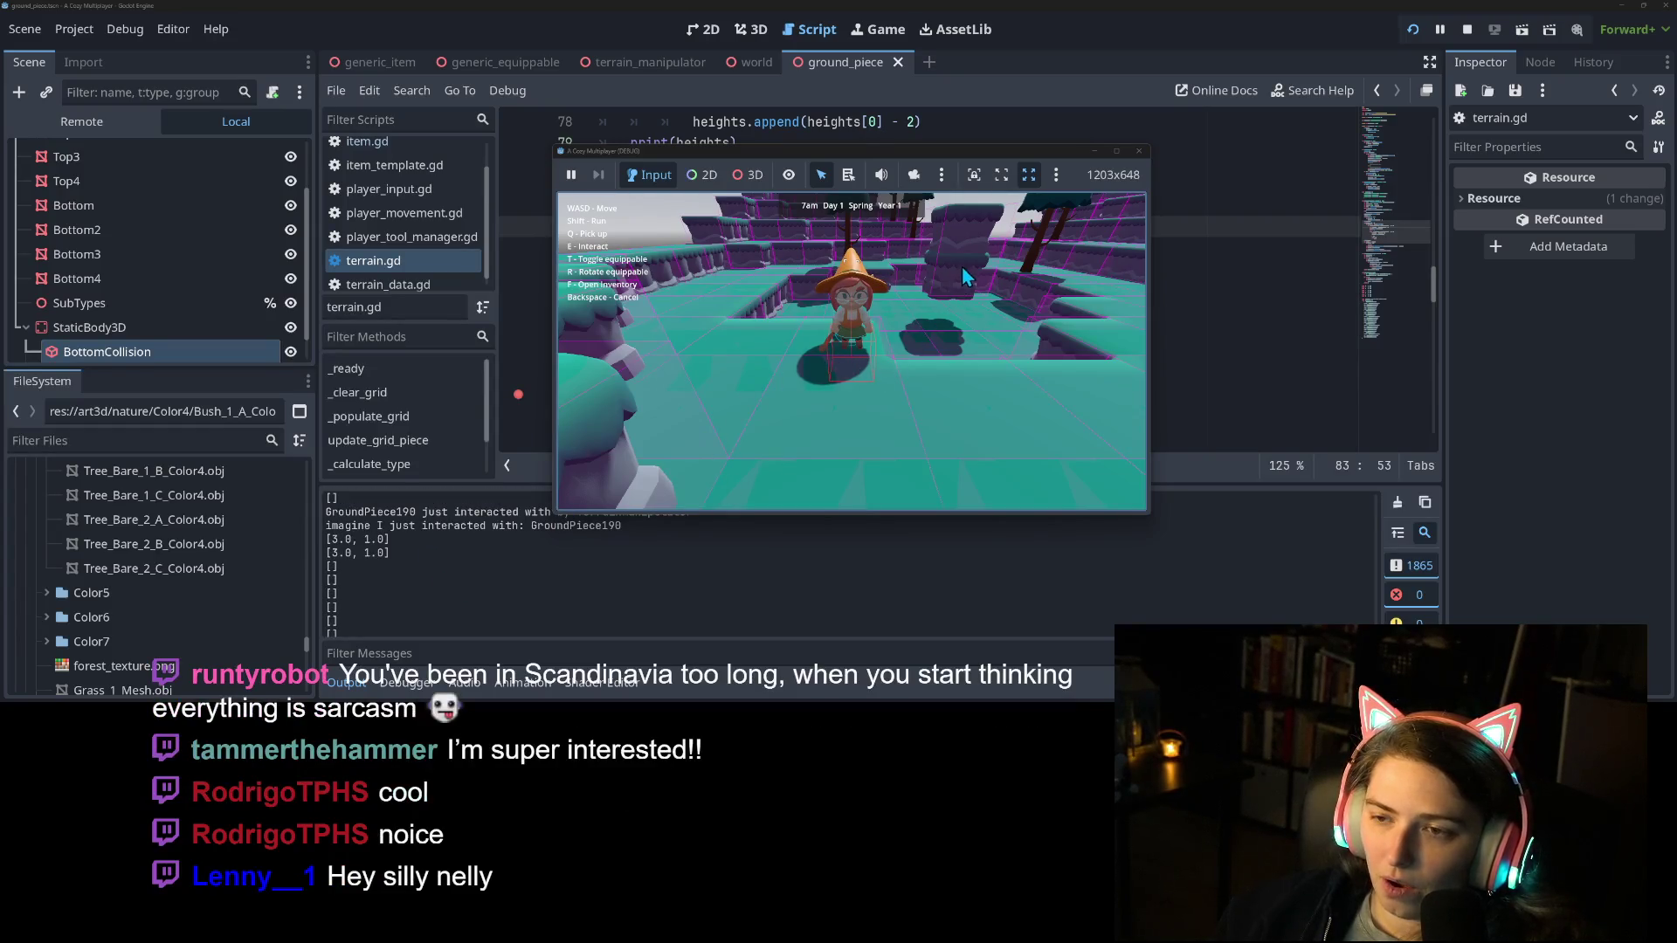
{"action": "key", "text": "w"}
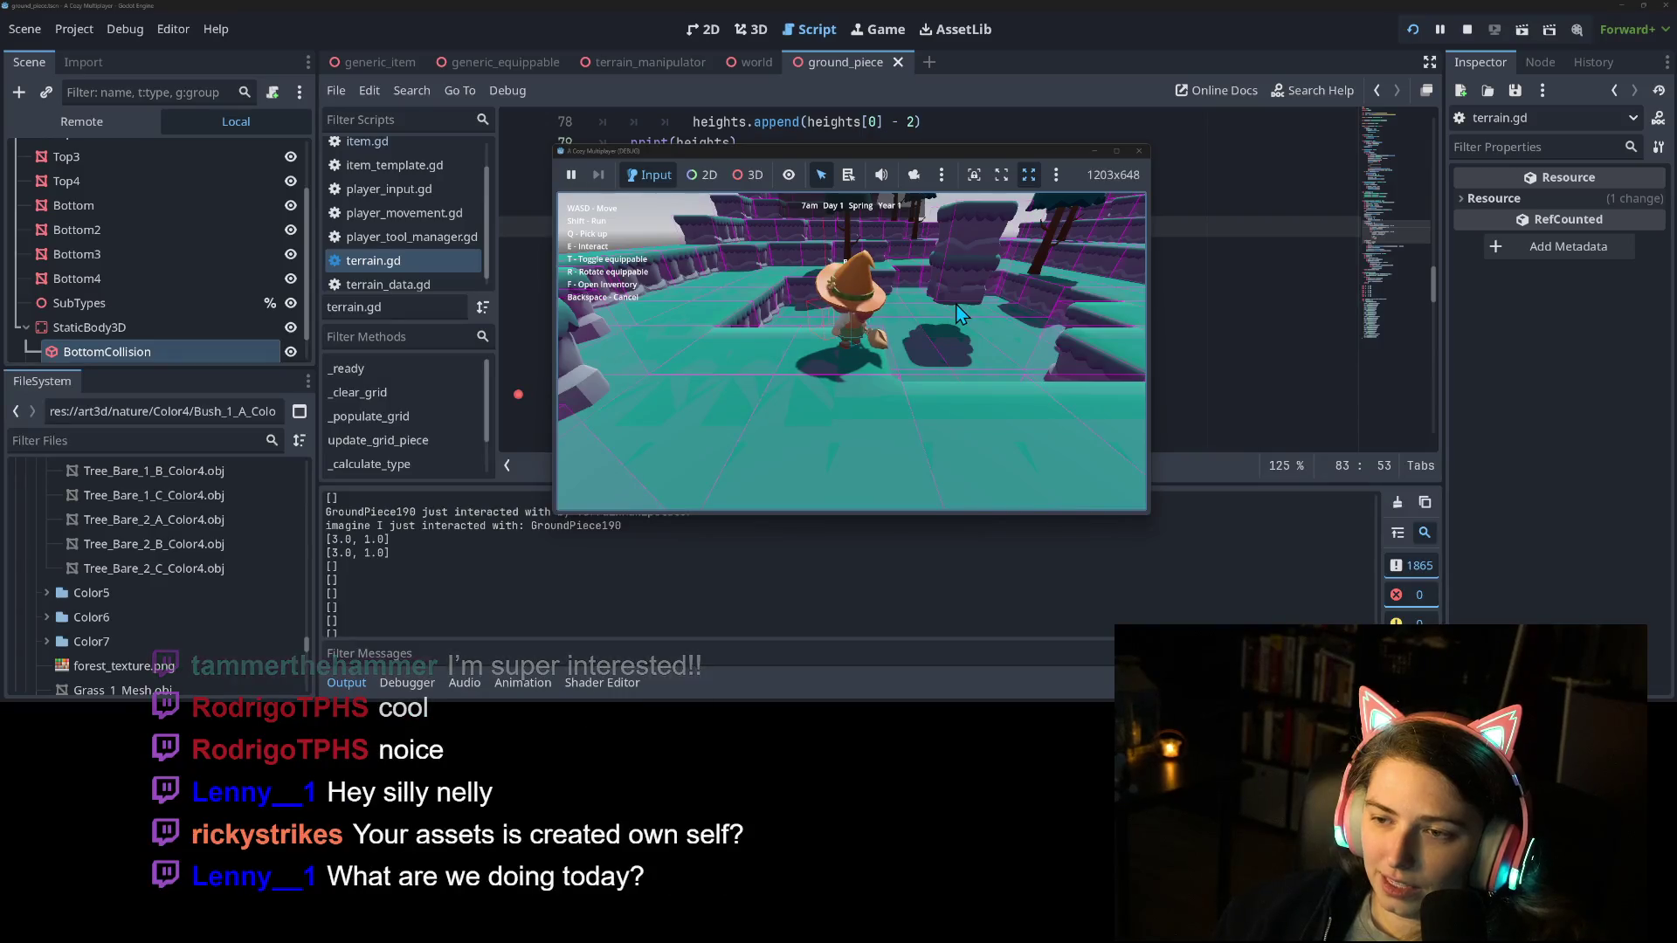
{"action": "scroll", "coordinate": [961, 316], "scroll_direction": "up", "scroll_amount": 4}
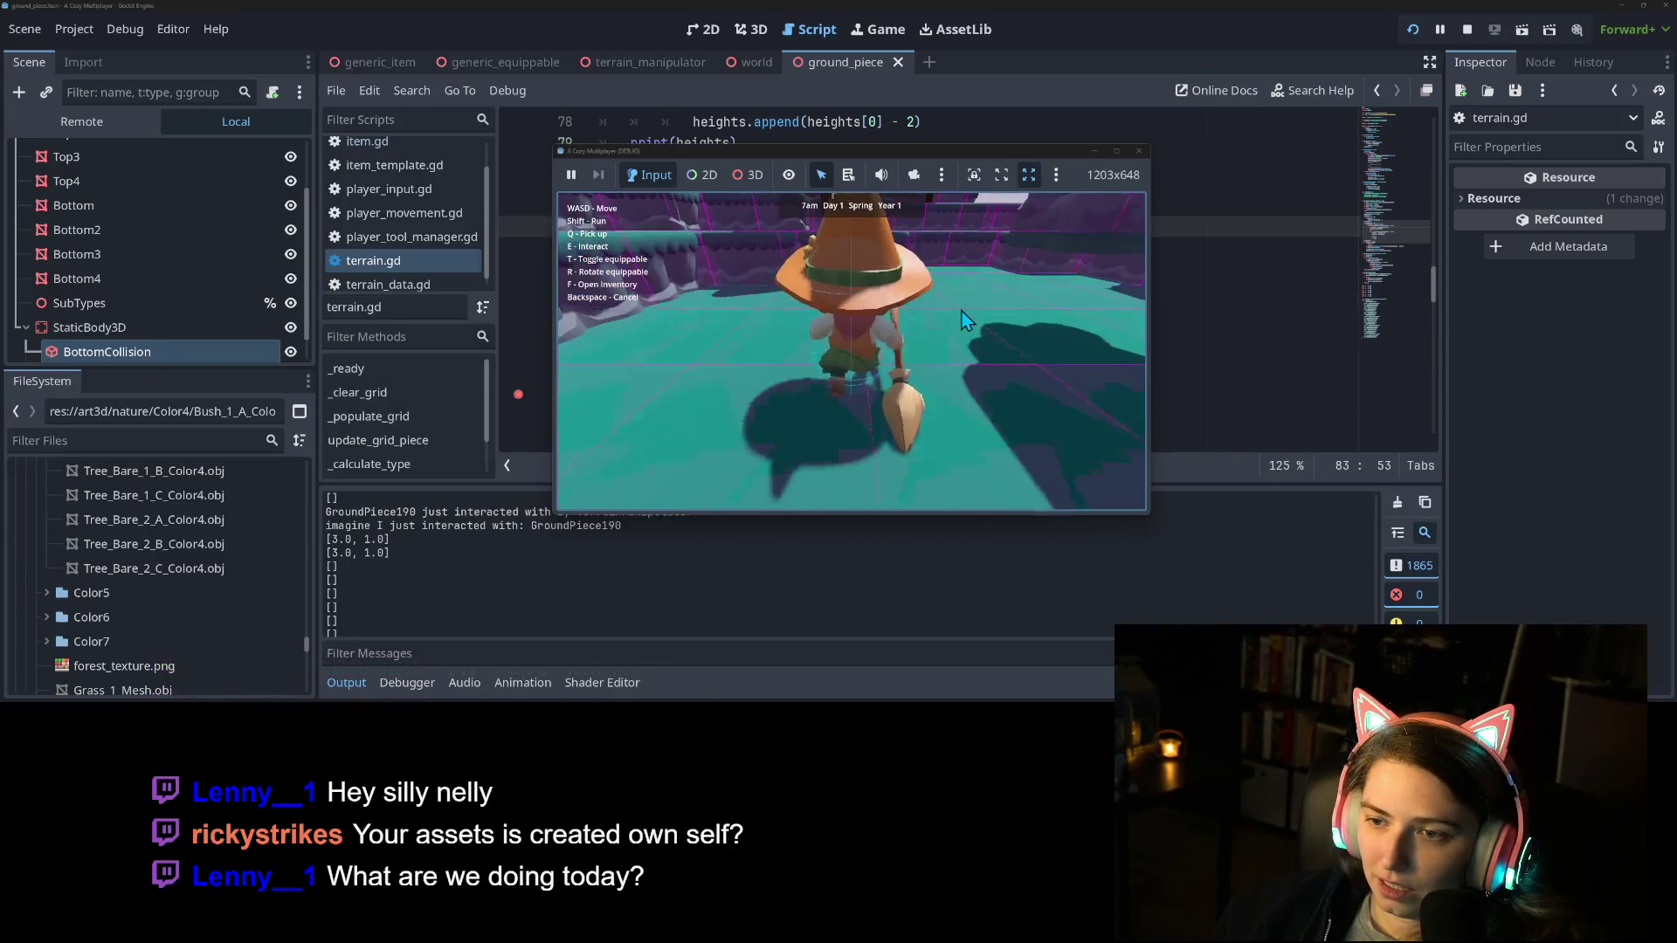
{"action": "scroll", "coordinate": [965, 319], "scroll_direction": "down", "scroll_amount": 4}
{"action": "left_click_drag", "start_coordinate": [1072, 400], "coordinate": [1107, 151]}
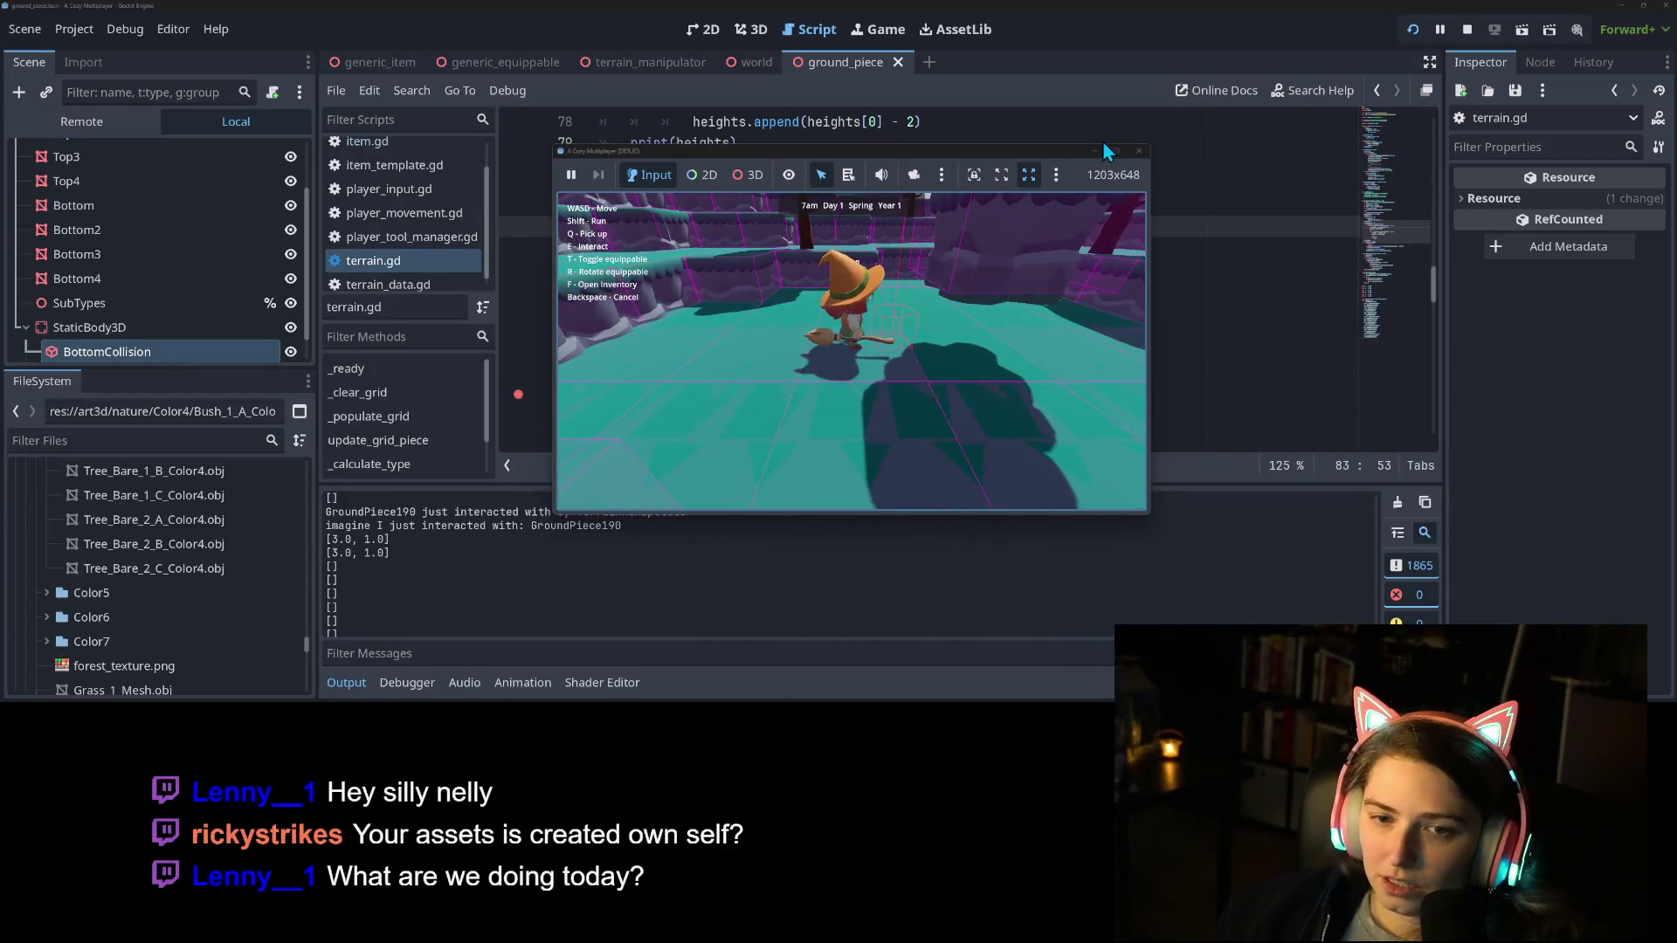
{"action": "left_click", "coordinate": [1139, 151]}
Step: Scroll through the height-adjustment loop in terrain.gd around line 90
{"action": "left_click", "coordinate": [834, 373]}
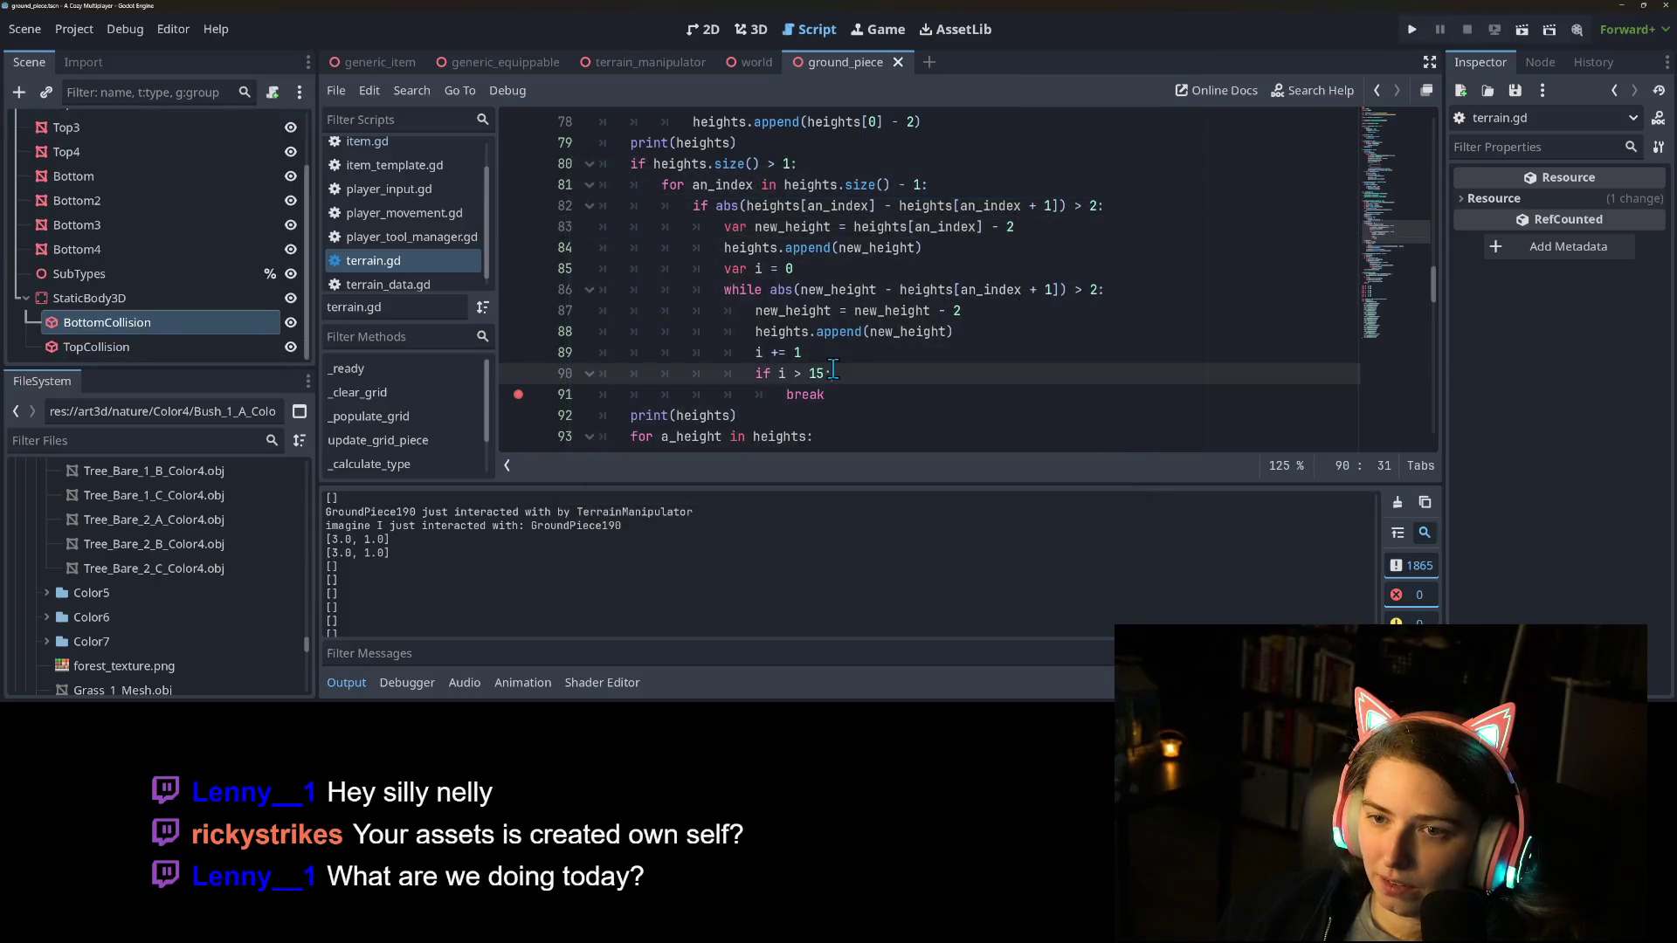
{"action": "scroll", "coordinate": [762, 398], "scroll_direction": "down", "scroll_amount": 5}
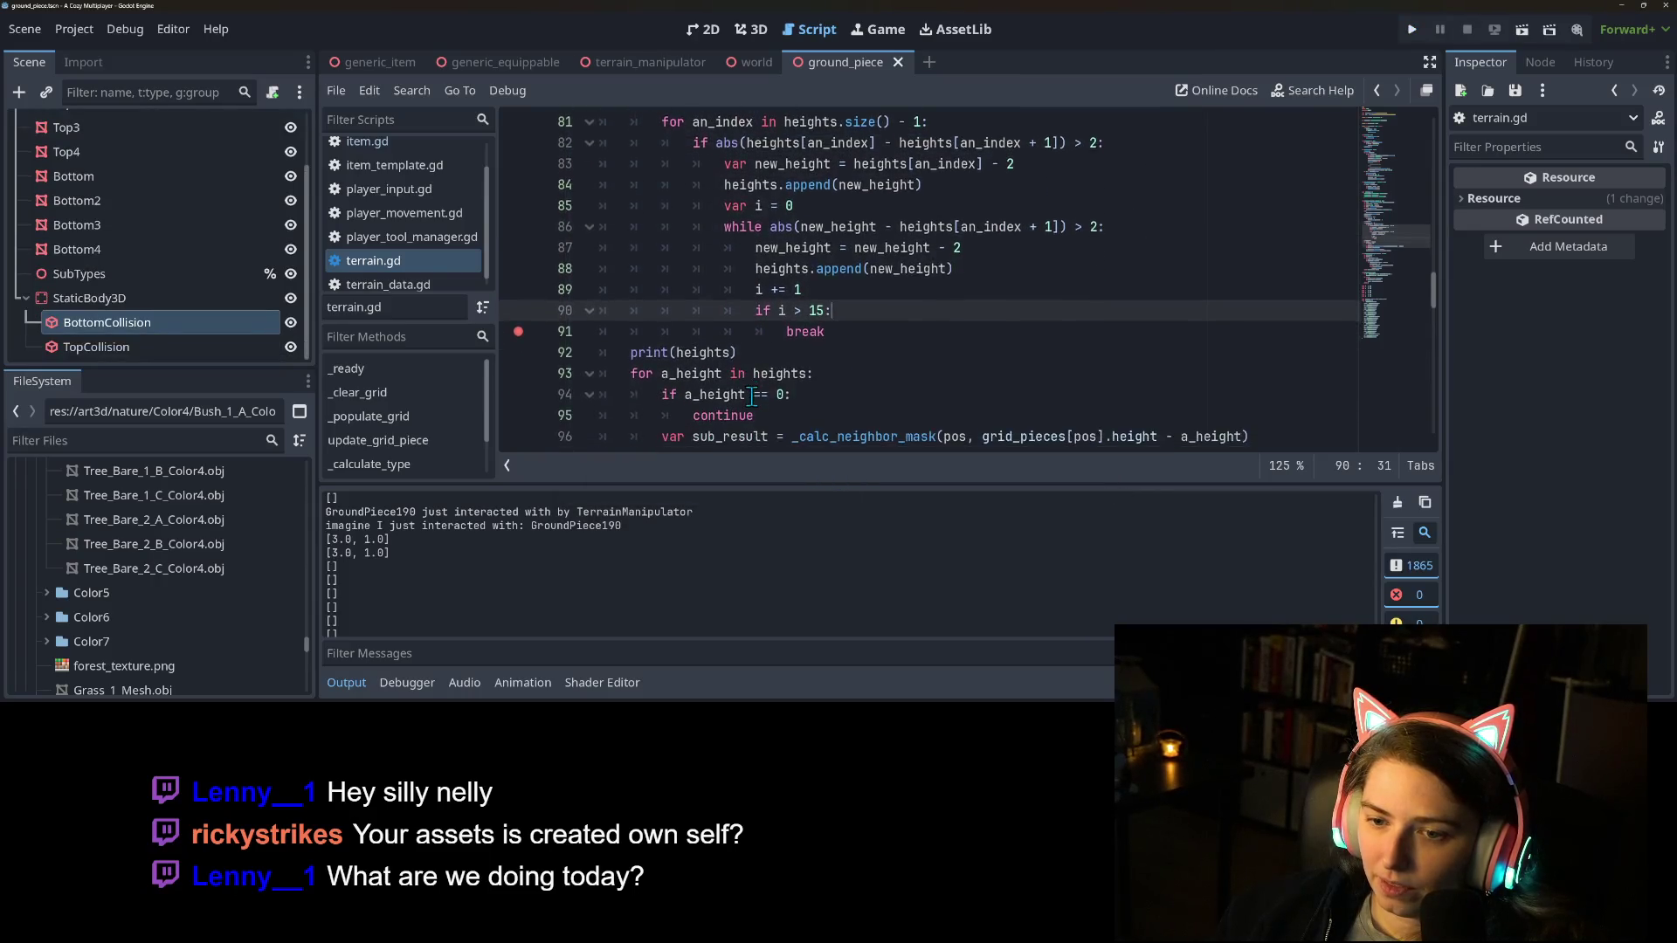
{"action": "scroll", "coordinate": [759, 394], "scroll_direction": "up", "scroll_amount": 5}
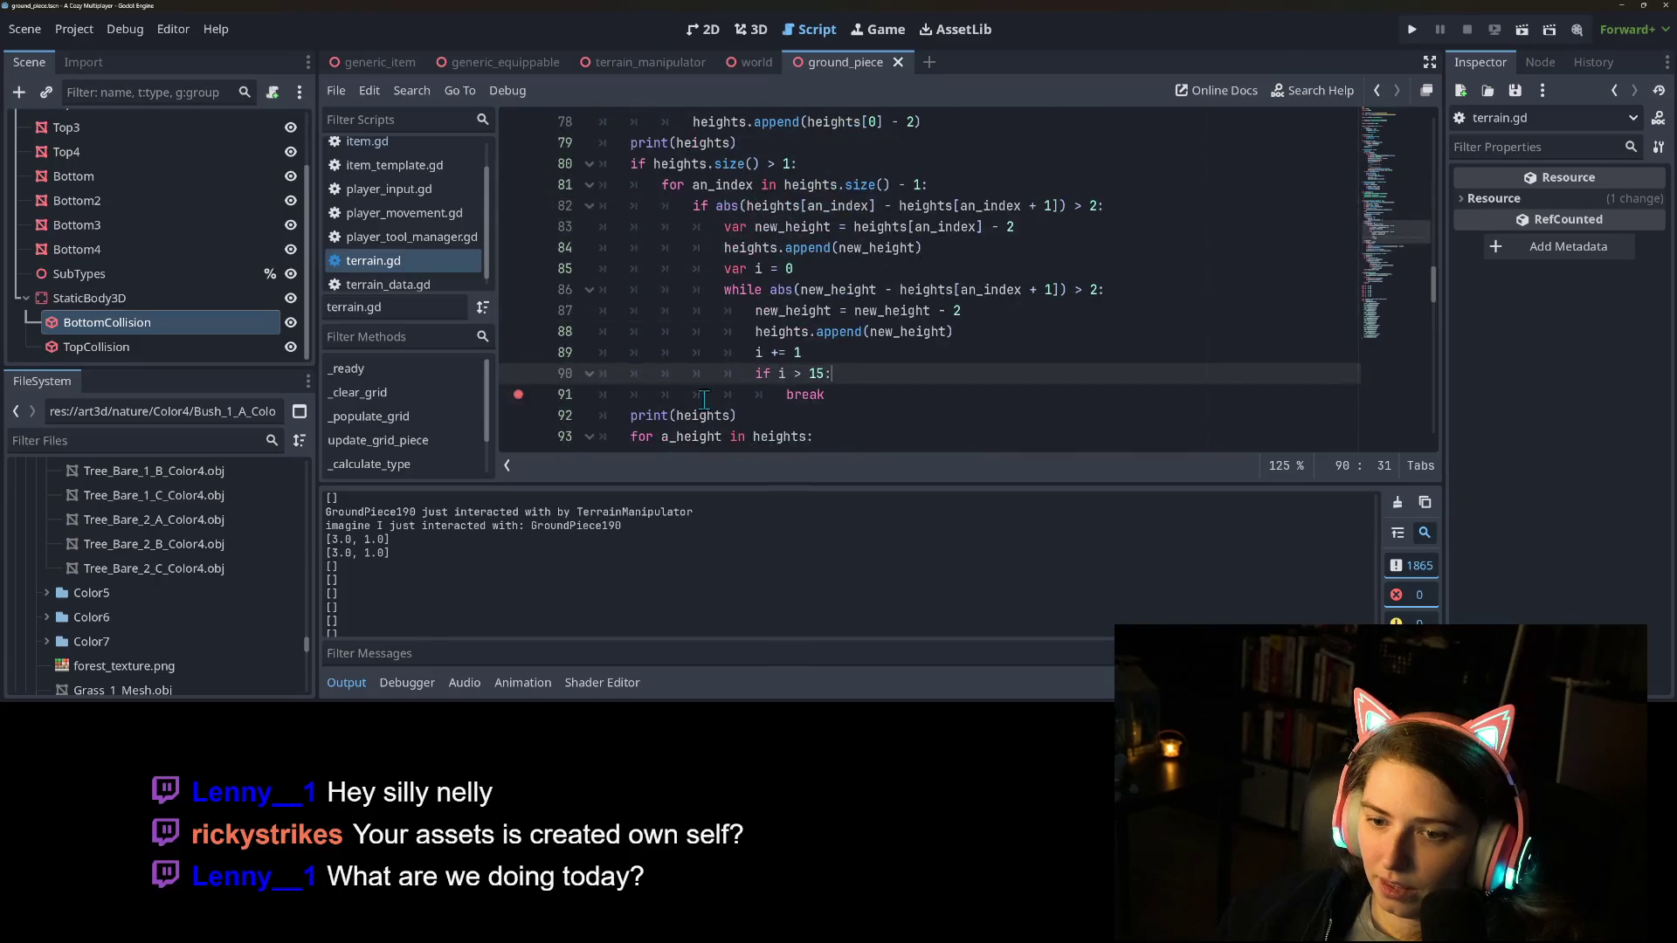
{"action": "scroll", "coordinate": [772, 388], "scroll_direction": "up", "scroll_amount": 4}
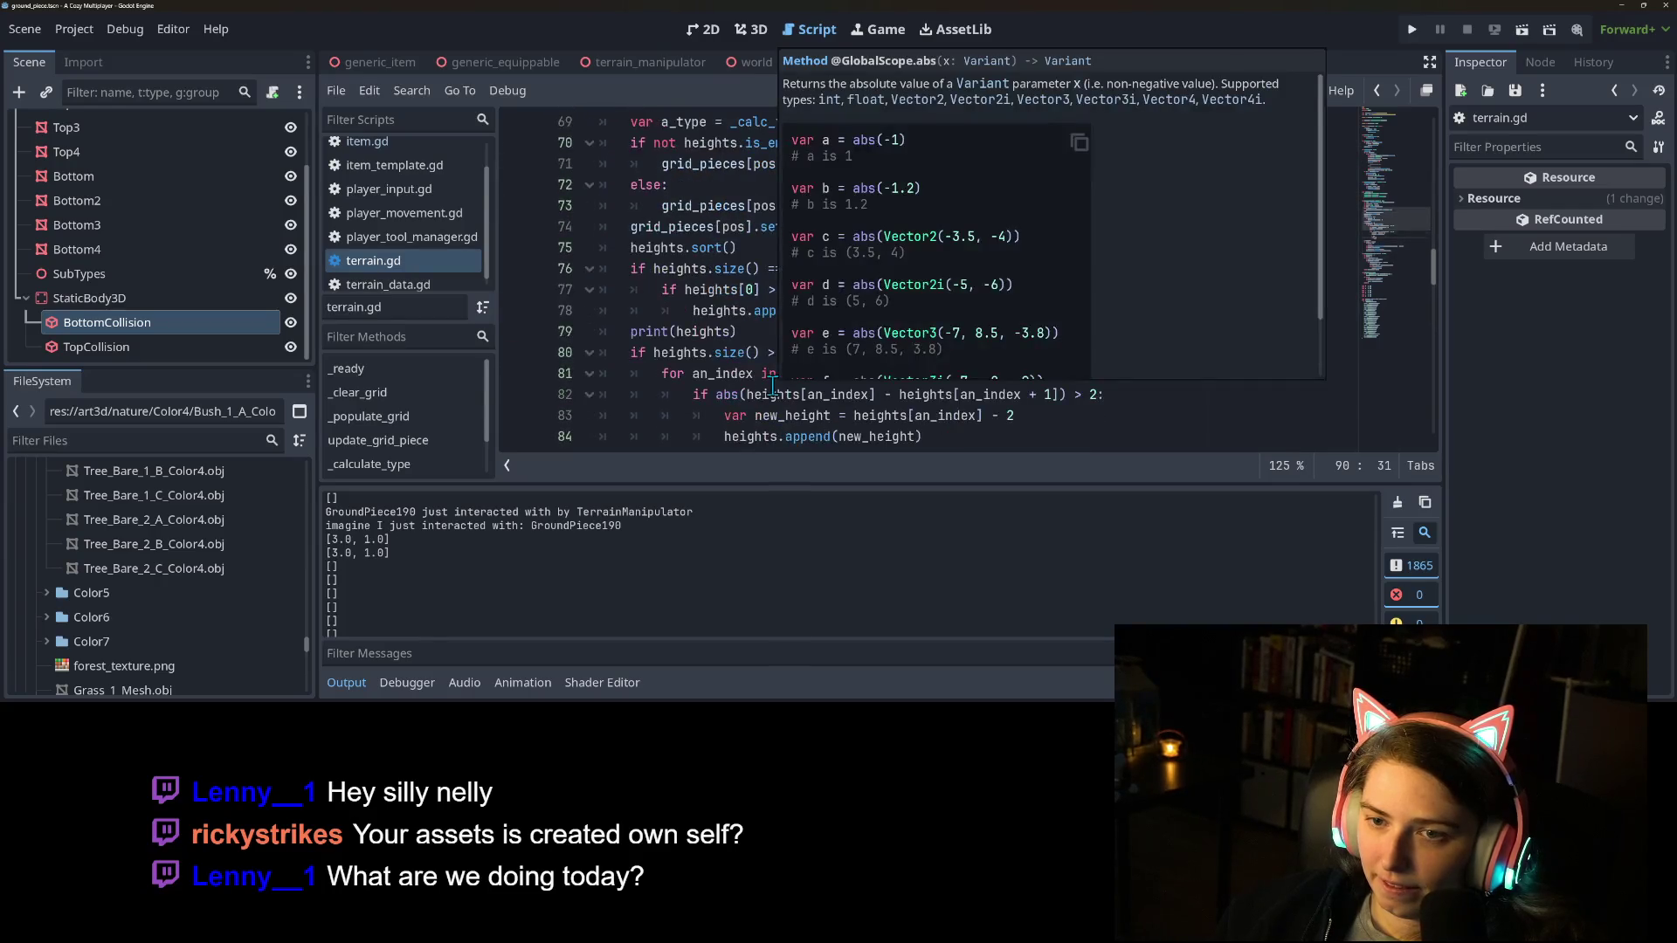
{"action": "scroll", "coordinate": [751, 381], "scroll_direction": "up", "scroll_amount": 1}
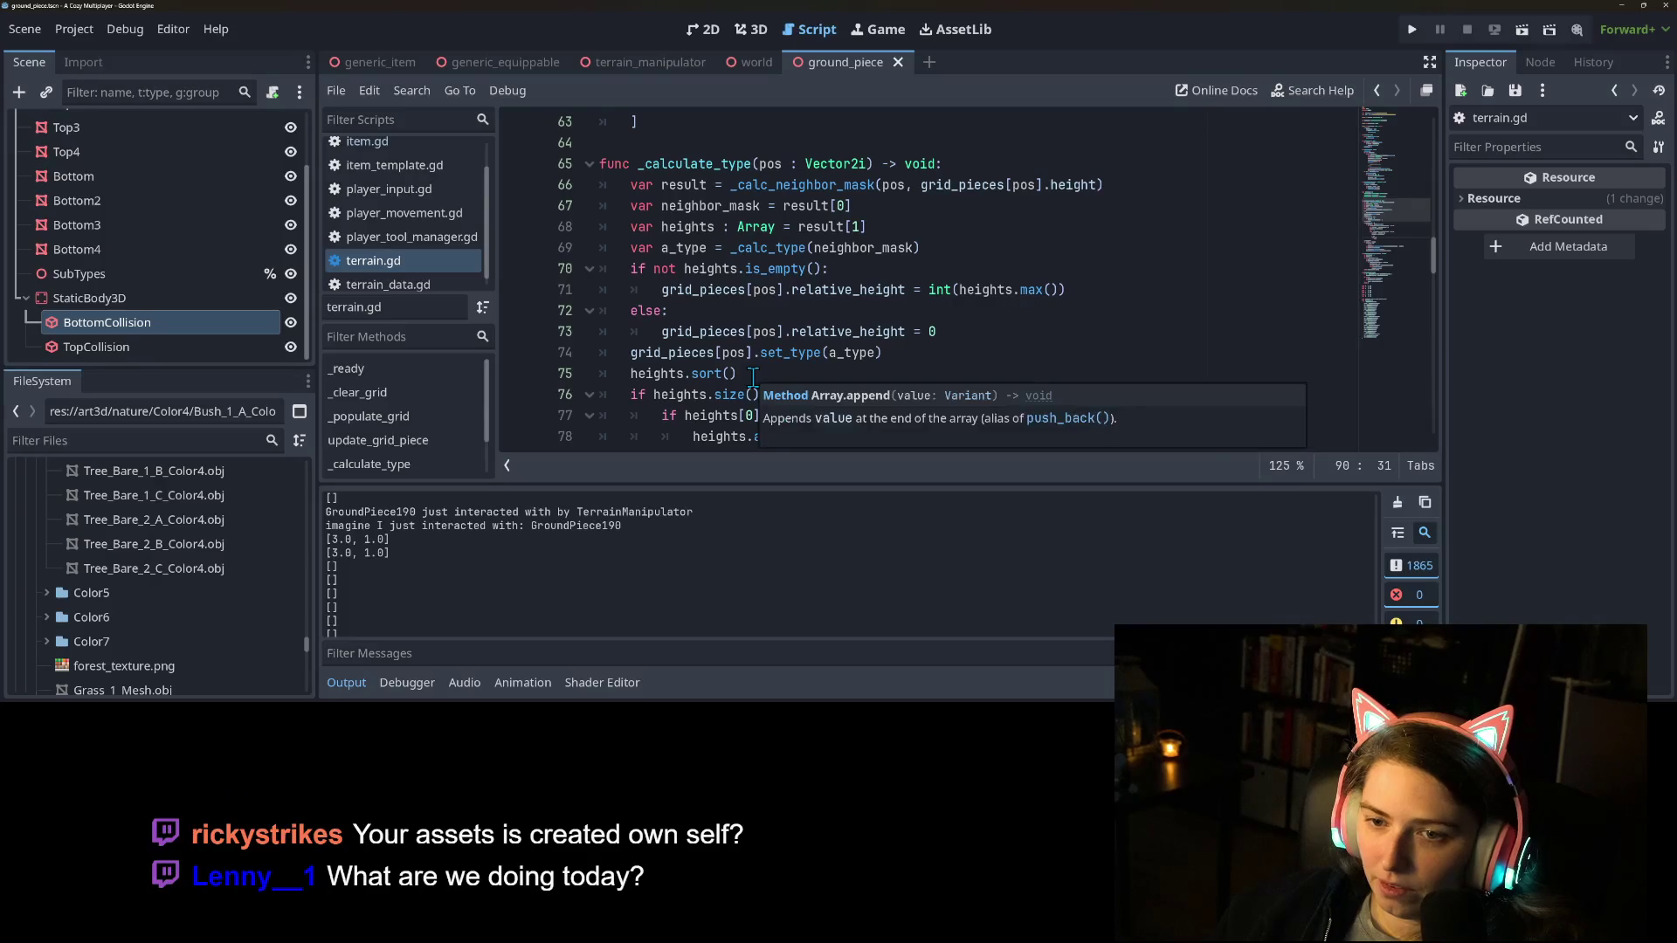
{"action": "scroll", "coordinate": [754, 375], "scroll_direction": "down", "scroll_amount": 2}
{"action": "scroll", "coordinate": [756, 373], "scroll_direction": "down", "scroll_amount": 2}
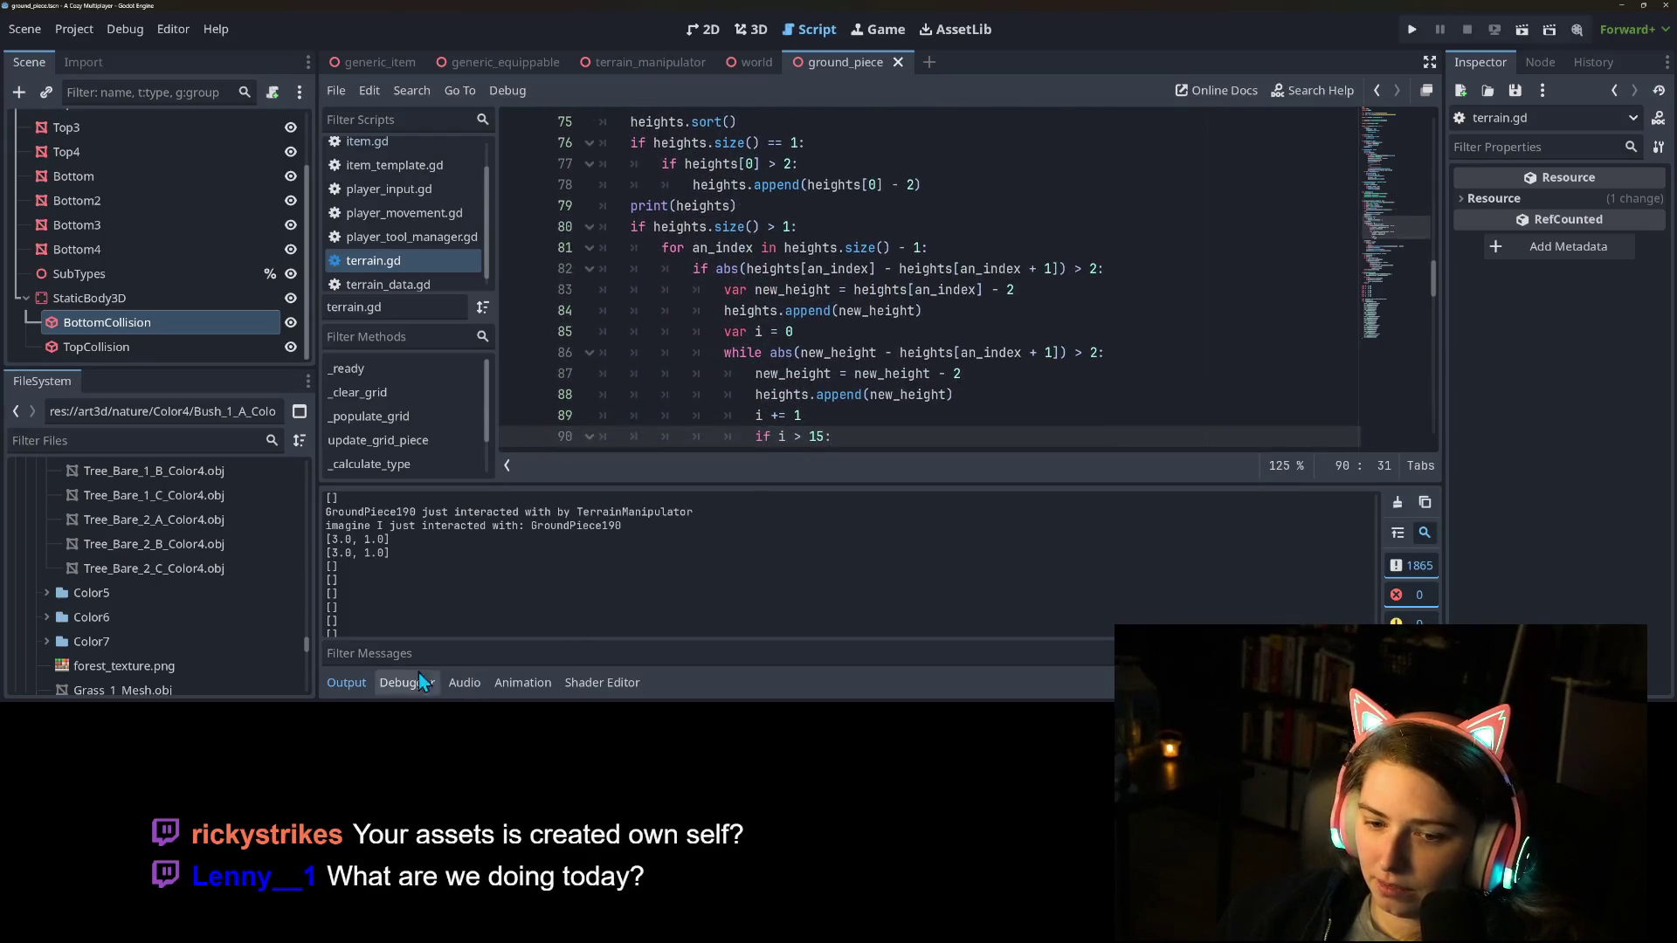
Step: Hide the Output panel, then switch to Firefox with a new blank tab
{"action": "left_click", "coordinate": [346, 682]}
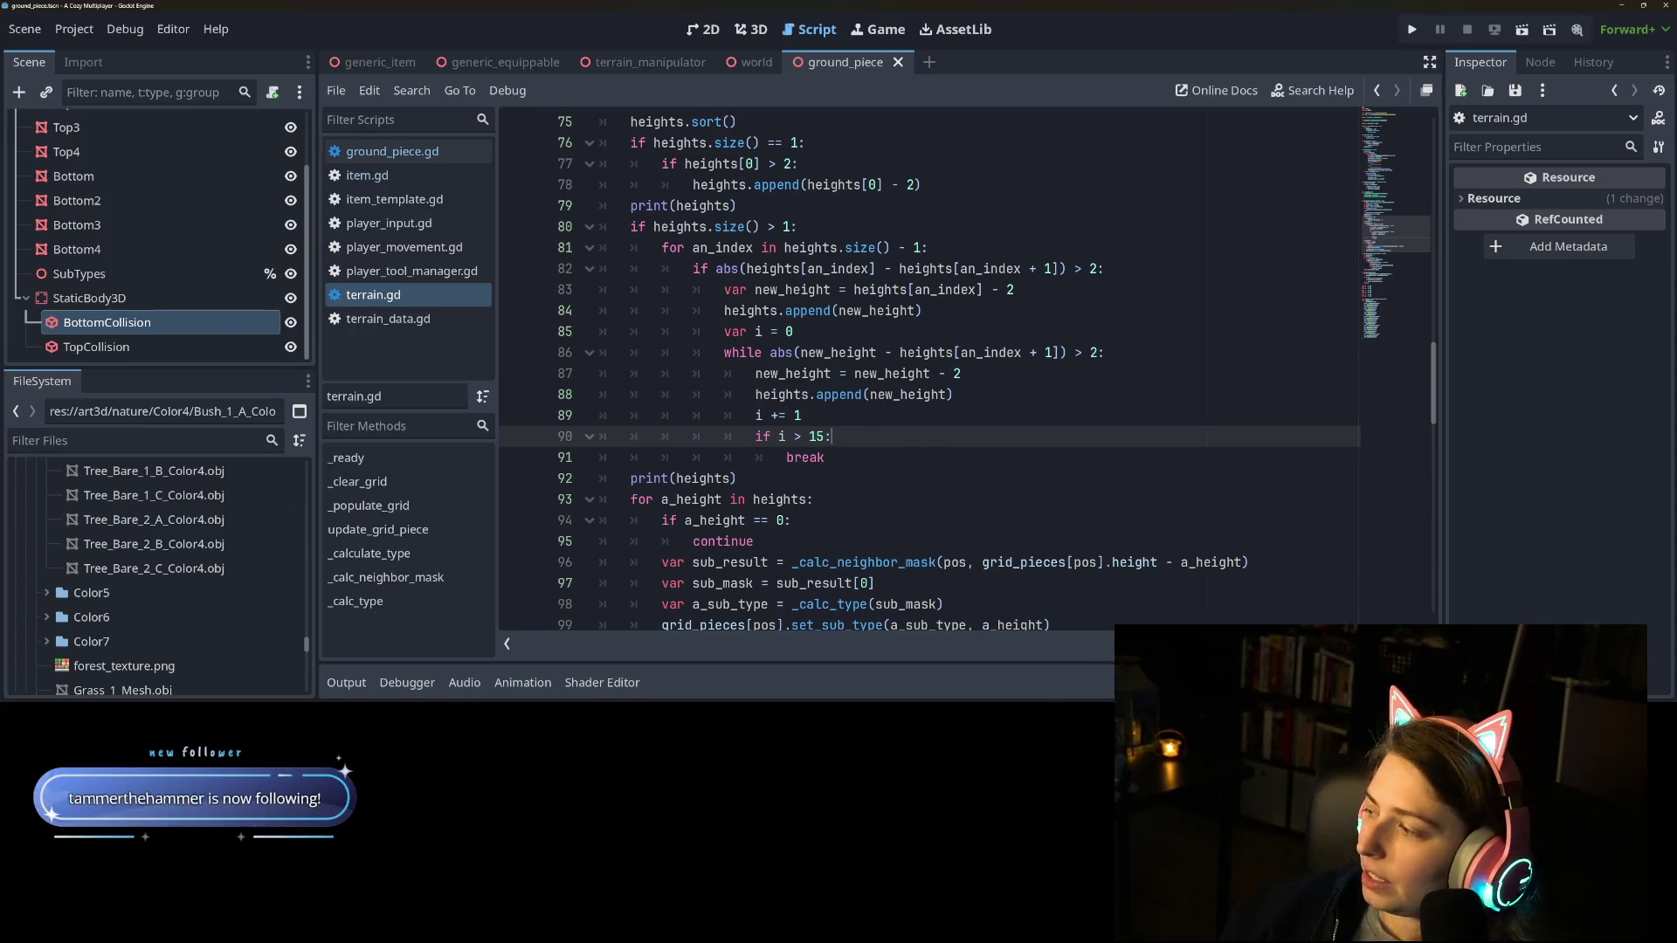
{"action": "key", "text": "alt+Tab"}
{"action": "left_click", "coordinate": [799, 11]}
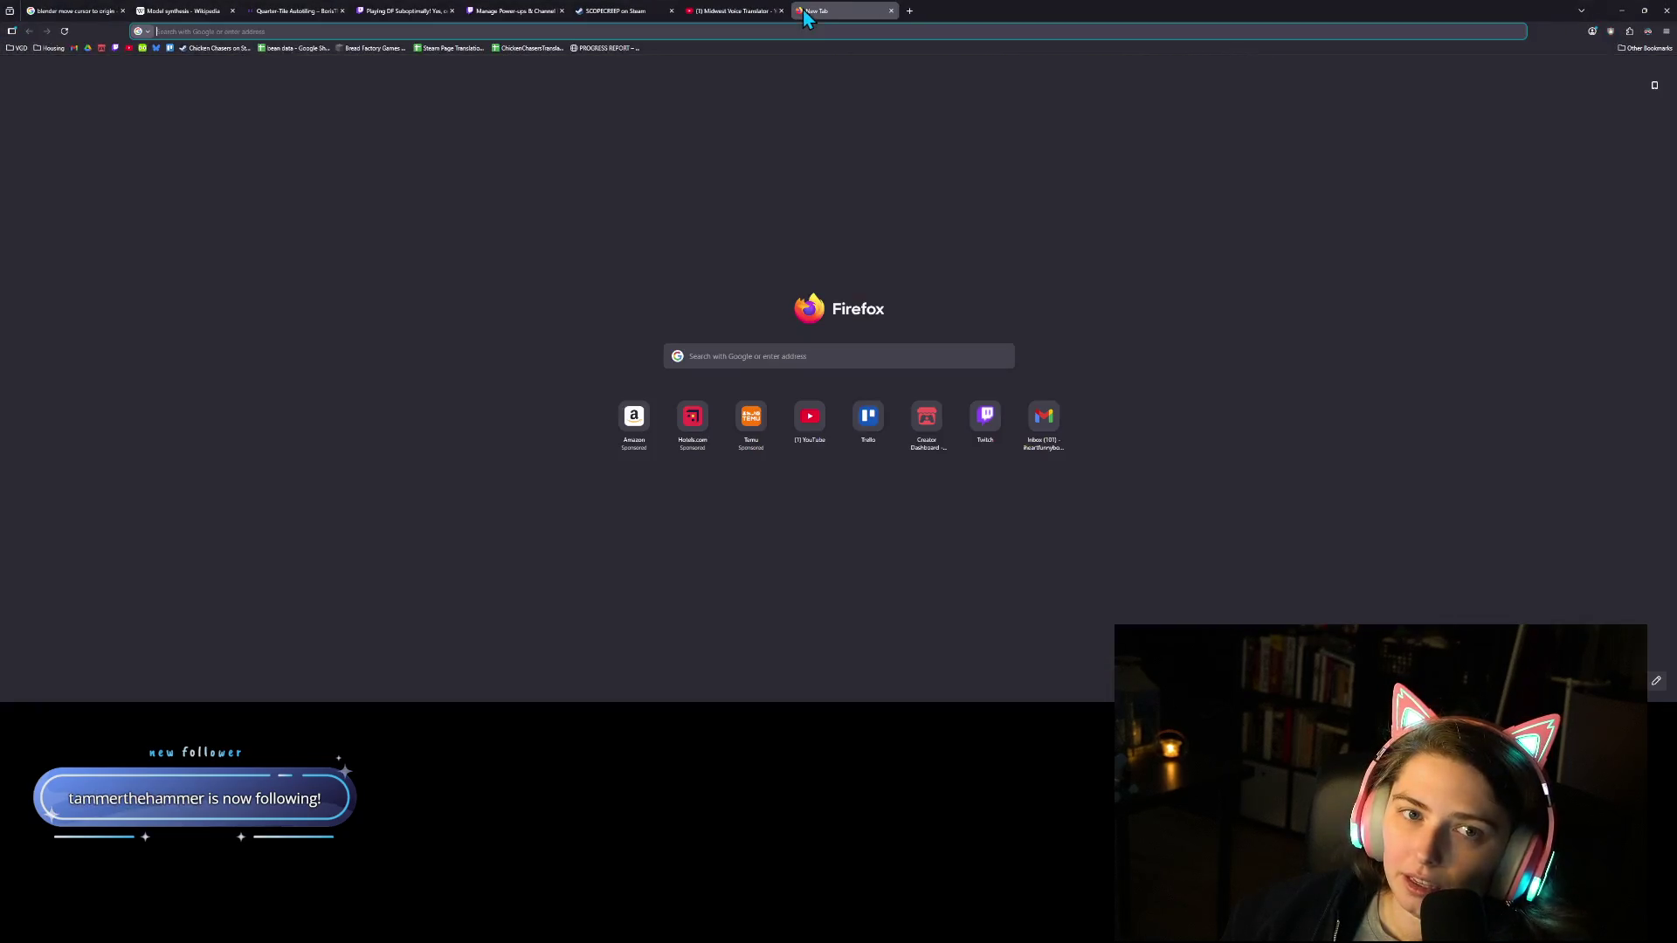
Step: Go to itch.io, open My library from the account menu, and open The Complete KayKit
{"action": "left_click", "coordinate": [102, 47]}
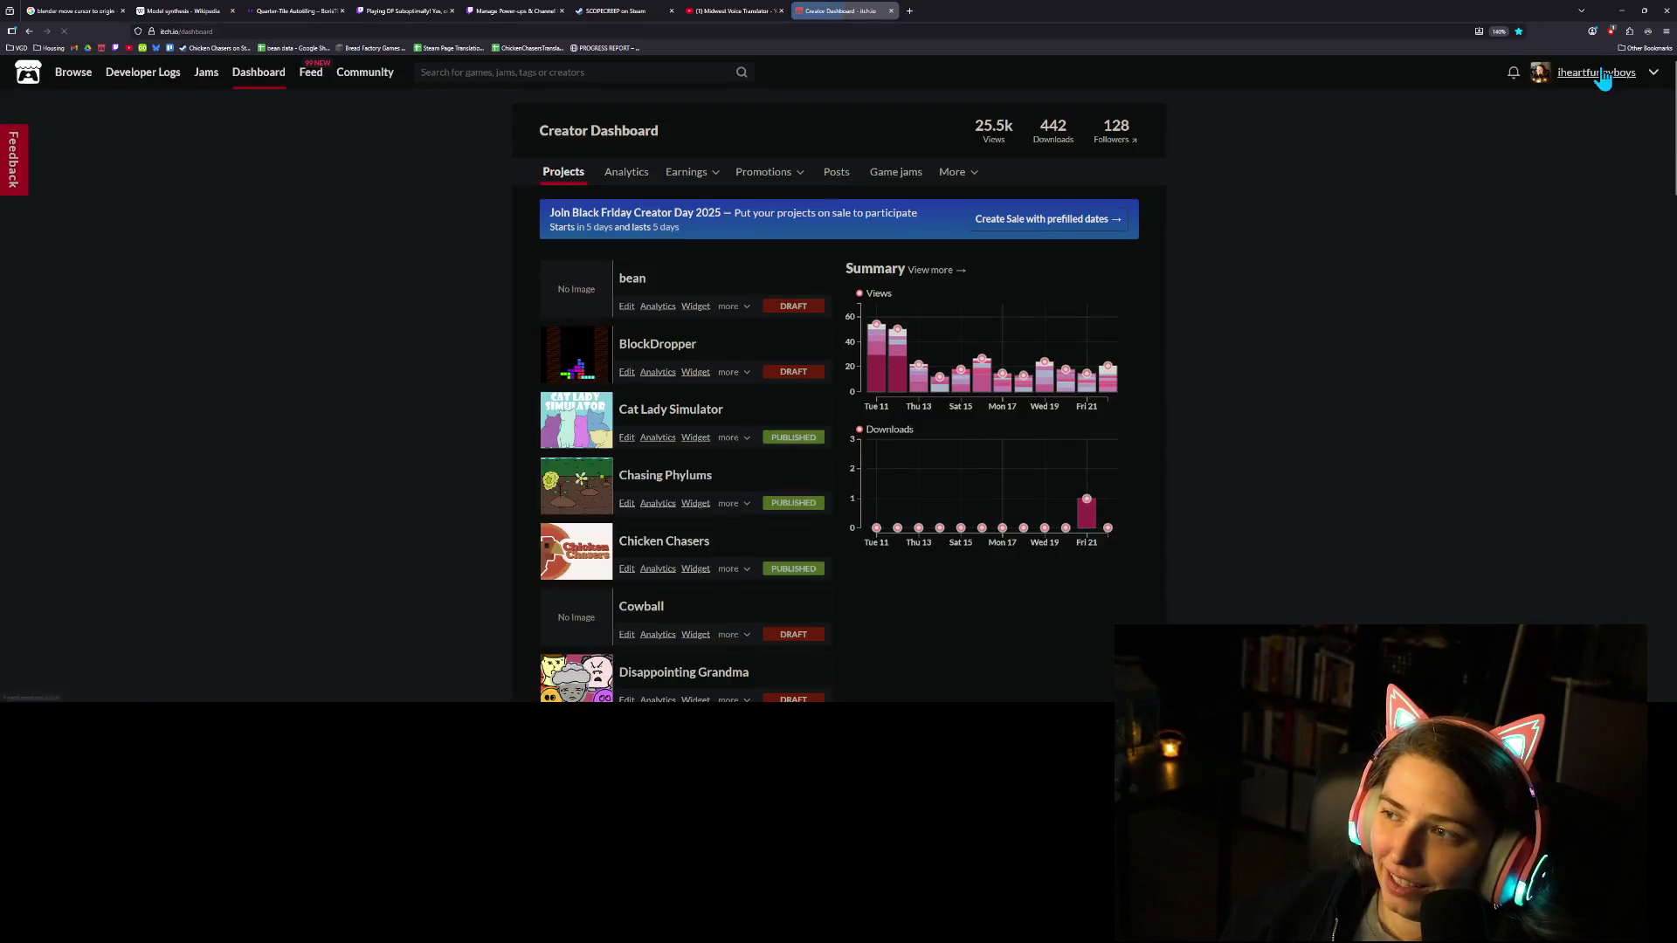
{"action": "left_click", "coordinate": [1652, 79]}
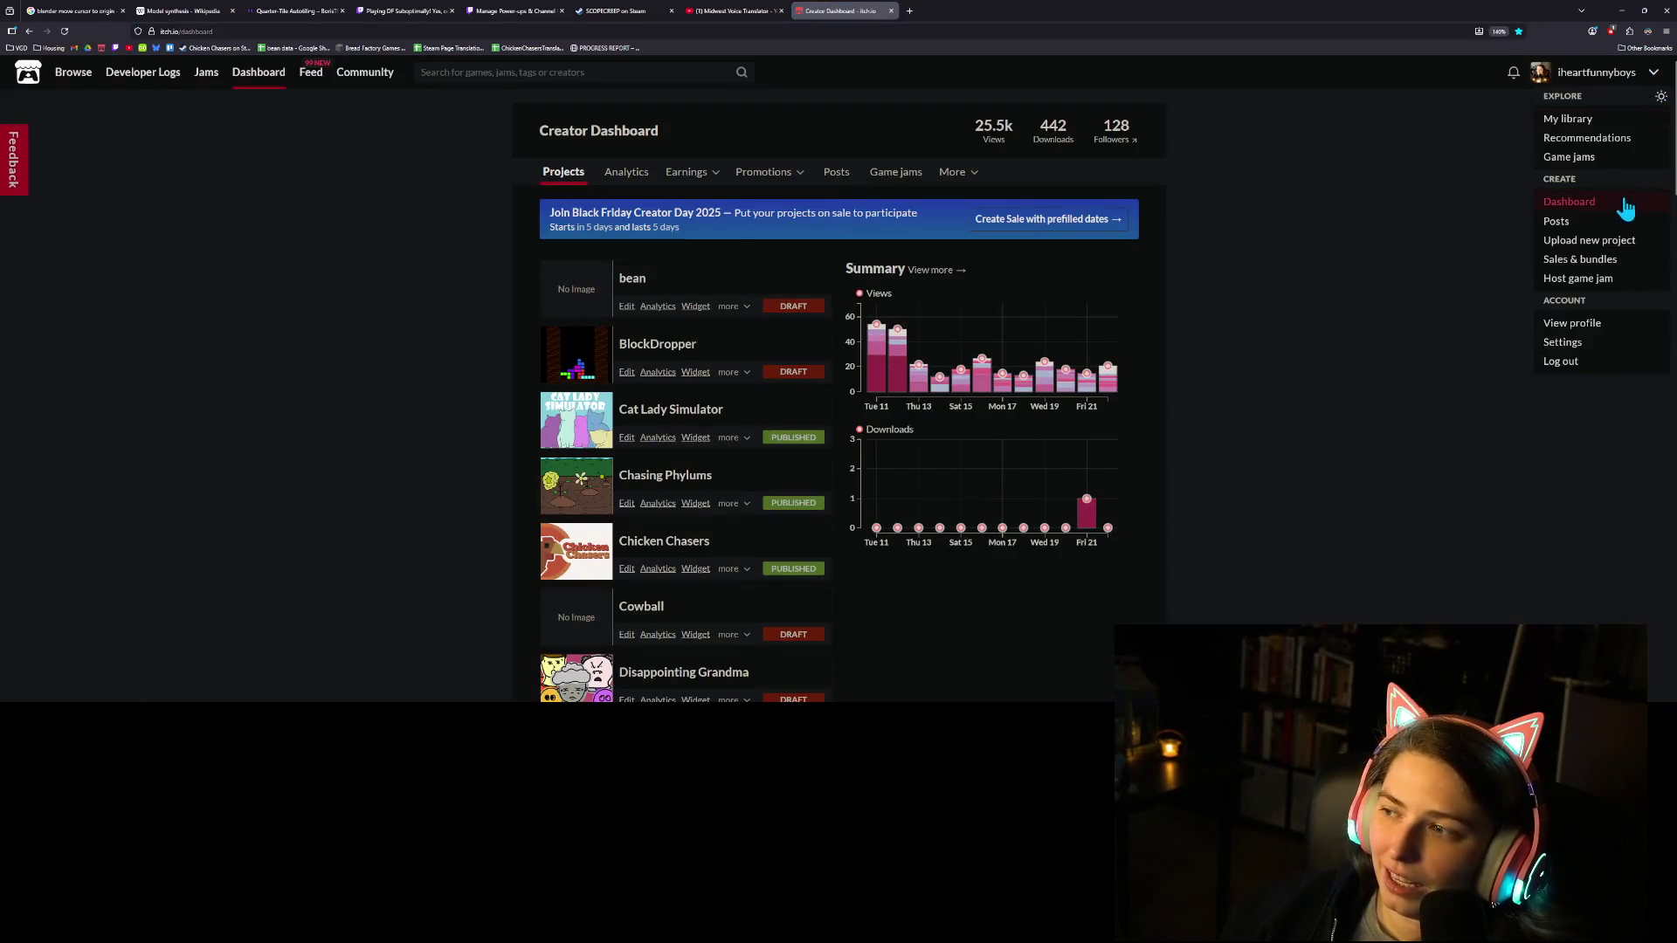
{"action": "left_click", "coordinate": [1576, 119]}
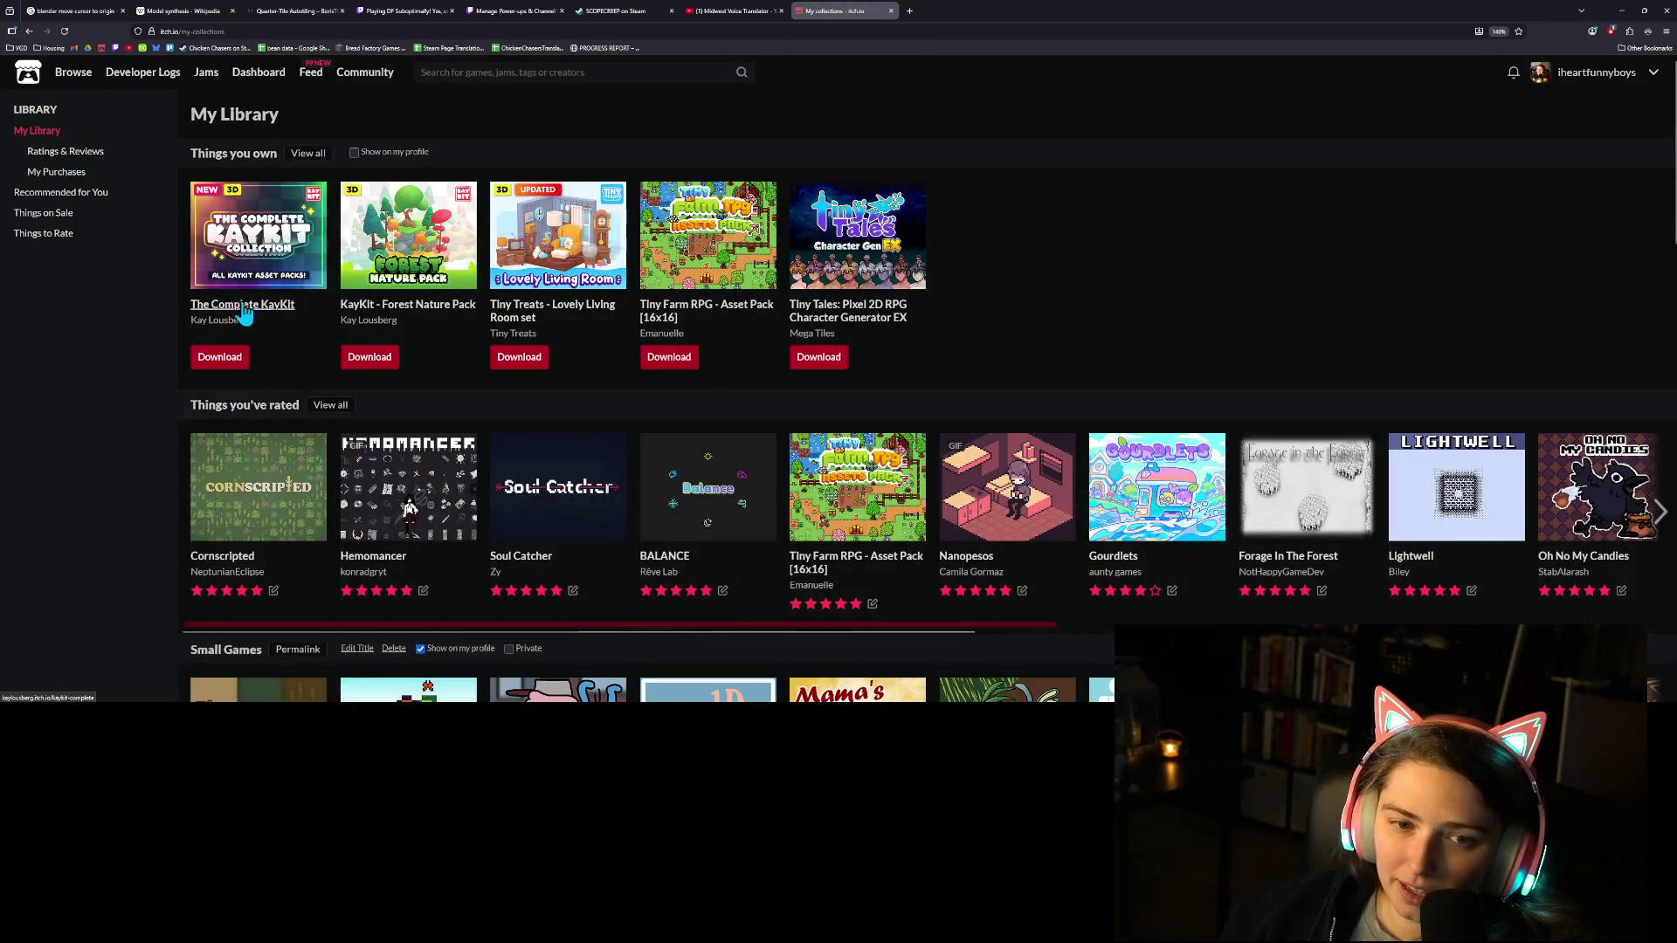
{"action": "left_click", "coordinate": [260, 248]}
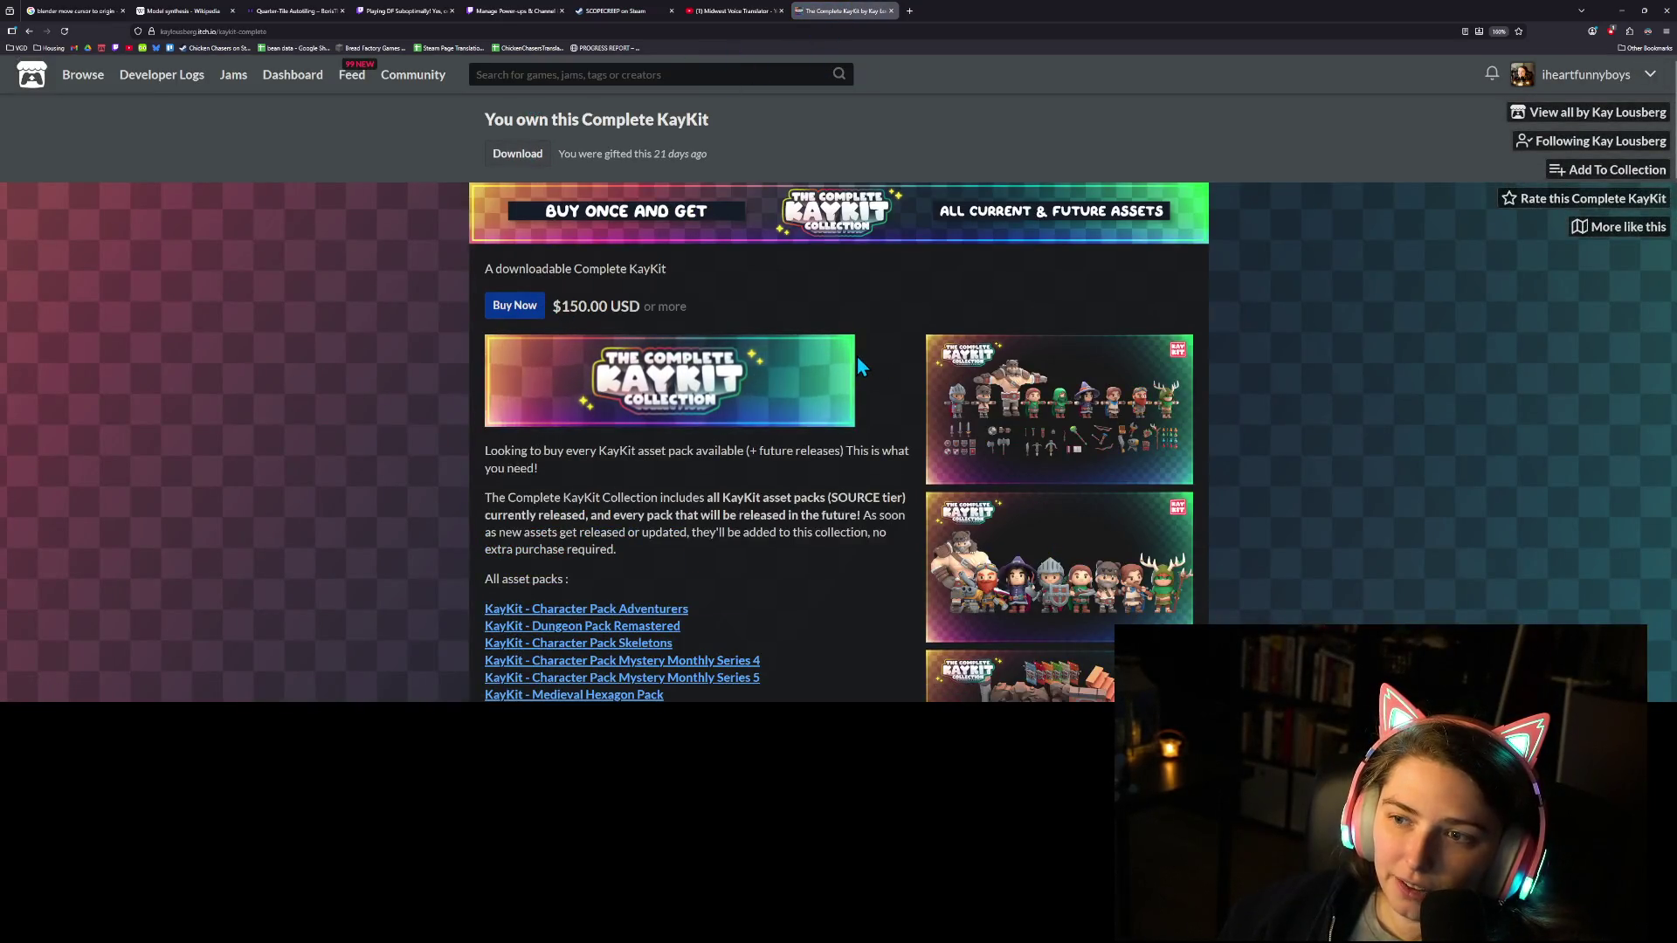
{"action": "scroll", "coordinate": [705, 474], "scroll_direction": "down", "scroll_amount": 1}
{"action": "scroll", "coordinate": [705, 474], "scroll_direction": "down", "scroll_amount": 2}
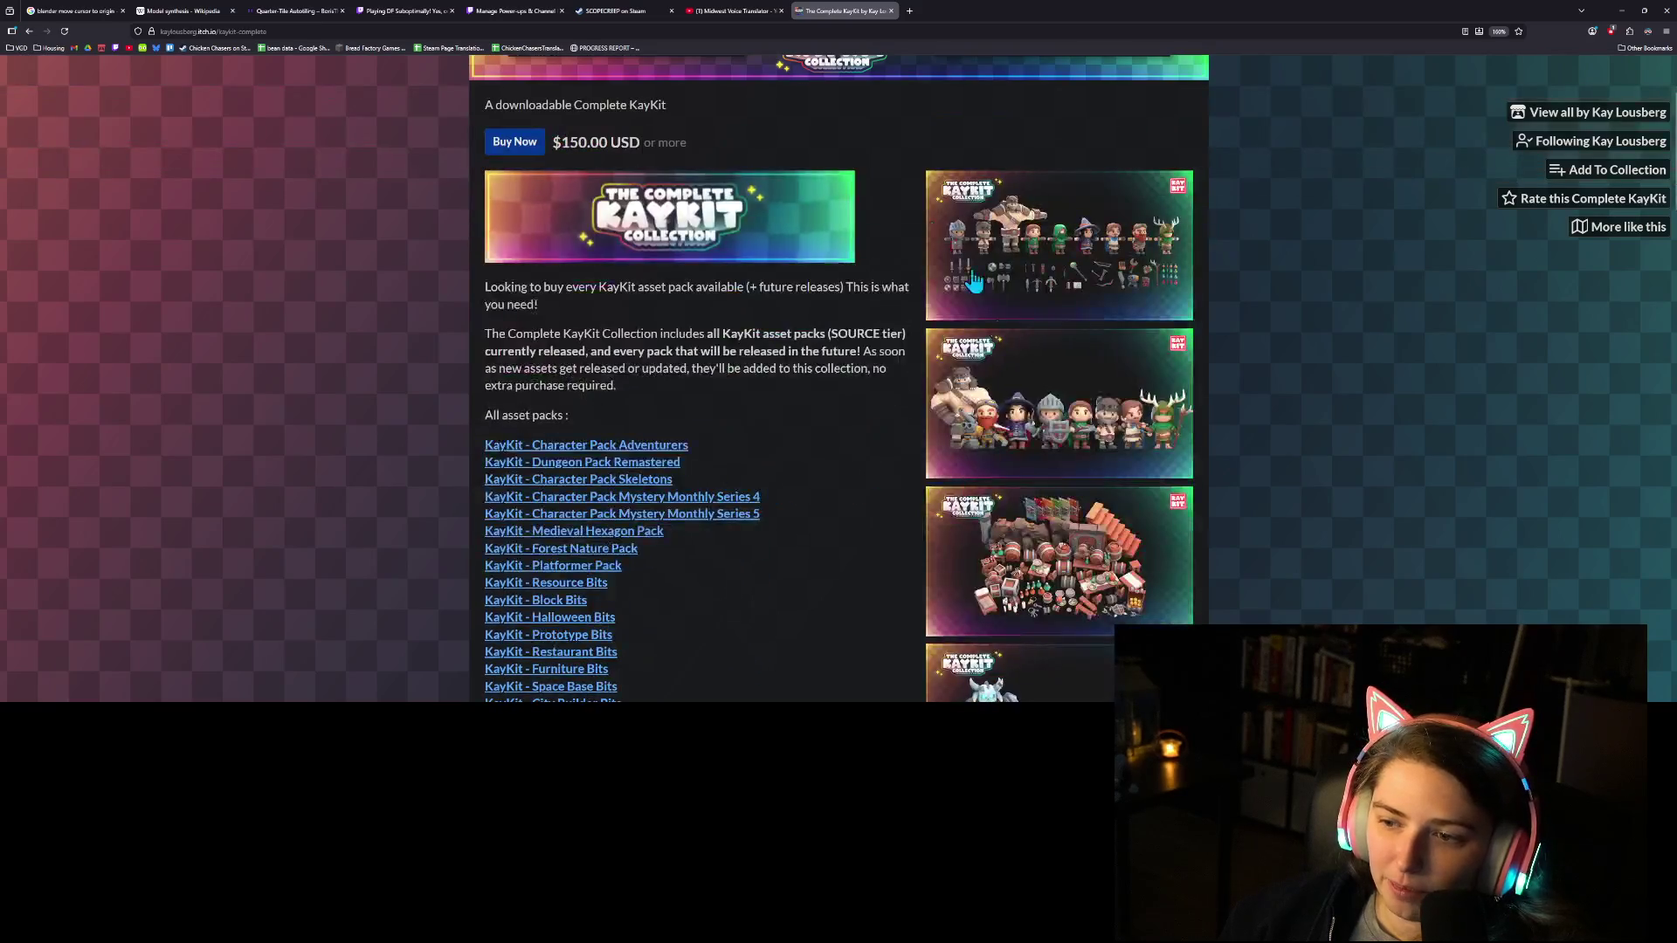
{"action": "scroll", "coordinate": [655, 449], "scroll_direction": "up", "scroll_amount": 3}
{"action": "scroll", "coordinate": [656, 449], "scroll_direction": "down", "scroll_amount": 4}
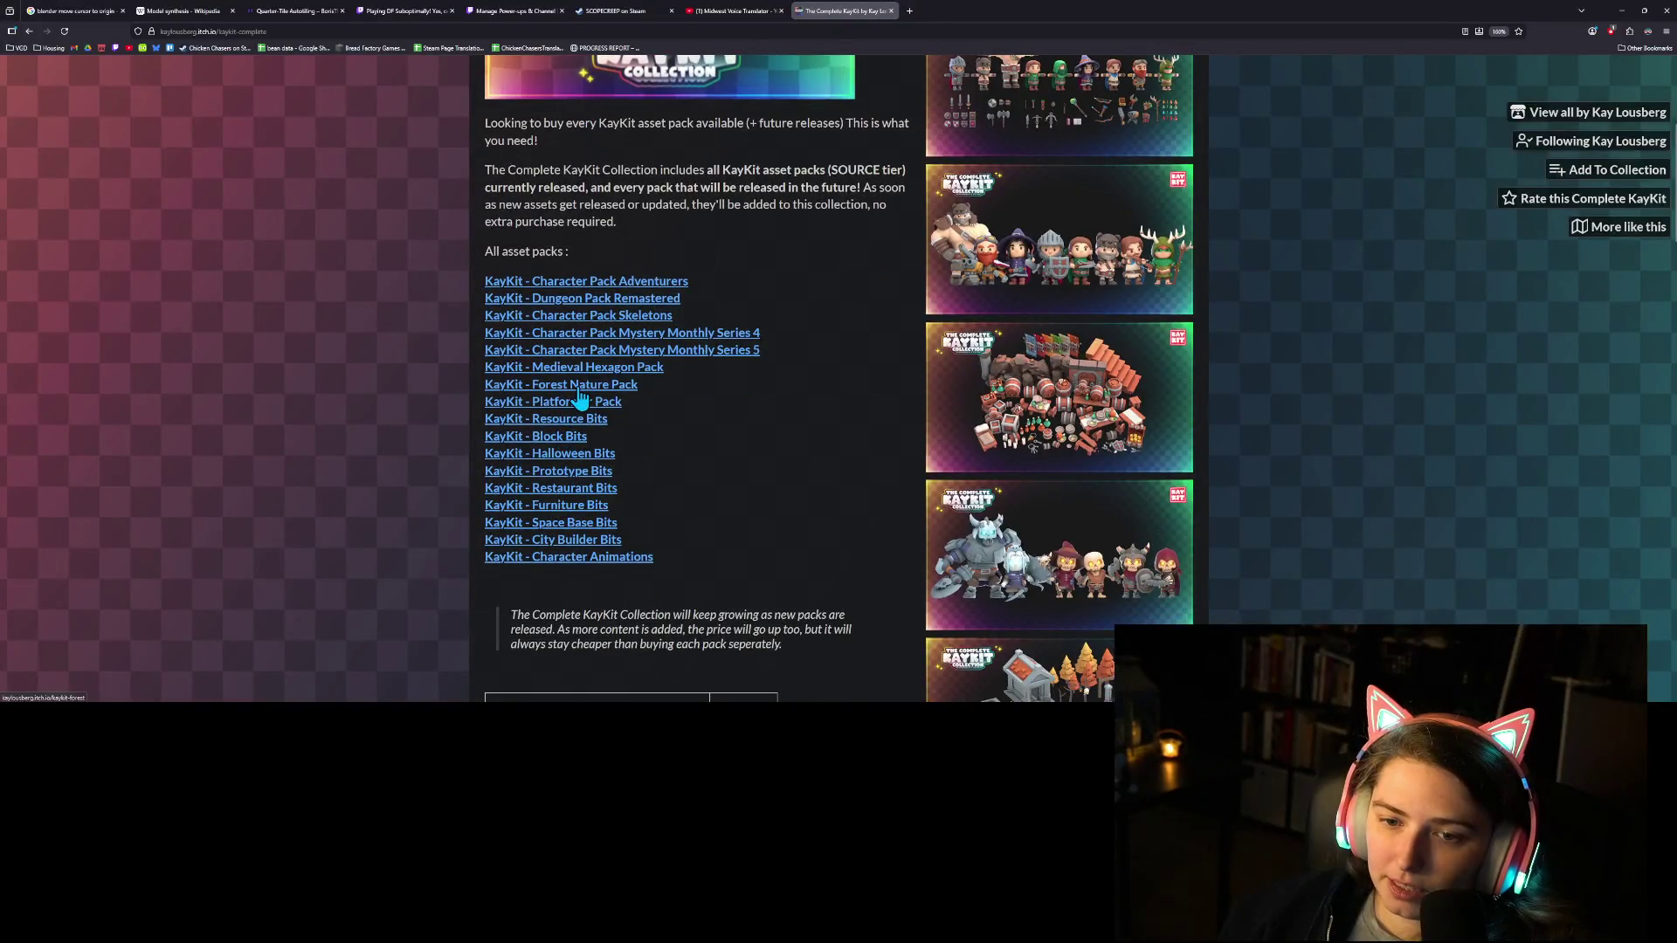
{"action": "left_click", "coordinate": [578, 386]}
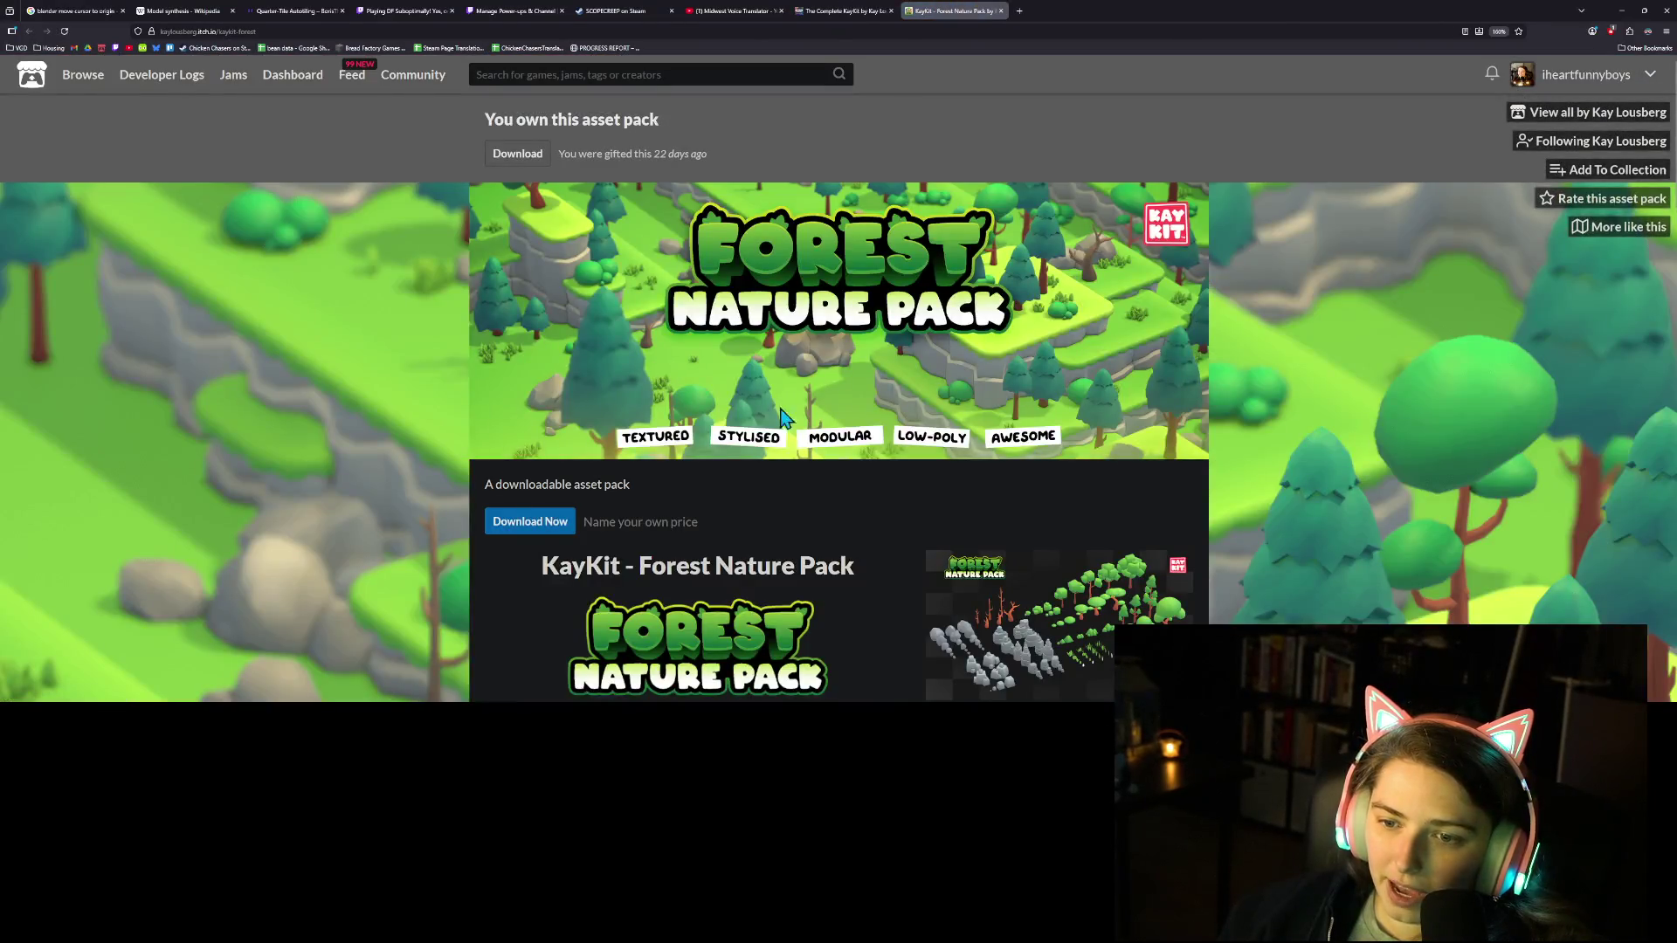
{"action": "scroll", "coordinate": [783, 417], "scroll_direction": "down", "scroll_amount": 3}
{"action": "scroll", "coordinate": [1096, 410], "scroll_direction": "up", "scroll_amount": 2}
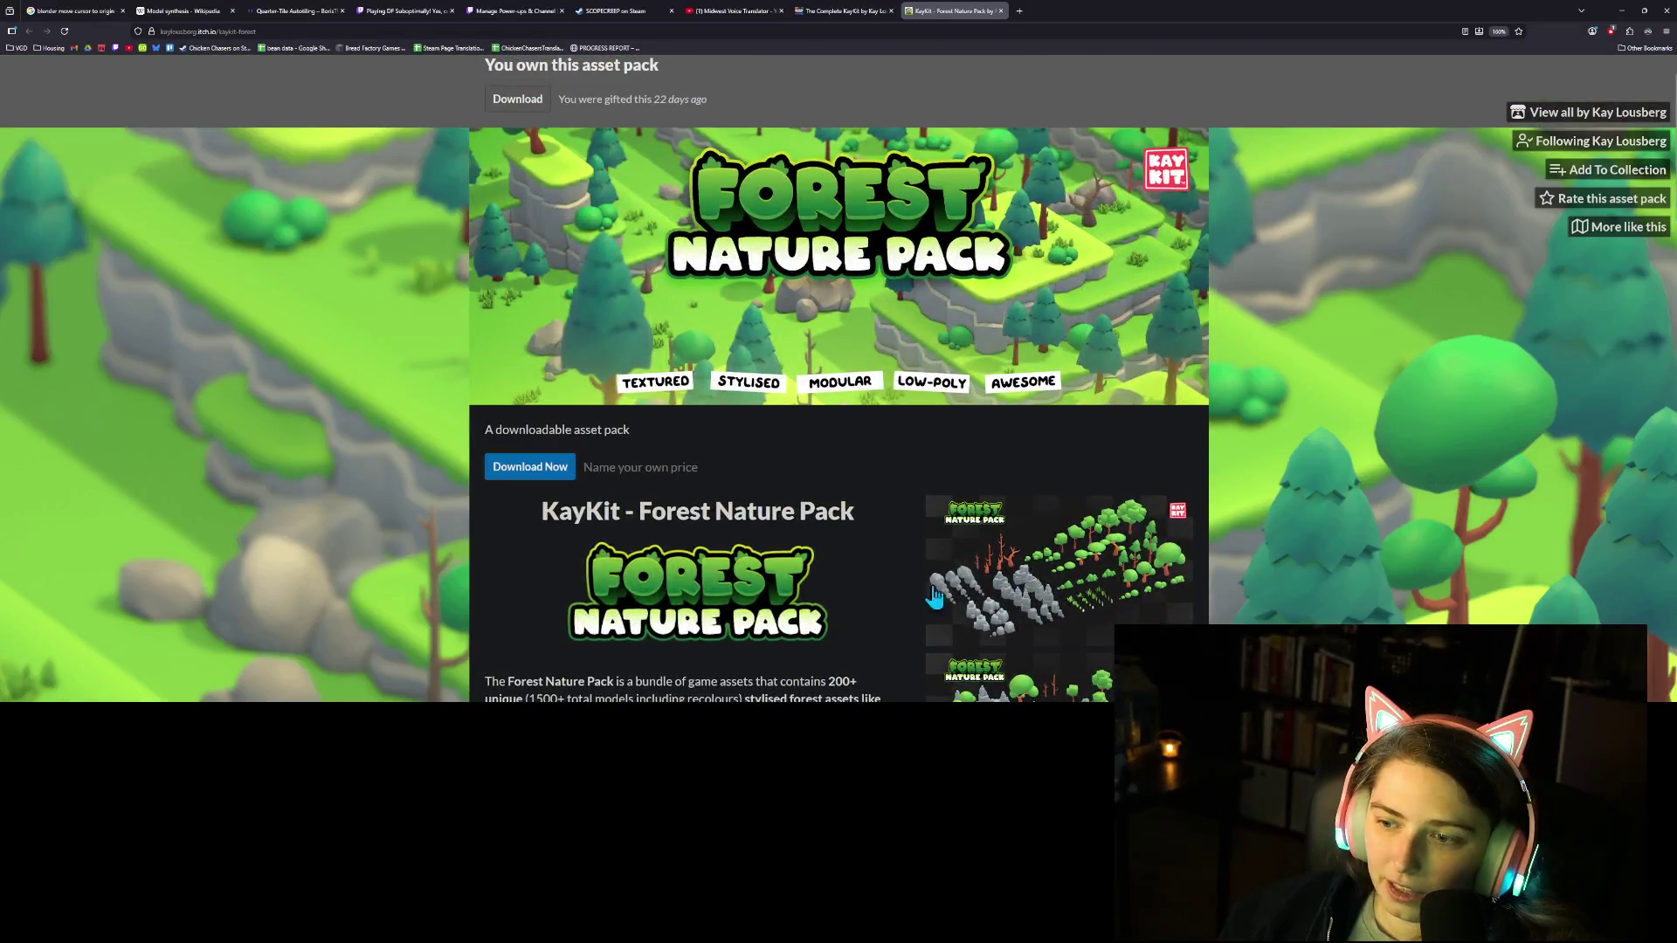
{"action": "scroll", "coordinate": [1106, 653], "scroll_direction": "down", "scroll_amount": 4}
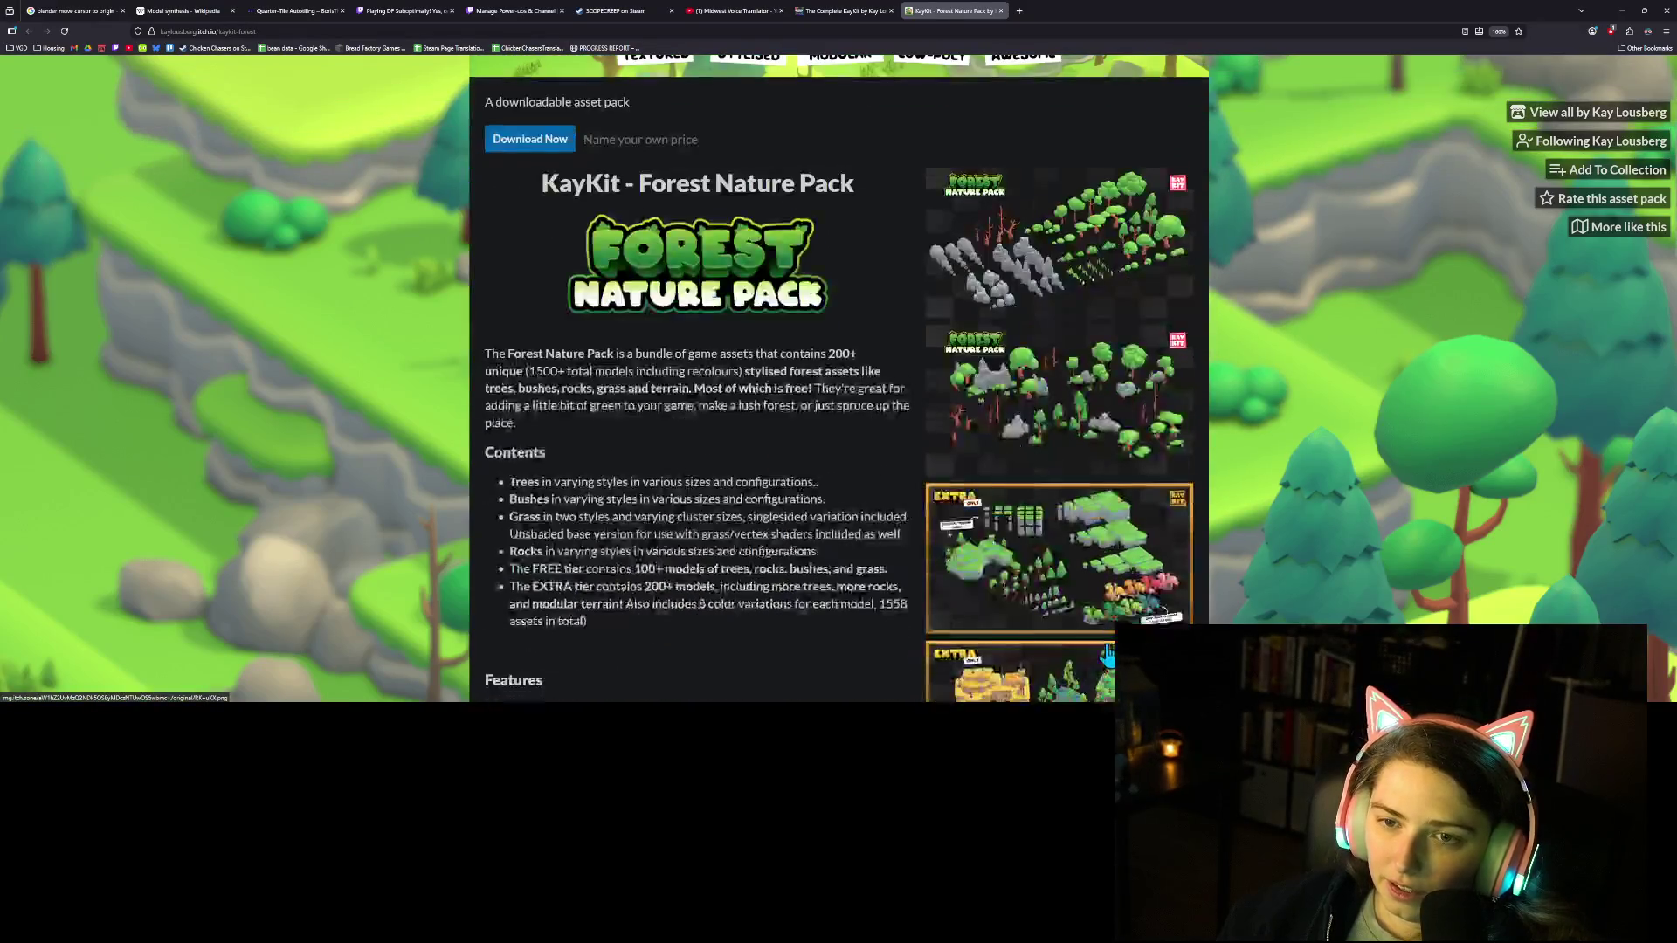
{"action": "scroll", "coordinate": [1126, 566], "scroll_direction": "down", "scroll_amount": 2}
{"action": "scroll", "coordinate": [1123, 563], "scroll_direction": "down", "scroll_amount": 2}
{"action": "scroll", "coordinate": [1105, 554], "scroll_direction": "up", "scroll_amount": 3}
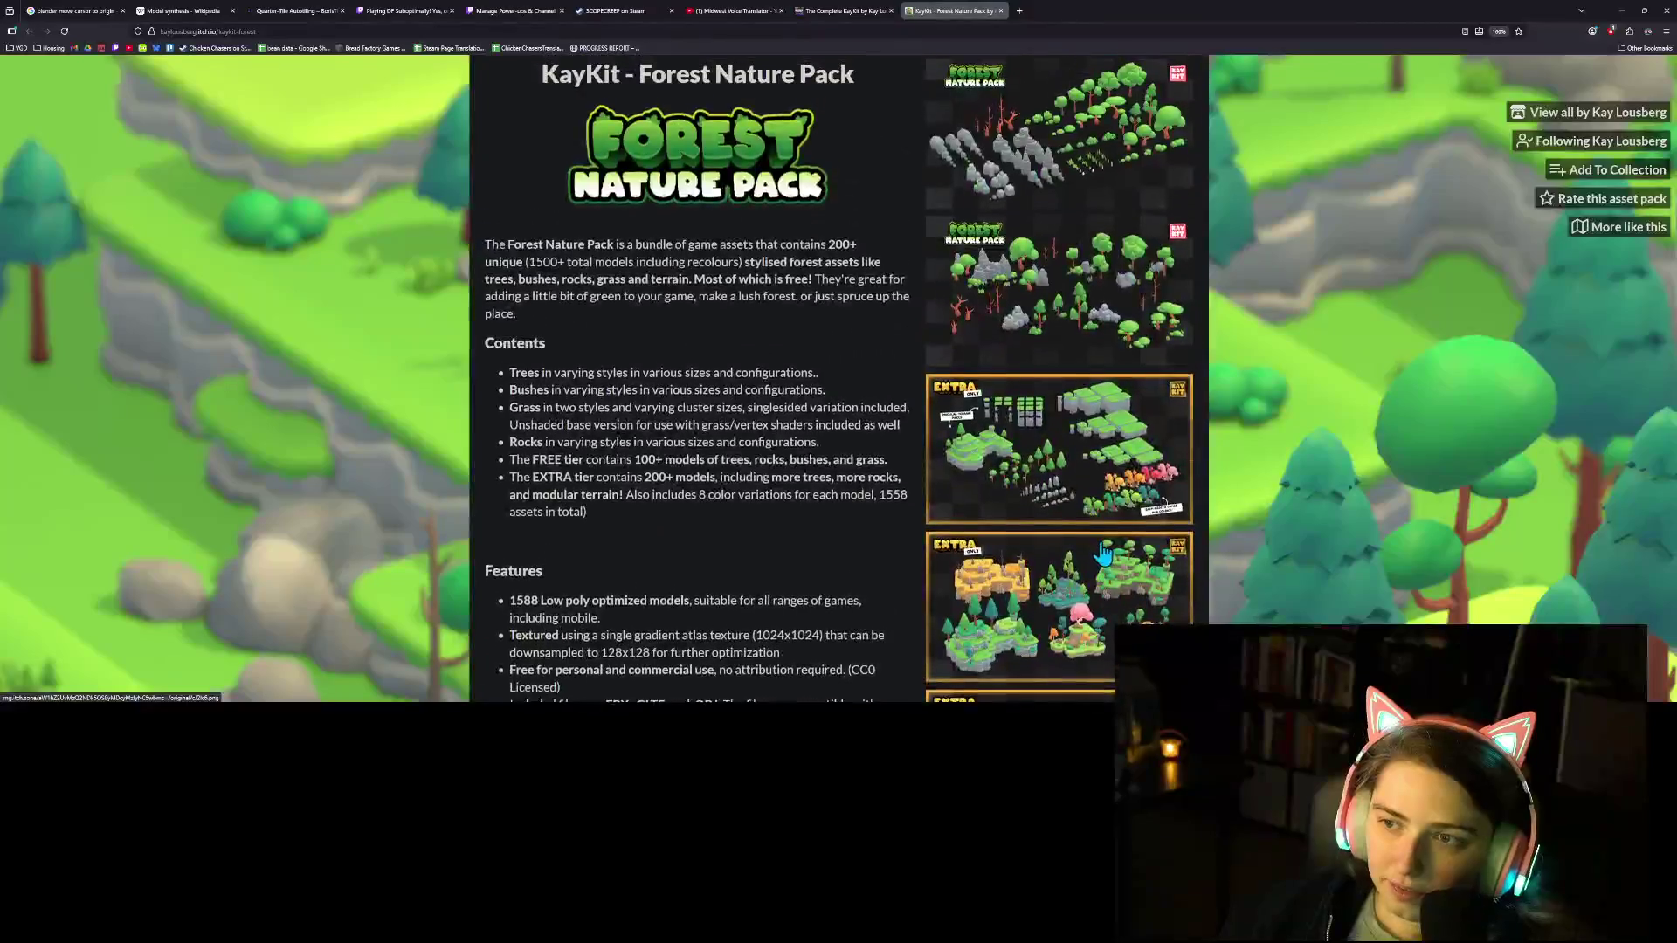
{"action": "scroll", "coordinate": [1103, 555], "scroll_direction": "up", "scroll_amount": 1}
{"action": "scroll", "coordinate": [996, 611], "scroll_direction": "down", "scroll_amount": 2}
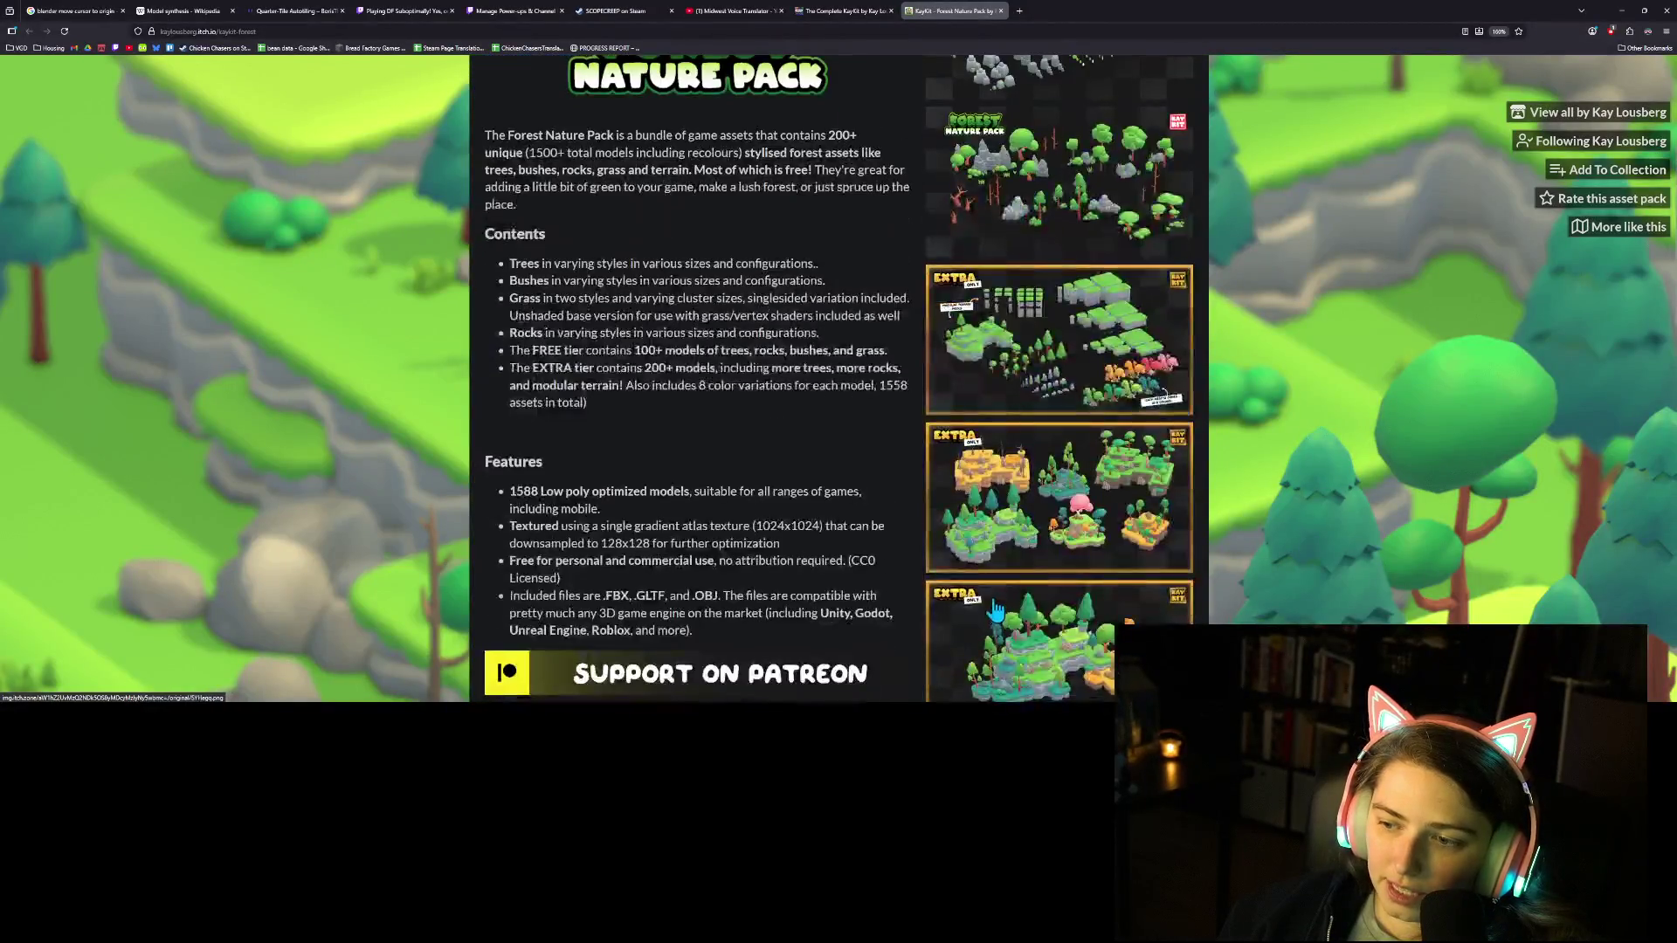
{"action": "scroll", "coordinate": [996, 612], "scroll_direction": "down", "scroll_amount": 2}
{"action": "scroll", "coordinate": [996, 607], "scroll_direction": "down", "scroll_amount": 2}
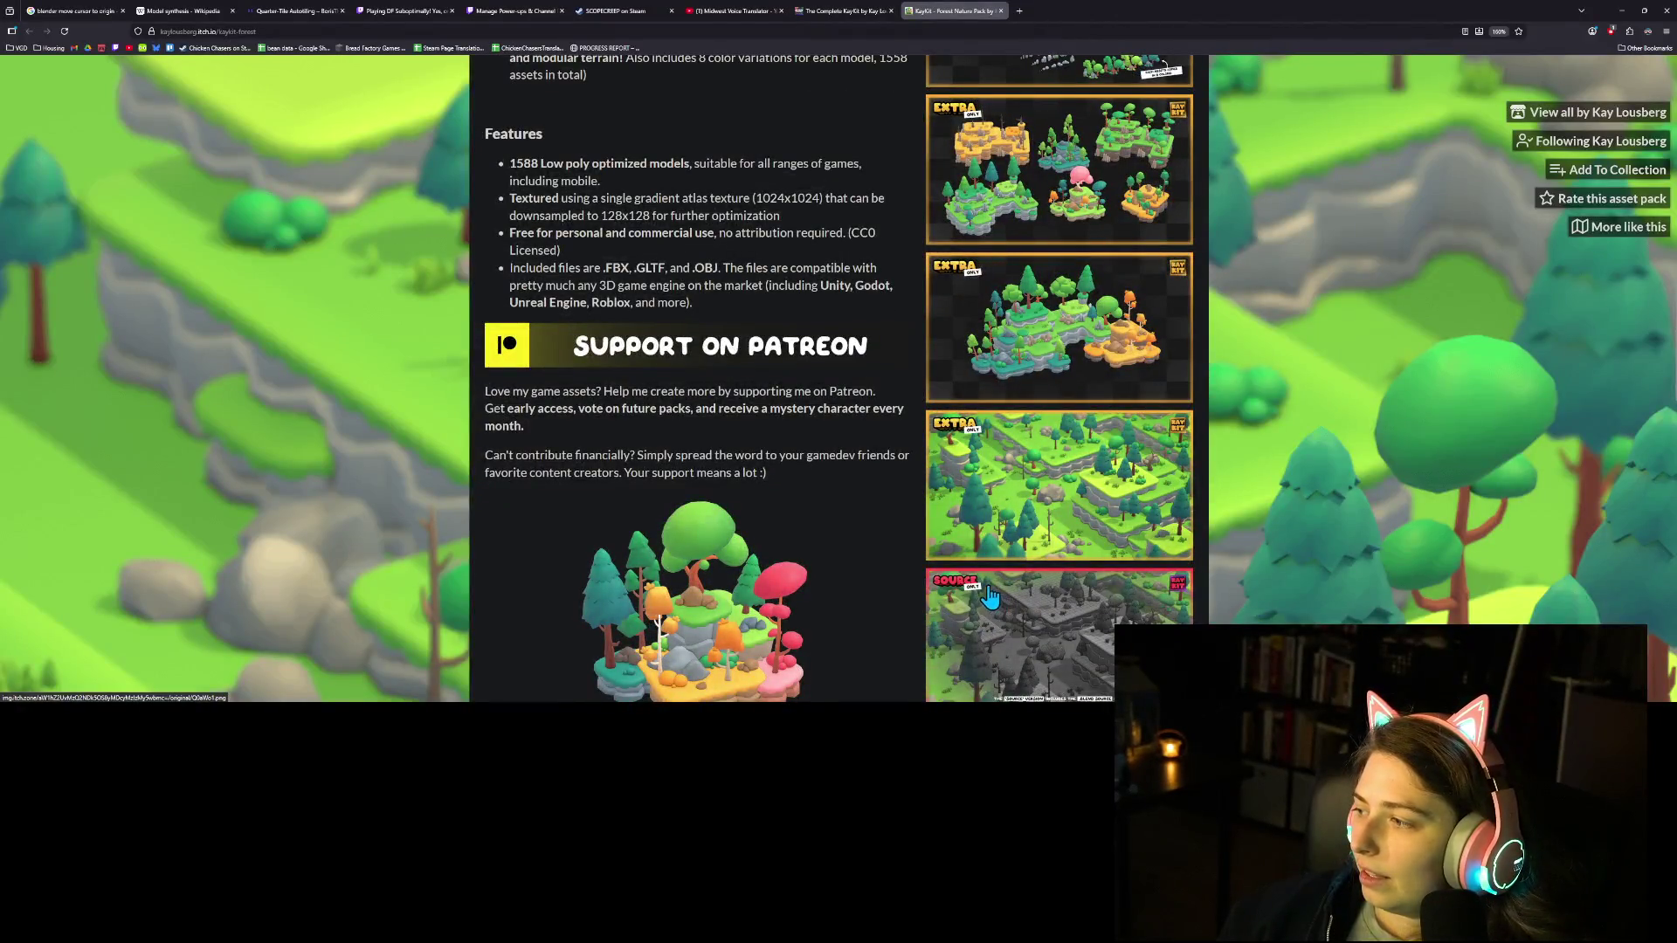
{"action": "scroll", "coordinate": [877, 511], "scroll_direction": "up", "scroll_amount": 10}
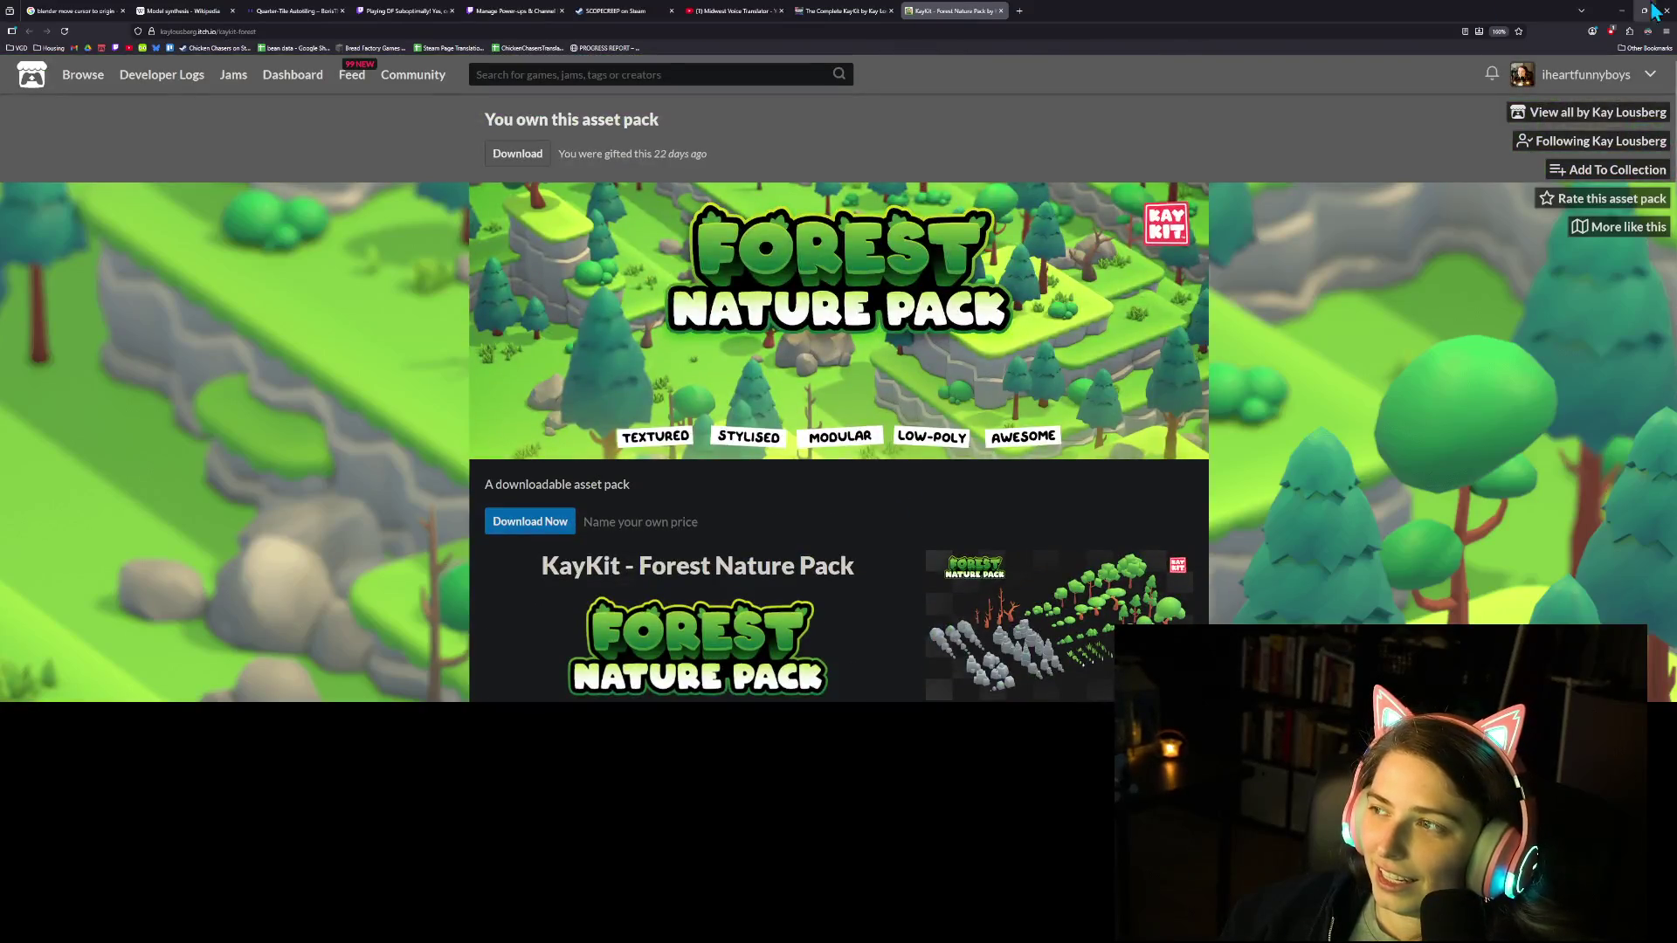
{"action": "left_click", "coordinate": [1621, 11]}
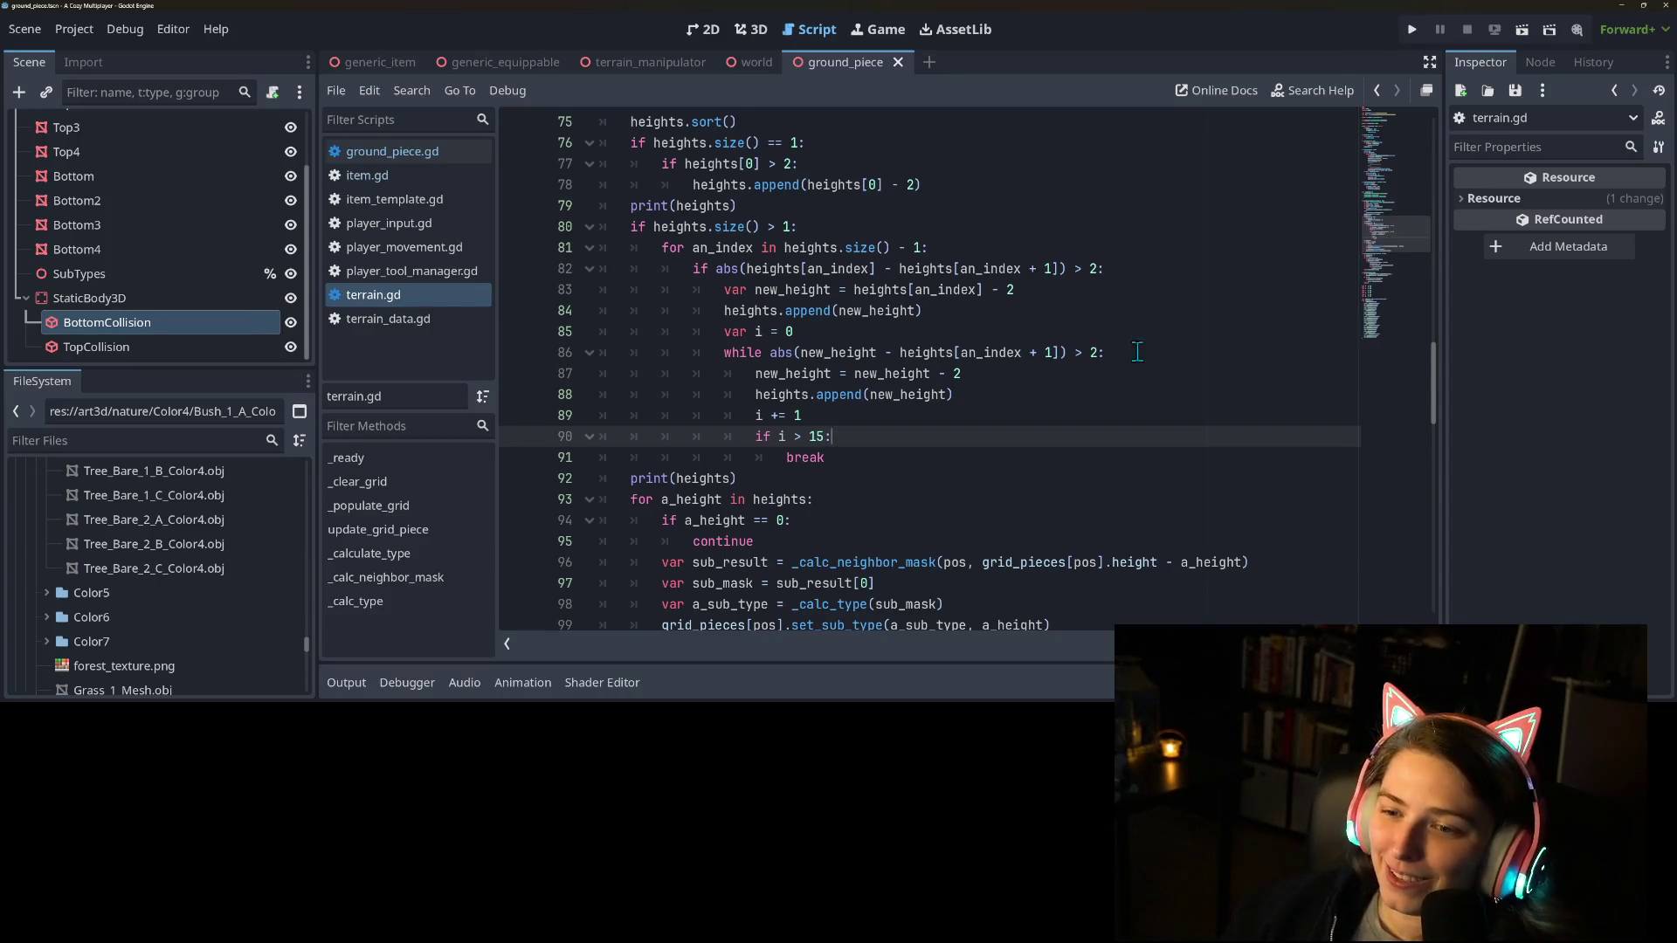
Step: Review the size check and the a_height and heights uses on lines 80–93 of terrain.gd
{"action": "left_click", "coordinate": [1044, 379]}
{"action": "left_click", "coordinate": [999, 450]}
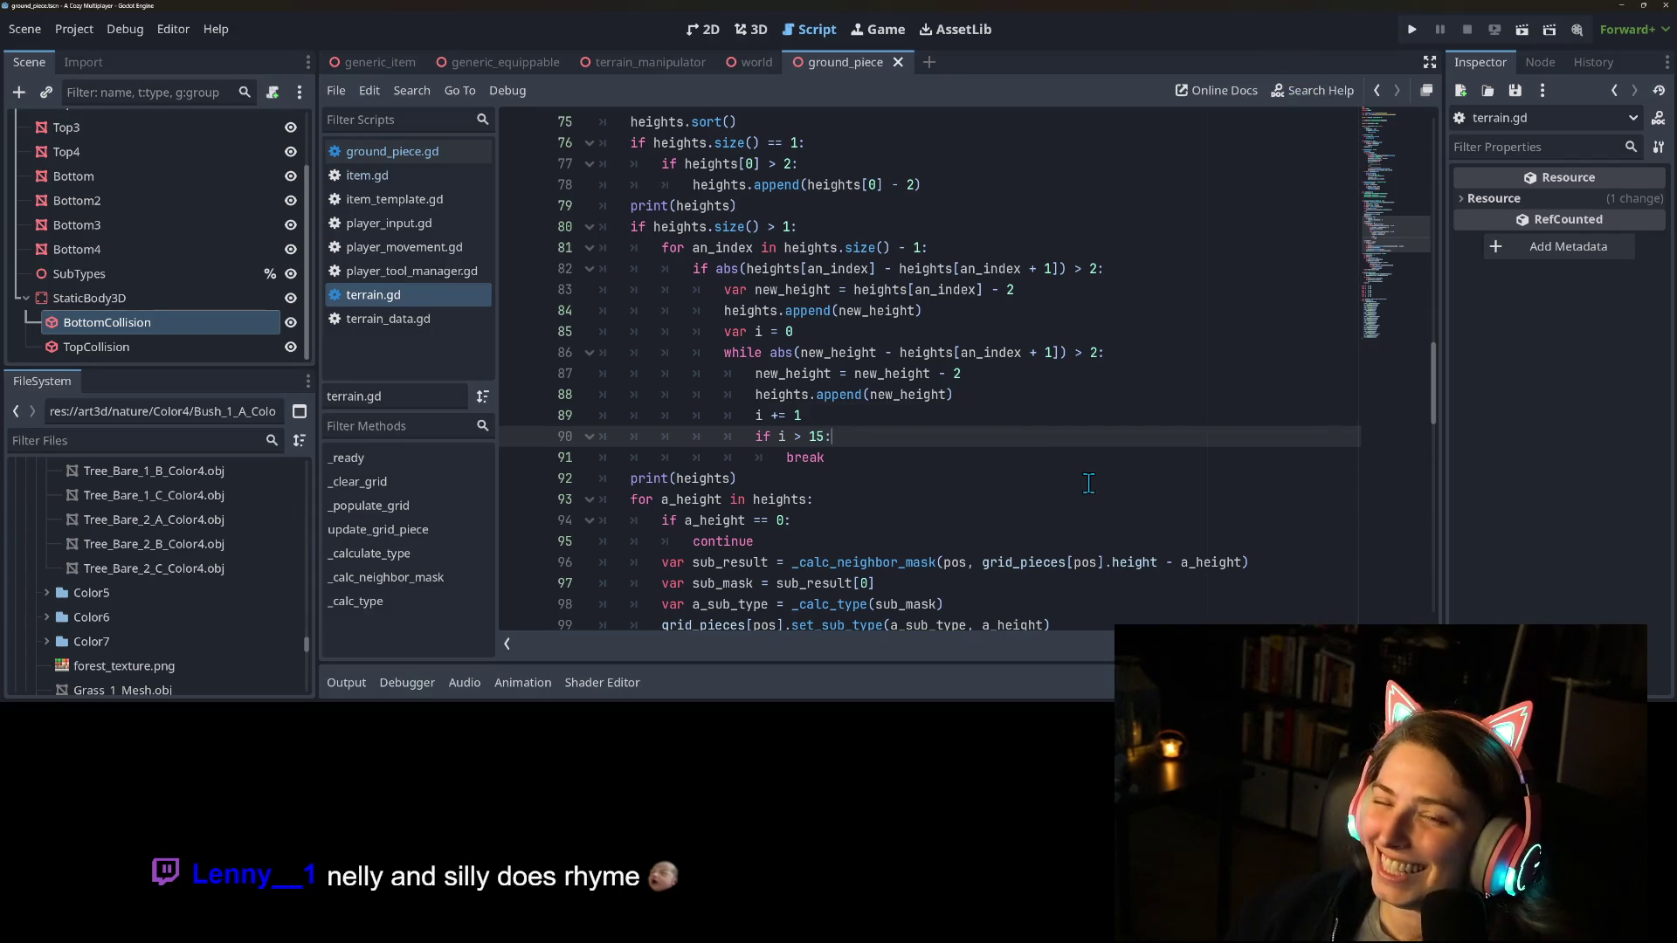
{"action": "scroll", "coordinate": [825, 428], "scroll_direction": "up", "scroll_amount": 6}
{"action": "scroll", "coordinate": [856, 489], "scroll_direction": "down", "scroll_amount": 5}
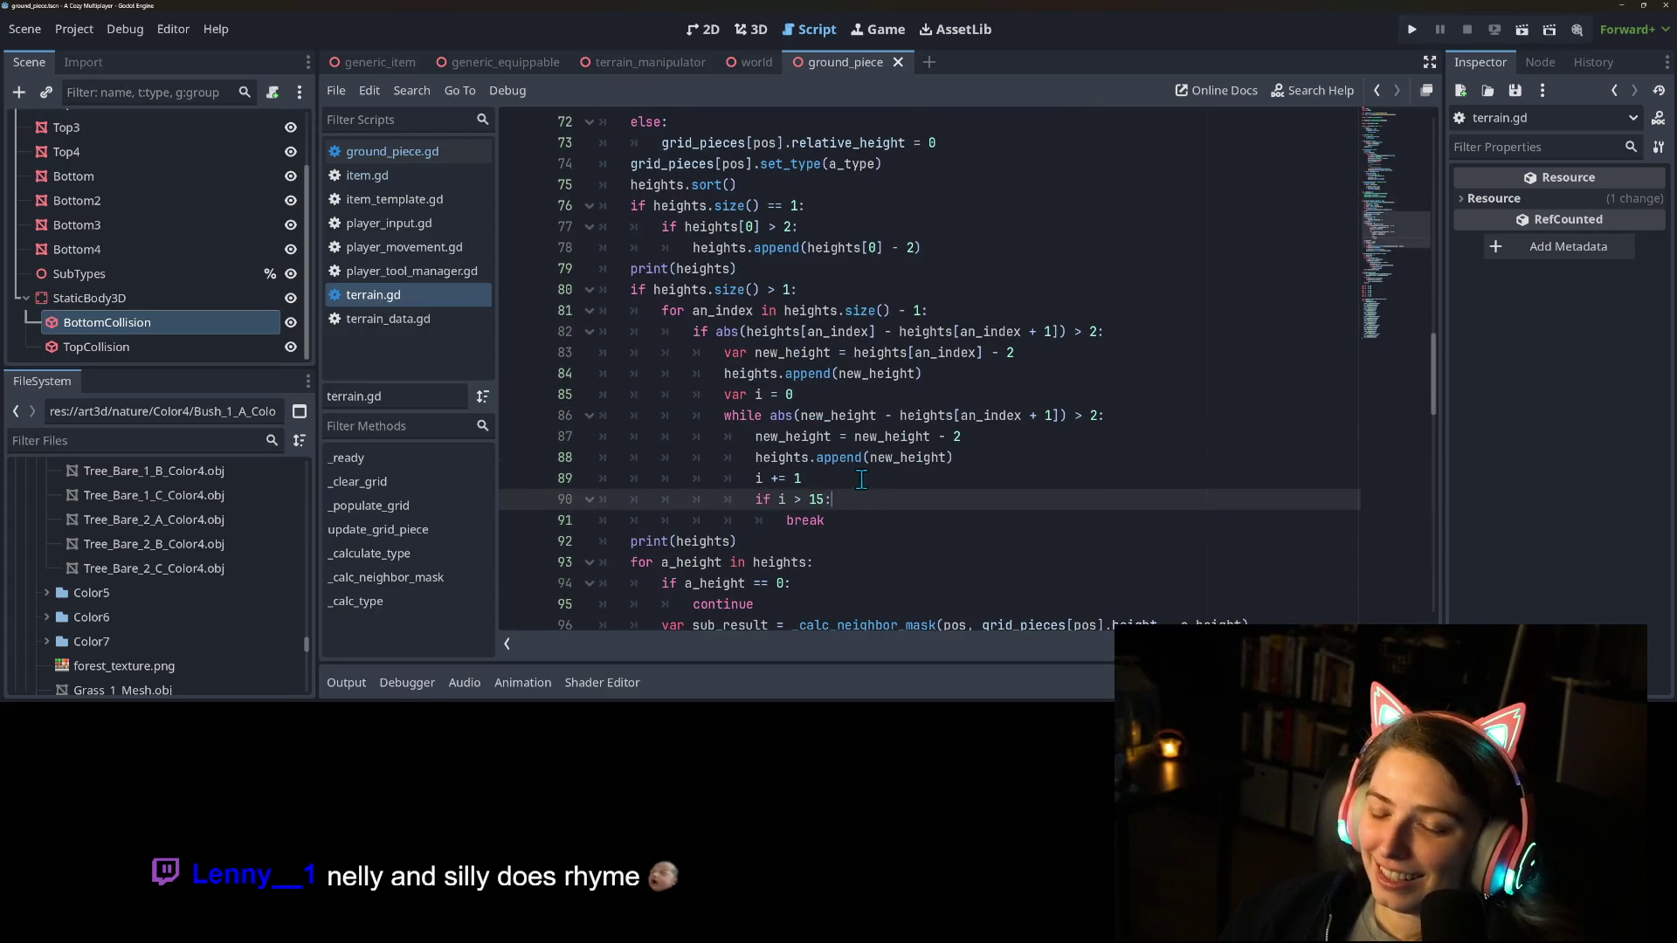
{"action": "scroll", "coordinate": [840, 428], "scroll_direction": "up", "scroll_amount": 2}
{"action": "left_click", "coordinate": [686, 420]}
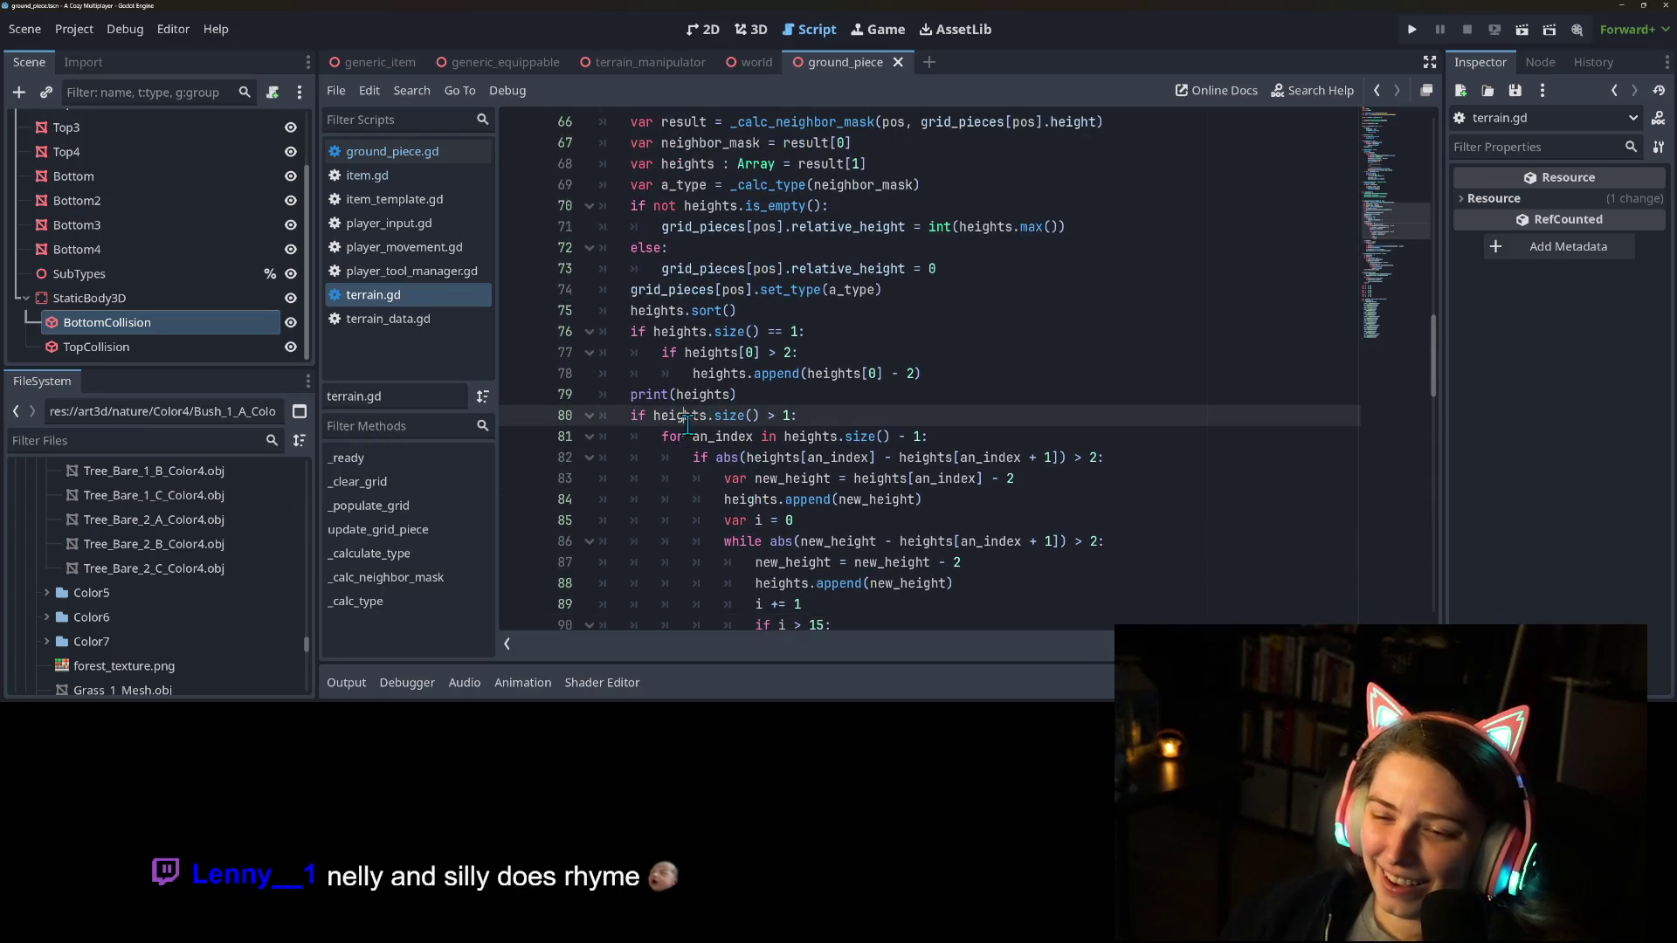
{"action": "scroll", "coordinate": [859, 517], "scroll_direction": "down", "scroll_amount": 5}
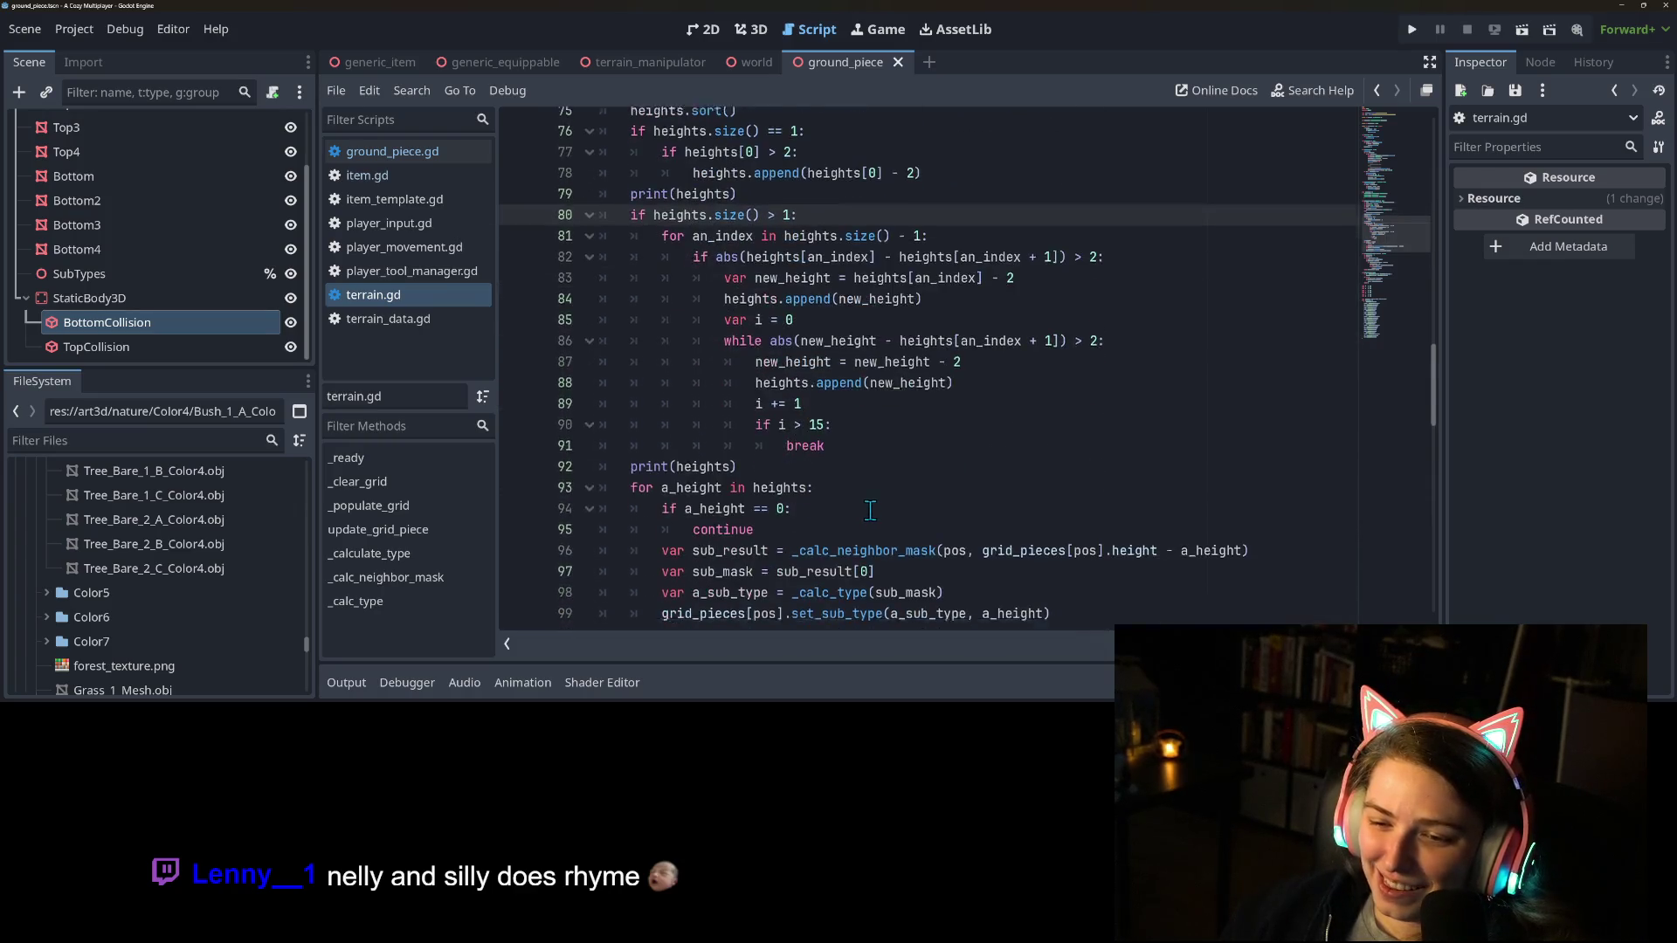
{"action": "double_click", "coordinate": [714, 374]}
{"action": "double_click", "coordinate": [787, 374]}
{"action": "scroll", "coordinate": [799, 406], "scroll_direction": "up", "scroll_amount": 3}
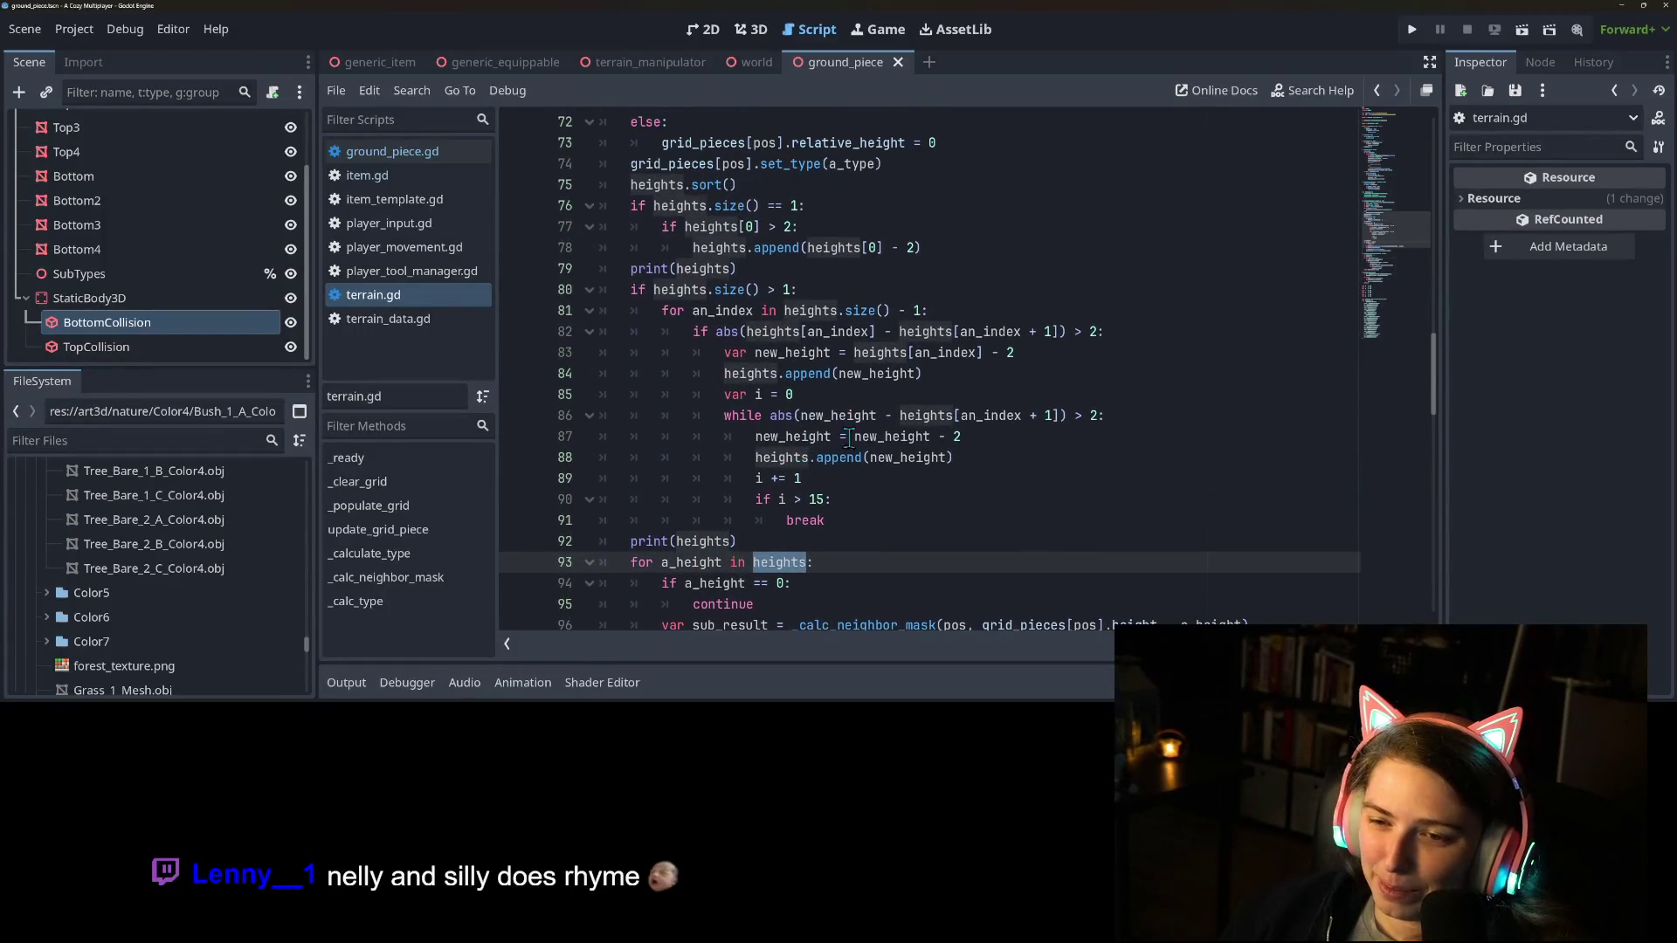
{"action": "double_click", "coordinate": [691, 559]}
Step: Delete the early print(heights) on line 79 and indent the later one into the multi-height block
{"action": "left_click_drag", "start_coordinate": [761, 269], "coordinate": [554, 262]}
{"action": "key", "text": "BackSpace"}
{"action": "key", "text": "BackSpace"}
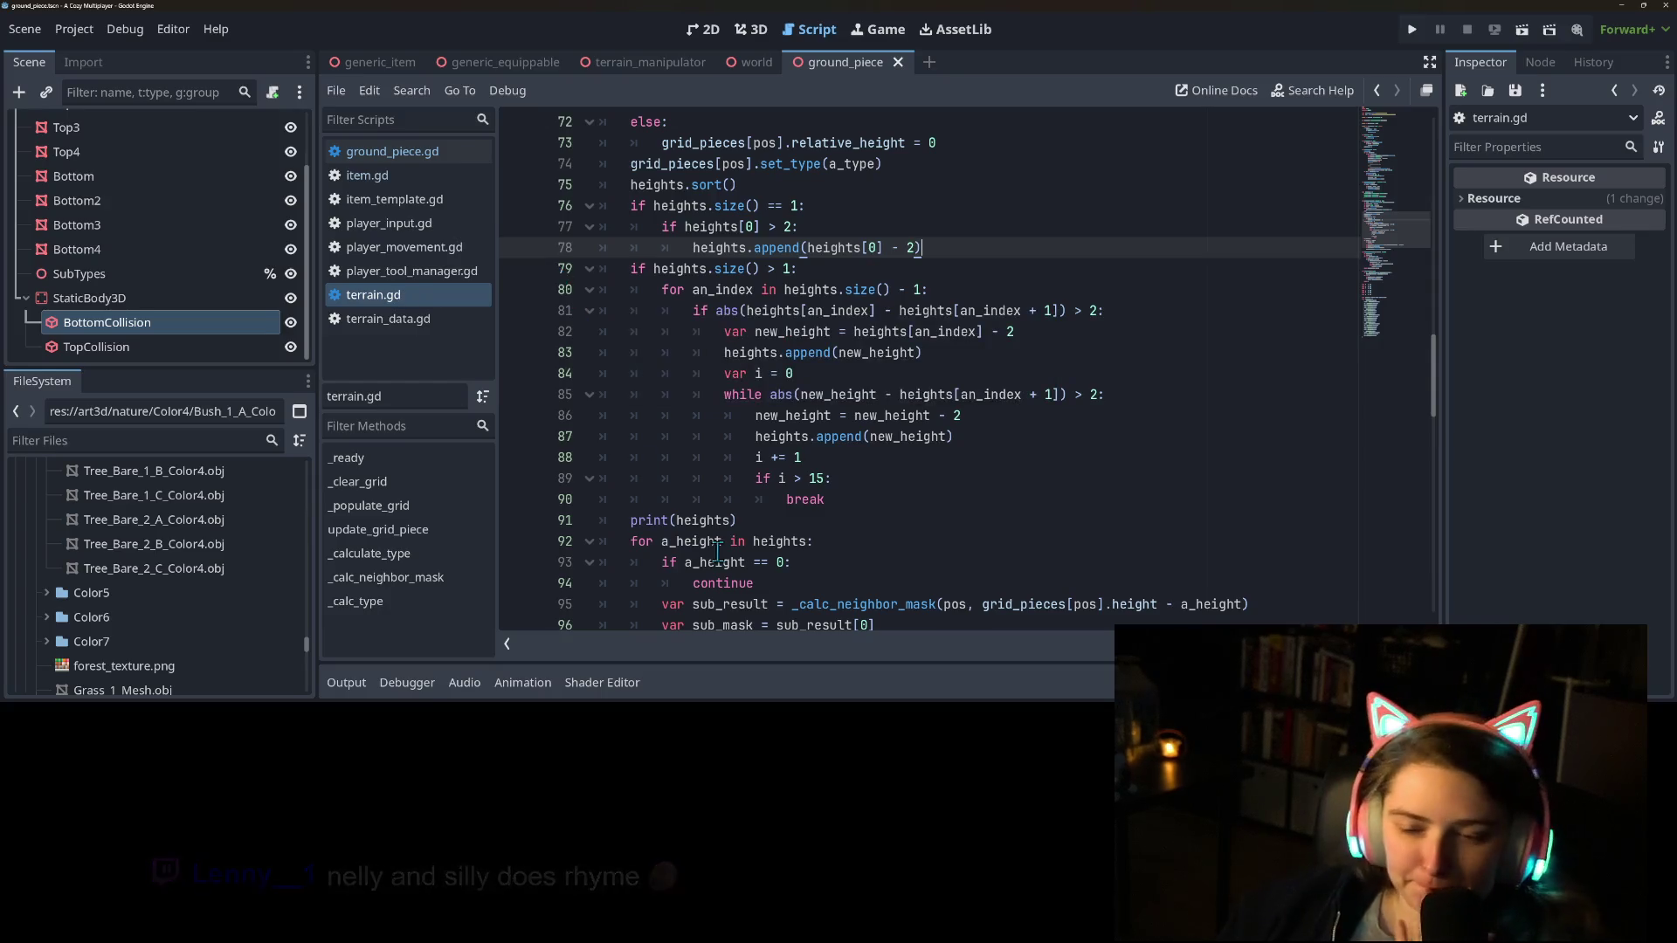
{"action": "left_click", "coordinate": [751, 522]}
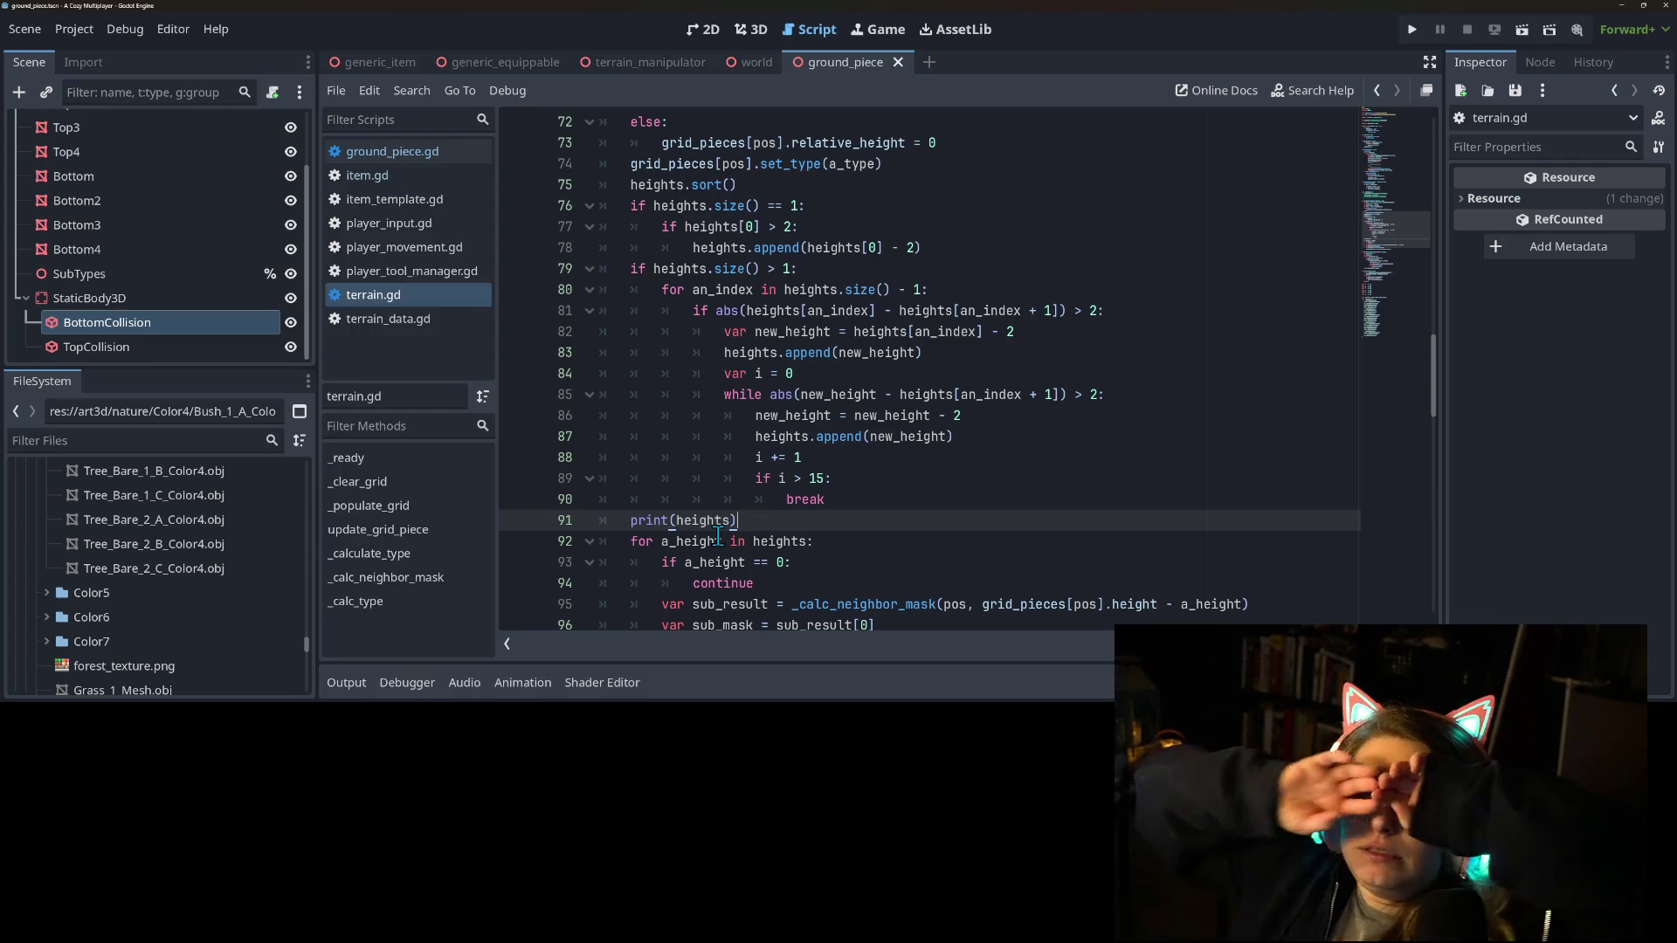
{"action": "key", "text": "Home"}
{"action": "key", "text": "Tab"}
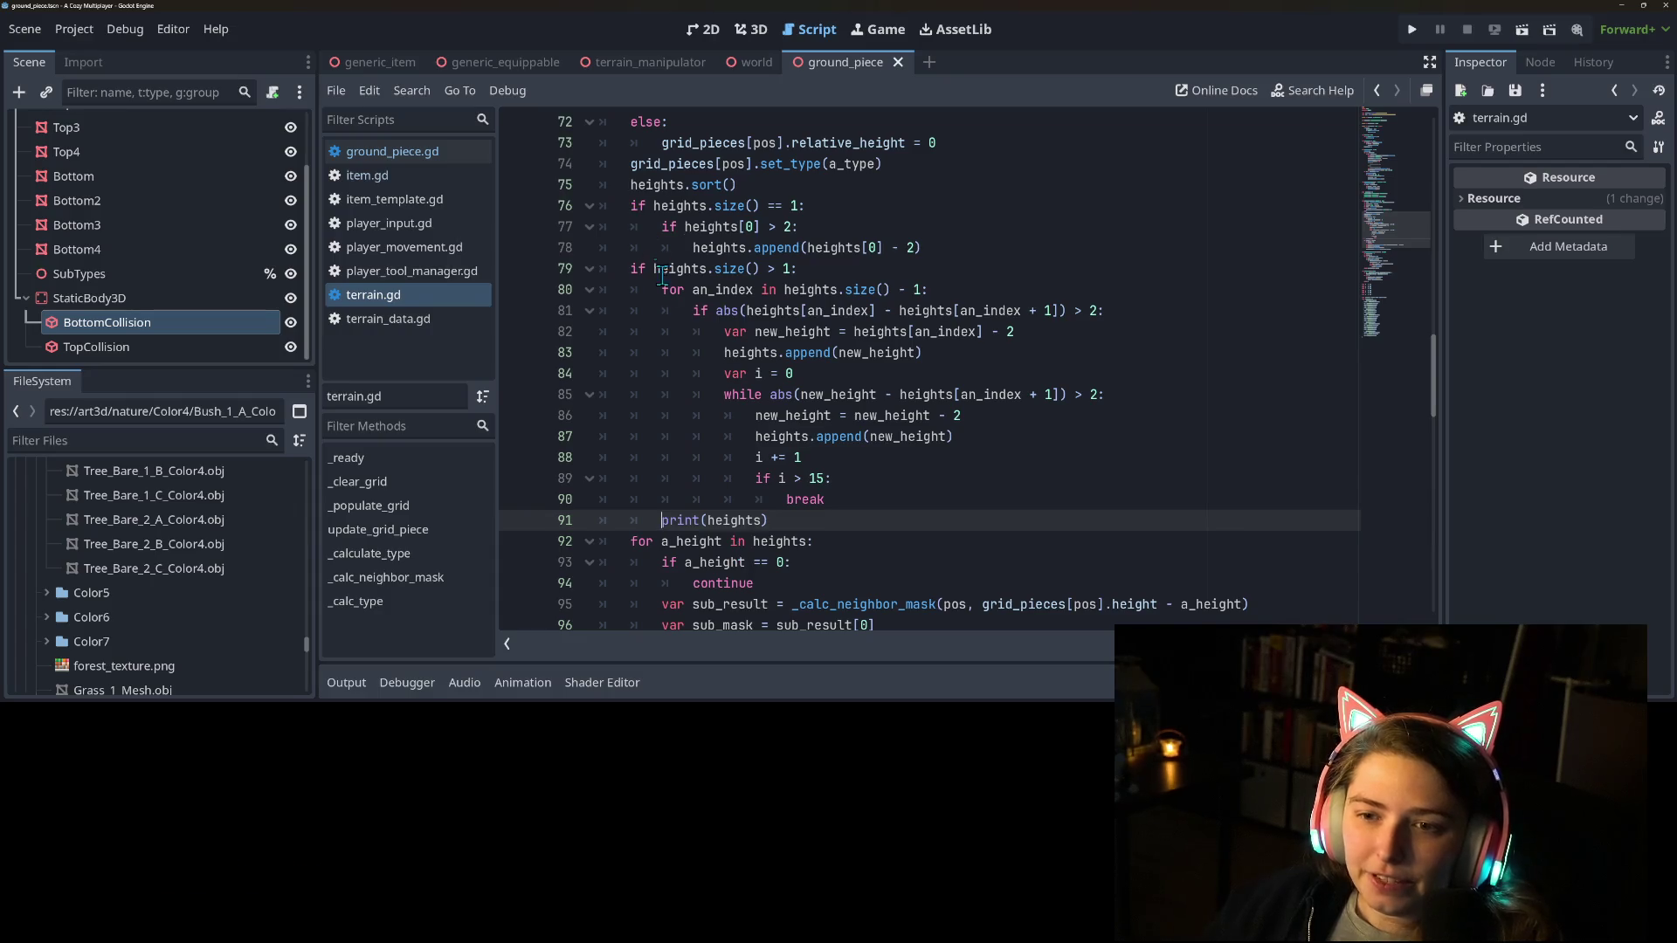
Step: Highlight the heights references on lines 80 and 81
{"action": "left_click", "coordinate": [814, 331]}
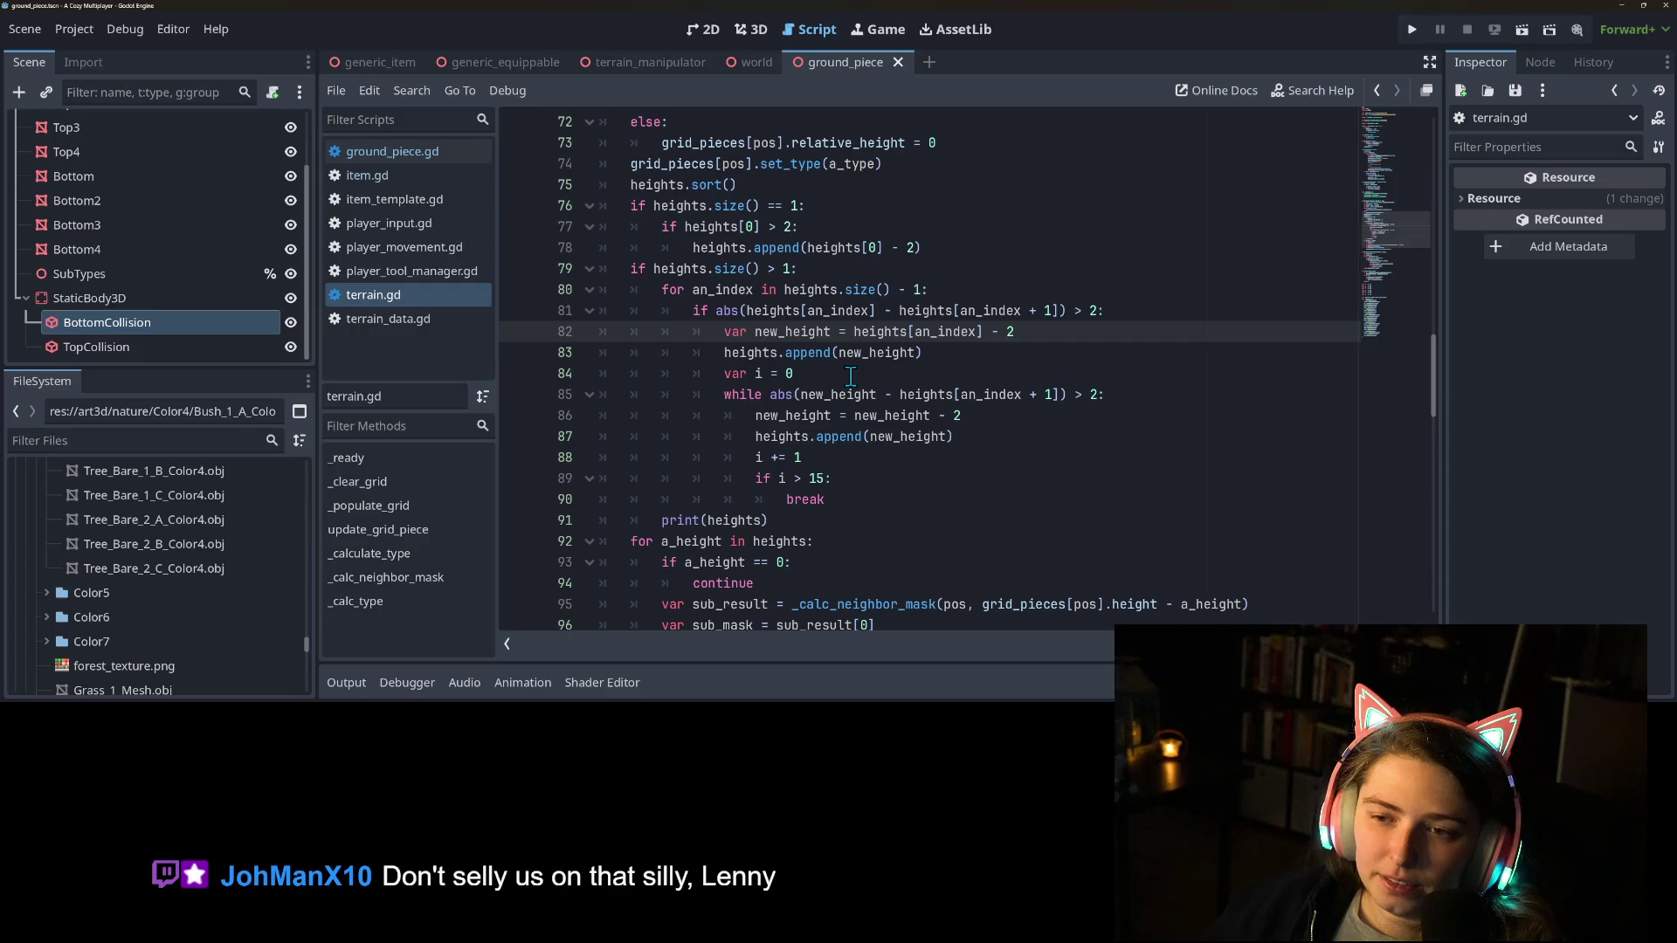
{"action": "double_click", "coordinate": [947, 310]}
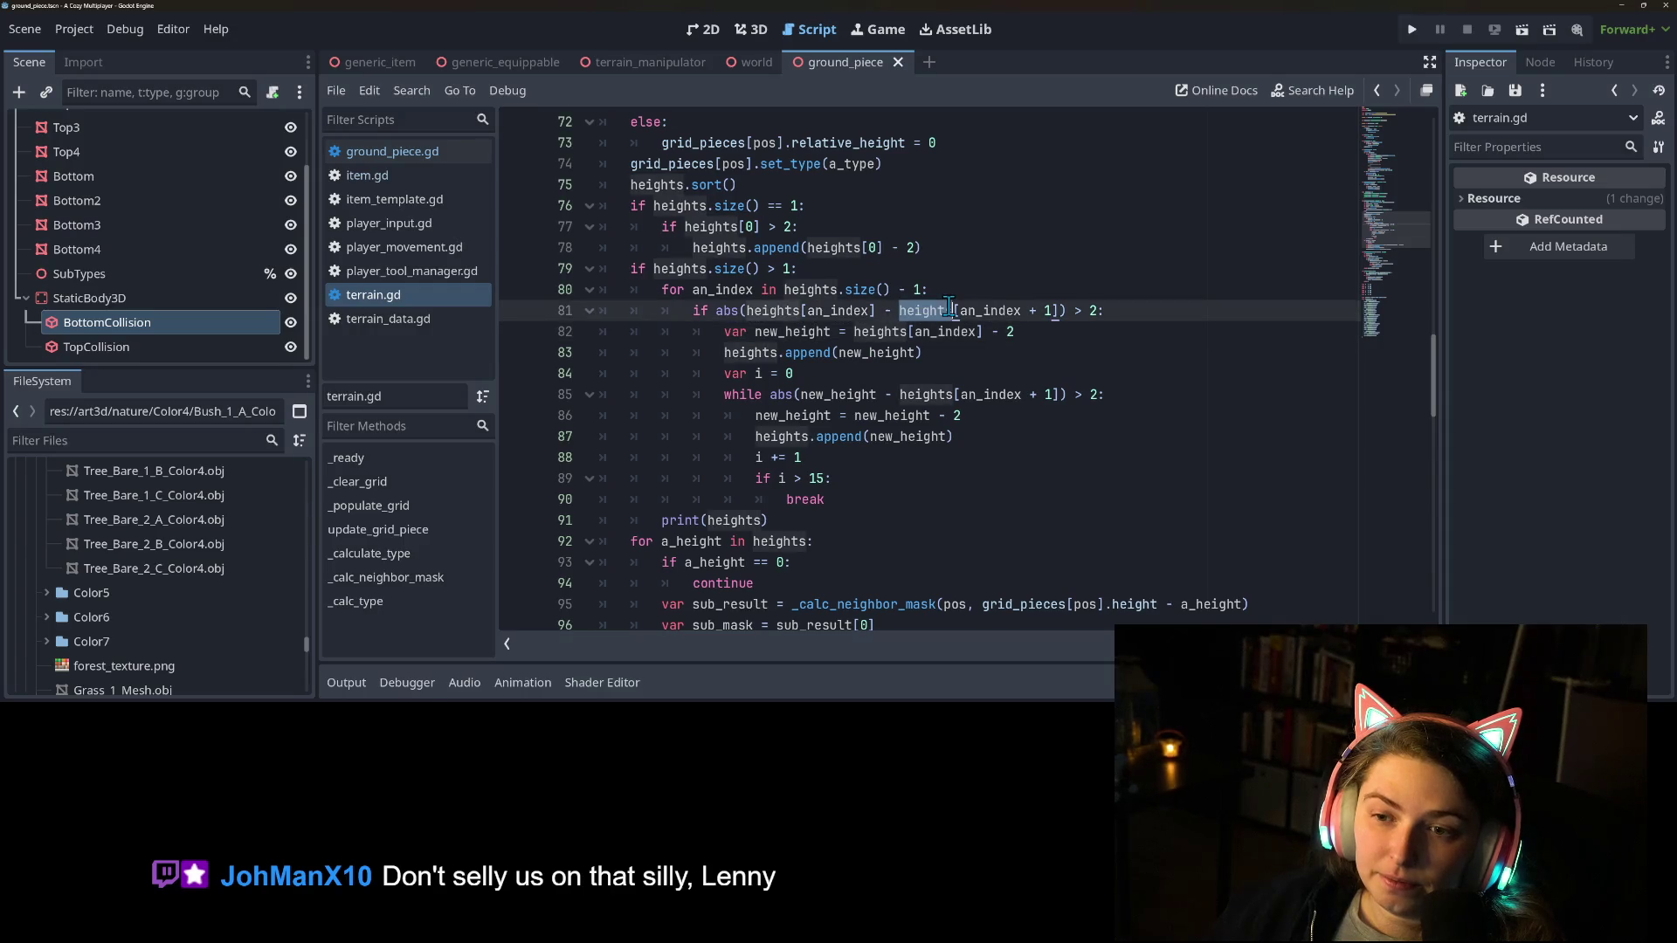
{"action": "double_click", "coordinate": [818, 290]}
{"action": "mouse_move", "coordinate": [817, 290]}
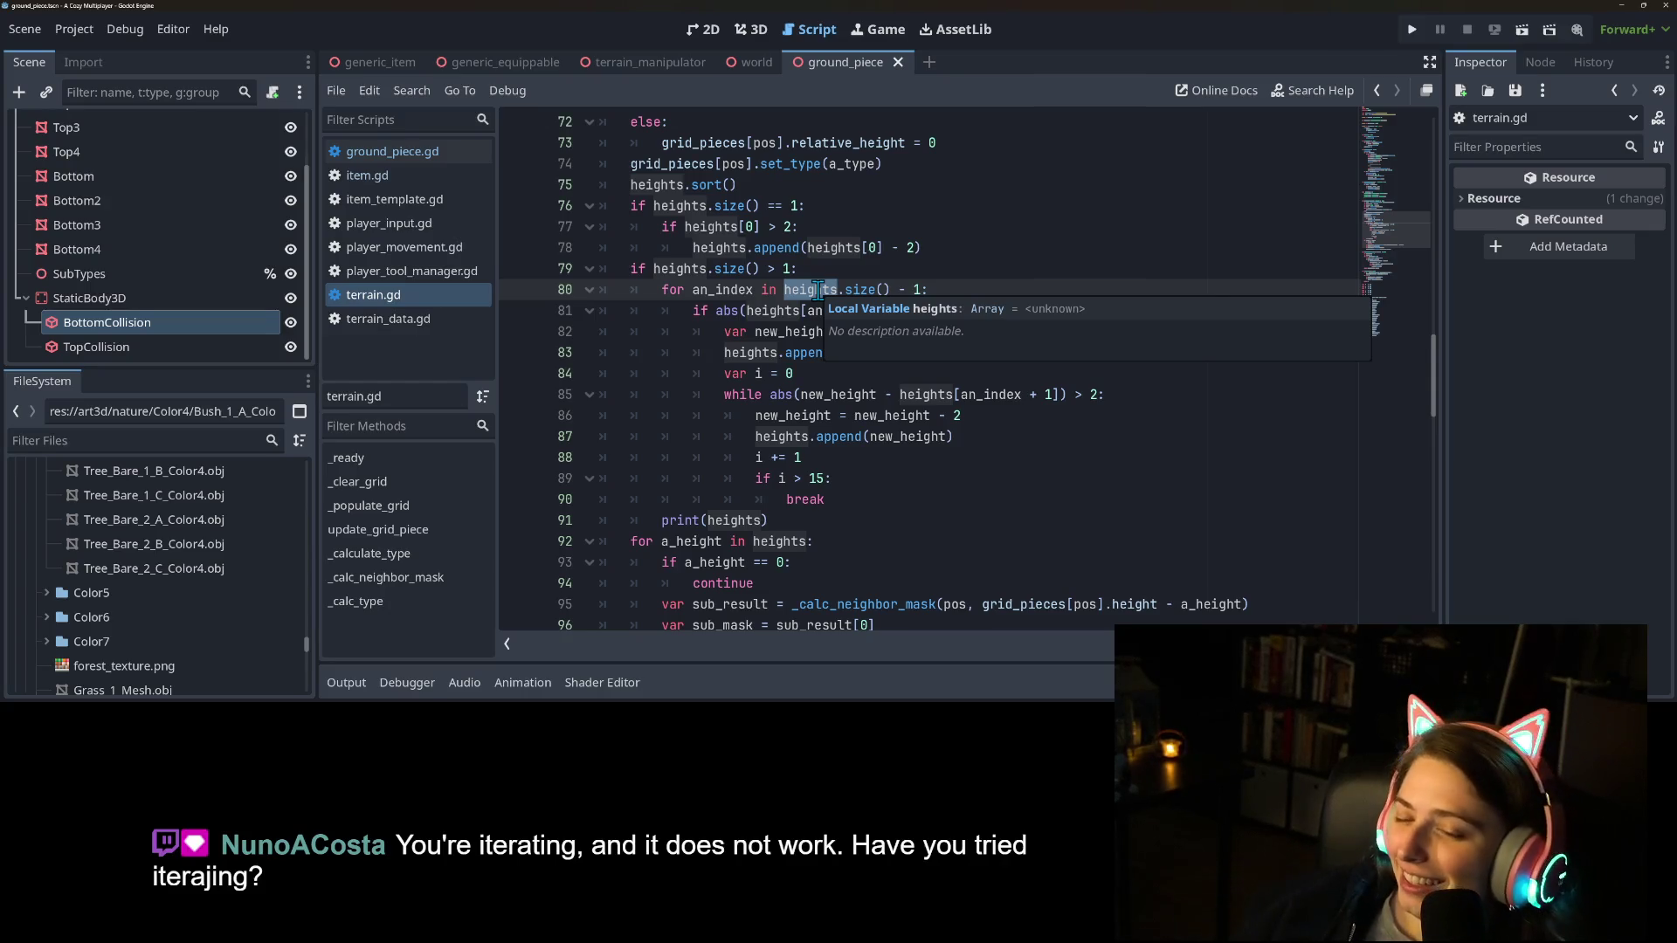
Step: Review the height loop, highlighting heights, new_height and append on lines 80–83
{"action": "left_click", "coordinate": [945, 501]}
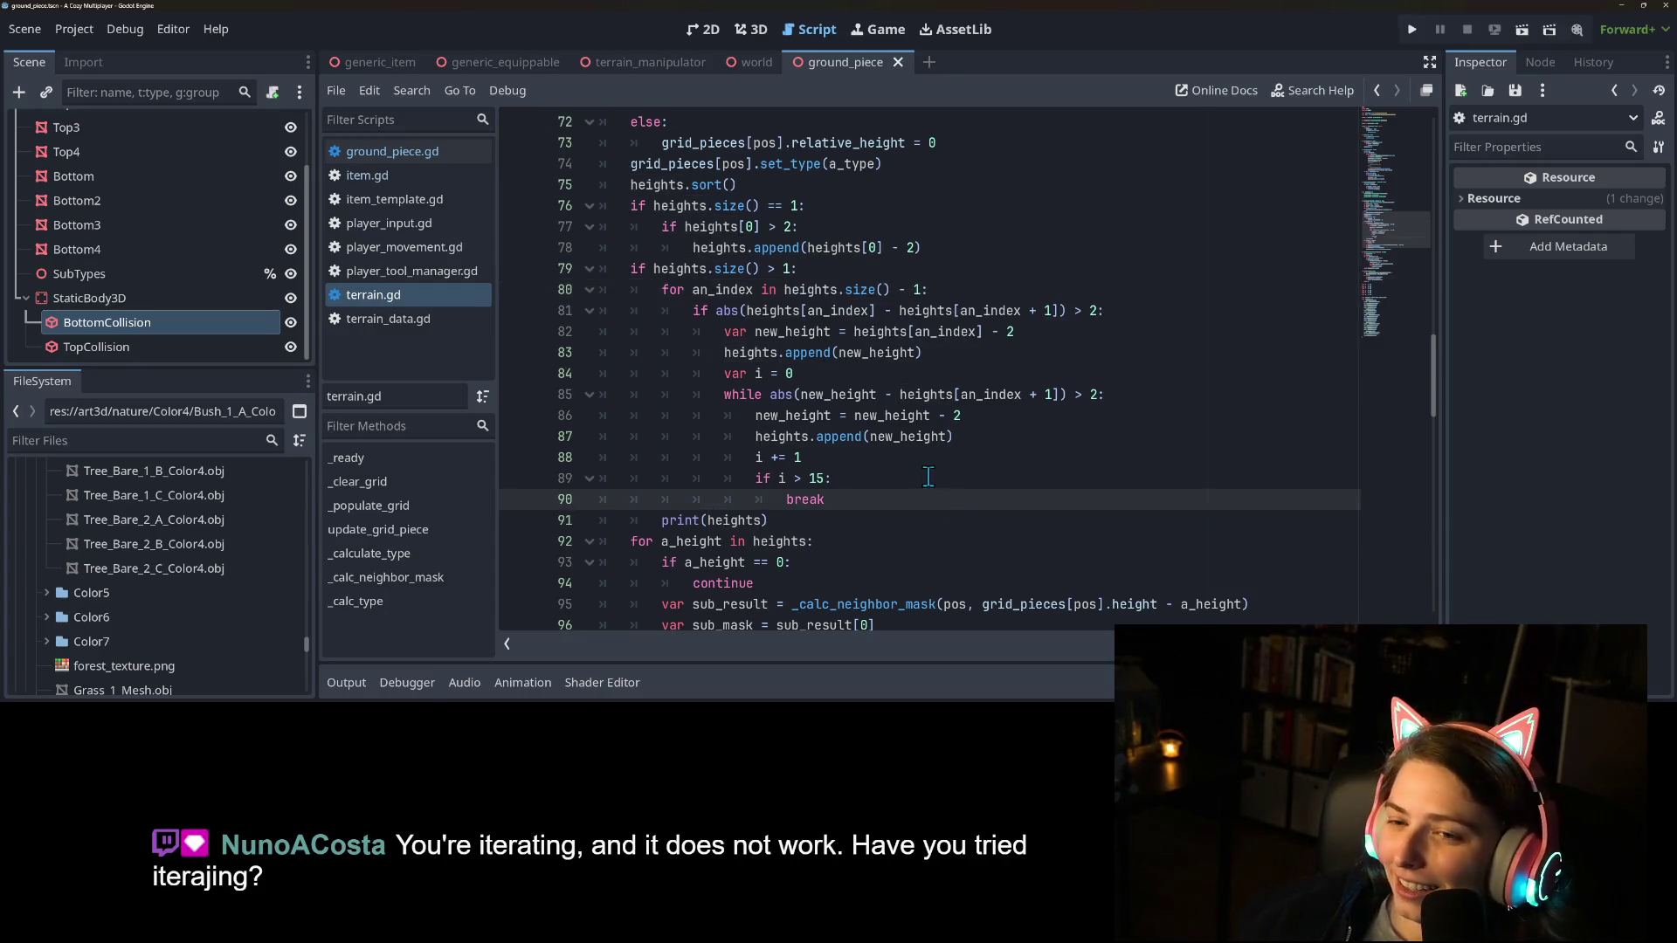
{"action": "key", "text": "Down"}
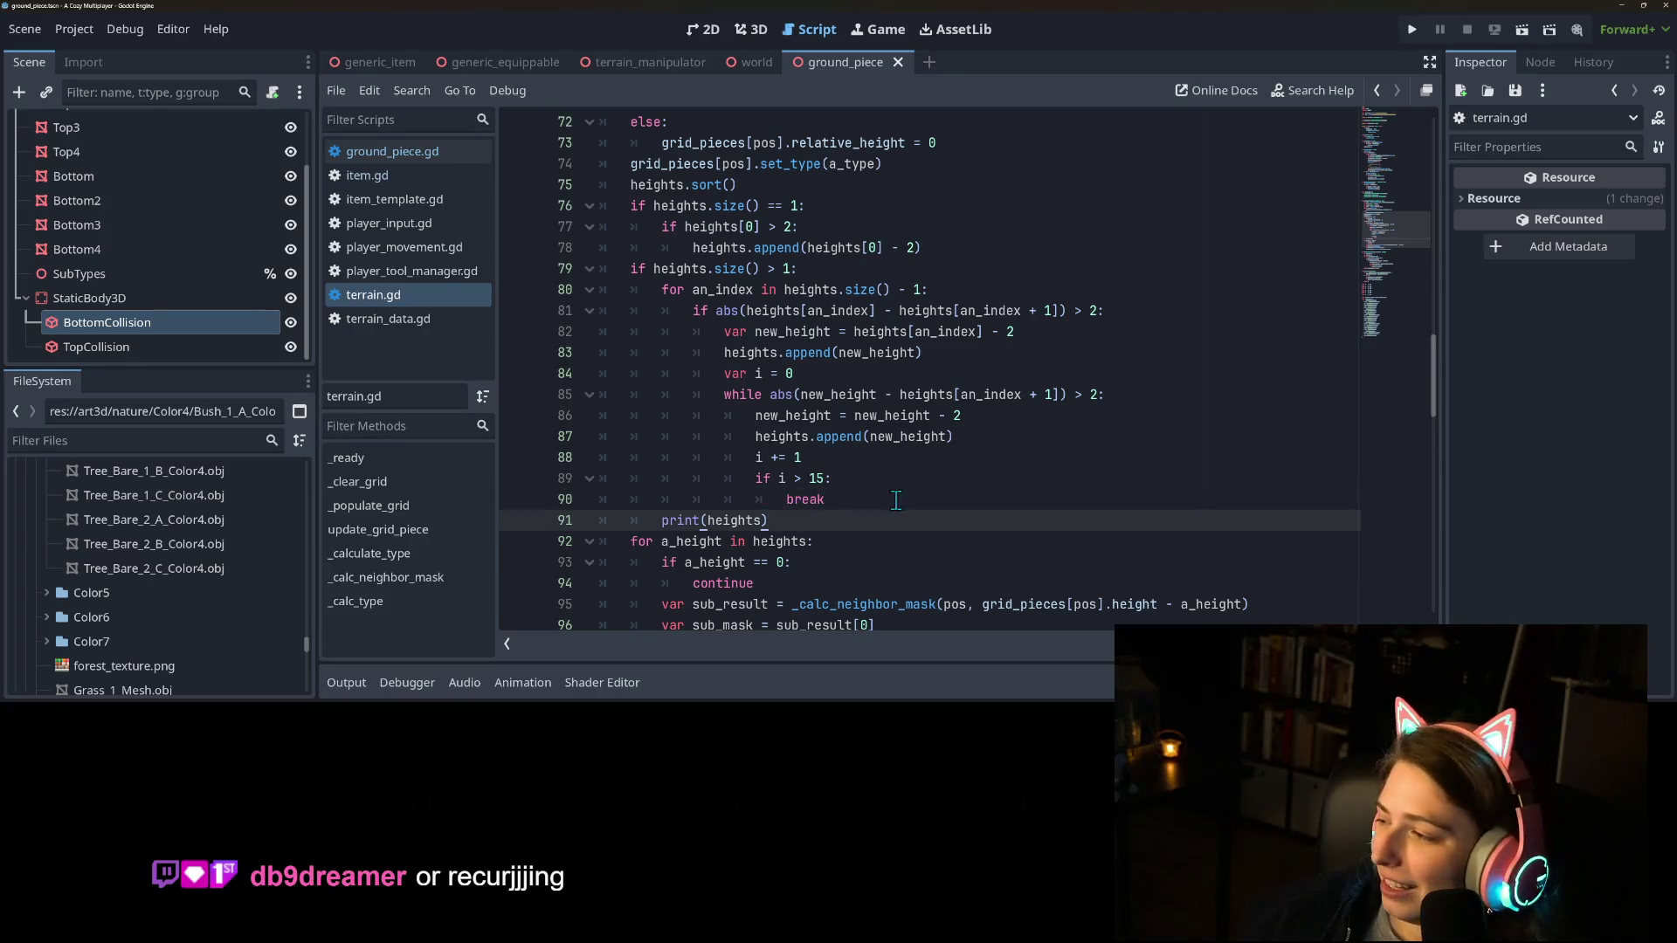
{"action": "key", "text": "Up"}
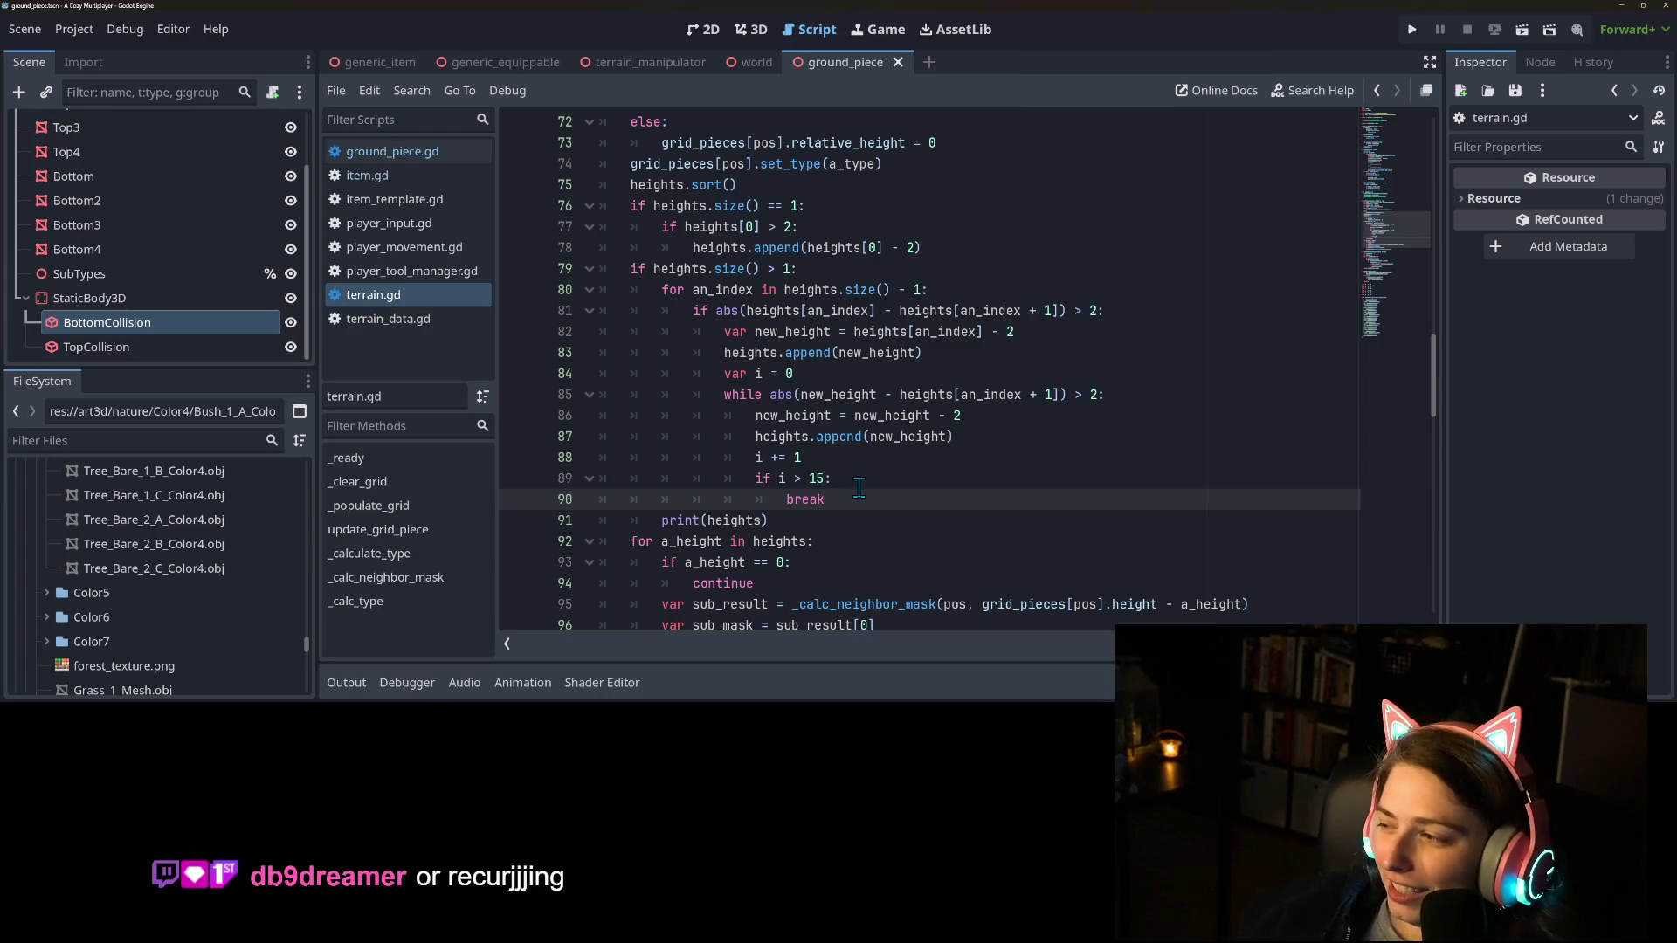
{"action": "left_click", "coordinate": [802, 481]}
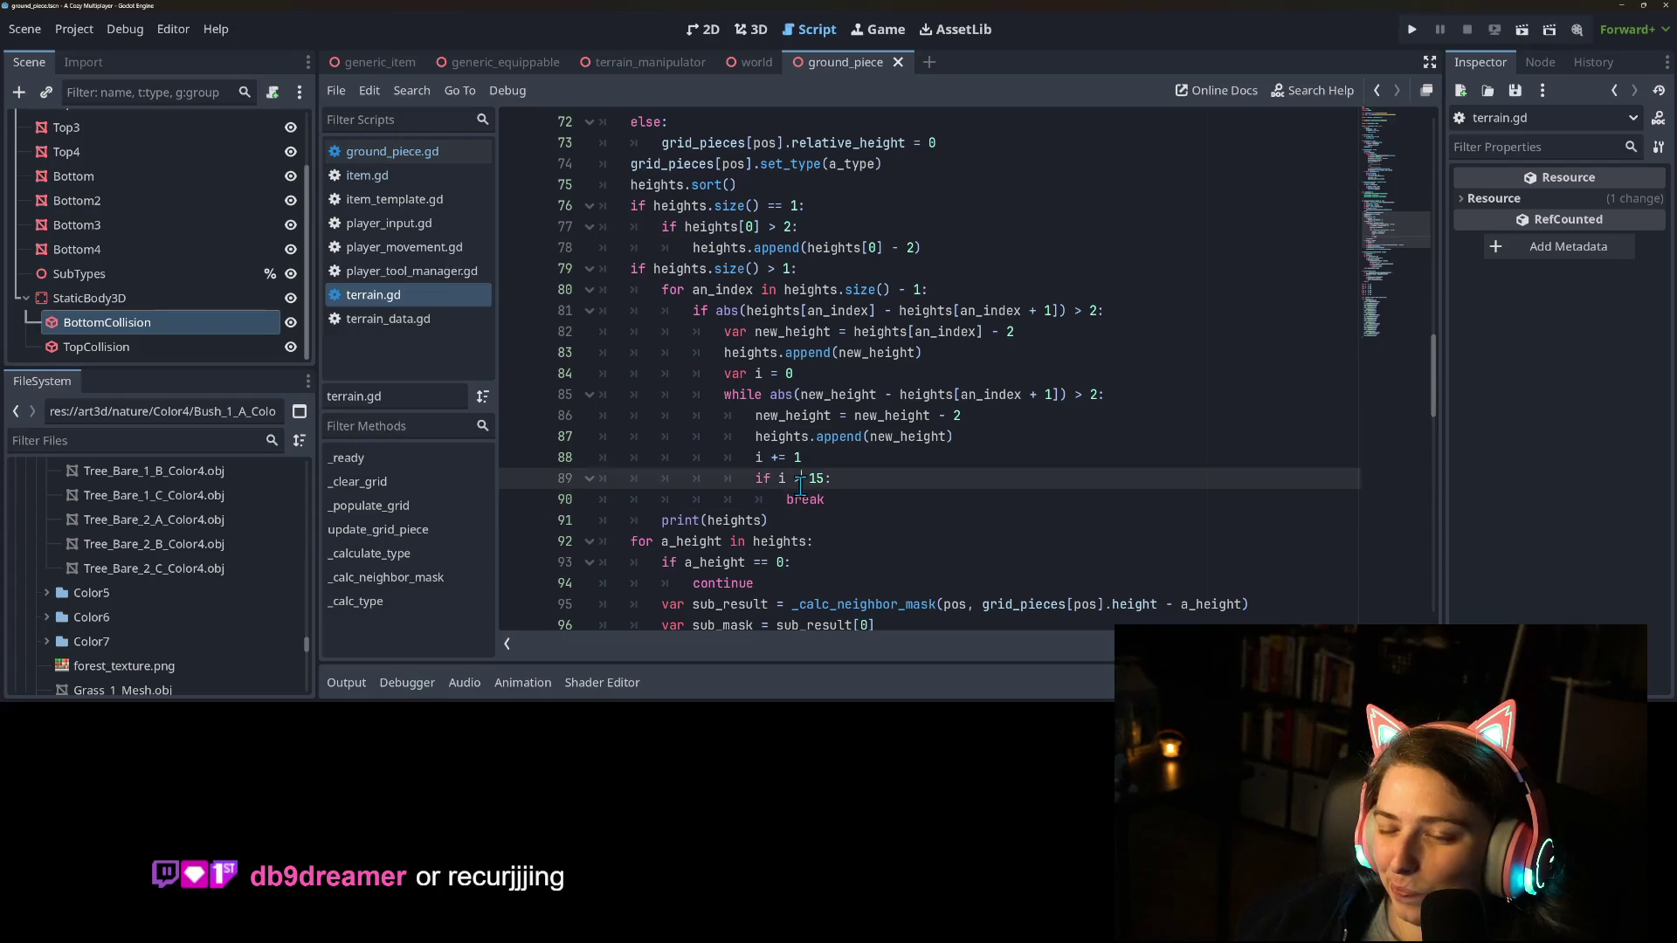
{"action": "left_click", "coordinate": [837, 437]}
{"action": "left_click", "coordinate": [856, 356]}
{"action": "double_click", "coordinate": [807, 355]}
{"action": "double_click", "coordinate": [756, 333]}
{"action": "double_click", "coordinate": [751, 352]}
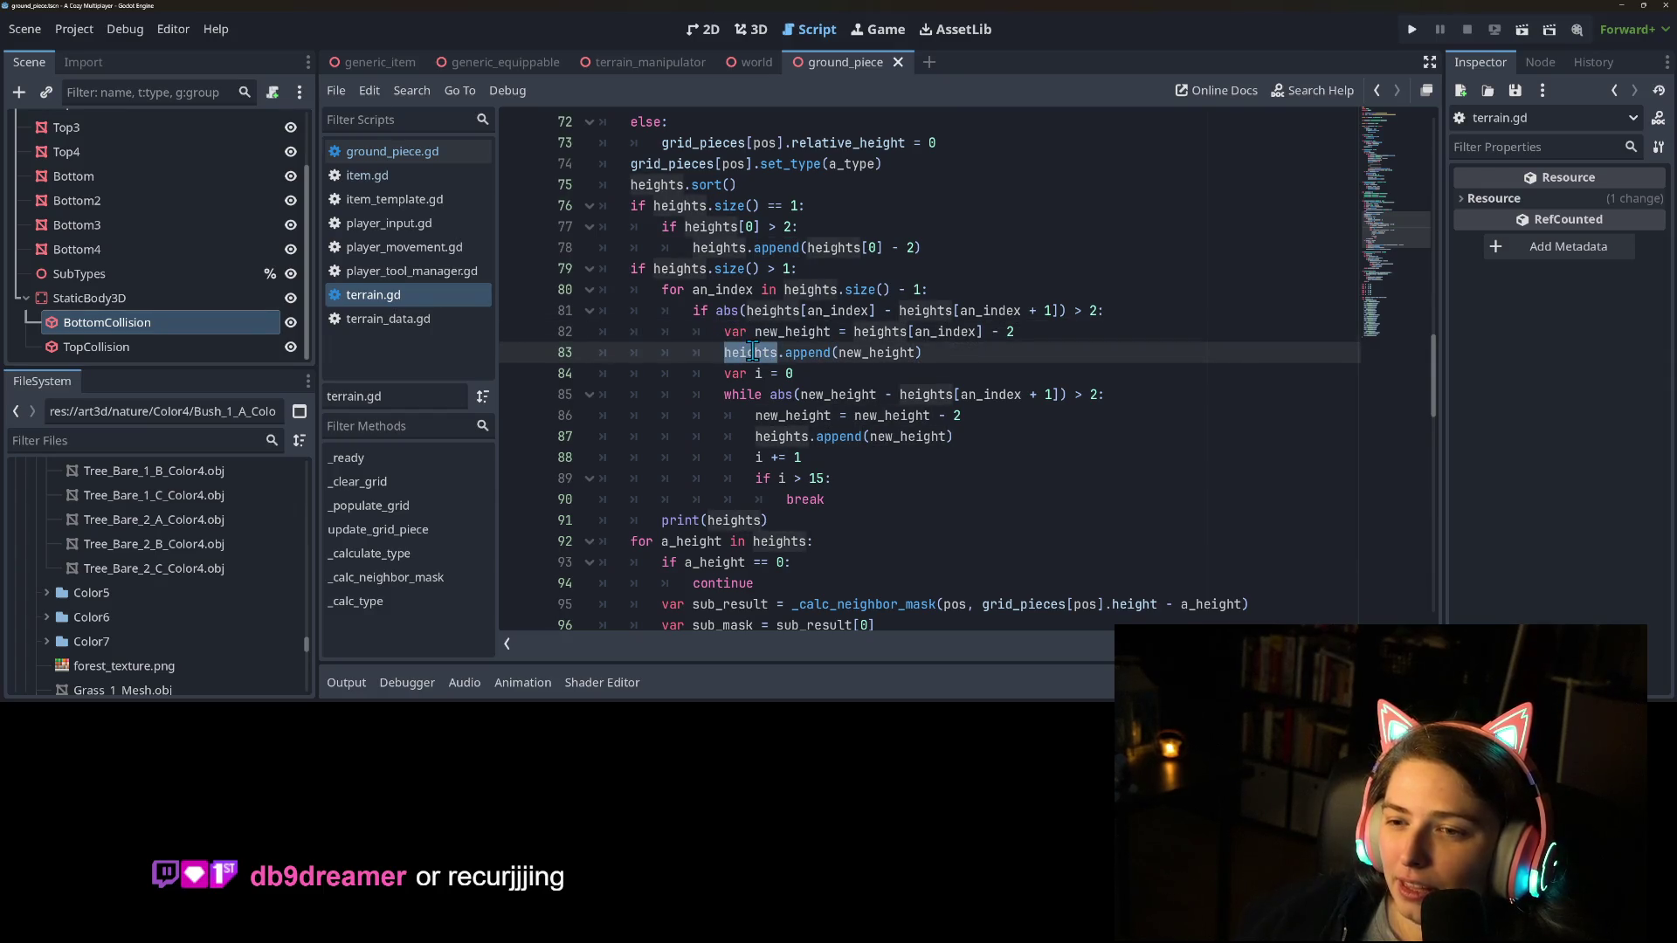
{"action": "double_click", "coordinate": [825, 289]}
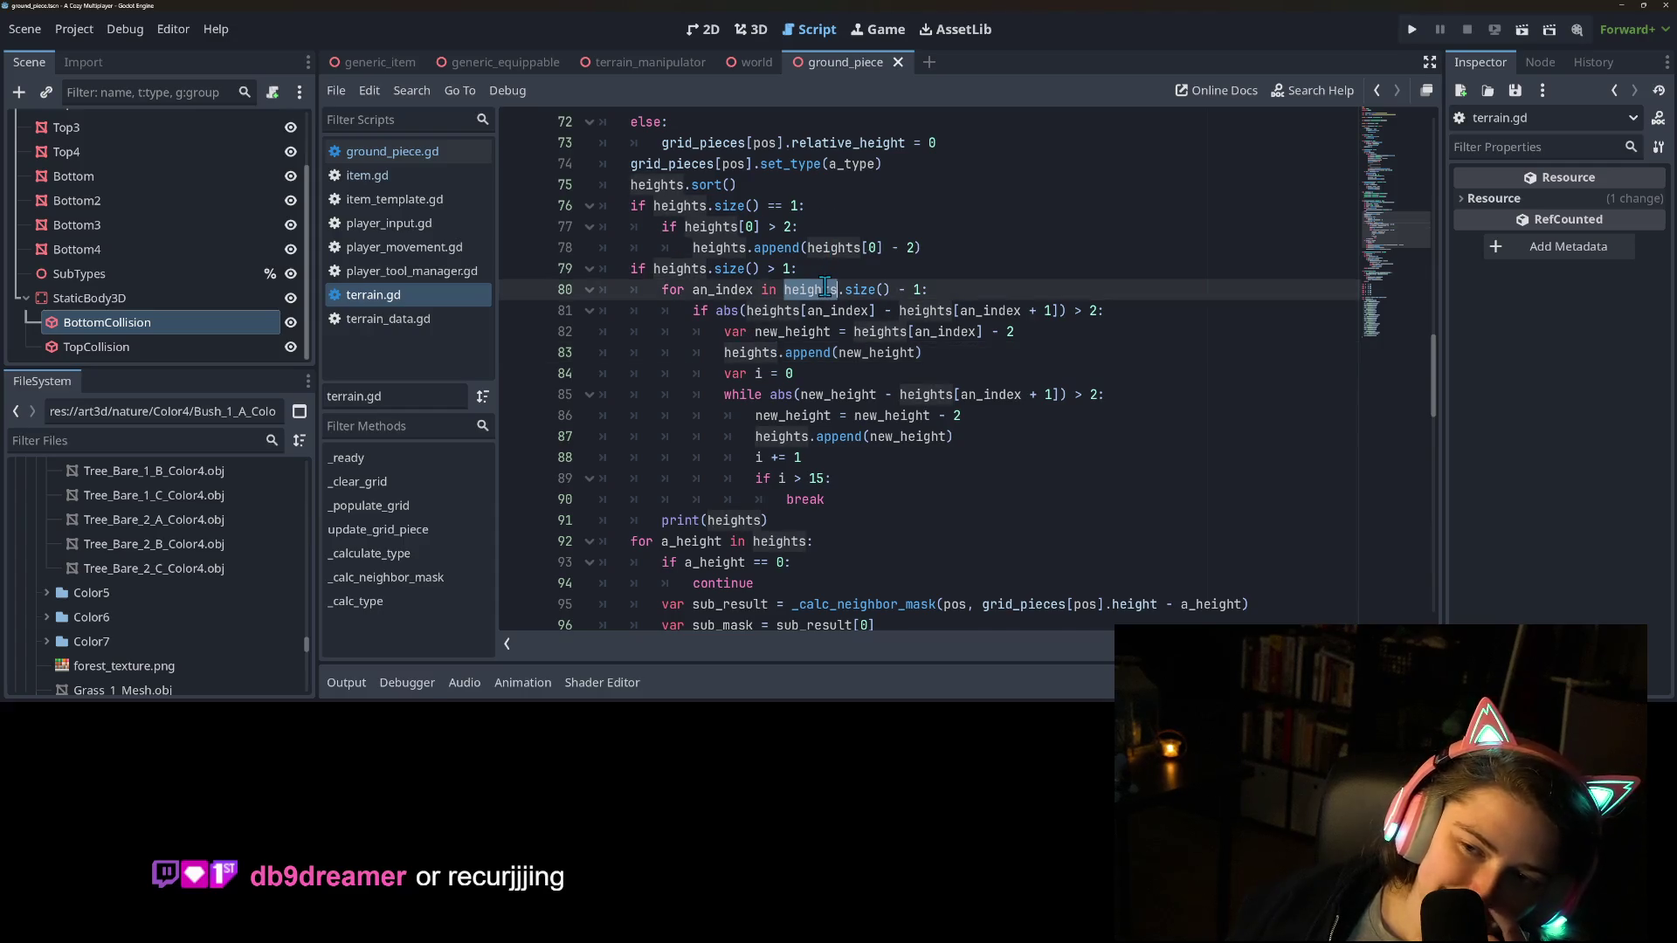
{"action": "left_click", "coordinate": [773, 292]}
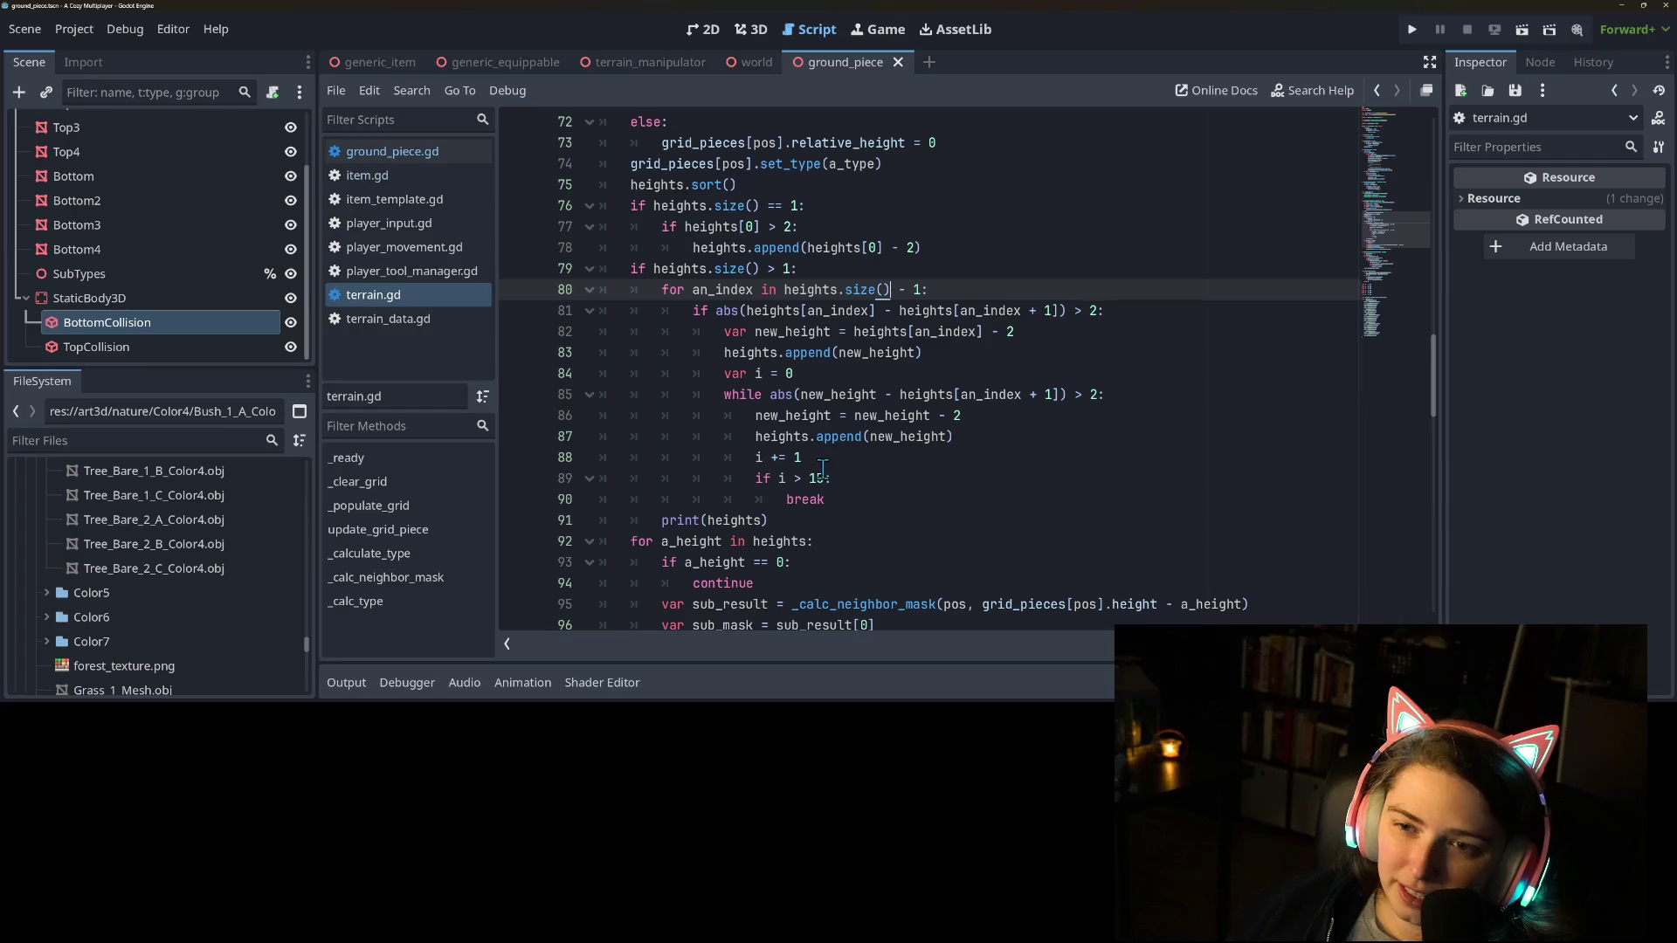
Step: Inspect the calls on lines 95–98, then jump to set_sub_type's definition in ground_piece.gd
{"action": "scroll", "coordinate": [822, 469], "scroll_direction": "up", "scroll_amount": 3}
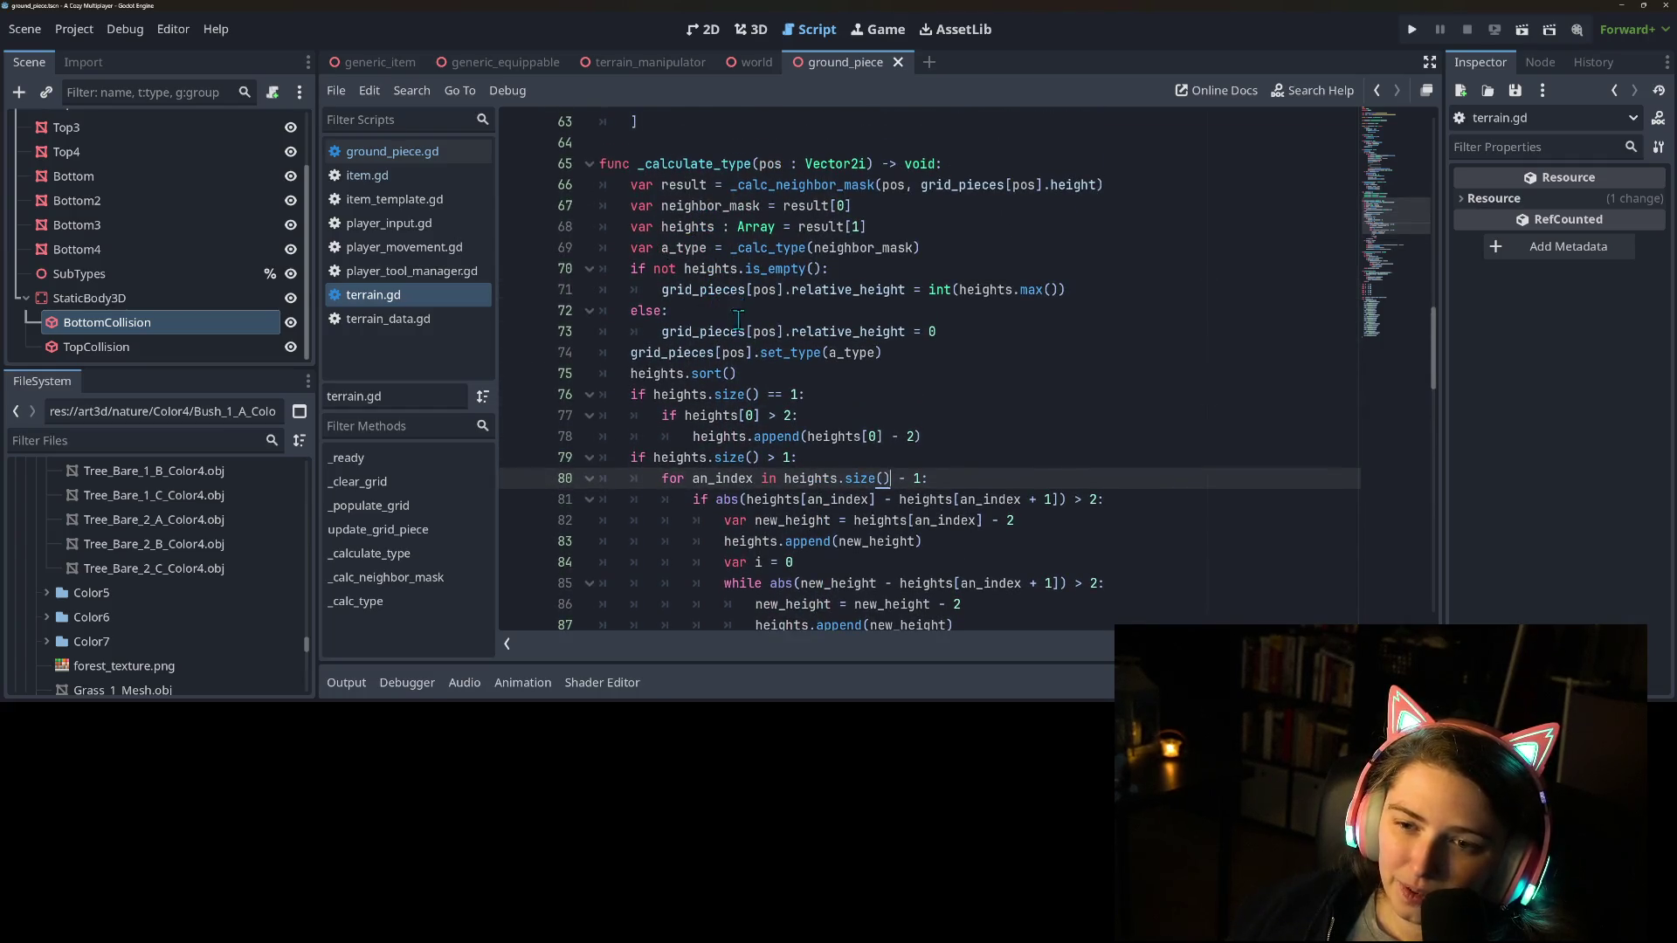
{"action": "scroll", "coordinate": [723, 479], "scroll_direction": "down", "scroll_amount": 6}
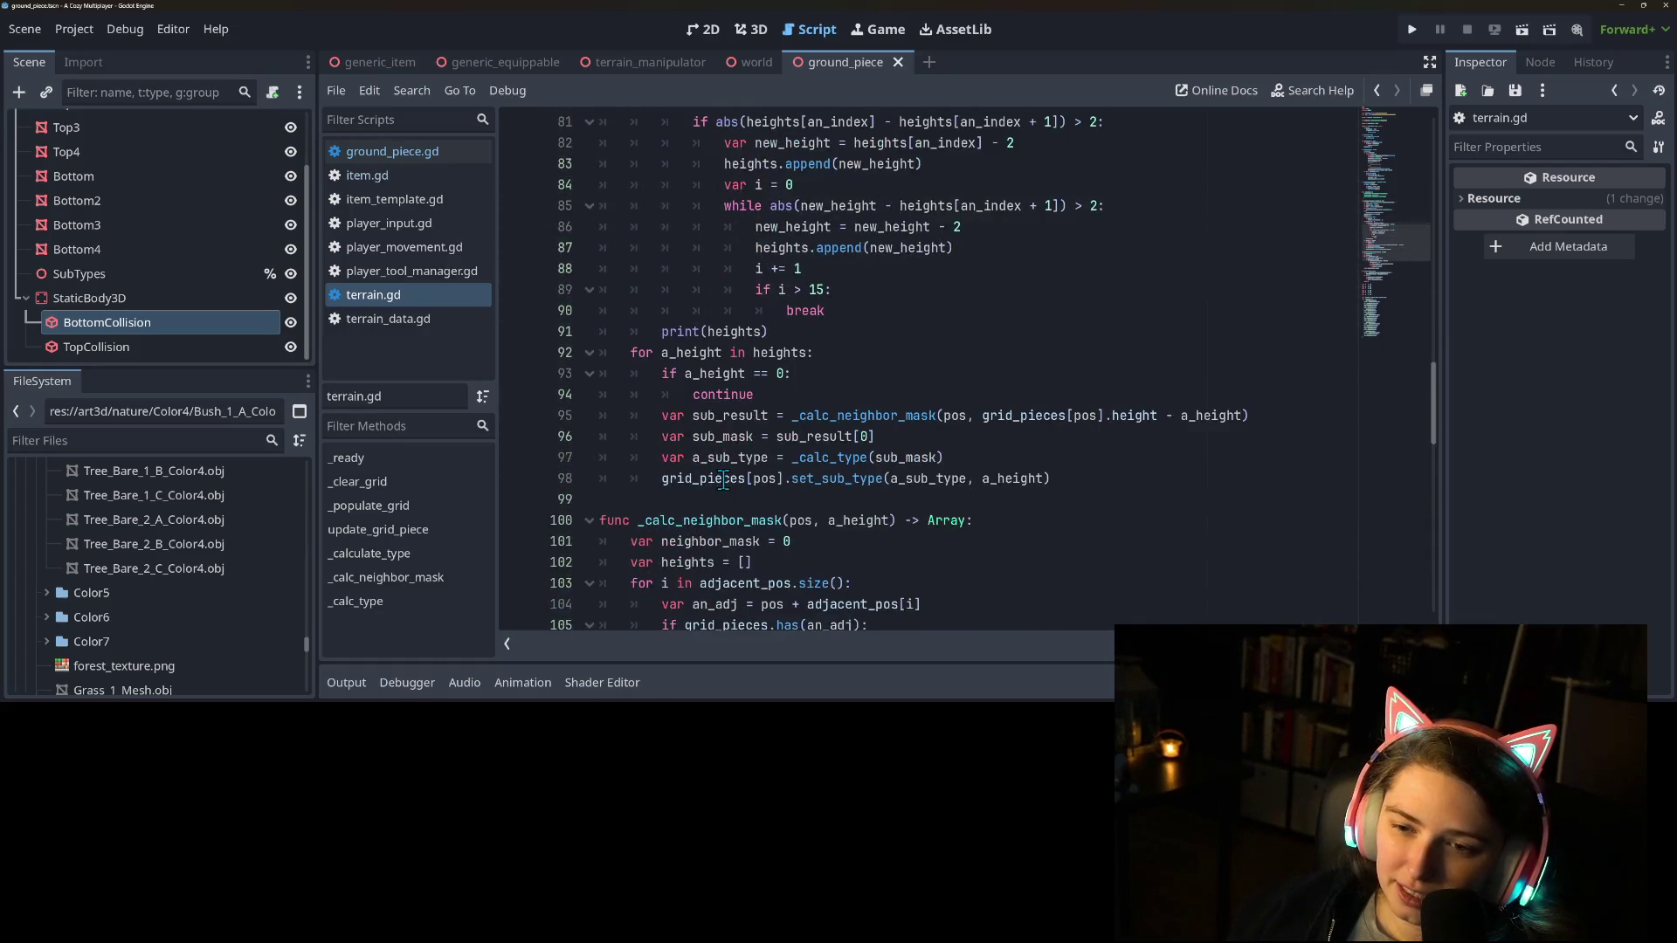
{"action": "left_click", "coordinate": [1084, 466]}
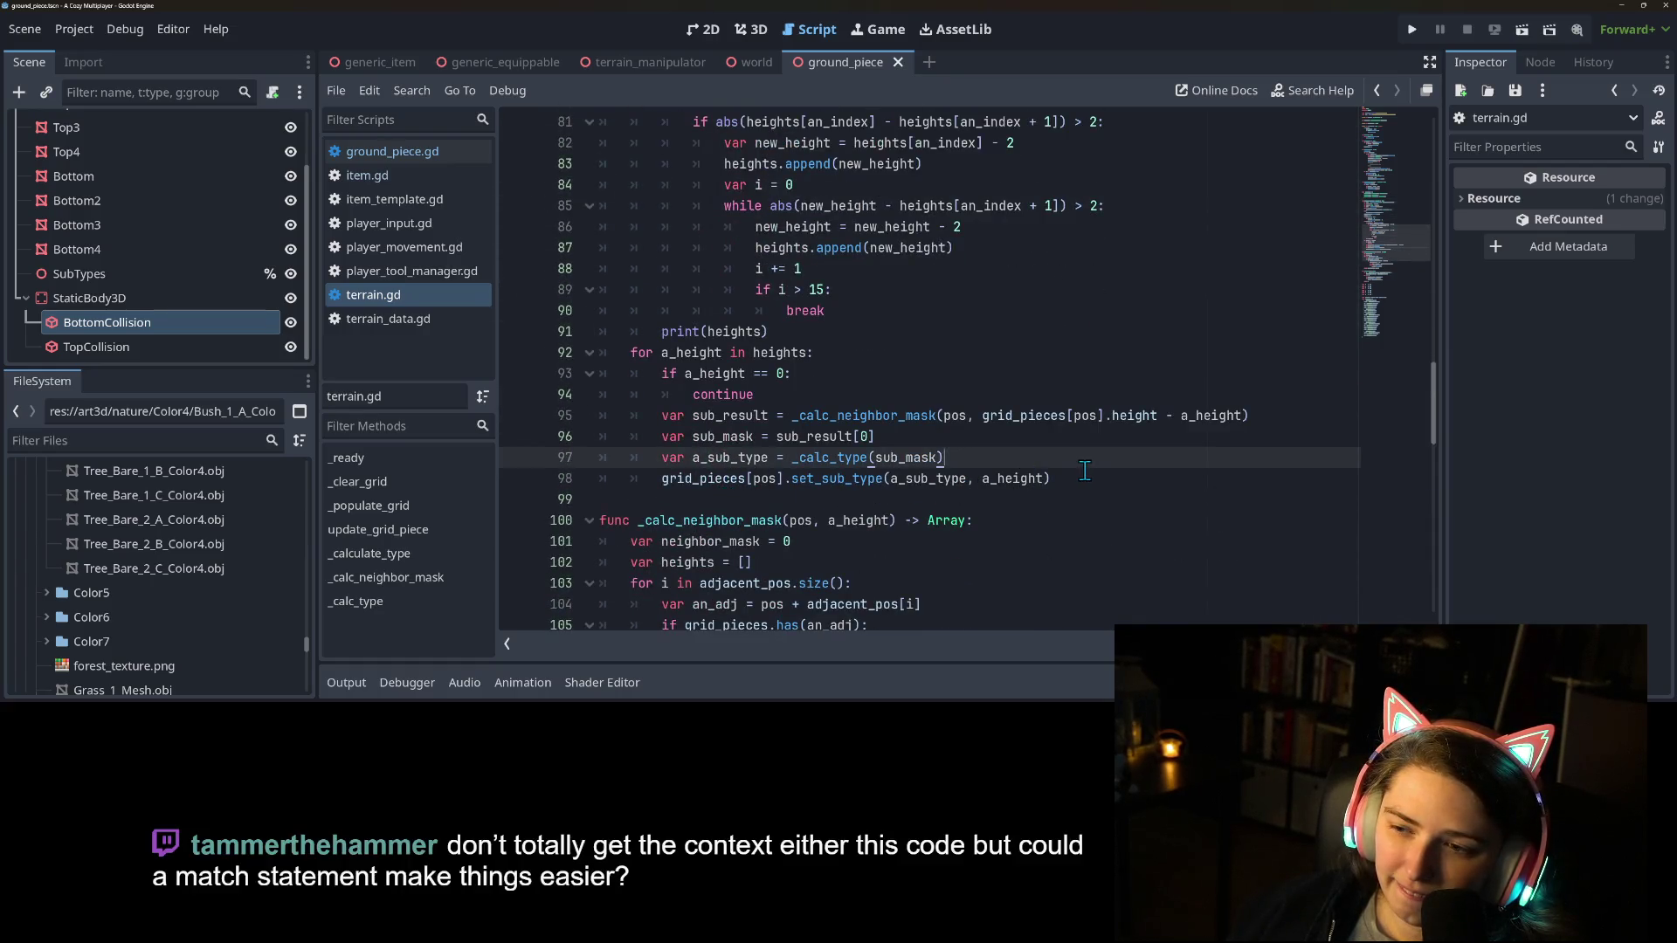
{"action": "left_click", "coordinate": [1081, 476]}
{"action": "scroll", "coordinate": [961, 482], "scroll_direction": "up", "scroll_amount": 2}
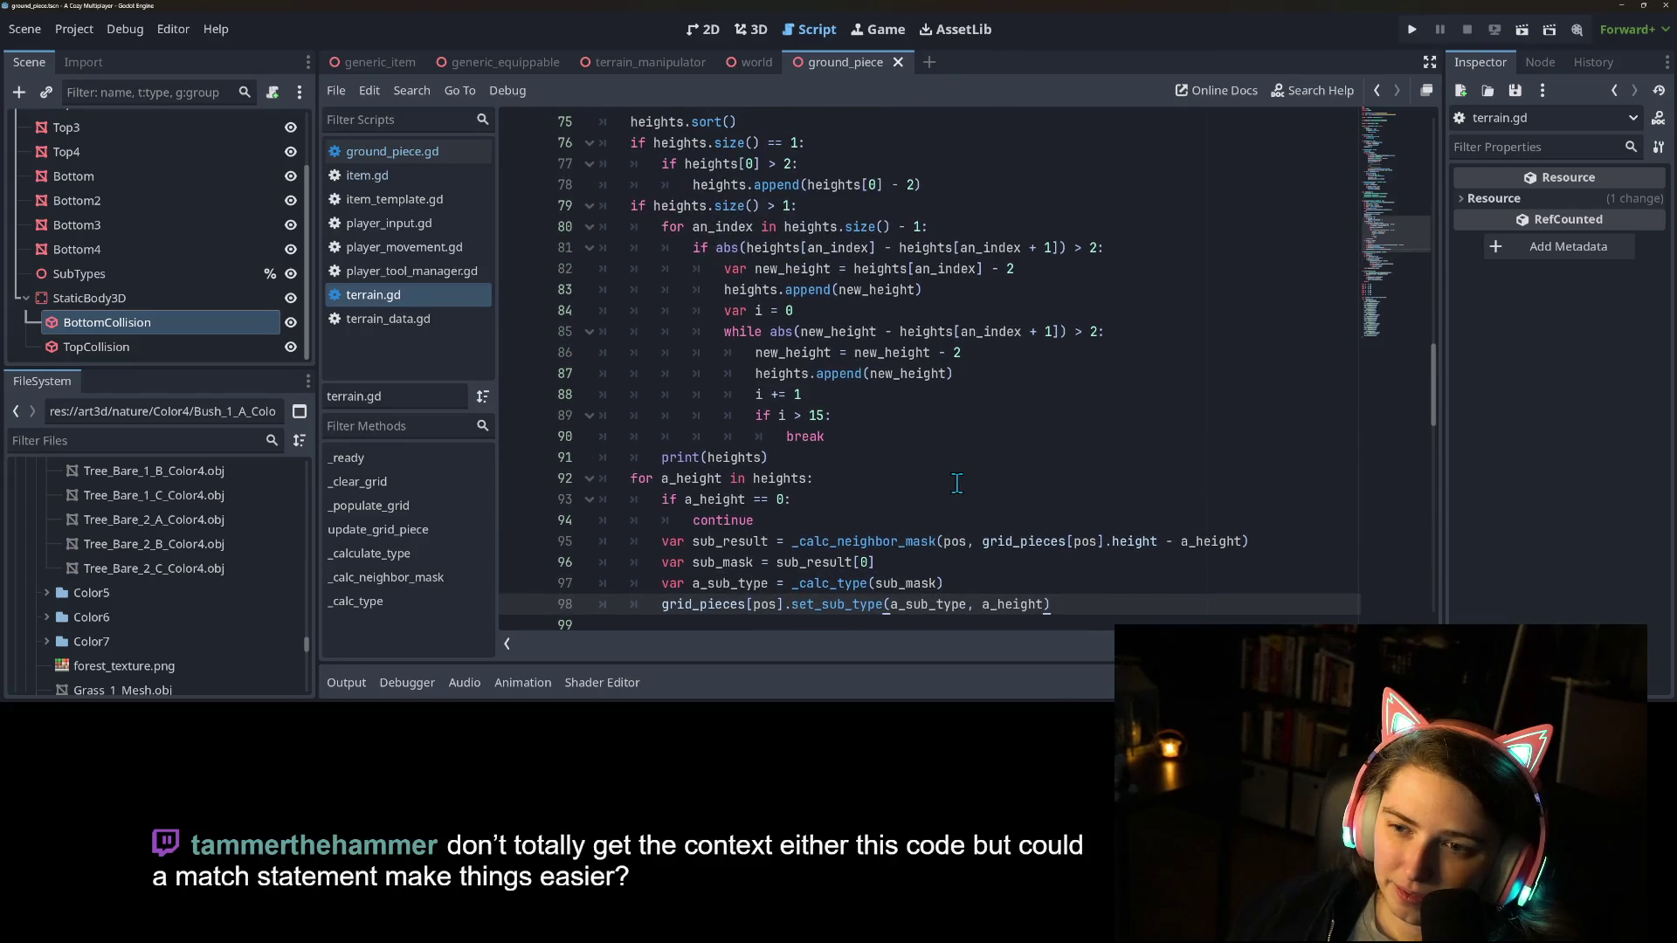
{"action": "scroll", "coordinate": [957, 483], "scroll_direction": "down", "scroll_amount": 2}
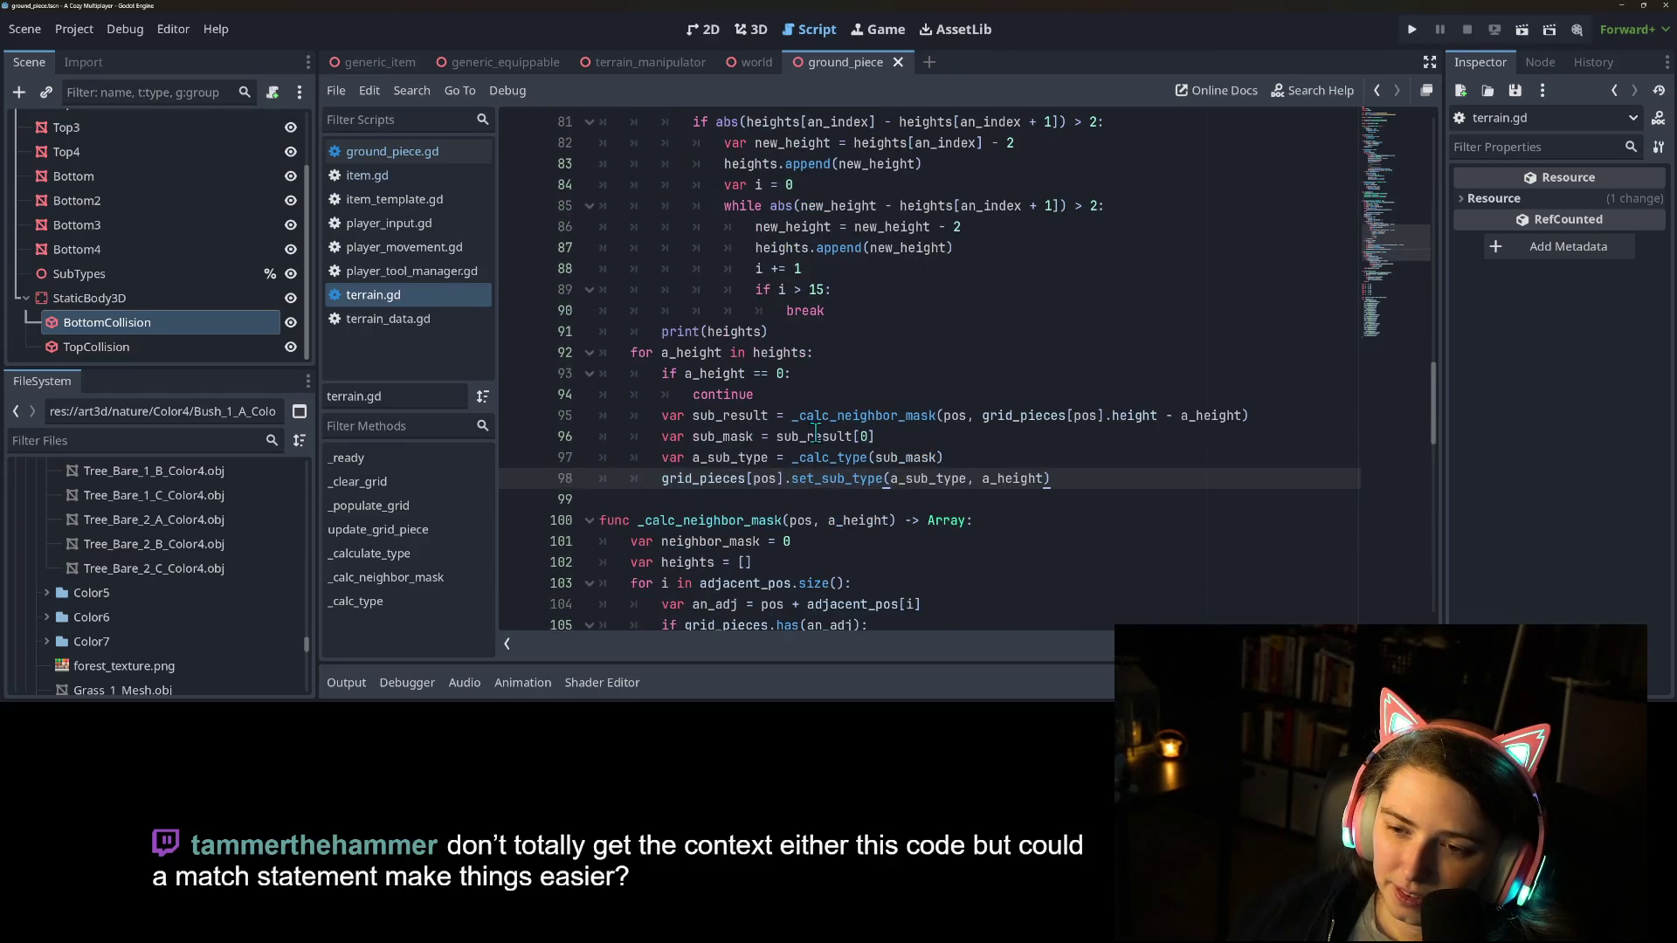
{"action": "double_click", "coordinate": [906, 416]}
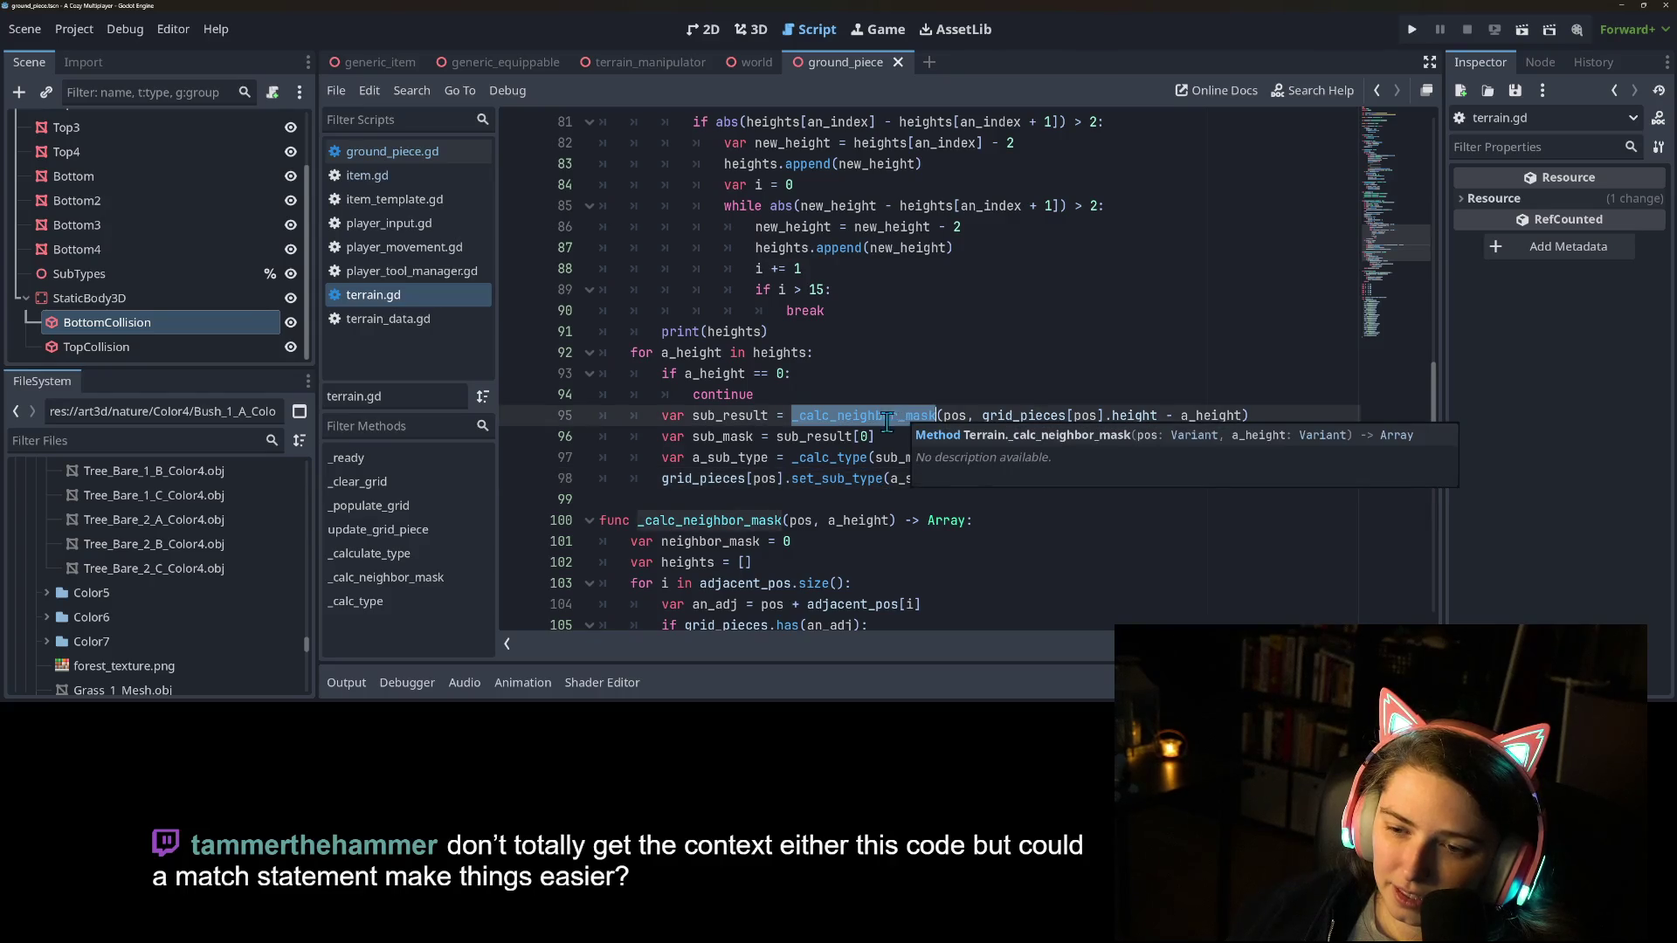
{"action": "double_click", "coordinate": [812, 439]}
{"action": "double_click", "coordinate": [813, 458]}
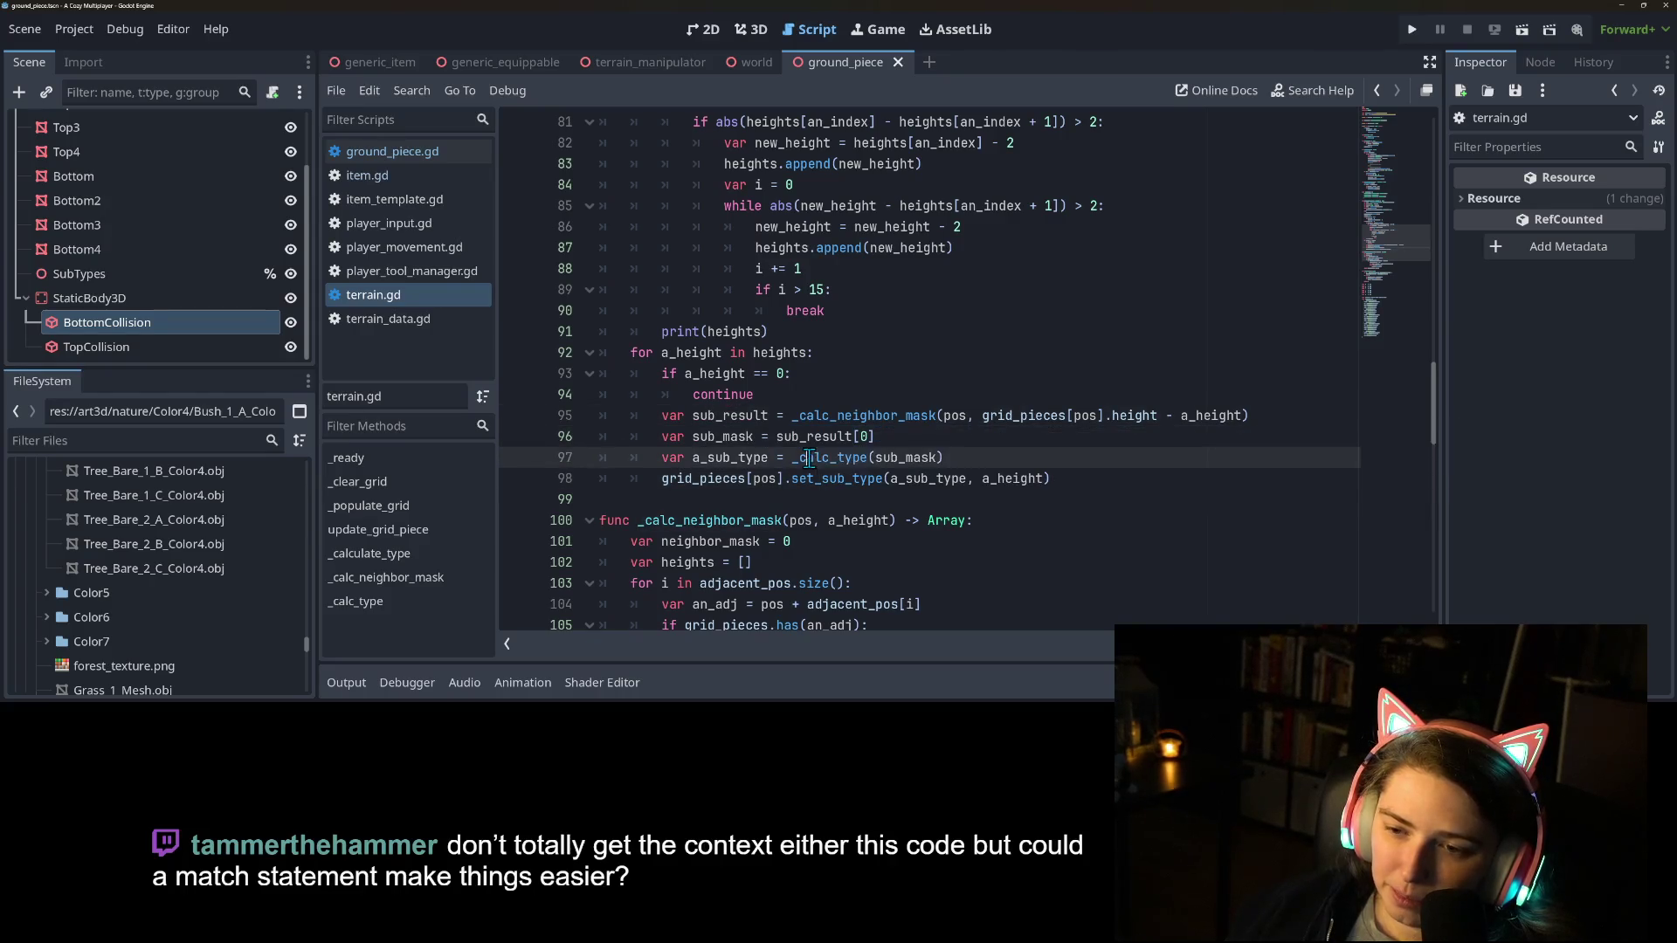
{"action": "double_click", "coordinate": [844, 479]}
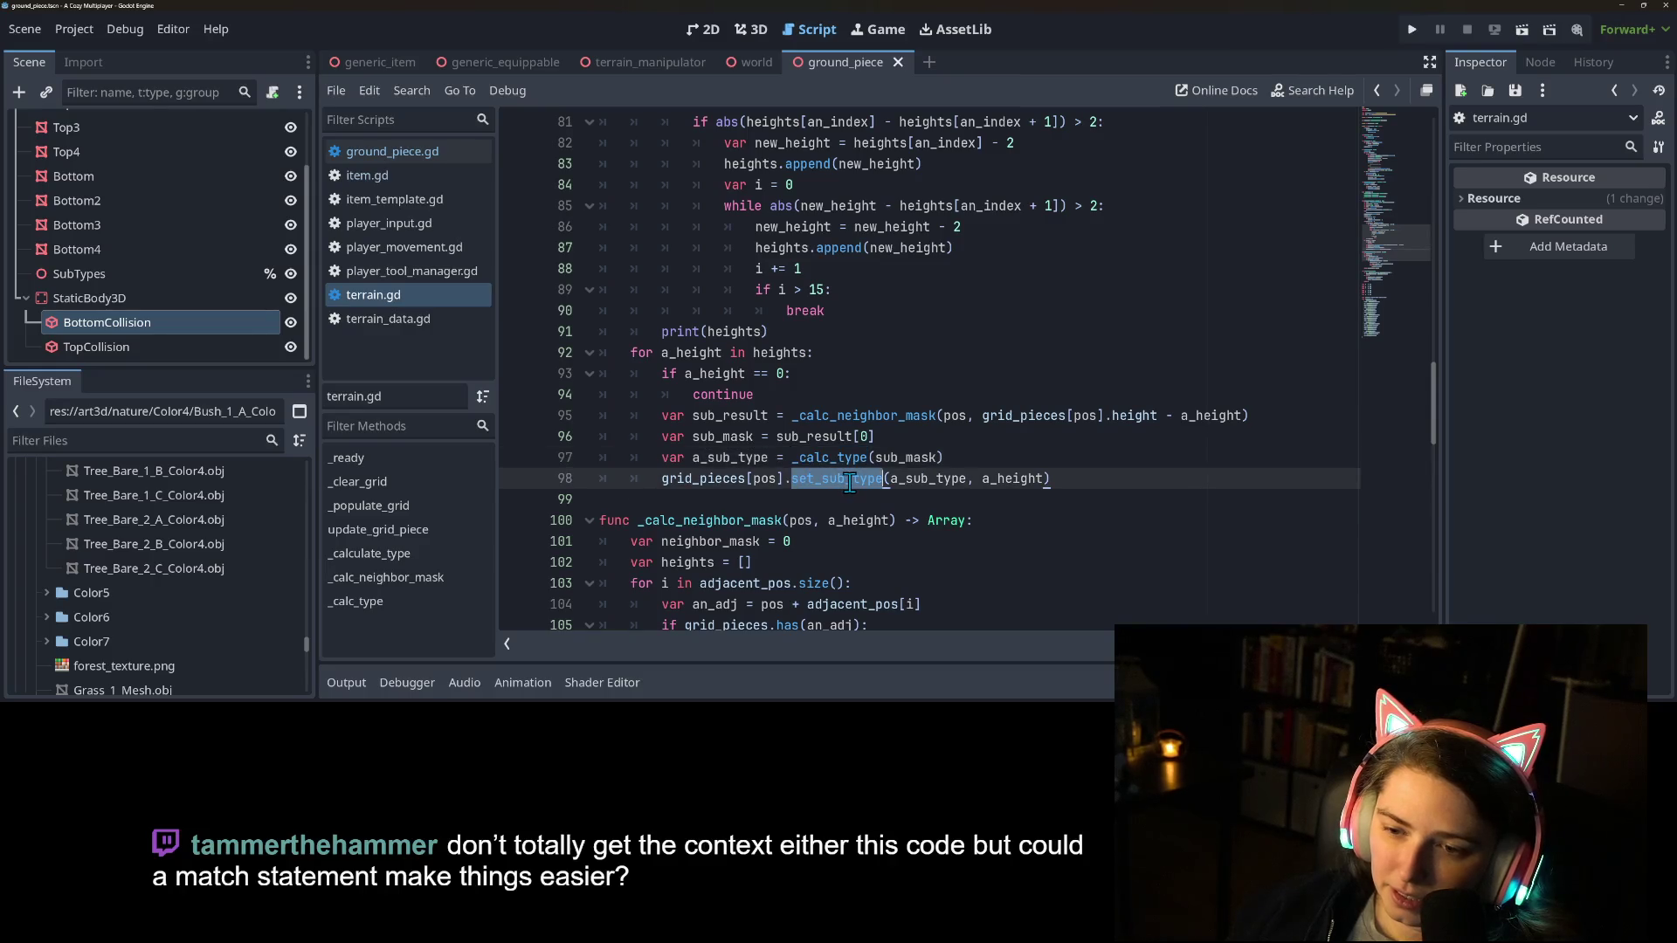
{"action": "left_click", "coordinate": [846, 481], "text": "ctrl"}
{"action": "left_click", "coordinate": [714, 409]}
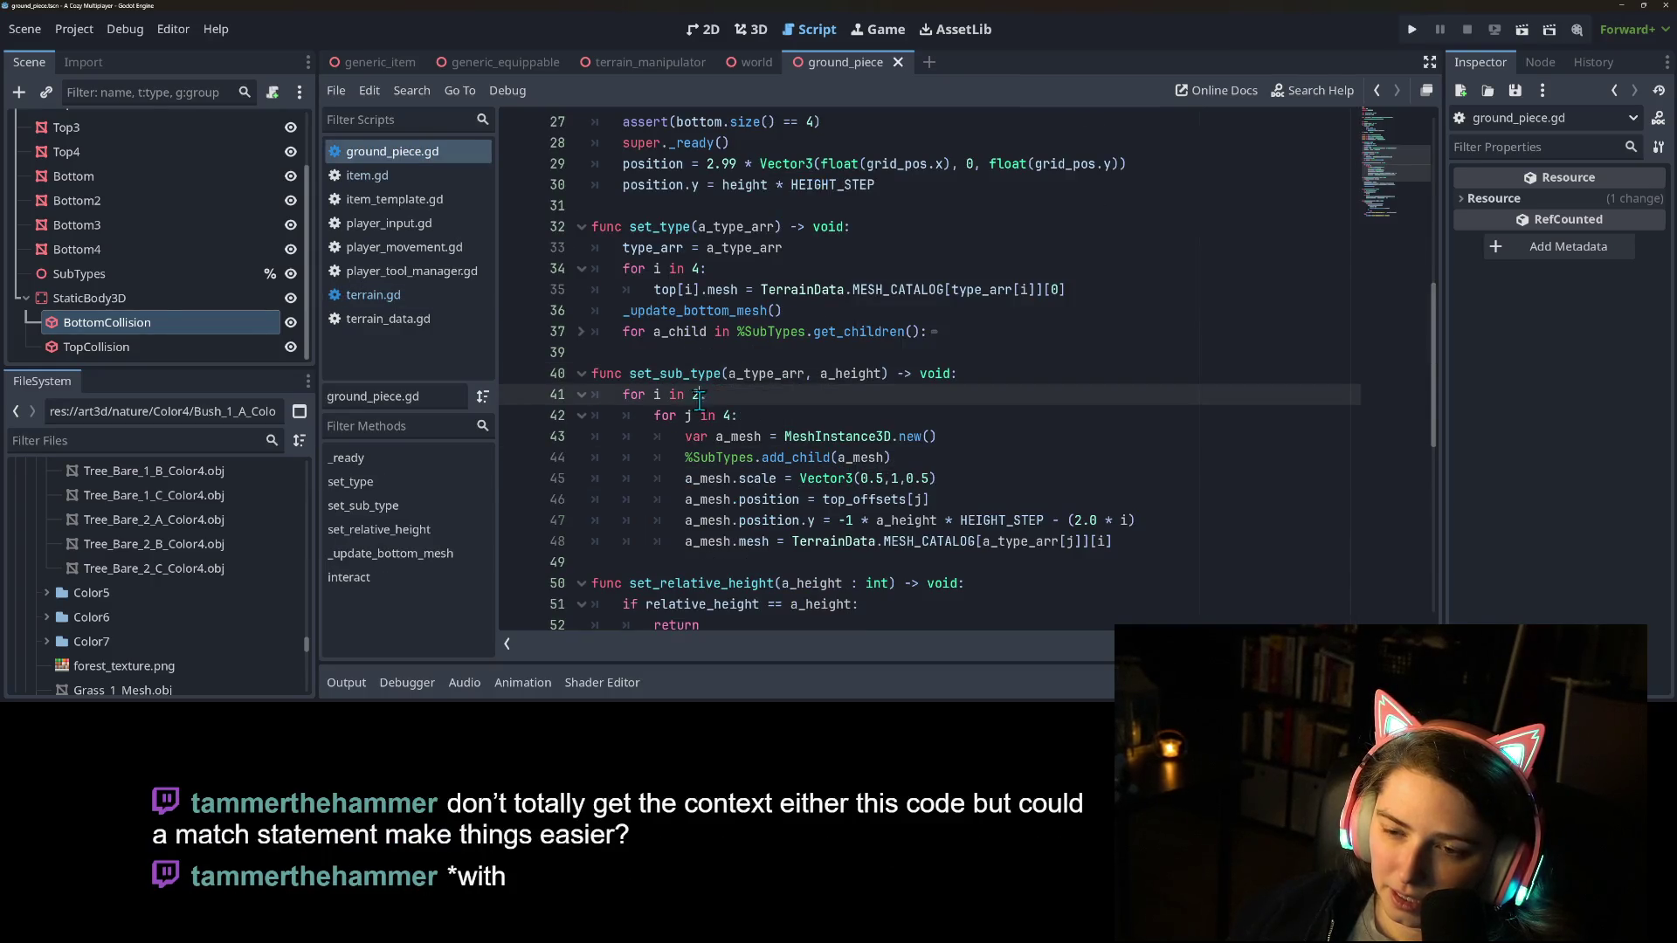
Step: Review the MeshInstance3D creation, add_child and scale lines 43–45, then return to terrain.gd's set_sub_type call
{"action": "left_click", "coordinate": [738, 374]}
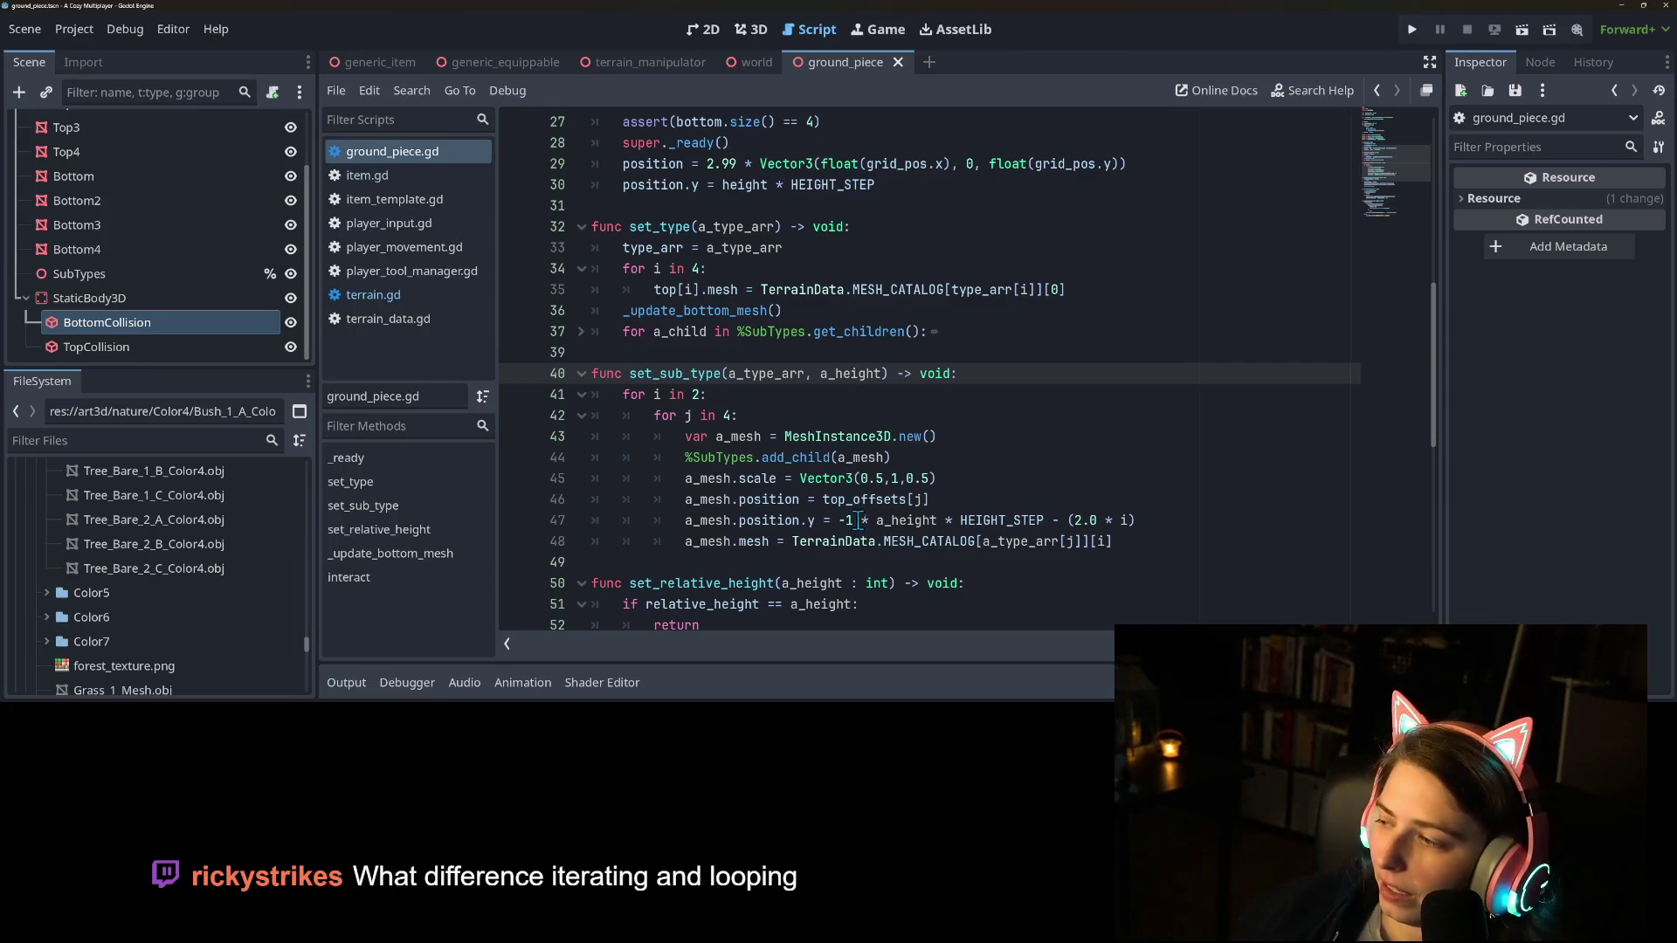
{"action": "left_click", "coordinate": [909, 436]}
{"action": "left_click", "coordinate": [1046, 462]}
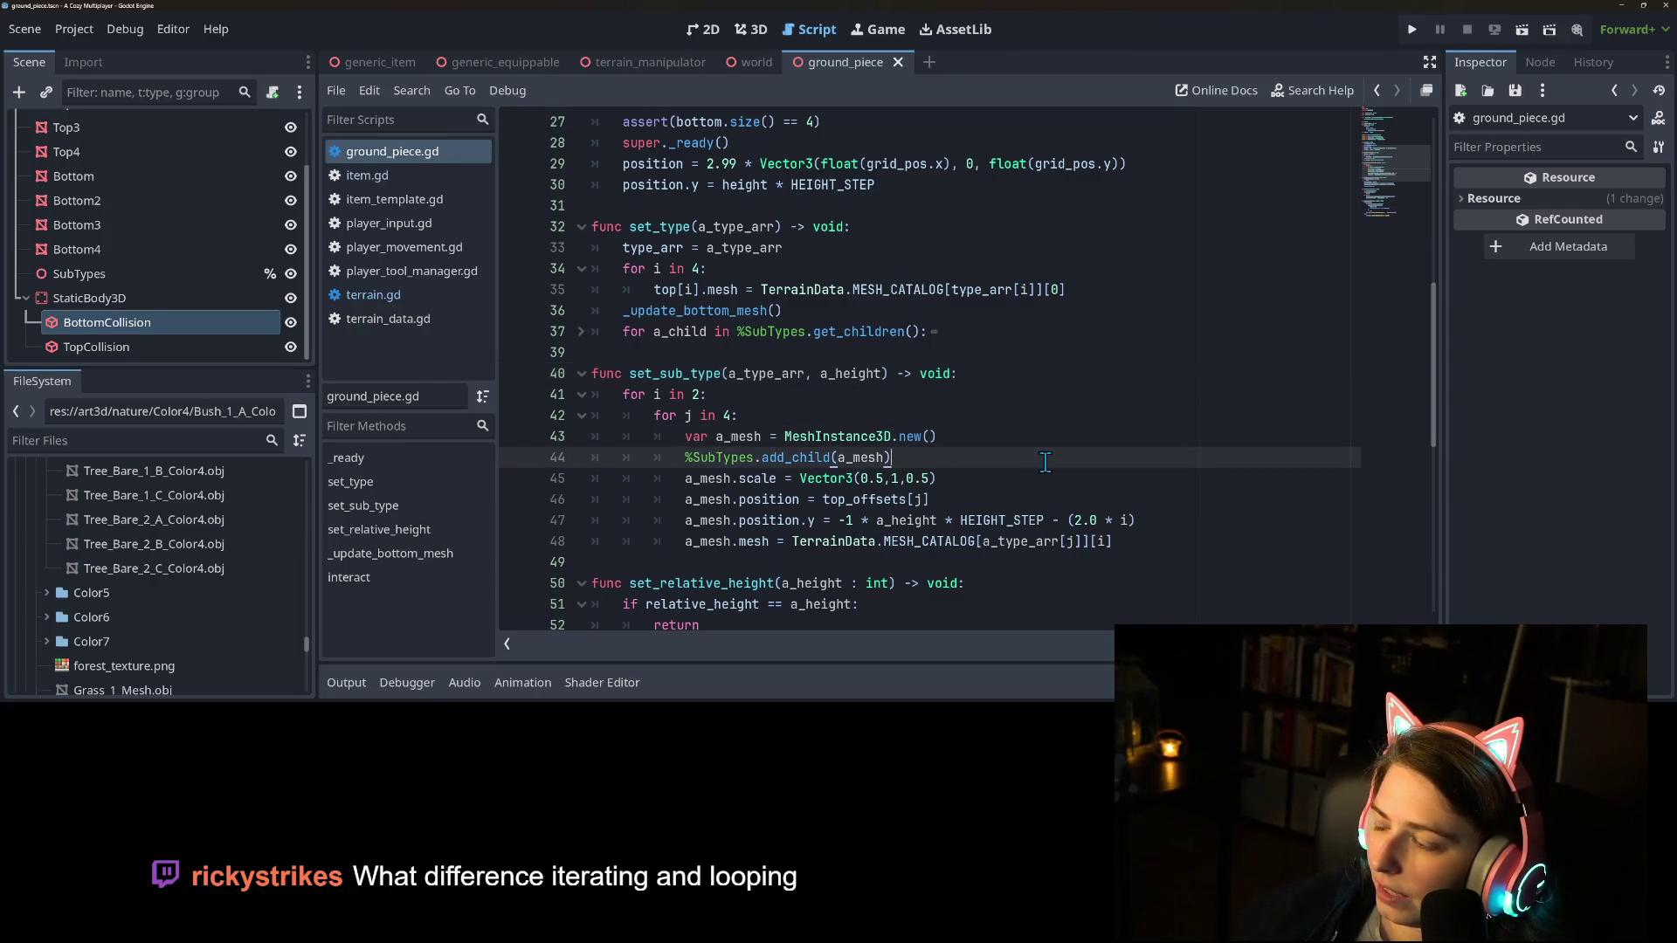
{"action": "left_click", "coordinate": [1042, 473]}
{"action": "left_click", "coordinate": [930, 437]}
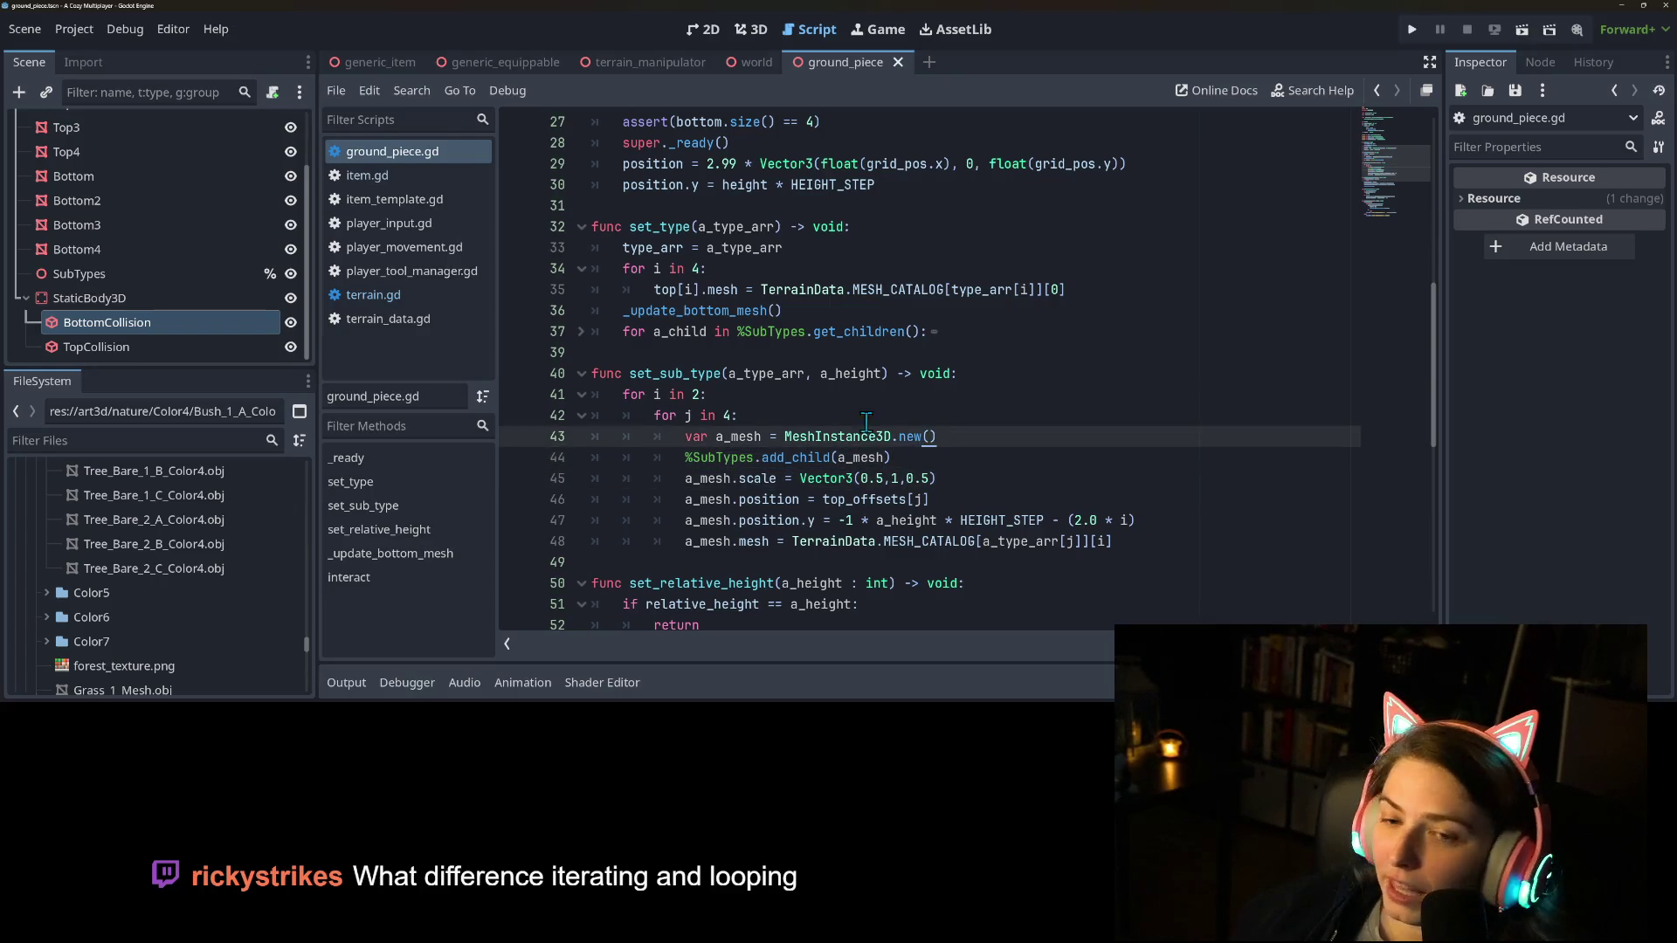
{"action": "left_click", "coordinate": [382, 295]}
{"action": "left_click", "coordinate": [812, 416]}
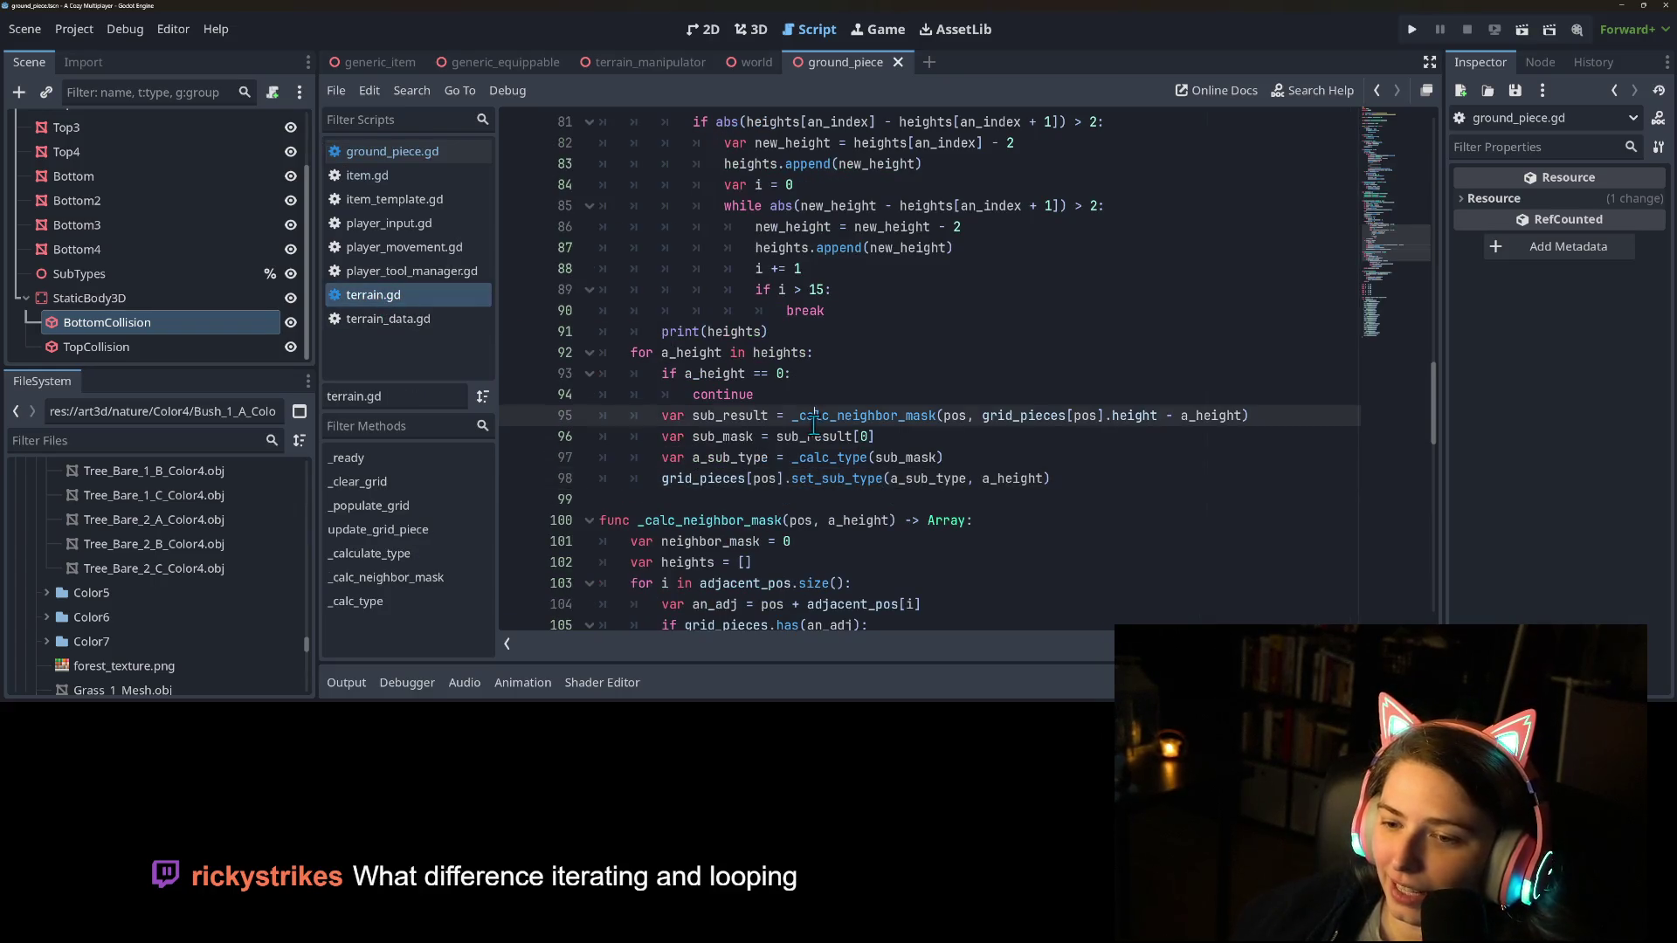
{"action": "scroll", "coordinate": [634, 418], "scroll_direction": "up", "scroll_amount": 2}
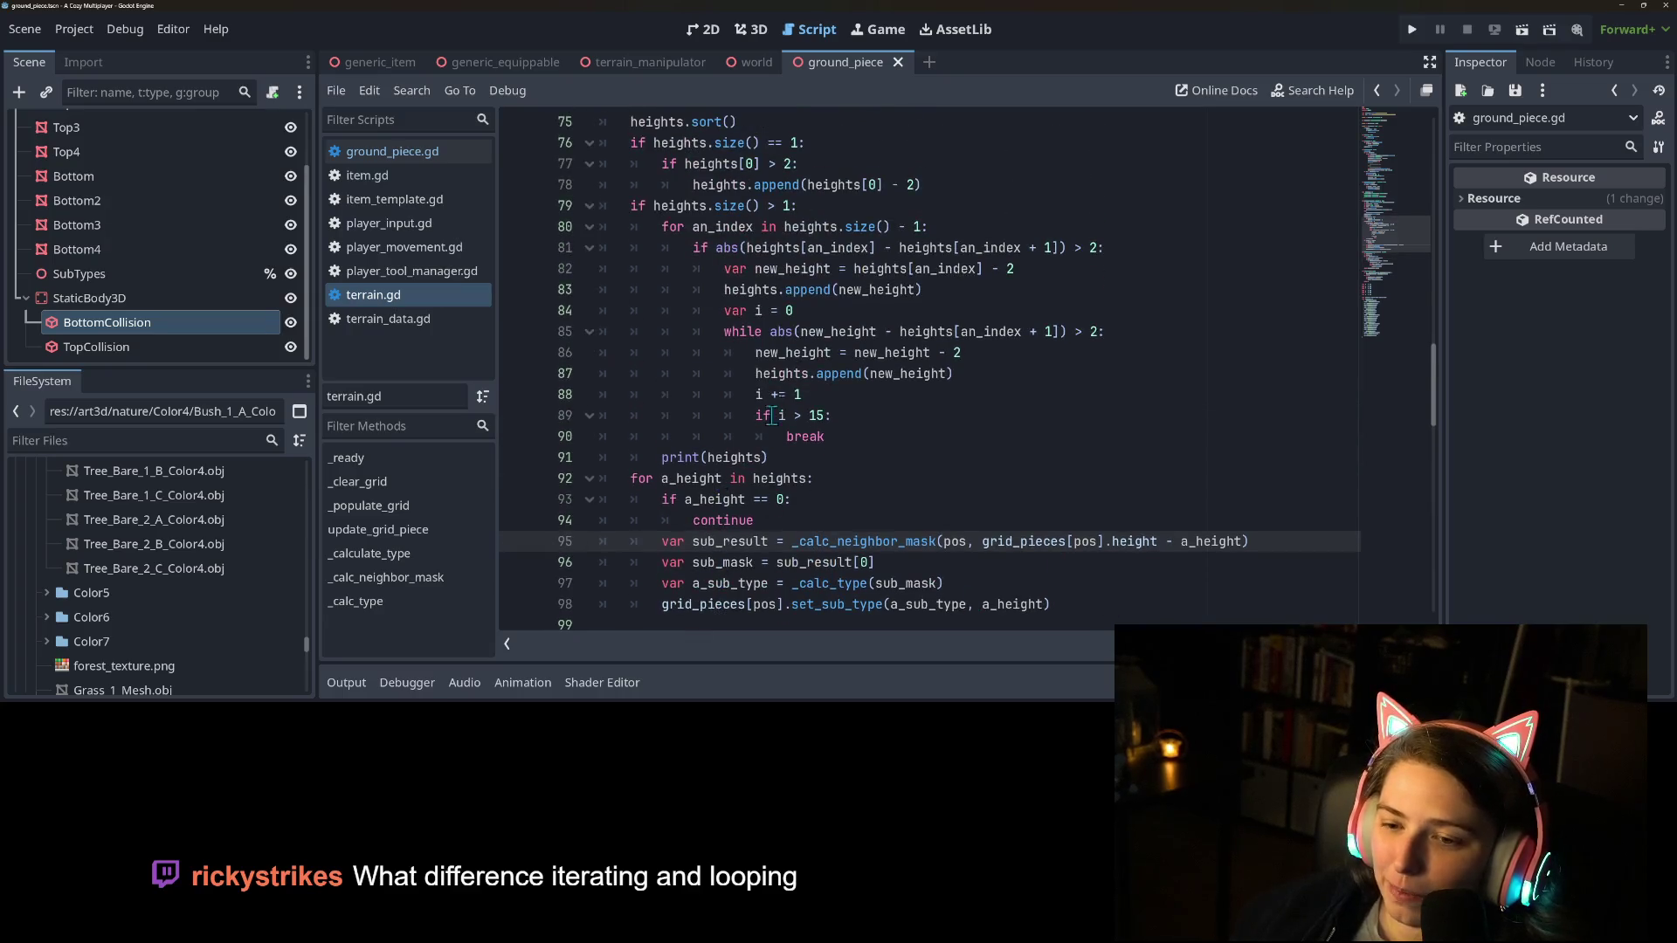
{"action": "left_click", "coordinate": [781, 478]}
{"action": "double_click", "coordinate": [782, 478]}
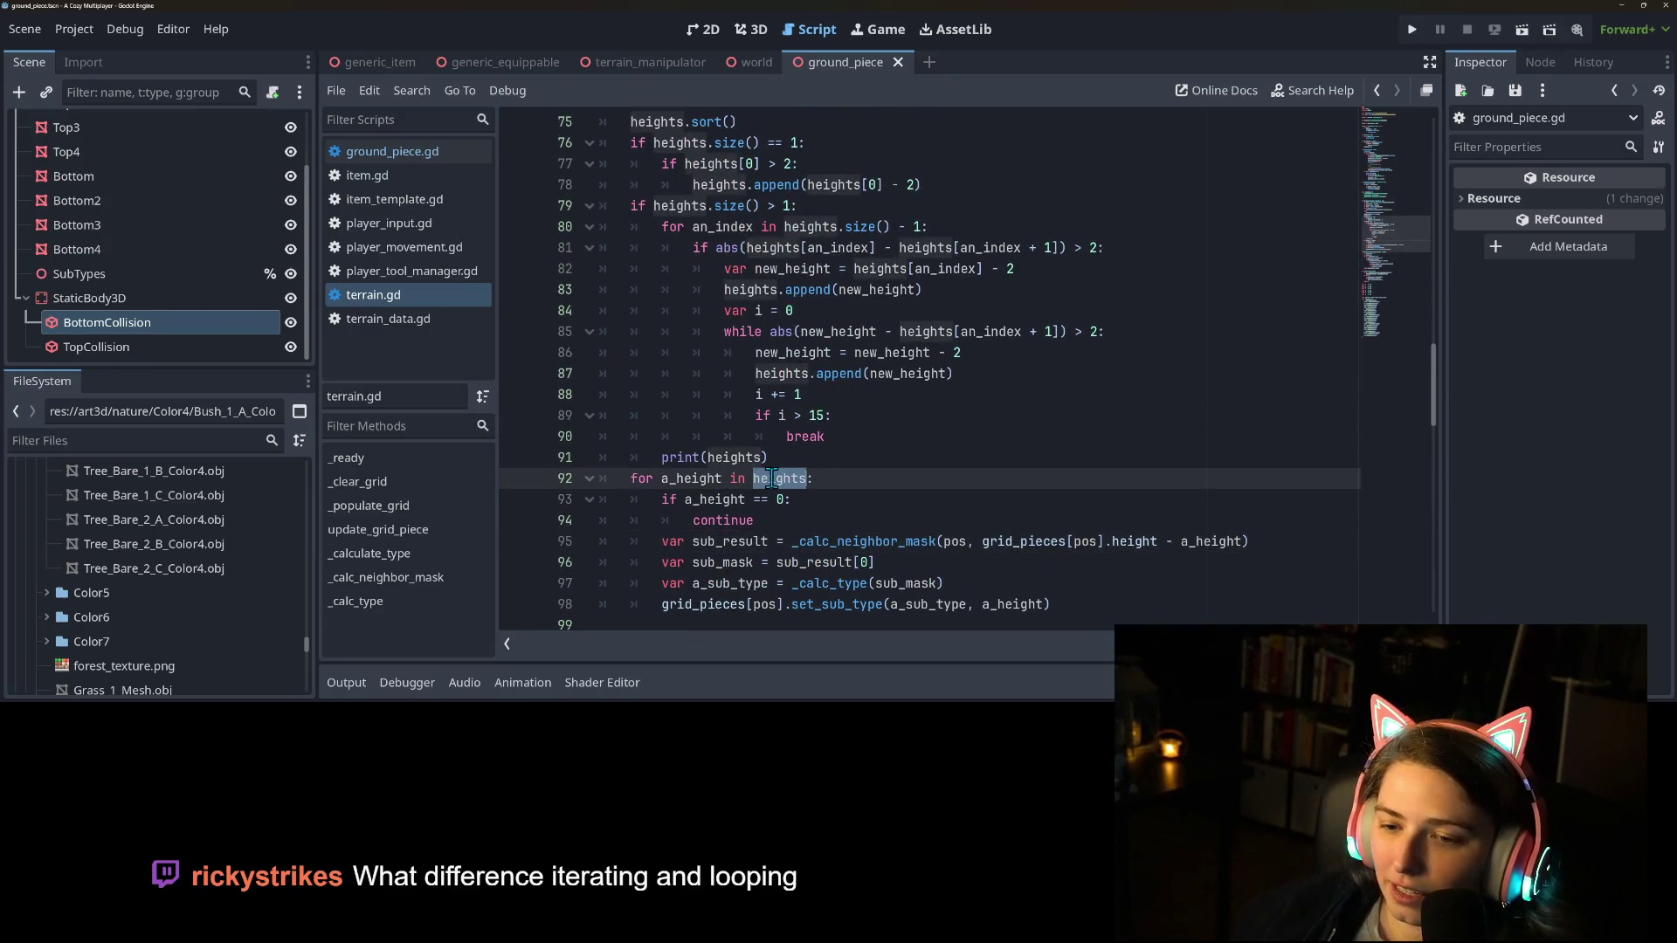
{"action": "double_click", "coordinate": [690, 478]}
{"action": "scroll", "coordinate": [699, 489], "scroll_direction": "up", "scroll_amount": 5, "text": "ctrl"}
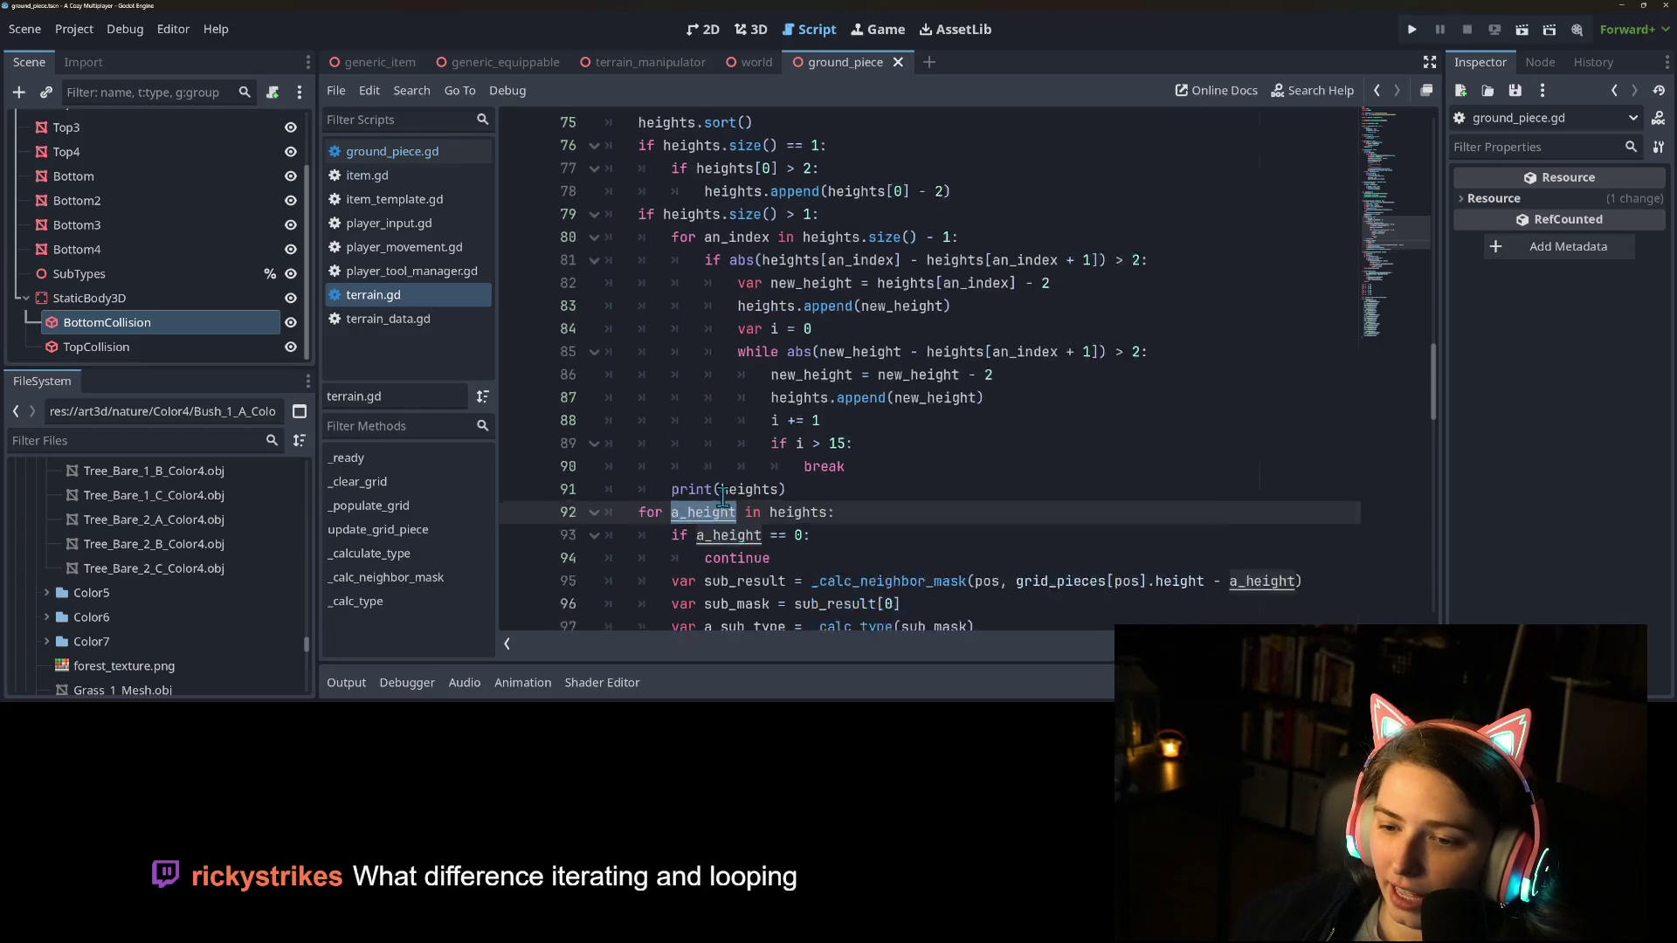
{"action": "scroll", "coordinate": [742, 420], "scroll_direction": "down", "scroll_amount": 5}
{"action": "scroll", "coordinate": [812, 404], "scroll_direction": "up", "scroll_amount": 2}
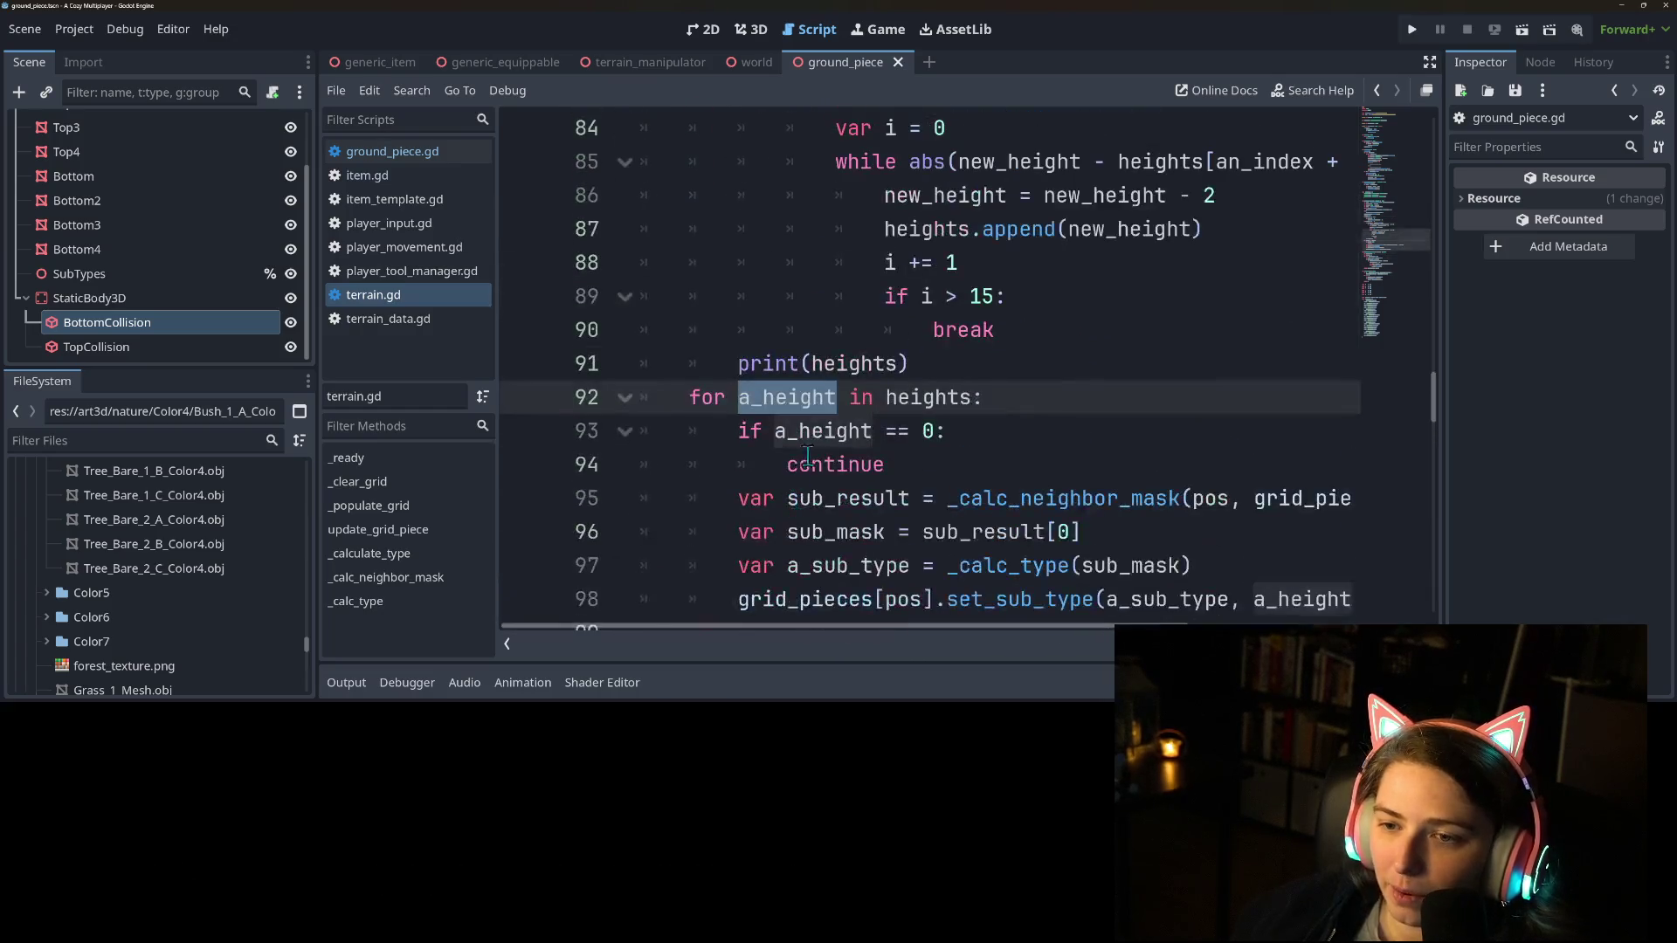
{"action": "double_click", "coordinate": [929, 398]}
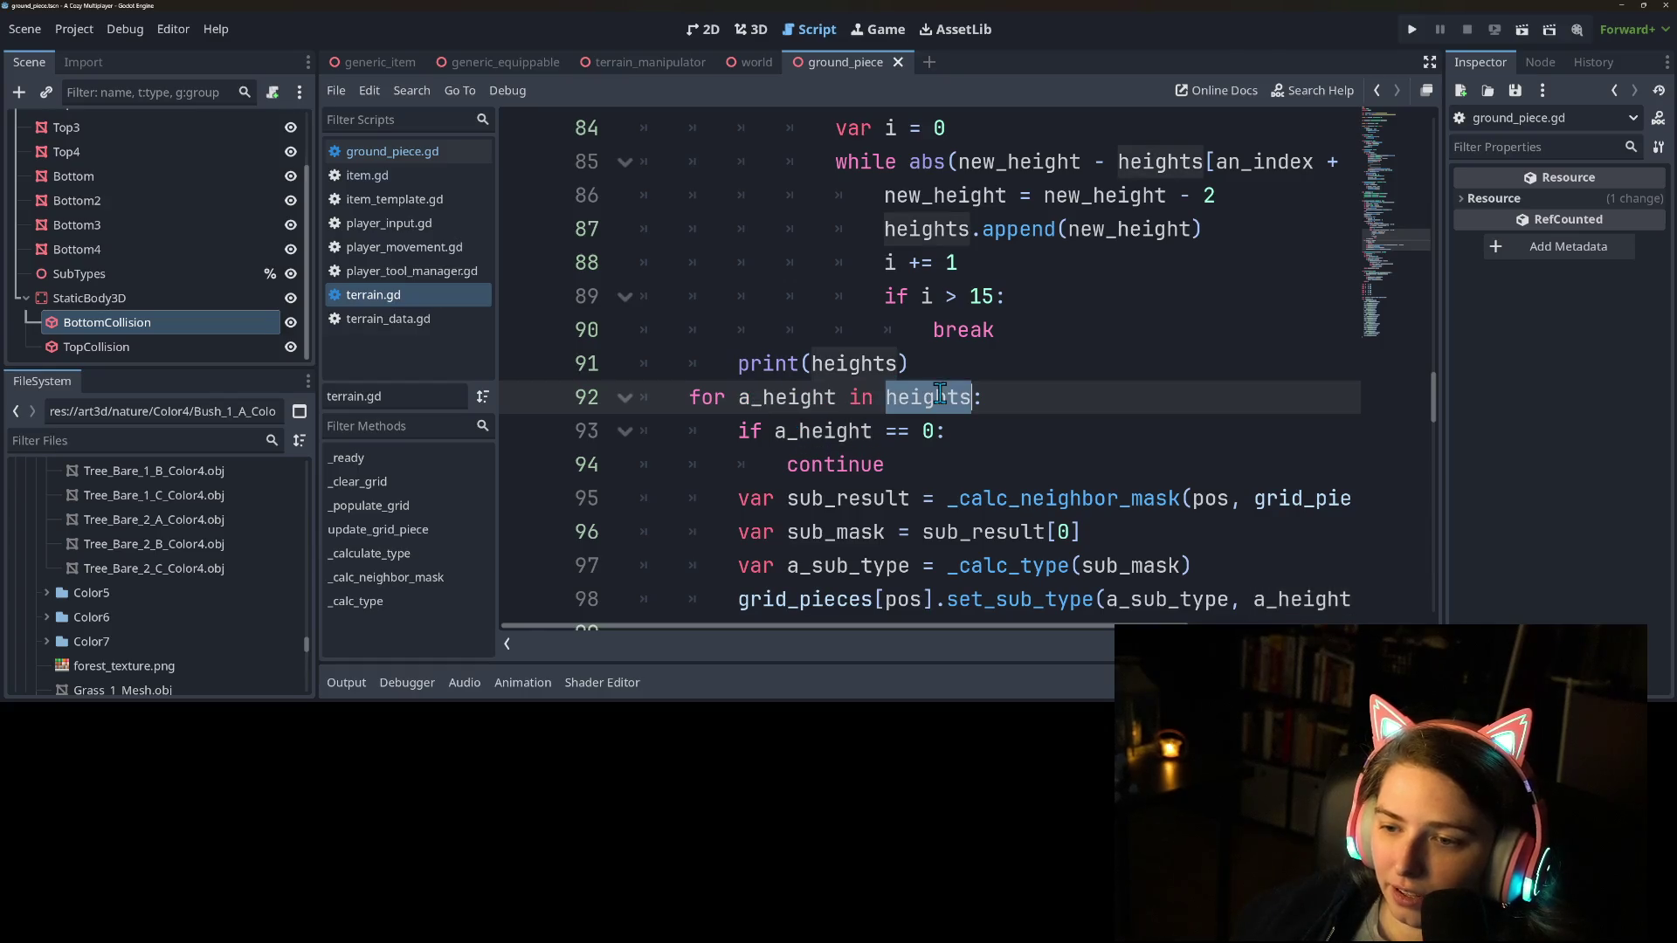
{"action": "scroll", "coordinate": [1147, 555], "scroll_direction": "down", "scroll_amount": 1}
{"action": "scroll", "coordinate": [1144, 556], "scroll_direction": "down", "scroll_amount": 4, "text": "ctrl"}
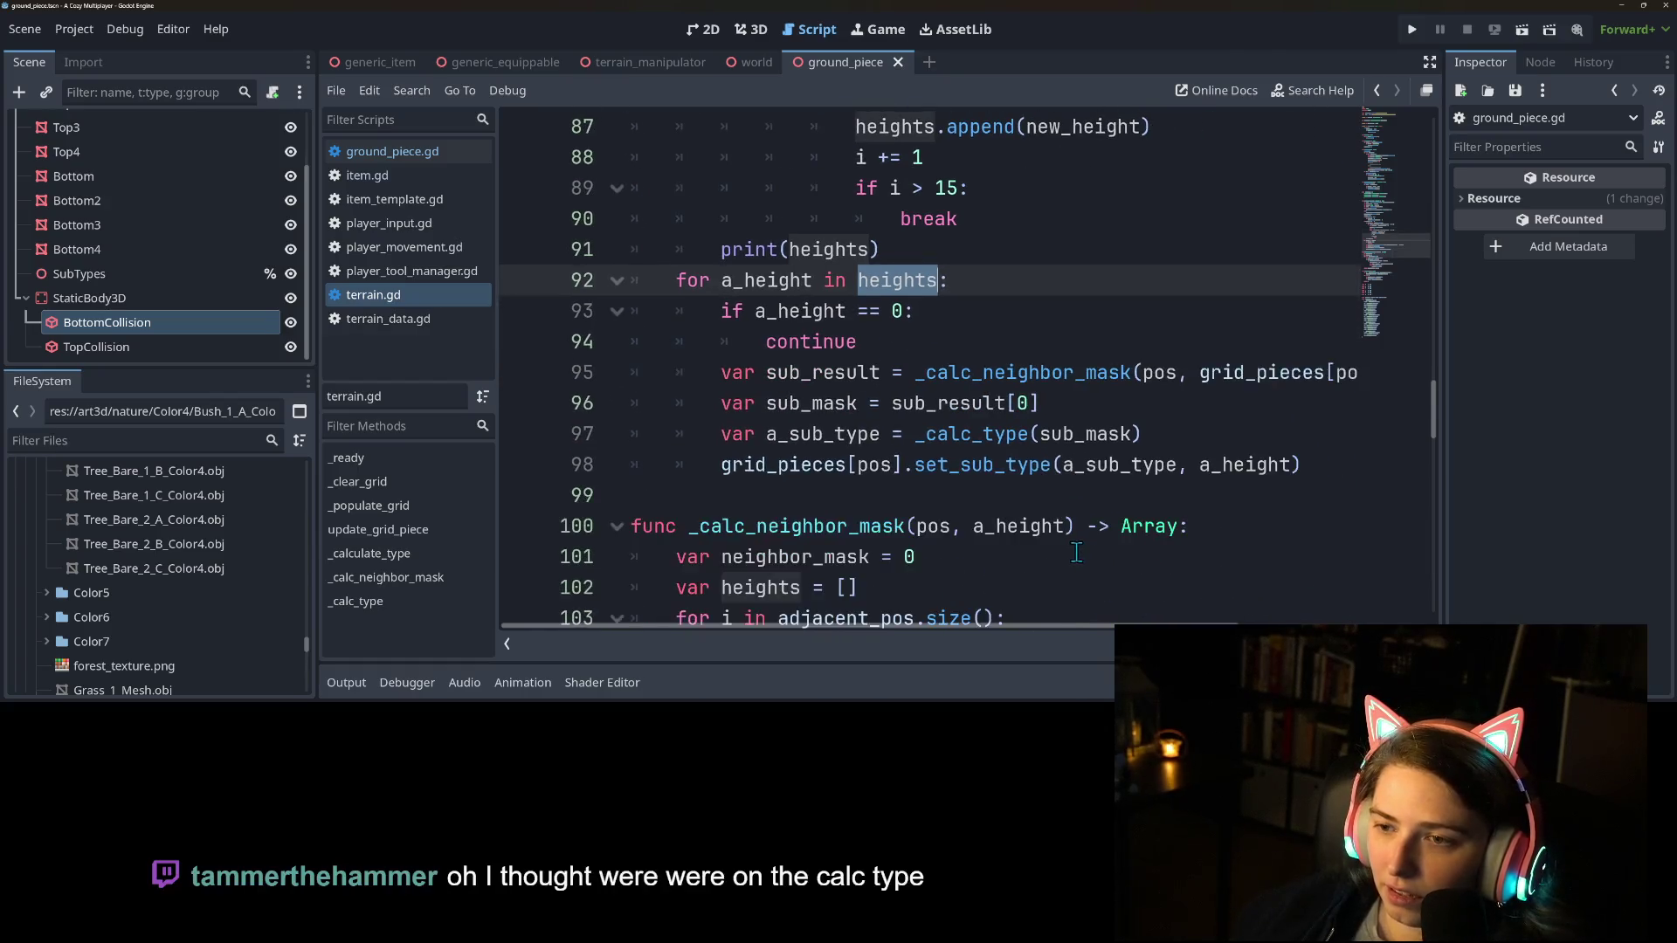
{"action": "scroll", "coordinate": [1132, 556], "scroll_direction": "up", "scroll_amount": 2}
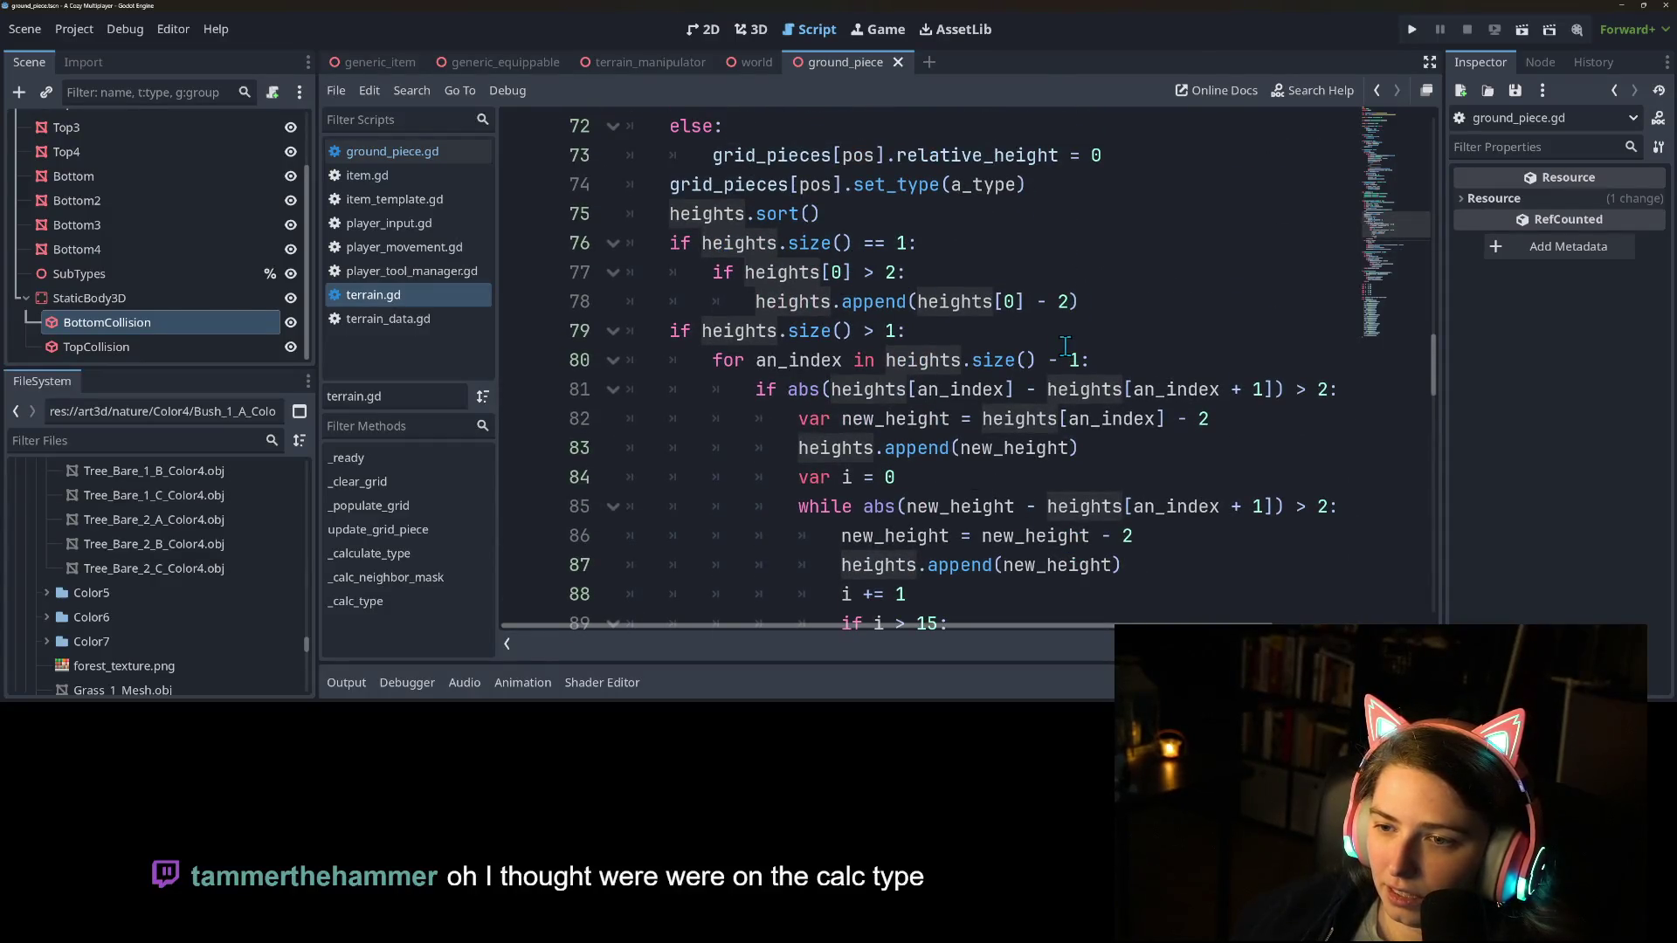
Step: Enter distraction-free mode and inspect the set_type call, grid_pieces and relative_height on lines 73–74
{"action": "left_click", "coordinate": [1430, 62]}
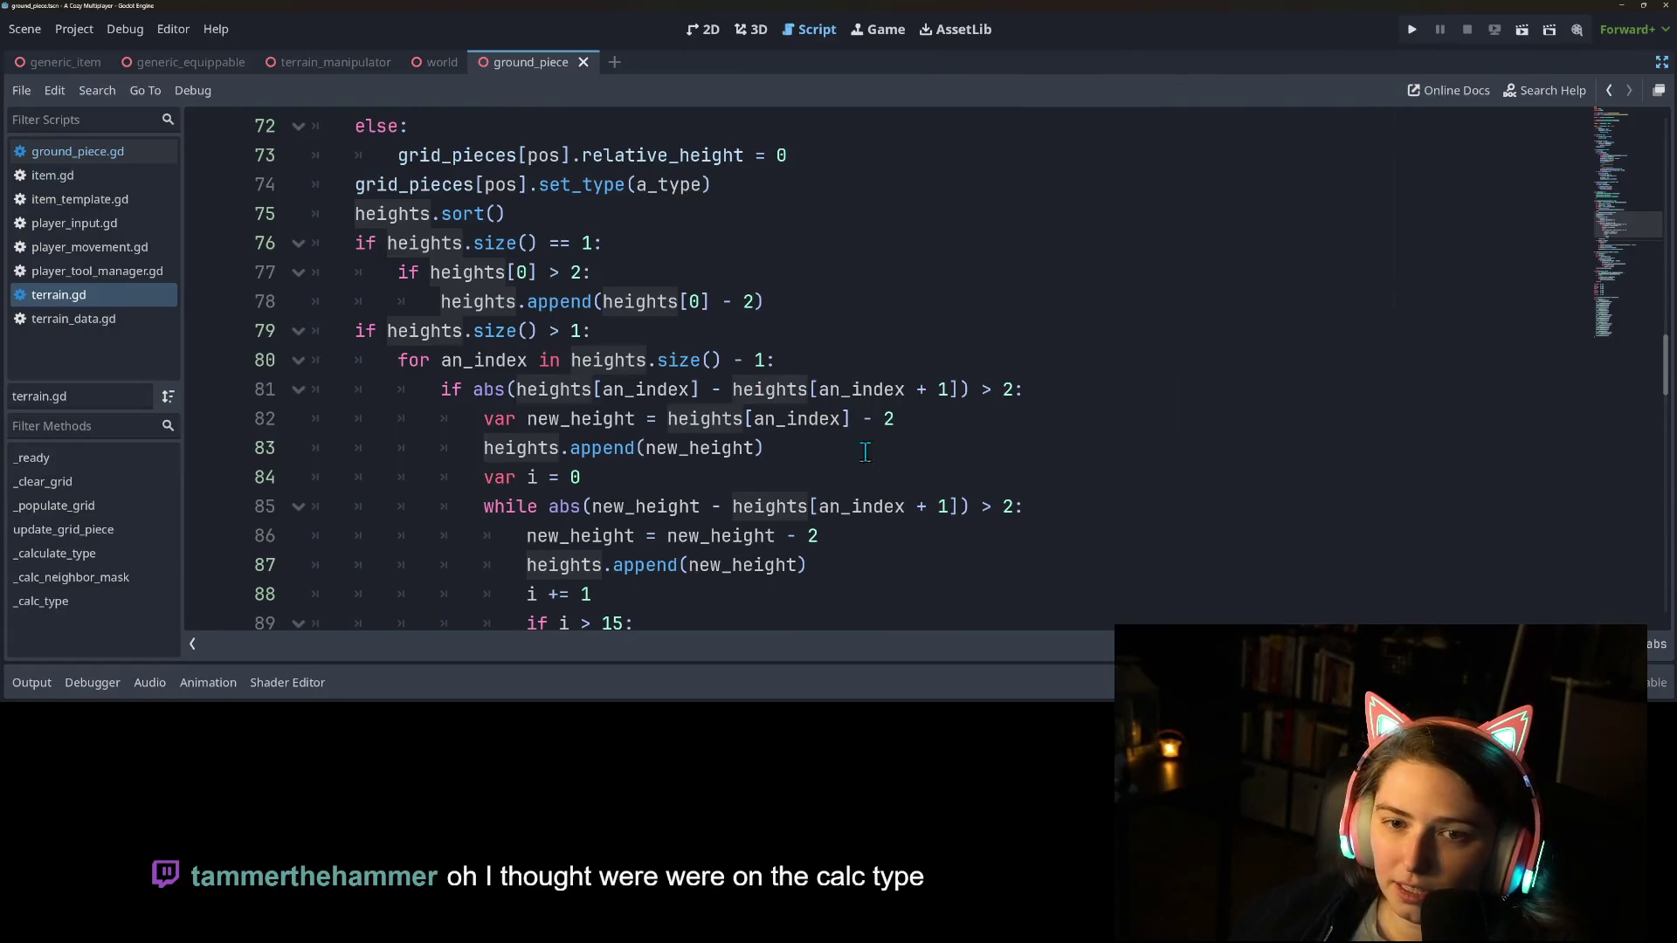
{"action": "scroll", "coordinate": [865, 452], "scroll_direction": "up", "scroll_amount": 2}
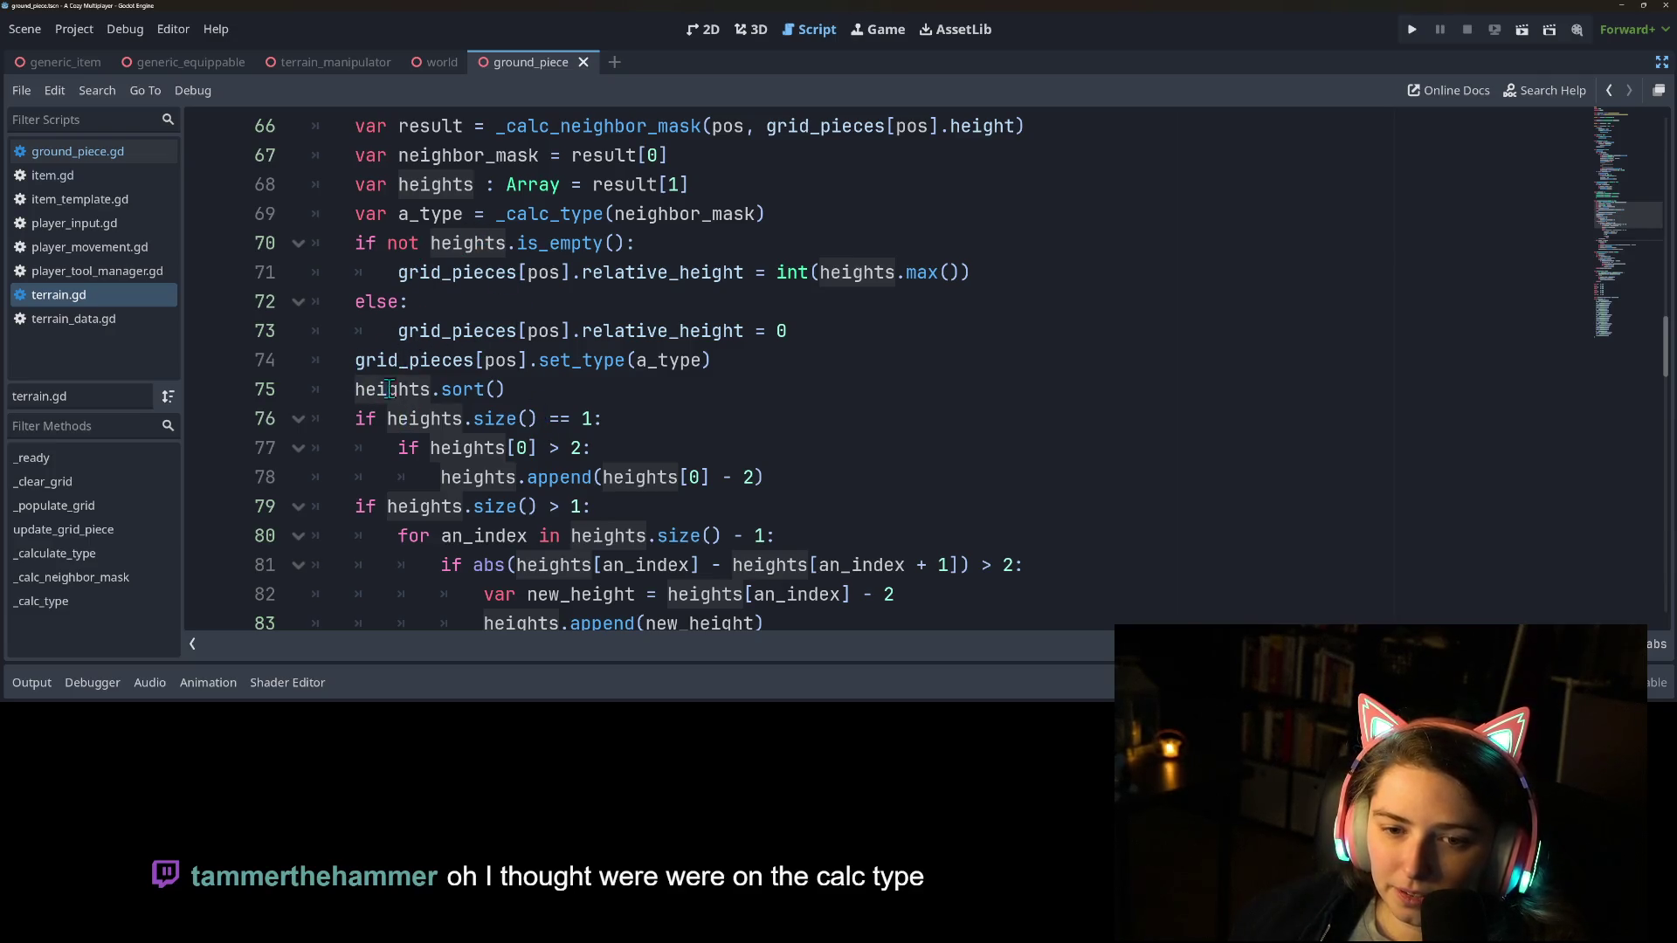
{"action": "double_click", "coordinate": [589, 365]}
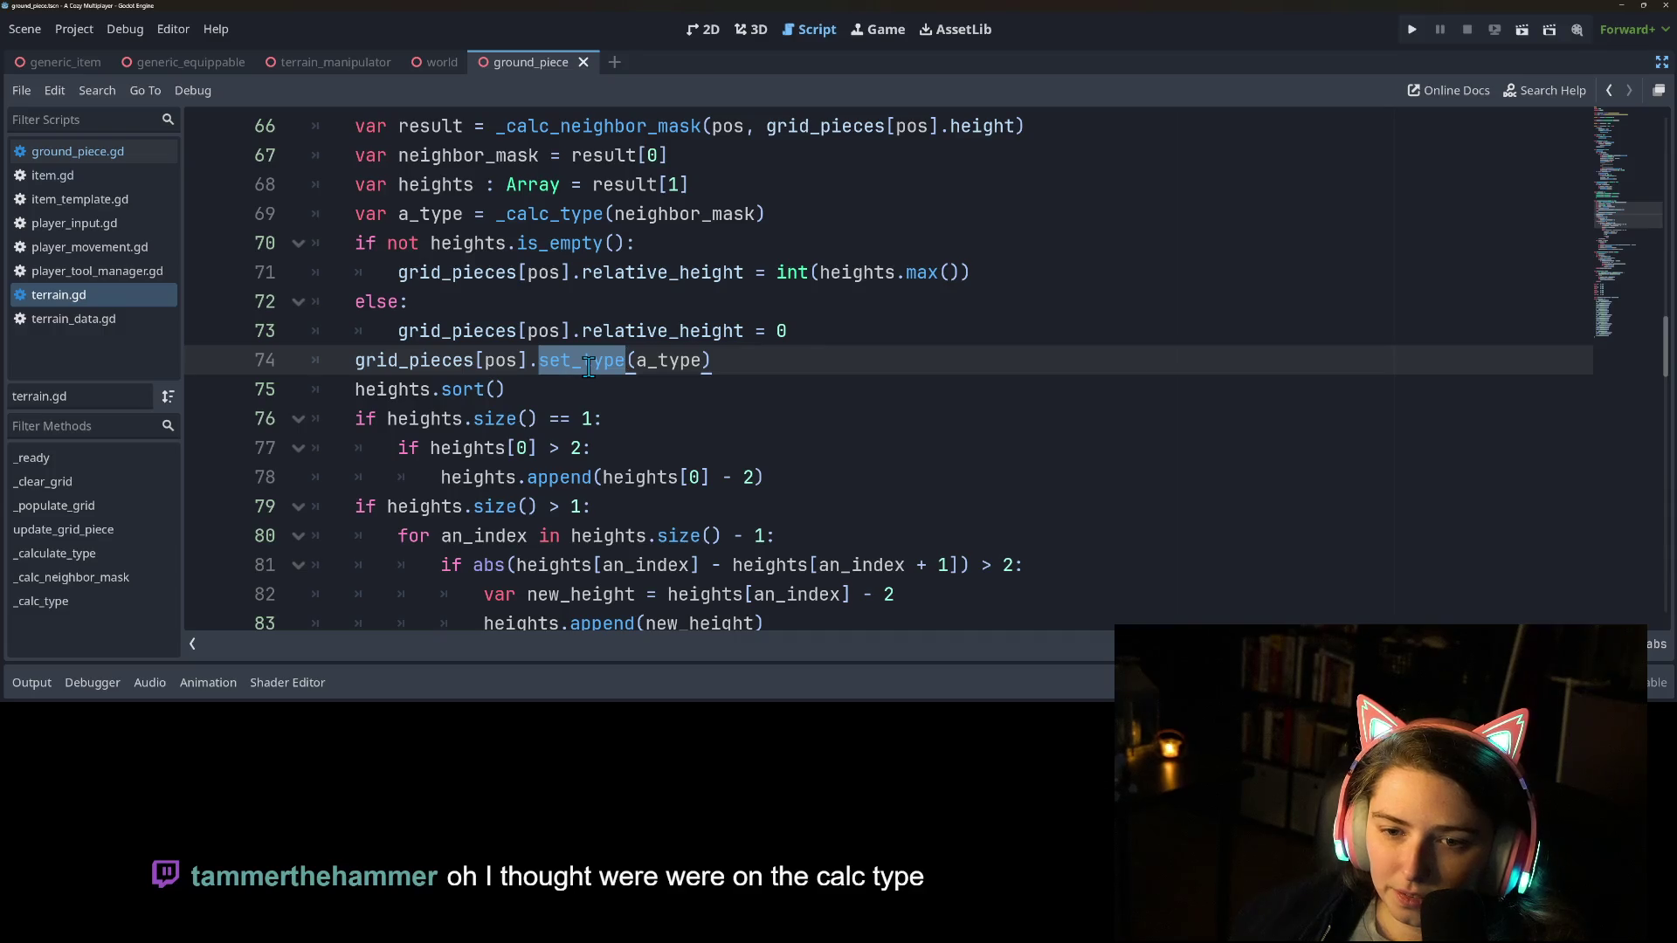
{"action": "double_click", "coordinate": [479, 331]}
{"action": "double_click", "coordinate": [664, 331]}
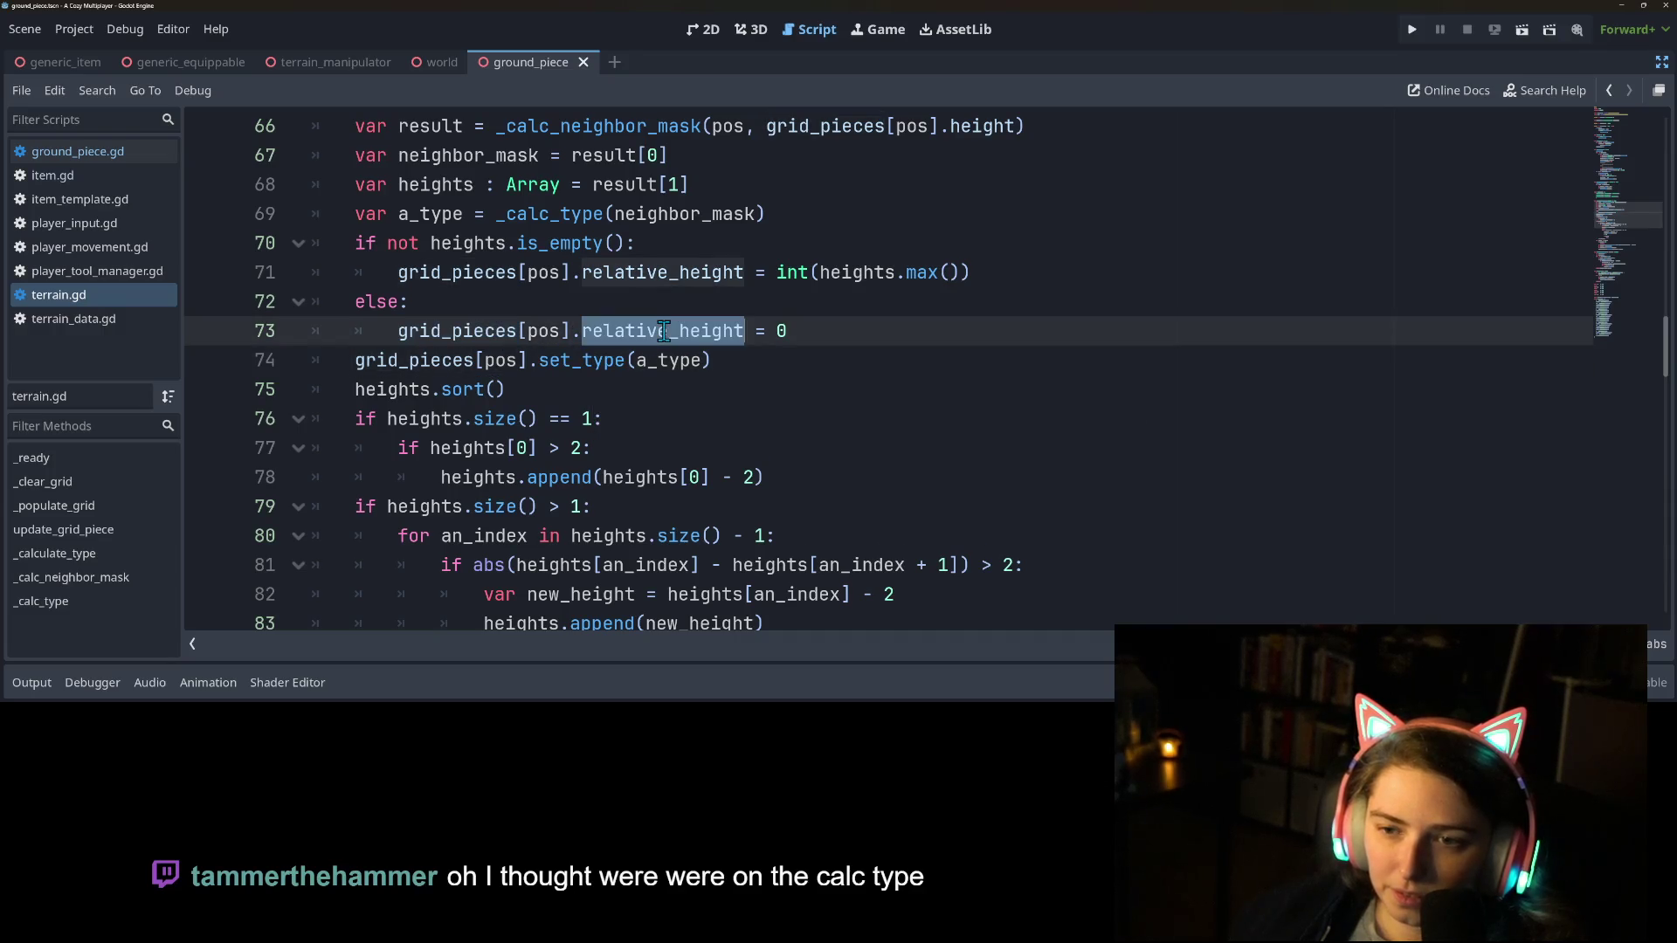
{"action": "mouse_move", "coordinate": [664, 332]}
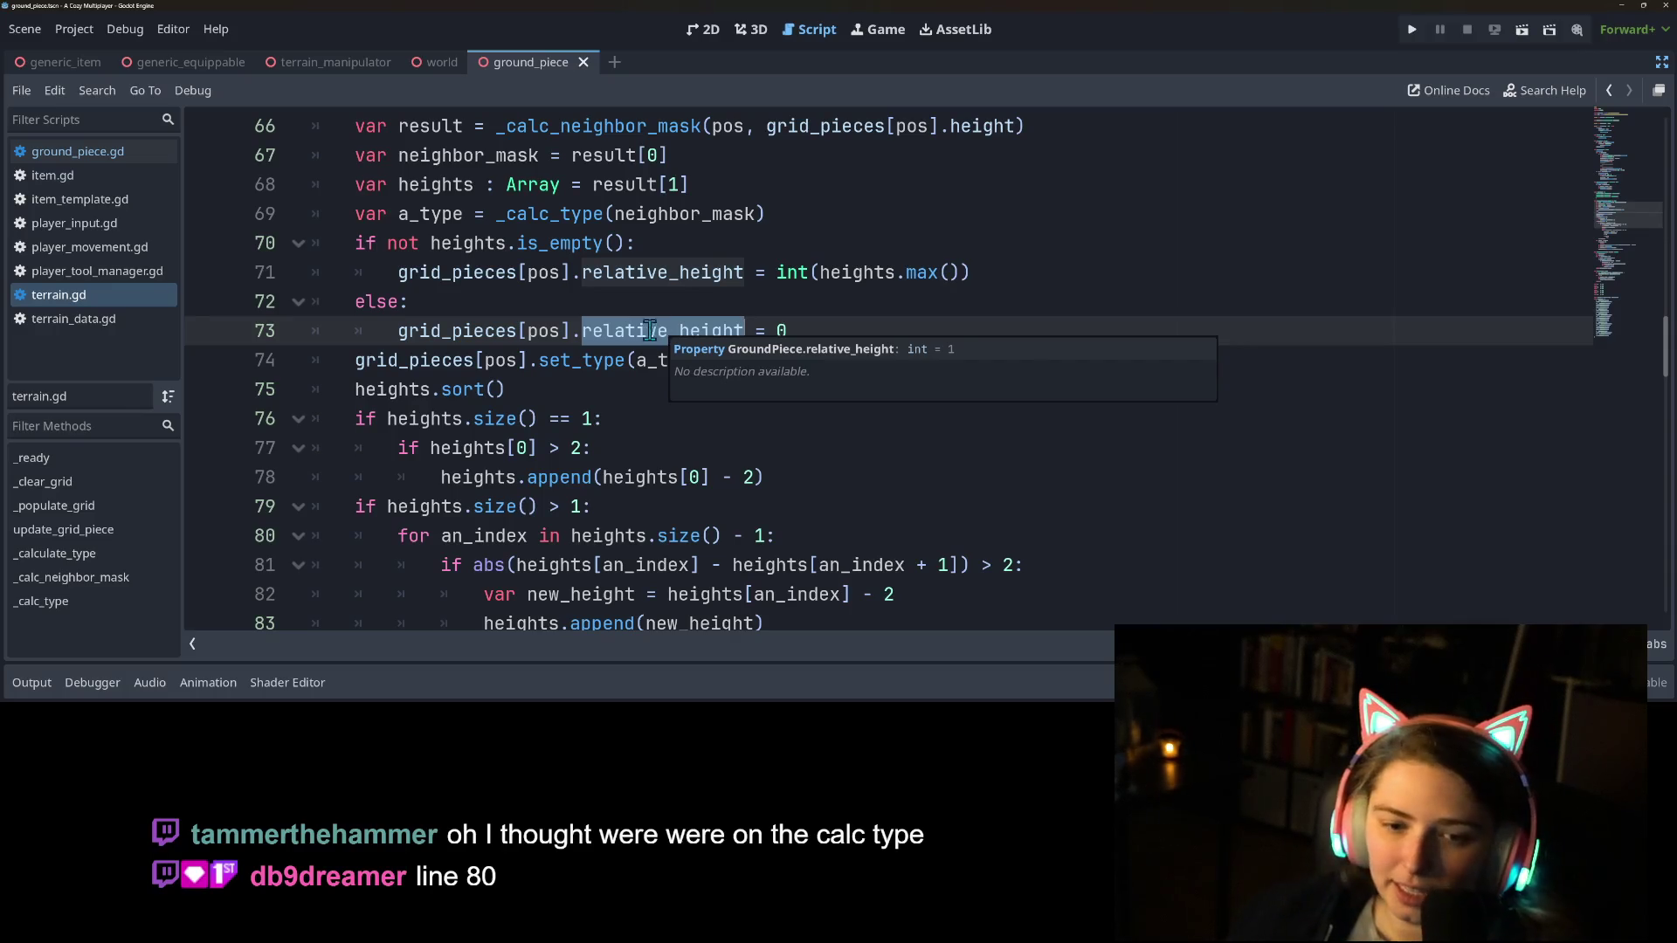
Step: Select the loop range heights.size() - 1 on line 80
{"action": "left_click", "coordinate": [541, 536]}
{"action": "double_click", "coordinate": [603, 536]}
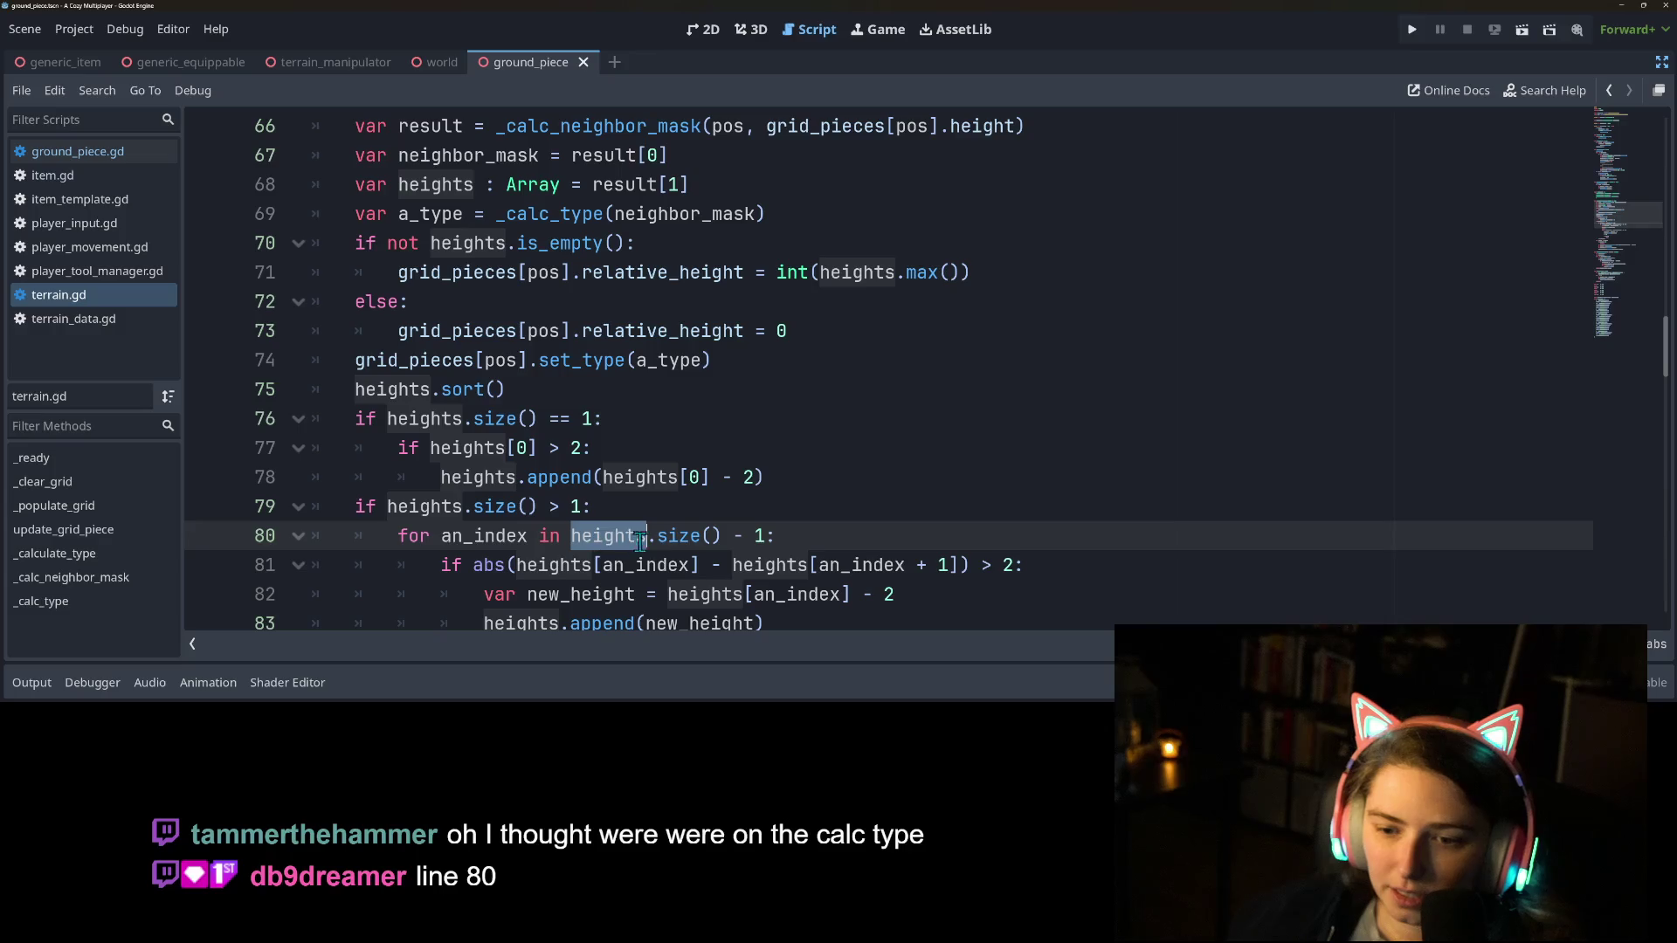
{"action": "left_click", "coordinate": [732, 536]}
{"action": "scroll", "coordinate": [717, 395], "scroll_direction": "down", "scroll_amount": 2}
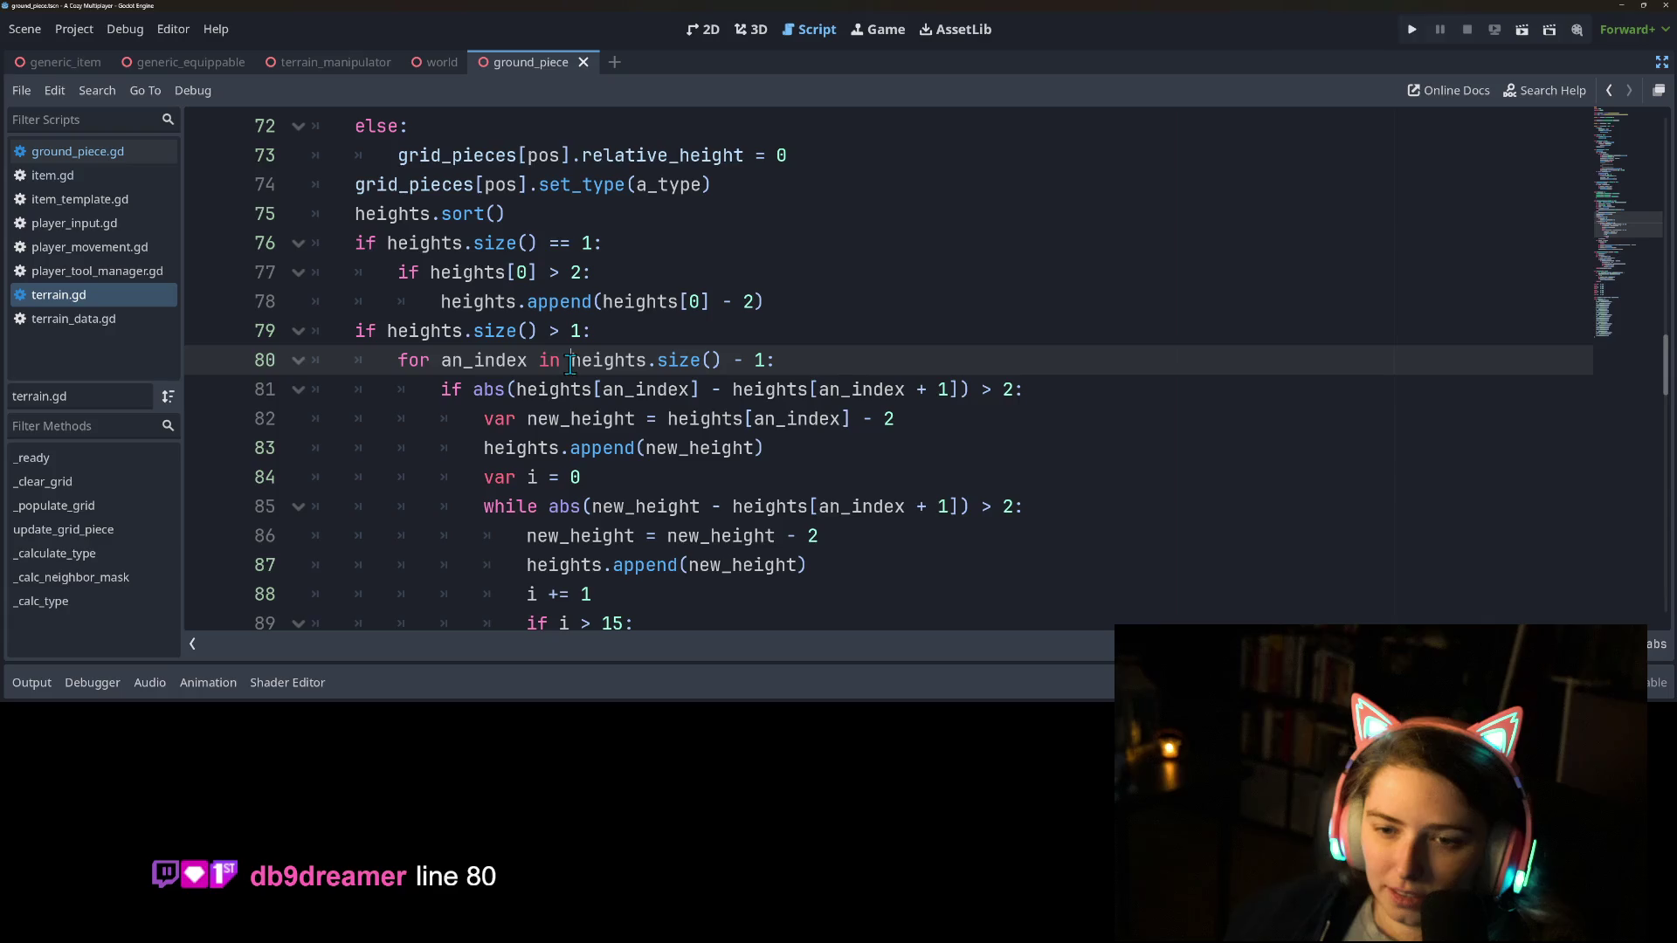
{"action": "left_click_drag", "start_coordinate": [571, 360], "coordinate": [762, 361]}
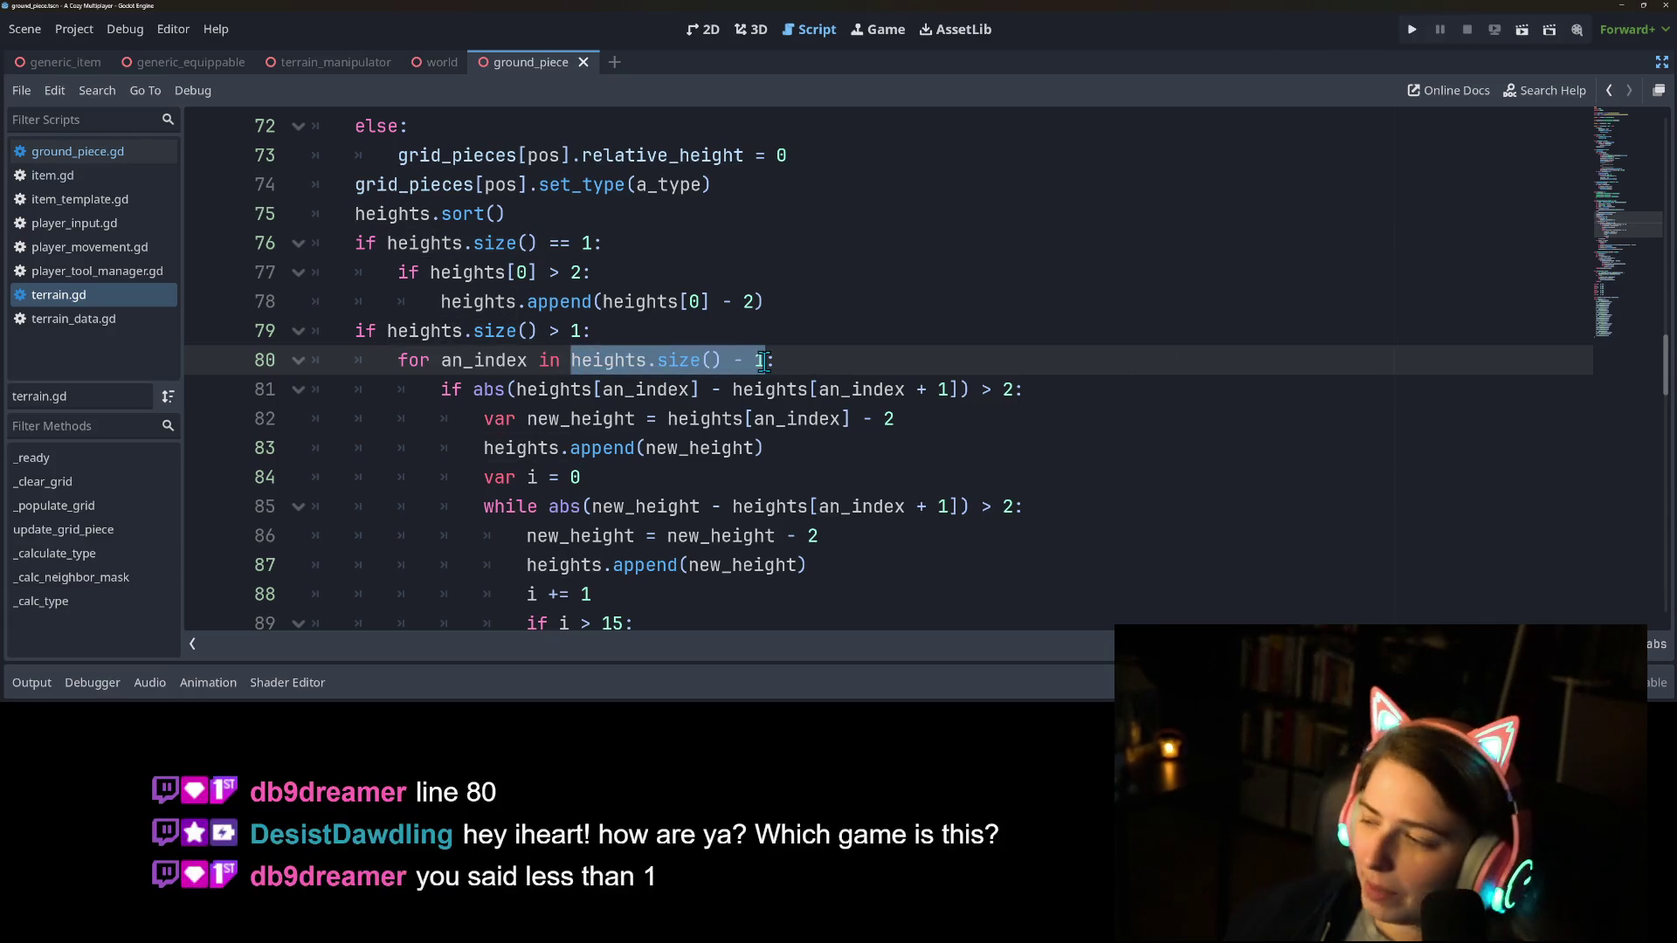
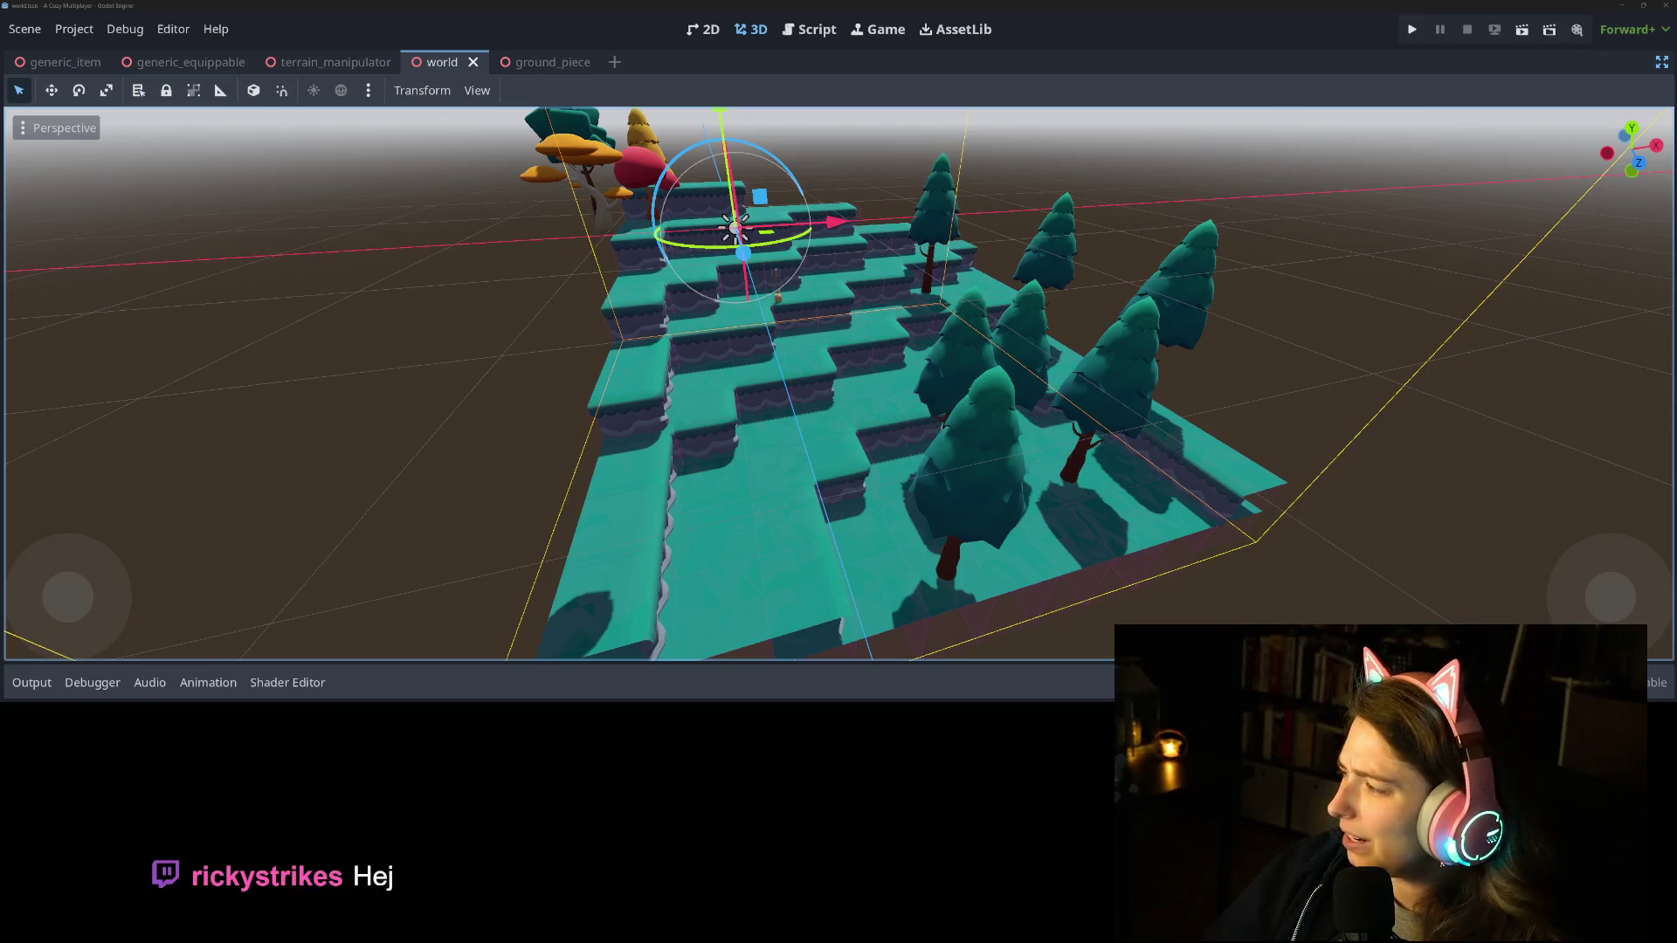
Step: Restore the scene, file system and inspector panels in Godot, then switch to Firefox
{"action": "left_click", "coordinate": [1660, 67]}
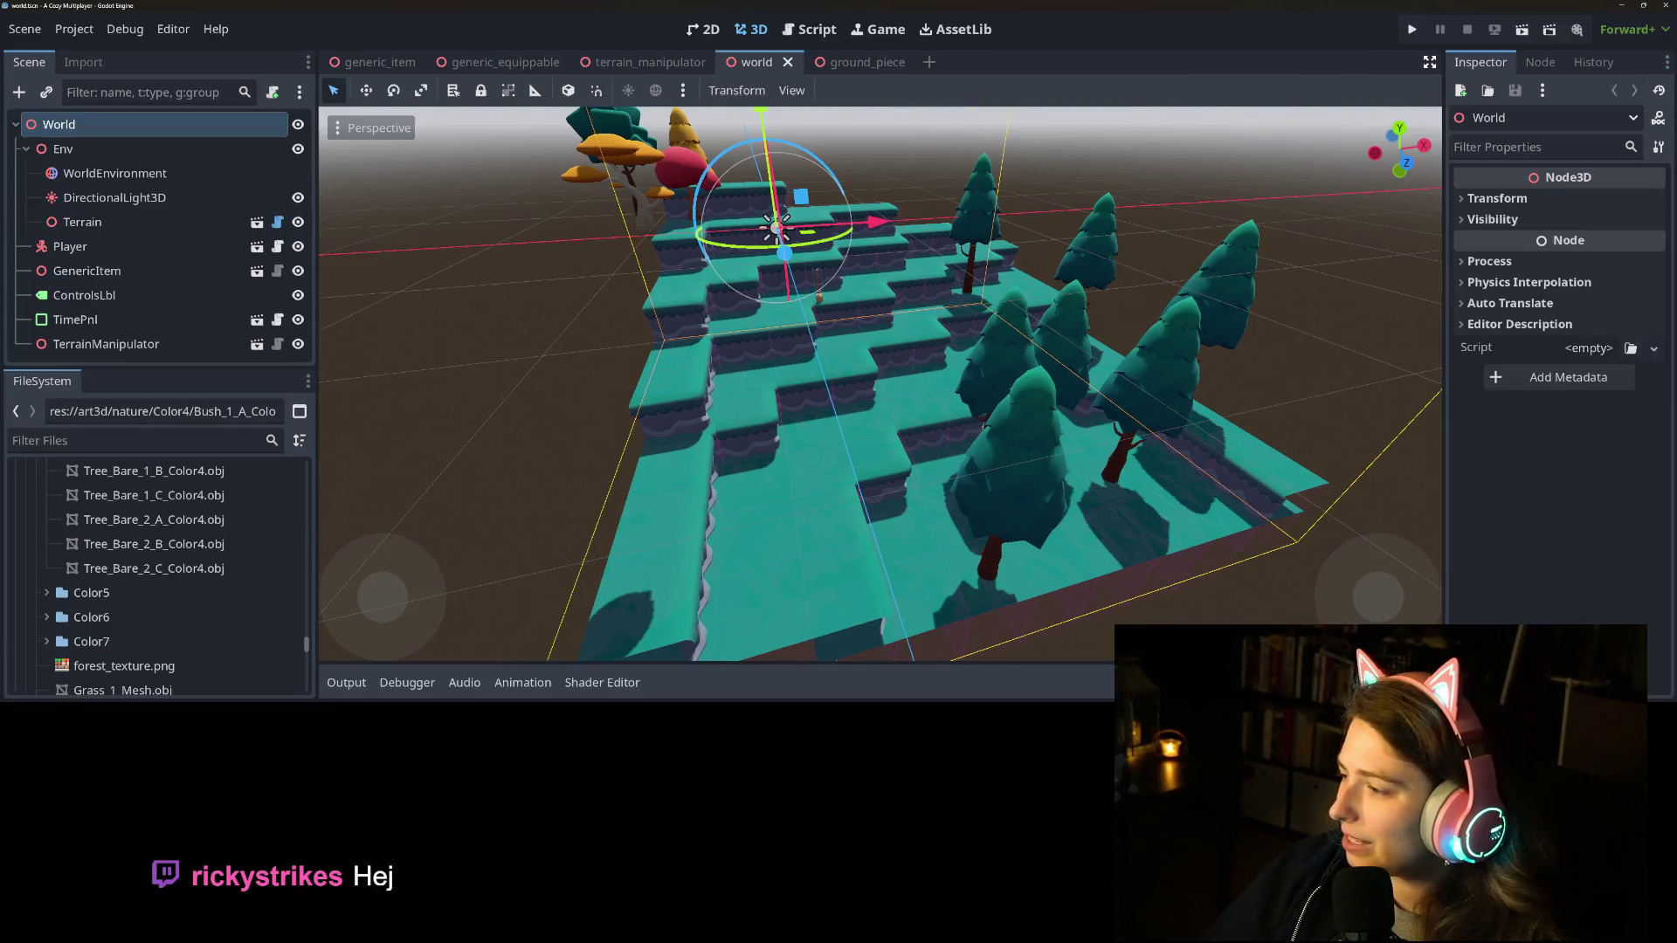
{"action": "key", "text": "alt+Tab"}
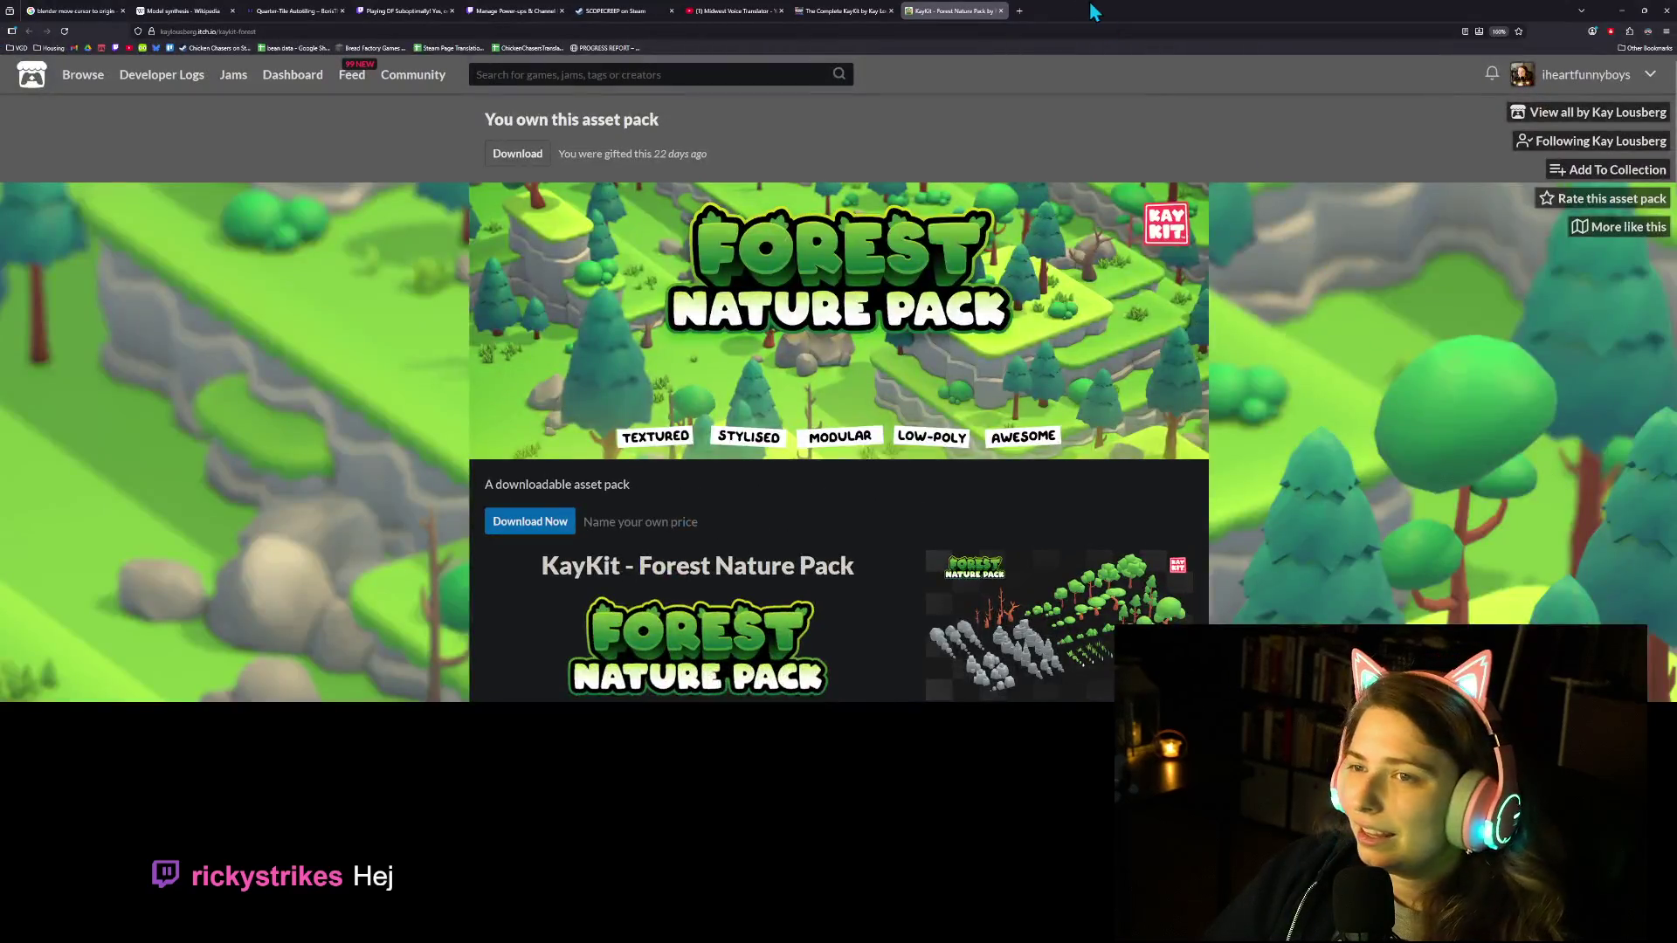
Step: Open the Christmas Reindeer Game Jam page on itch.io in a new tab
{"action": "key", "text": "ctrl+t"}
{"action": "type", "text": "https://itch.io/jam/reindeer-game-jam"}
{"action": "key", "text": "Return"}
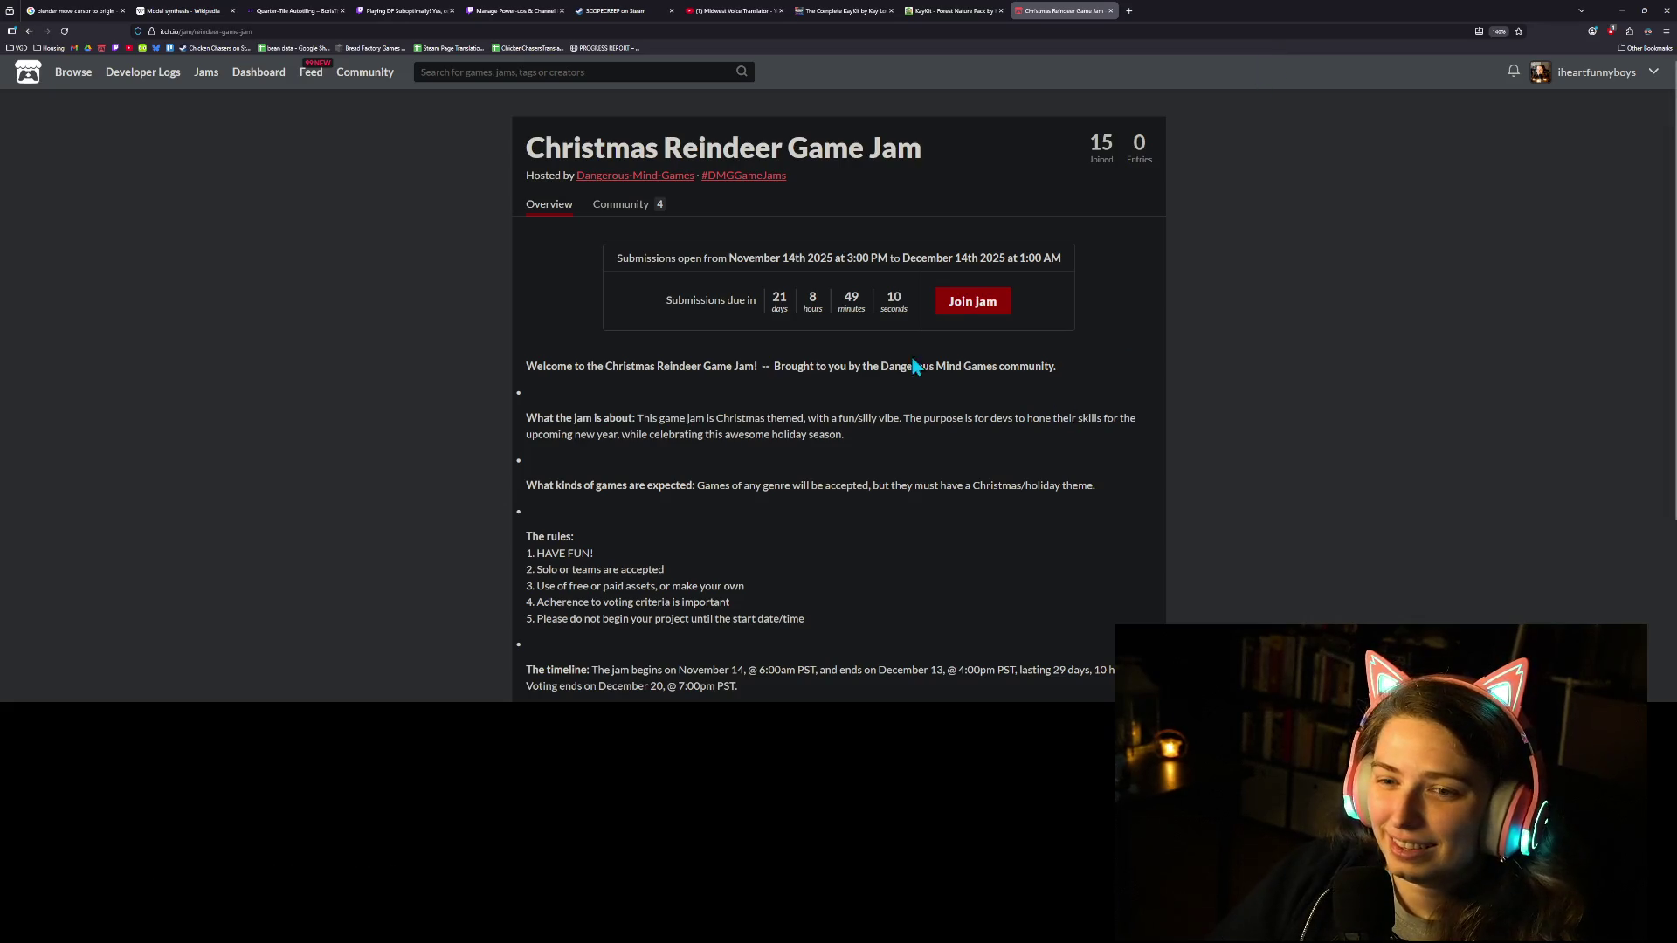
{"action": "scroll", "coordinate": [702, 323], "scroll_direction": "down", "scroll_amount": 3}
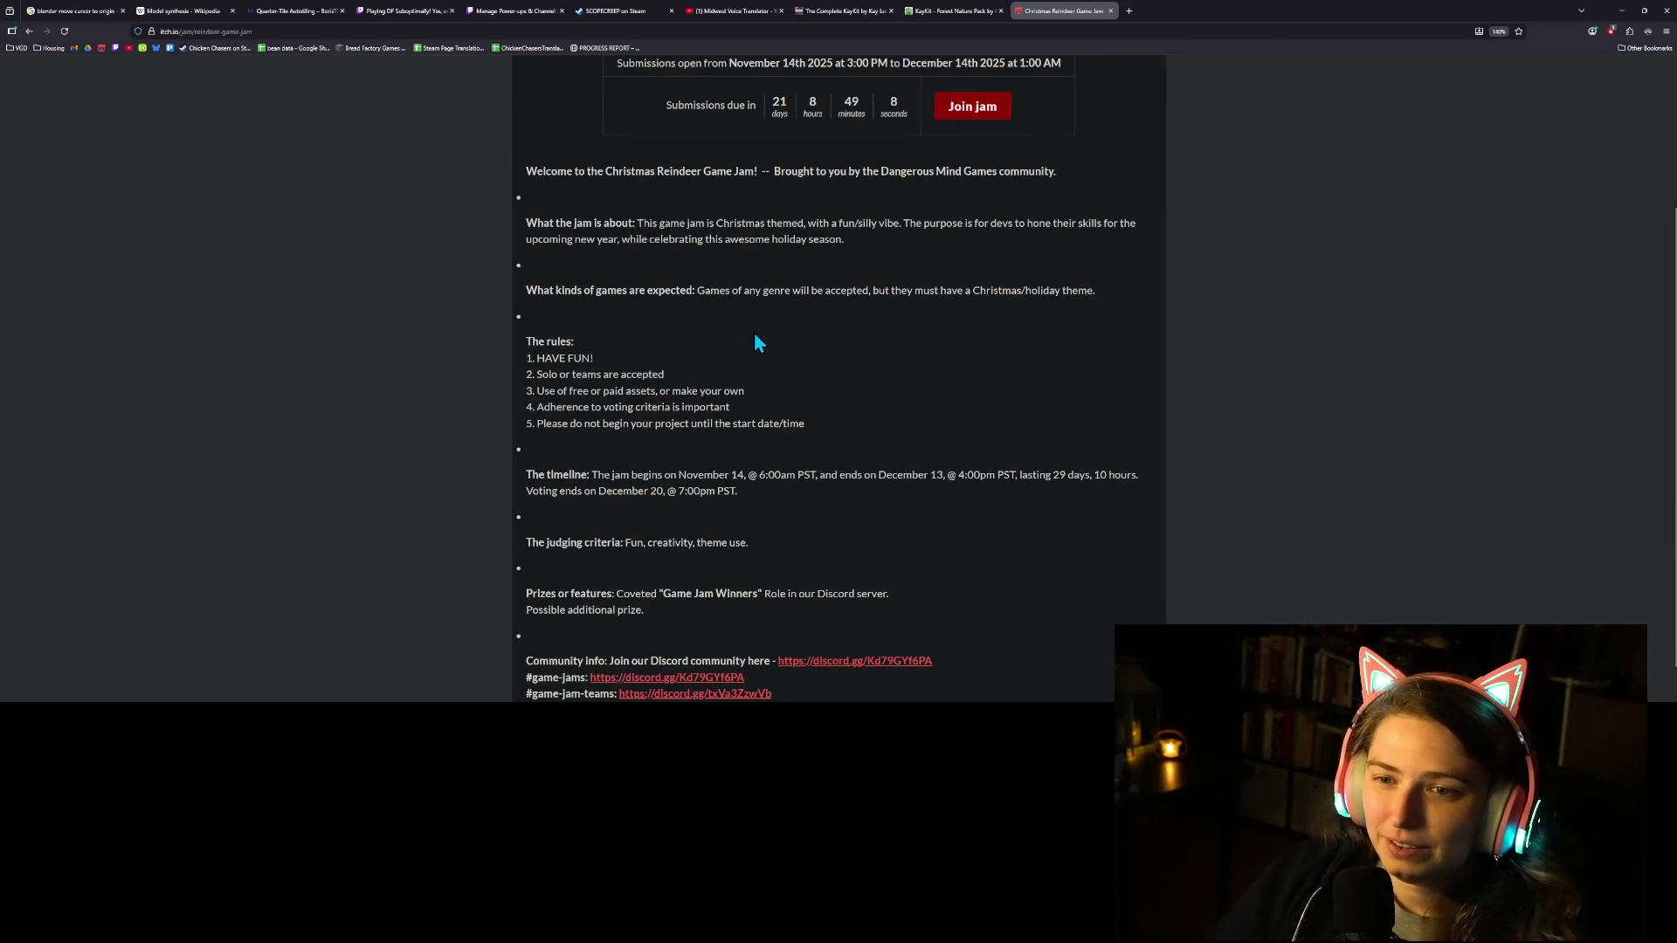
{"action": "scroll", "coordinate": [757, 335], "scroll_direction": "up", "scroll_amount": 5, "text": "ctrl"}
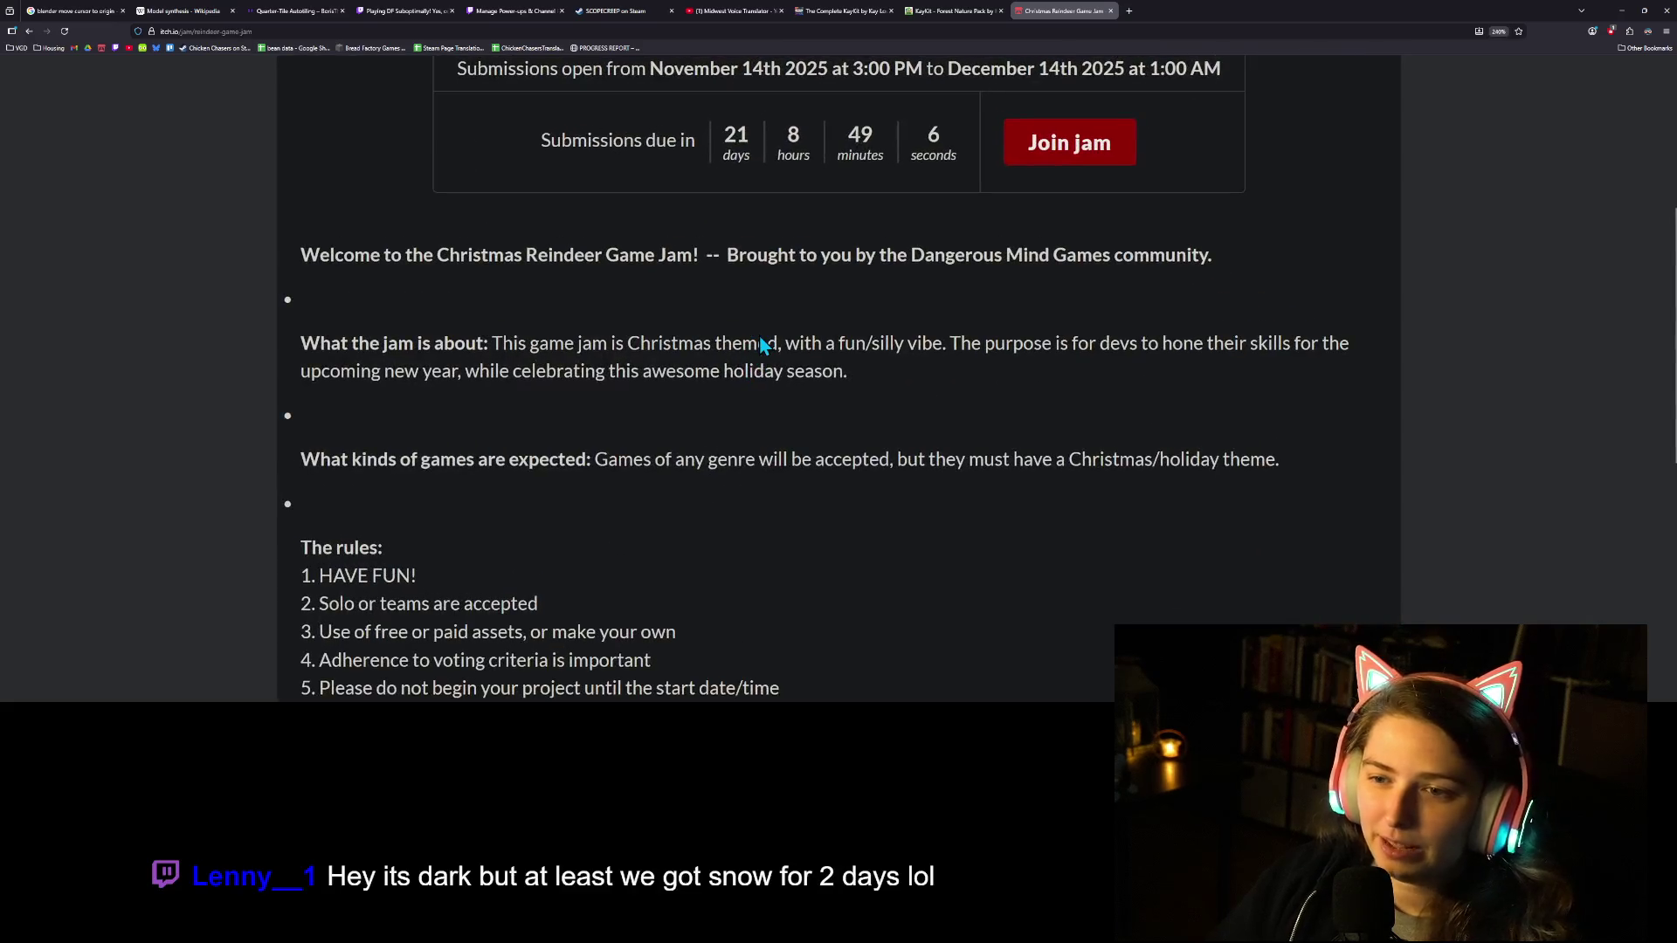
Step: Read through the jam's rules, timeline, judging criteria and prizes
{"action": "mouse_move", "coordinate": [986, 255]}
{"action": "left_mouse_down"}
{"action": "mouse_move", "coordinate": [1102, 257]}
{"action": "mouse_move", "coordinate": [911, 257]}
{"action": "left_mouse_up"}
{"action": "left_click", "coordinate": [1099, 259]}
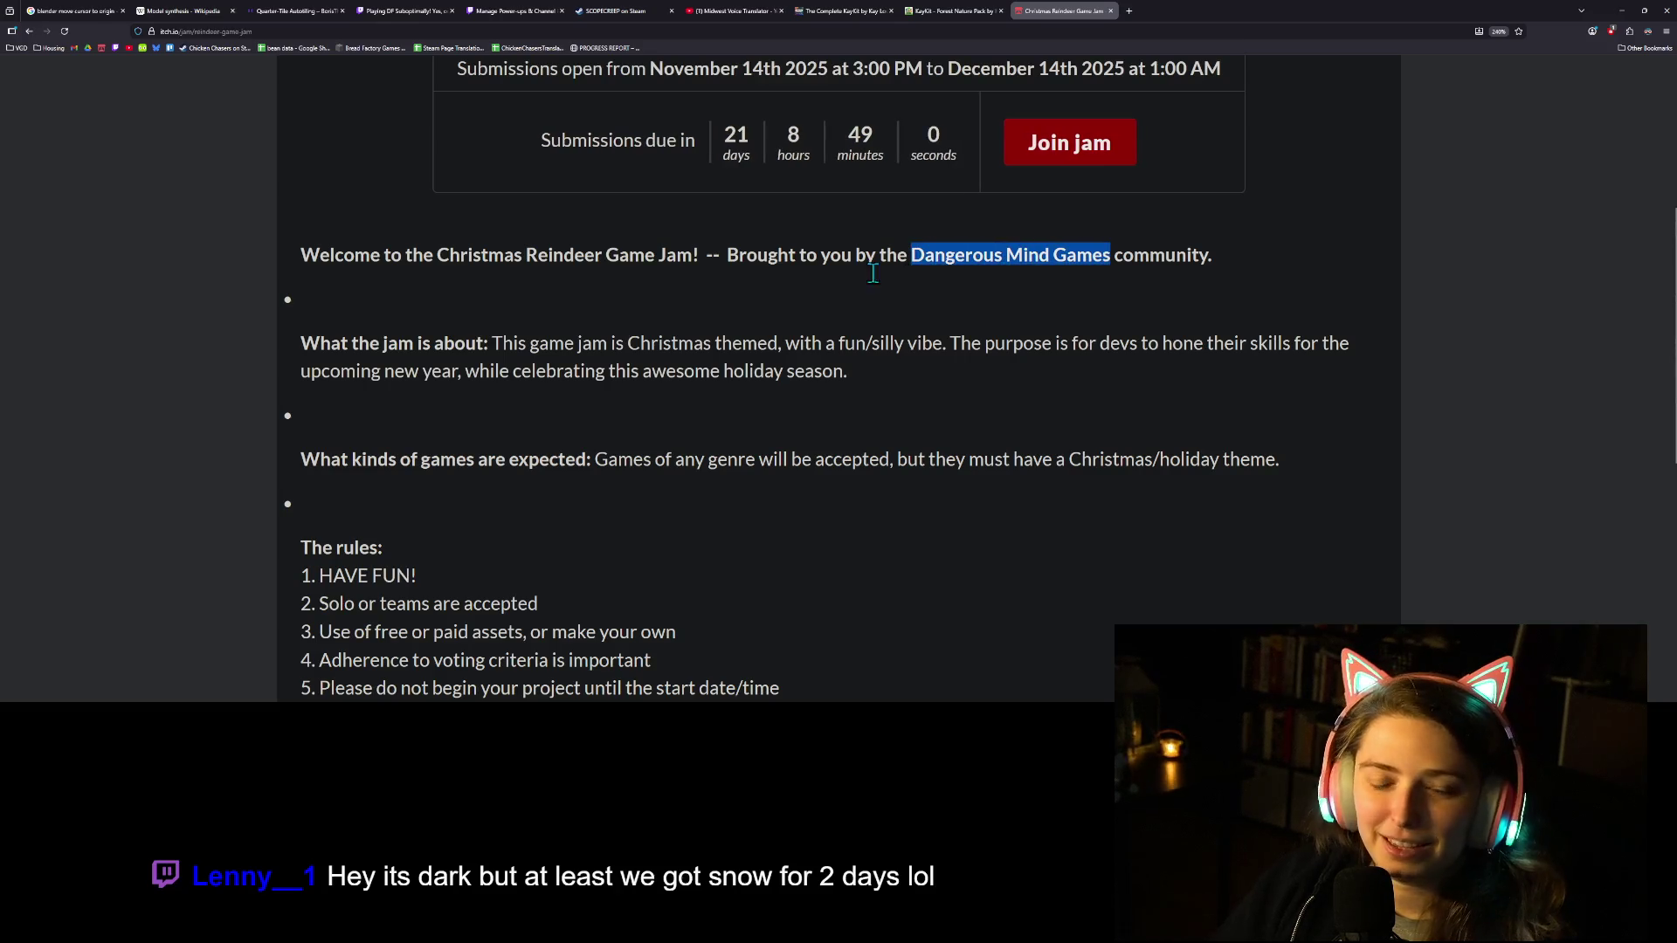
{"action": "left_click", "coordinate": [492, 379]}
{"action": "scroll", "coordinate": [491, 378], "scroll_direction": "down", "scroll_amount": 1}
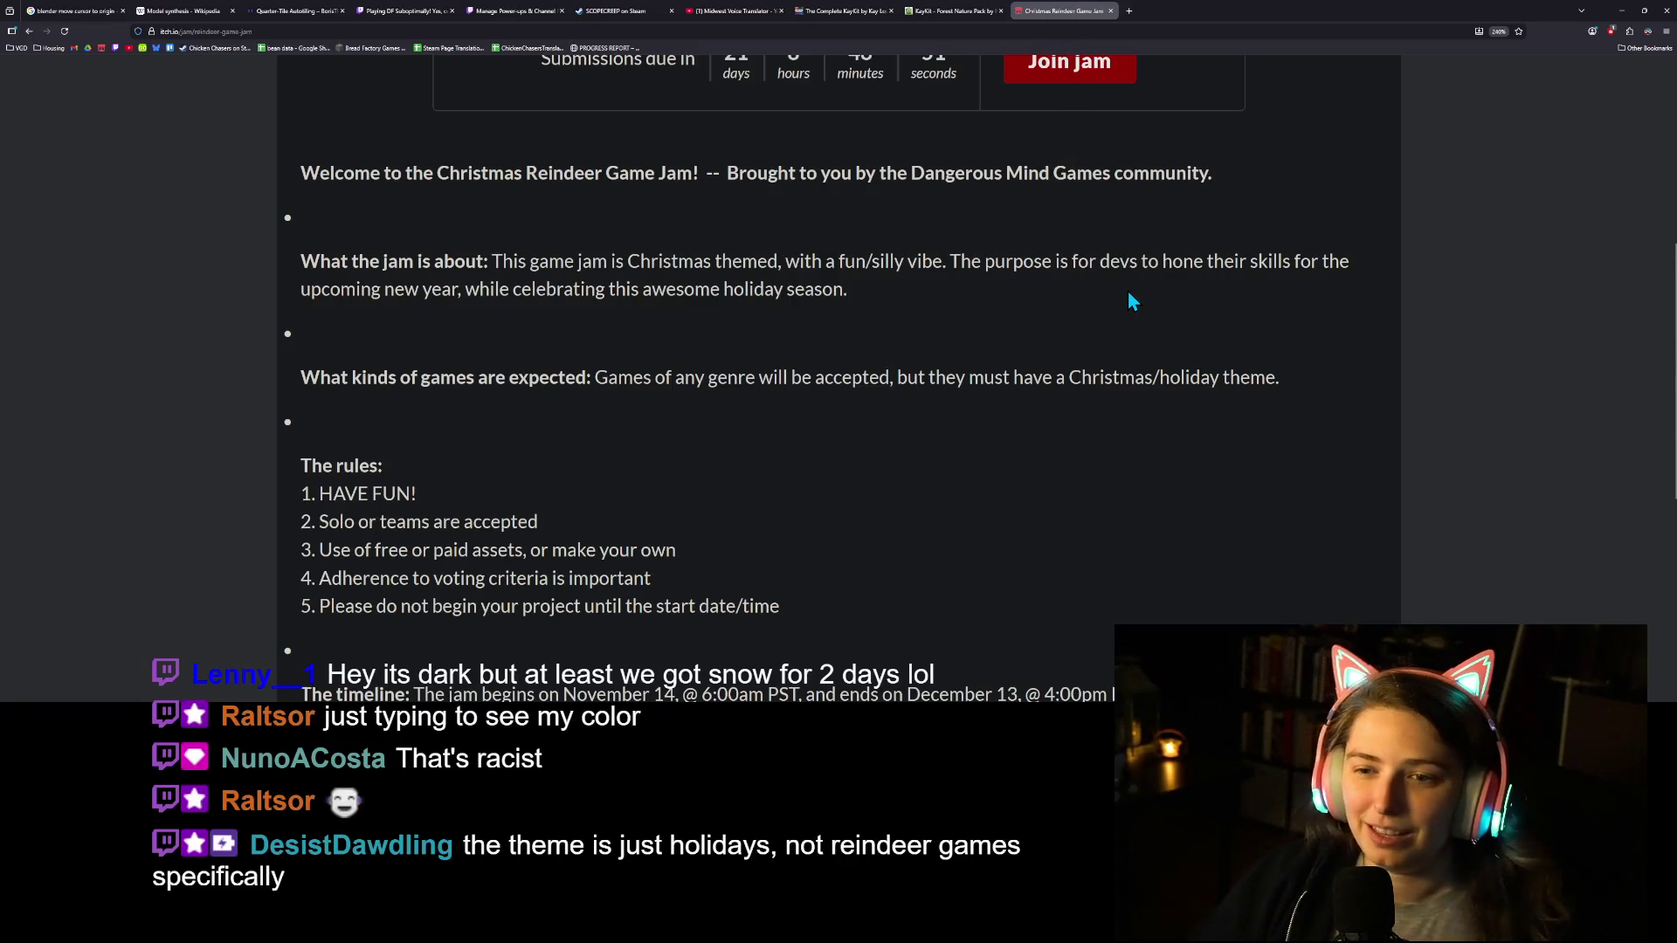
{"action": "scroll", "coordinate": [842, 326], "scroll_direction": "up", "scroll_amount": 1}
{"action": "scroll", "coordinate": [842, 327], "scroll_direction": "up", "scroll_amount": 2}
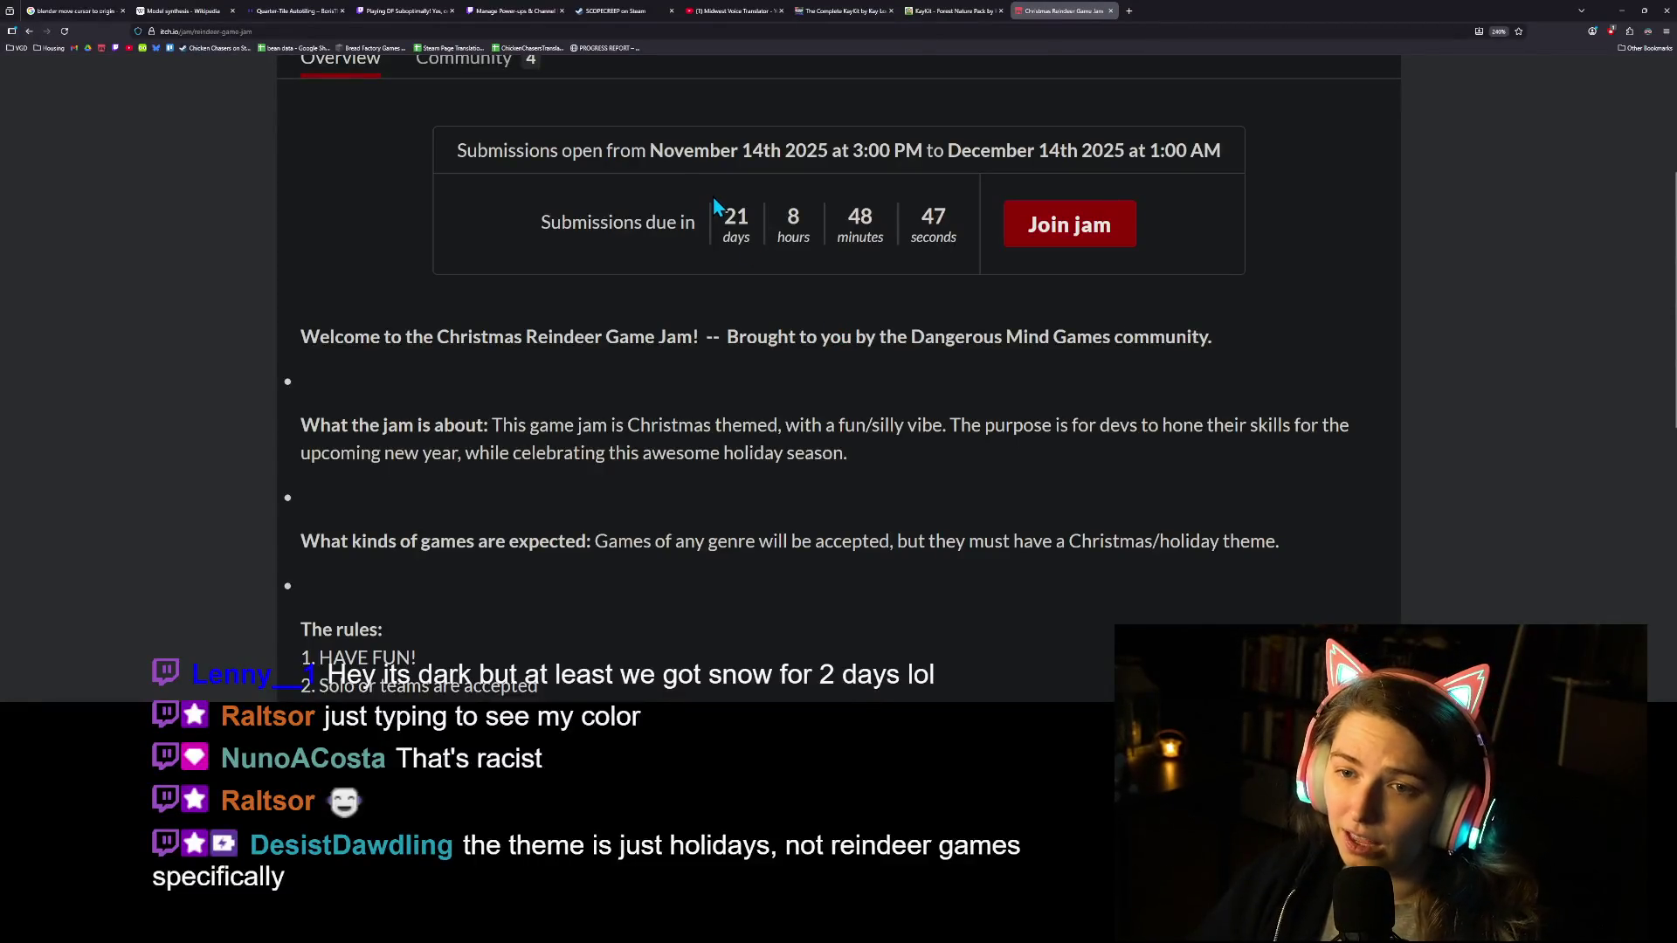
{"action": "scroll", "coordinate": [904, 340], "scroll_direction": "down", "scroll_amount": 3}
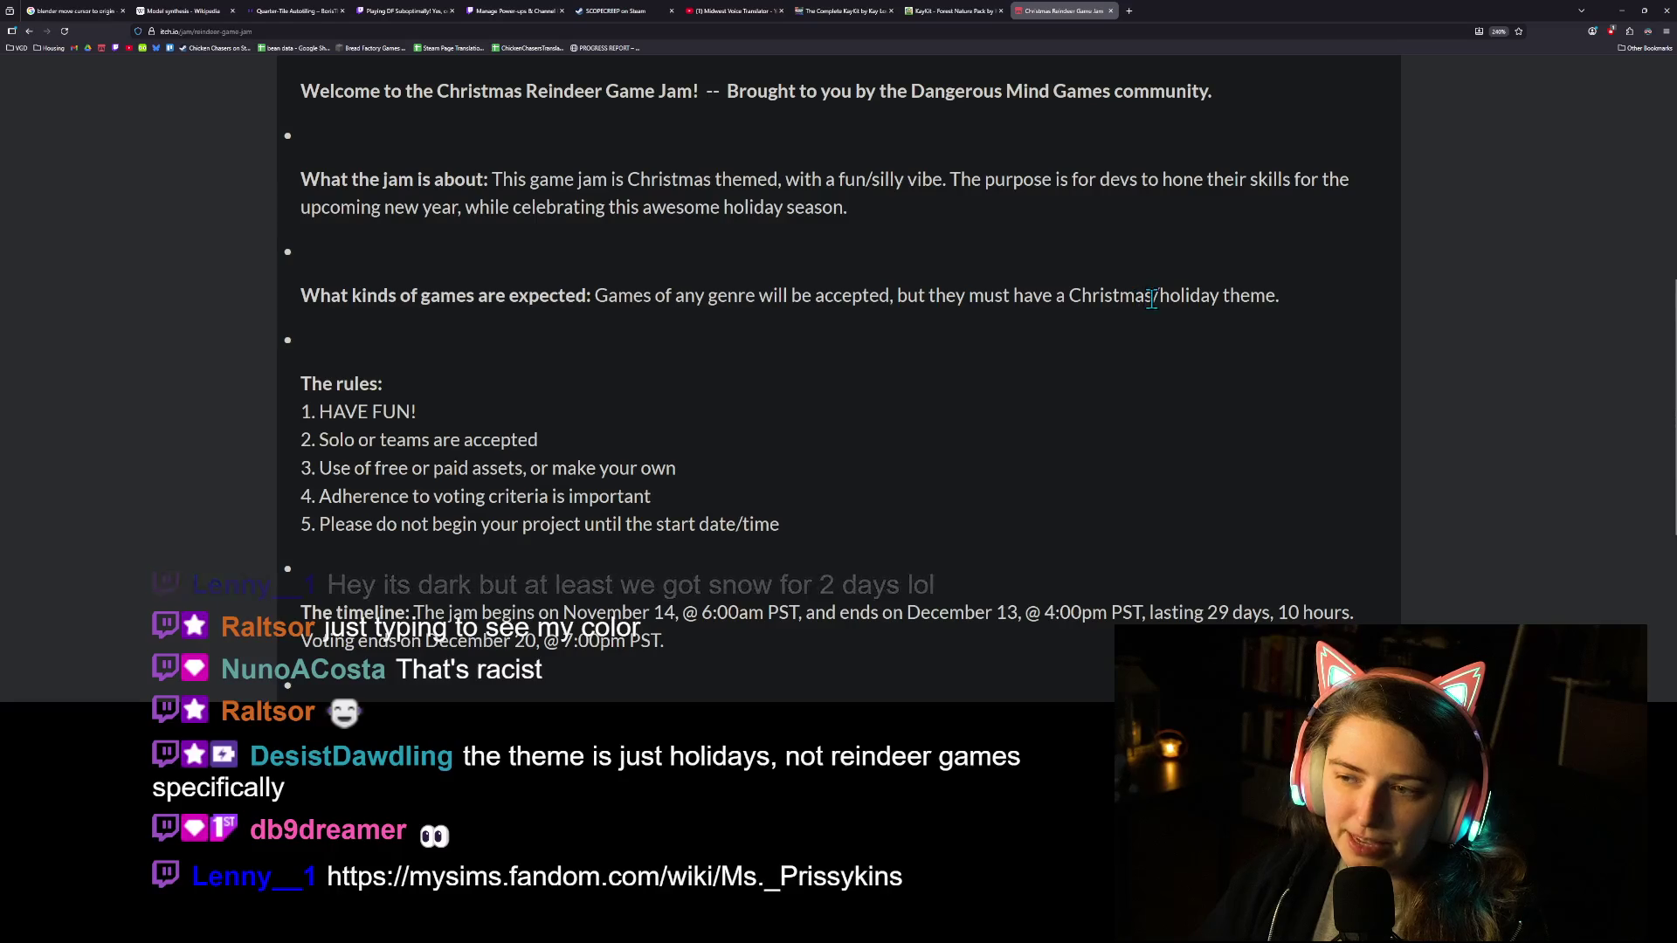
{"action": "scroll", "coordinate": [440, 437], "scroll_direction": "down", "scroll_amount": 2}
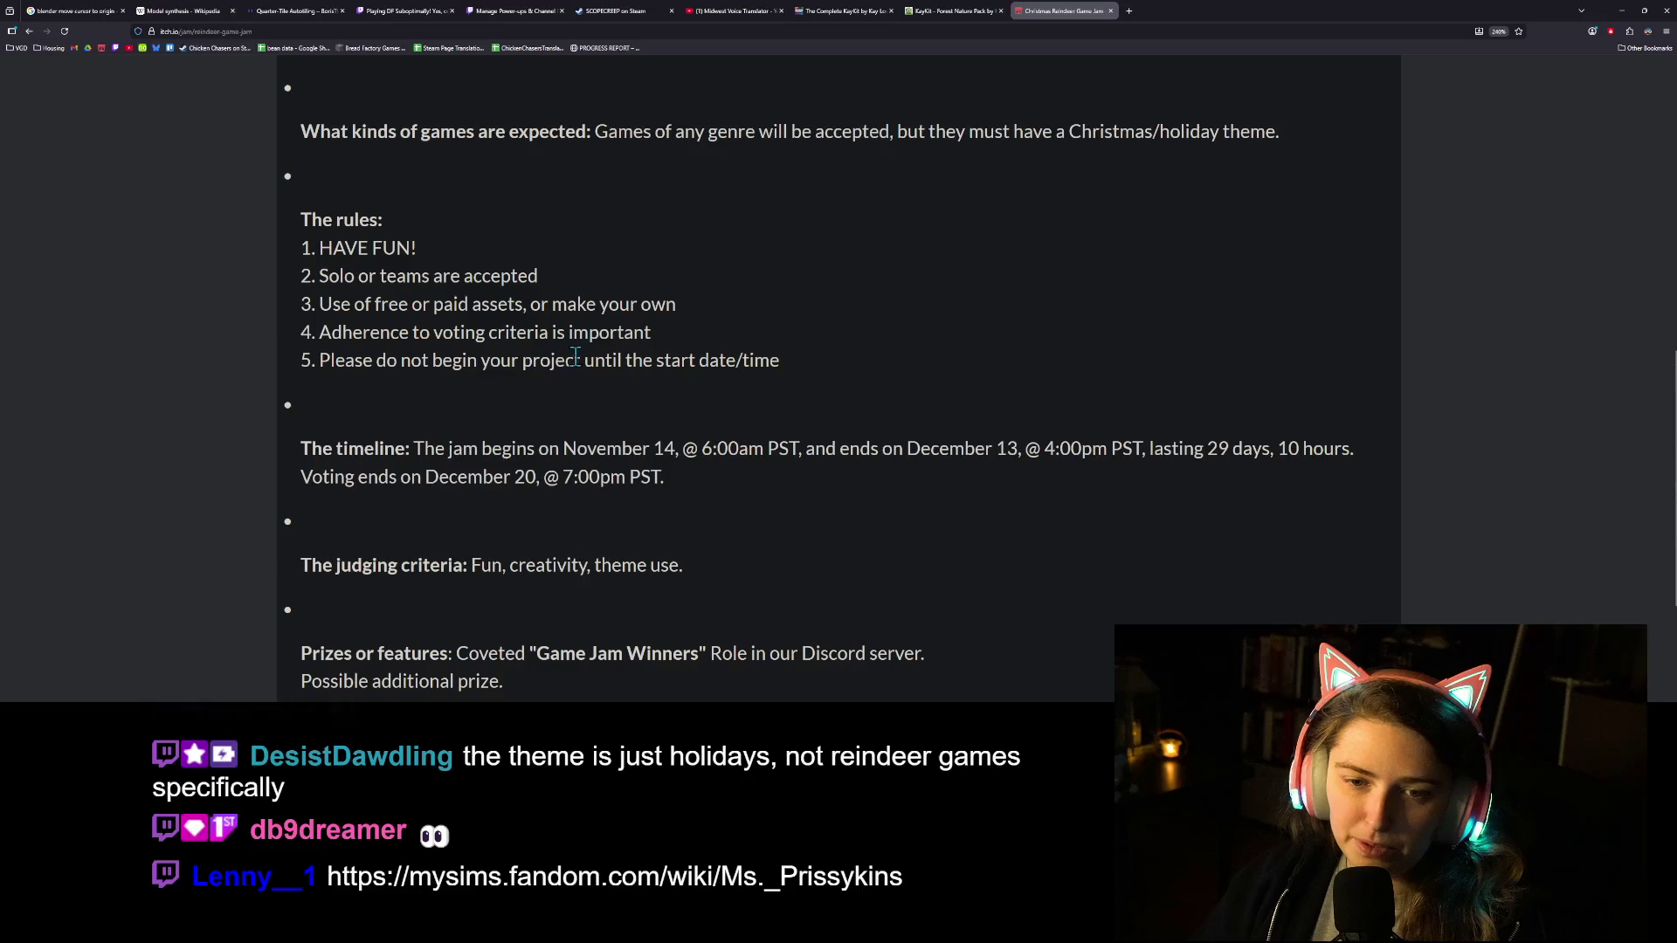
{"action": "scroll", "coordinate": [575, 358], "scroll_direction": "down", "scroll_amount": 2}
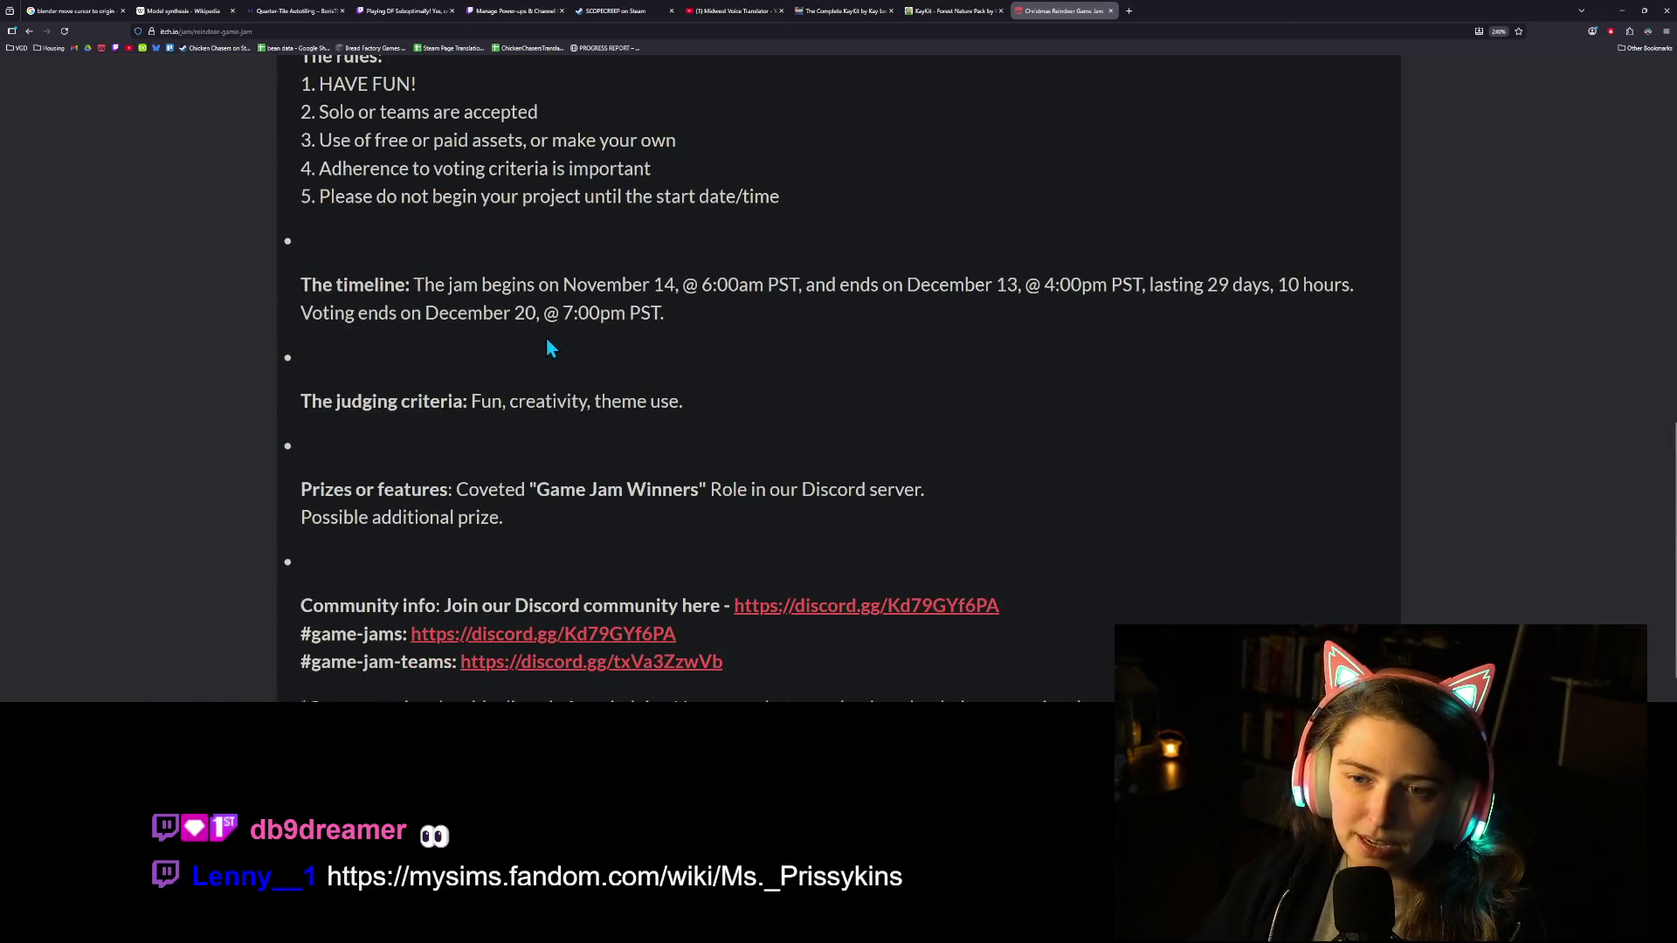
{"action": "scroll", "coordinate": [549, 339], "scroll_direction": "down", "scroll_amount": 1}
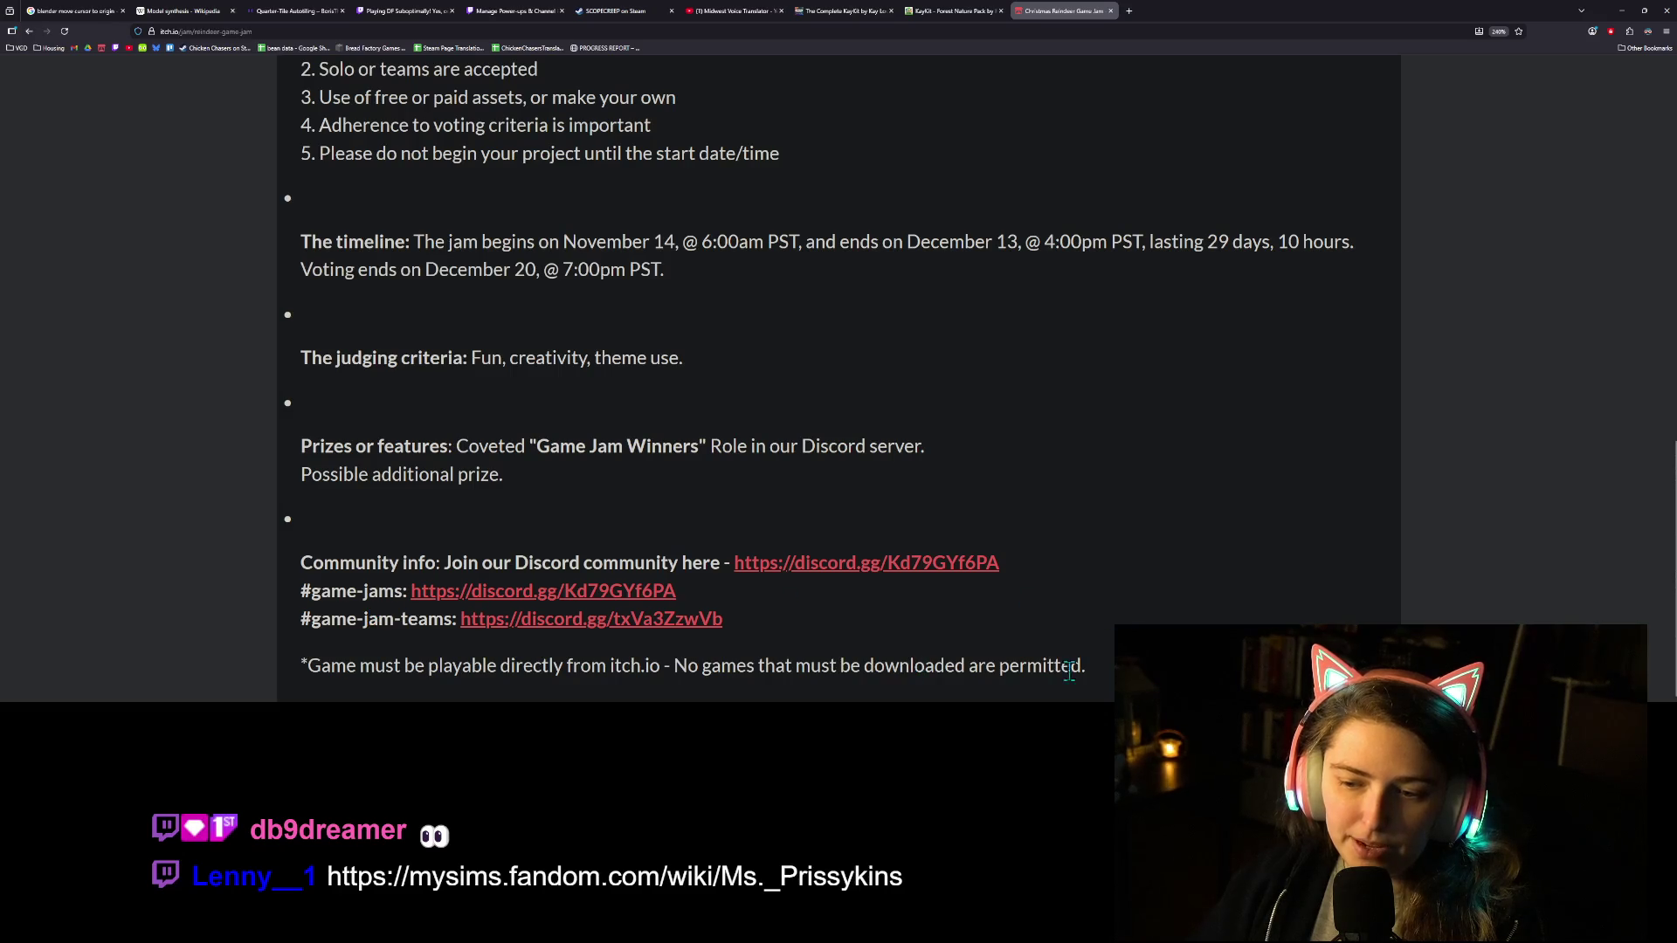
{"action": "scroll", "coordinate": [1097, 678], "scroll_direction": "up", "scroll_amount": 5}
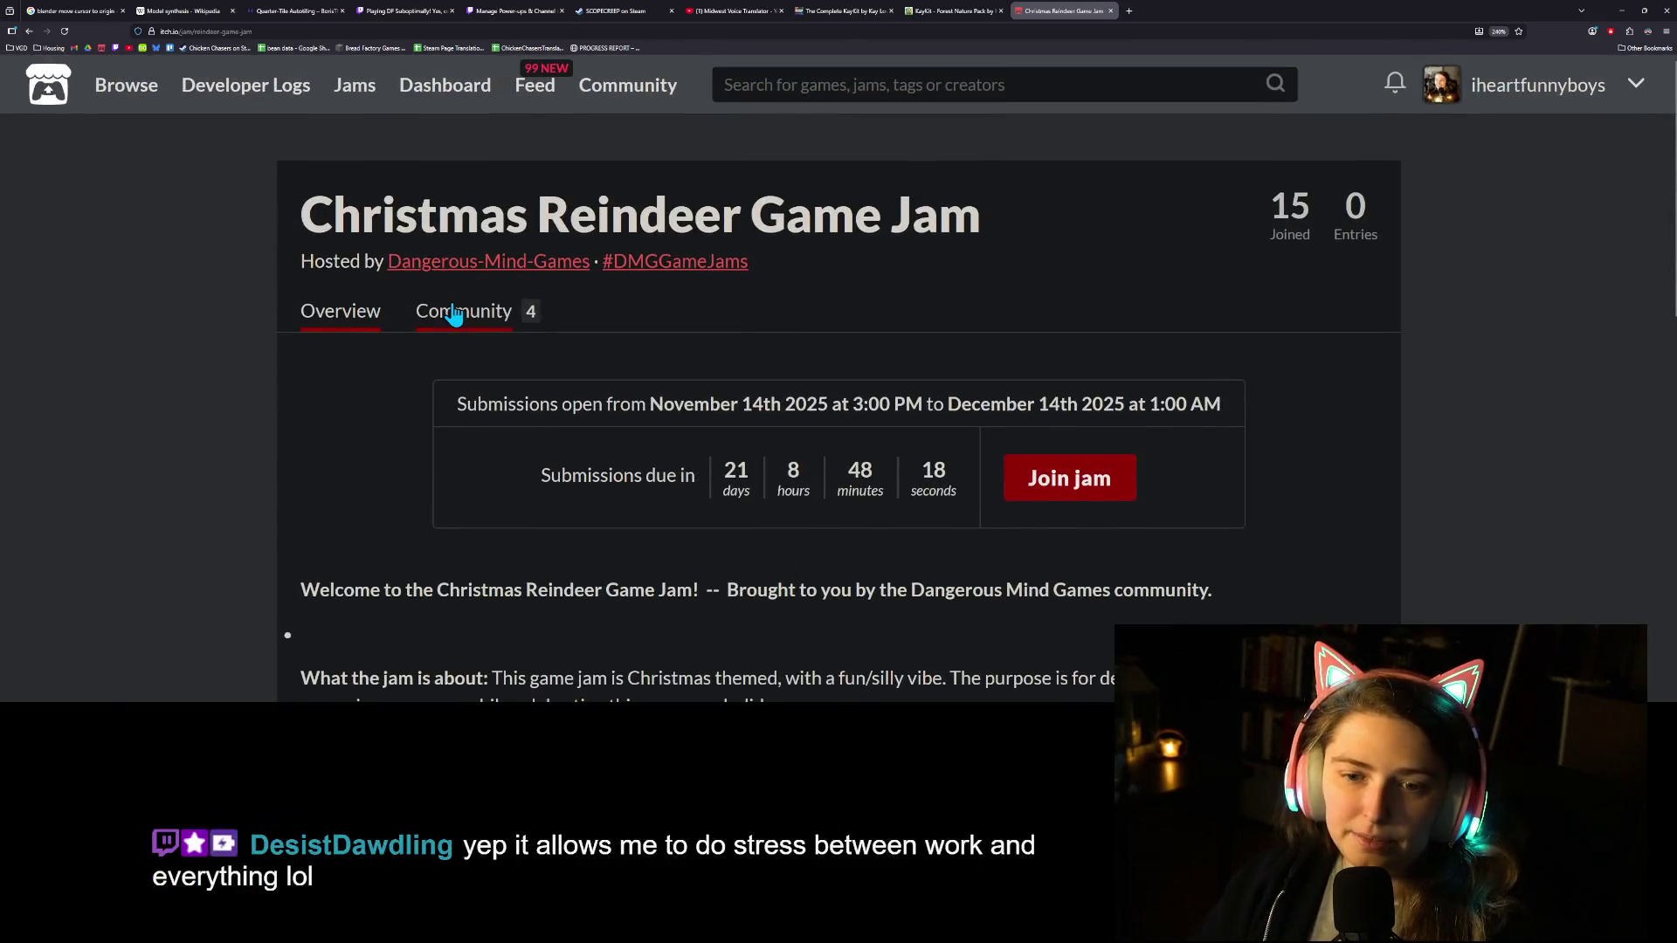
{"action": "scroll", "coordinate": [1238, 504], "scroll_direction": "down", "scroll_amount": 3}
{"action": "scroll", "coordinate": [1245, 482], "scroll_direction": "up", "scroll_amount": 3}
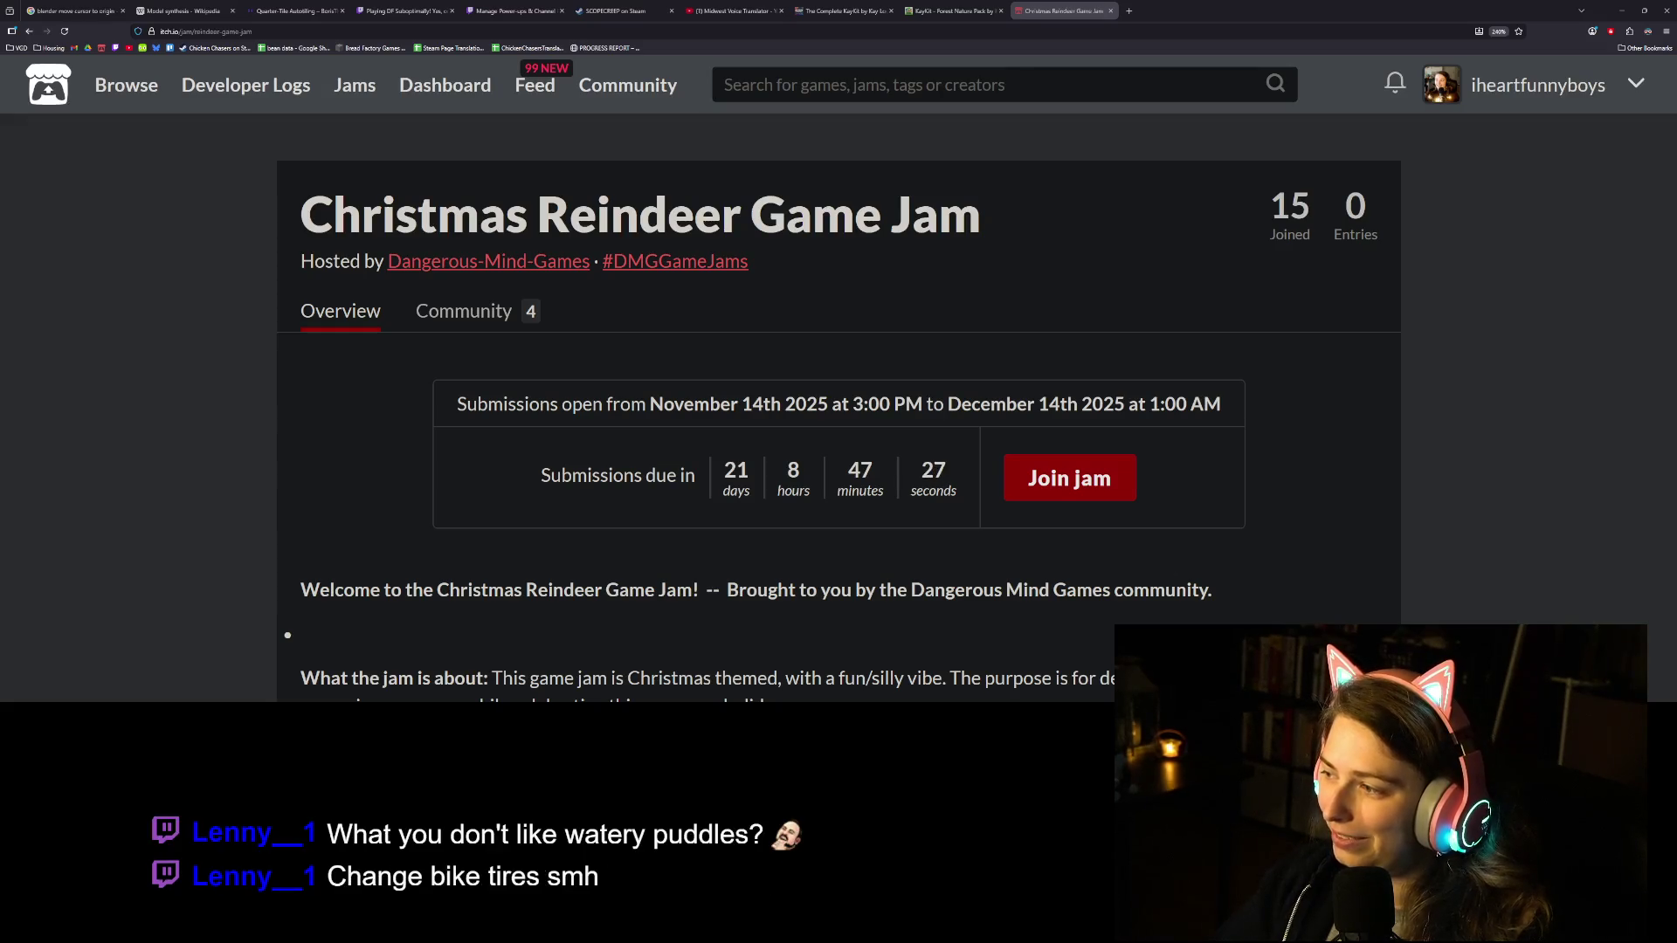
Step: Open the Ms. Prissykins MySims Wiki page in a new tab
{"action": "left_click", "coordinate": [1130, 12]}
{"action": "type", "text": "https://mysims.fandom.com/wiki/Ms._Prissykins"}
{"action": "key", "text": "Return"}
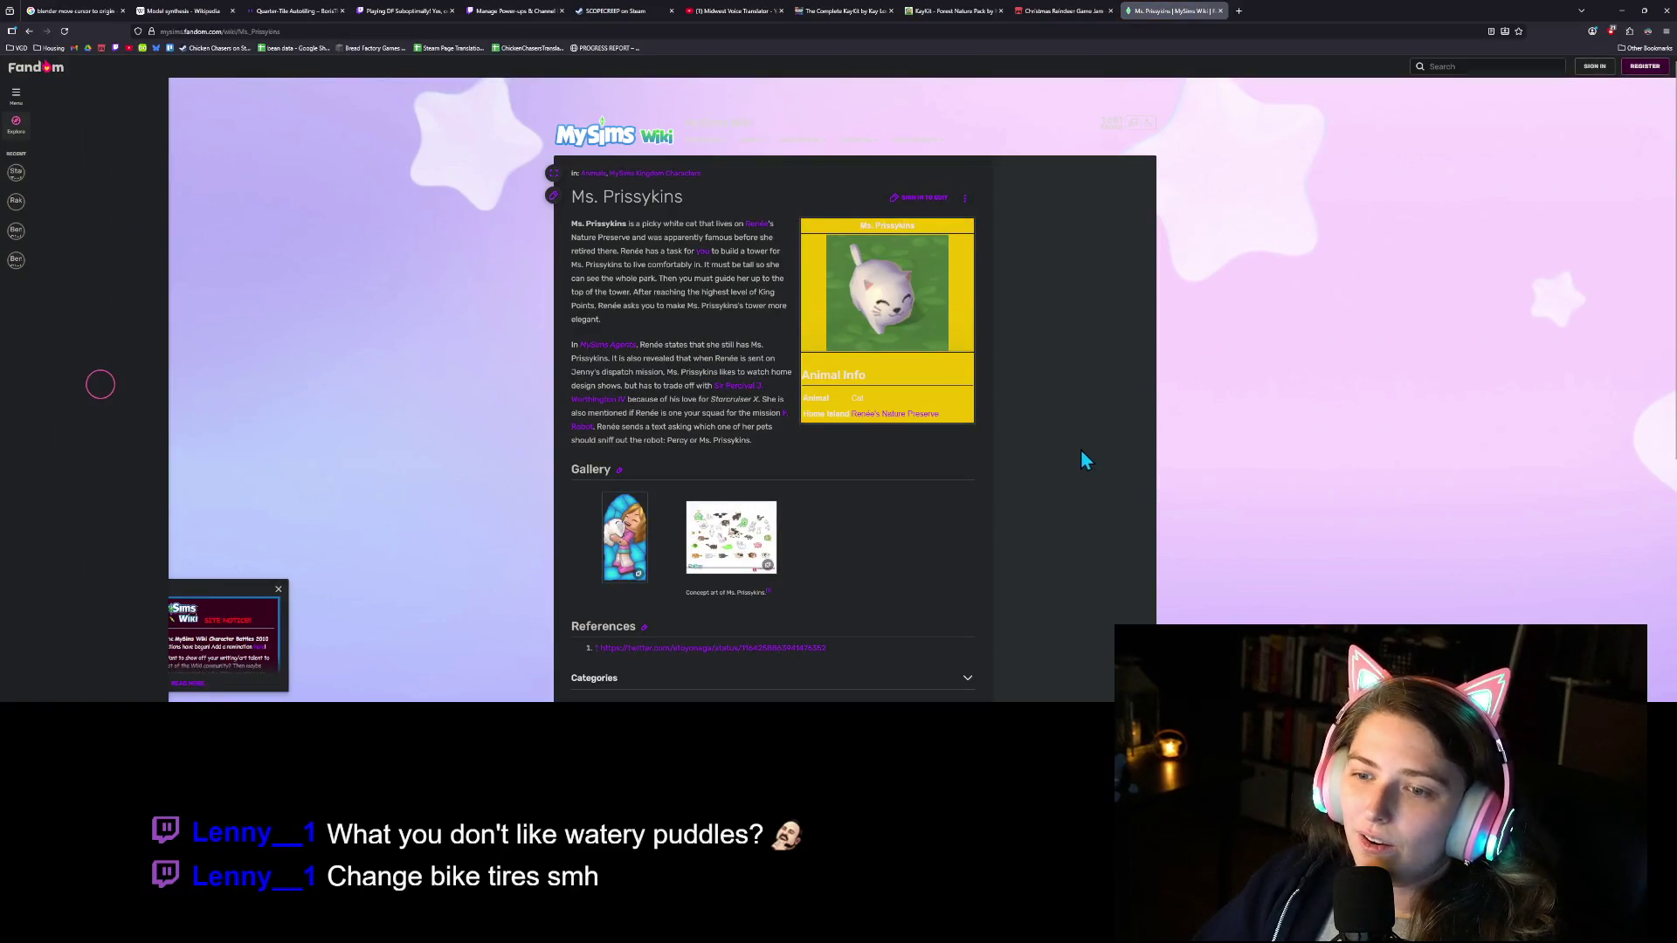
{"action": "scroll", "coordinate": [718, 547], "scroll_direction": "up", "scroll_amount": 4}
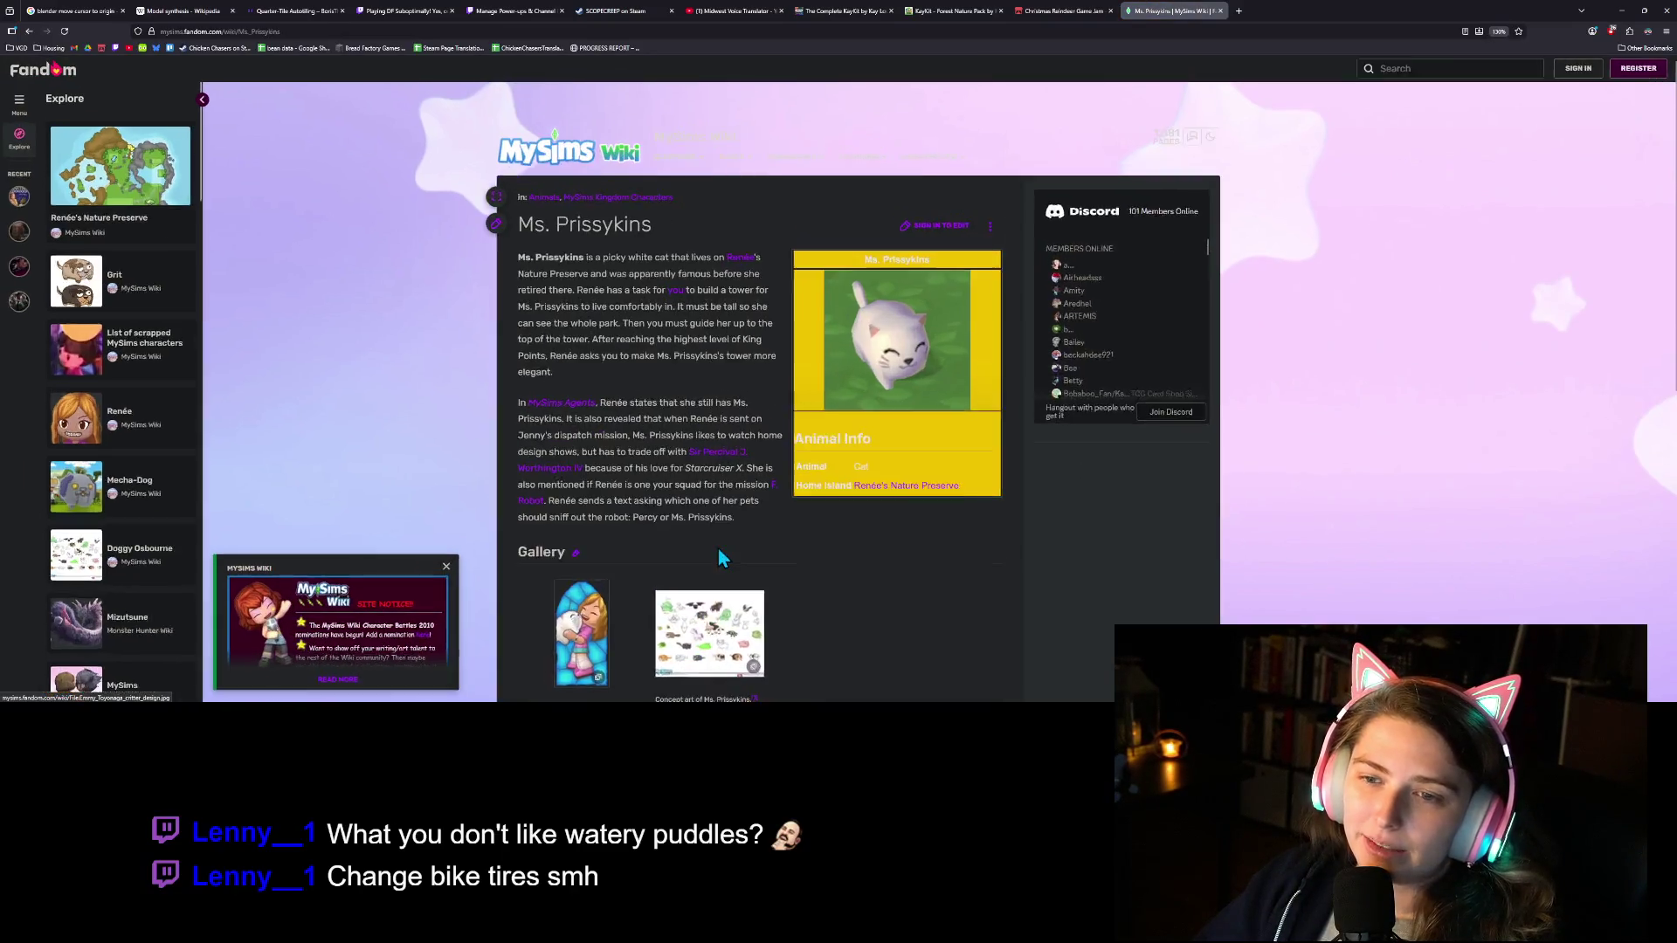
{"action": "scroll", "coordinate": [729, 549], "scroll_direction": "down", "scroll_amount": 3}
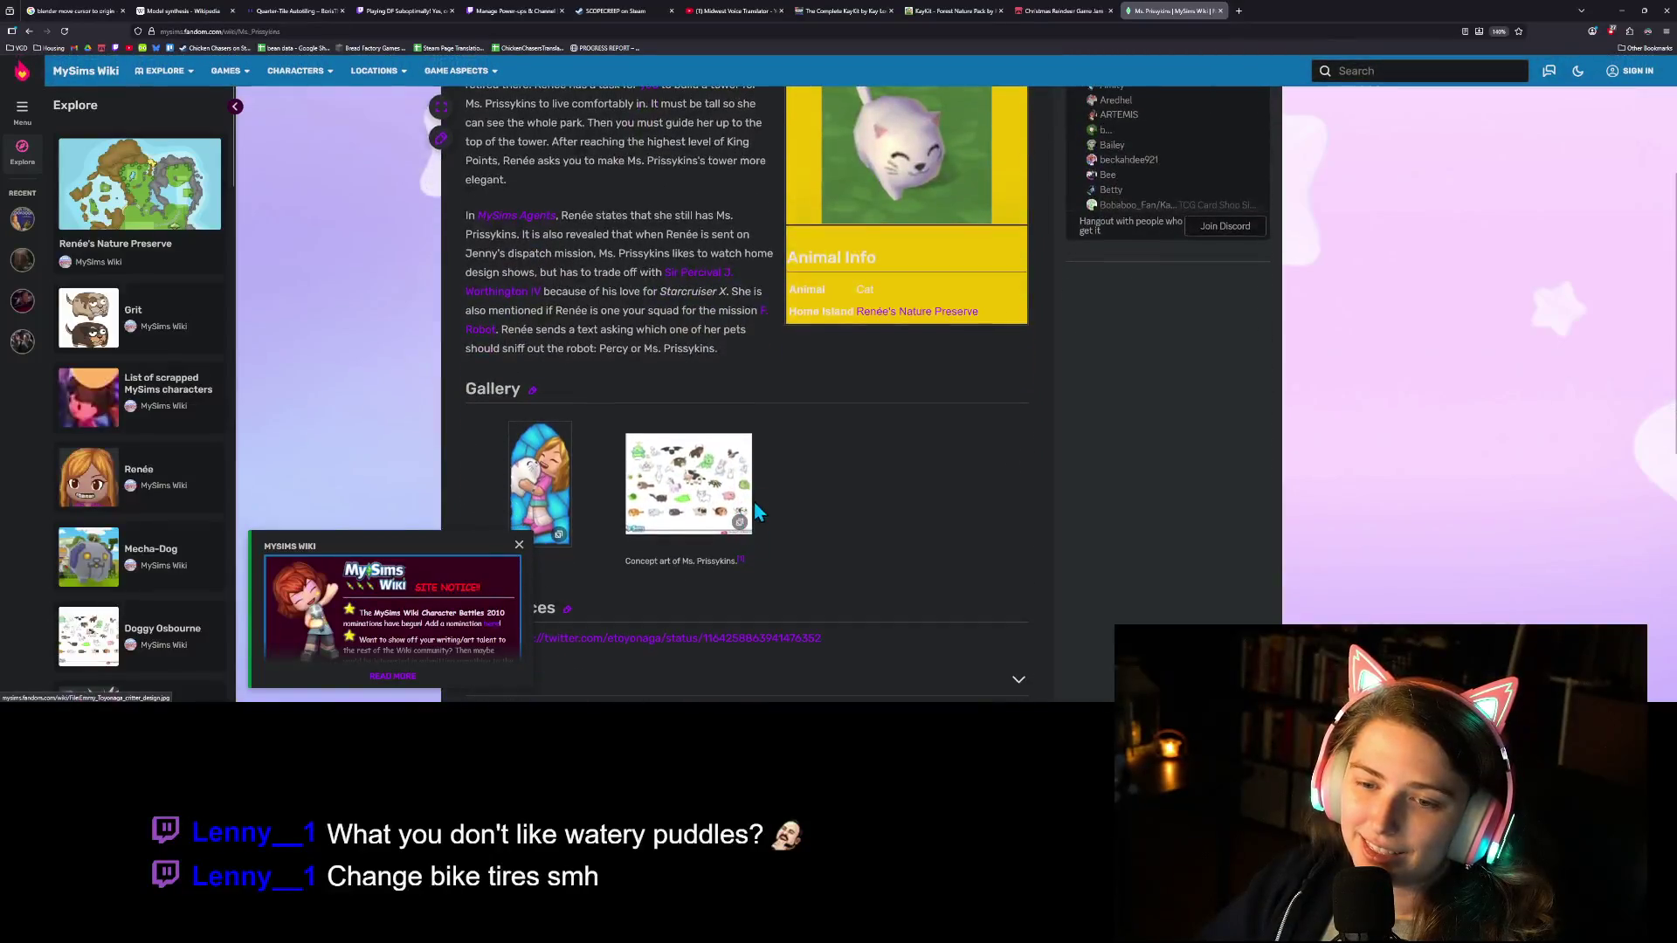
Step: View the enlarged Renée gallery picture, then minimize and restore the browser
{"action": "left_click", "coordinate": [568, 491]}
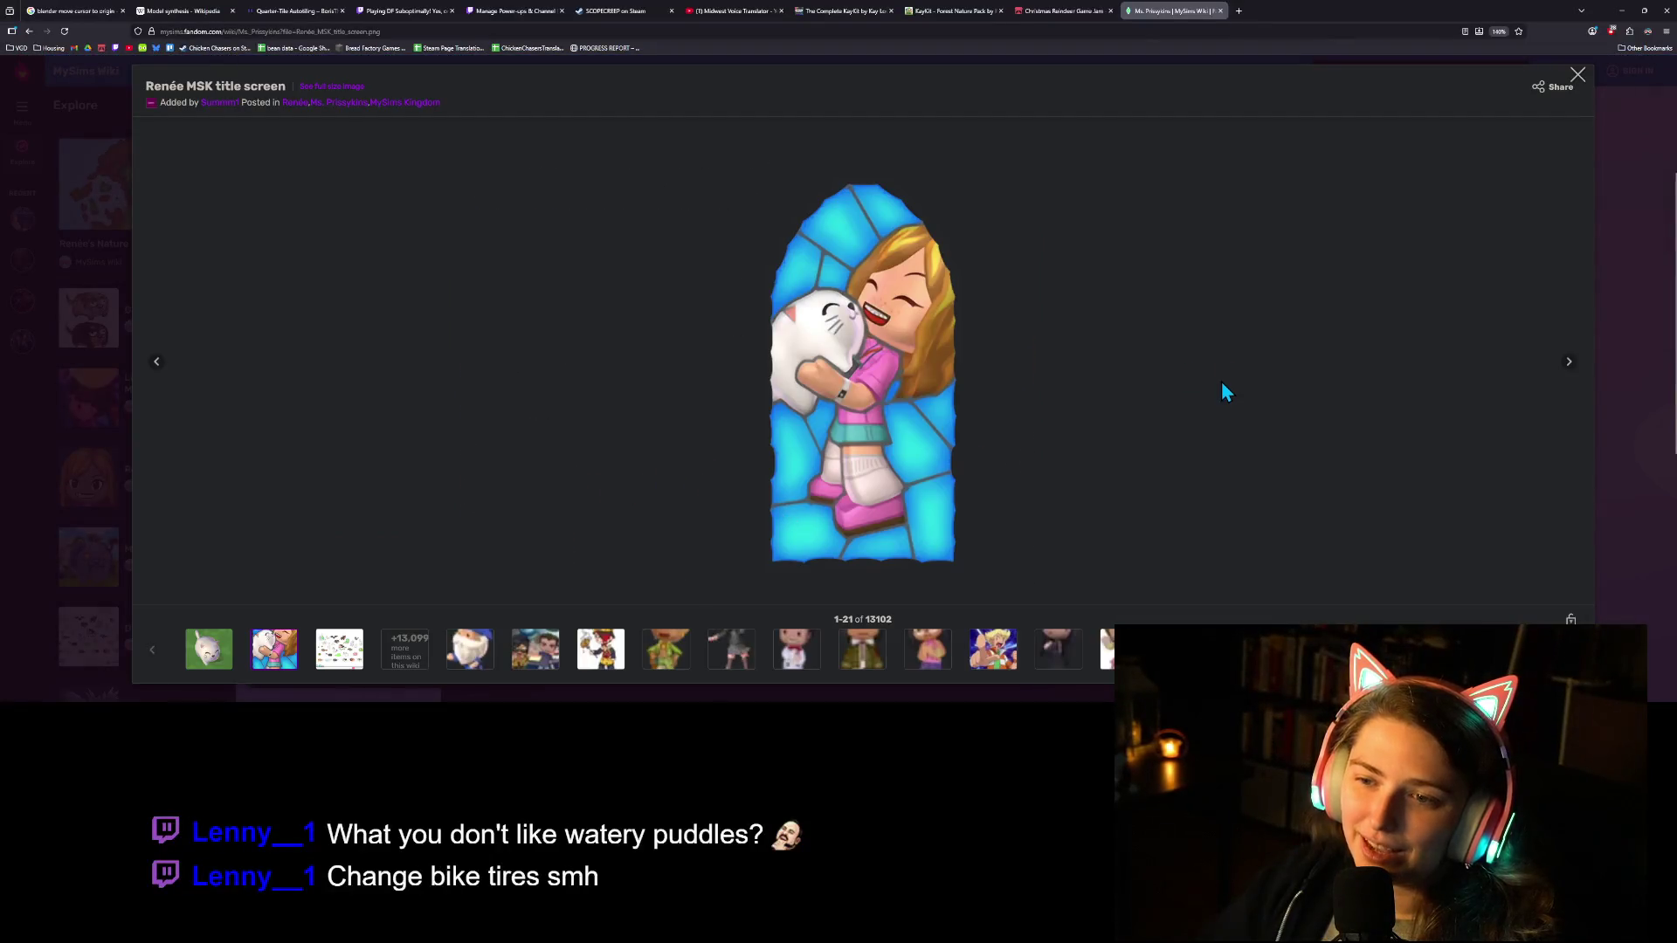
{"action": "left_click", "coordinate": [1577, 75]}
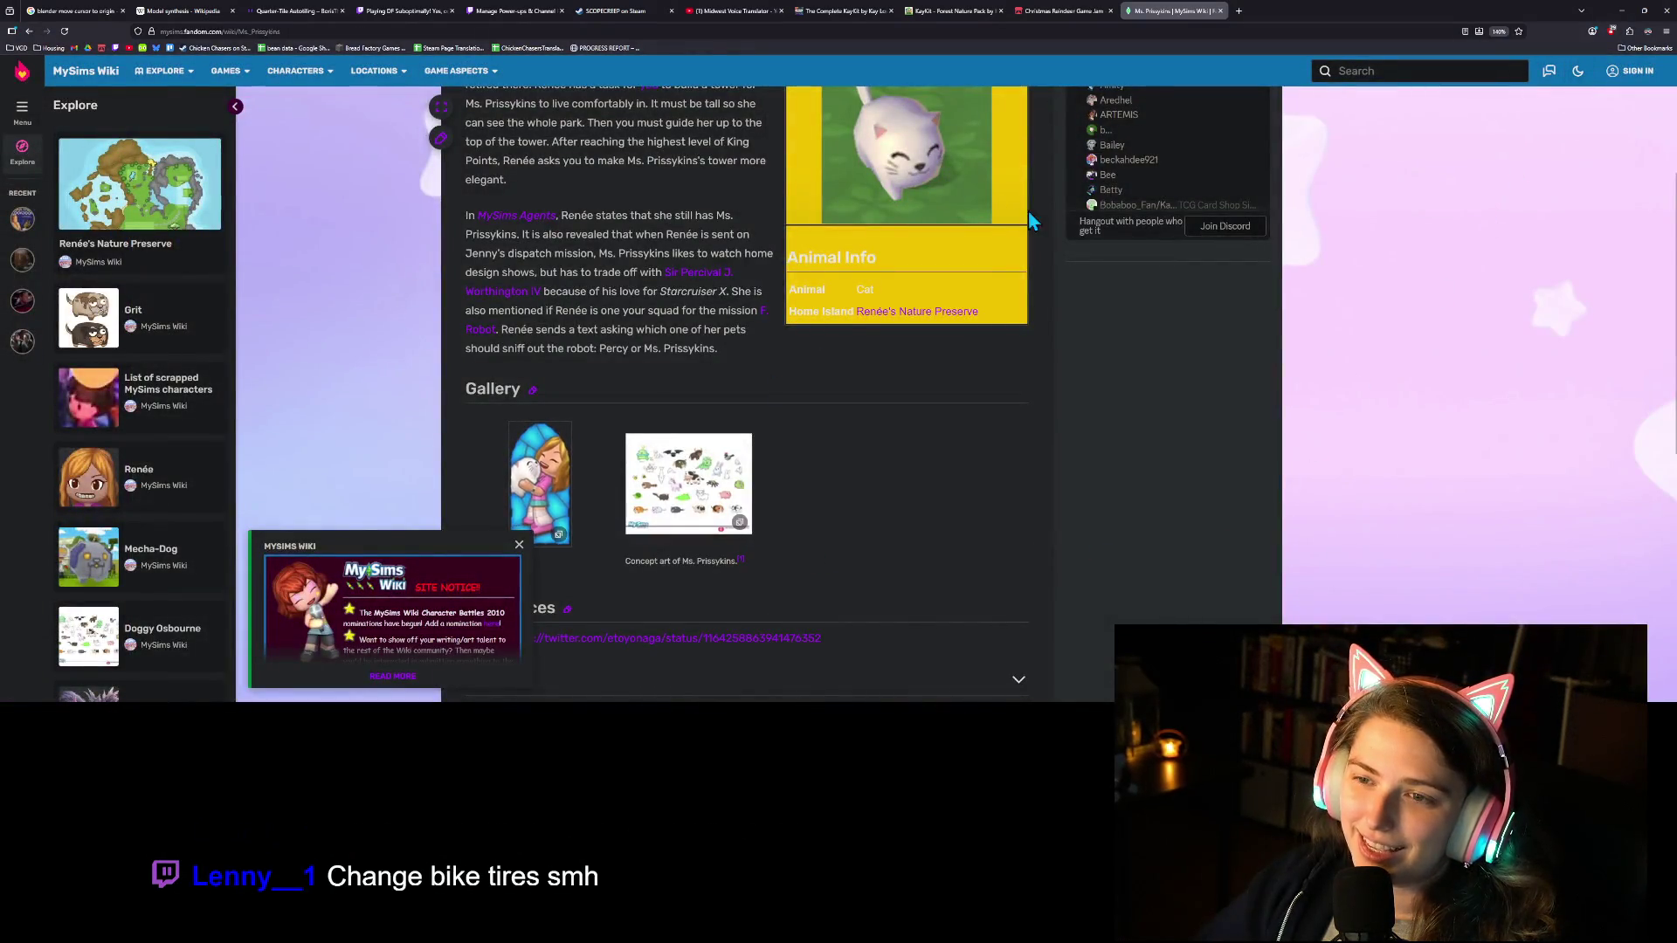
{"action": "scroll", "coordinate": [1034, 451], "scroll_direction": "up", "scroll_amount": 1}
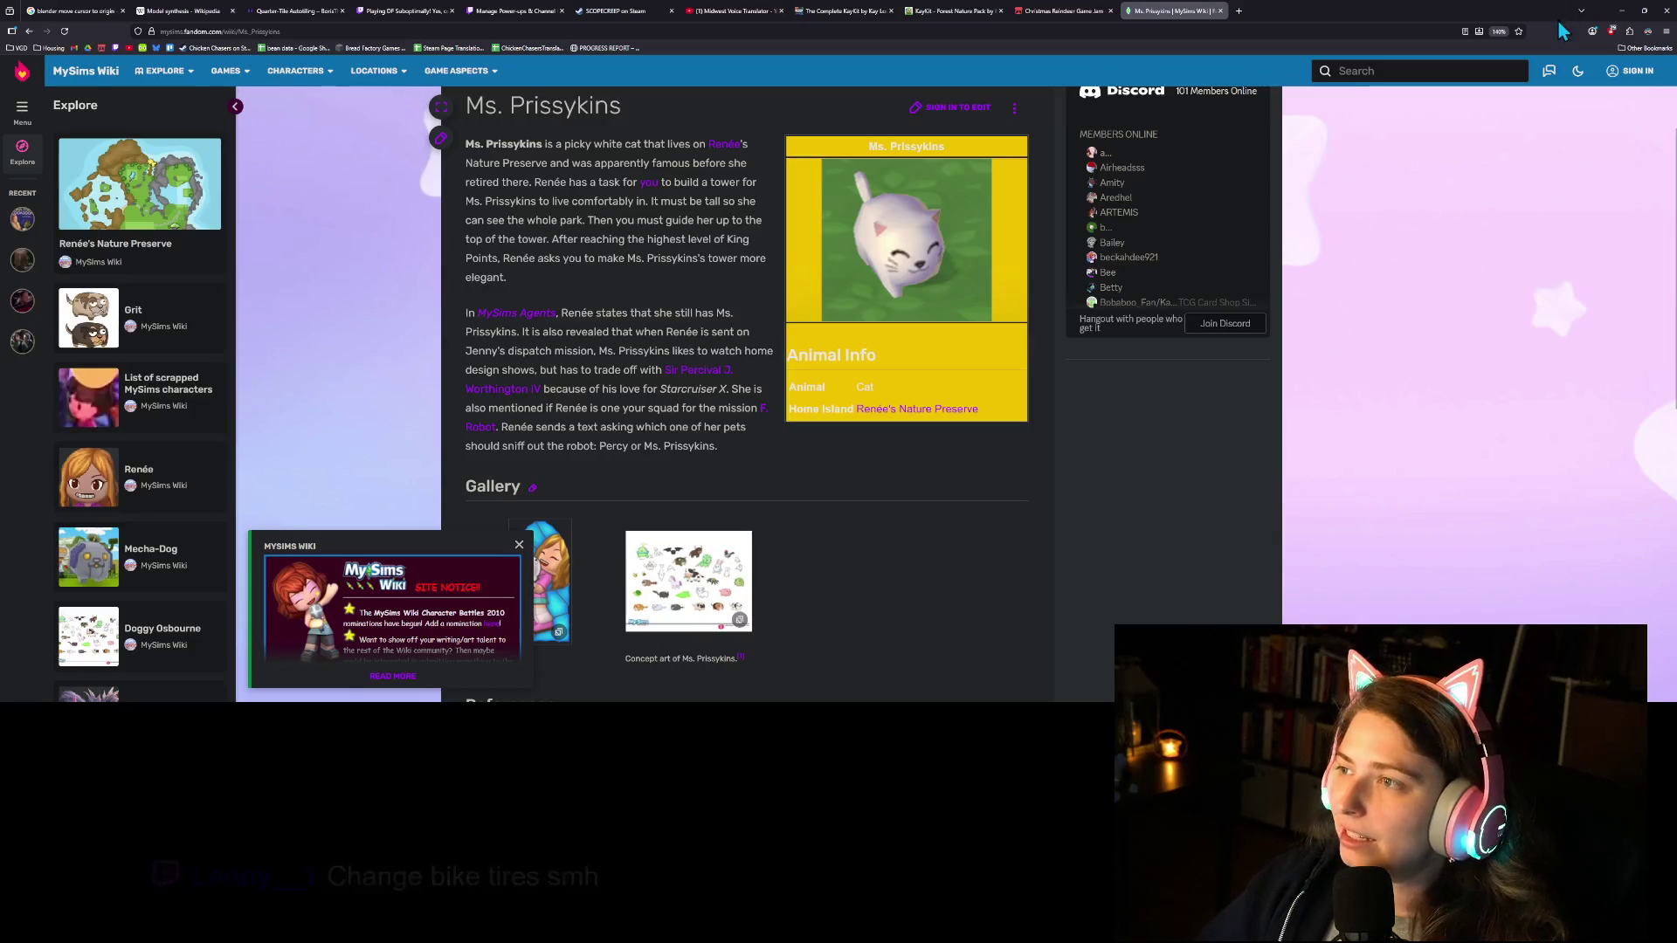
{"action": "left_click", "coordinate": [1622, 11]}
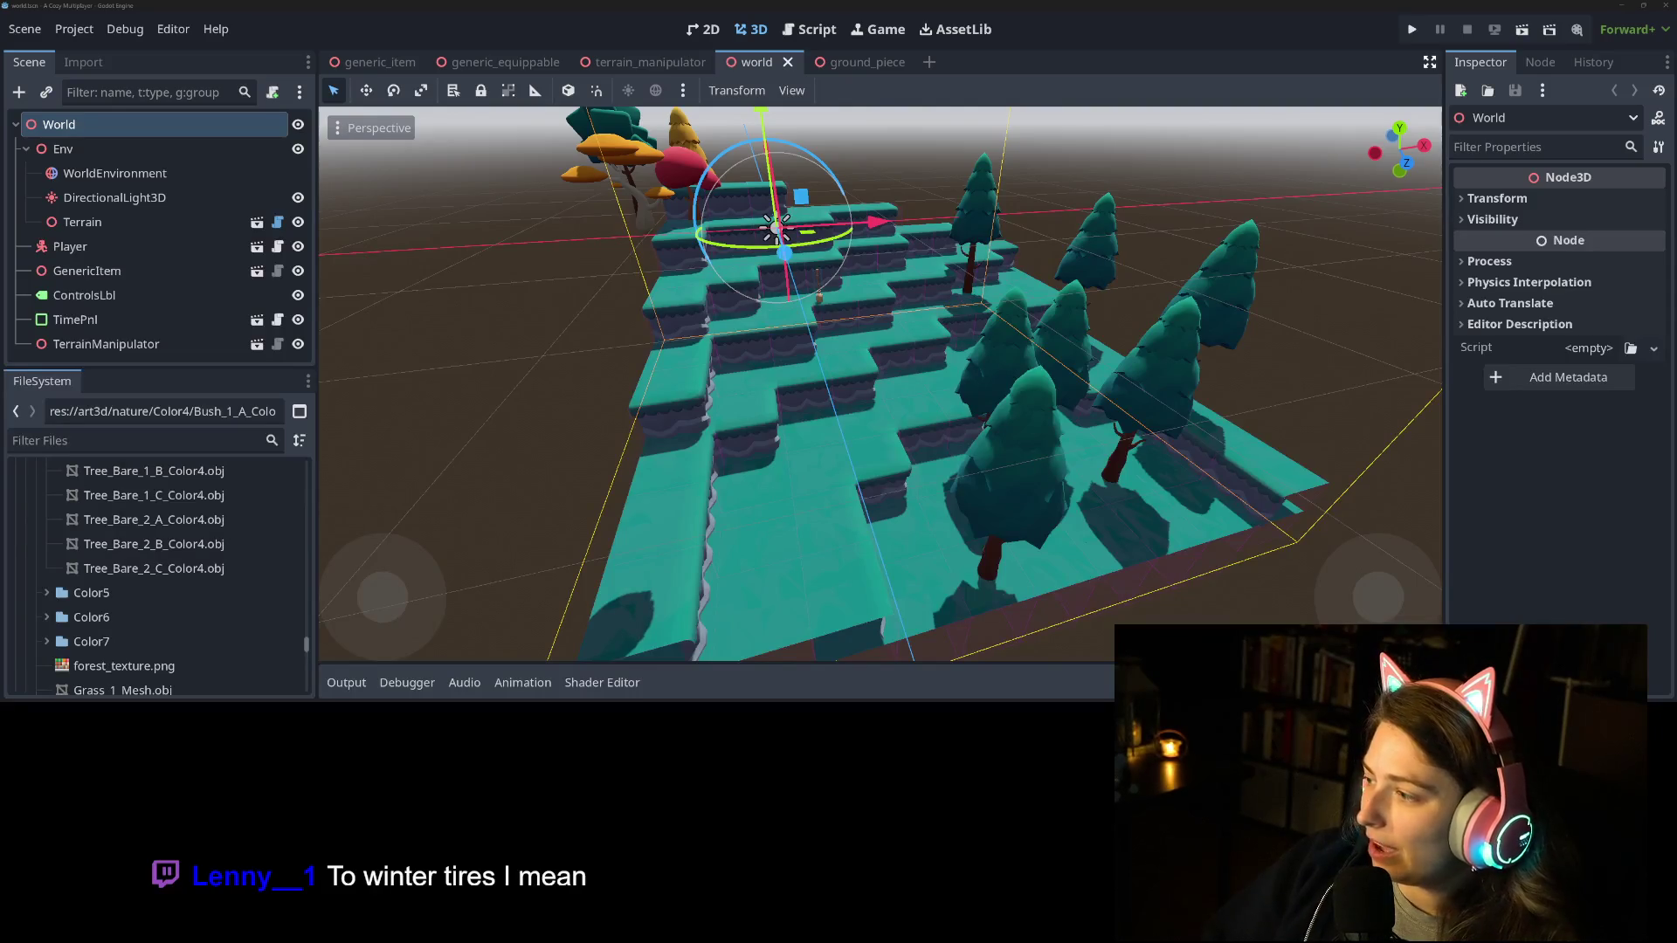
{"action": "key", "text": "alt+Tab"}
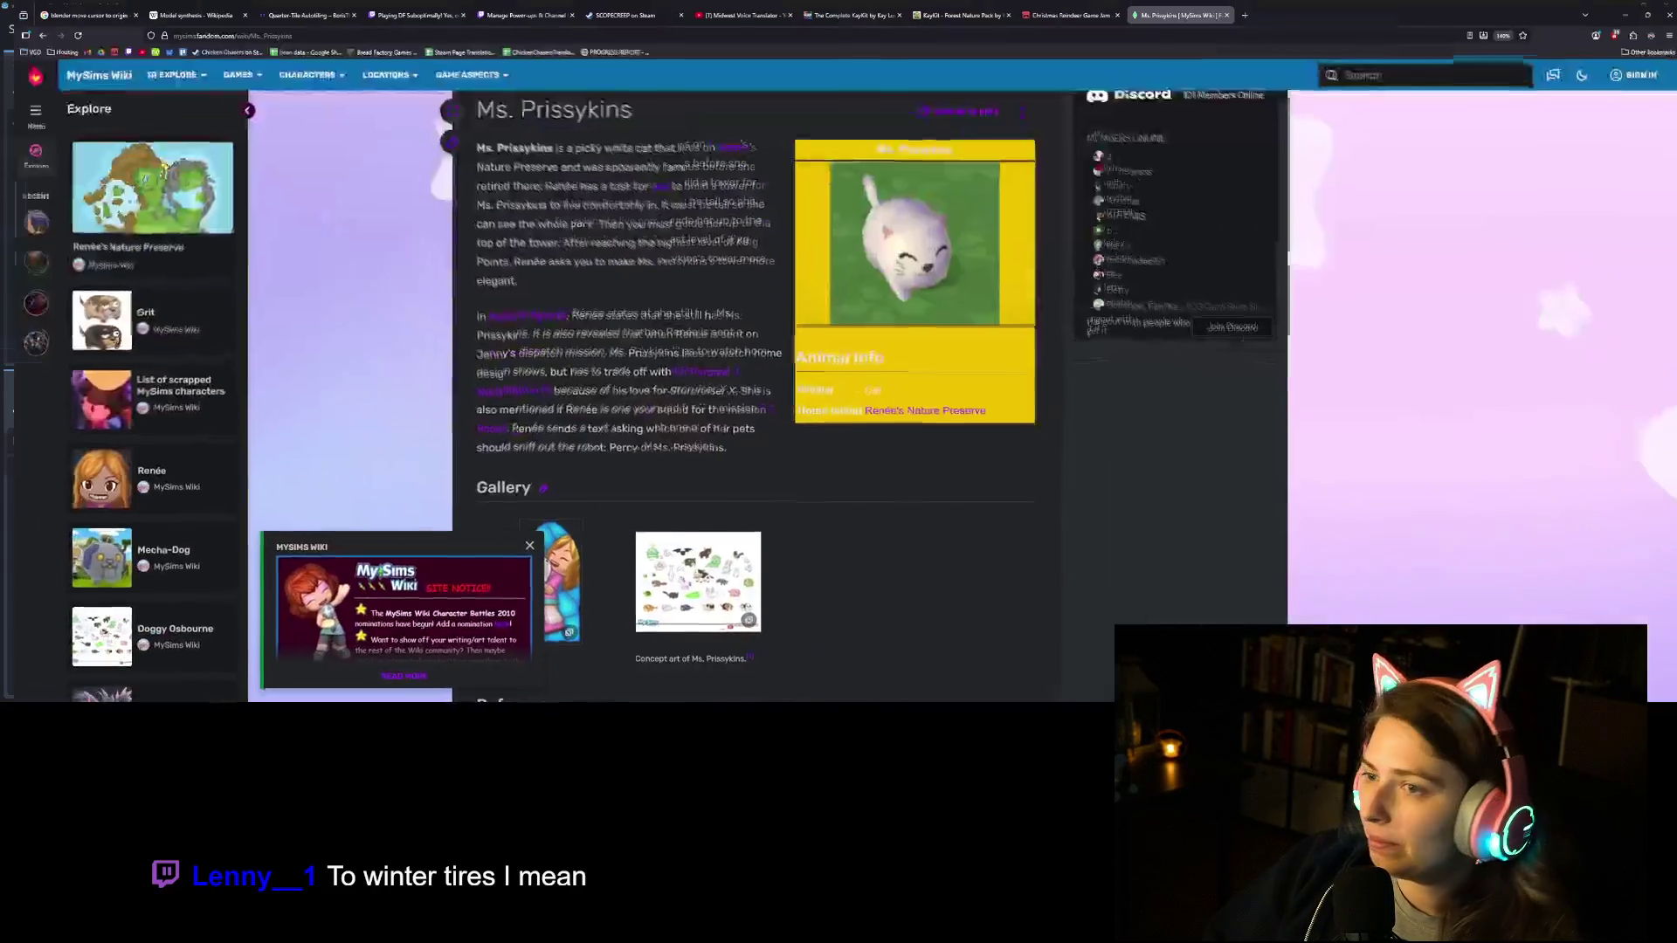
Step: Scroll through the Christmas Reindeer Game Jam rules and timeline, then minimize the browser
{"action": "left_click", "coordinate": [1054, 11]}
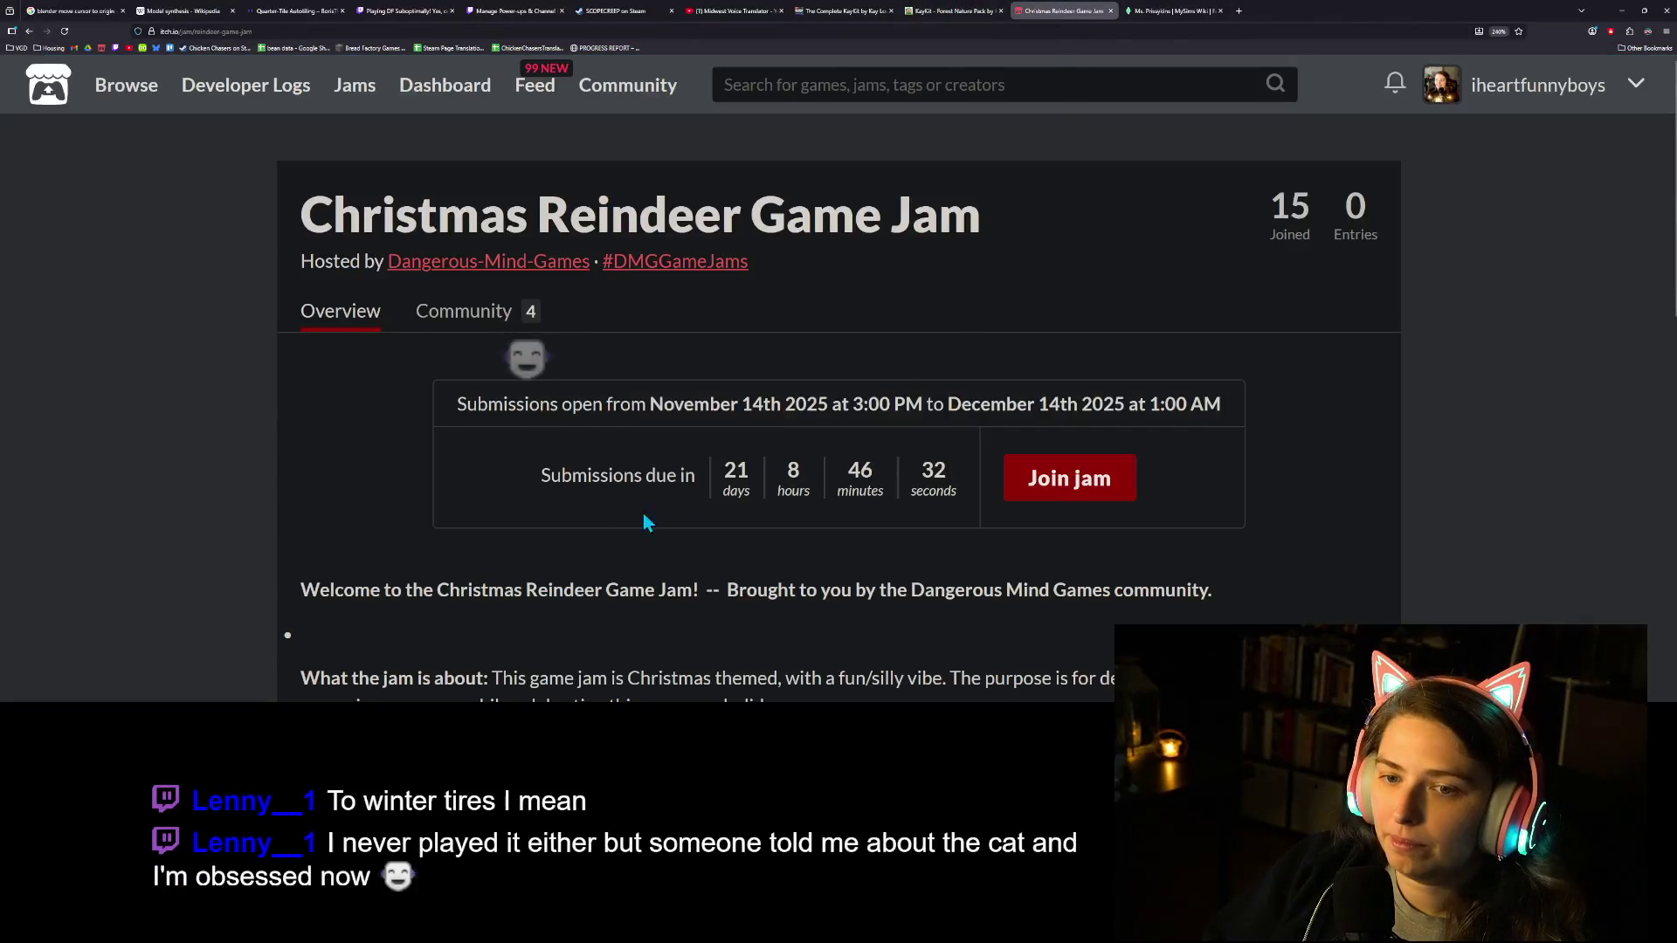
{"action": "scroll", "coordinate": [416, 510], "scroll_direction": "down", "scroll_amount": 5}
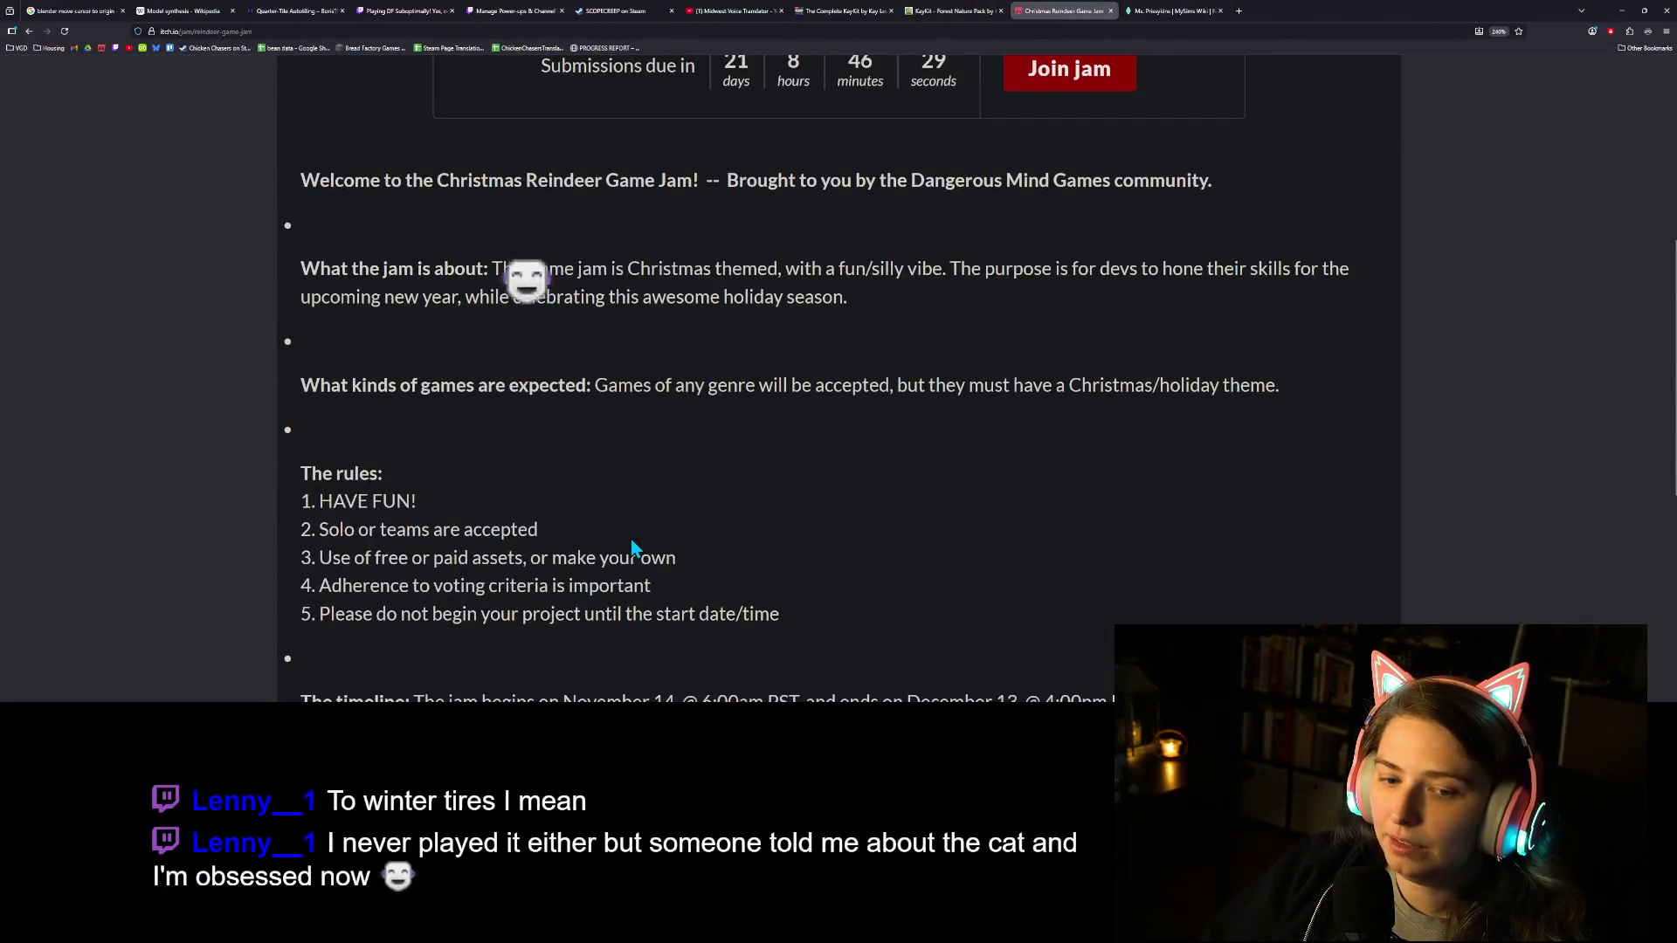
{"action": "scroll", "coordinate": [632, 544], "scroll_direction": "down", "scroll_amount": 3}
{"action": "scroll", "coordinate": [635, 549], "scroll_direction": "down", "scroll_amount": 3}
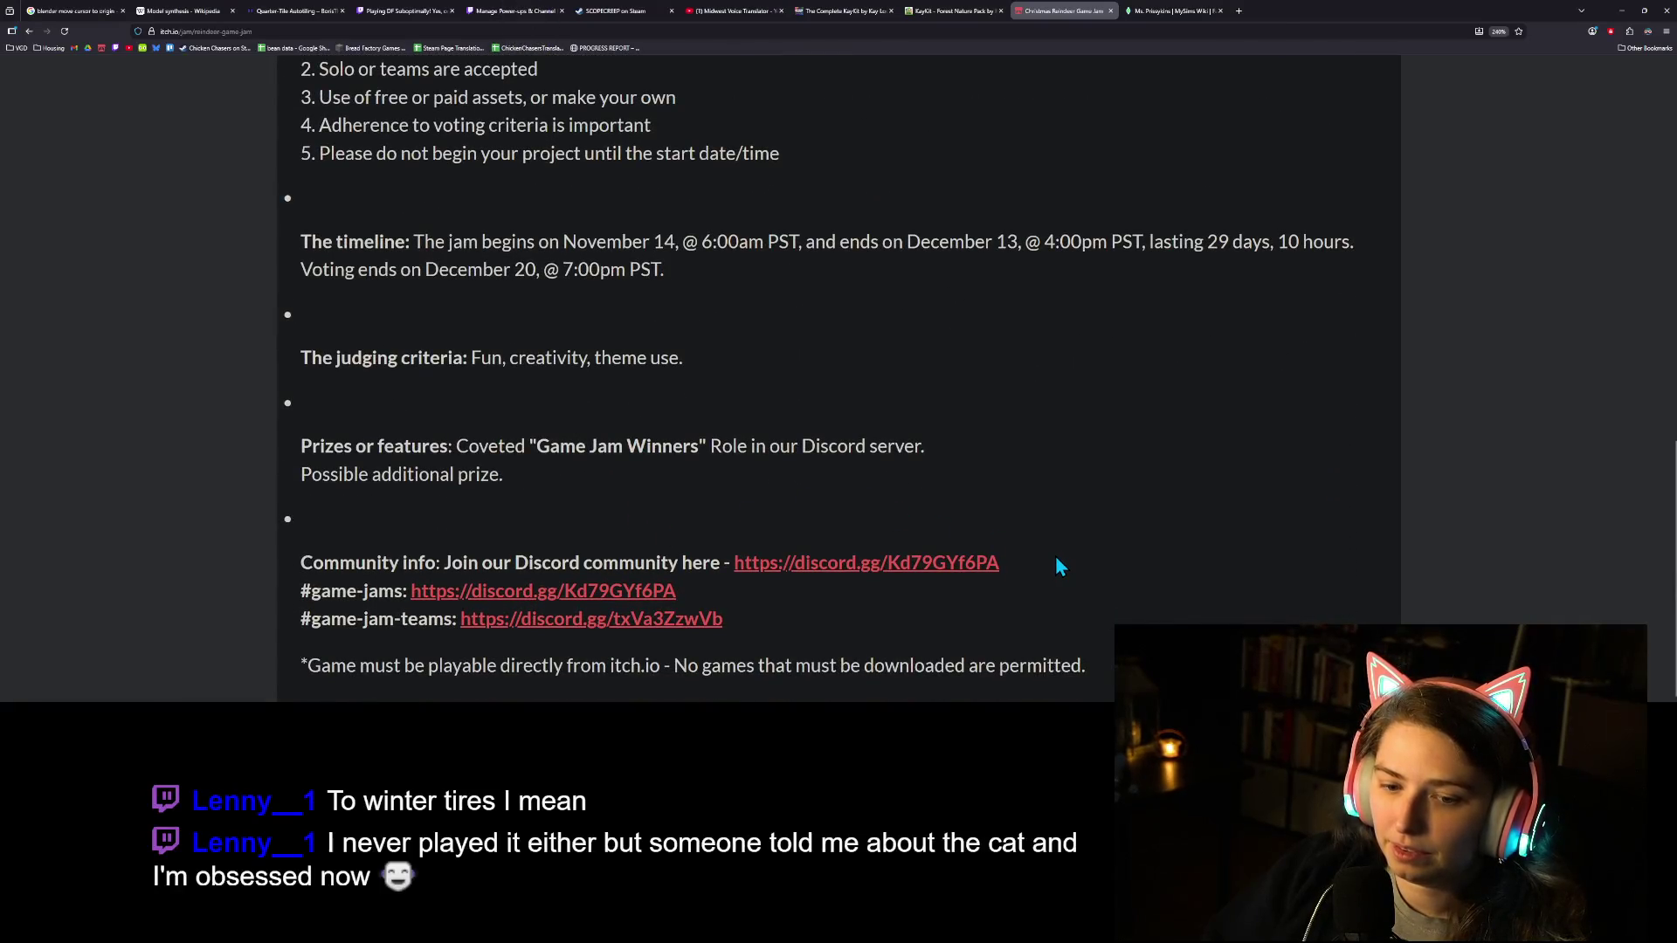
{"action": "scroll", "coordinate": [1055, 566], "scroll_direction": "up", "scroll_amount": 4}
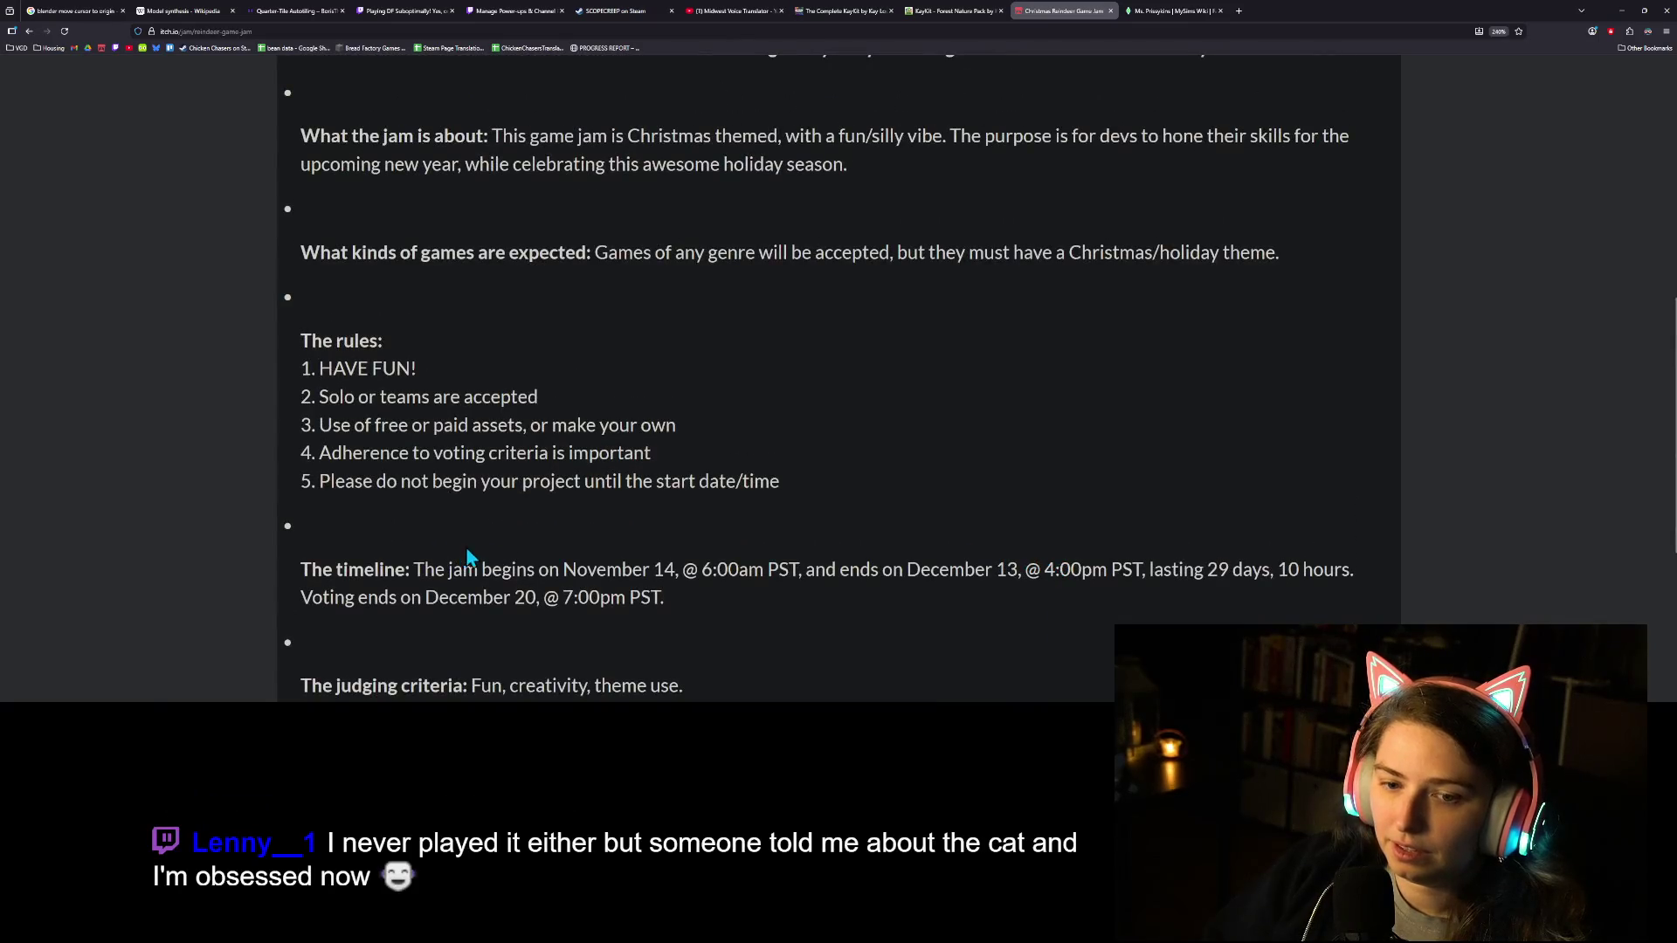
{"action": "scroll", "coordinate": [479, 476], "scroll_direction": "down", "scroll_amount": 4}
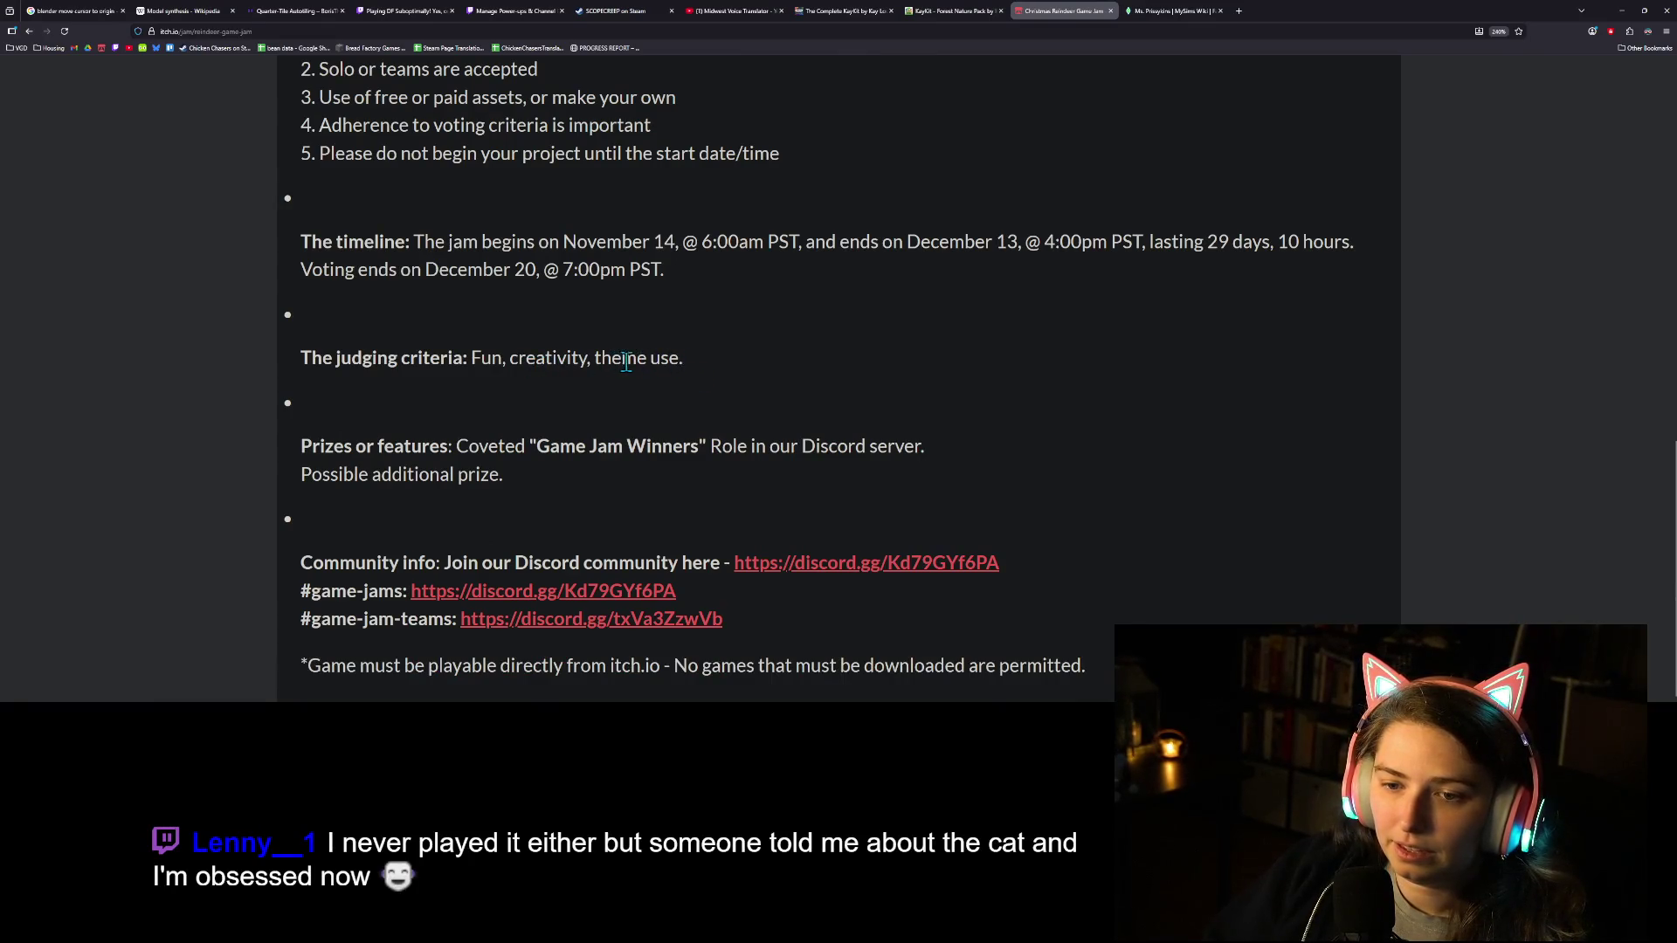
{"action": "scroll", "coordinate": [721, 365], "scroll_direction": "up", "scroll_amount": 7}
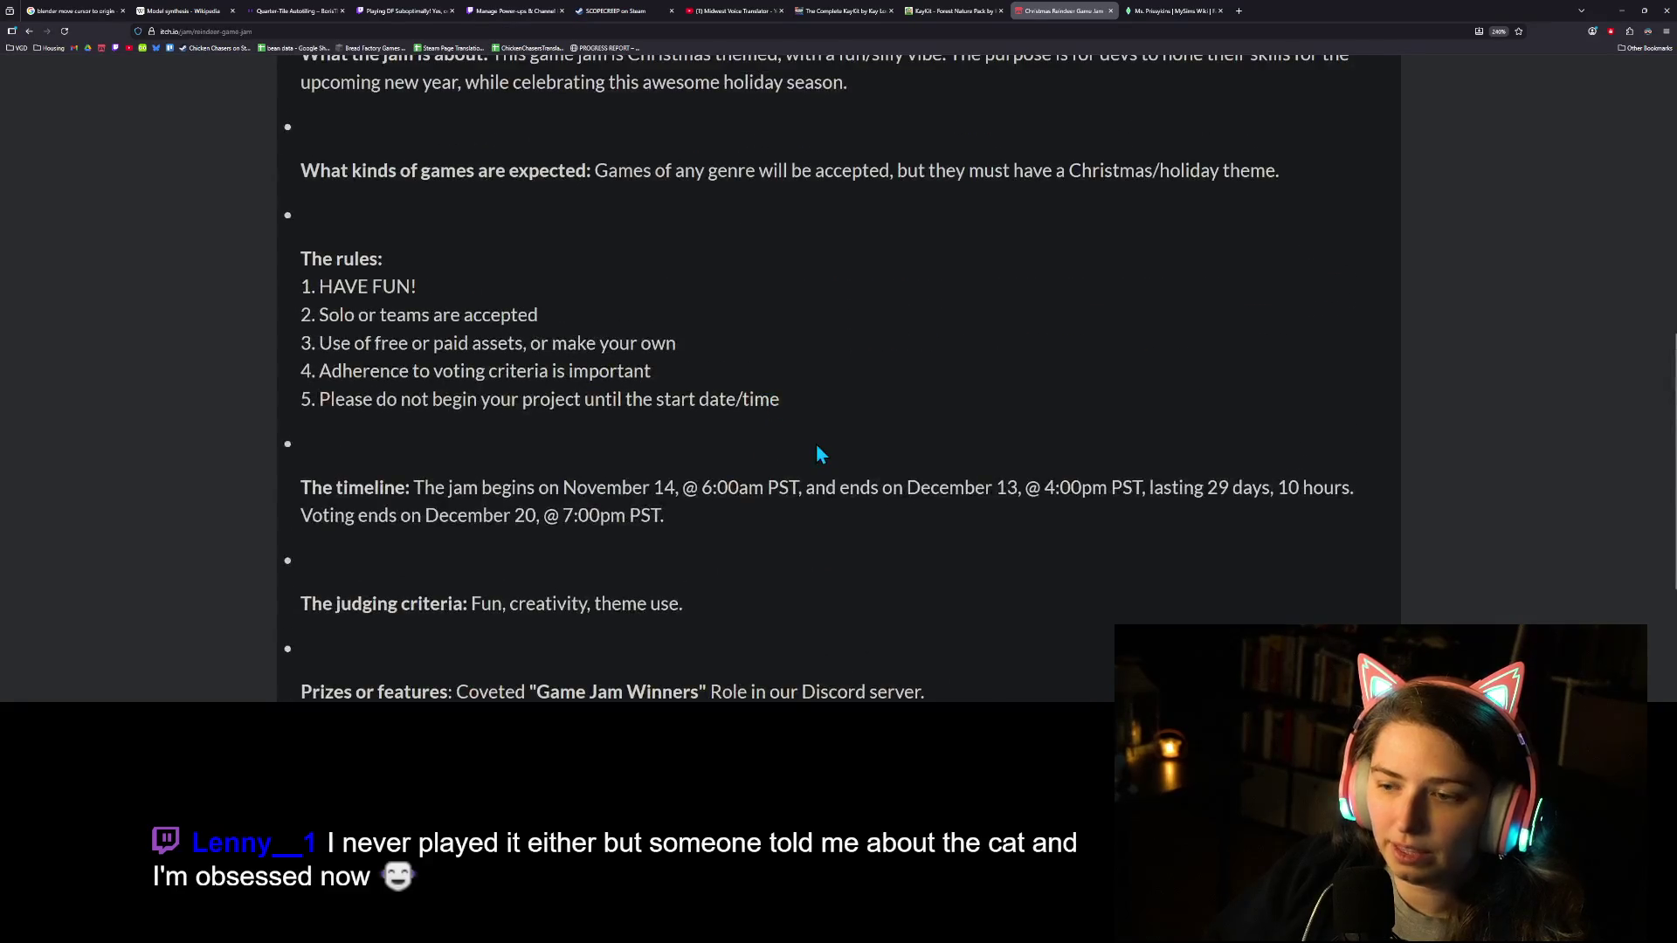
{"action": "scroll", "coordinate": [898, 522], "scroll_direction": "up", "scroll_amount": 2}
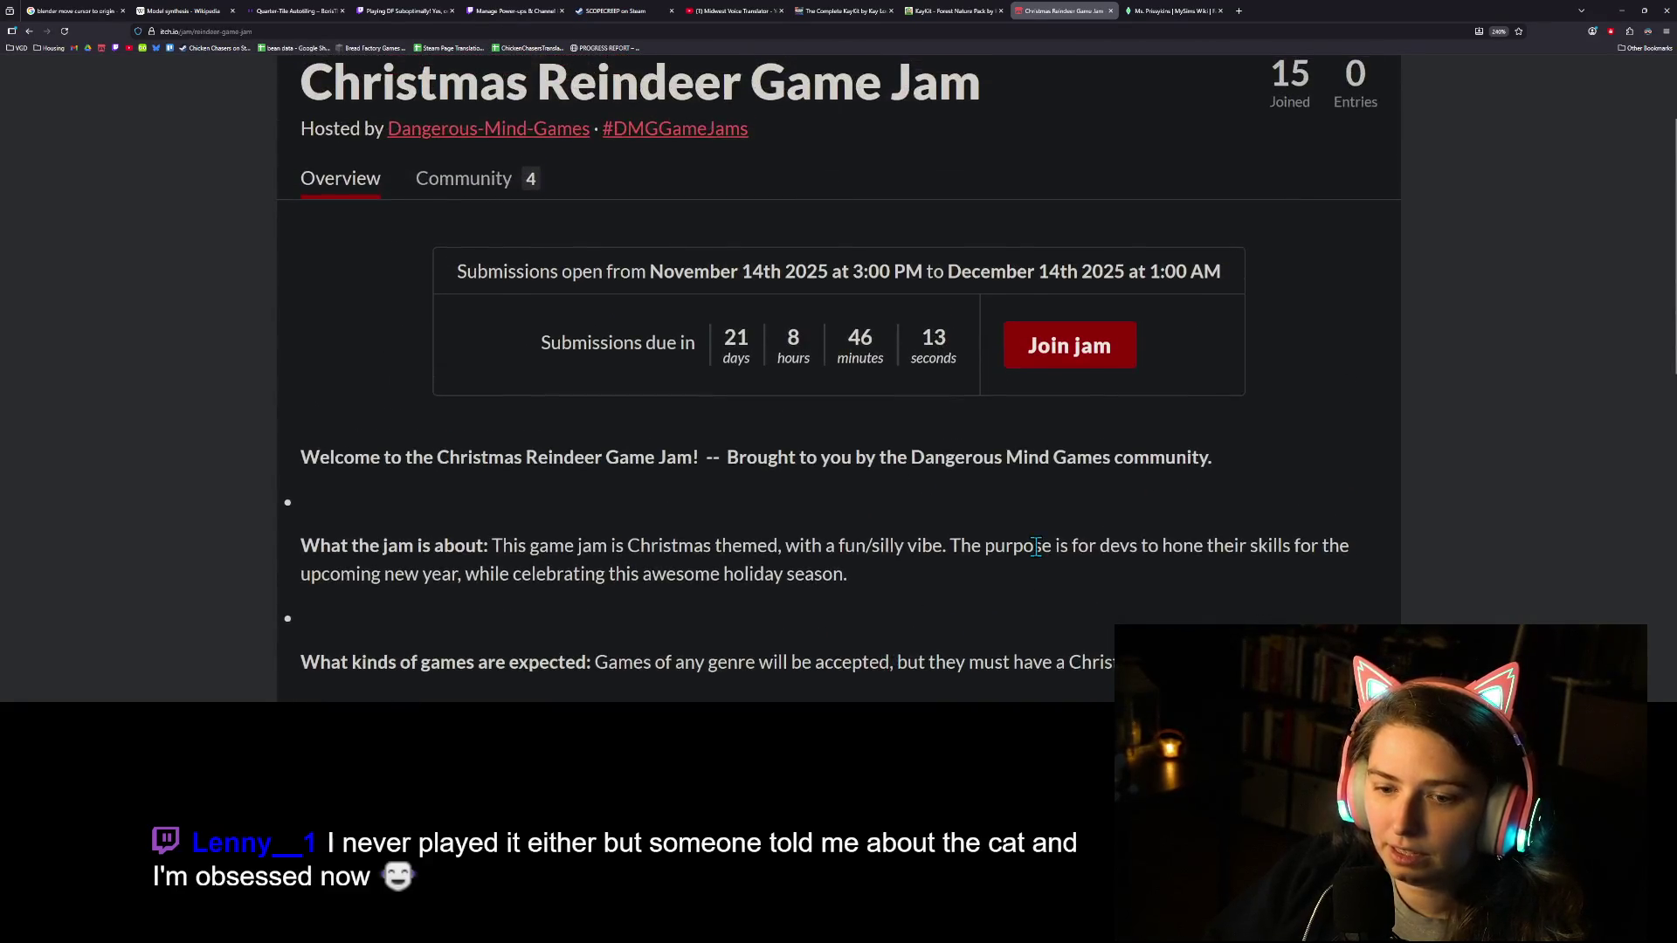
{"action": "scroll", "coordinate": [1041, 546], "scroll_direction": "down", "scroll_amount": 4}
{"action": "scroll", "coordinate": [1041, 552], "scroll_direction": "down", "scroll_amount": 3}
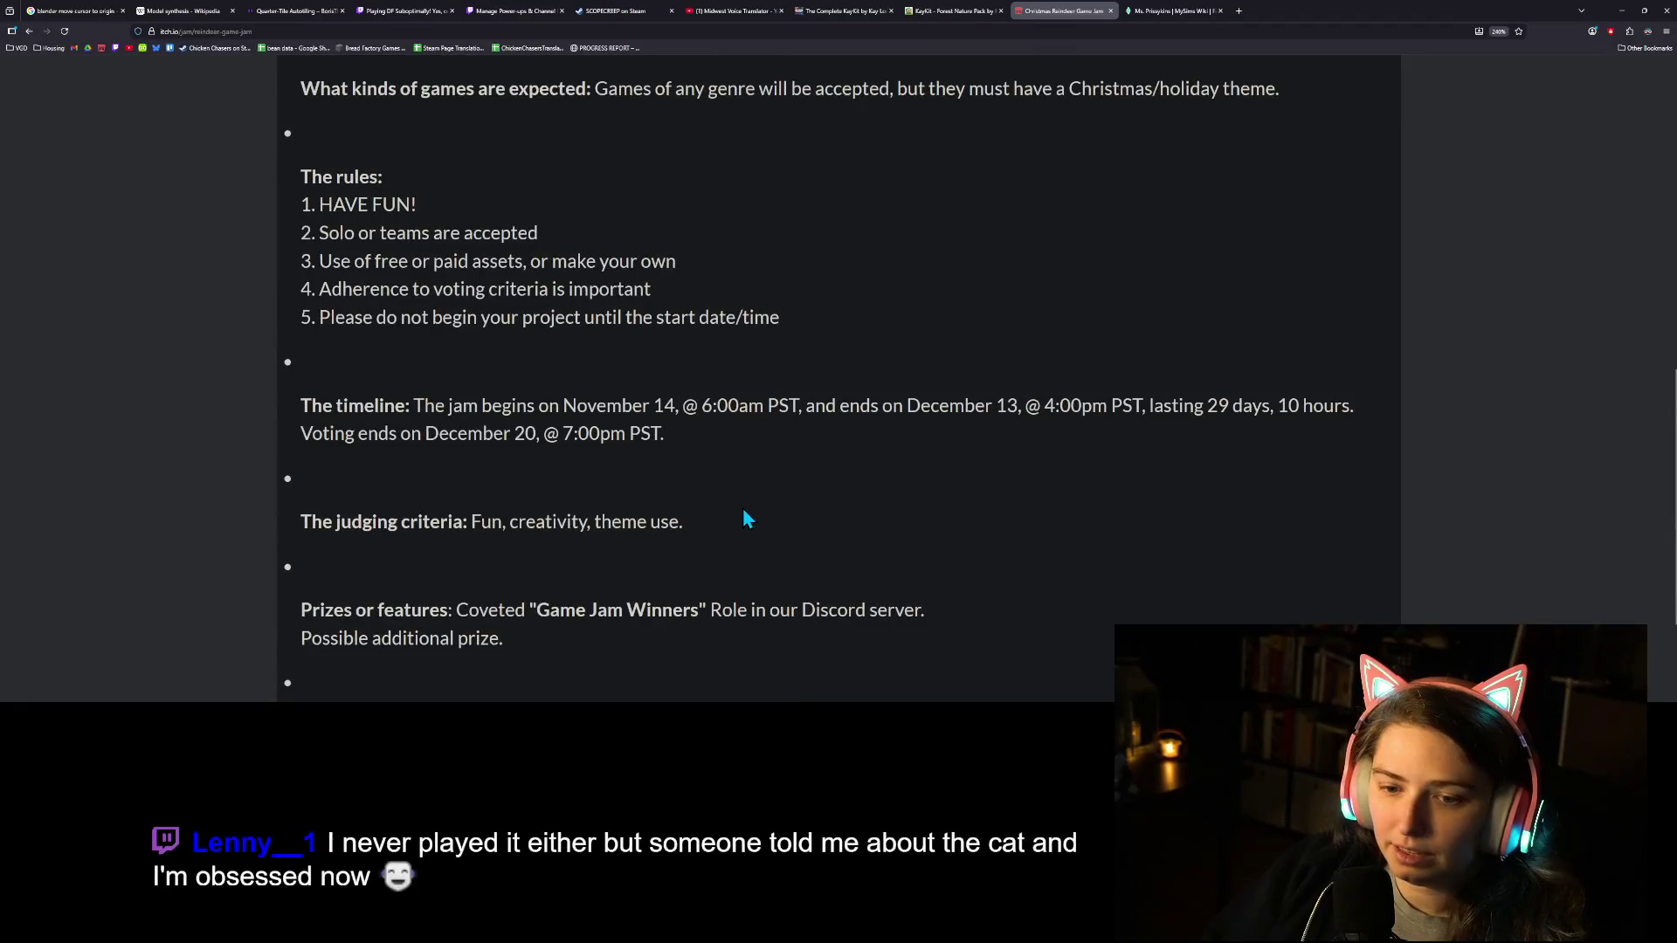
{"action": "scroll", "coordinate": [712, 539], "scroll_direction": "down", "scroll_amount": 2}
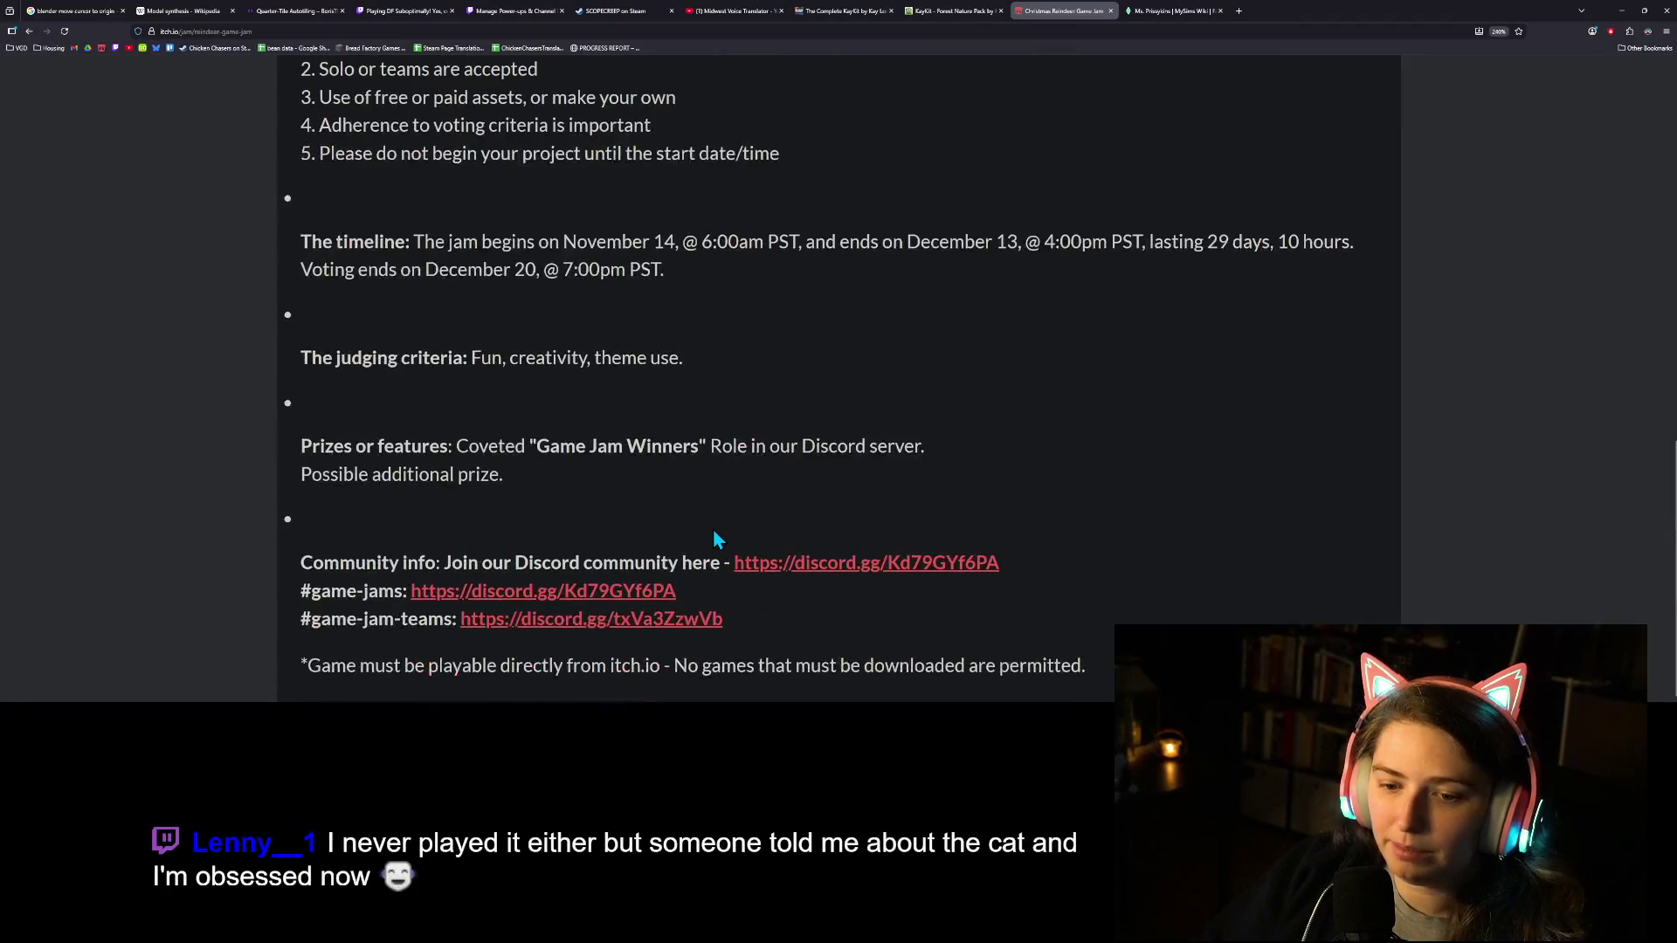
{"action": "scroll", "coordinate": [715, 537], "scroll_direction": "up", "scroll_amount": 7}
{"action": "scroll", "coordinate": [717, 535], "scroll_direction": "down", "scroll_amount": 4}
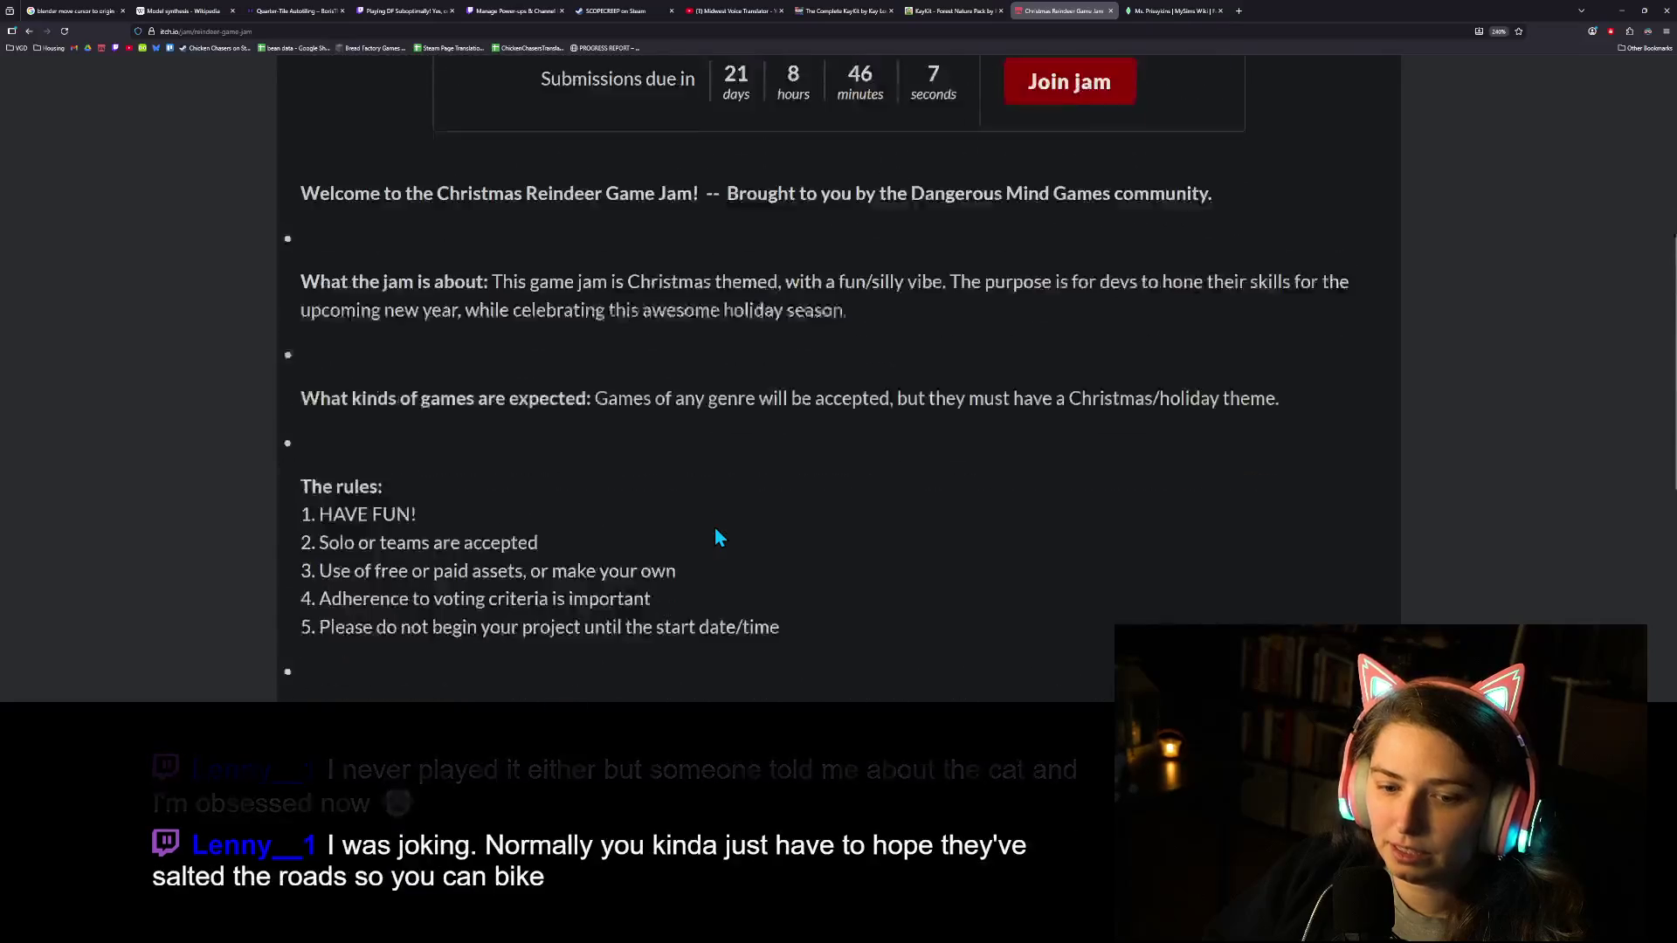
{"action": "scroll", "coordinate": [716, 535], "scroll_direction": "up", "scroll_amount": 3}
{"action": "scroll", "coordinate": [714, 537], "scroll_direction": "up", "scroll_amount": 5}
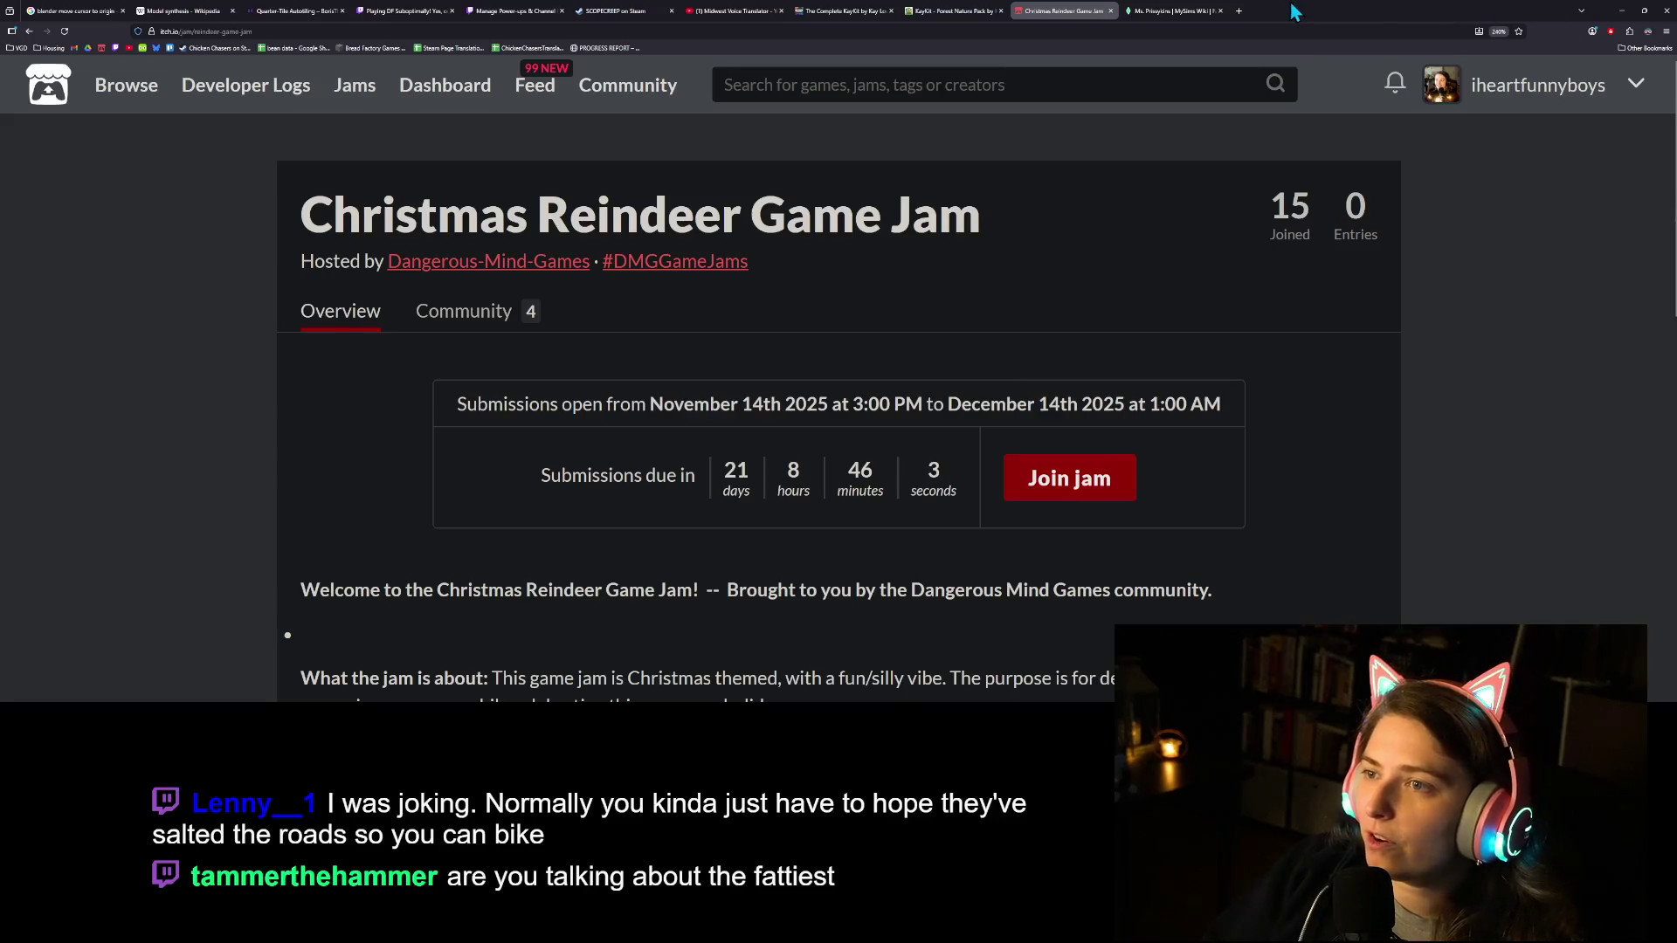
{"action": "left_click", "coordinate": [1622, 11]}
{"action": "left_click", "coordinate": [1542, 502]}
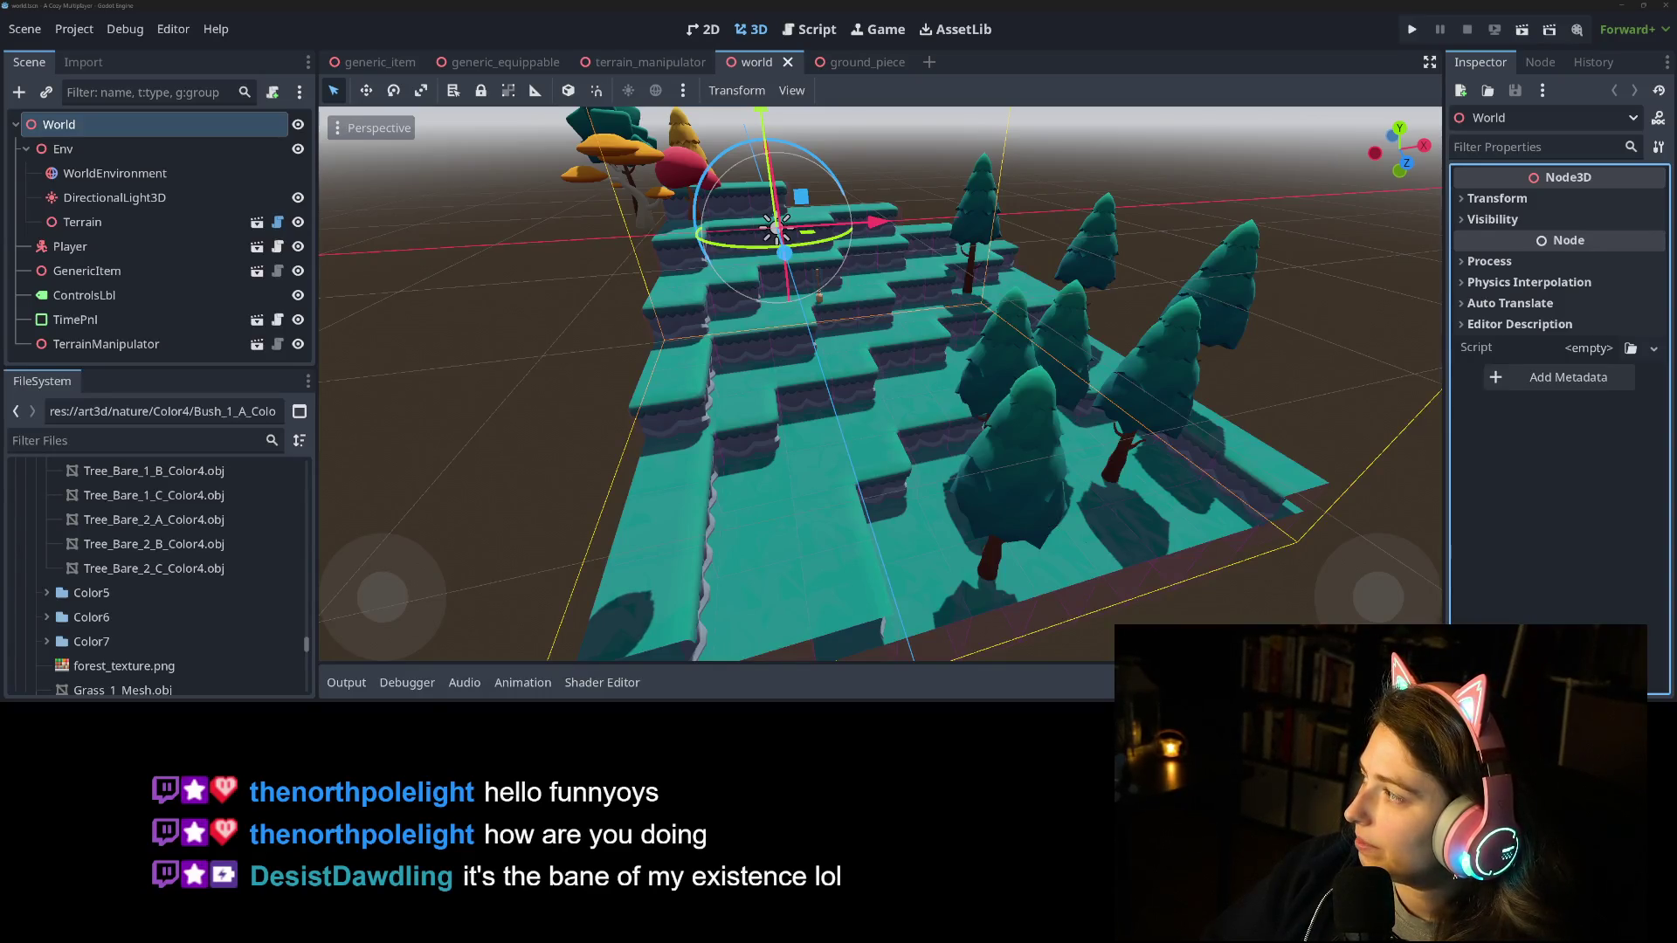
Step: Start a new GitHub repository named AudioManagerTutorial
{"action": "key", "text": "alt+Tab"}
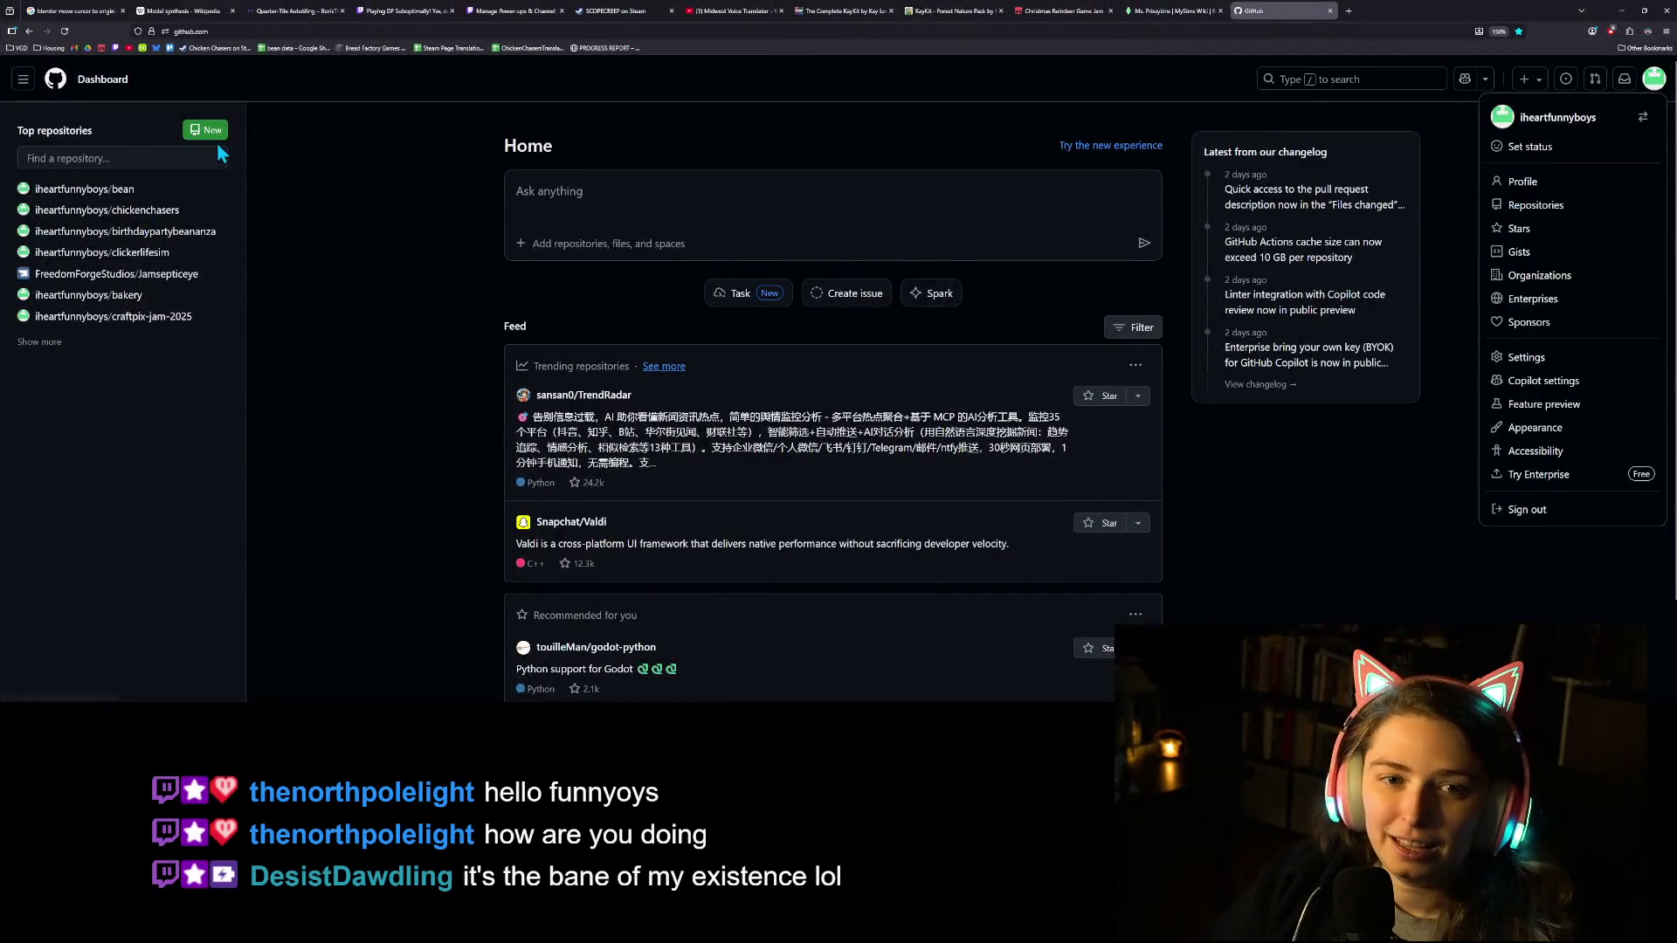
{"action": "left_click", "coordinate": [208, 131]}
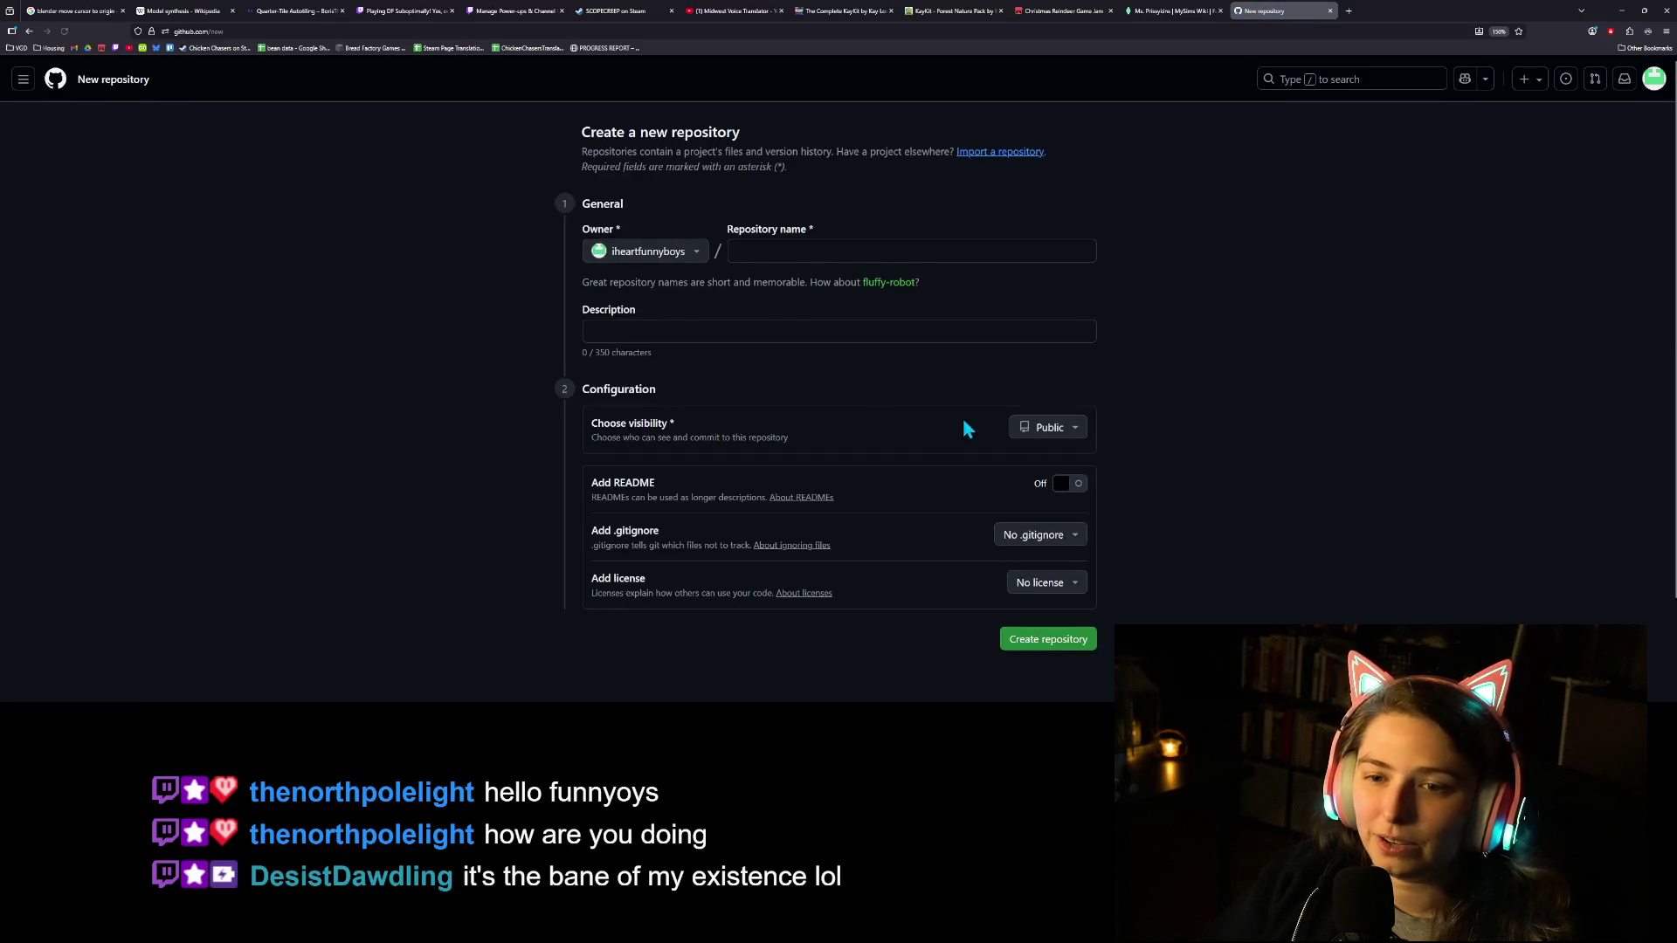
{"action": "left_click", "coordinate": [853, 260]}
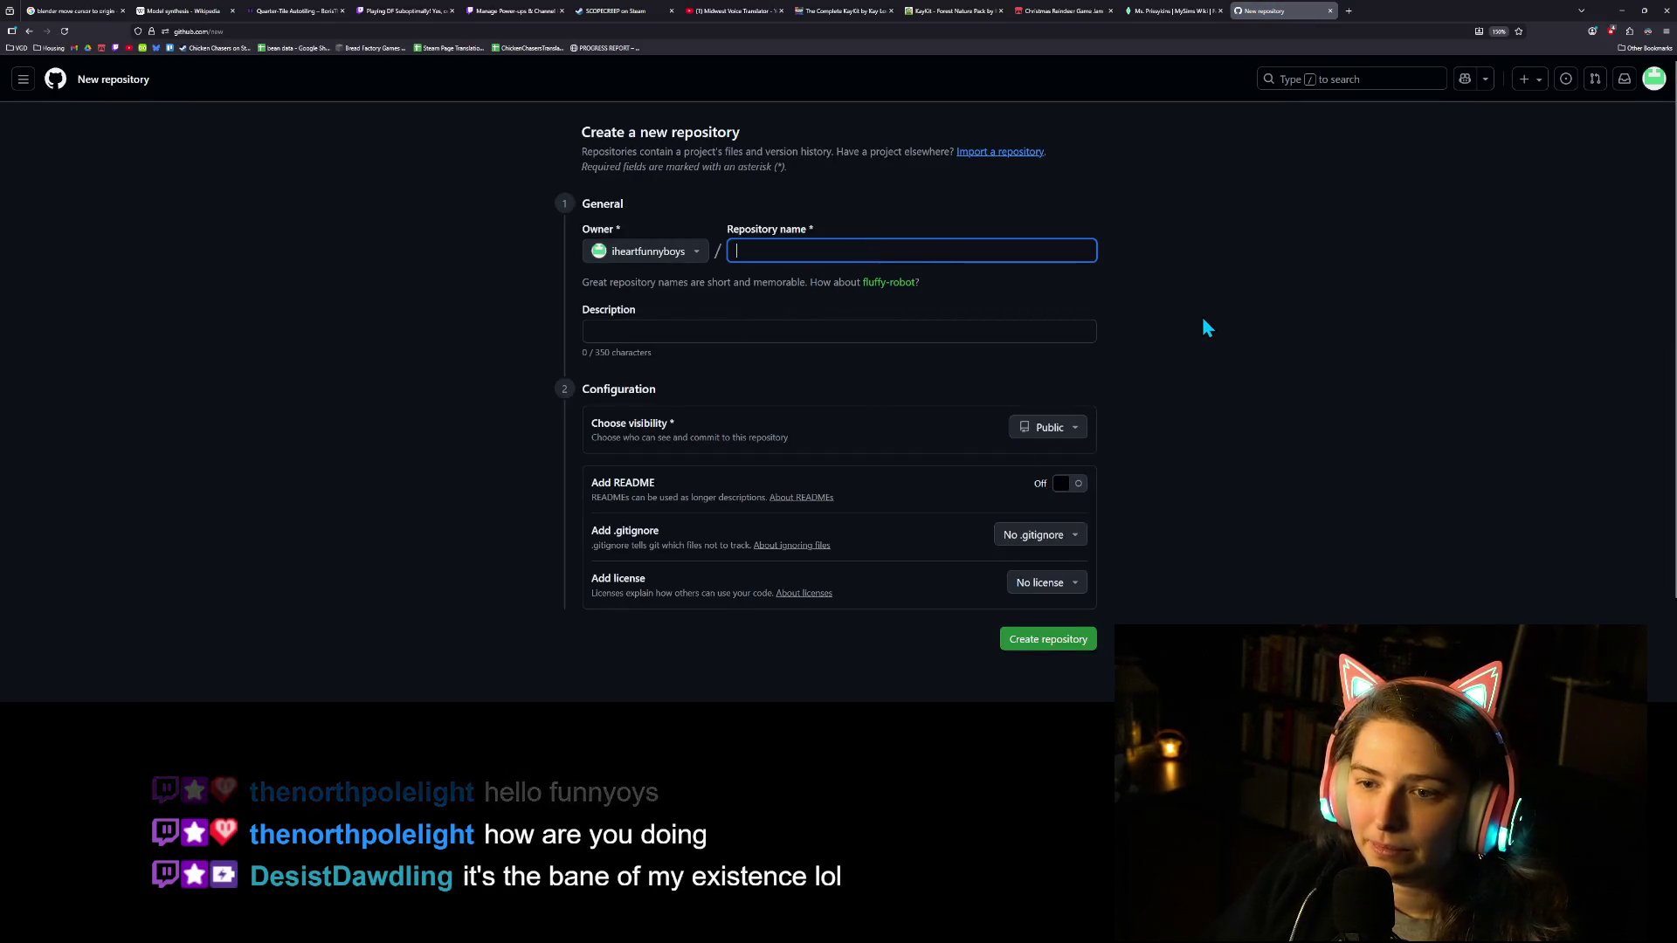
{"action": "left_click", "coordinate": [973, 255]}
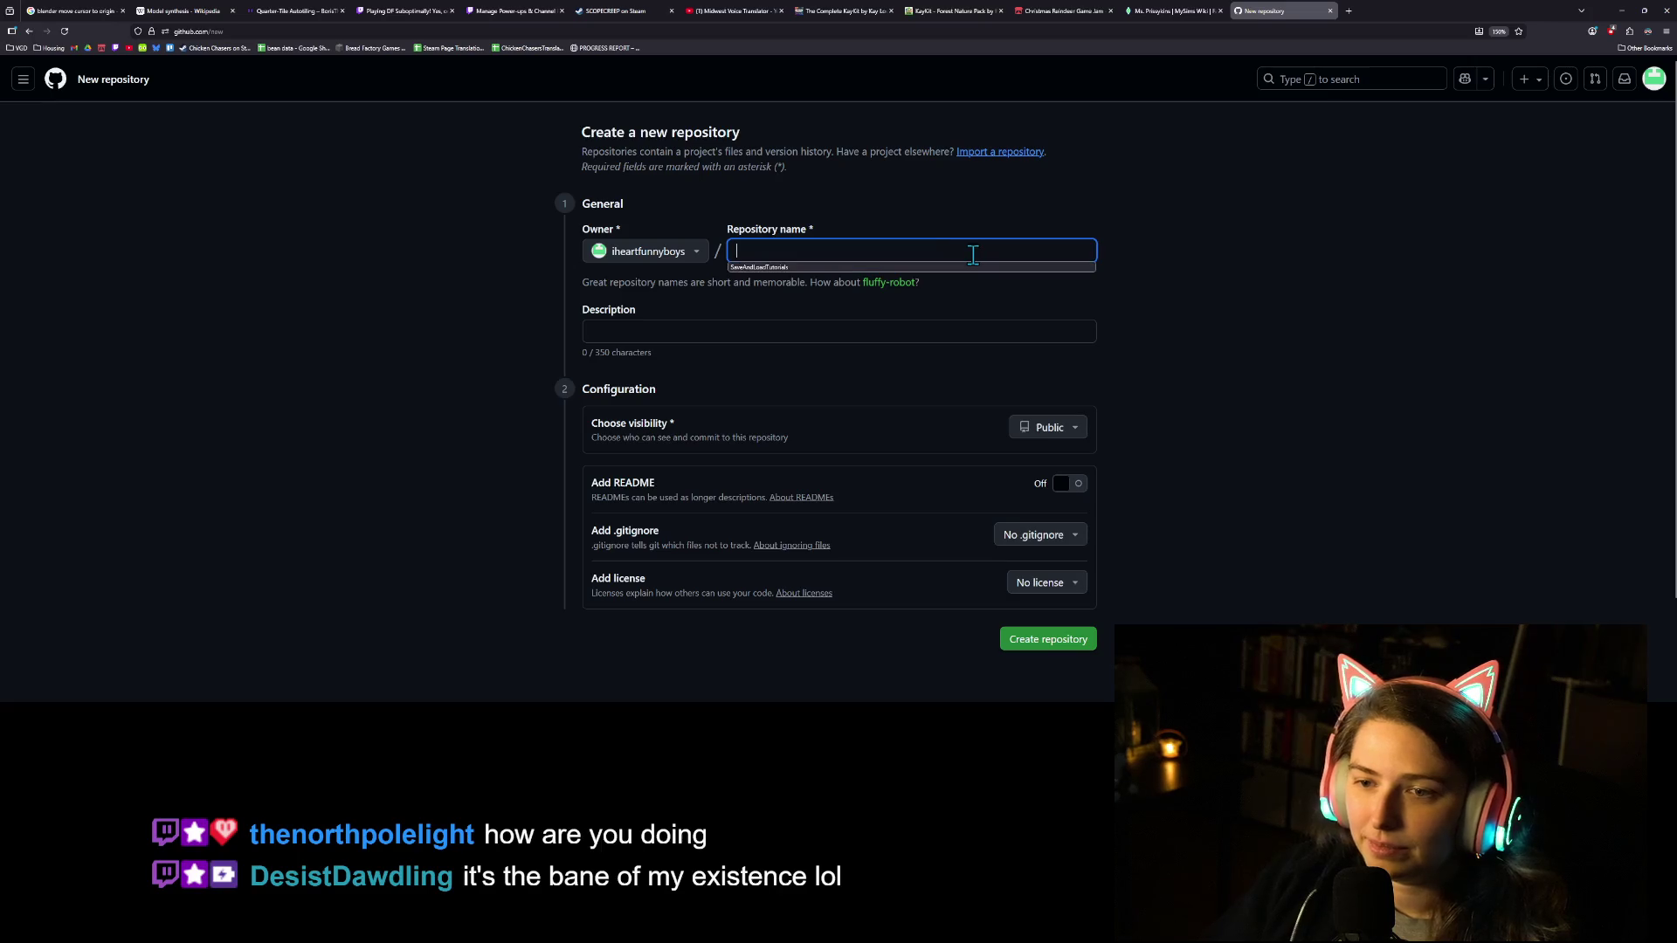
{"action": "type", "text": "AudioManagerTutorial"}
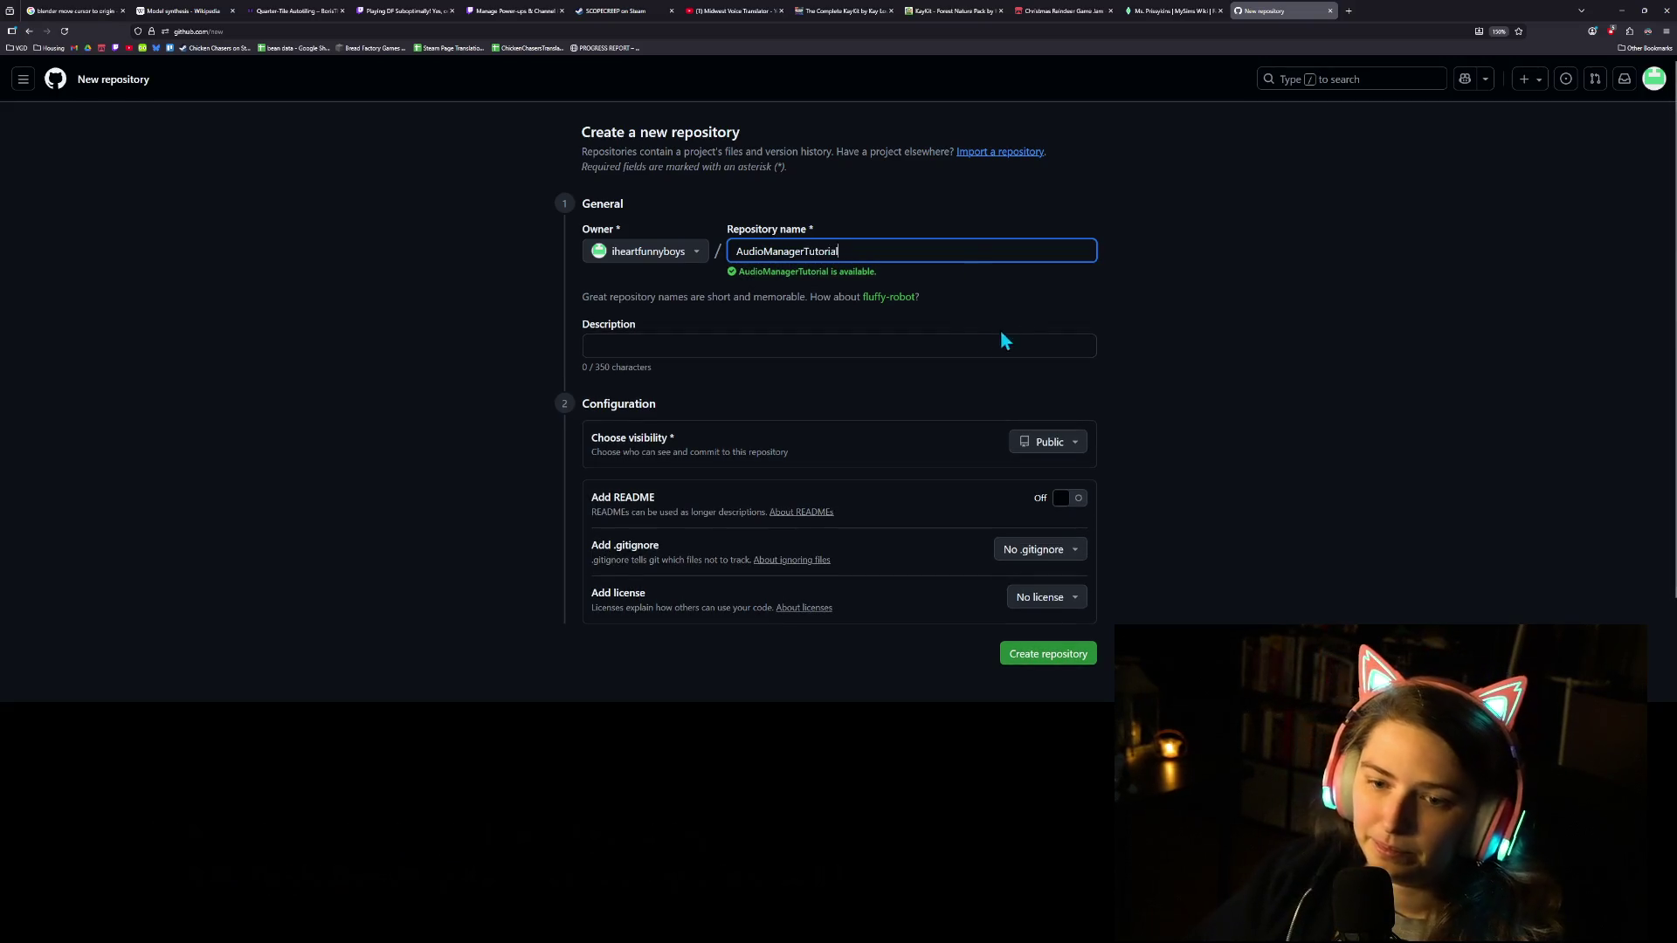
Step: Add the description 'An example audio manager' and a README, then create the repository
{"action": "left_click", "coordinate": [936, 345]}
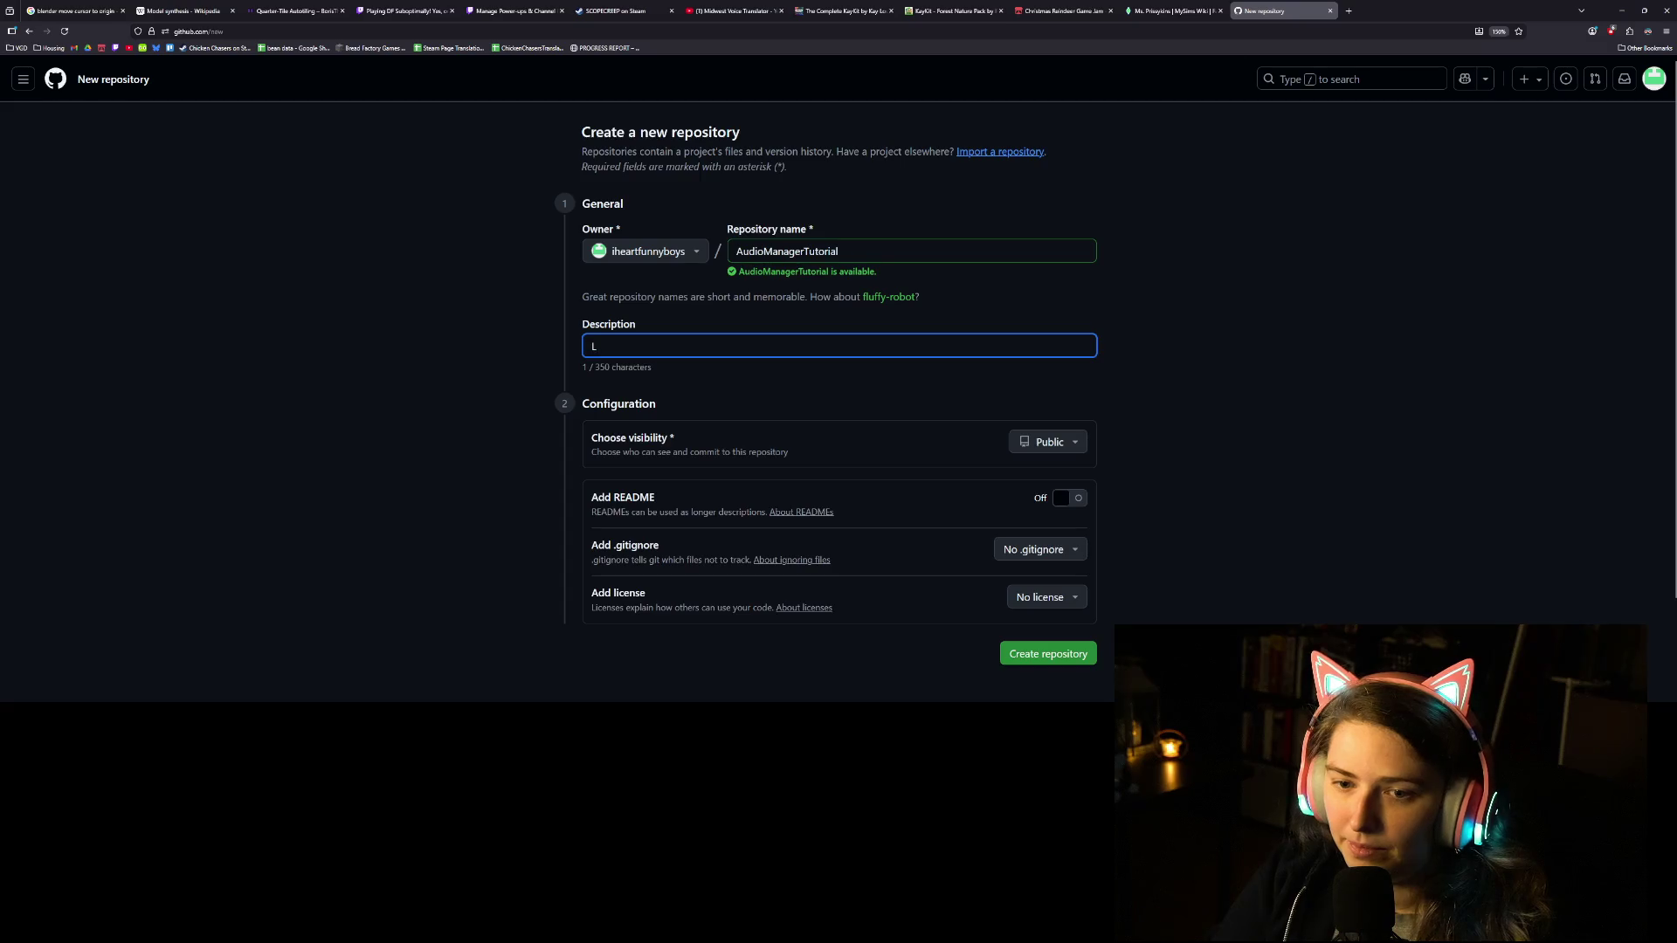
{"action": "key", "text": "BackSpace"}
{"action": "key", "text": "BackSpace"}
{"action": "key", "text": "BackSpace"}
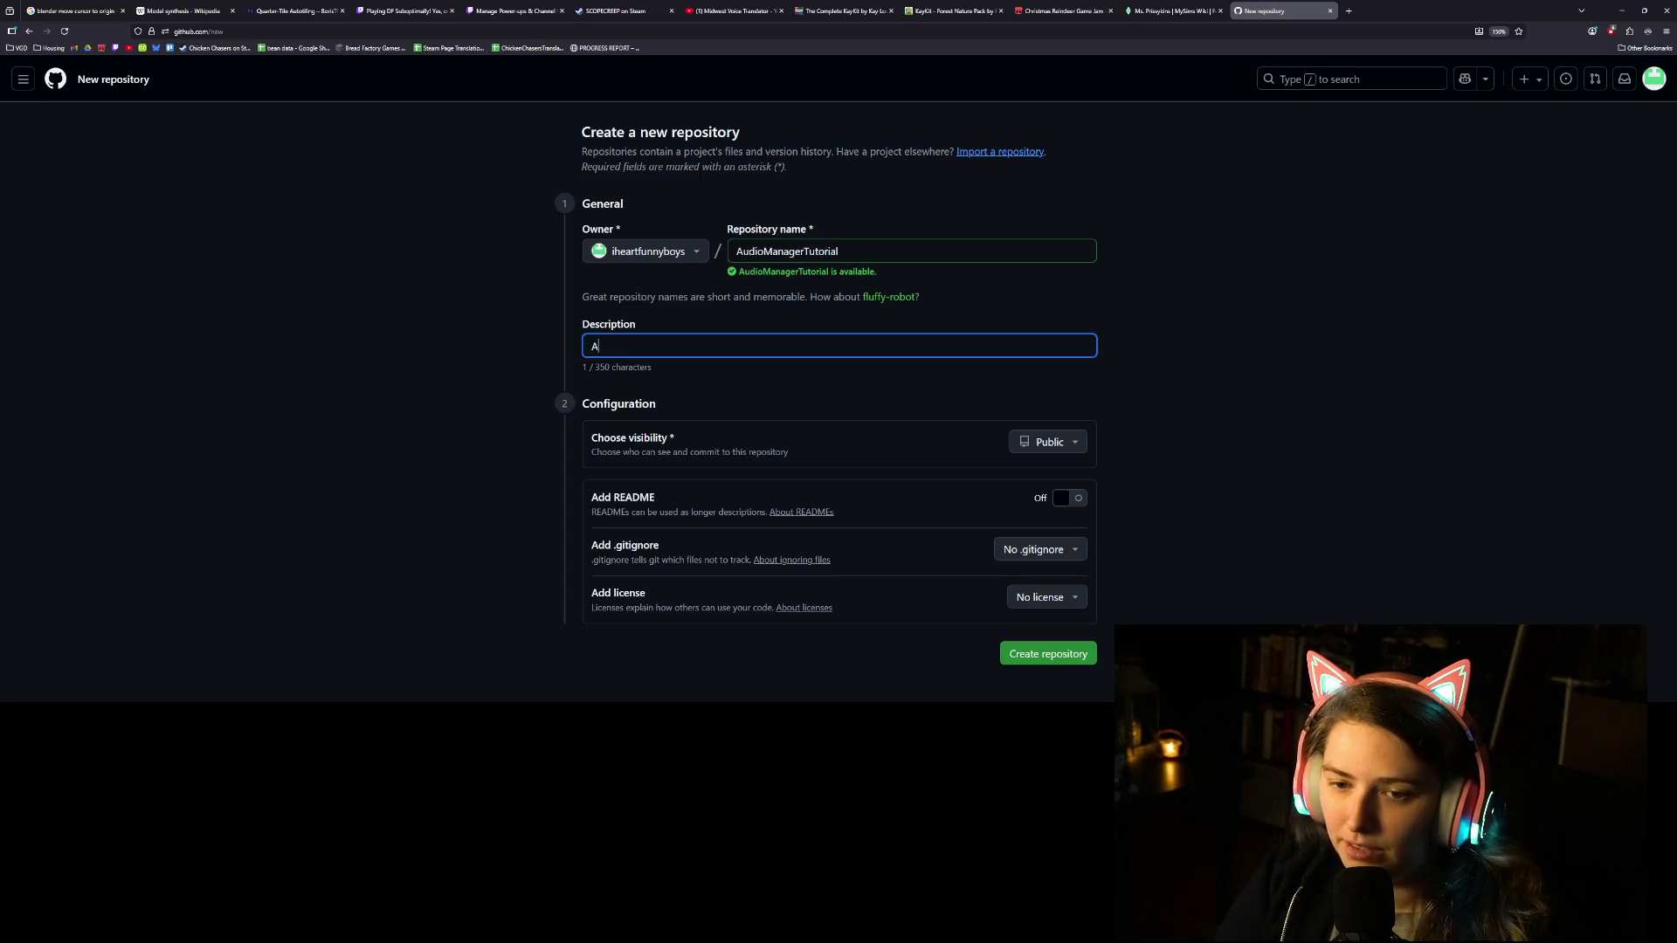
{"action": "type", "text": "n example audi"}
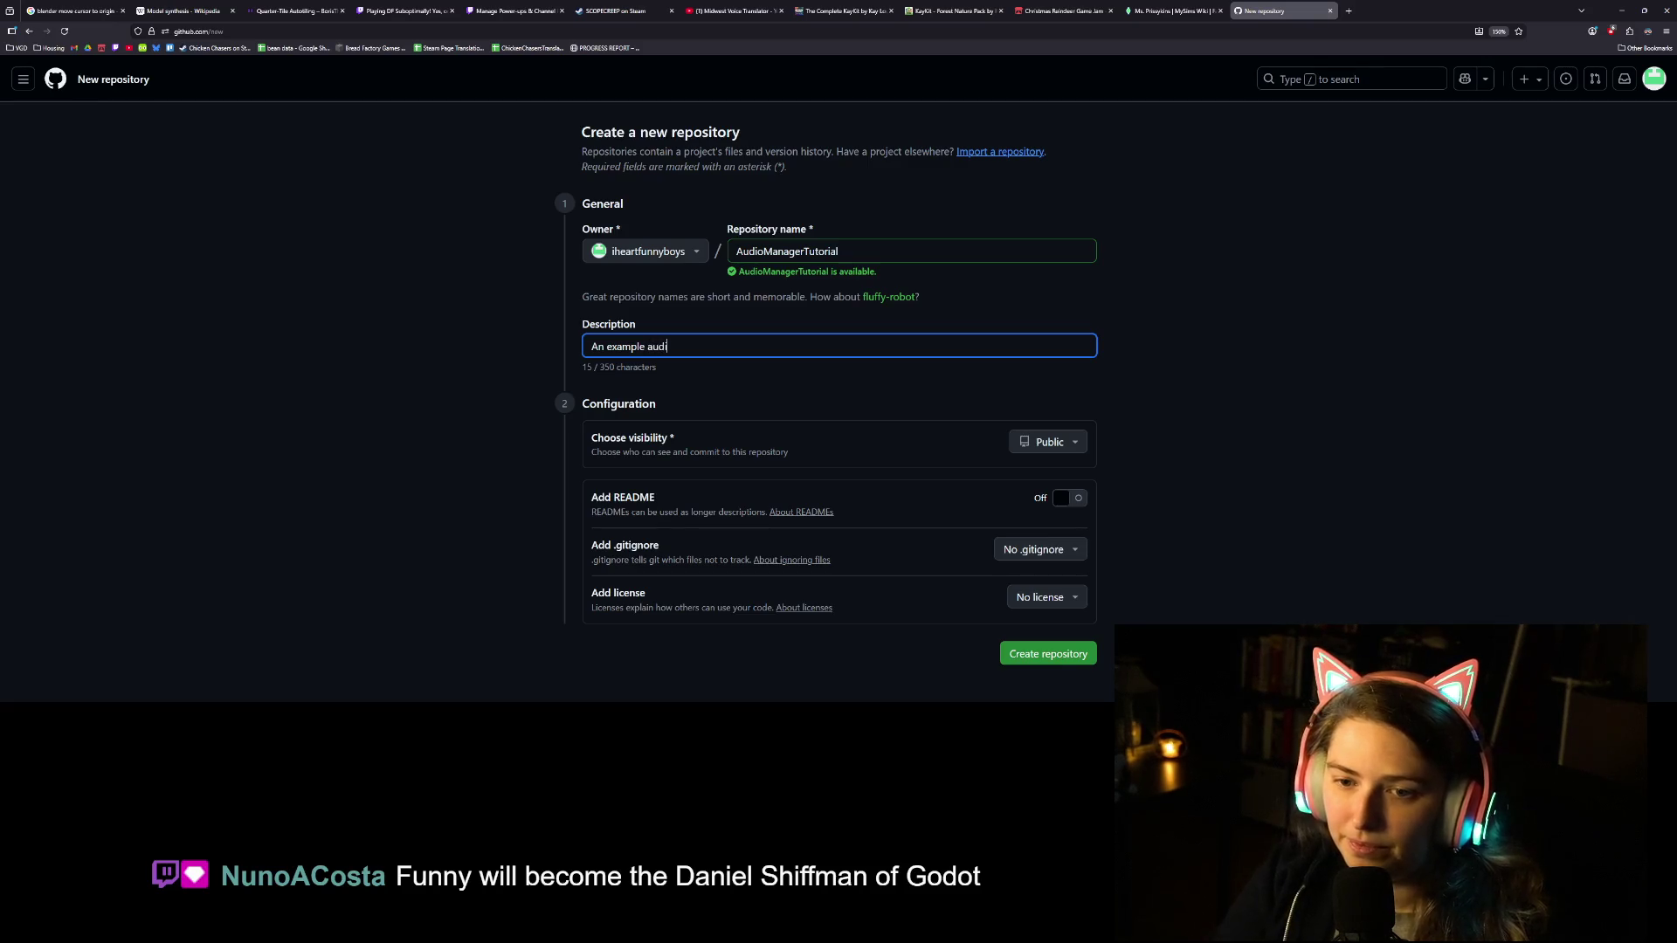
{"action": "type", "text": "o manager"}
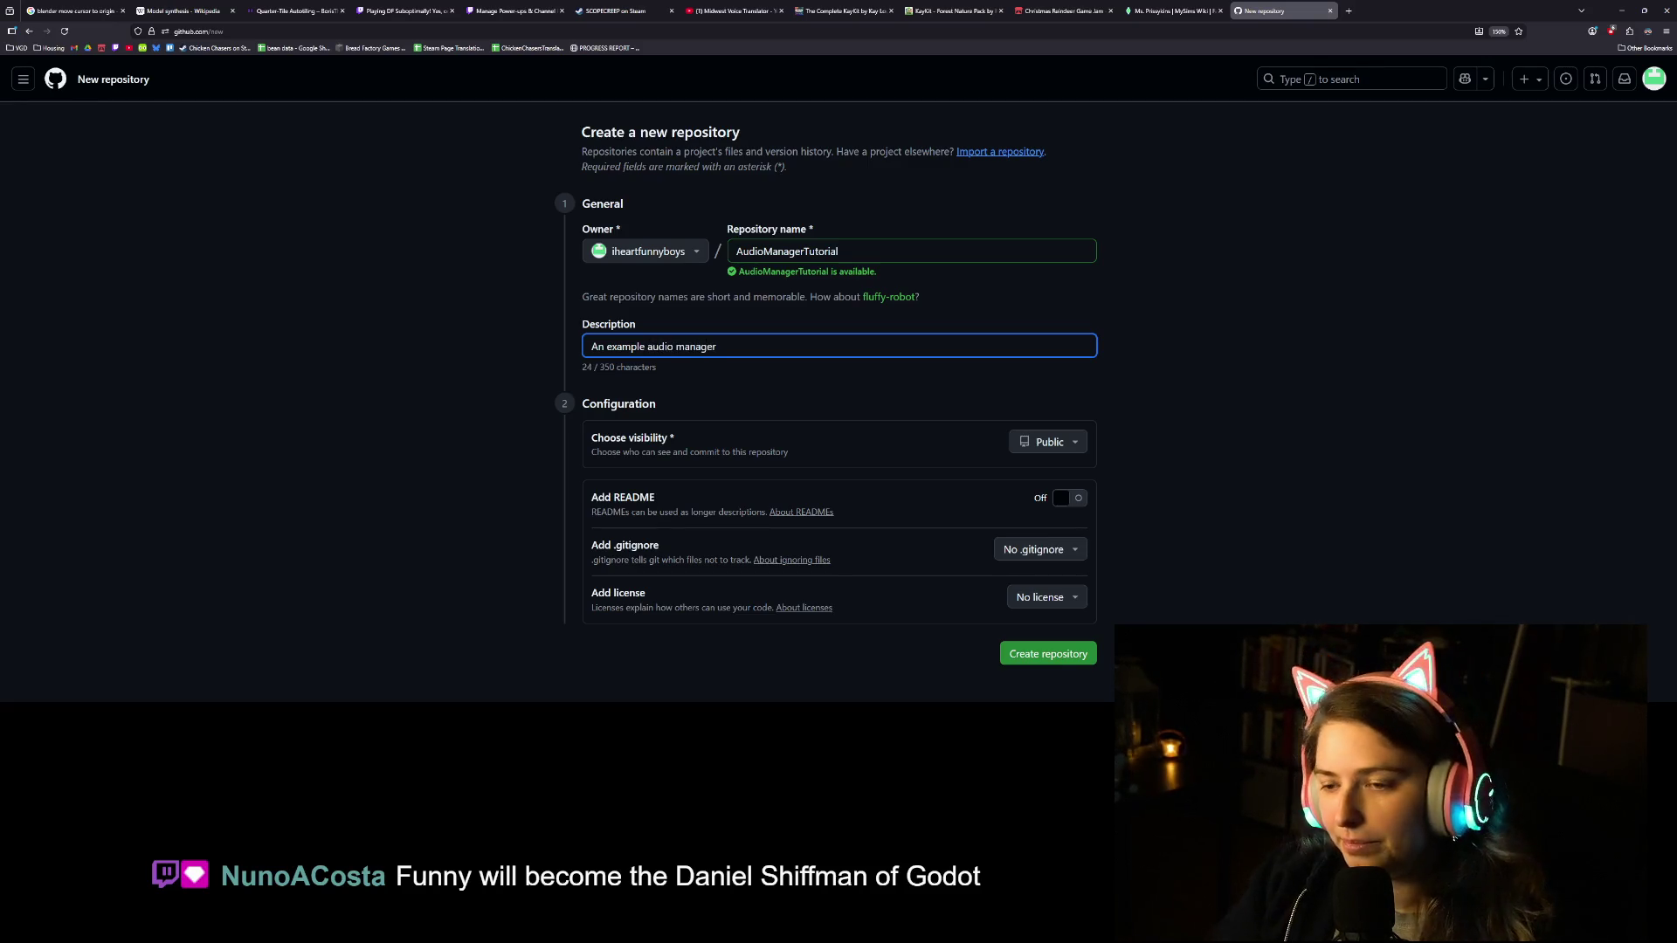
{"action": "left_click", "coordinate": [1077, 499]}
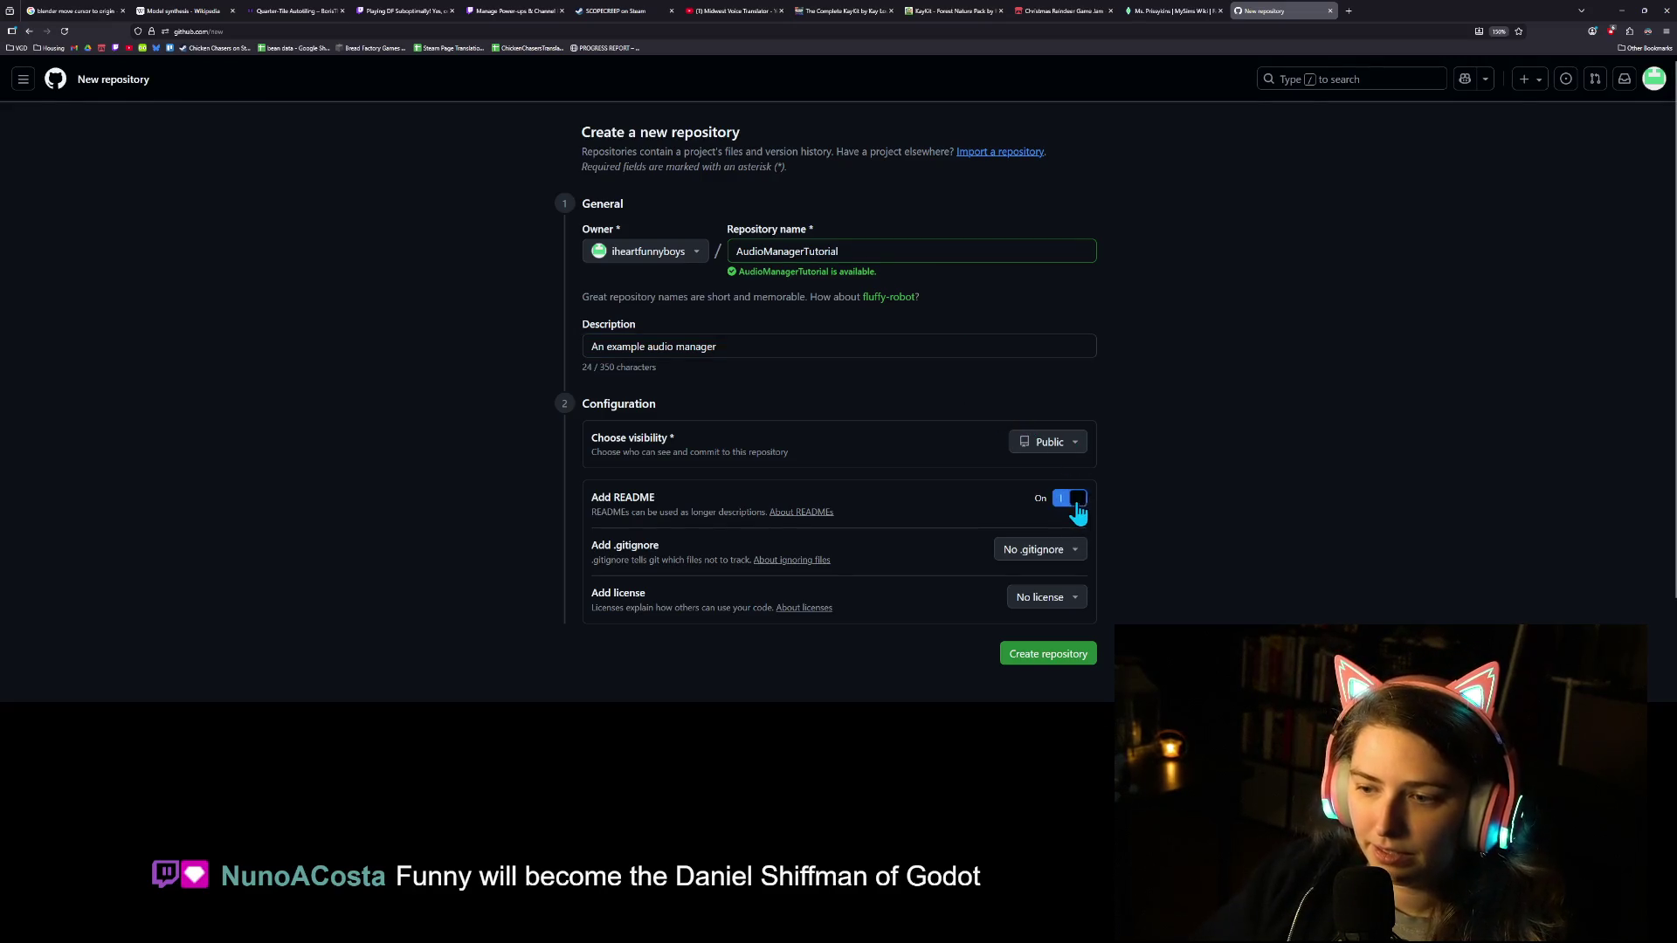
{"action": "left_click", "coordinate": [1071, 654]}
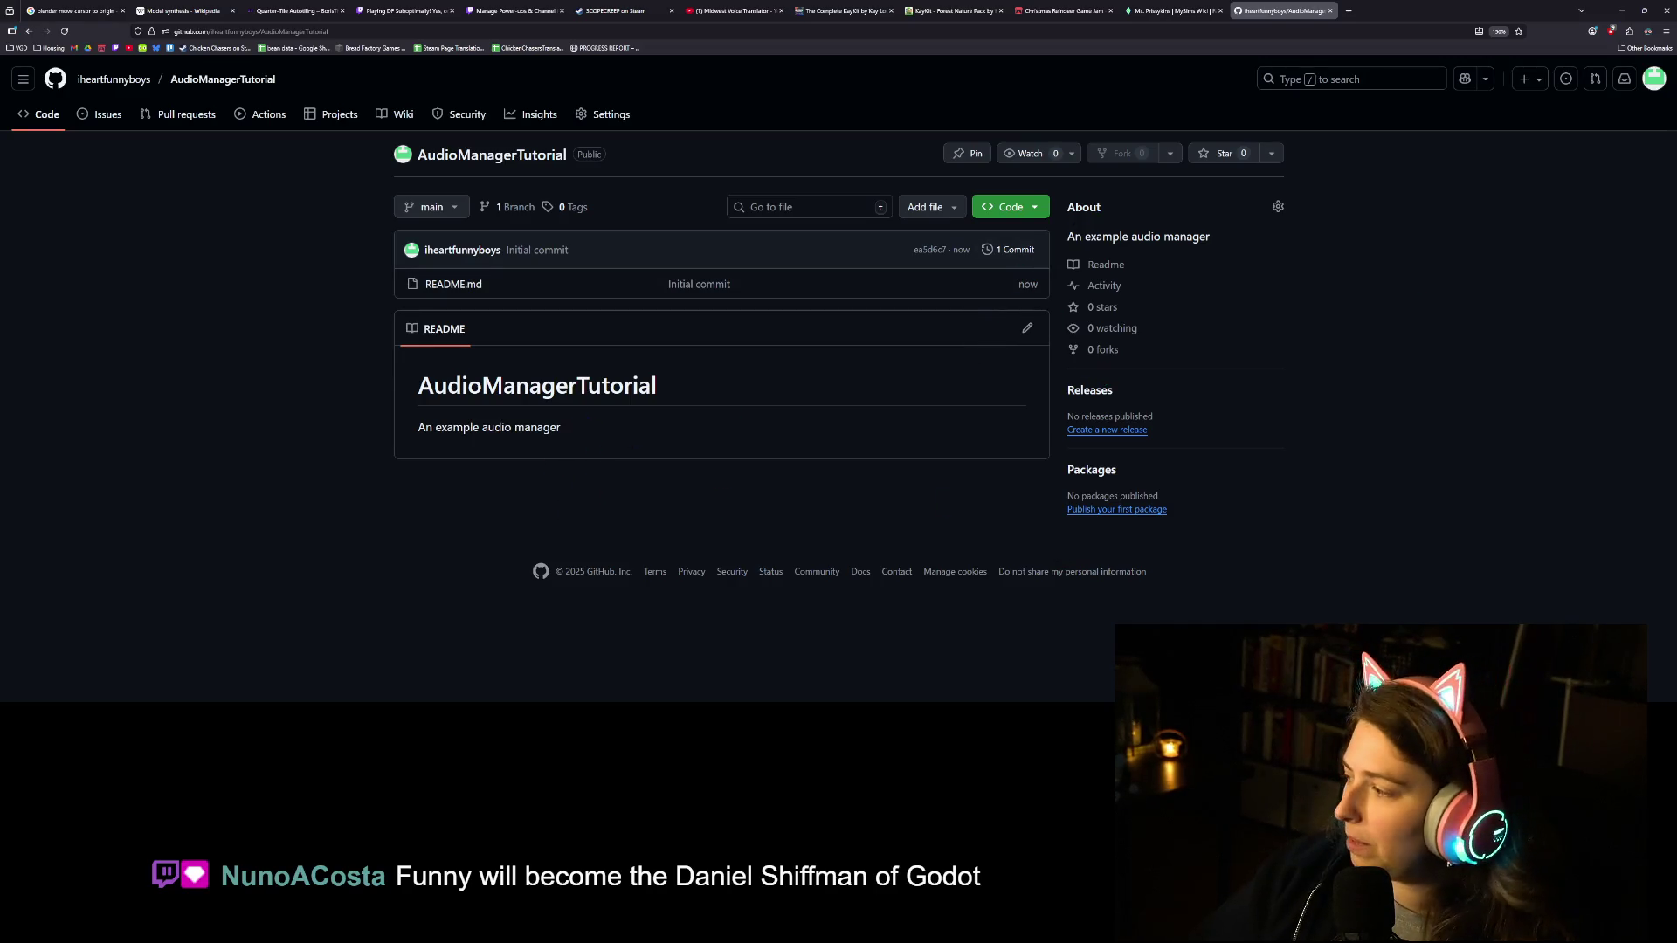
Step: Review the pending changes to ground_piece.tscn and terrain.gd in GitHub Desktop
{"action": "key", "text": "alt+Tab"}
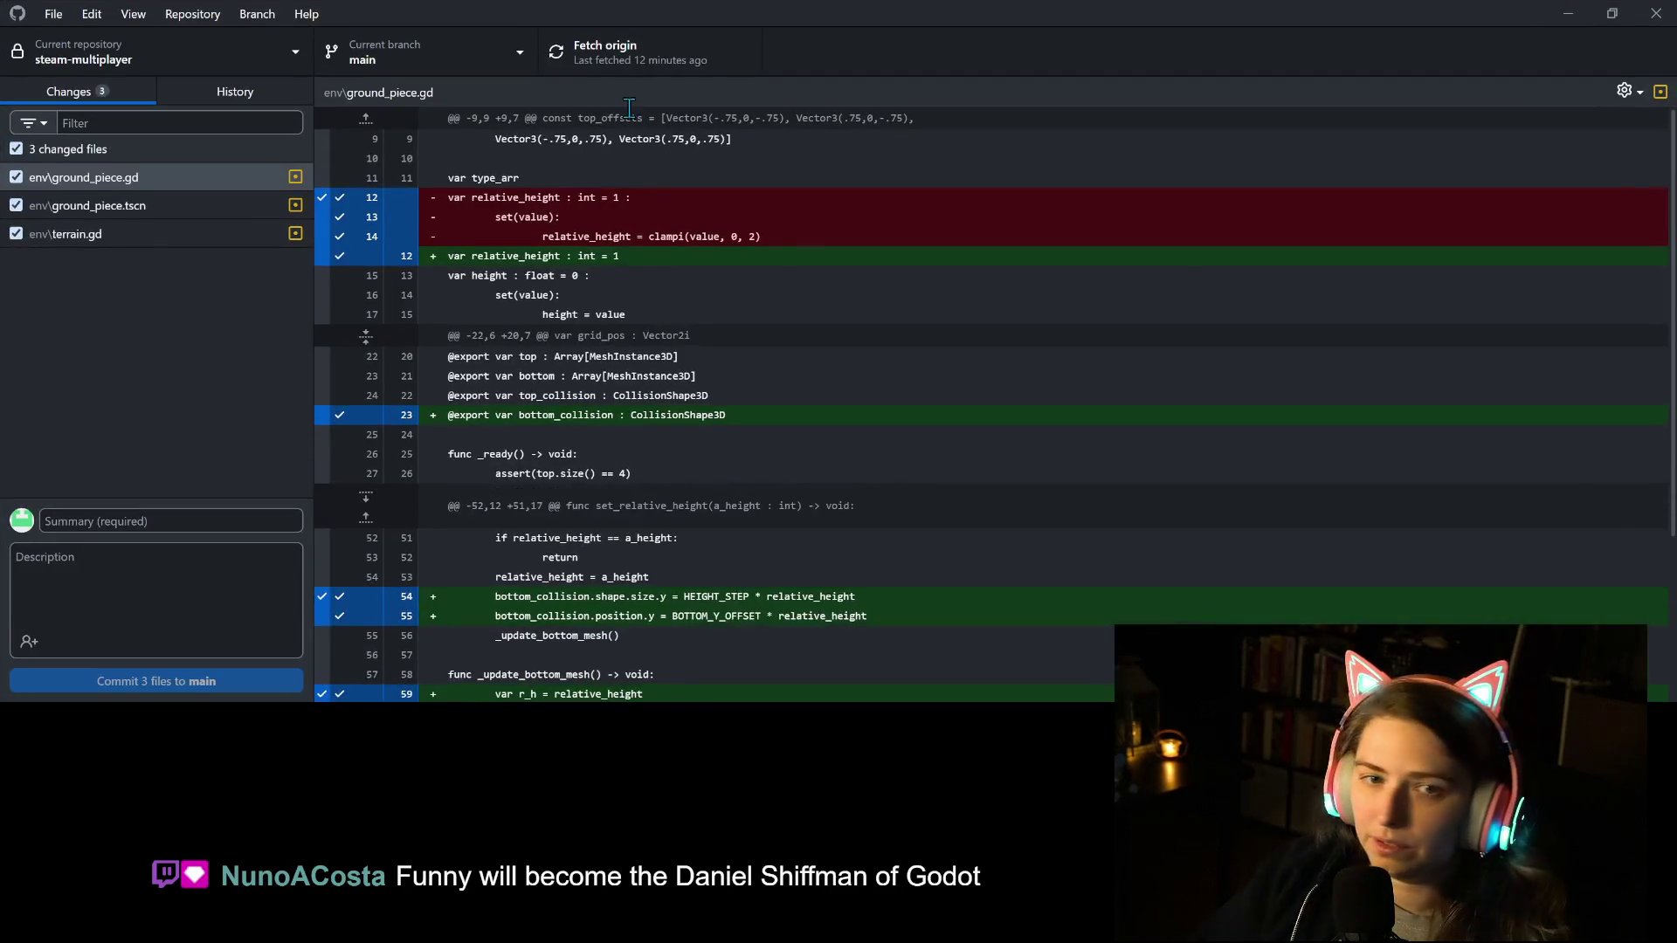
{"action": "left_click", "coordinate": [164, 205]}
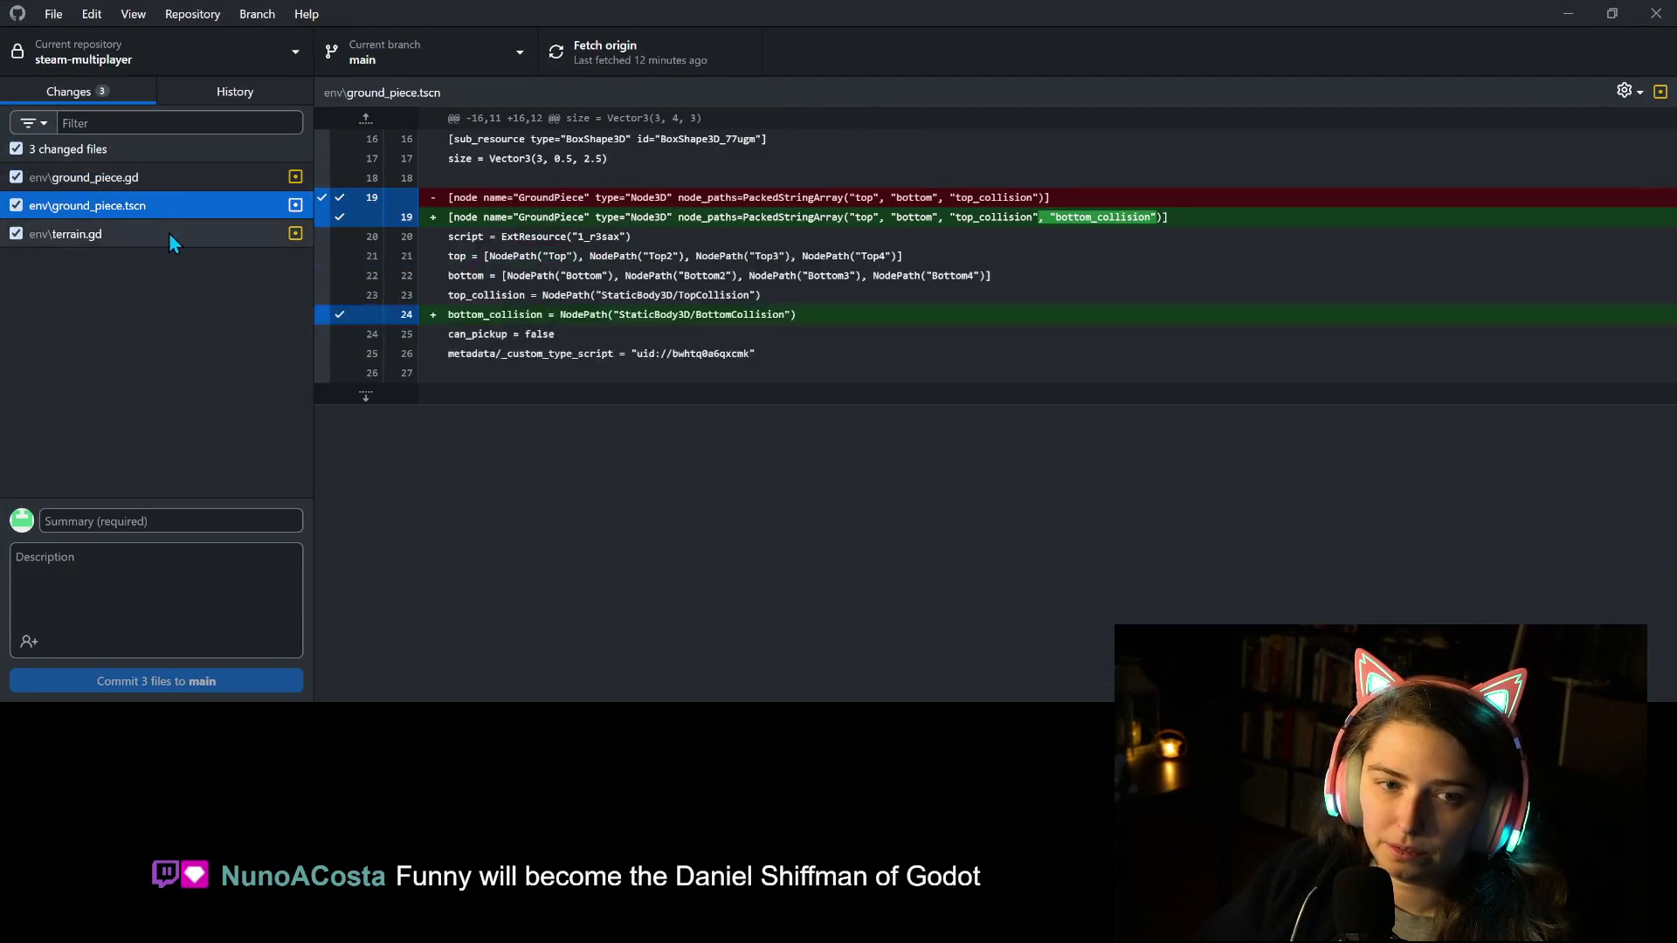
{"action": "left_click", "coordinate": [169, 232]}
Step: Clone the AudioManagerTutorial repository from GitHub.com to the local drive
{"action": "left_click", "coordinate": [181, 59]}
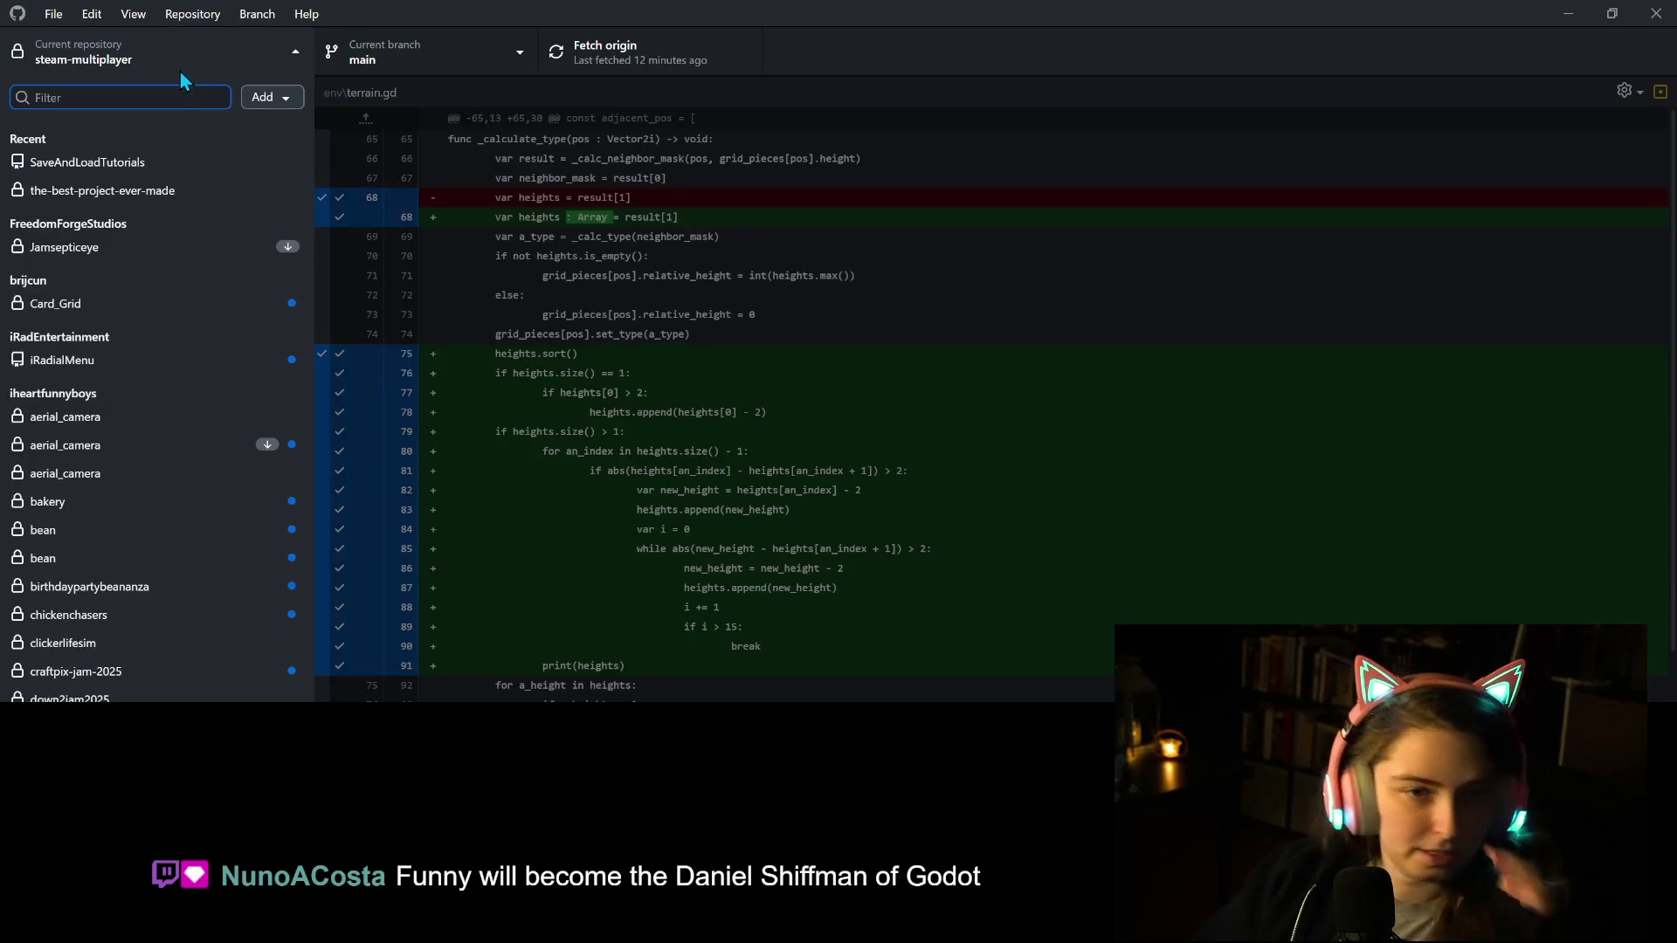
{"action": "left_click", "coordinate": [265, 98]}
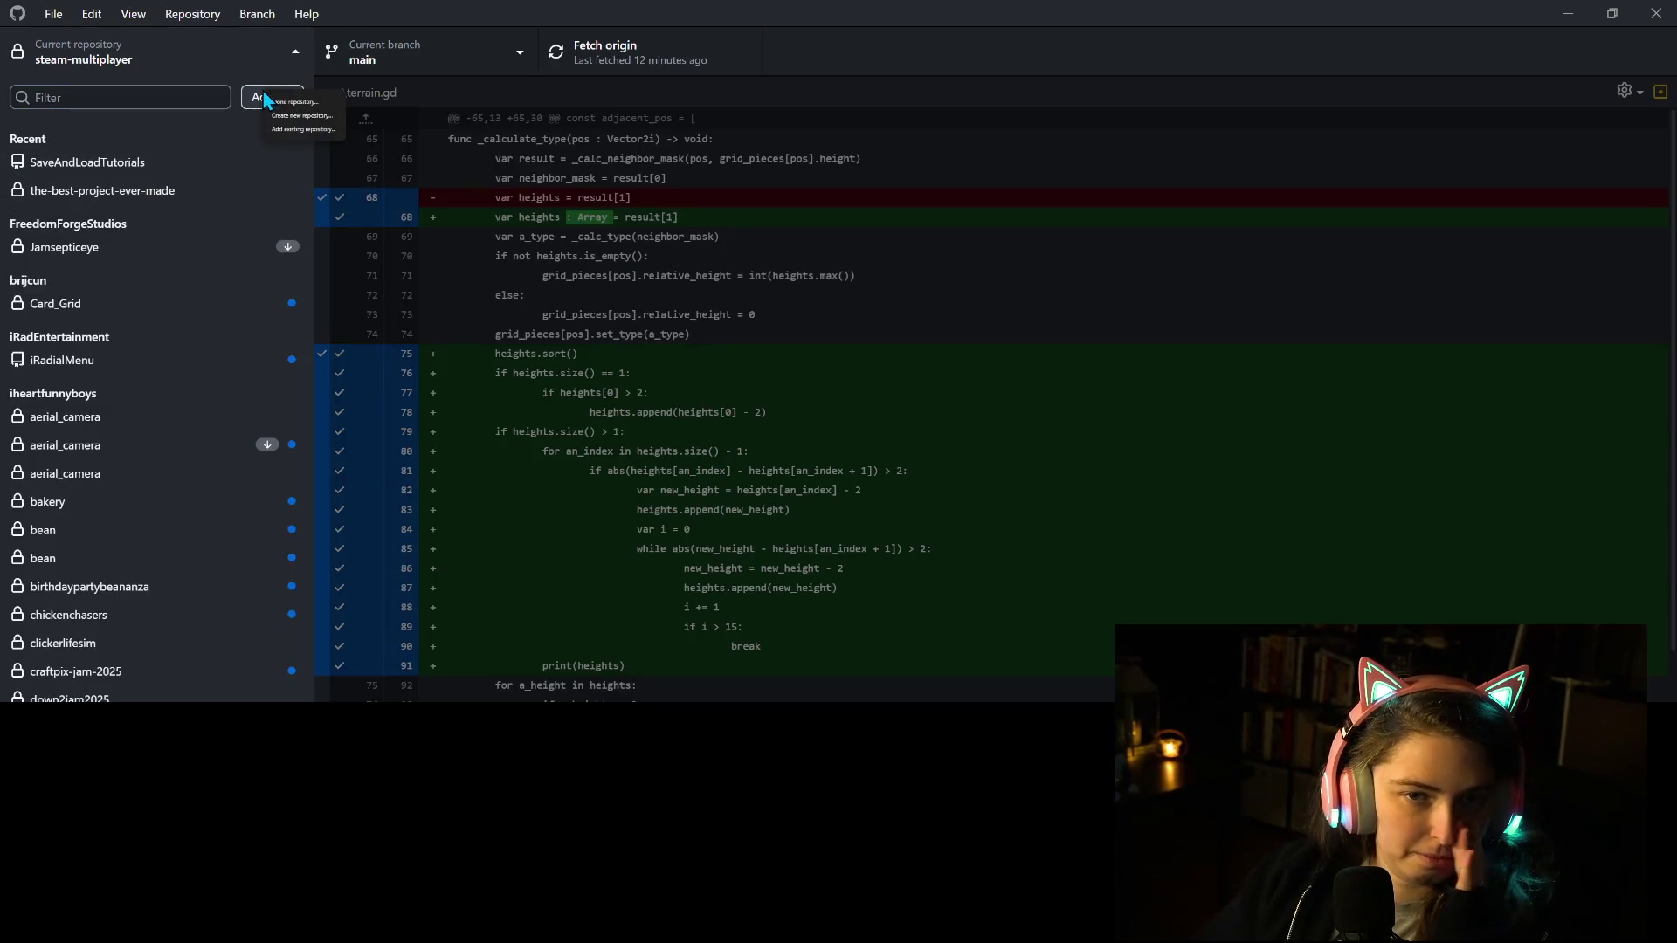
{"action": "left_click", "coordinate": [281, 102]}
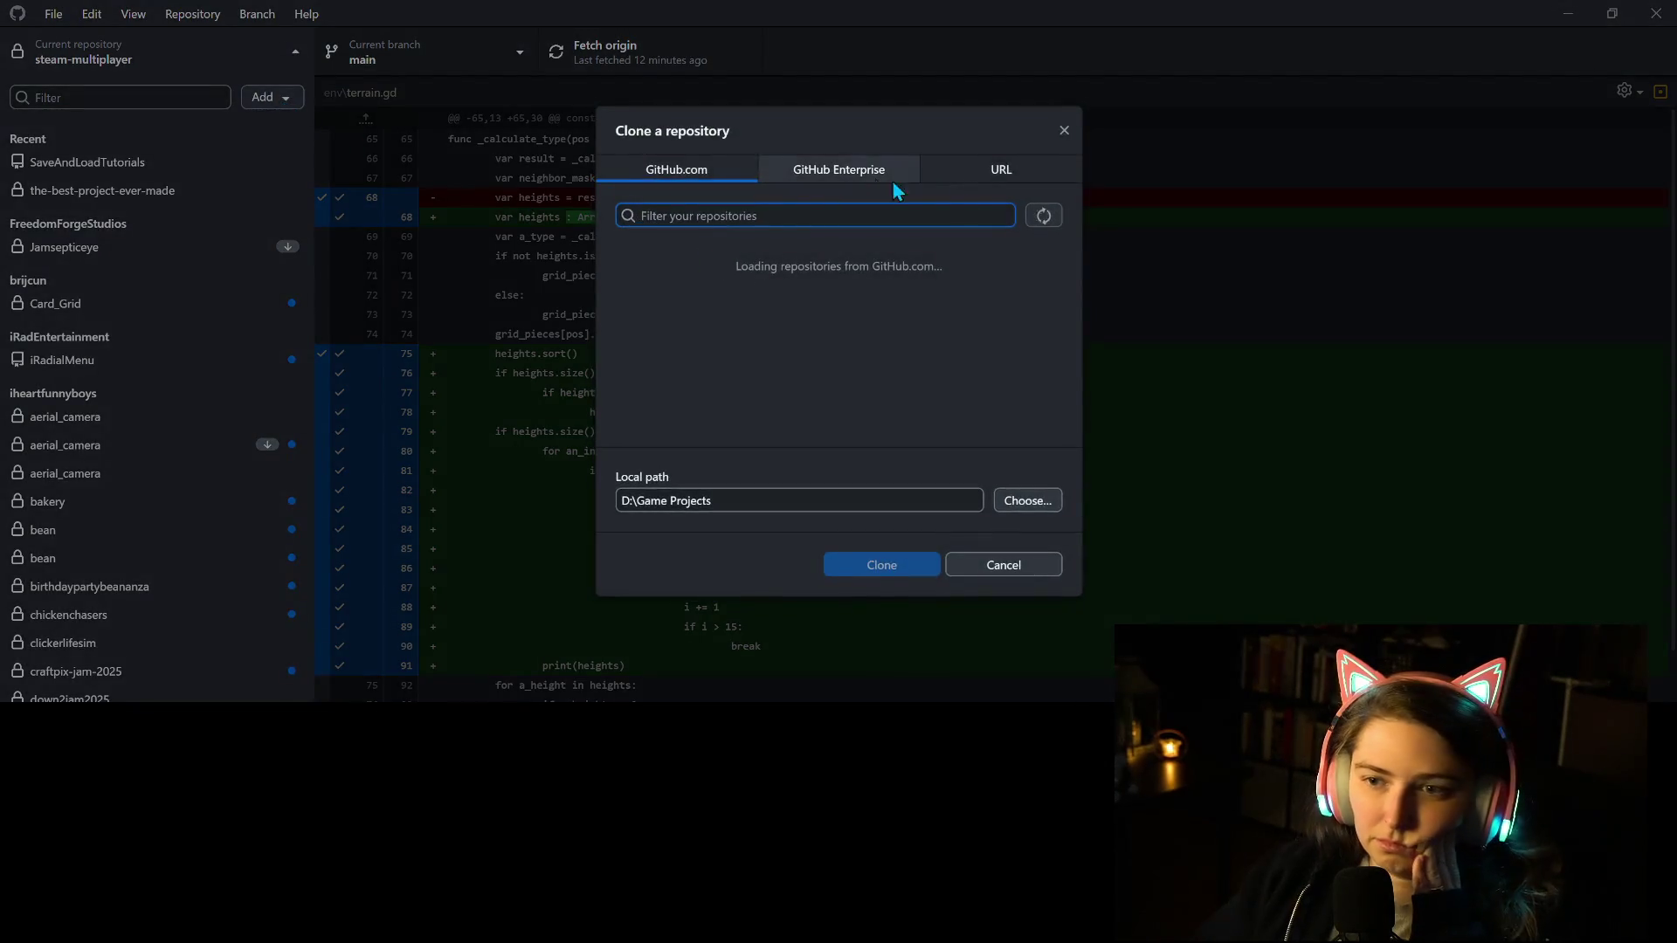
{"action": "left_click", "coordinate": [831, 283]}
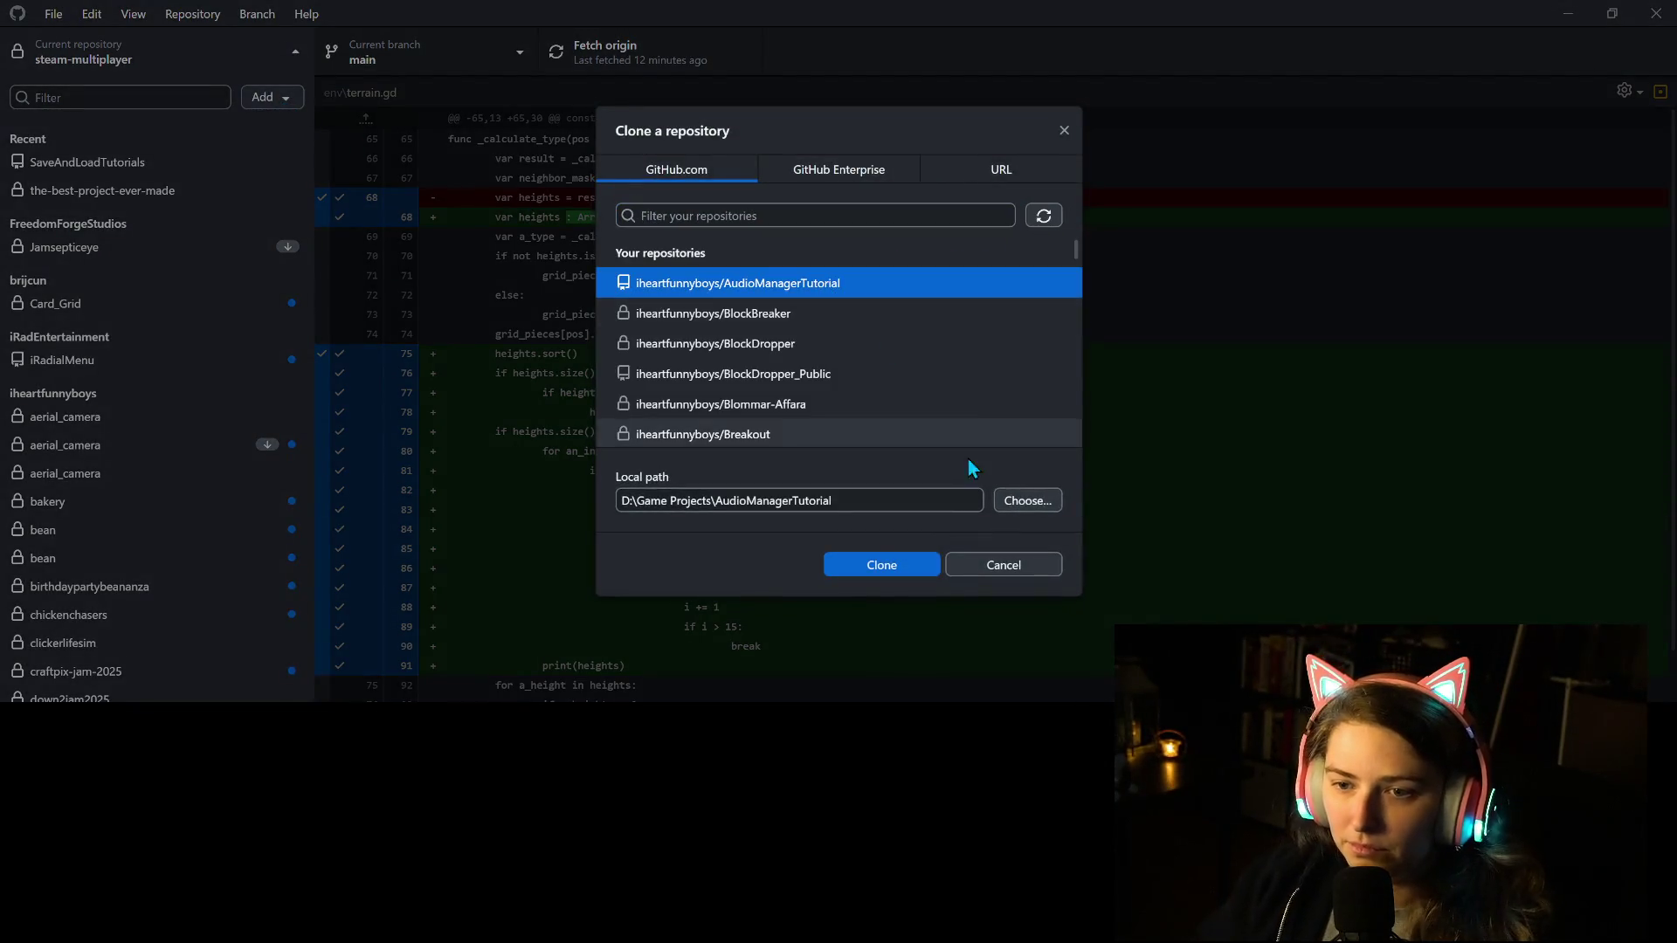
{"action": "left_click", "coordinate": [907, 564]}
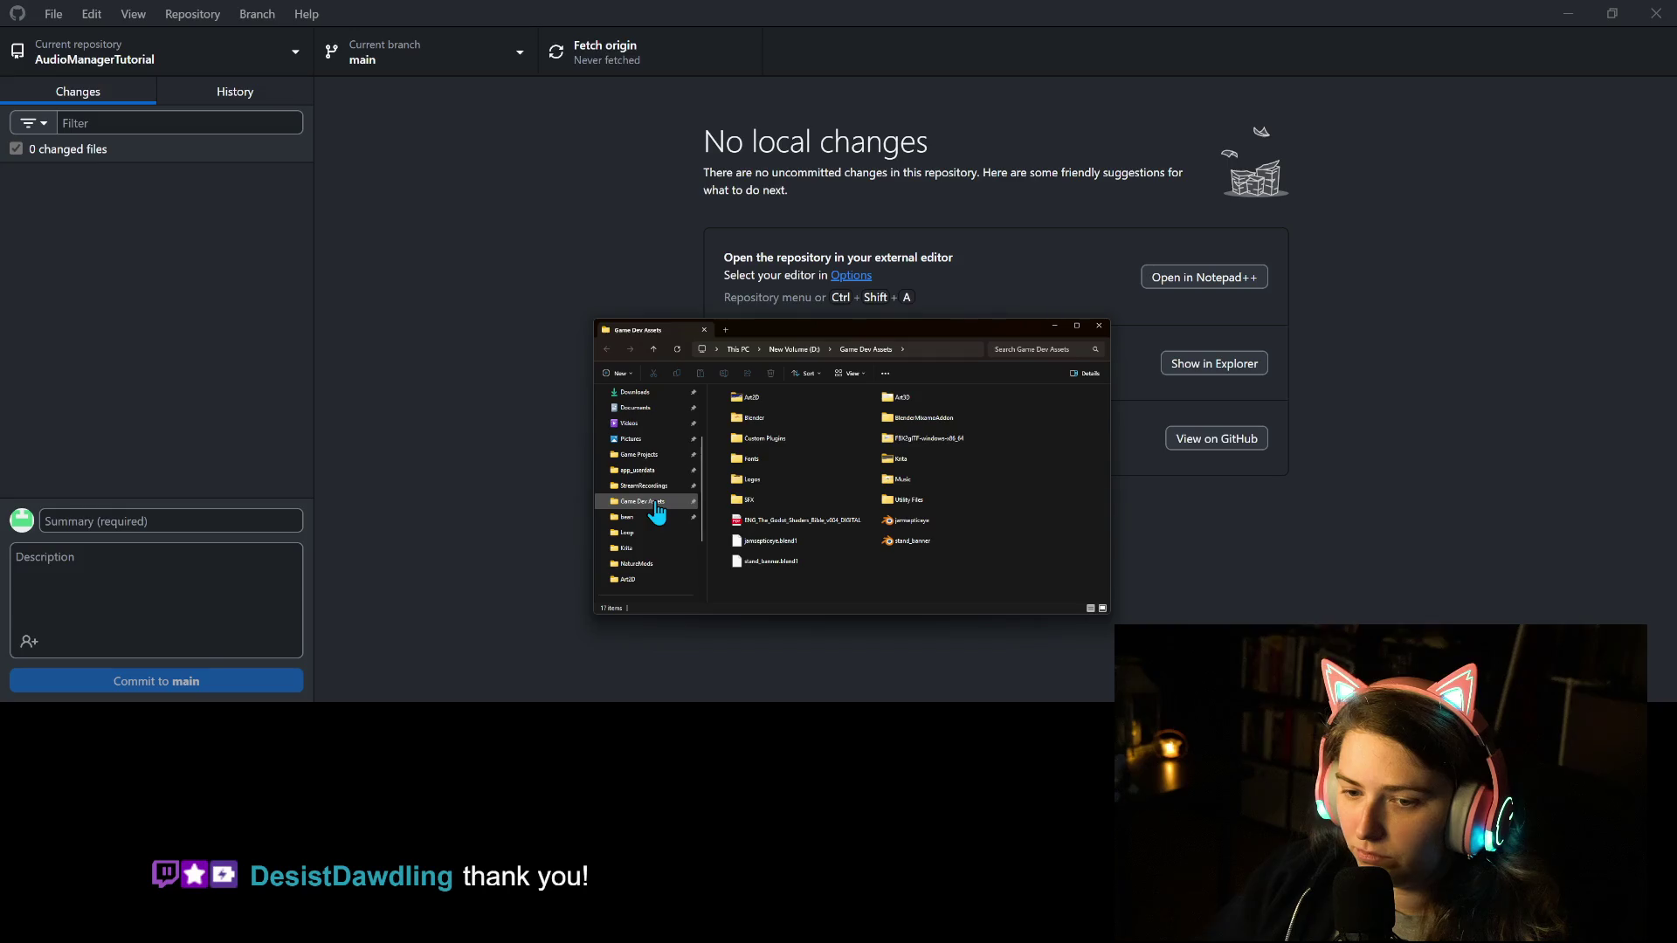
Step: Open the AudioManagerTutorial folder inside Game Projects
{"action": "left_click", "coordinate": [647, 455]}
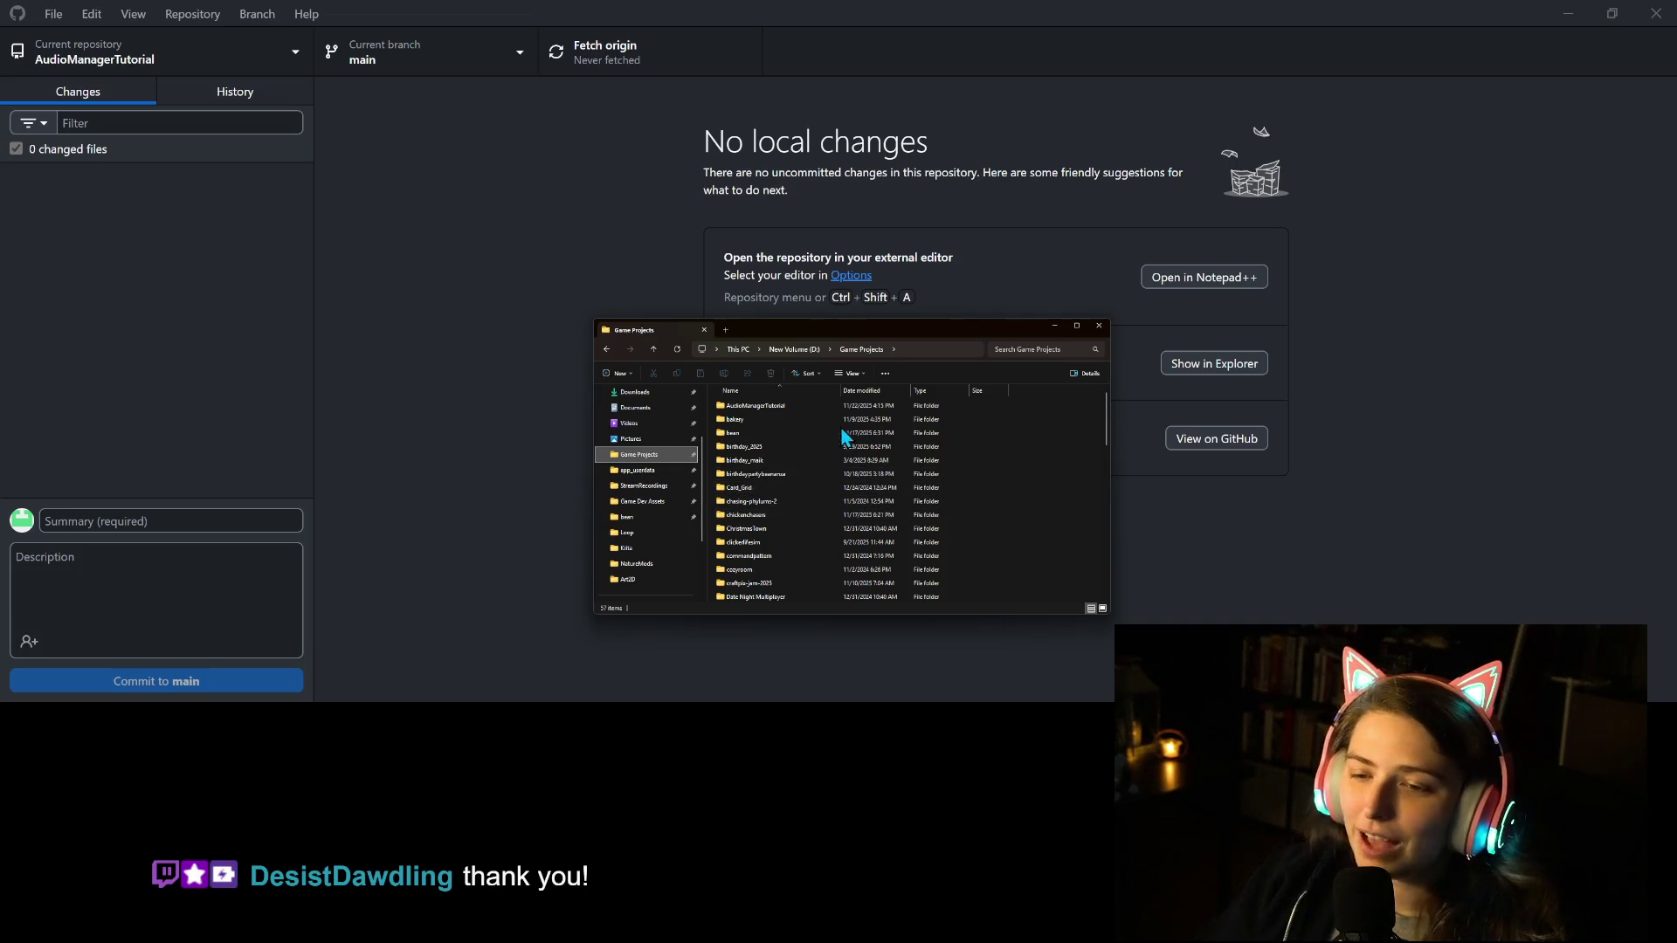
{"action": "double_click", "coordinate": [784, 407]}
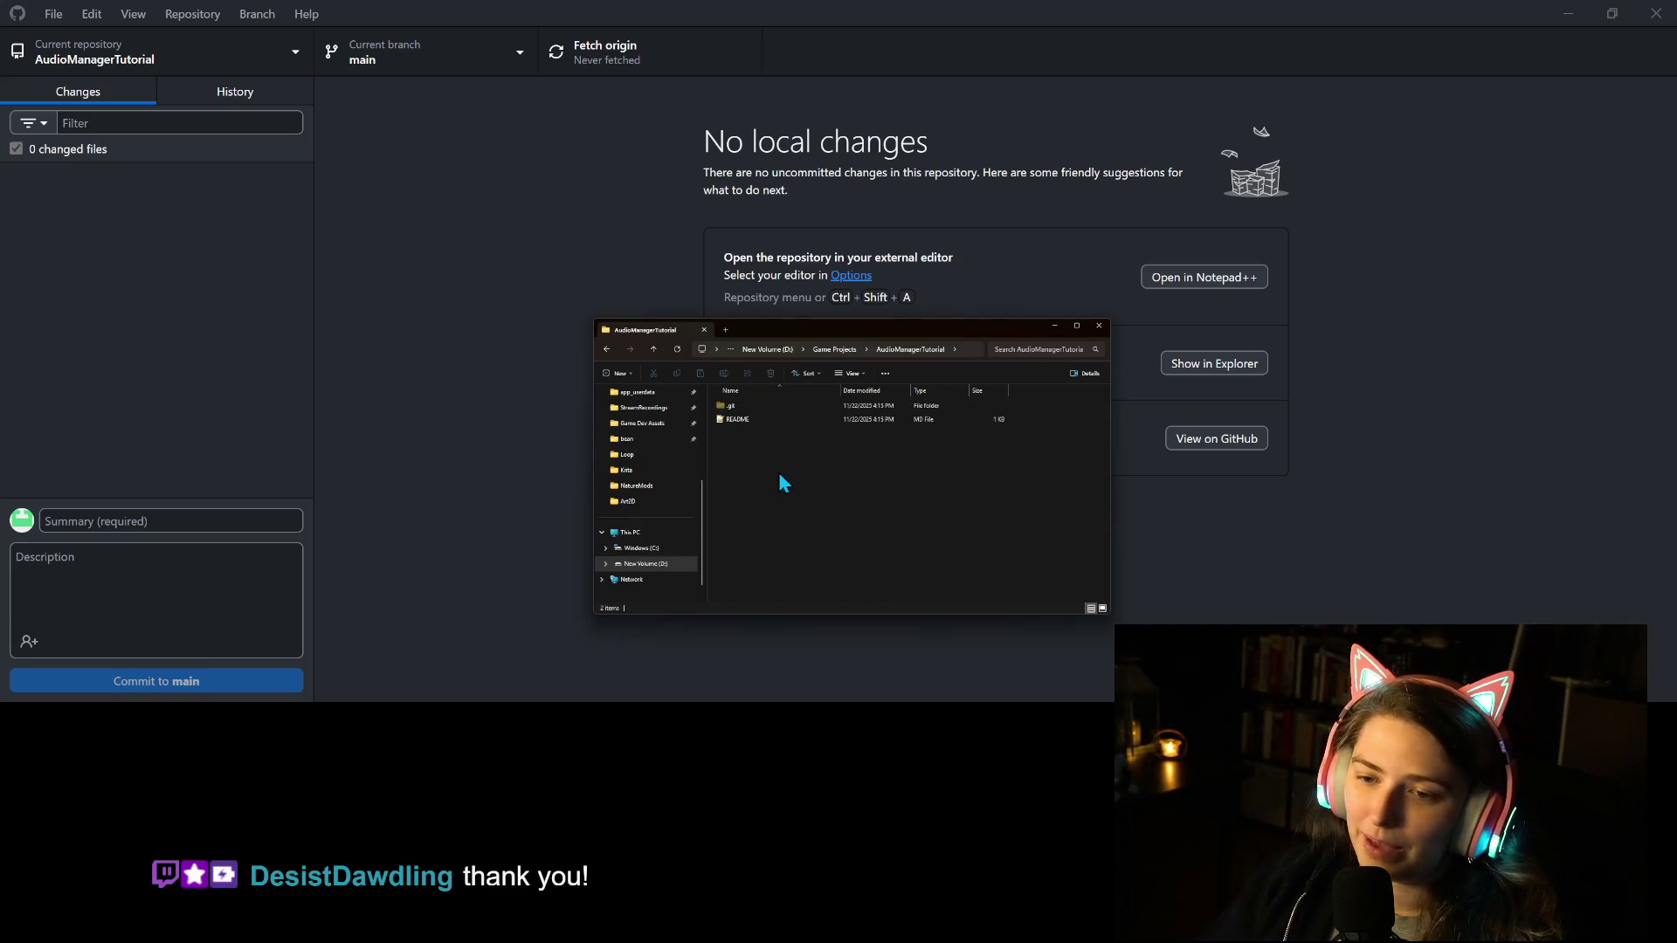
{"action": "left_click_drag", "start_coordinate": [899, 332], "coordinate": [662, 173]}
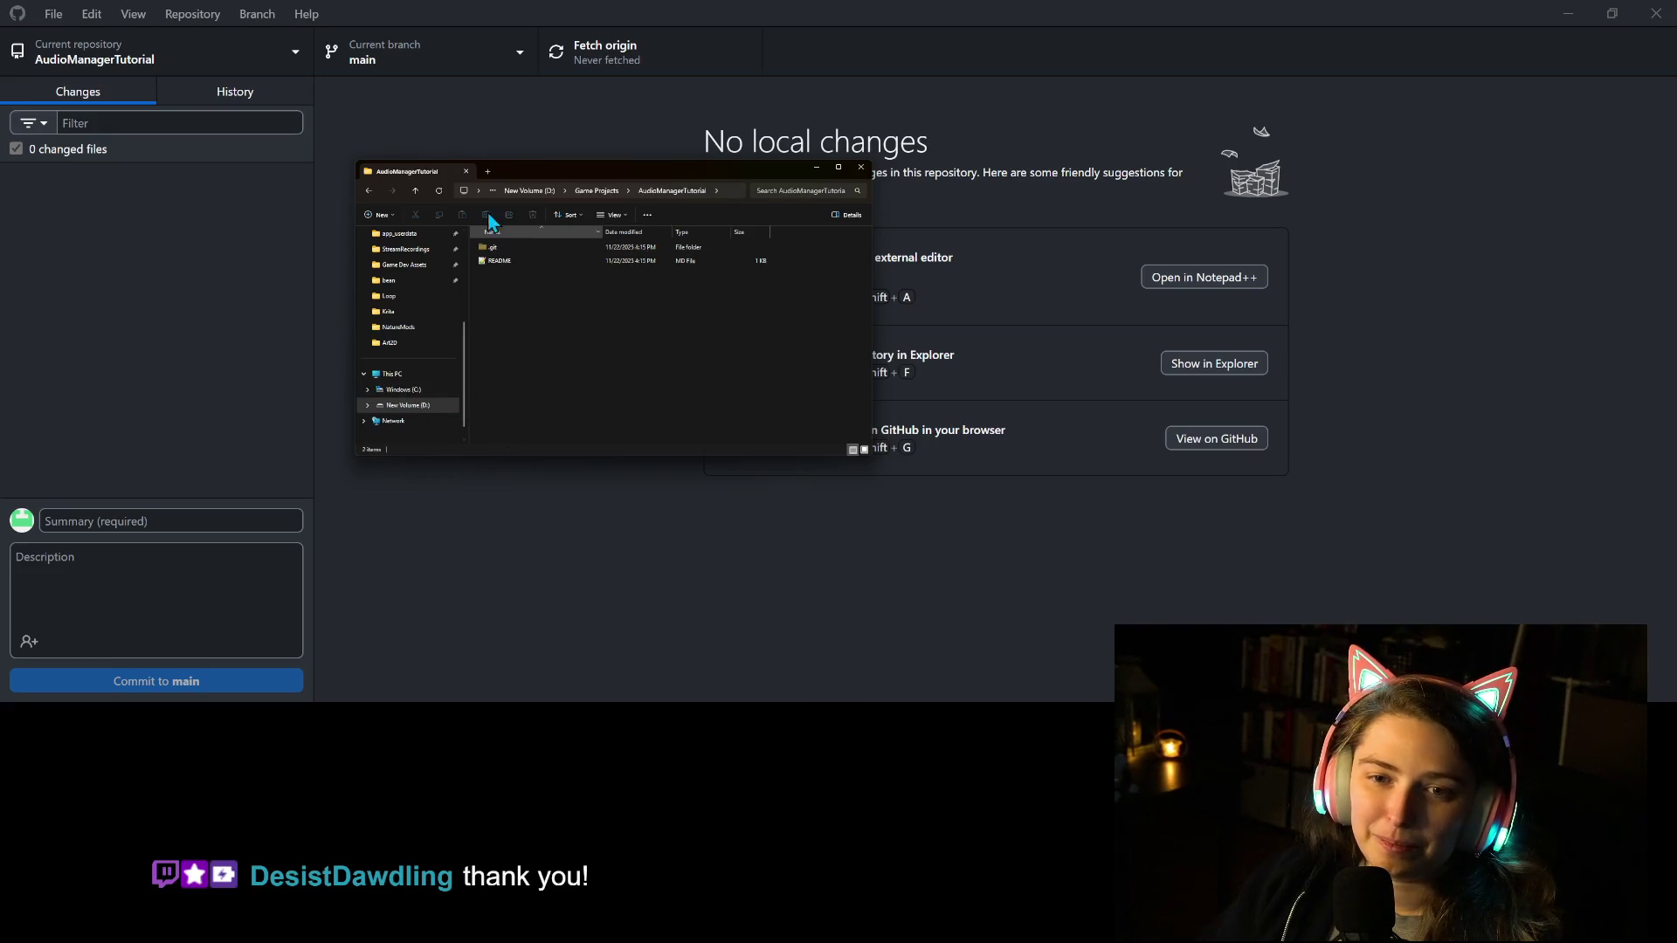
Step: In a second tab, copy audio_manager and addon_utility from the-best-project-ever-made's addons folder
{"action": "left_click", "coordinate": [490, 171]}
{"action": "left_click", "coordinate": [410, 343]}
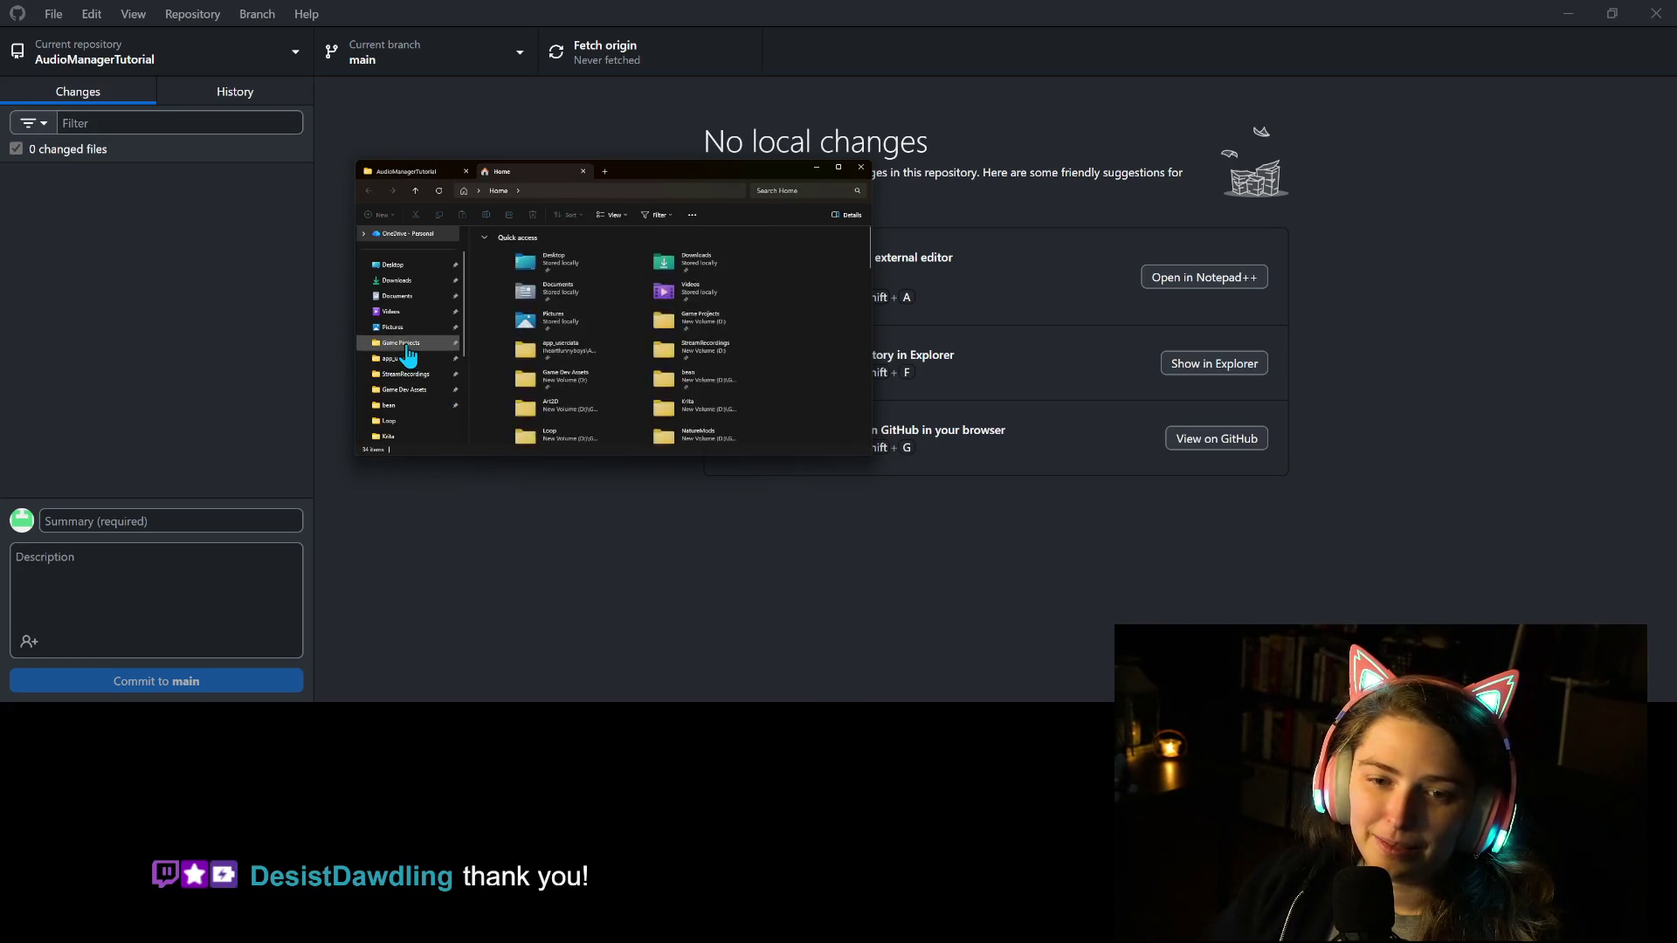
{"action": "scroll", "coordinate": [533, 384], "scroll_direction": "down", "scroll_amount": 14}
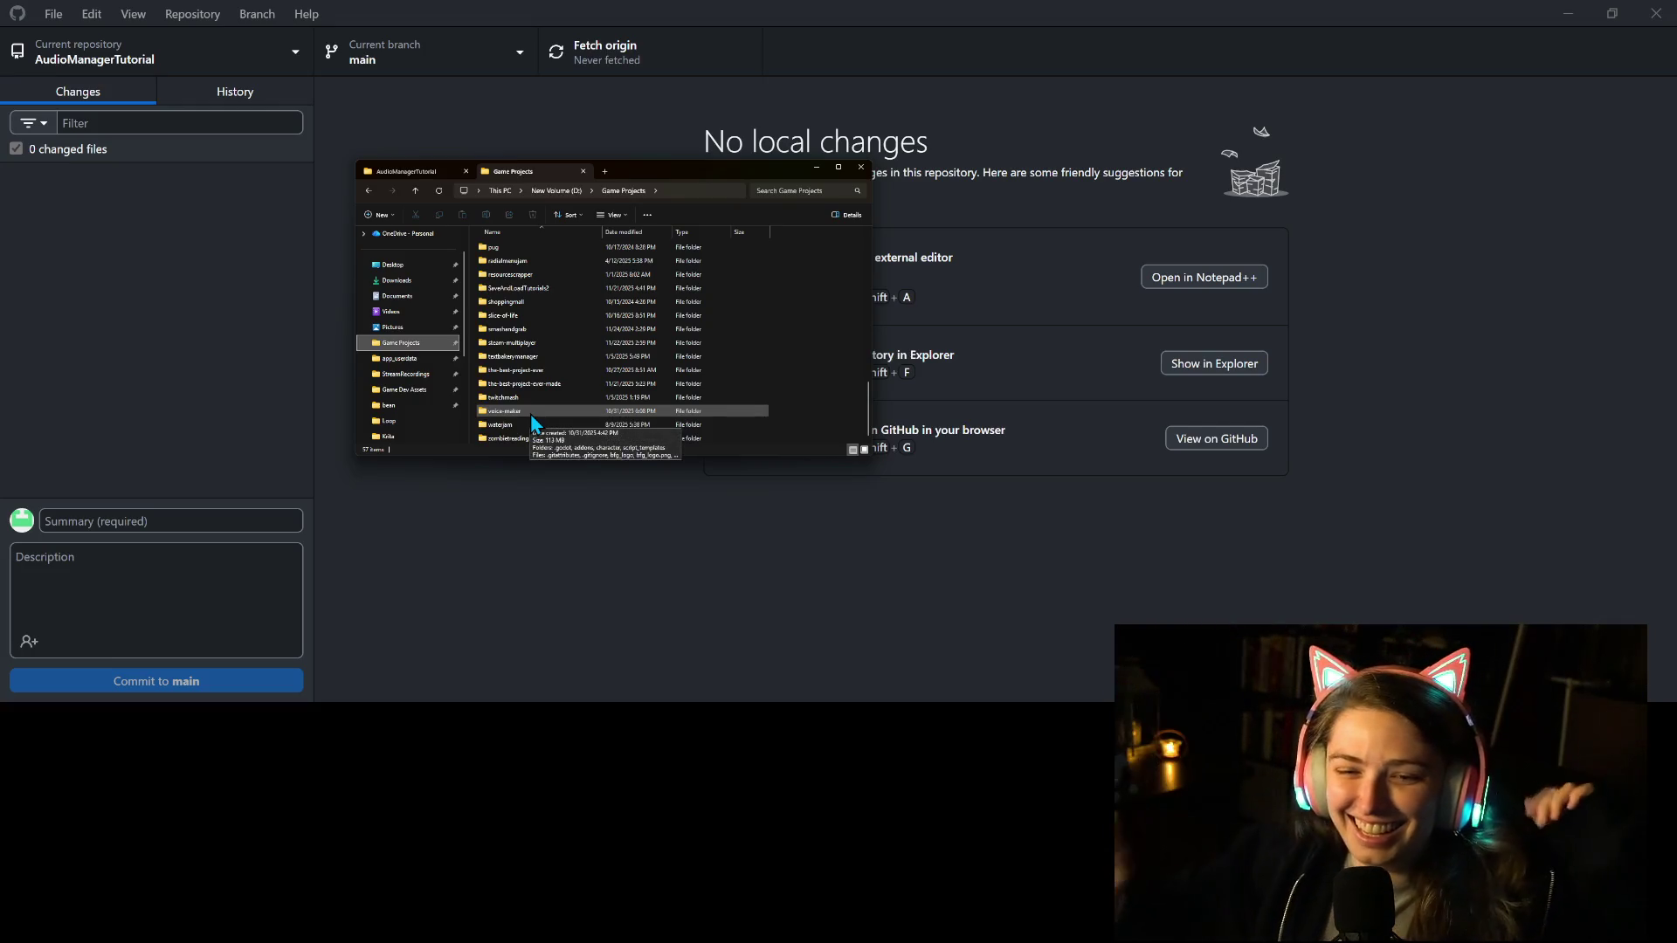
{"action": "double_click", "coordinate": [538, 382]}
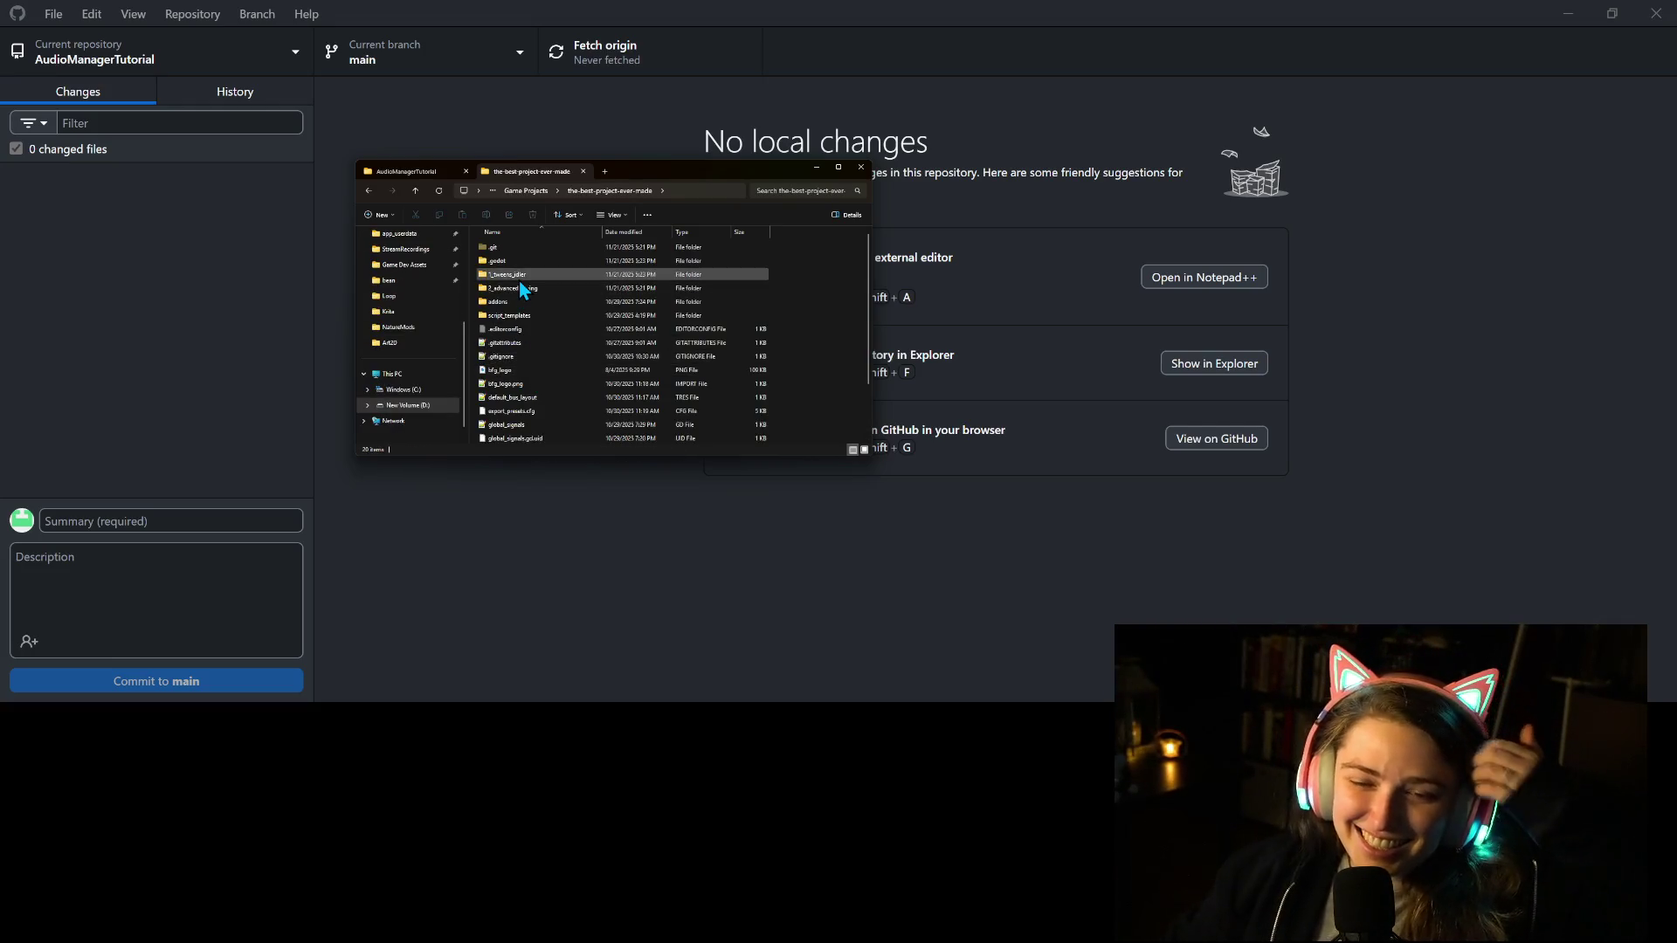
{"action": "left_click", "coordinate": [527, 303]}
{"action": "double_click", "coordinate": [527, 303]}
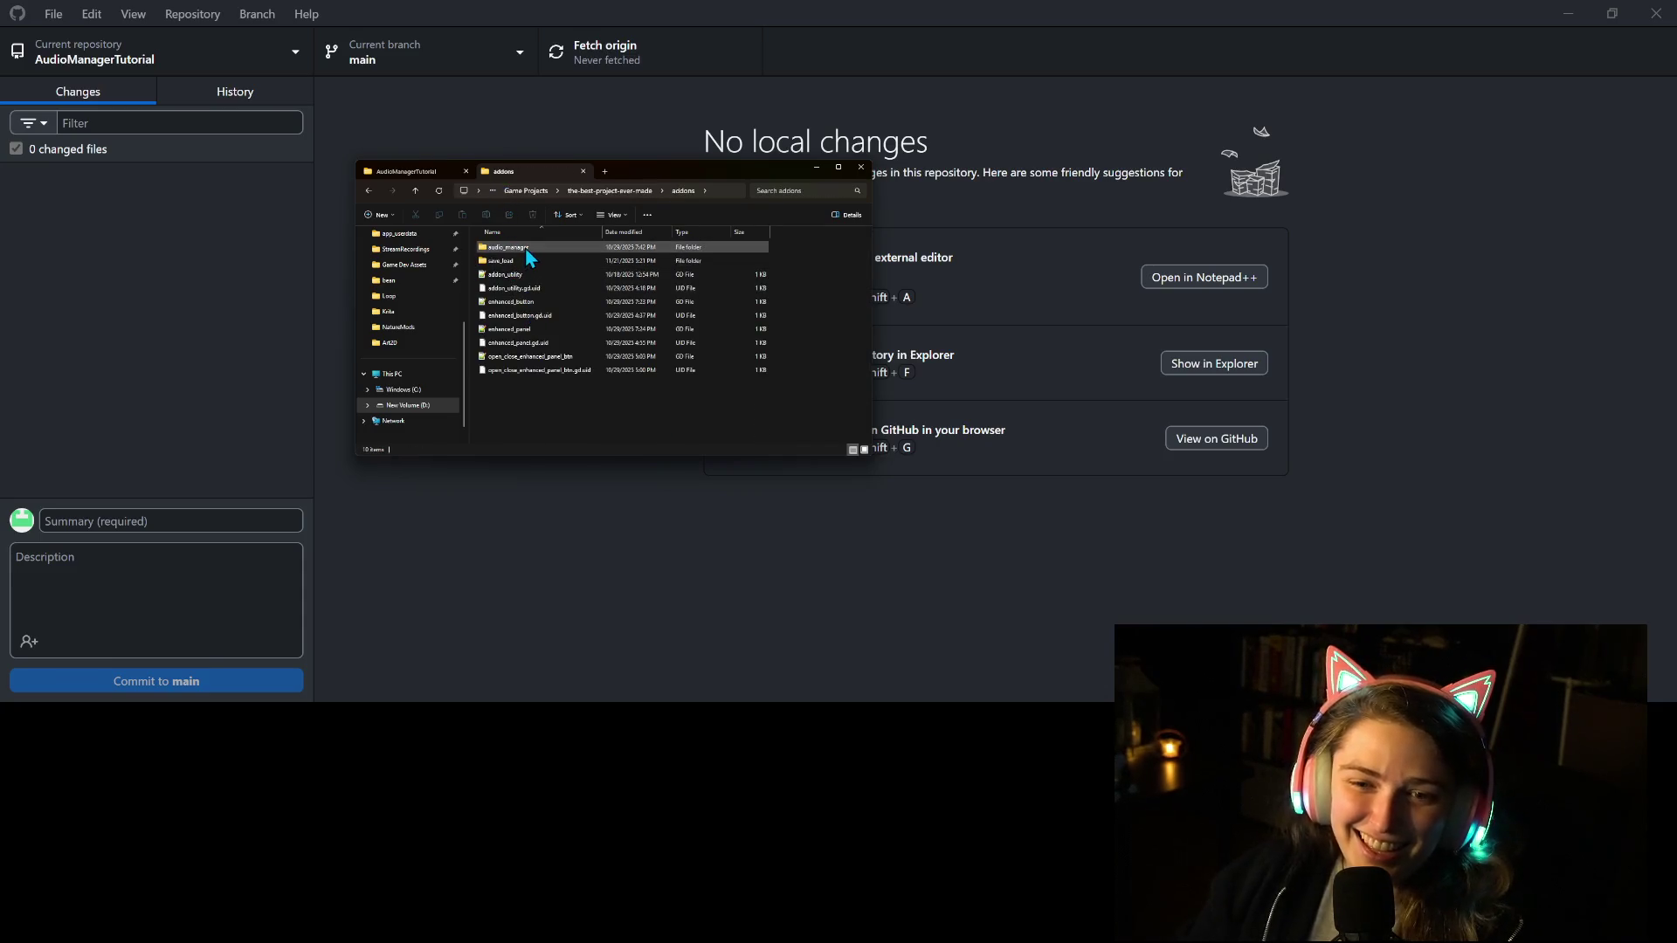
{"action": "left_click", "coordinate": [526, 248]}
{"action": "left_click", "coordinate": [523, 276], "text": "ctrl"}
{"action": "left_click", "coordinate": [553, 313], "text": "ctrl"}
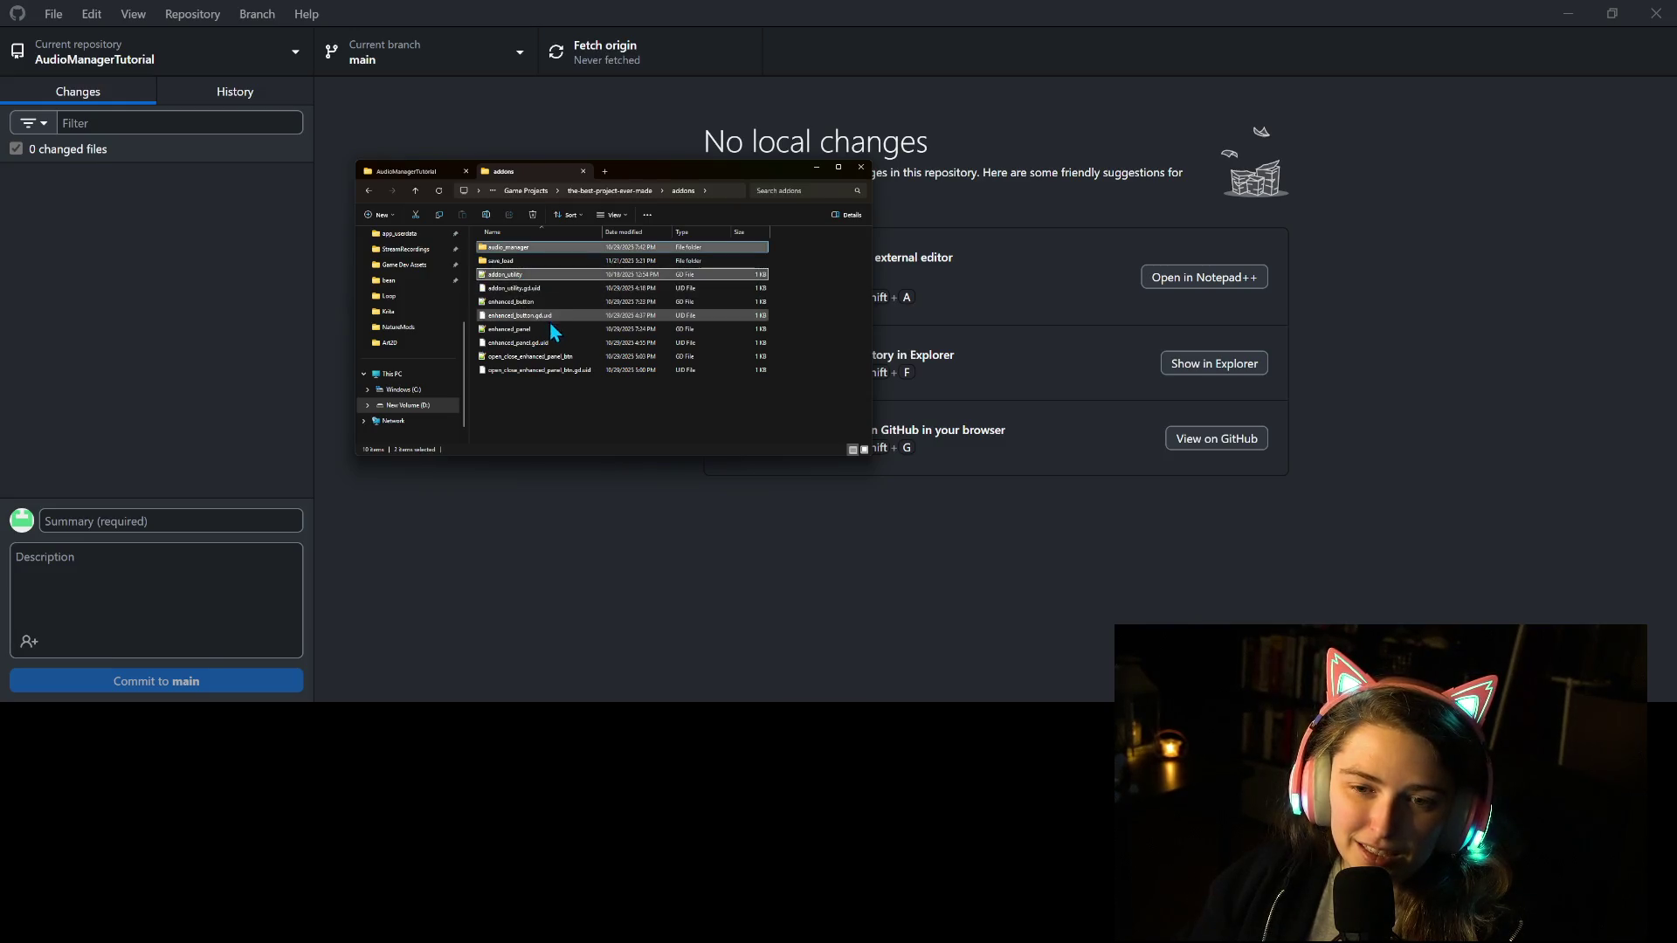
{"action": "key", "text": "ctrl+c"}
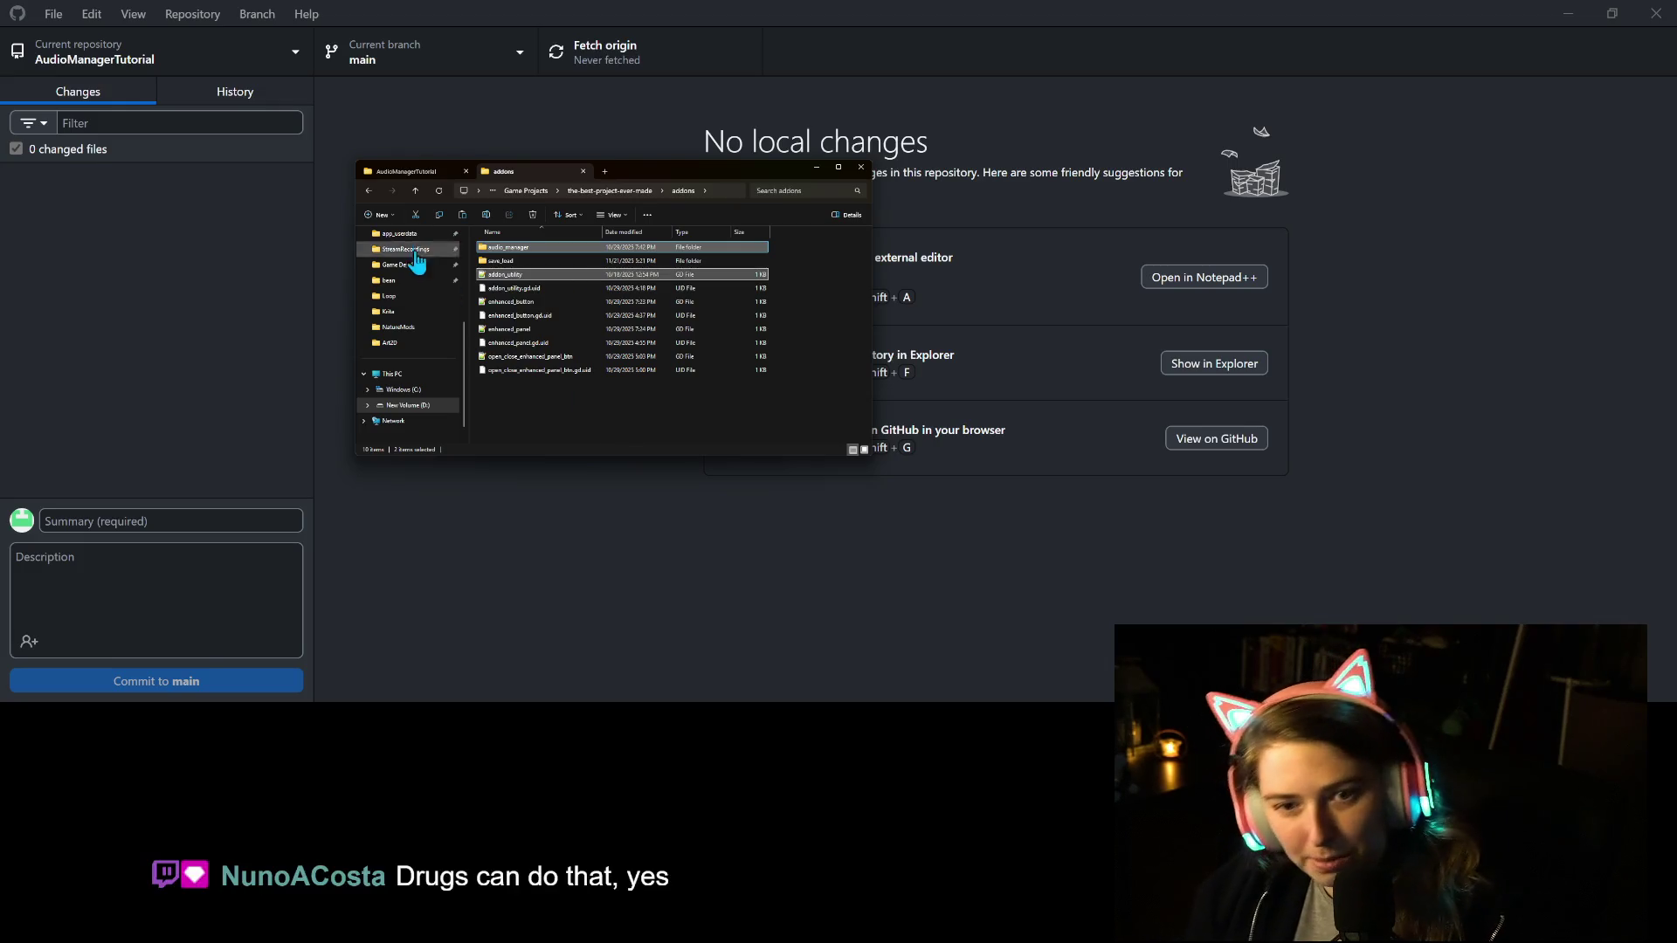
Step: Paste the items into AudioManagerTutorial and delete mute.png and unmute.png from audio_manager/icons
{"action": "left_click", "coordinate": [412, 171]}
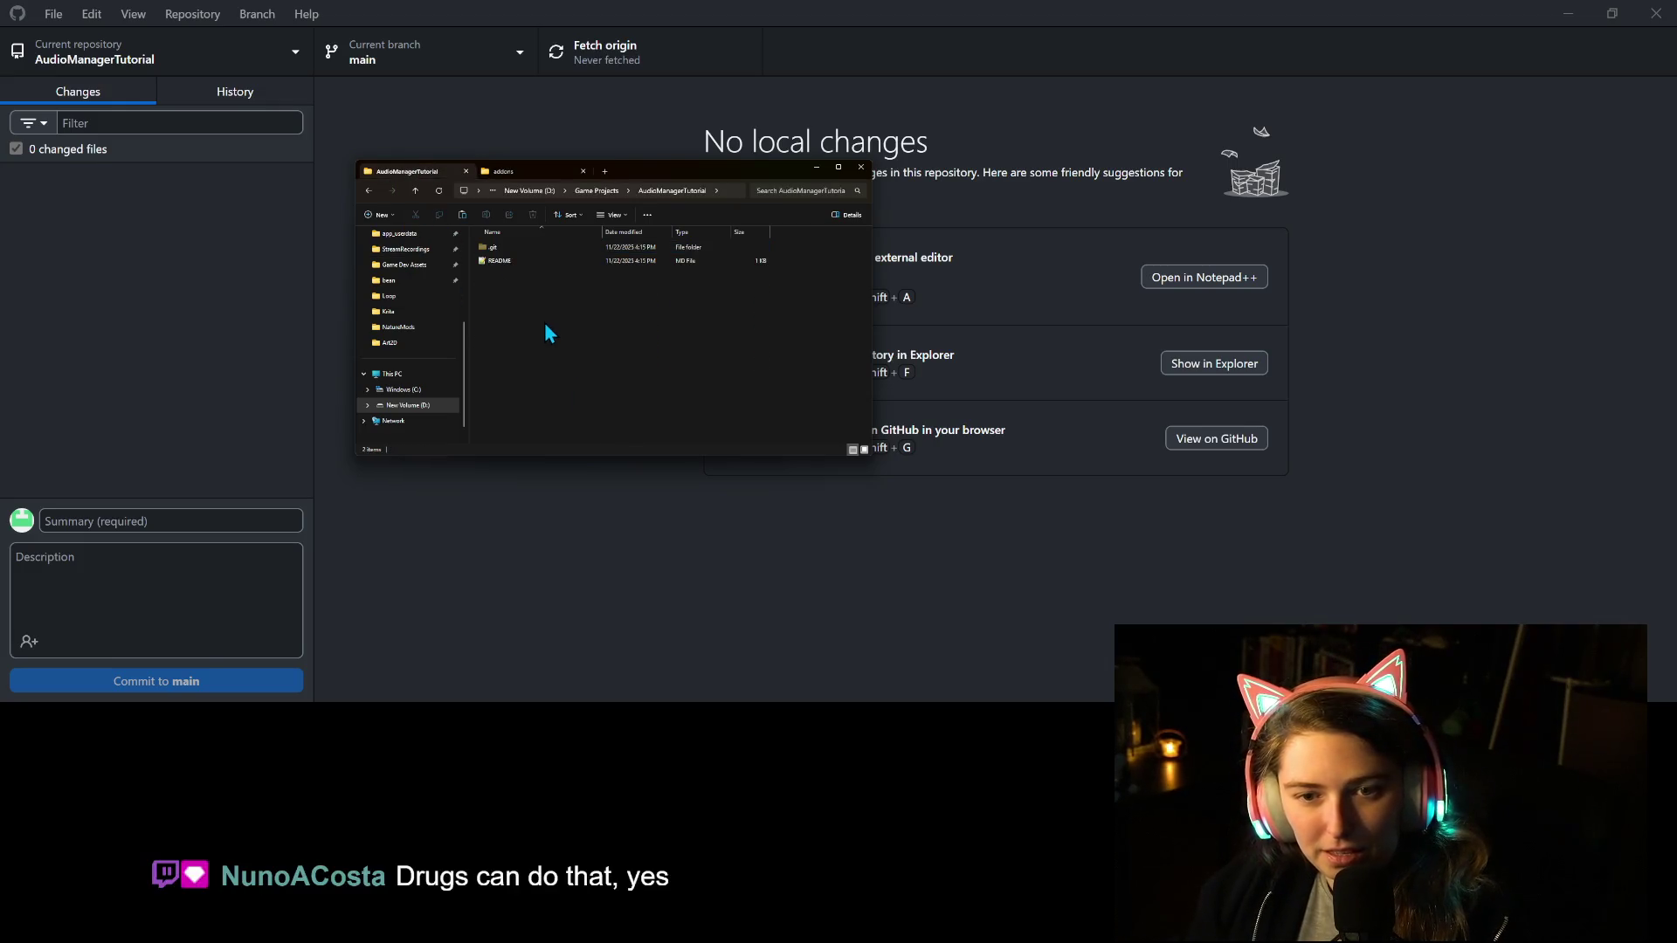
{"action": "key", "text": "ctrl+v"}
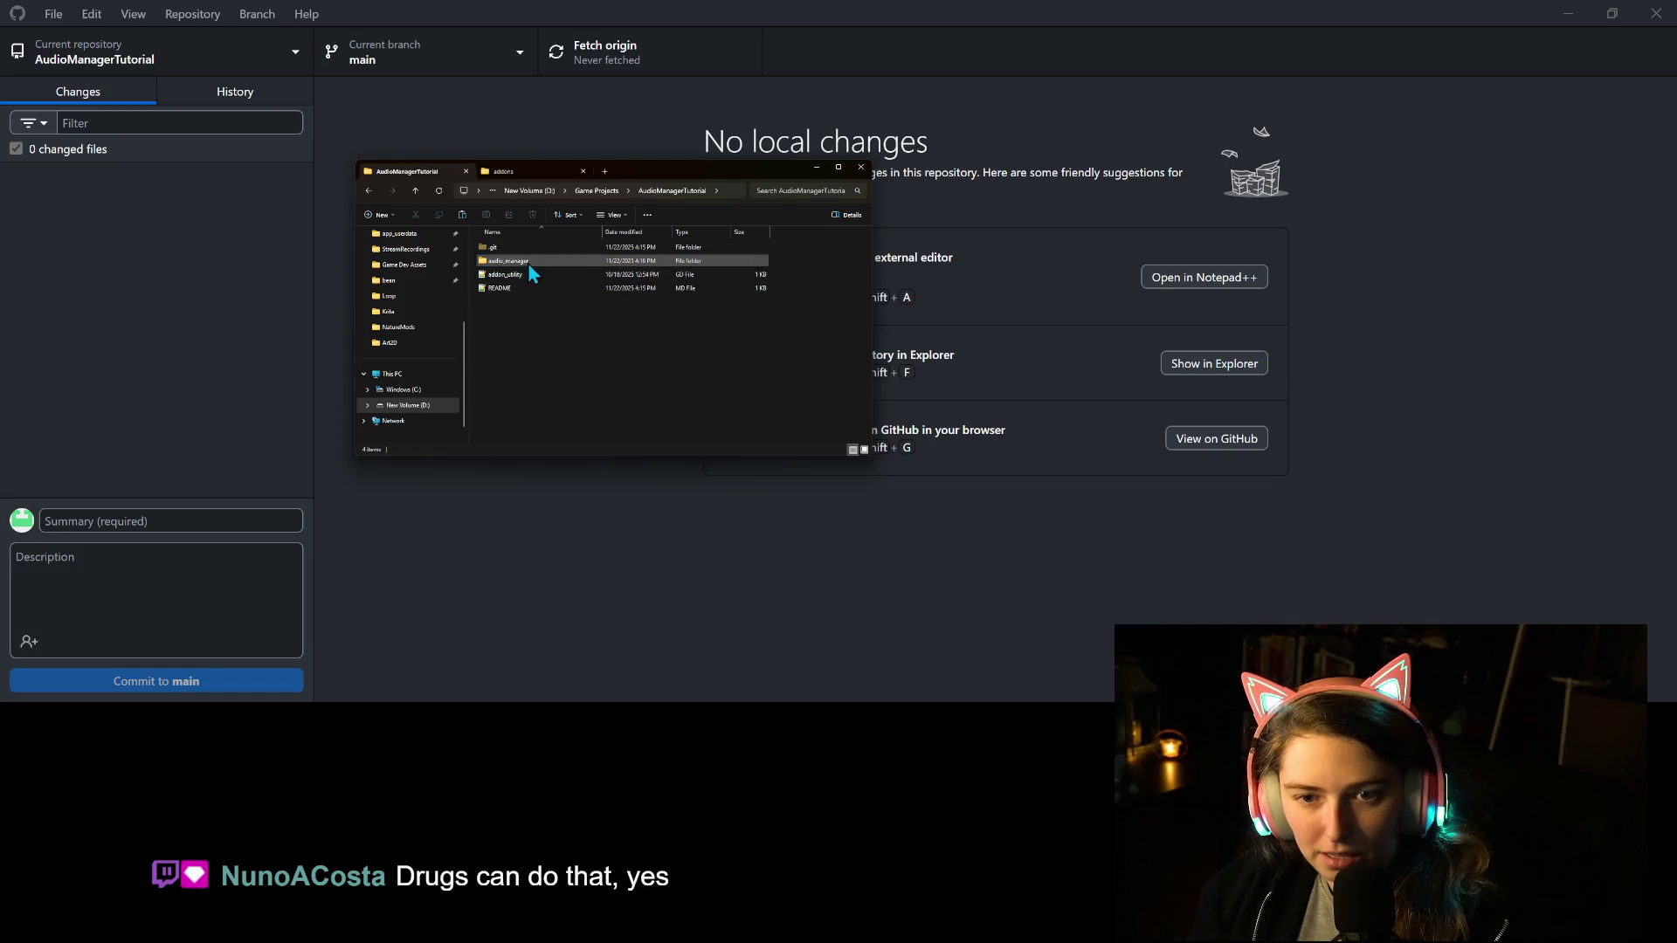
{"action": "double_click", "coordinate": [527, 262]}
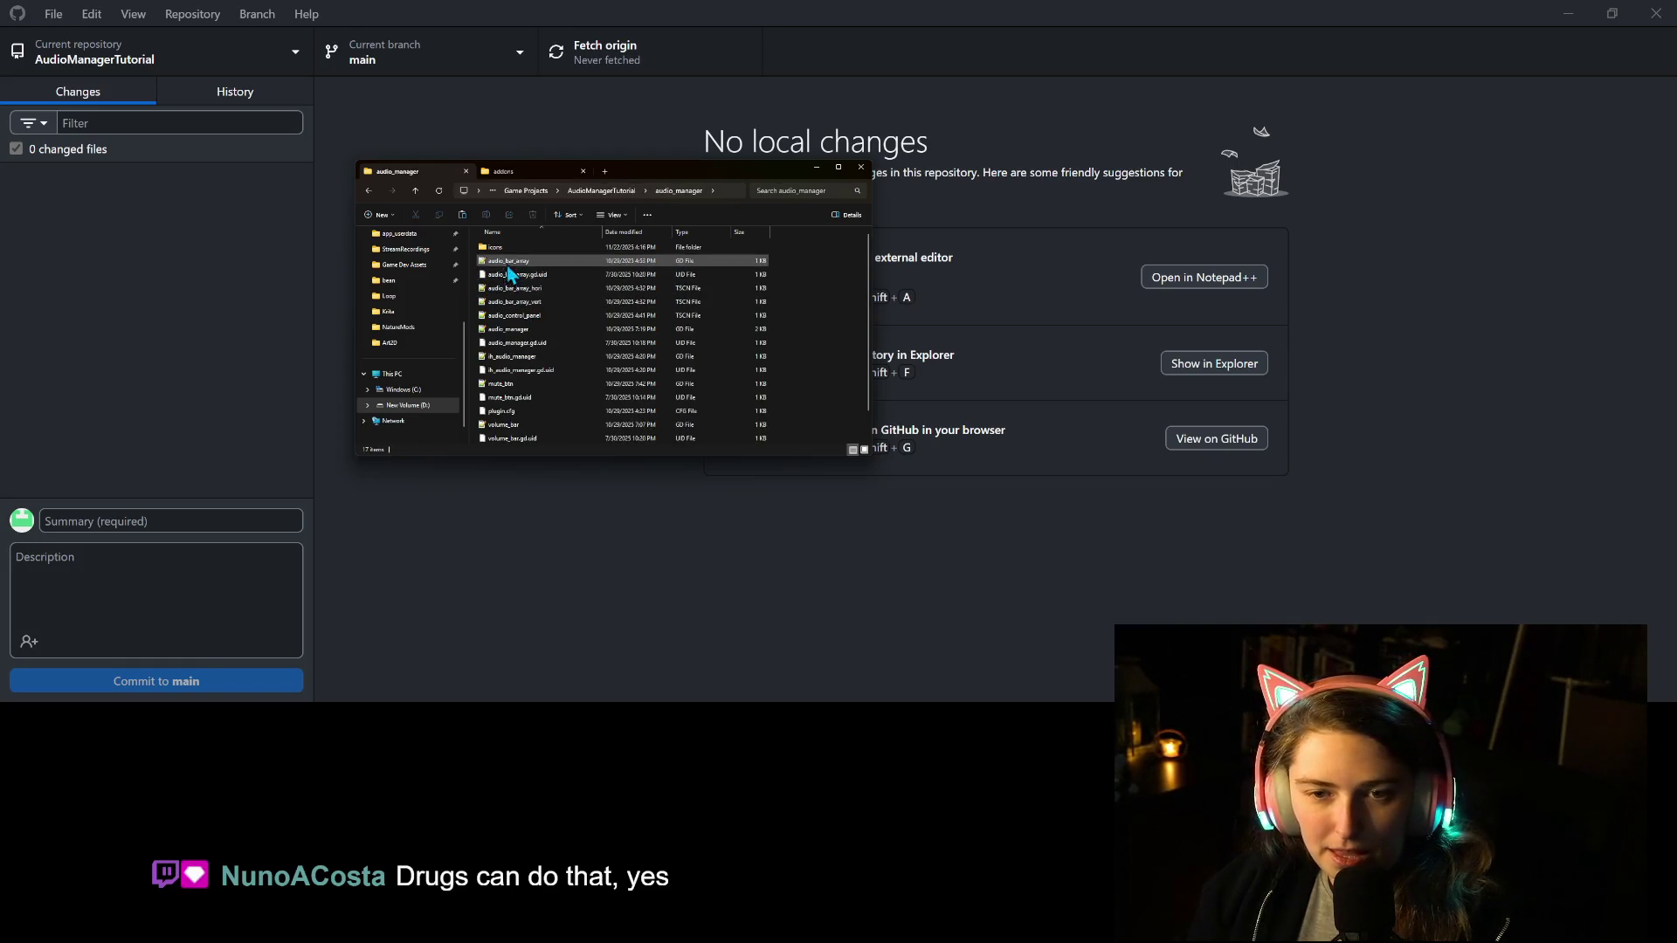
{"action": "double_click", "coordinate": [511, 249]}
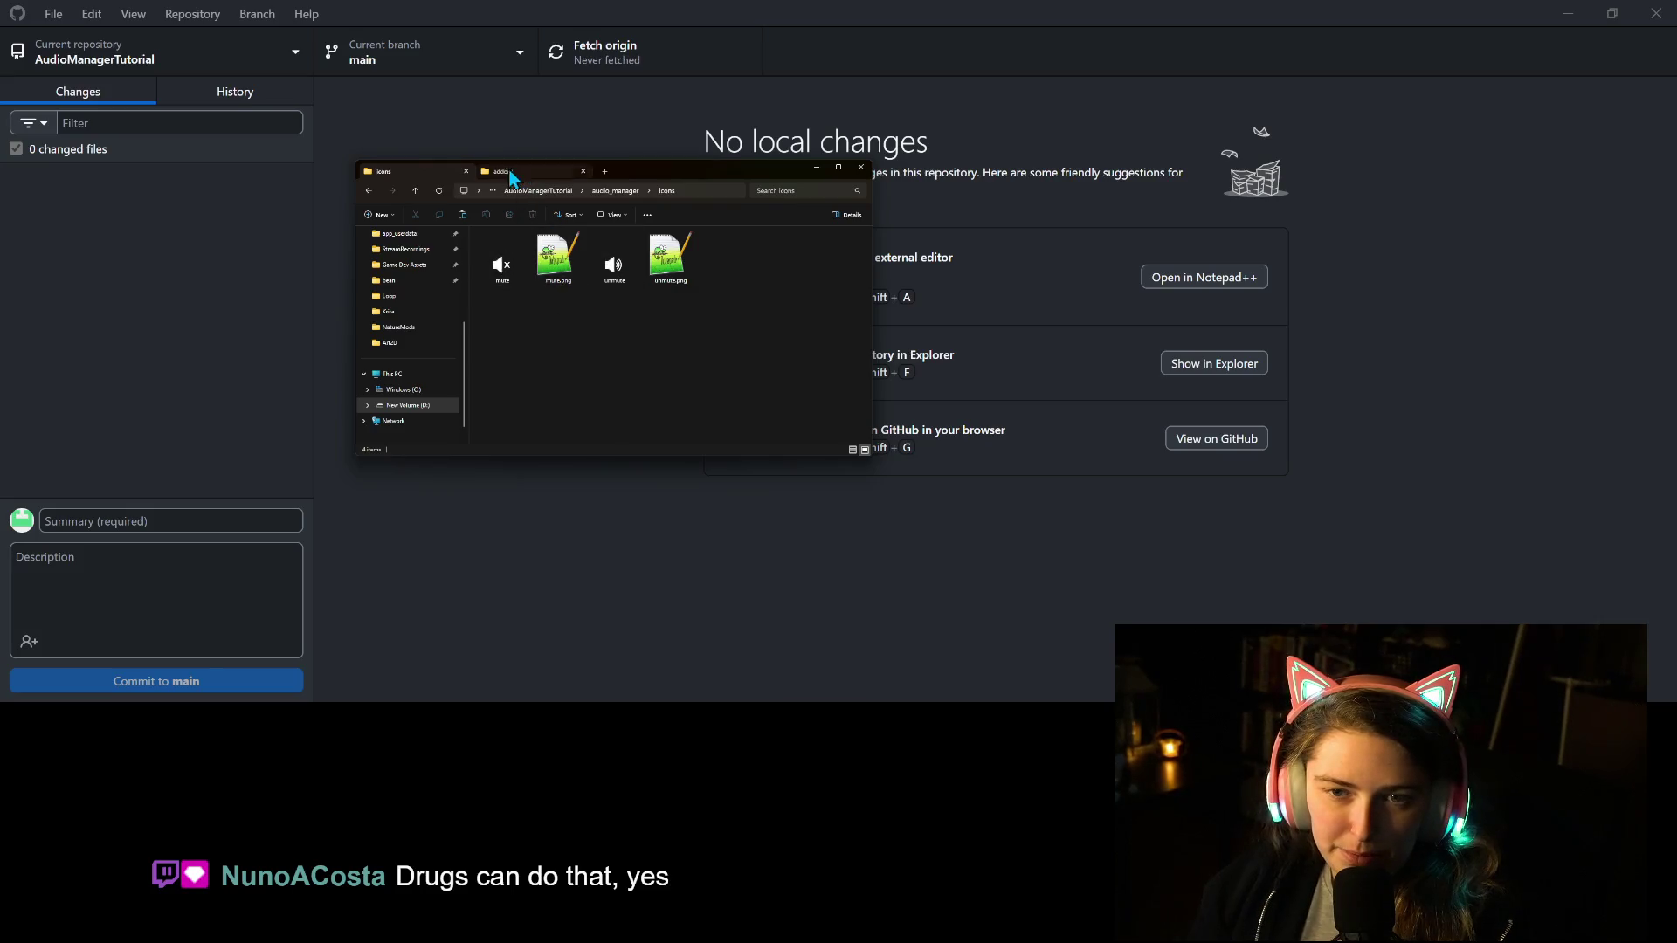
{"action": "left_click", "coordinate": [680, 271]}
{"action": "left_click", "coordinate": [556, 268], "text": "ctrl"}
{"action": "key", "text": "Delete"}
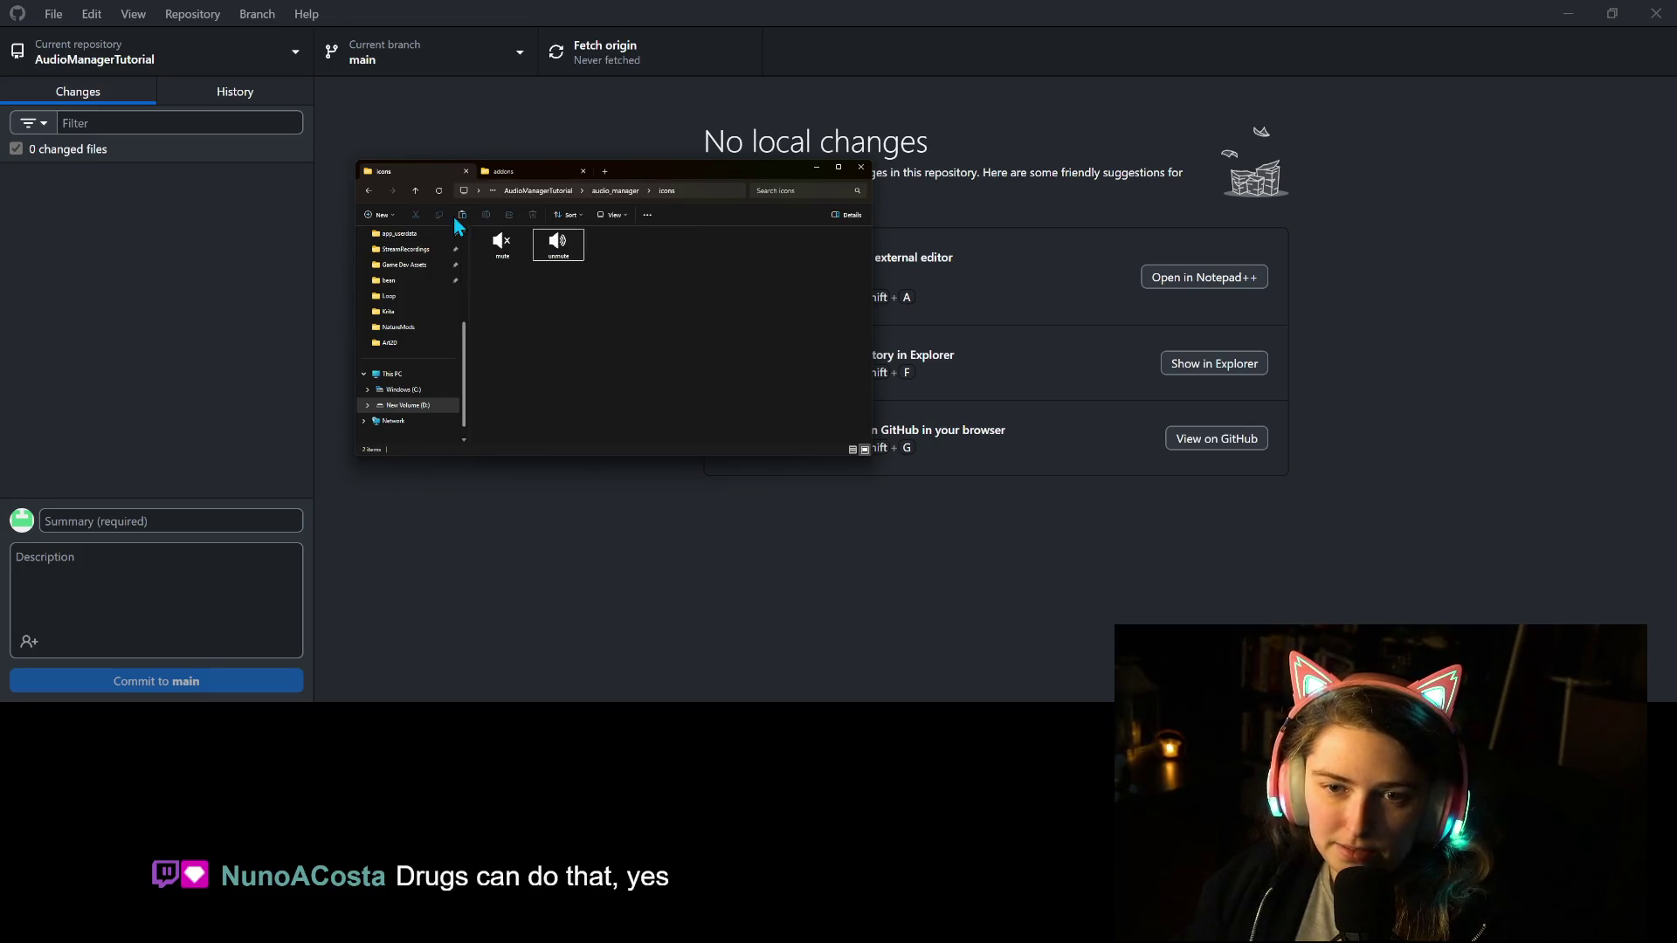
Step: Delete the five .gd.uid files in audio_manager, including audio_manager.gd.uid and volume_bar.gd.uid
{"action": "left_click", "coordinate": [627, 190]}
{"action": "key", "text": "Escape"}
{"action": "left_click", "coordinate": [627, 191]}
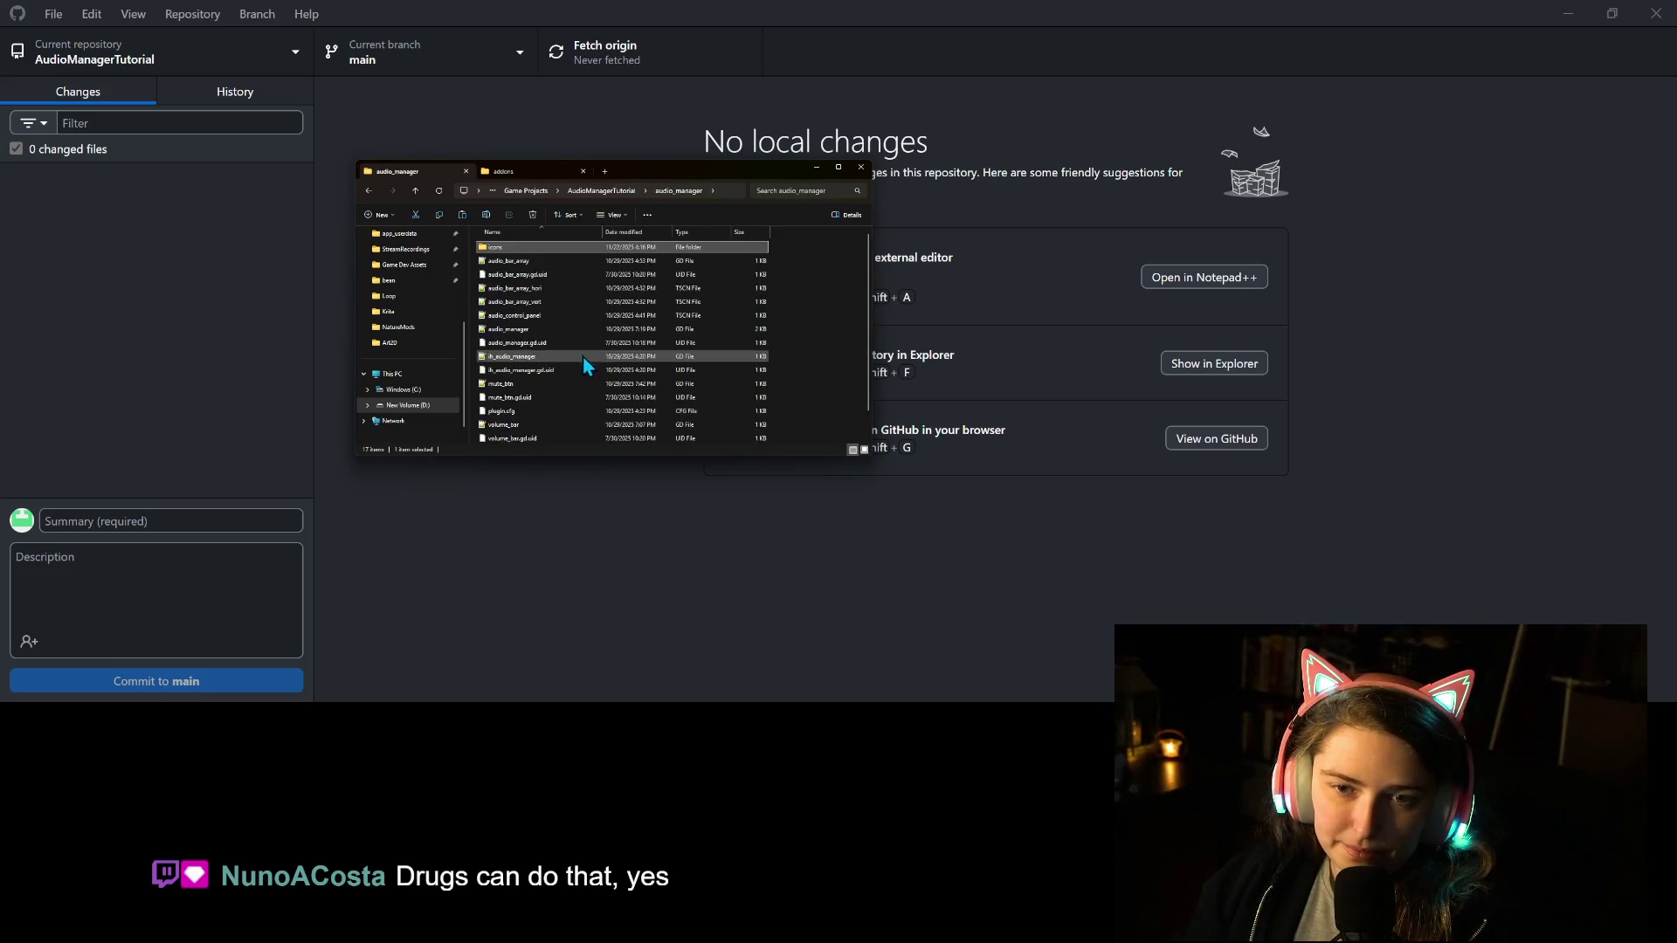
{"action": "left_click", "coordinate": [524, 275]}
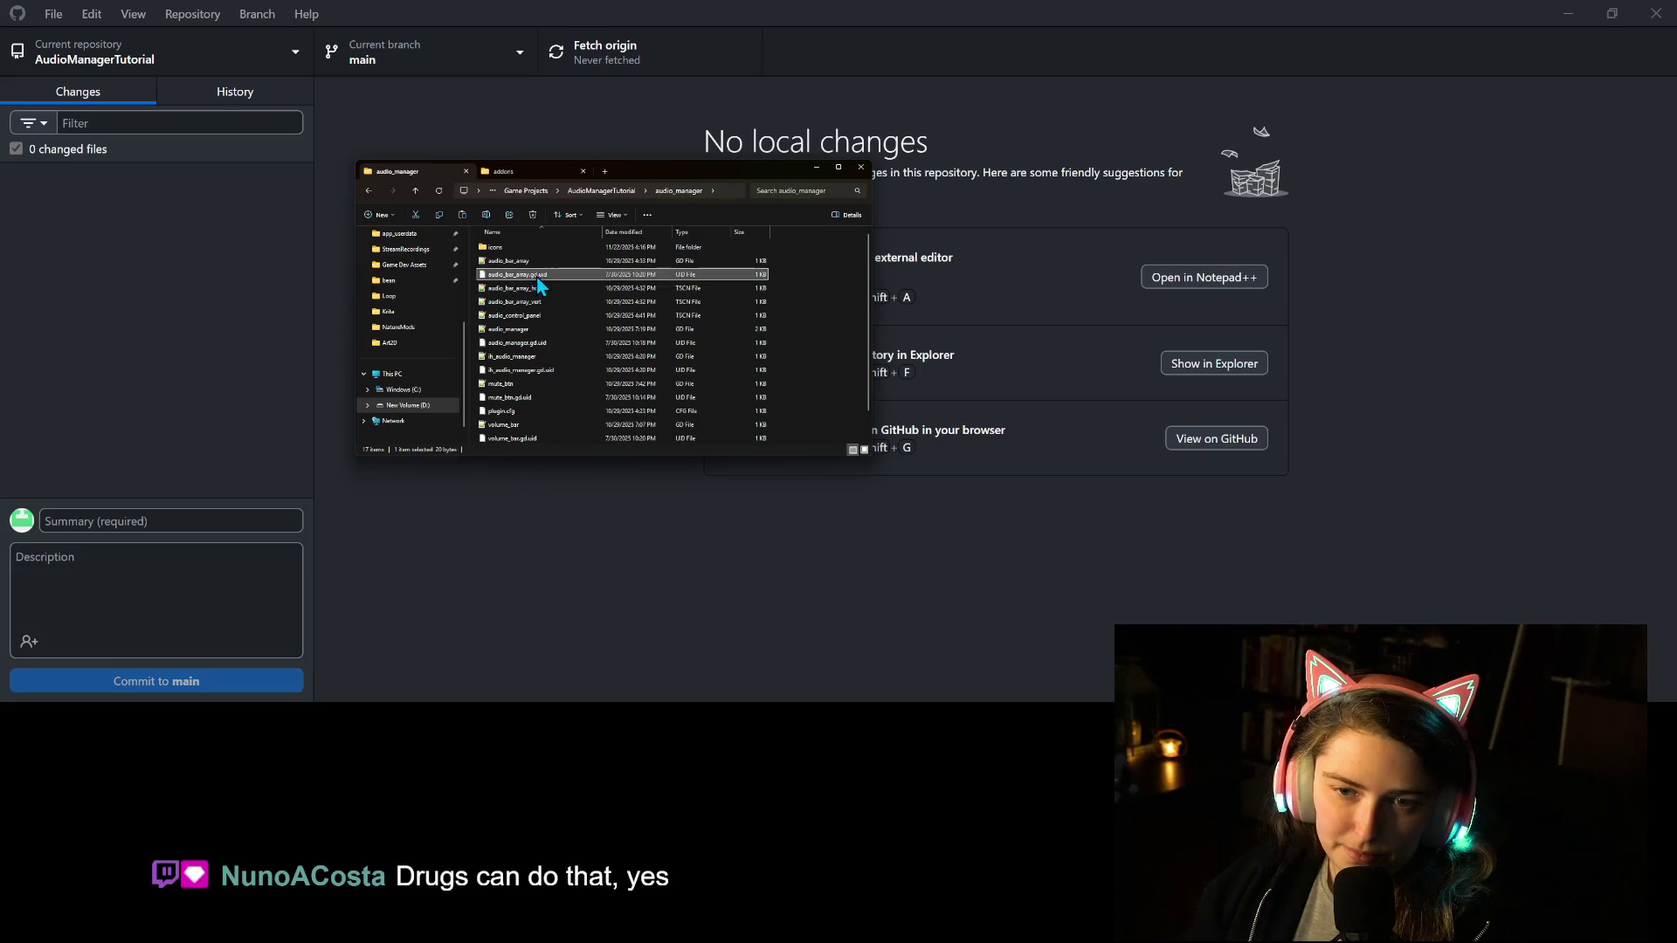
{"action": "left_click", "coordinate": [559, 343], "text": "ctrl"}
{"action": "left_click", "coordinate": [558, 373], "text": "ctrl"}
{"action": "left_click", "coordinate": [563, 399], "text": "ctrl"}
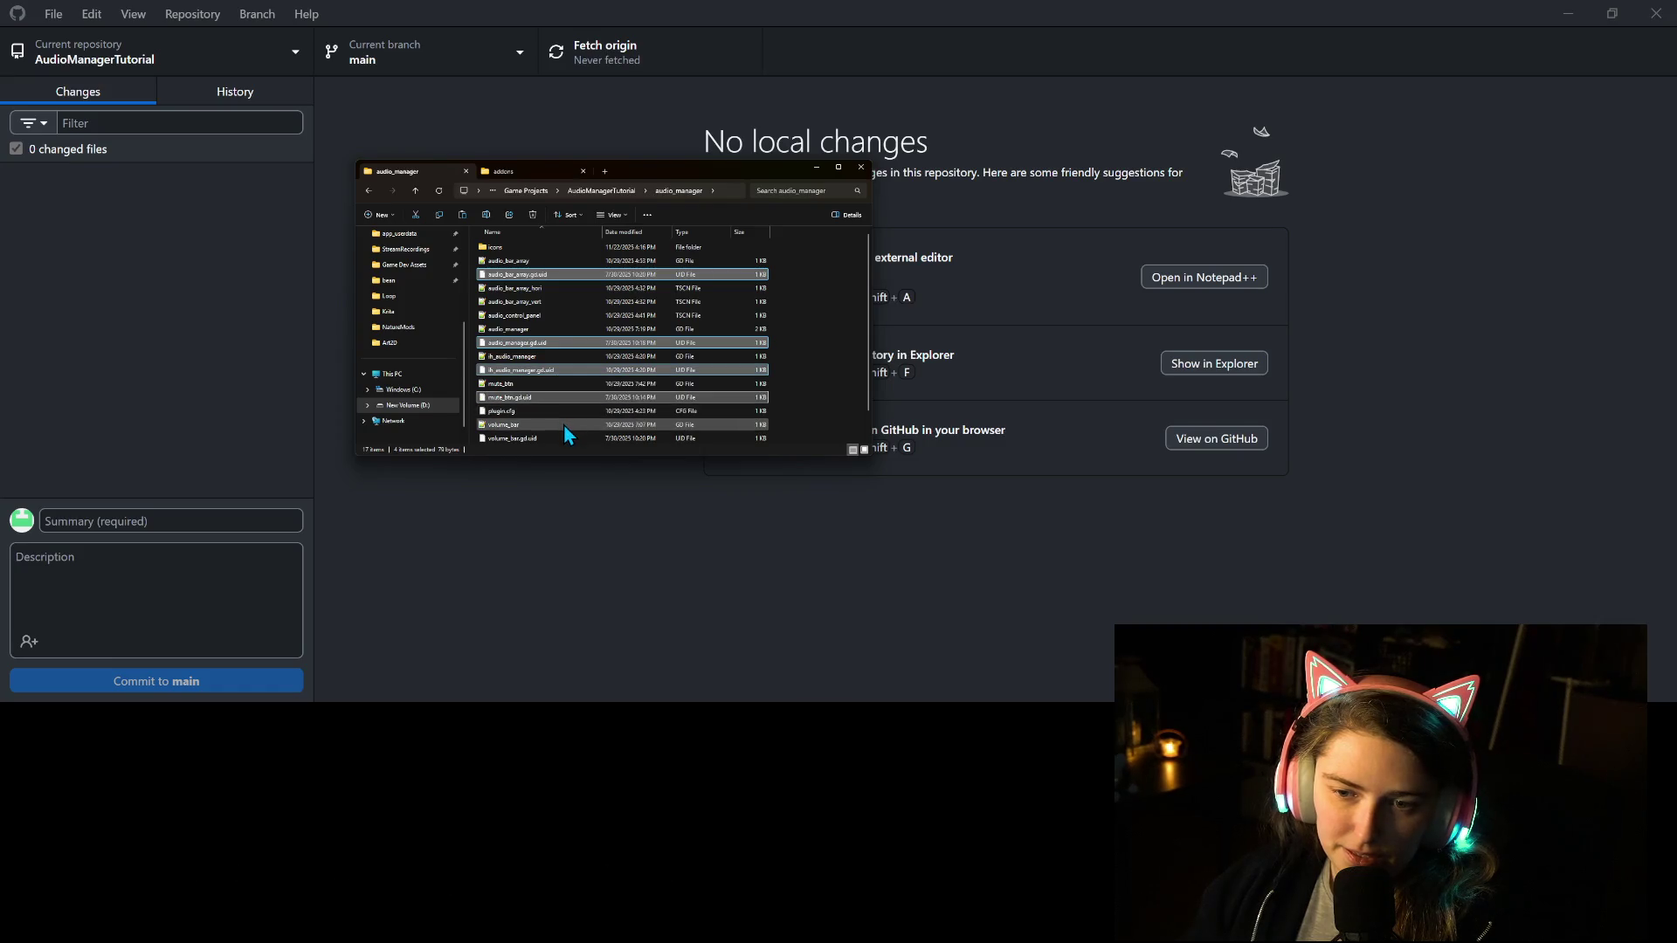
{"action": "left_click", "coordinate": [559, 436], "text": "ctrl"}
{"action": "scroll", "coordinate": [559, 411], "scroll_direction": "down", "scroll_amount": 1}
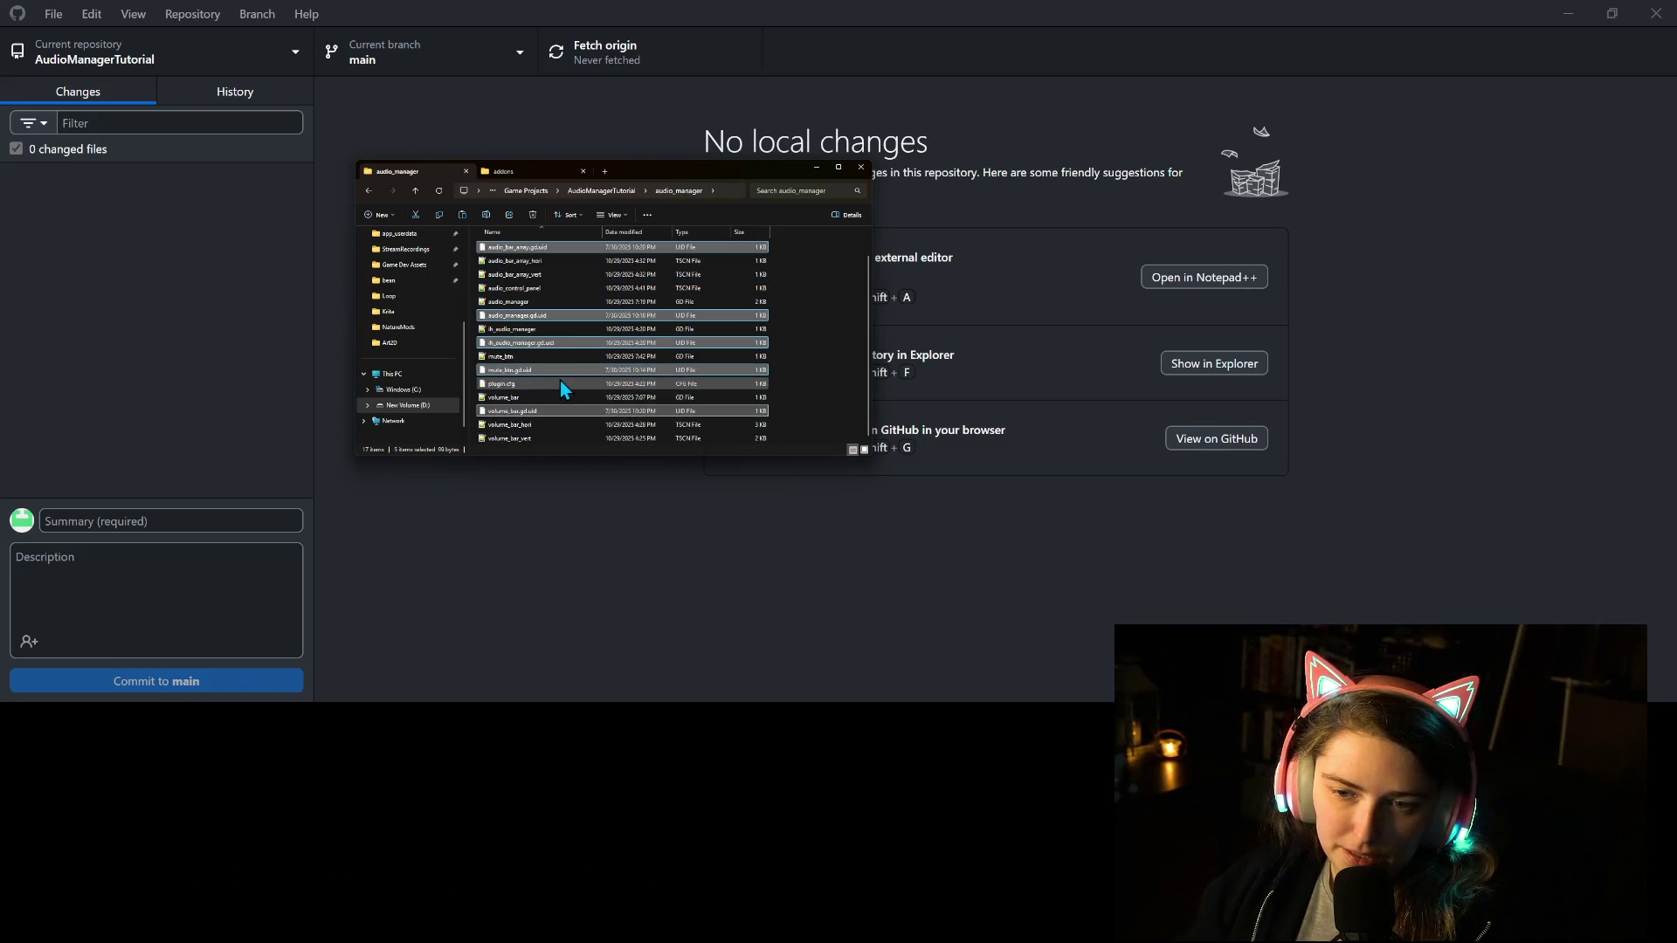
{"action": "key", "text": "Delete"}
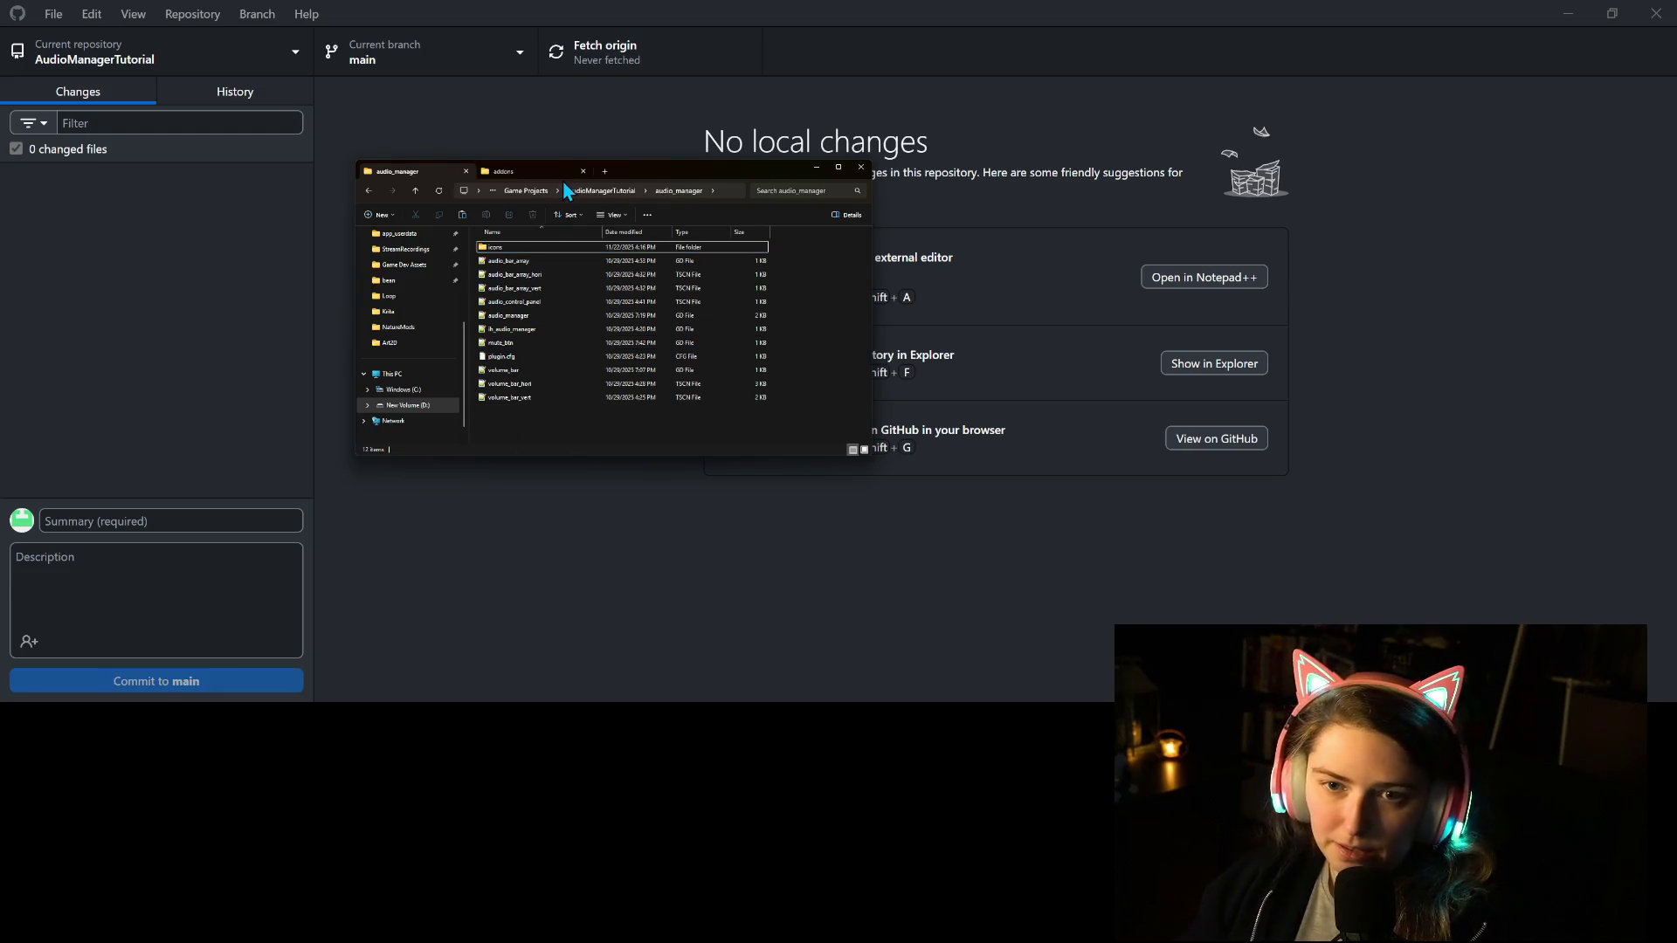
{"action": "left_click", "coordinate": [532, 173]}
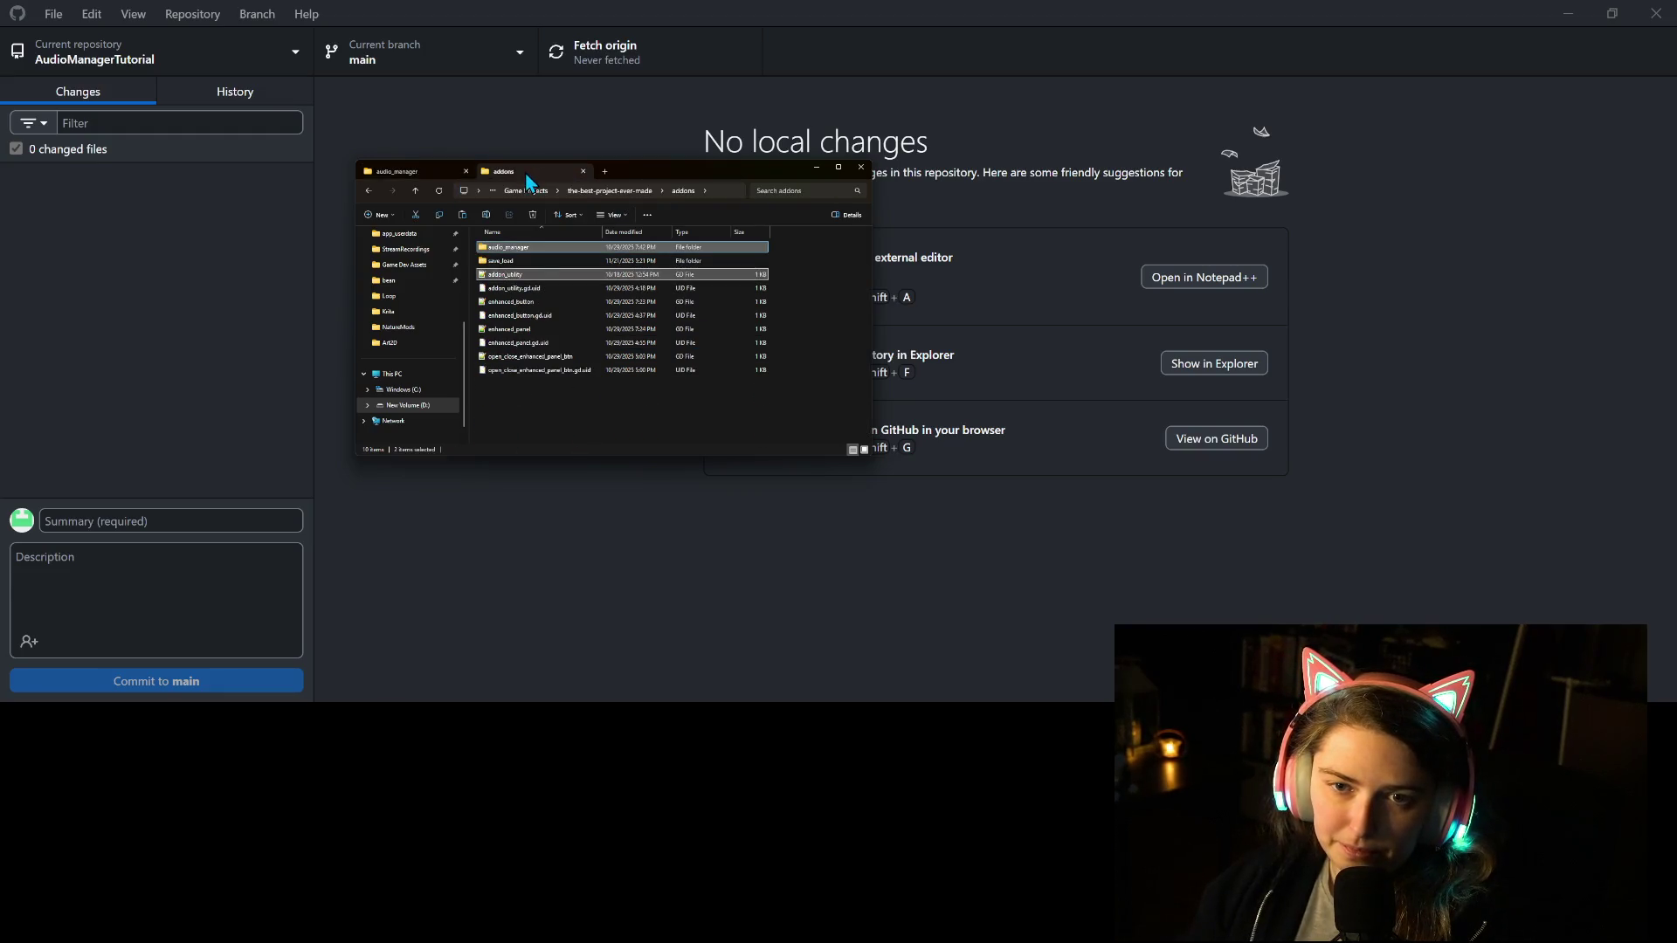
Step: Inspect the cleaned audio_manager files such as audio_bar_array and audio_bar_array_hori
{"action": "left_click", "coordinate": [449, 174]}
{"action": "left_click", "coordinate": [528, 261]}
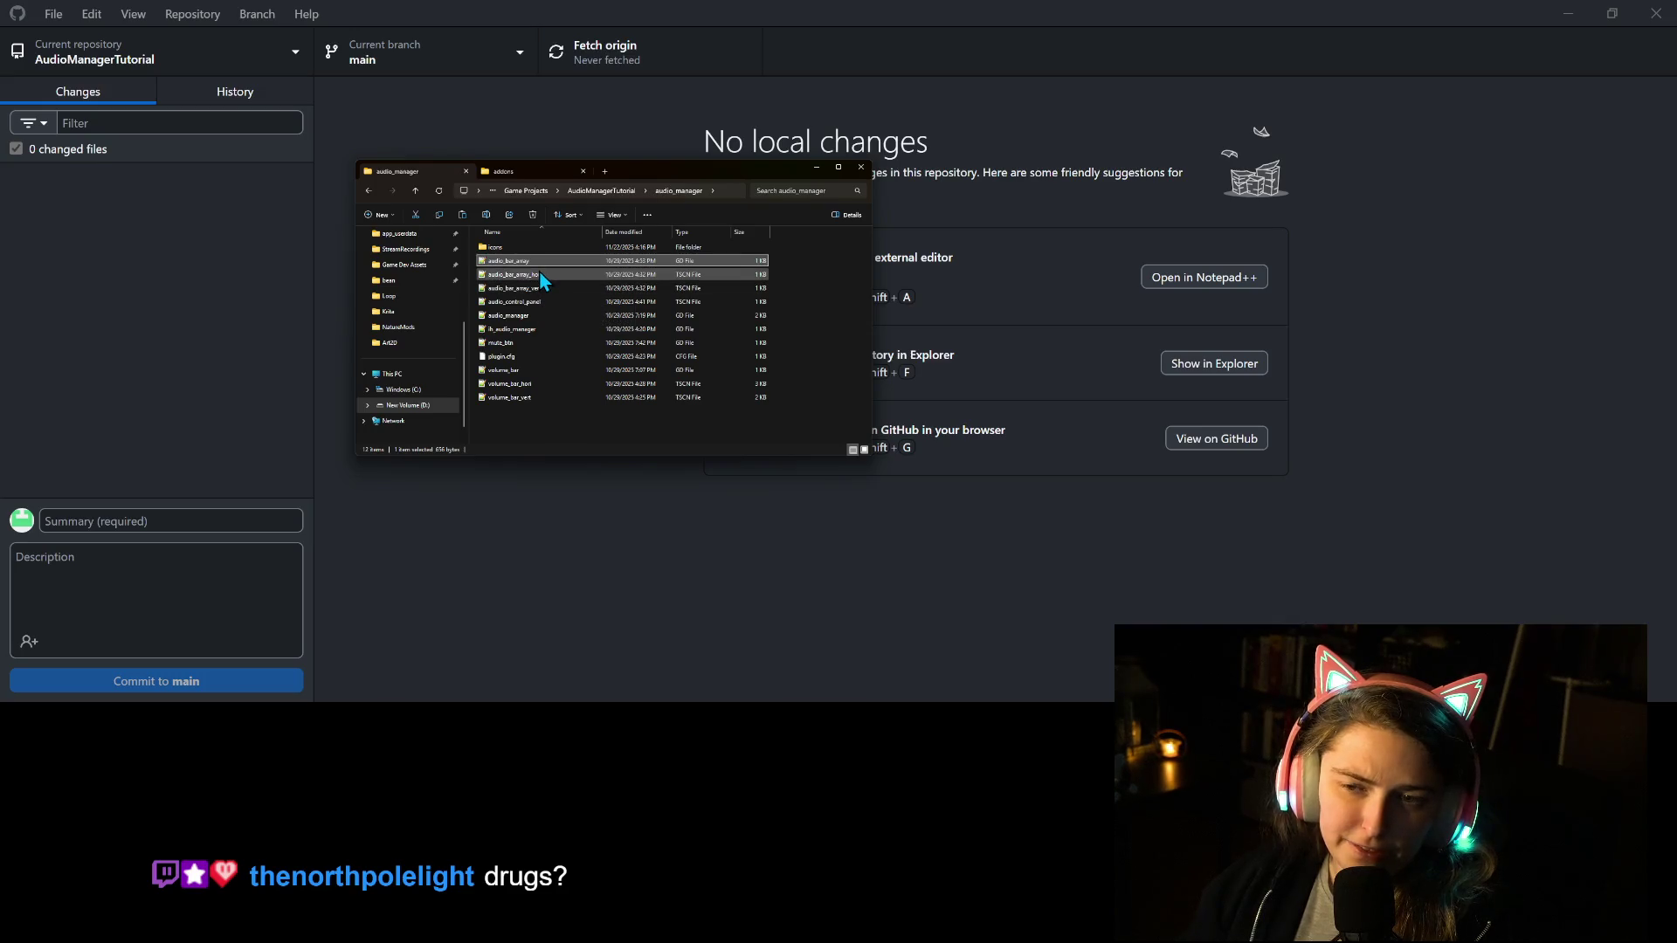
{"action": "left_click", "coordinate": [555, 273]}
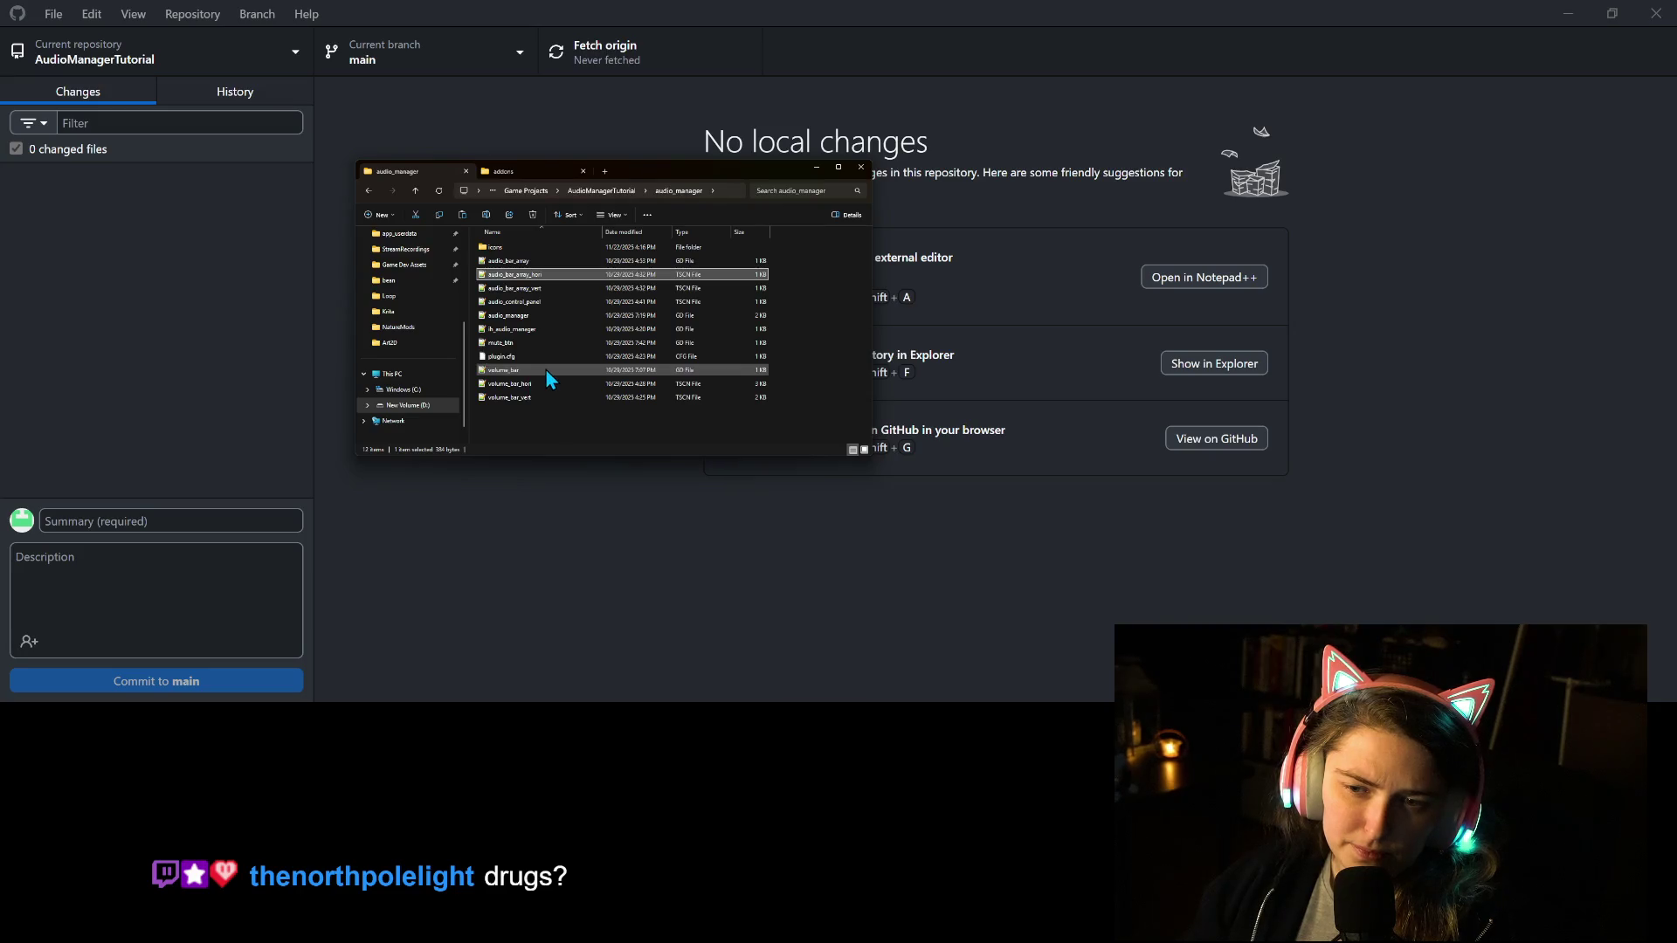
{"action": "left_click", "coordinate": [536, 416]}
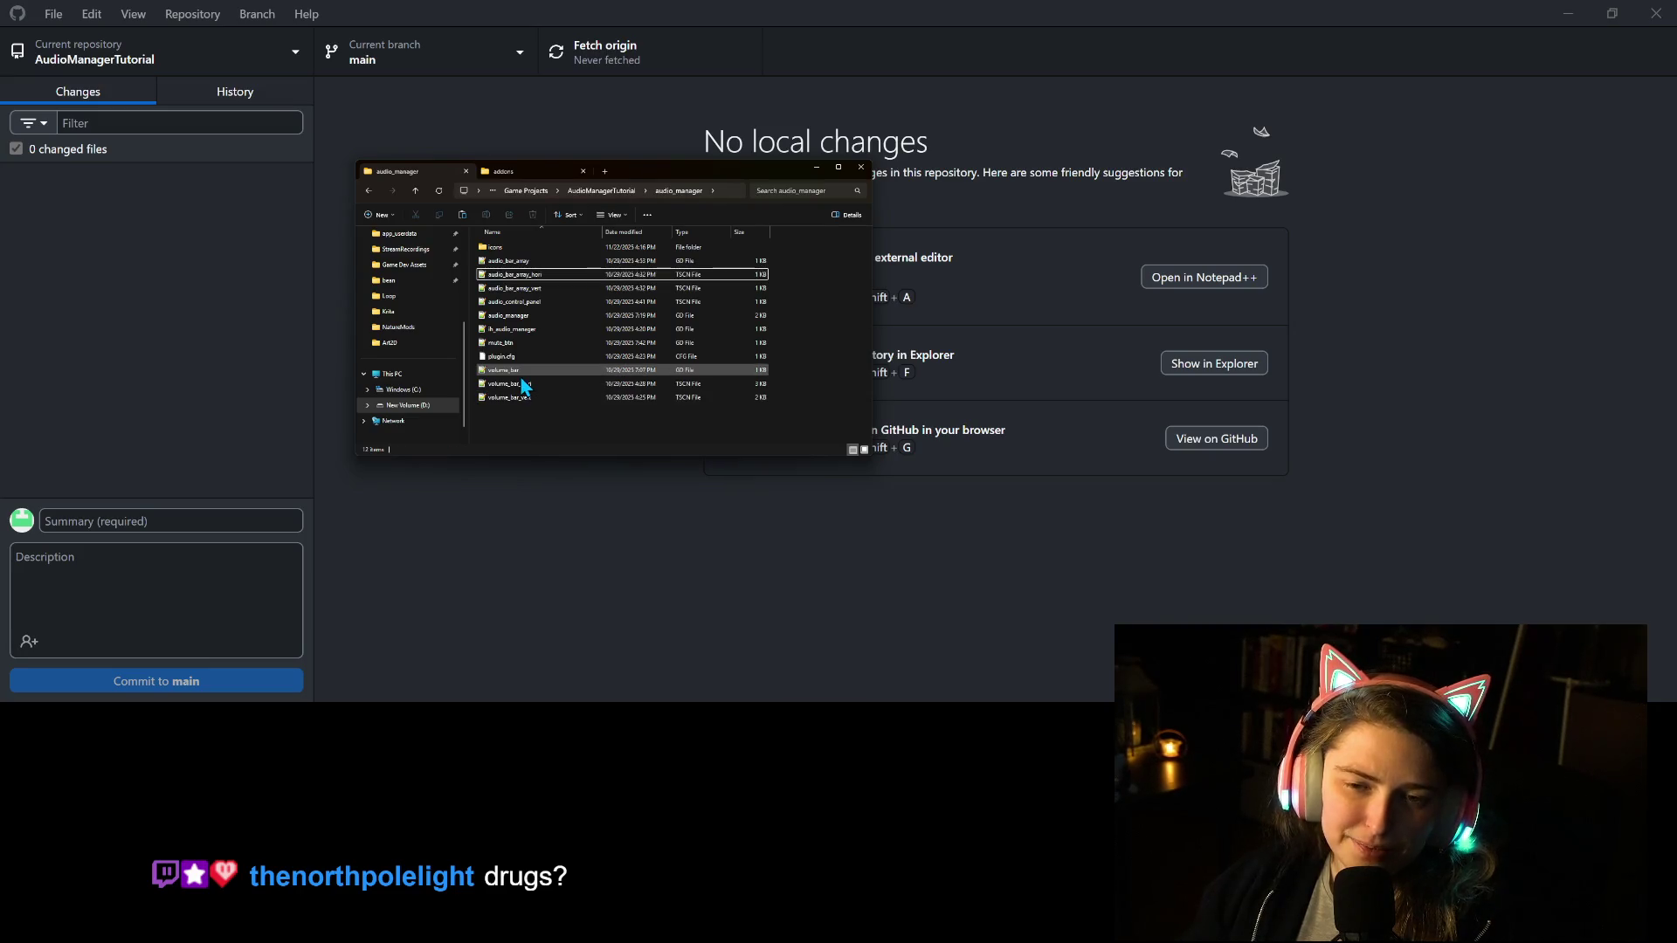
{"action": "left_click_drag", "start_coordinate": [514, 350], "coordinate": [538, 250]}
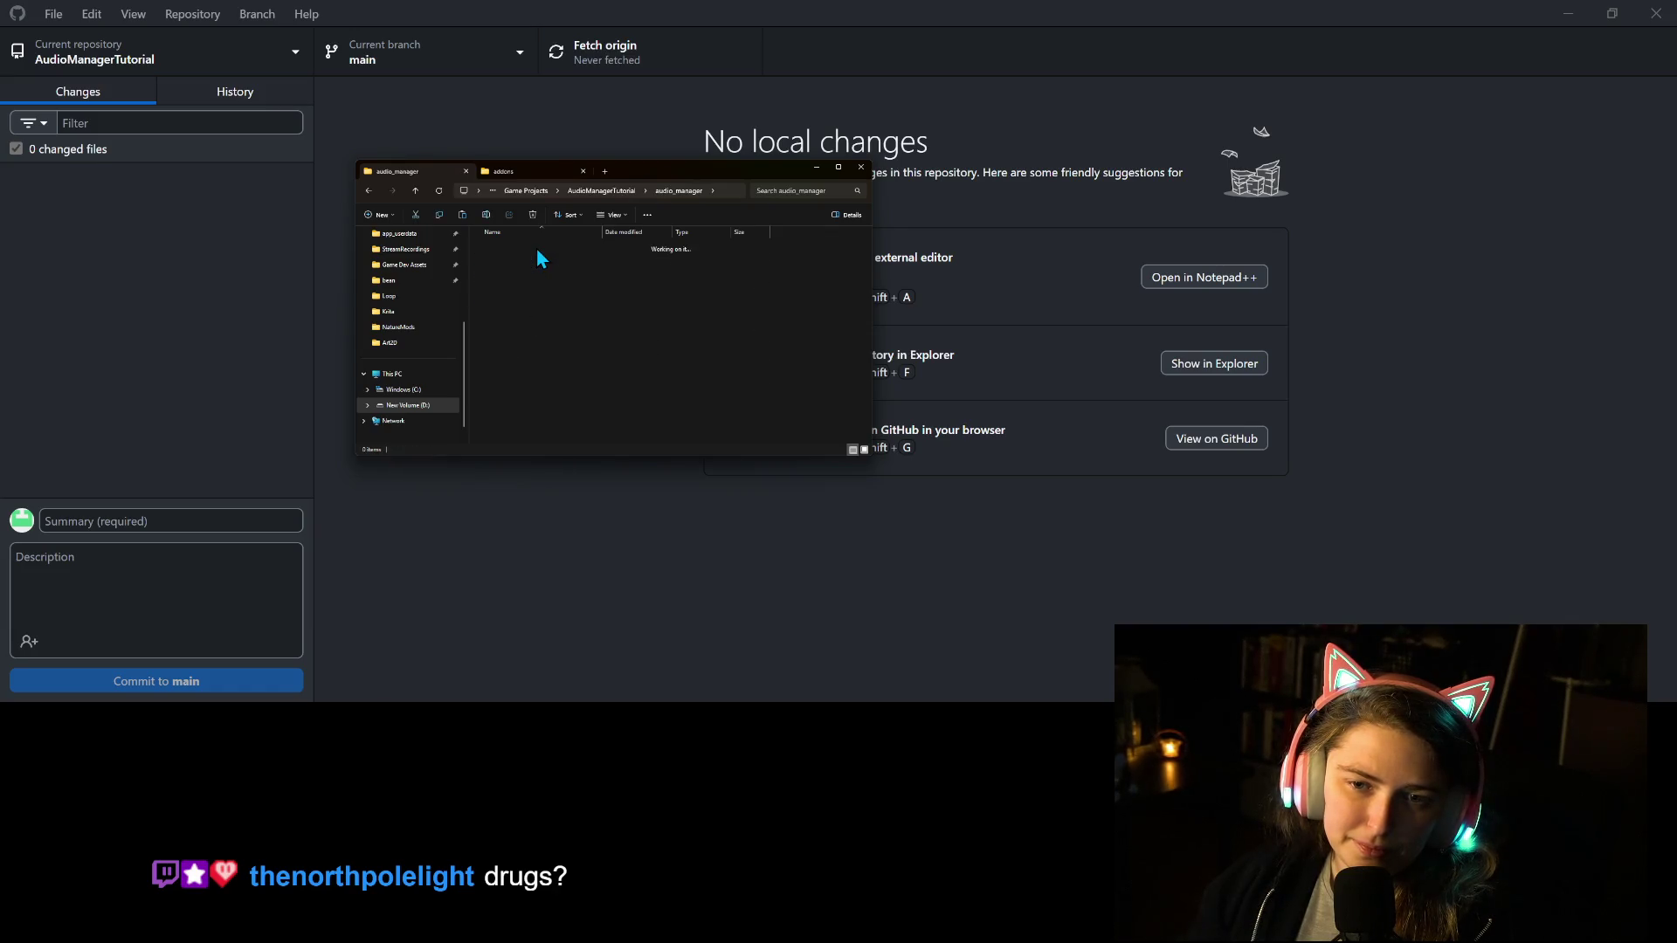
{"action": "left_click", "coordinate": [615, 191]}
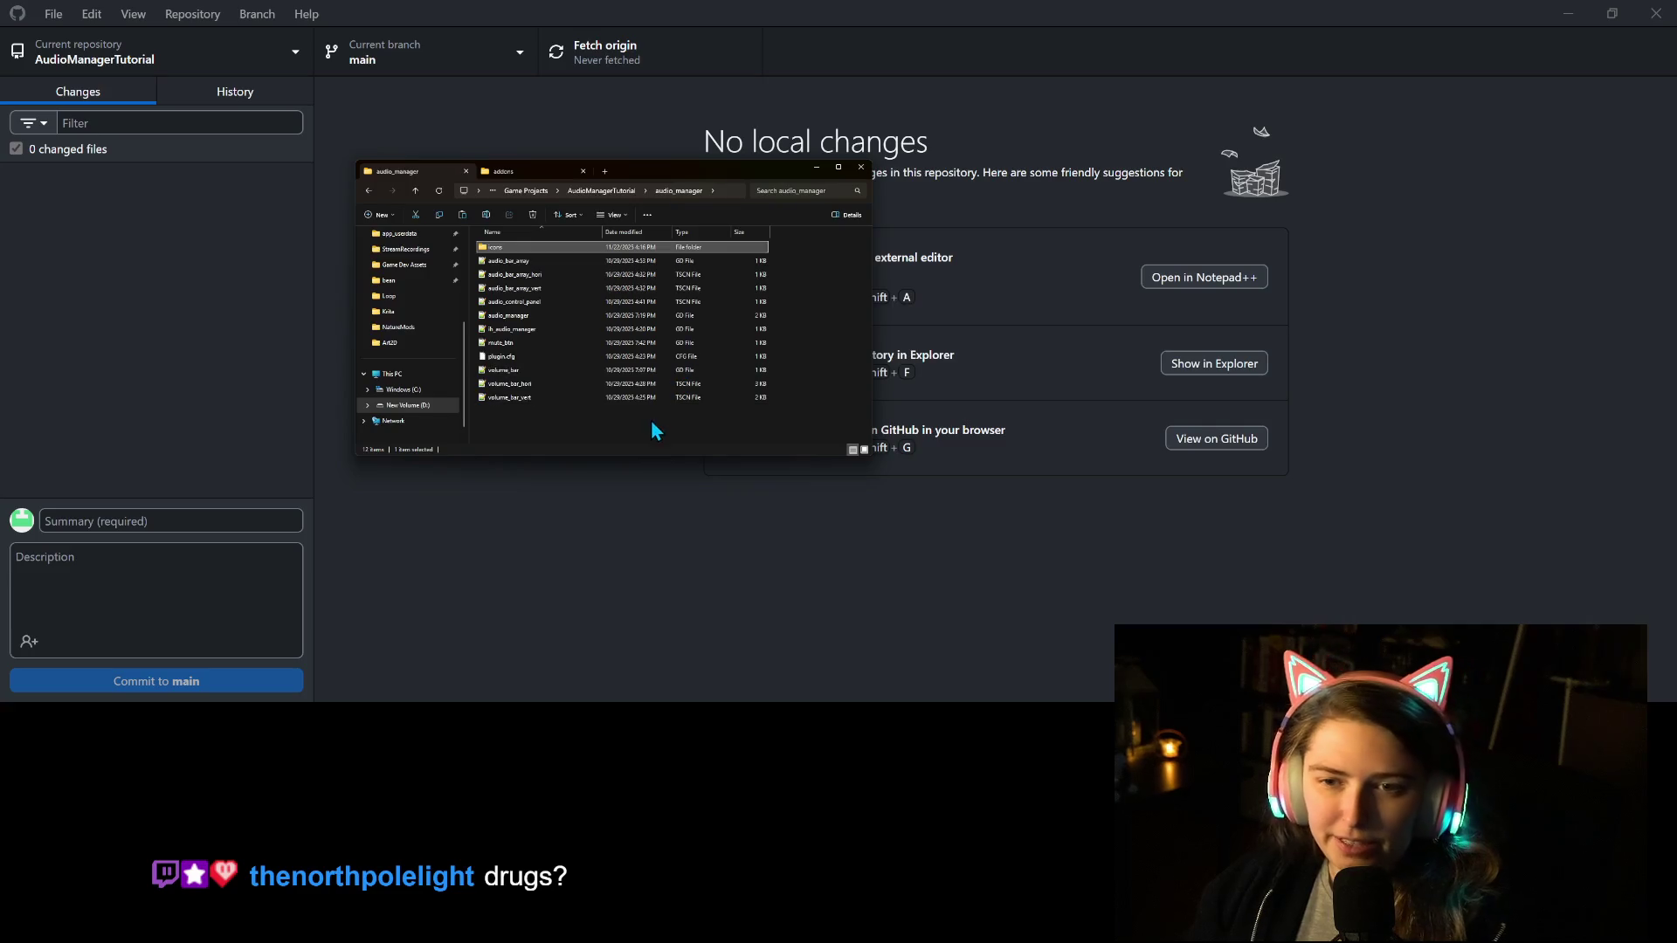
Step: Go up to AudioManagerTutorial and open the README in Notepad++
{"action": "left_click", "coordinate": [616, 192]}
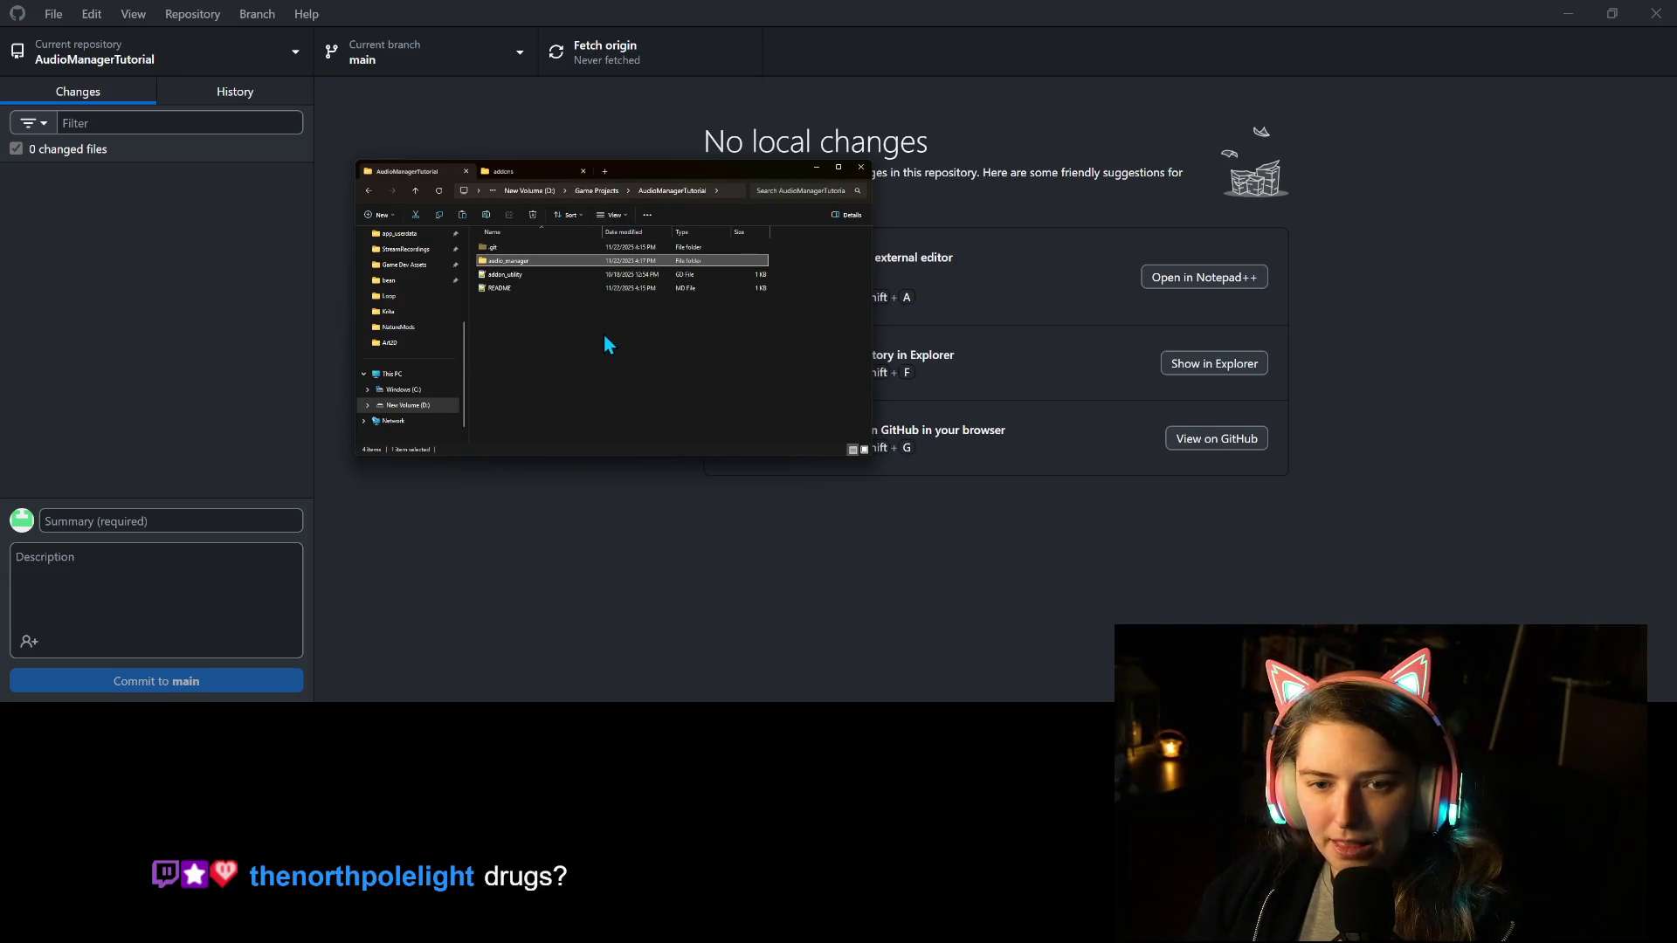
{"action": "double_click", "coordinate": [521, 266]}
{"action": "left_click", "coordinate": [620, 192]}
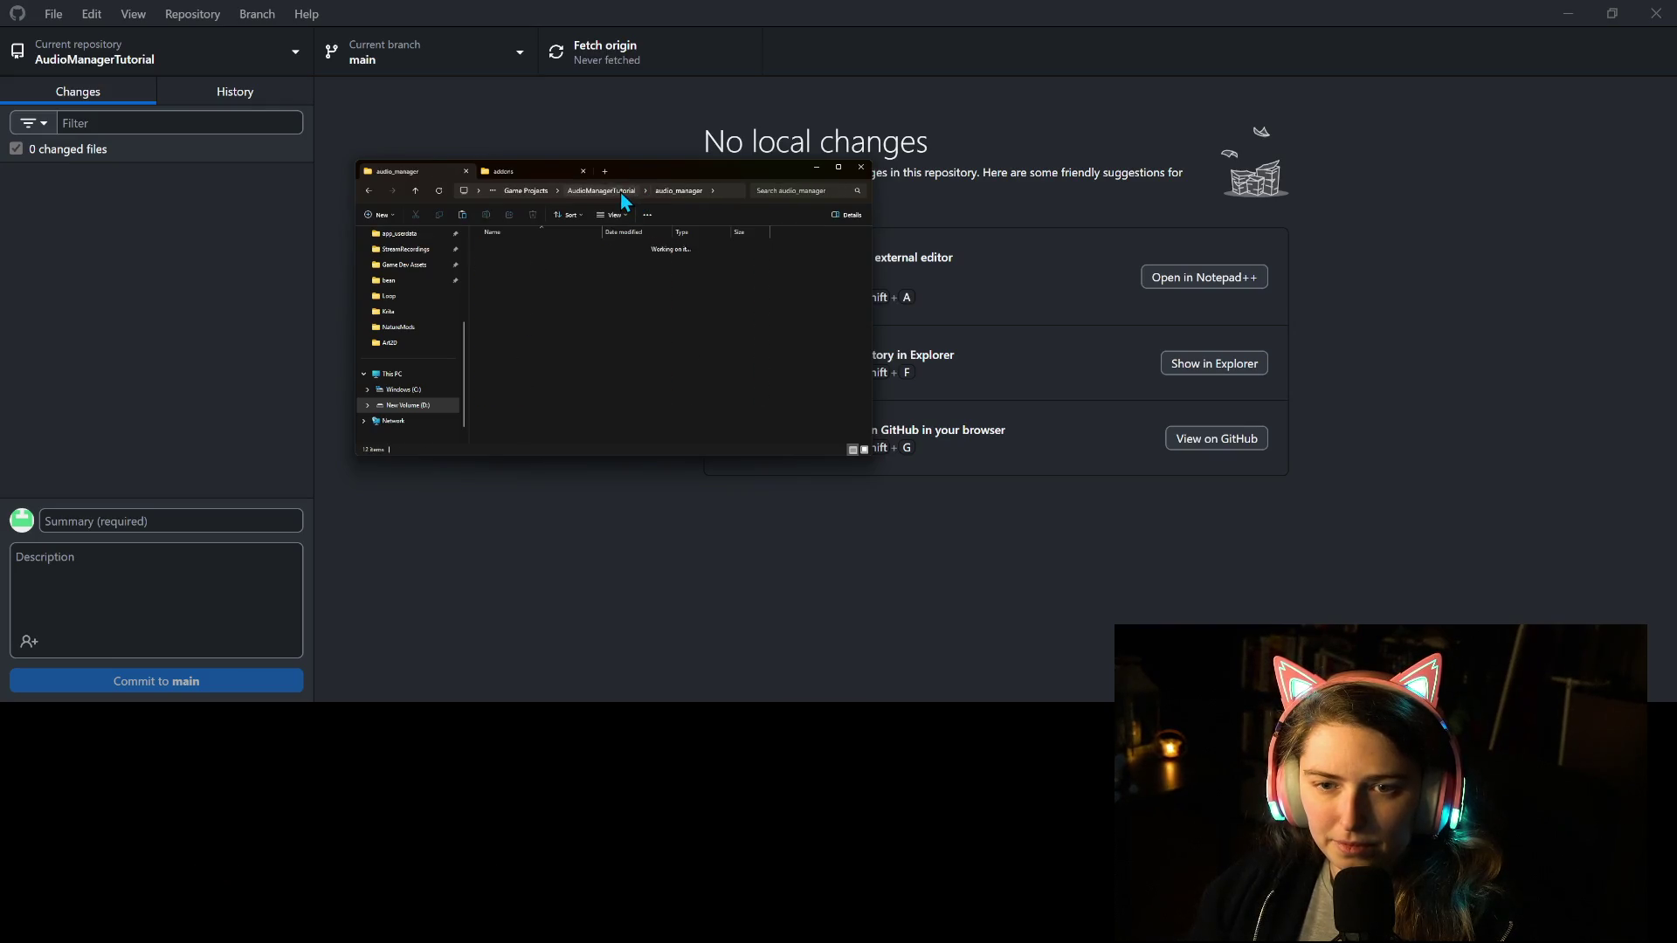
{"action": "left_click", "coordinate": [615, 361]}
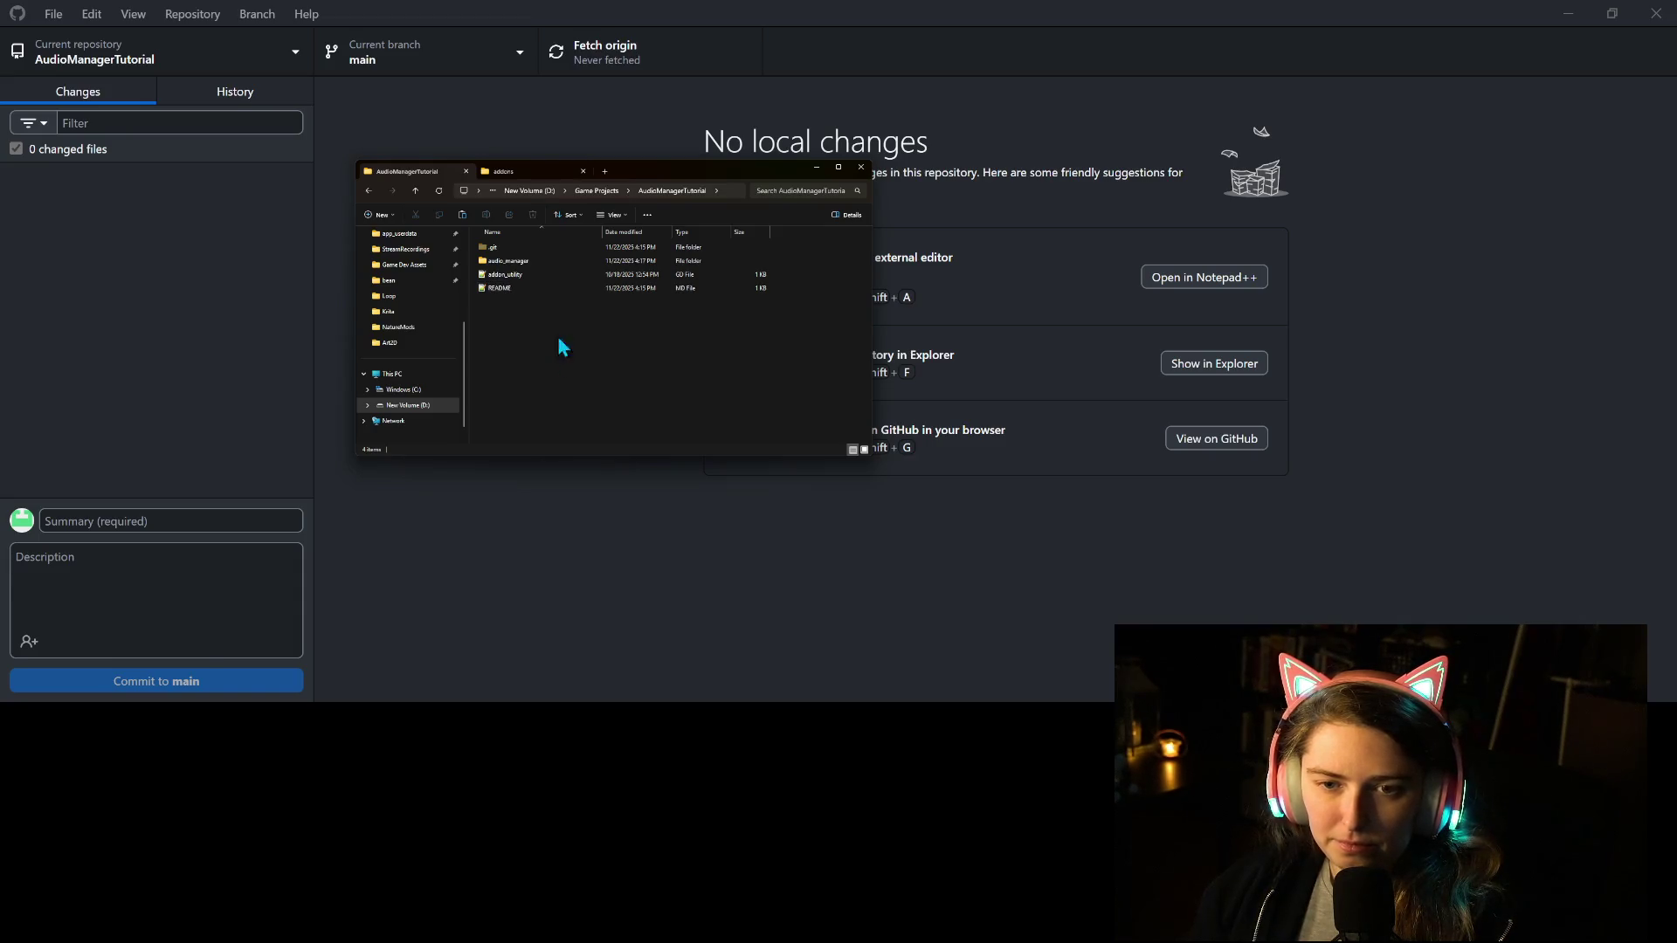
{"action": "double_click", "coordinate": [500, 290]}
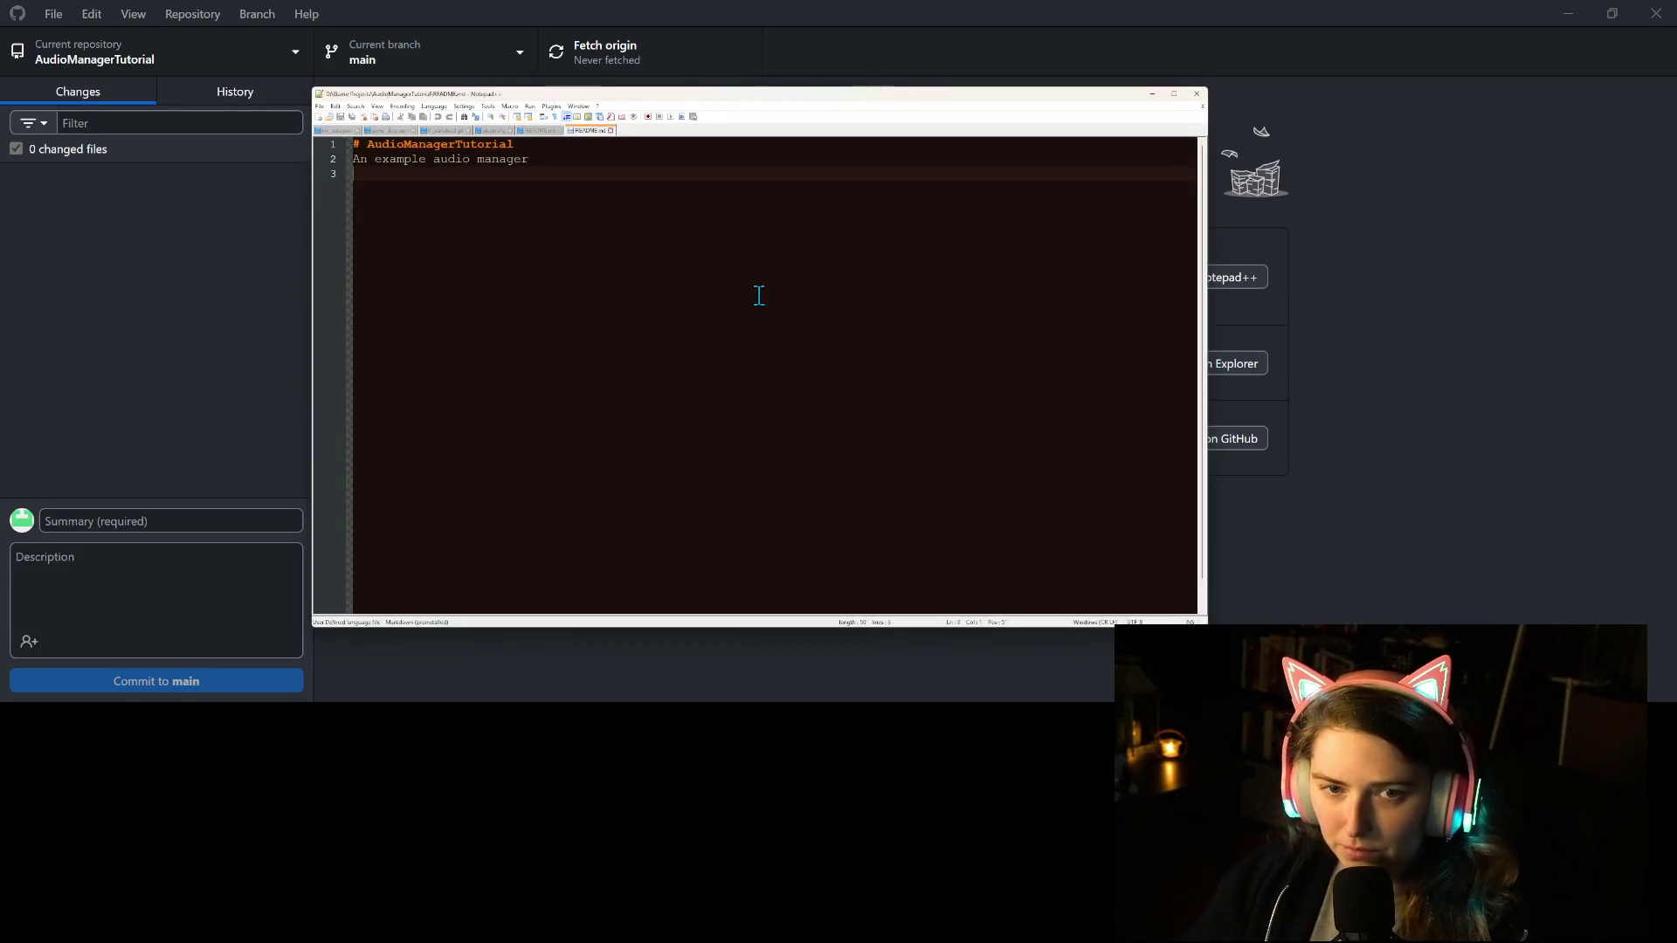
Step: Add a 'coming soon!' line to the README and copy the YouTube channel address
{"action": "key", "text": "Return"}
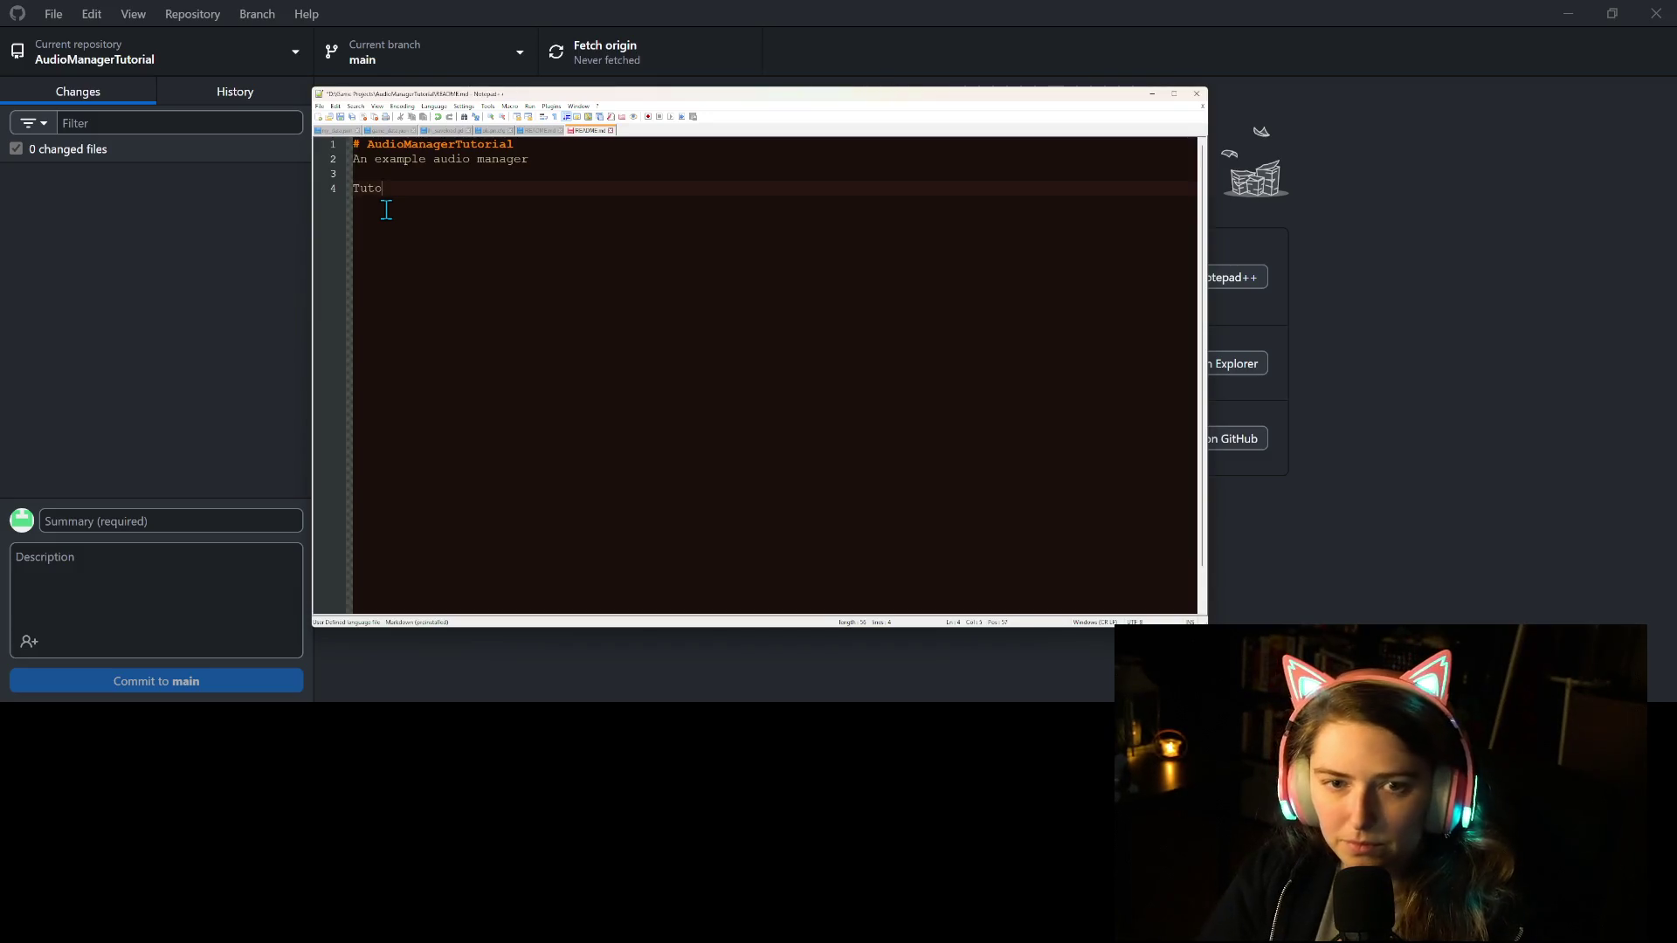
{"action": "type", "text": "ming soon!"}
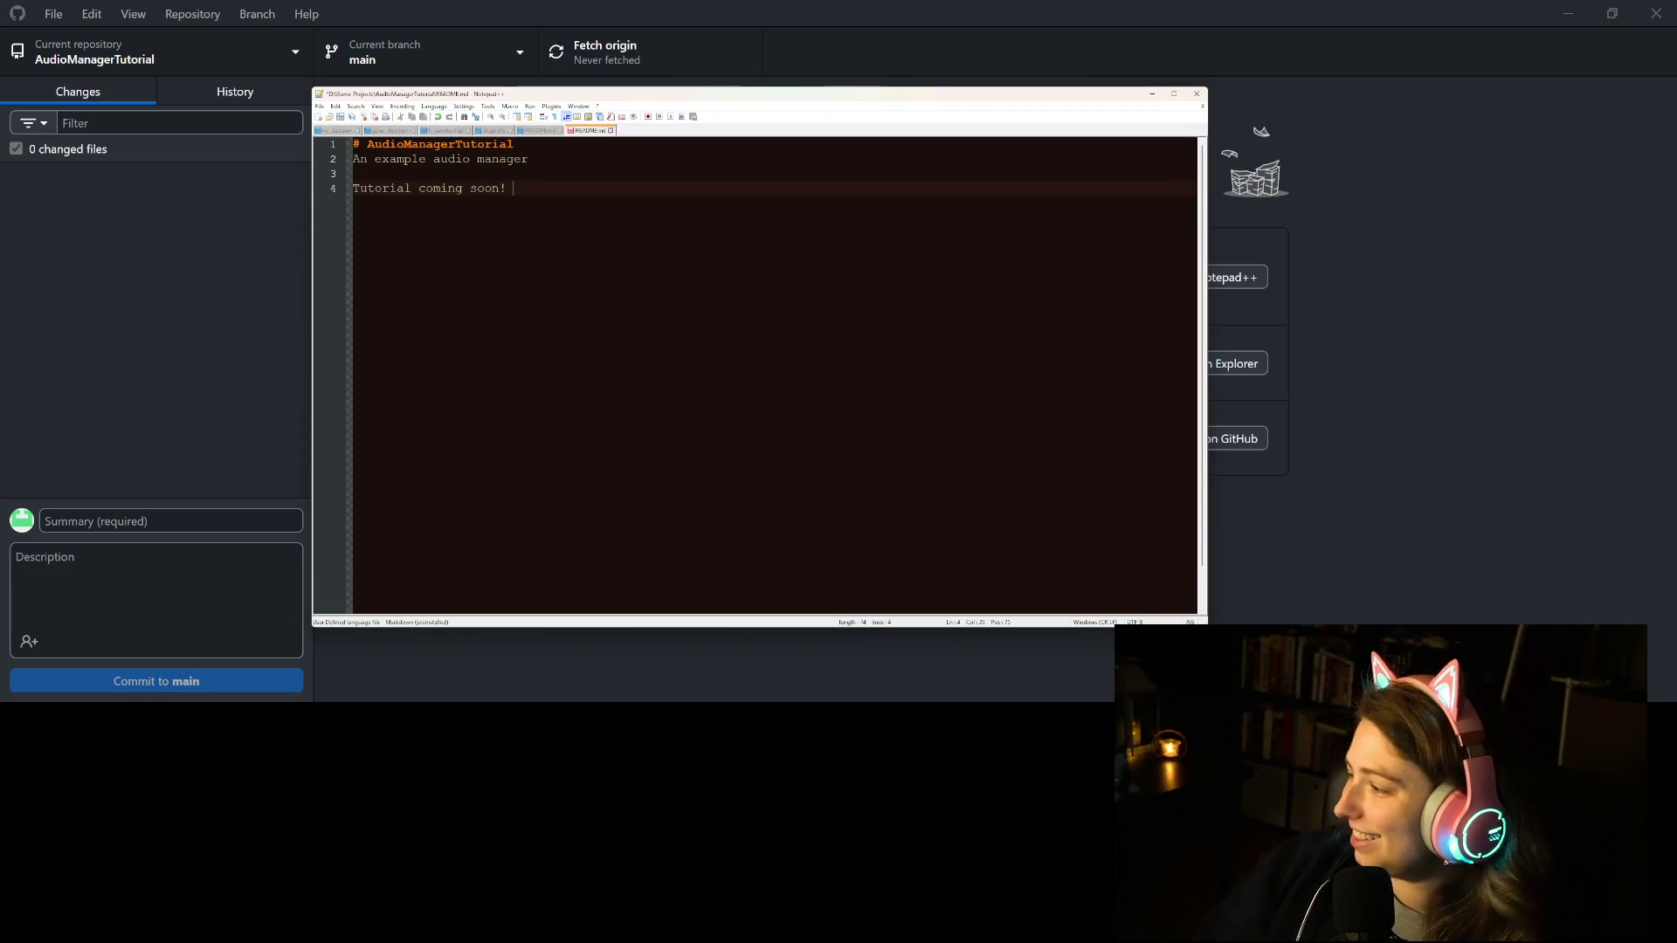
{"action": "key", "text": "alt+Tab"}
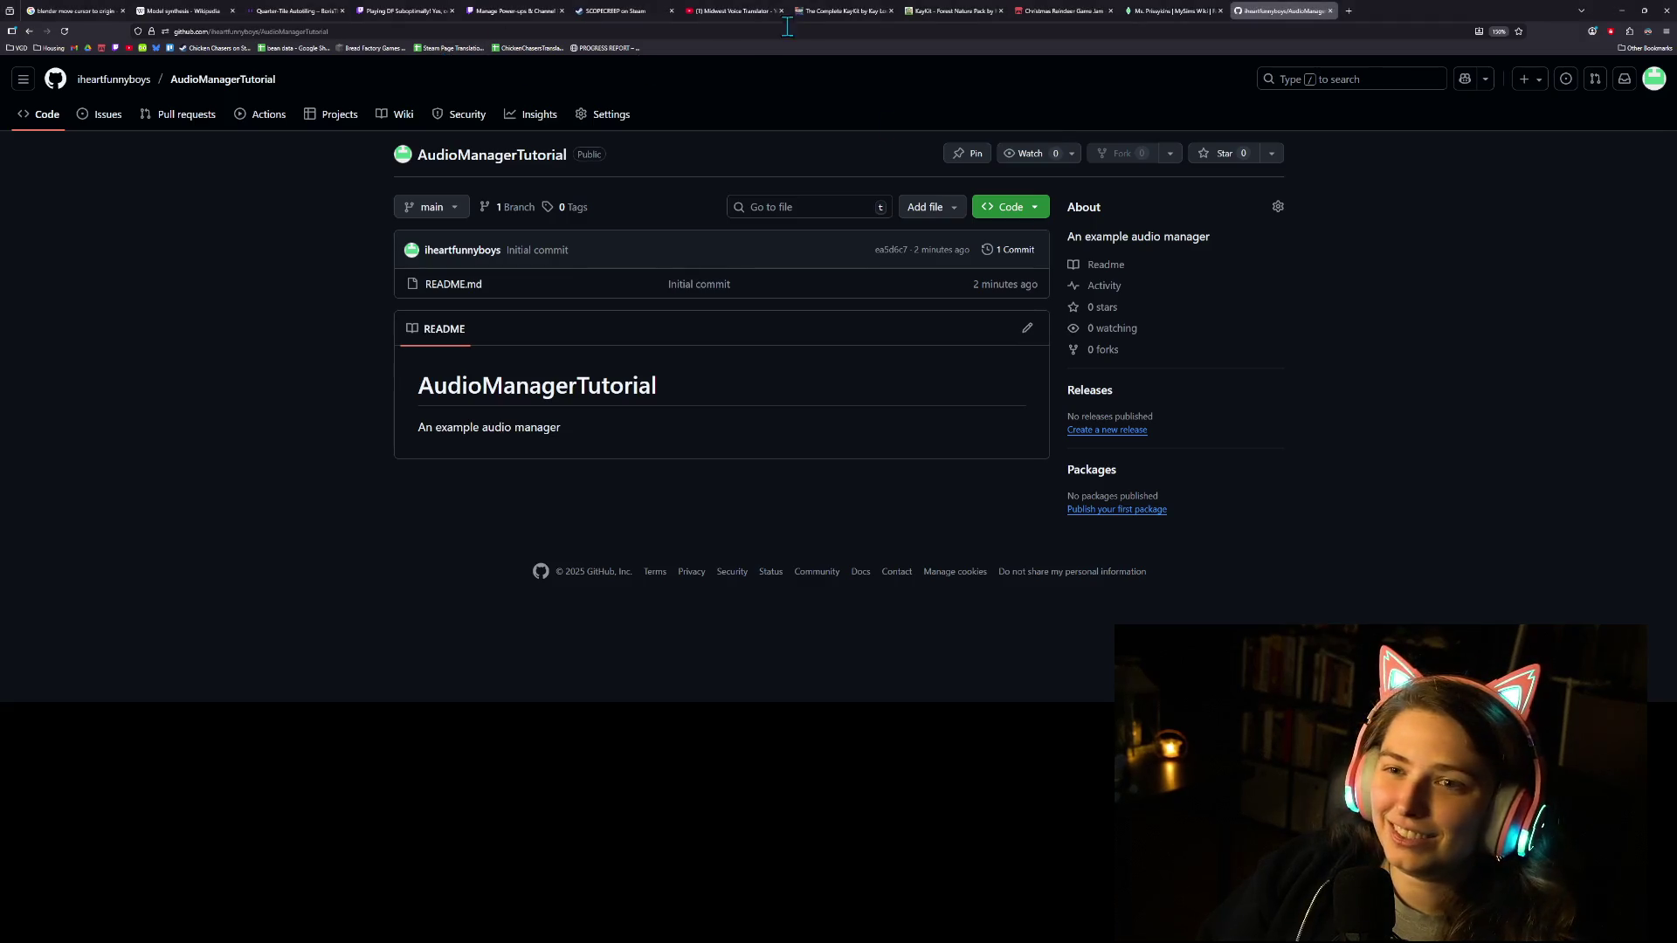
{"action": "left_click", "coordinate": [738, 11]}
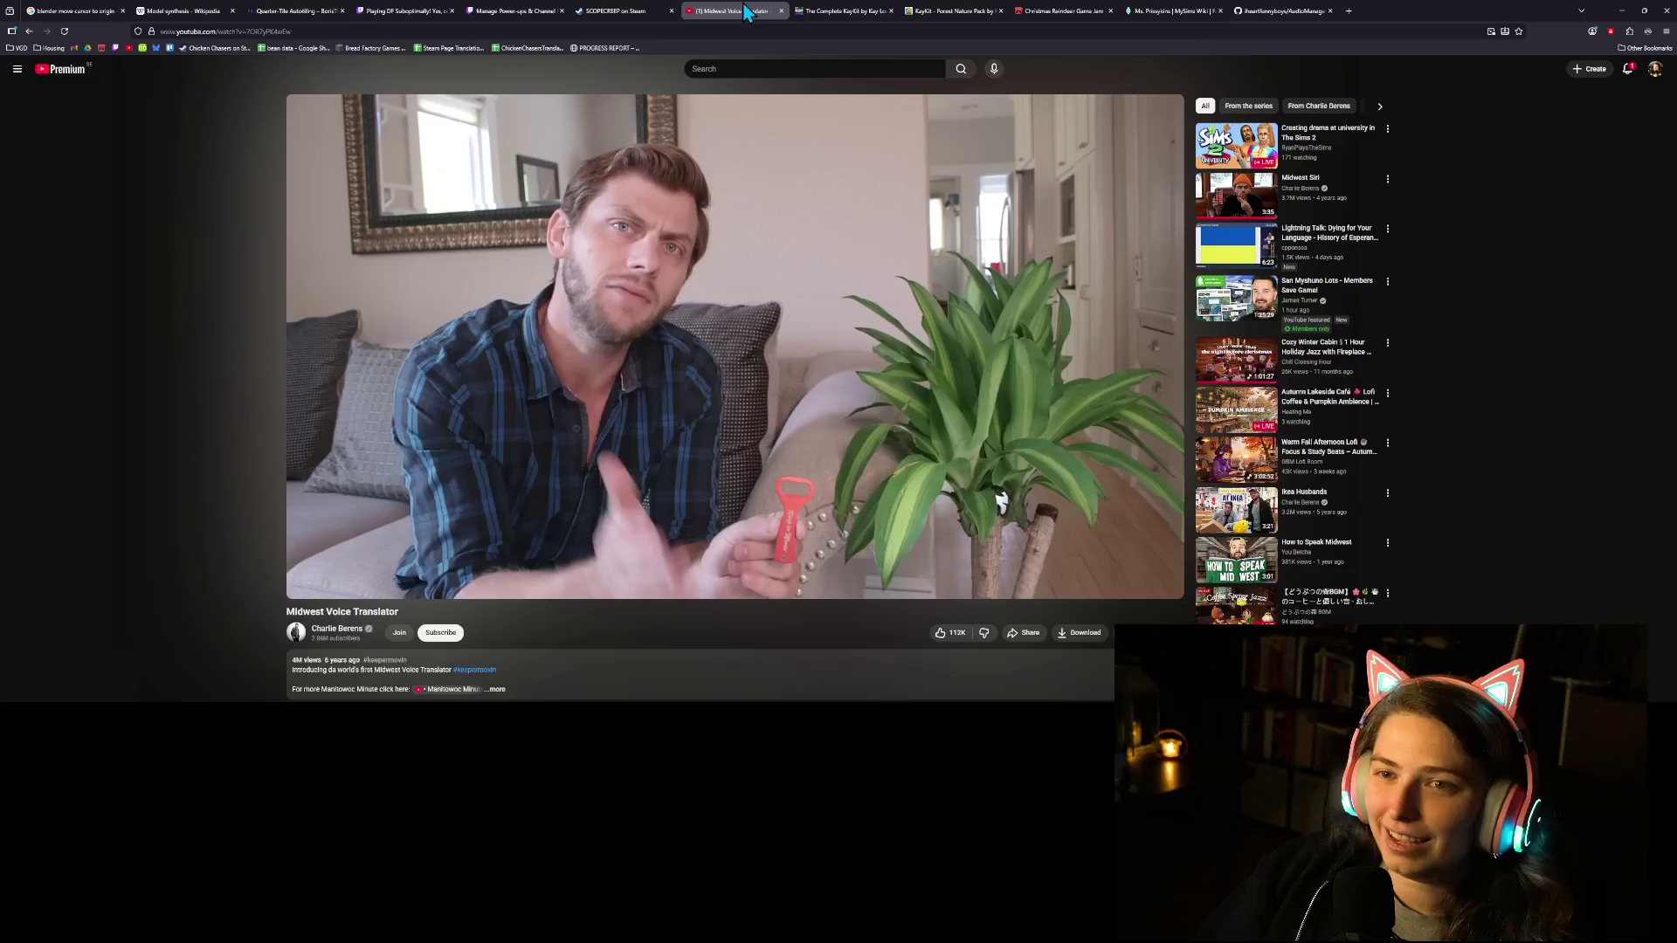
{"action": "left_click", "coordinate": [1654, 70]}
{"action": "middle_click", "coordinate": [1606, 125]}
{"action": "left_click", "coordinate": [835, 11]}
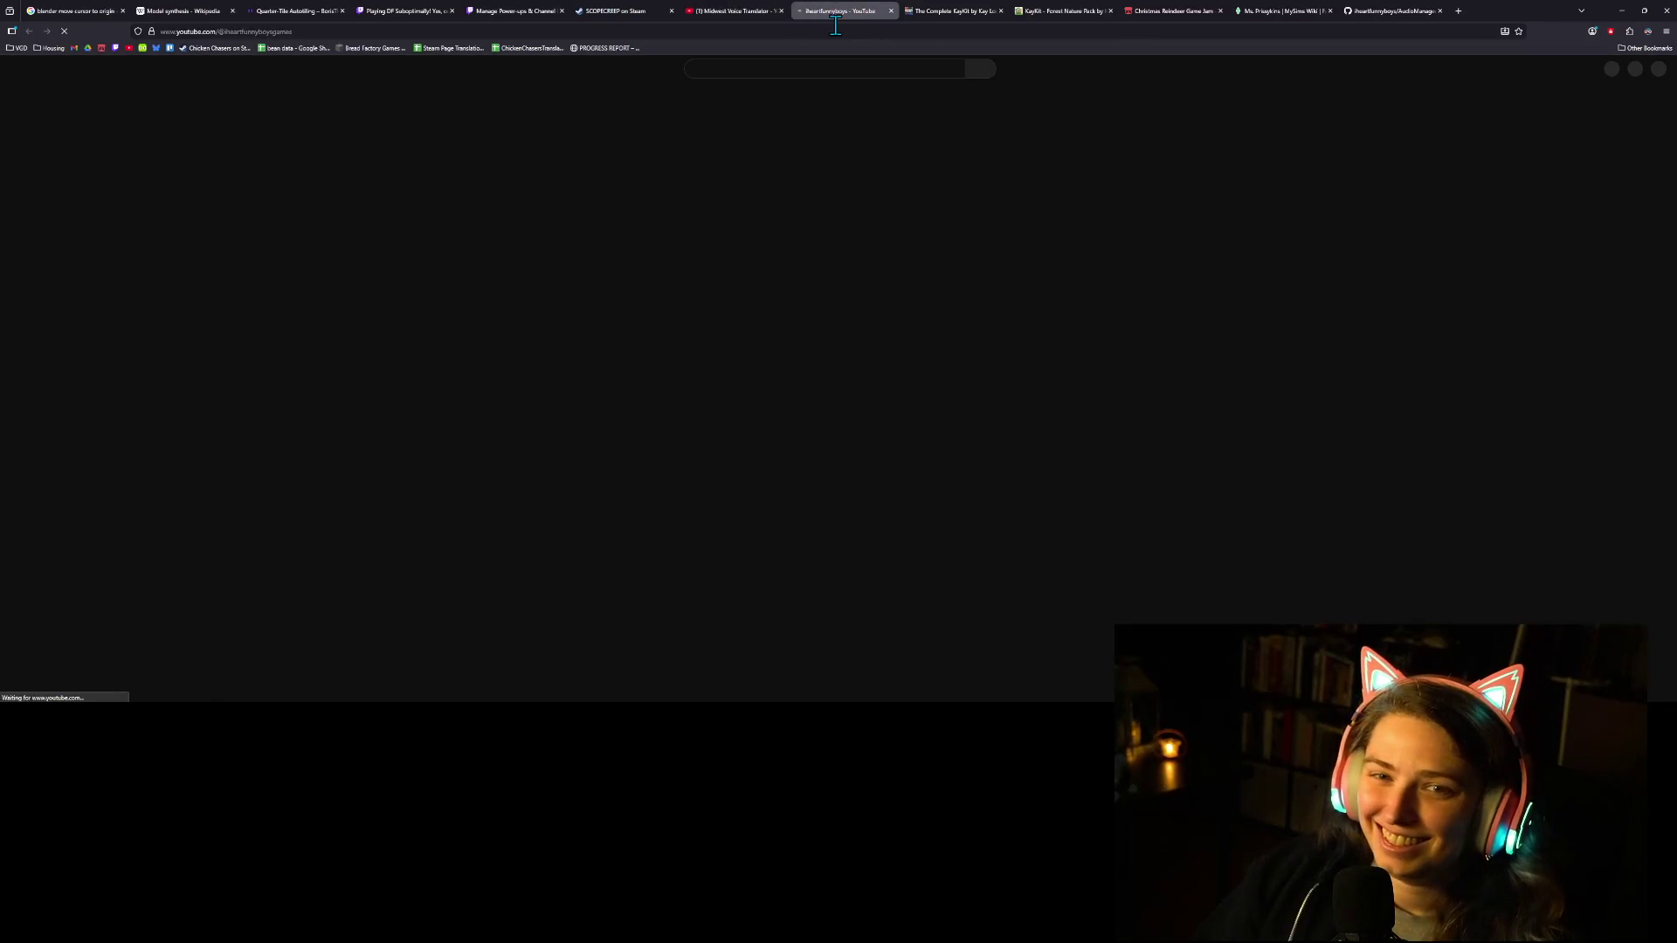
{"action": "left_click", "coordinate": [835, 27]}
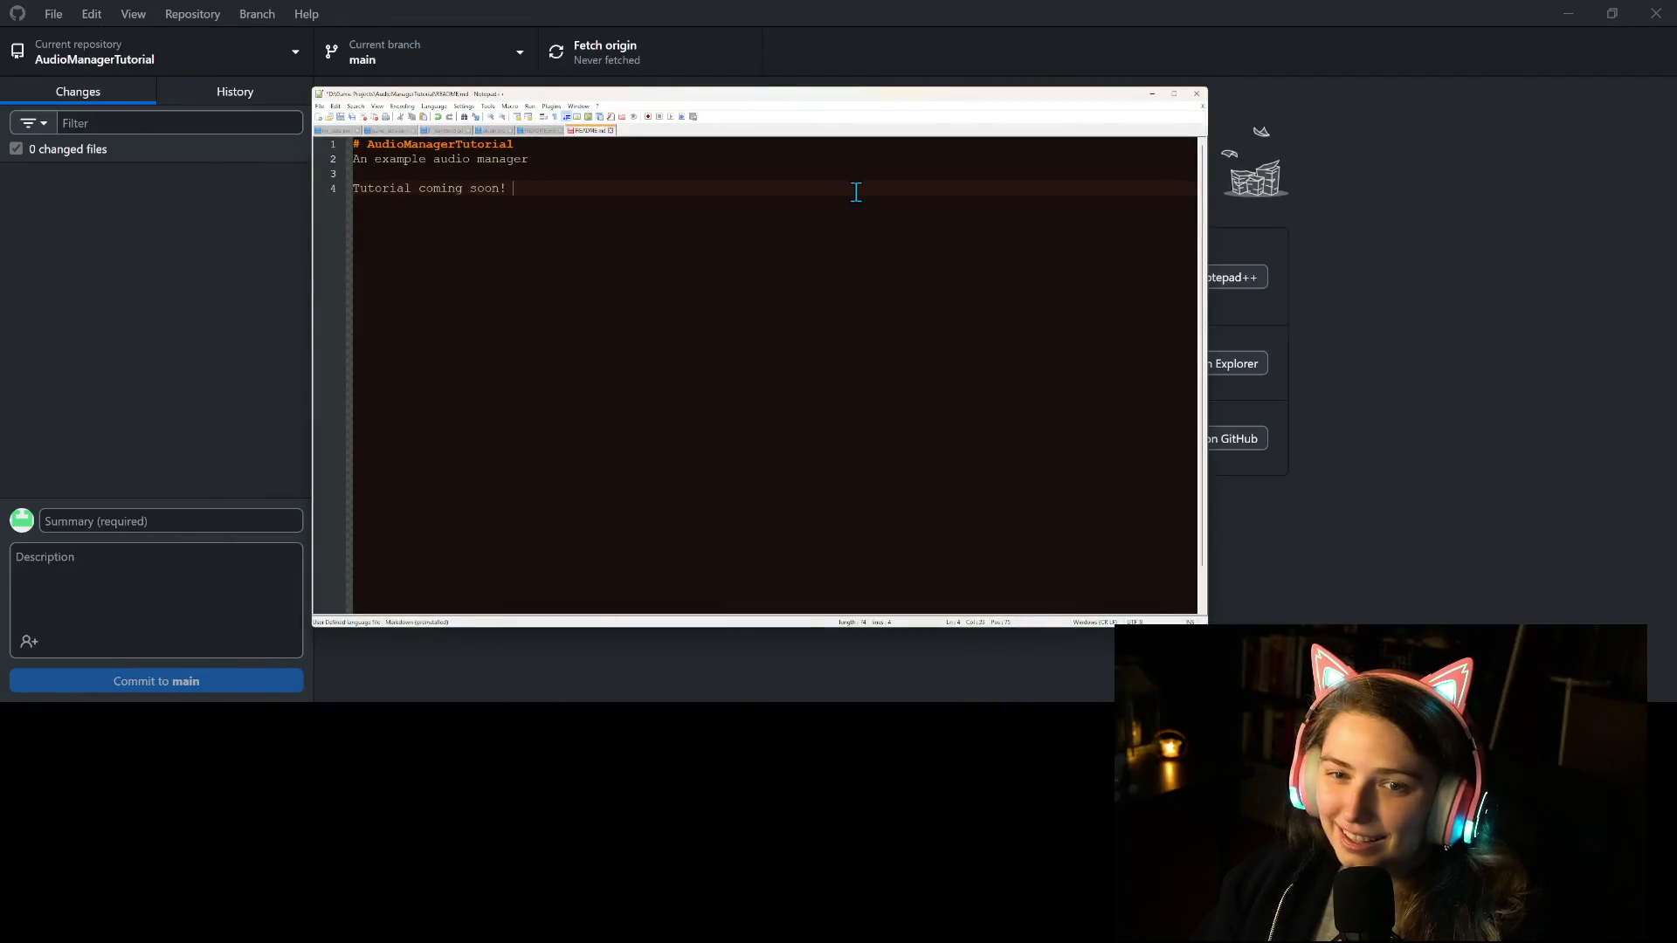
Step: Make Tutorial a Markdown link [Tutorial](channel URL) and save README.md
{"action": "type", "text": "https://www.youtube.com/@iheartfunnyboysgames"}
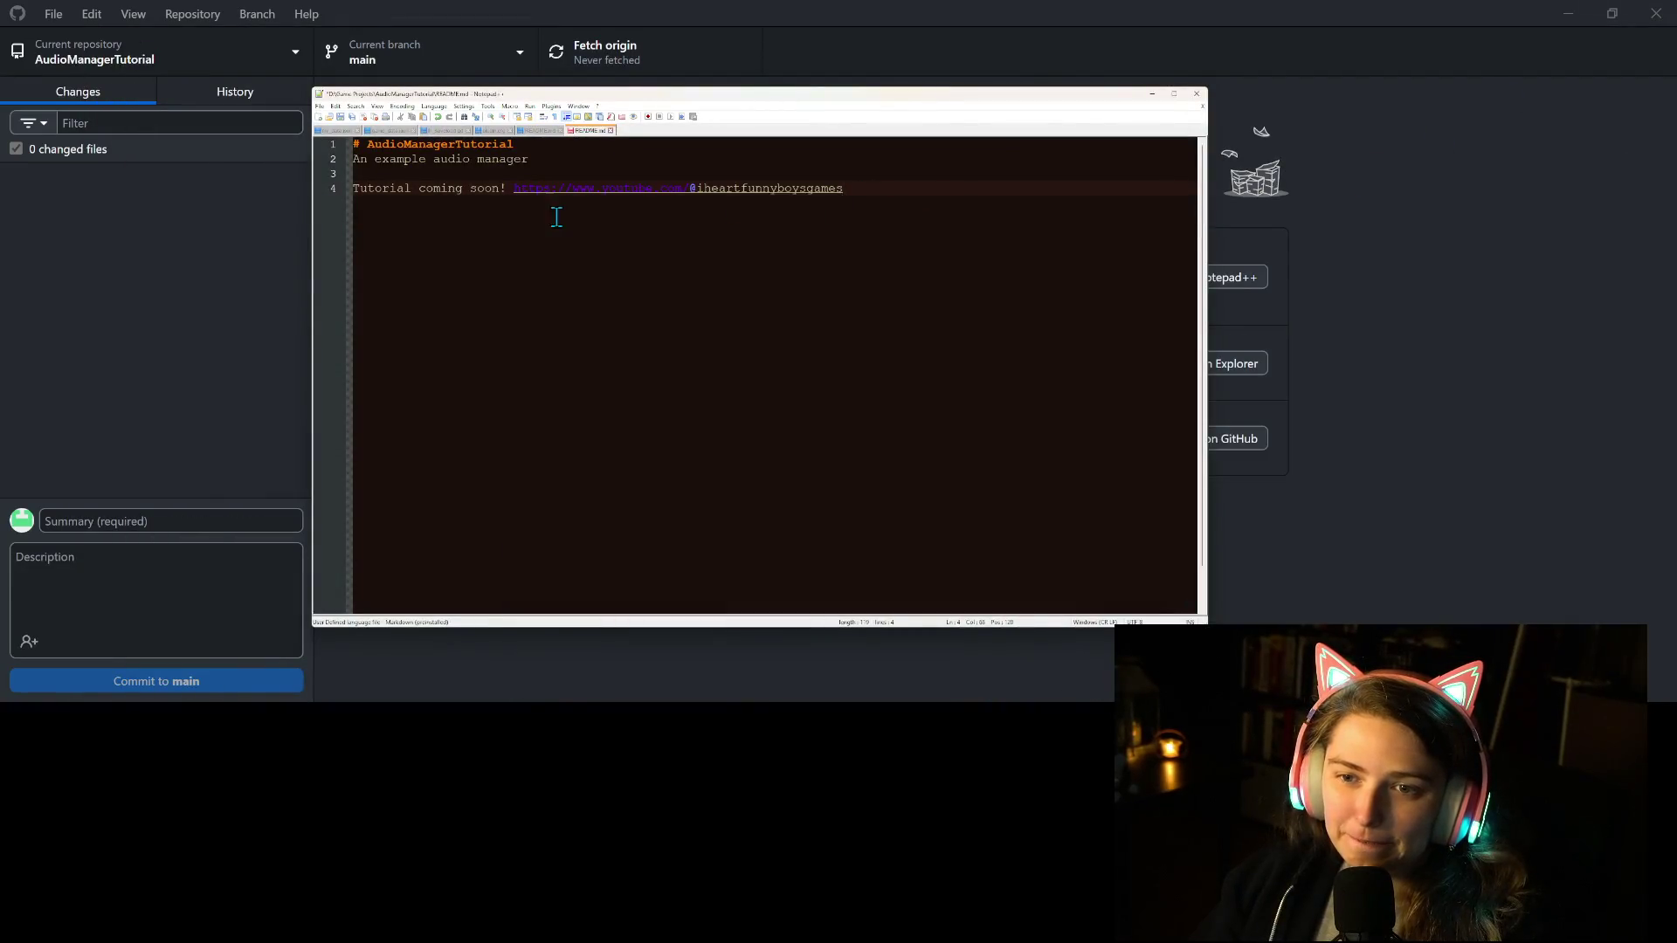
{"action": "left_click", "coordinate": [509, 190]}
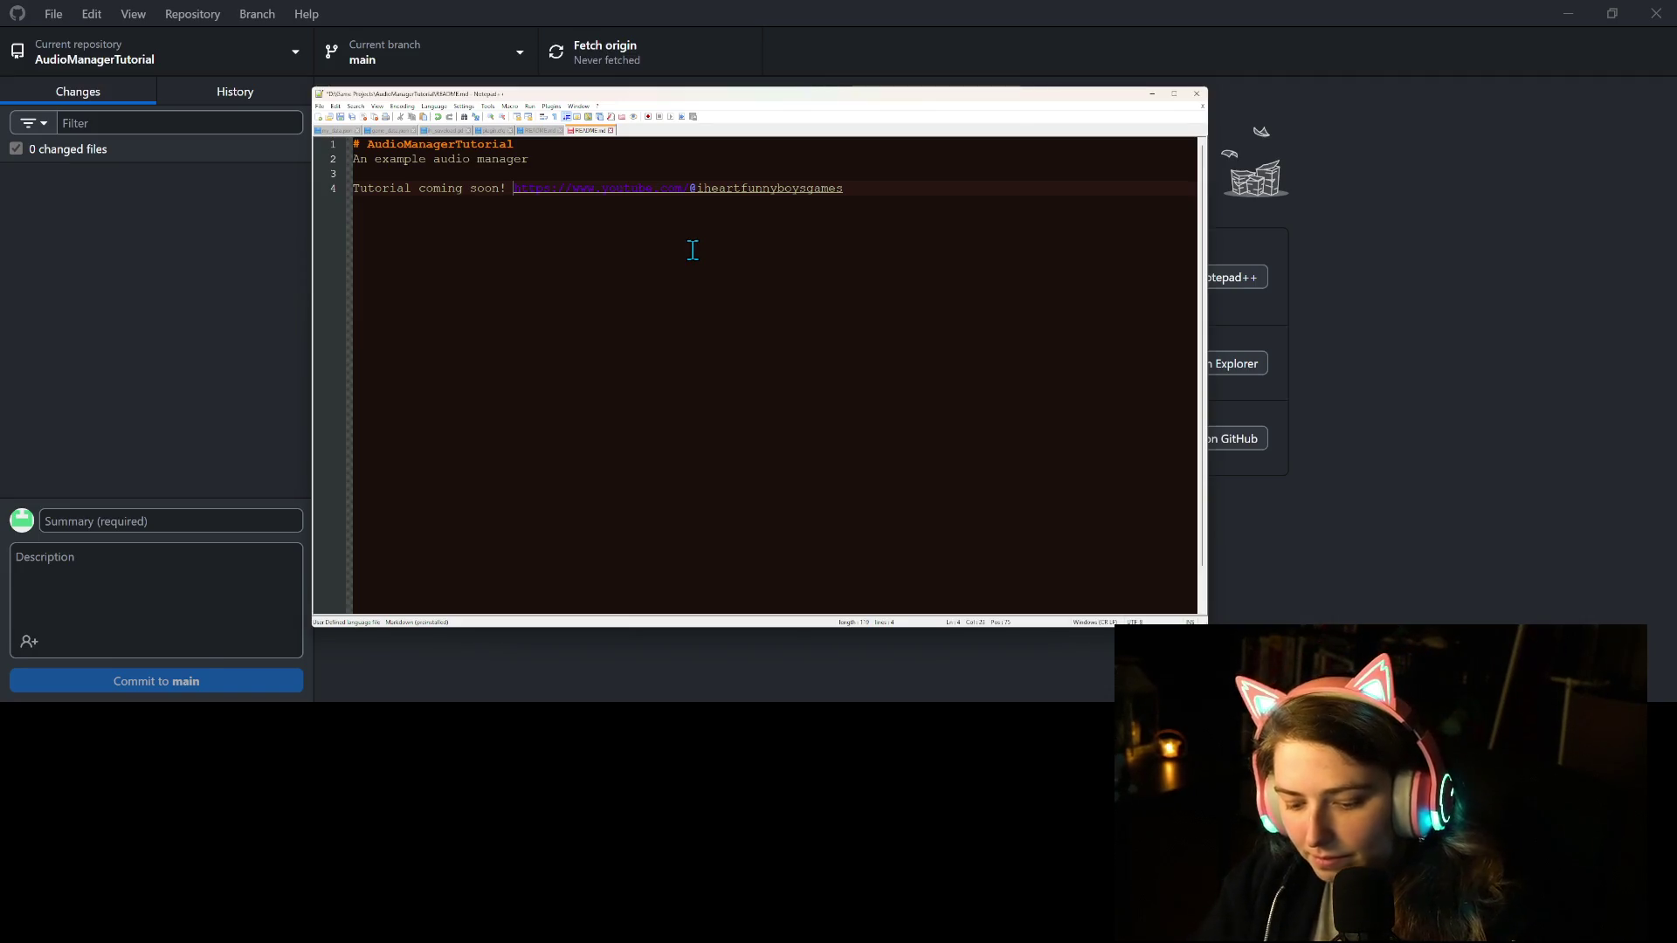
{"action": "left_click", "coordinate": [408, 191]}
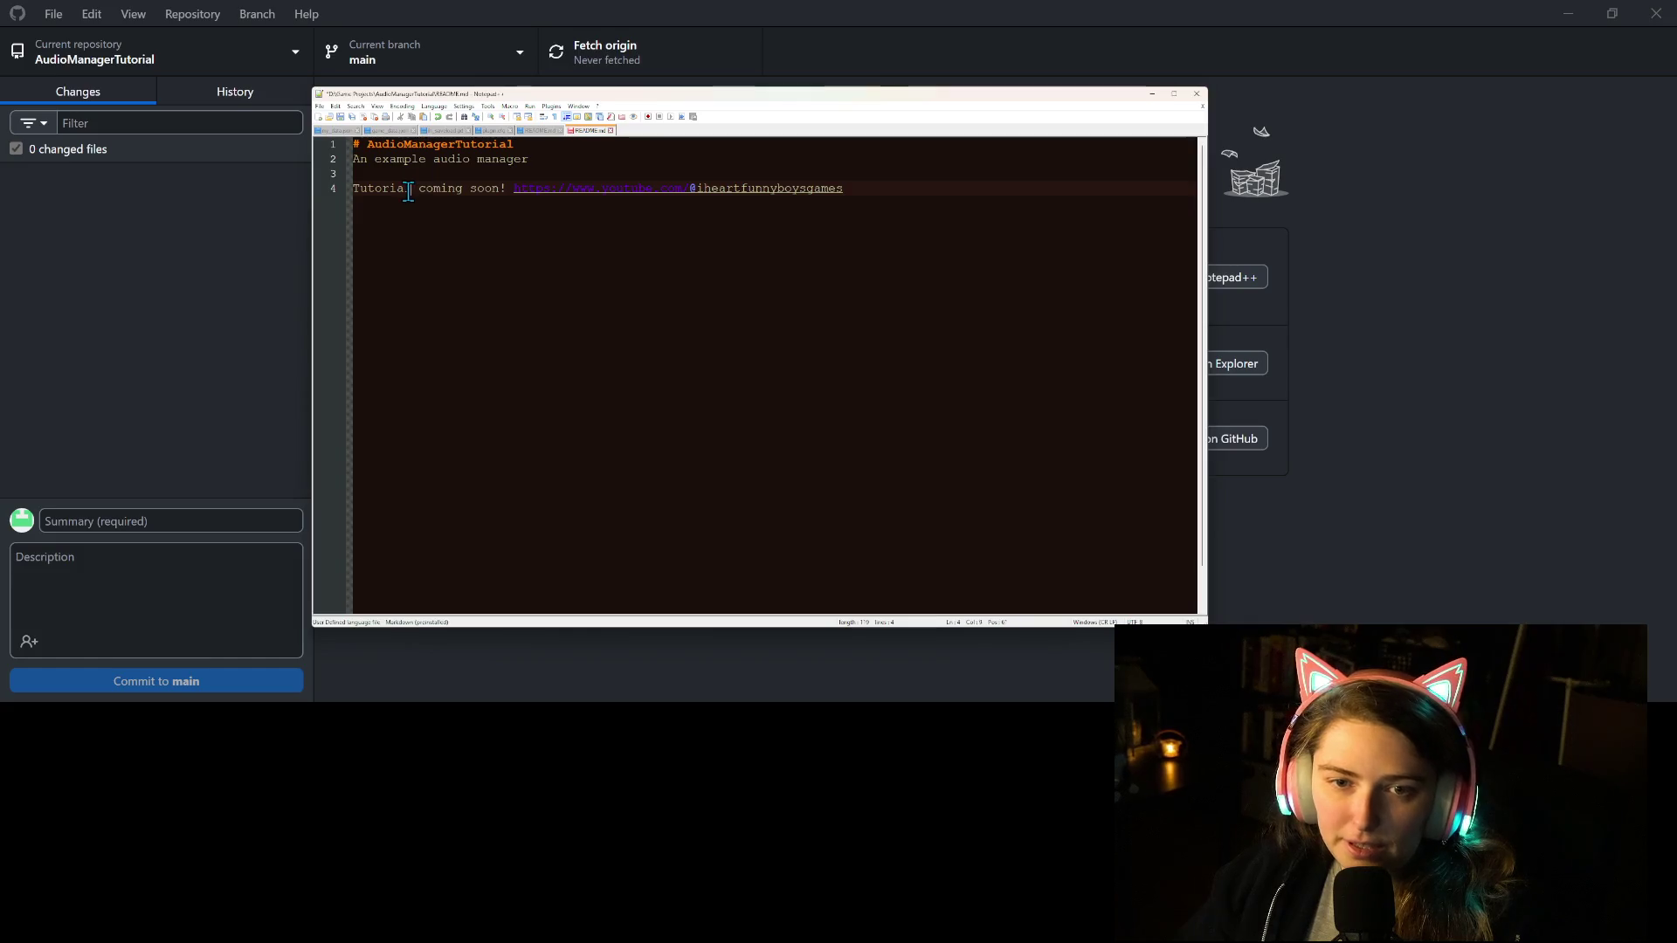
{"action": "type", "text": "["}
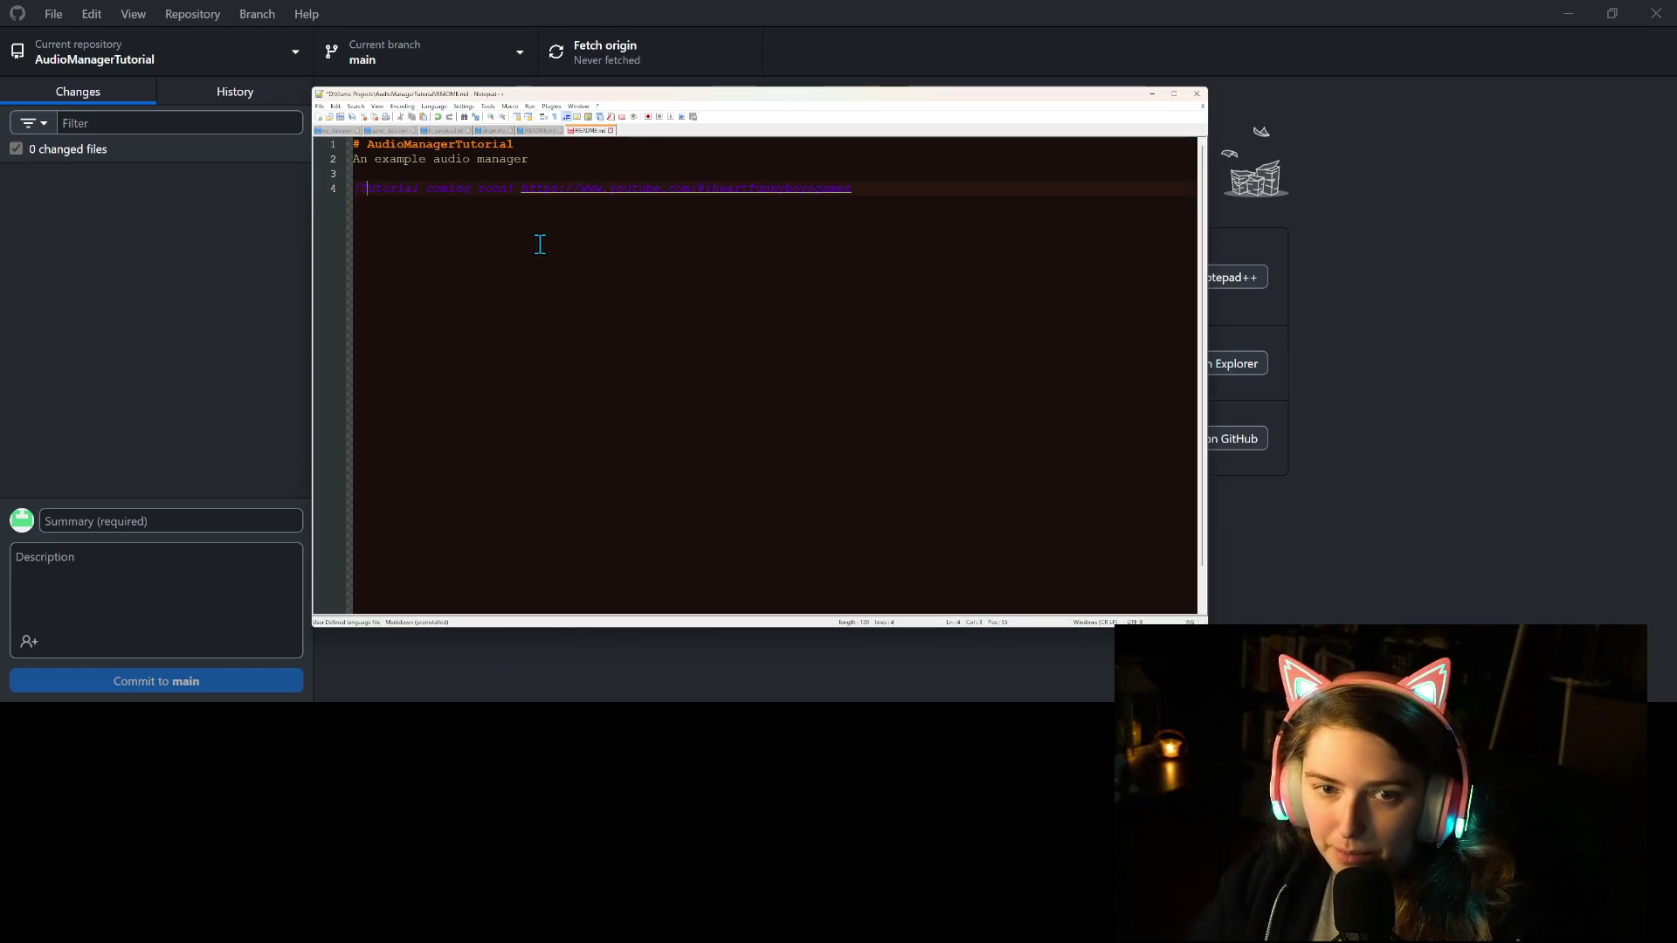
{"action": "type", "text": "]()"}
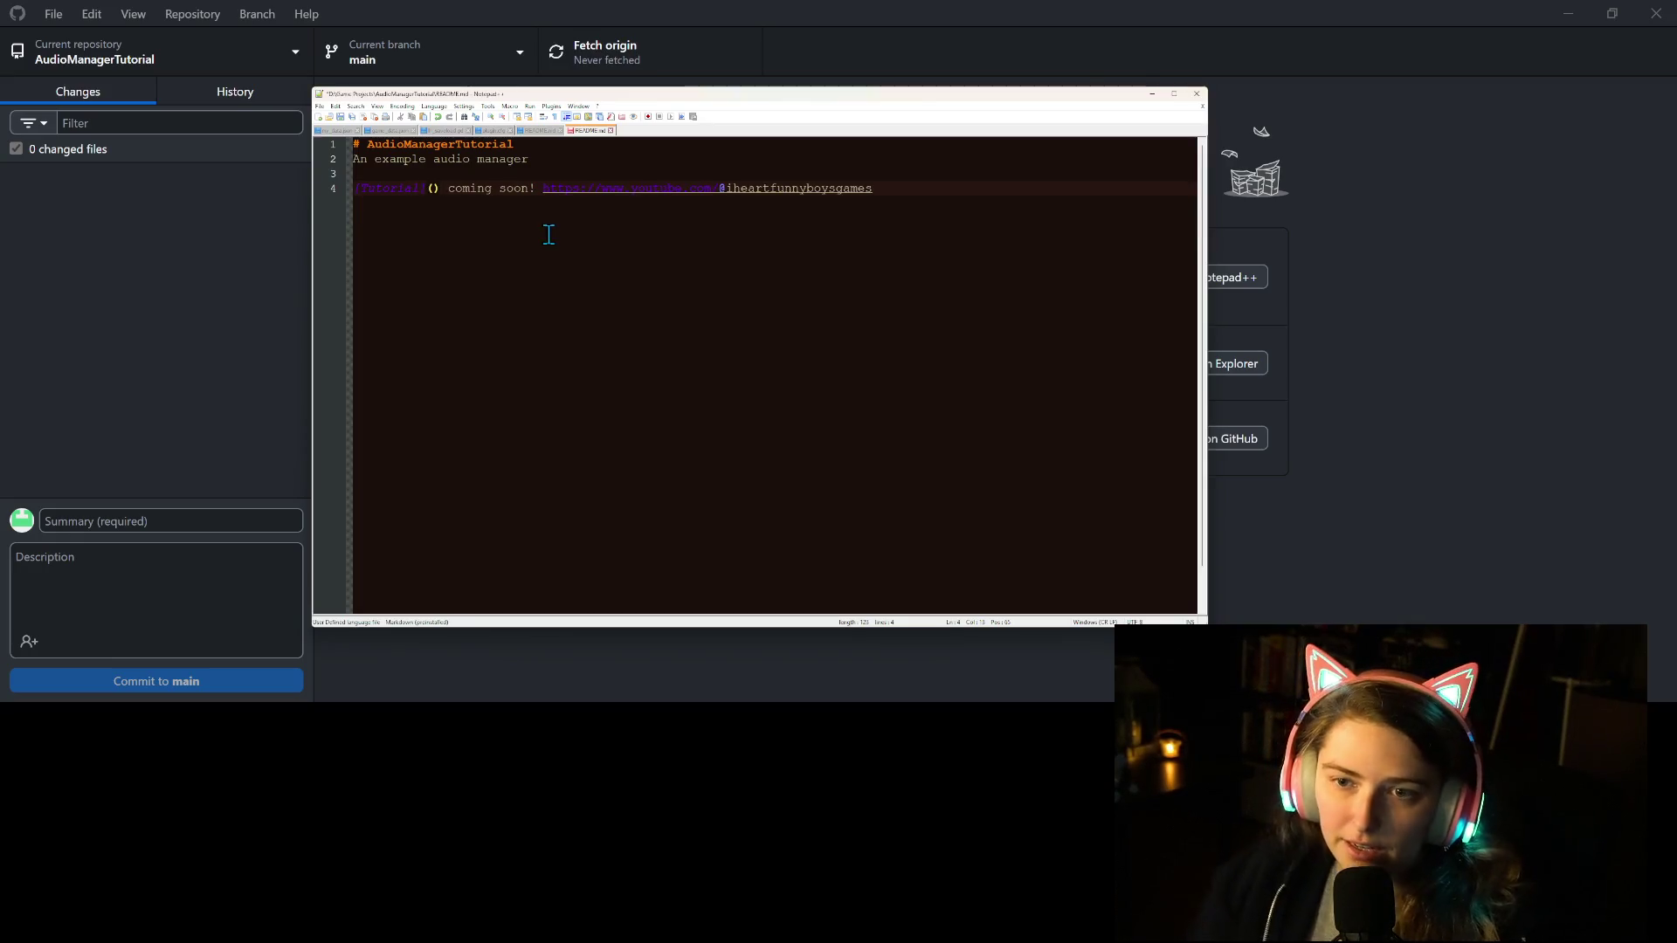
{"action": "left_click", "coordinate": [543, 195]}
{"action": "mouse_move", "coordinate": [545, 191]}
{"action": "left_mouse_down"}
{"action": "mouse_move", "coordinate": [873, 188]}
{"action": "mouse_move", "coordinate": [548, 190]}
{"action": "left_mouse_up"}
{"action": "key", "text": "ctrl+x"}
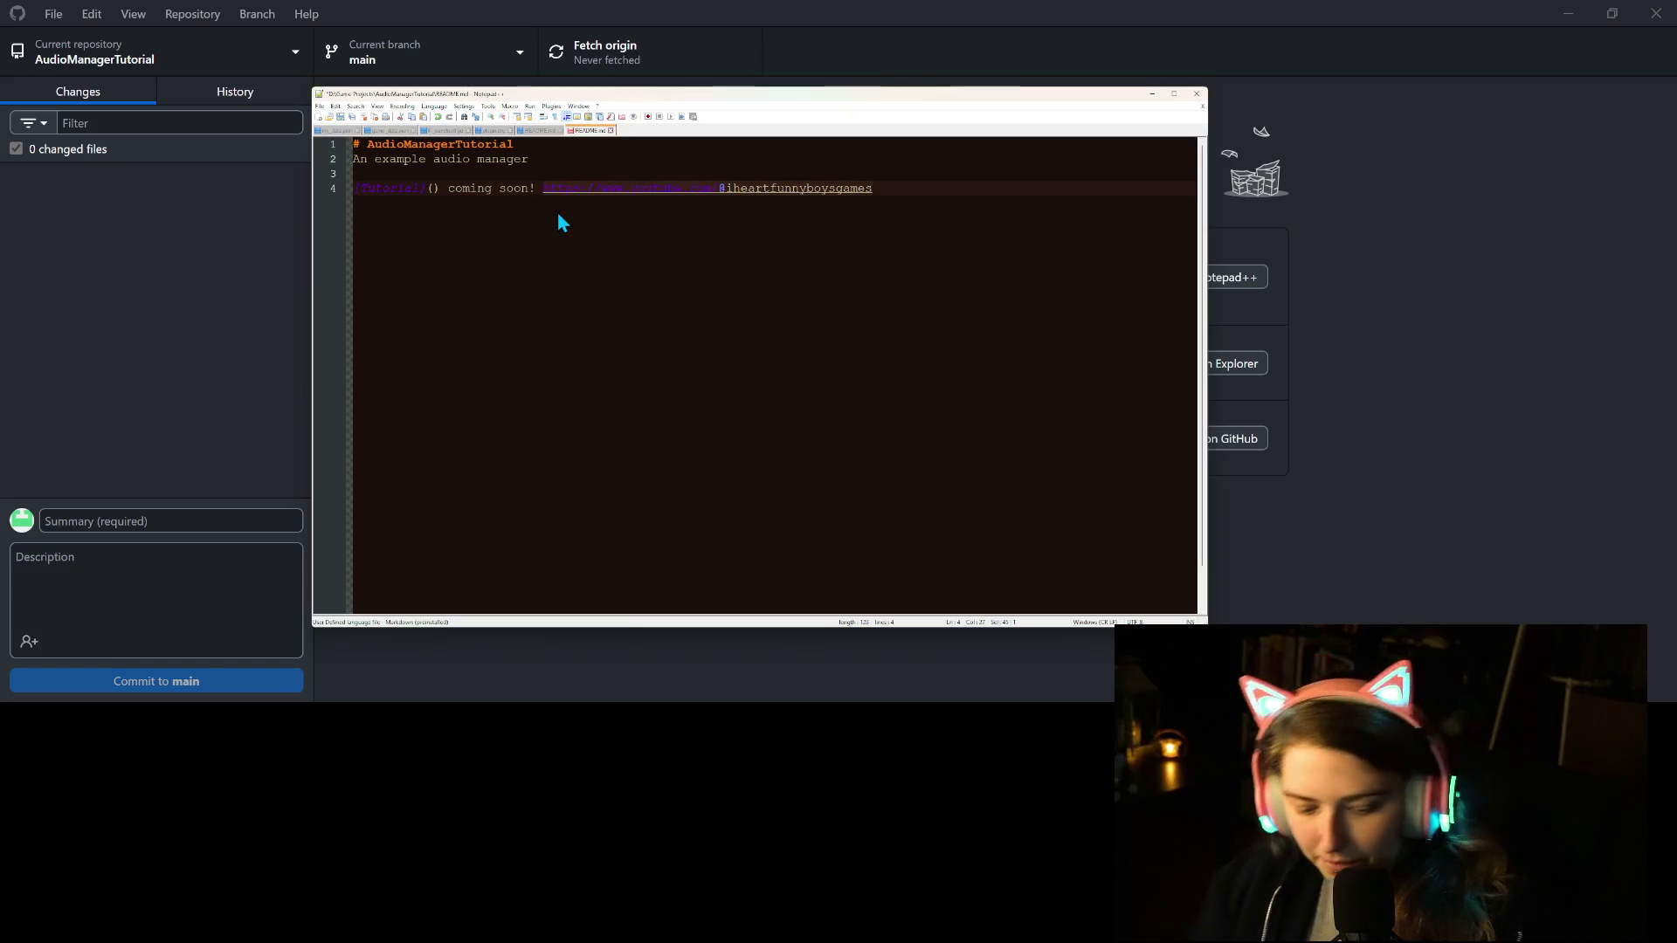
{"action": "left_click", "coordinate": [432, 189]}
{"action": "key", "text": "ctrl+v"}
{"action": "left_click", "coordinate": [934, 185]}
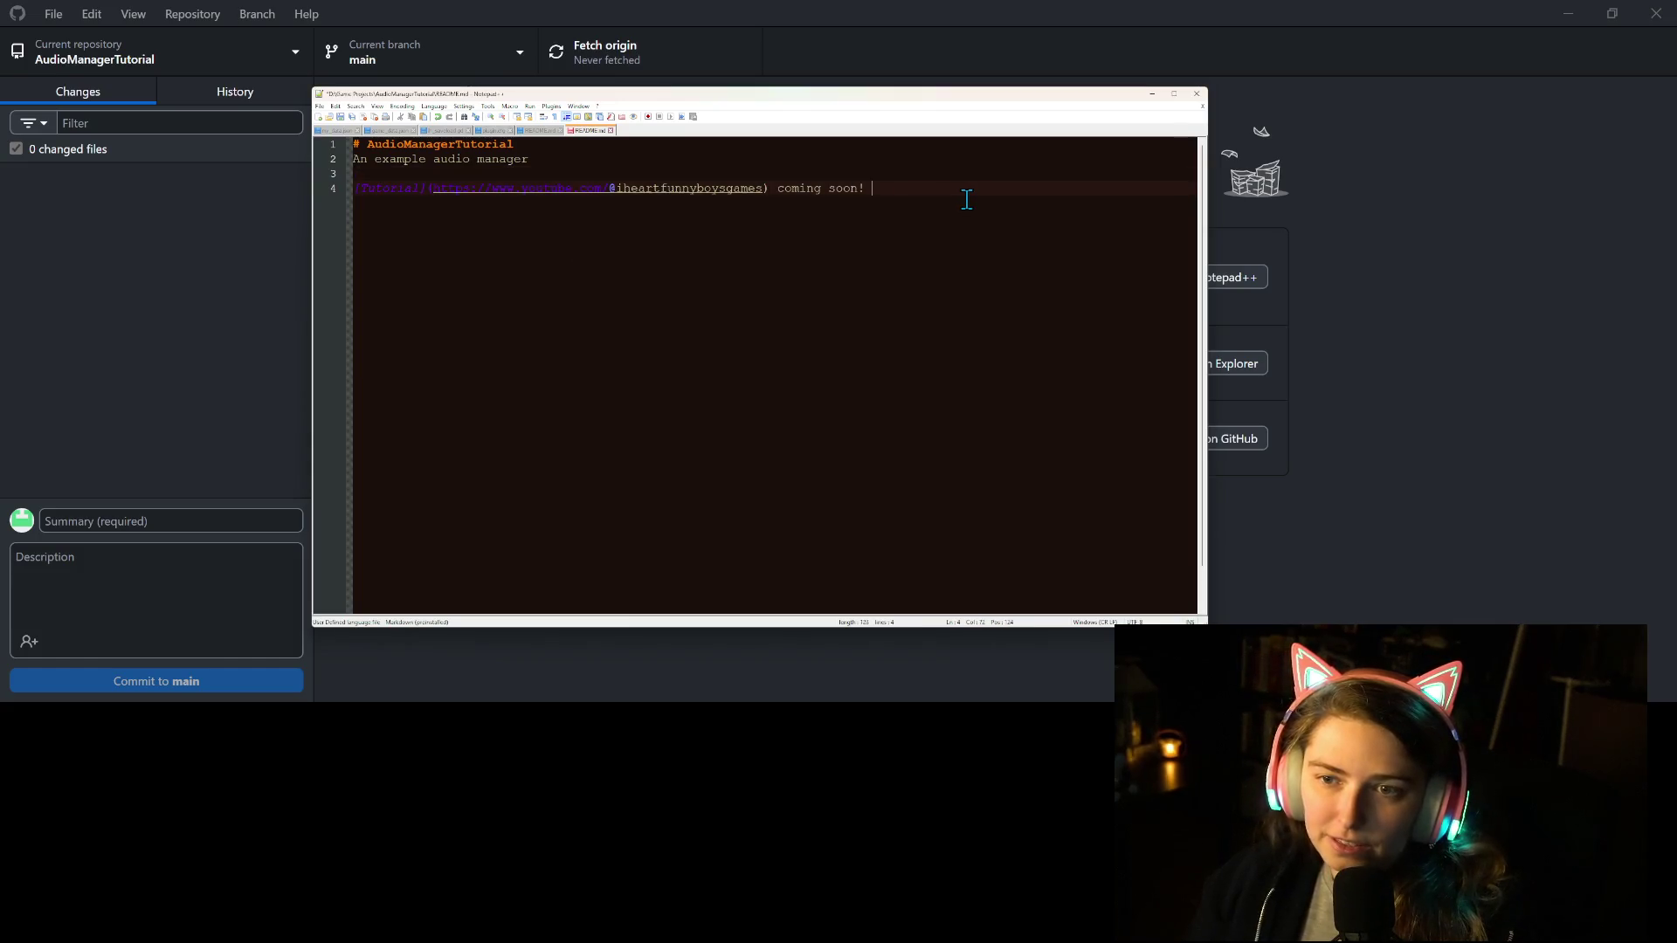
{"action": "key", "text": "ctrl+s"}
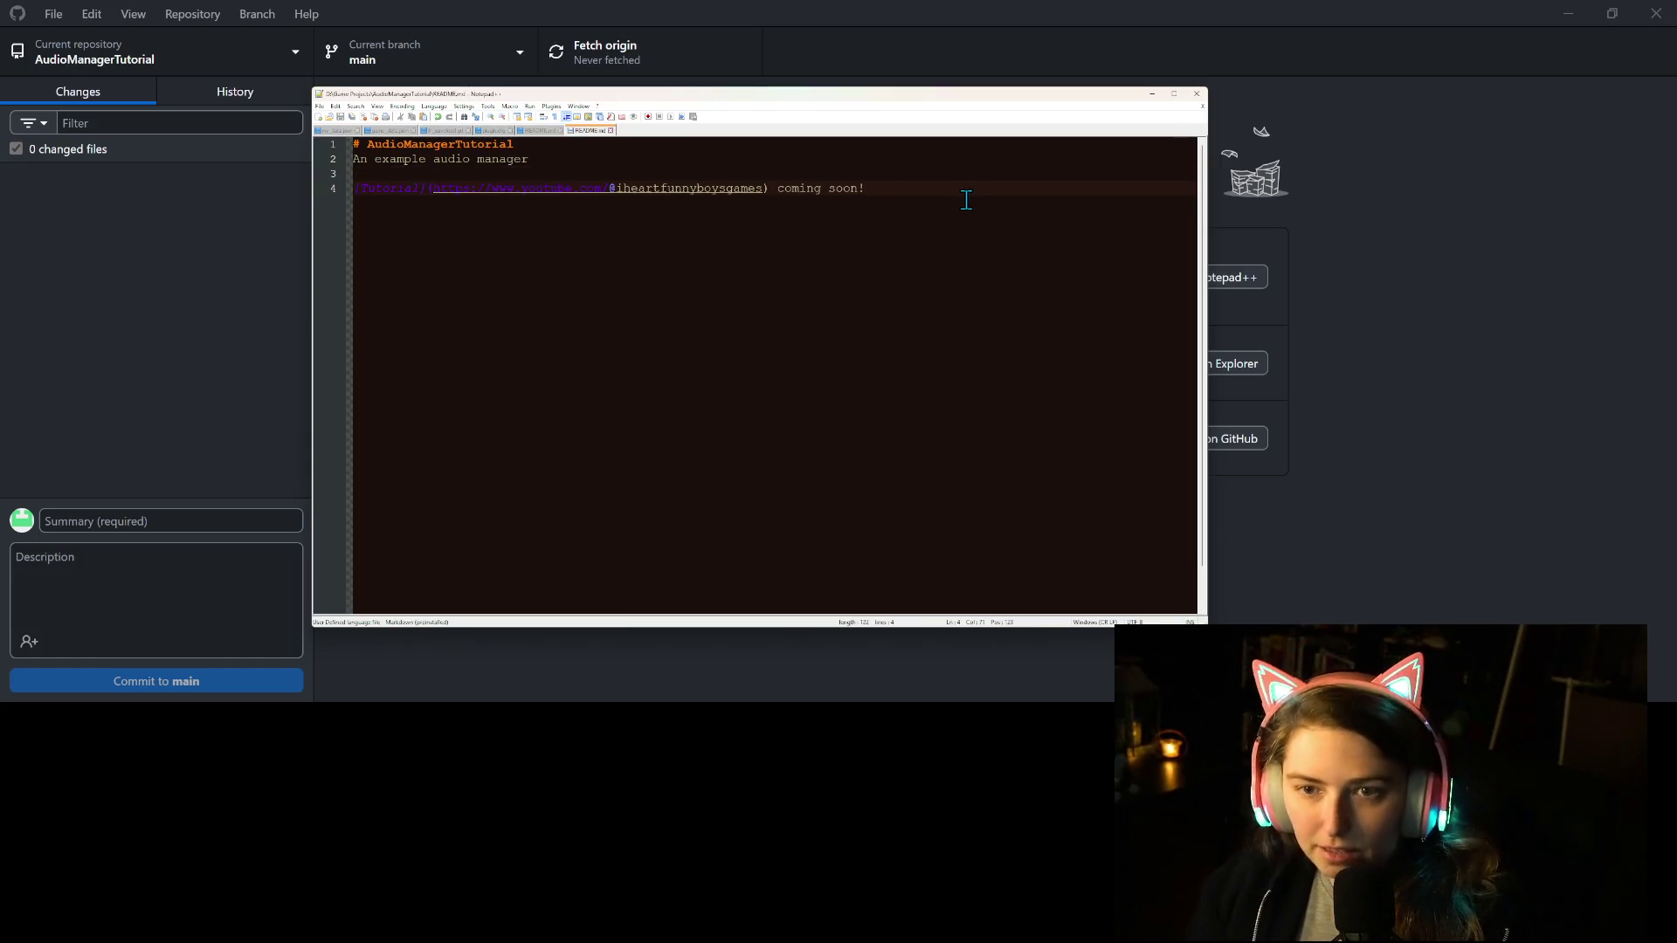
{"action": "left_click", "coordinate": [182, 320]}
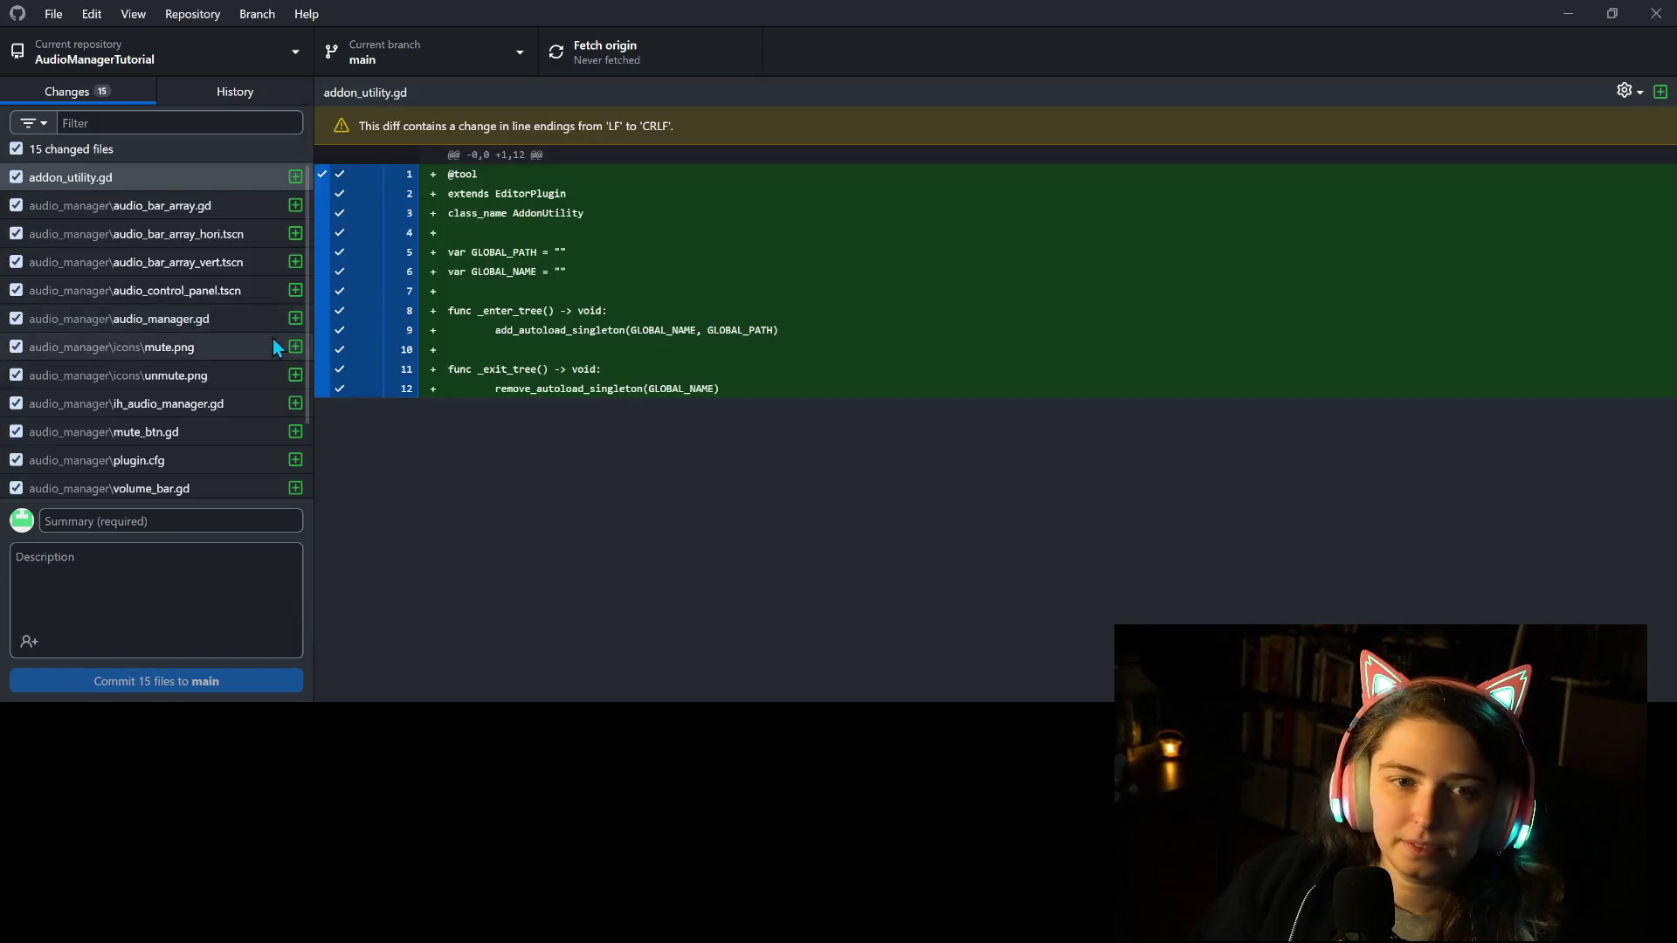
Step: Commit the 15 changed files with summary 'adds initial content' and push them to origin
{"action": "scroll", "coordinate": [157, 420], "scroll_direction": "down", "scroll_amount": 1}
{"action": "left_click", "coordinate": [215, 522]}
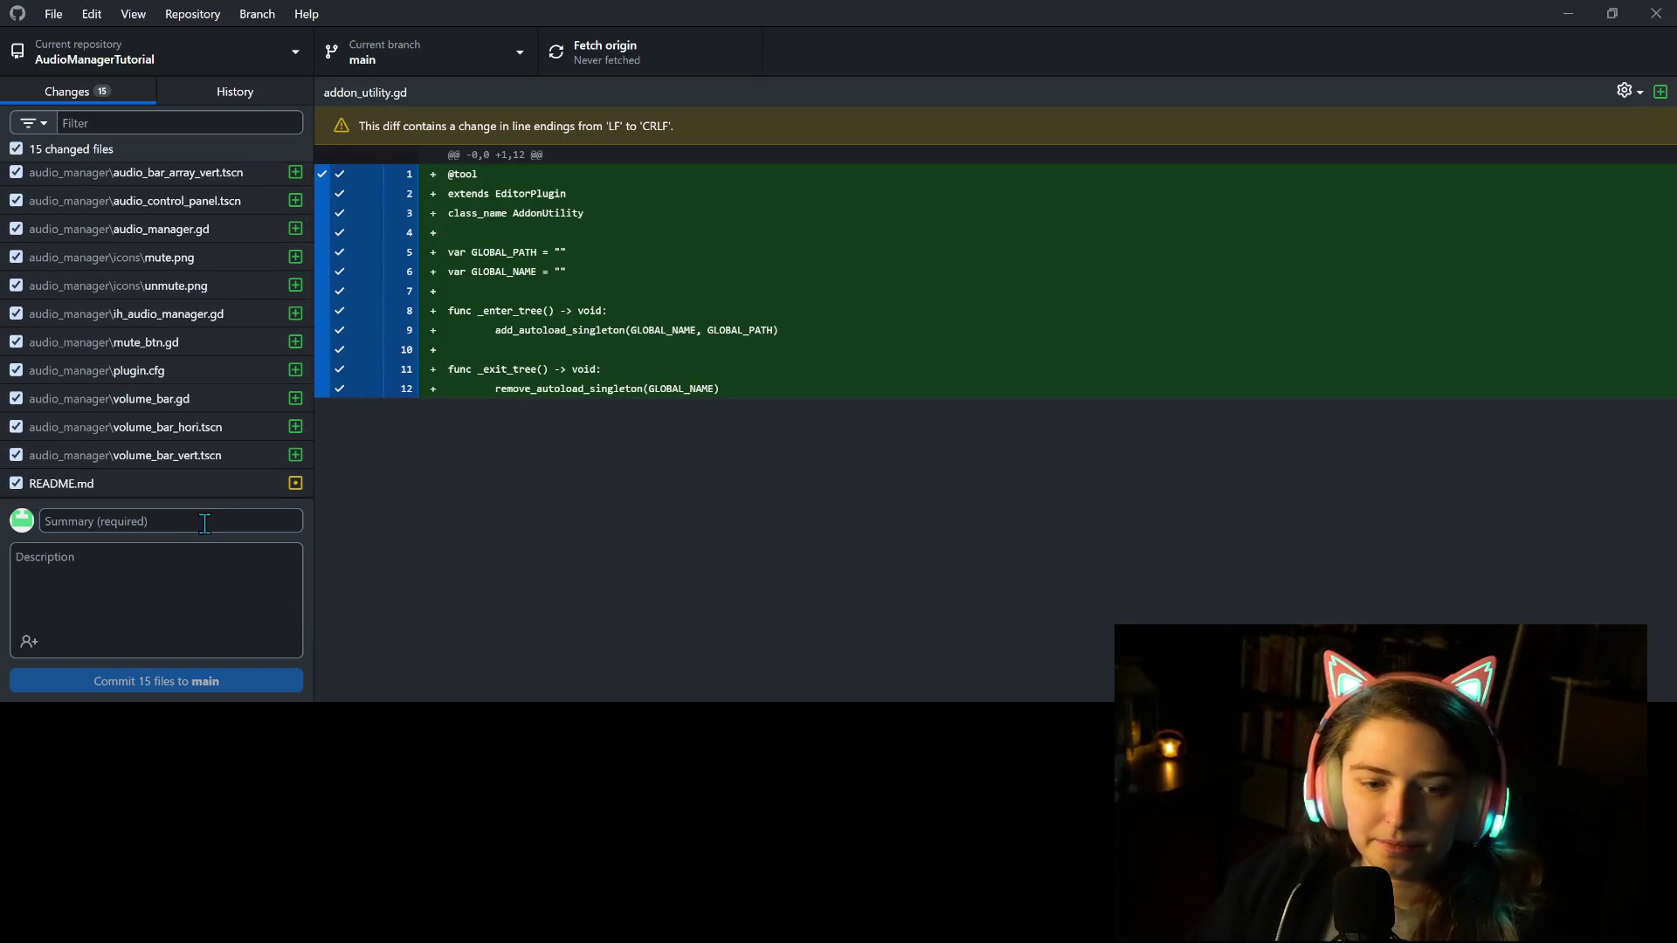
{"action": "type", "text": "adds initial content"}
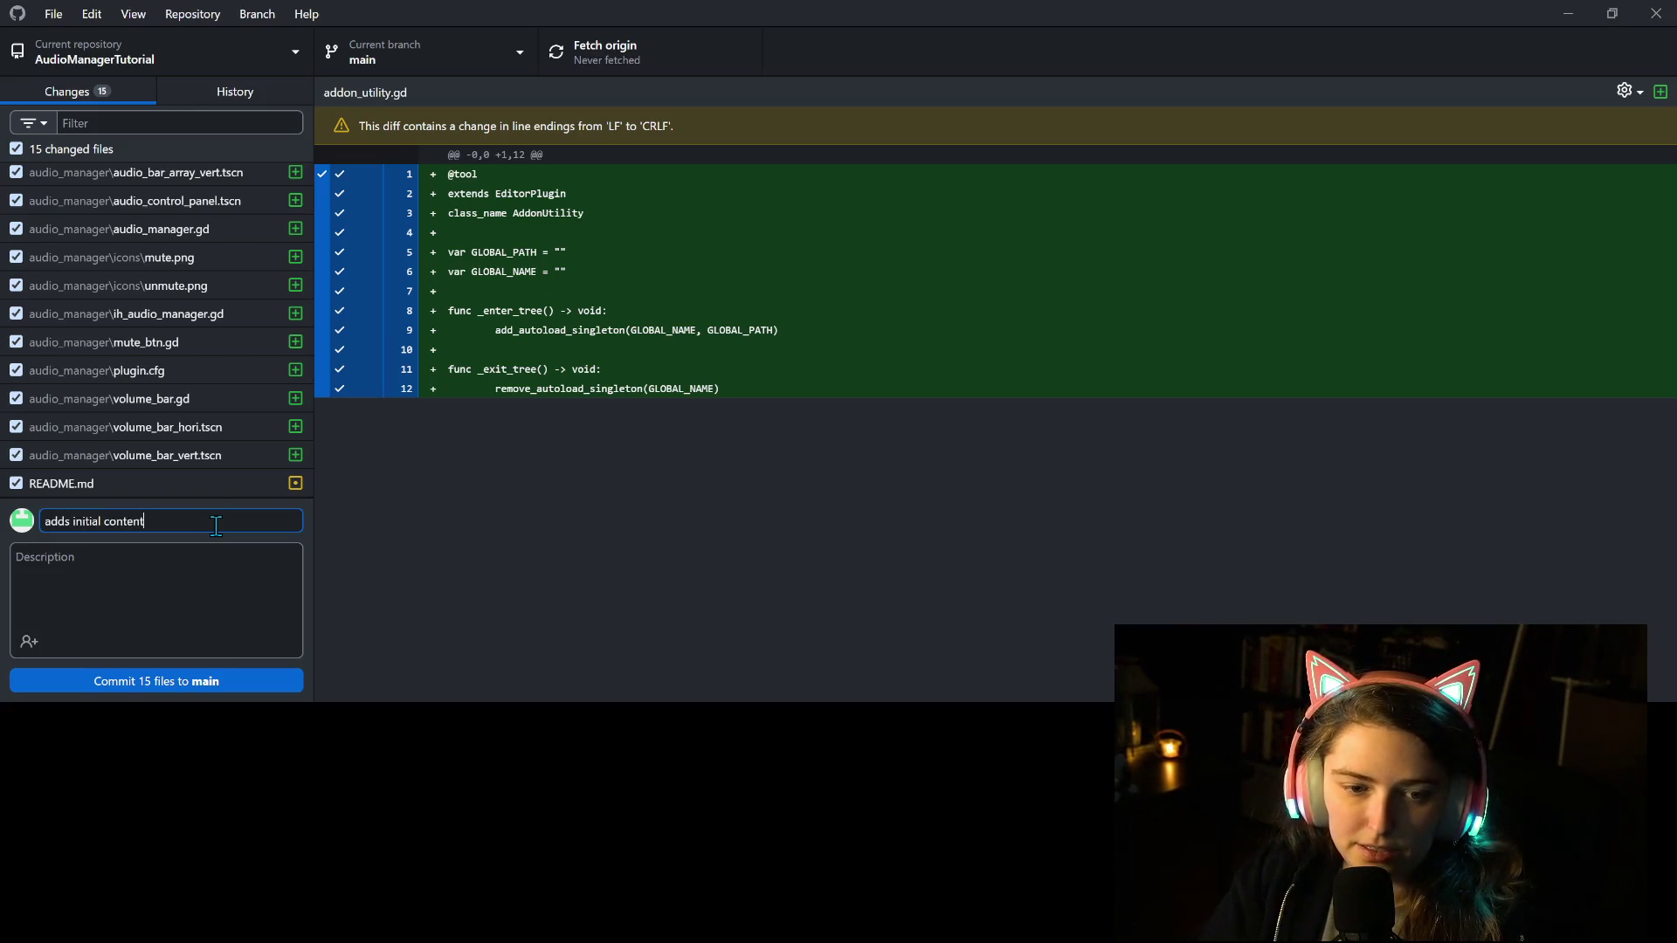
{"action": "left_click", "coordinate": [238, 681]}
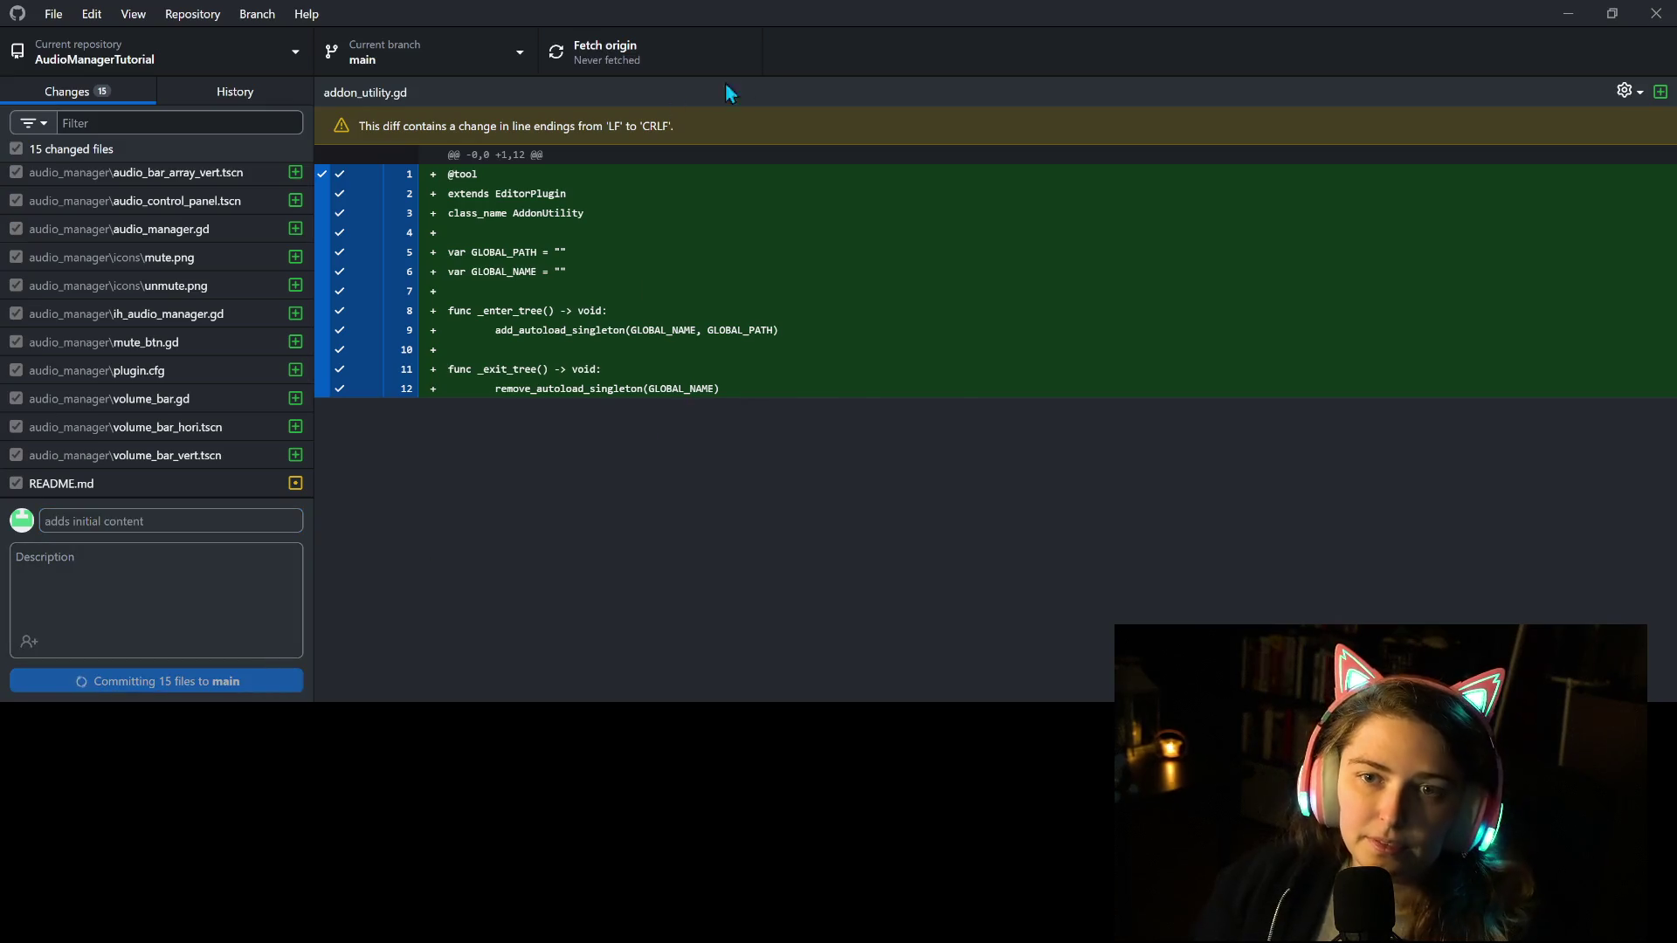
{"action": "left_click", "coordinate": [684, 74]}
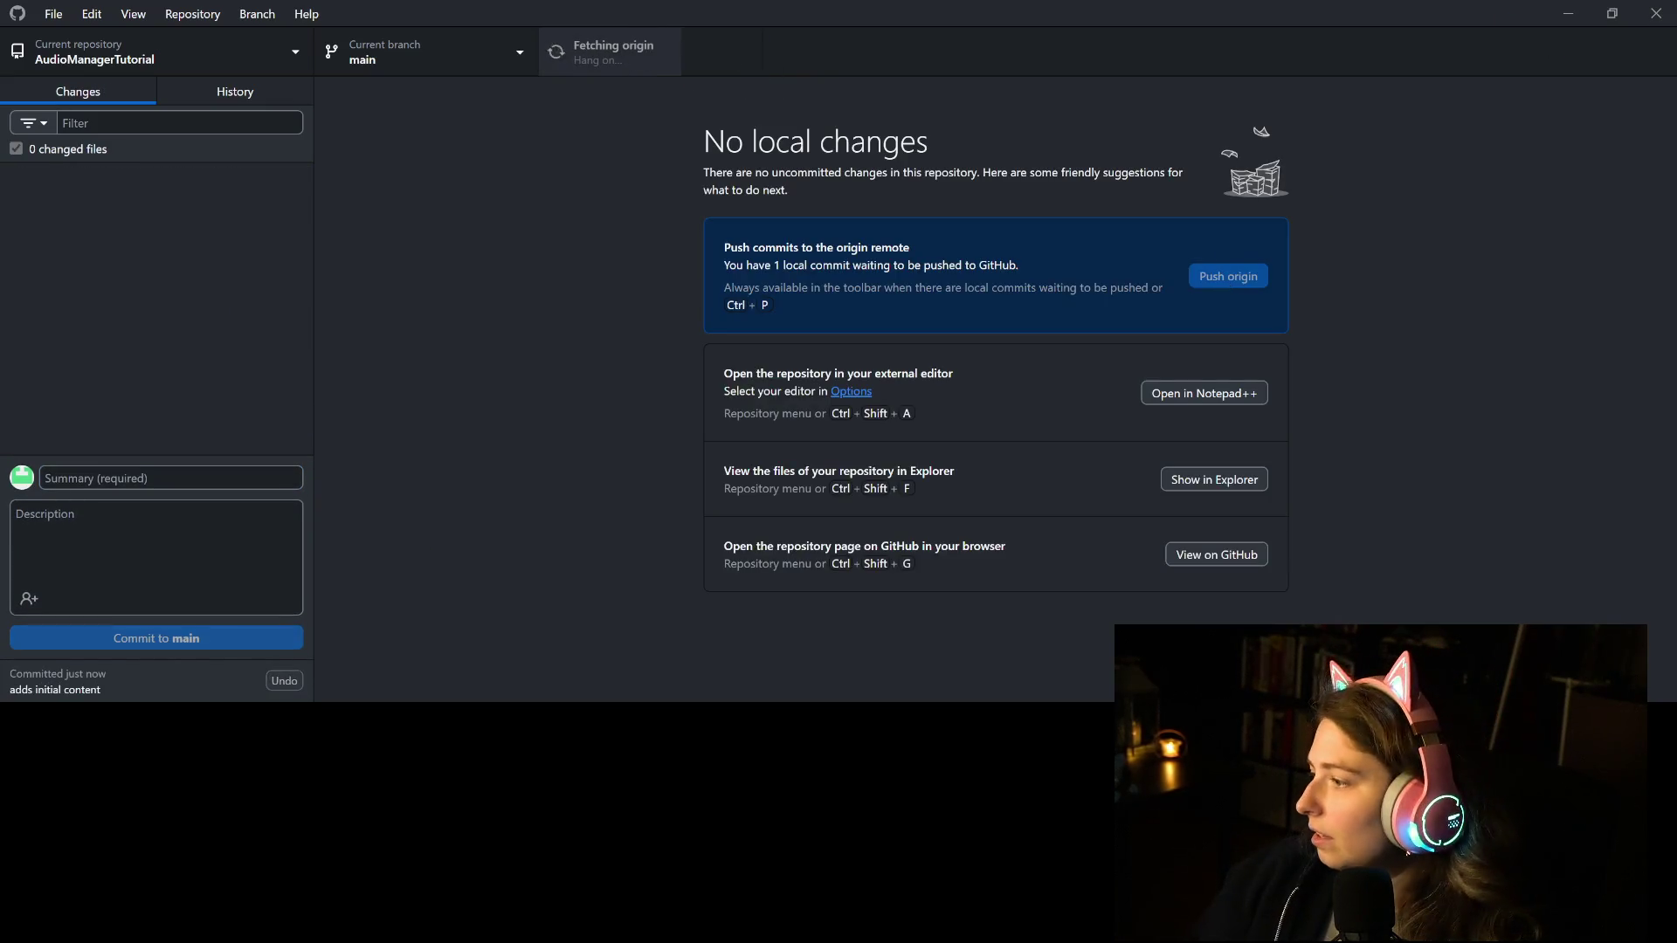
{"action": "left_click", "coordinate": [1574, 16]}
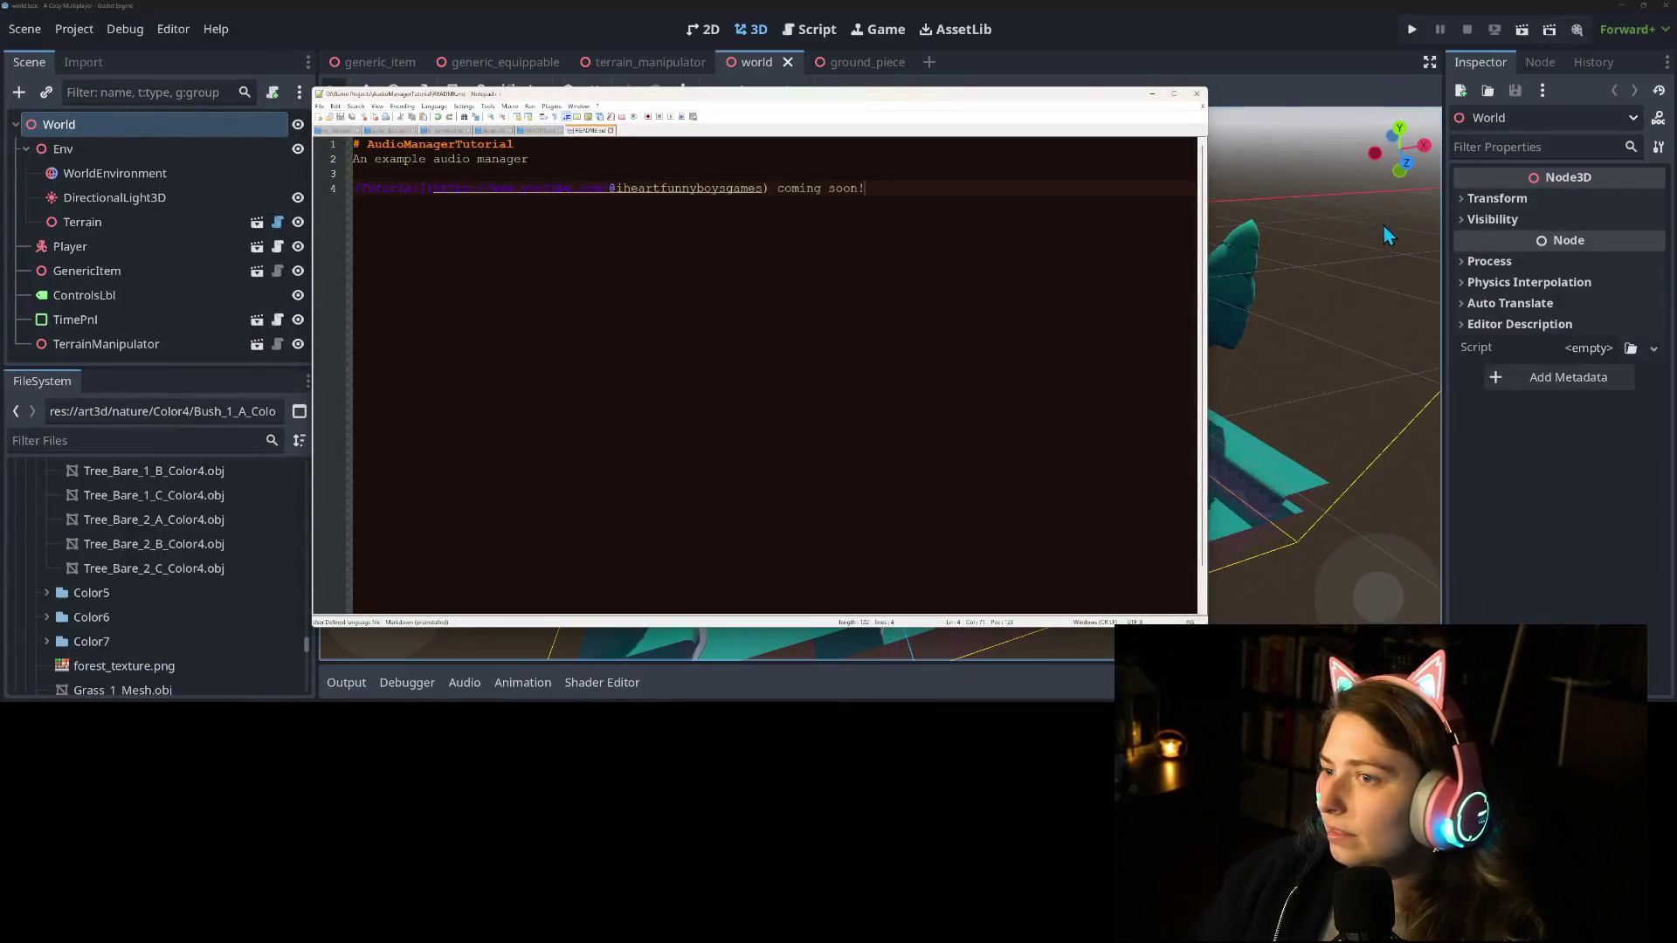
Step: Close the README editor and reload the AudioManagerTutorial repository page to see the pushed files
{"action": "left_click", "coordinate": [1199, 92]}
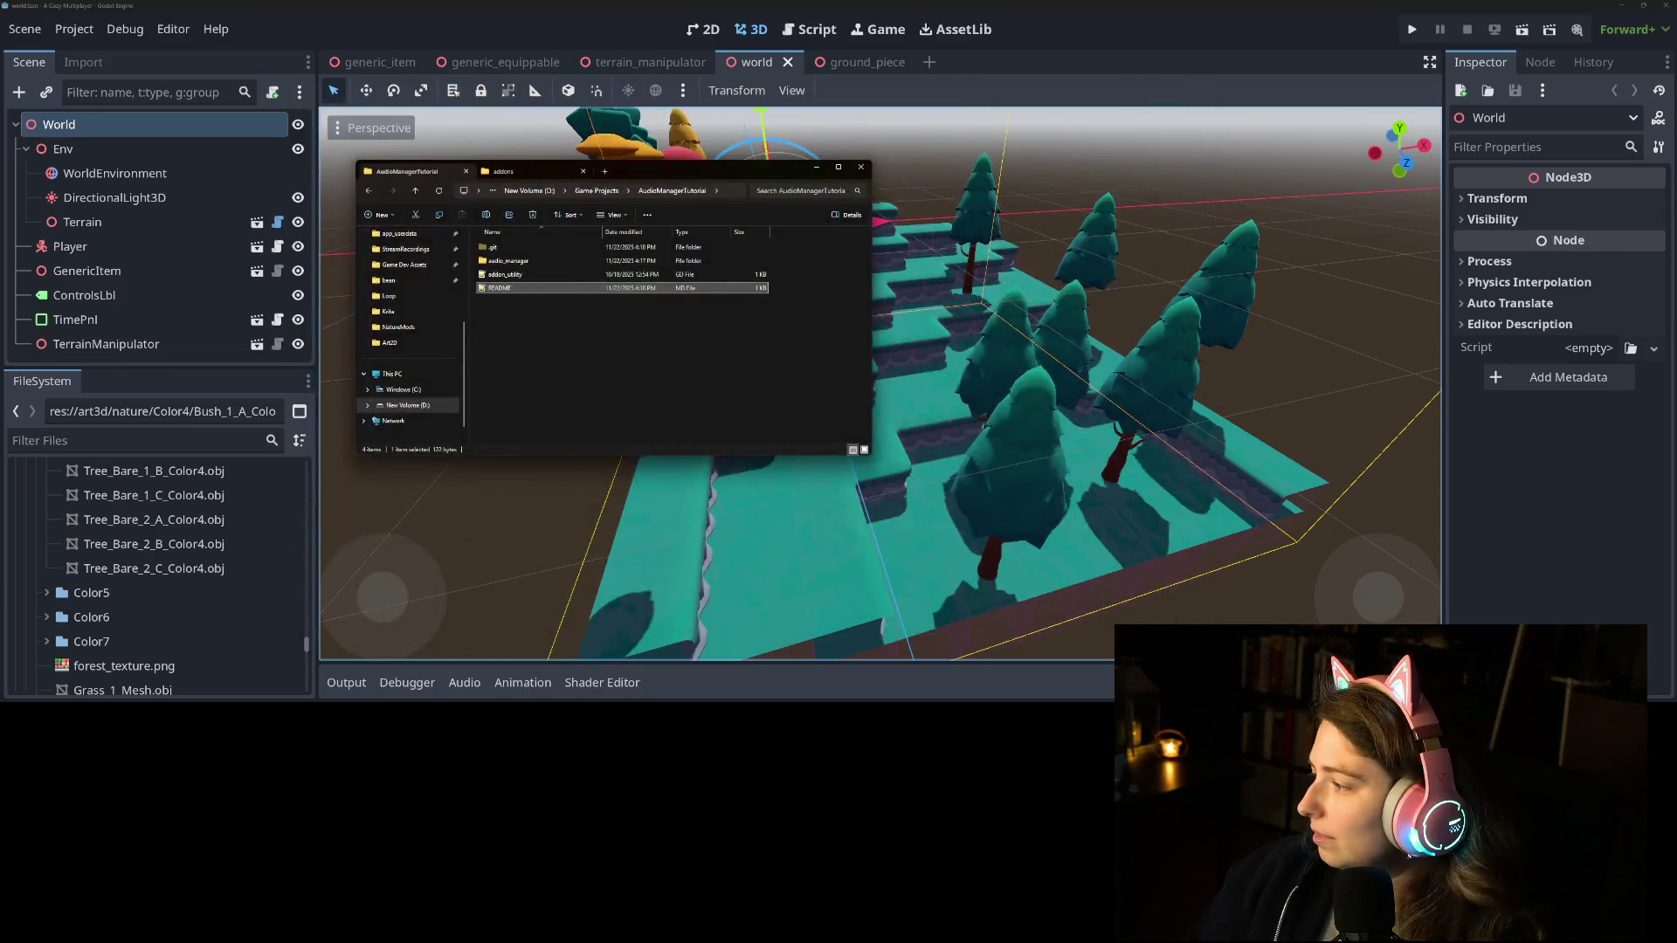
{"action": "key", "text": "alt+Tab"}
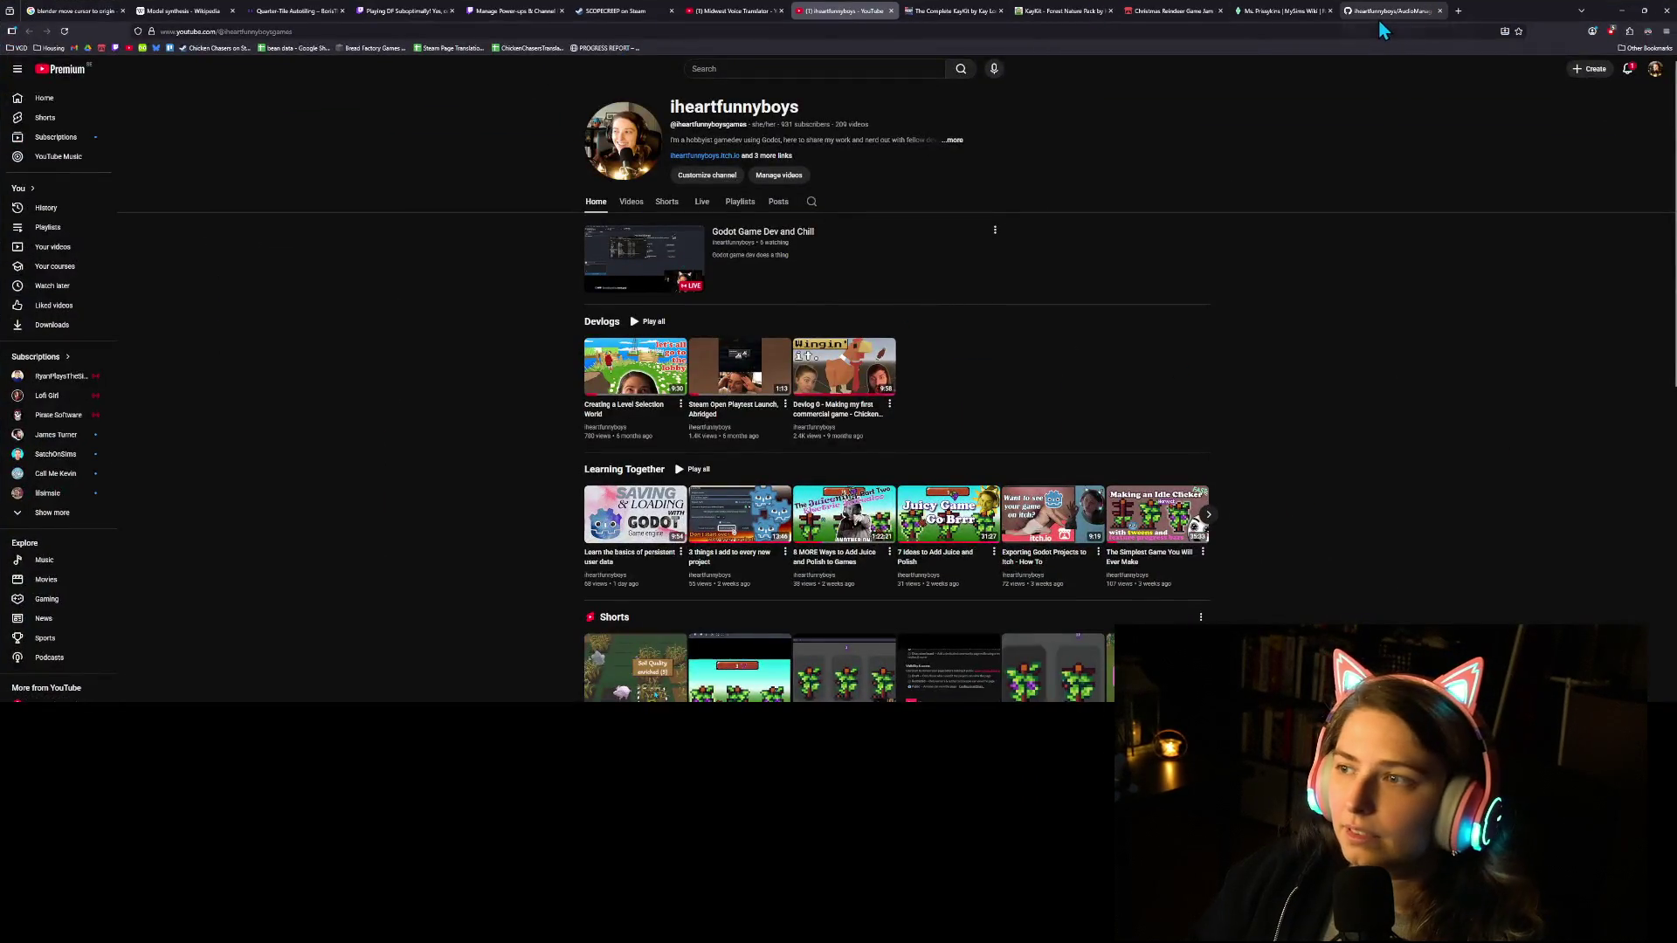
{"action": "left_click", "coordinate": [1392, 11]}
{"action": "left_click", "coordinate": [66, 31]}
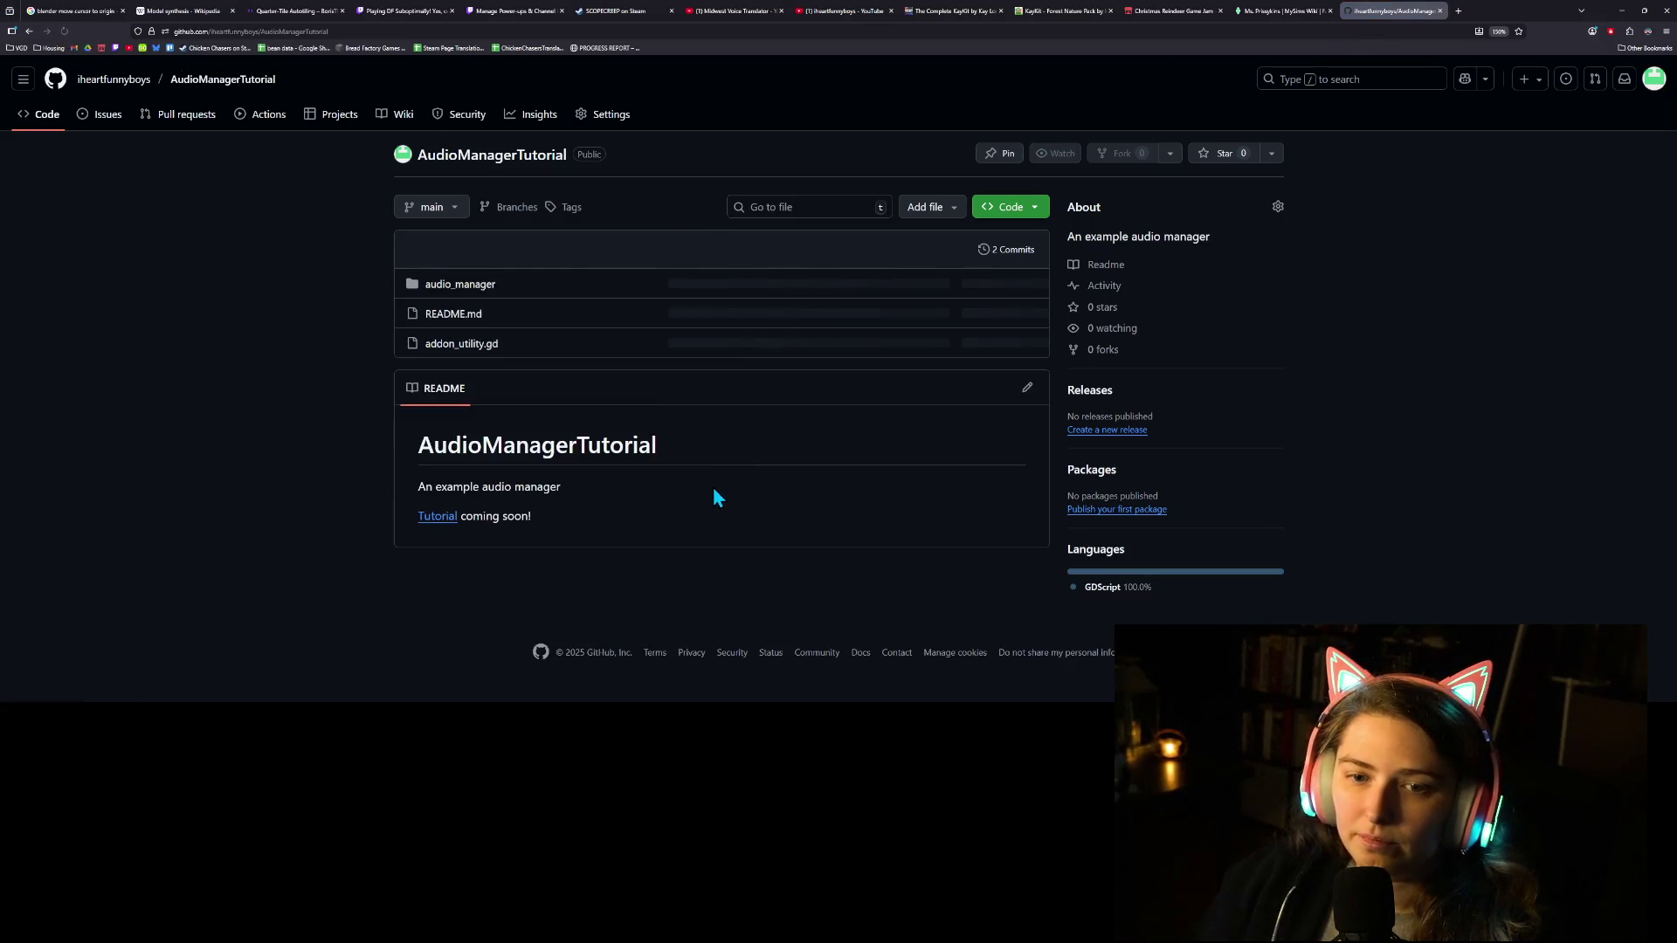
{"action": "left_click", "coordinate": [558, 32]}
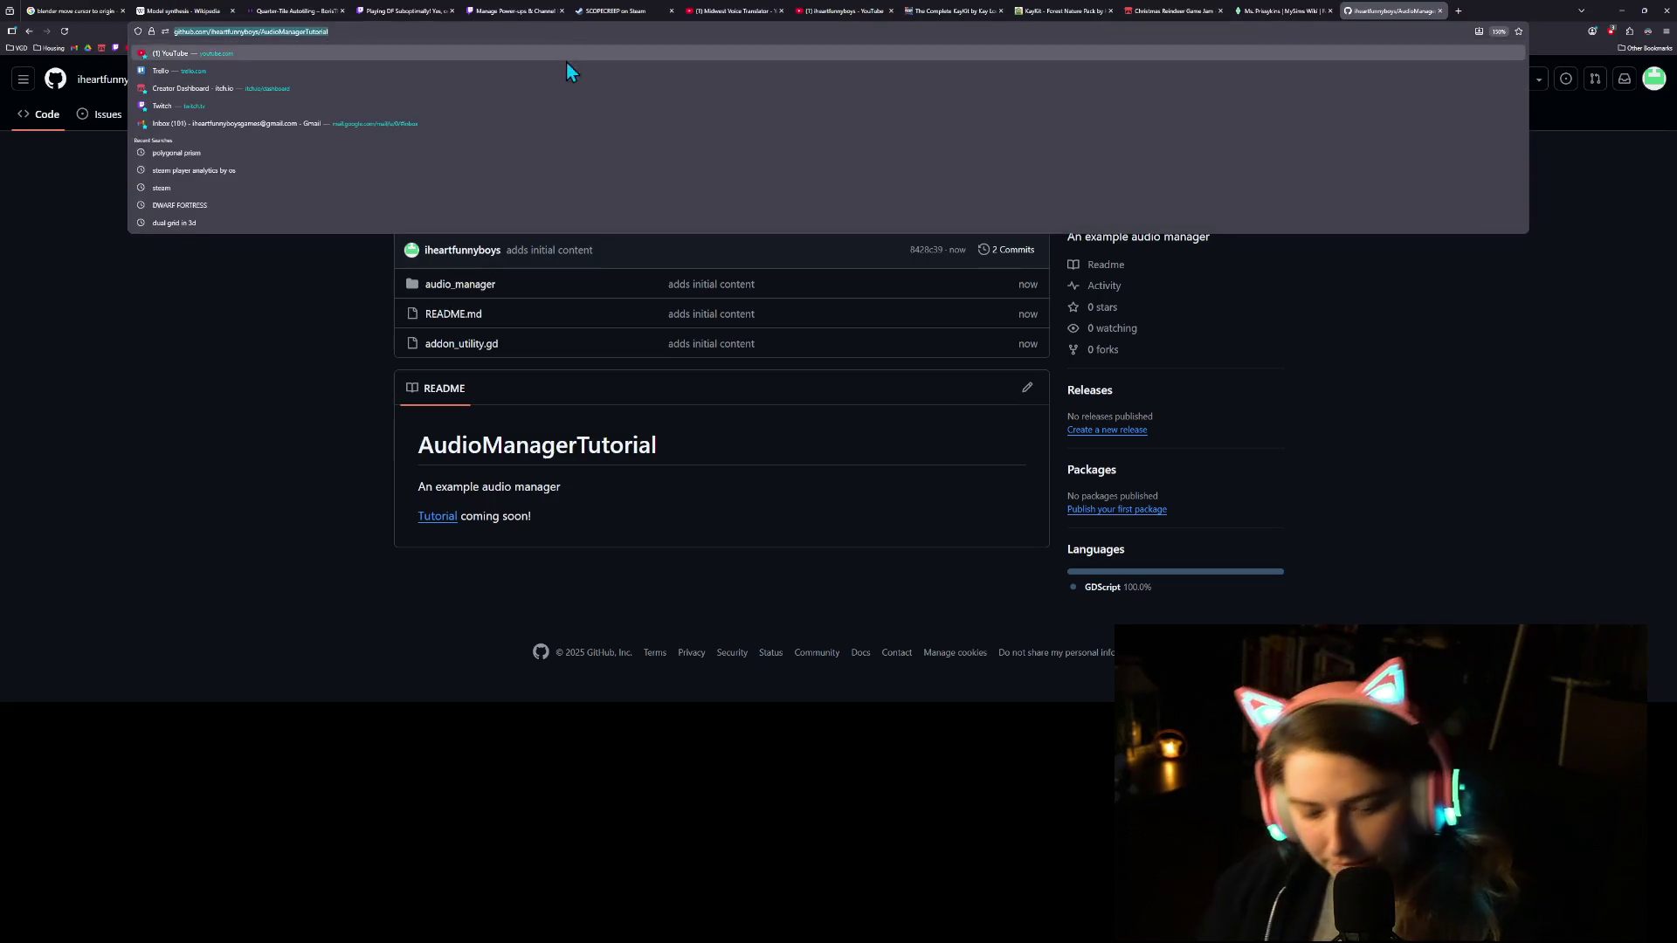
{"action": "left_click", "coordinate": [1373, 622]}
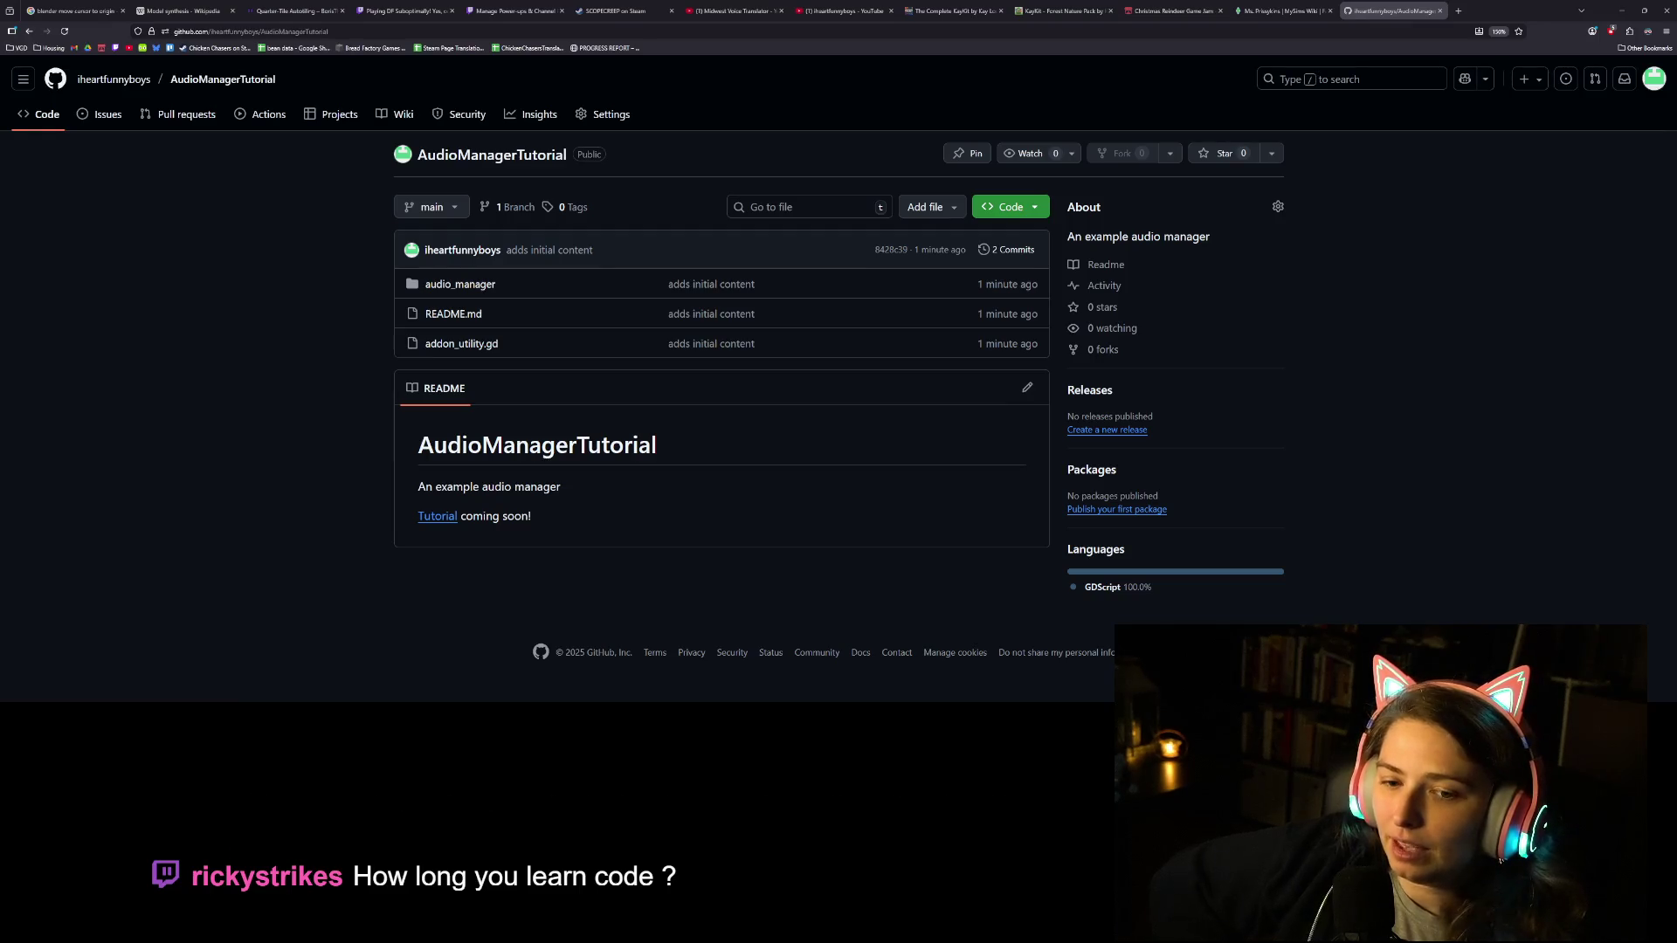
{"action": "left_click", "coordinate": [483, 291]}
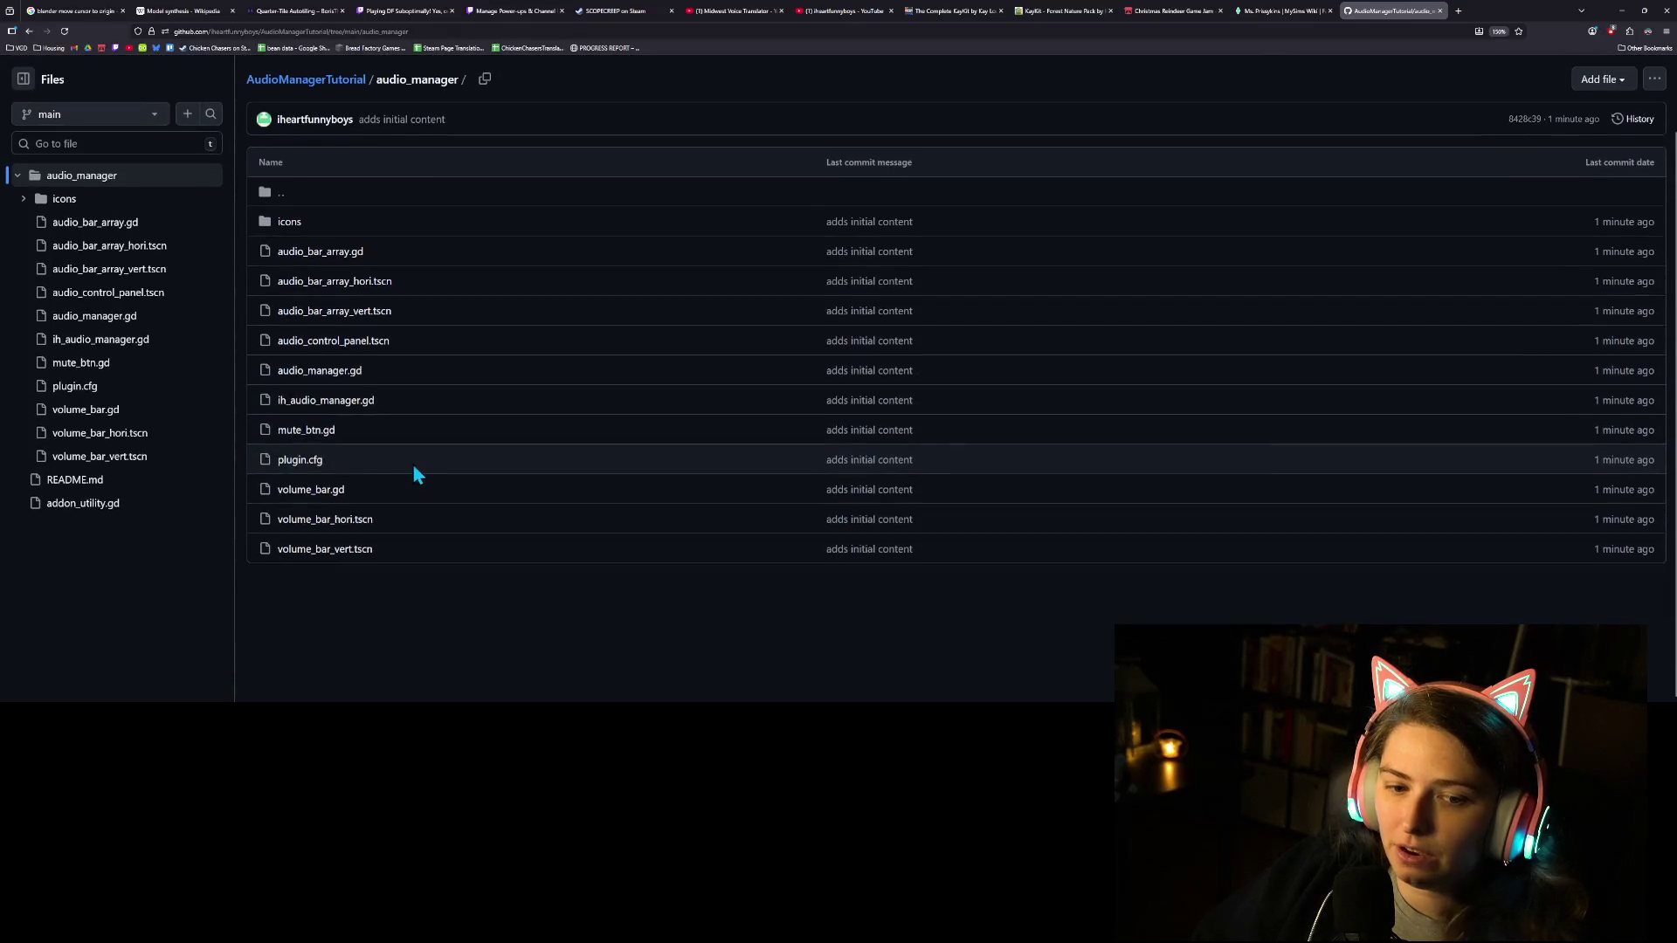
{"action": "left_click", "coordinate": [335, 494]}
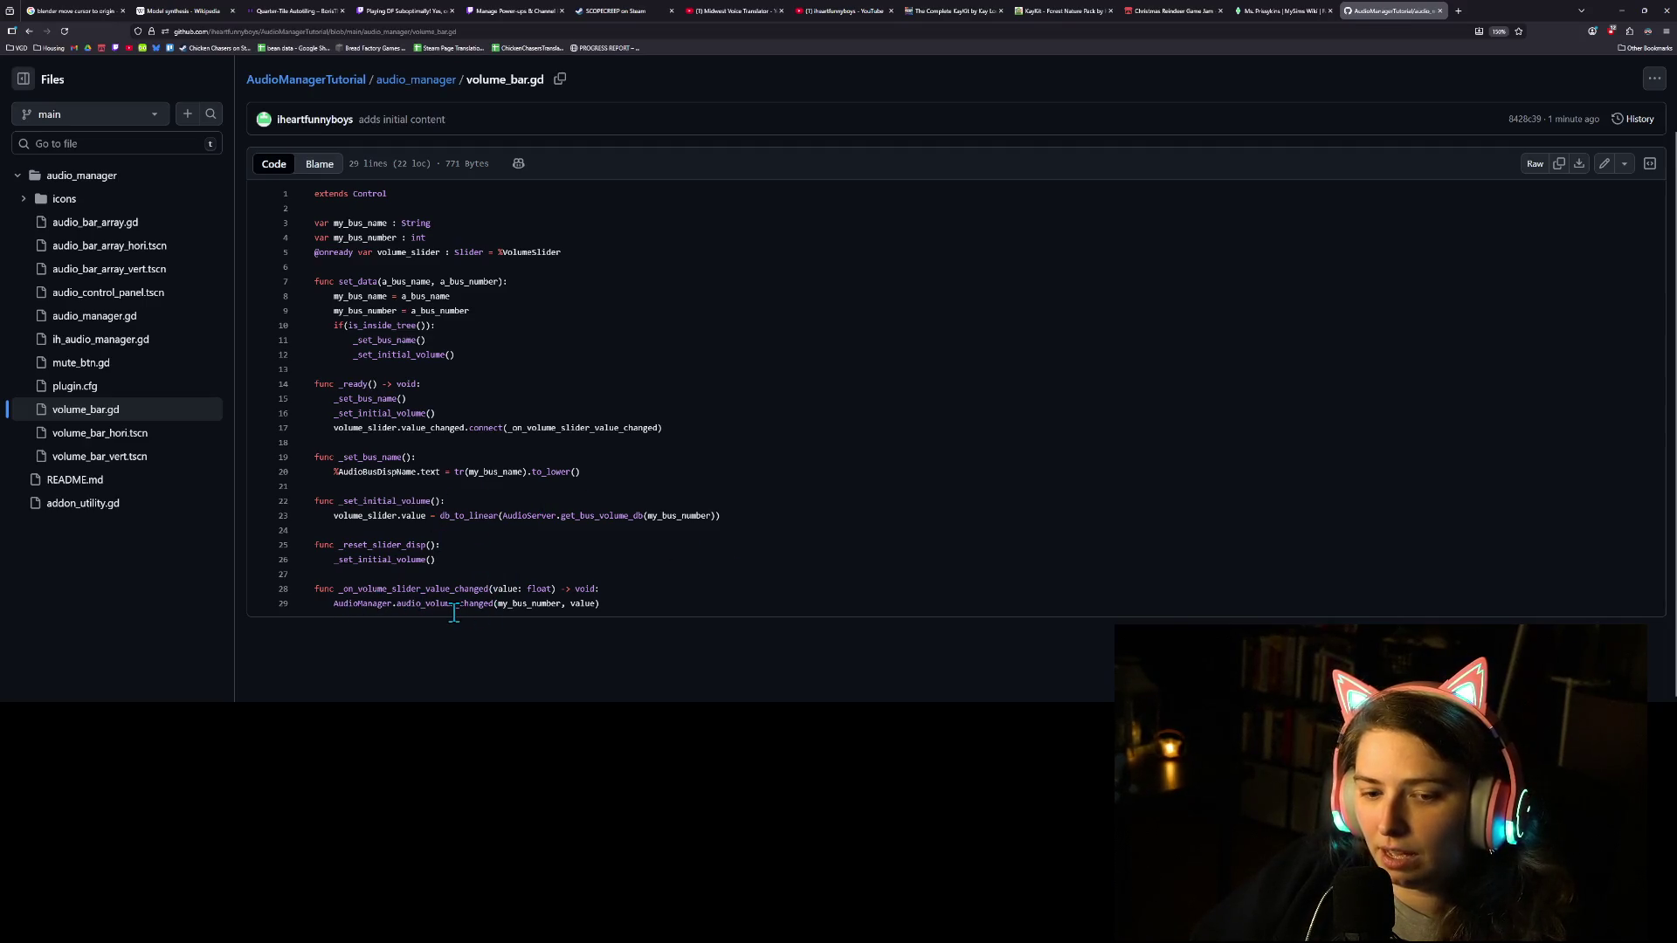
{"action": "left_click", "coordinate": [352, 604]}
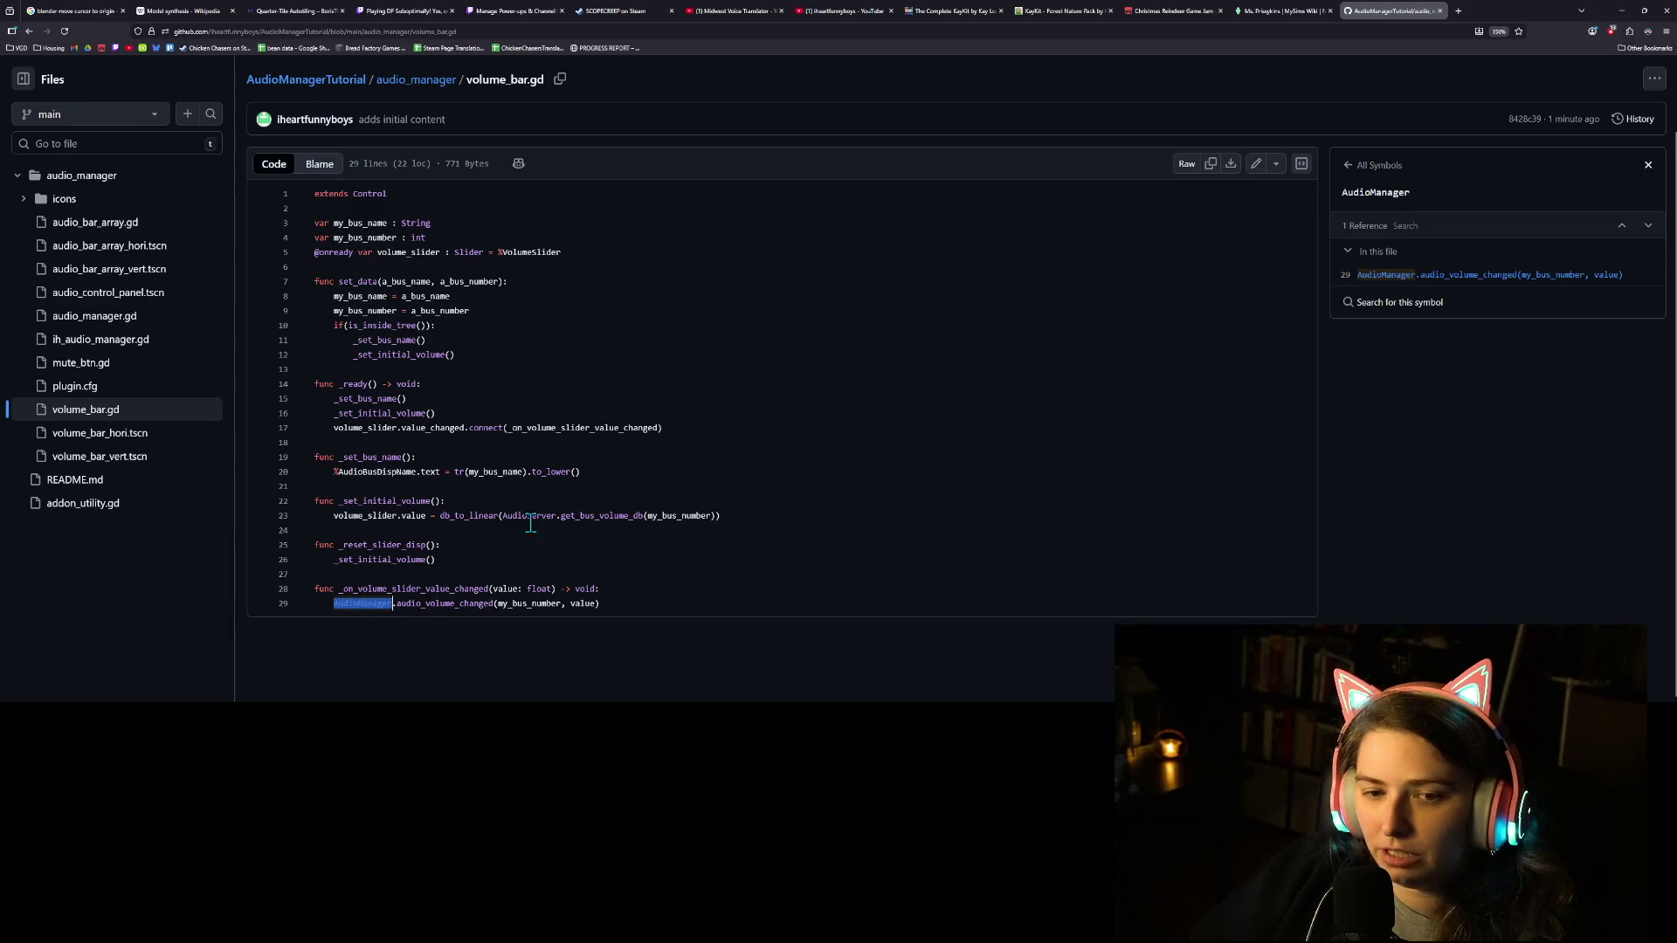
{"action": "left_click", "coordinate": [697, 352]}
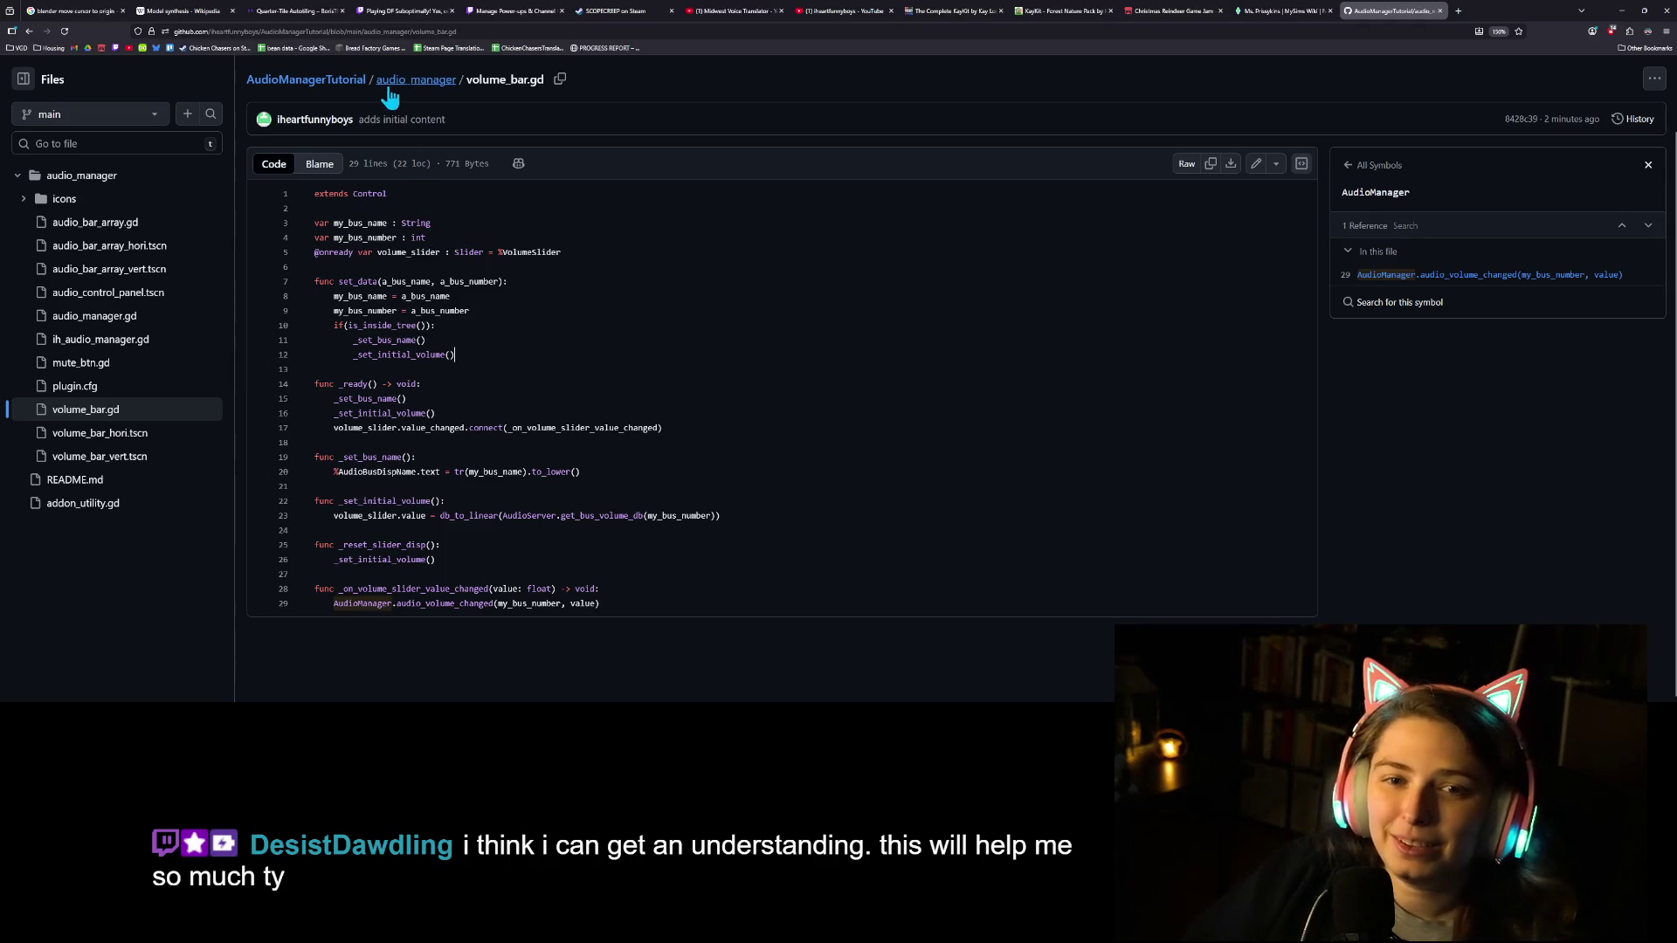
{"action": "left_click", "coordinate": [349, 80]}
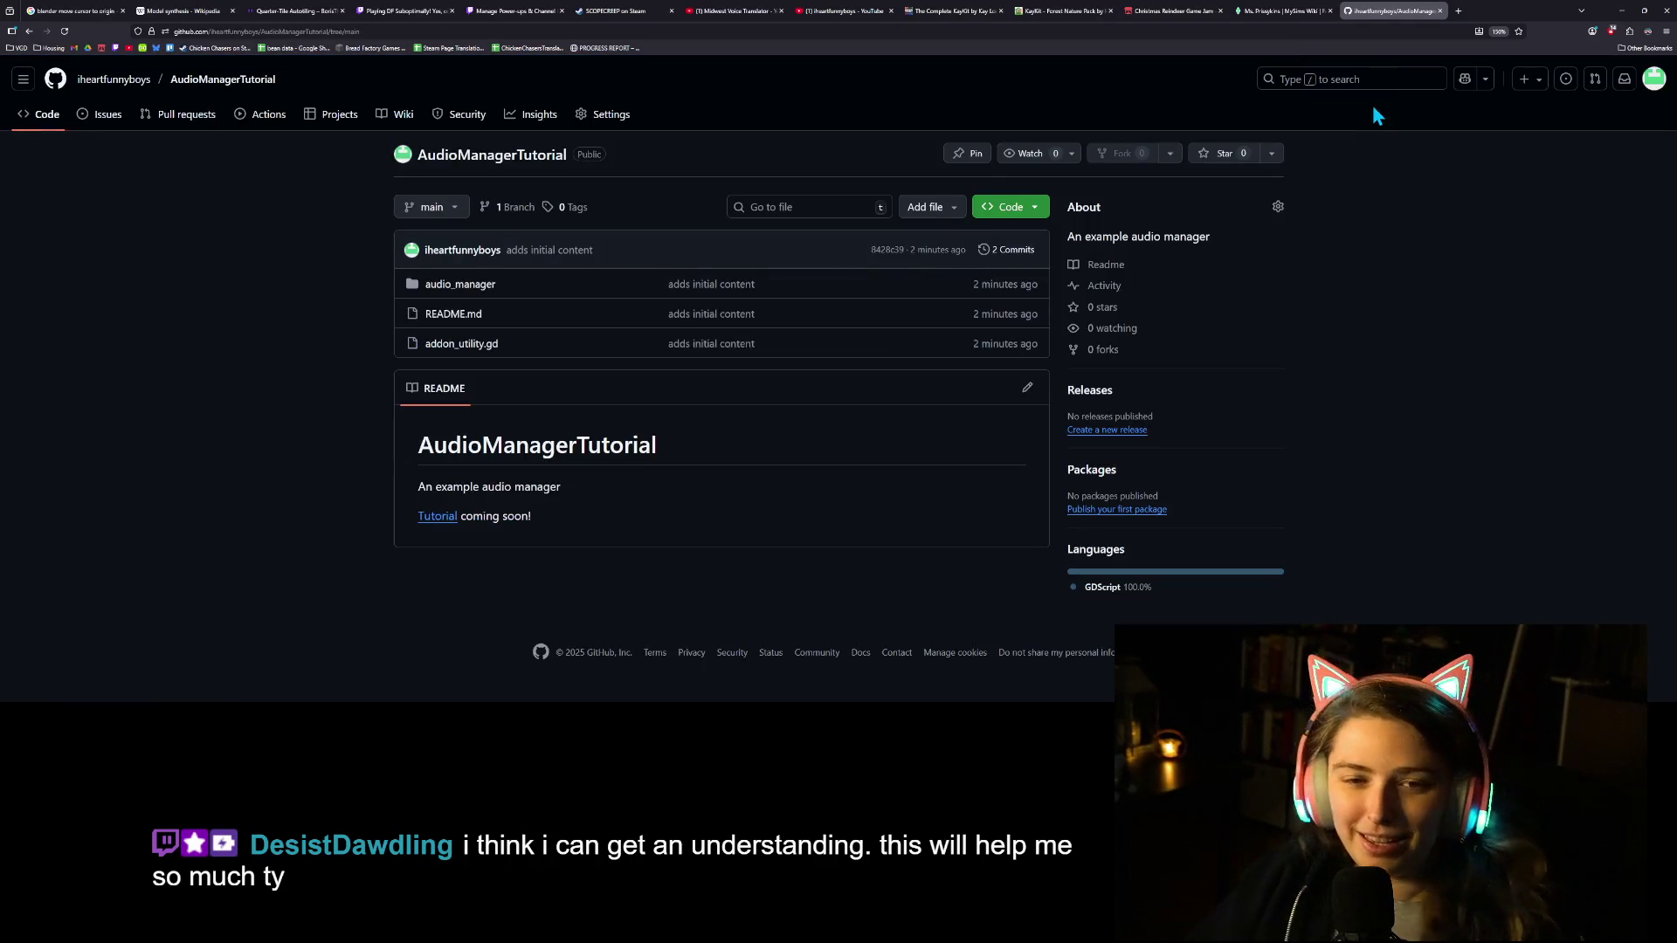
{"action": "left_click", "coordinate": [1439, 11]}
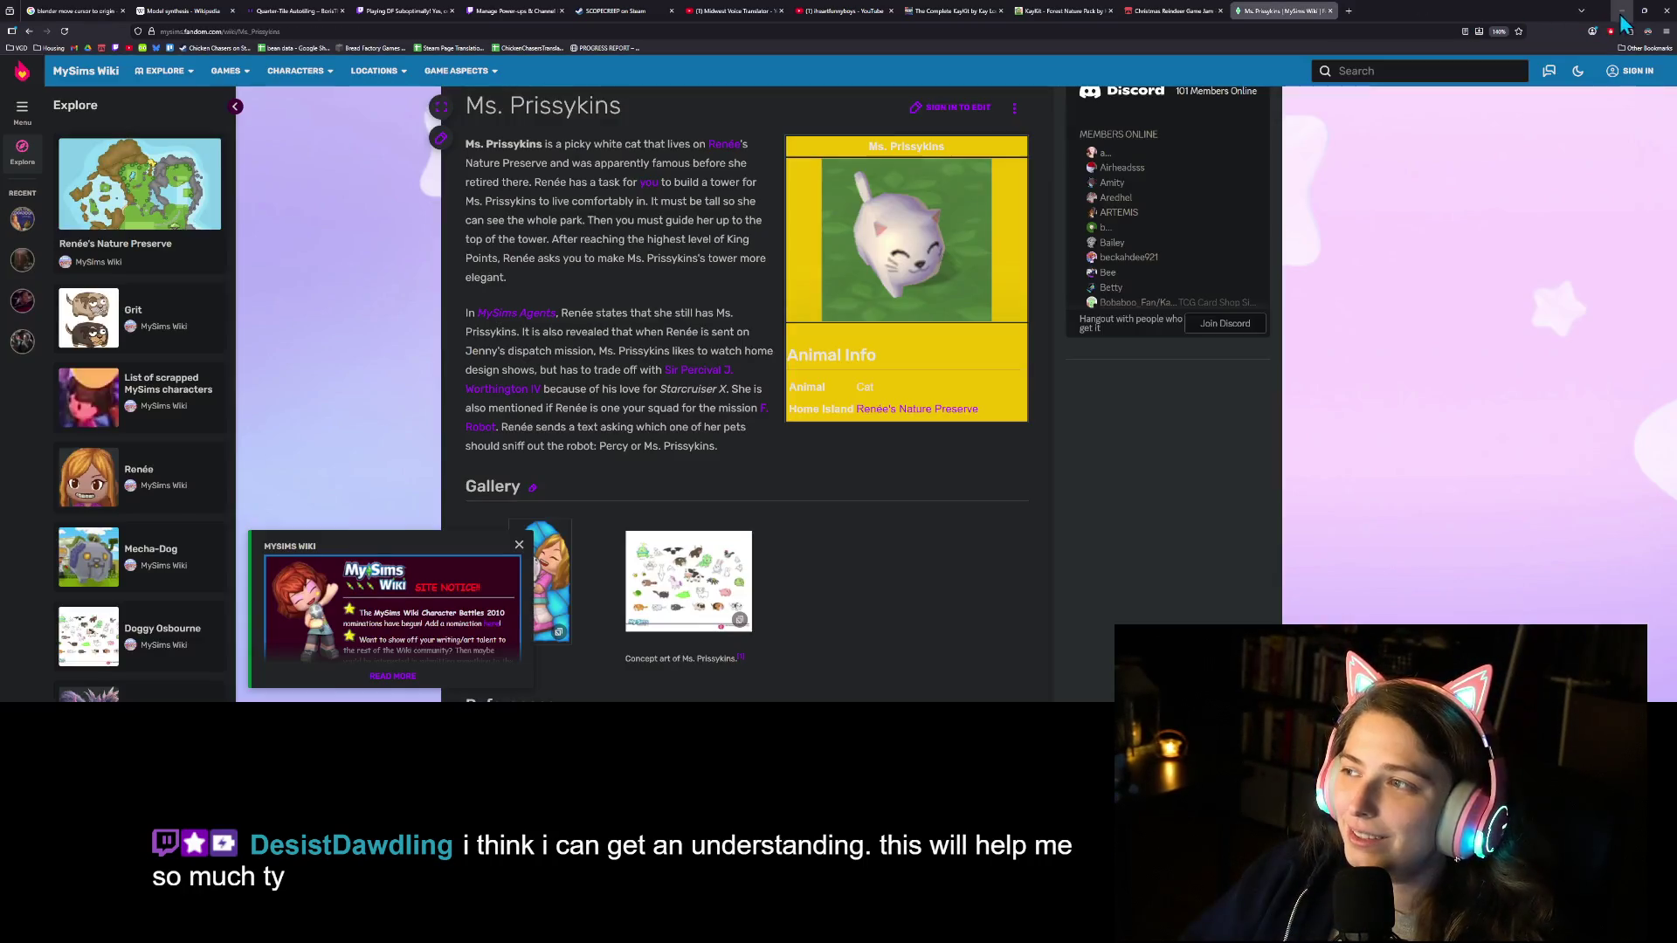
Step: Put away the browser and File Explorer, then switch GitHub Desktop to steam-multiplayer
{"action": "left_click", "coordinate": [1621, 11]}
{"action": "left_click", "coordinate": [685, 262]}
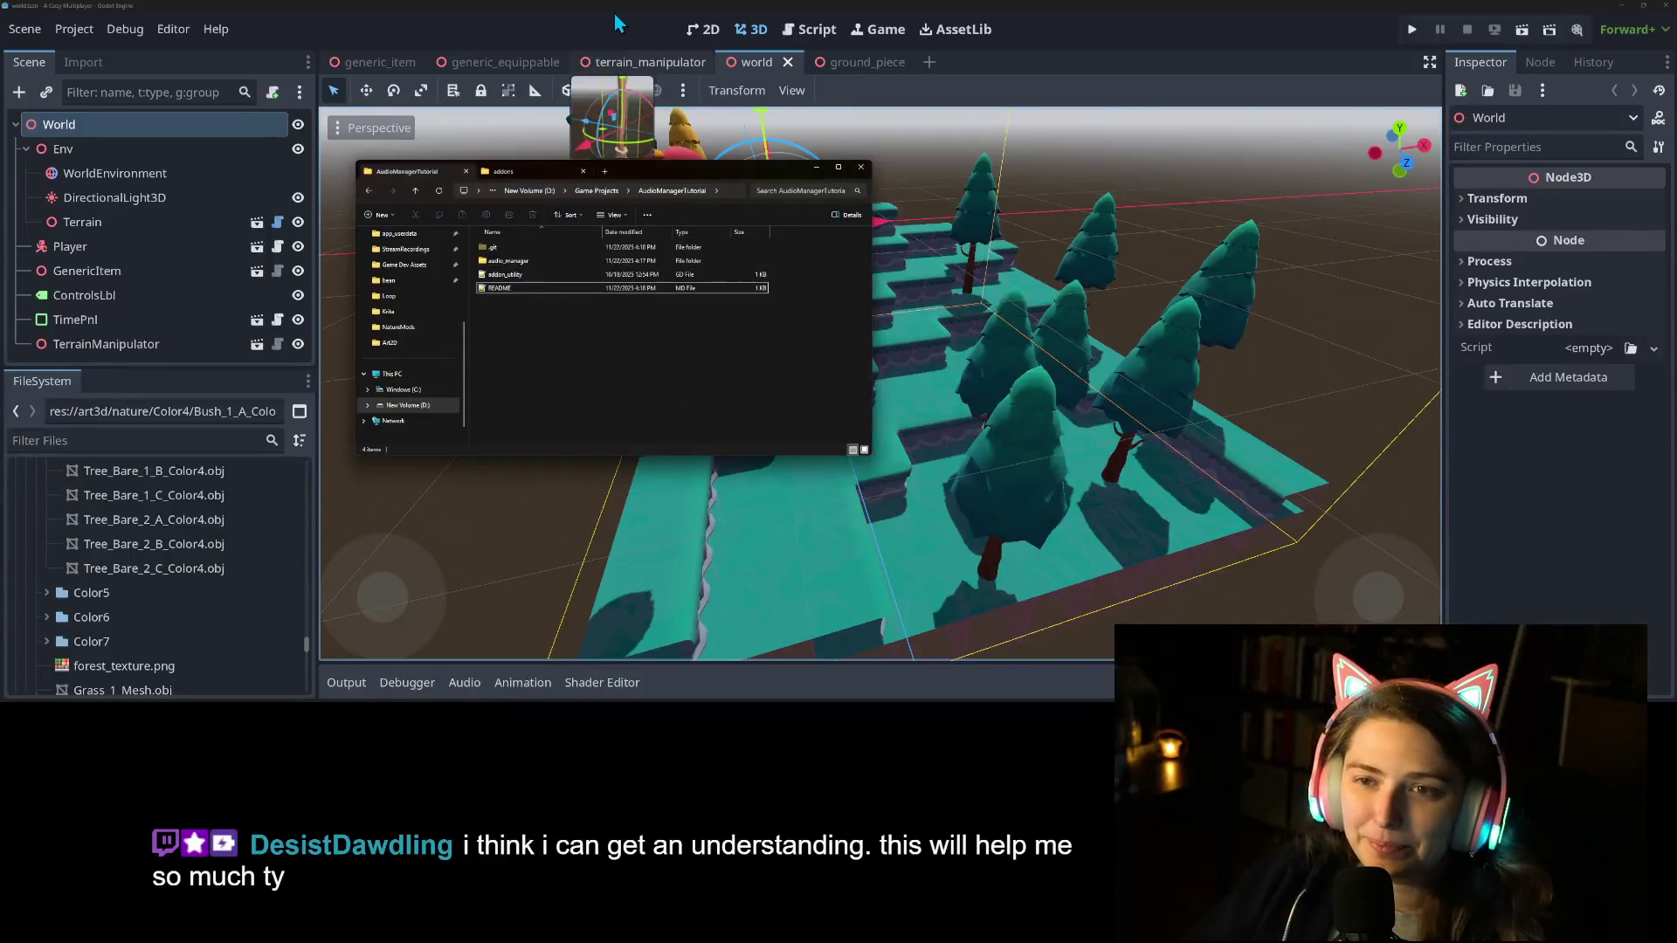
{"action": "left_click", "coordinate": [860, 167]}
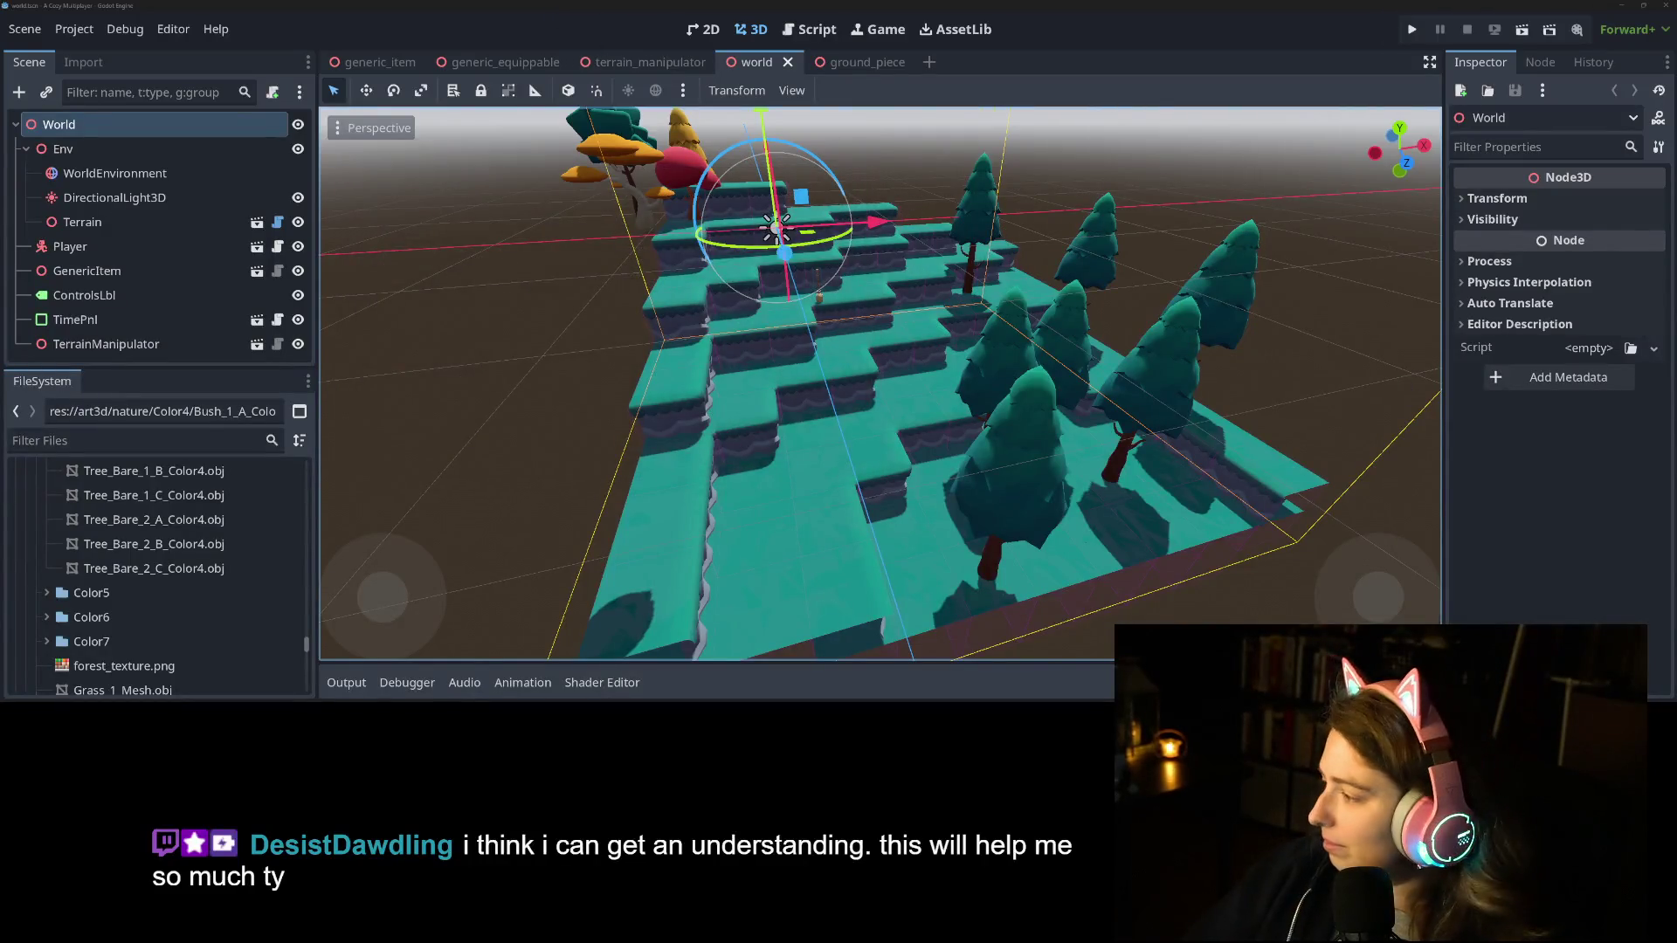
{"action": "key", "text": "alt+Tab"}
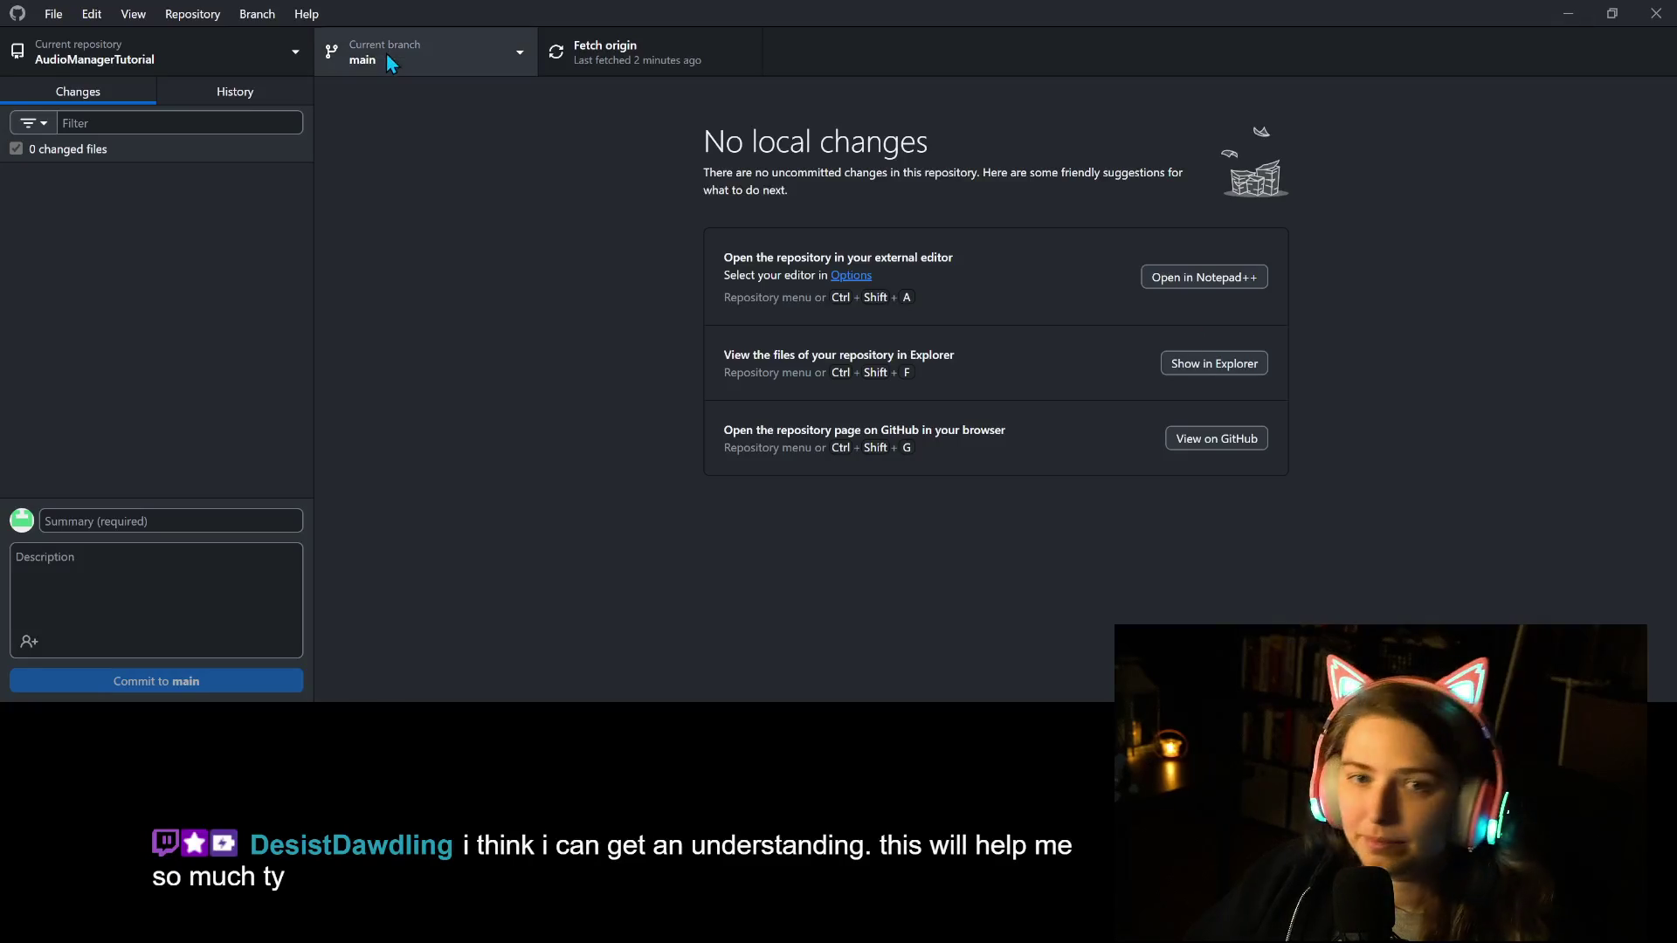
{"action": "left_click", "coordinate": [122, 59]}
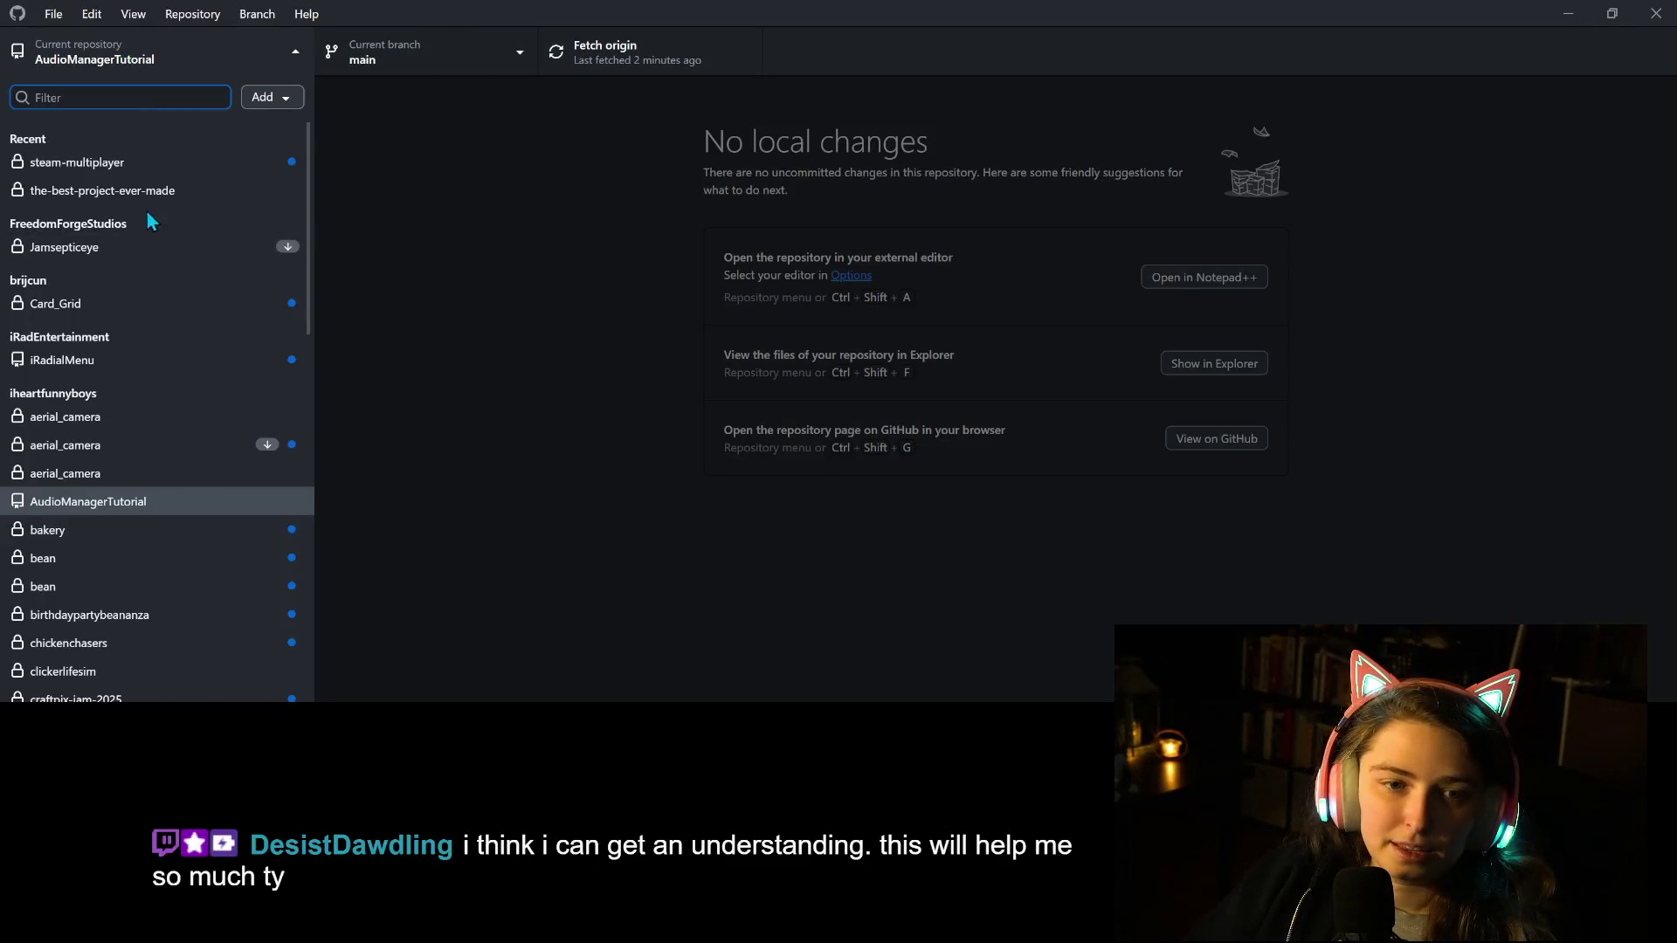
{"action": "left_click", "coordinate": [91, 162]}
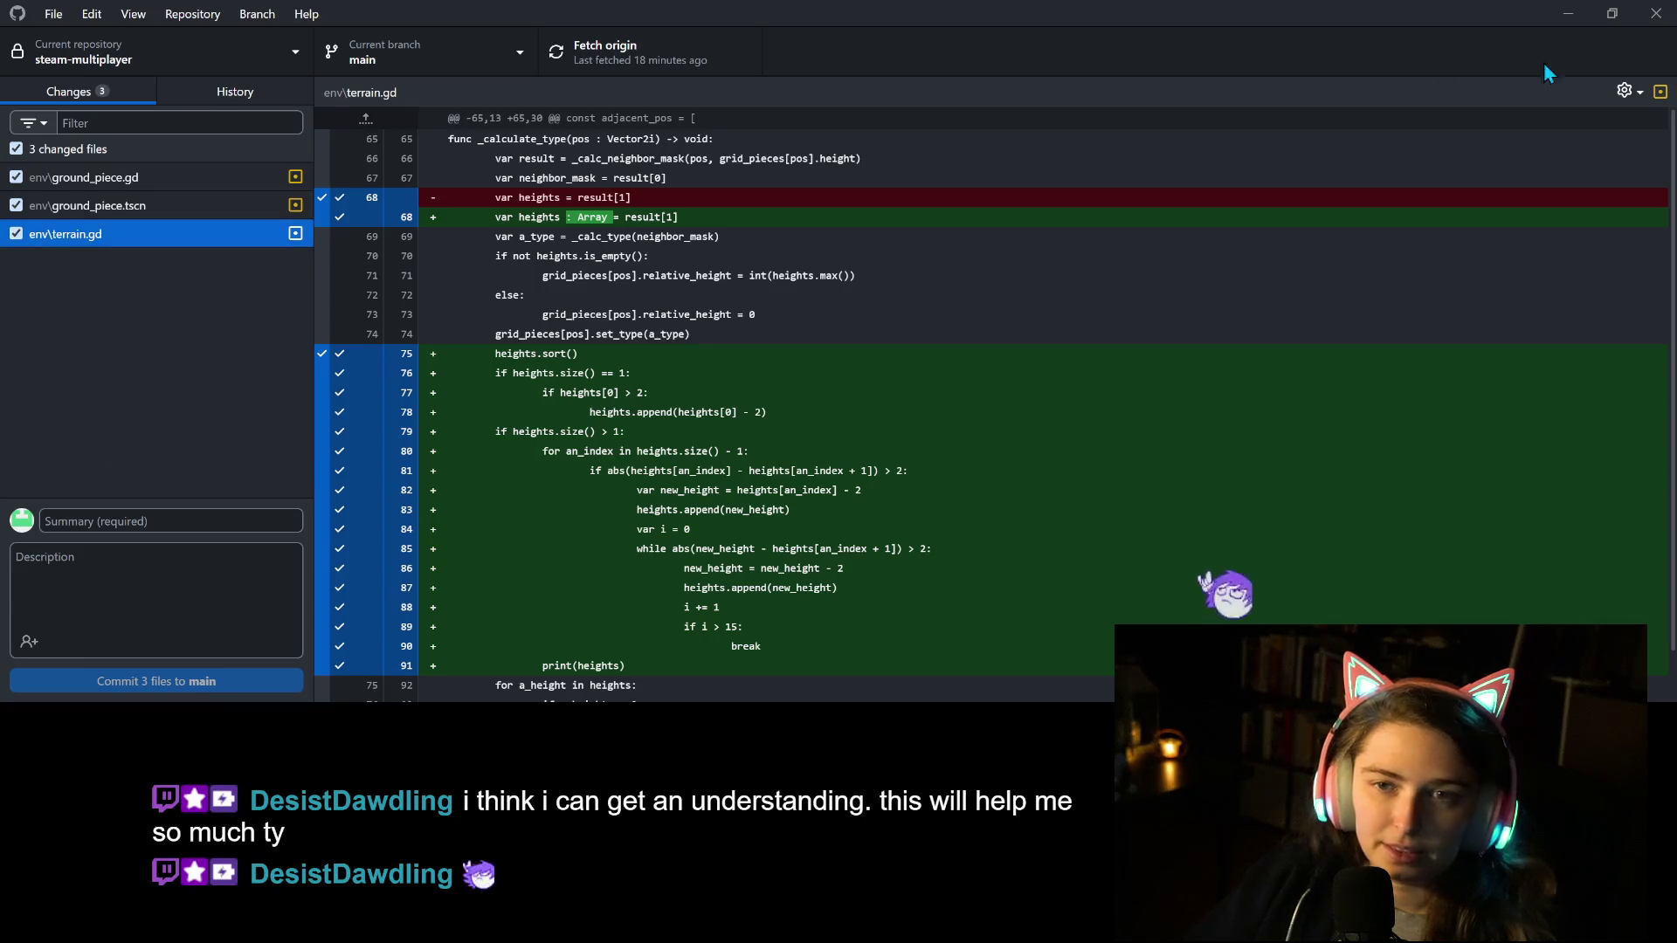
{"action": "left_click", "coordinate": [1568, 13]}
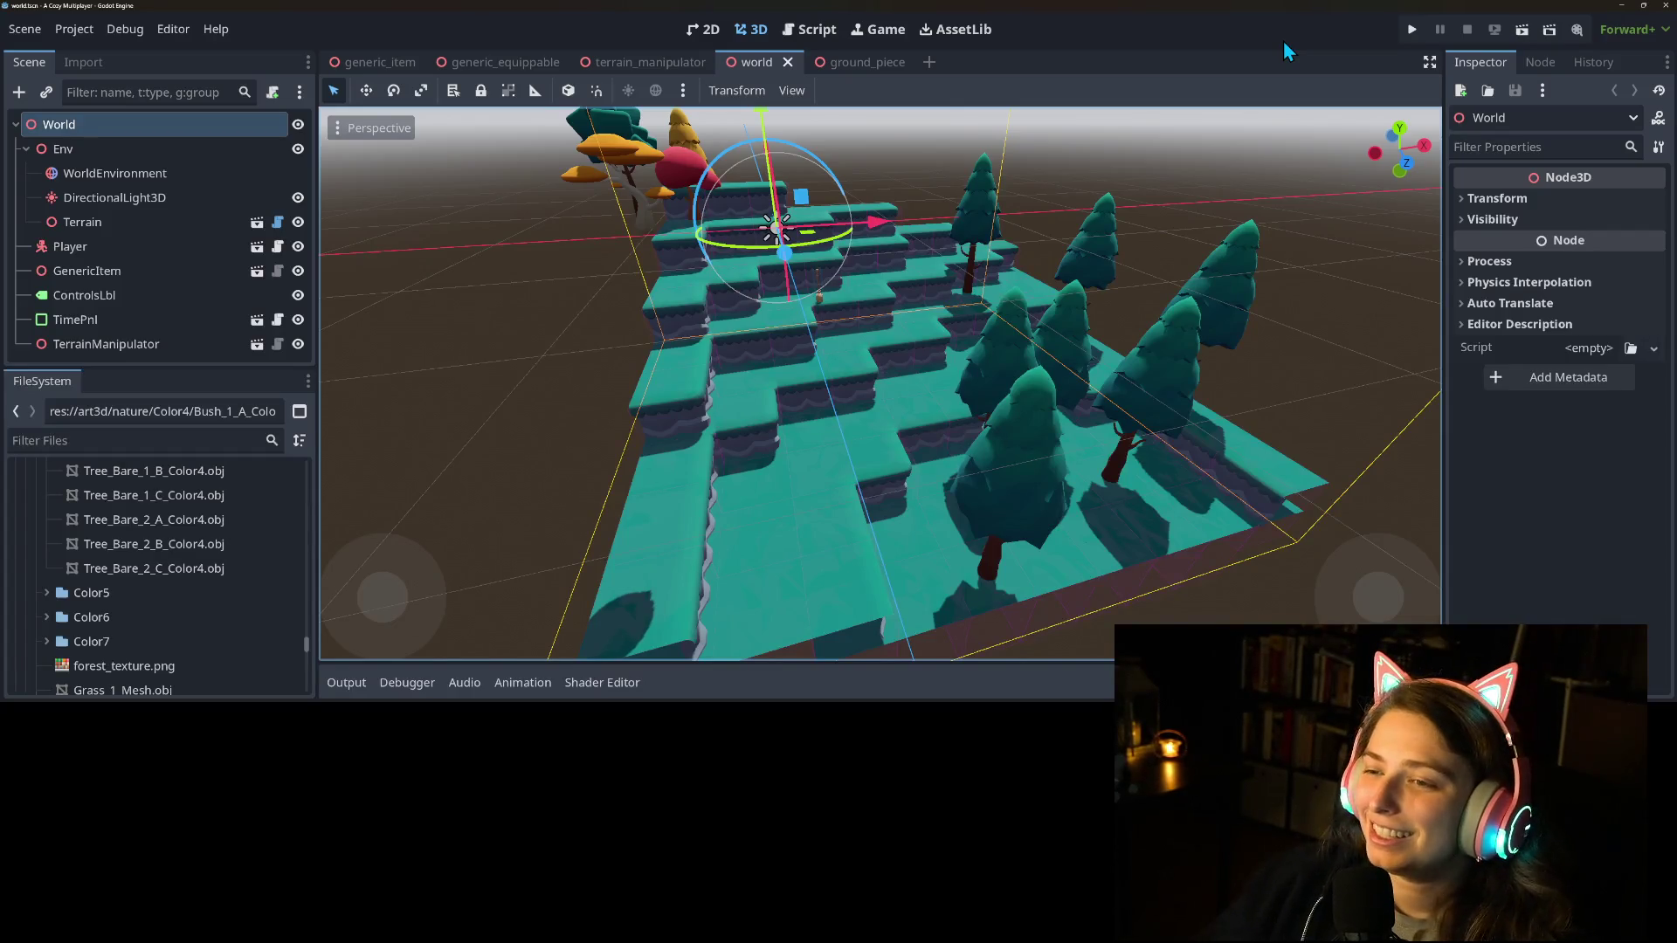
Step: Inspect the stepped terrain in the 3D viewport, then bring up terrain.gd in the script editor
{"action": "scroll", "coordinate": [1132, 384], "scroll_direction": "down", "scroll_amount": 5}
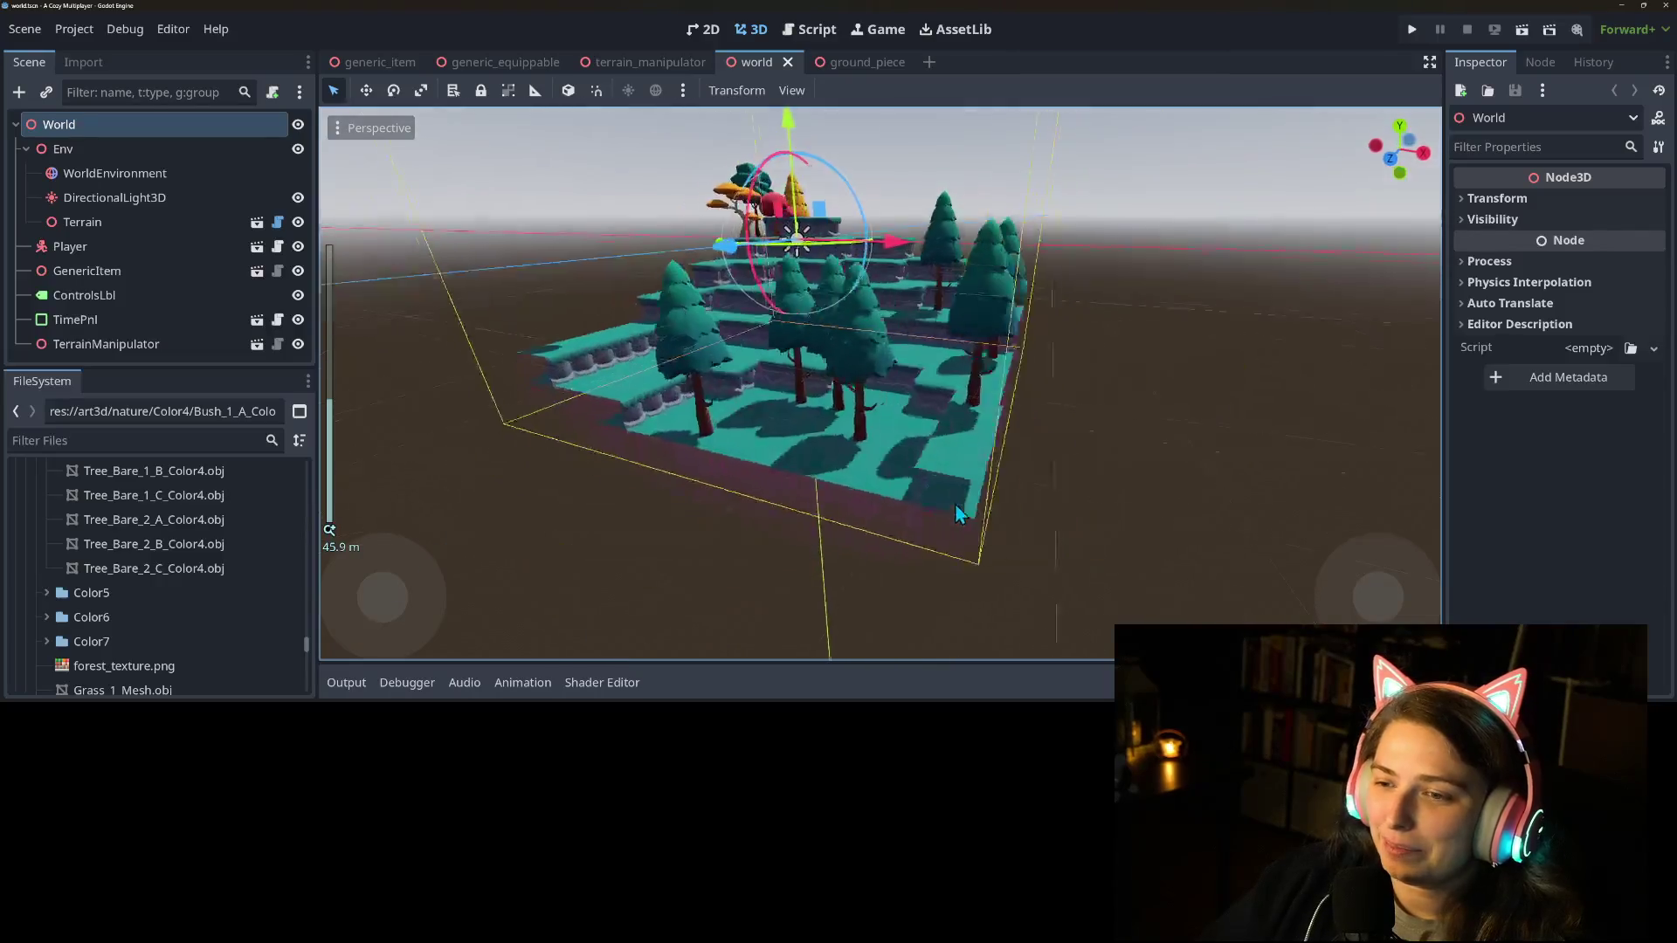
{"action": "scroll", "coordinate": [955, 514], "scroll_direction": "up", "scroll_amount": 3}
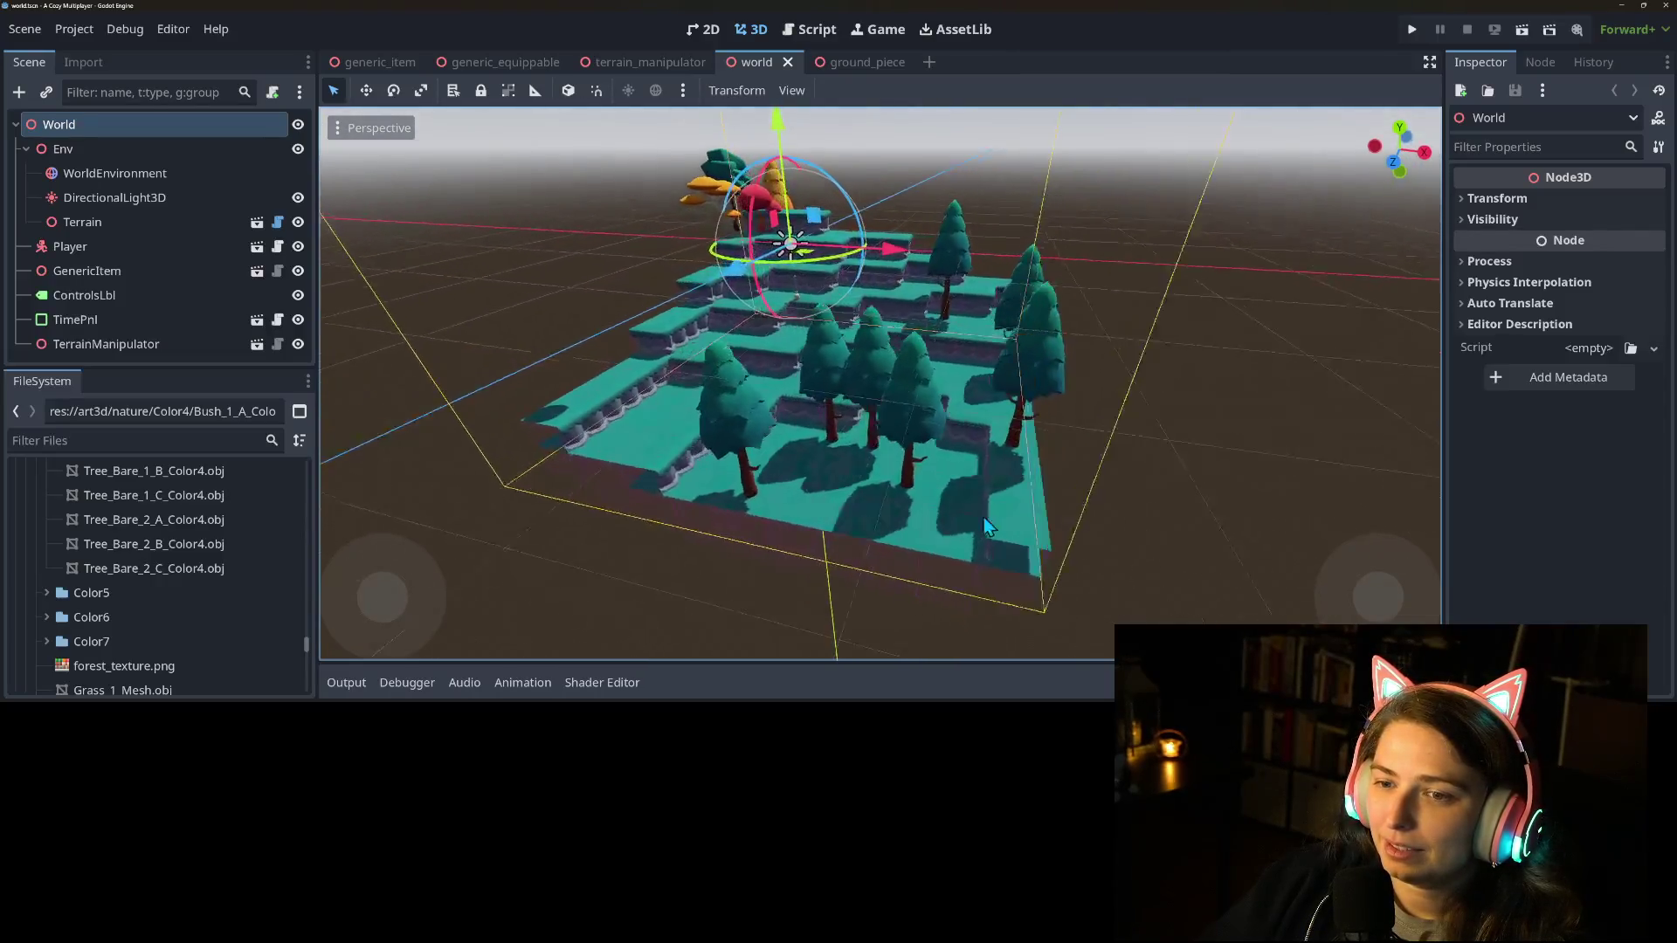
{"action": "scroll", "coordinate": [986, 524], "scroll_direction": "left", "scroll_amount": 5}
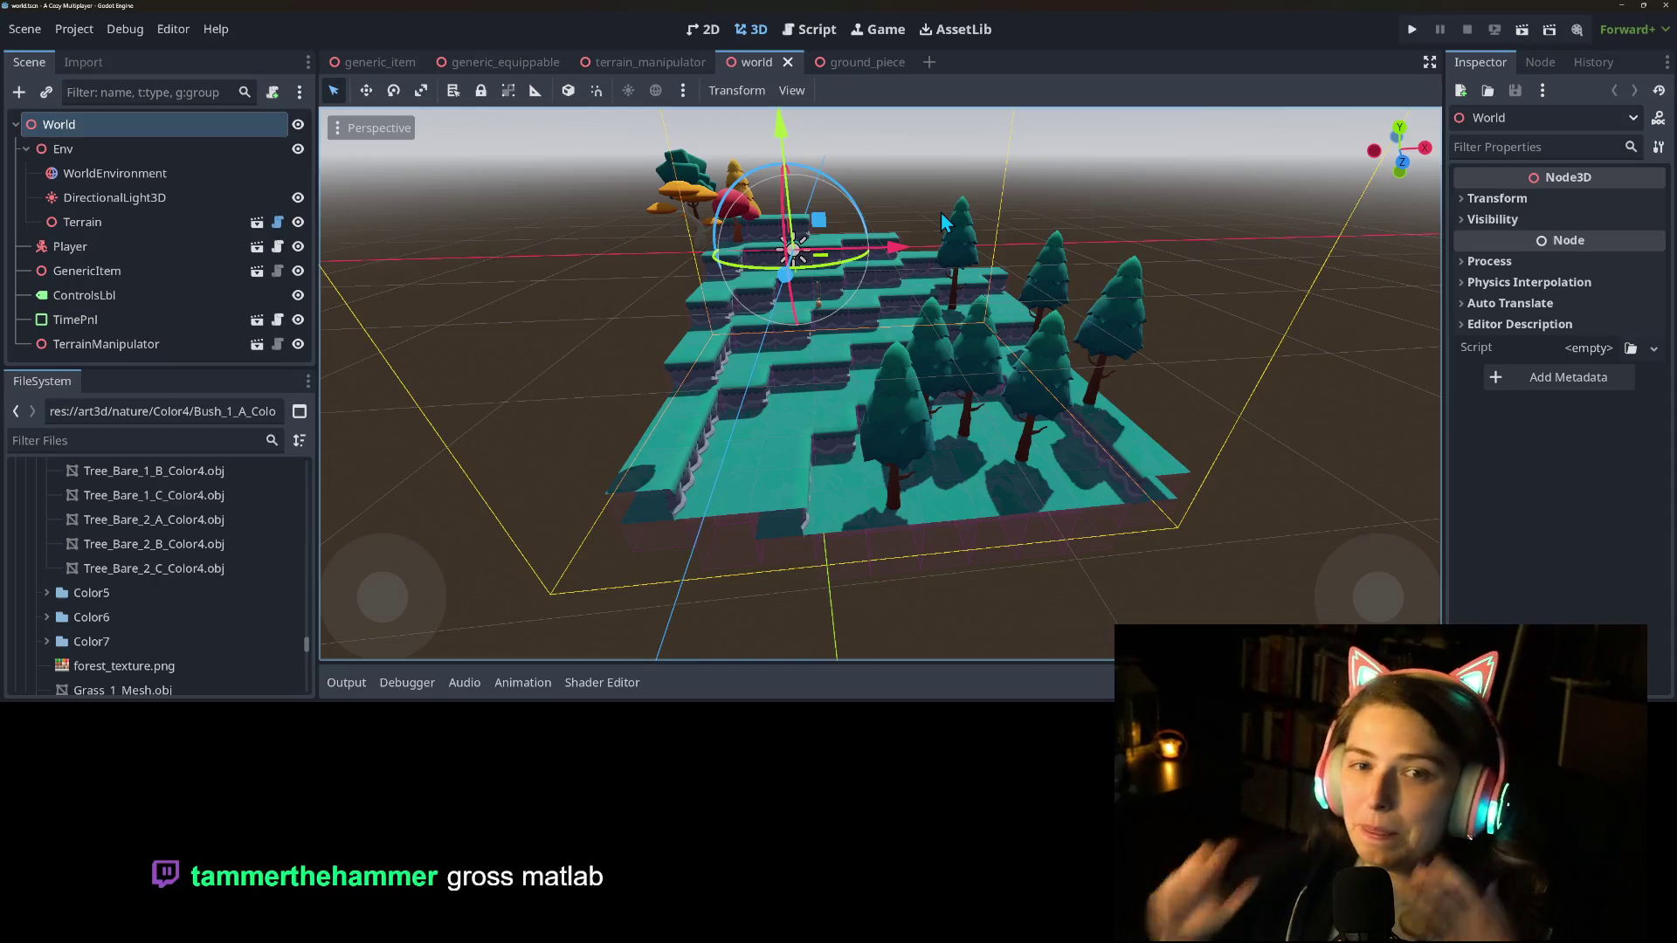
{"action": "left_click", "coordinate": [817, 35]}
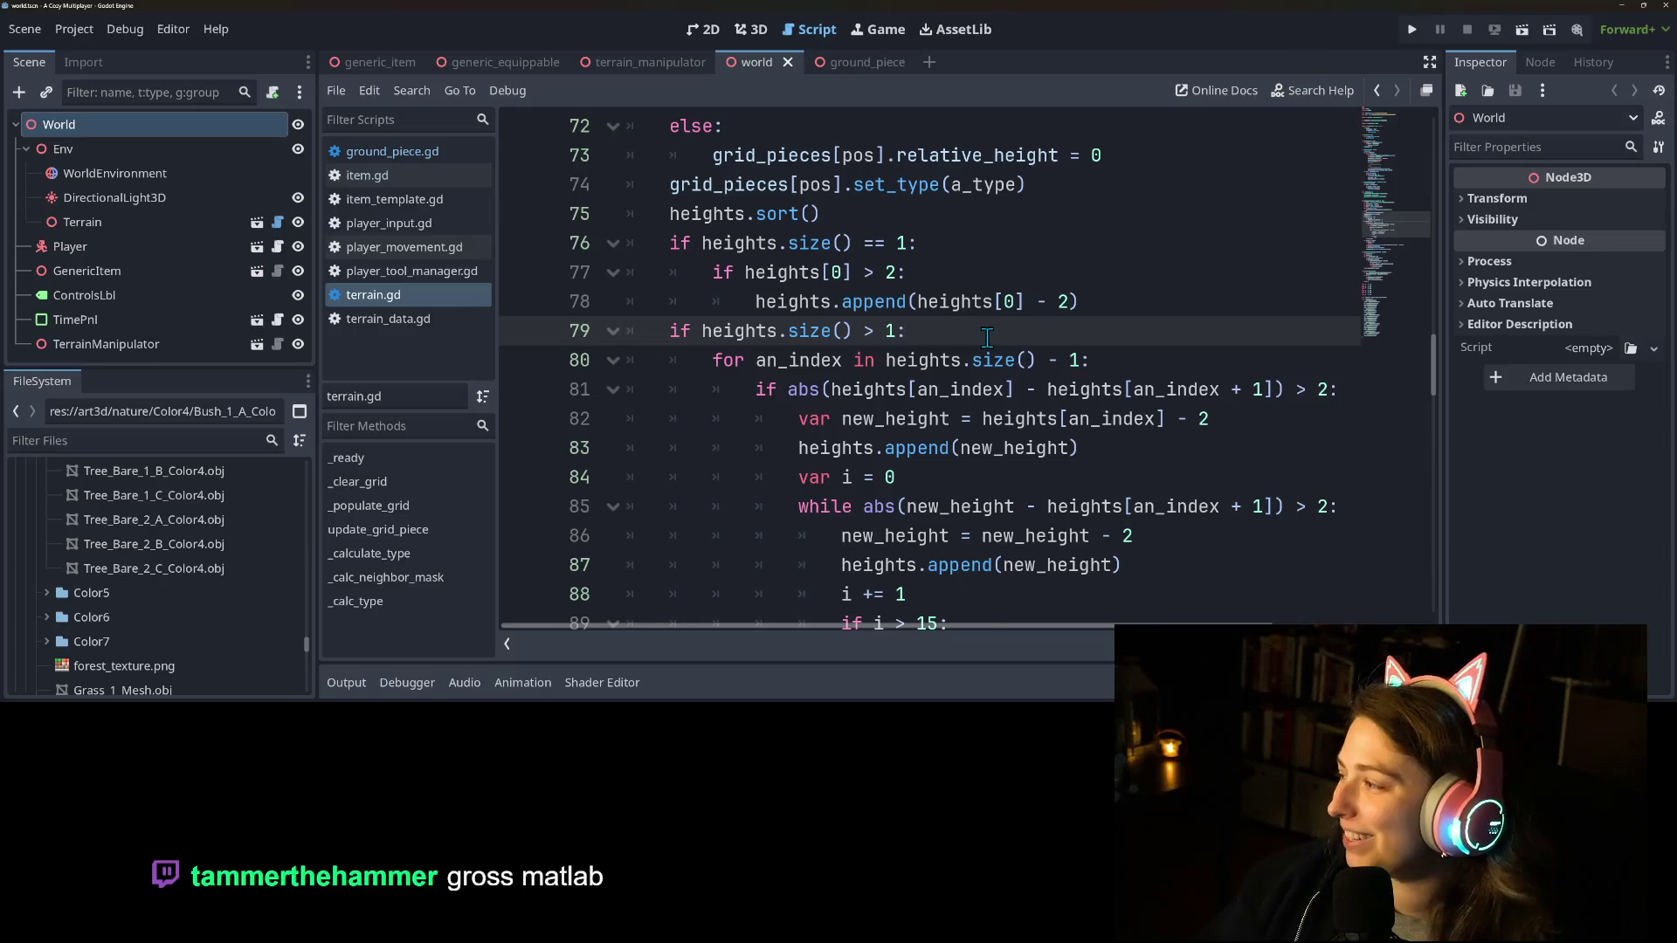
Step: Hide the side panels for distraction-free editing and scroll through terrain.gd
{"action": "scroll", "coordinate": [918, 441], "scroll_direction": "up", "scroll_amount": 2}
{"action": "scroll", "coordinate": [919, 441], "scroll_direction": "up", "scroll_amount": 3}
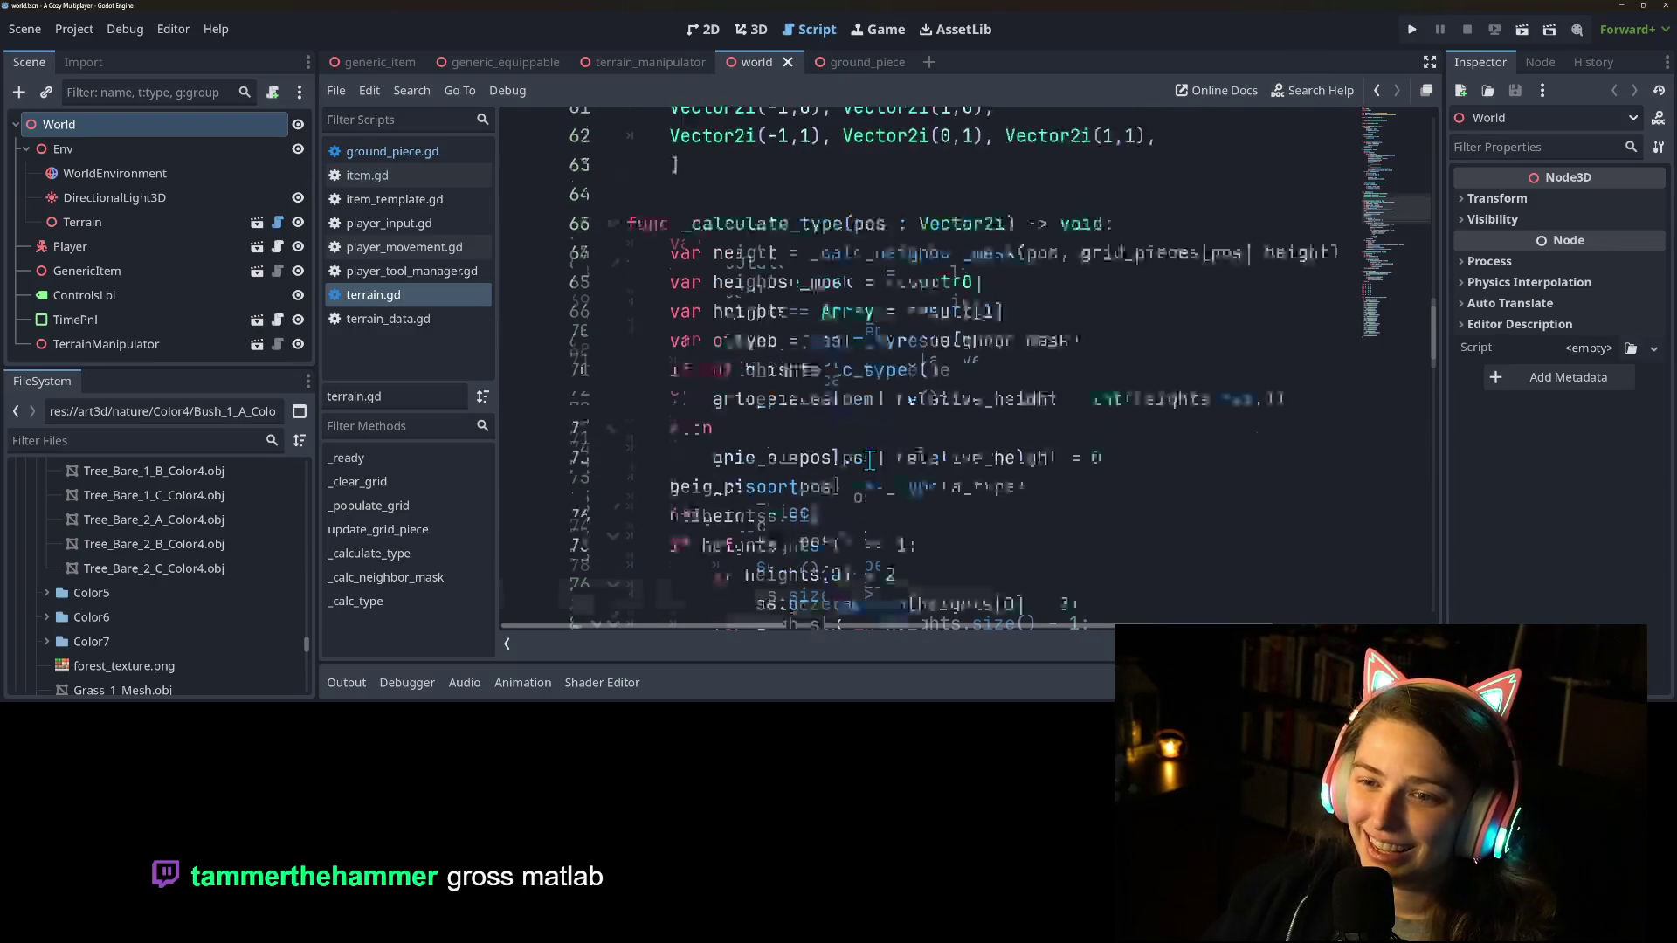
{"action": "left_click", "coordinate": [1428, 62]}
{"action": "scroll", "coordinate": [917, 409], "scroll_direction": "up", "scroll_amount": 3}
{"action": "scroll", "coordinate": [721, 495], "scroll_direction": "up", "scroll_amount": 7}
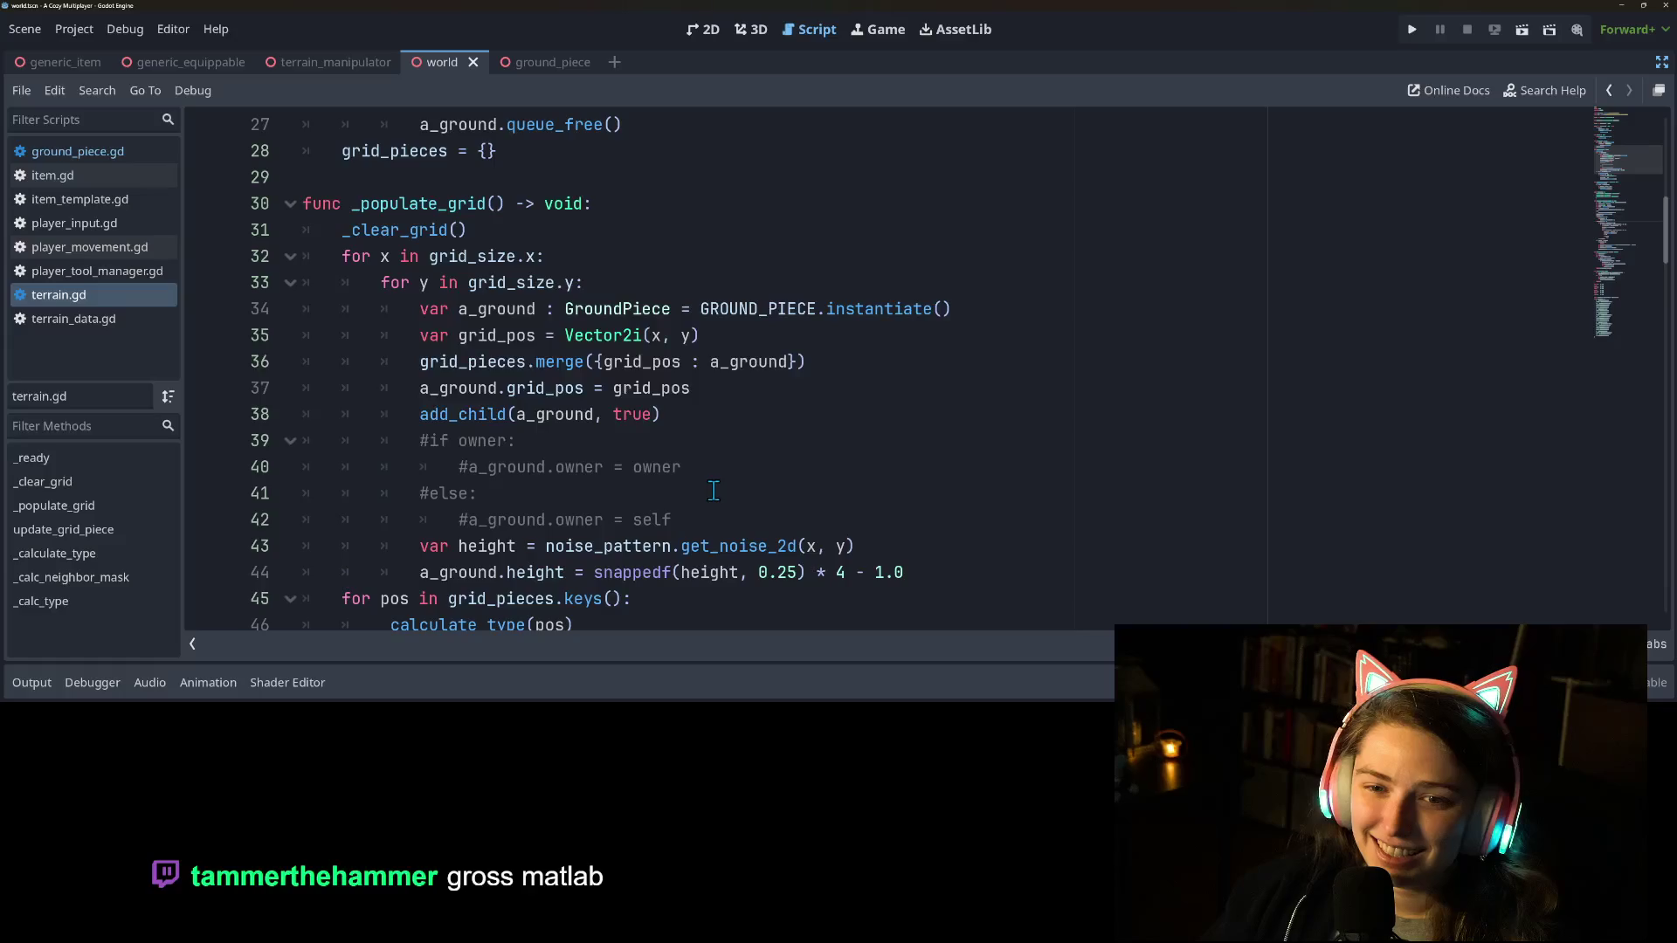
{"action": "scroll", "coordinate": [713, 491], "scroll_direction": "down", "scroll_amount": 12}
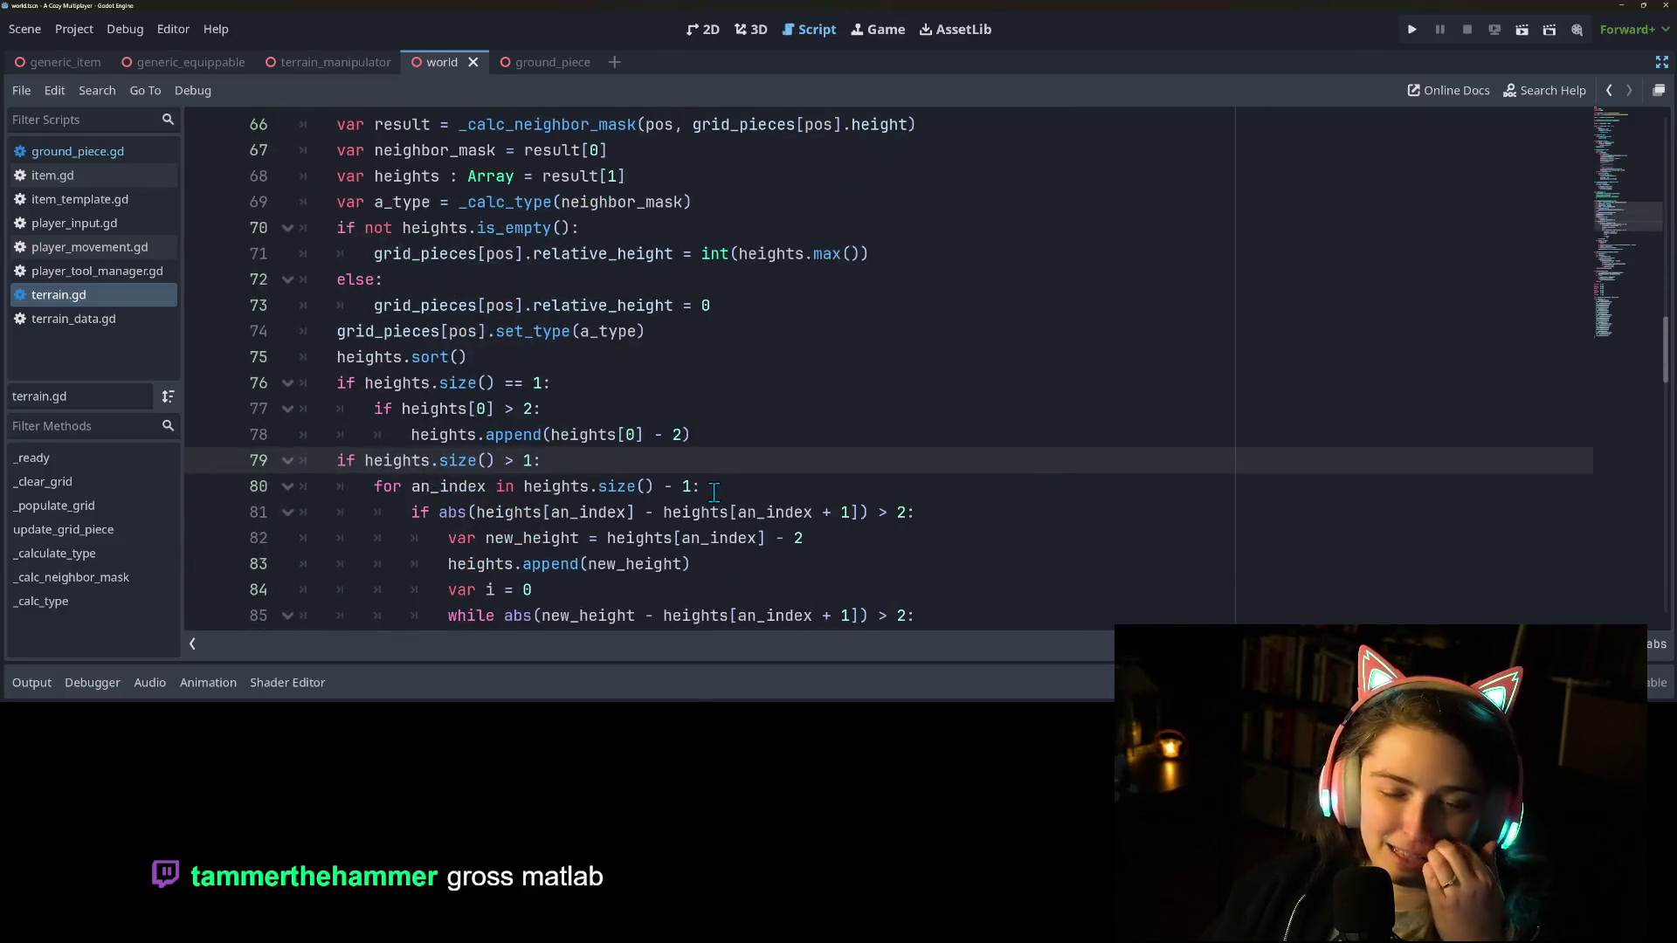
{"action": "scroll", "coordinate": [713, 492], "scroll_direction": "down", "scroll_amount": 1}
Step: Read through the heights size checks and appends on lines 76–81 of _calculate_type
{"action": "left_click", "coordinate": [661, 359]}
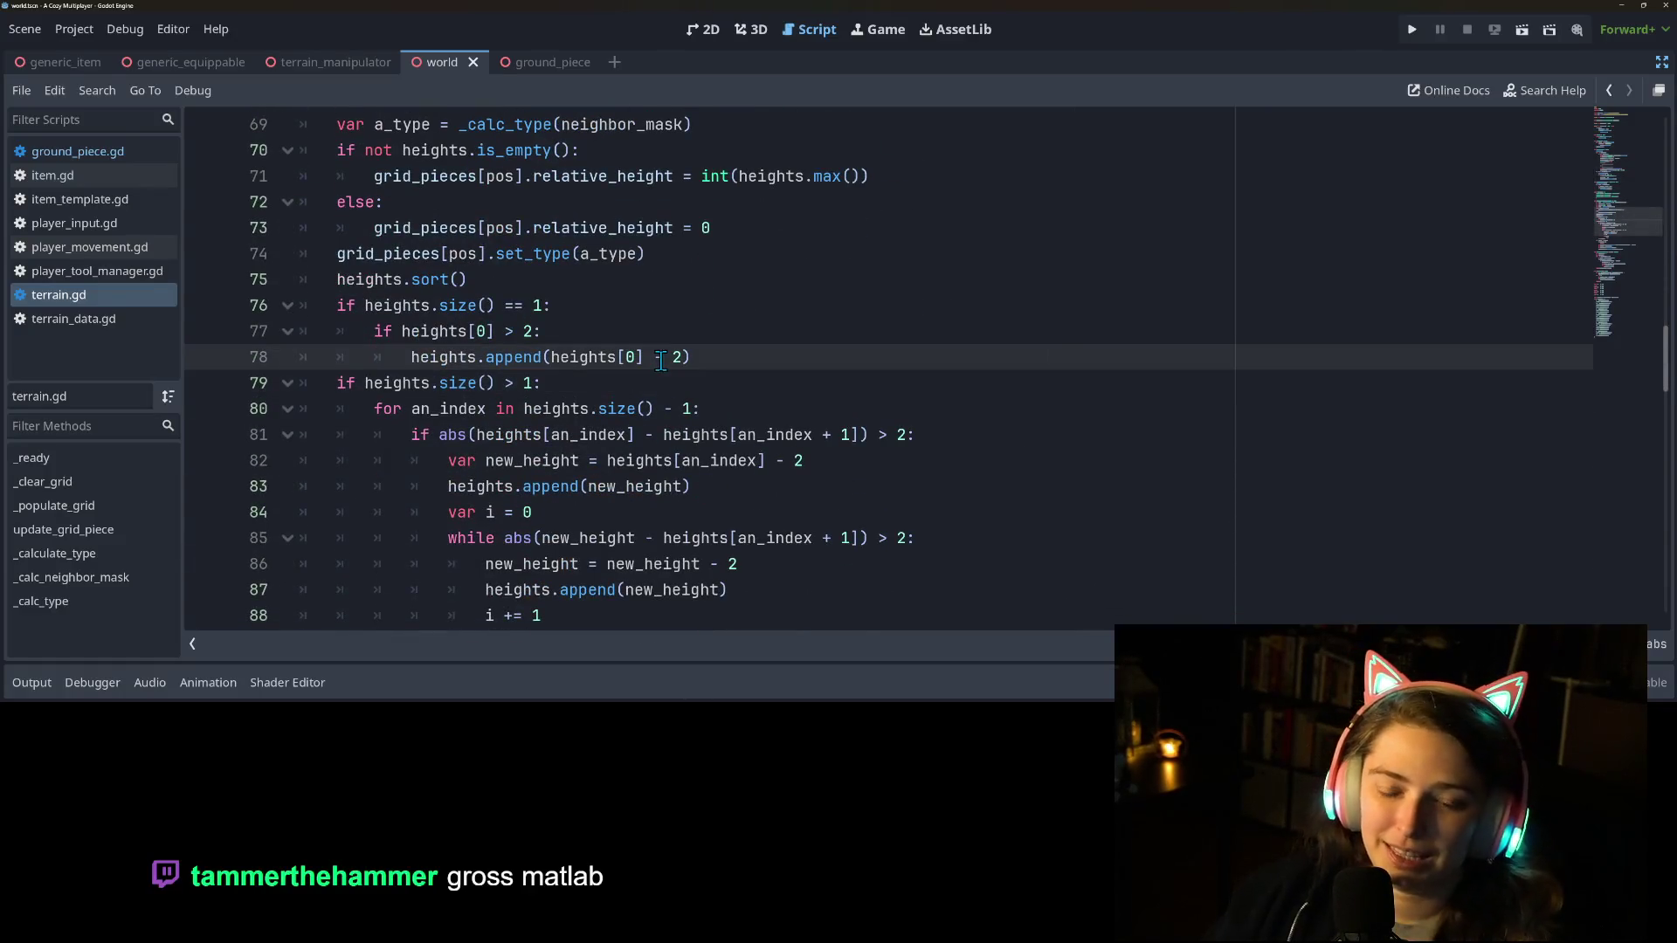
{"action": "left_click", "coordinate": [469, 333]}
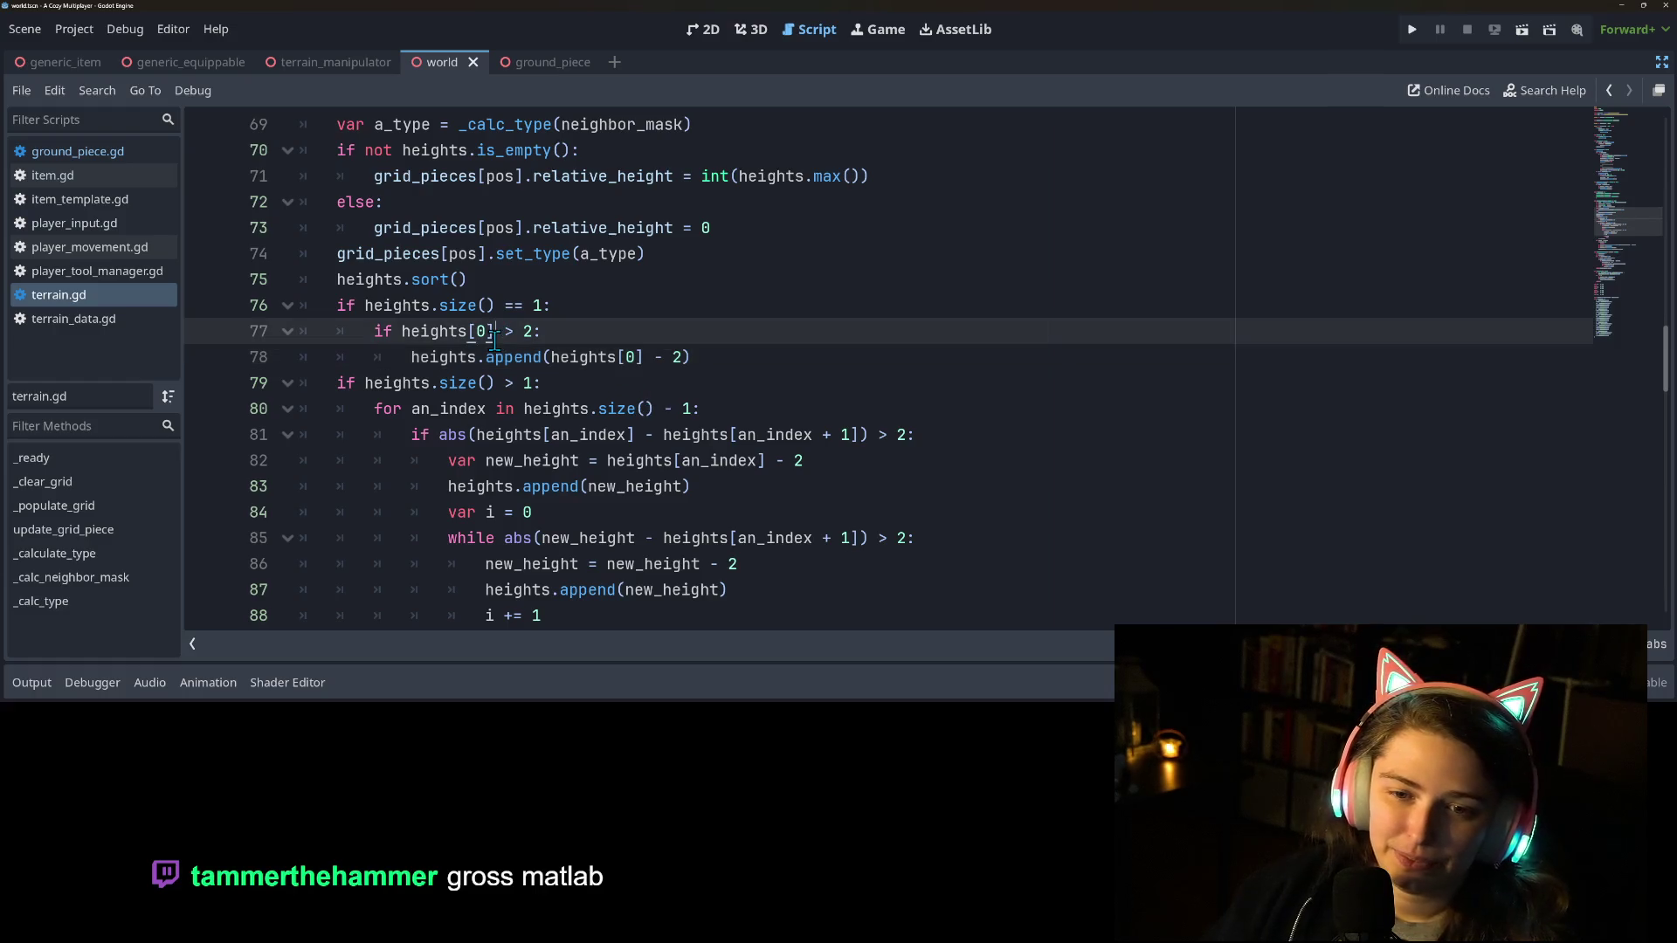
{"action": "left_click", "coordinate": [415, 305]}
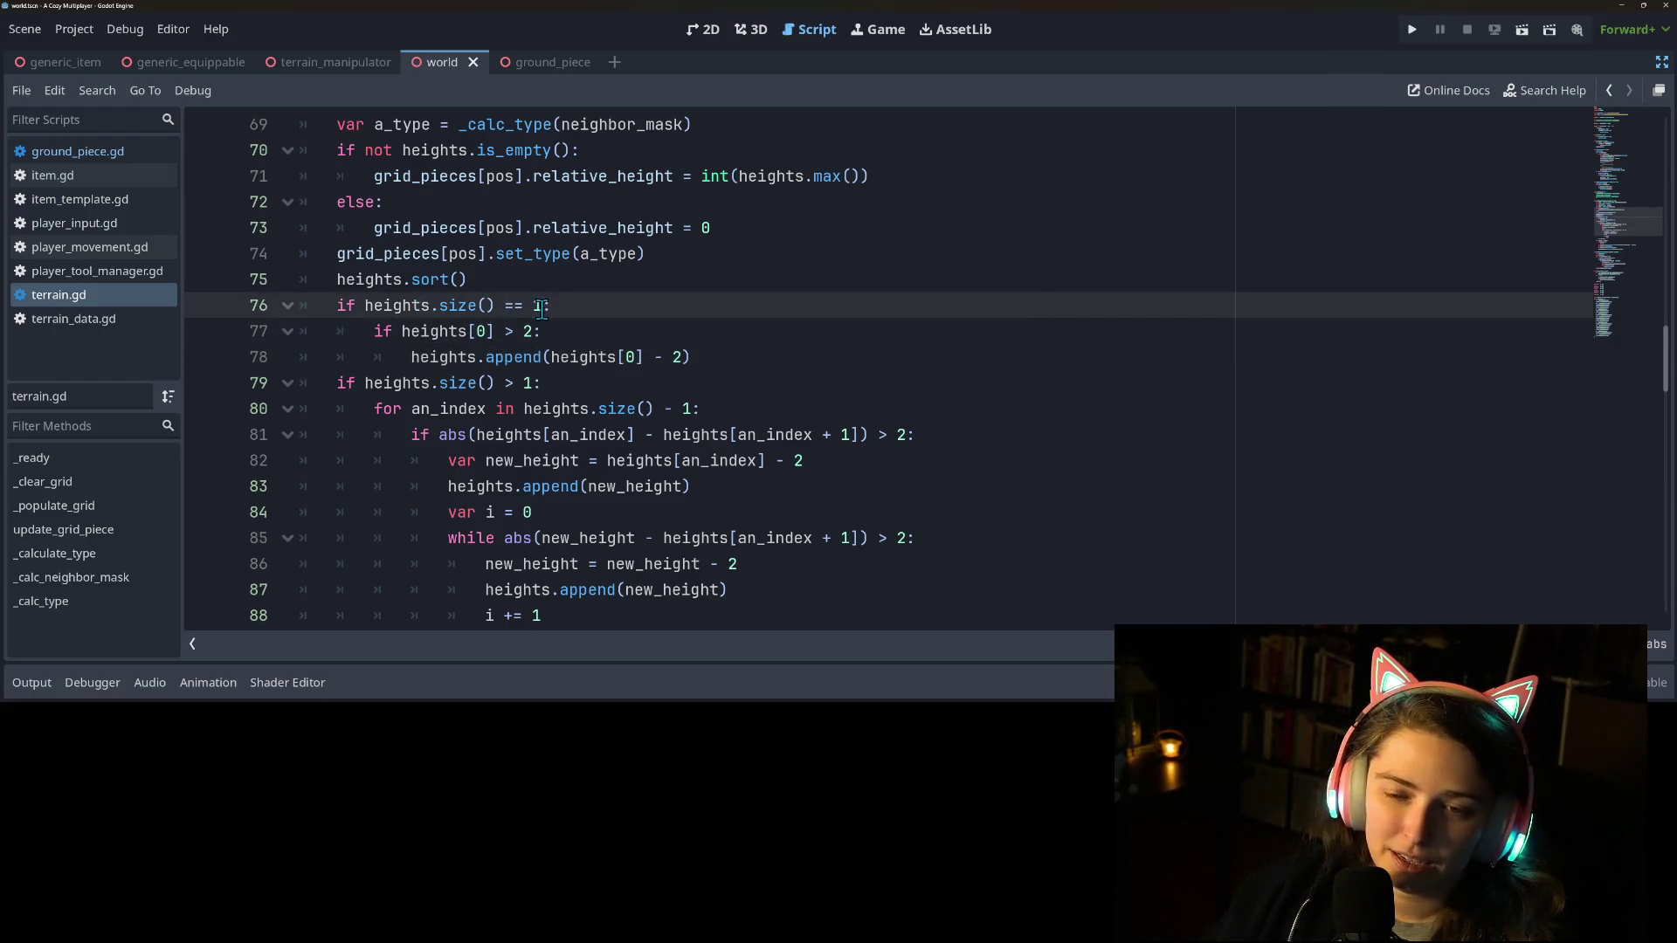
{"action": "double_click", "coordinate": [471, 333]}
{"action": "left_click", "coordinate": [483, 333]}
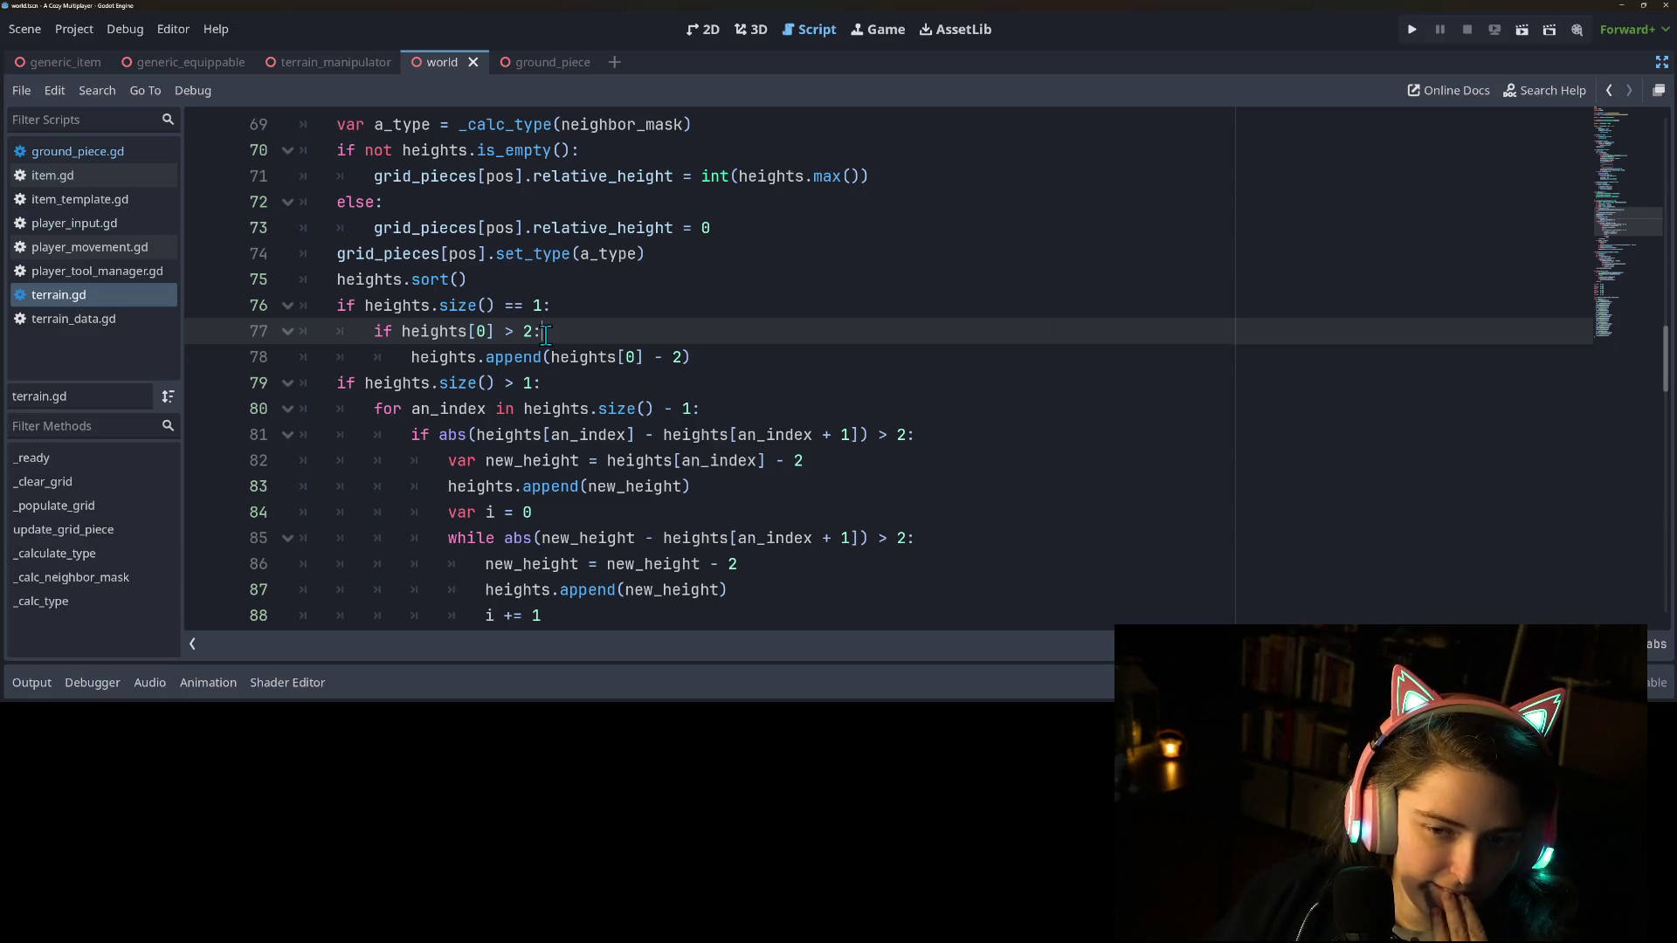
{"action": "left_click", "coordinate": [661, 434]}
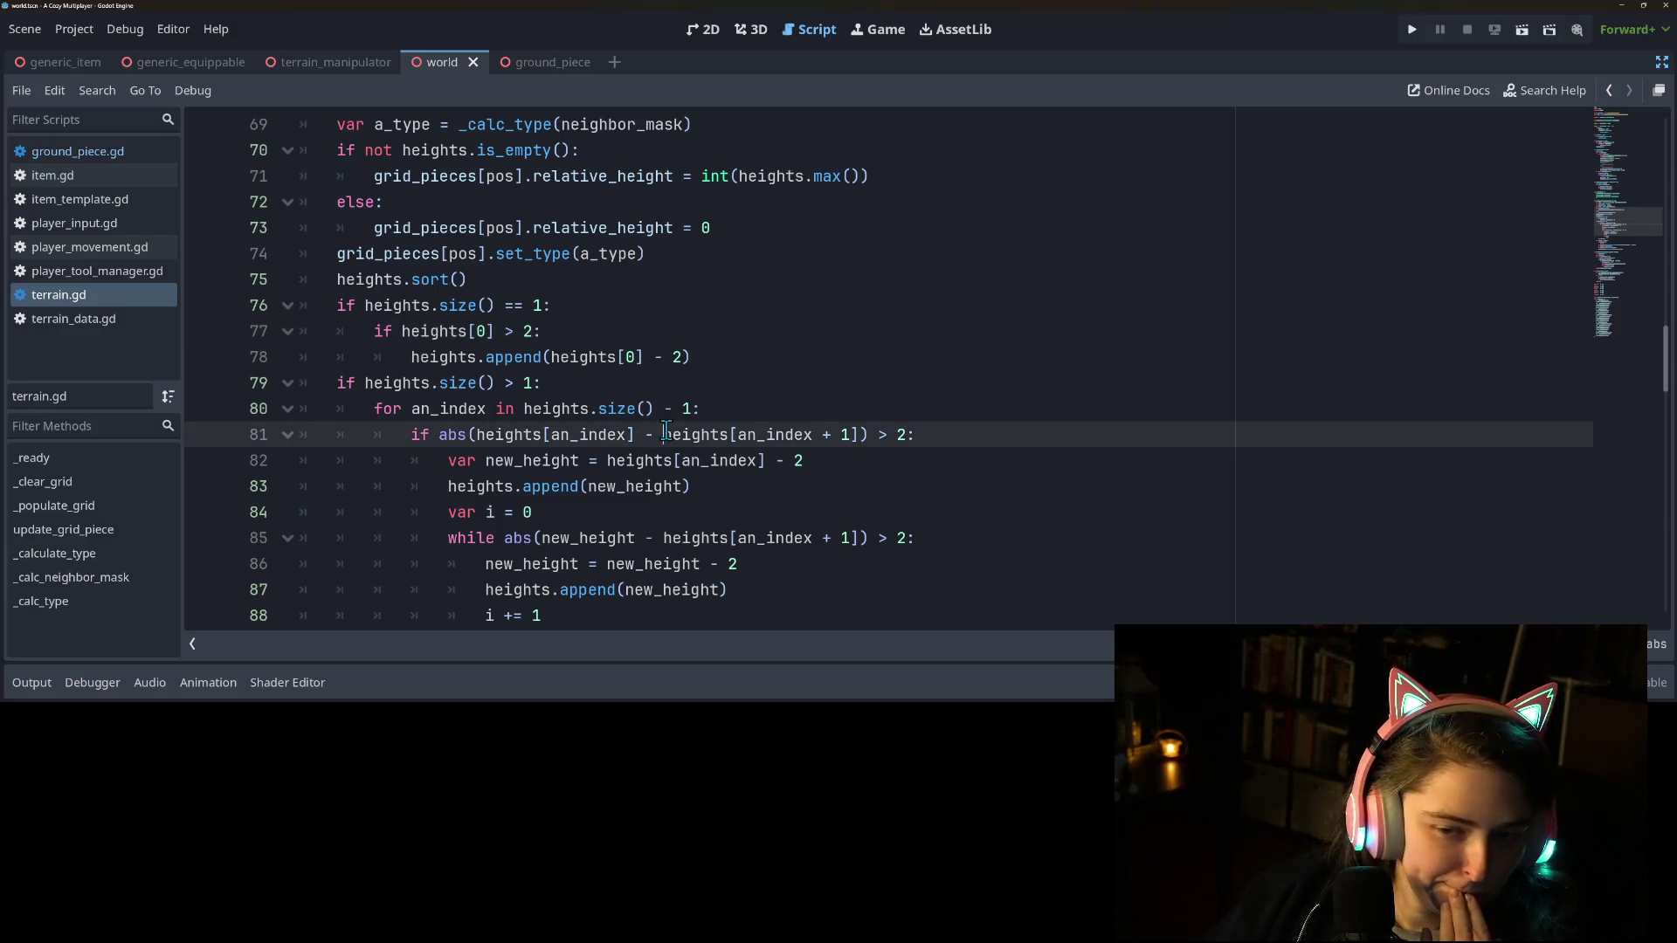
{"action": "left_click", "coordinate": [479, 358]}
{"action": "left_click", "coordinate": [427, 381]}
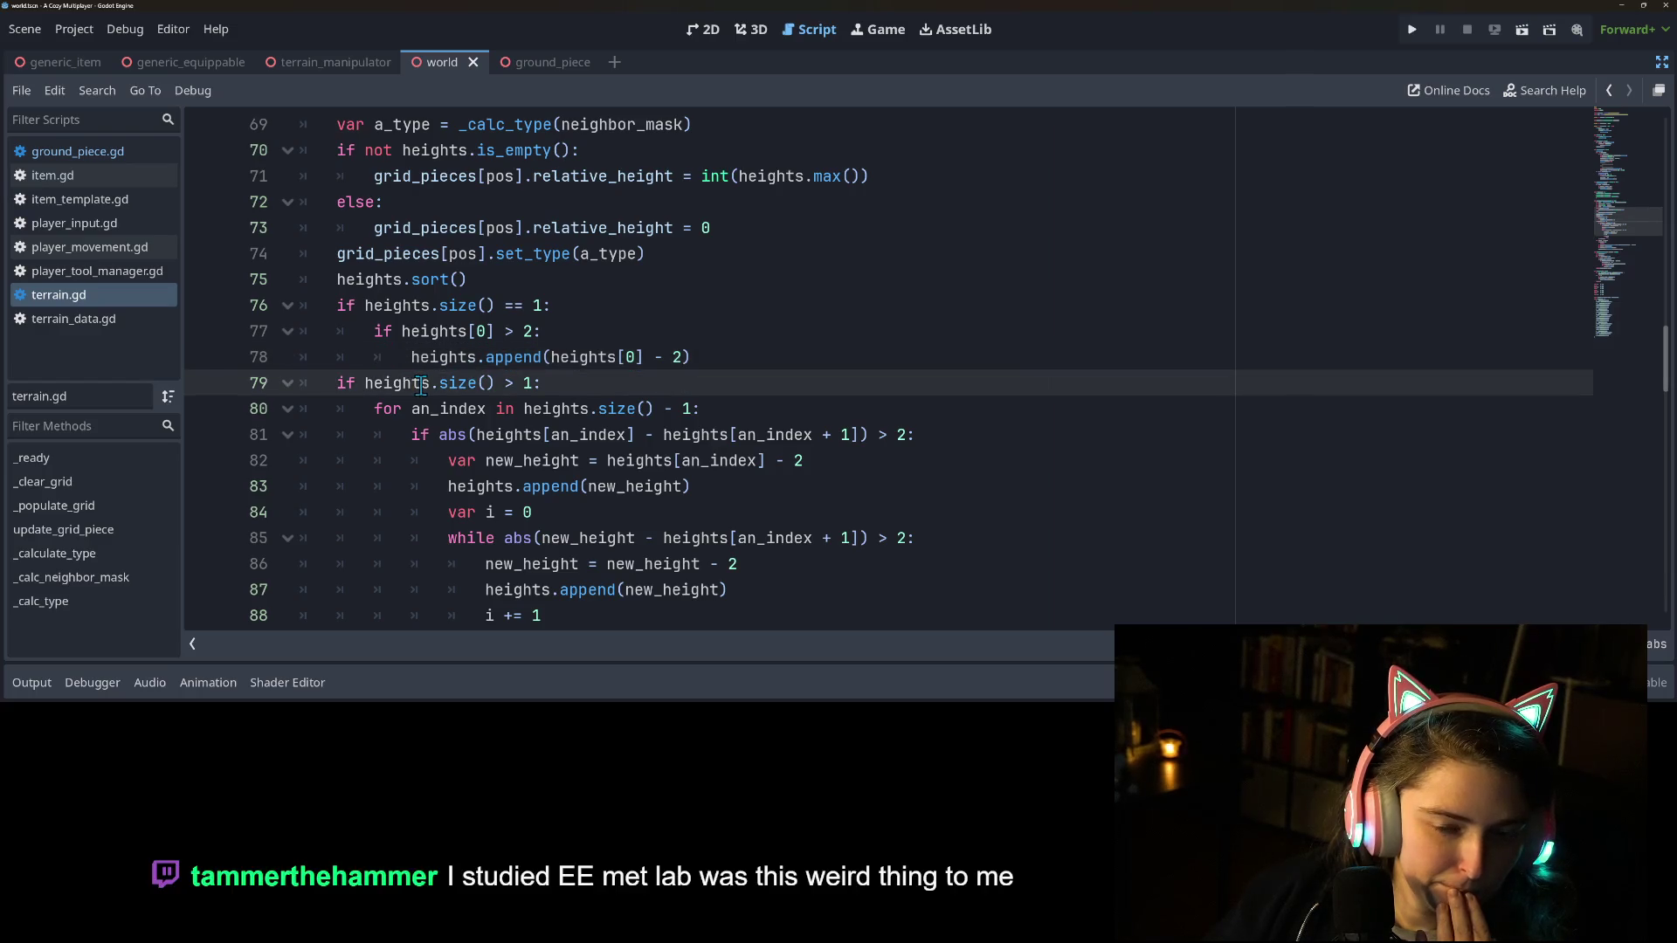
{"action": "left_click", "coordinate": [599, 390]}
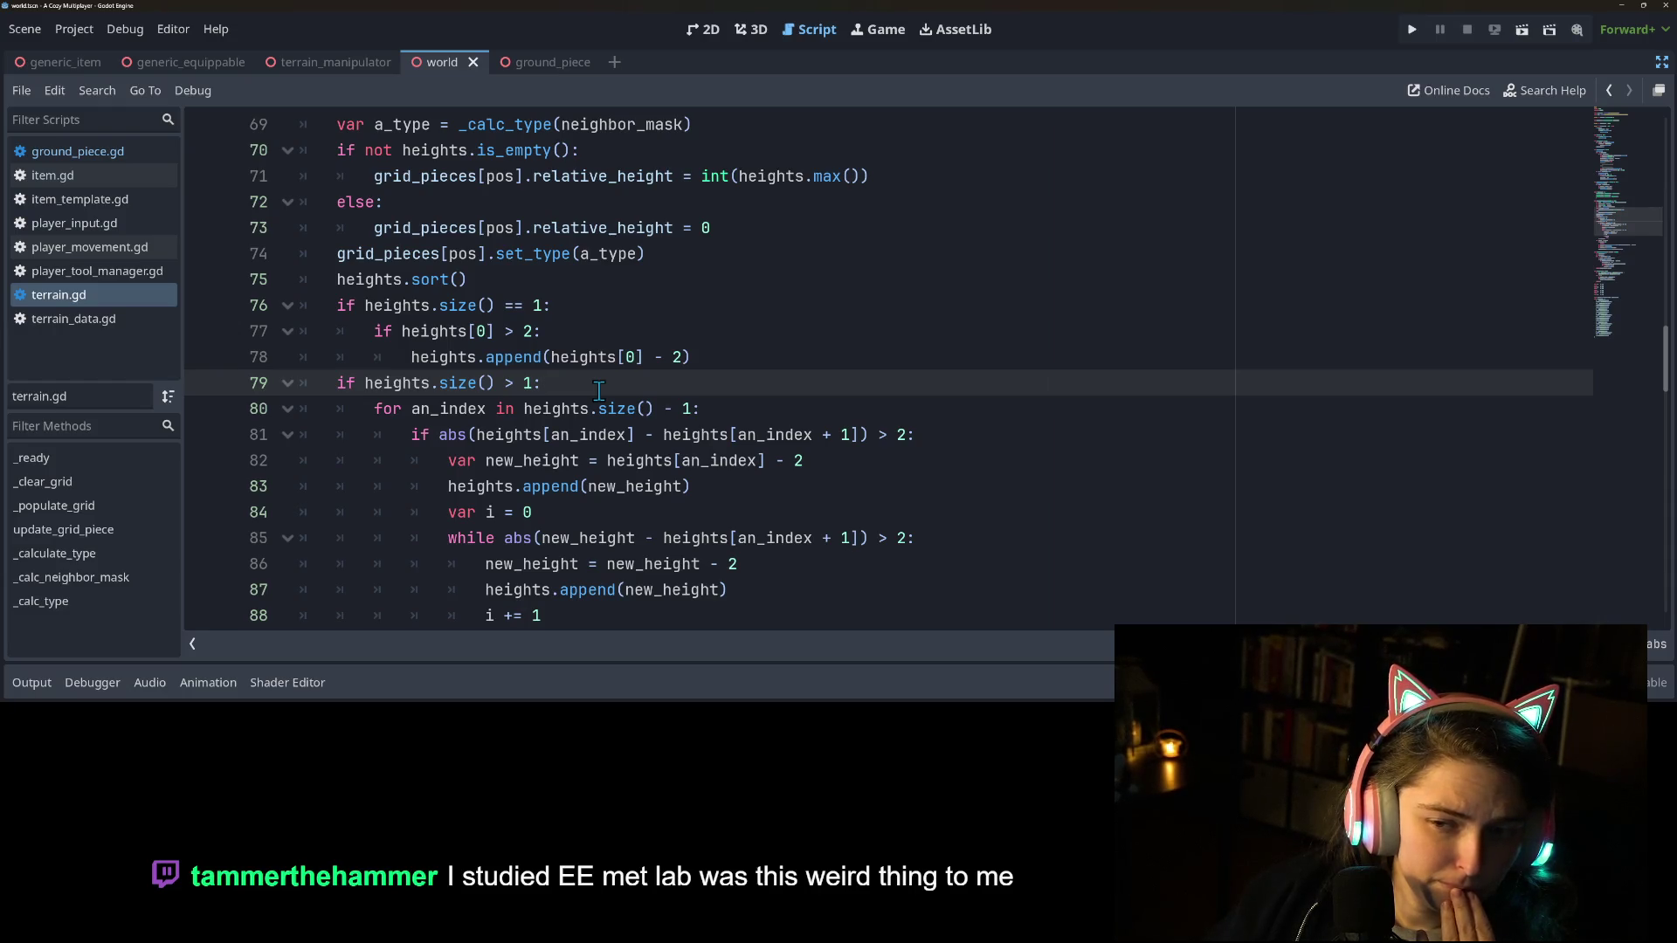
{"action": "mouse_move", "coordinate": [578, 400]}
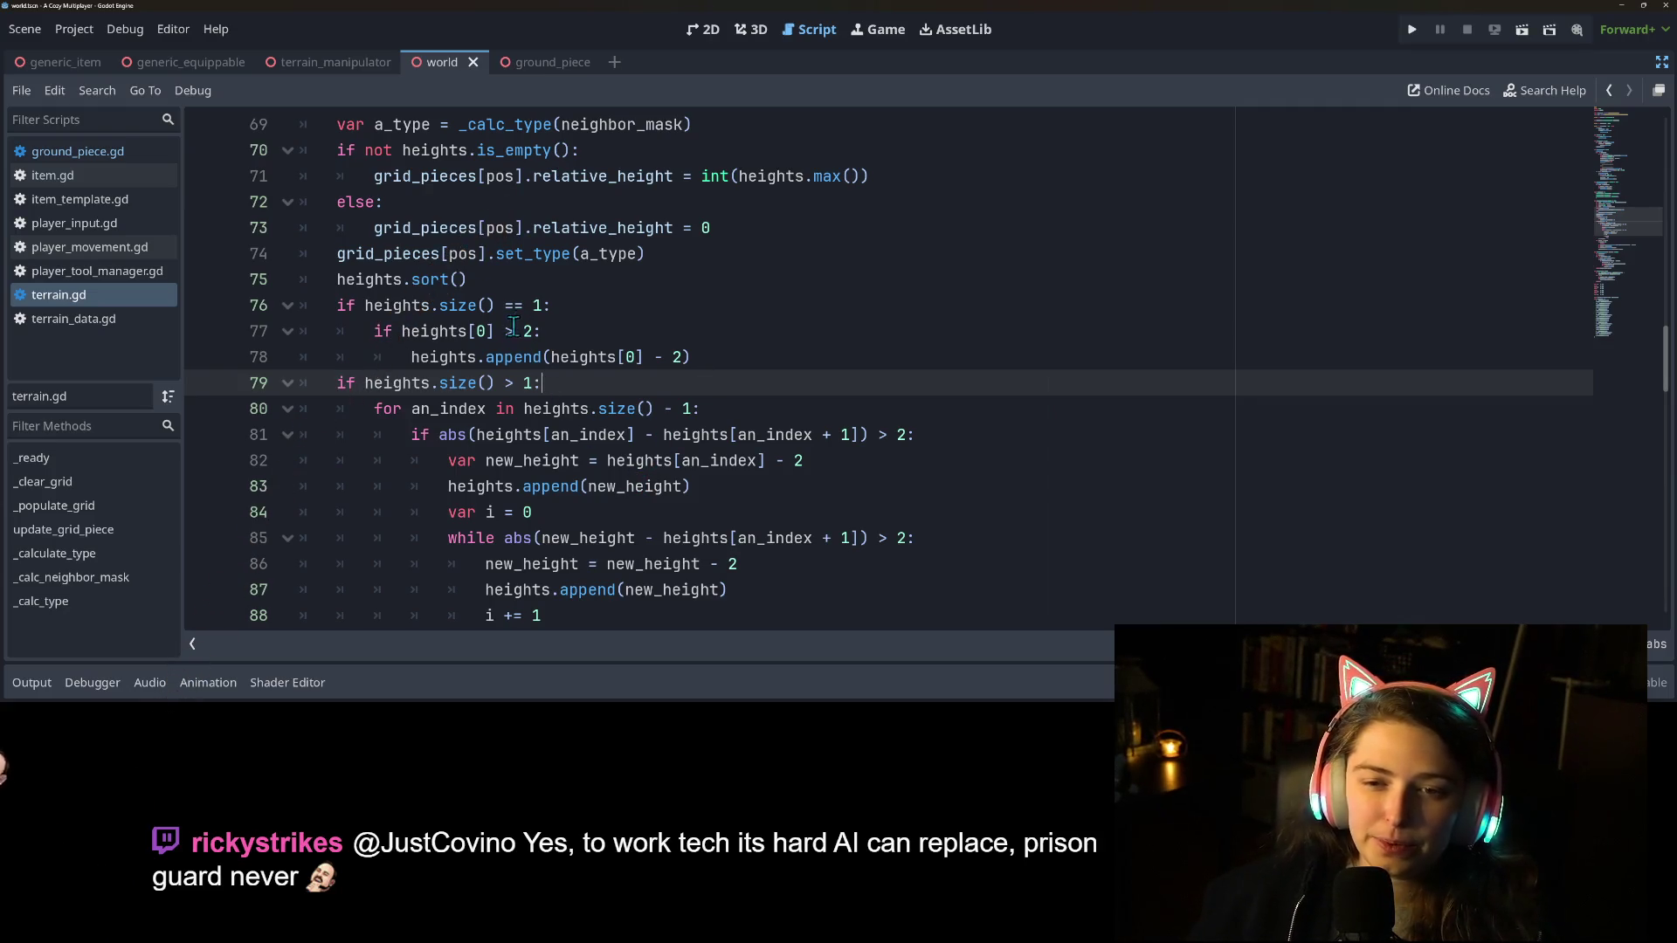
Step: Inspect the heights check on line 77 of terrain.gd
{"action": "left_click", "coordinate": [469, 333]}
Step: Examine heights[0] in the line 78 append and highlight every use of heights
{"action": "left_click", "coordinate": [521, 333]}
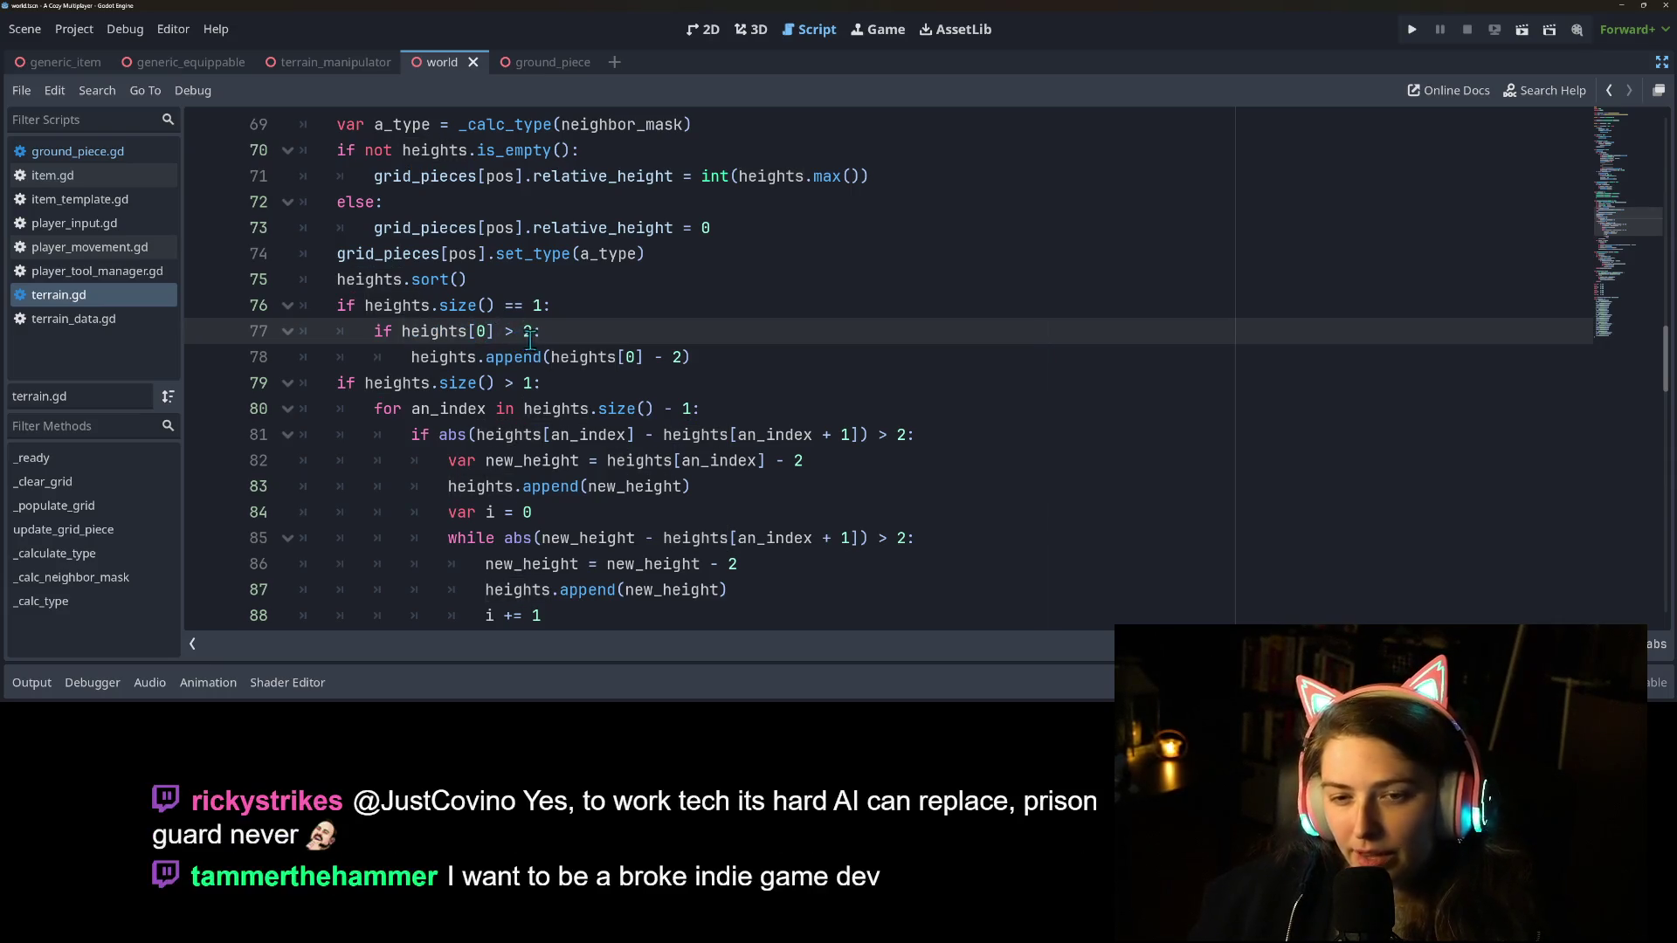
{"action": "left_click_drag", "start_coordinate": [553, 358], "coordinate": [642, 359]}
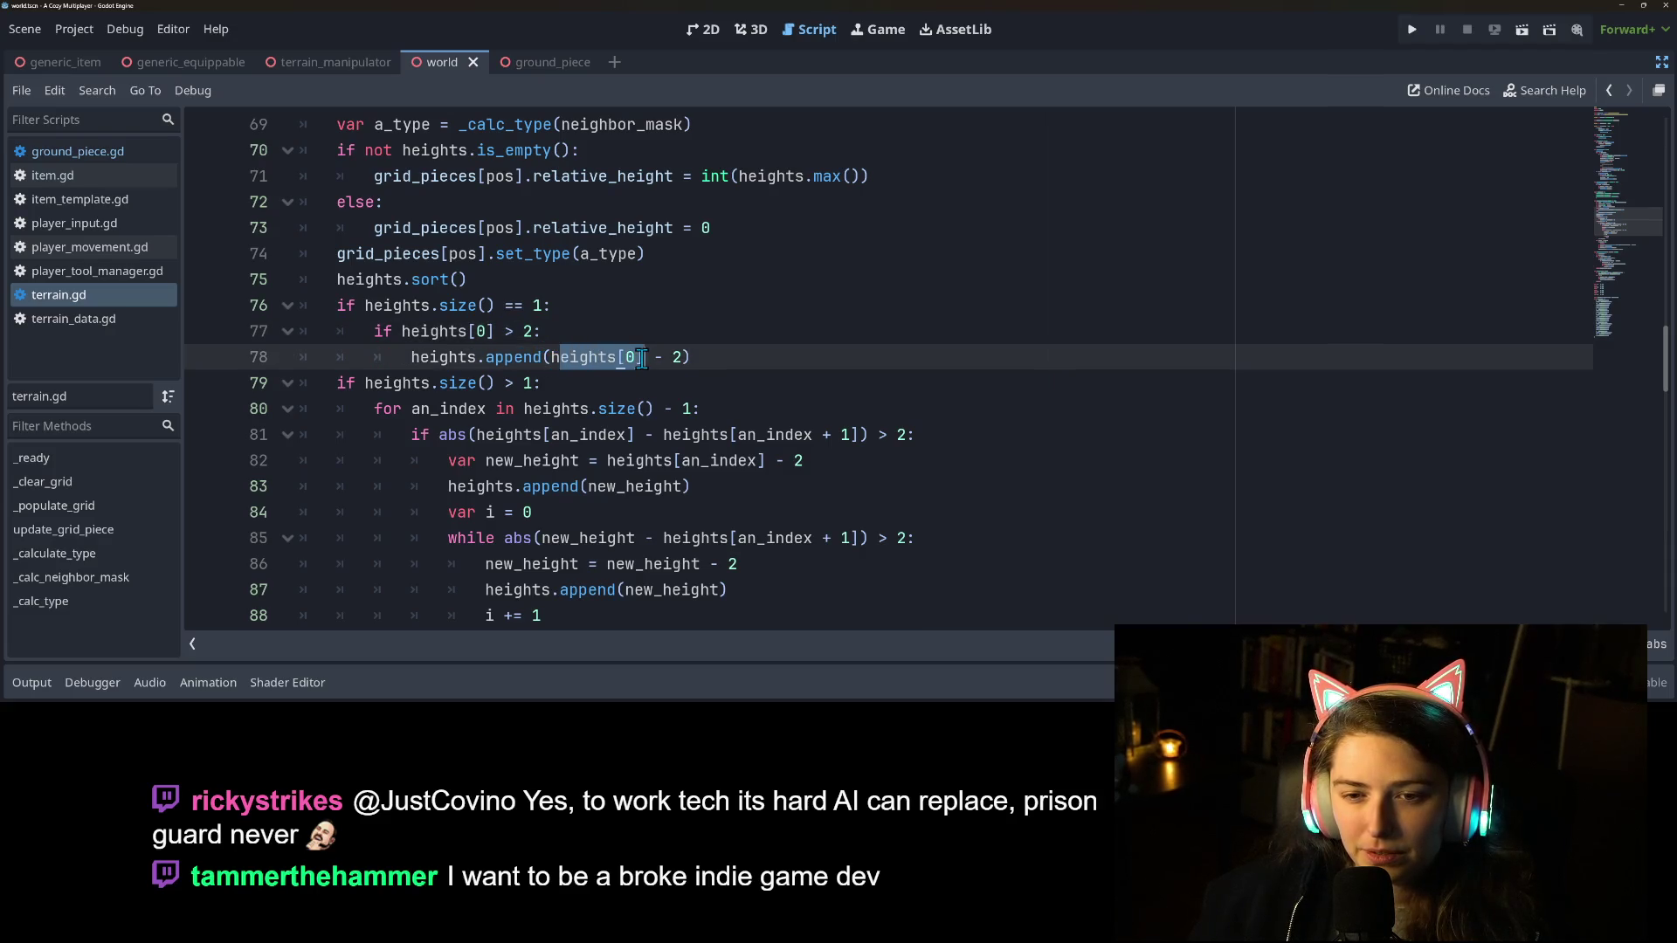
{"action": "left_click", "coordinate": [641, 359]}
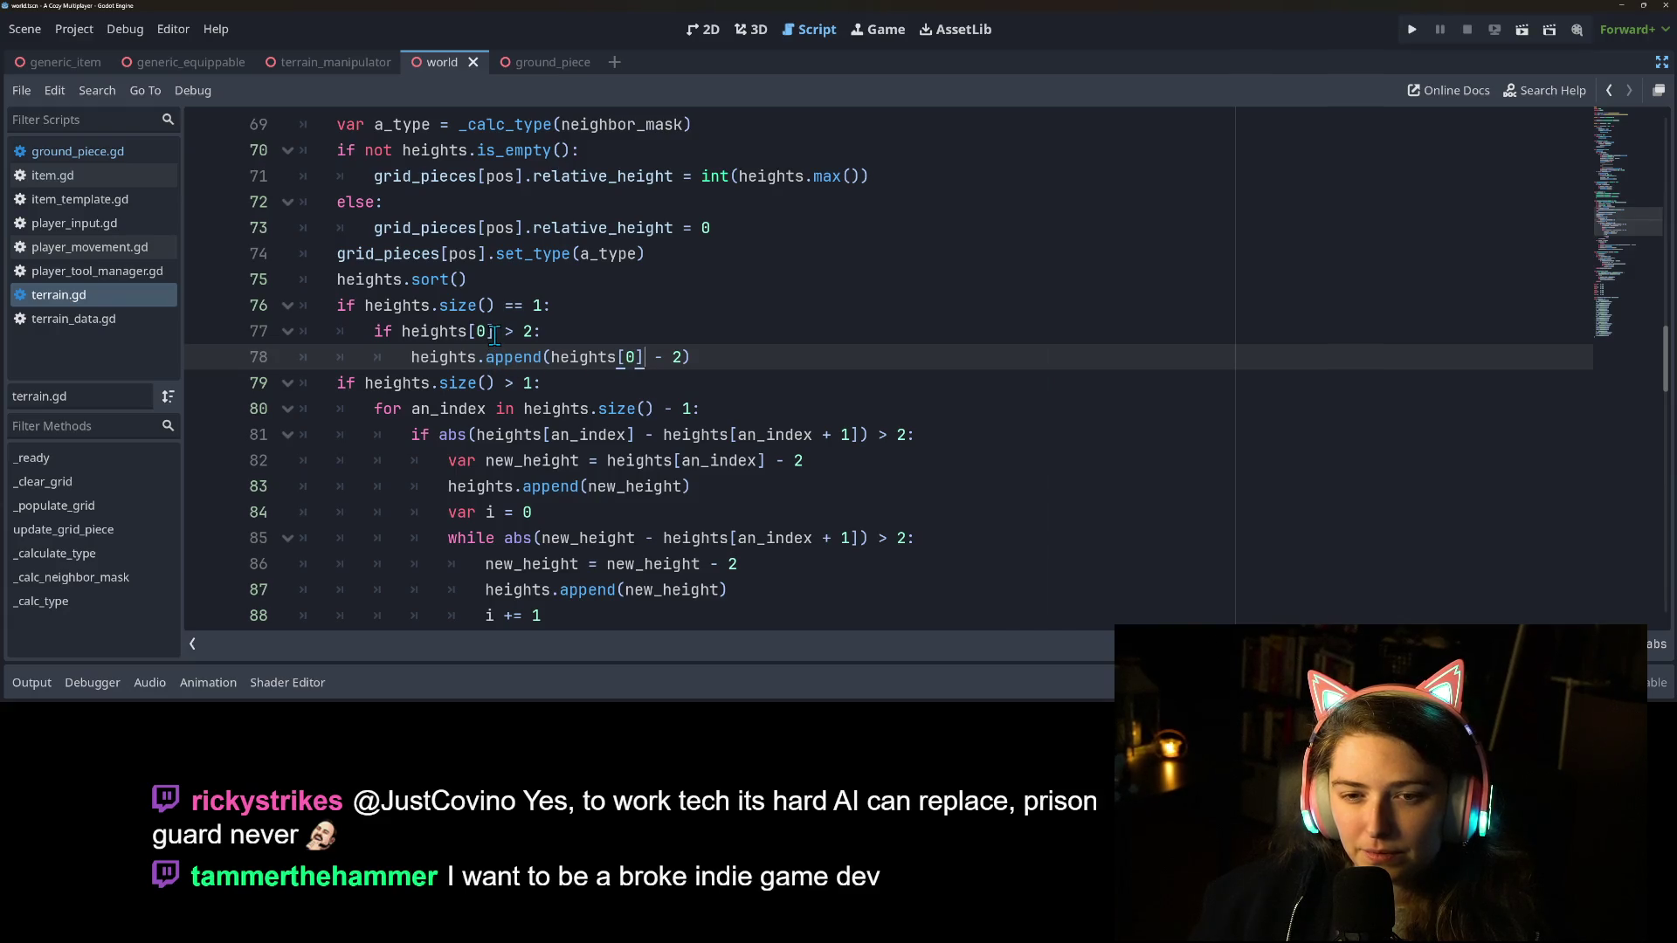
{"action": "left_click", "coordinate": [494, 336]}
{"action": "left_click", "coordinate": [600, 352]}
{"action": "double_click", "coordinate": [600, 352]}
Step: Scroll to the relative_height assignment on line 73 and open ground_piece.gd
{"action": "scroll", "coordinate": [603, 351], "scroll_direction": "down", "scroll_amount": 3}
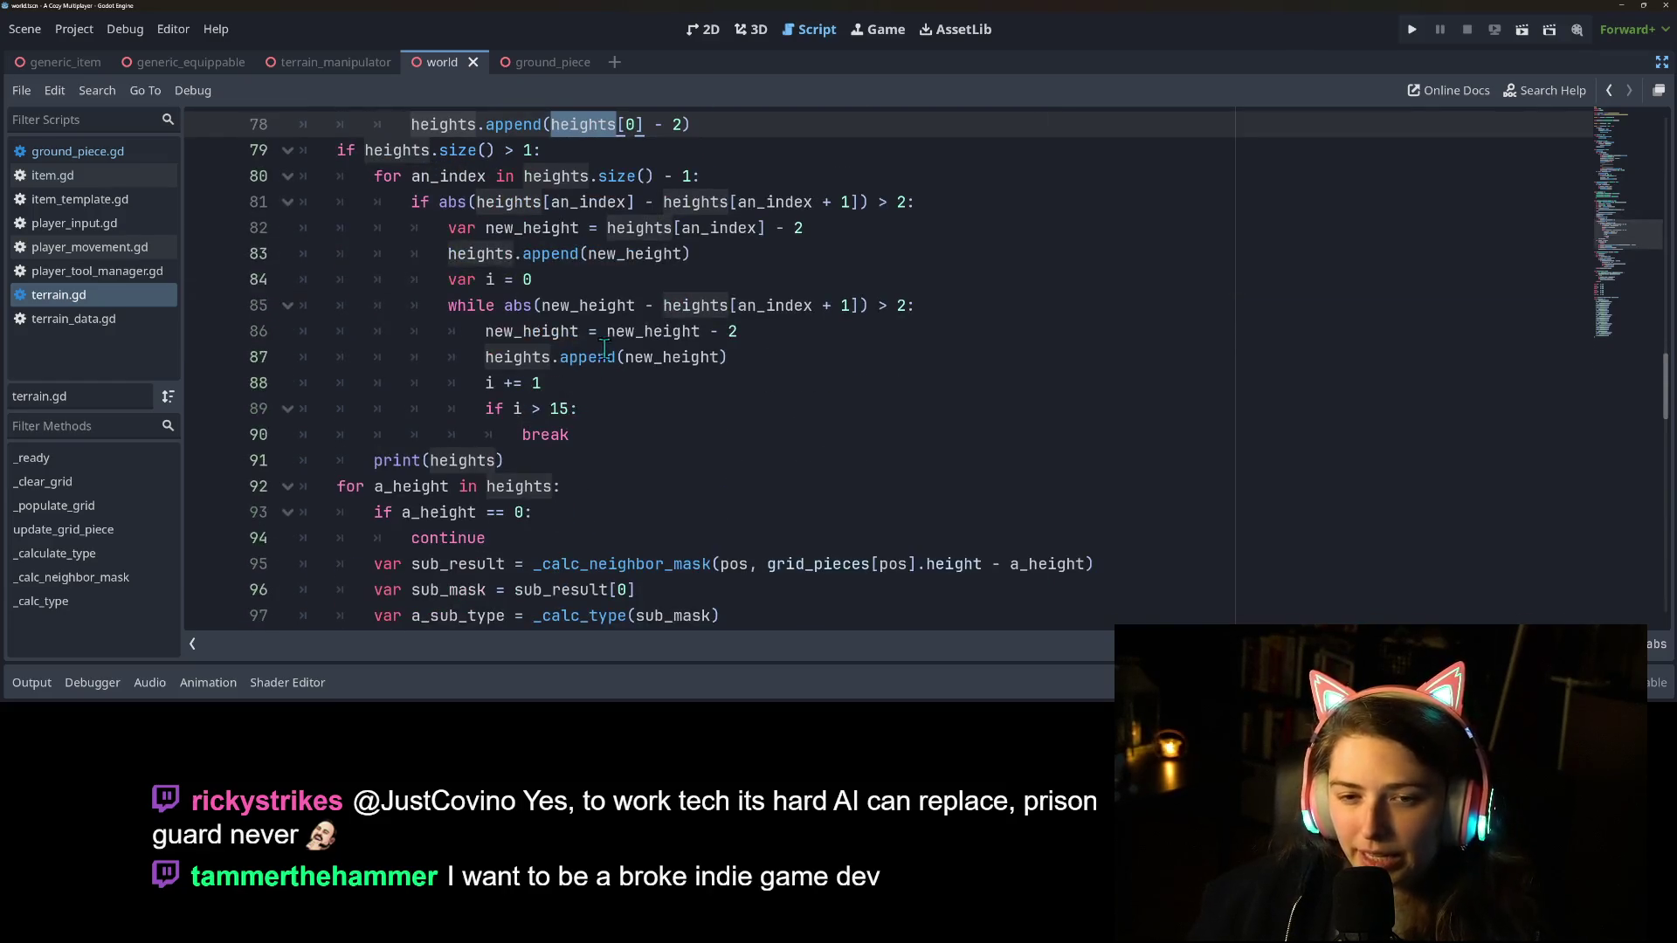
{"action": "scroll", "coordinate": [603, 351], "scroll_direction": "up", "scroll_amount": 2}
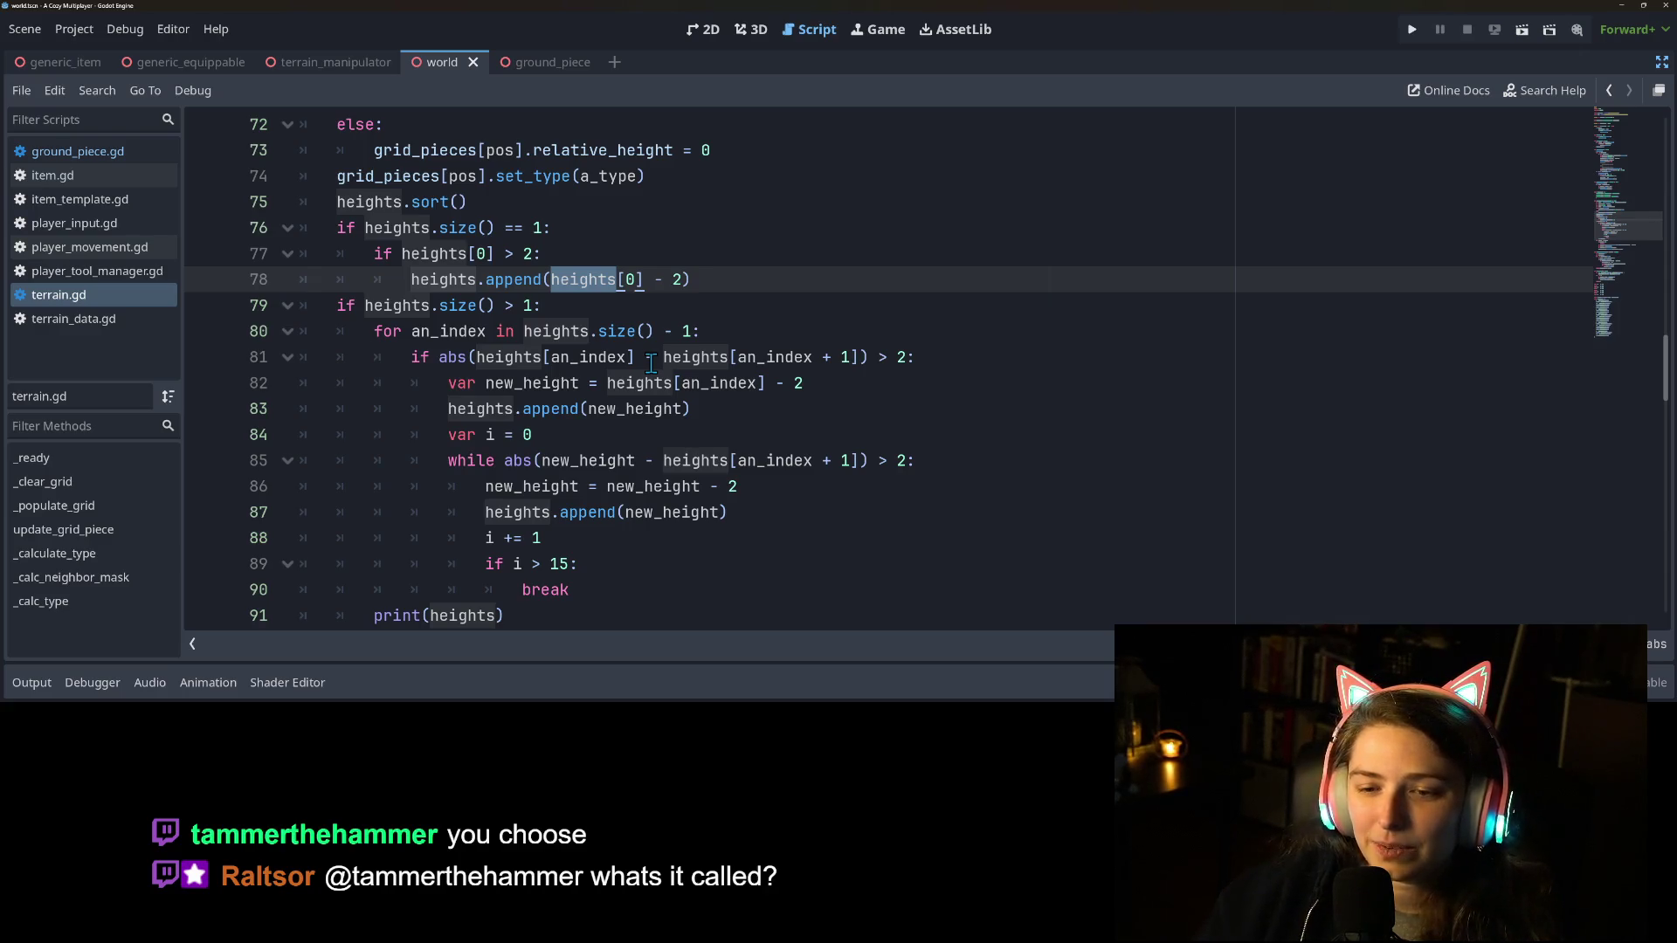
{"action": "scroll", "coordinate": [650, 362], "scroll_direction": "down", "scroll_amount": 5}
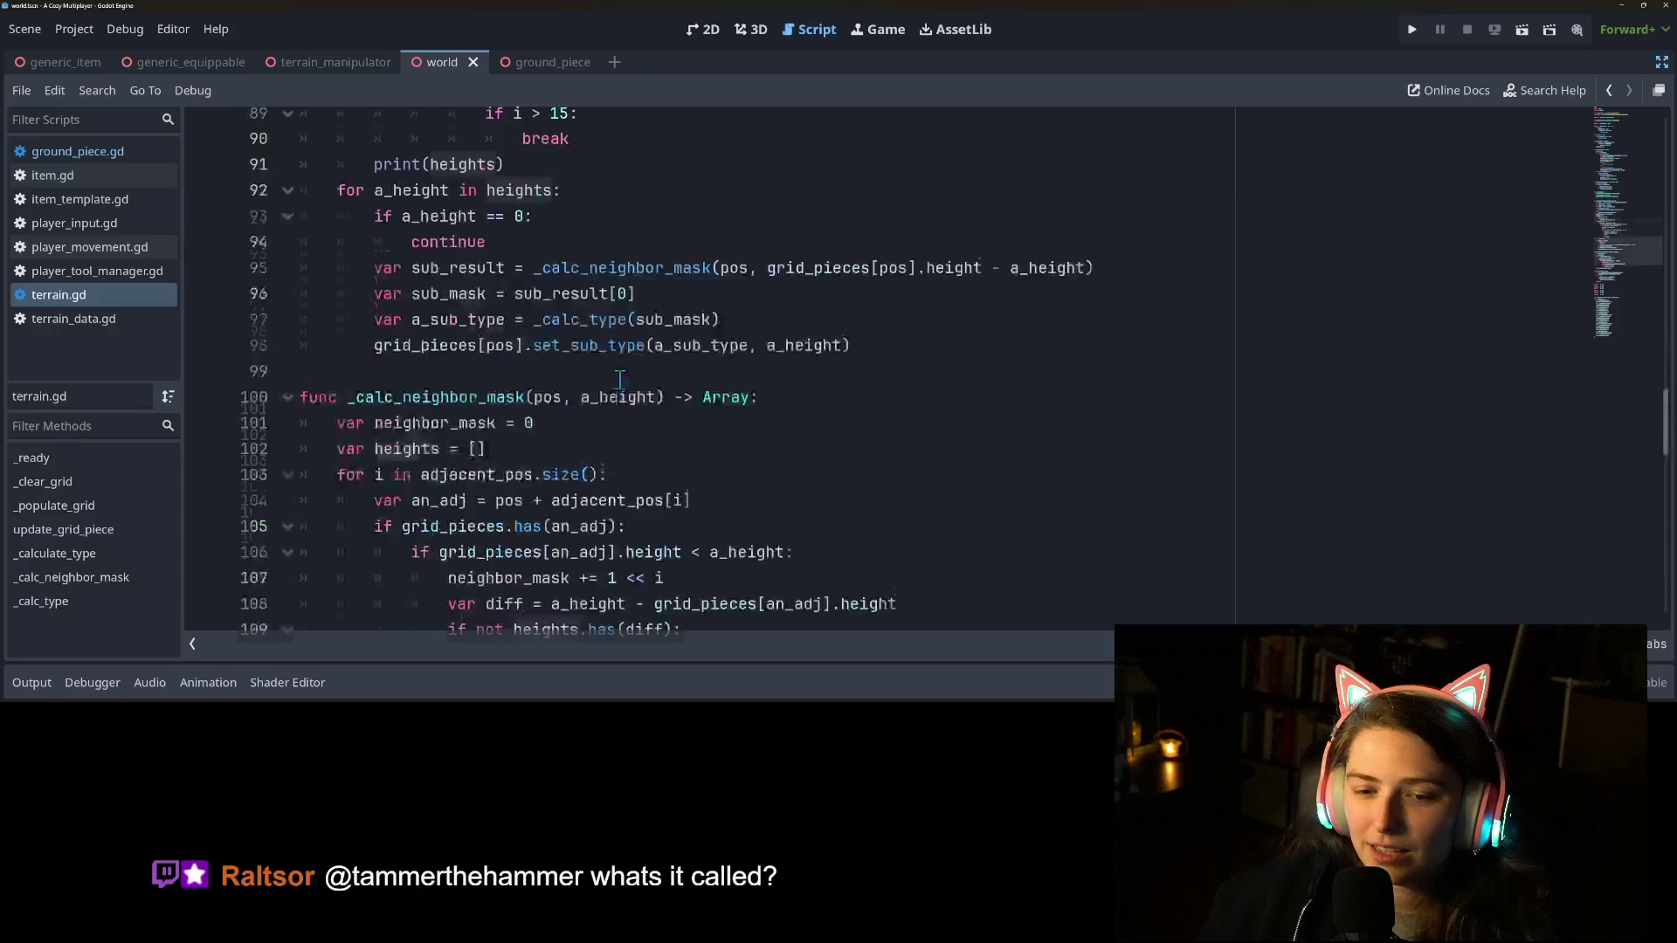
{"action": "scroll", "coordinate": [616, 454], "scroll_direction": "up", "scroll_amount": 4}
{"action": "scroll", "coordinate": [616, 454], "scroll_direction": "down", "scroll_amount": 1}
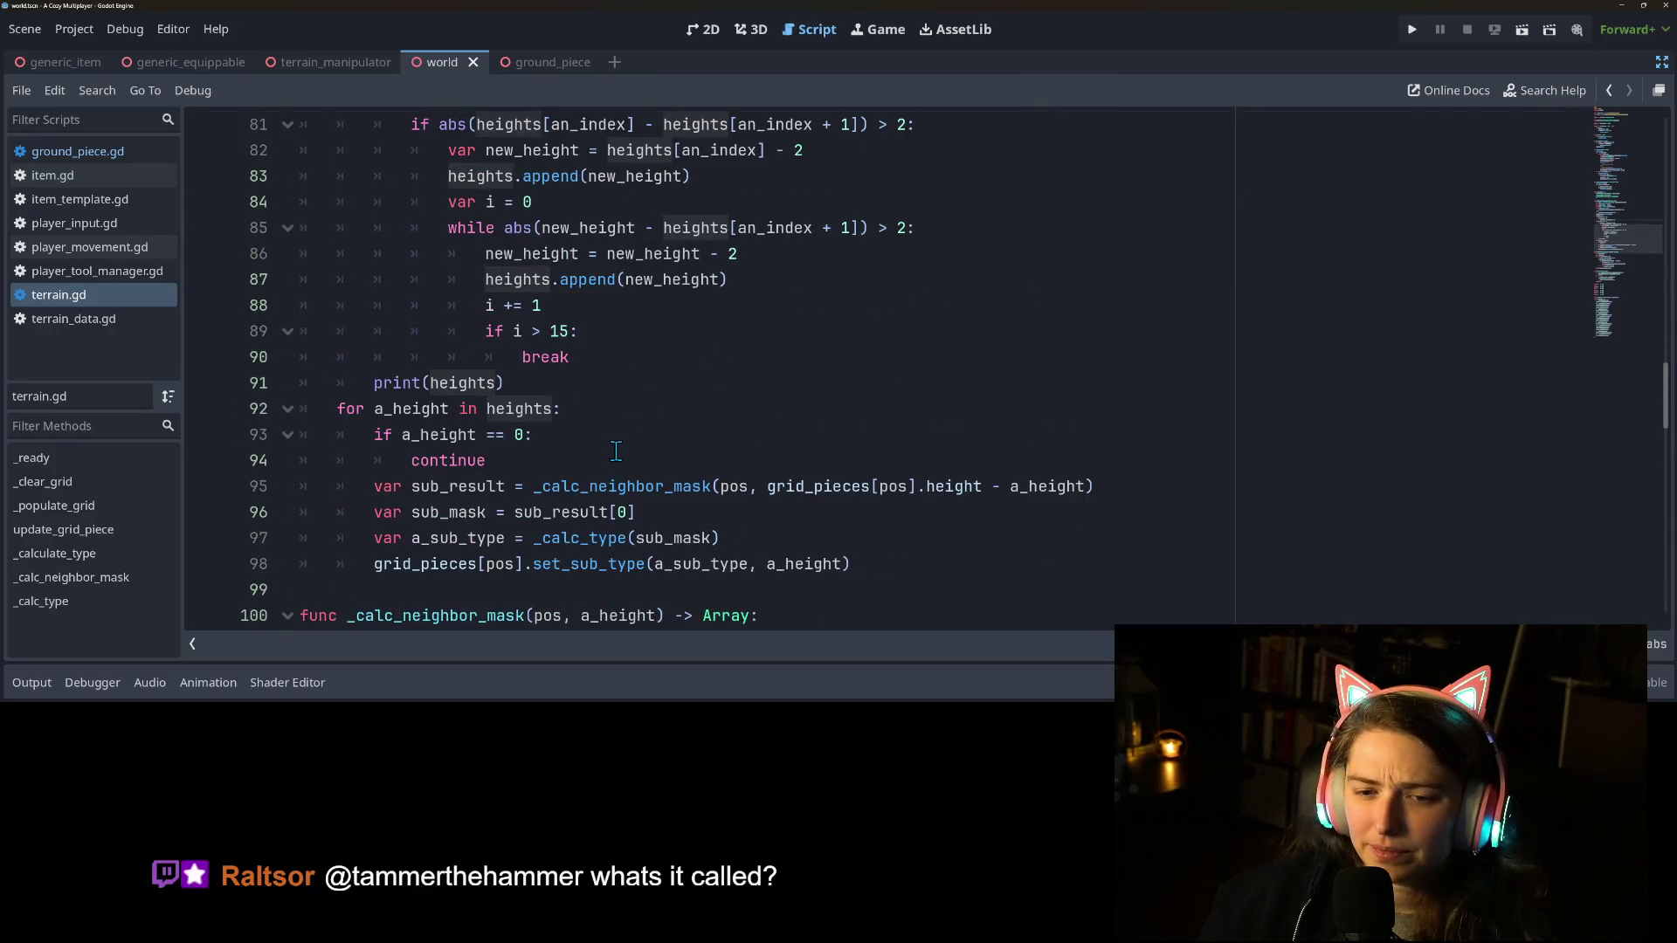
{"action": "left_click", "coordinate": [520, 487]}
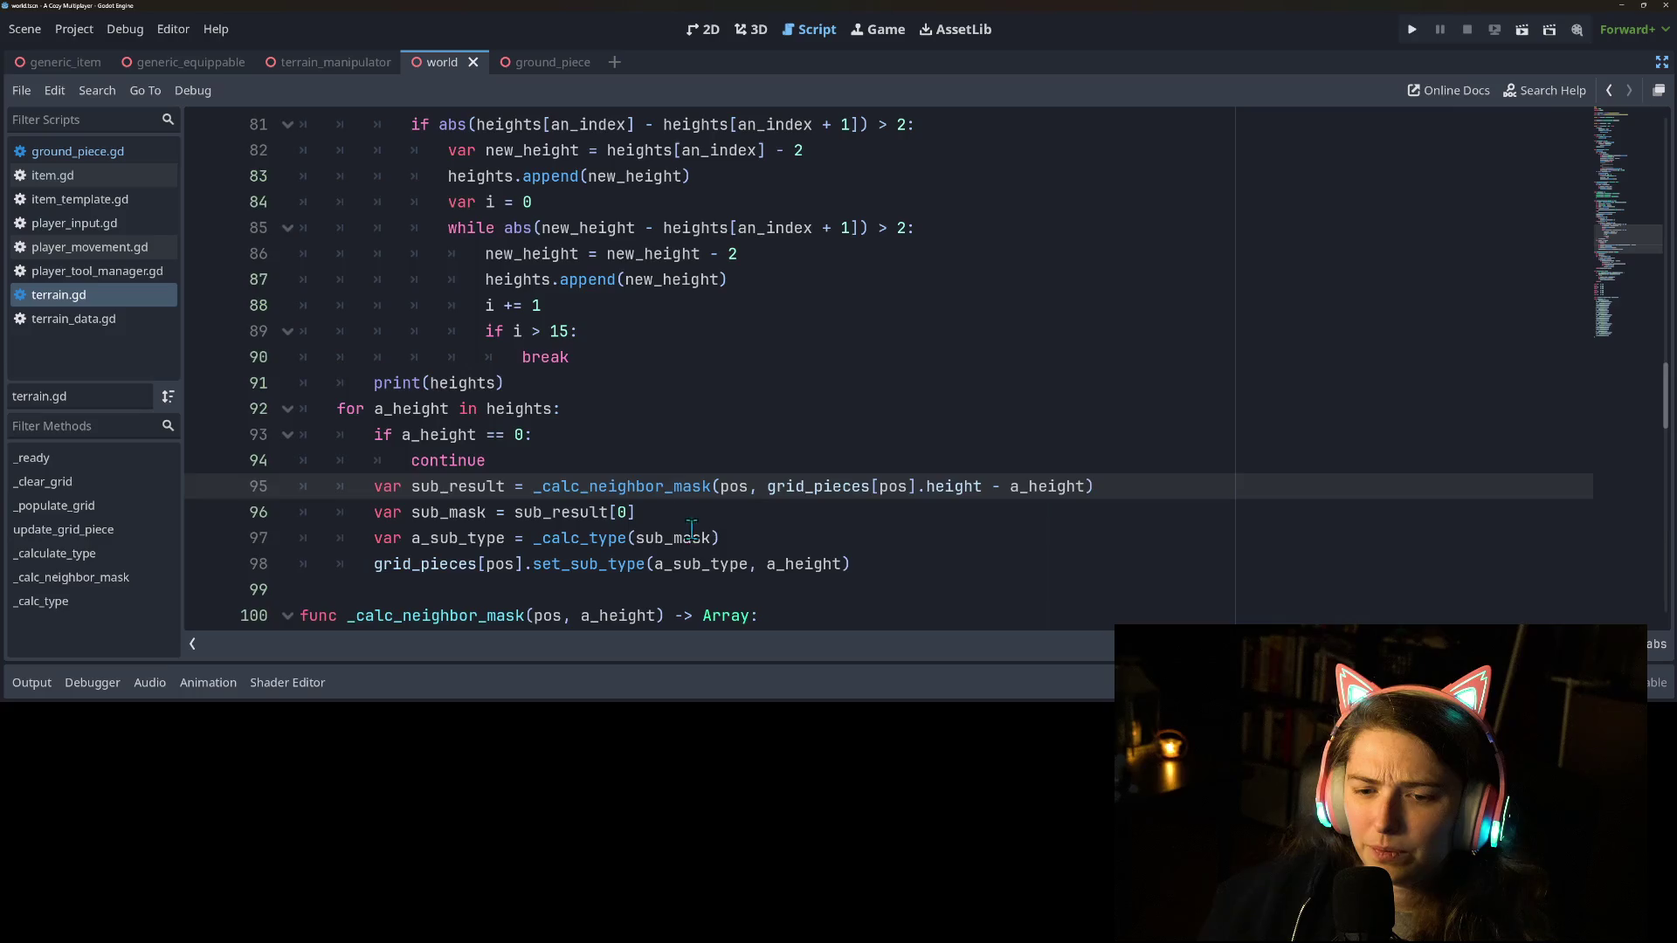
{"action": "scroll", "coordinate": [691, 529], "scroll_direction": "up", "scroll_amount": 6}
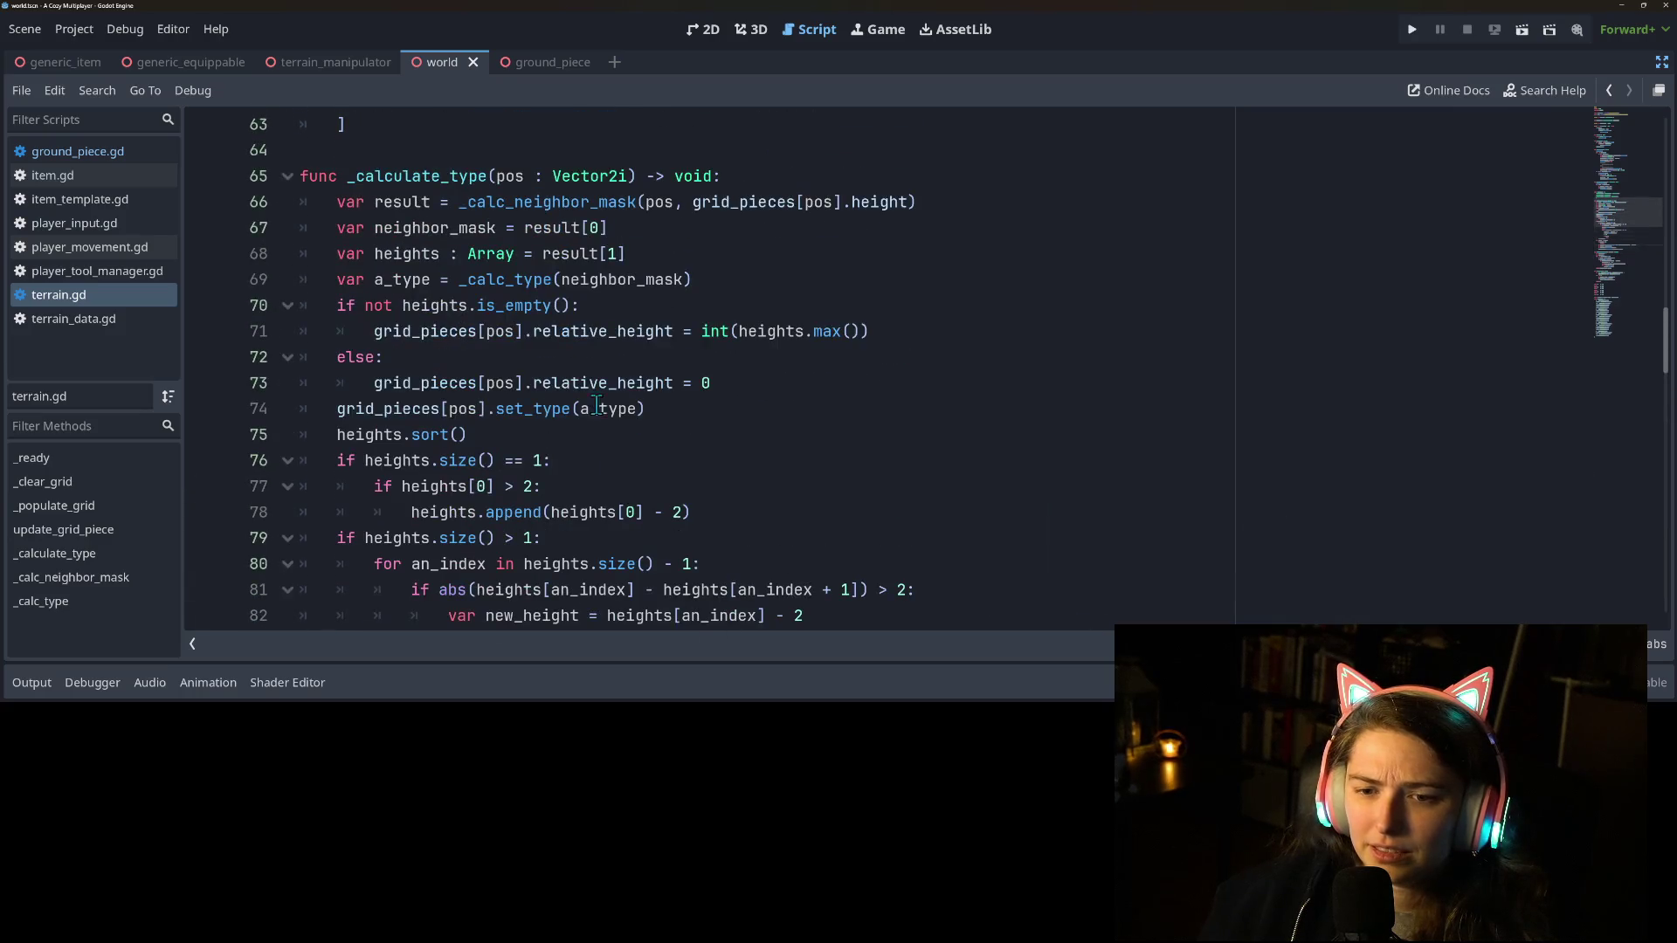
{"action": "double_click", "coordinate": [592, 382]}
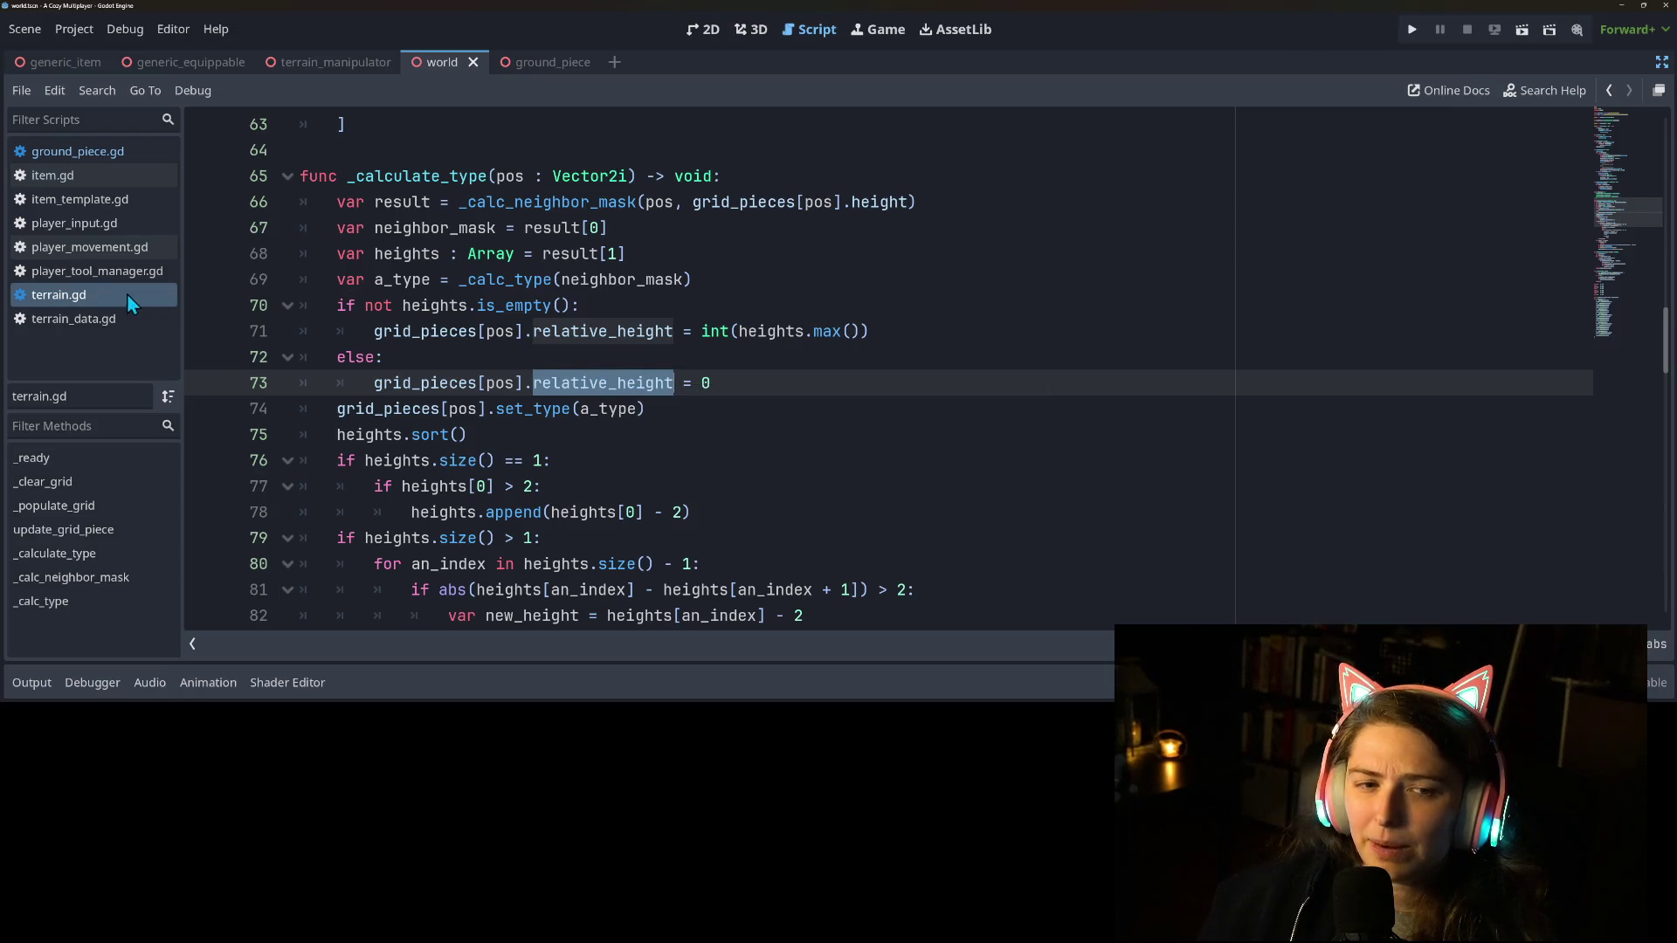
{"action": "left_click", "coordinate": [102, 152]}
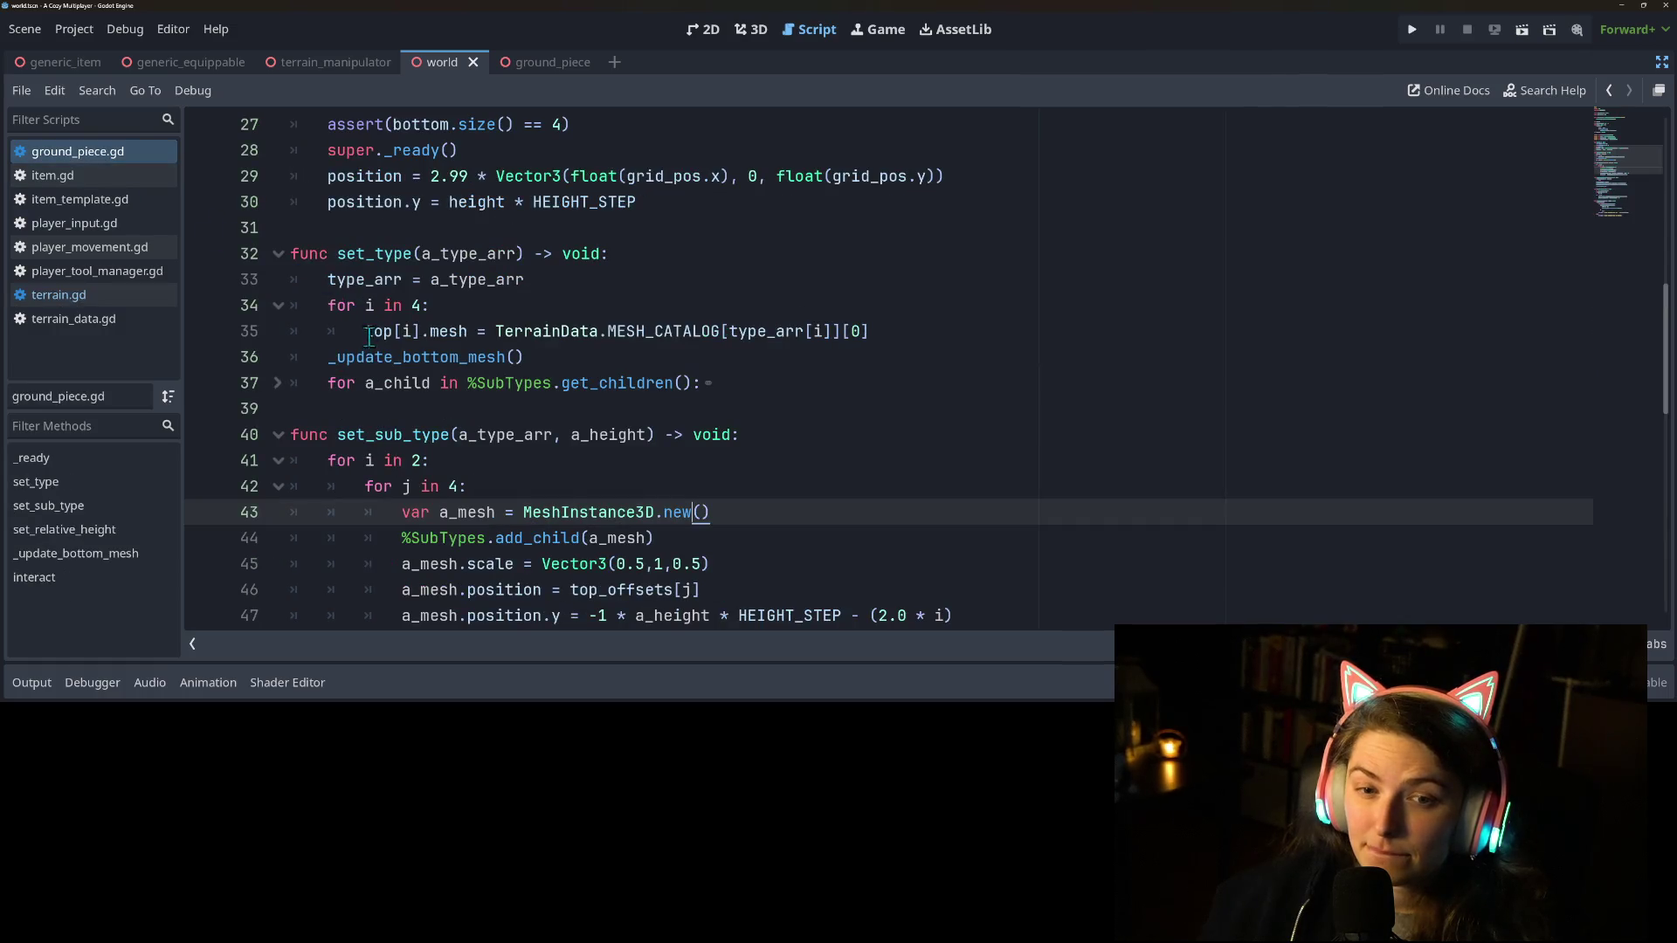
Step: Add a breakpoint at the start of set_relative_height in ground_piece.gd
{"action": "scroll", "coordinate": [423, 406], "scroll_direction": "up", "scroll_amount": 1}
{"action": "scroll", "coordinate": [424, 406], "scroll_direction": "up", "scroll_amount": 1}
{"action": "scroll", "coordinate": [428, 397], "scroll_direction": "down", "scroll_amount": 6}
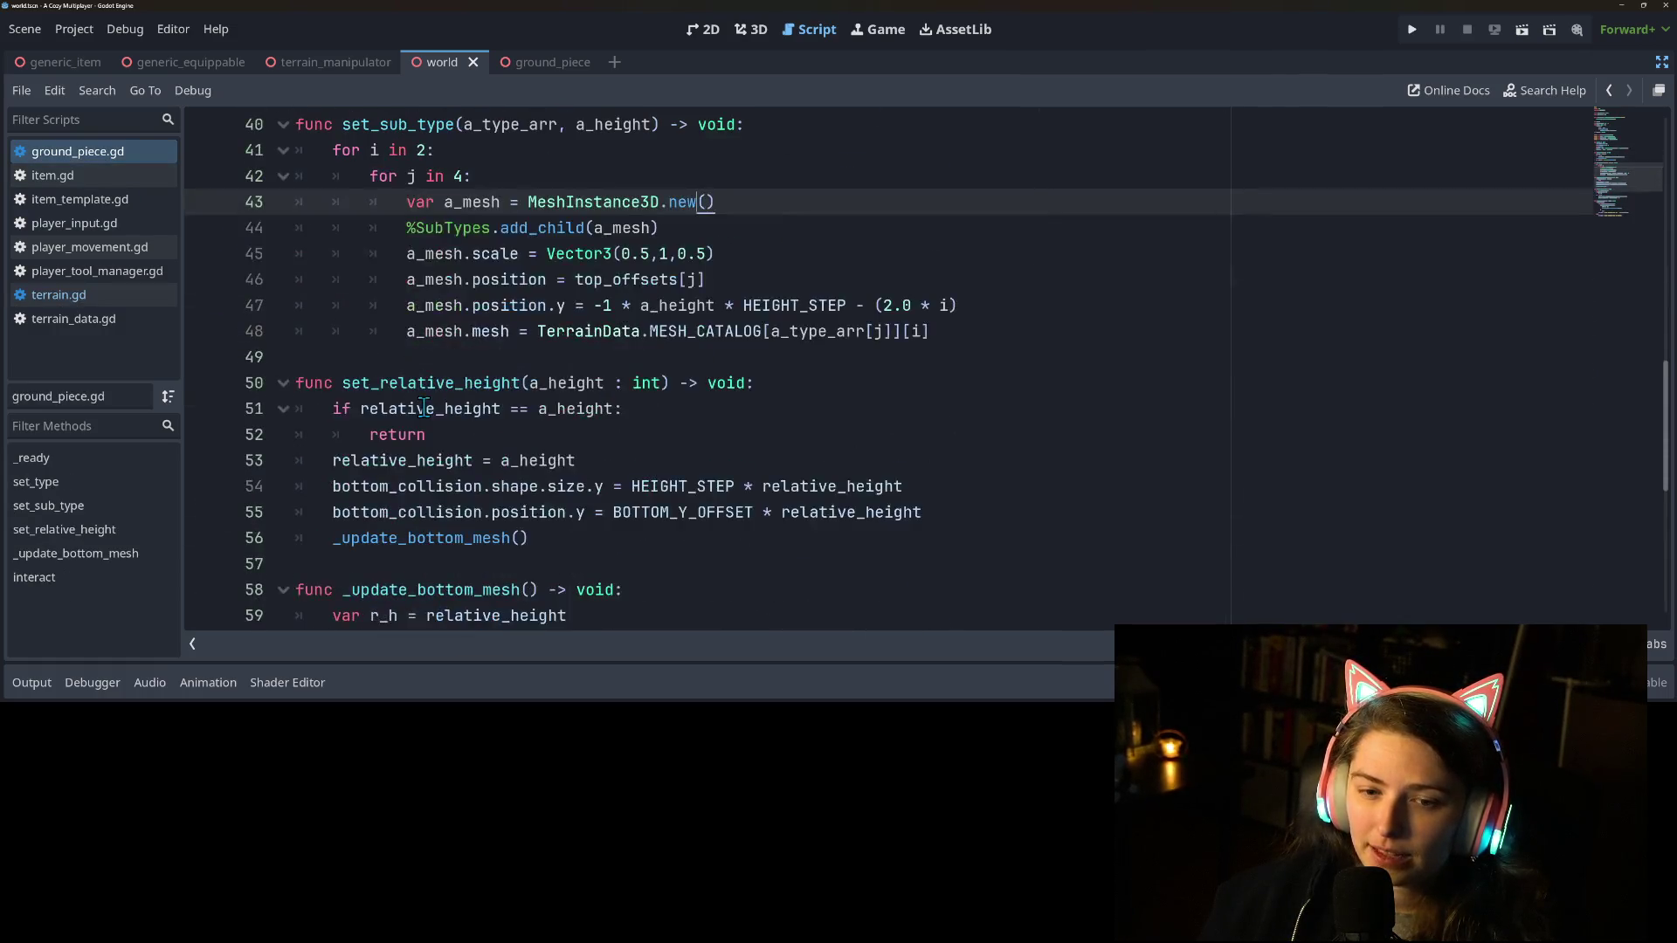
{"action": "double_click", "coordinate": [437, 384]}
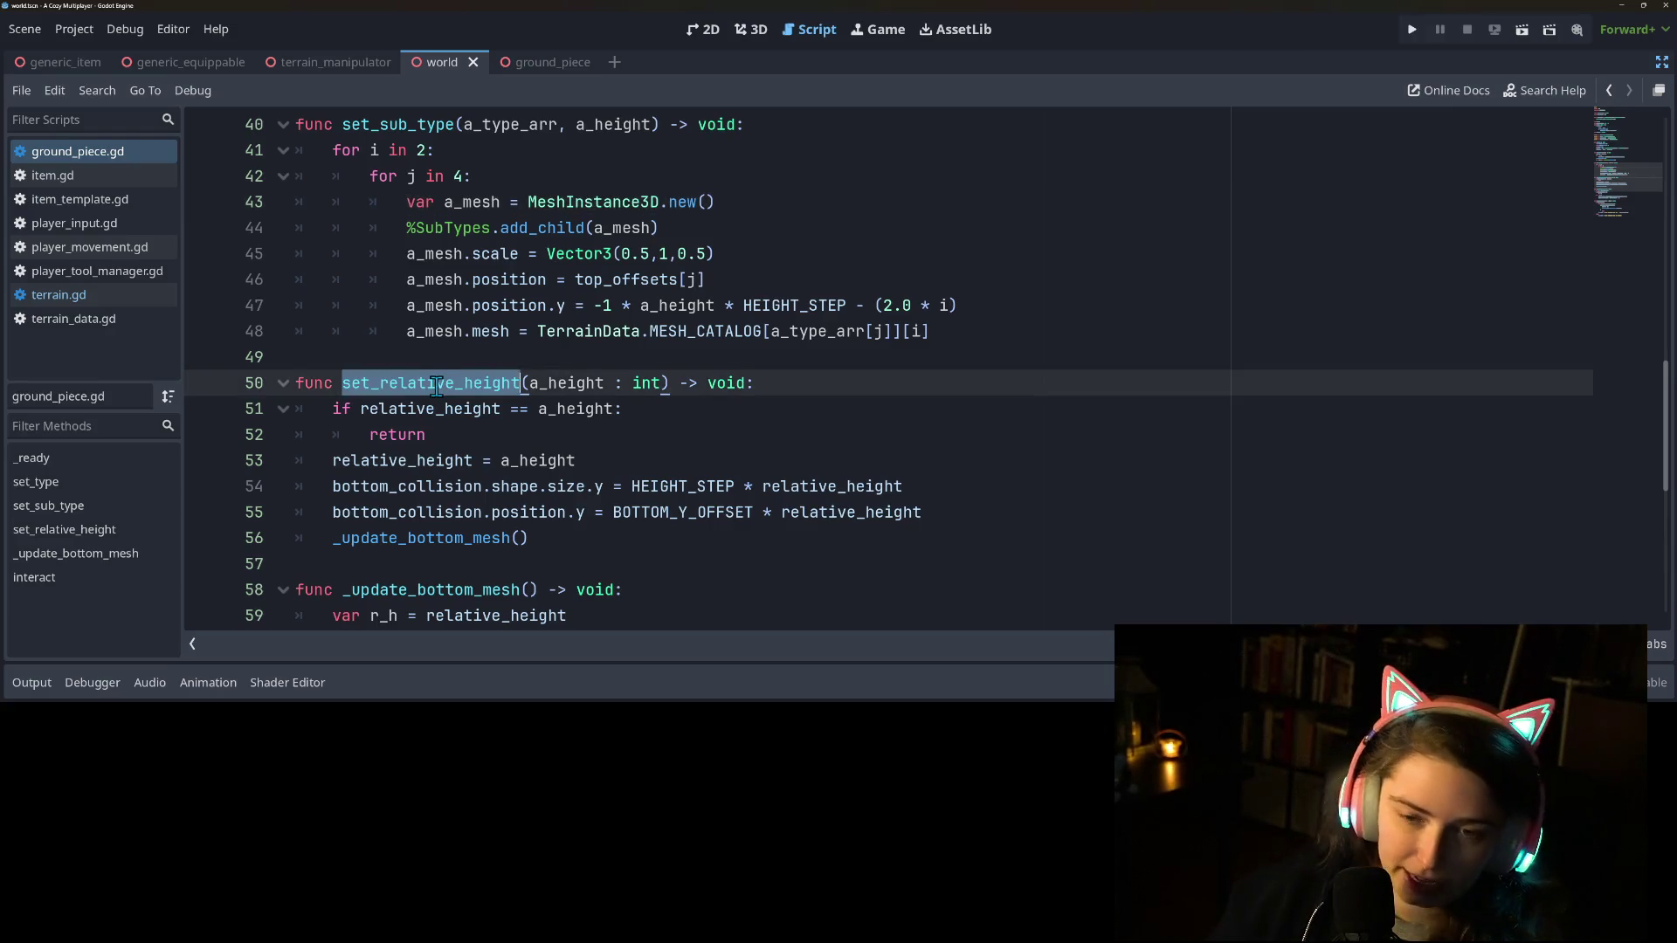
{"action": "left_click", "coordinate": [206, 331]}
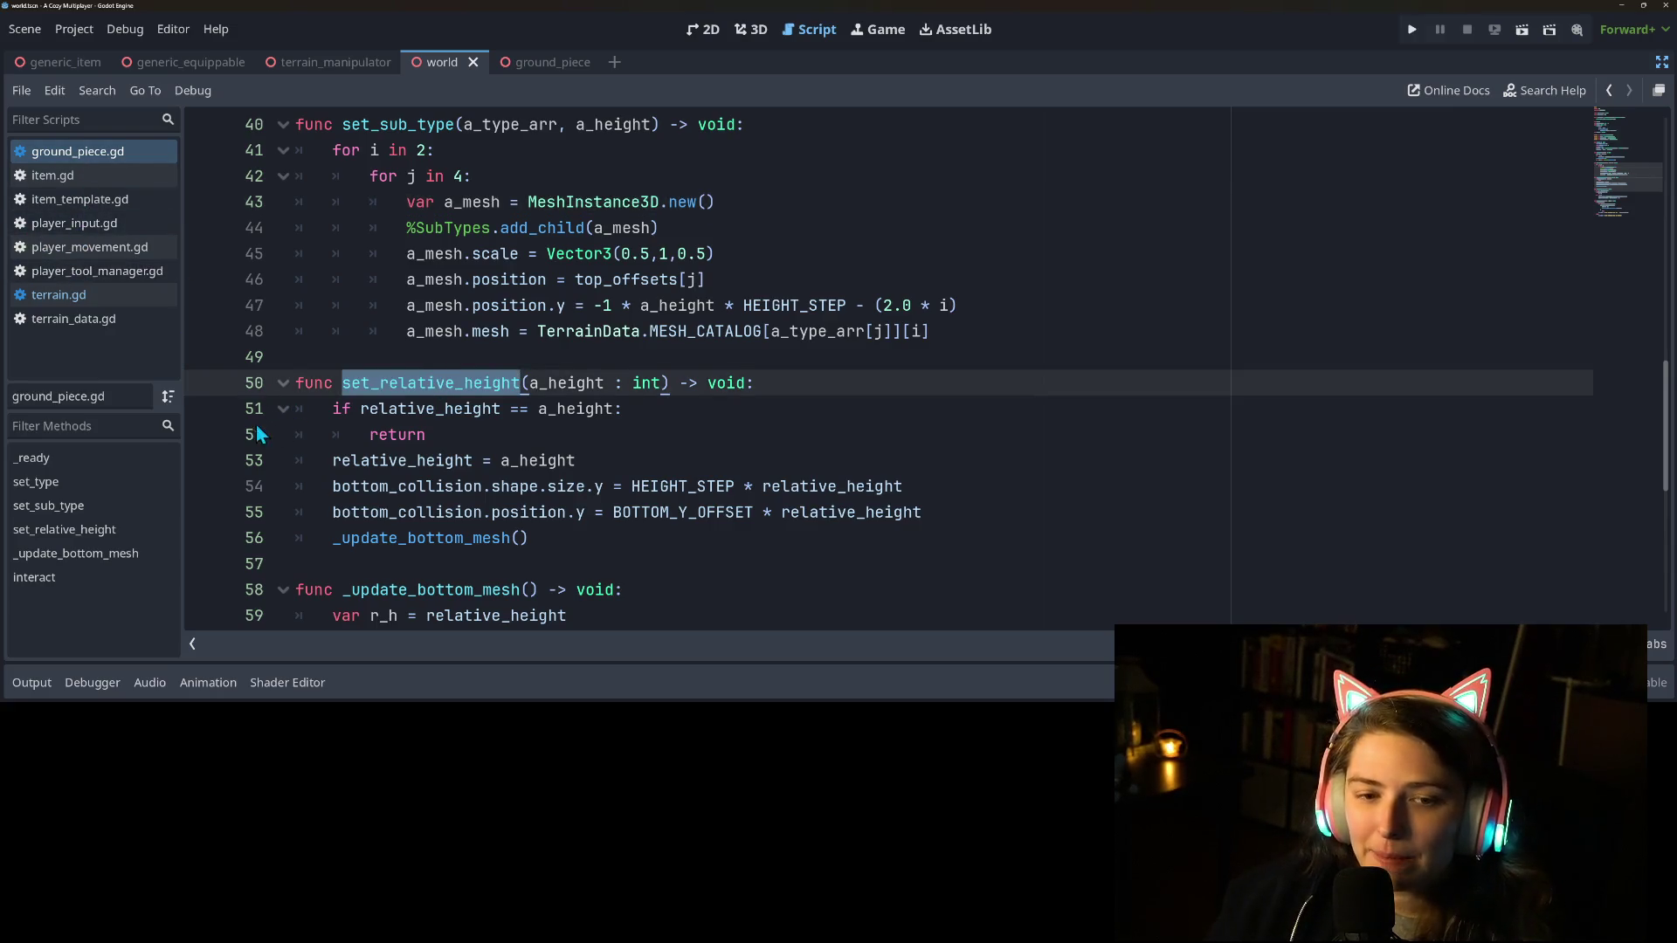
{"action": "left_click", "coordinate": [207, 409]}
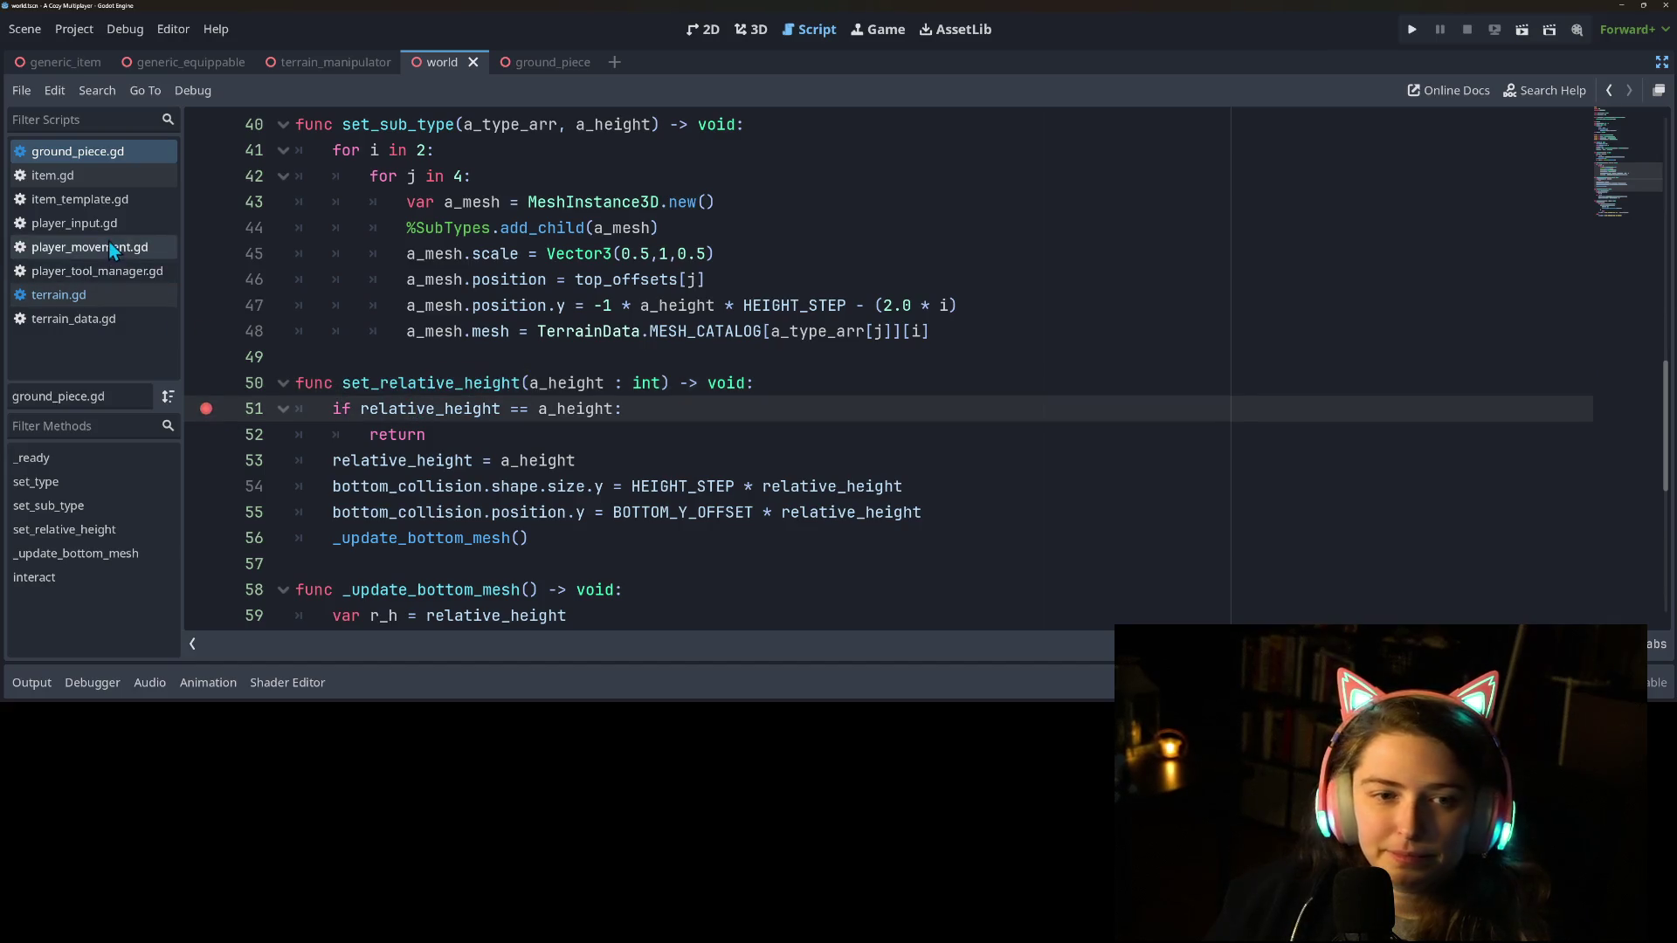
Step: Return to terrain.gd and run the game to test the terrain
{"action": "left_click", "coordinate": [110, 295]}
{"action": "left_click", "coordinate": [563, 384]}
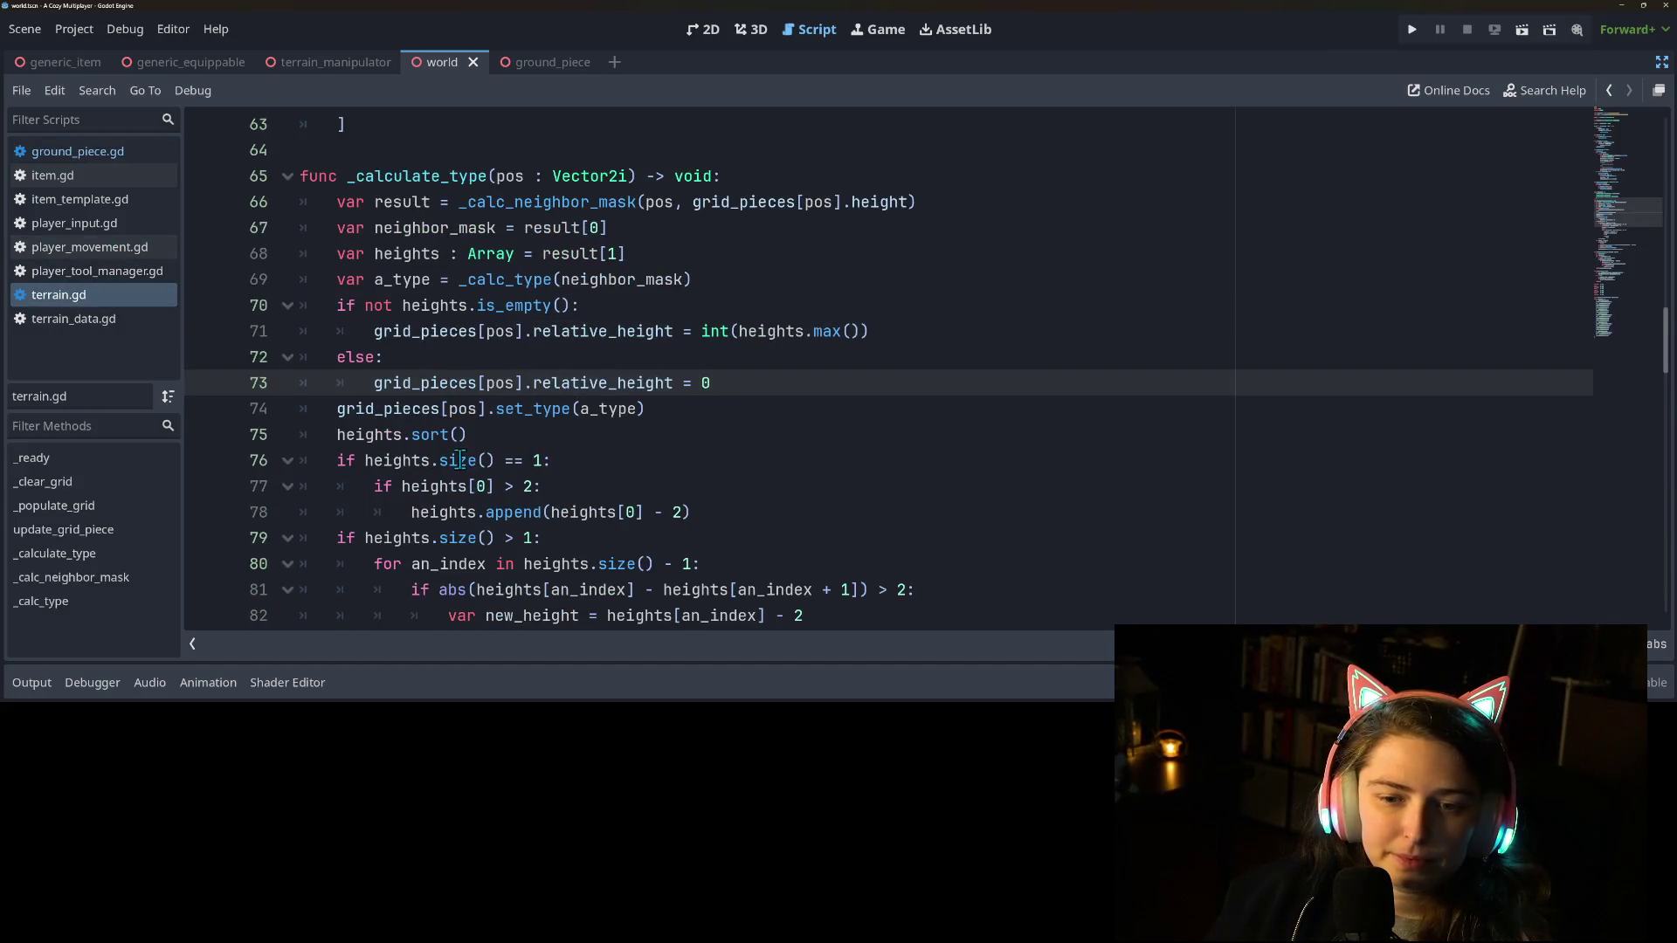
{"action": "scroll", "coordinate": [460, 460], "scroll_direction": "down", "scroll_amount": 2}
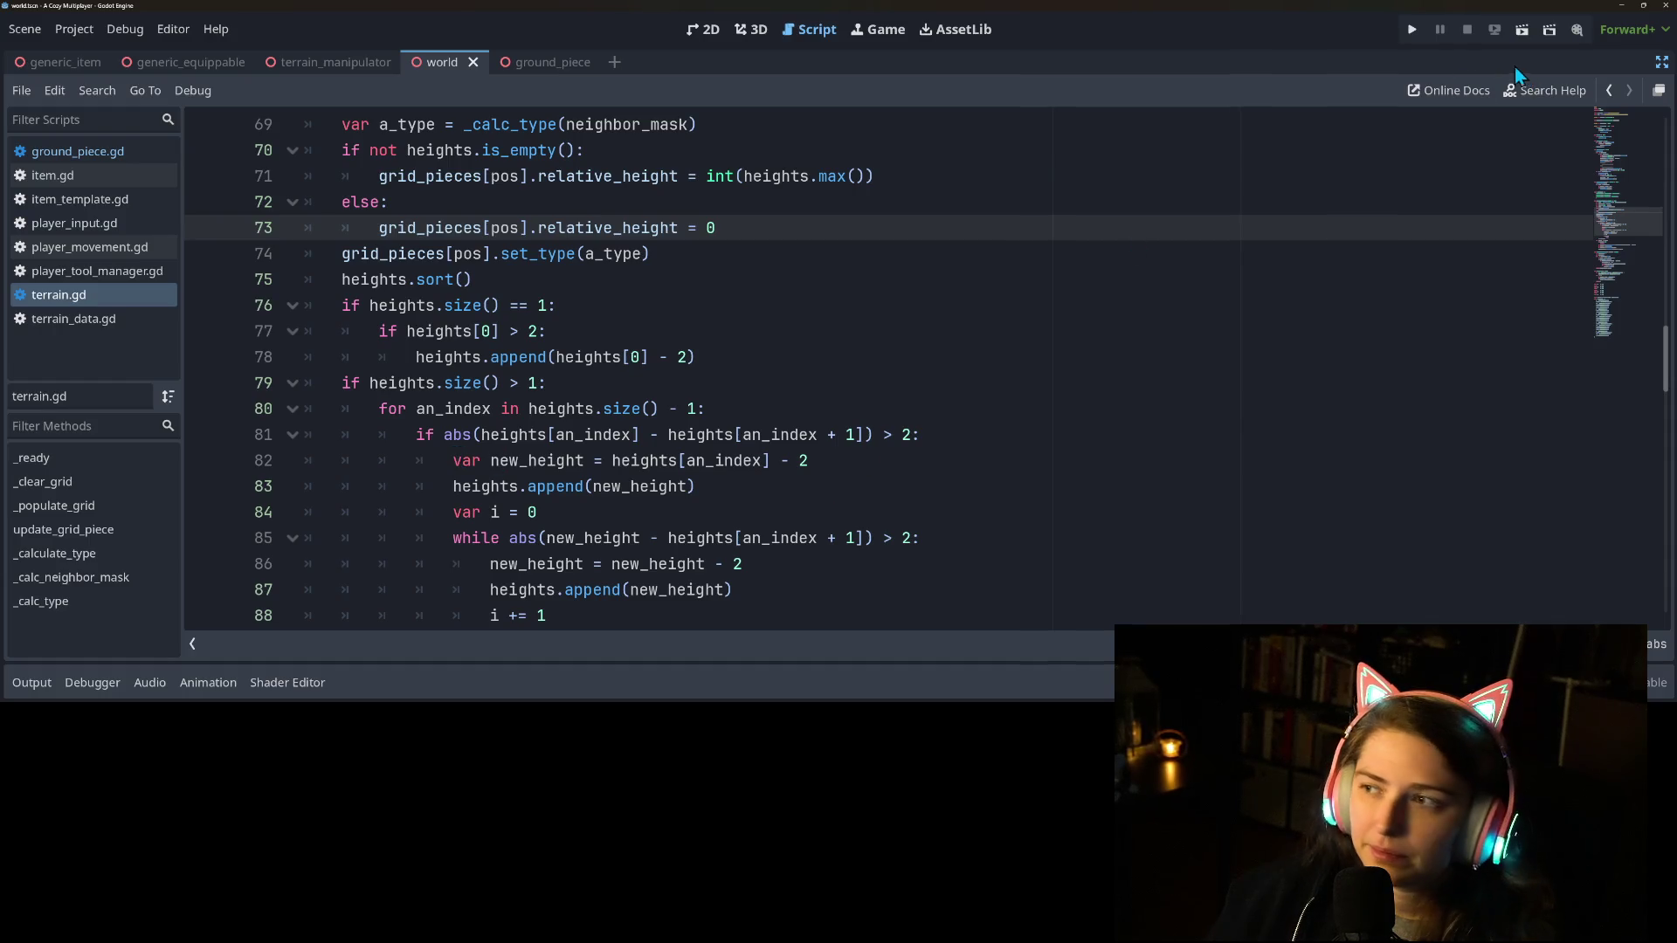
{"action": "left_click", "coordinate": [1412, 30]}
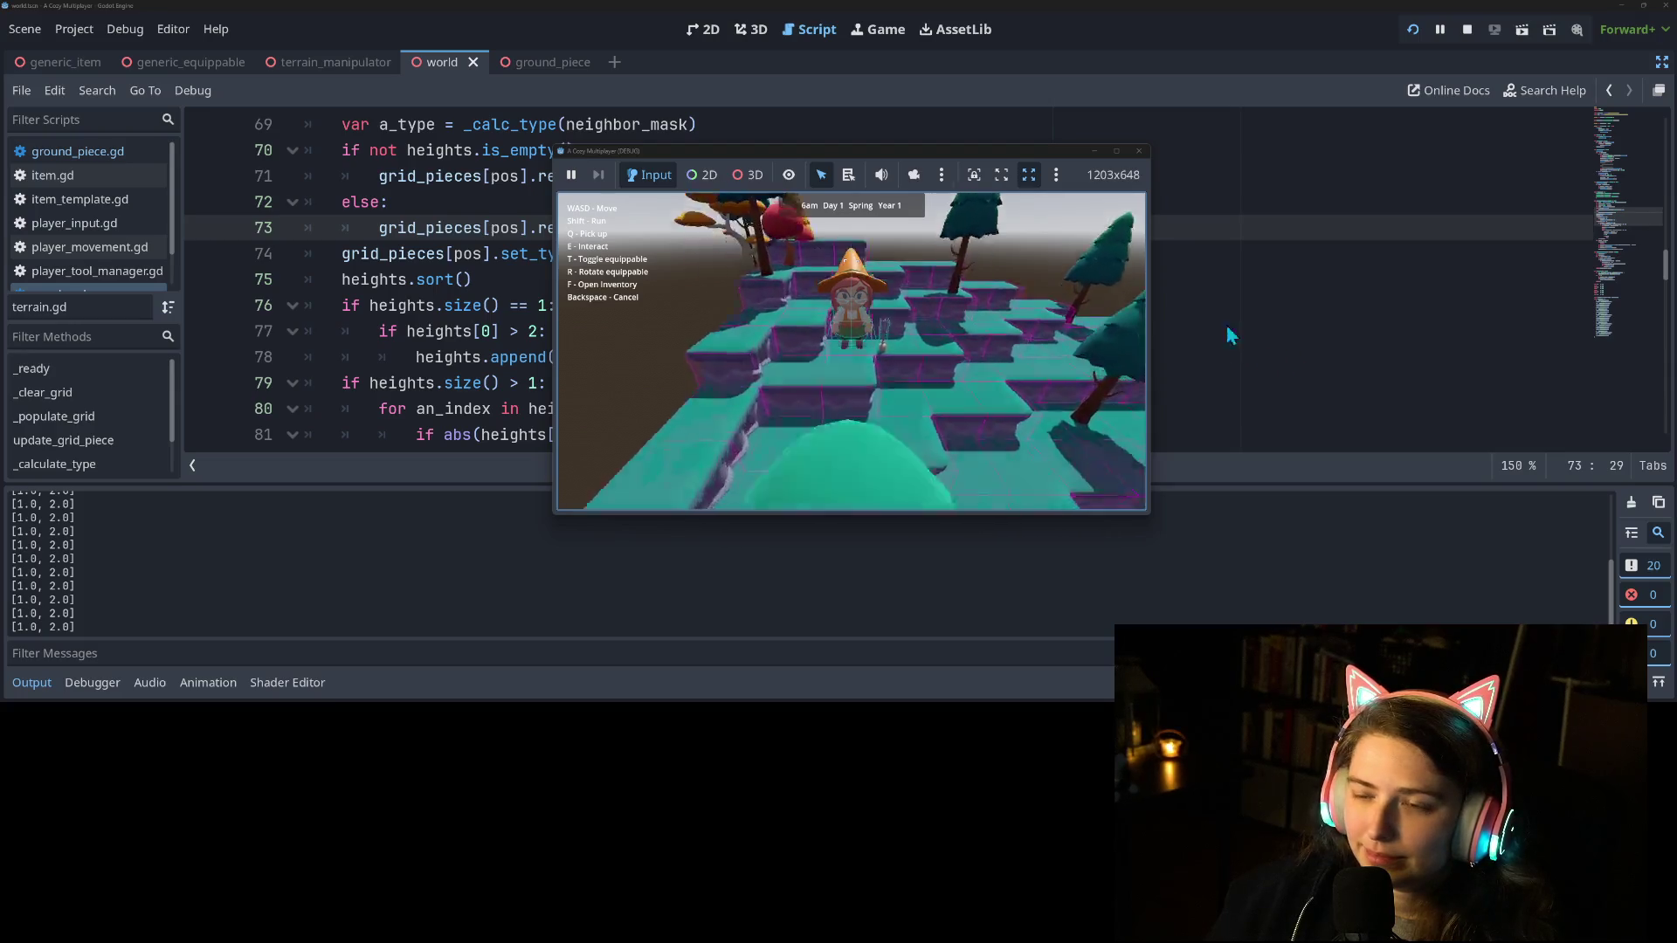
Step: Stop the game and replace the line 71 relative_height assignment with a set_relative_height(...) call
{"action": "left_click", "coordinate": [1139, 155]}
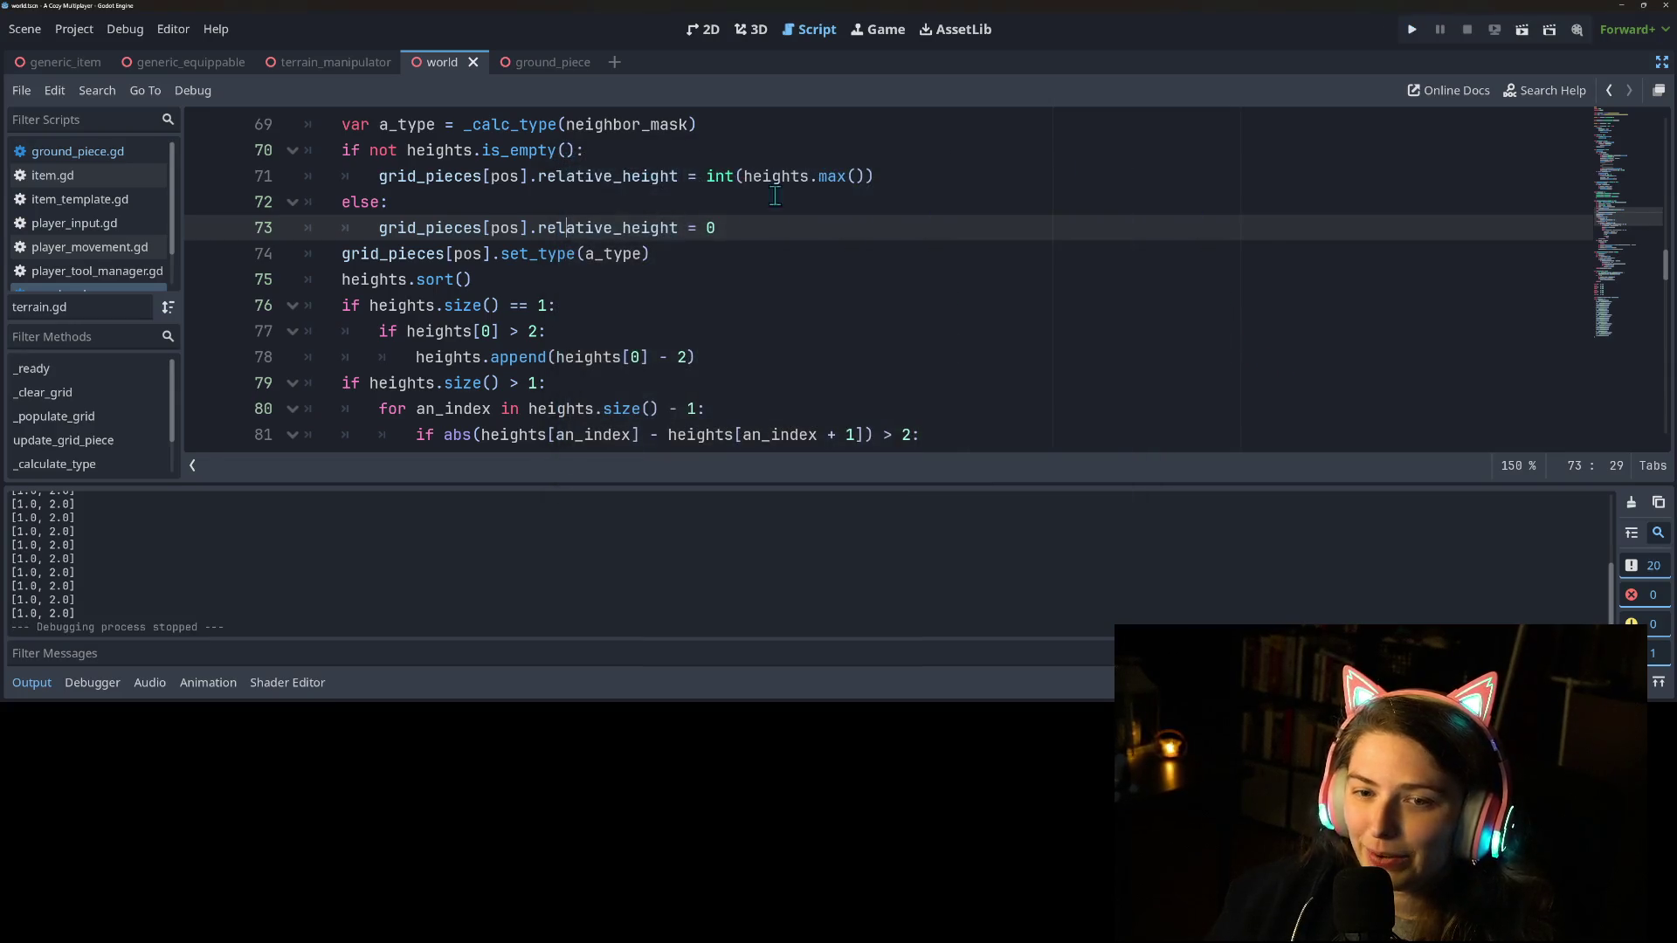
{"action": "left_click", "coordinate": [611, 176]}
{"action": "double_click", "coordinate": [611, 175]}
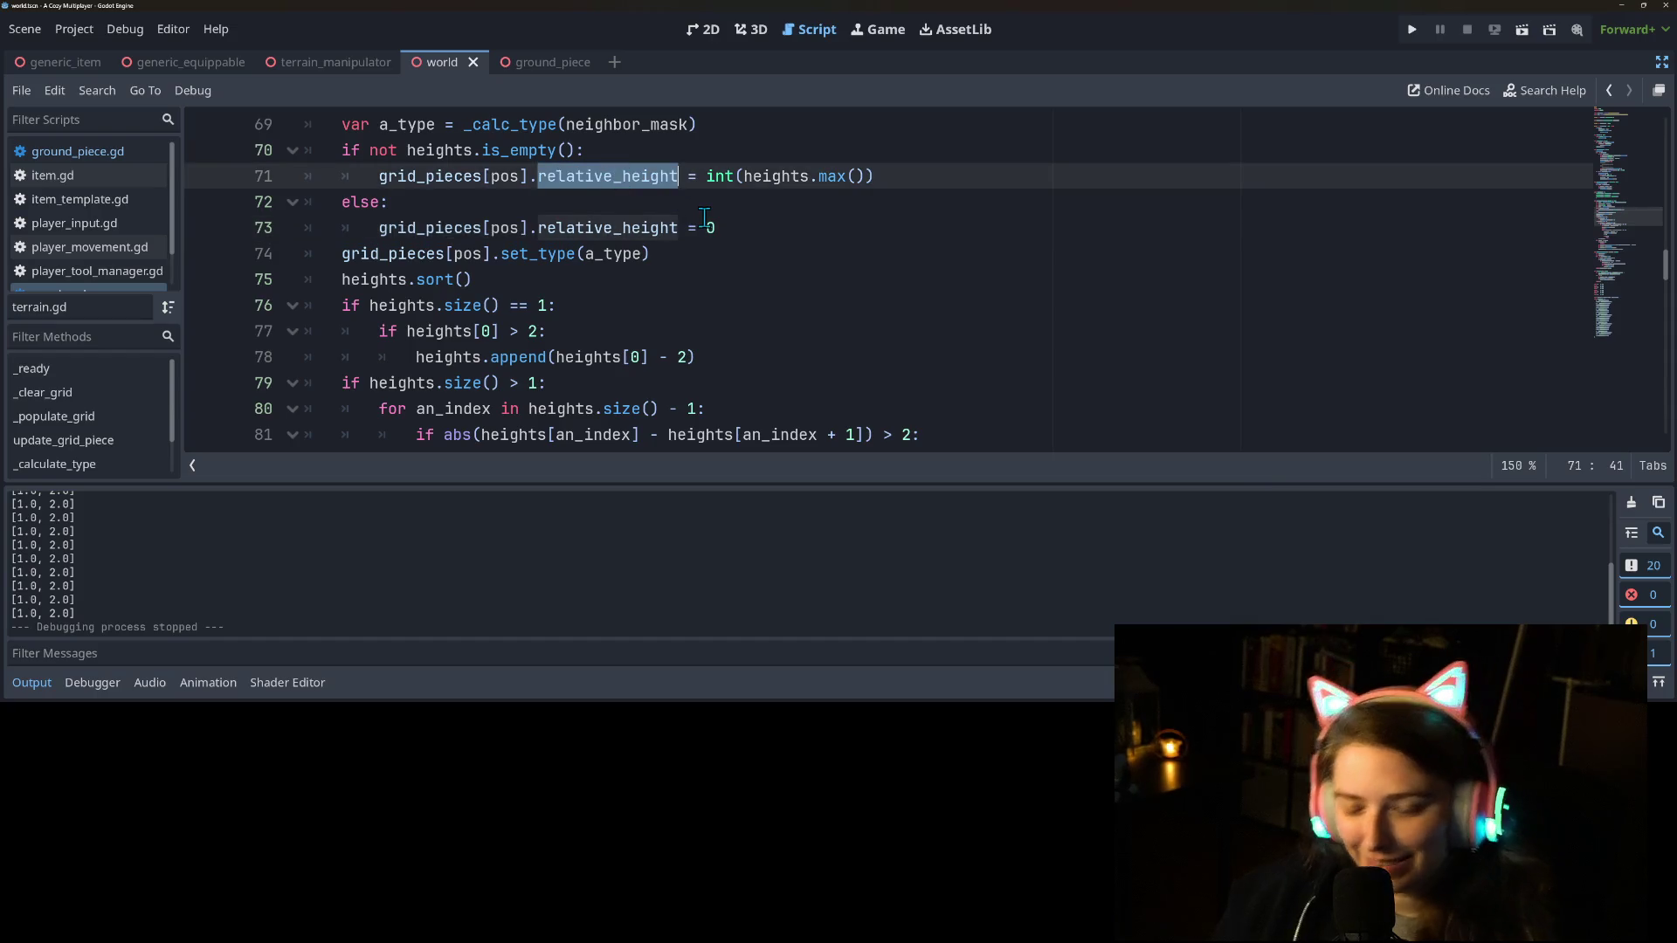
{"action": "key", "text": "BackSpace"}
{"action": "key", "text": "Delete"}
{"action": "key", "text": "Delete"}
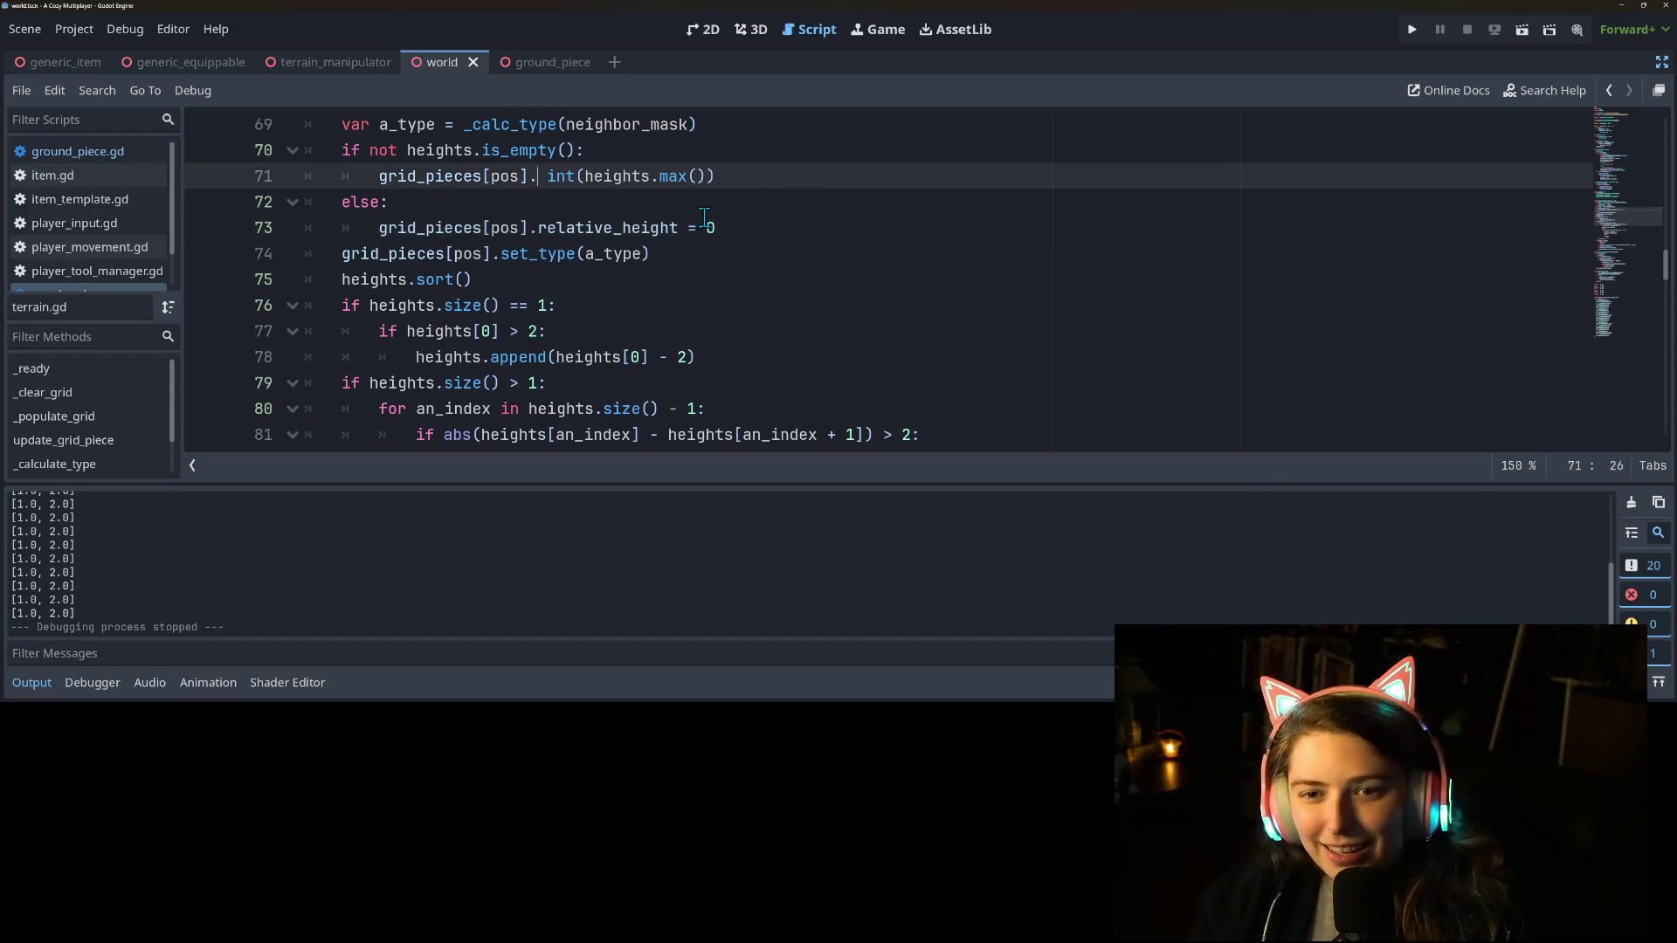
{"action": "type", "text": "set_relative_height("}
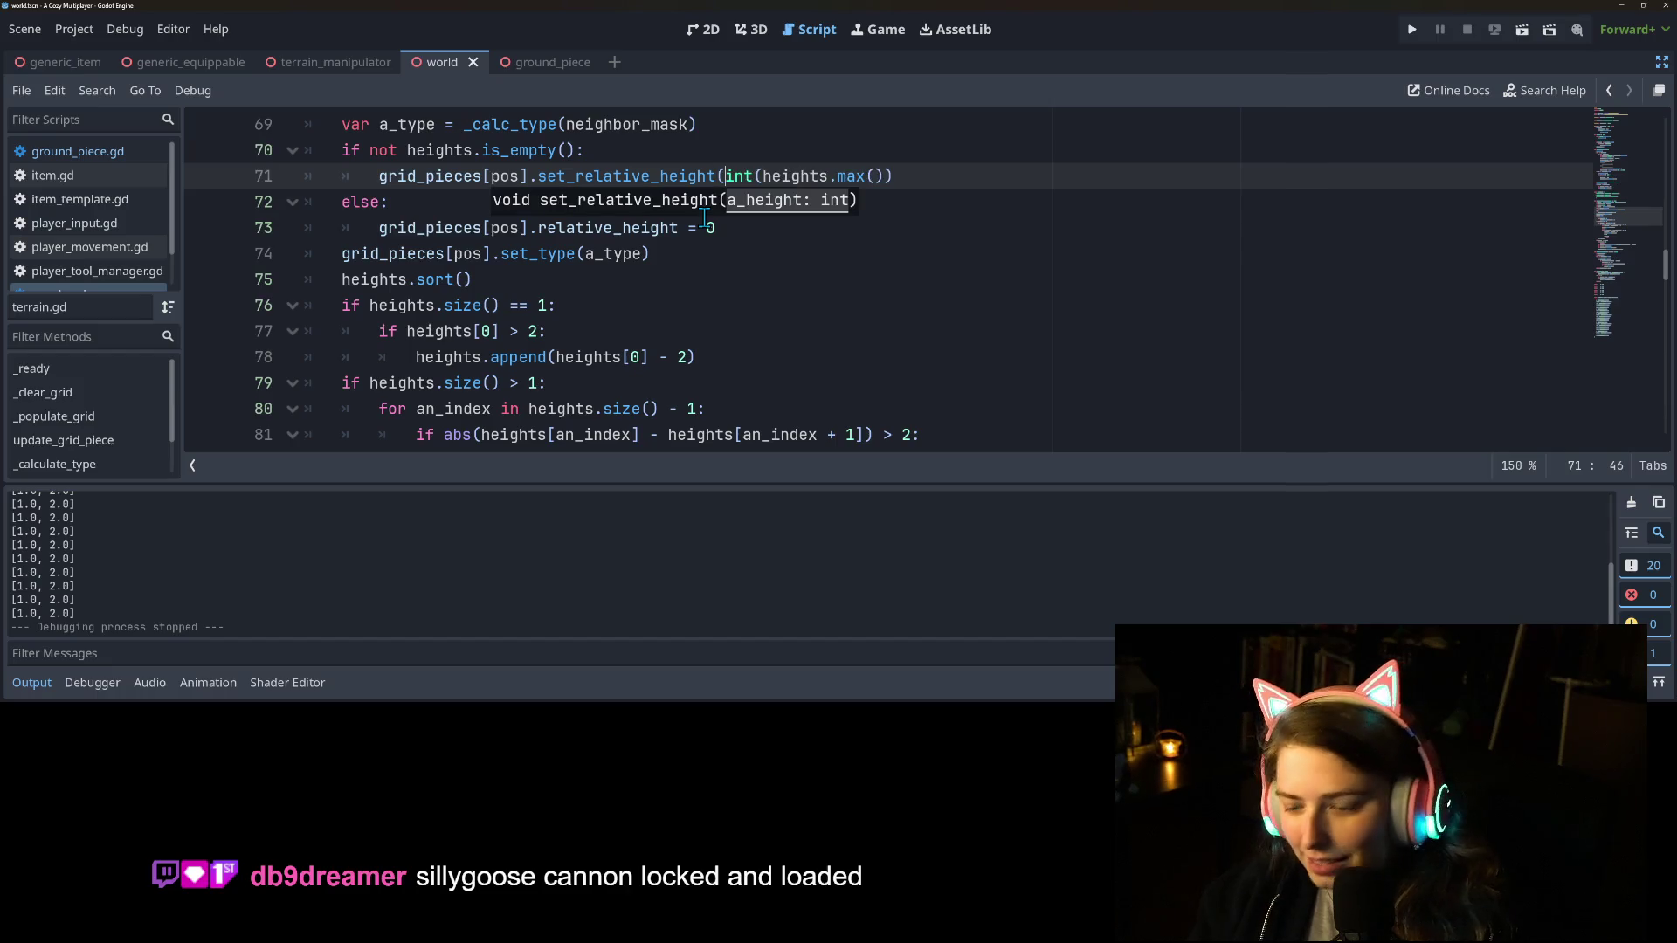
{"action": "key", "text": "End"}
{"action": "type", "text": ")"}
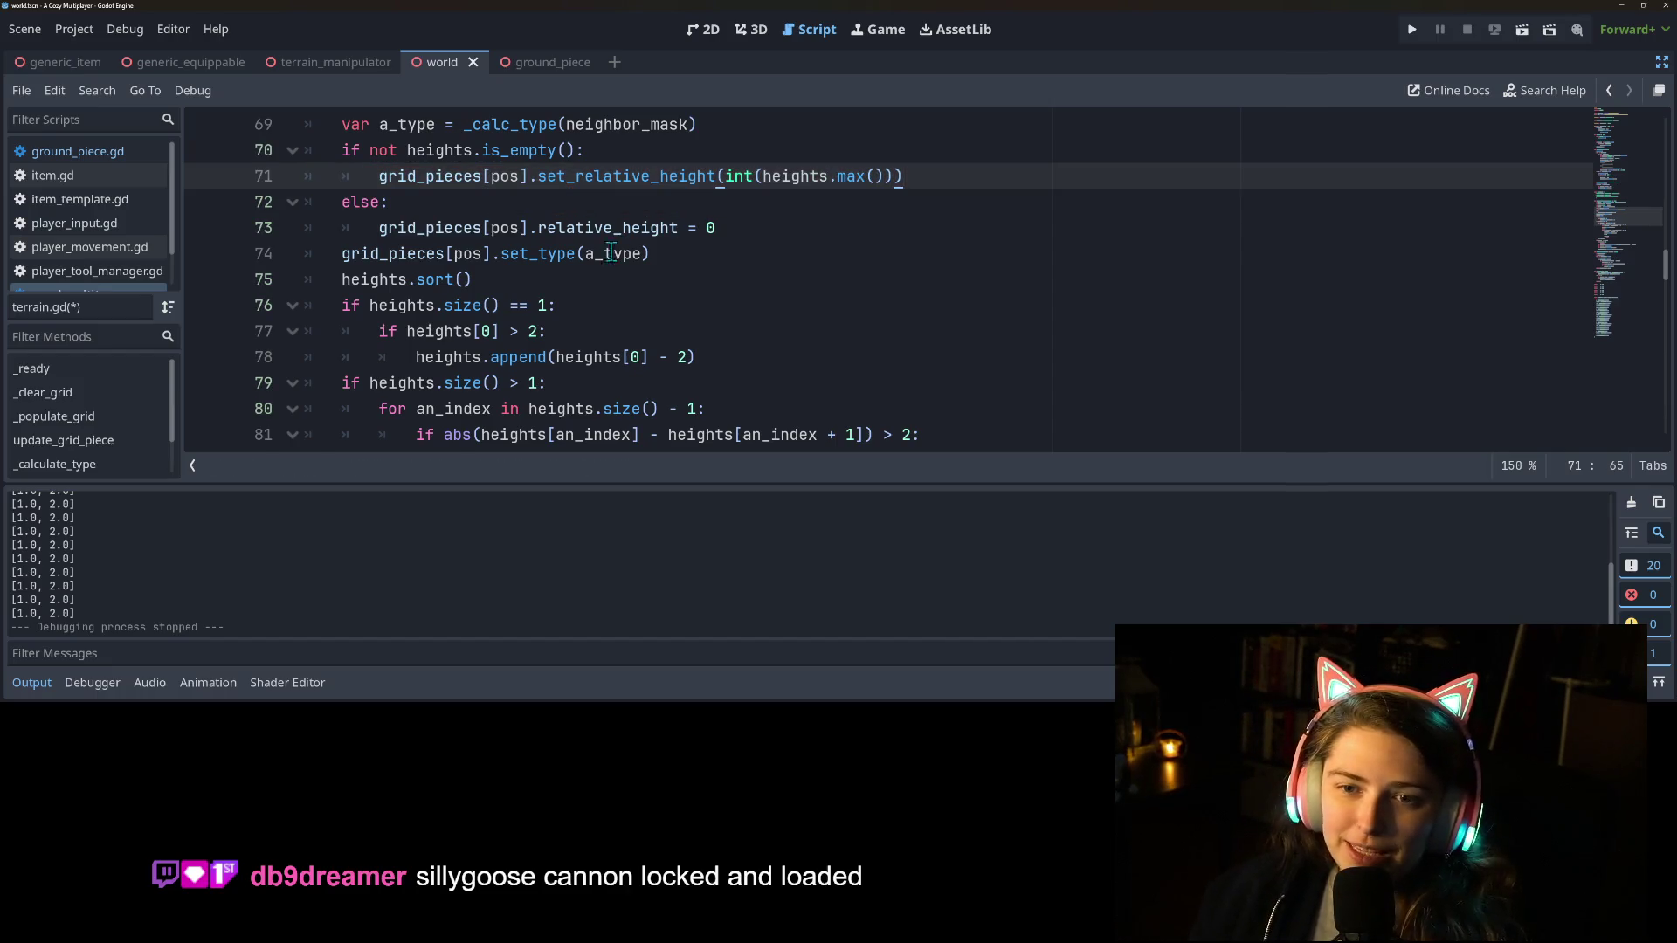
Step: Change line 73 to set_relative_height(0), save terrain.gd, and collapse the Output panel
{"action": "left_click", "coordinate": [539, 228]}
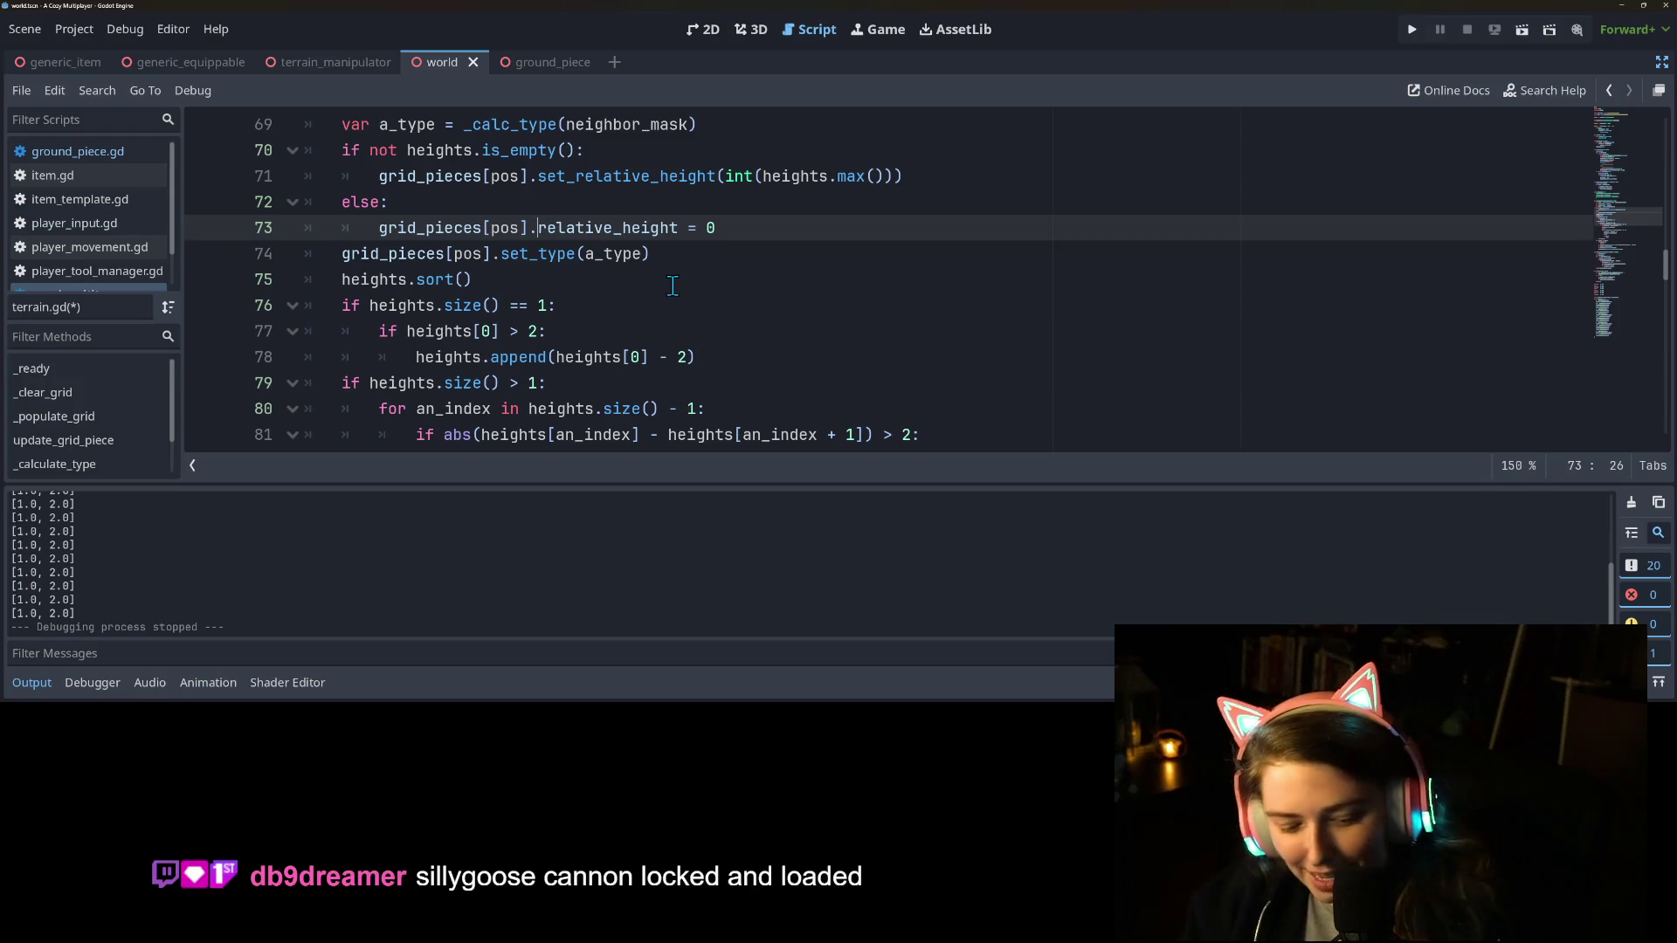
{"action": "double_click", "coordinate": [608, 227]}
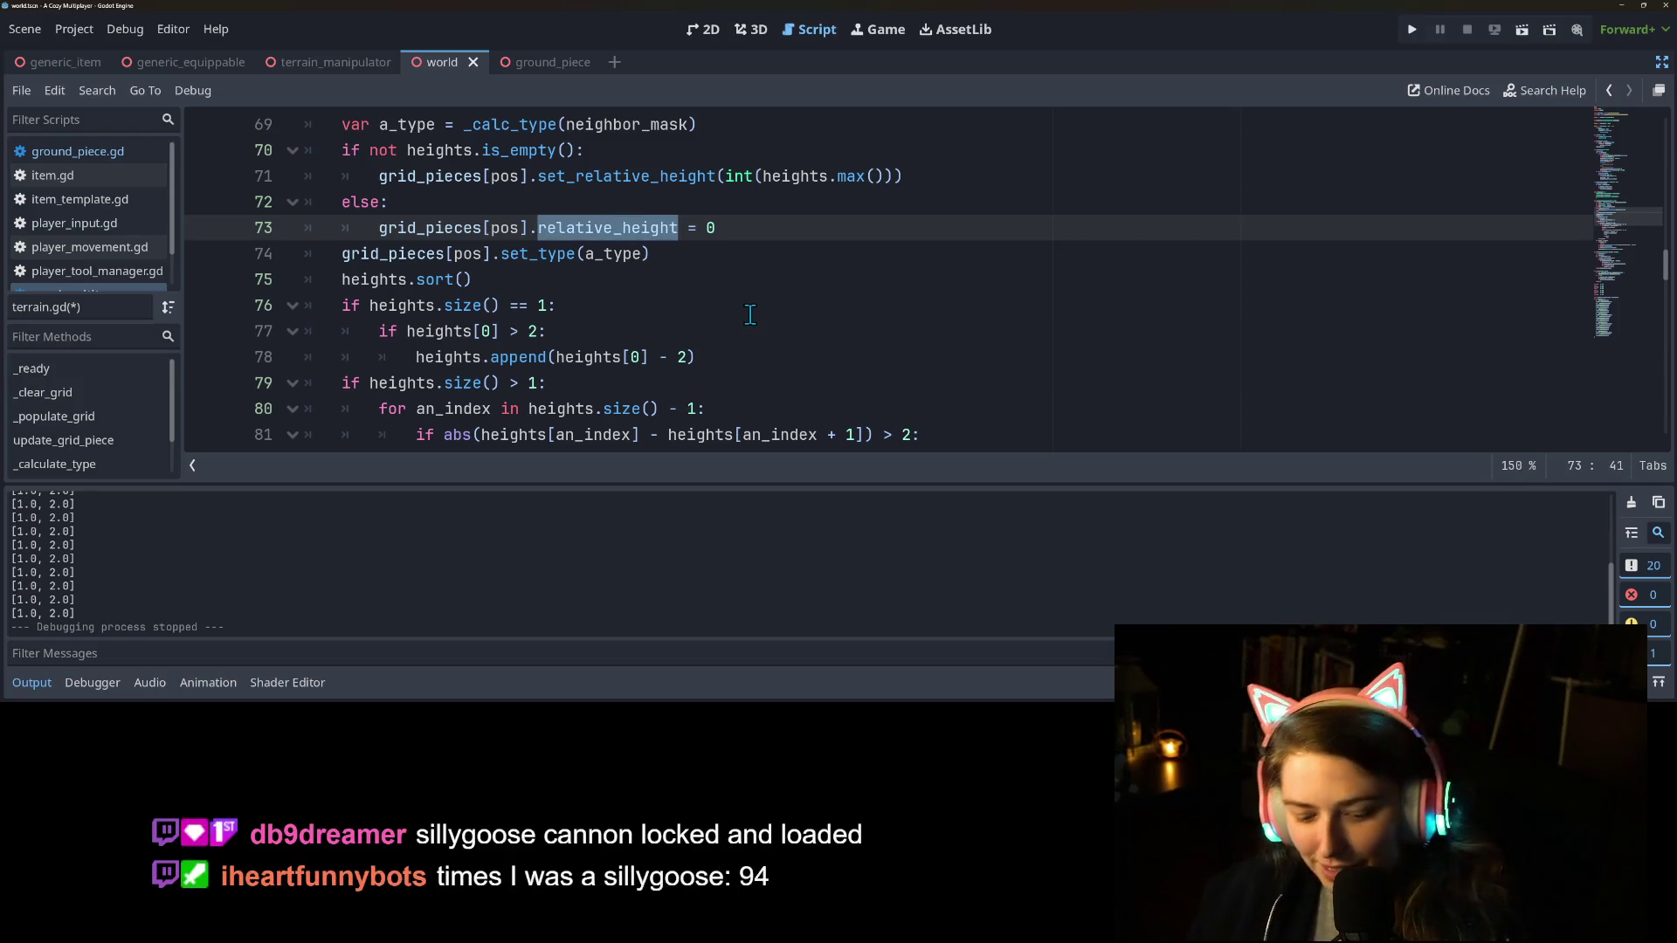
{"action": "type", "text": "set_relative_height(0"}
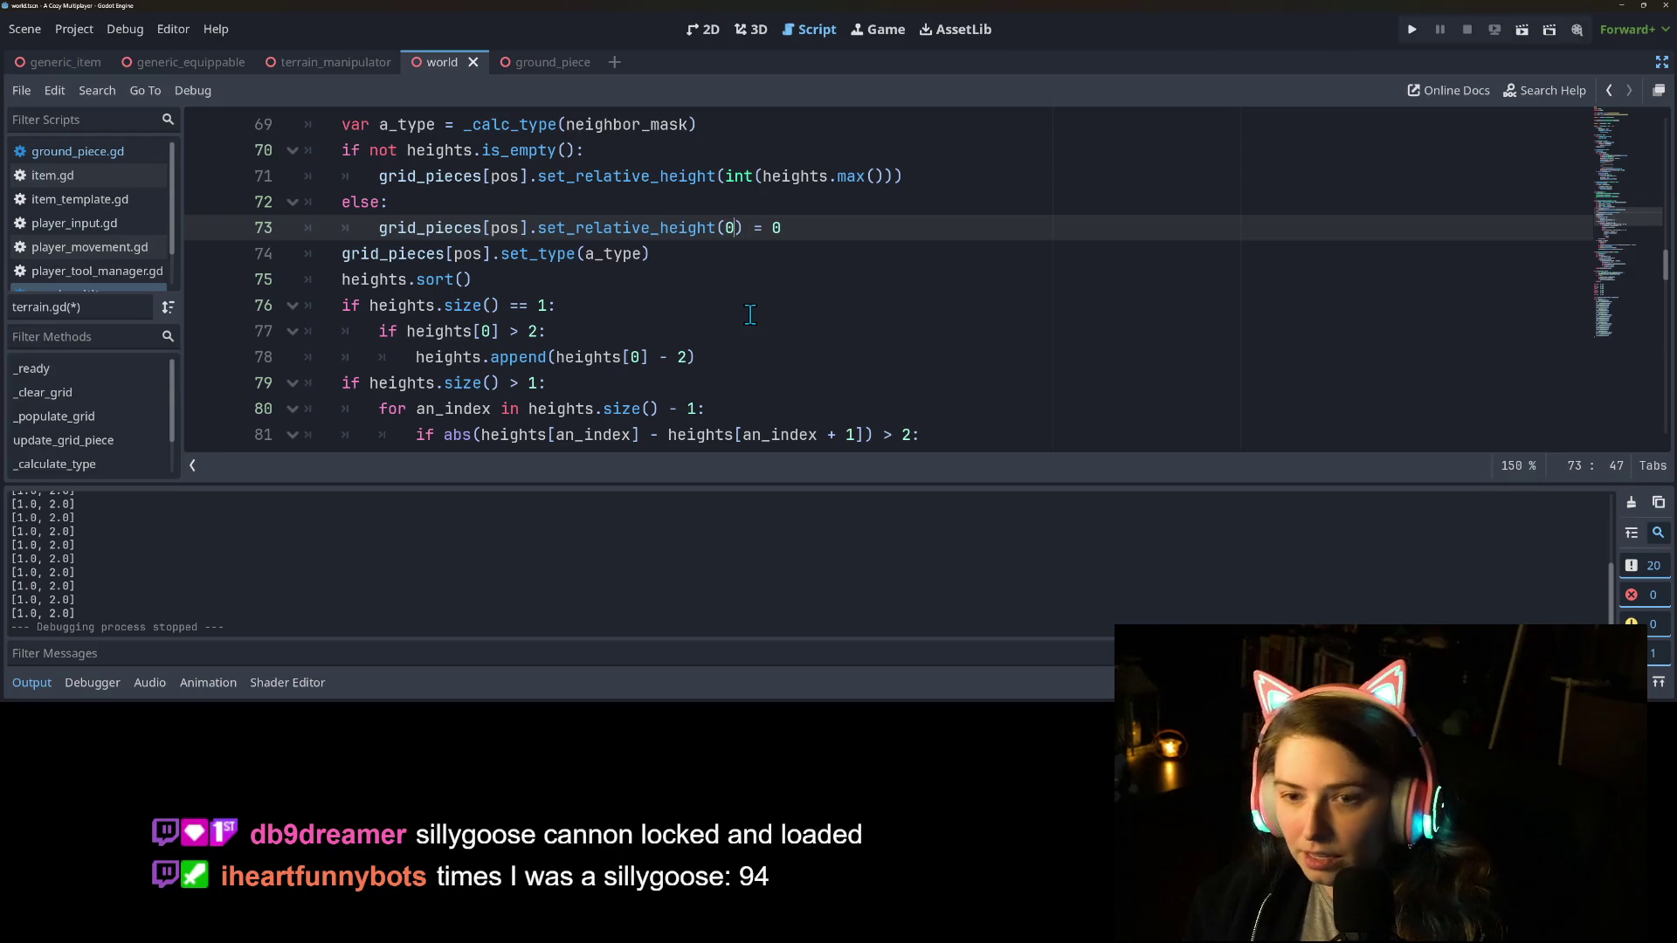
{"action": "key", "text": "ctrl+s"}
{"action": "left_click", "coordinate": [750, 315]}
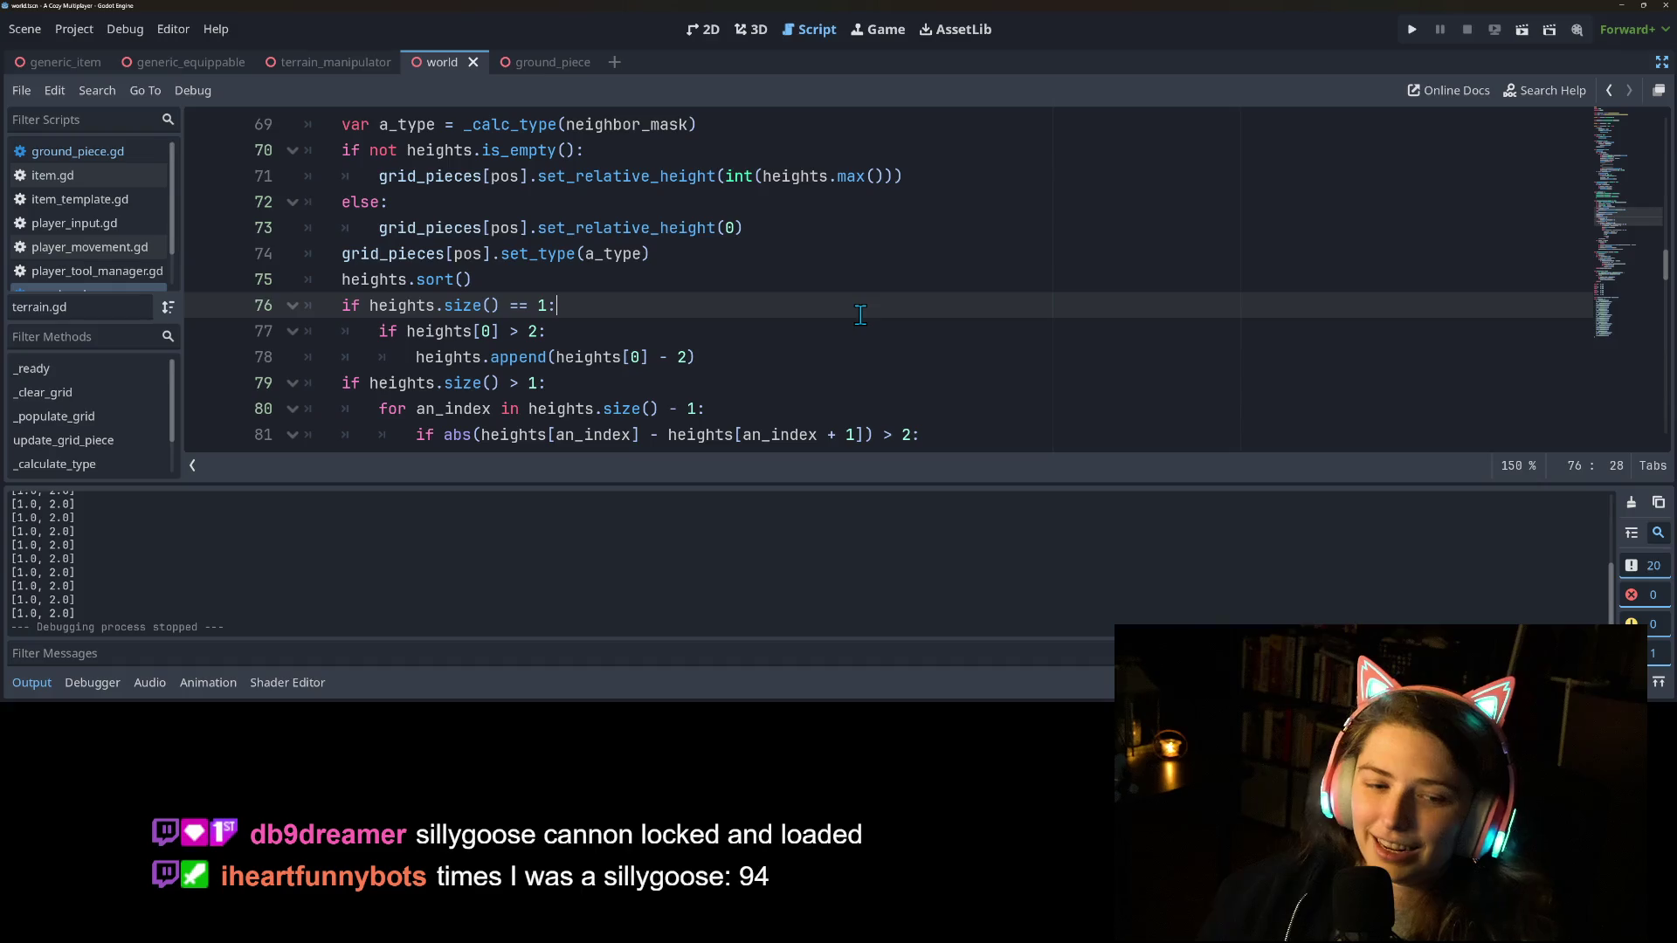
{"action": "left_click", "coordinate": [31, 683]}
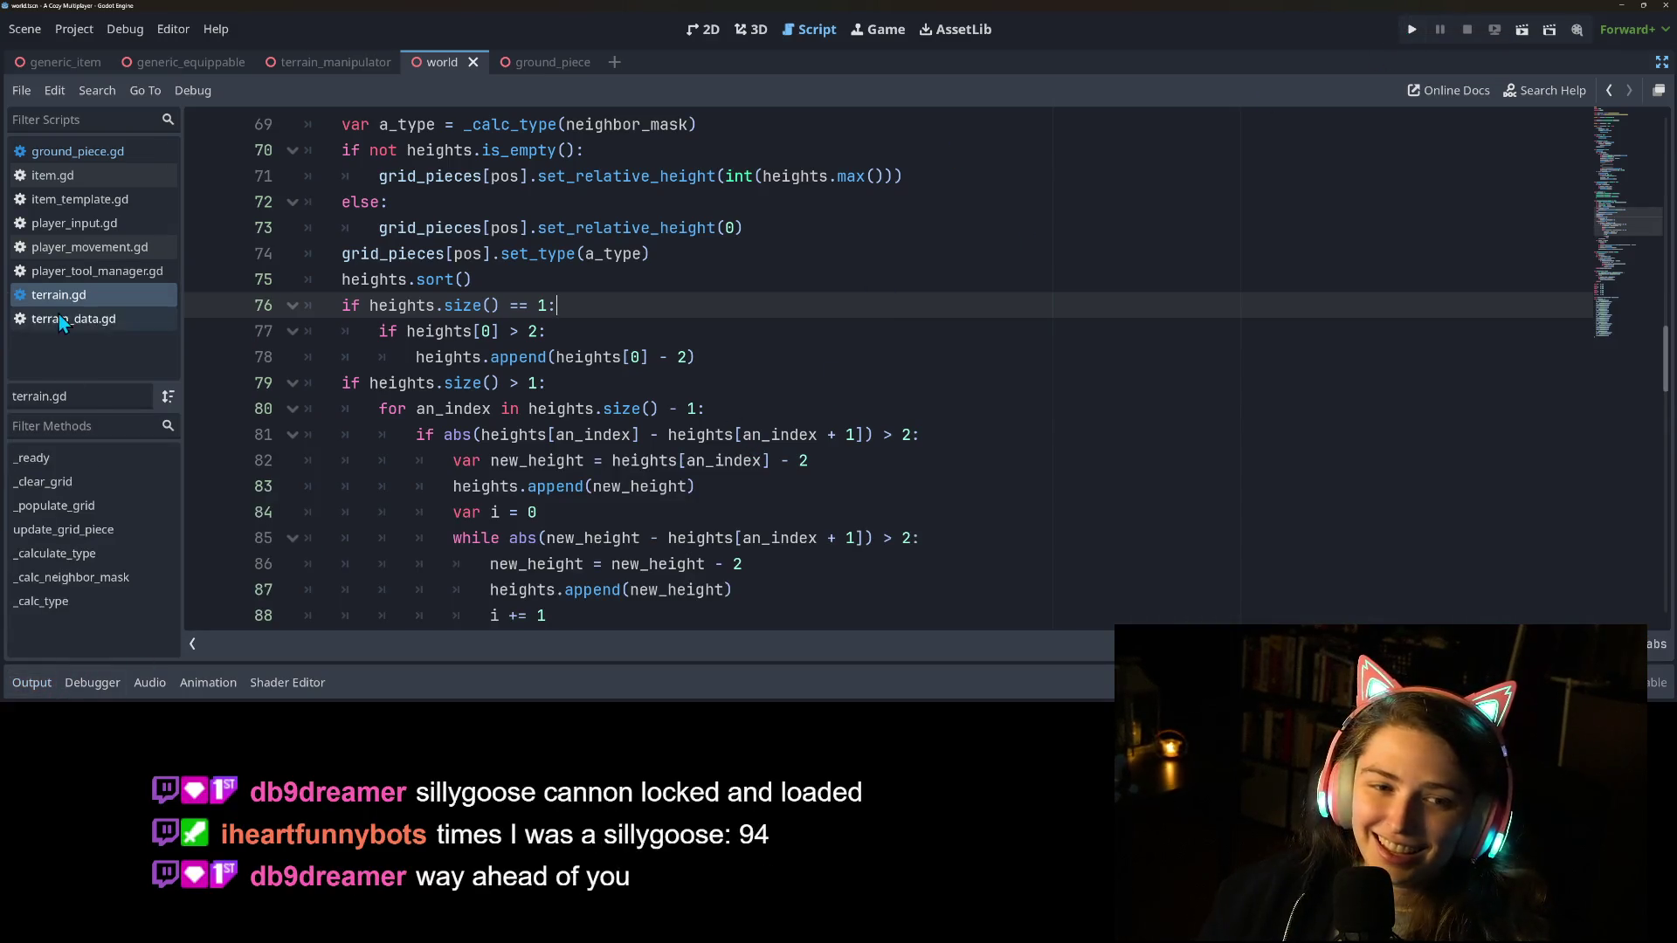
{"action": "left_click", "coordinate": [66, 151]}
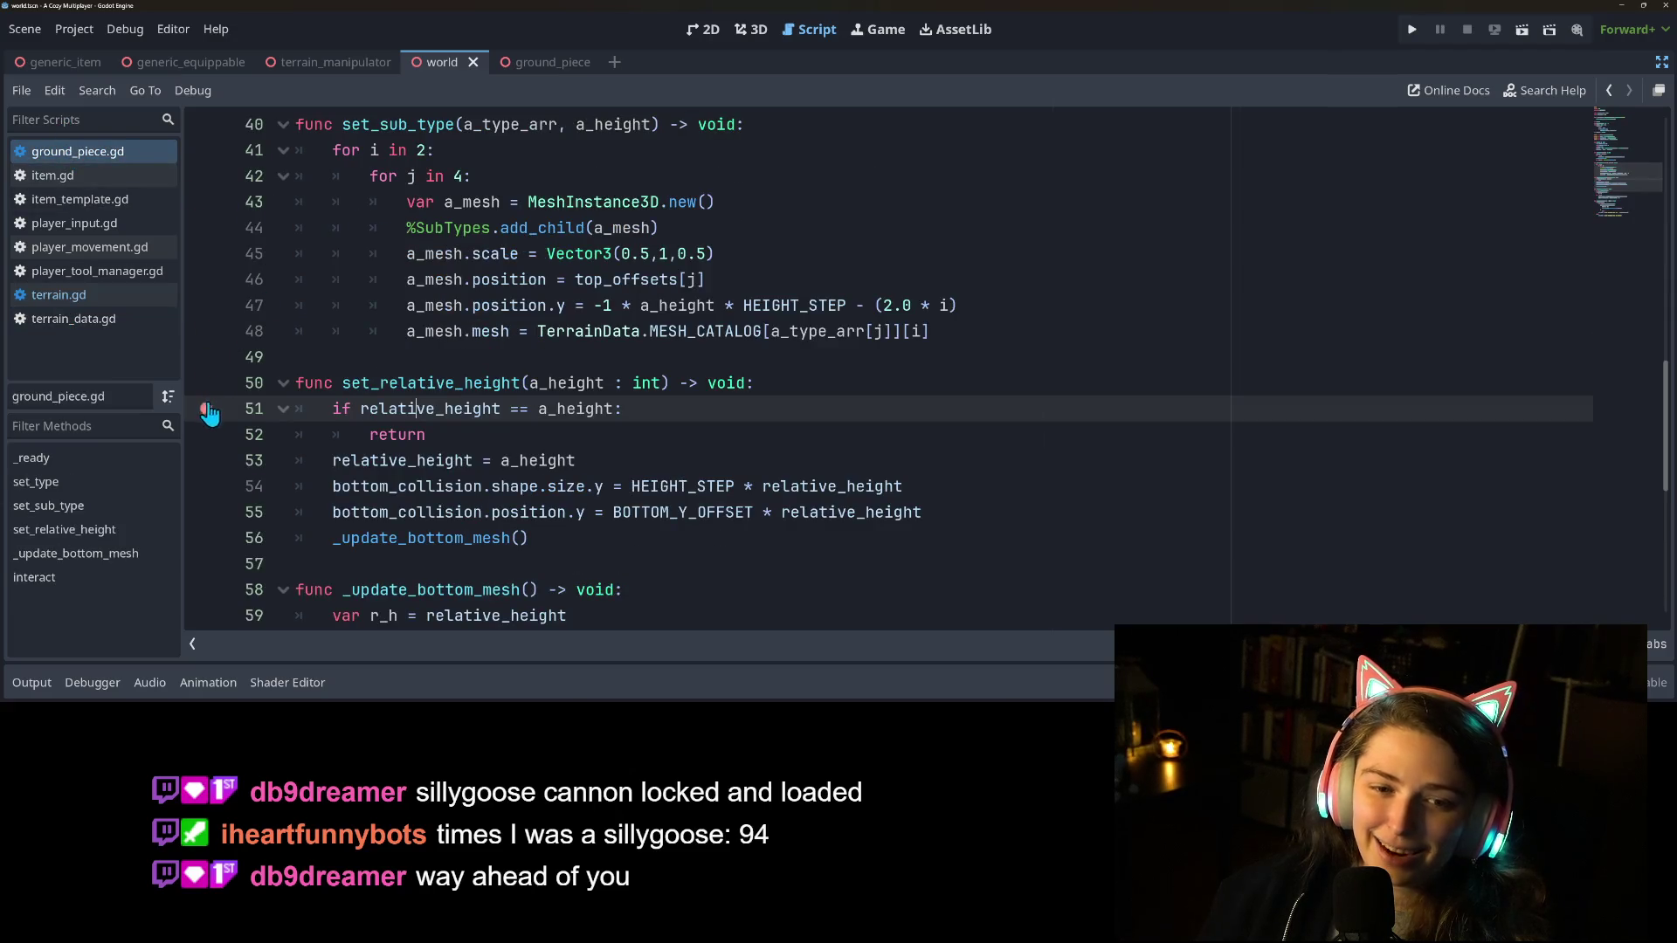
Step: Remove the line 51 breakpoint in ground_piece.gd and run the game again
{"action": "left_click", "coordinate": [647, 511]}
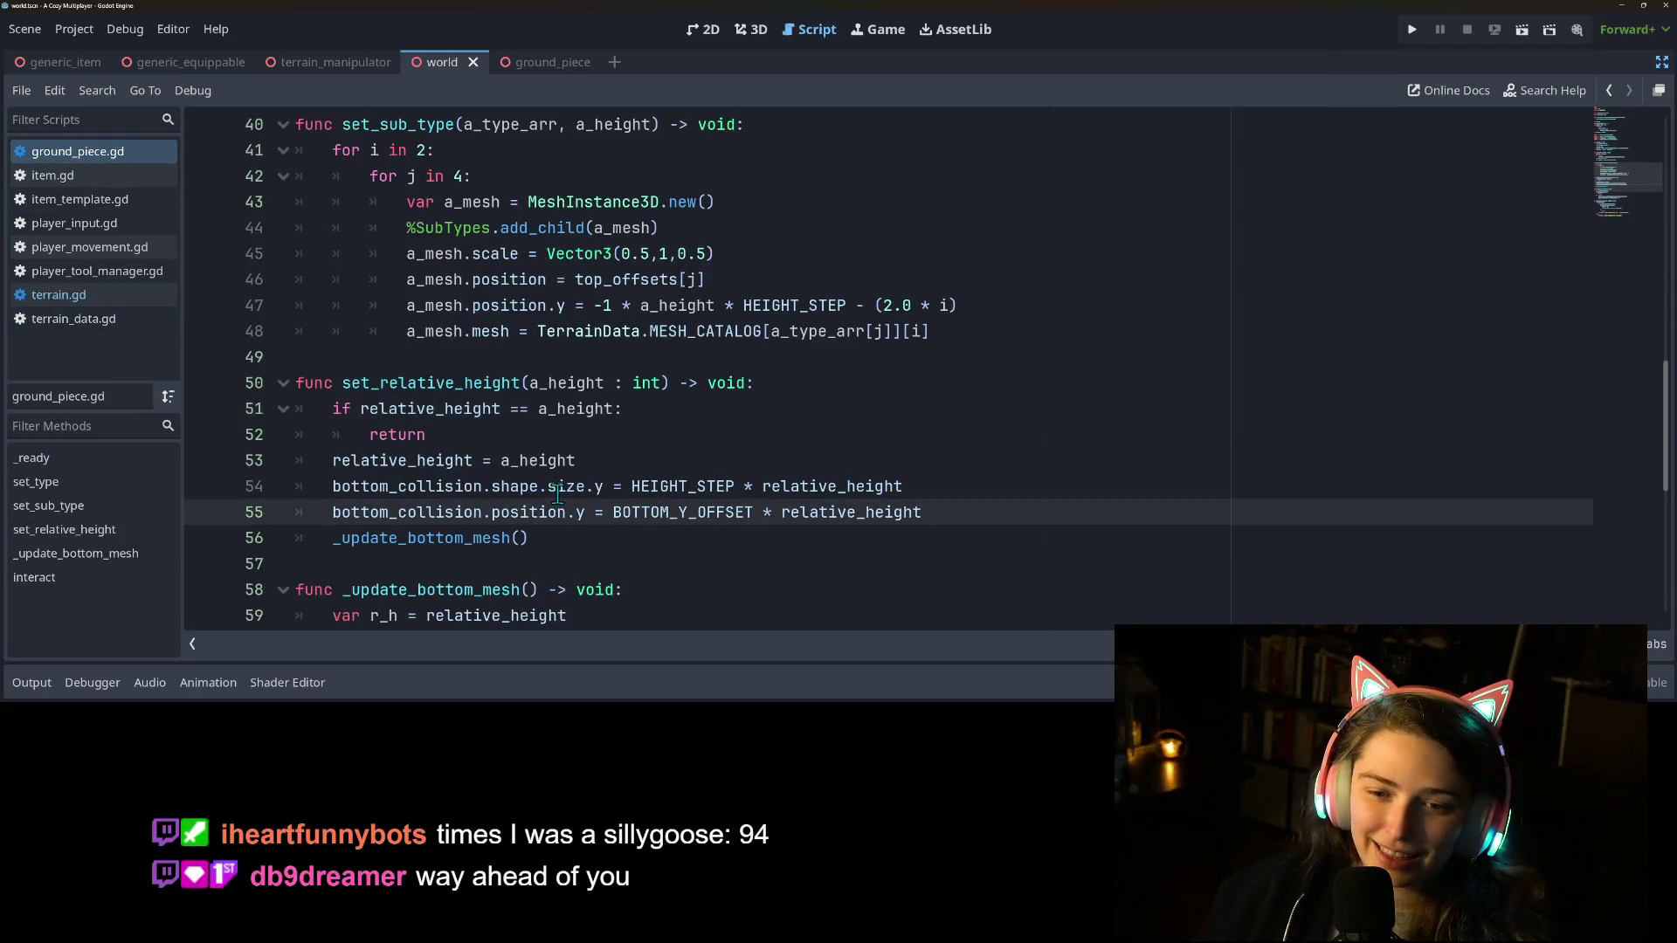
{"action": "double_click", "coordinate": [537, 461]}
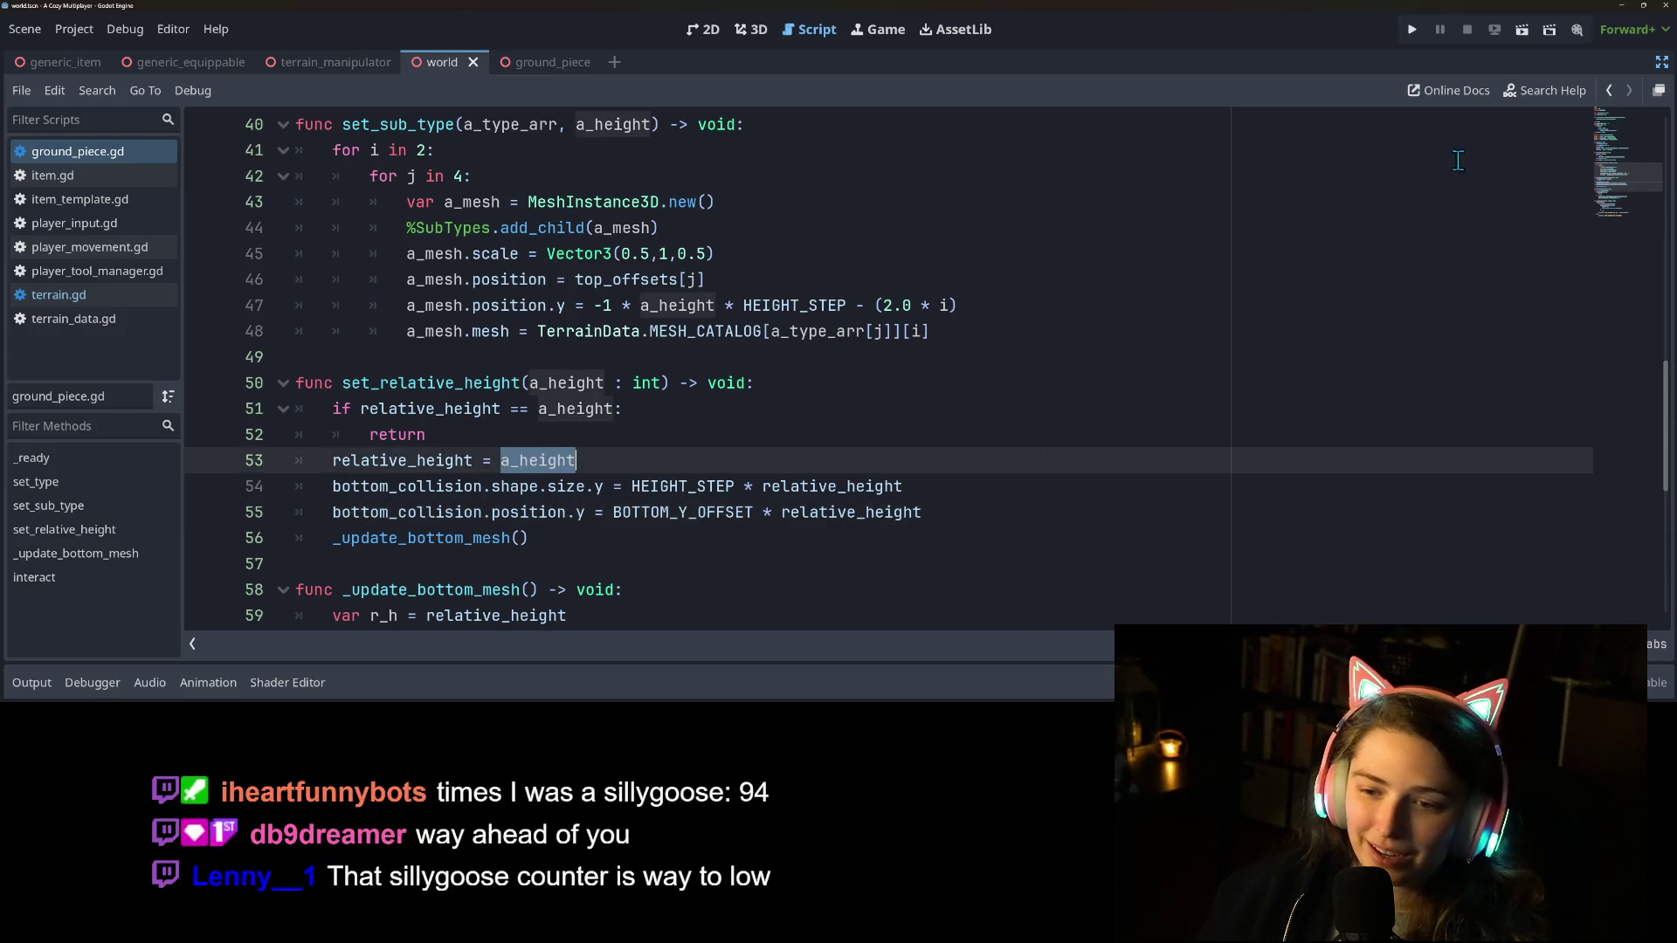
{"action": "left_click", "coordinate": [1415, 29]}
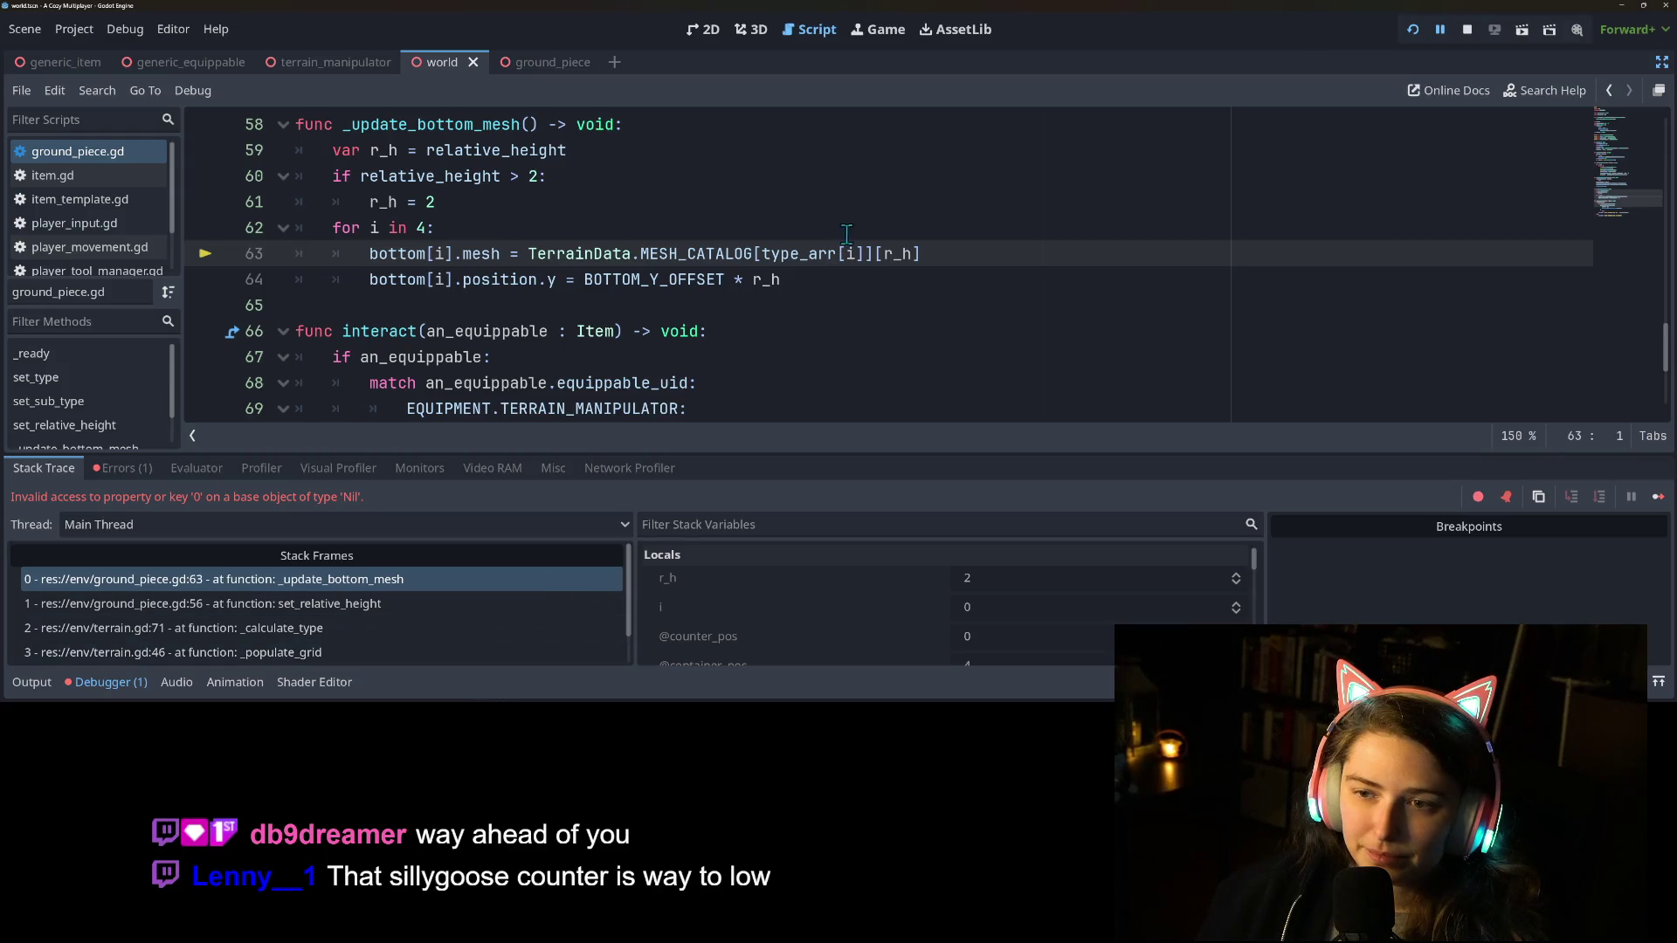
{"action": "mouse_move", "coordinate": [889, 254]}
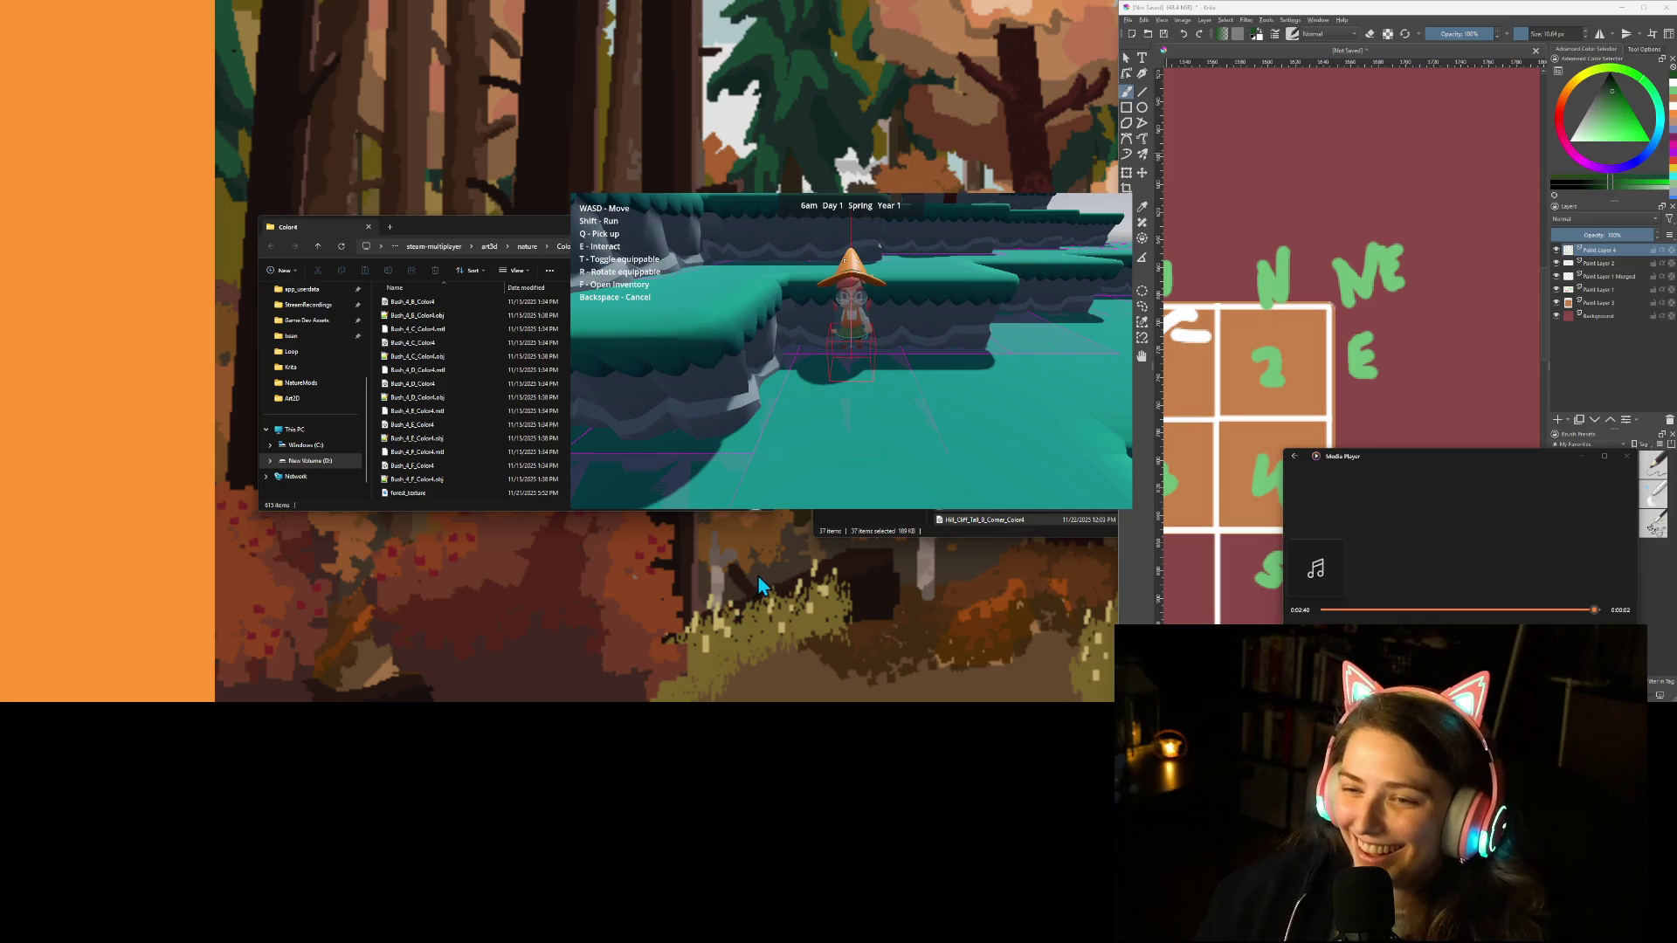
Step: Walk and turn the character across the terrain, then close the game window
{"action": "key", "text": "w"}
{"action": "key", "text": "s"}
{"action": "key", "text": "a"}
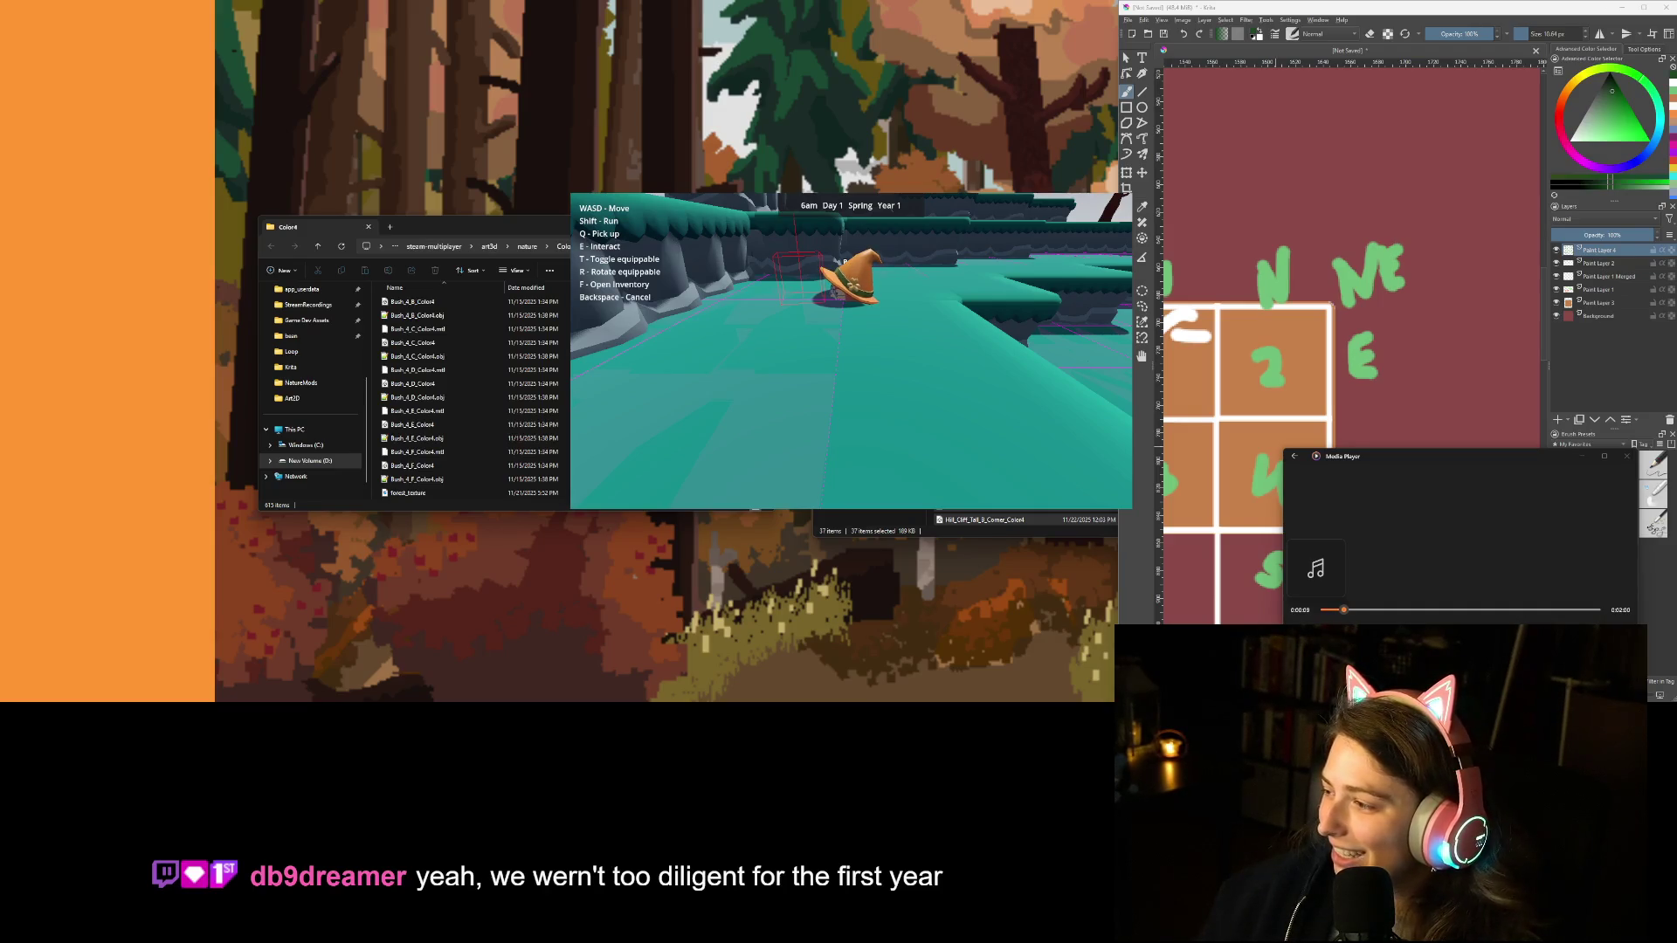
{"action": "key", "text": "alt+F4"}
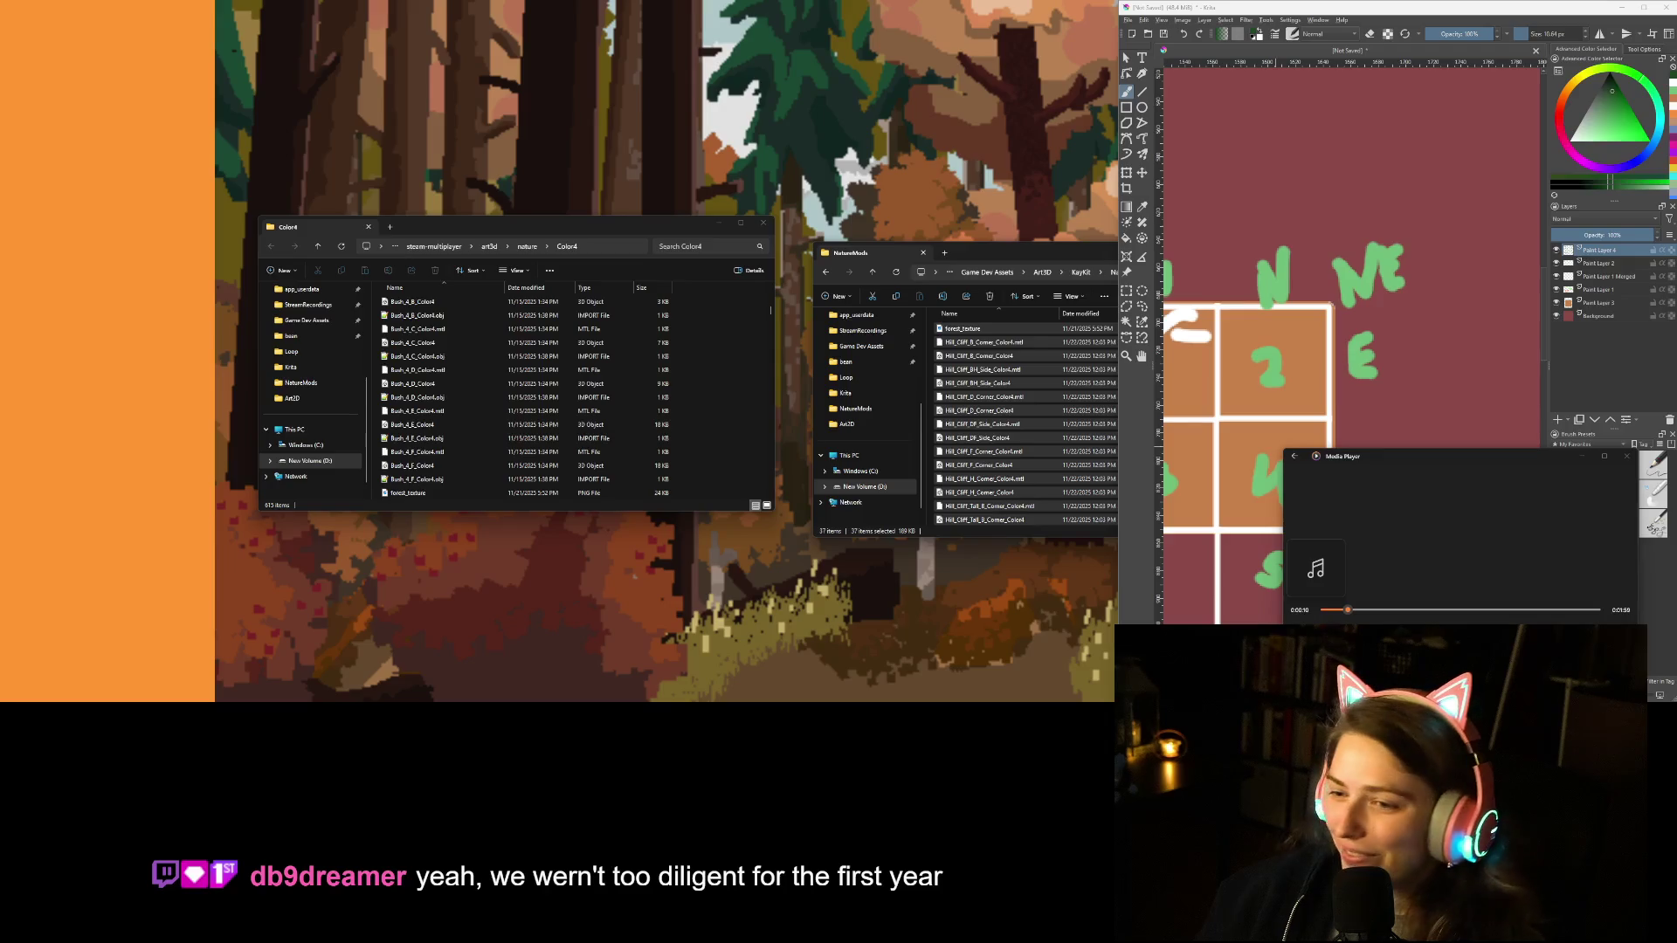
Step: Minimize the NatureMods and Color4 Explorer windows and Krita, then switch to Blender
{"action": "left_click", "coordinate": [1031, 253]}
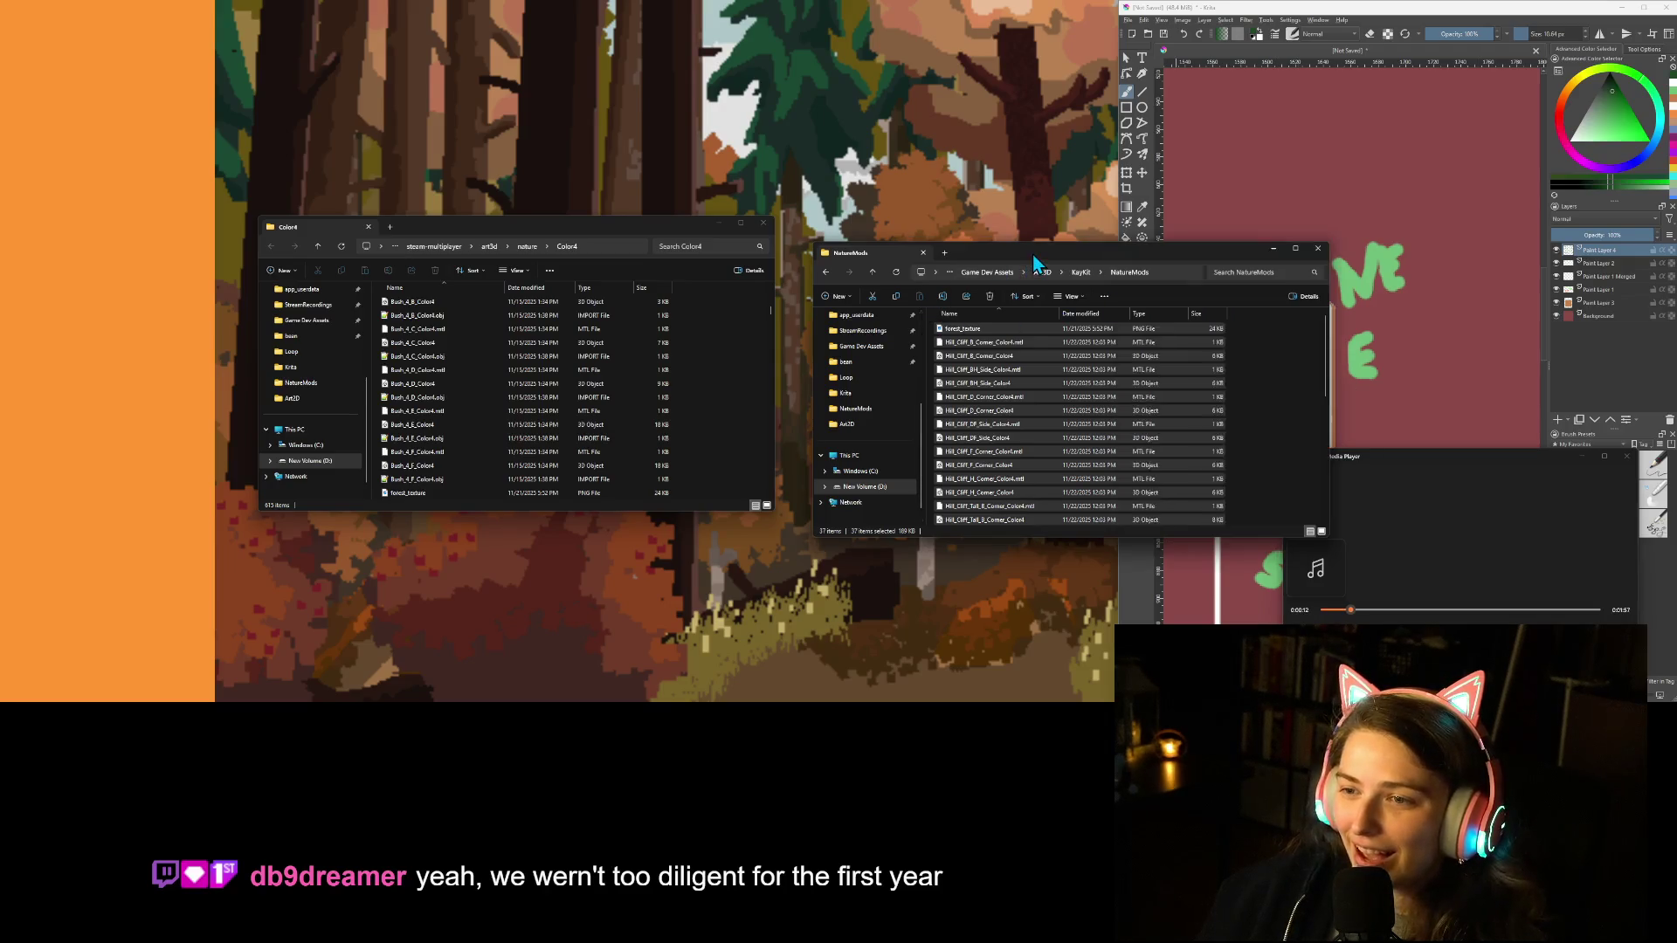
{"action": "left_click", "coordinate": [1272, 250]}
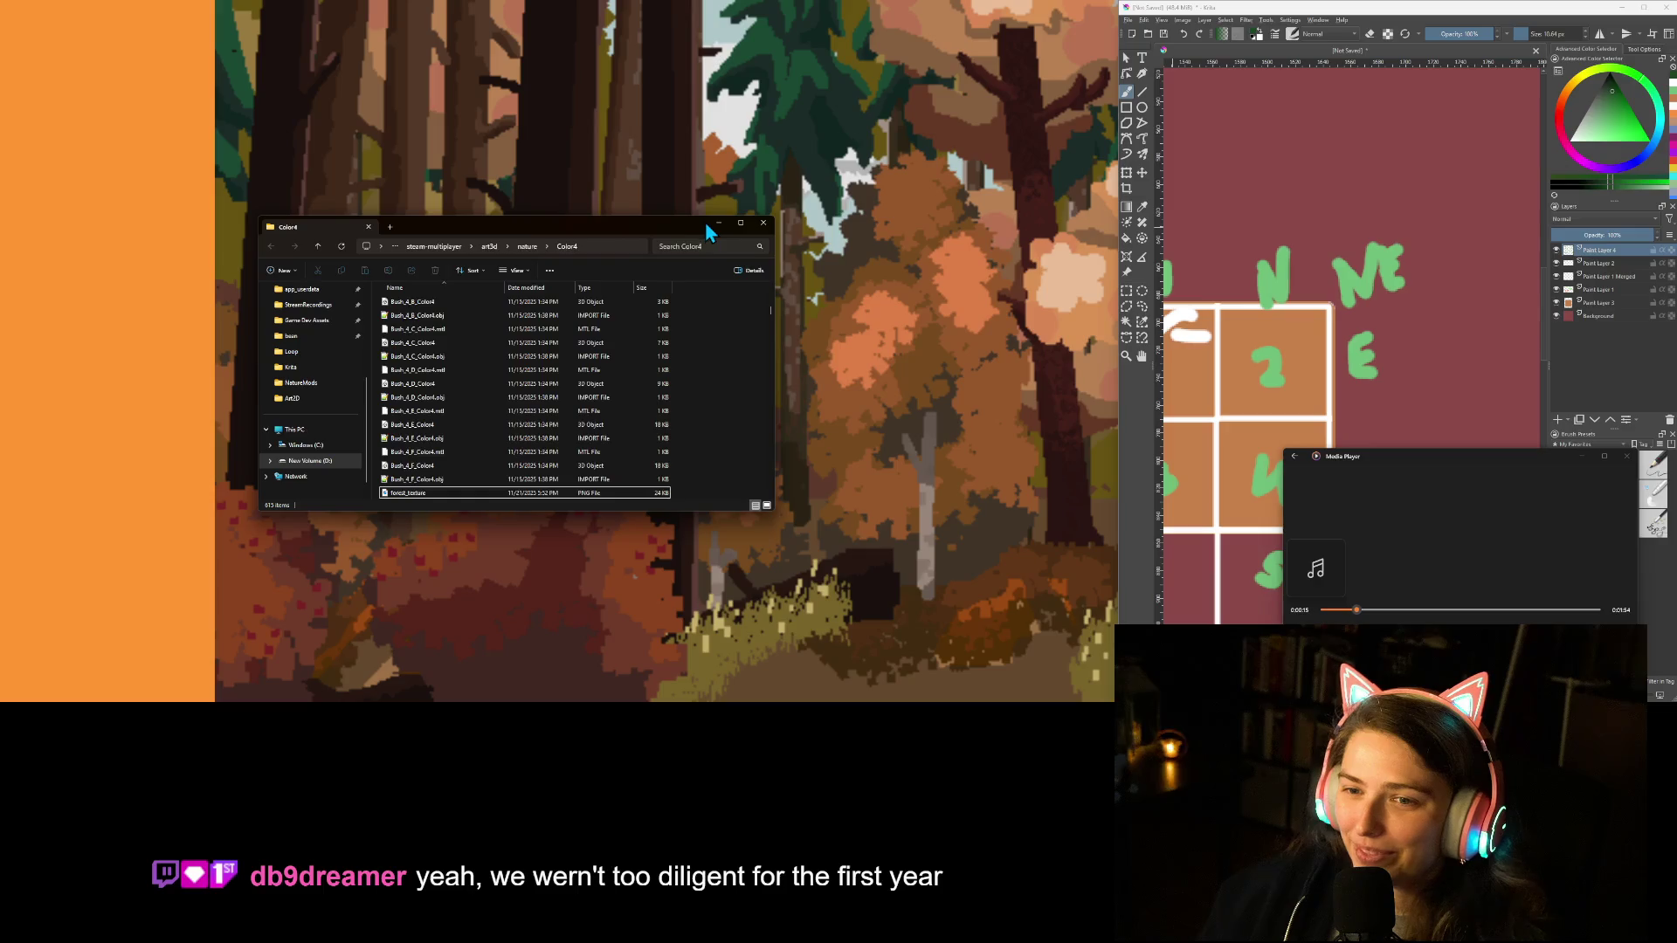
{"action": "left_click", "coordinate": [718, 225]}
{"action": "left_click", "coordinate": [1622, 7]}
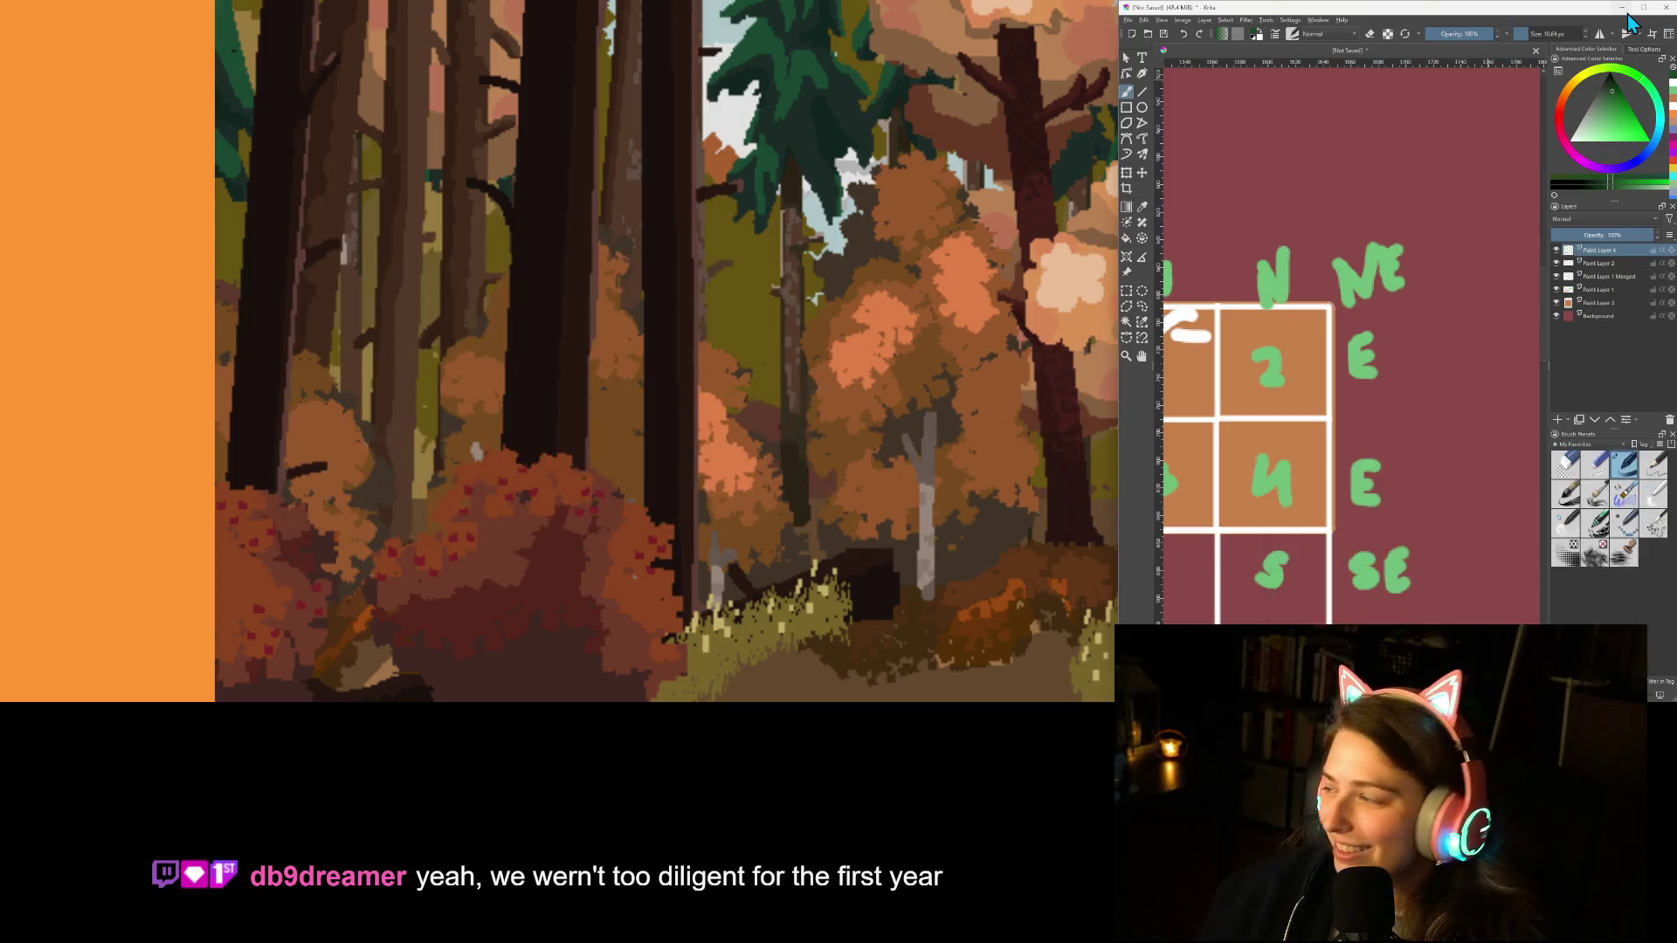
{"action": "key", "text": "alt+Tab"}
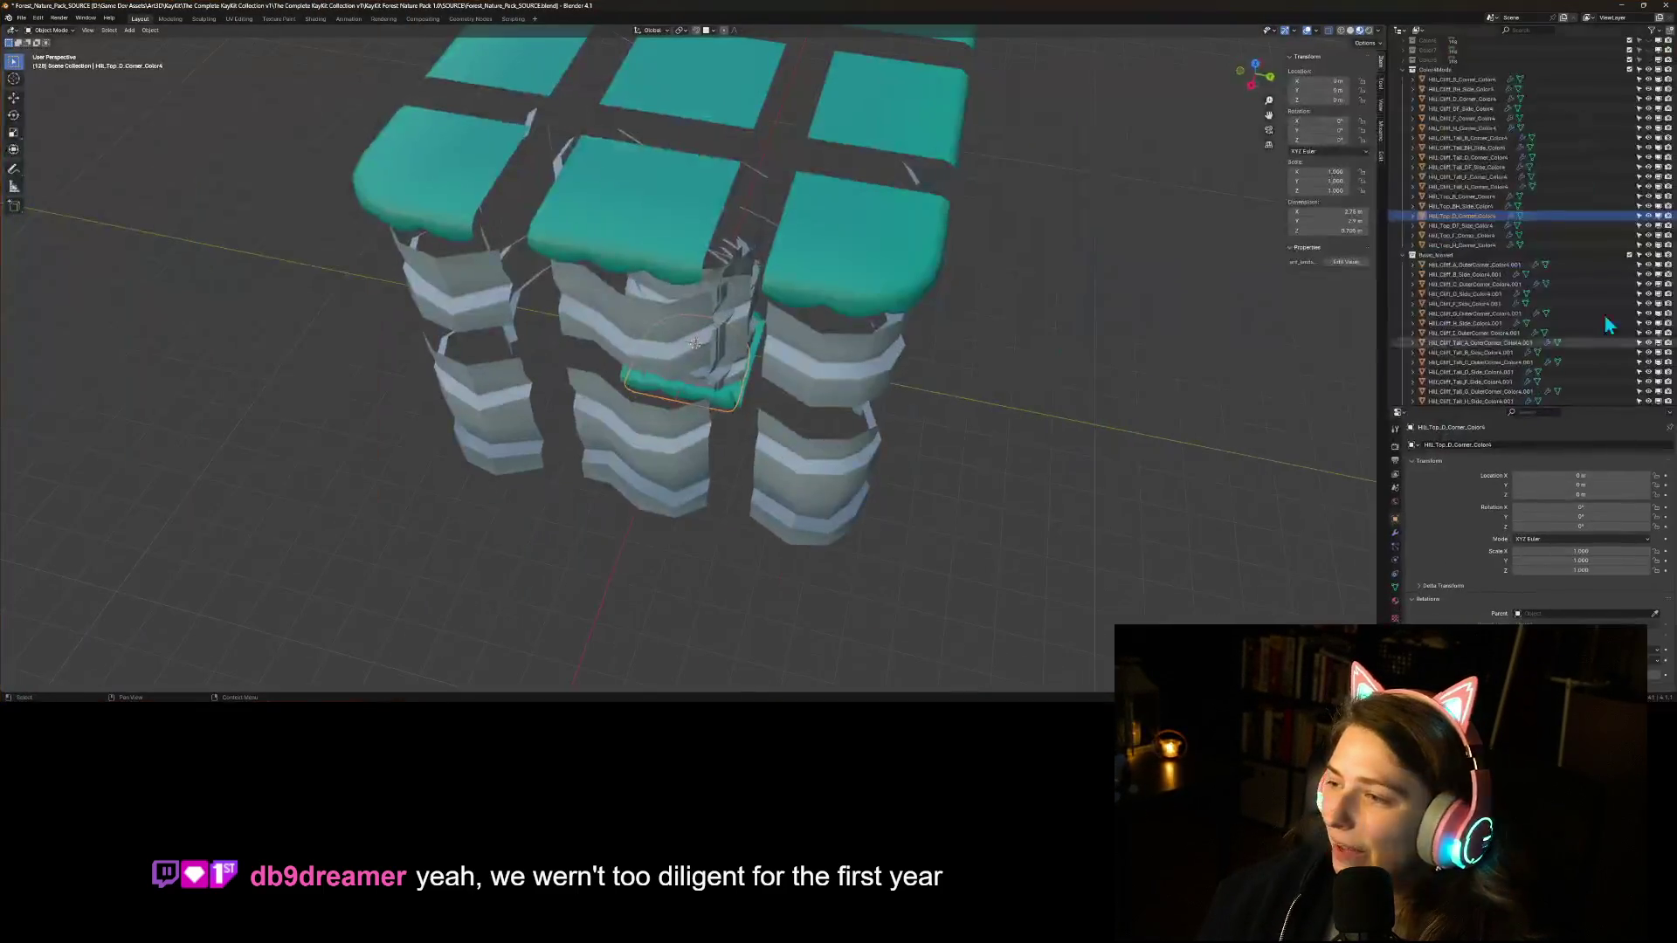
Step: Close Blender and the Forest_Nature_Pack_SOURCE file
{"action": "left_click", "coordinate": [1665, 6]}
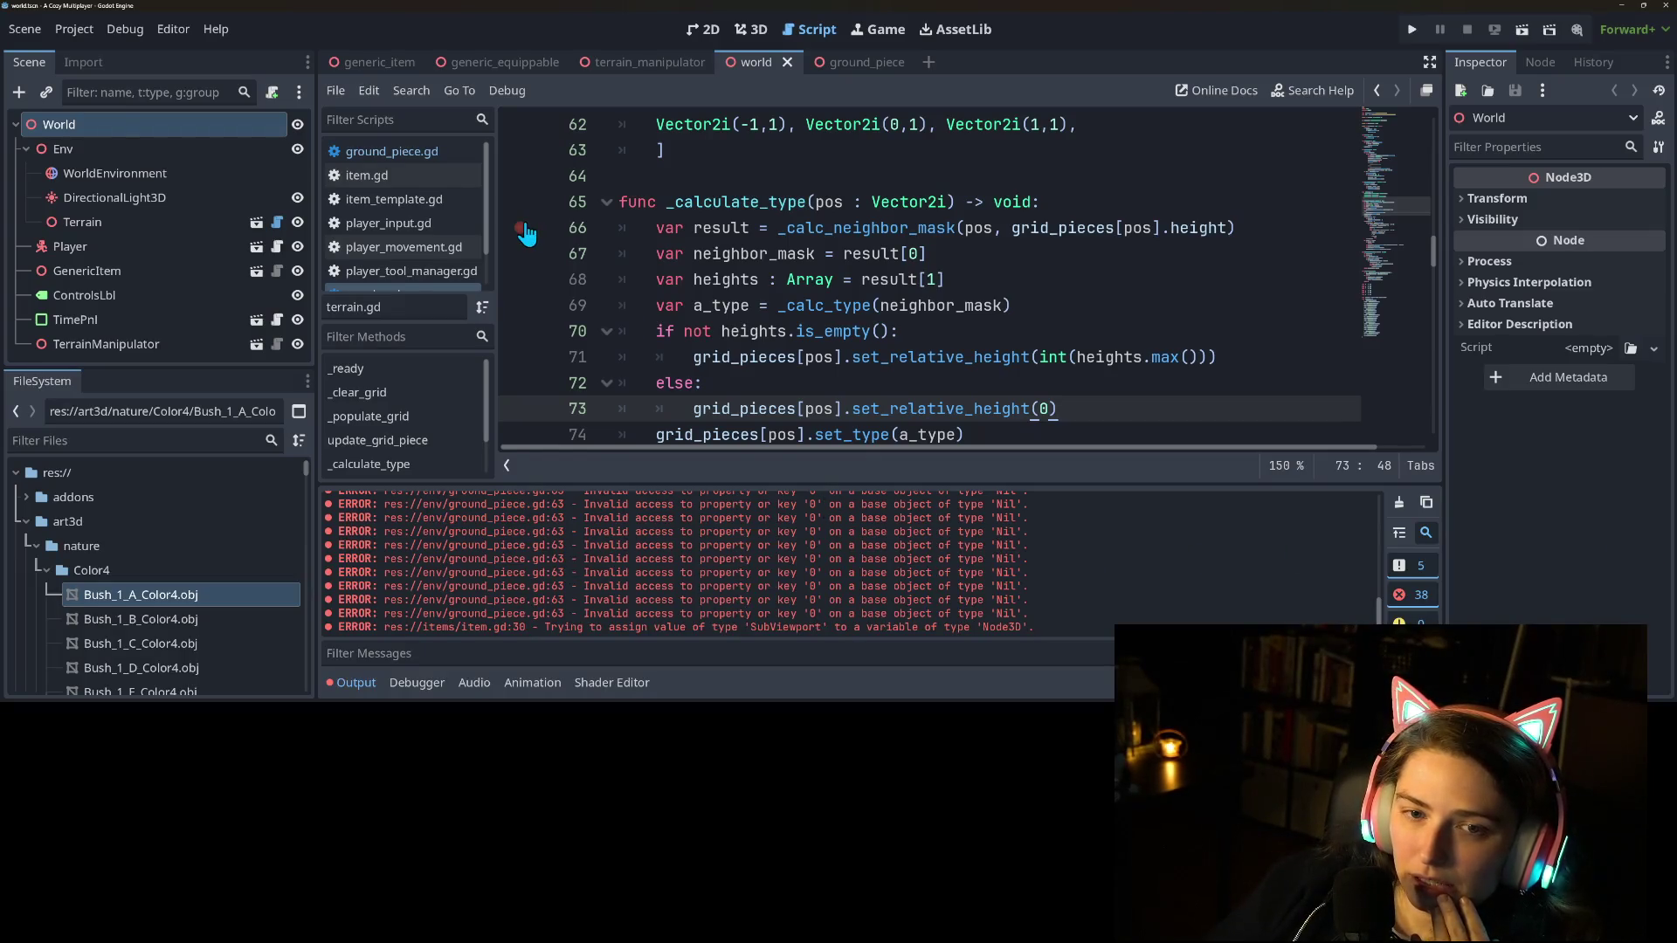
Step: Open ground_piece.gd and select 'bottom' on failing line 63 in _update_bottom_mesh
{"action": "left_click", "coordinate": [413, 157]}
{"action": "scroll", "coordinate": [606, 238], "scroll_direction": "up", "scroll_amount": 3}
{"action": "scroll", "coordinate": [629, 262], "scroll_direction": "down", "scroll_amount": 3}
{"action": "scroll", "coordinate": [666, 291], "scroll_direction": "up", "scroll_amount": 2}
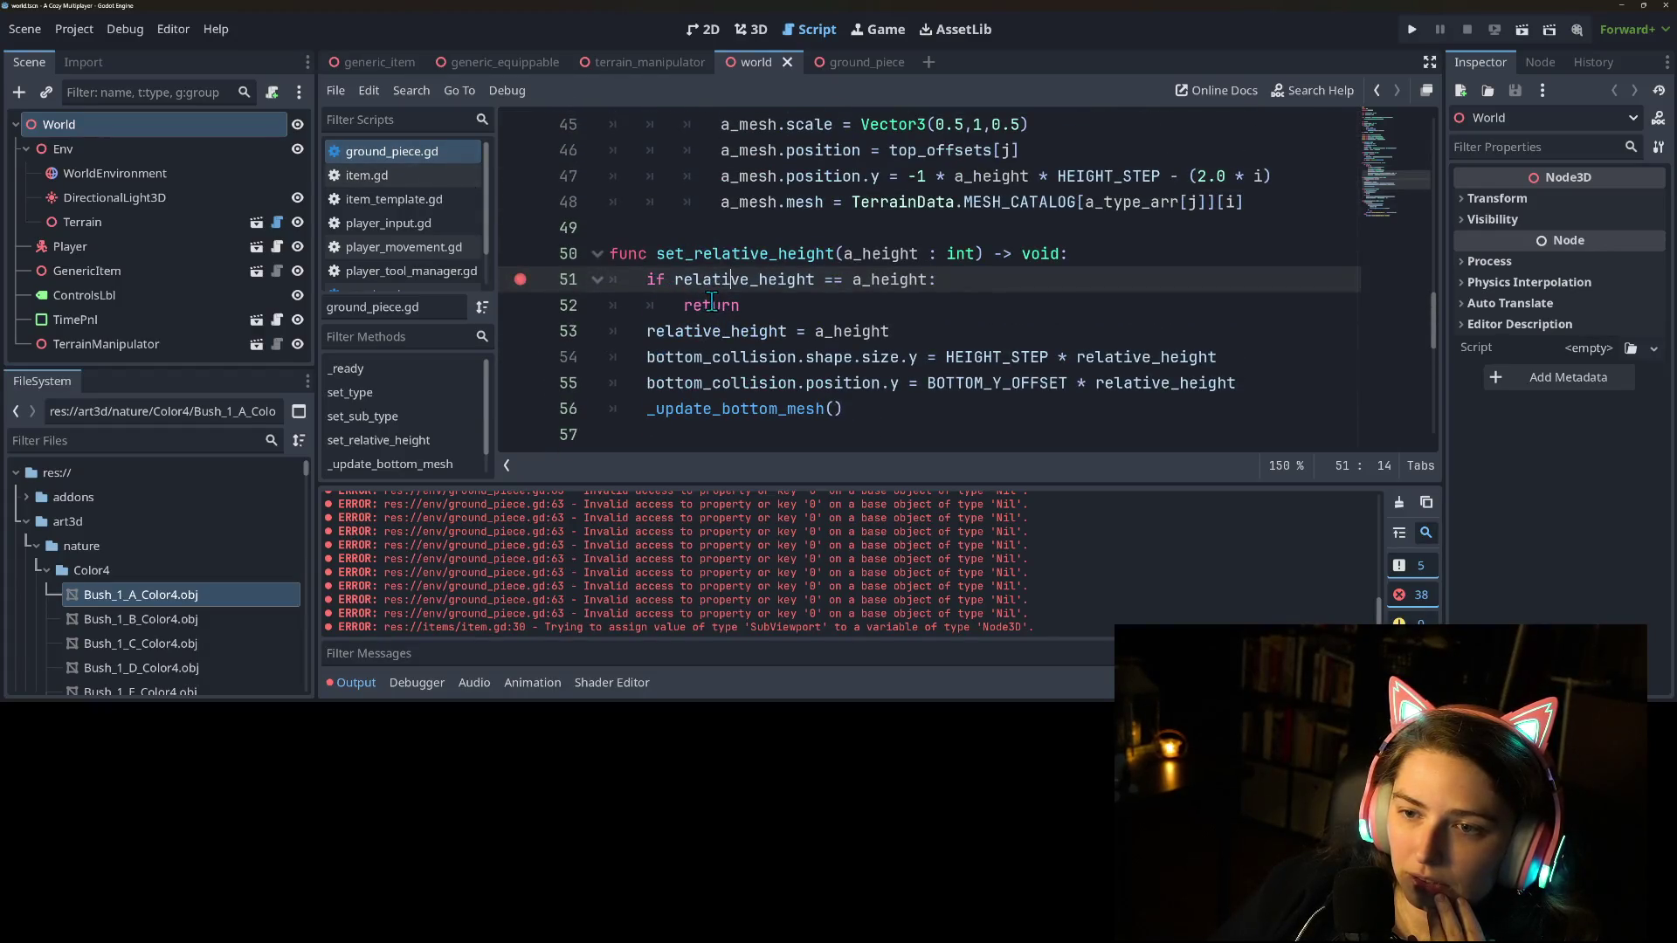
{"action": "scroll", "coordinate": [631, 401], "scroll_direction": "down", "scroll_amount": 3}
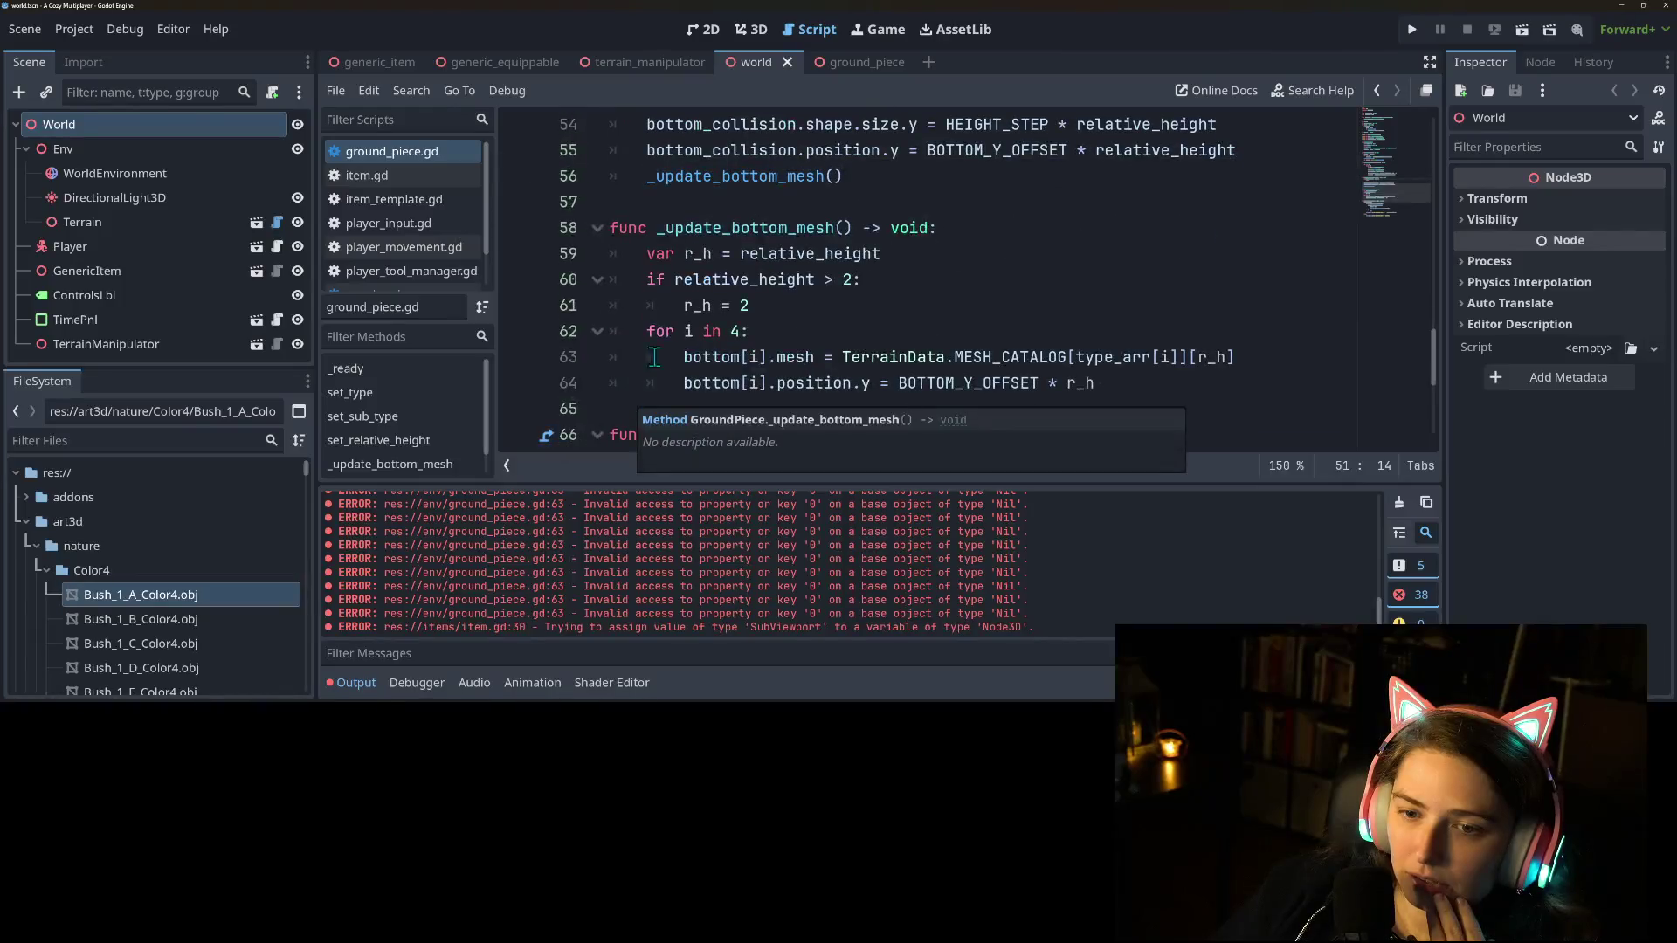
{"action": "left_click", "coordinate": [750, 357]}
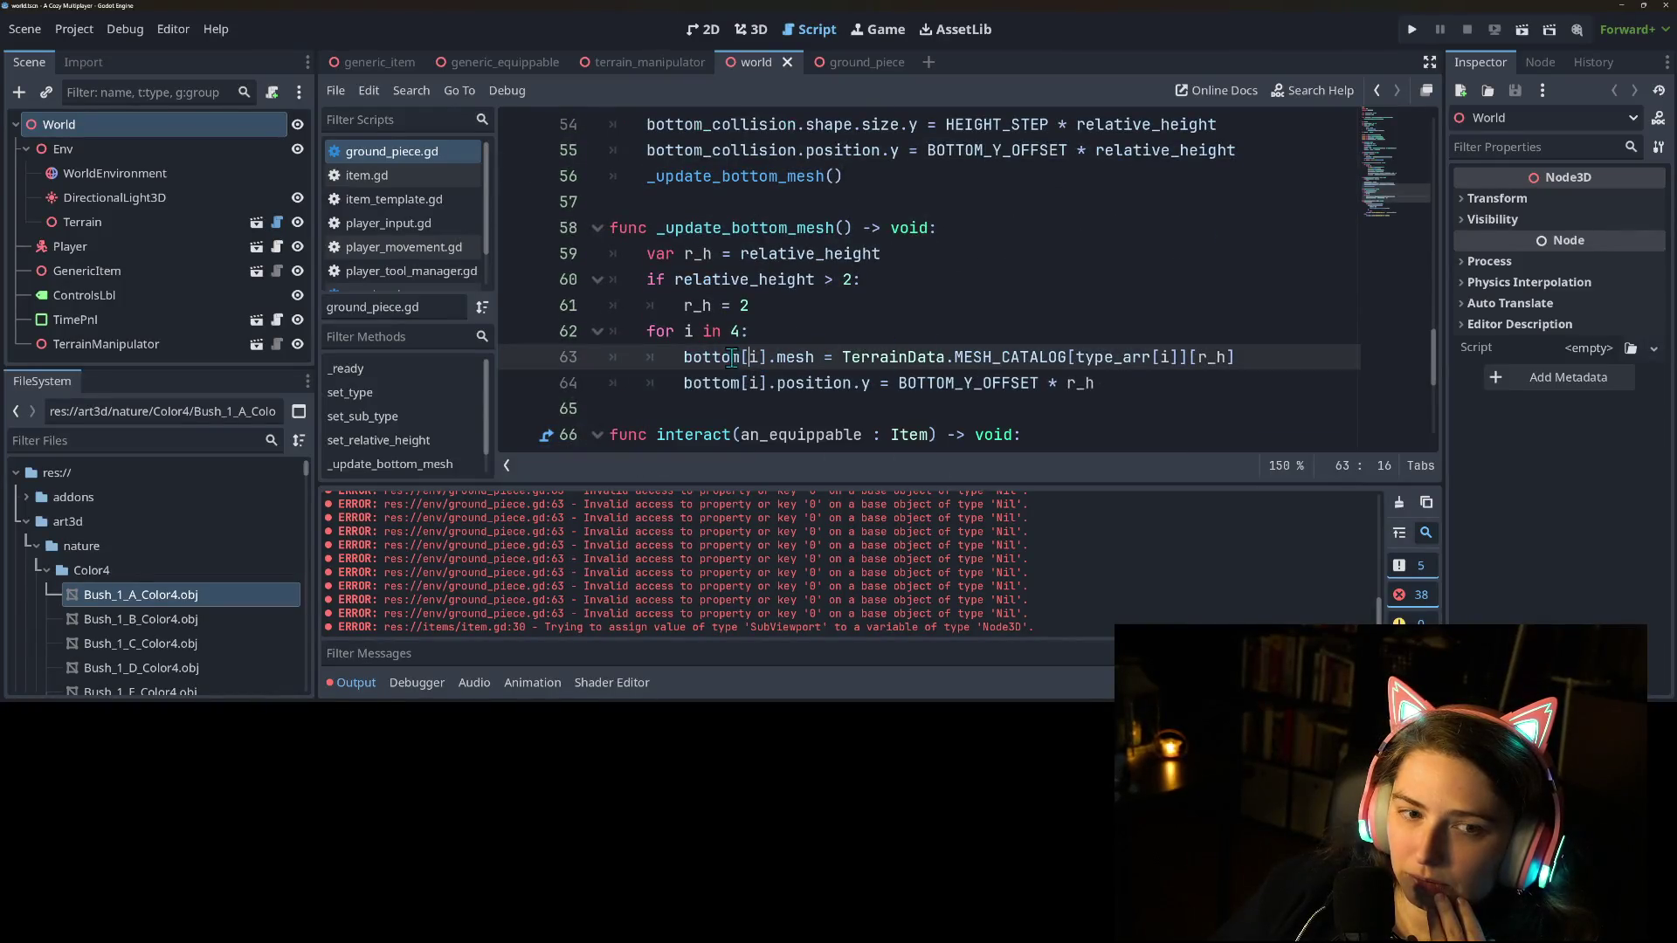
{"action": "double_click", "coordinate": [725, 357]}
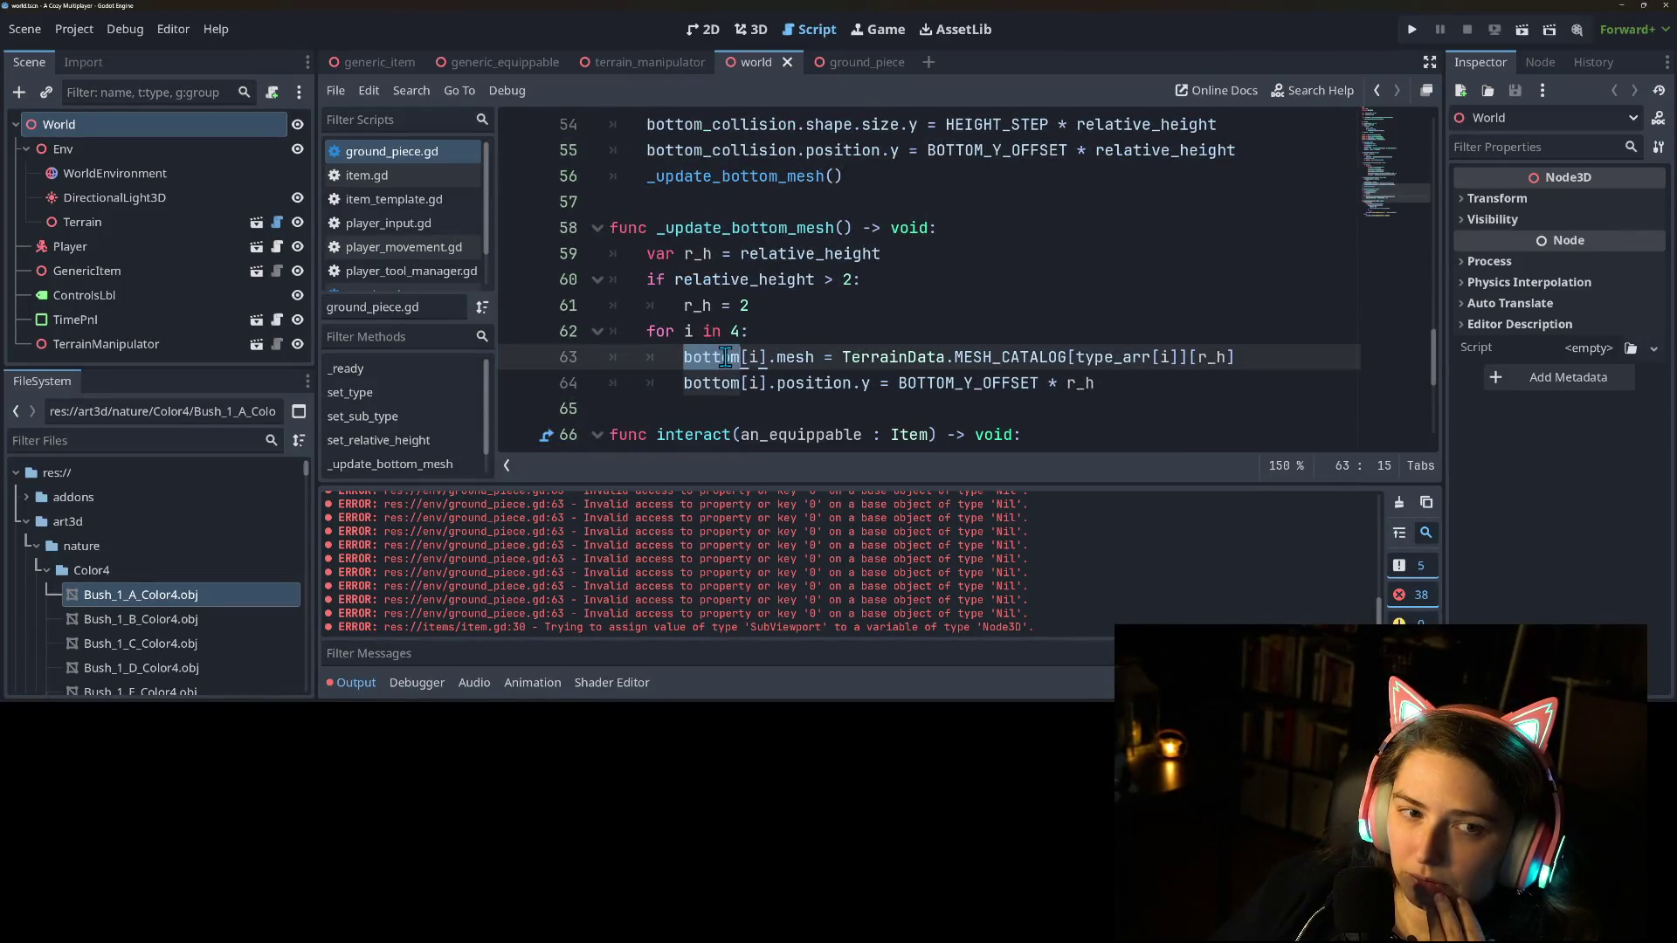
Step: Open the ground_piece scene and scroll the output log through the ground_piece.gd:63 errors
{"action": "left_click", "coordinate": [864, 62]}
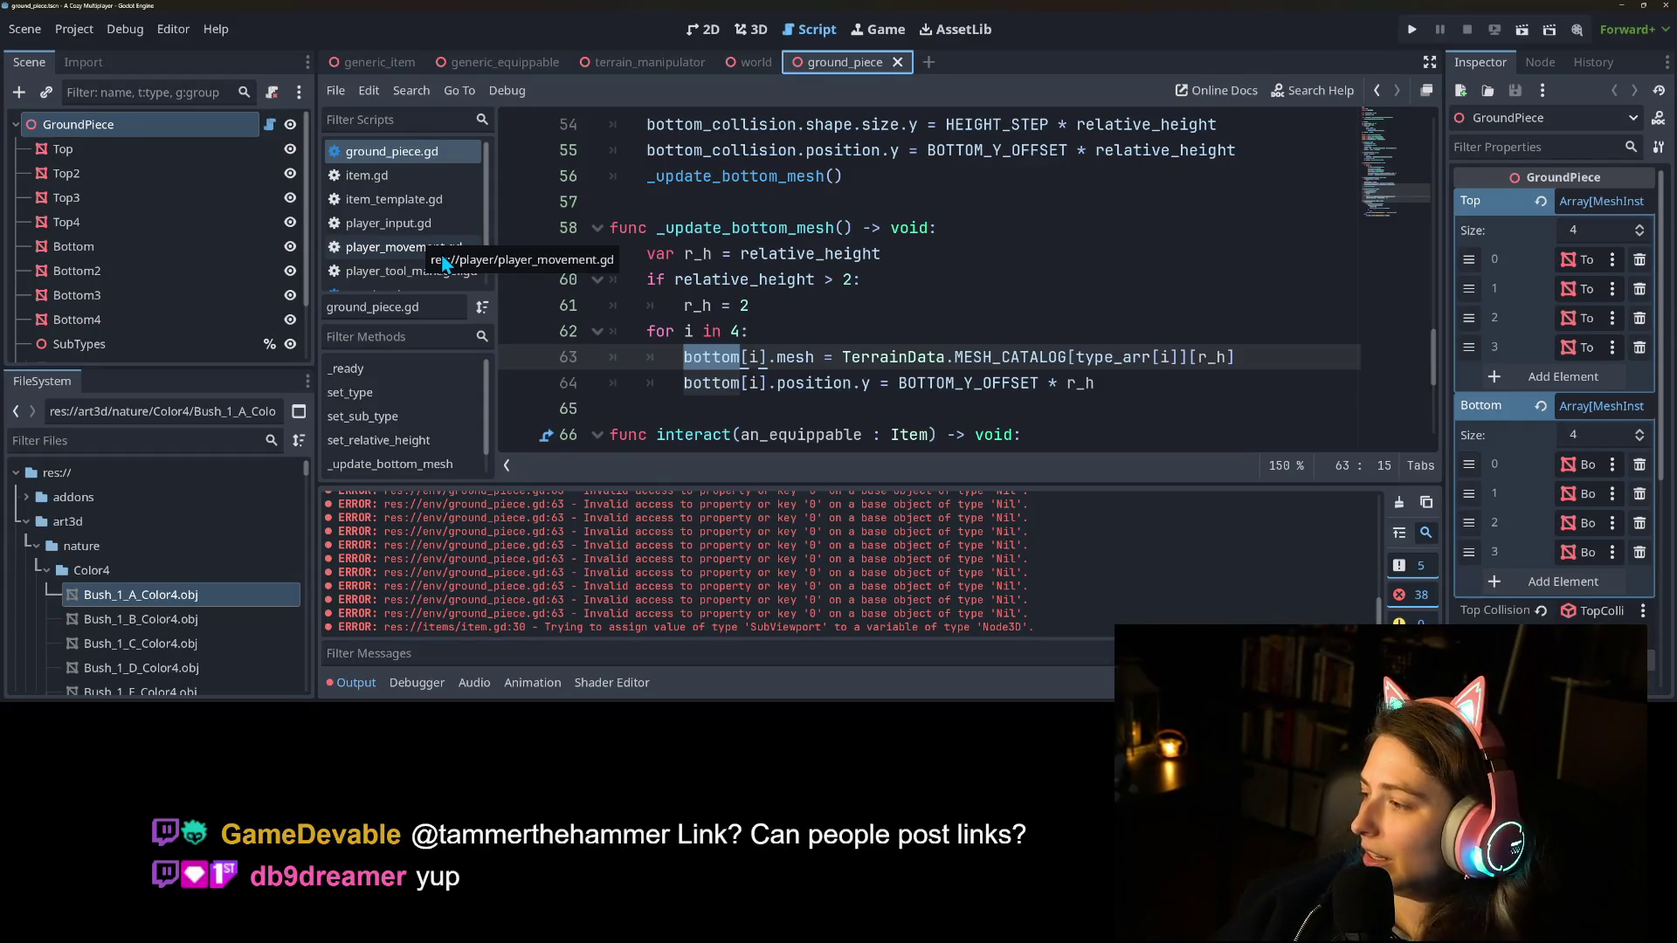
{"action": "scroll", "coordinate": [1027, 611], "scroll_direction": "up", "scroll_amount": 1}
{"action": "scroll", "coordinate": [1027, 614], "scroll_direction": "up", "scroll_amount": 5}
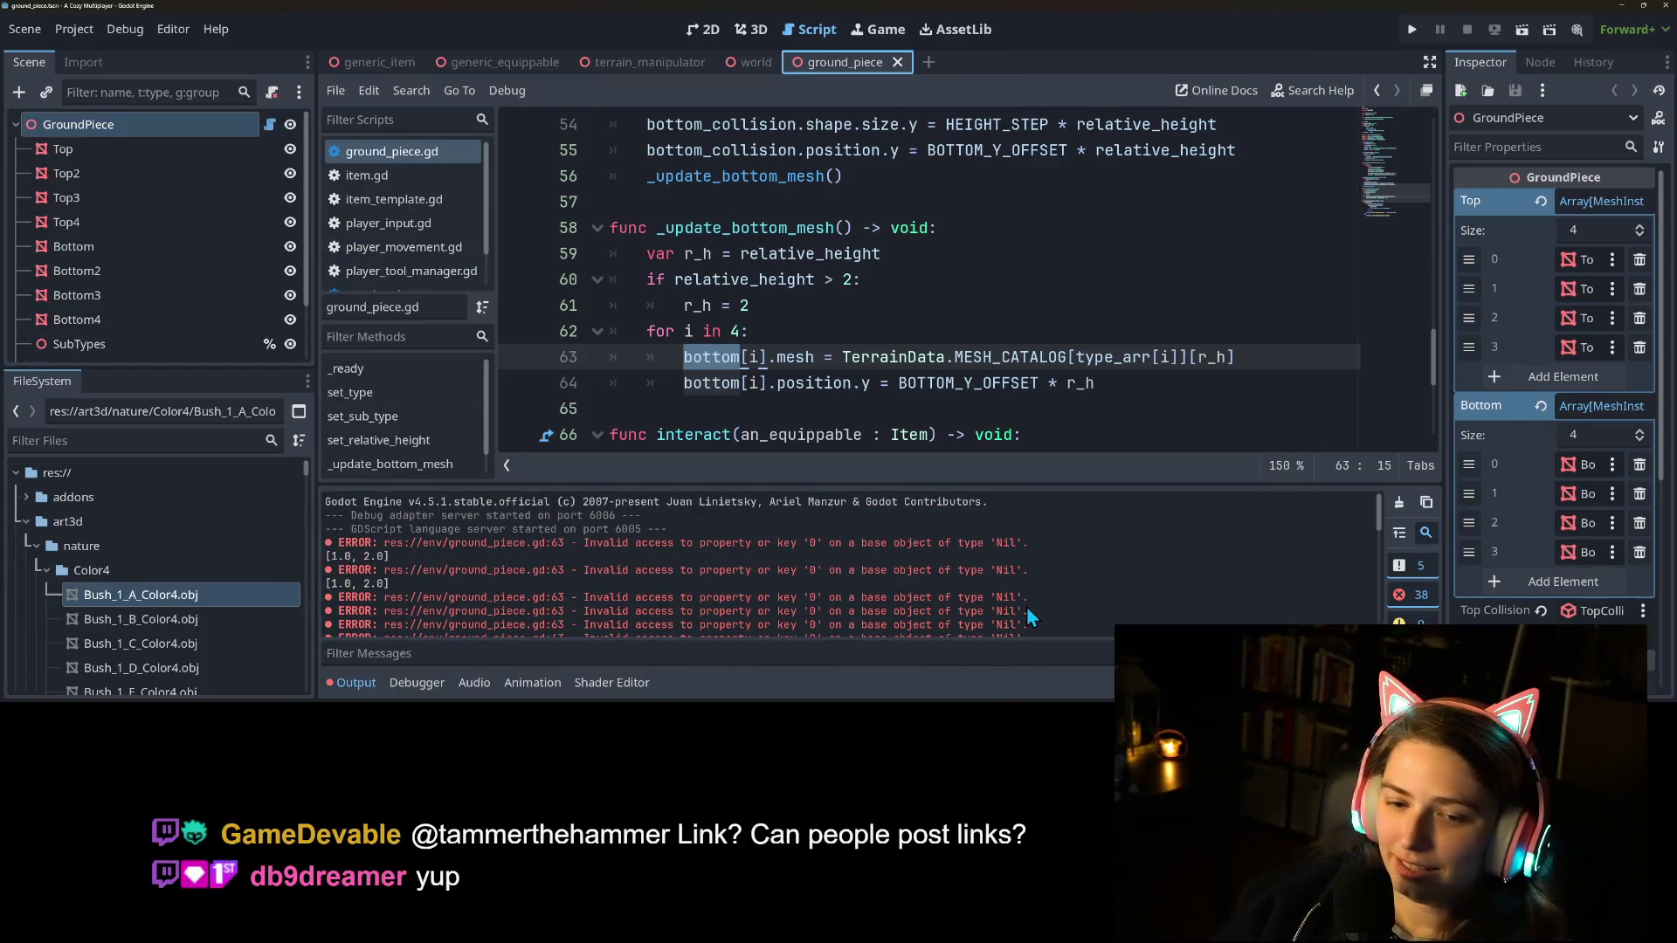
{"action": "scroll", "coordinate": [1027, 614], "scroll_direction": "down", "scroll_amount": 1}
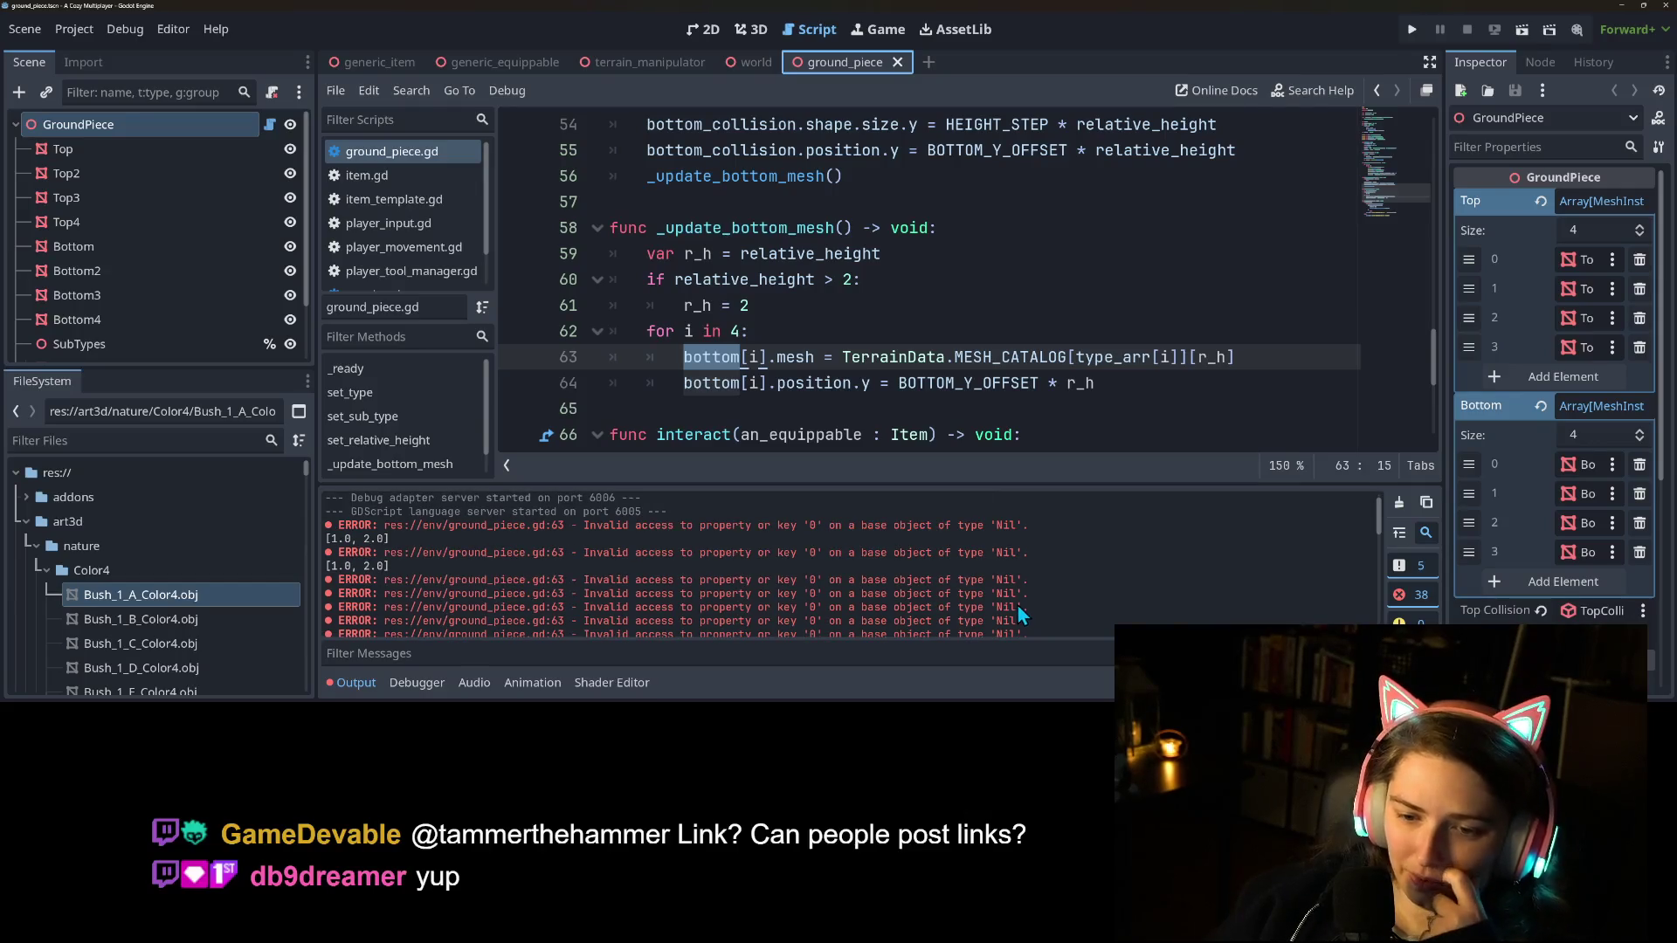
Step: Select the printed [1.0, 2.0] heights line, then scroll the script to set_relative_height
{"action": "left_click_drag", "start_coordinate": [392, 537], "coordinate": [312, 538]}
{"action": "left_click", "coordinate": [437, 550]}
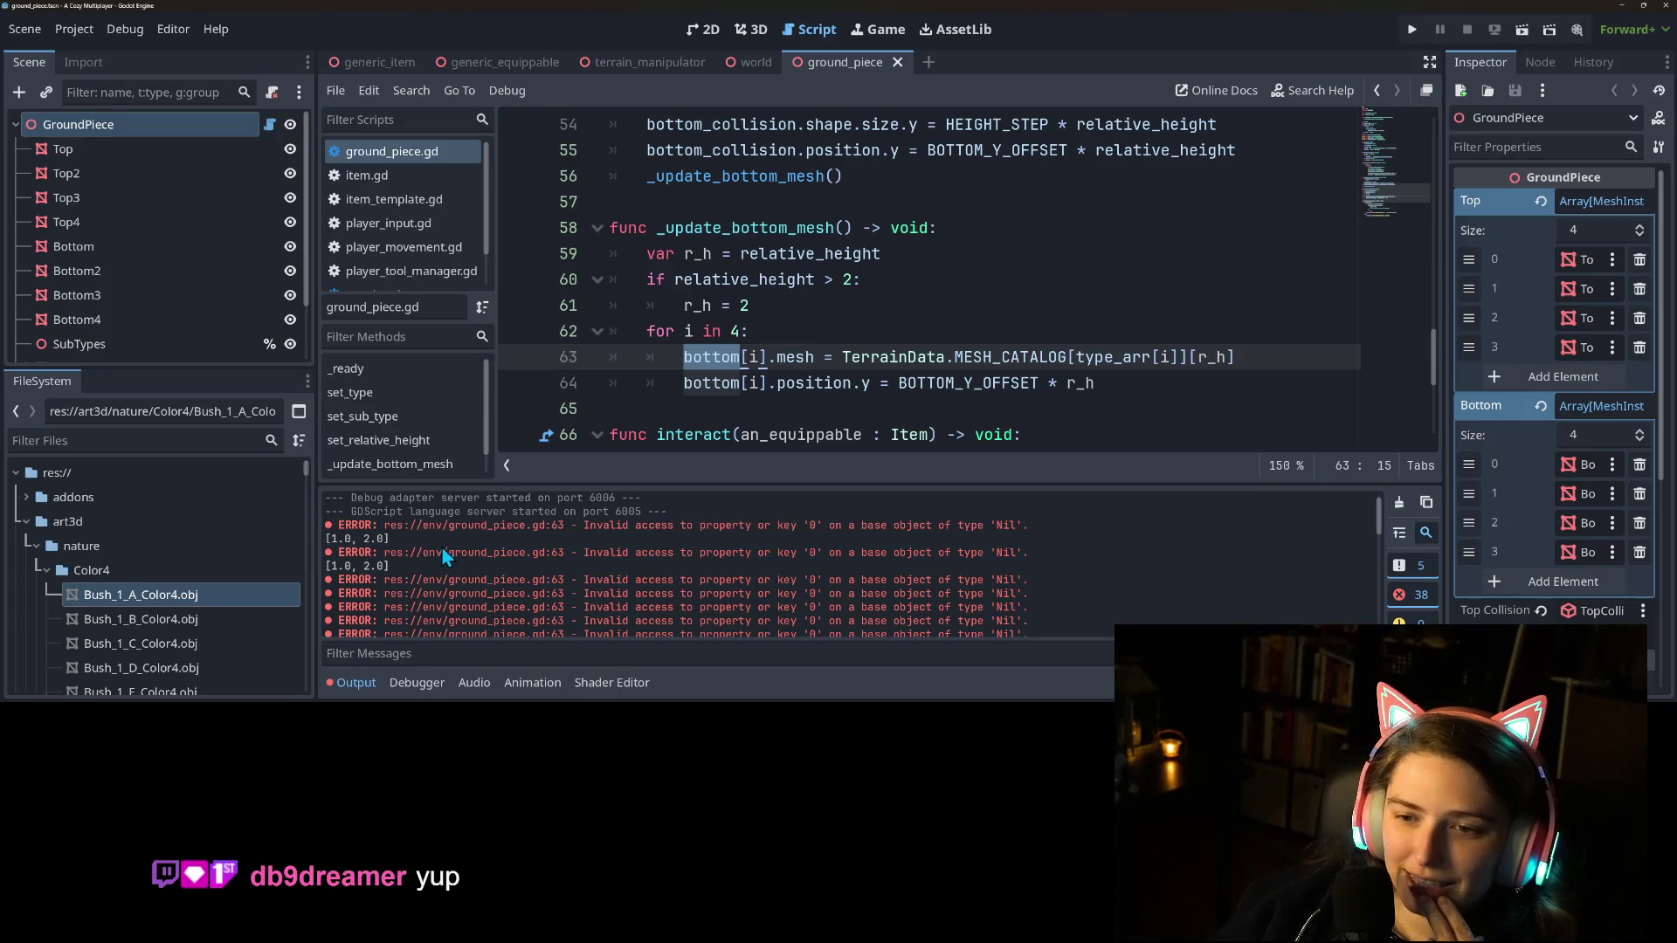
{"action": "scroll", "coordinate": [829, 398], "scroll_direction": "up", "scroll_amount": 5}
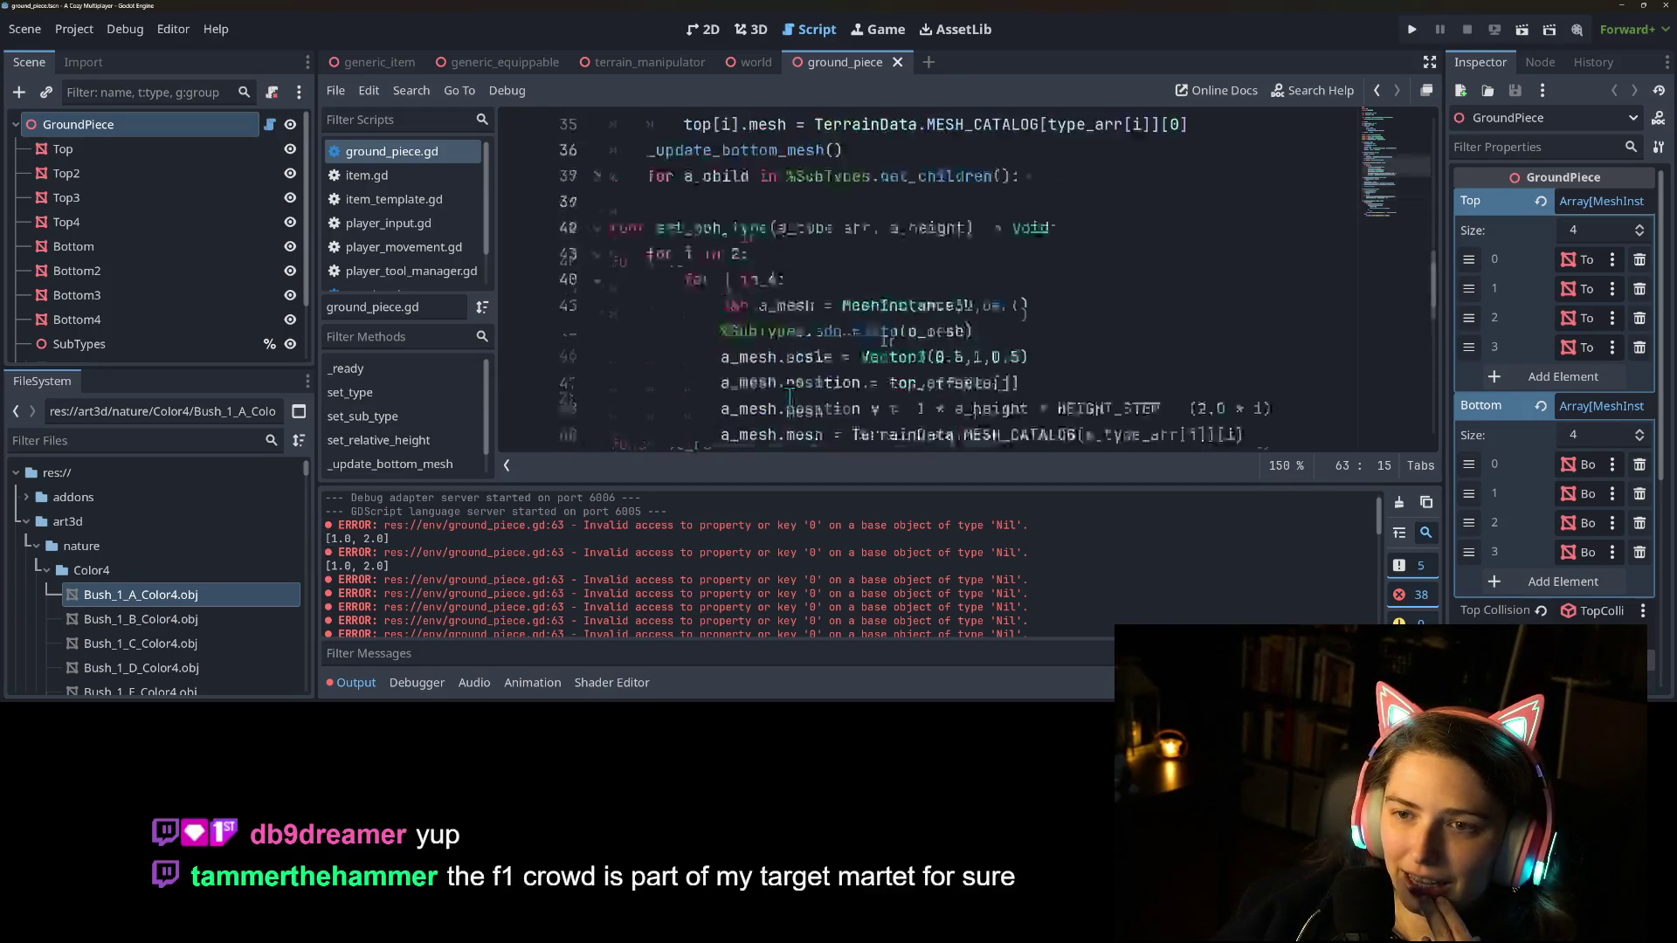
{"action": "scroll", "coordinate": [790, 397], "scroll_direction": "up", "scroll_amount": 5}
{"action": "scroll", "coordinate": [789, 399], "scroll_direction": "down", "scroll_amount": 5}
{"action": "scroll", "coordinate": [790, 400], "scroll_direction": "up", "scroll_amount": 3}
{"action": "scroll", "coordinate": [791, 385], "scroll_direction": "down", "scroll_amount": 10}
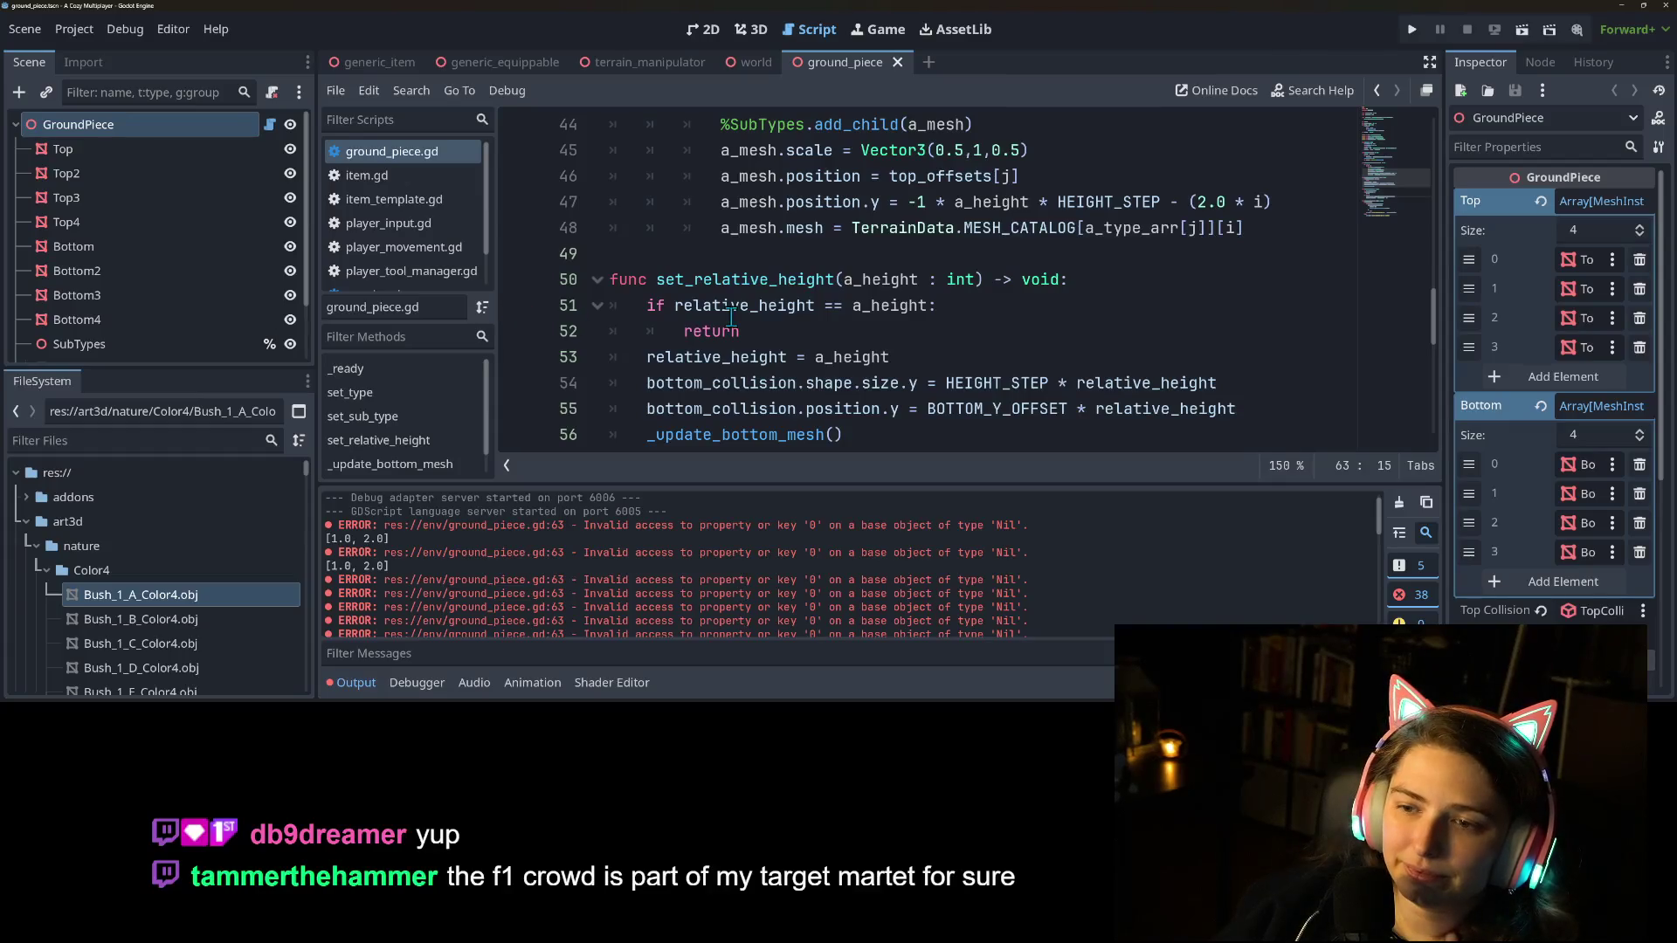
Step: Inspect the early return and line 51 height comparison, then return to the world scene
{"action": "left_click", "coordinate": [803, 327]}
{"action": "left_click", "coordinate": [647, 305]}
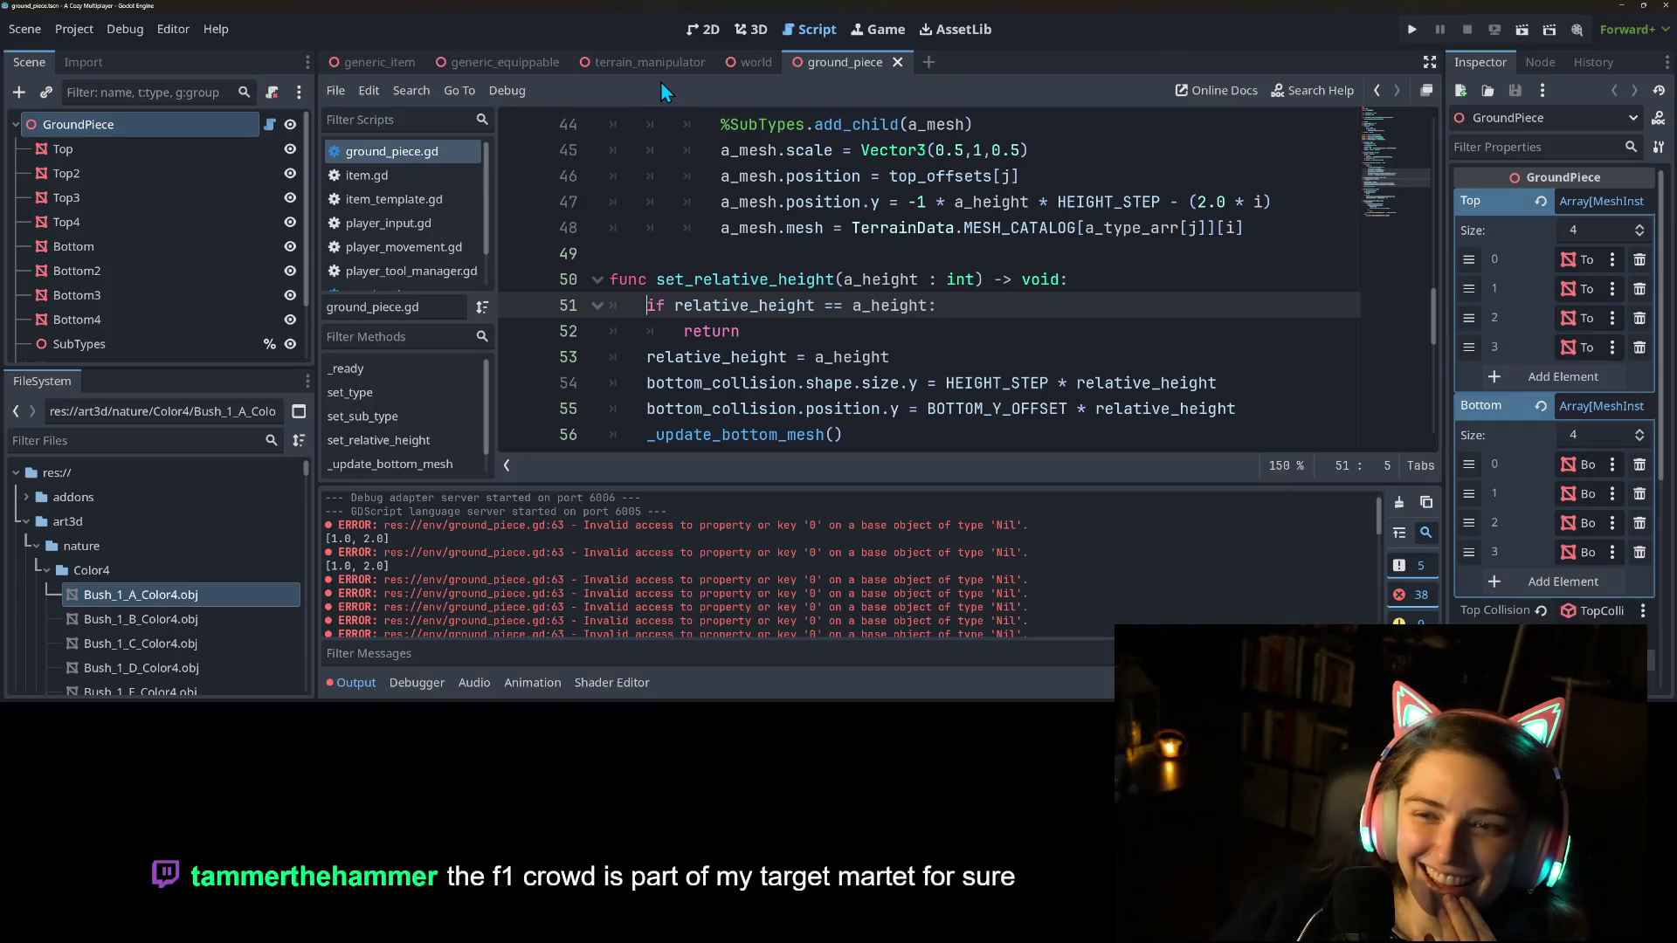
{"action": "left_click", "coordinate": [751, 63]}
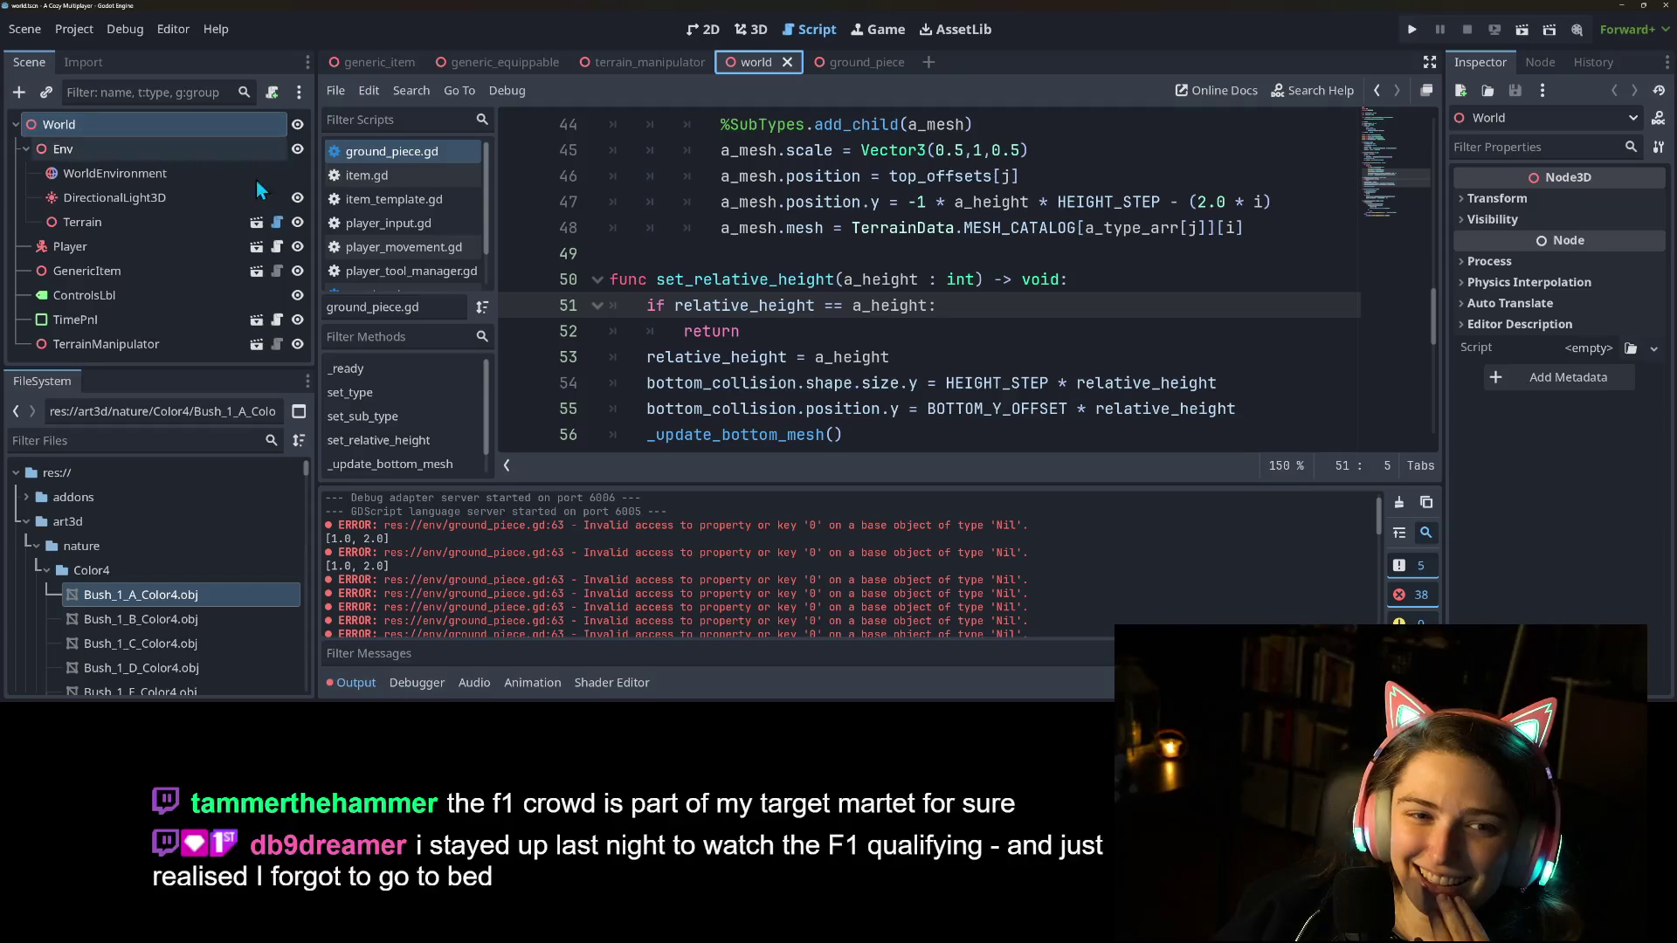
{"action": "left_click", "coordinate": [256, 222]}
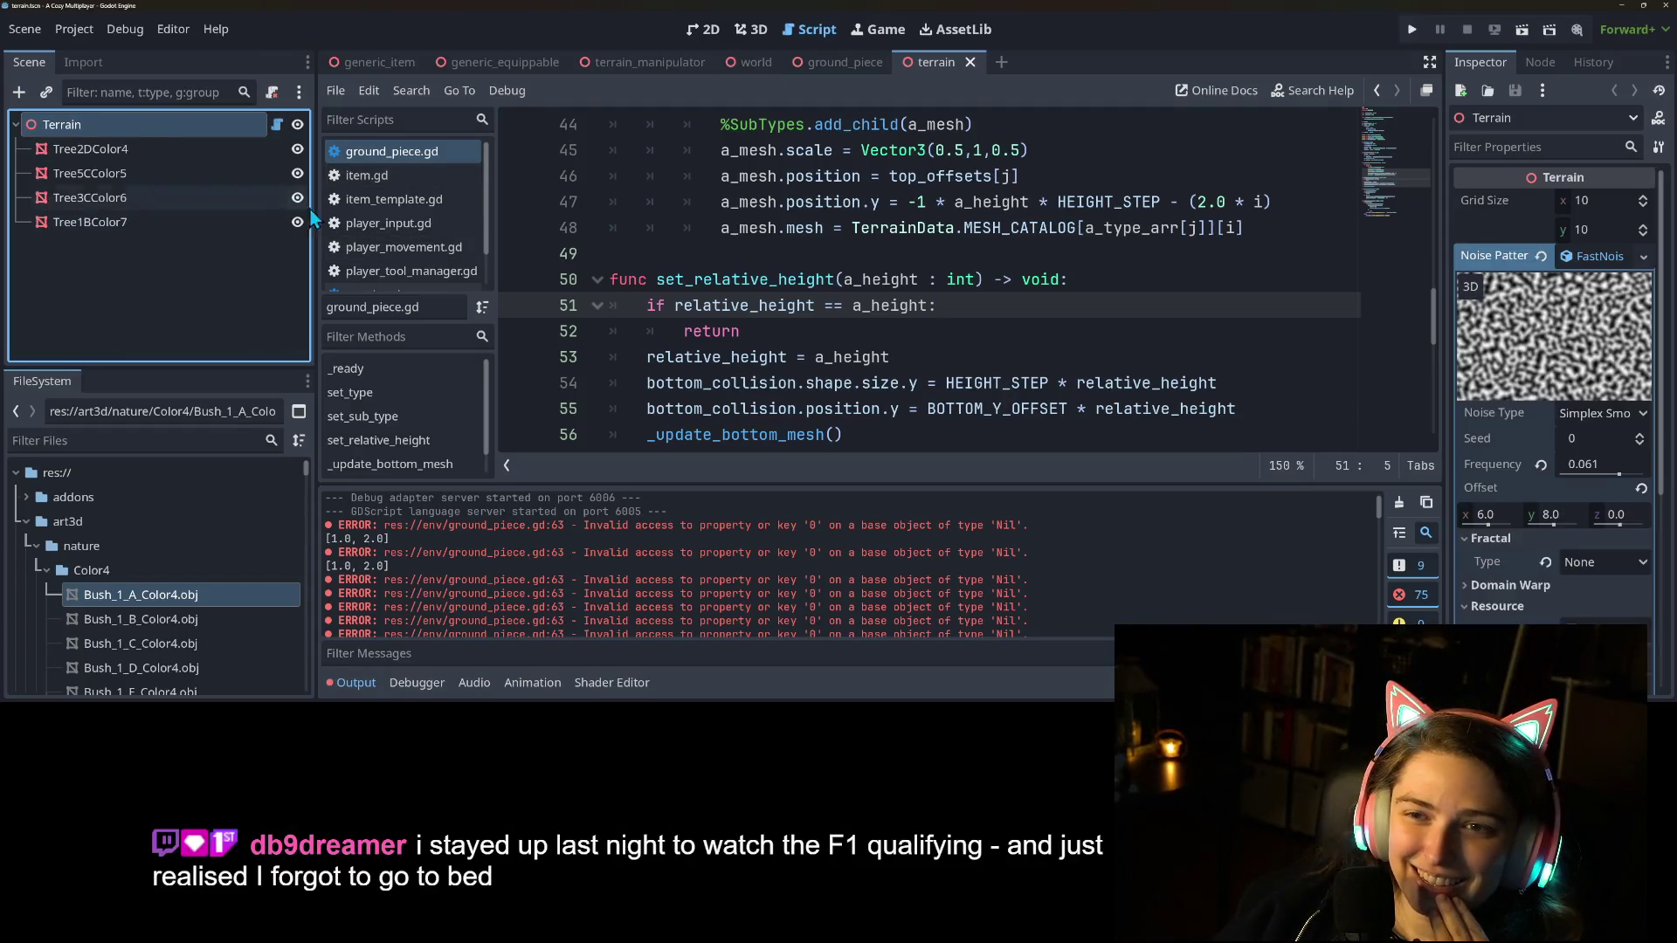
{"action": "left_click", "coordinate": [277, 124]}
{"action": "scroll", "coordinate": [807, 253], "scroll_direction": "up", "scroll_amount": 10}
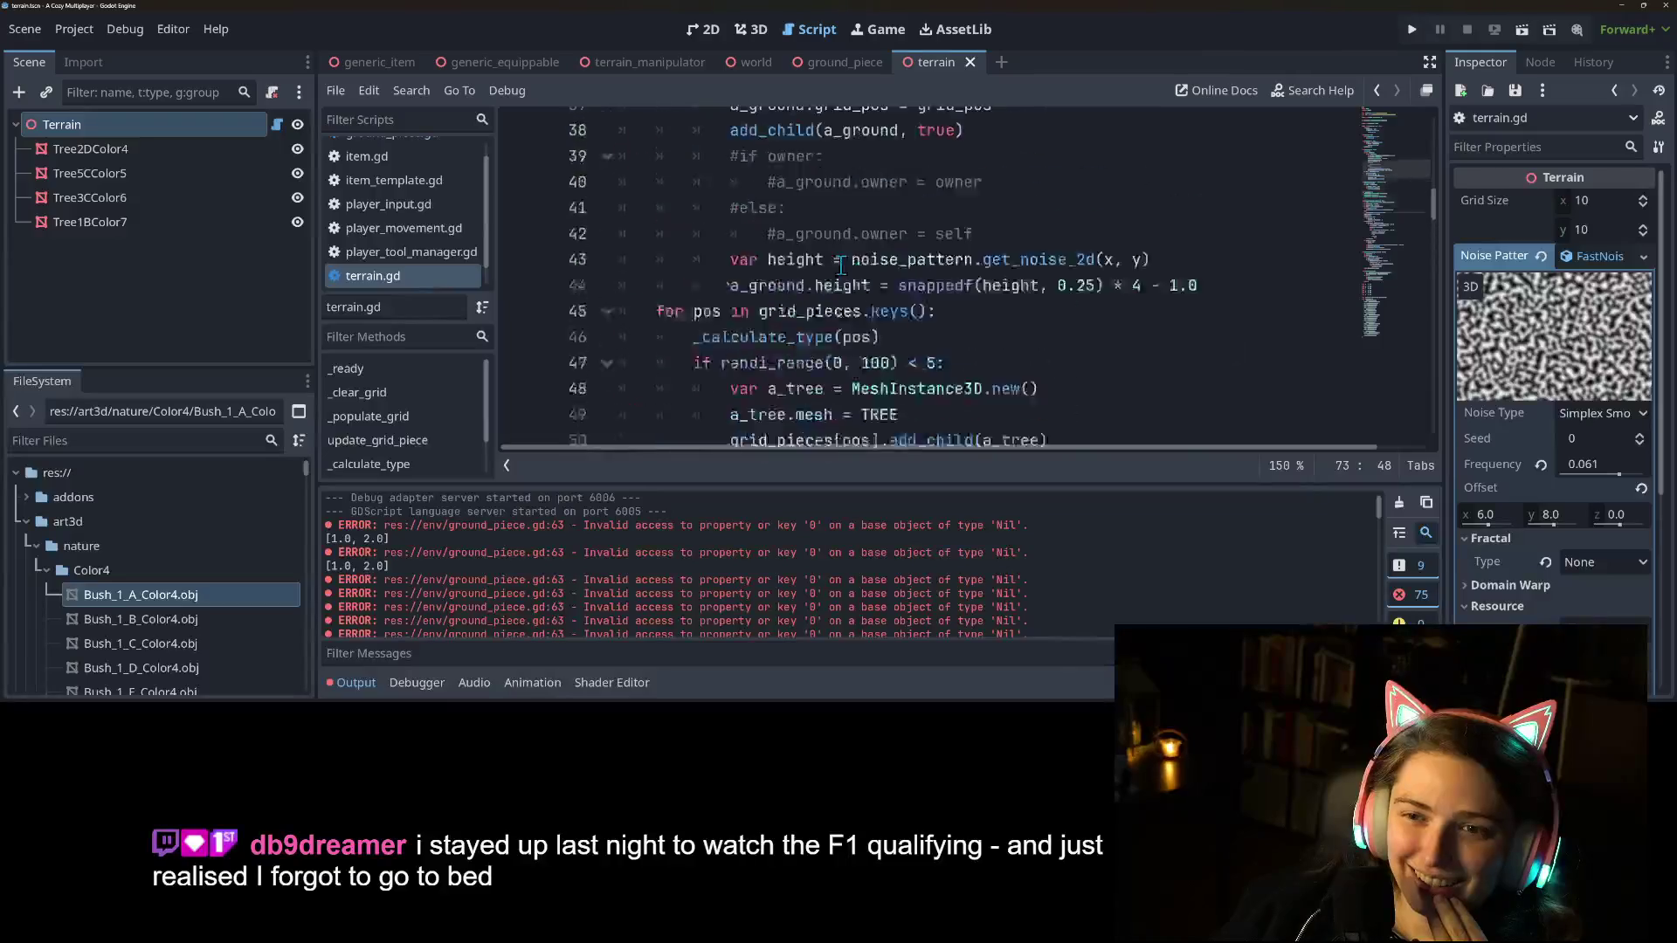
{"action": "left_click", "coordinate": [542, 129]}
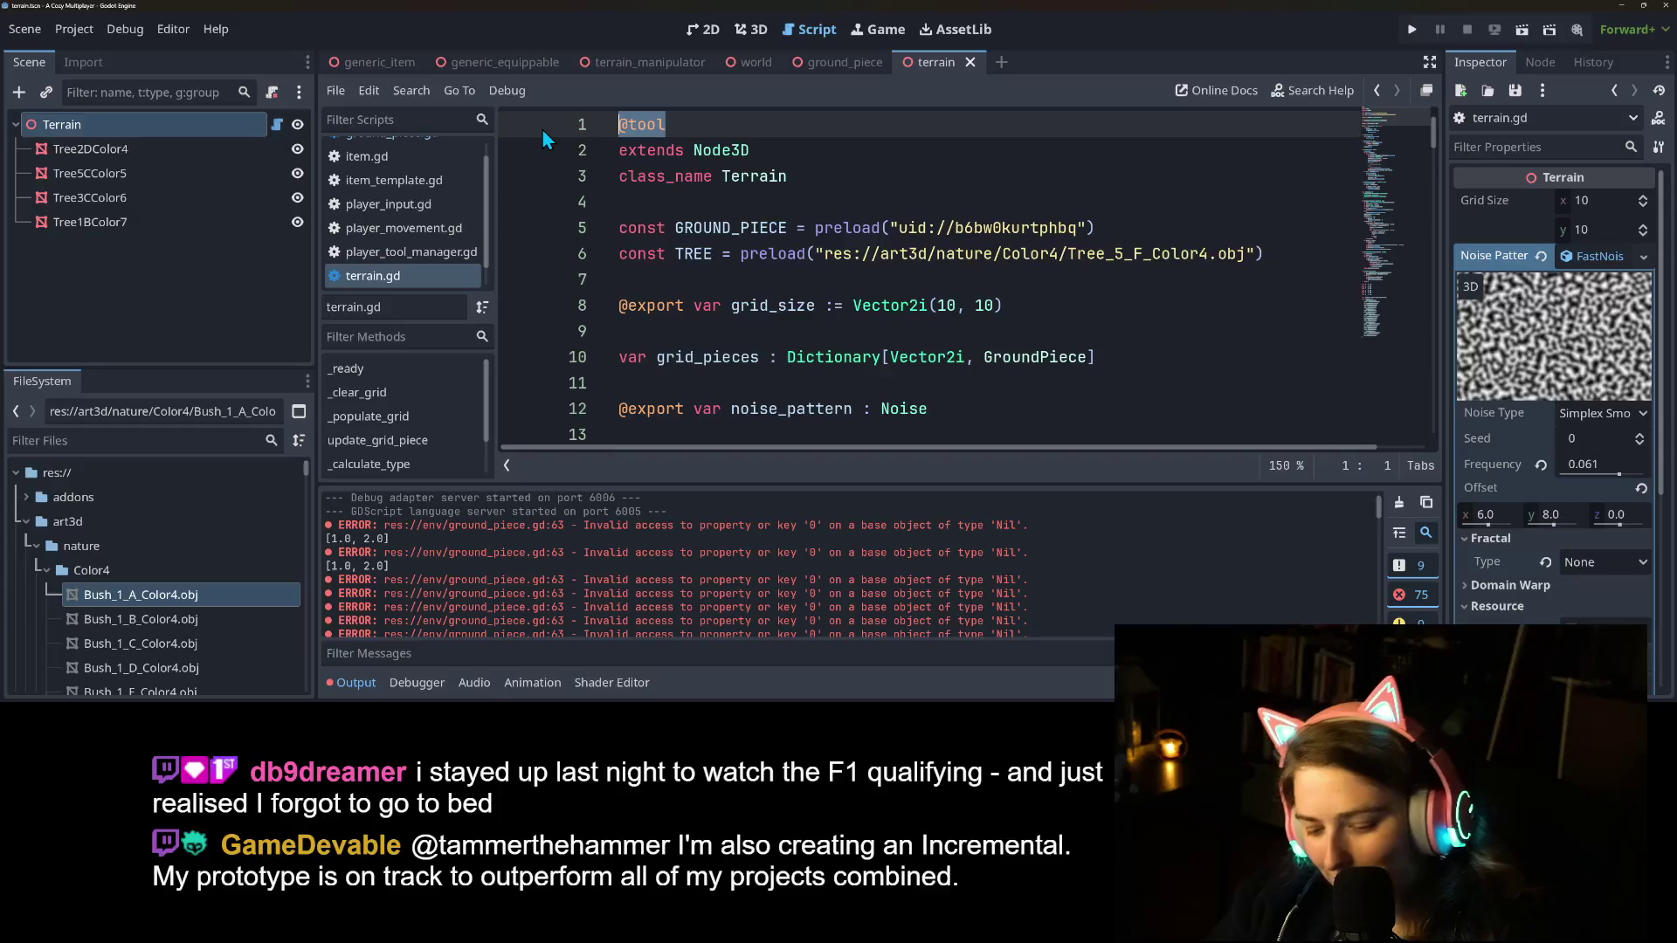
{"action": "type", "text": "#"}
Step: Switch to the ground_piece scene and clear the old errors from the output log
{"action": "left_click", "coordinate": [993, 212]}
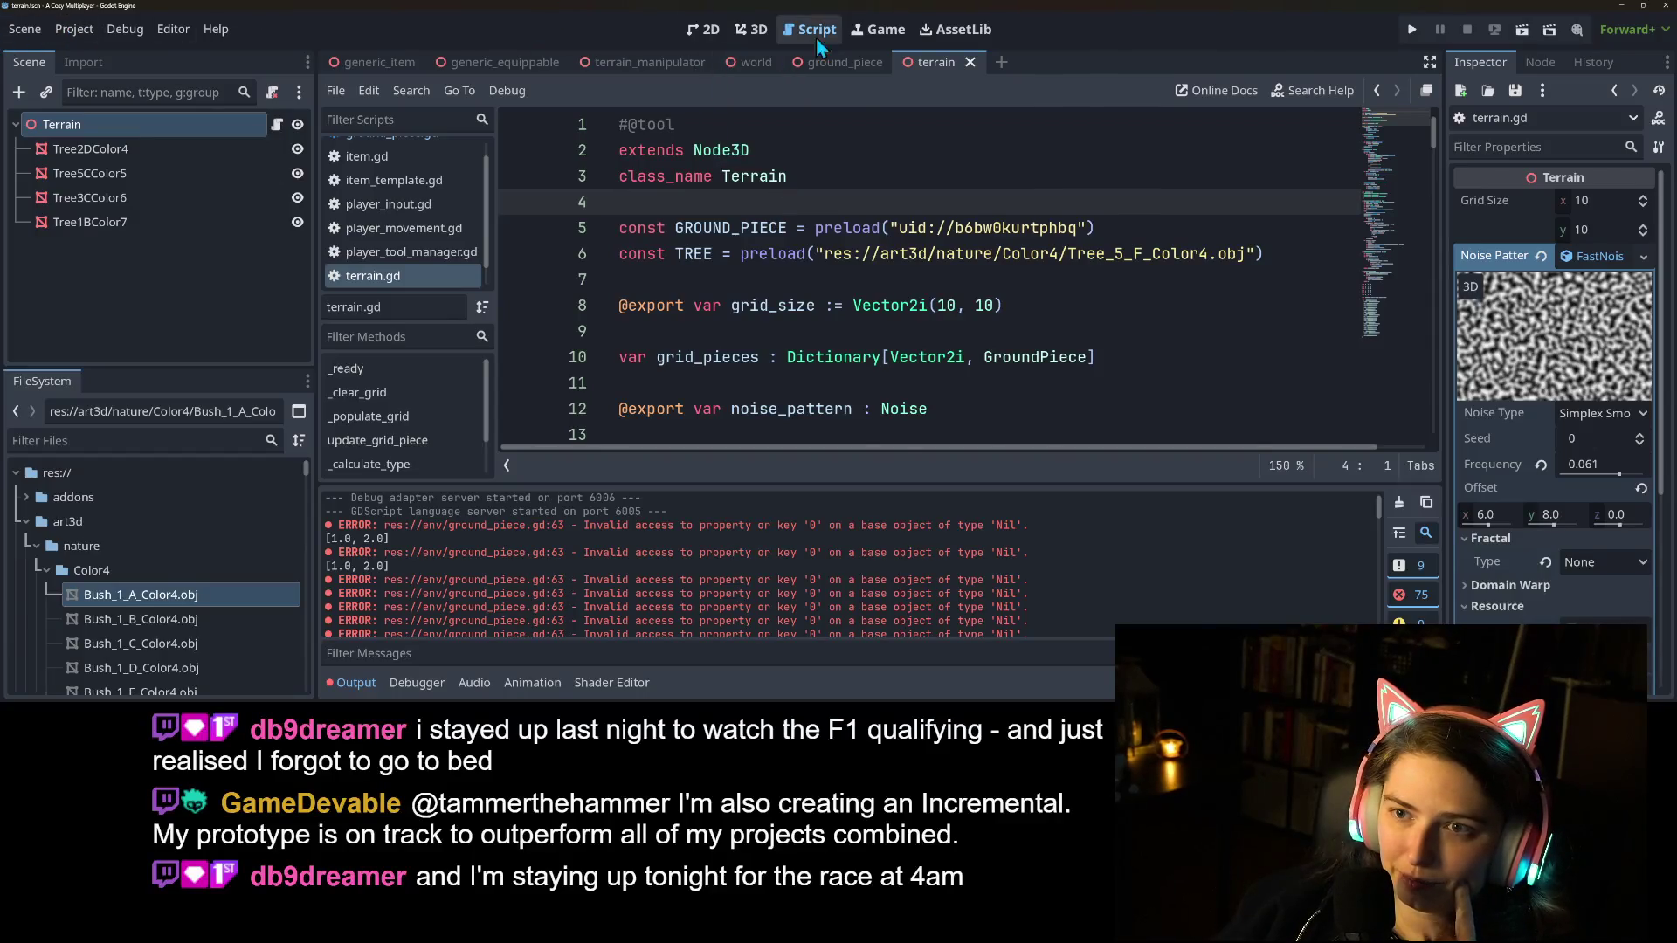
{"action": "left_click", "coordinate": [847, 65]}
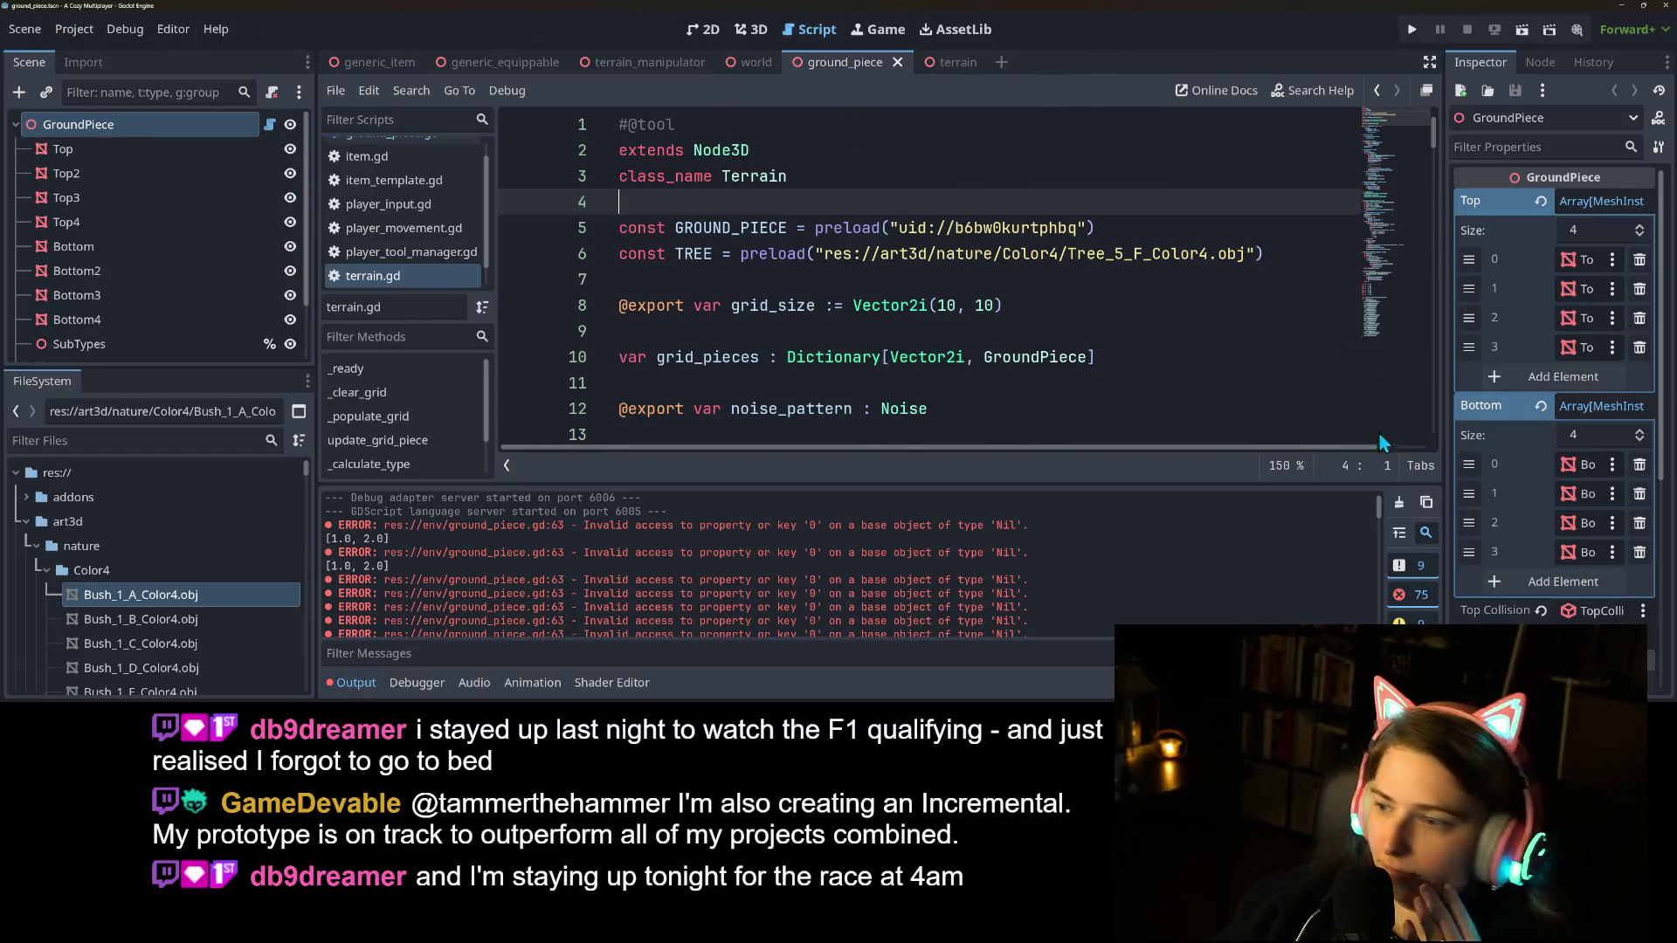
{"action": "left_click", "coordinate": [1399, 505]}
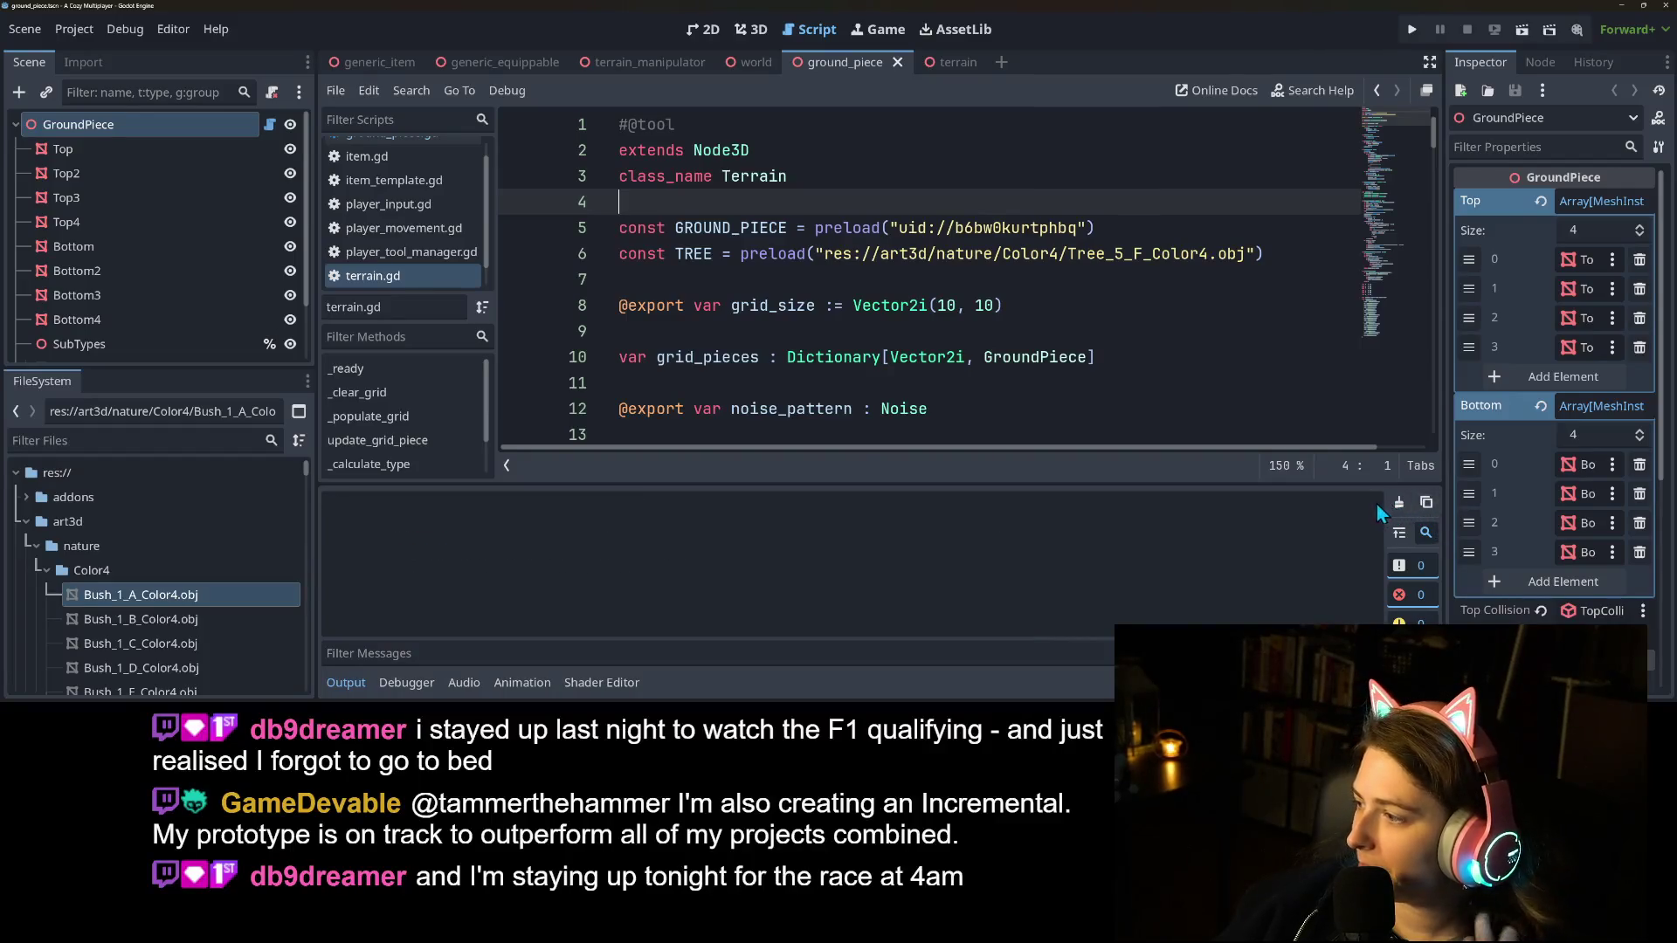
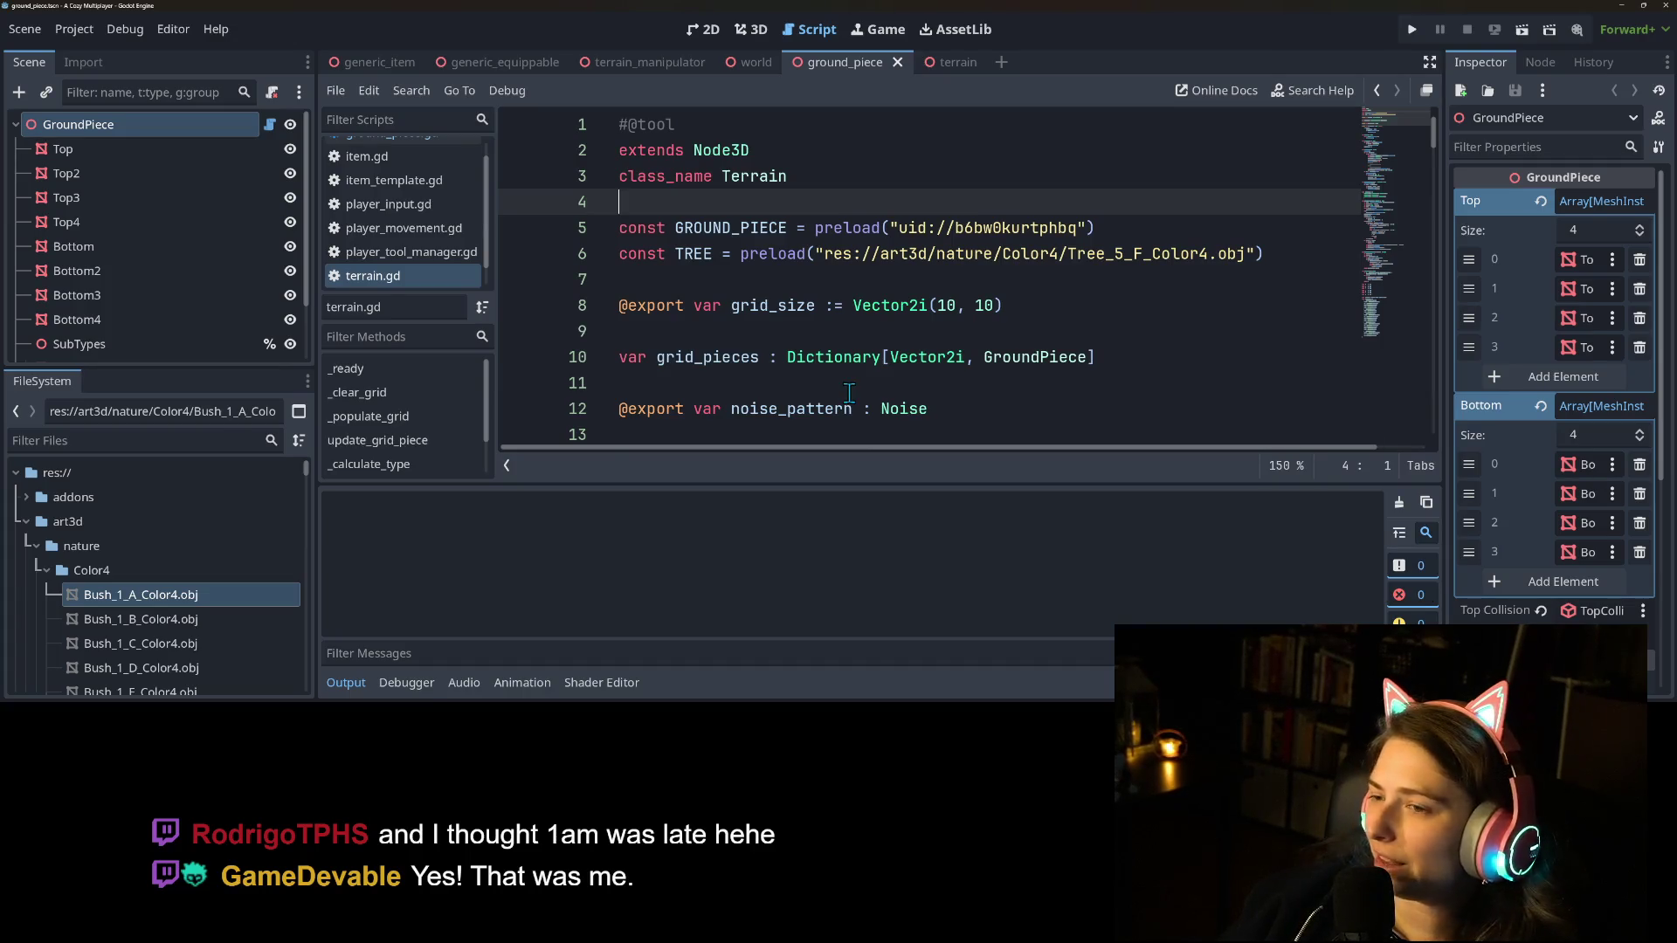
Step: Hide the Output panel and scroll terrain.gd to the heights loop around line 66
{"action": "left_click", "coordinate": [329, 678]}
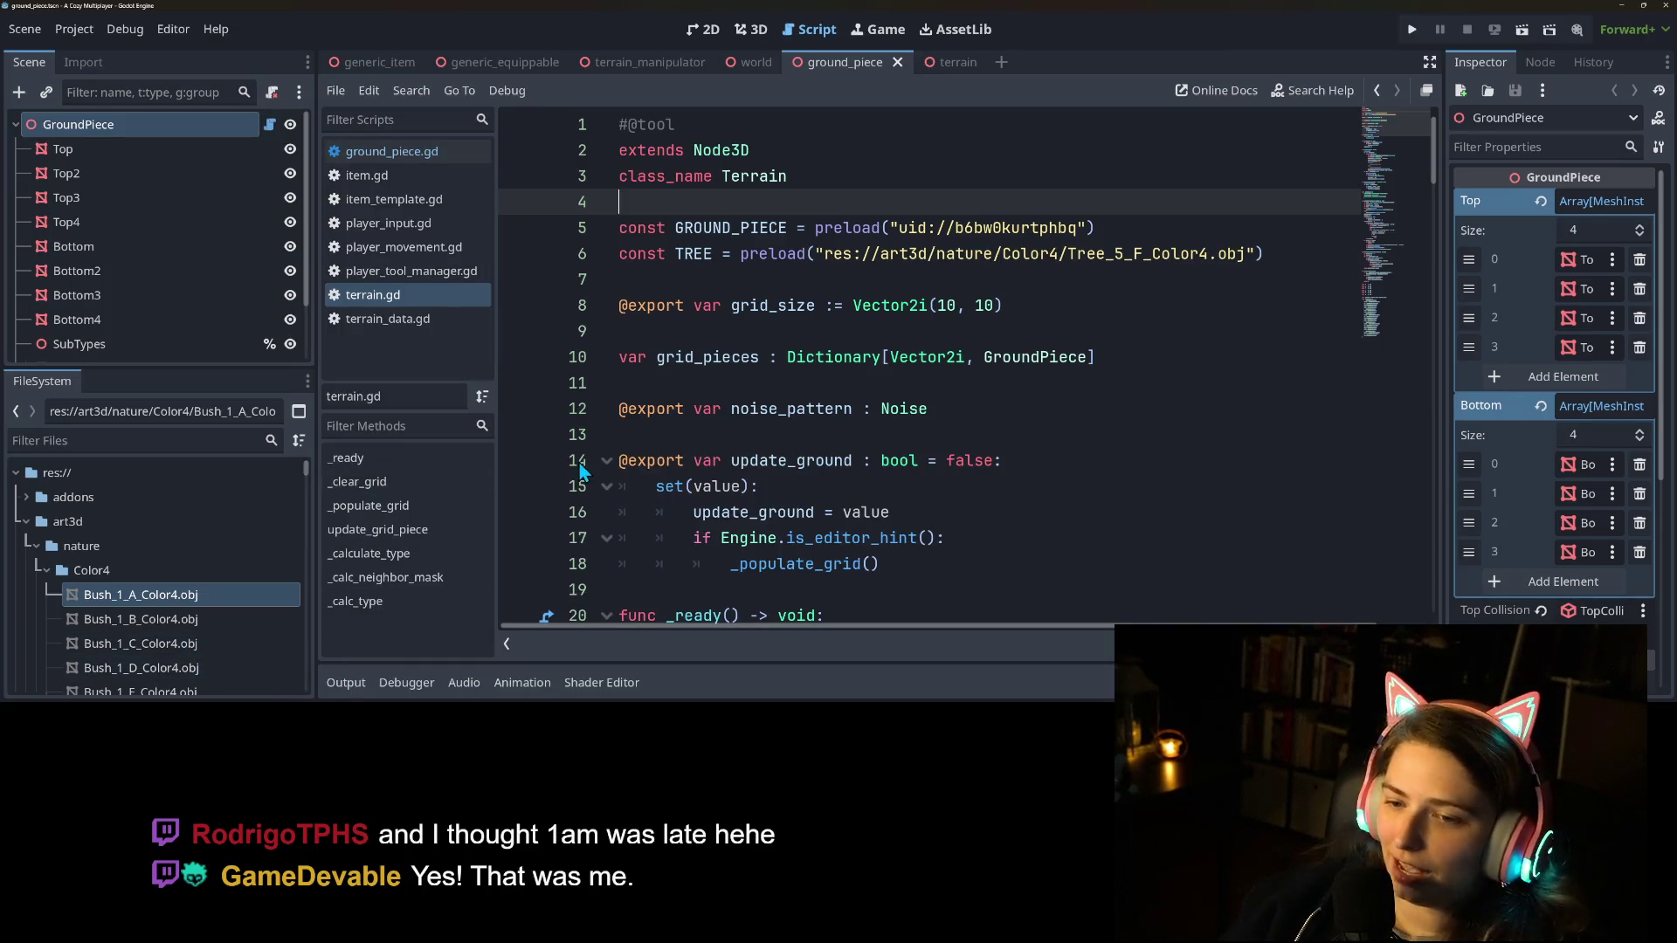
{"action": "scroll", "coordinate": [713, 456], "scroll_direction": "down", "scroll_amount": 3, "text": "ctrl"}
{"action": "scroll", "coordinate": [714, 457], "scroll_direction": "down", "scroll_amount": 3, "text": "ctrl"}
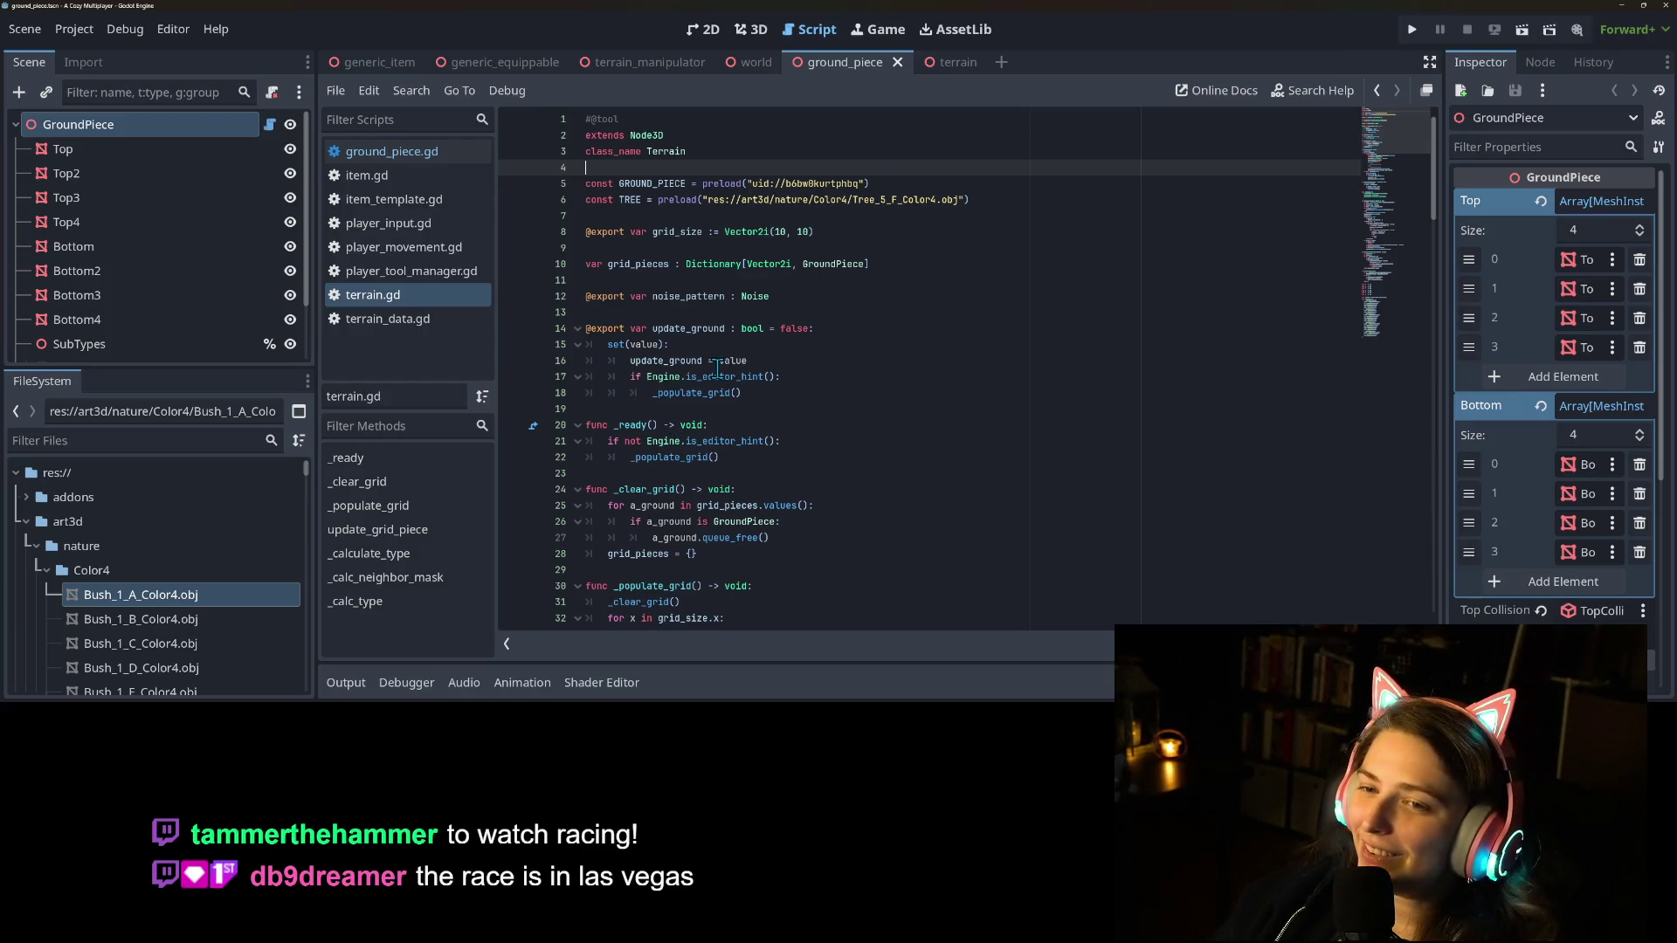
{"action": "scroll", "coordinate": [801, 366], "scroll_direction": "down", "scroll_amount": 15}
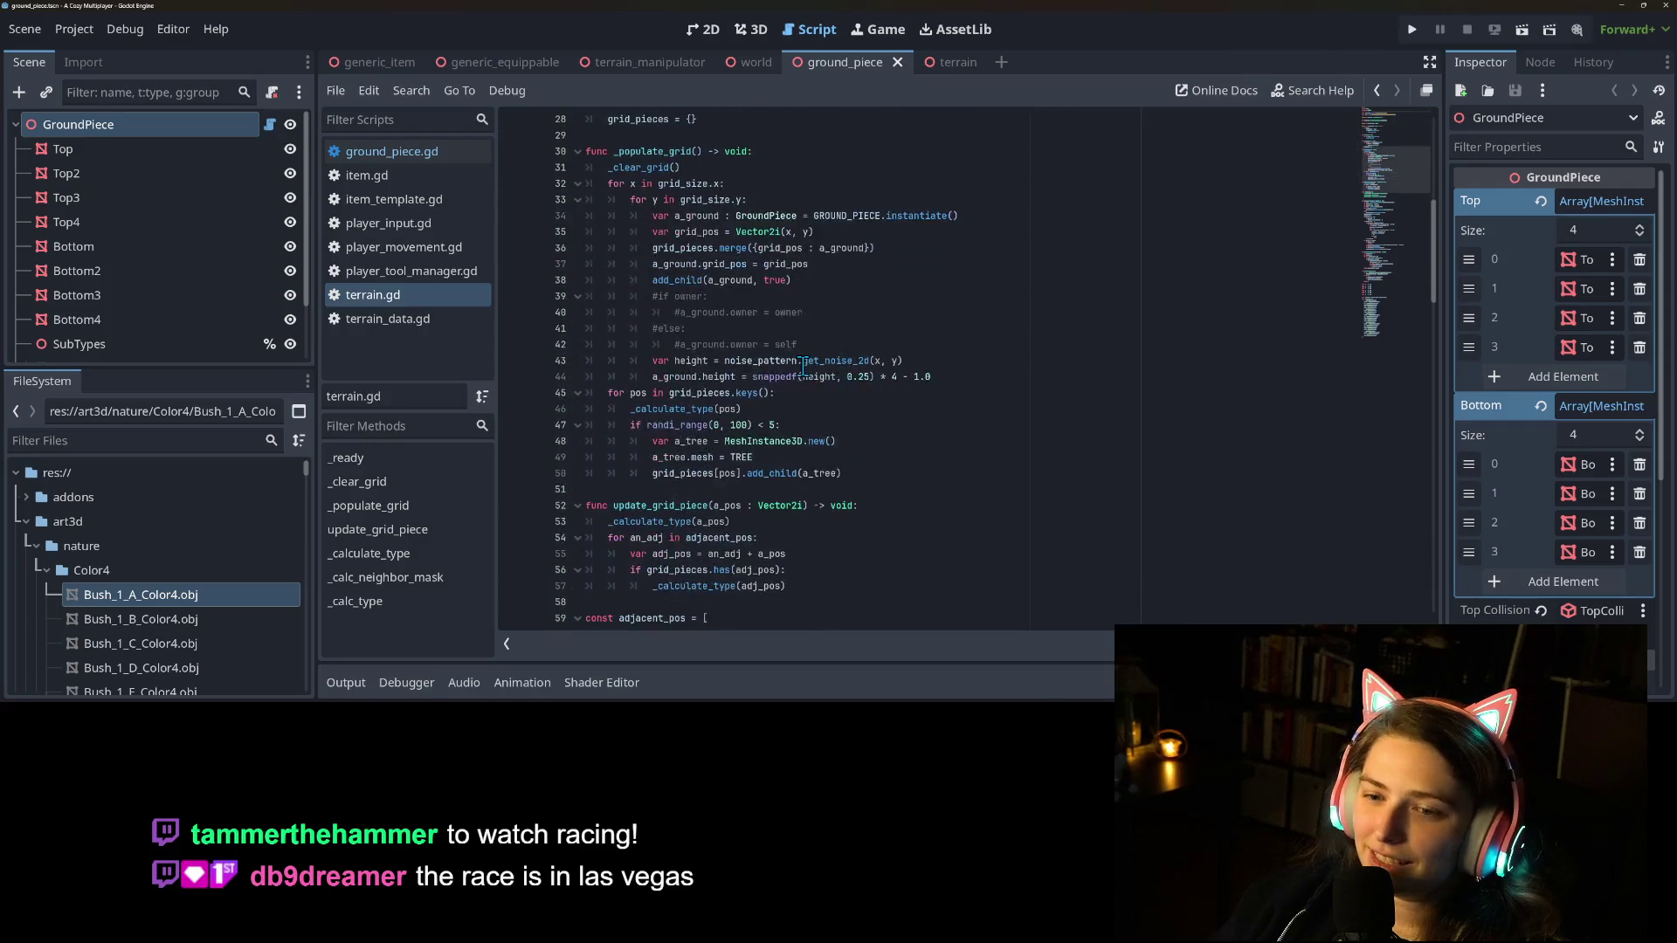
{"action": "scroll", "coordinate": [834, 371], "scroll_direction": "down", "scroll_amount": 18}
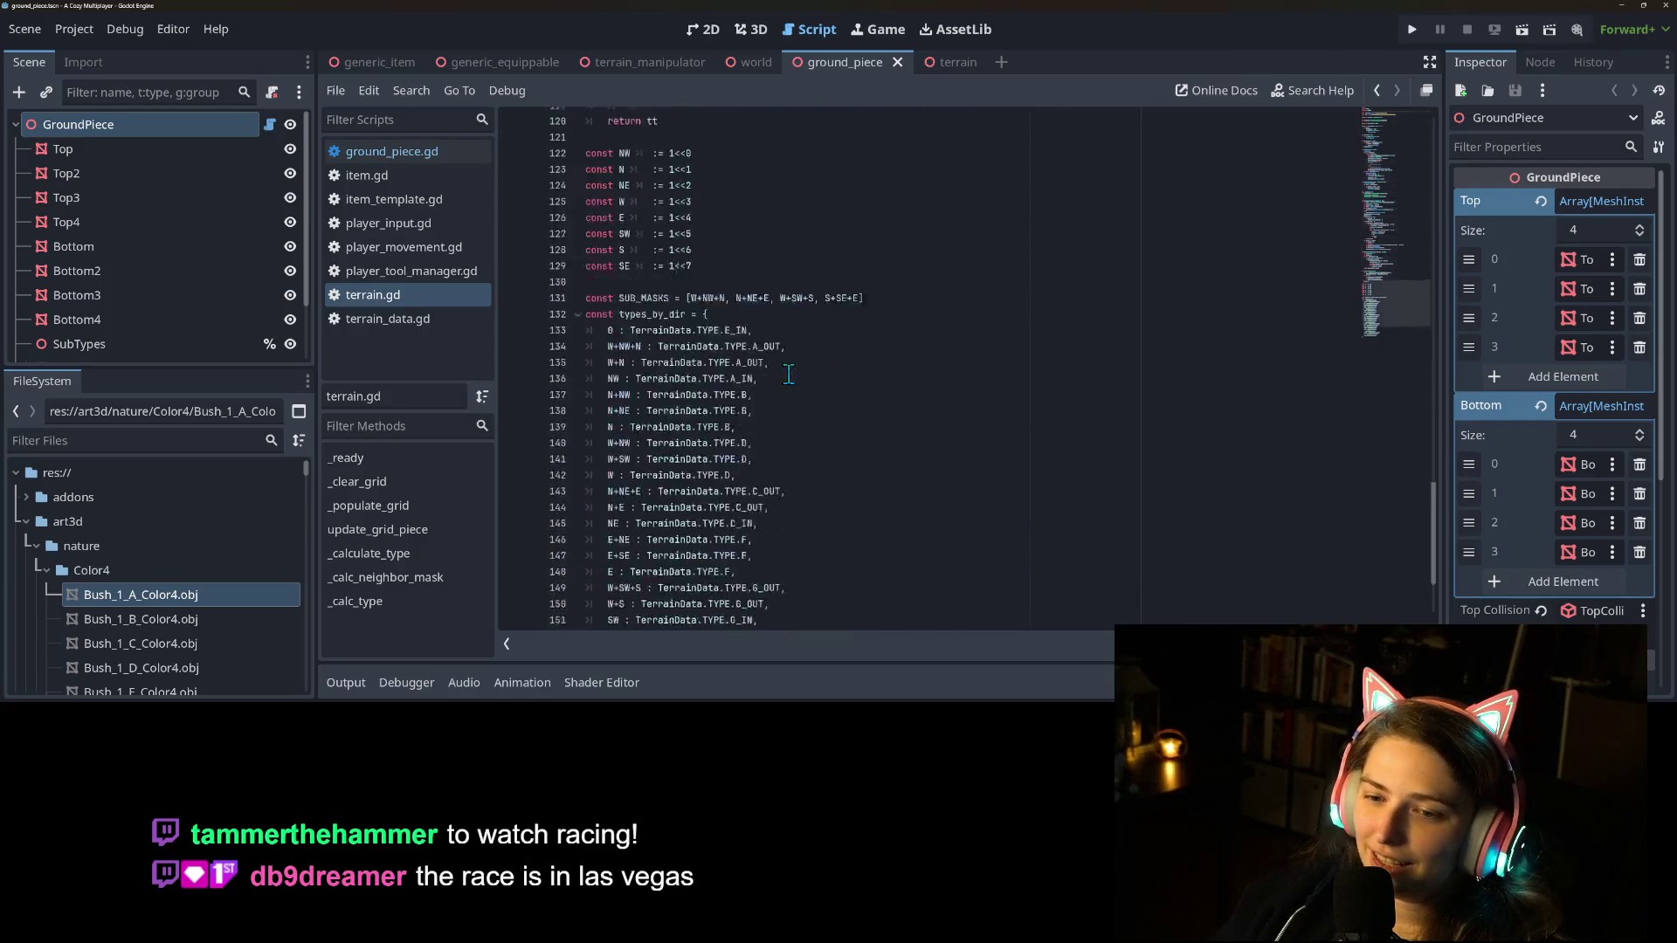
{"action": "scroll", "coordinate": [771, 379], "scroll_direction": "up", "scroll_amount": 19}
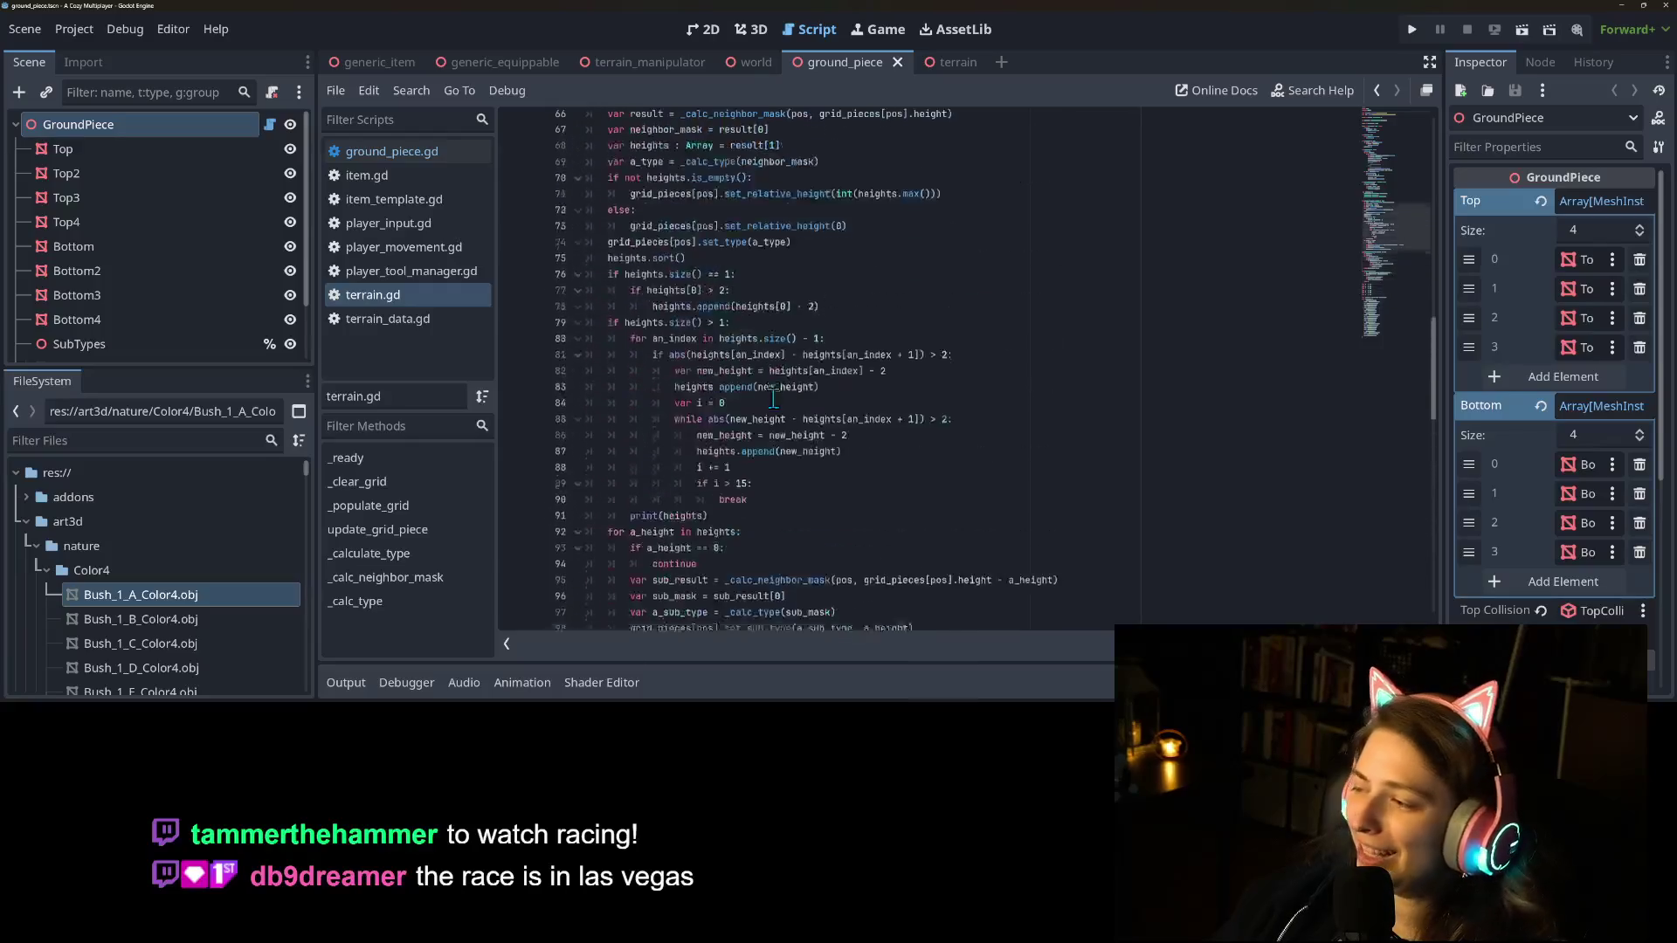
{"action": "scroll", "coordinate": [760, 400], "scroll_direction": "down", "scroll_amount": 5}
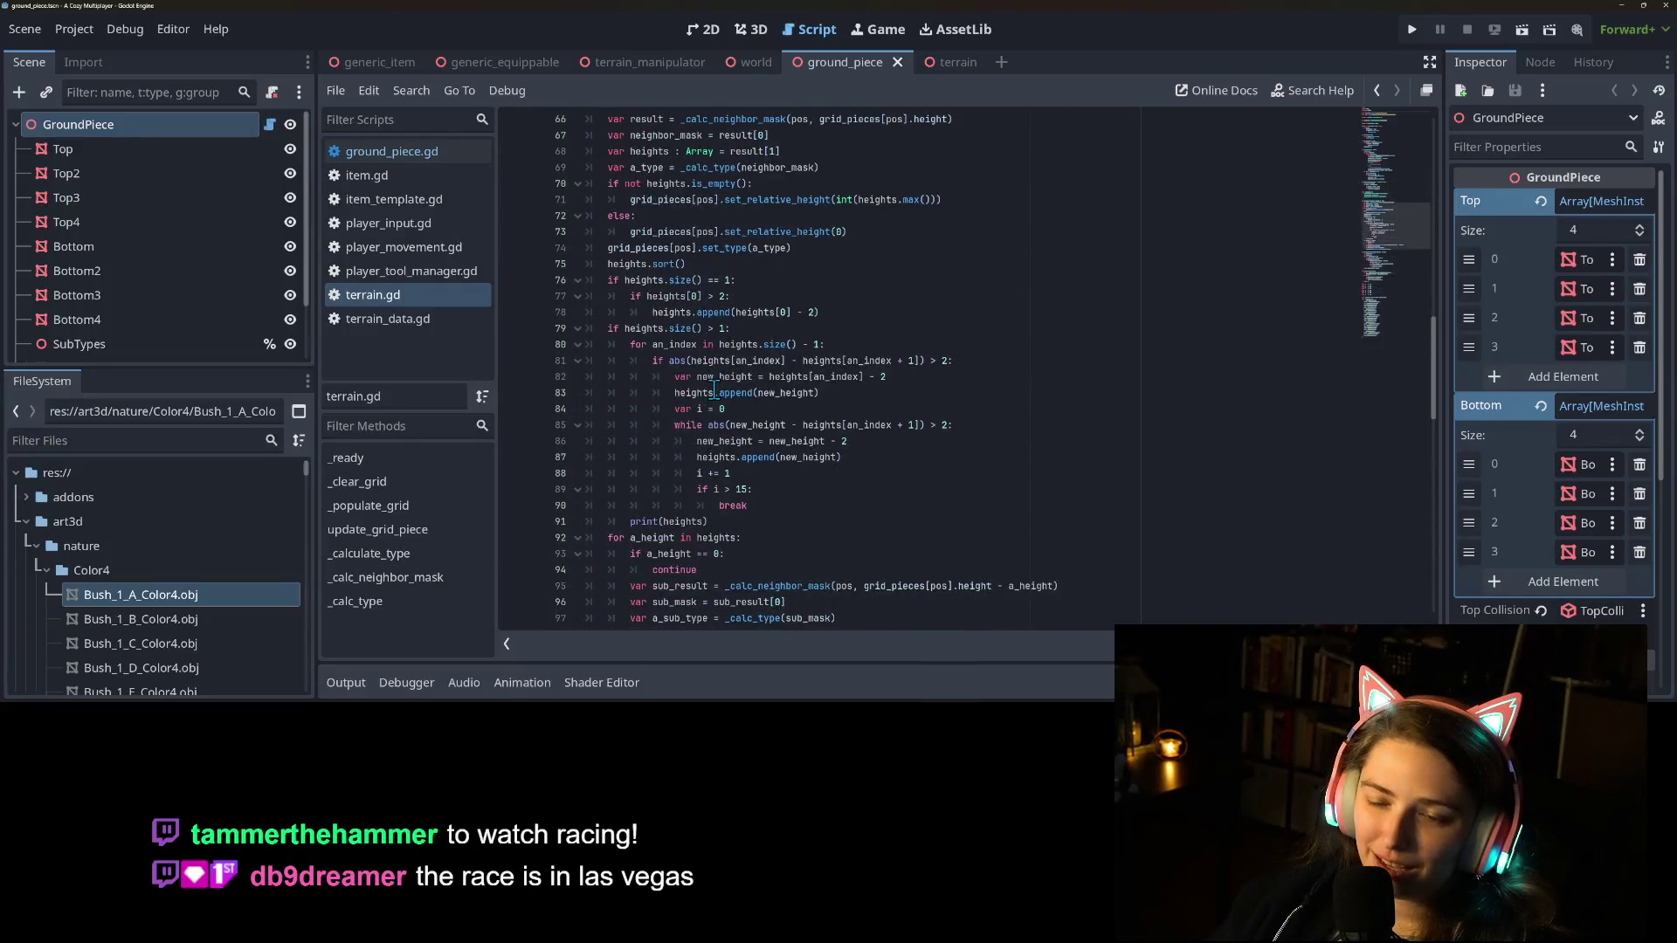
{"action": "left_click", "coordinate": [847, 457]}
{"action": "left_click", "coordinate": [973, 424]}
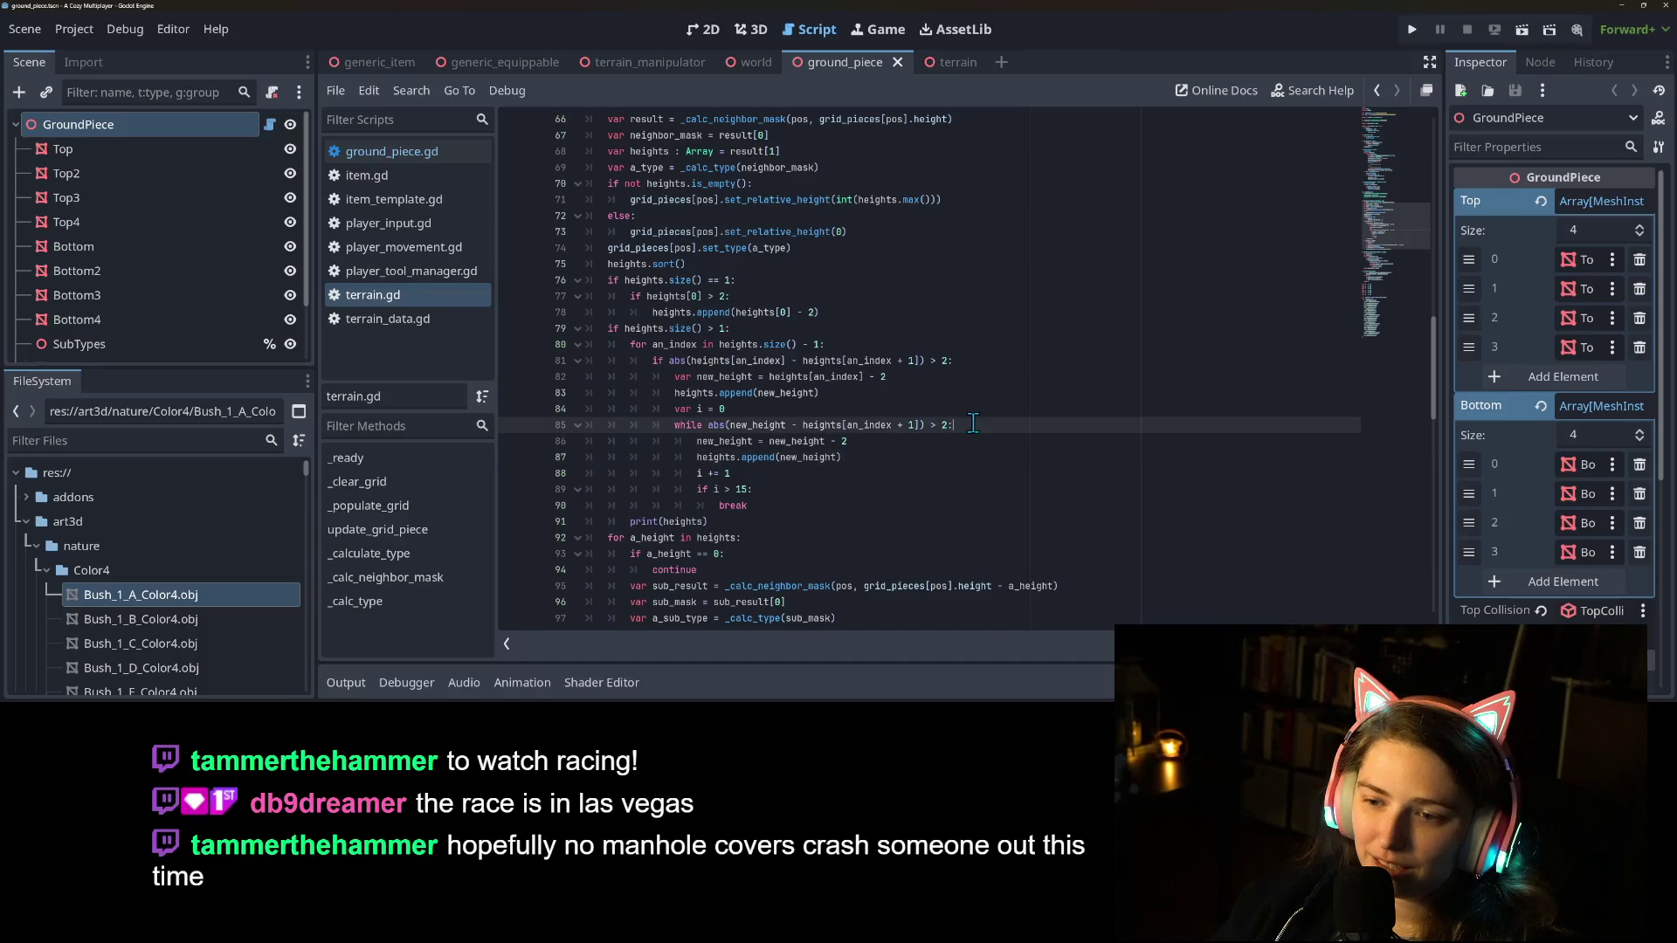
{"action": "double_click", "coordinate": [701, 377]}
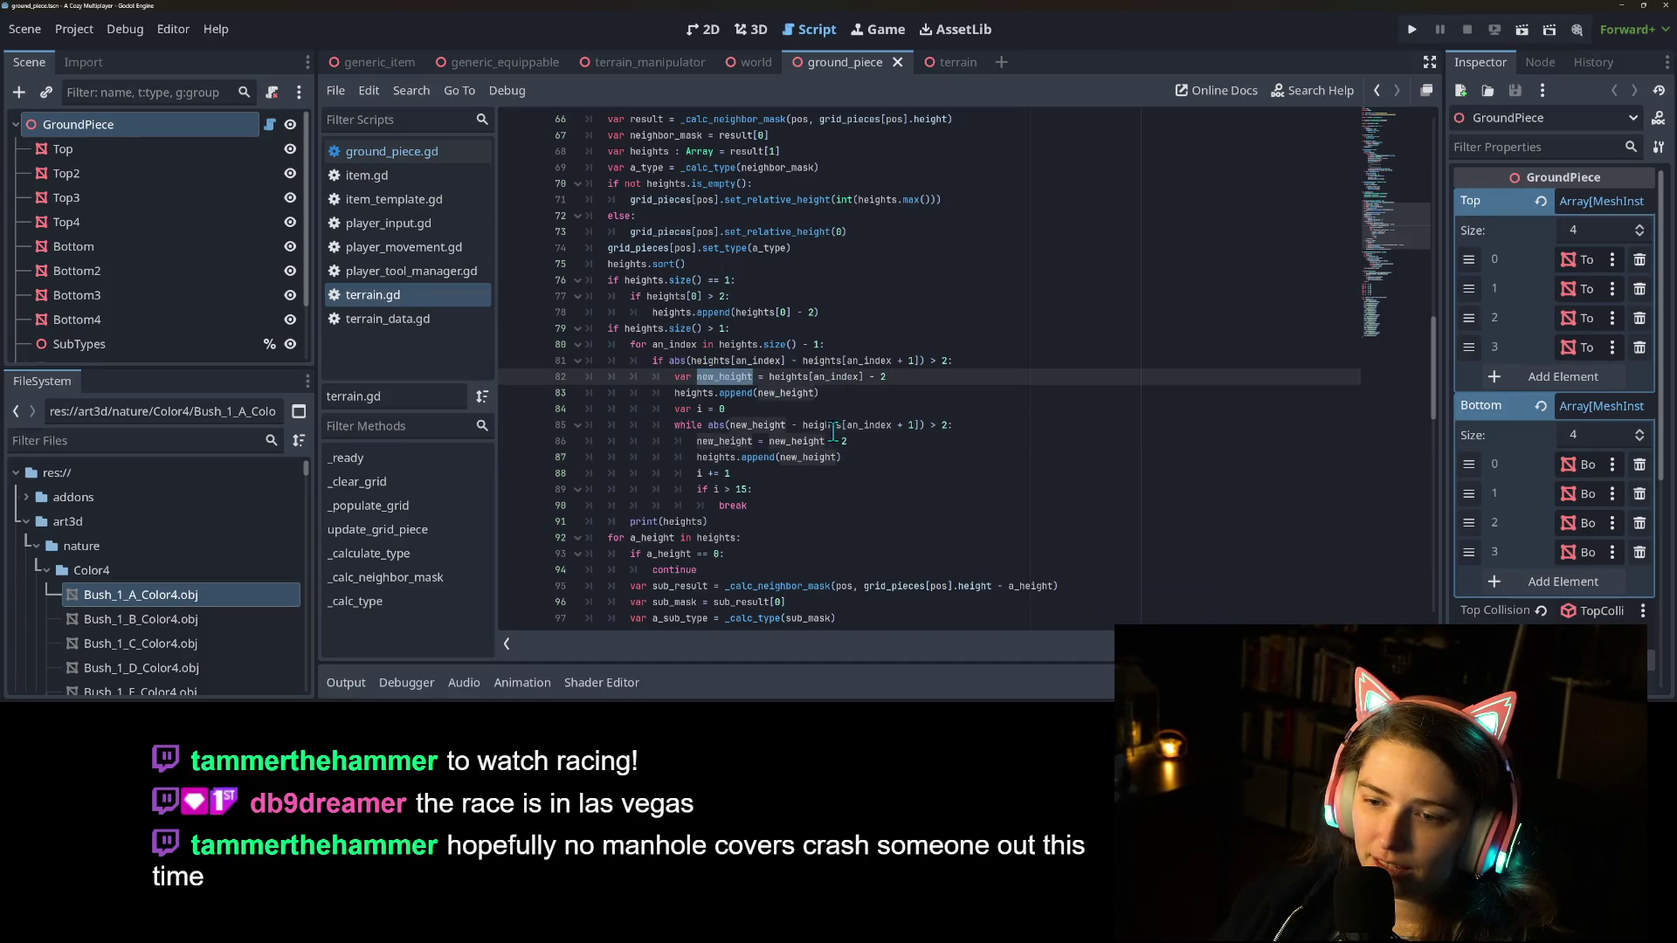
{"action": "double_click", "coordinate": [808, 441]}
{"action": "left_click", "coordinate": [857, 441]}
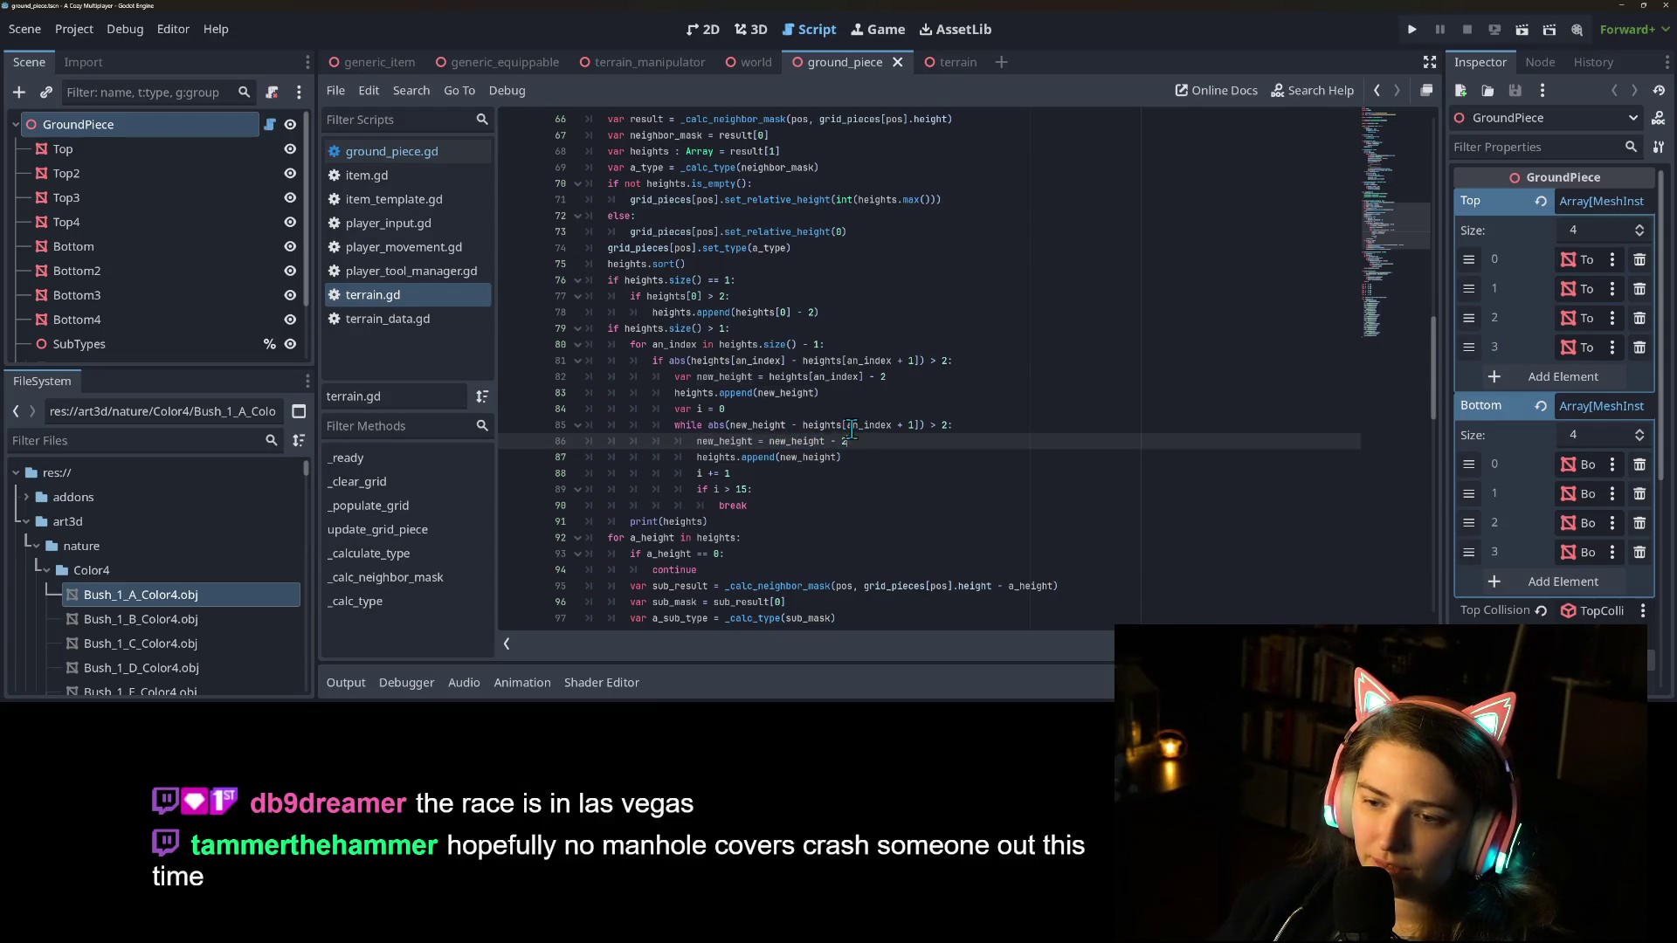
{"action": "left_click", "coordinate": [918, 427]}
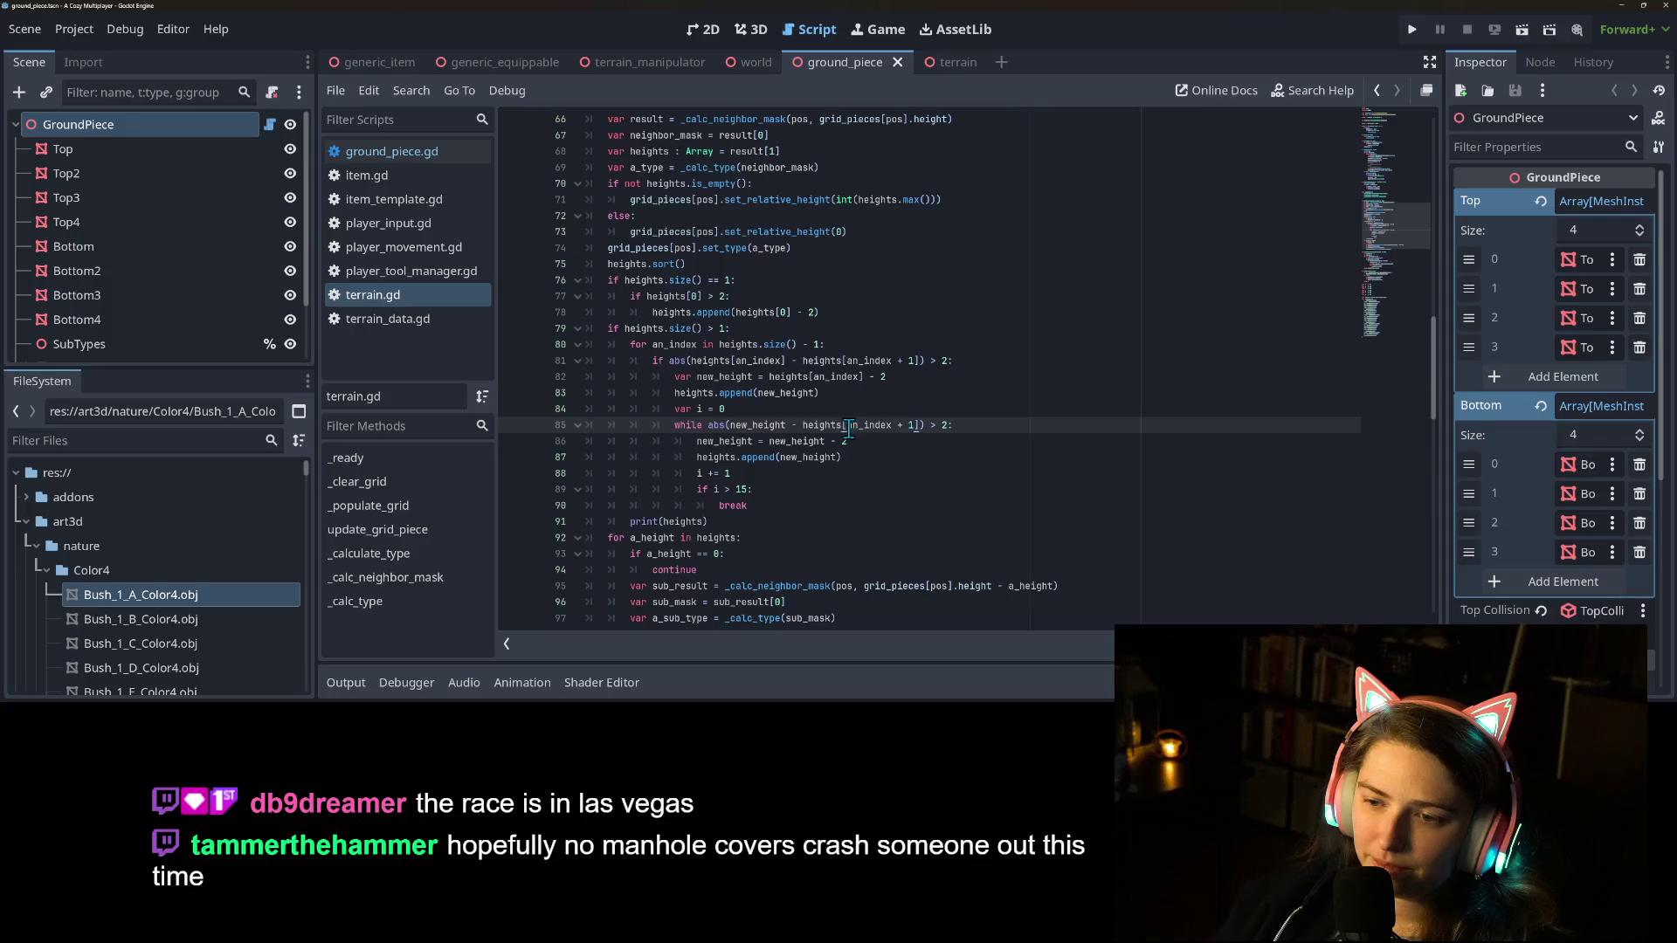
{"action": "double_click", "coordinate": [756, 428]}
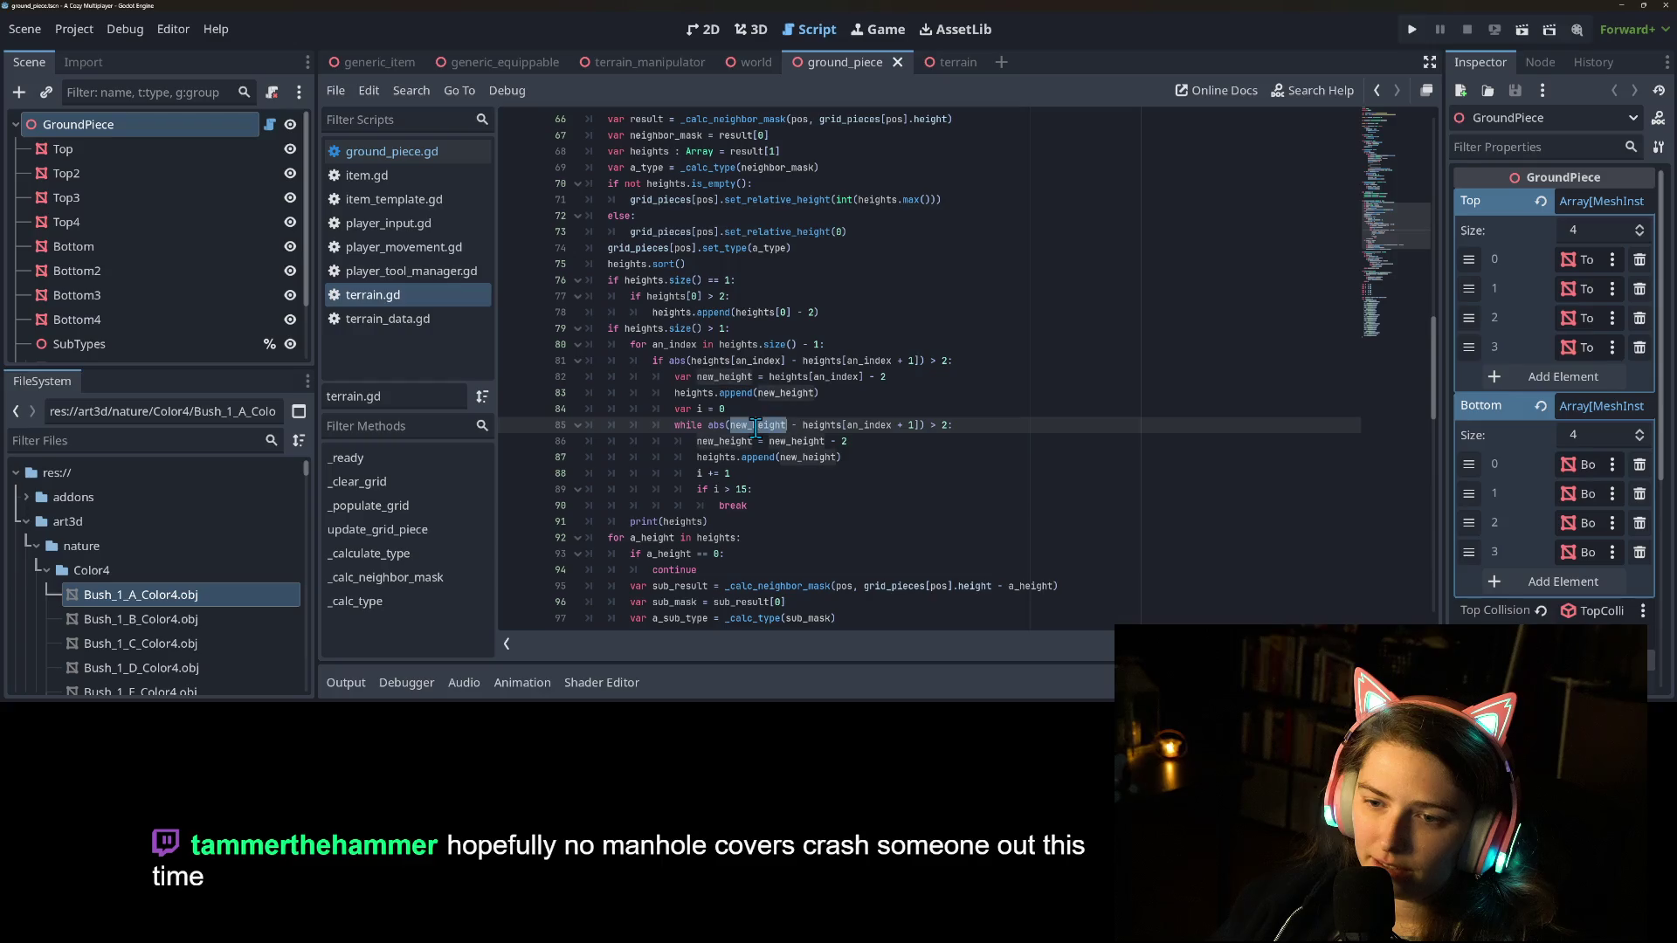
{"action": "left_click", "coordinate": [836, 426]}
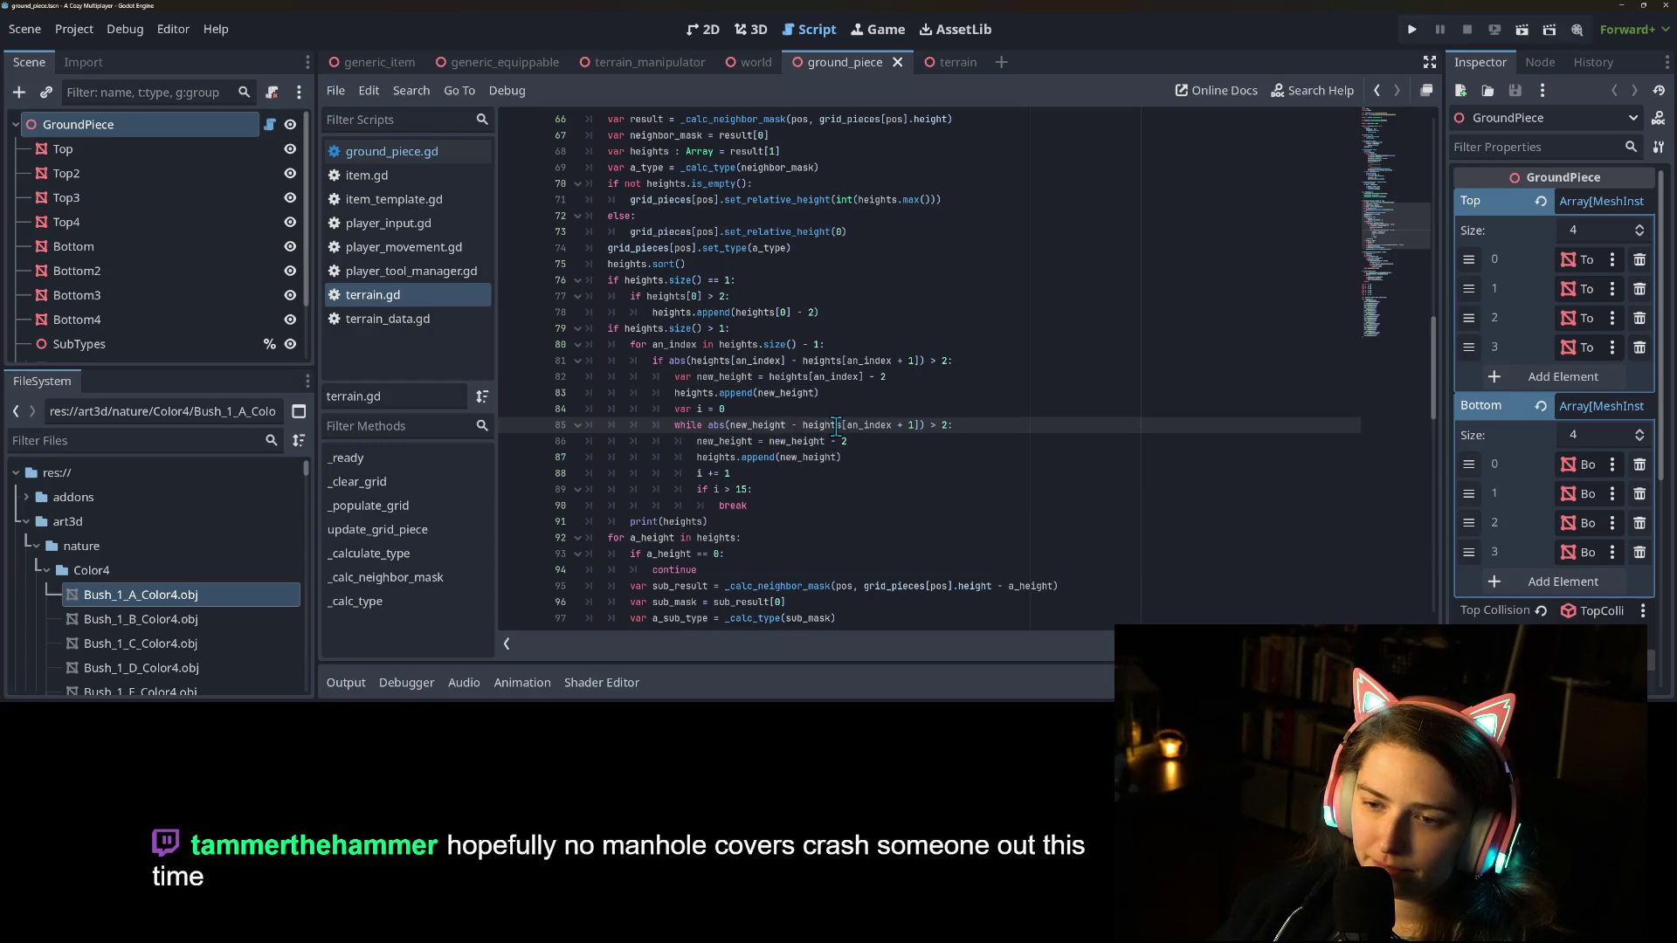
{"action": "double_click", "coordinate": [836, 426]}
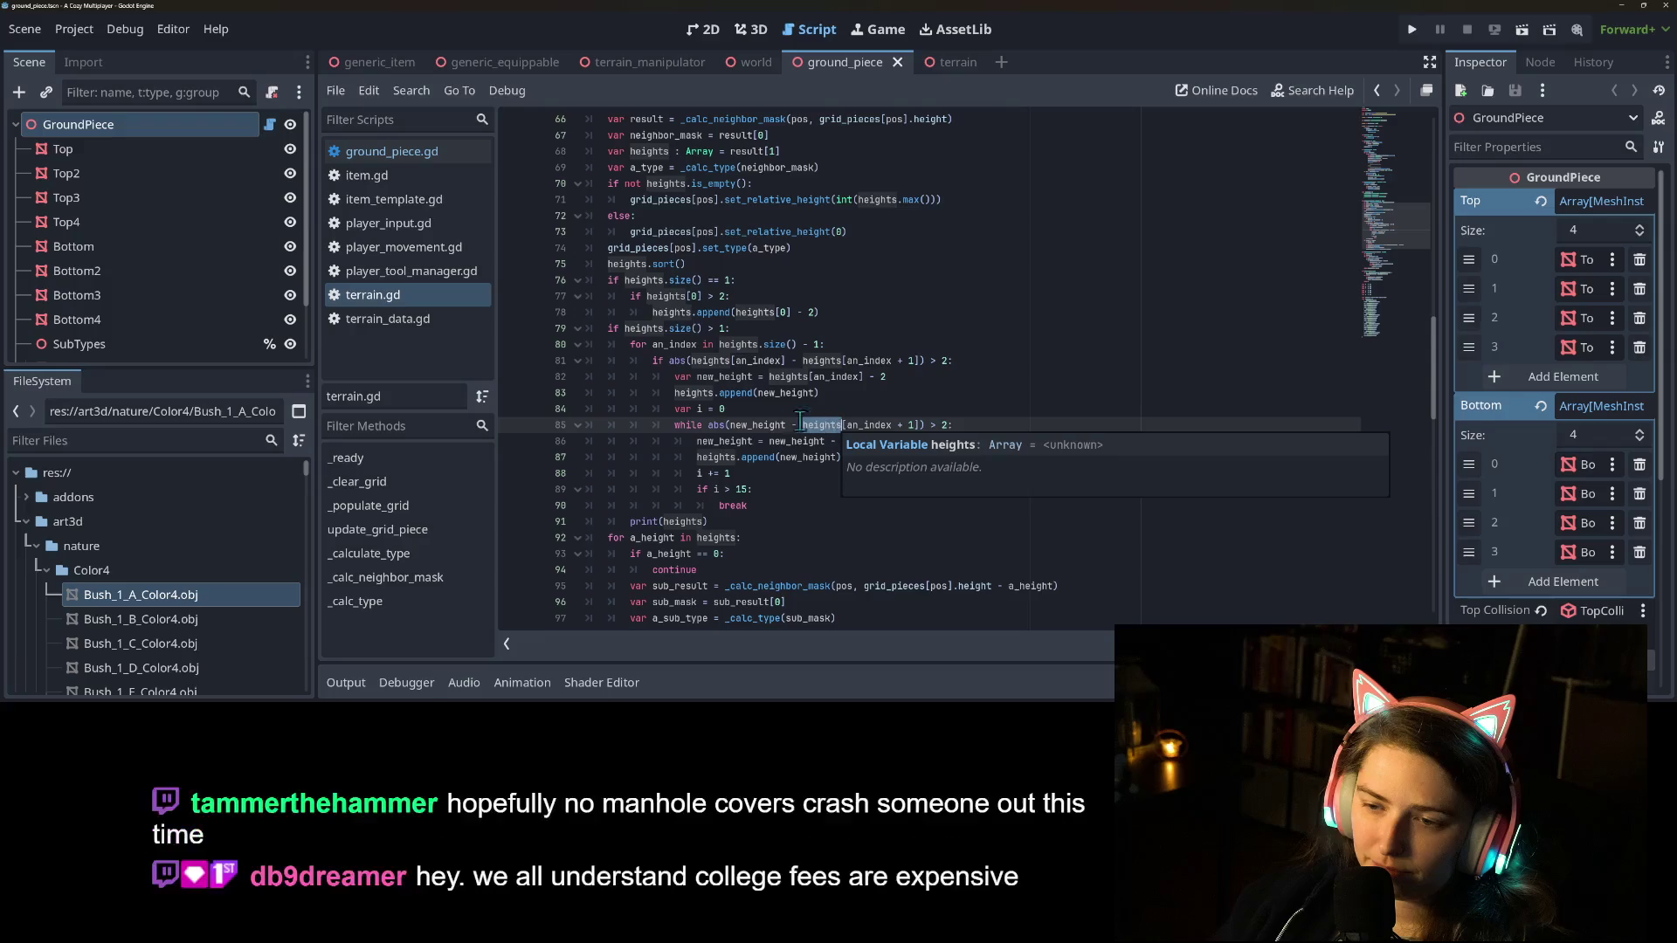
{"action": "double_click", "coordinate": [769, 424]}
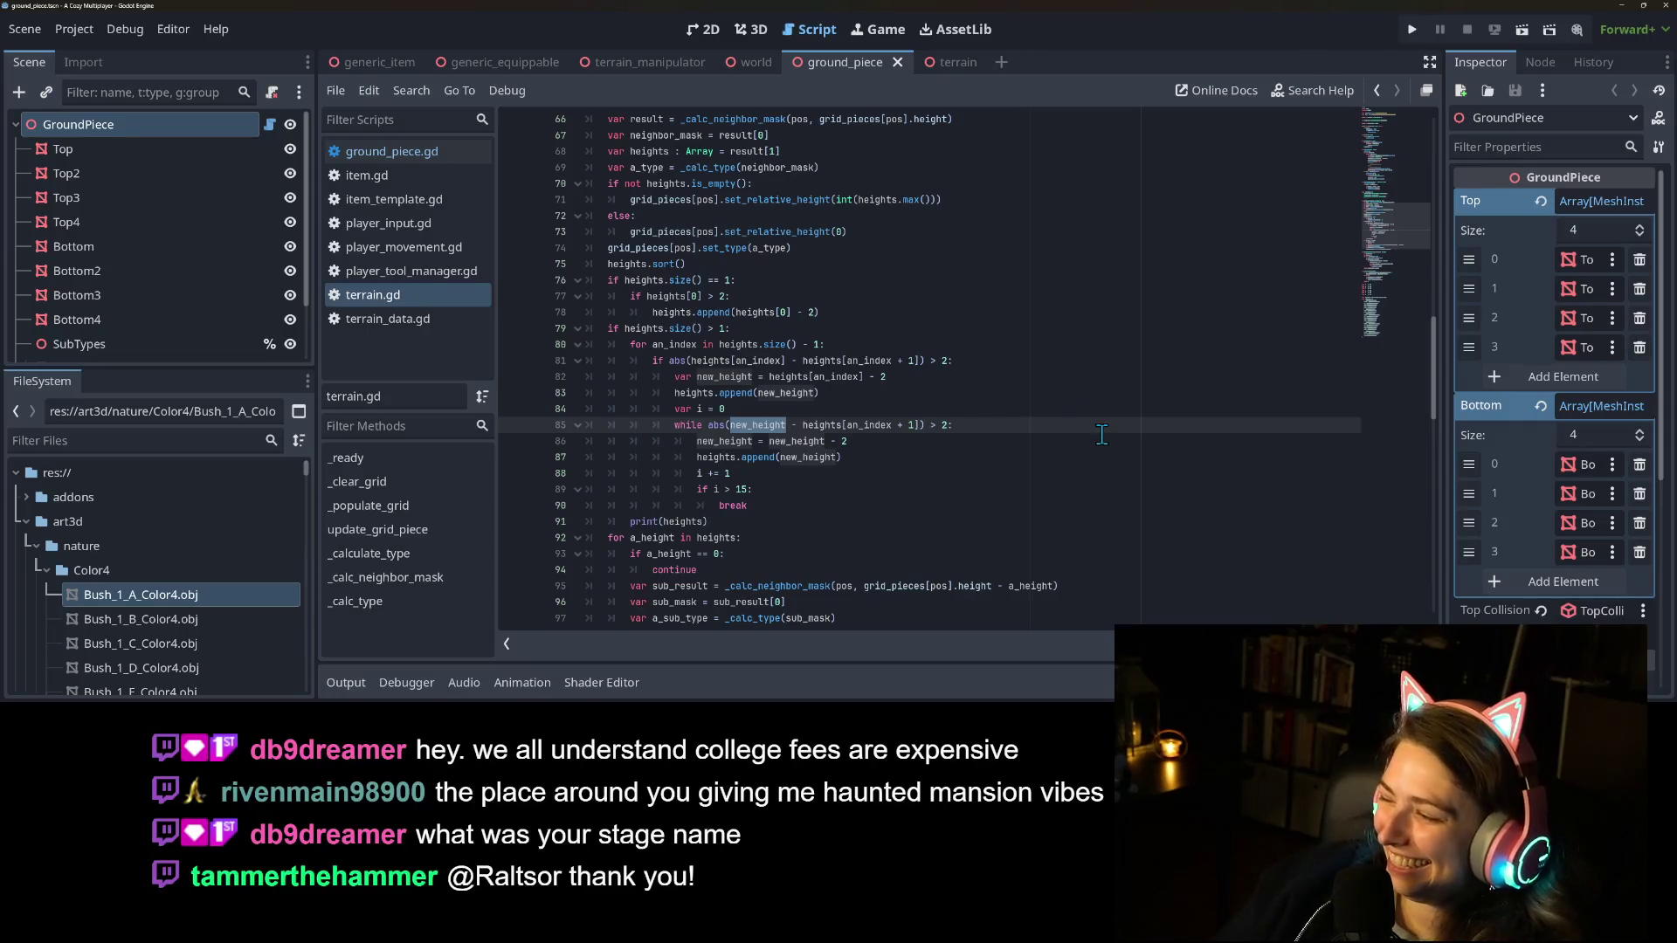
{"action": "left_click", "coordinate": [976, 428]}
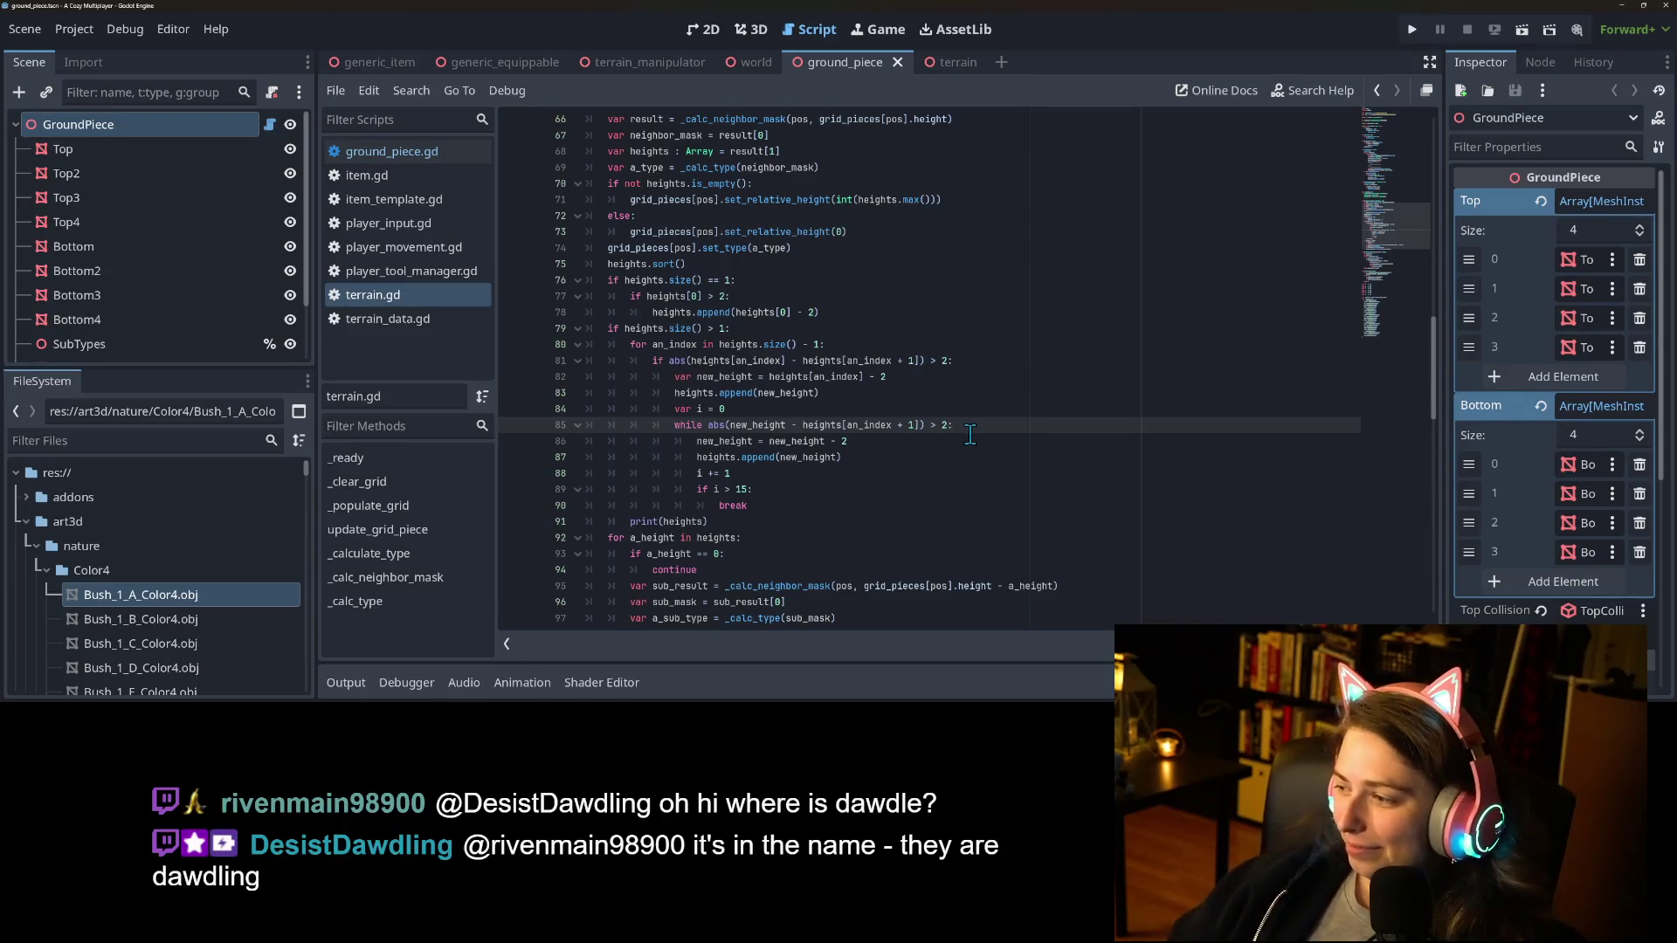
{"action": "left_click", "coordinate": [895, 464]}
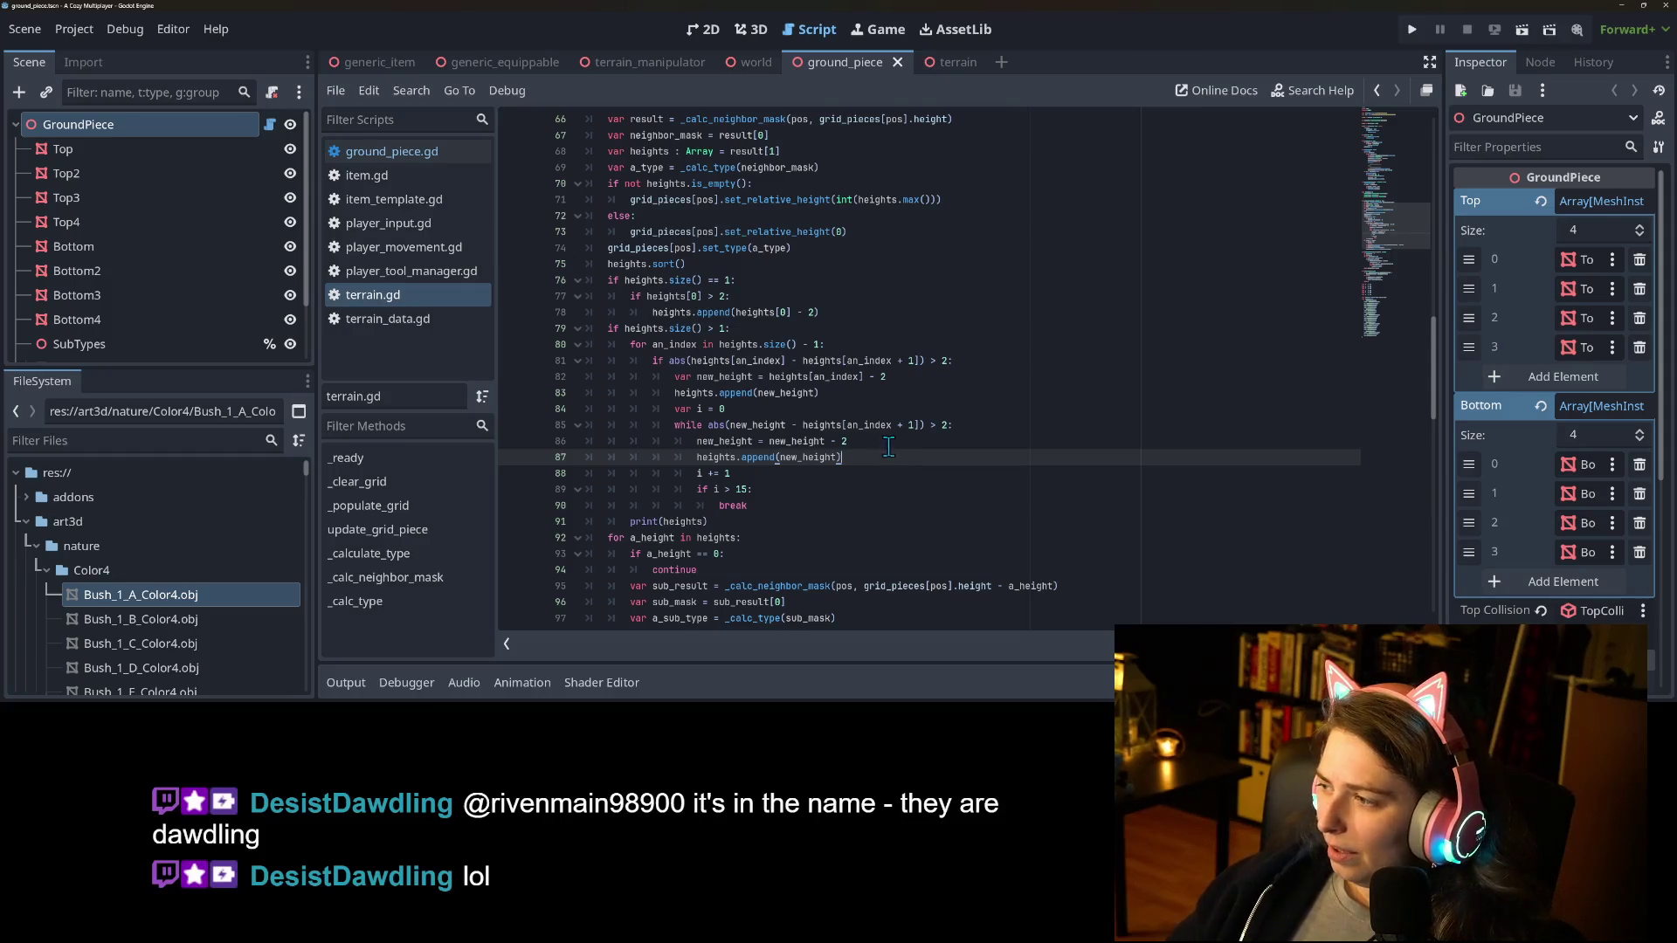
{"action": "scroll", "coordinate": [848, 498], "scroll_direction": "down", "scroll_amount": 2}
Step: Inspect the i += 1 and loop-limit check lines near line 89 of the heights loop
{"action": "left_click", "coordinate": [759, 416]}
{"action": "left_click", "coordinate": [718, 395]}
{"action": "left_click", "coordinate": [708, 377]}
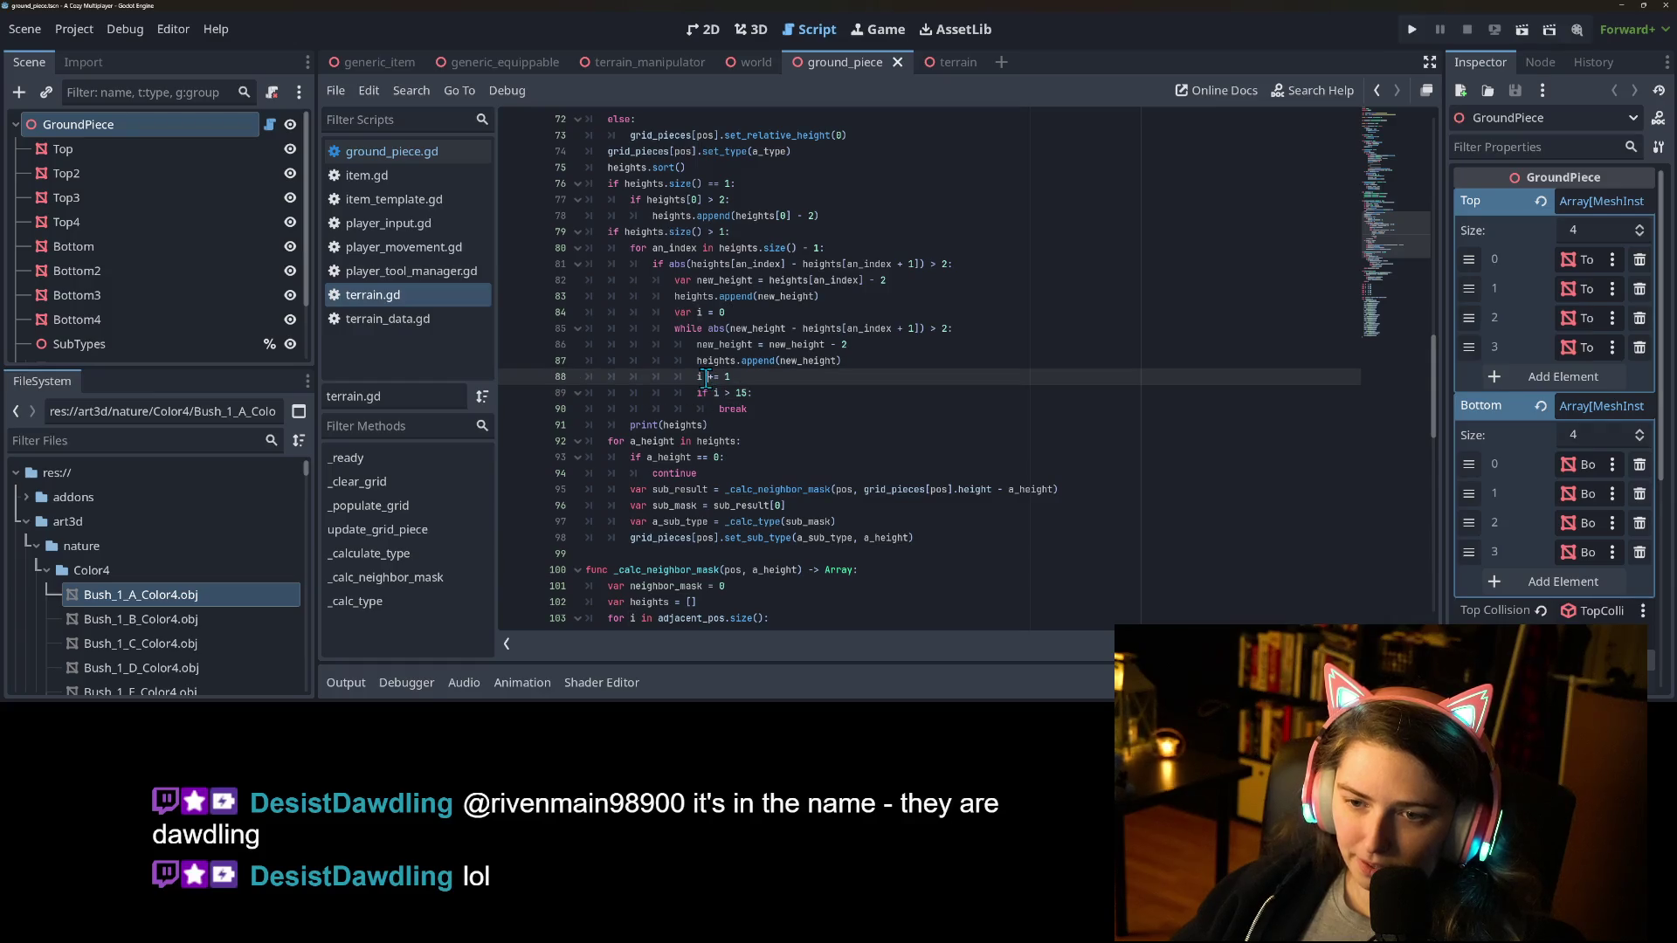
{"action": "left_click", "coordinate": [756, 394]}
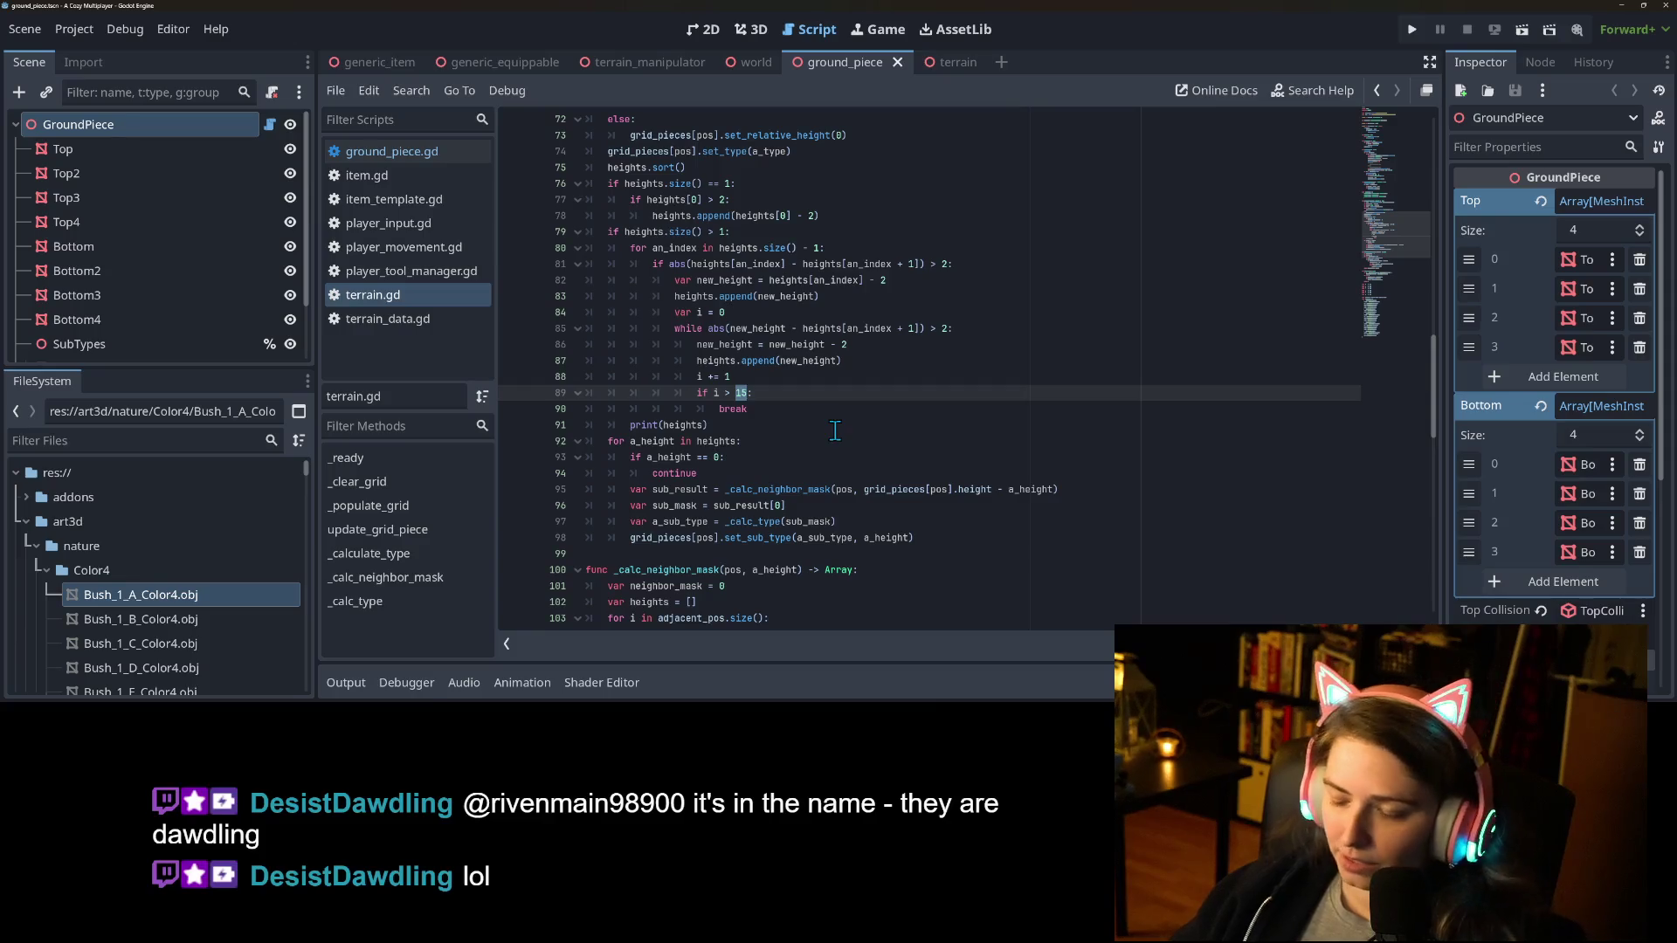
{"action": "key", "text": "Escape"}
{"action": "key", "text": "Down"}
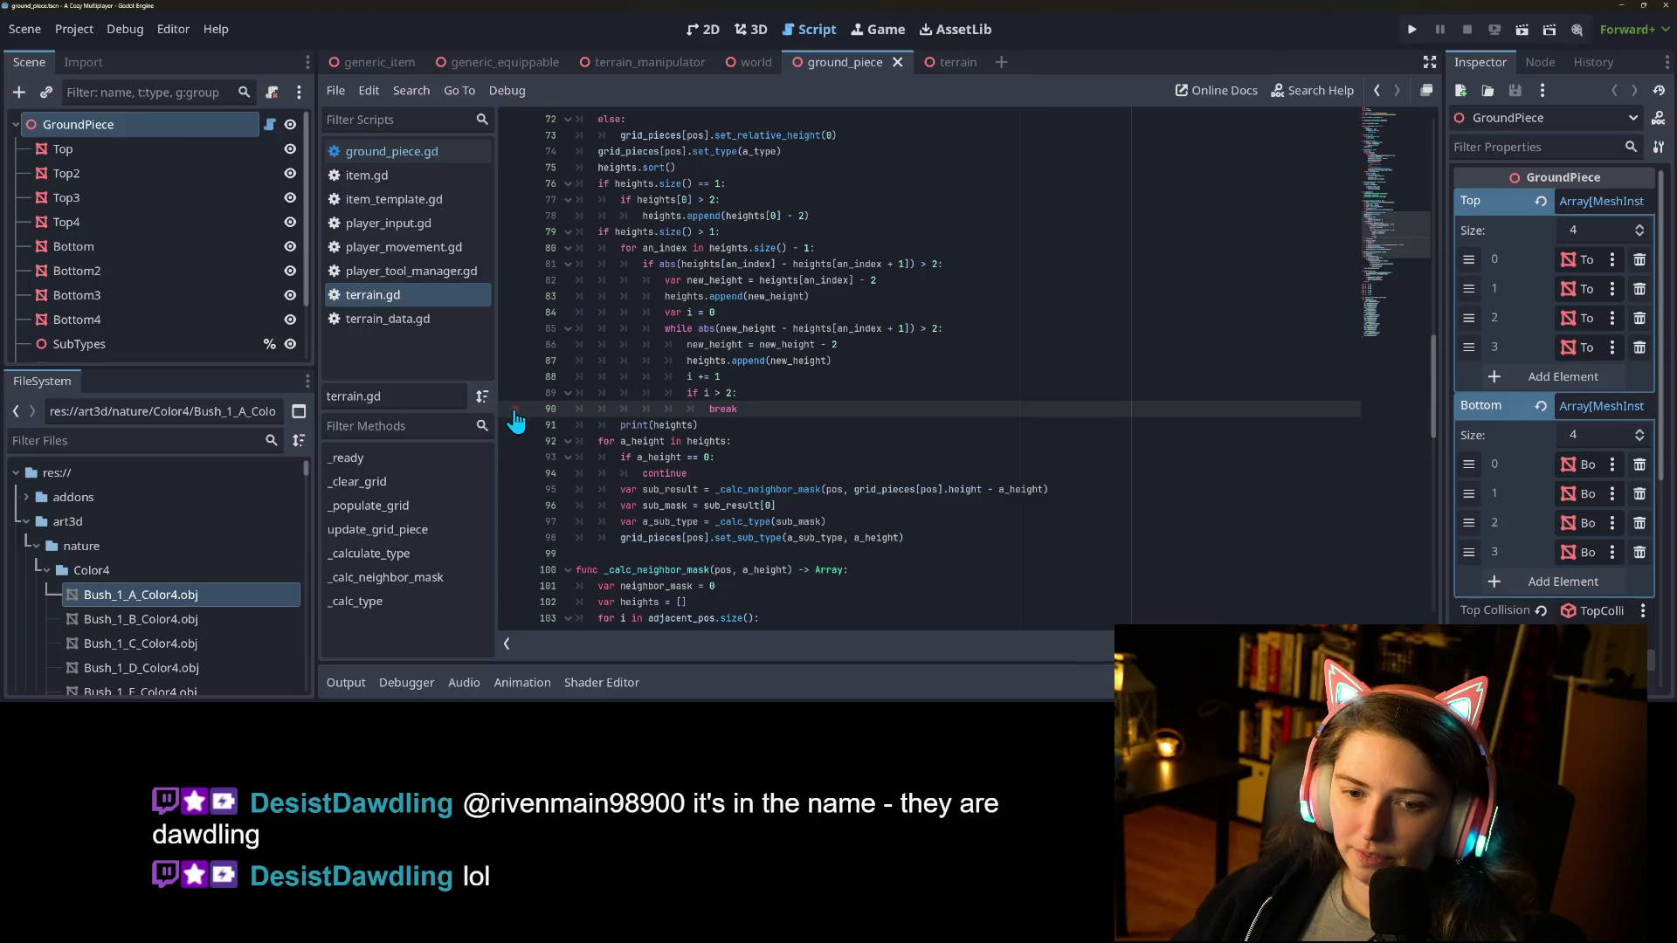
{"action": "left_click", "coordinate": [702, 380]}
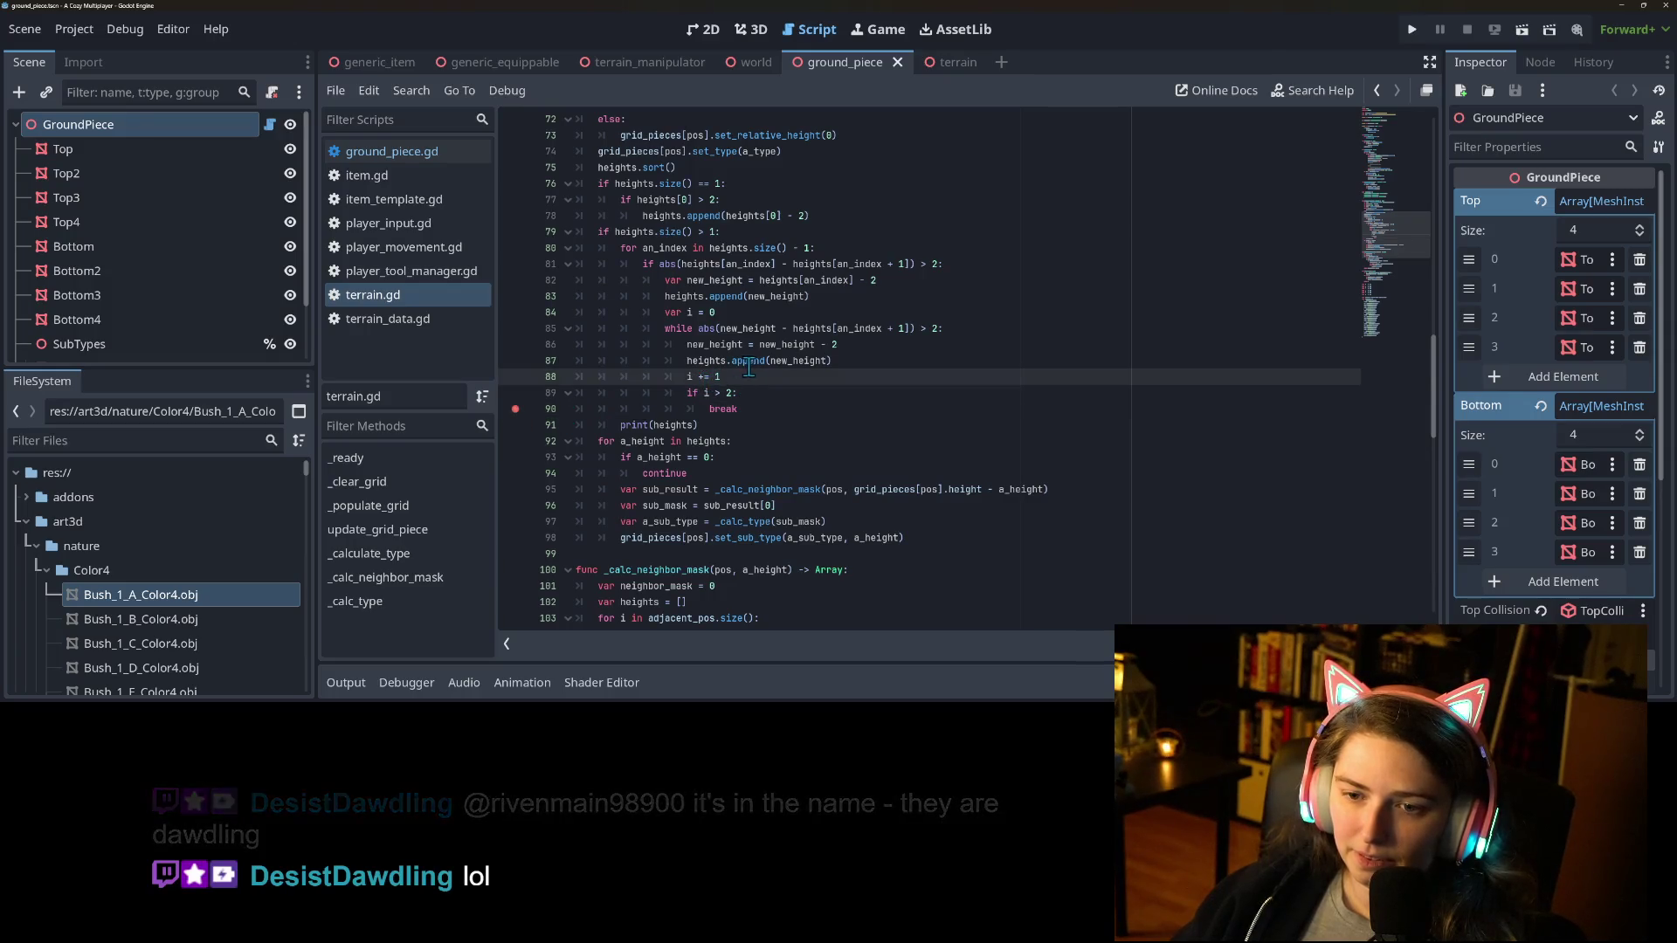
Step: Delete and restore the print(heights) statement, then run the game to test the terrain
{"action": "scroll", "coordinate": [728, 376], "scroll_direction": "up", "scroll_amount": 1}
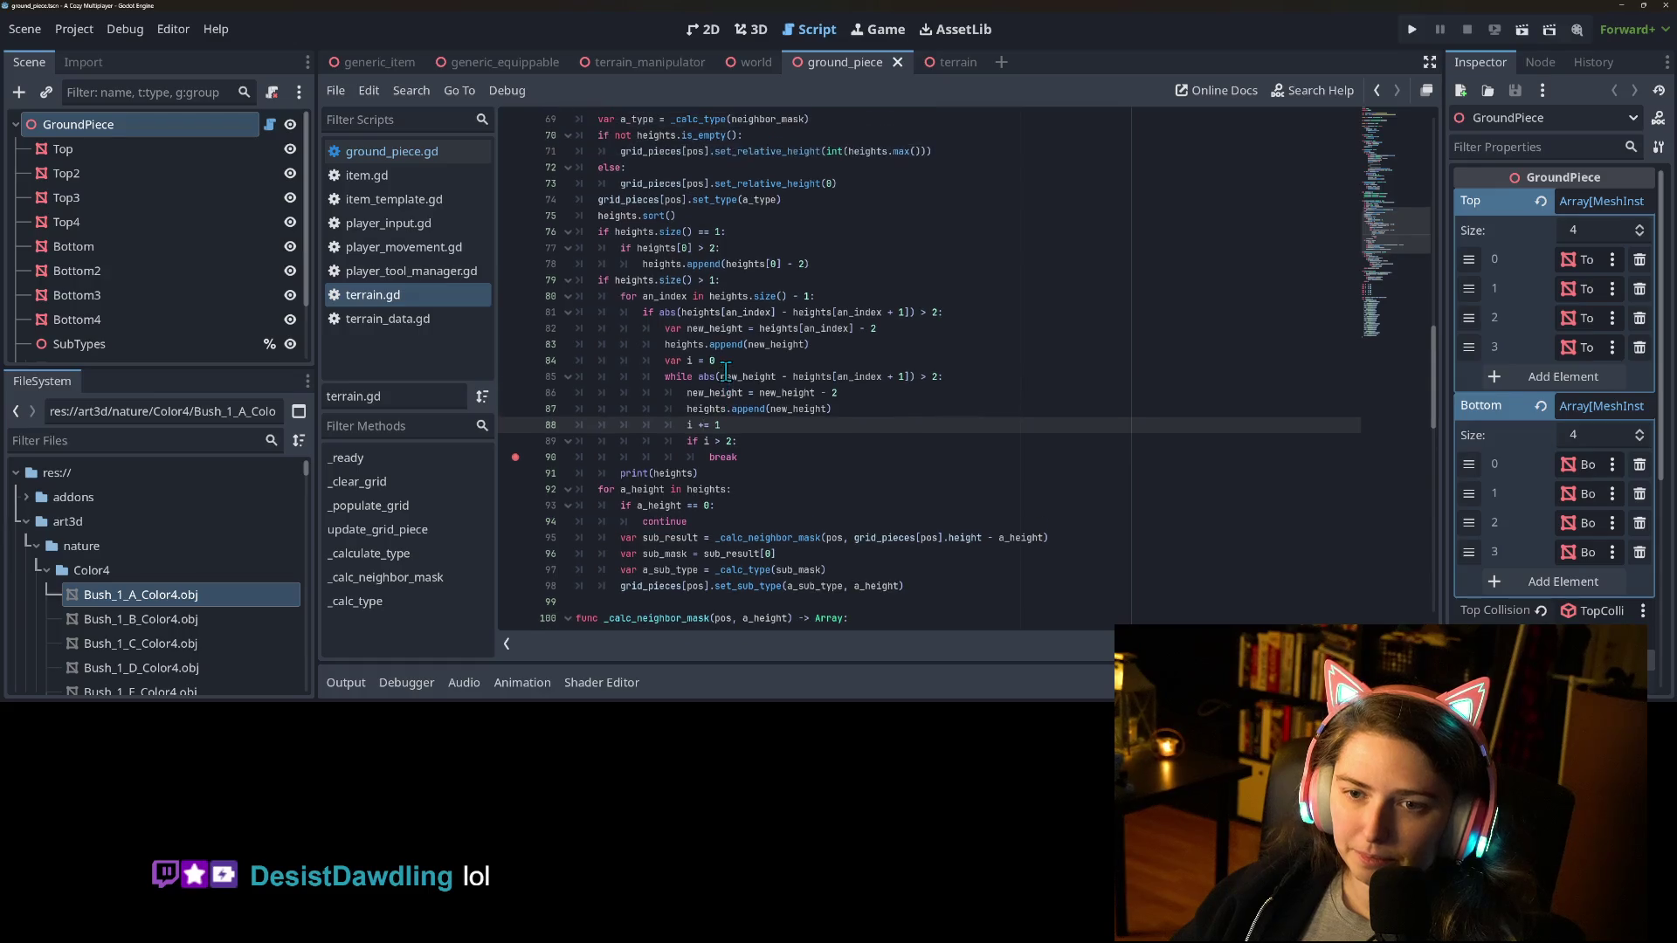
{"action": "left_click_drag", "start_coordinate": [618, 476], "coordinate": [700, 476]}
{"action": "key", "text": "BackSpace"}
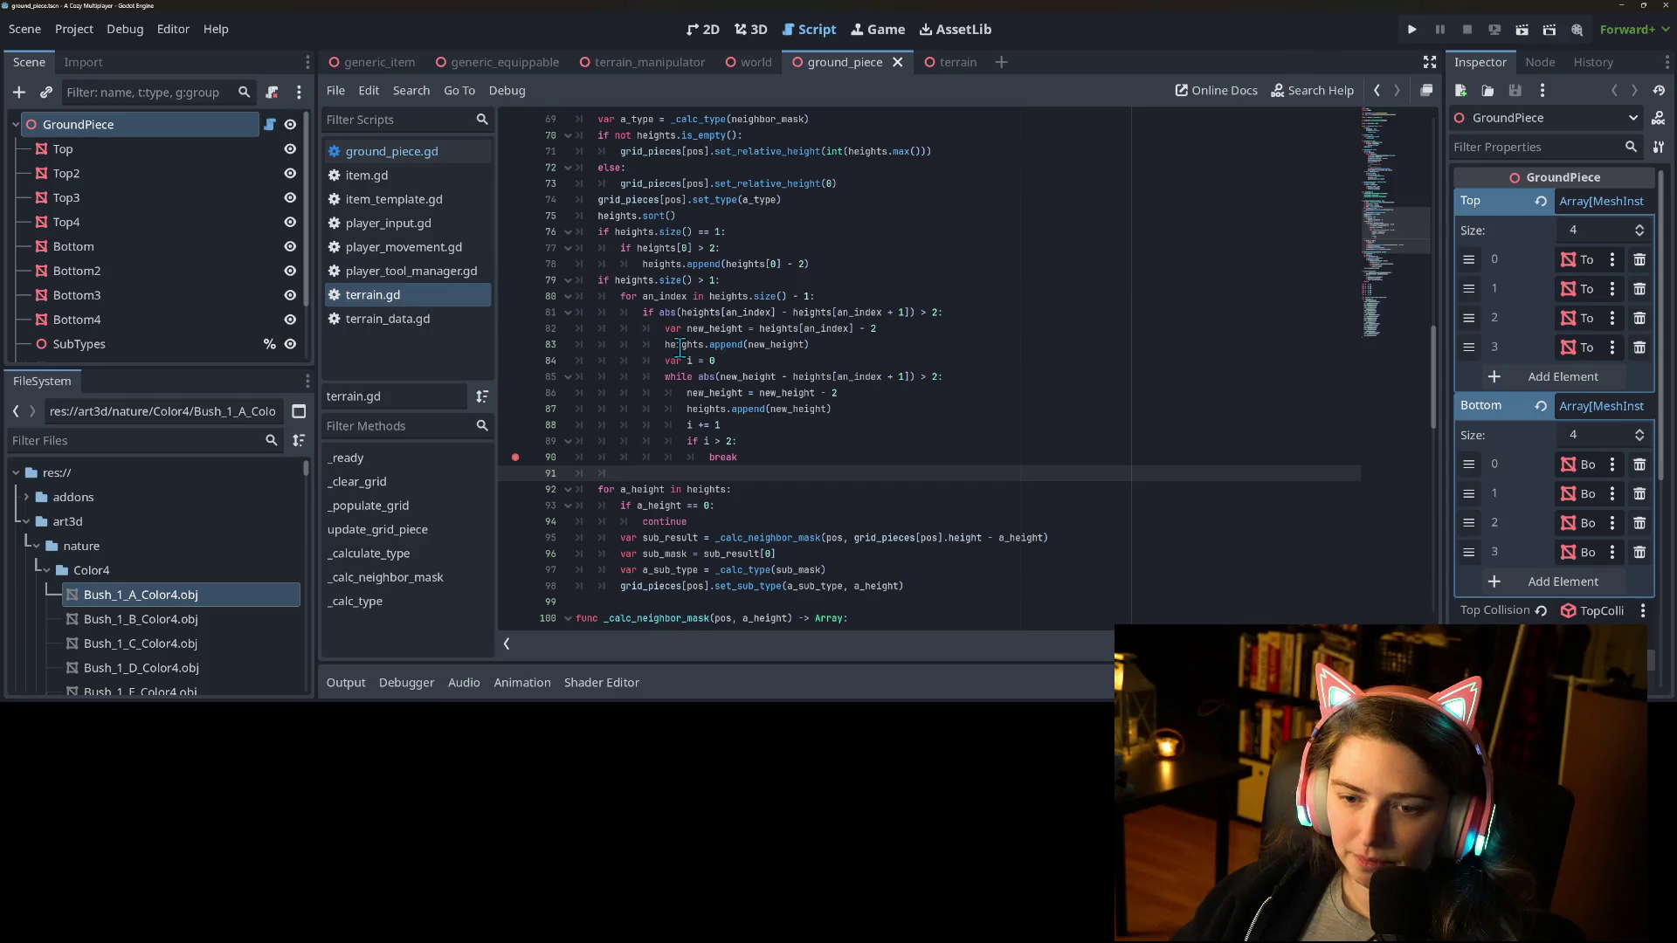
{"action": "key", "text": "ctrl+z"}
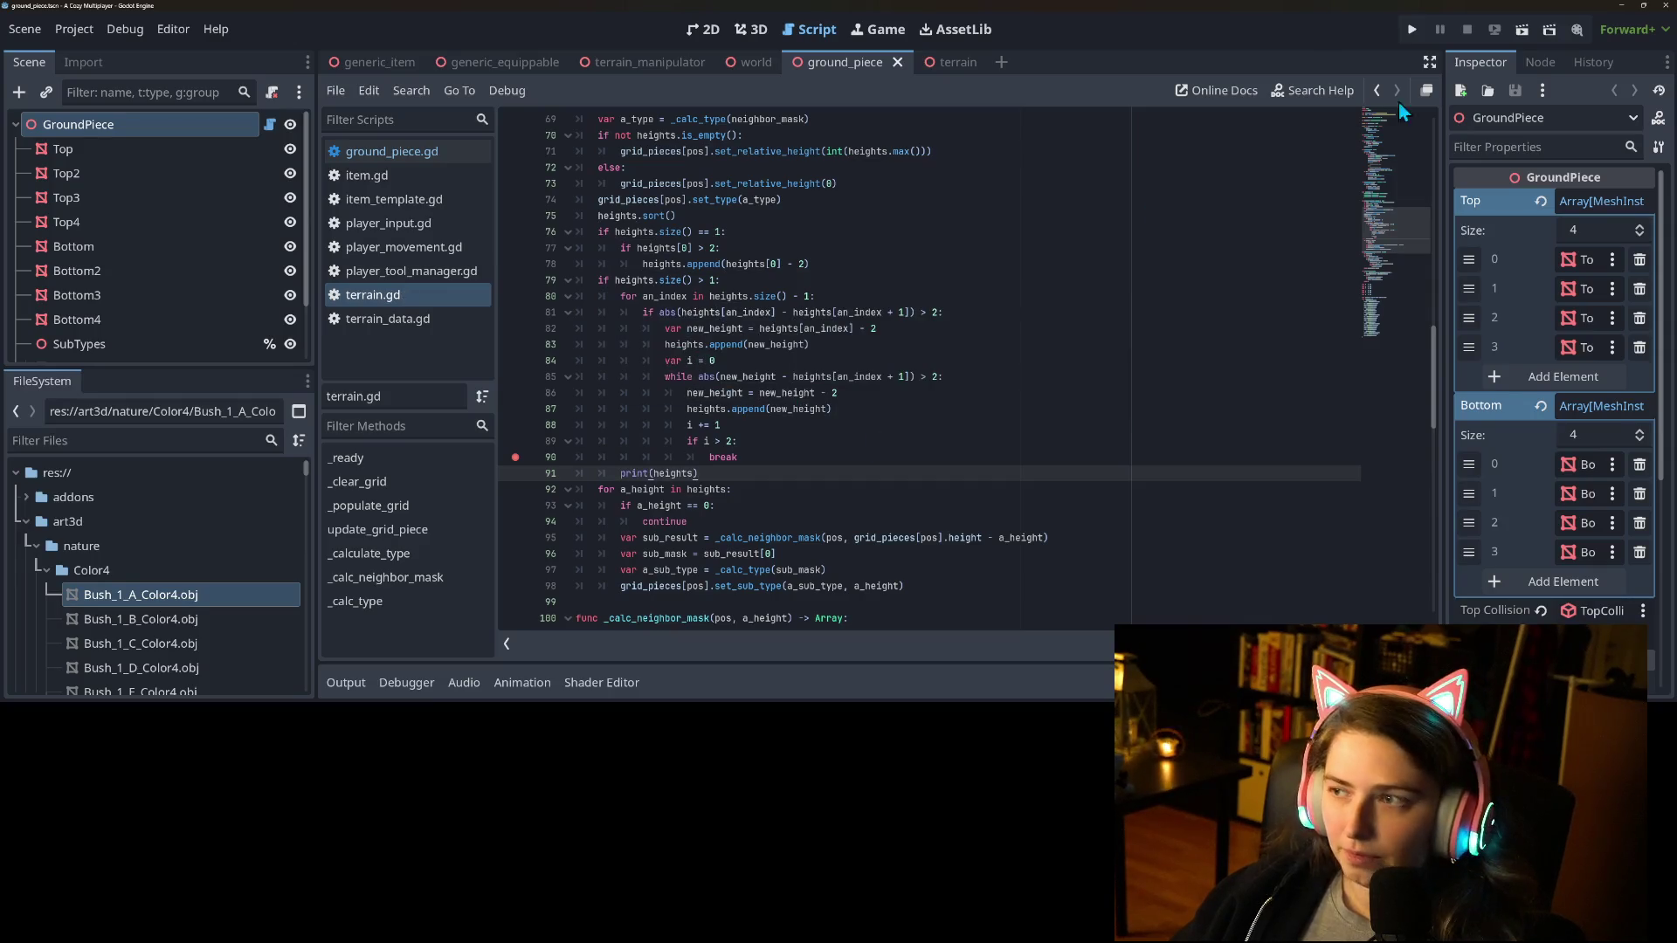
{"action": "left_click", "coordinate": [1412, 29]}
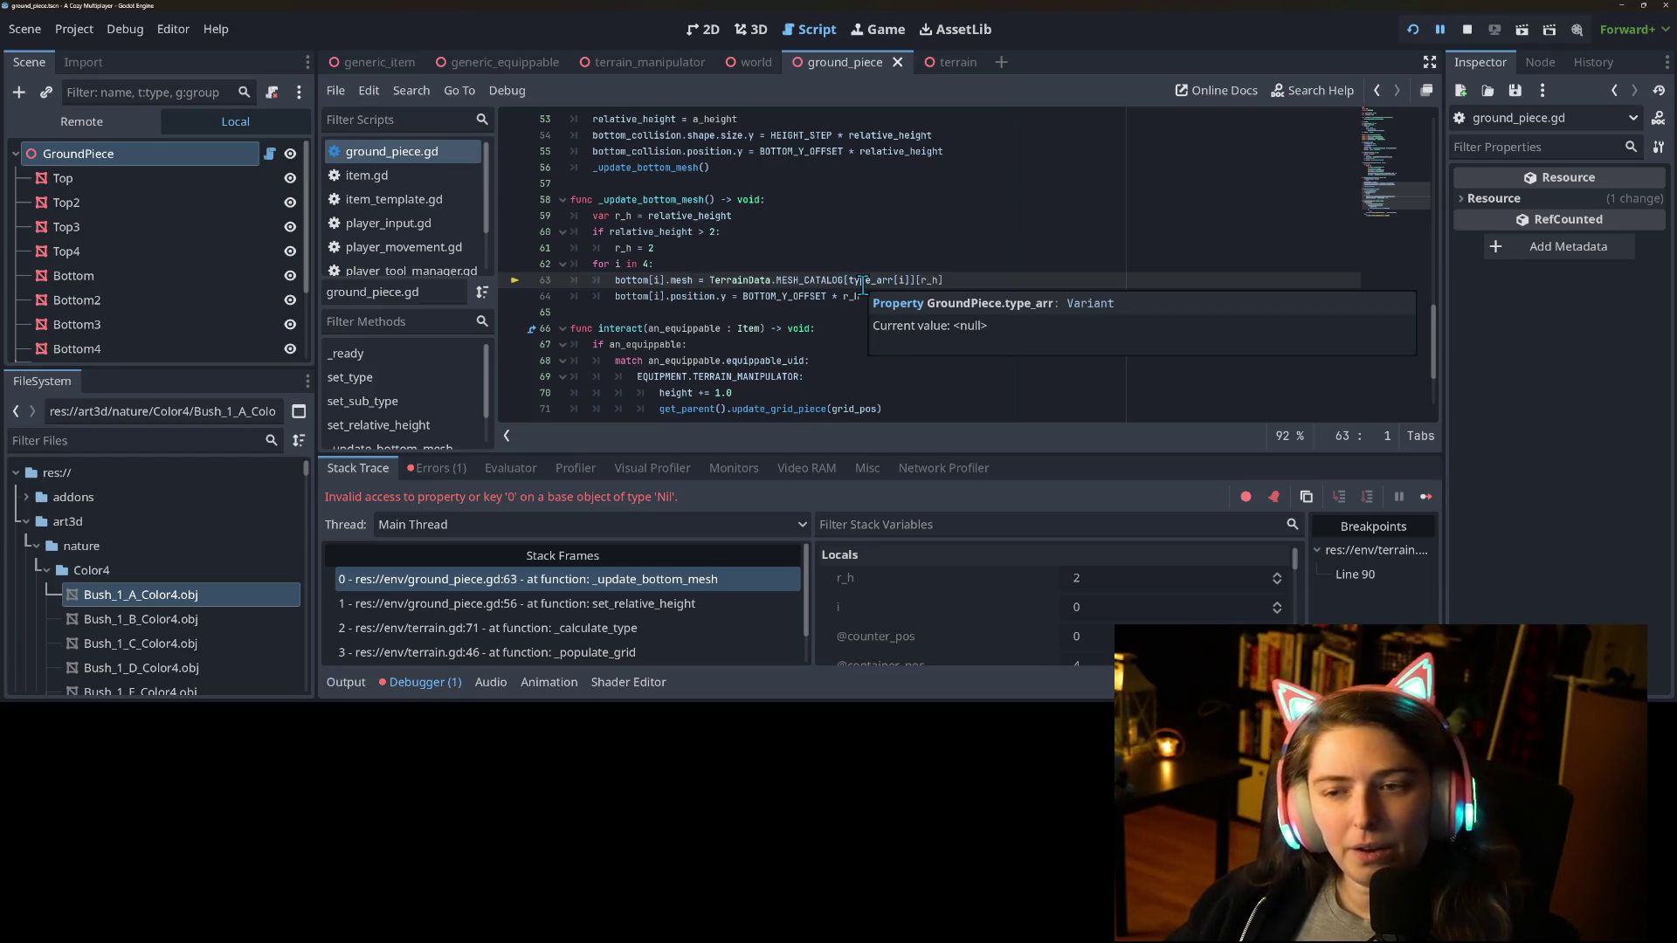
Step: Inspect the null type_arr at ground_piece.gd line 63, then stop the crashed game run
{"action": "double_click", "coordinate": [863, 282]}
{"action": "left_click", "coordinate": [1468, 29]}
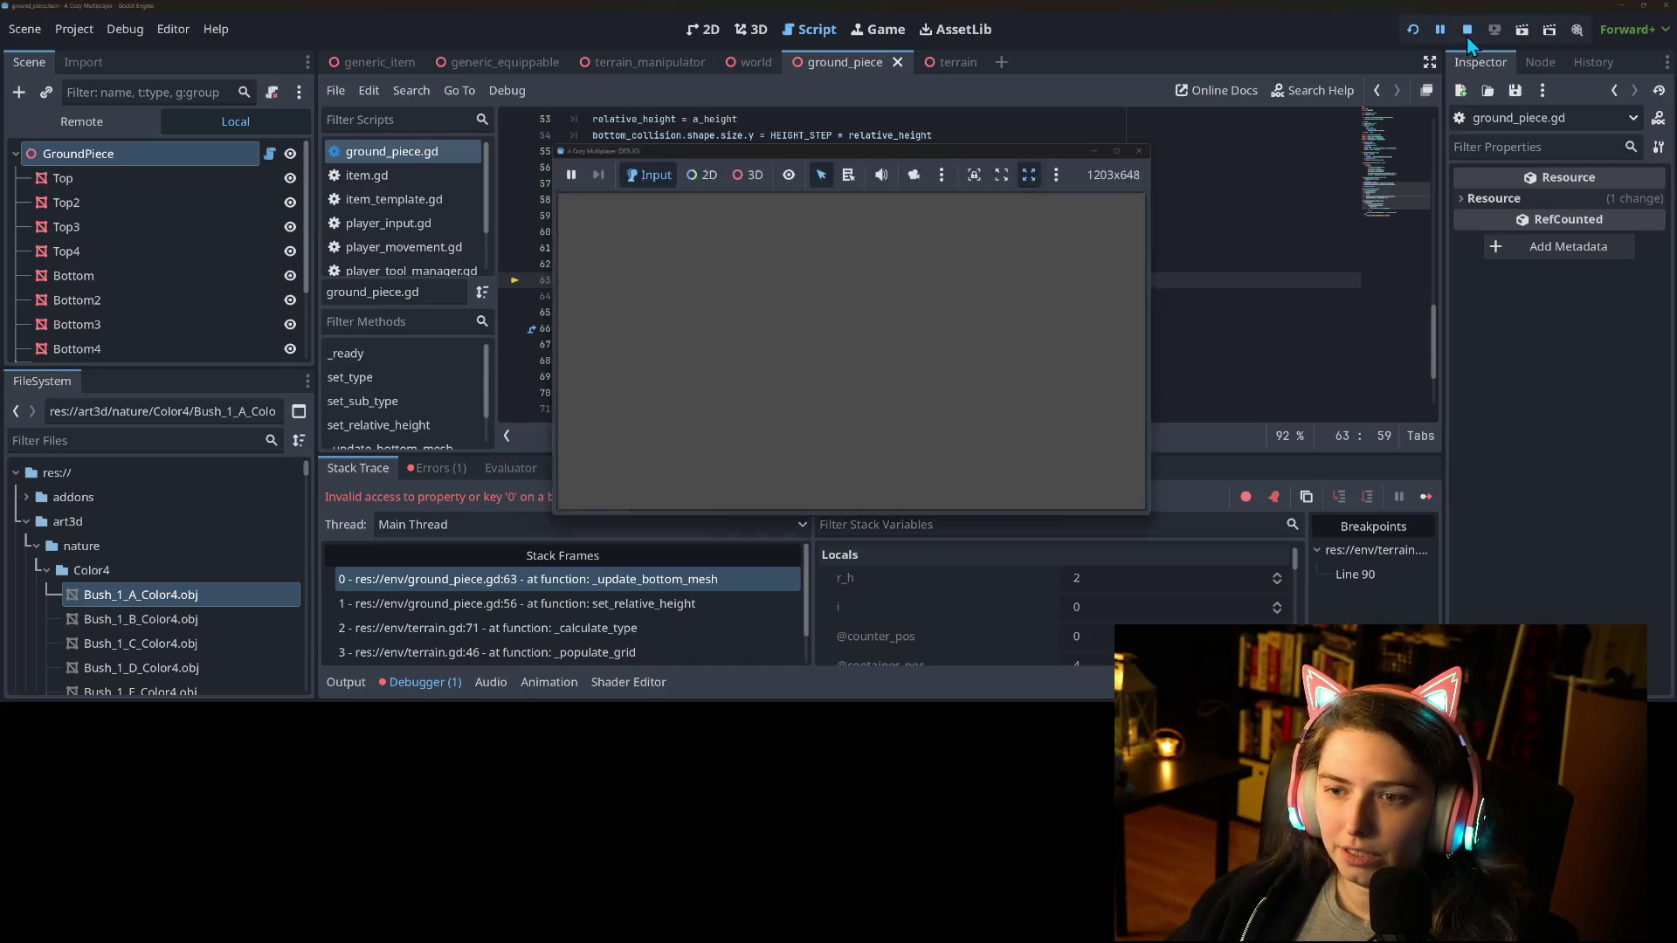
{"action": "left_click", "coordinate": [657, 200]}
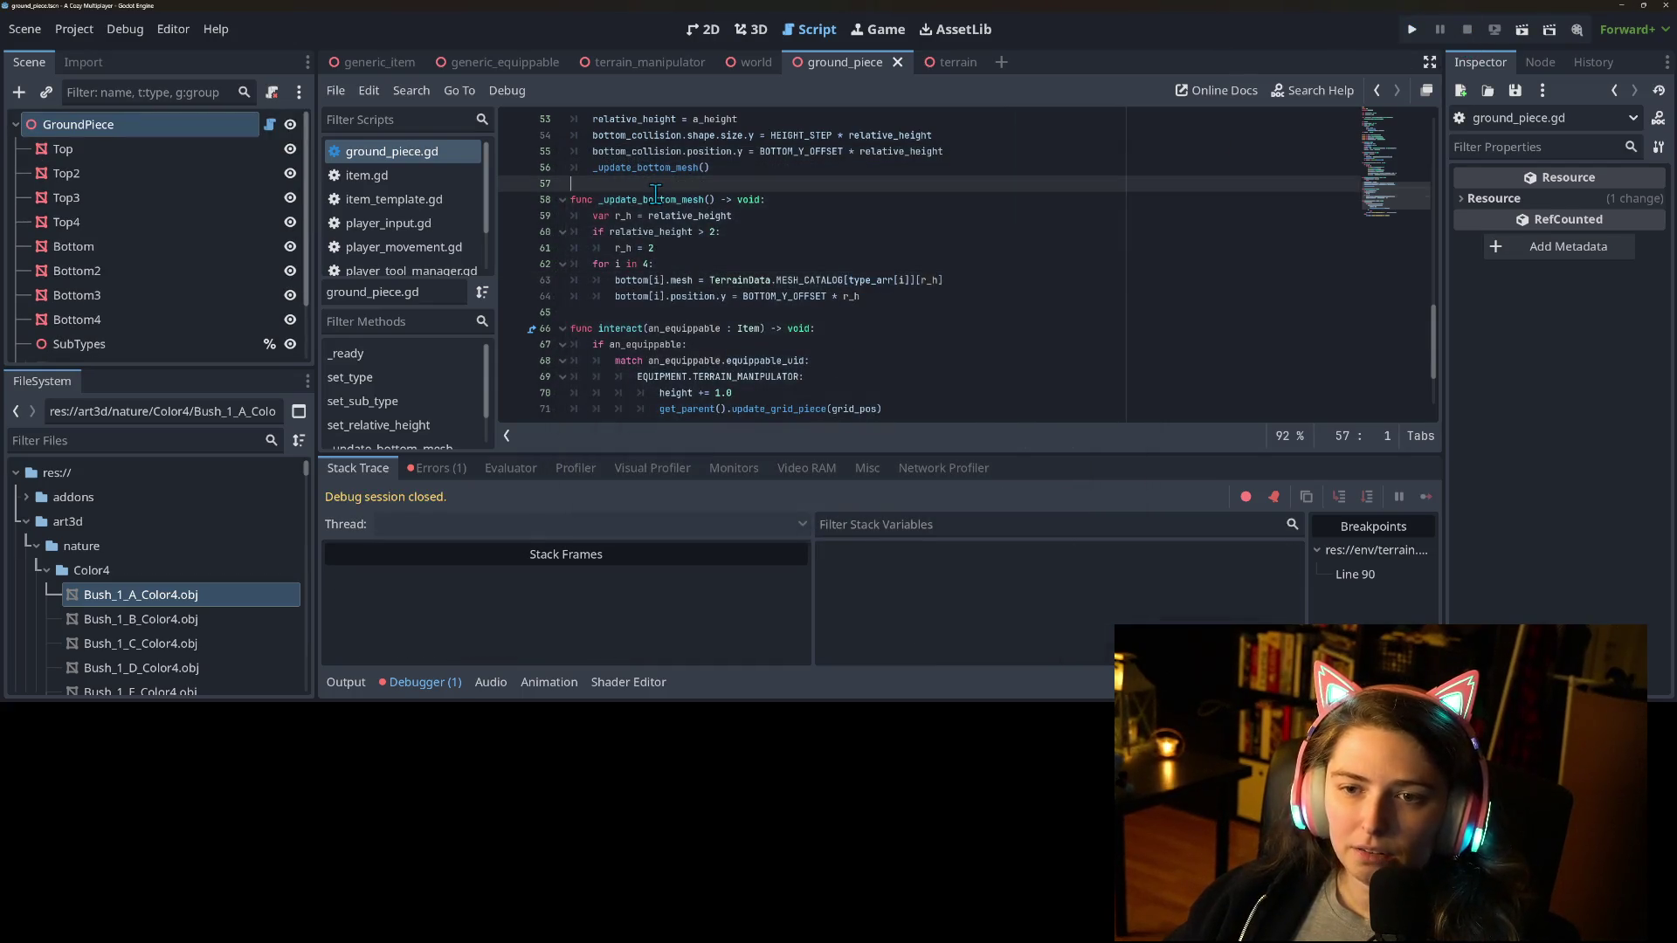
Step: Hide the debugger panel and locate set_relative_height and _update_bottom_mesh in ground_piece.gd
{"action": "double_click", "coordinate": [657, 200]}
{"action": "scroll", "coordinate": [706, 305], "scroll_direction": "up", "scroll_amount": 2}
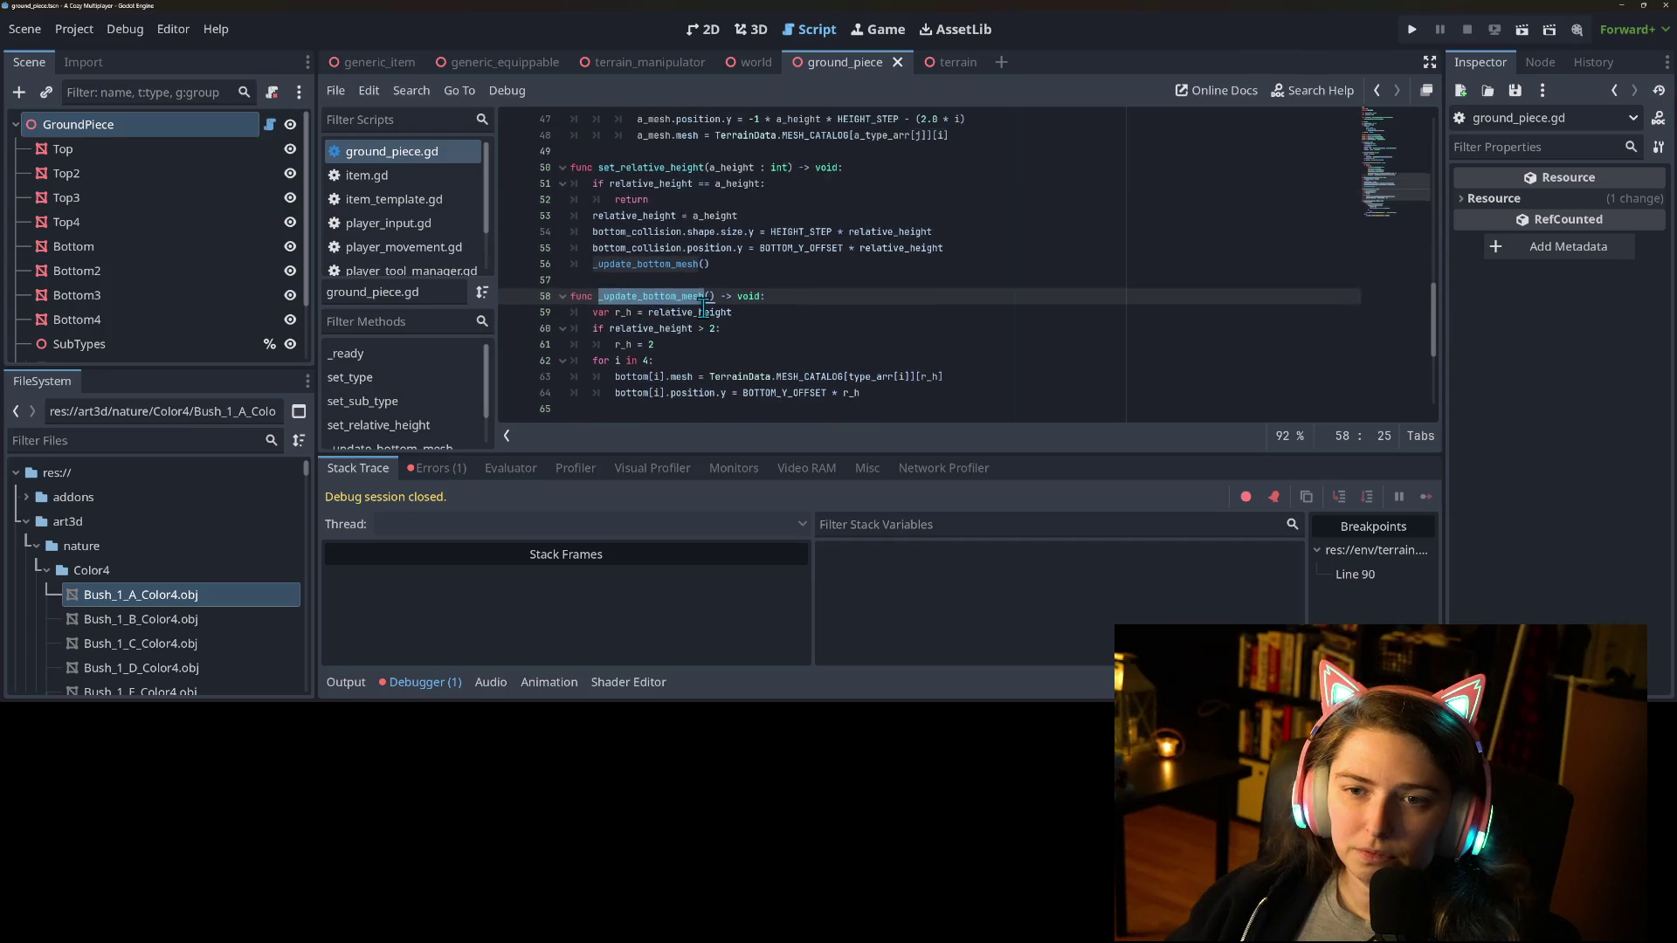
{"action": "double_click", "coordinate": [654, 167]}
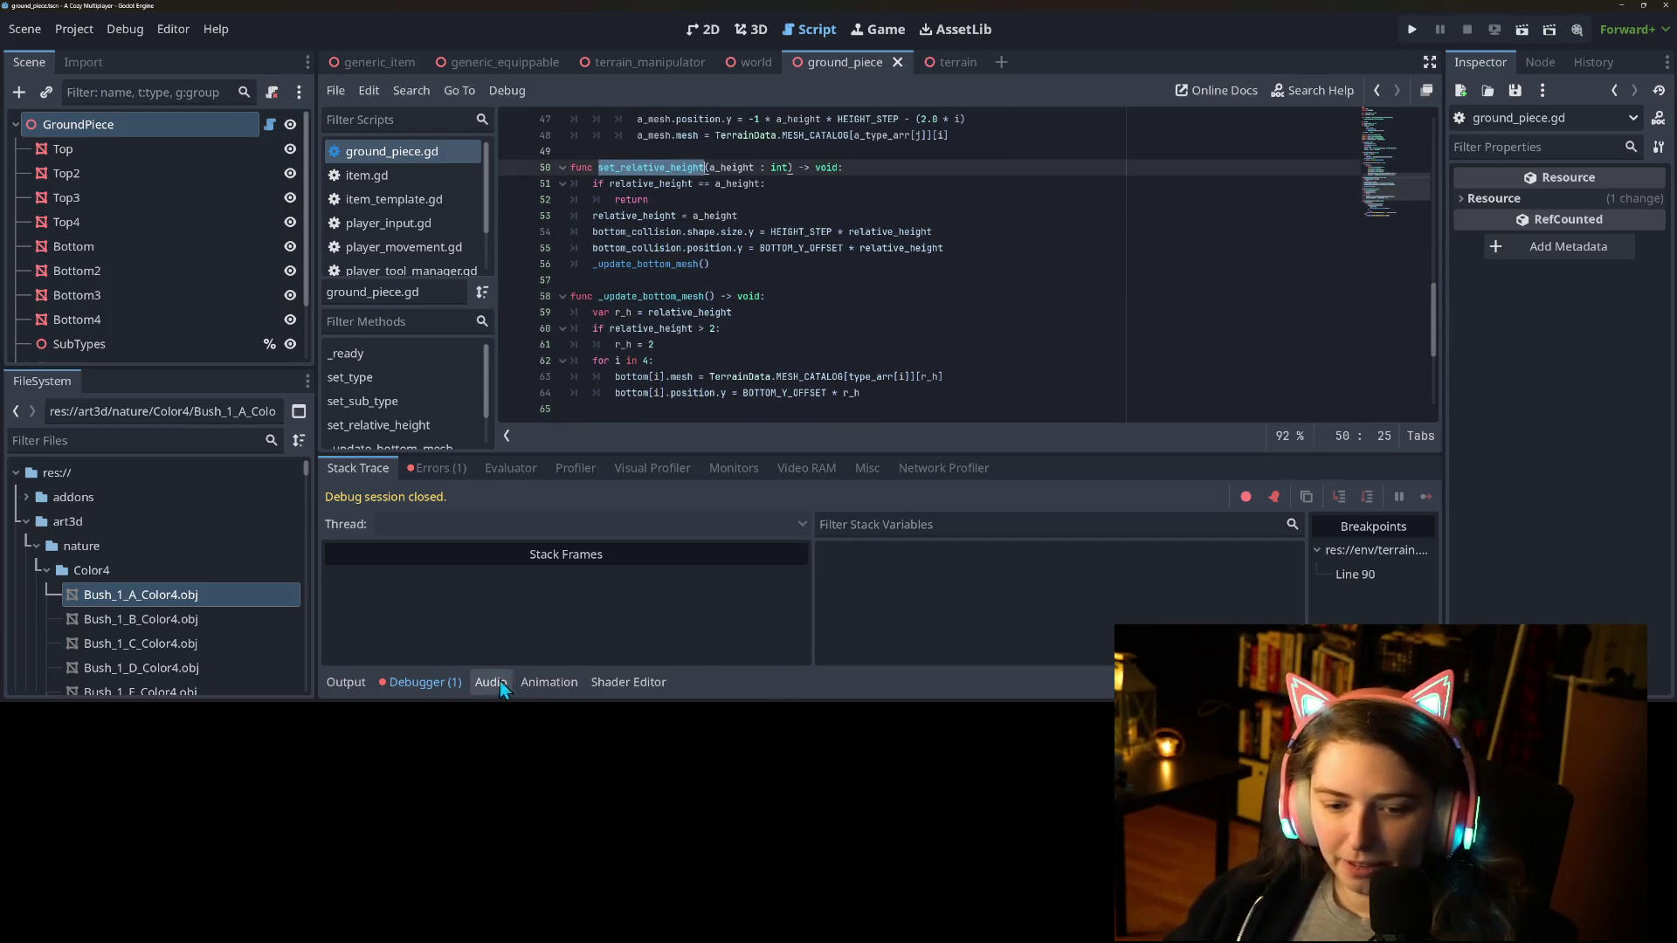
{"action": "left_click", "coordinate": [426, 682]}
{"action": "left_click", "coordinate": [778, 280]}
{"action": "scroll", "coordinate": [777, 289], "scroll_direction": "up", "scroll_amount": 3}
{"action": "double_click", "coordinate": [657, 441]}
{"action": "double_click", "coordinate": [656, 313]}
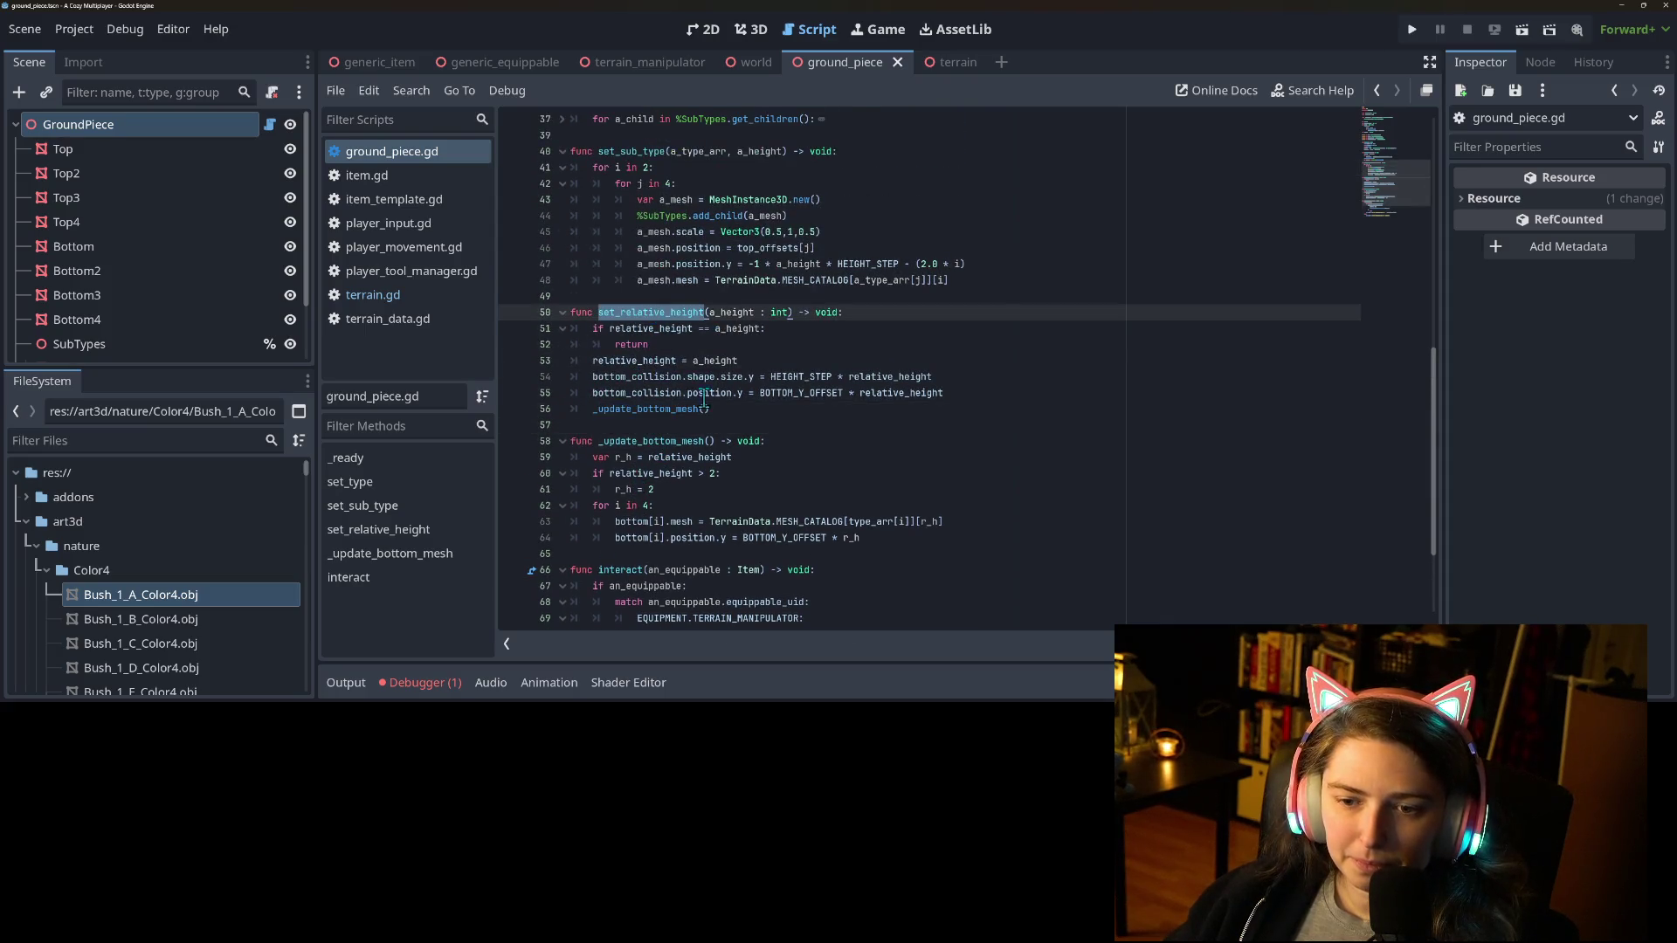
Step: Wrap the _update_bottom_mesh() call on line 57 in 'if not type_arr == []:'
{"action": "left_click", "coordinate": [773, 444]}
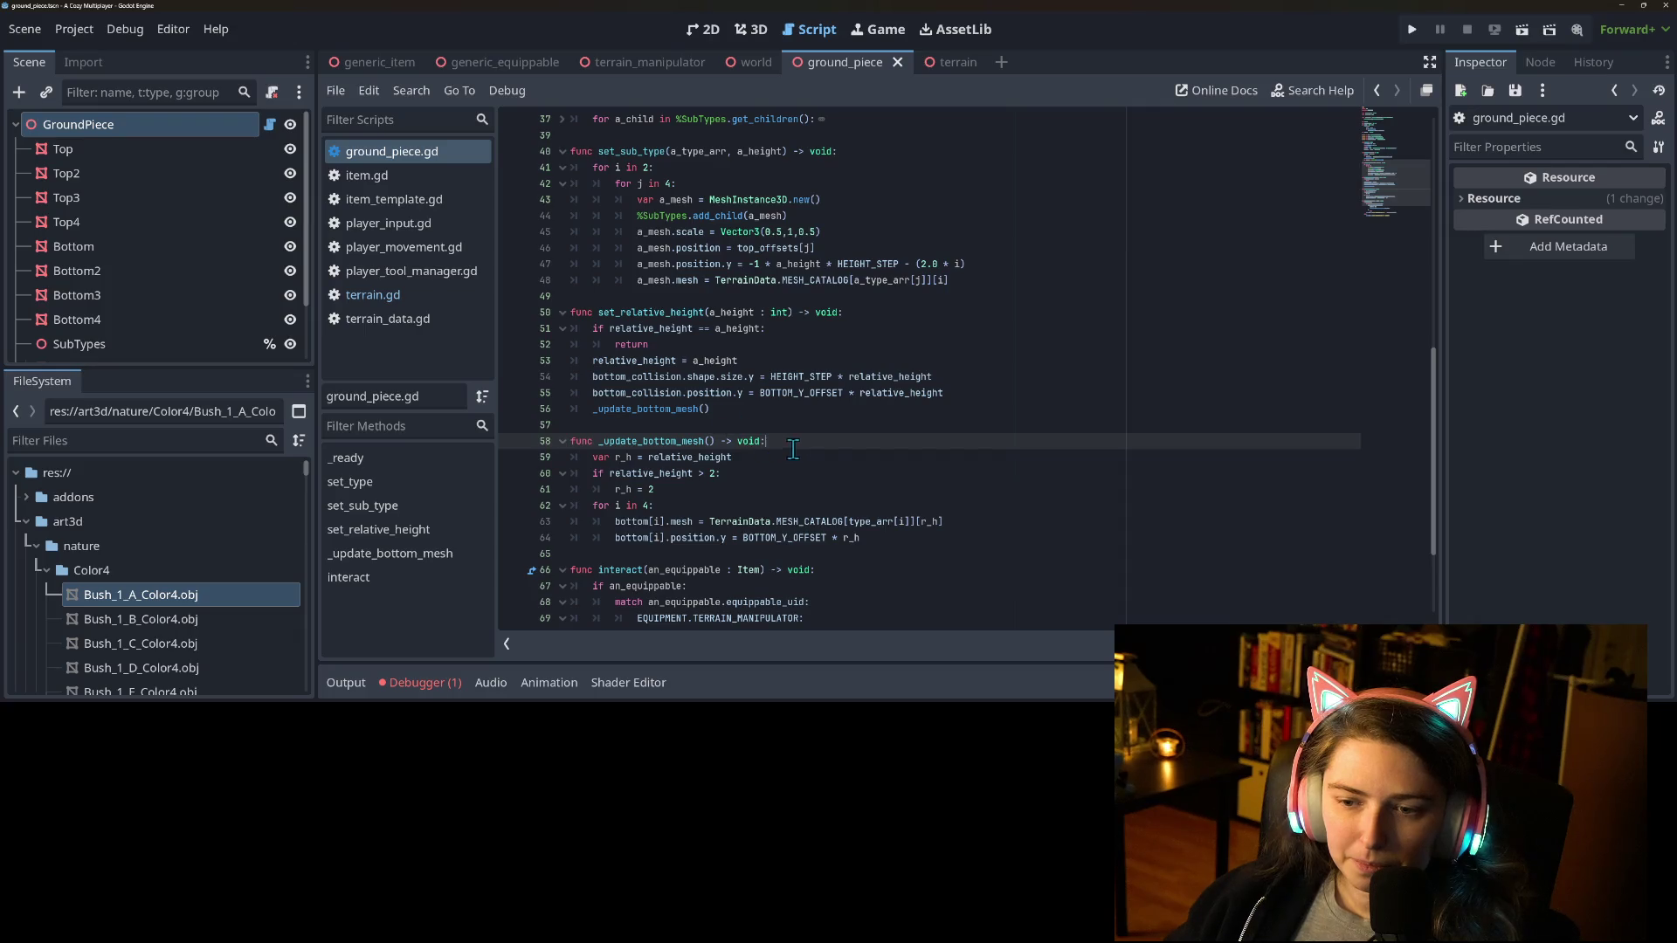
{"action": "left_click", "coordinate": [745, 411]}
{"action": "scroll", "coordinate": [749, 420], "scroll_direction": "down", "scroll_amount": 1}
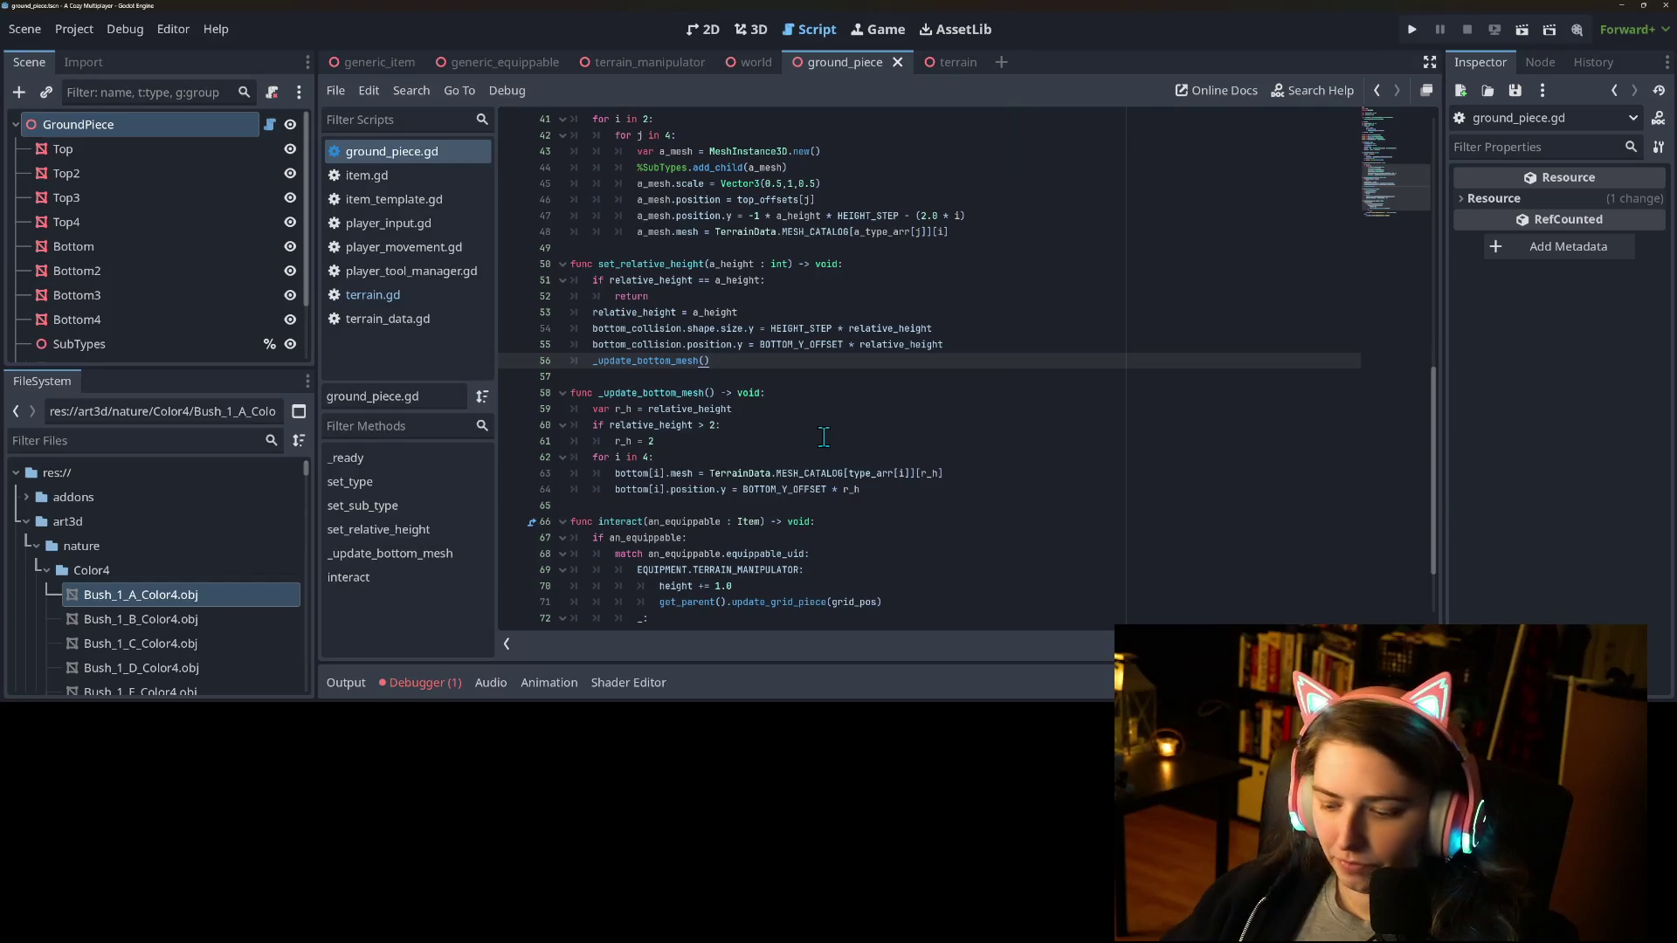
{"action": "key", "text": "Return"}
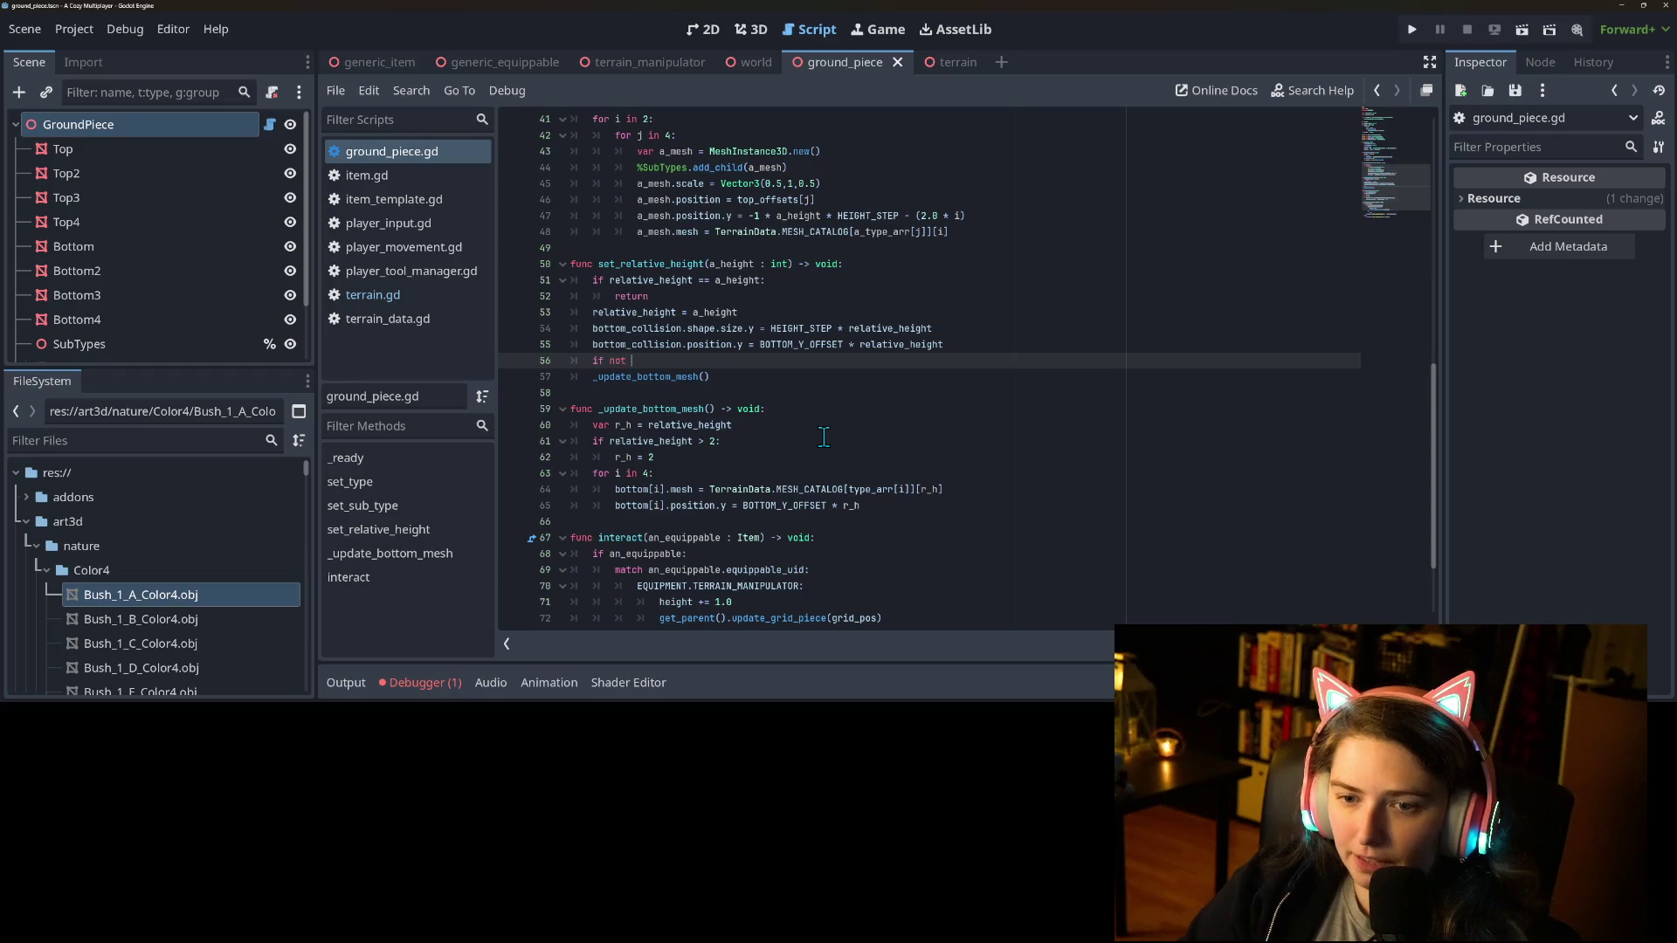
{"action": "type", "text": "pe_arr "}
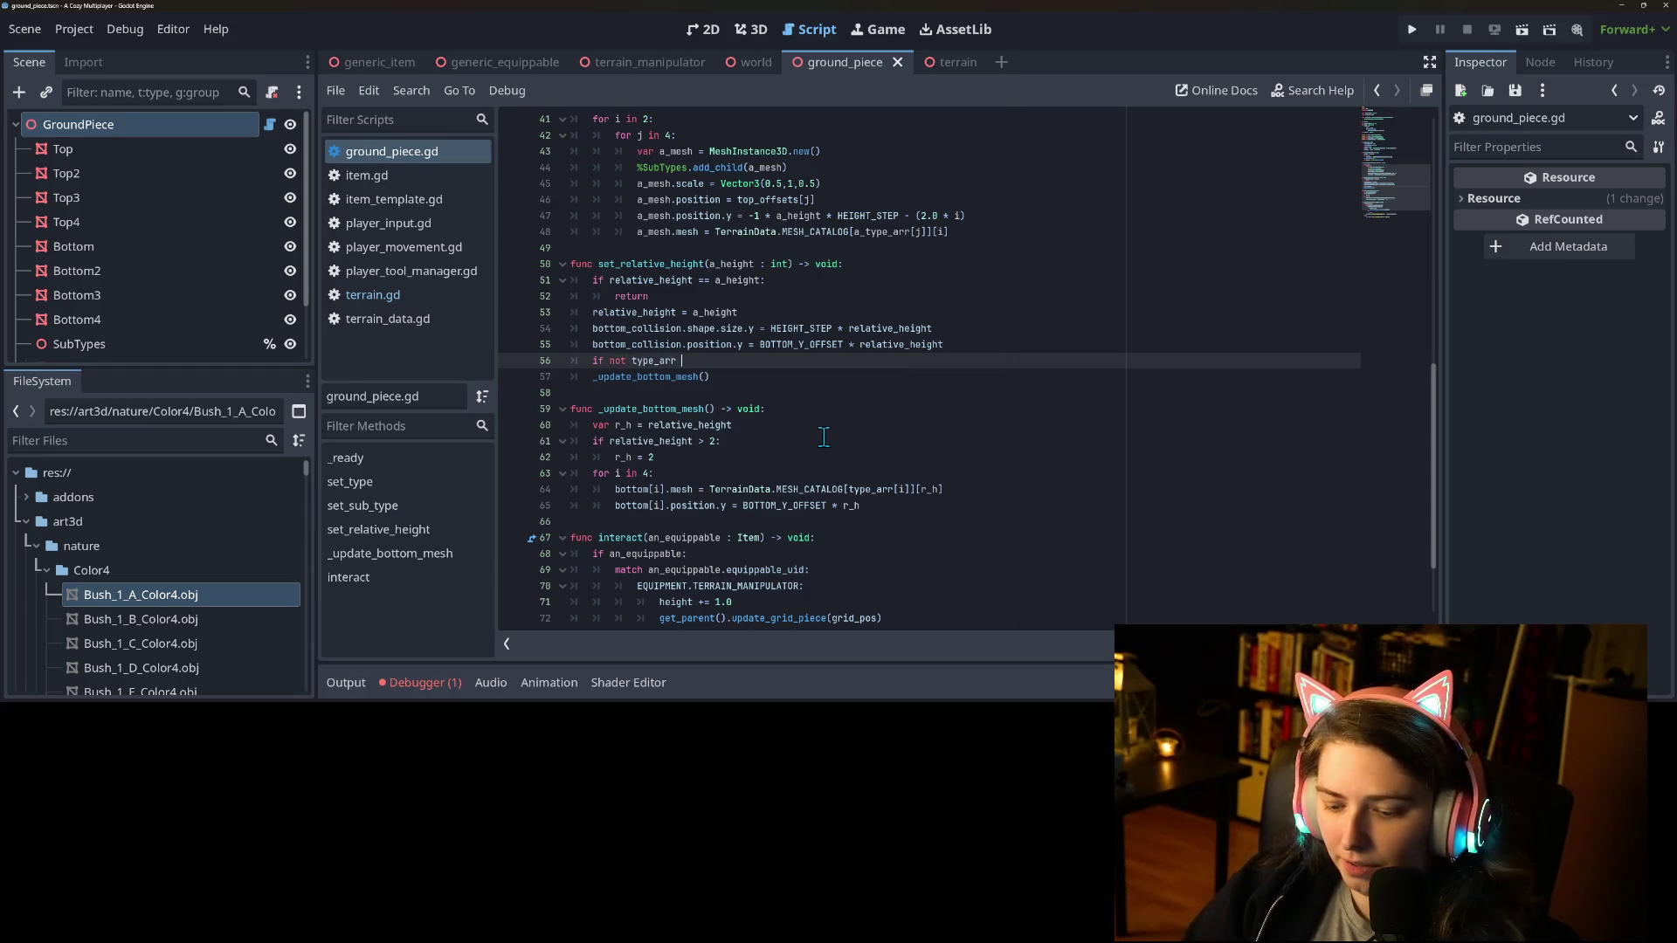
{"action": "type", "text": "== "}
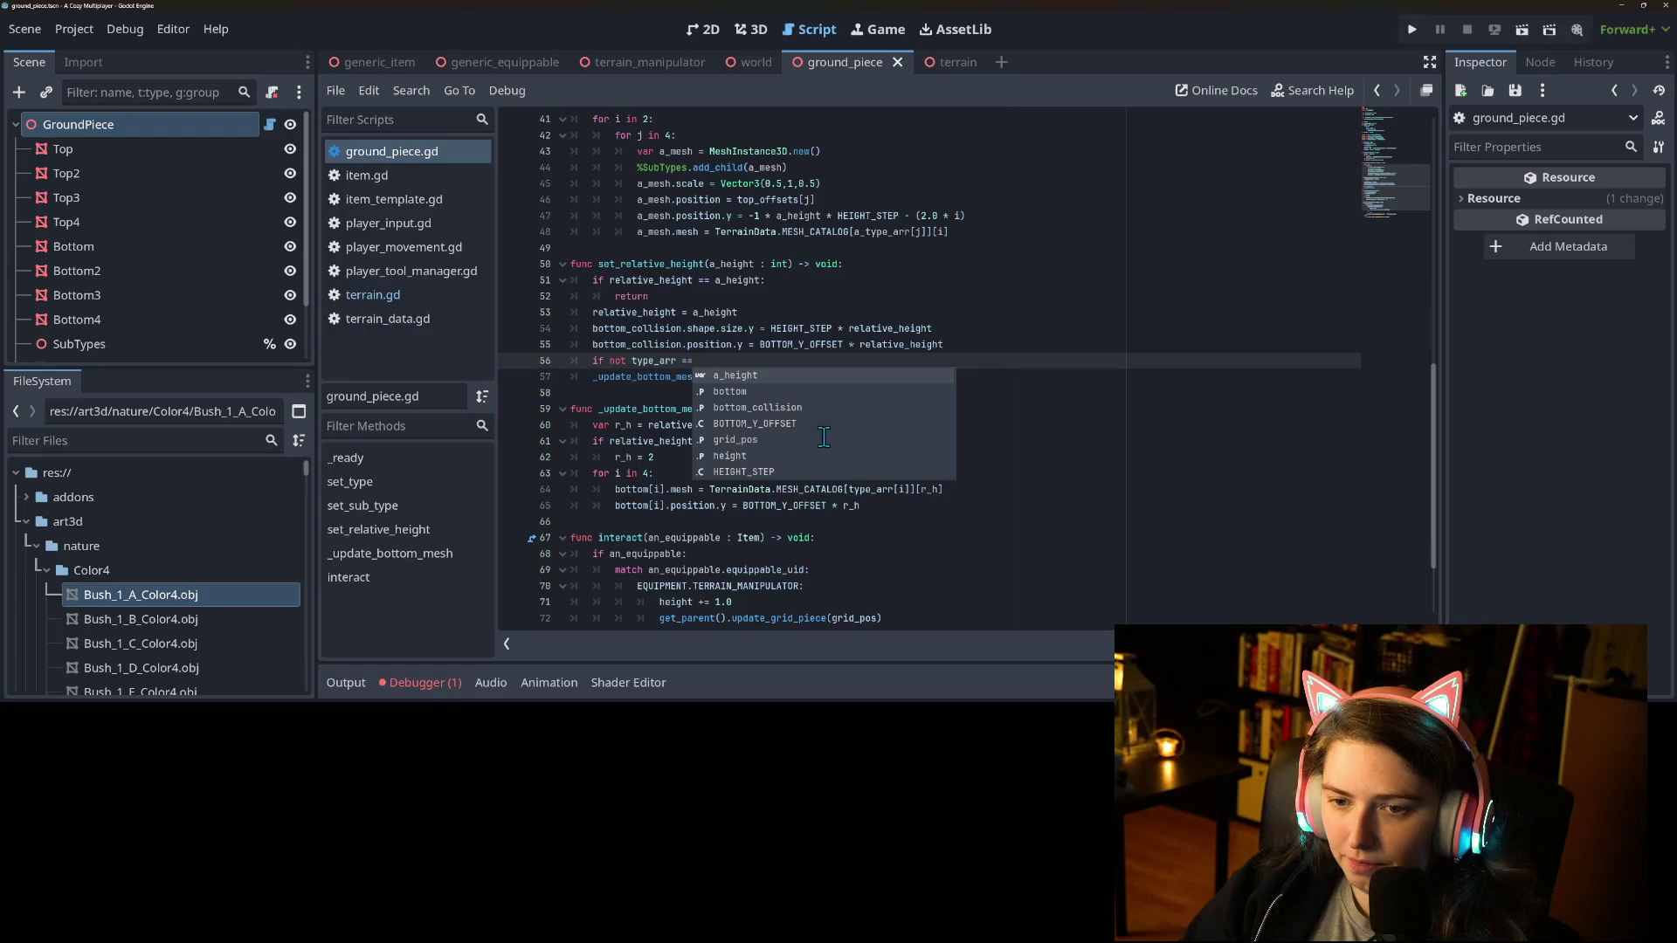
{"action": "type", "text": "[]:"}
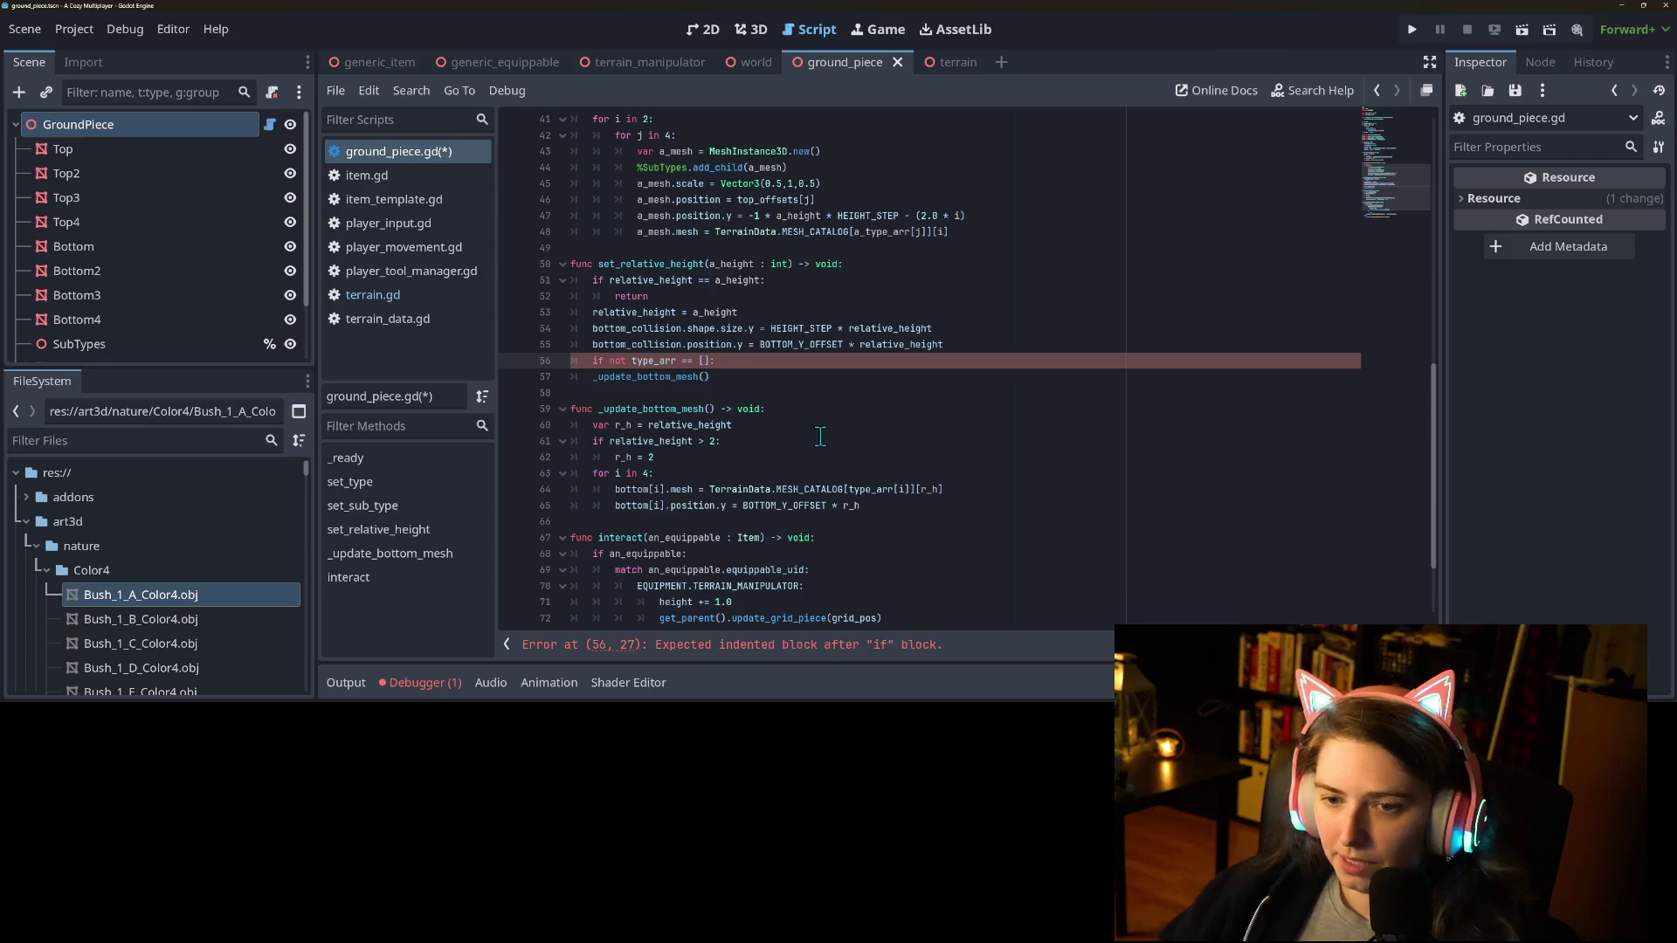
{"action": "left_click", "coordinate": [593, 376]}
{"action": "key", "text": "Tab"}
Step: Initialise 'var type_arr = []' on line 11, save ground_piece.gd, and relaunch the game
{"action": "scroll", "coordinate": [681, 406], "scroll_direction": "up", "scroll_amount": 12}
{"action": "left_click", "coordinate": [661, 232]}
{"action": "type", "text": "= []"}
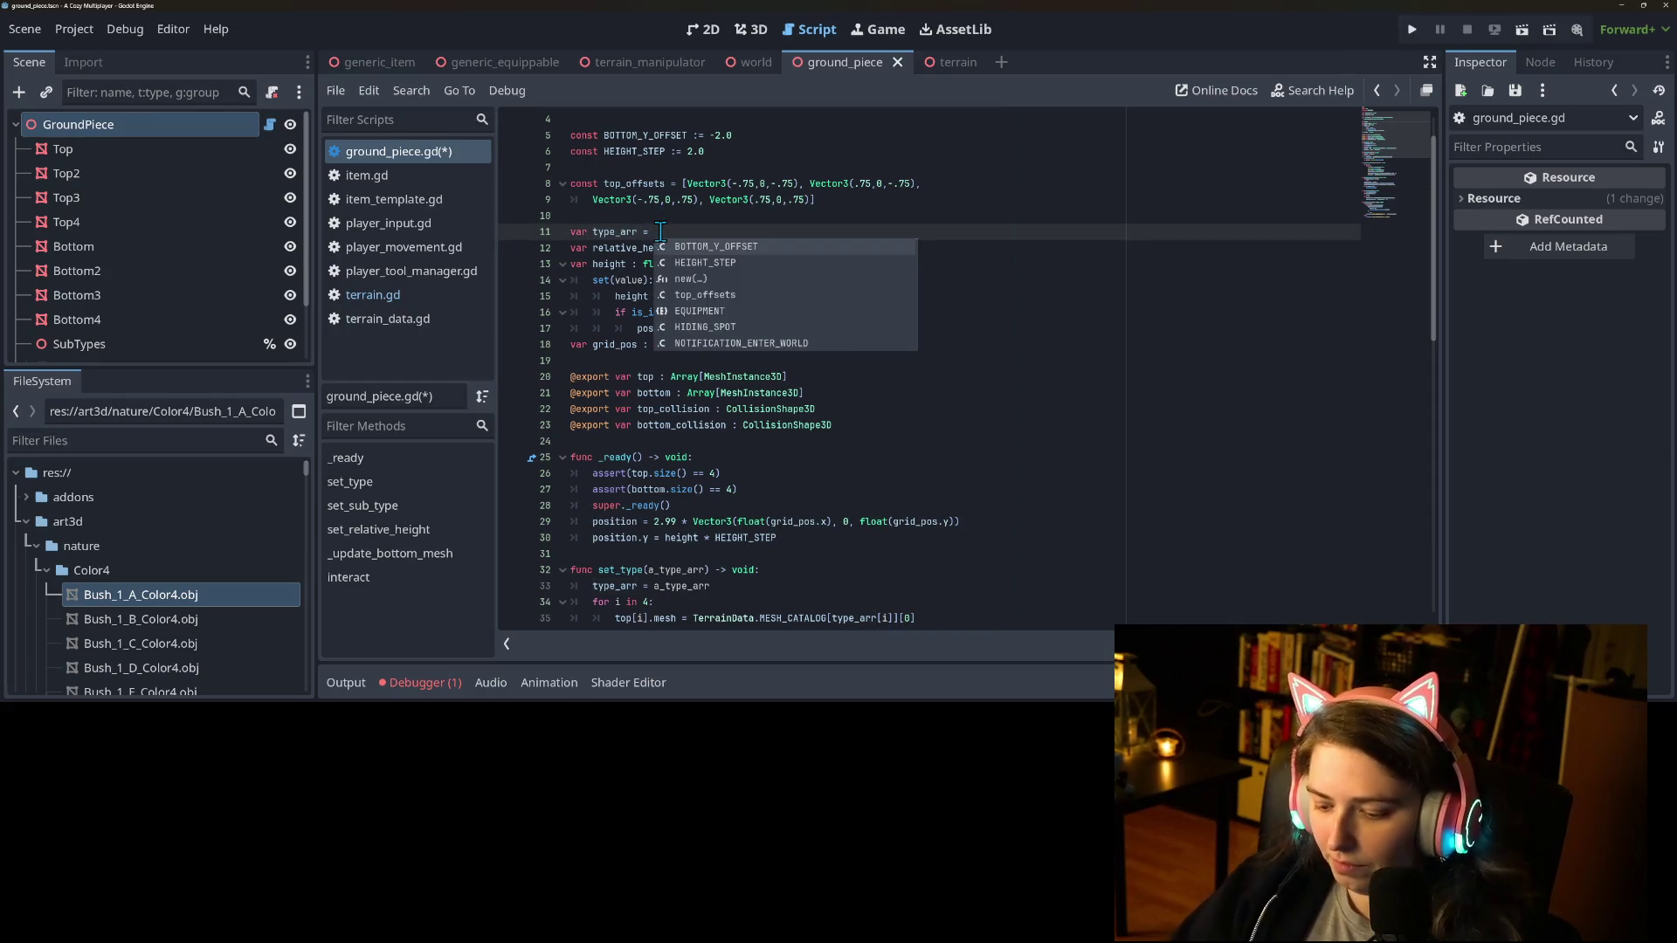
{"action": "key", "text": "ctrl+s"}
{"action": "scroll", "coordinate": [711, 349], "scroll_direction": "down", "scroll_amount": 7}
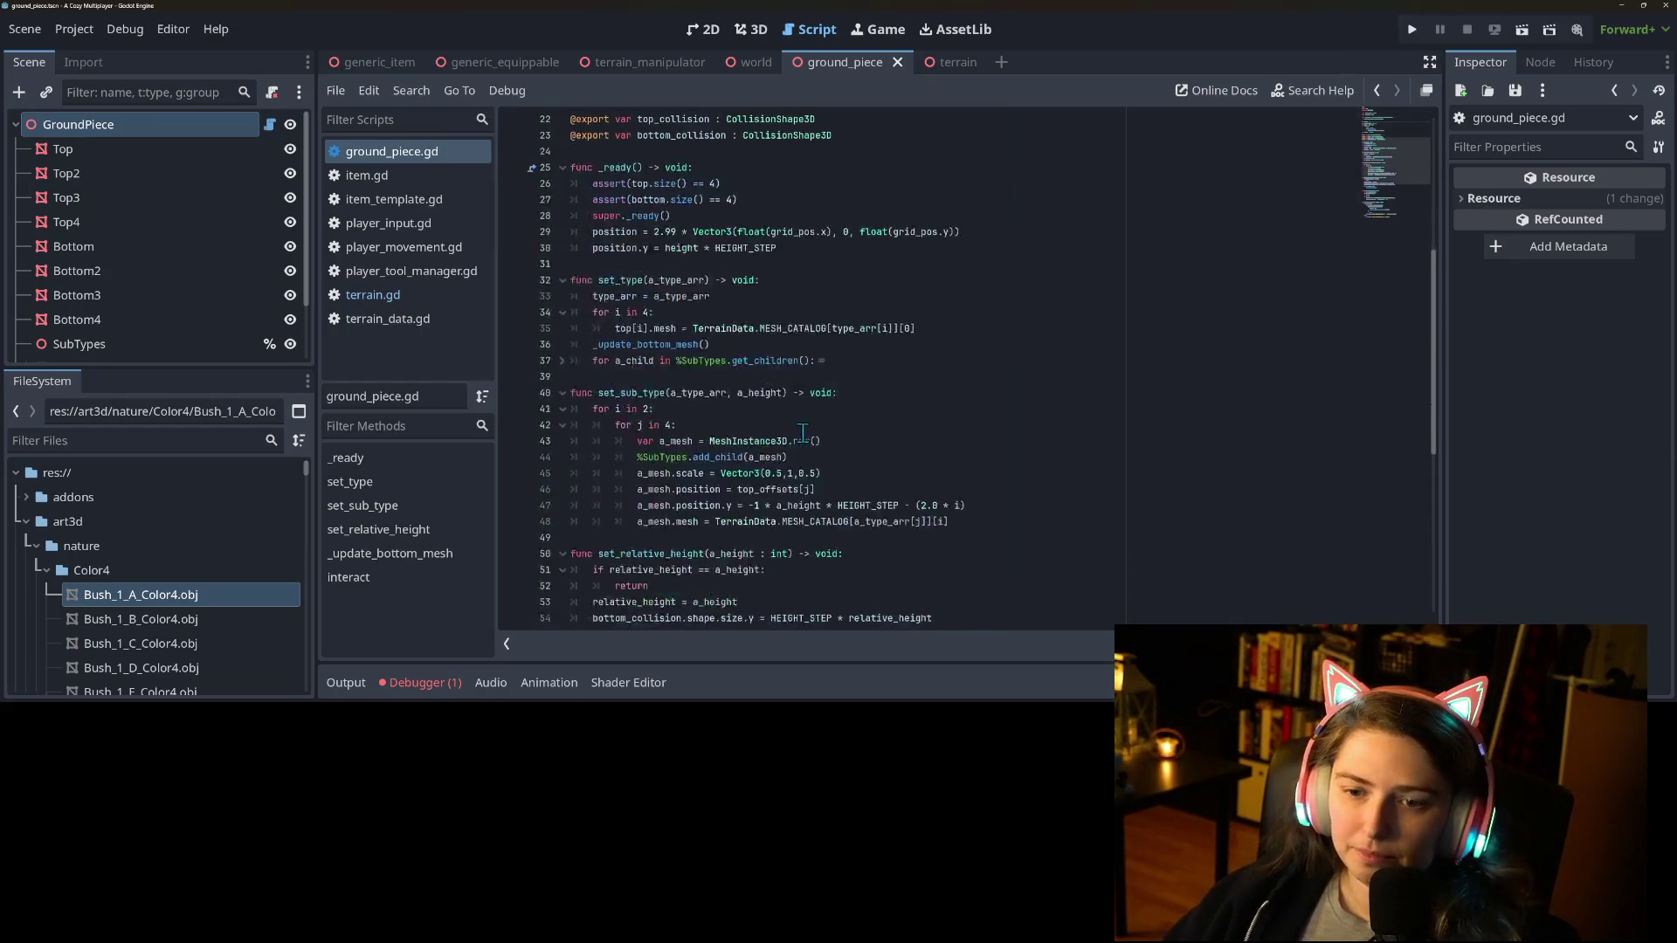
{"action": "scroll", "coordinate": [712, 350], "scroll_direction": "down", "scroll_amount": 5}
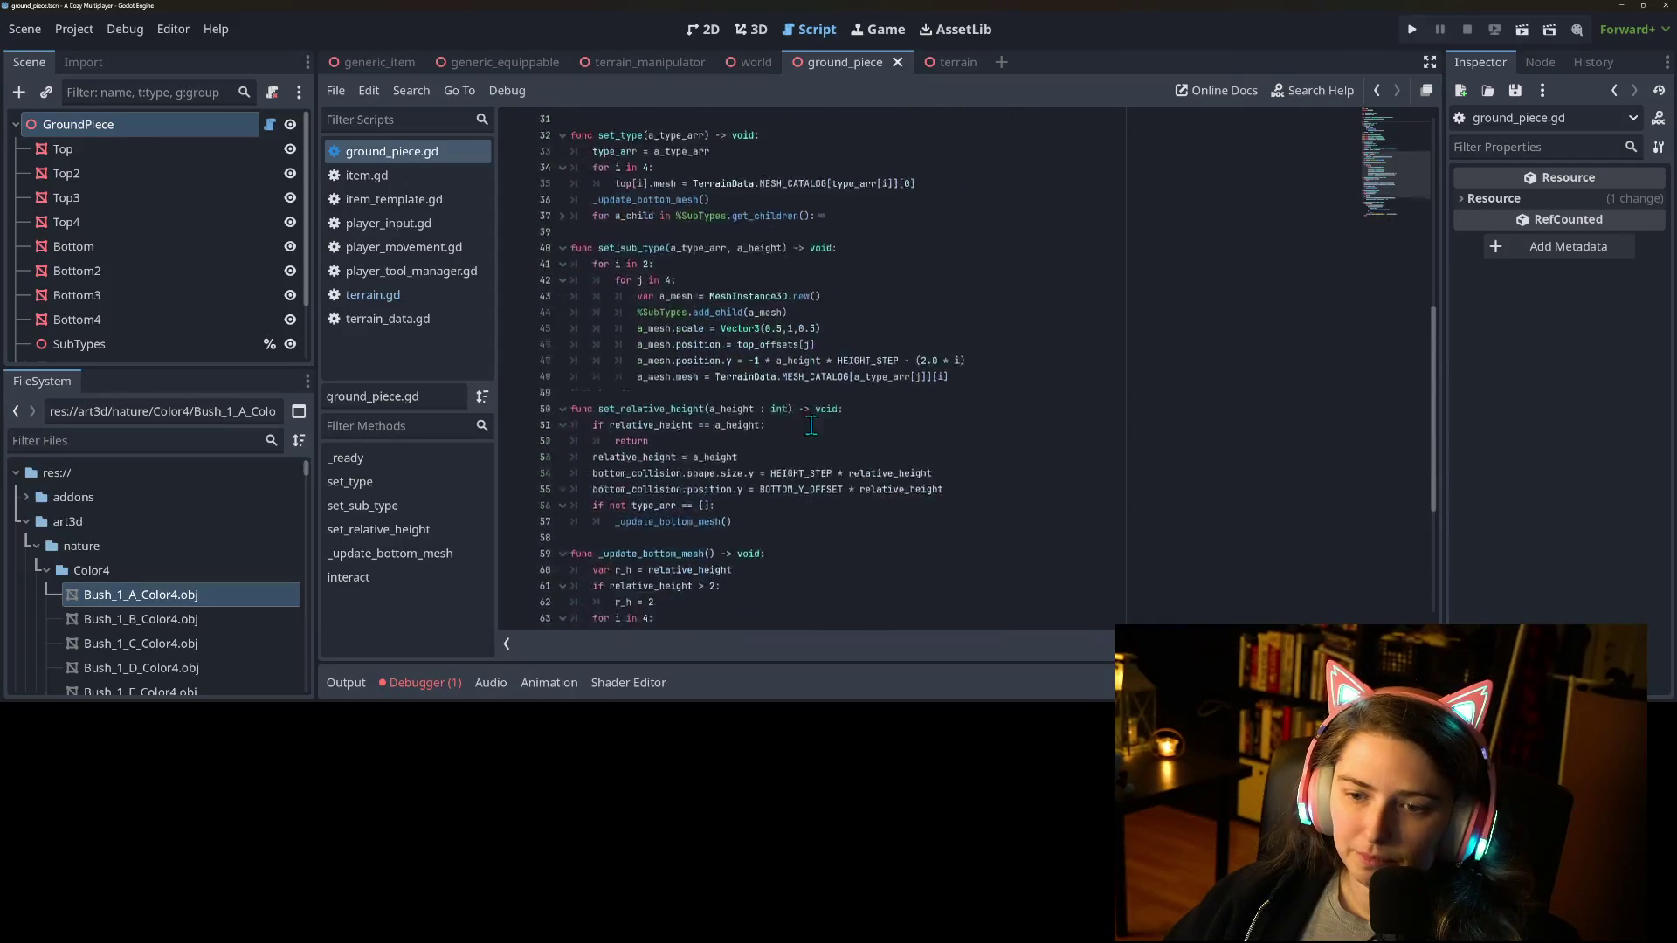
{"action": "left_click", "coordinate": [1413, 29]}
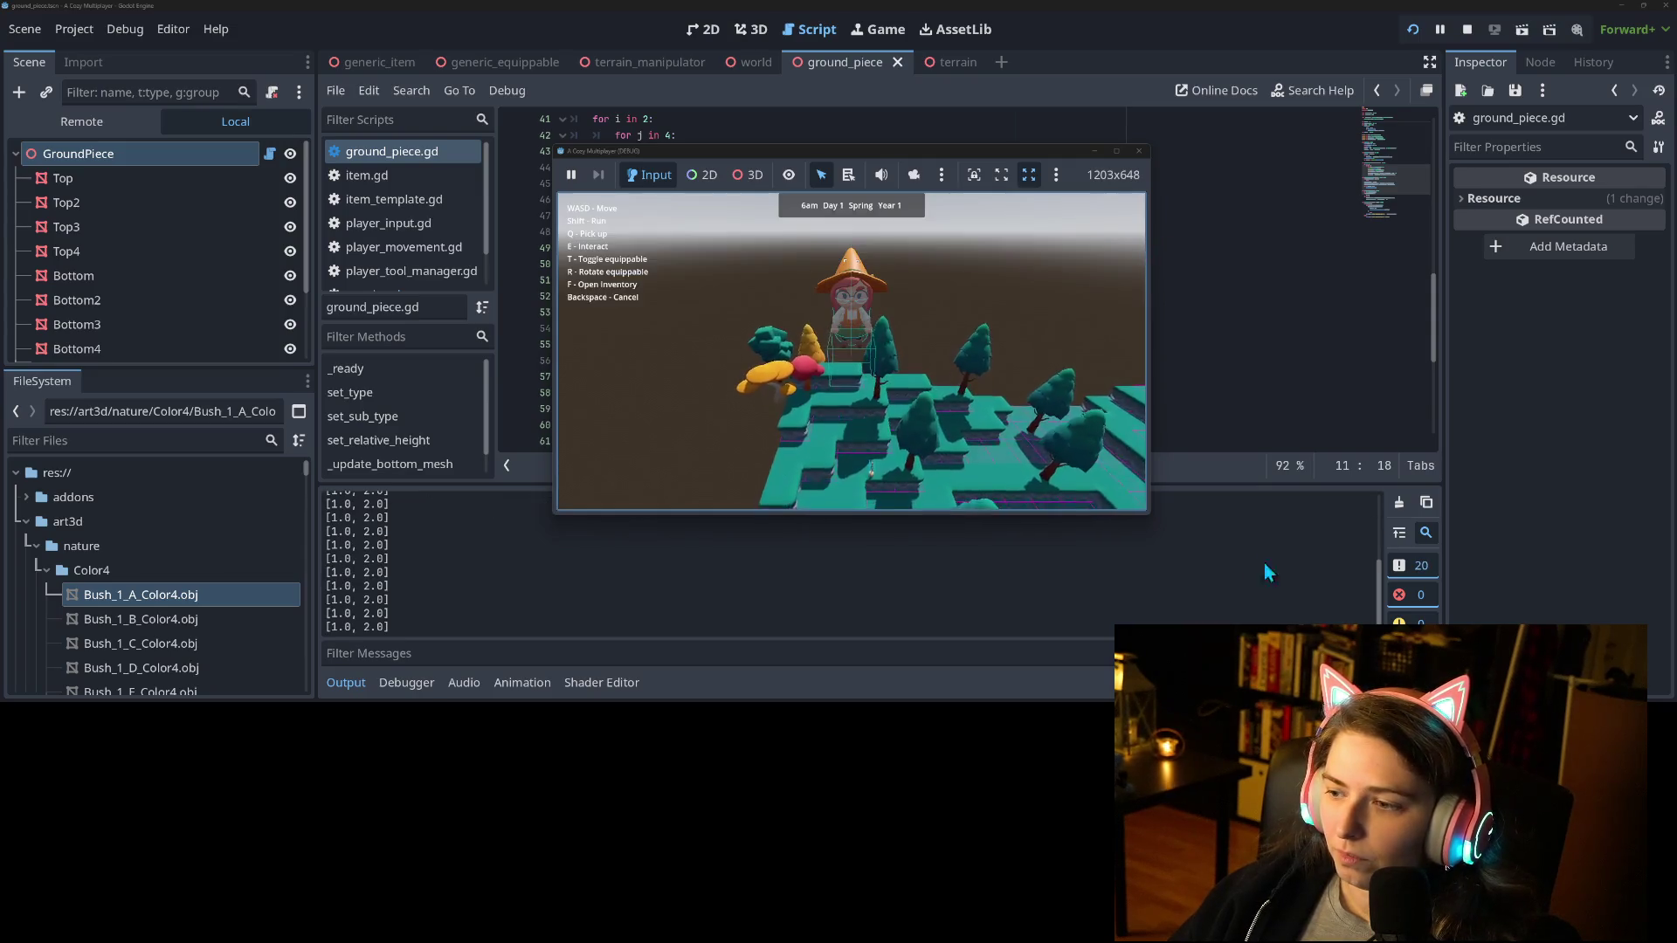
Step: Walk the character across the terrain with W, S and D, then close the game window
{"action": "key", "text": "w"}
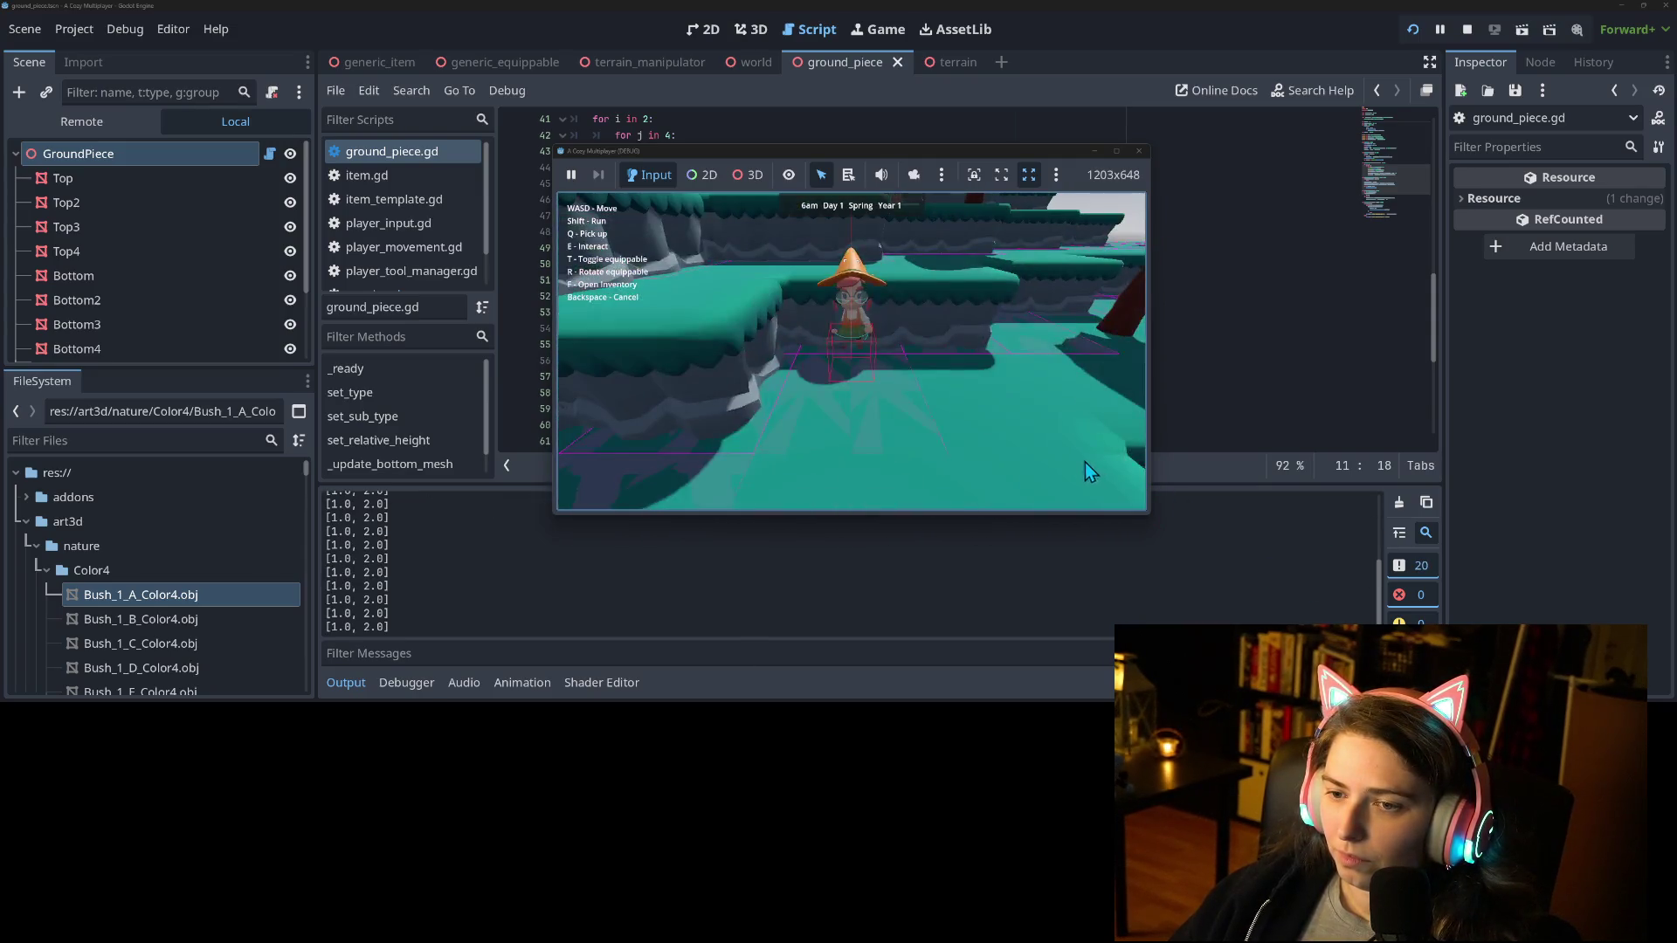
{"action": "key", "text": "s"}
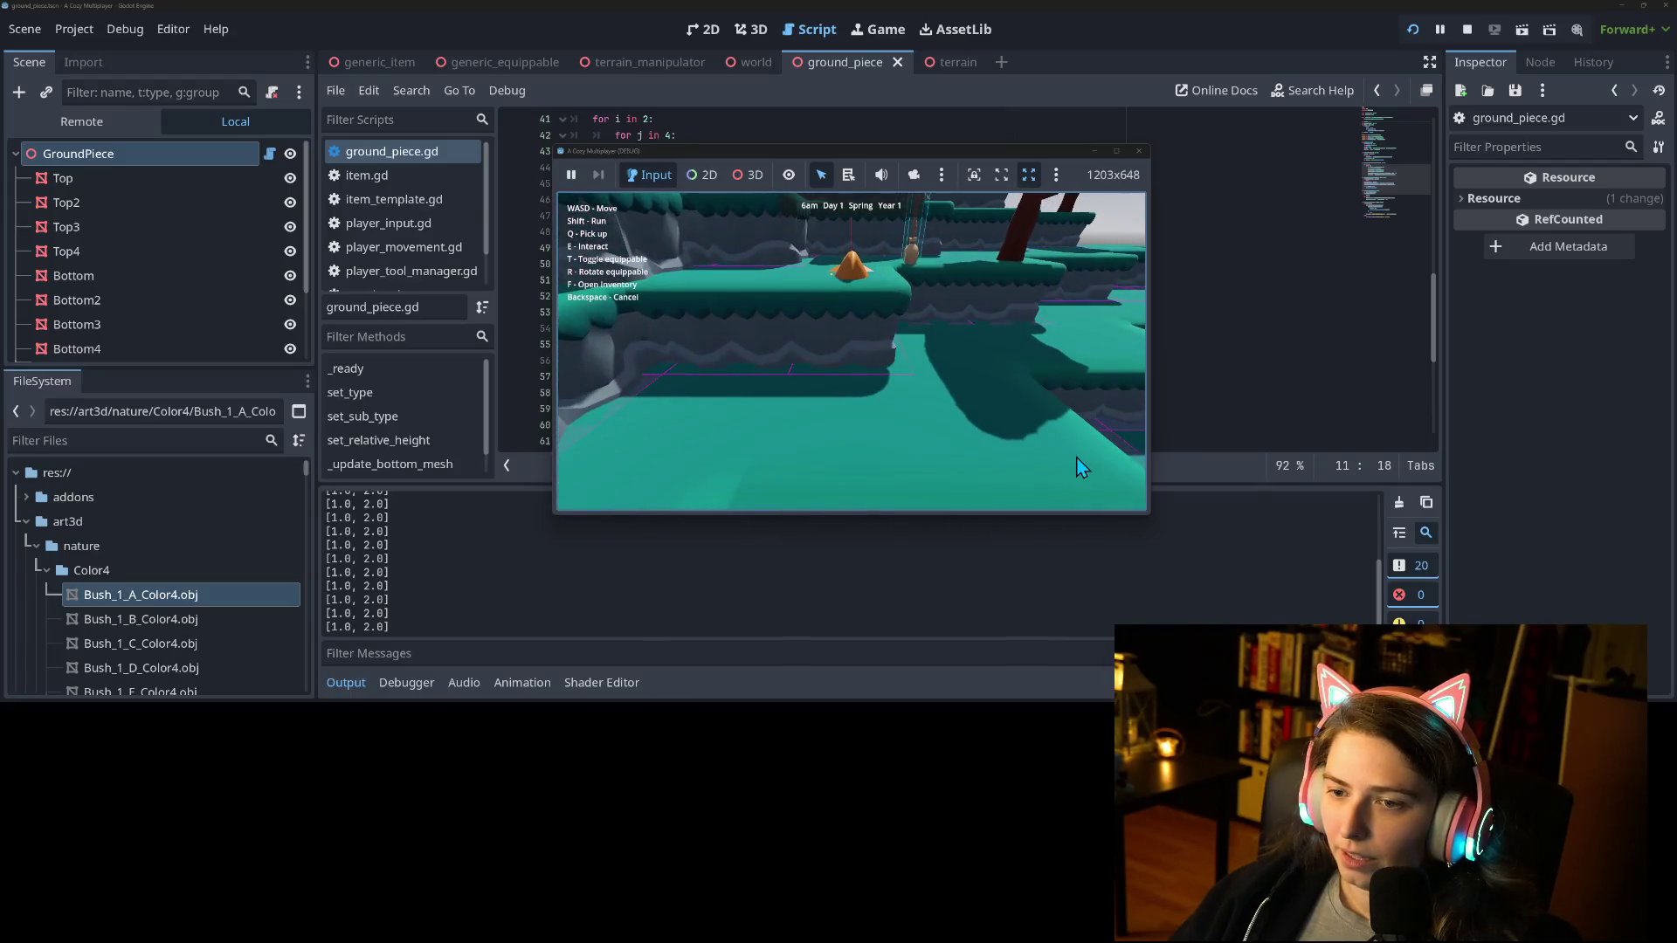
{"action": "key", "text": "d"}
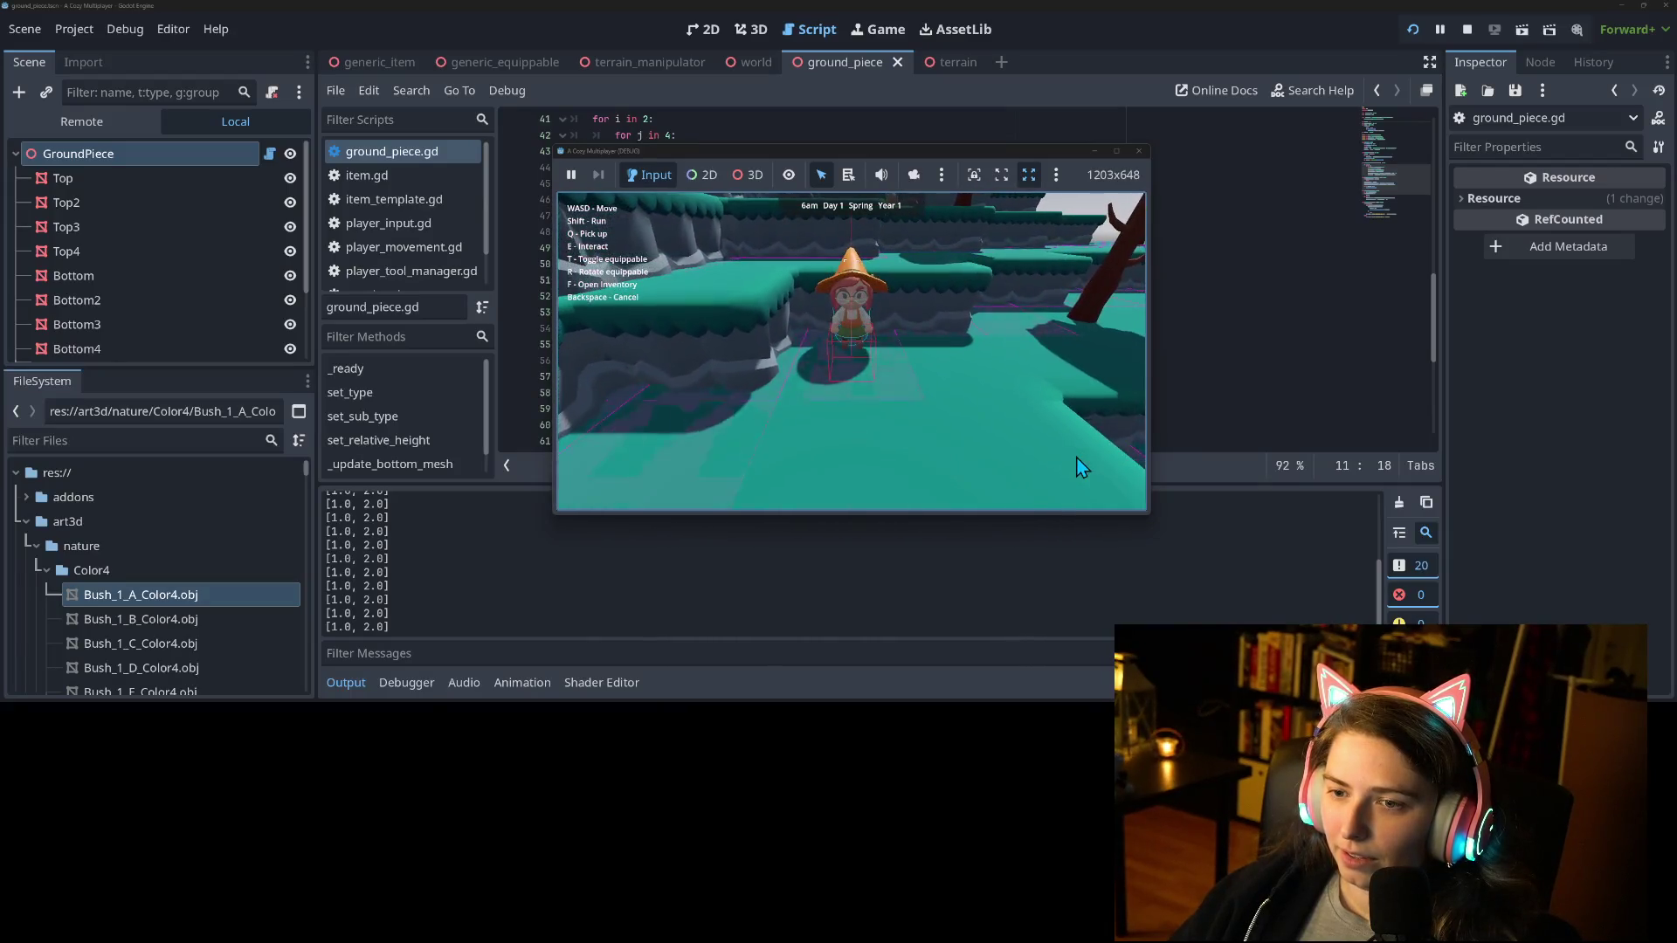
{"action": "key", "text": "w"}
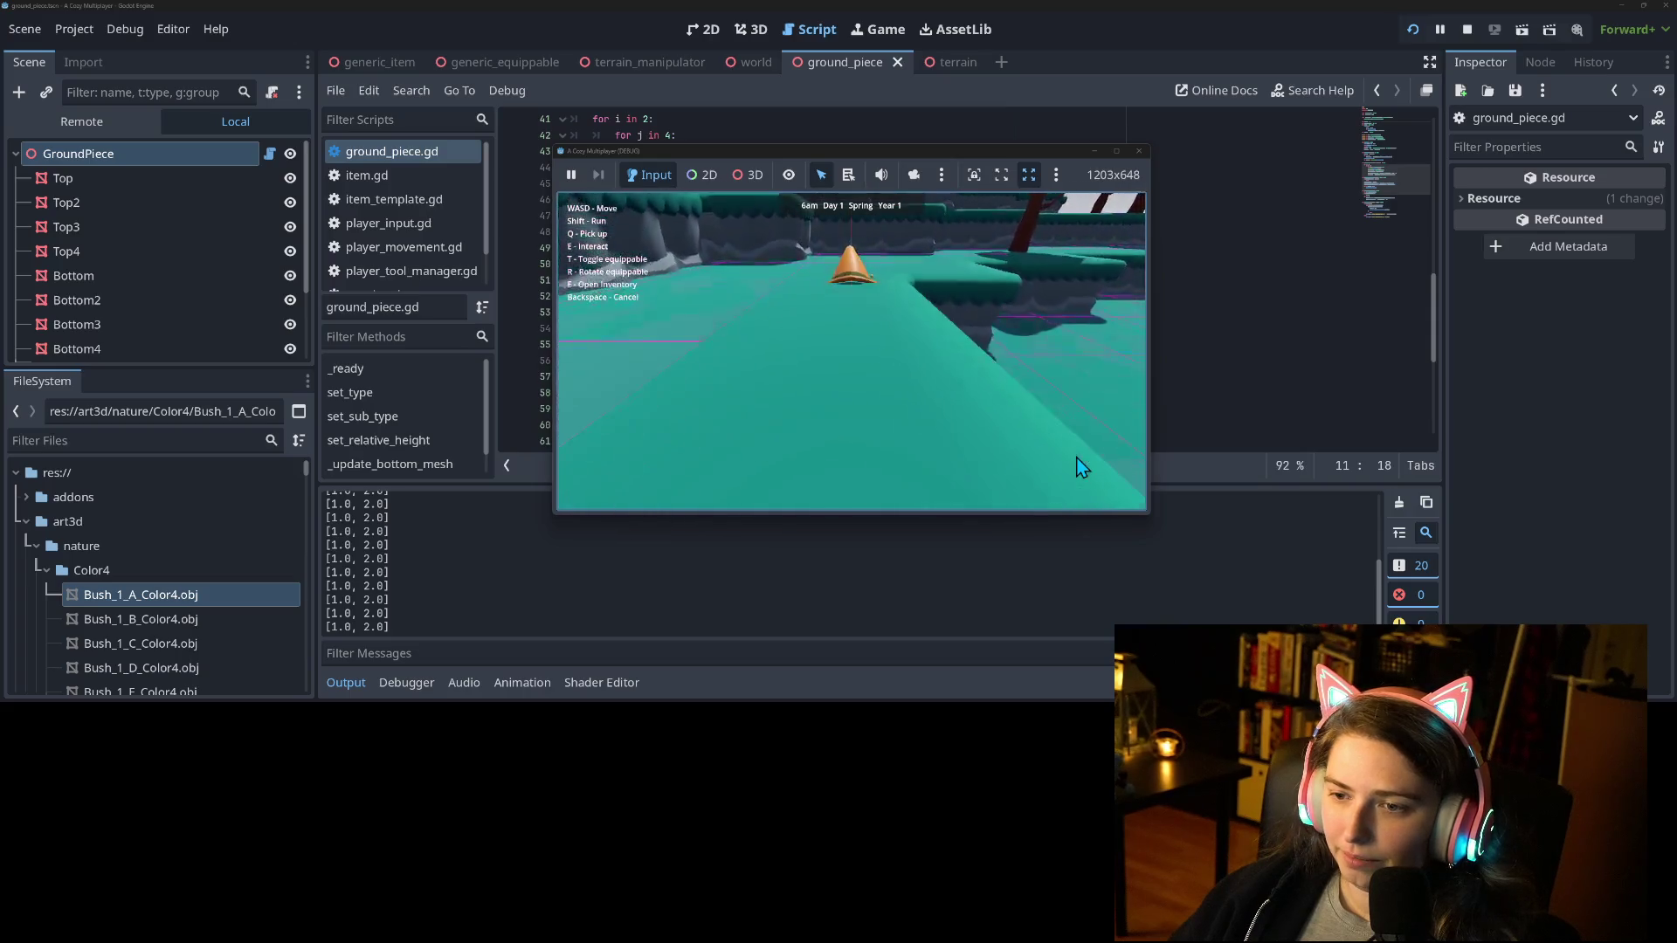
{"action": "key", "text": "w"}
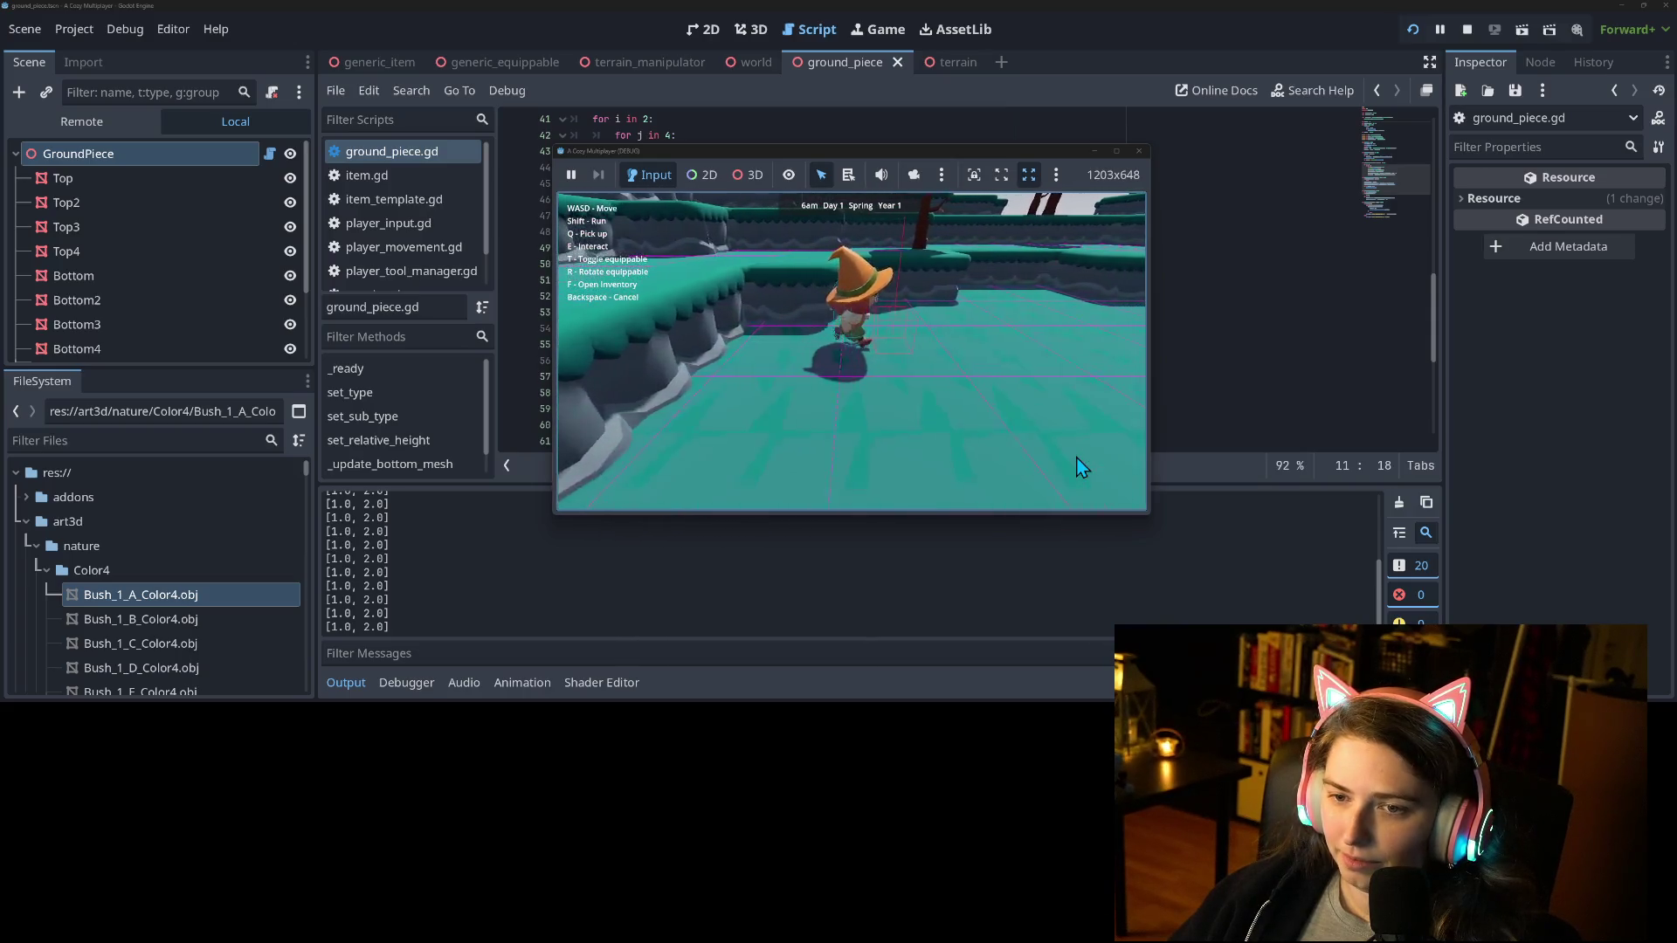
{"action": "key", "text": "w"}
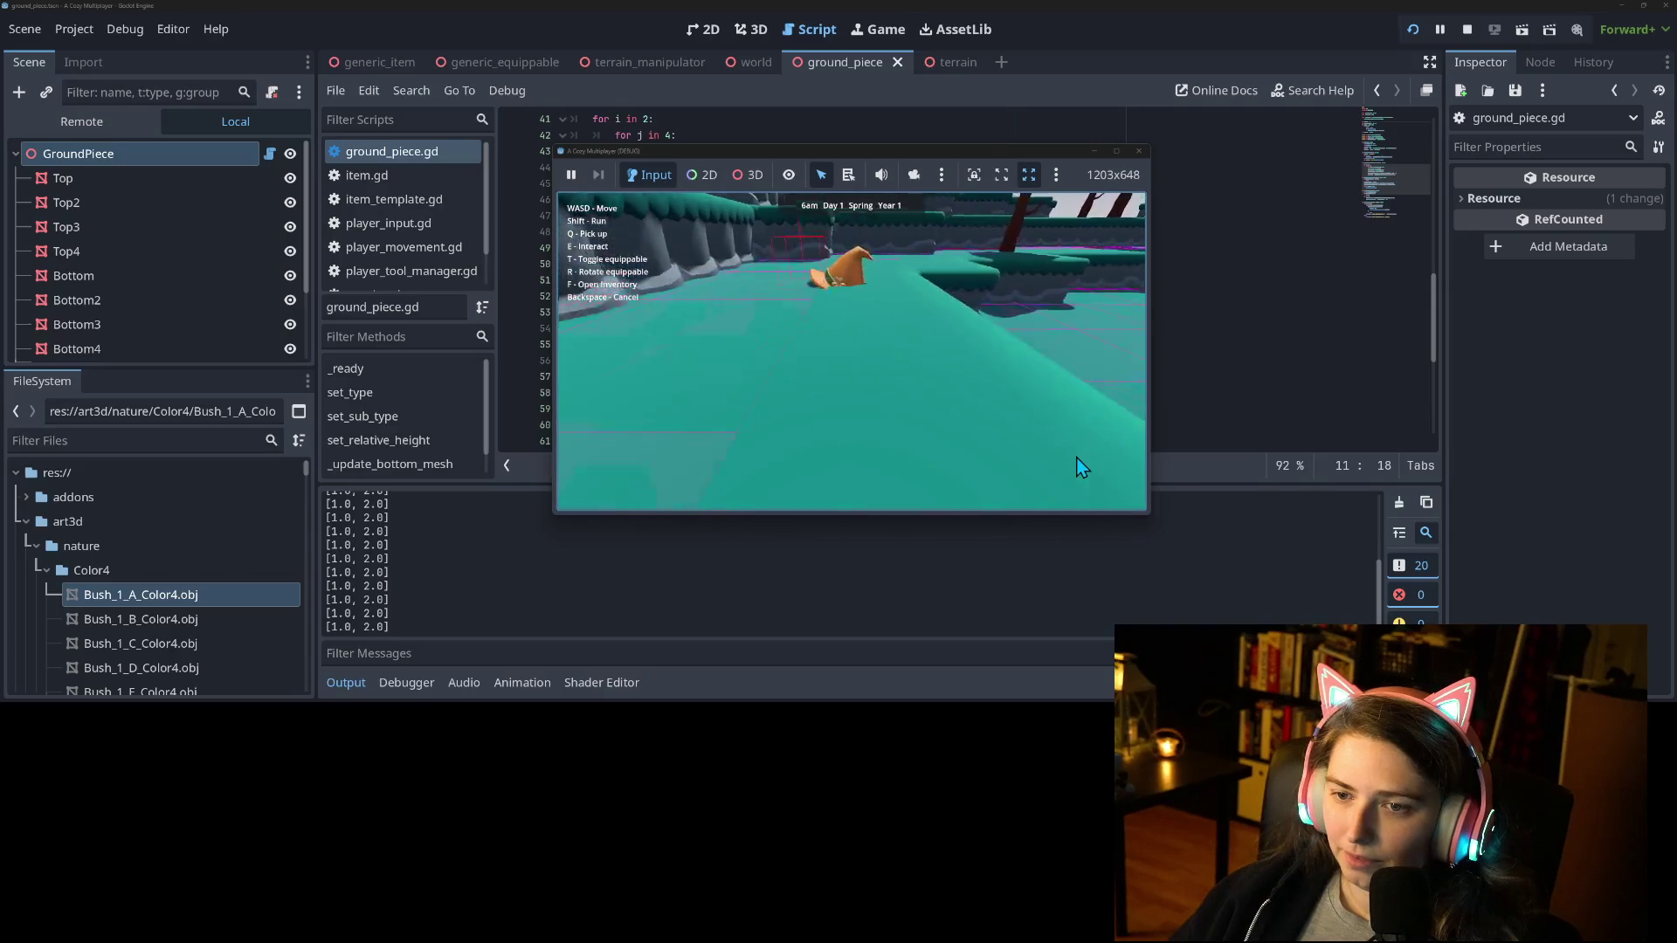
{"action": "key", "text": "w"}
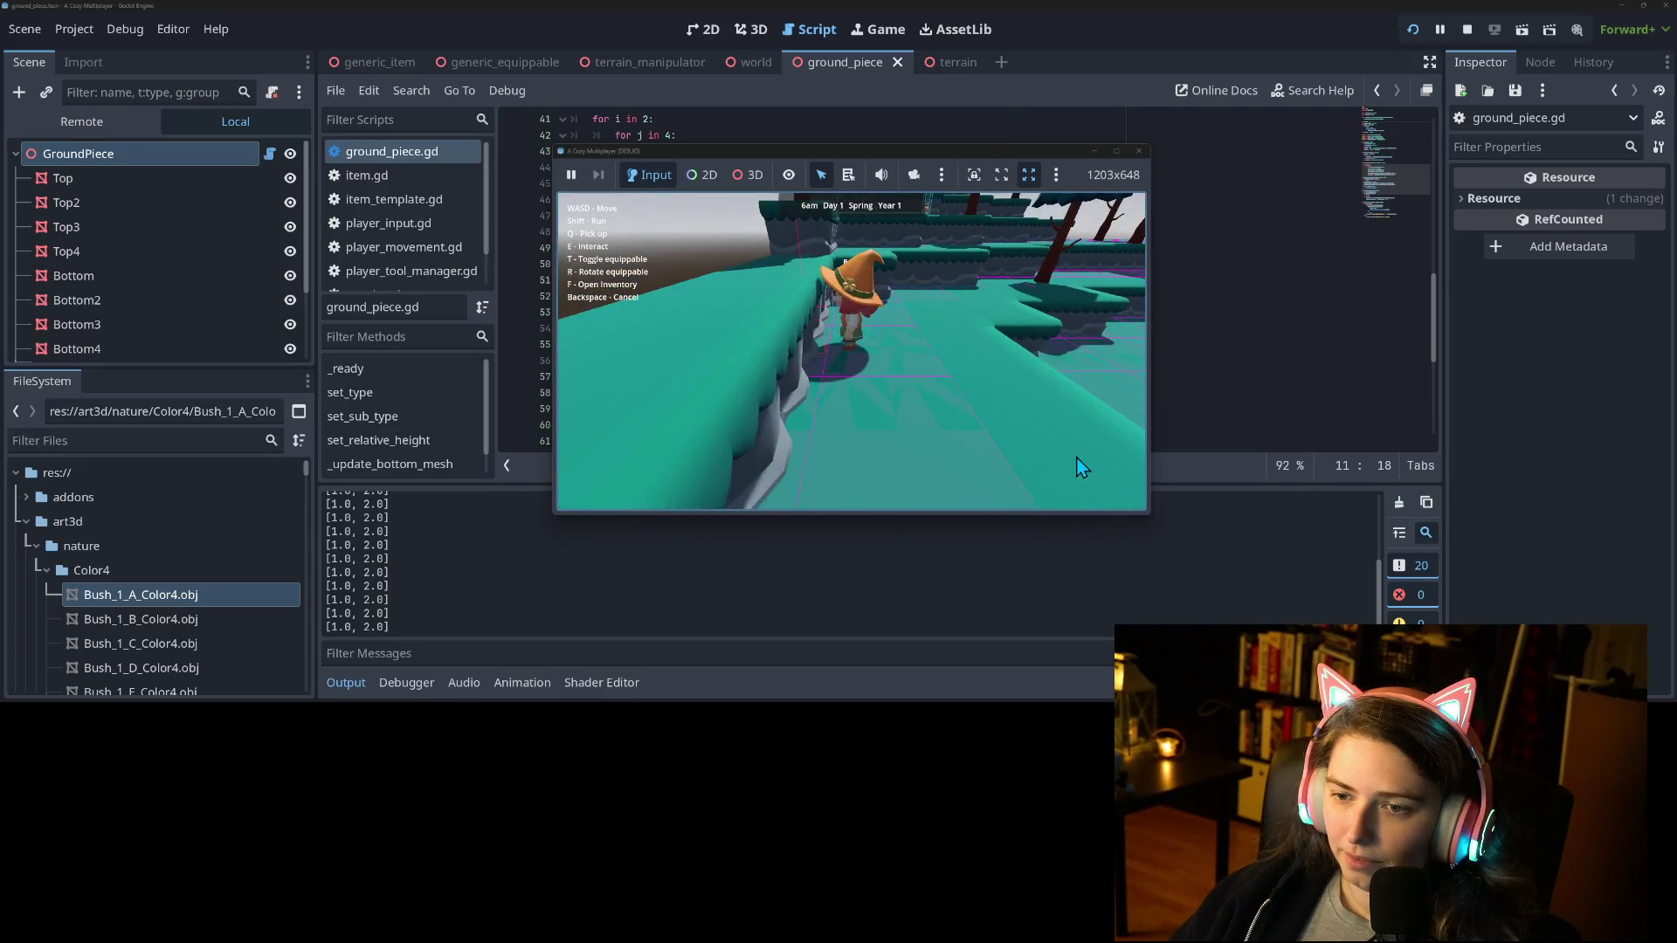
{"action": "key", "text": "s"}
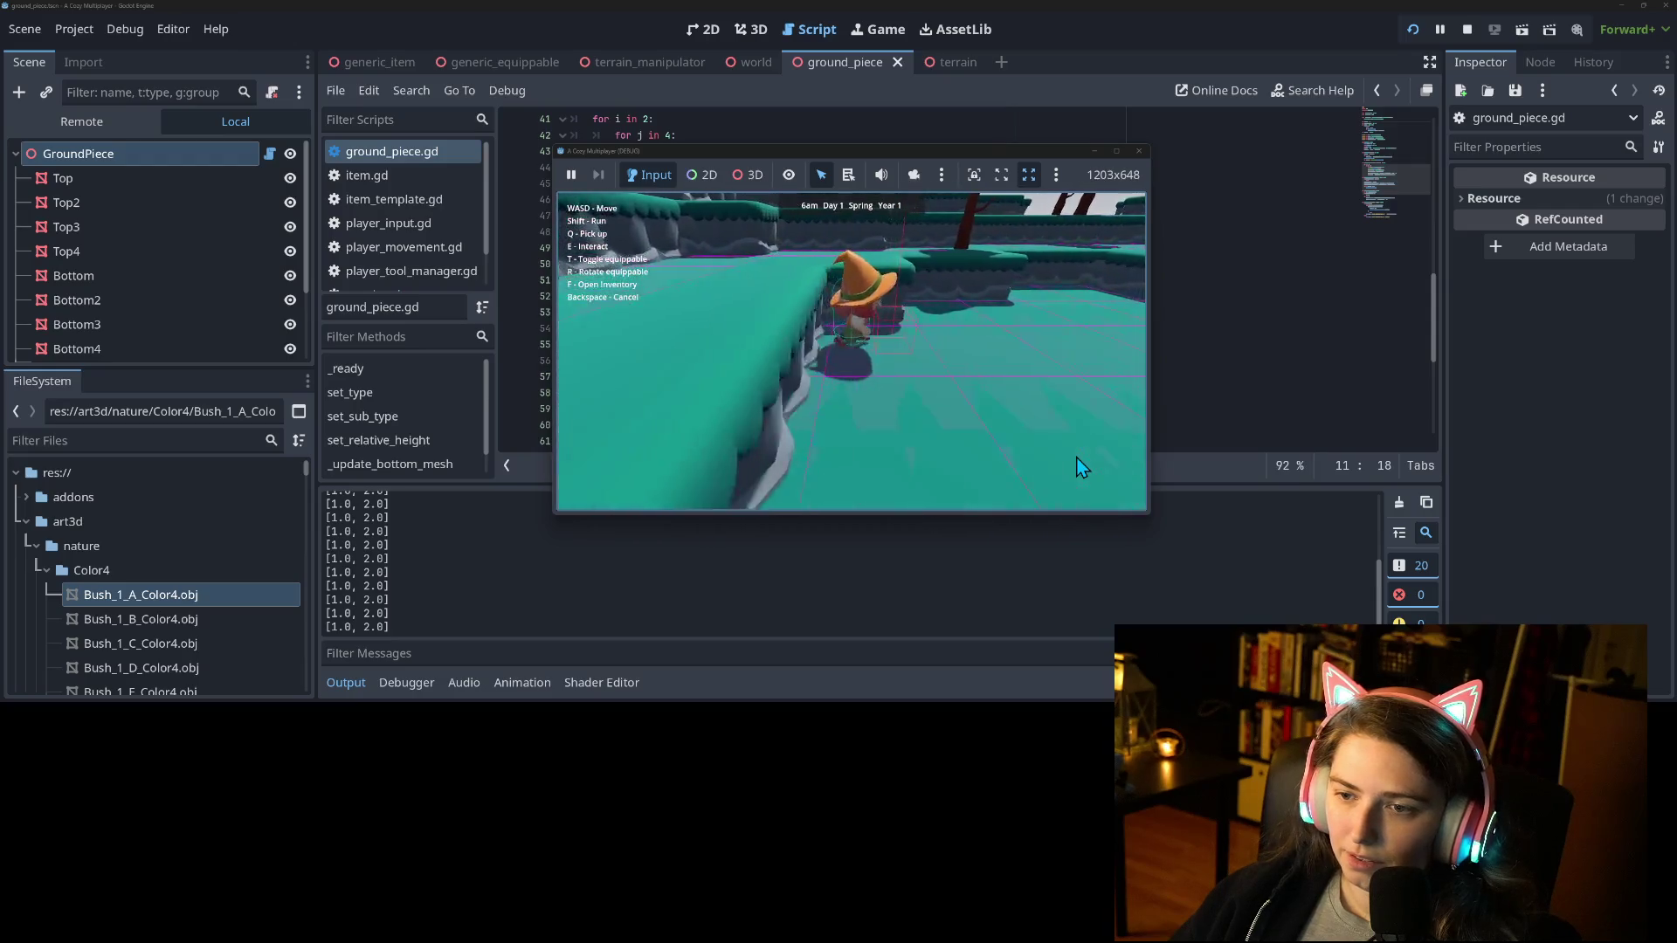
{"action": "key", "text": "w"}
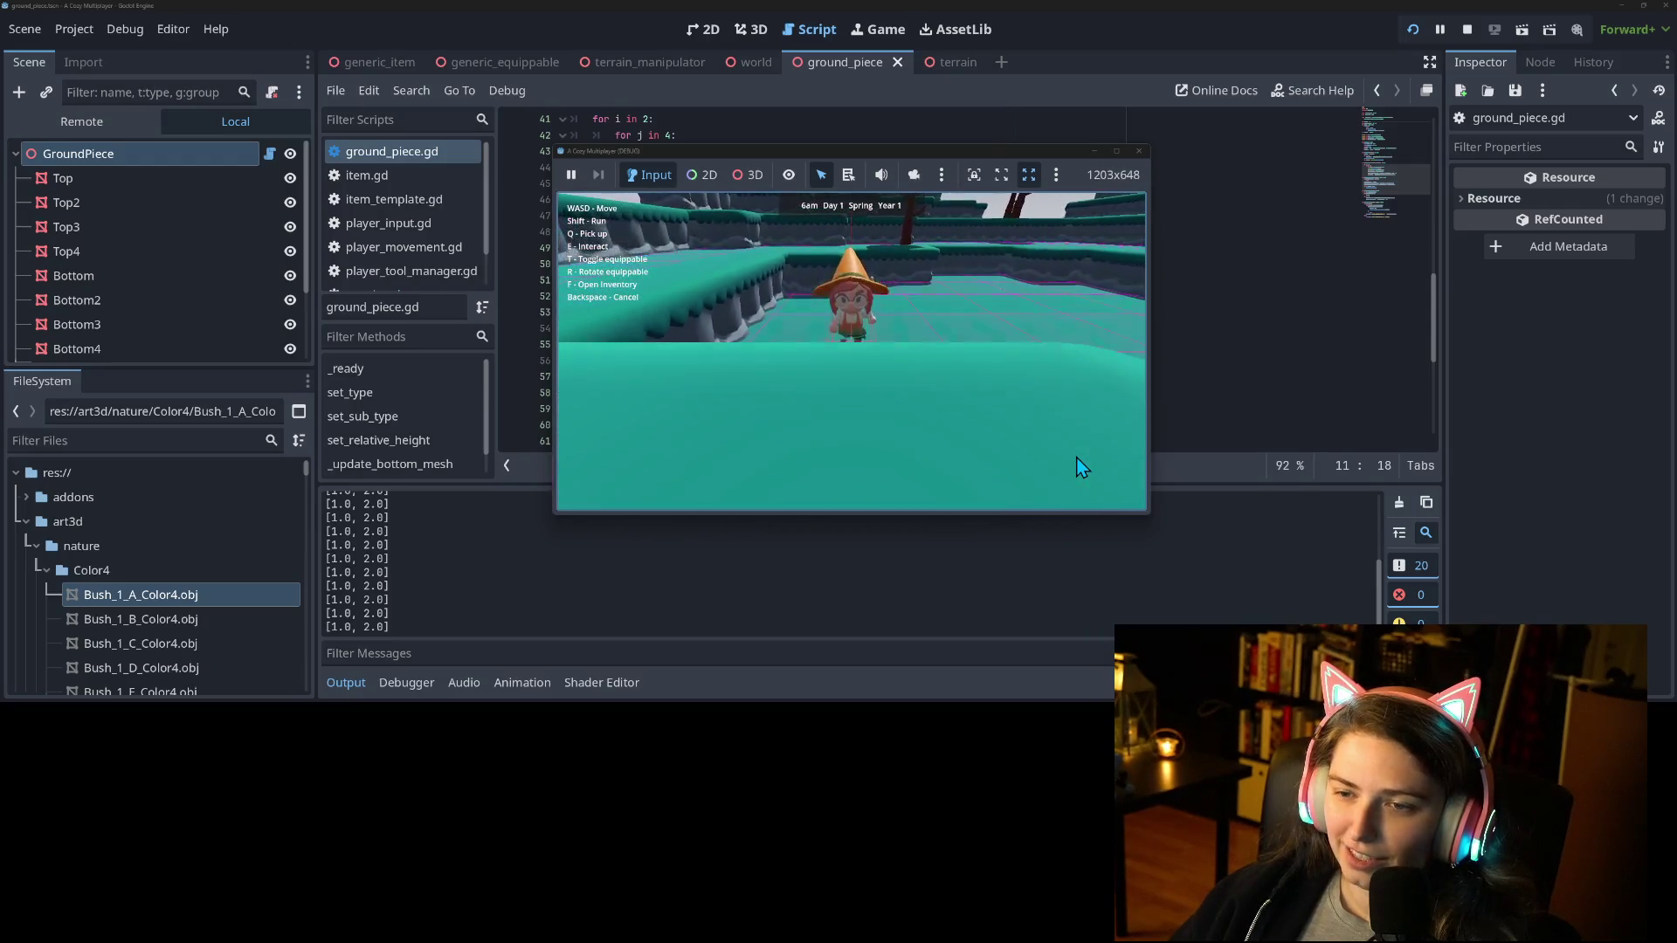
{"action": "key", "text": "w"}
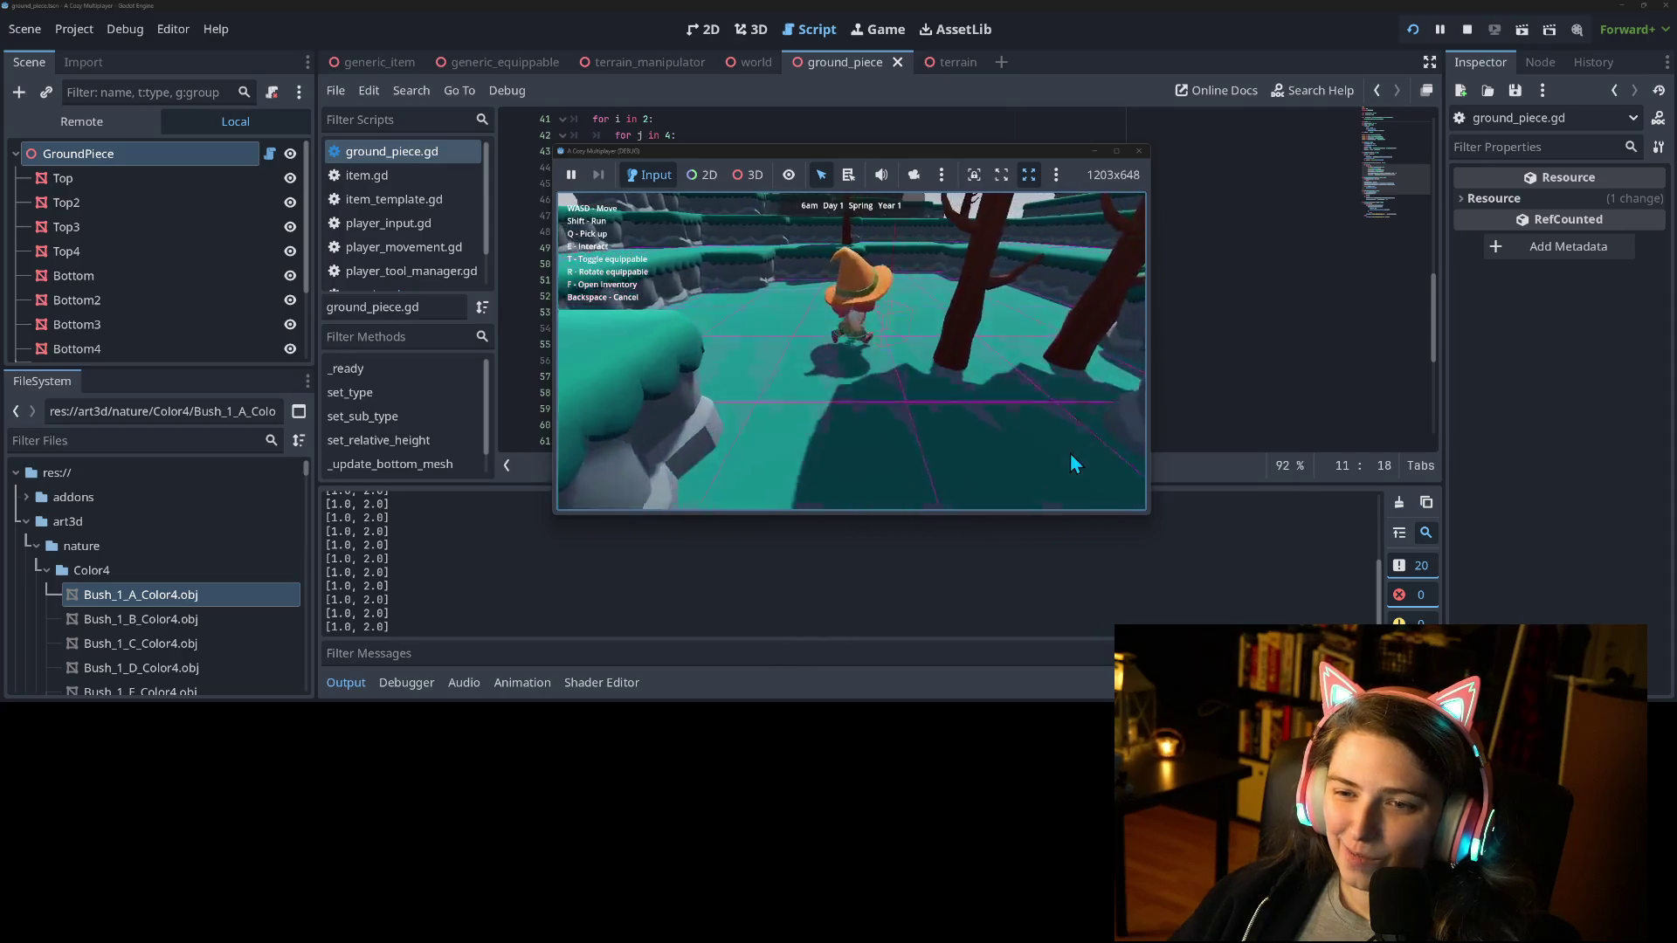
{"action": "left_click", "coordinate": [1139, 152]}
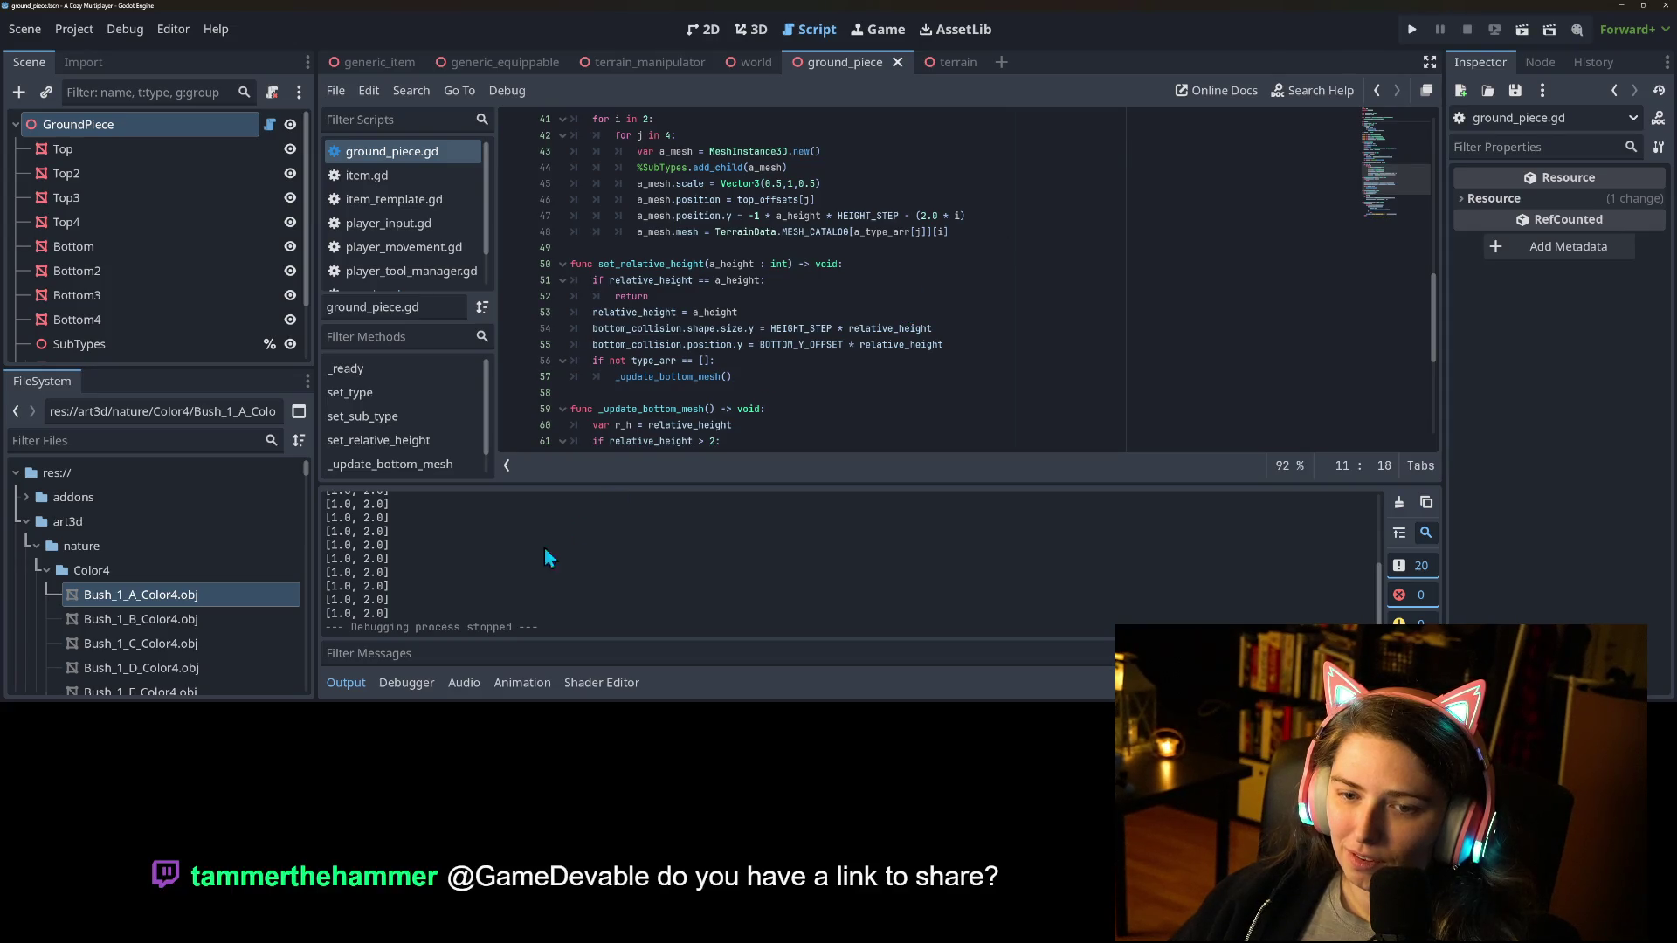
Step: Collapse the Output panel and look up the BOTTOM_Y_OFFSET definition used on line 55
{"action": "left_click", "coordinate": [354, 678]}
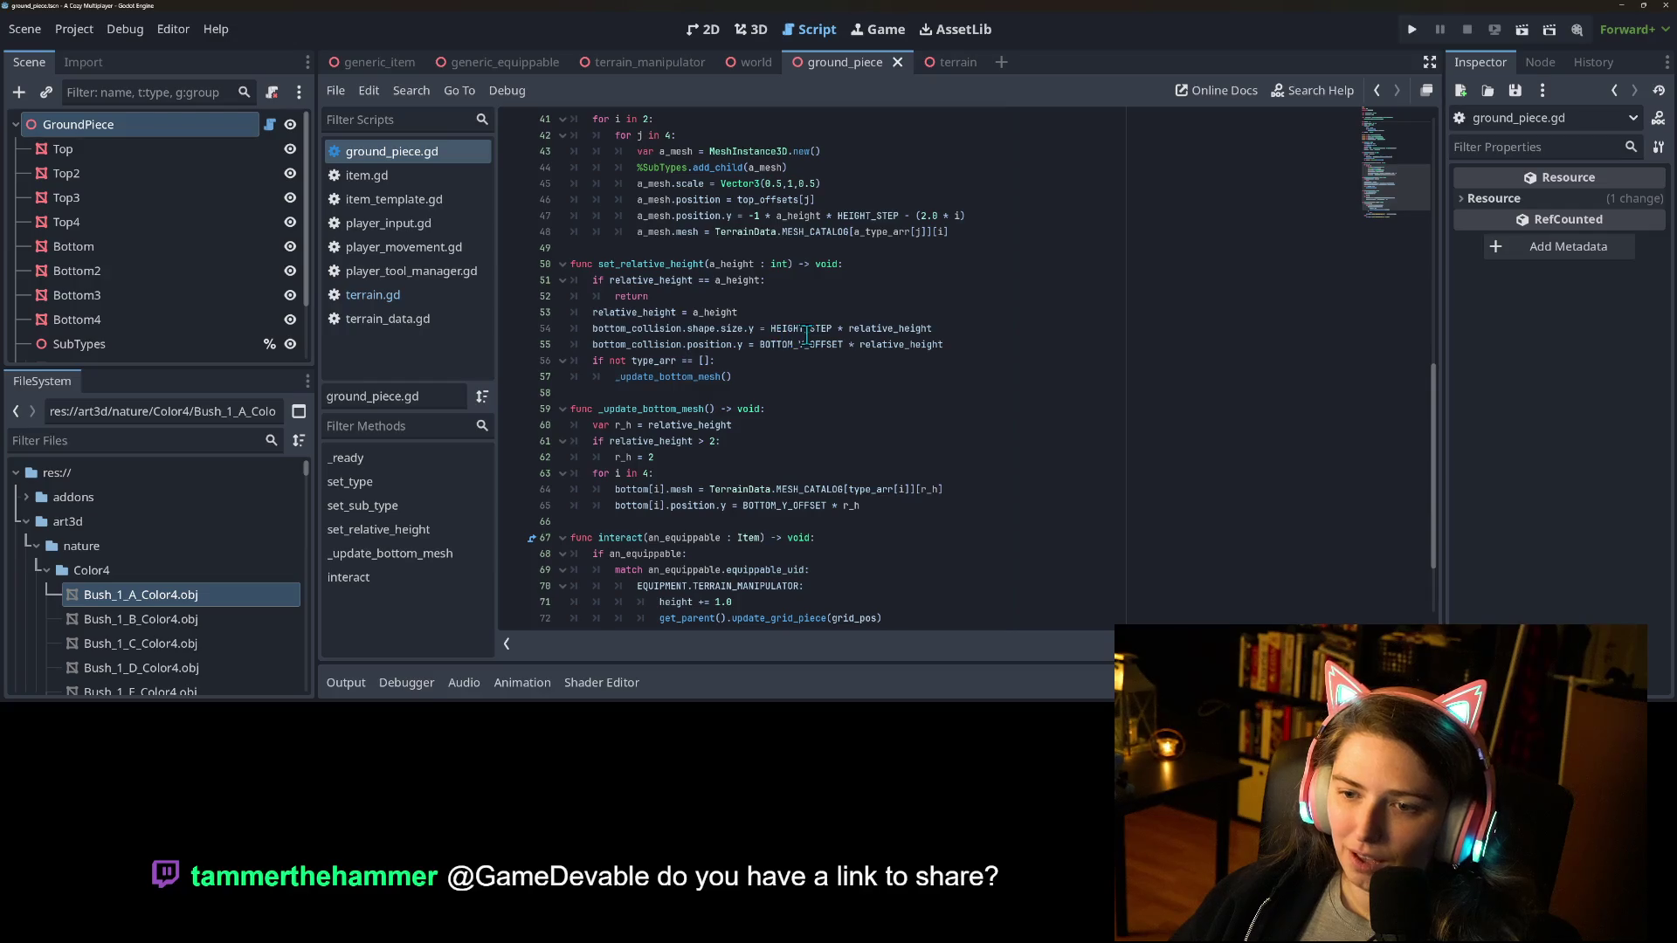
{"action": "double_click", "coordinate": [691, 263]}
{"action": "scroll", "coordinate": [786, 367], "scroll_direction": "up", "scroll_amount": 4}
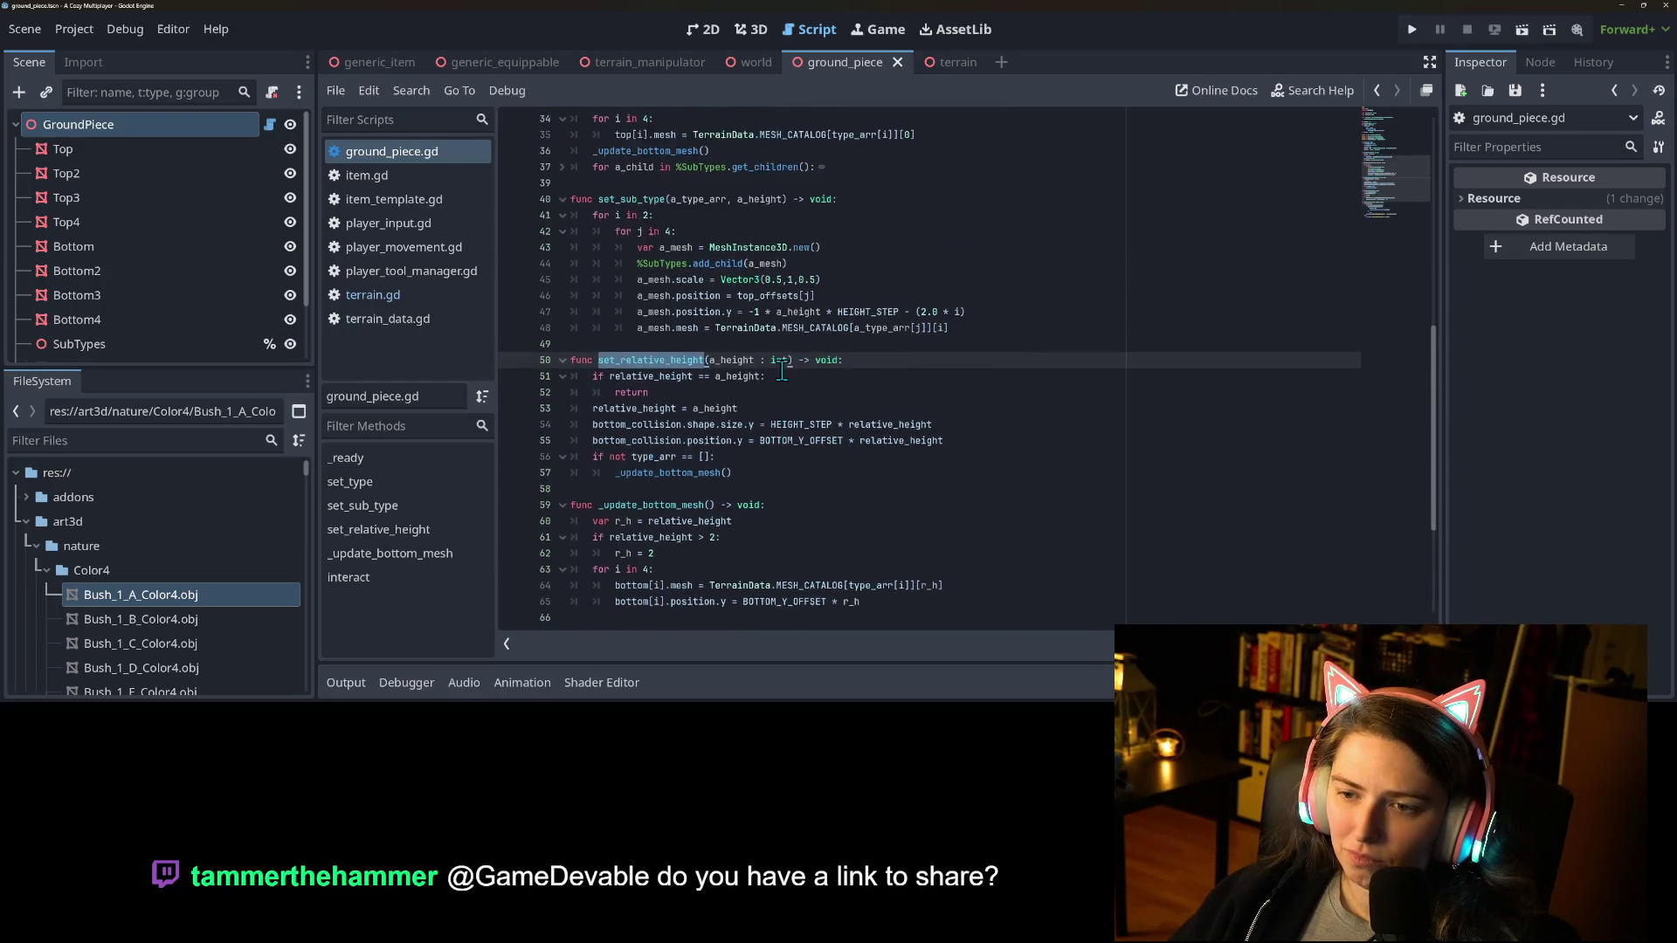
{"action": "scroll", "coordinate": [824, 423], "scroll_direction": "up", "scroll_amount": 1}
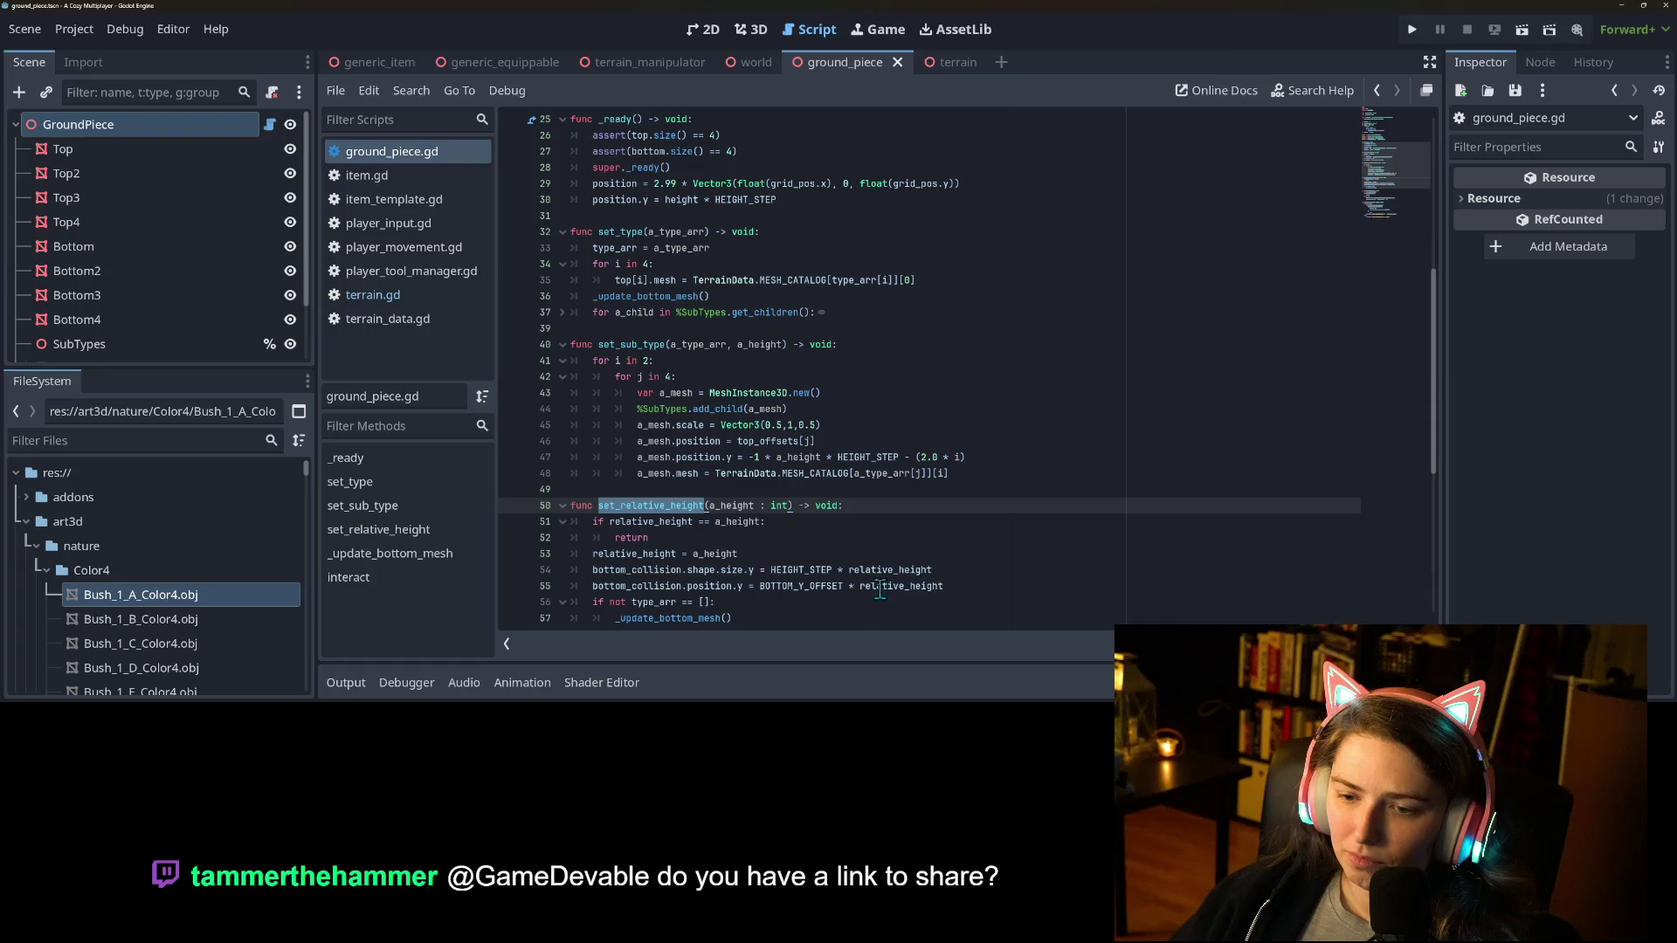
{"action": "double_click", "coordinate": [719, 587]}
{"action": "double_click", "coordinate": [810, 588]}
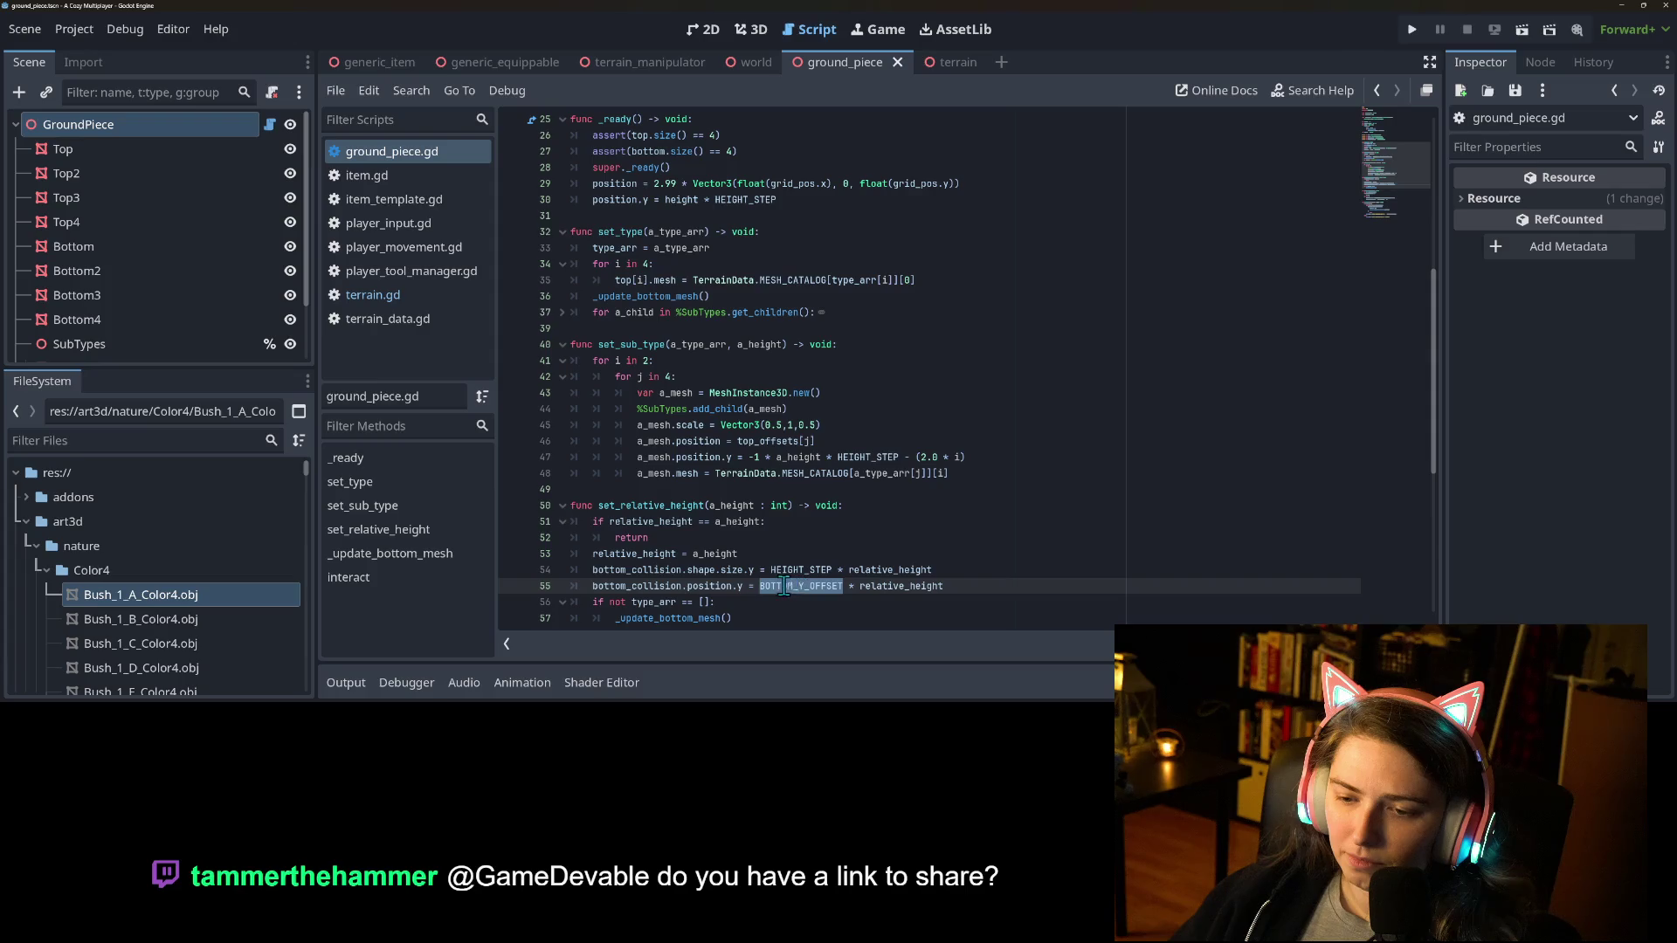
{"action": "left_click", "coordinate": [785, 587], "text": "ctrl"}
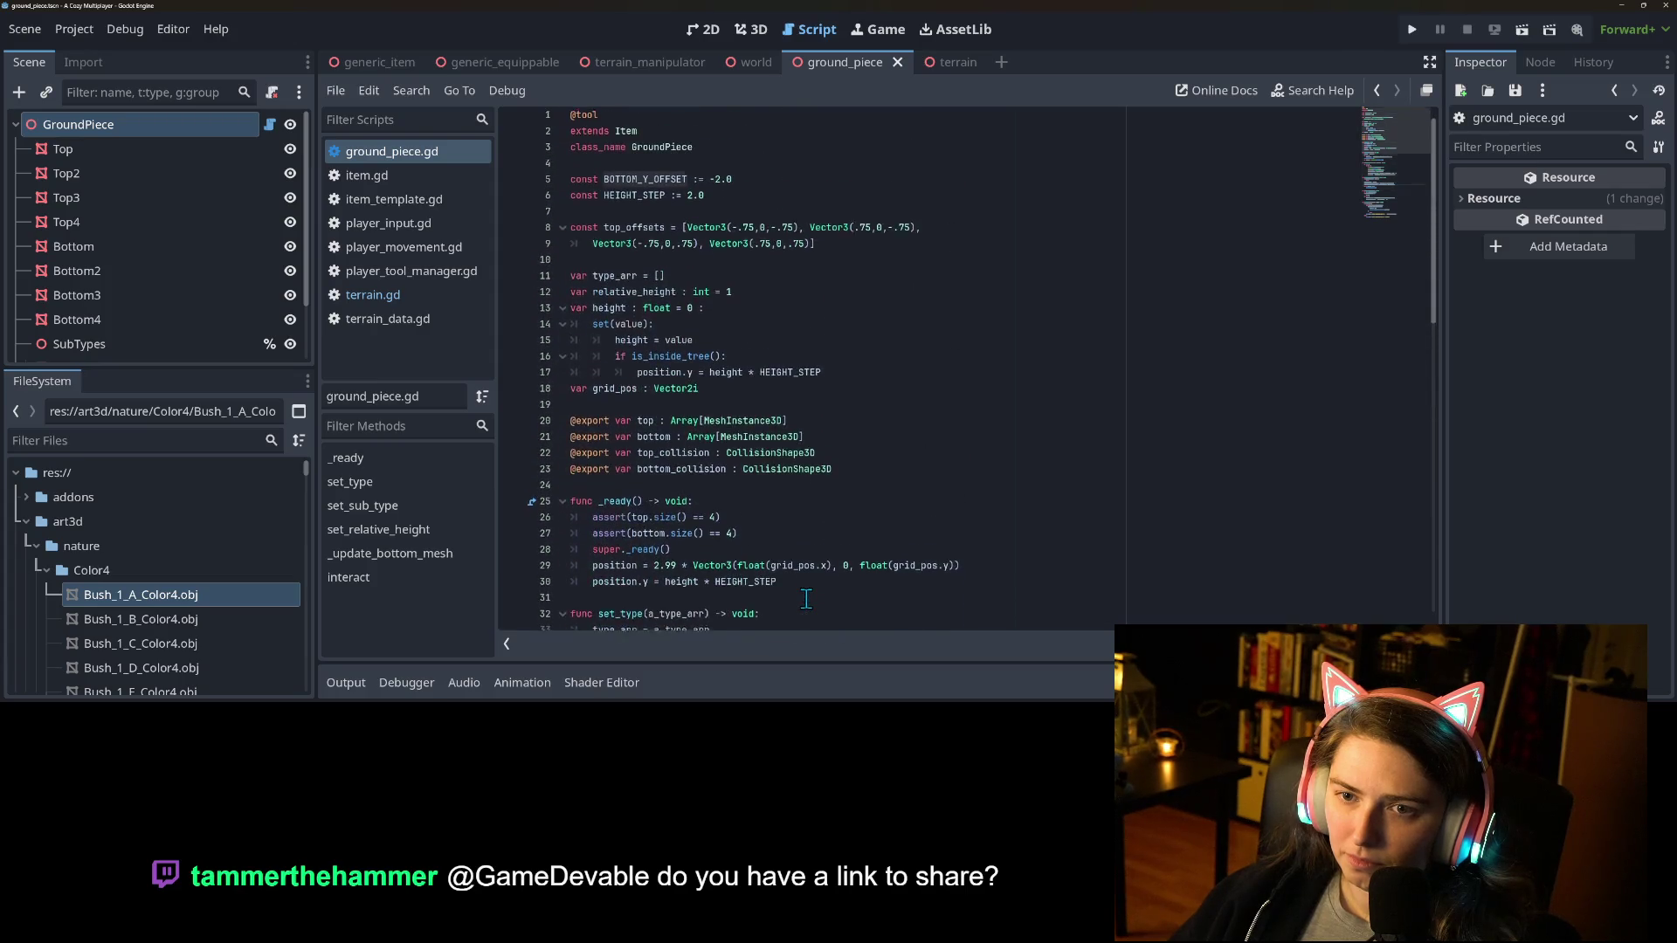
{"action": "scroll", "coordinate": [806, 599], "scroll_direction": "down", "scroll_amount": 9}
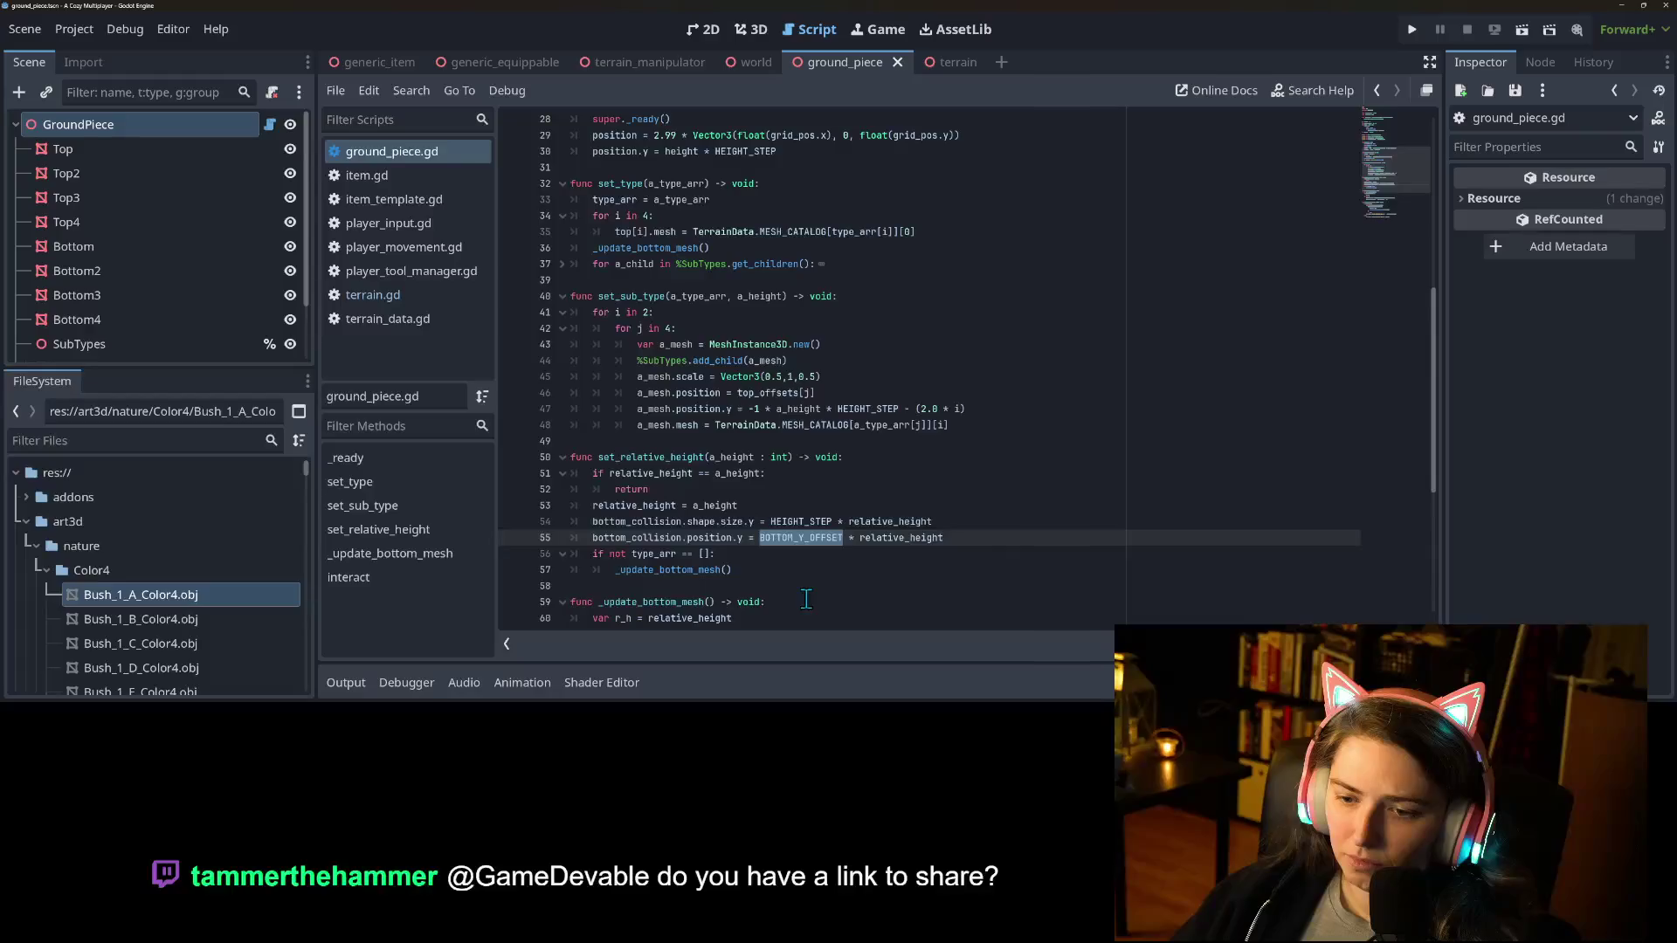
Step: Add an opening parenthesis before relative_height on line 55, then undo it
{"action": "left_click", "coordinate": [854, 538]}
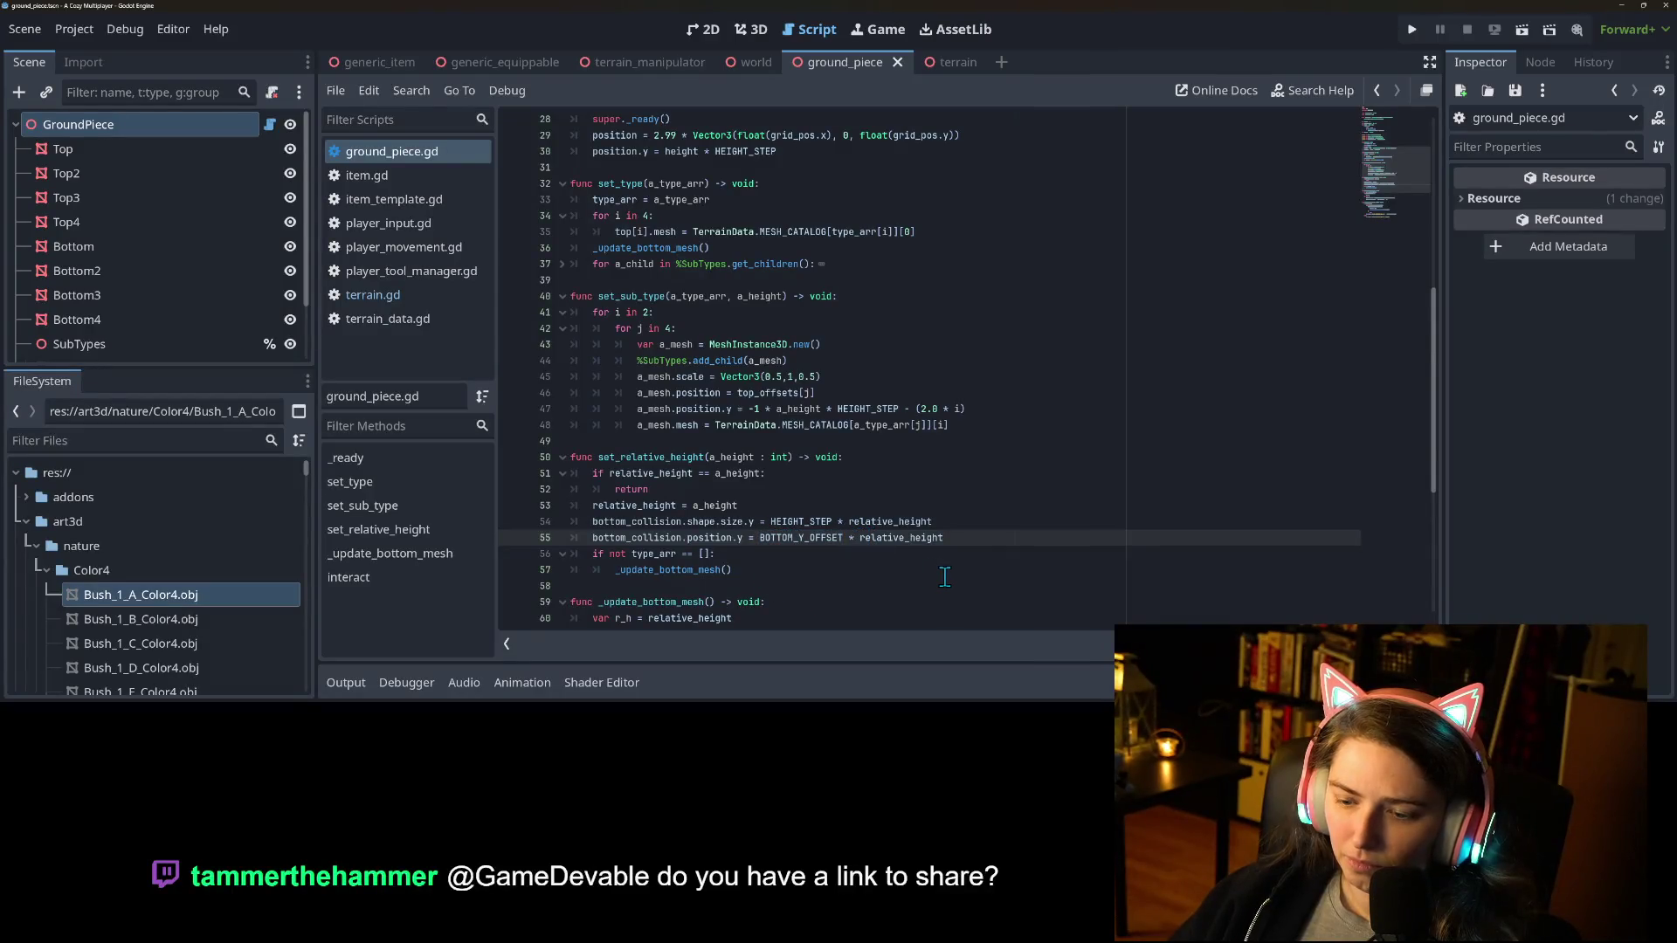
{"action": "type", "text": "("}
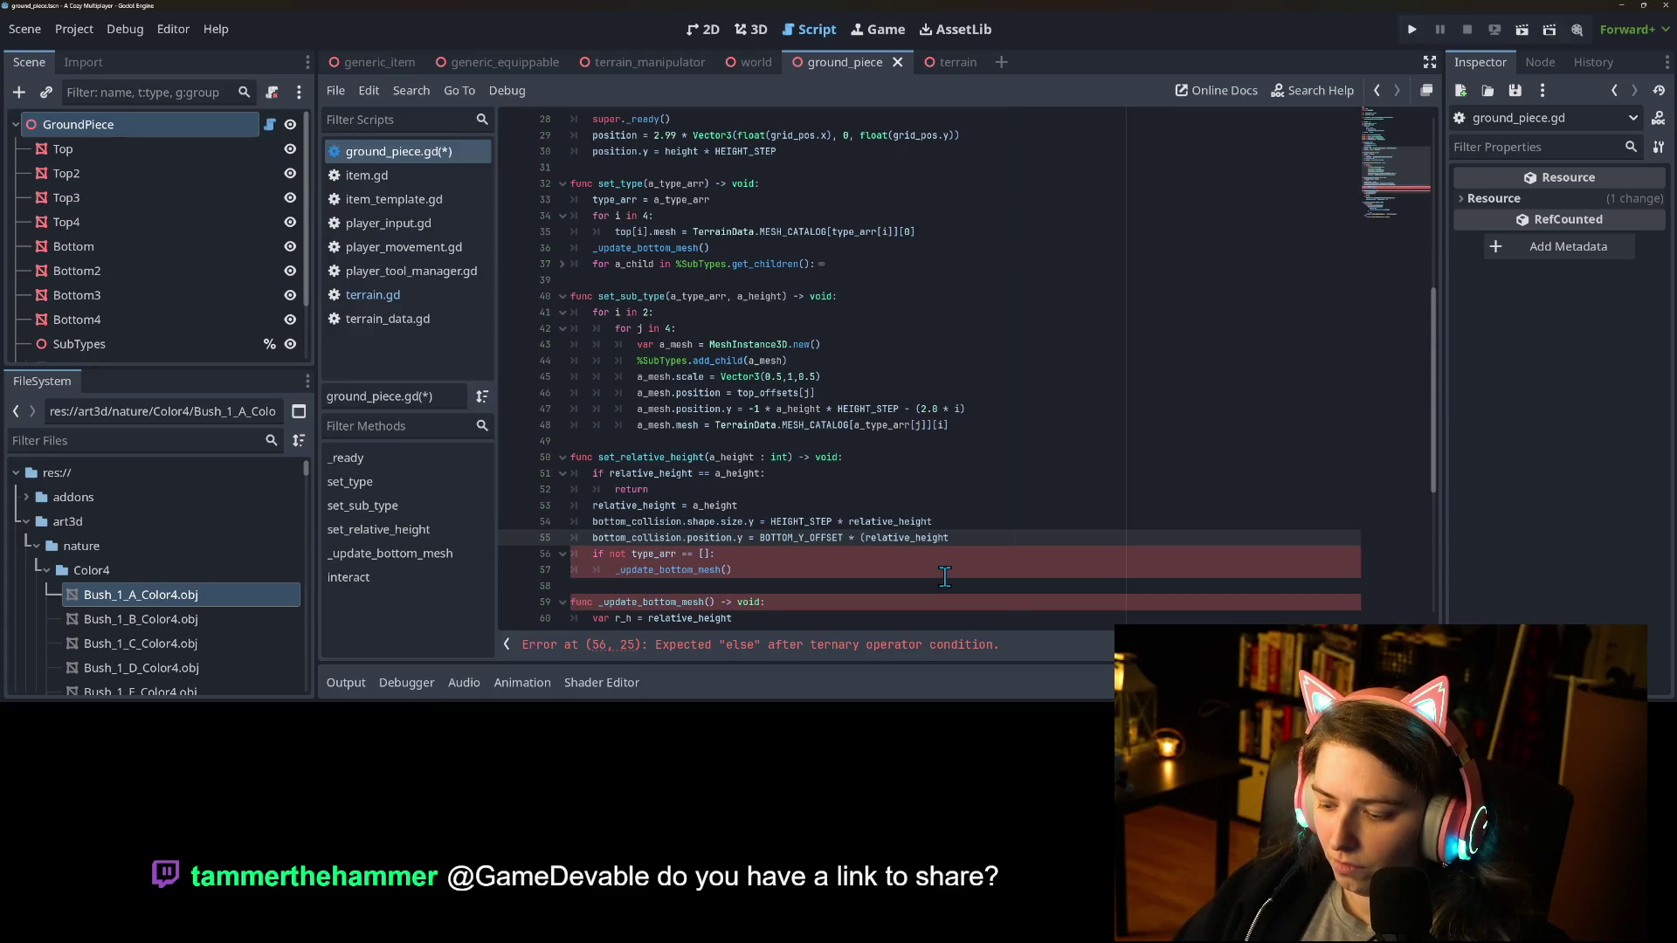
{"action": "key", "text": "ctrl+z"}
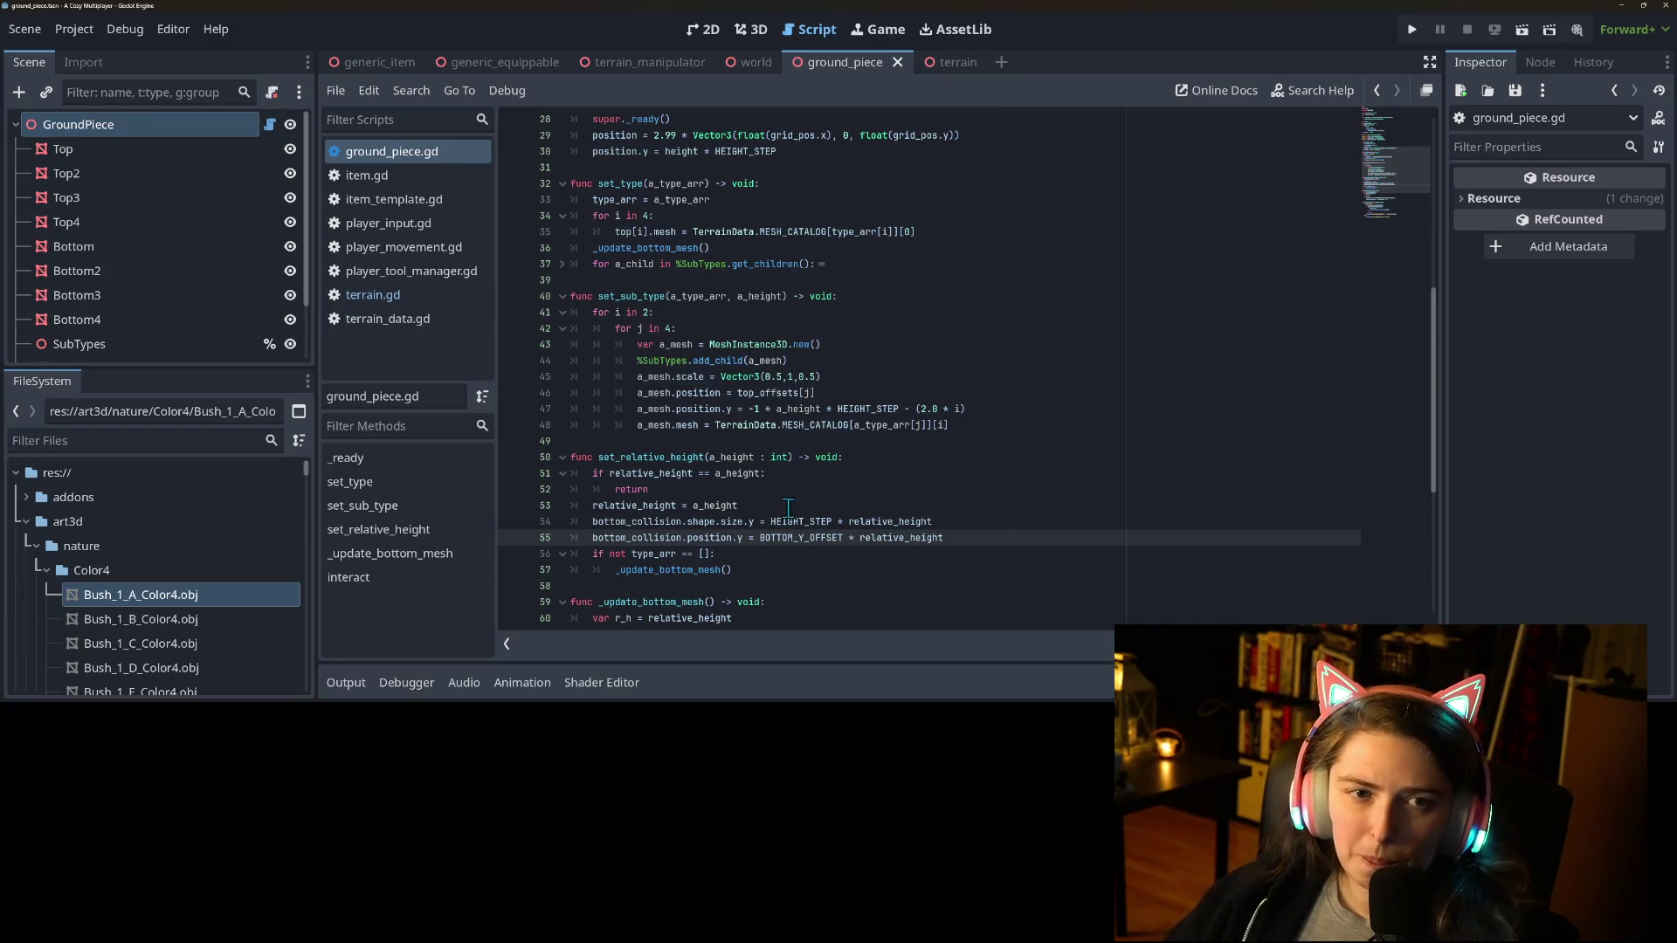
{"action": "scroll", "coordinate": [135, 338], "scroll_direction": "down", "scroll_amount": 2}
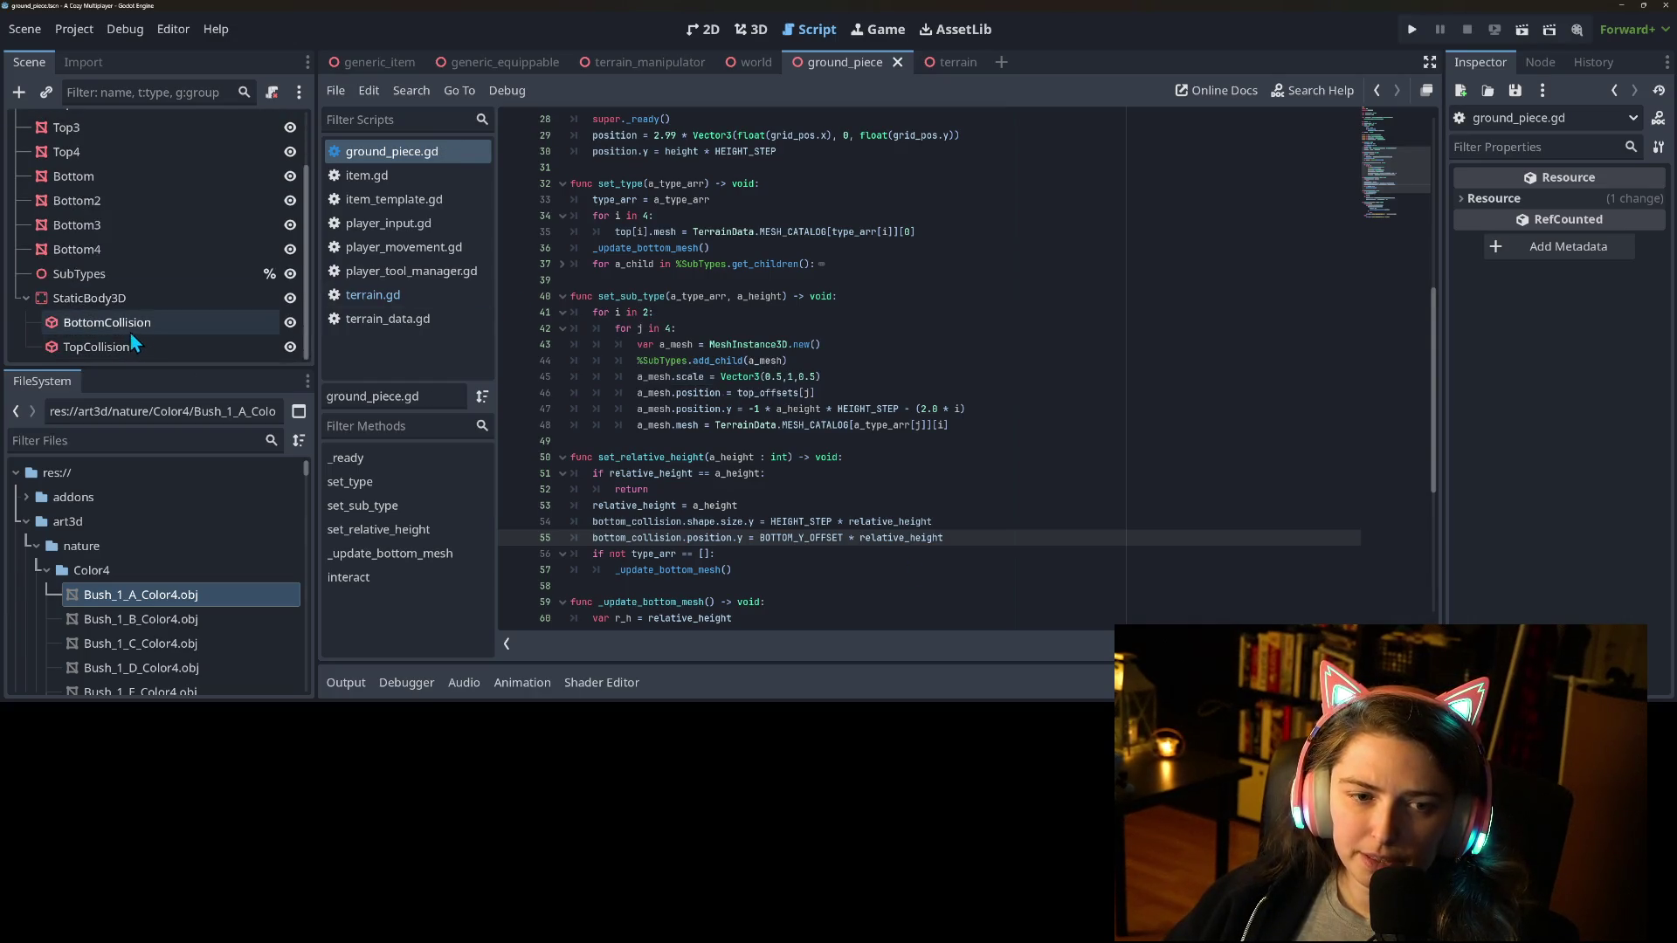
Step: Set the BottomCollision box shape height to 4 m and save the ground_piece scene
{"action": "left_click", "coordinate": [129, 329]}
{"action": "left_click", "coordinate": [752, 28]}
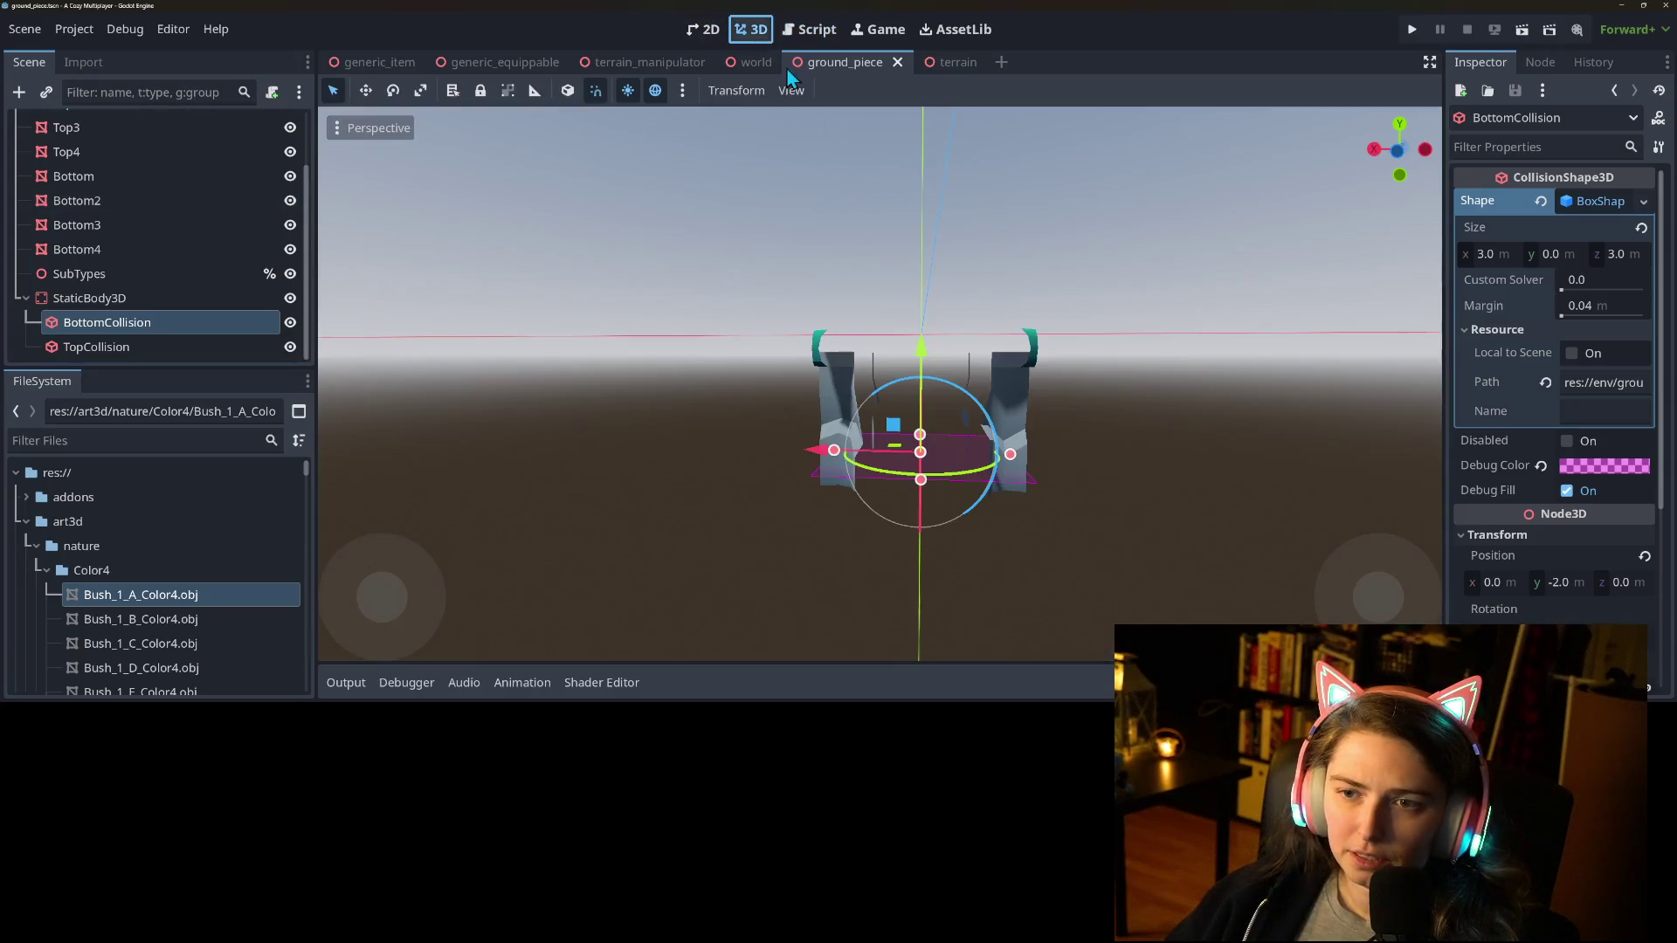
{"action": "scroll", "coordinate": [973, 481], "scroll_direction": "down", "scroll_amount": 10}
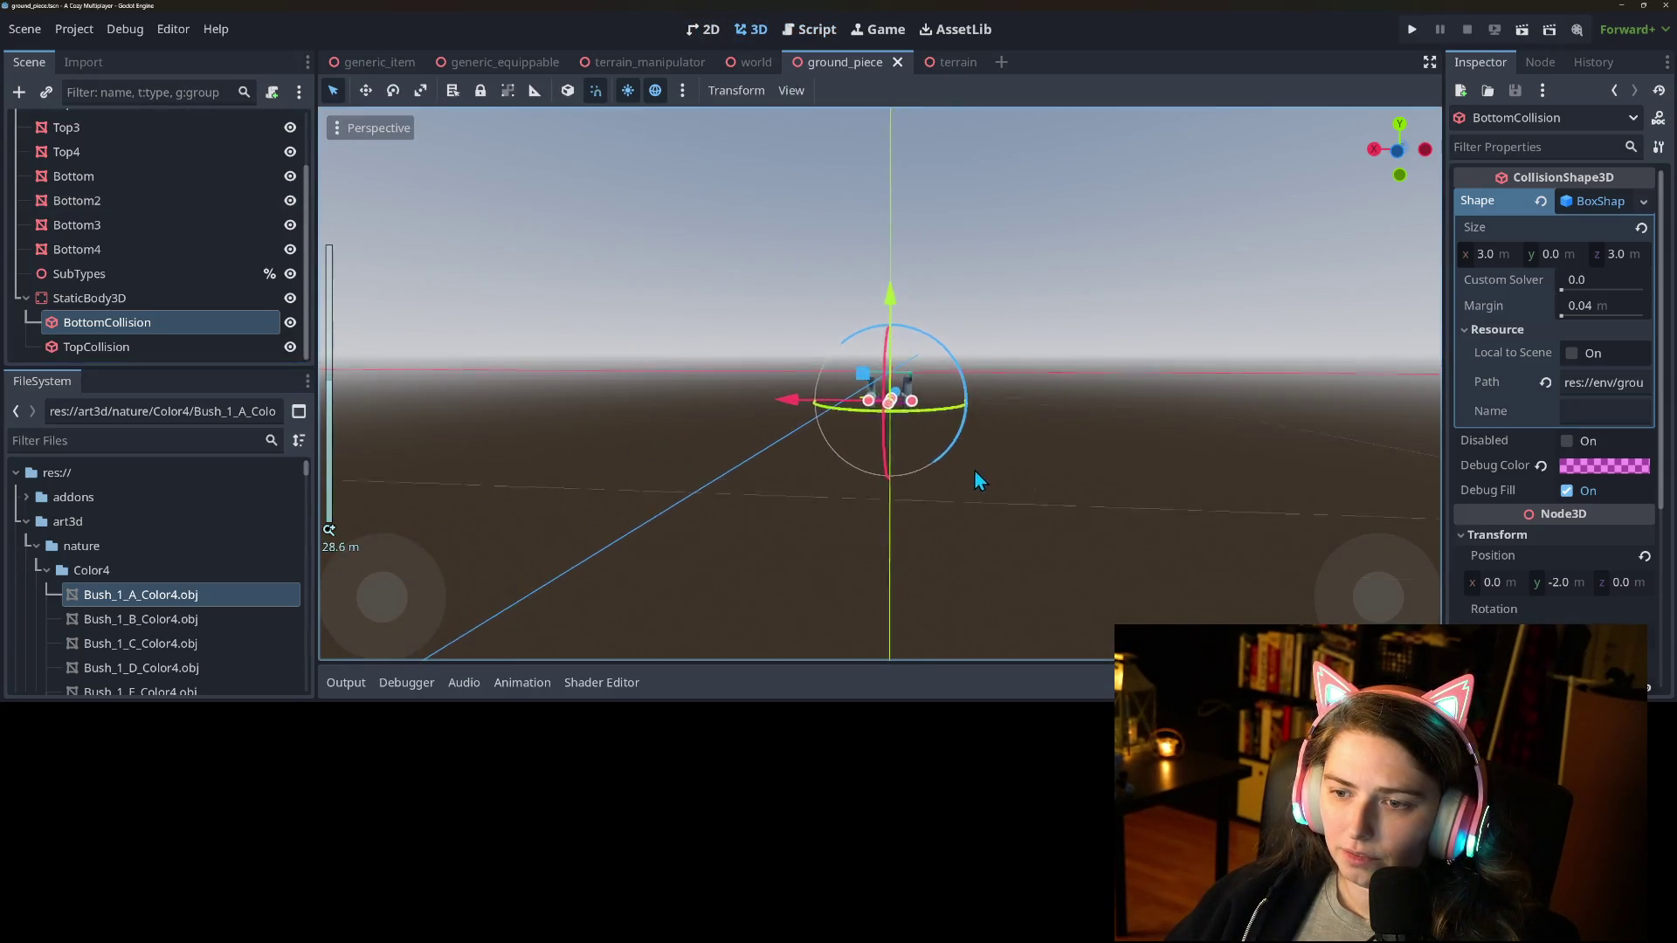
{"action": "scroll", "coordinate": [973, 470], "scroll_direction": "up", "scroll_amount": 8}
{"action": "left_click_drag", "start_coordinate": [1015, 453], "coordinate": [1031, 420]}
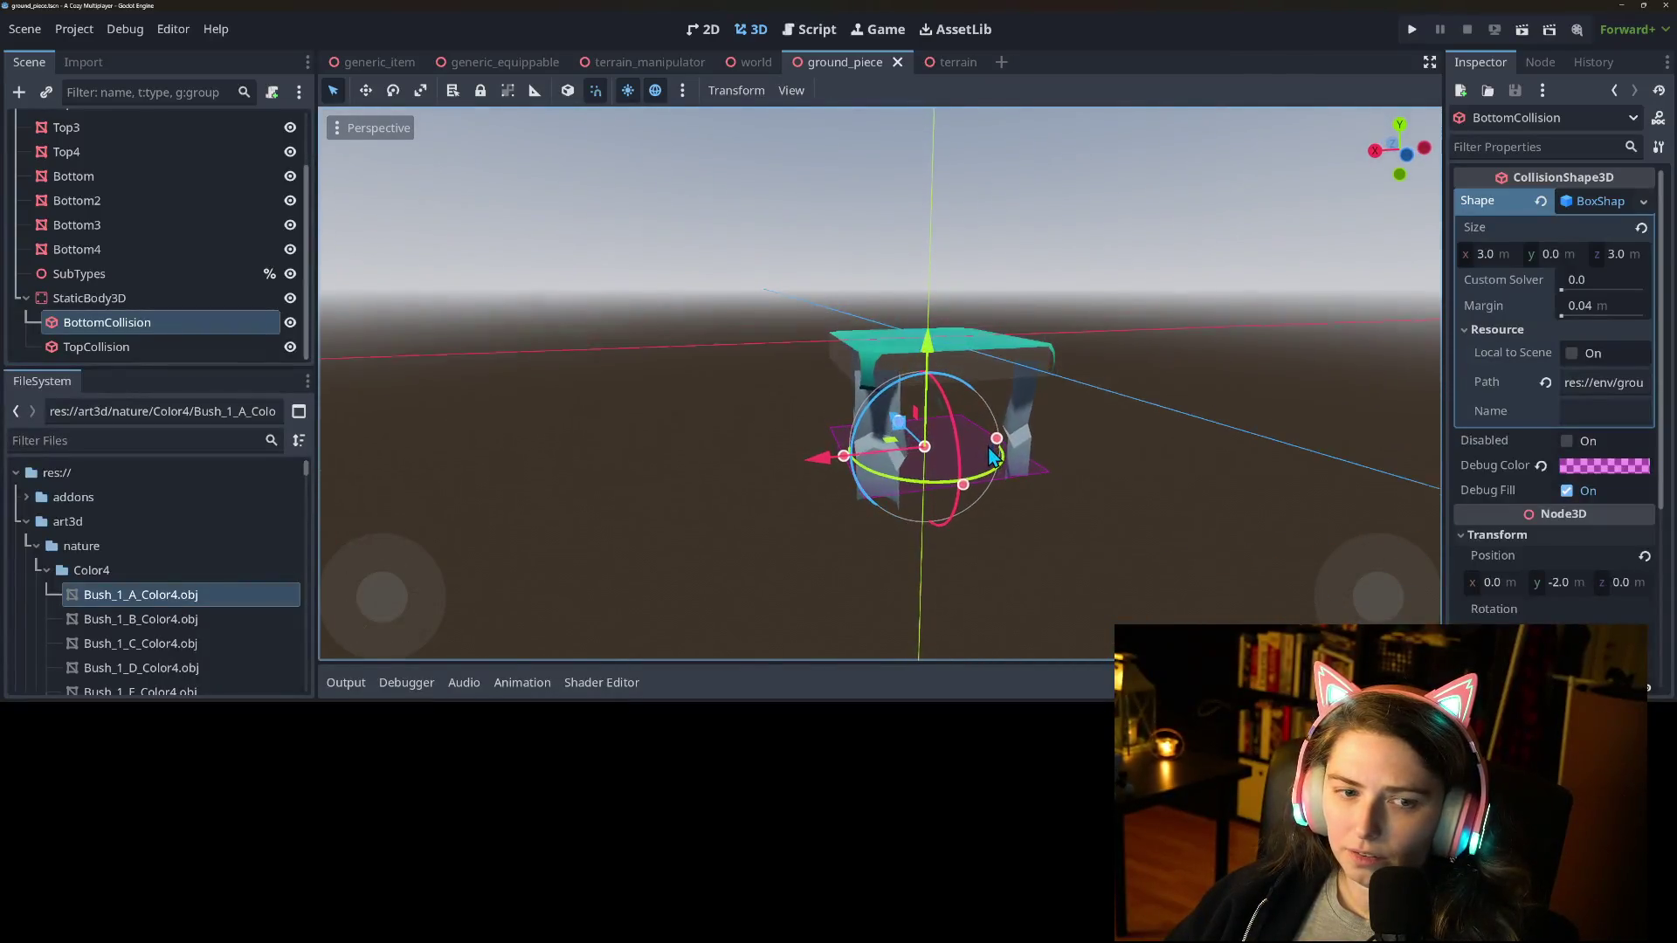
{"action": "left_click", "coordinate": [1563, 252]}
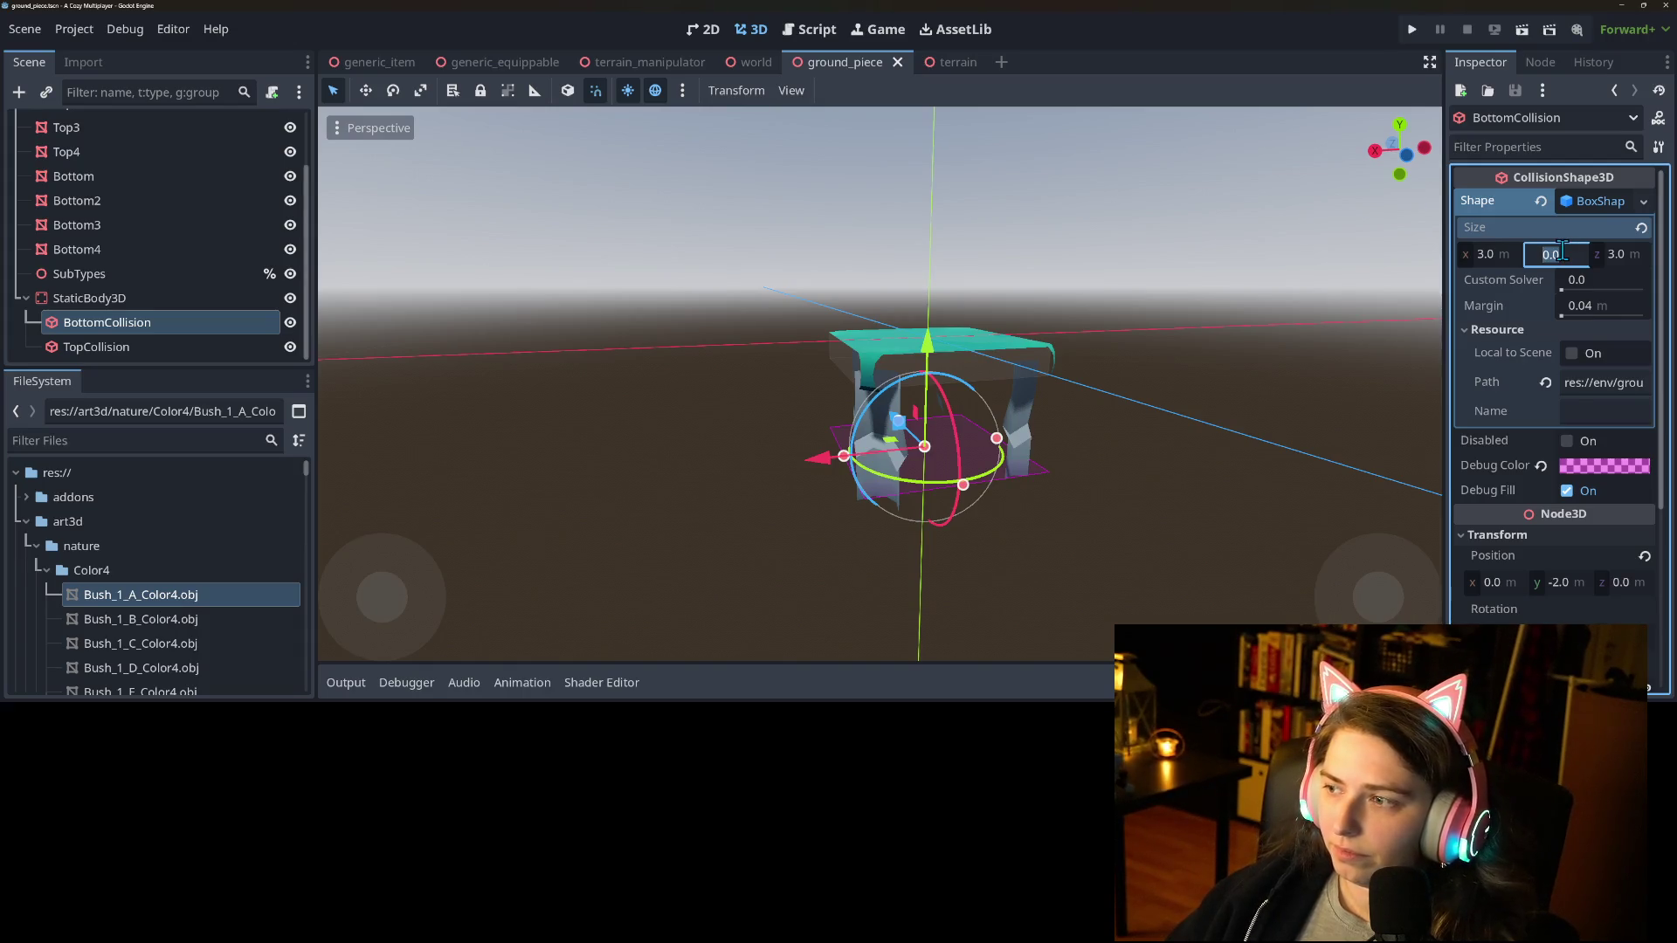
{"action": "type", "text": "4"}
{"action": "key", "text": "Return"}
{"action": "key", "text": "ctrl+s"}
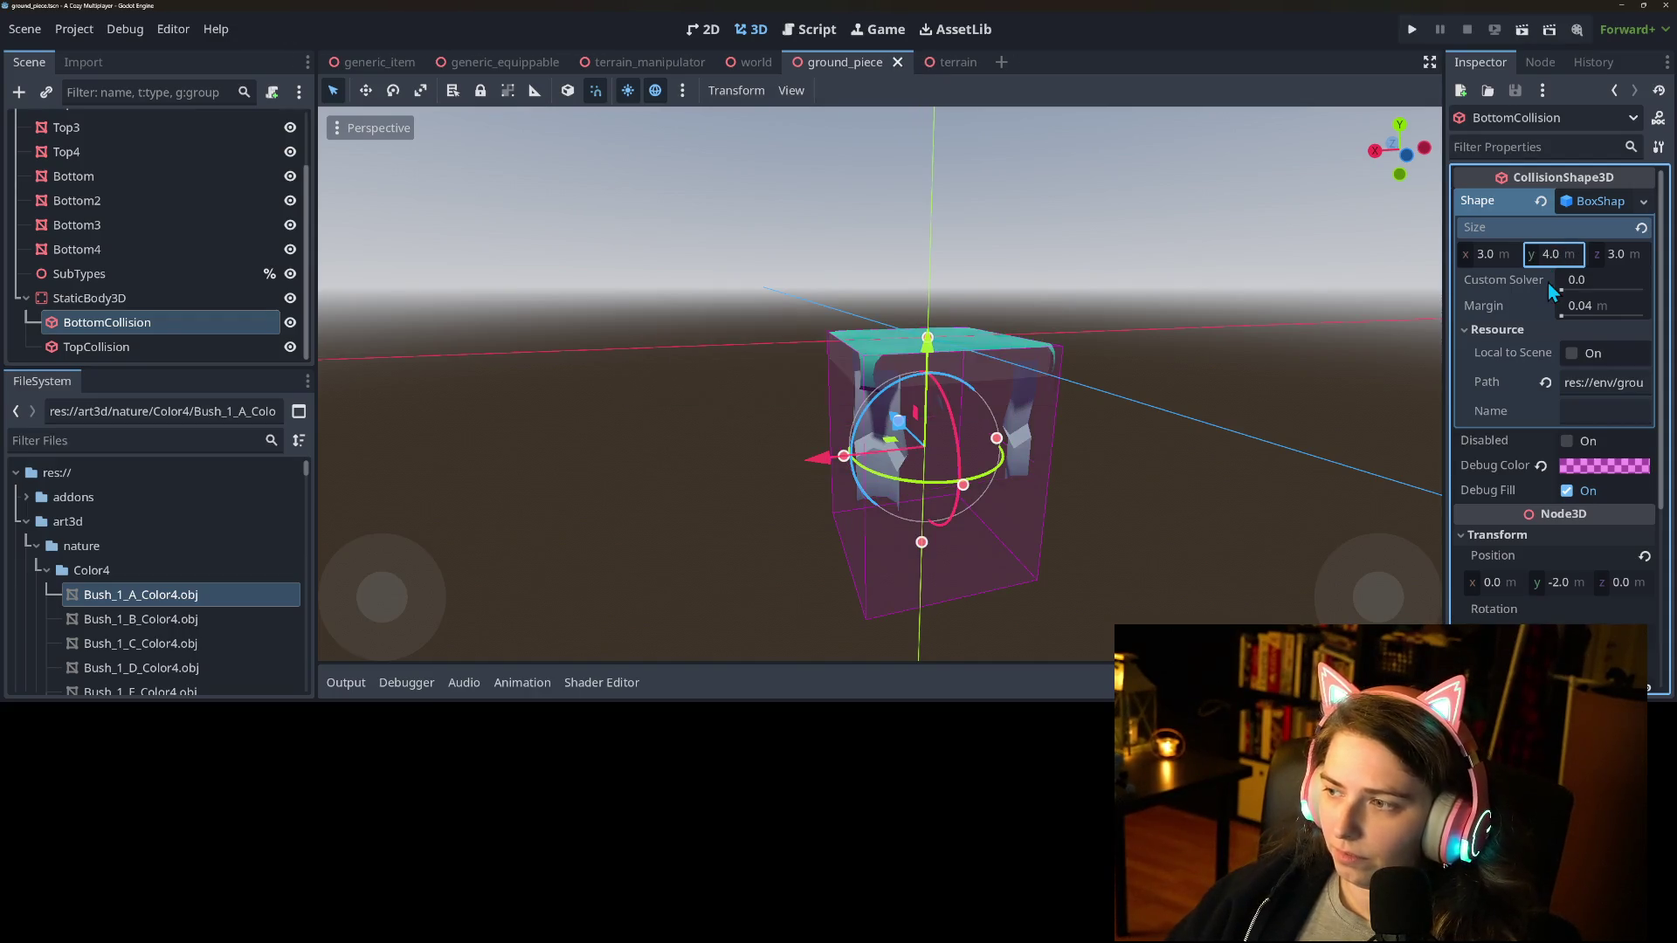
Step: Back in the ground_piece script, place the caret before relative_height on line 54
{"action": "left_click", "coordinate": [808, 29]}
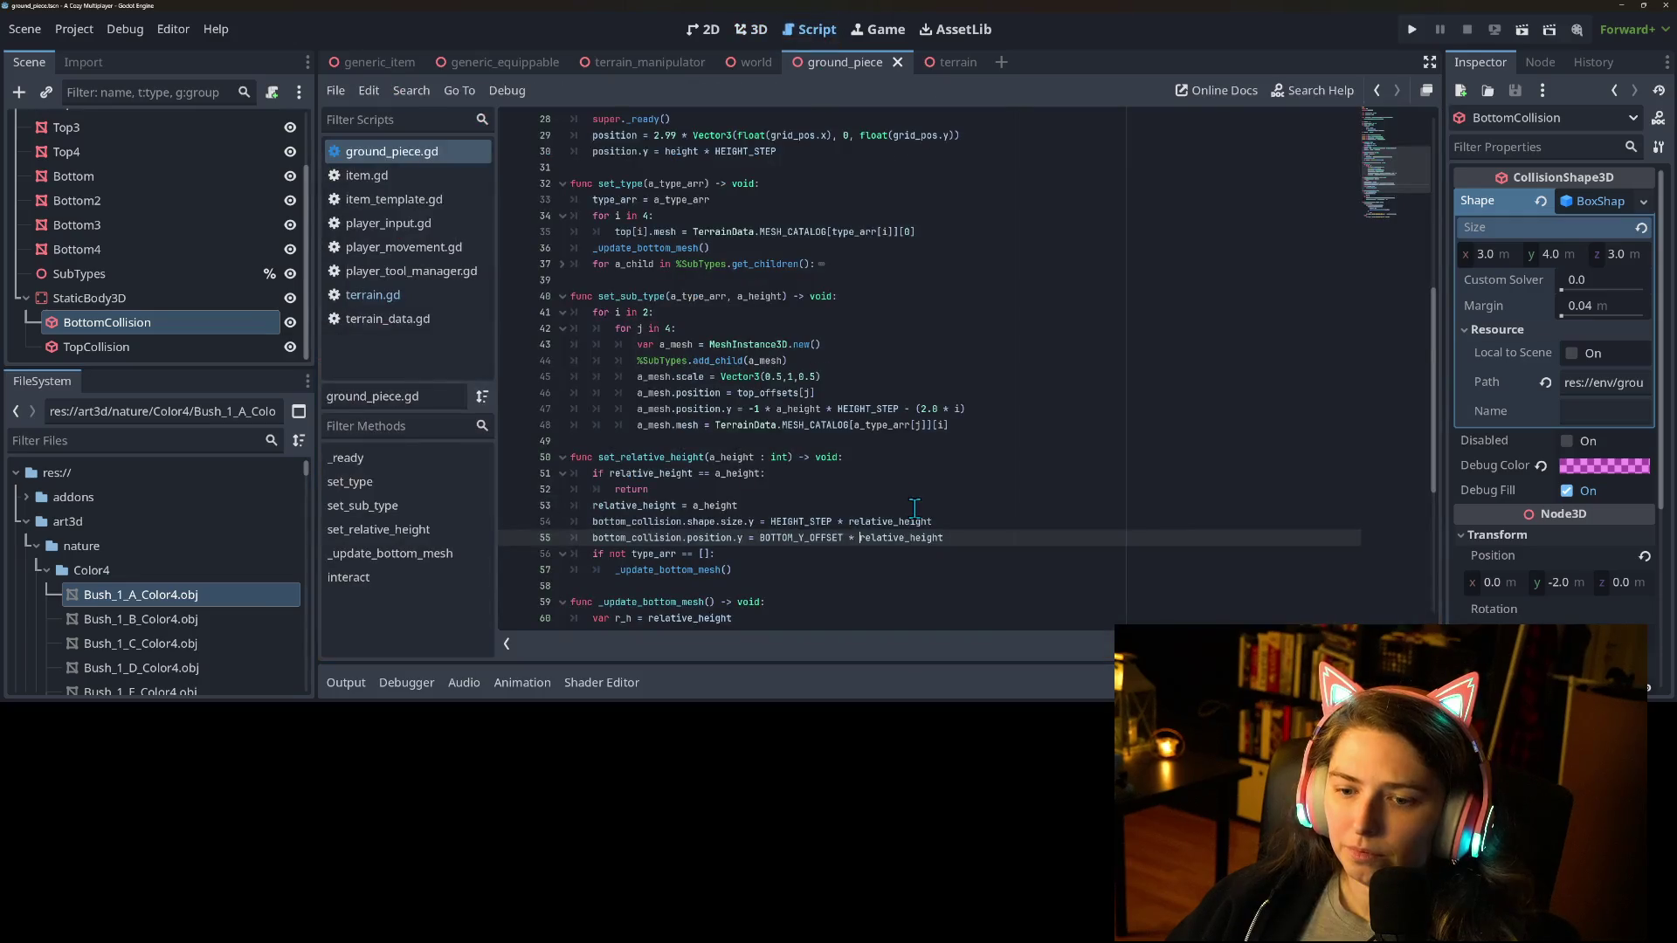
{"action": "left_click", "coordinate": [812, 524]}
{"action": "double_click", "coordinate": [732, 522]}
{"action": "left_click", "coordinate": [849, 522]}
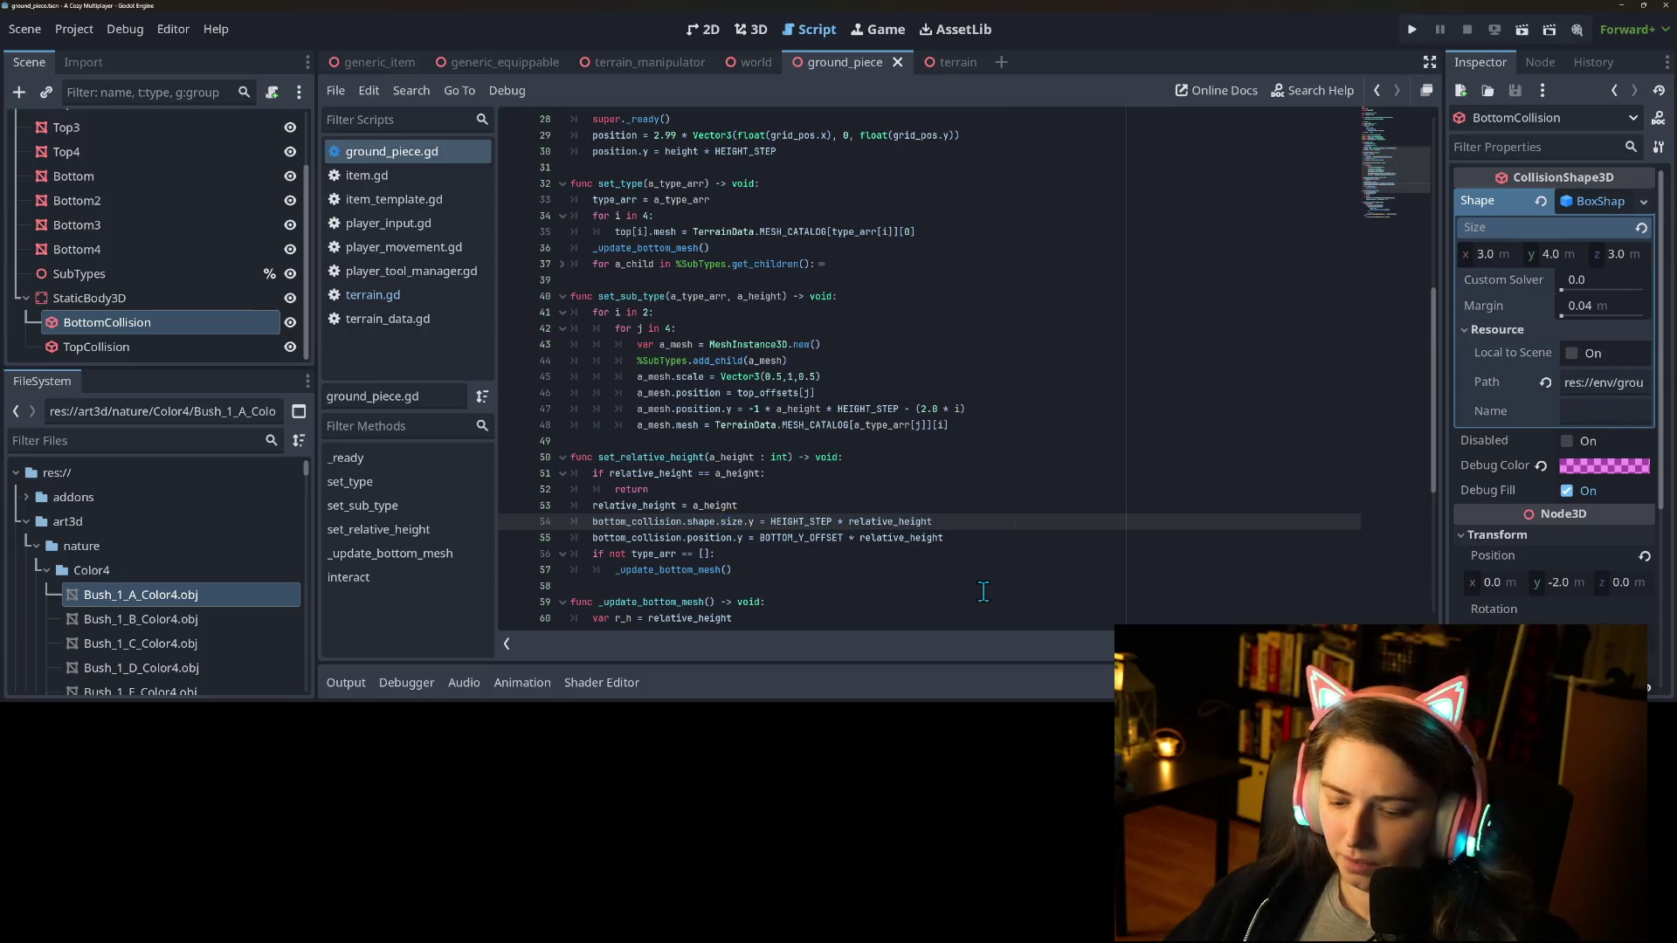